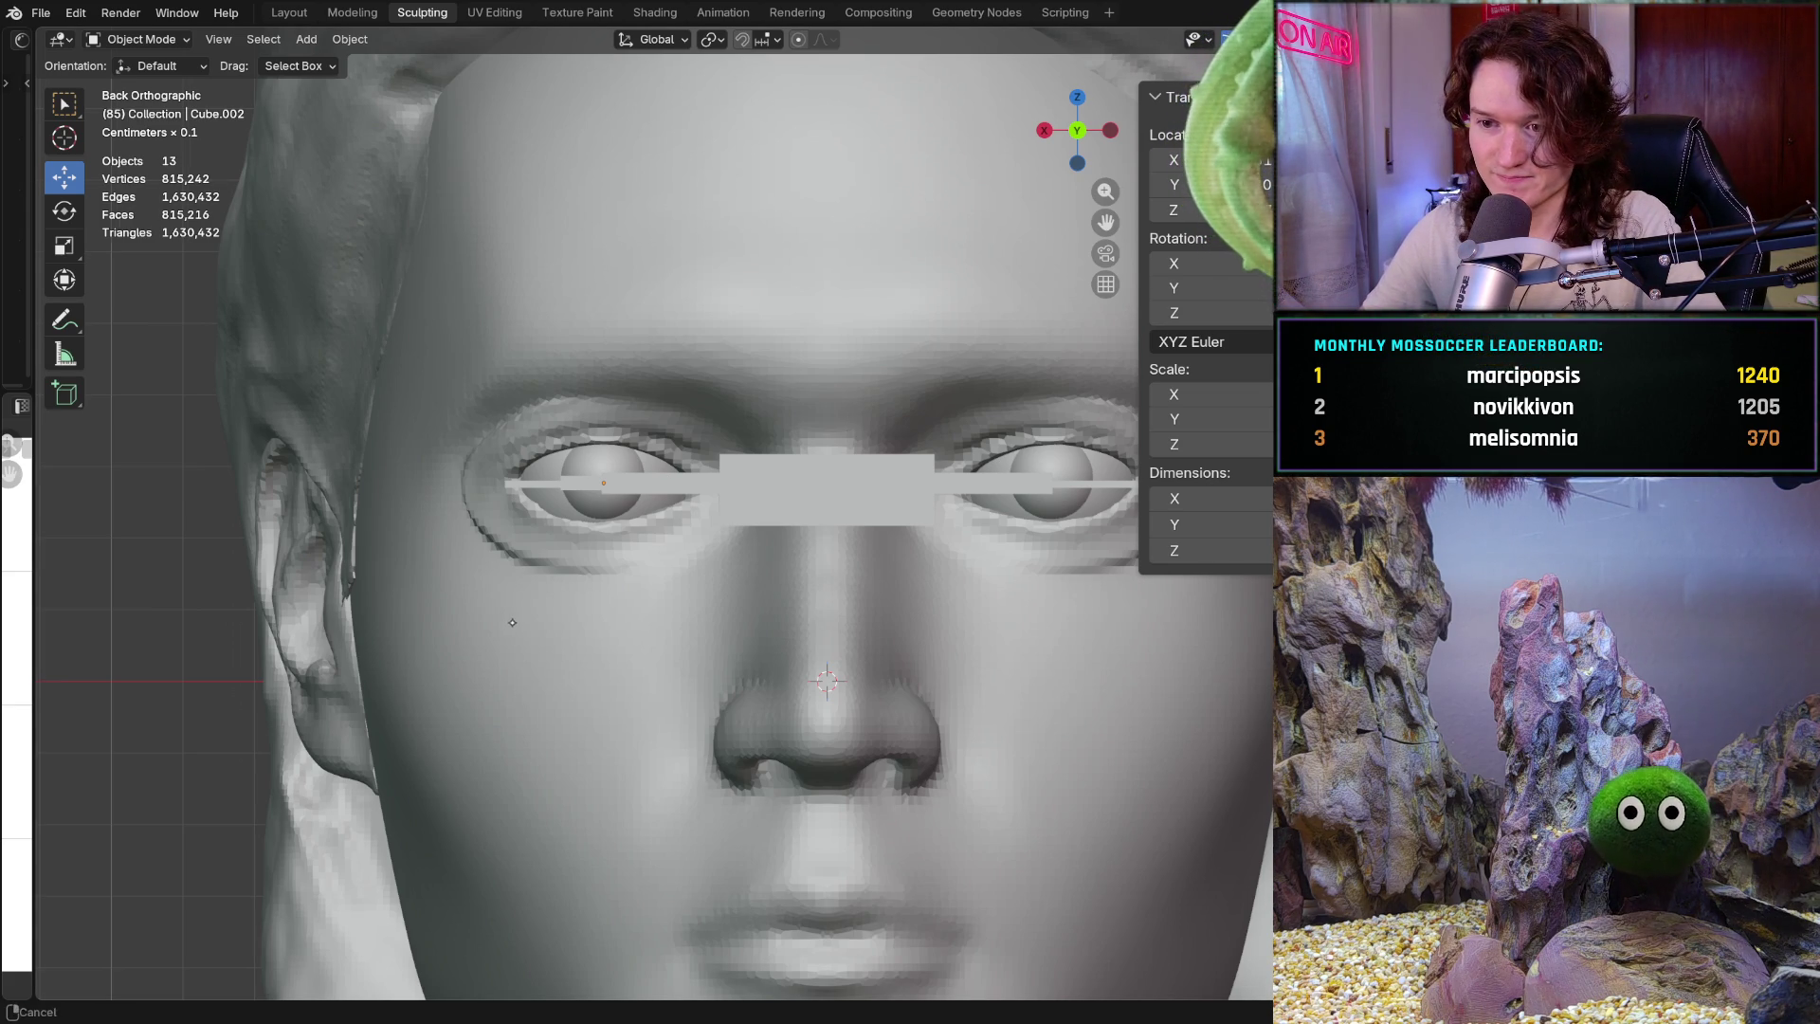
Zoom in on the face, select the left eye sphere and switch into Sculpt Mode
scroll(502, 578, up, 3)
click(556, 530)
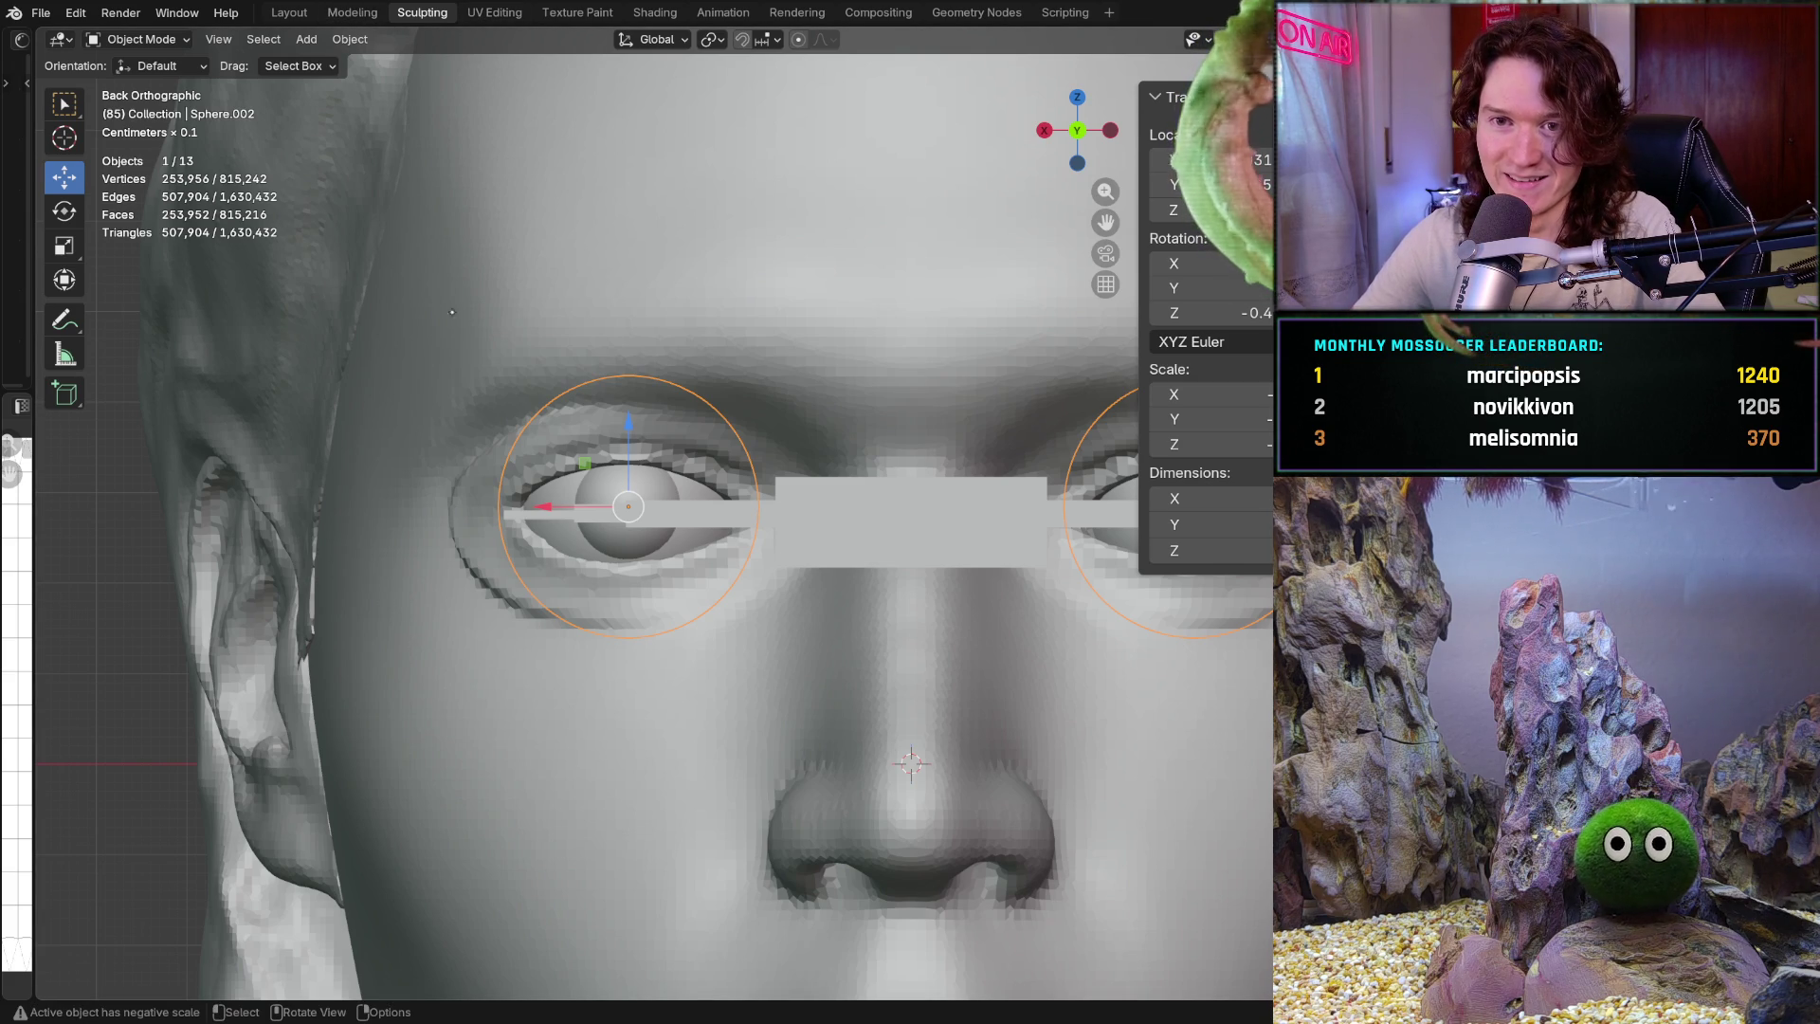
click(142, 39)
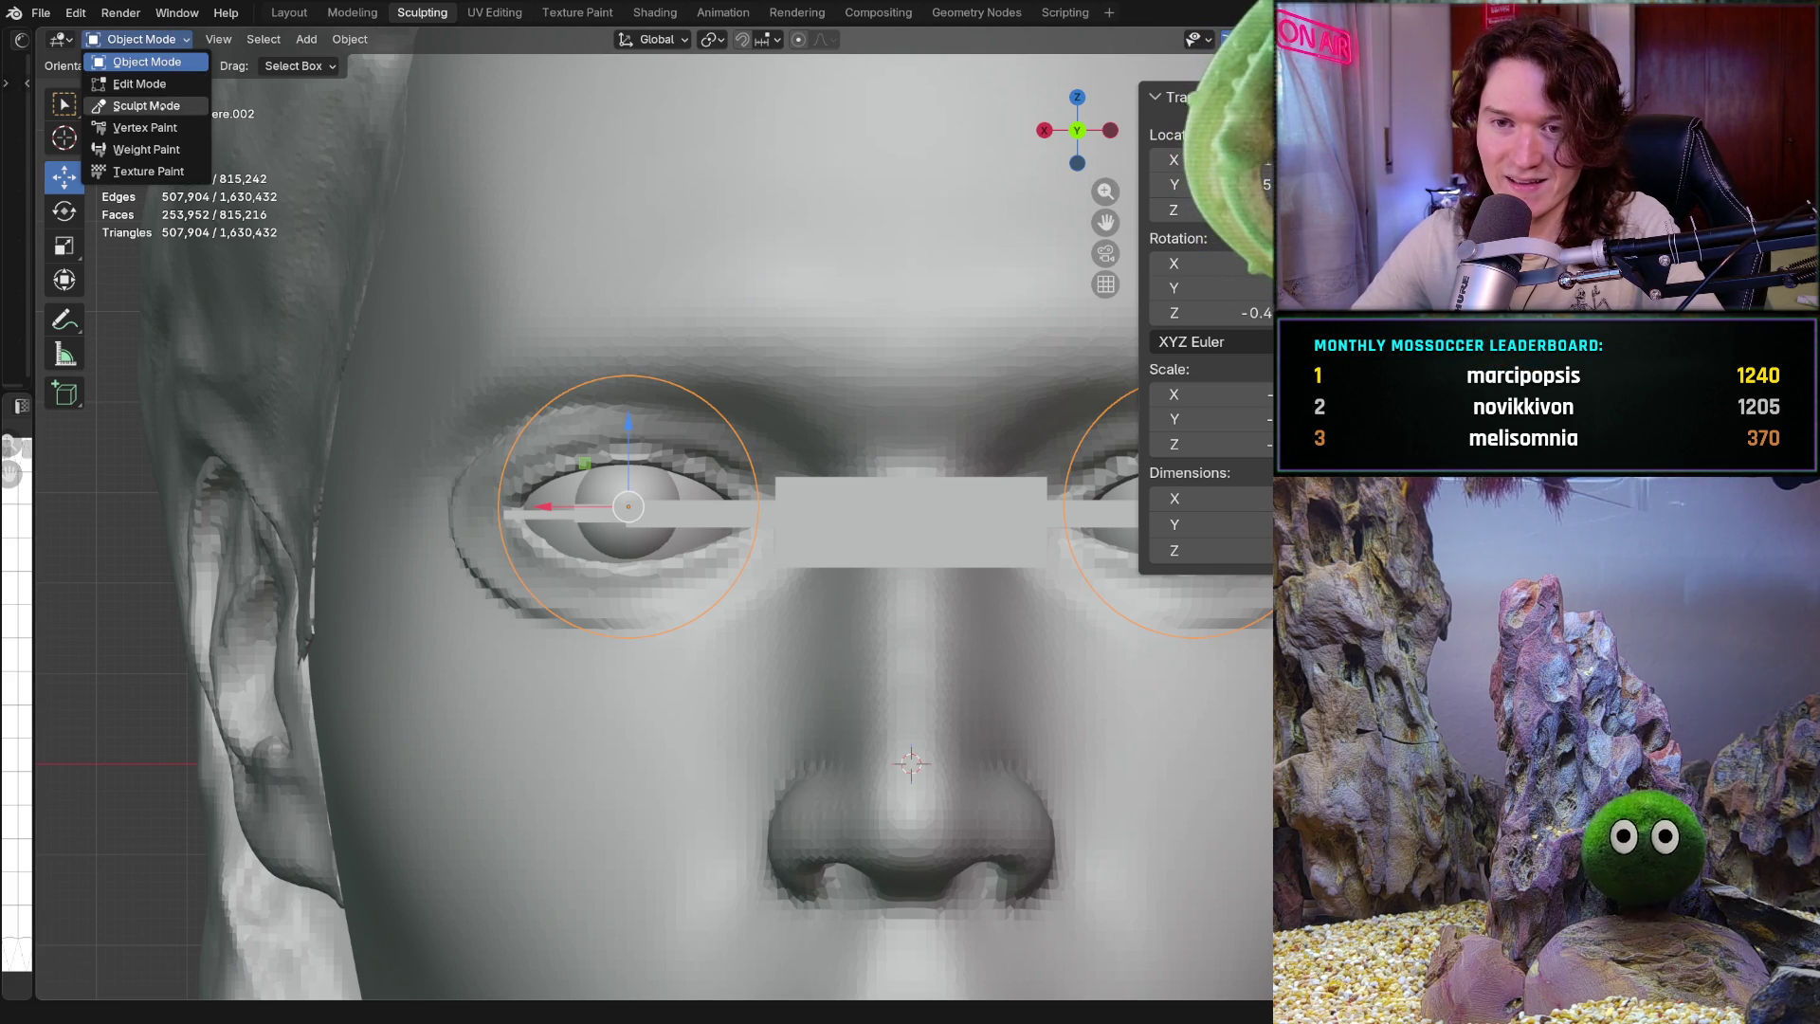
click(142, 106)
key(alt+q)
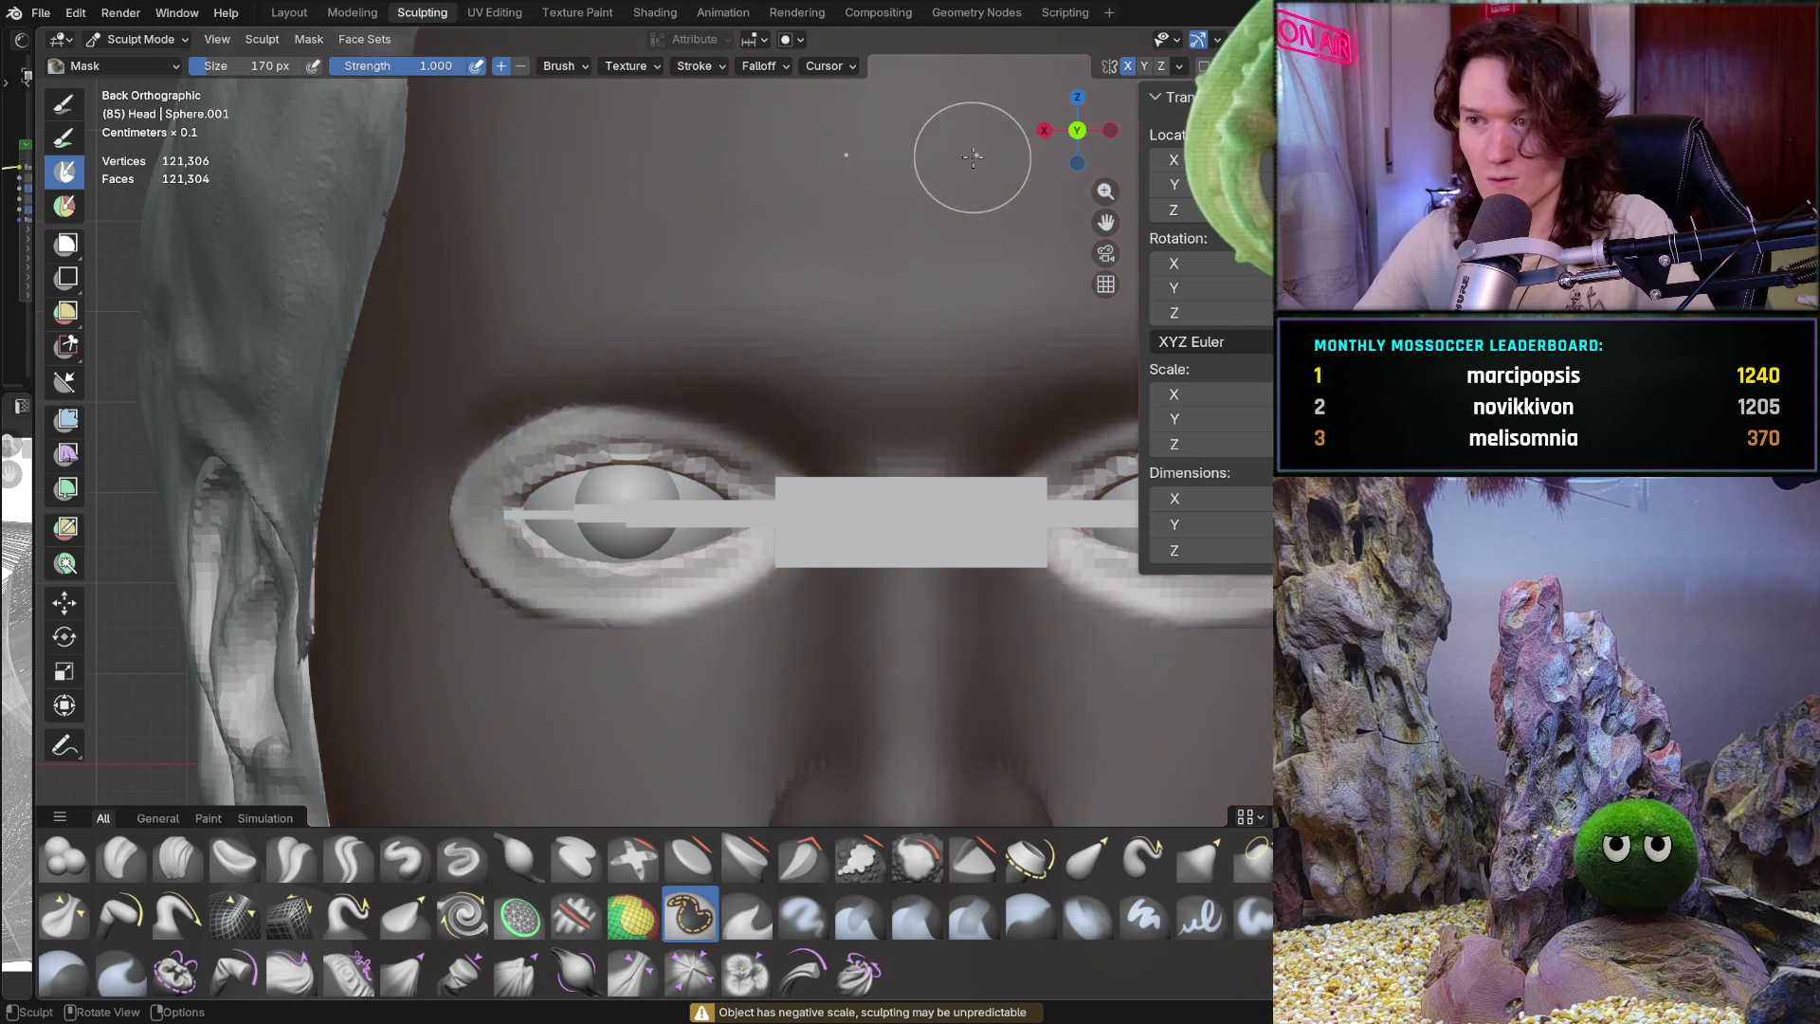
Switch to the Grab brush at 554 px size and check the symmetry settings
key(f)
click(560, 531)
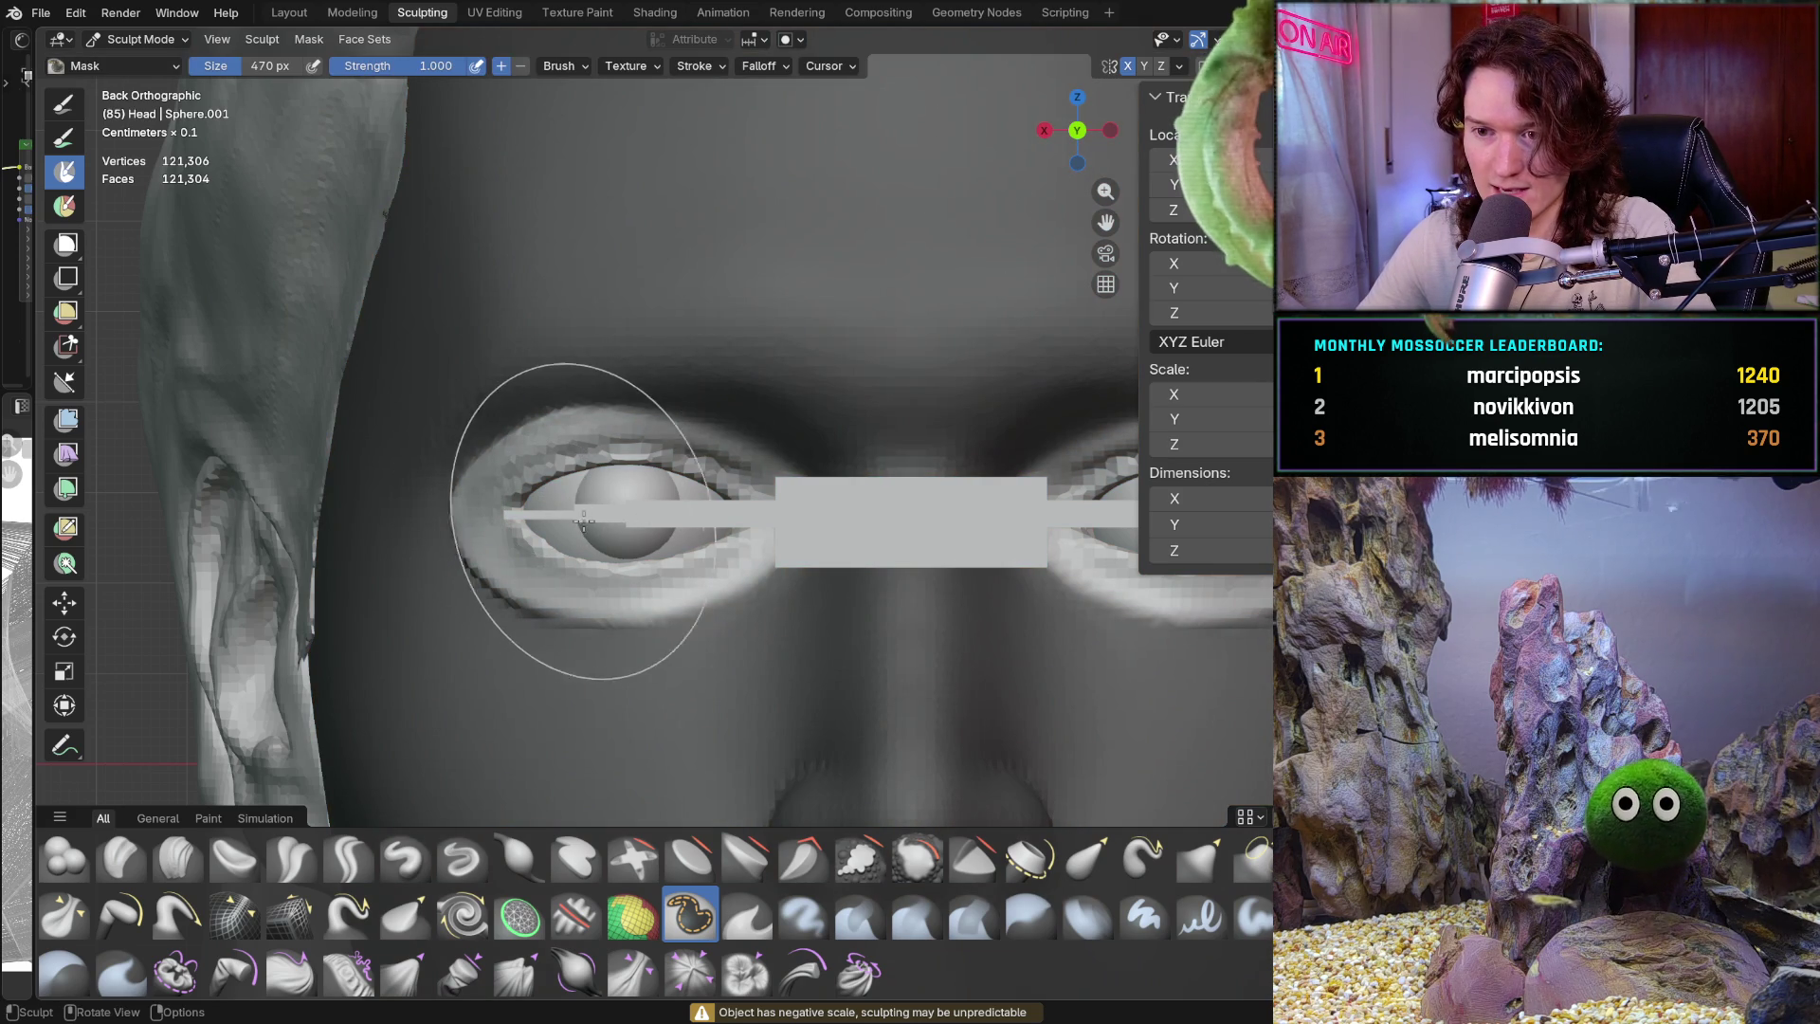
key(x)
key(f)
click(536, 512)
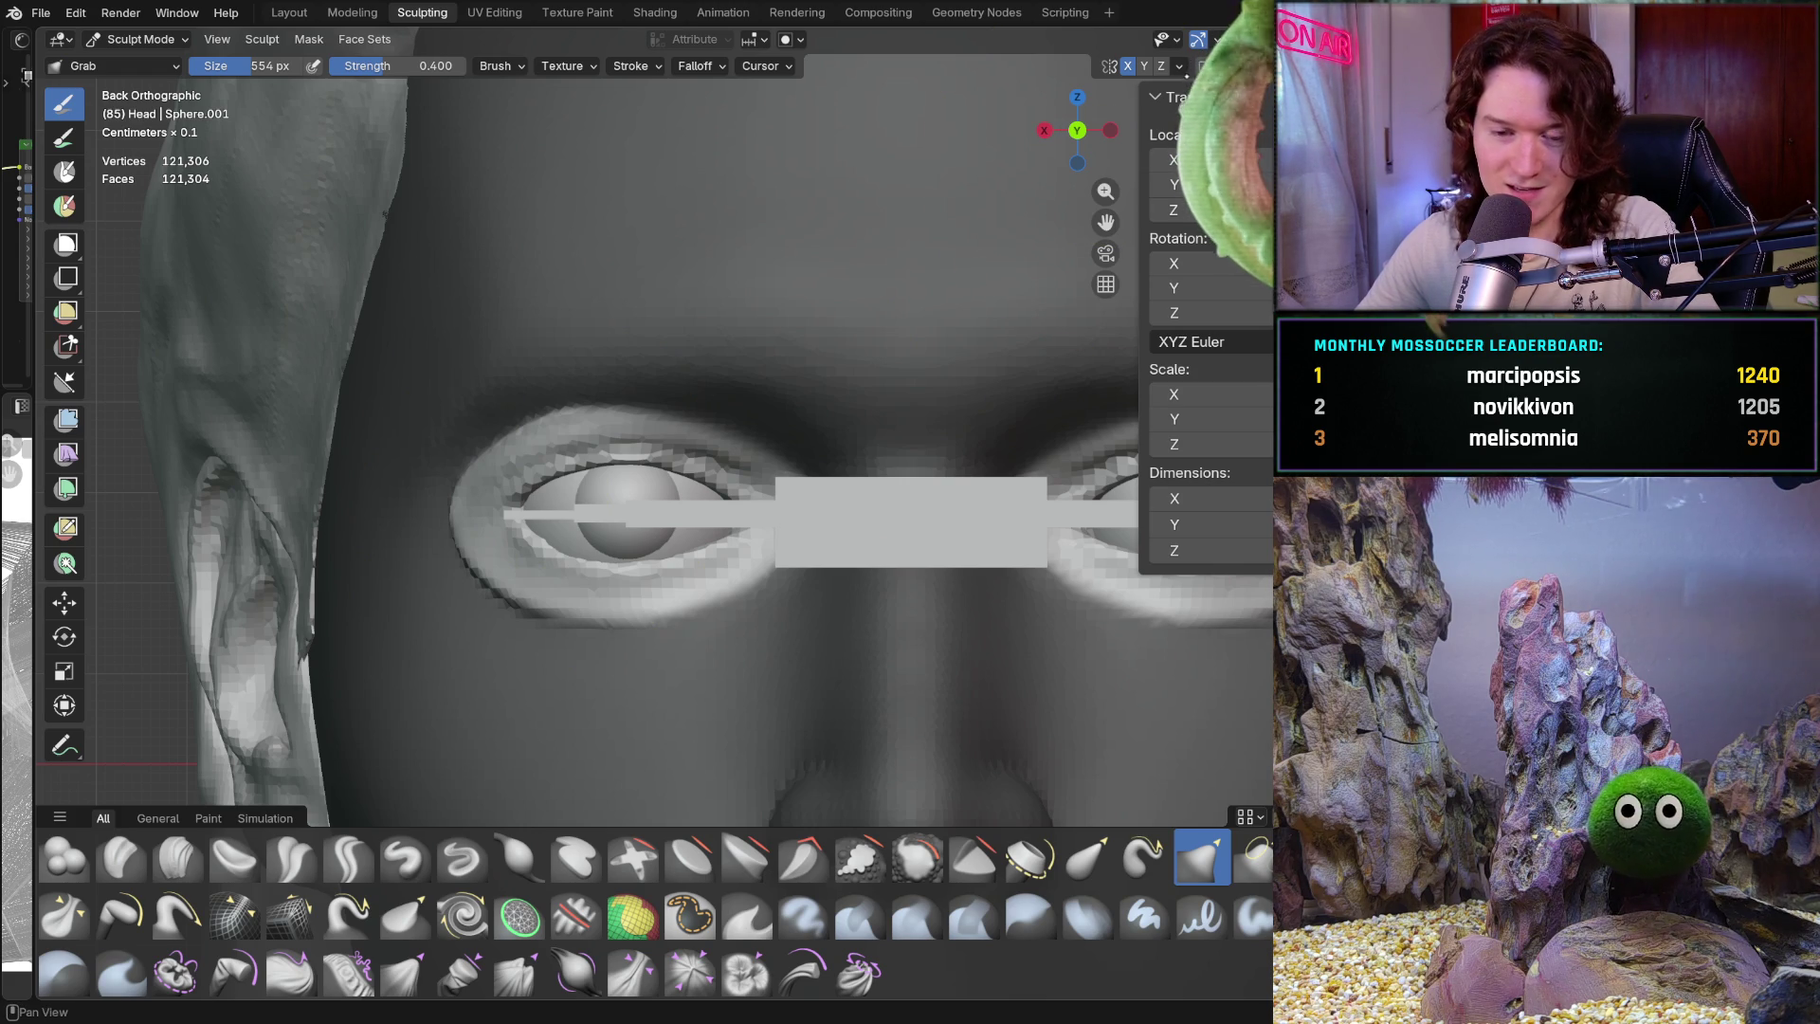
click(1179, 65)
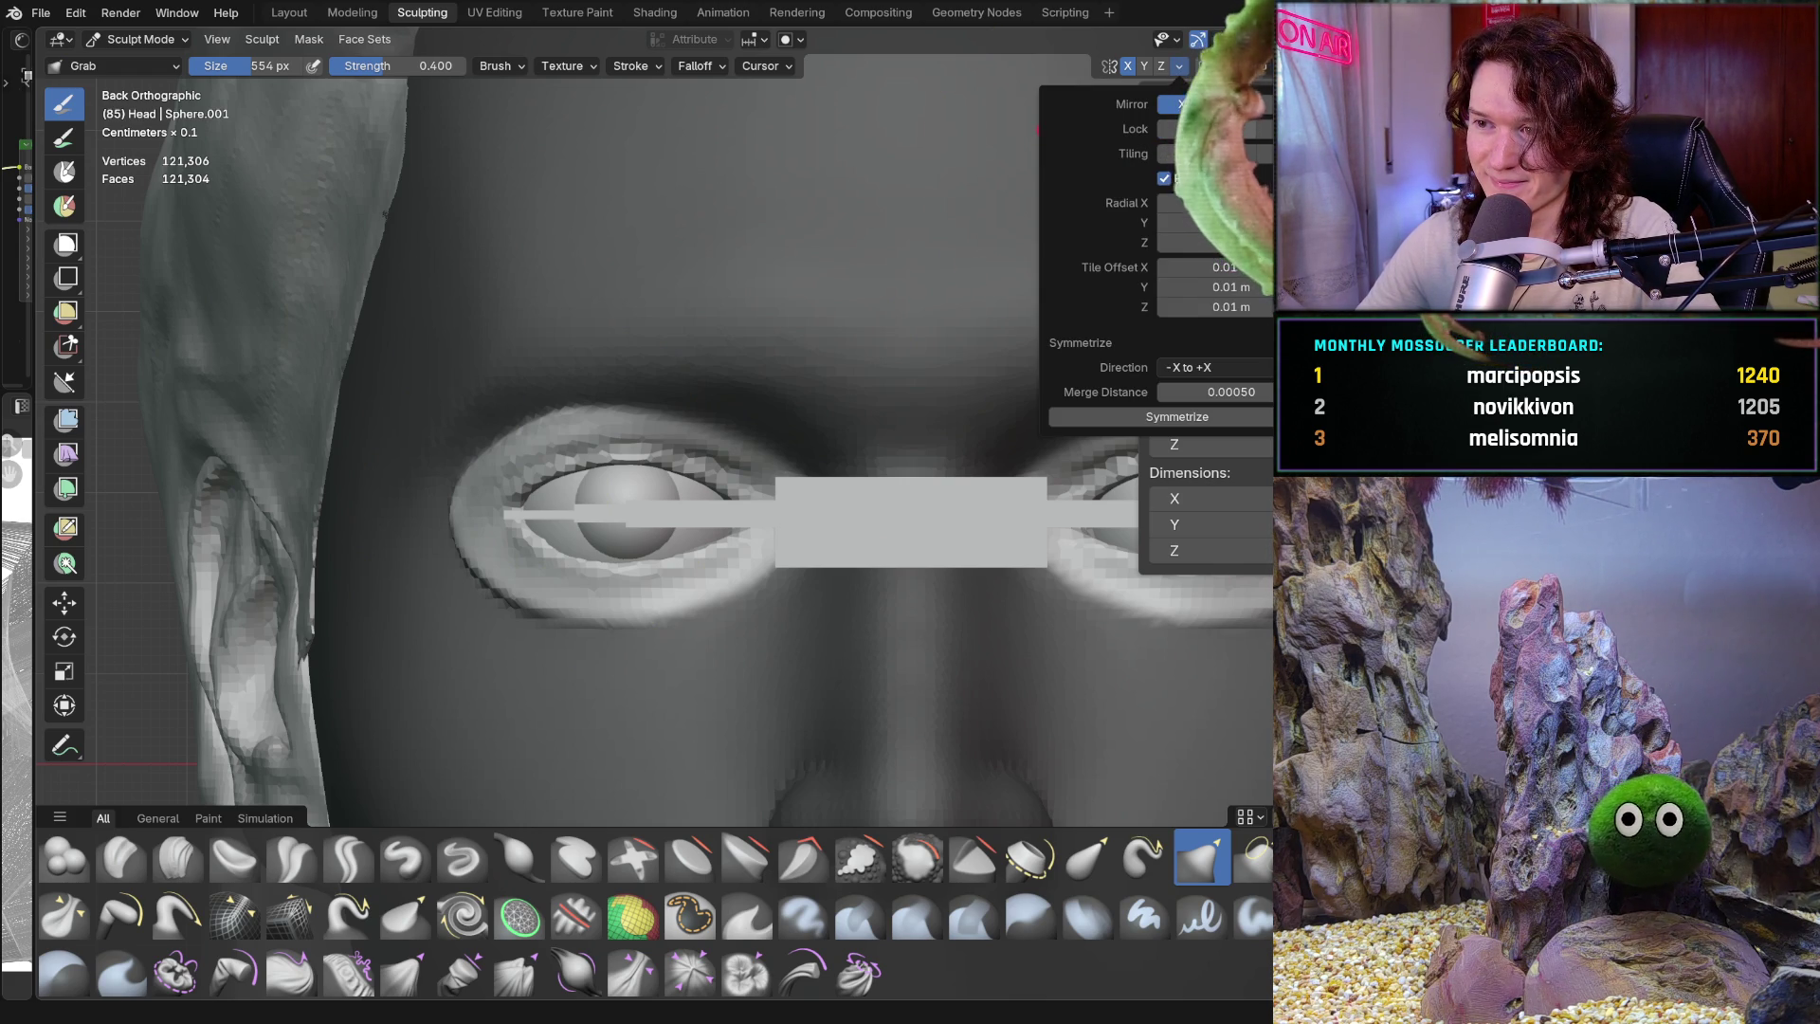
Pull the left eye's outer corner along the guide bar and reshape the lower lid
drag(502, 495, 528, 509)
click(524, 507)
scroll(528, 508, down, 5)
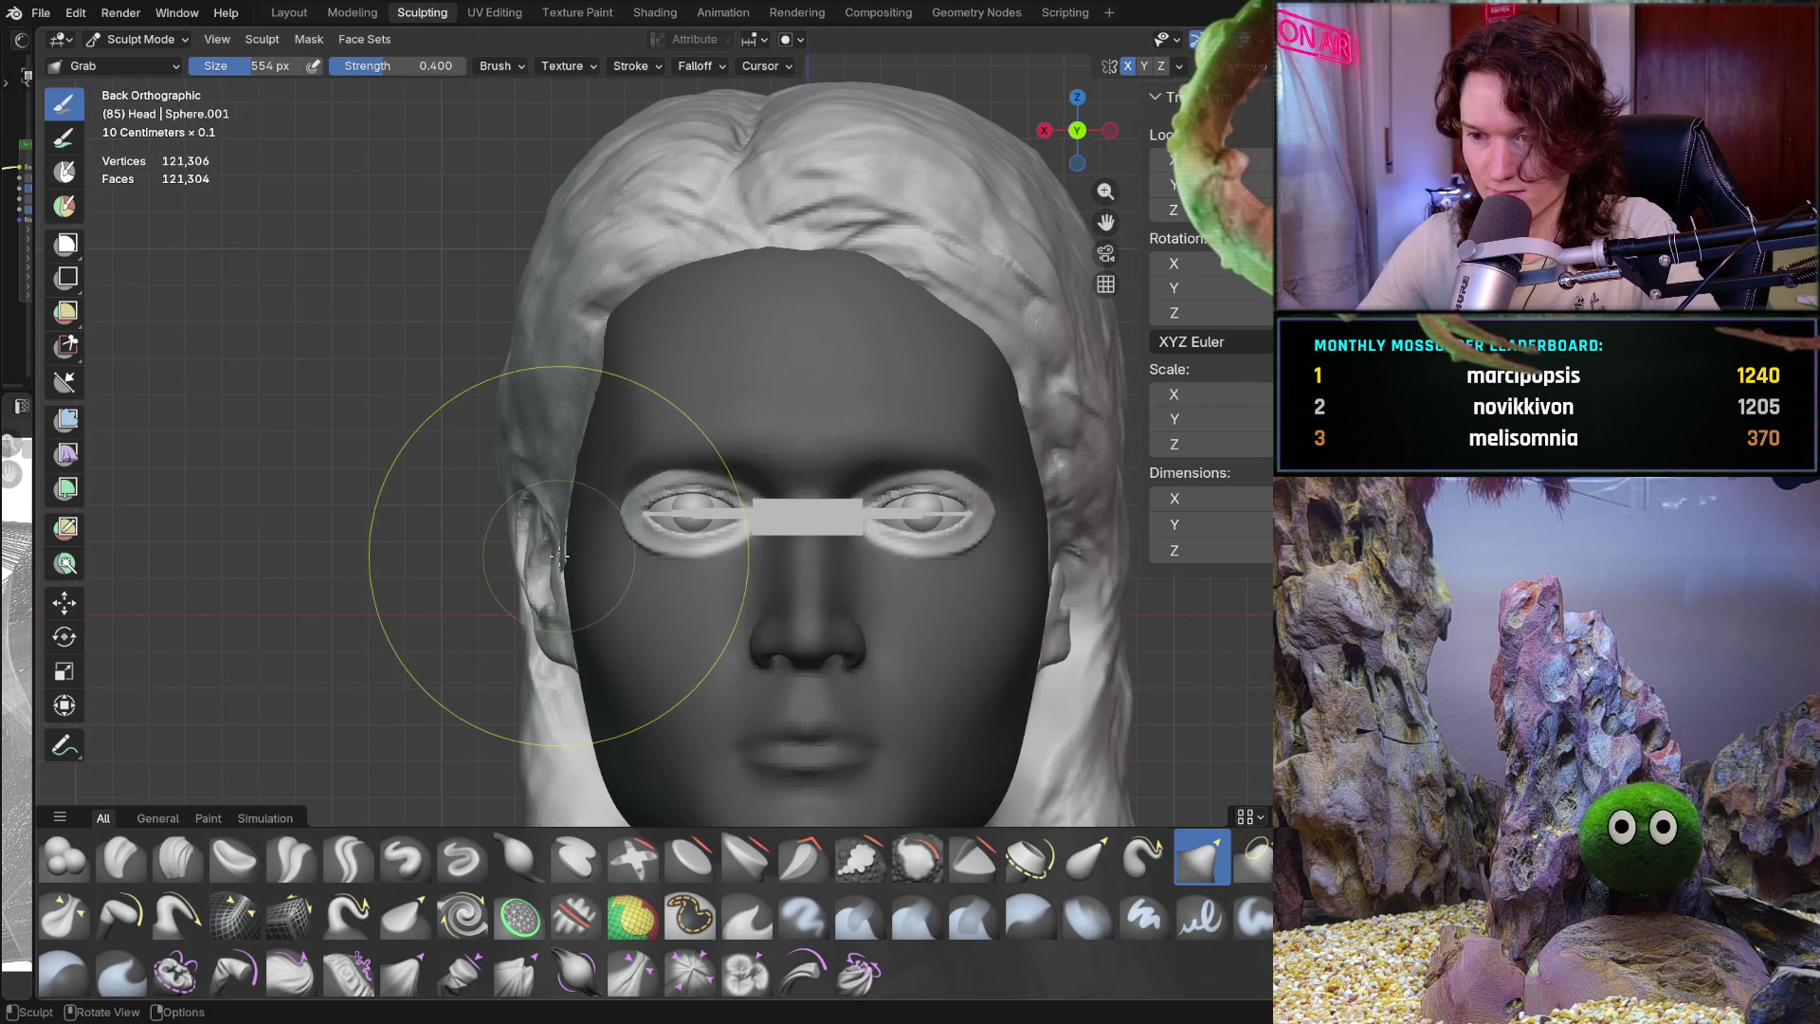
scroll(560, 569, up, 5)
mouse_move(577, 516)
middle_down()
mouse_move(580, 531)
mouse_move(547, 502)
middle_up()
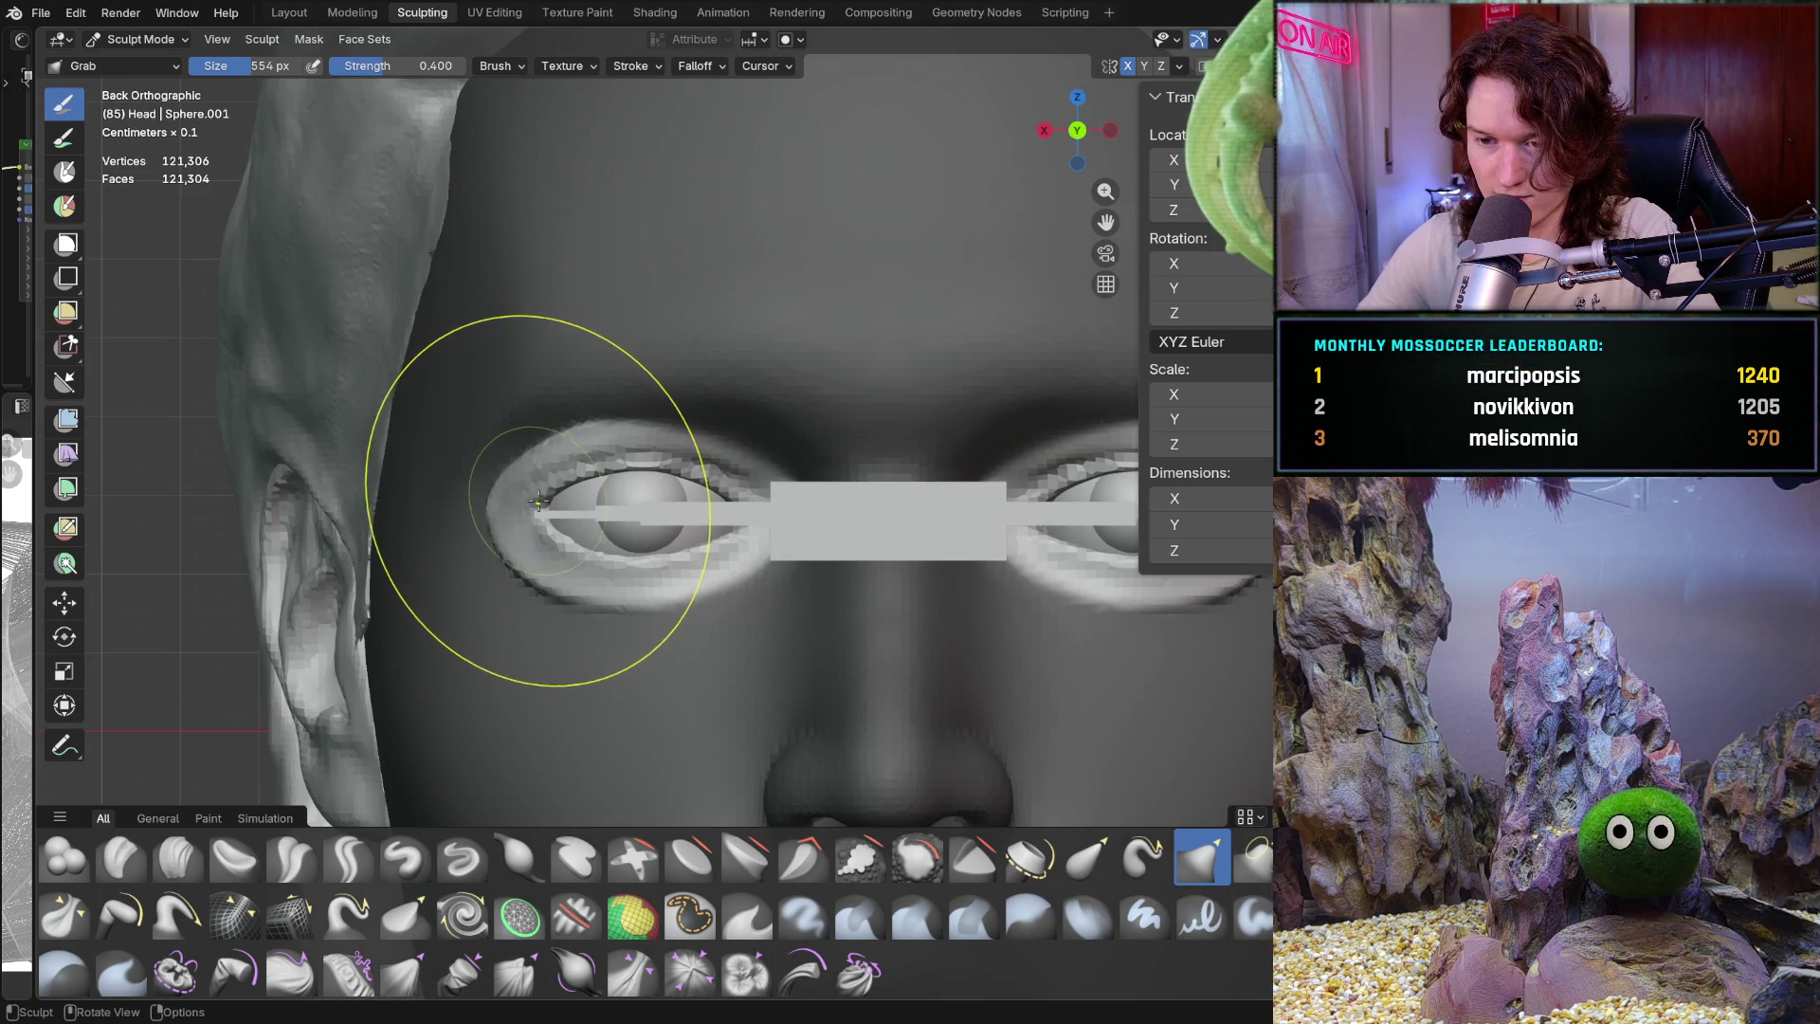
drag(550, 510, 561, 509)
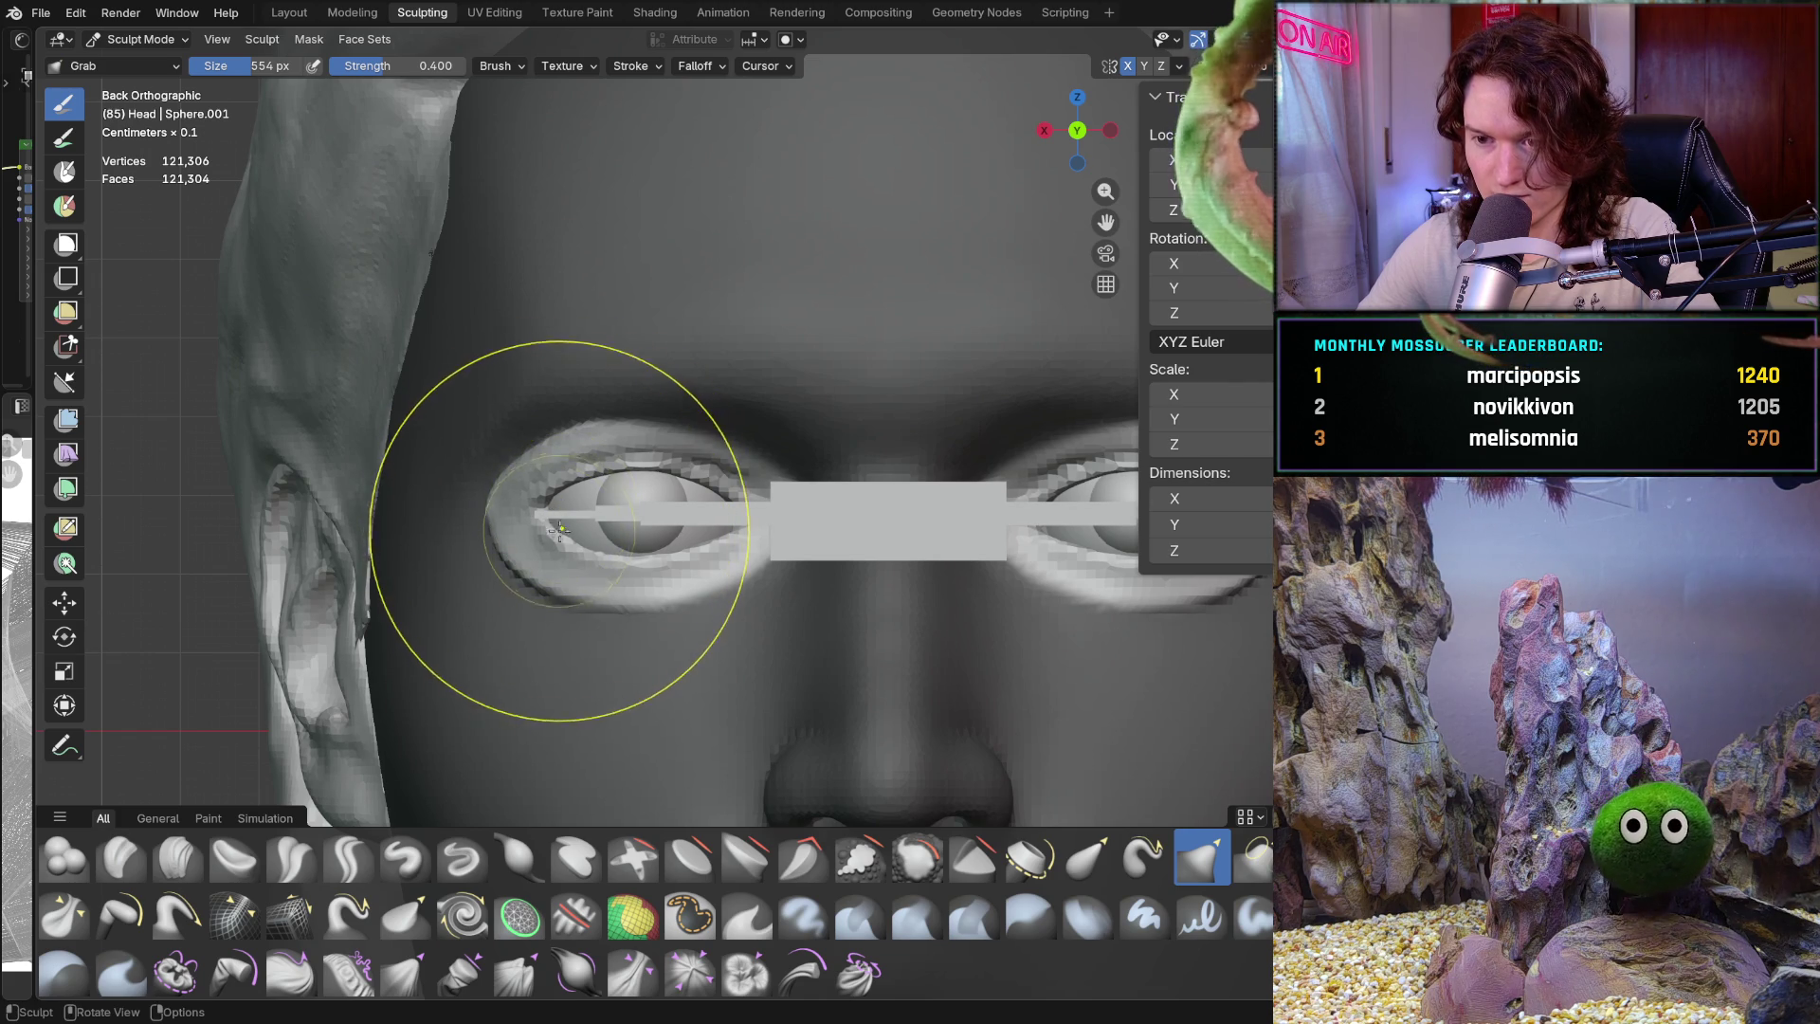
drag(573, 603, 576, 608)
ctrl+middle_drag(575, 609, 589, 581)
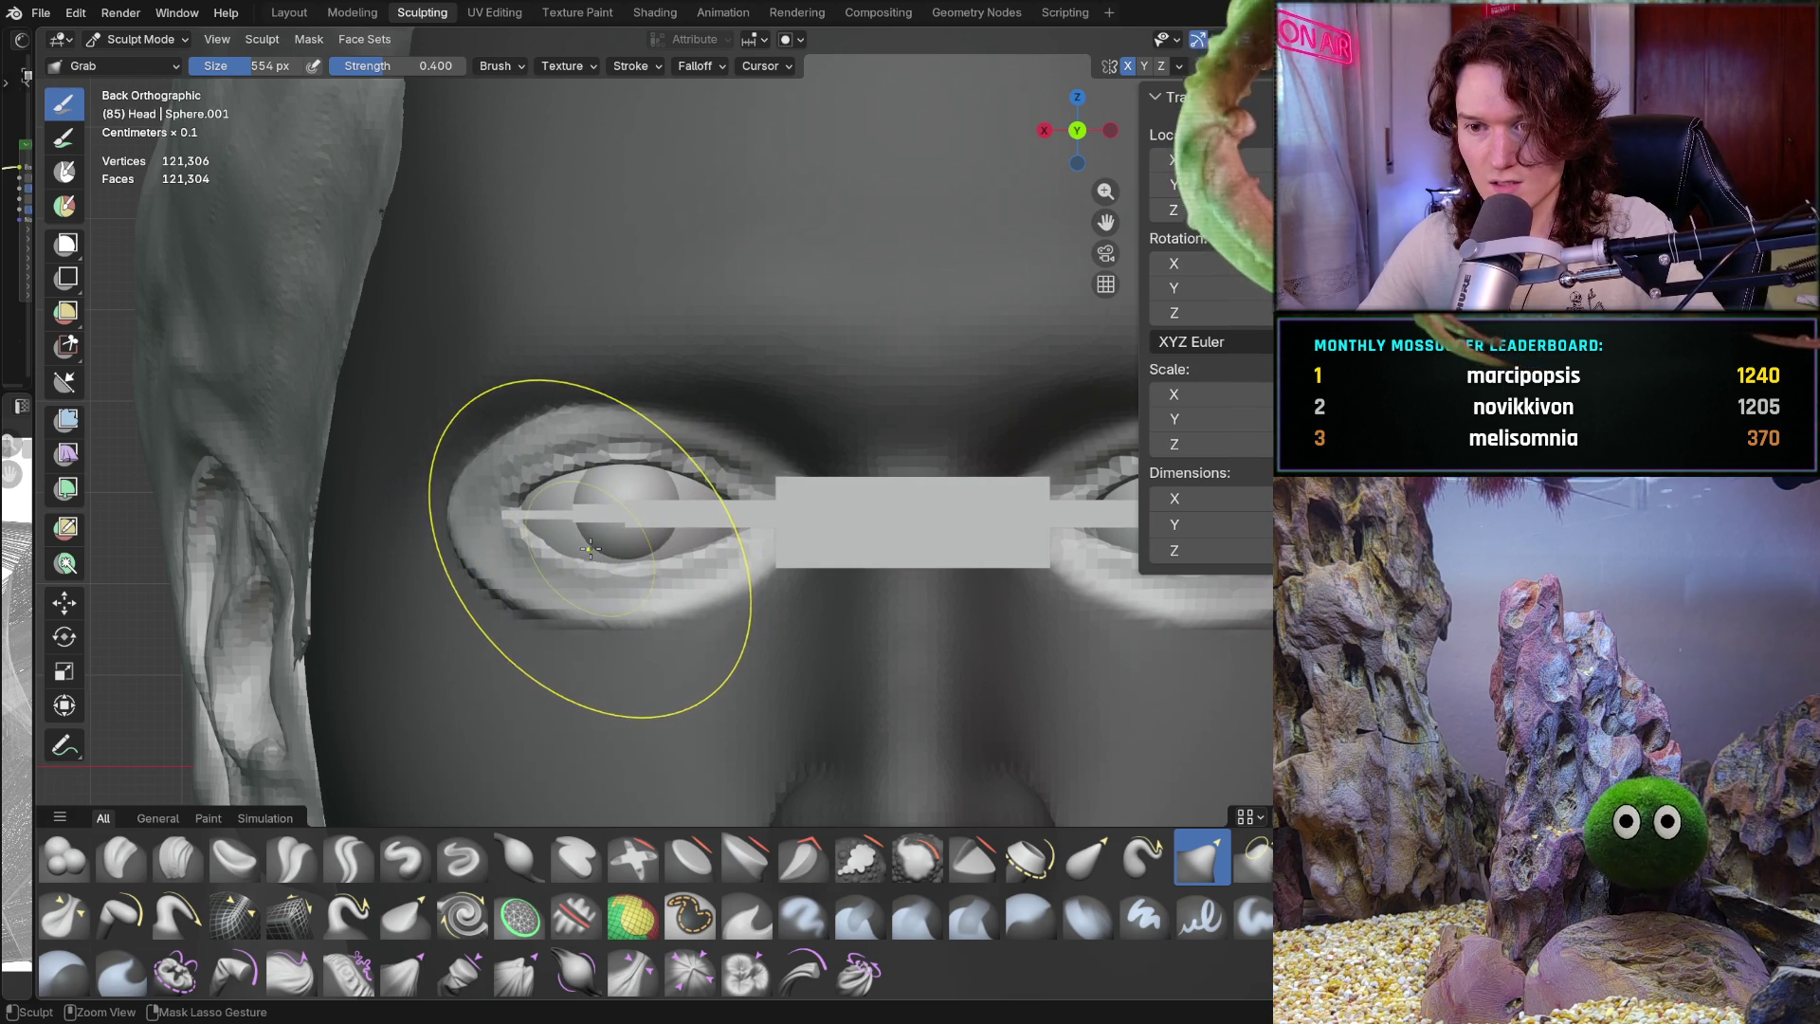
Leave Sculpt Mode to reselect the head, then the eye sphere, and resume sculpting
key(ctrl+Tab)
click(588, 553)
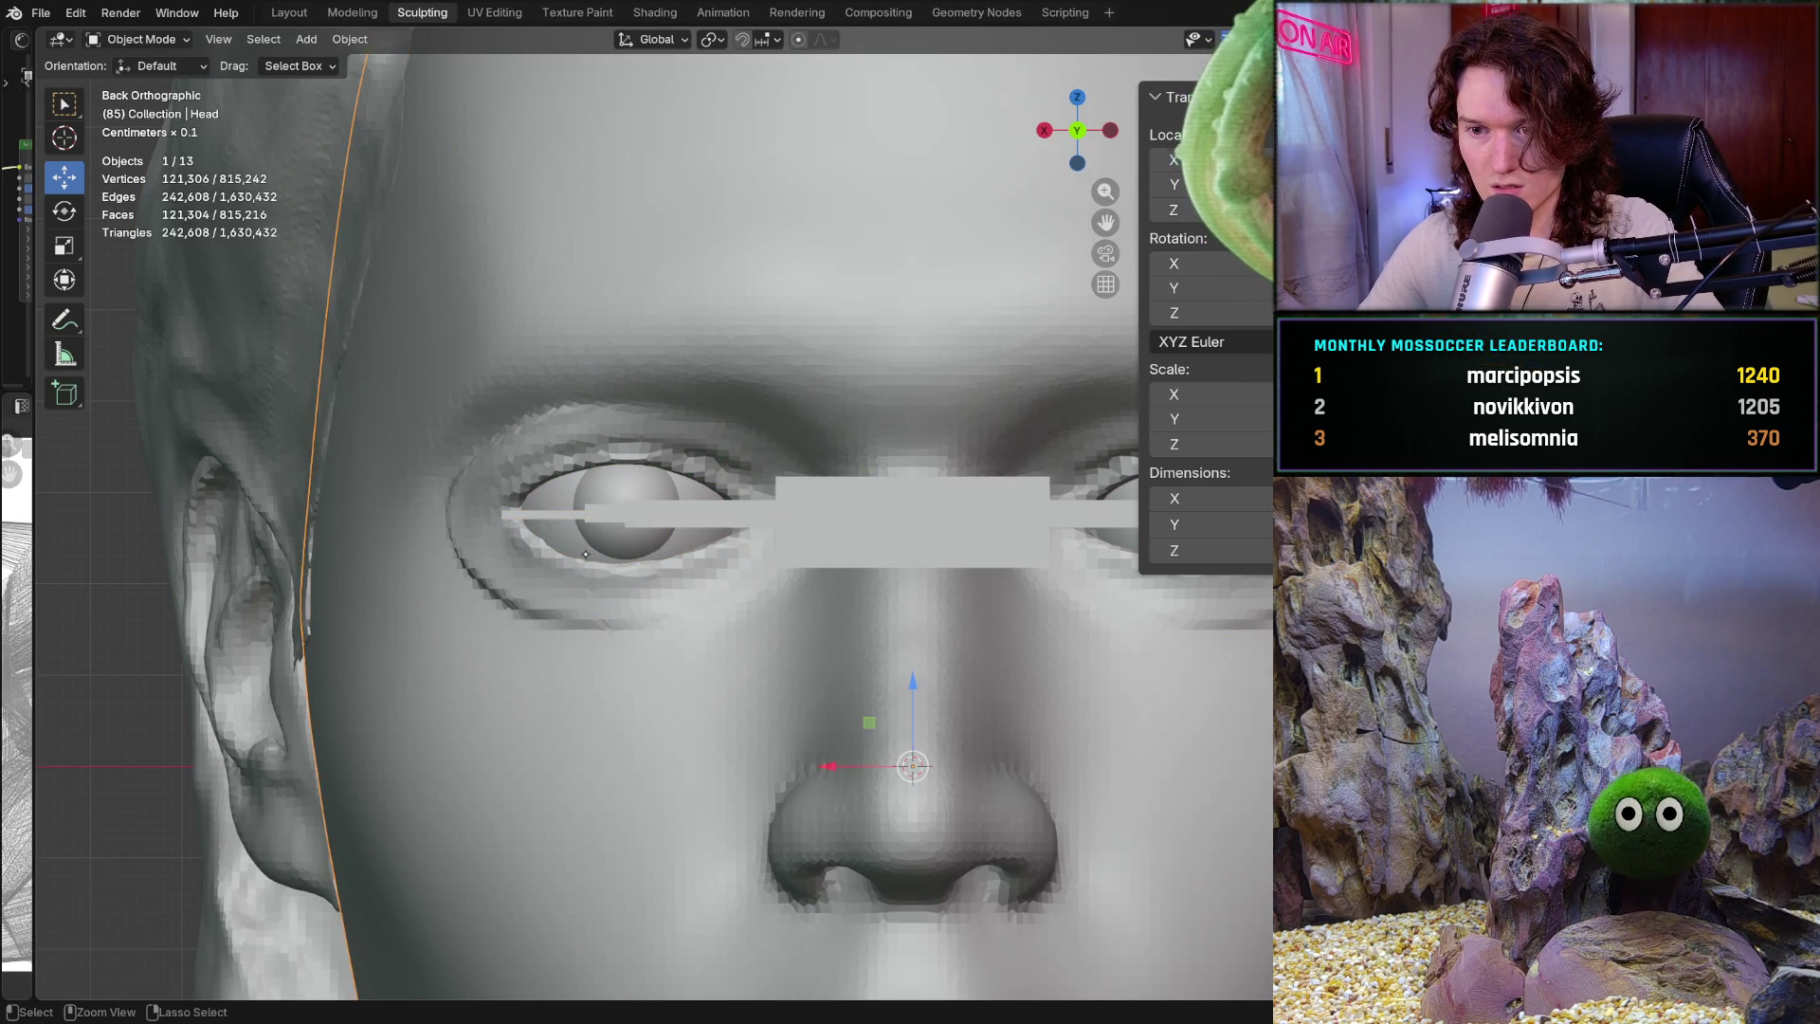
key(ctrl+Tab)
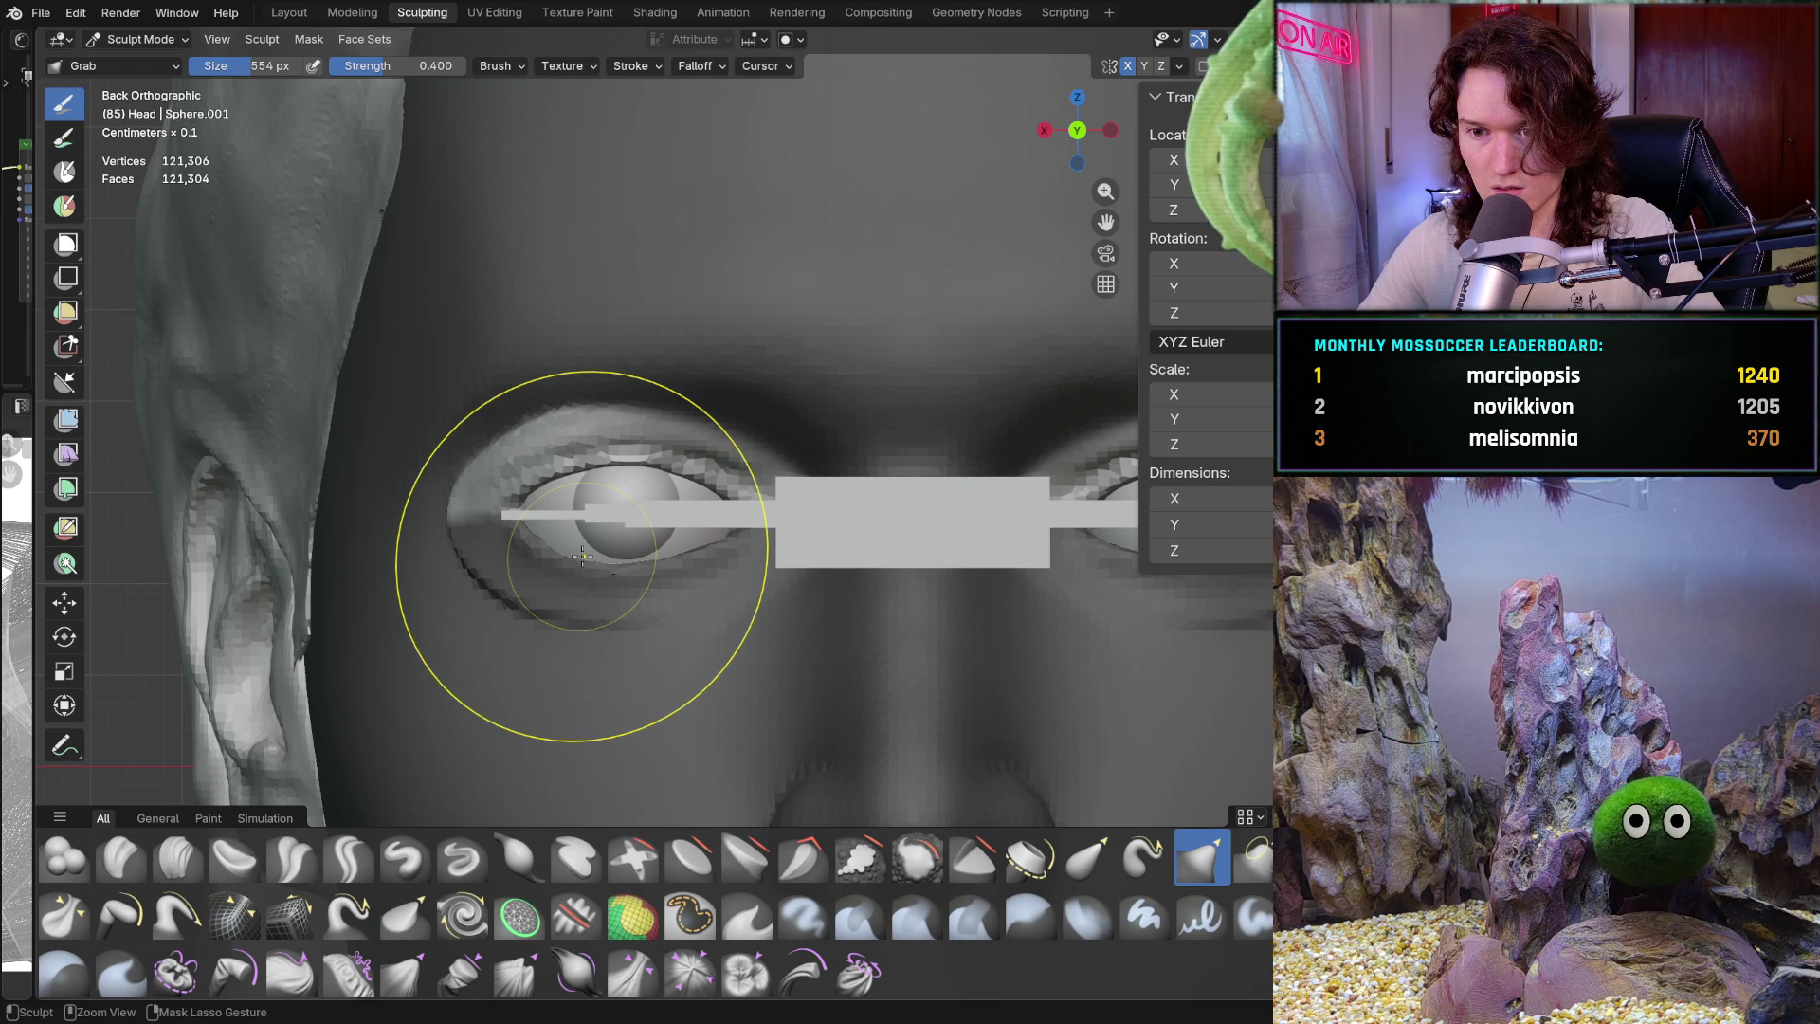
key(ctrl+Tab)
click(581, 558)
key(ctrl+Tab)
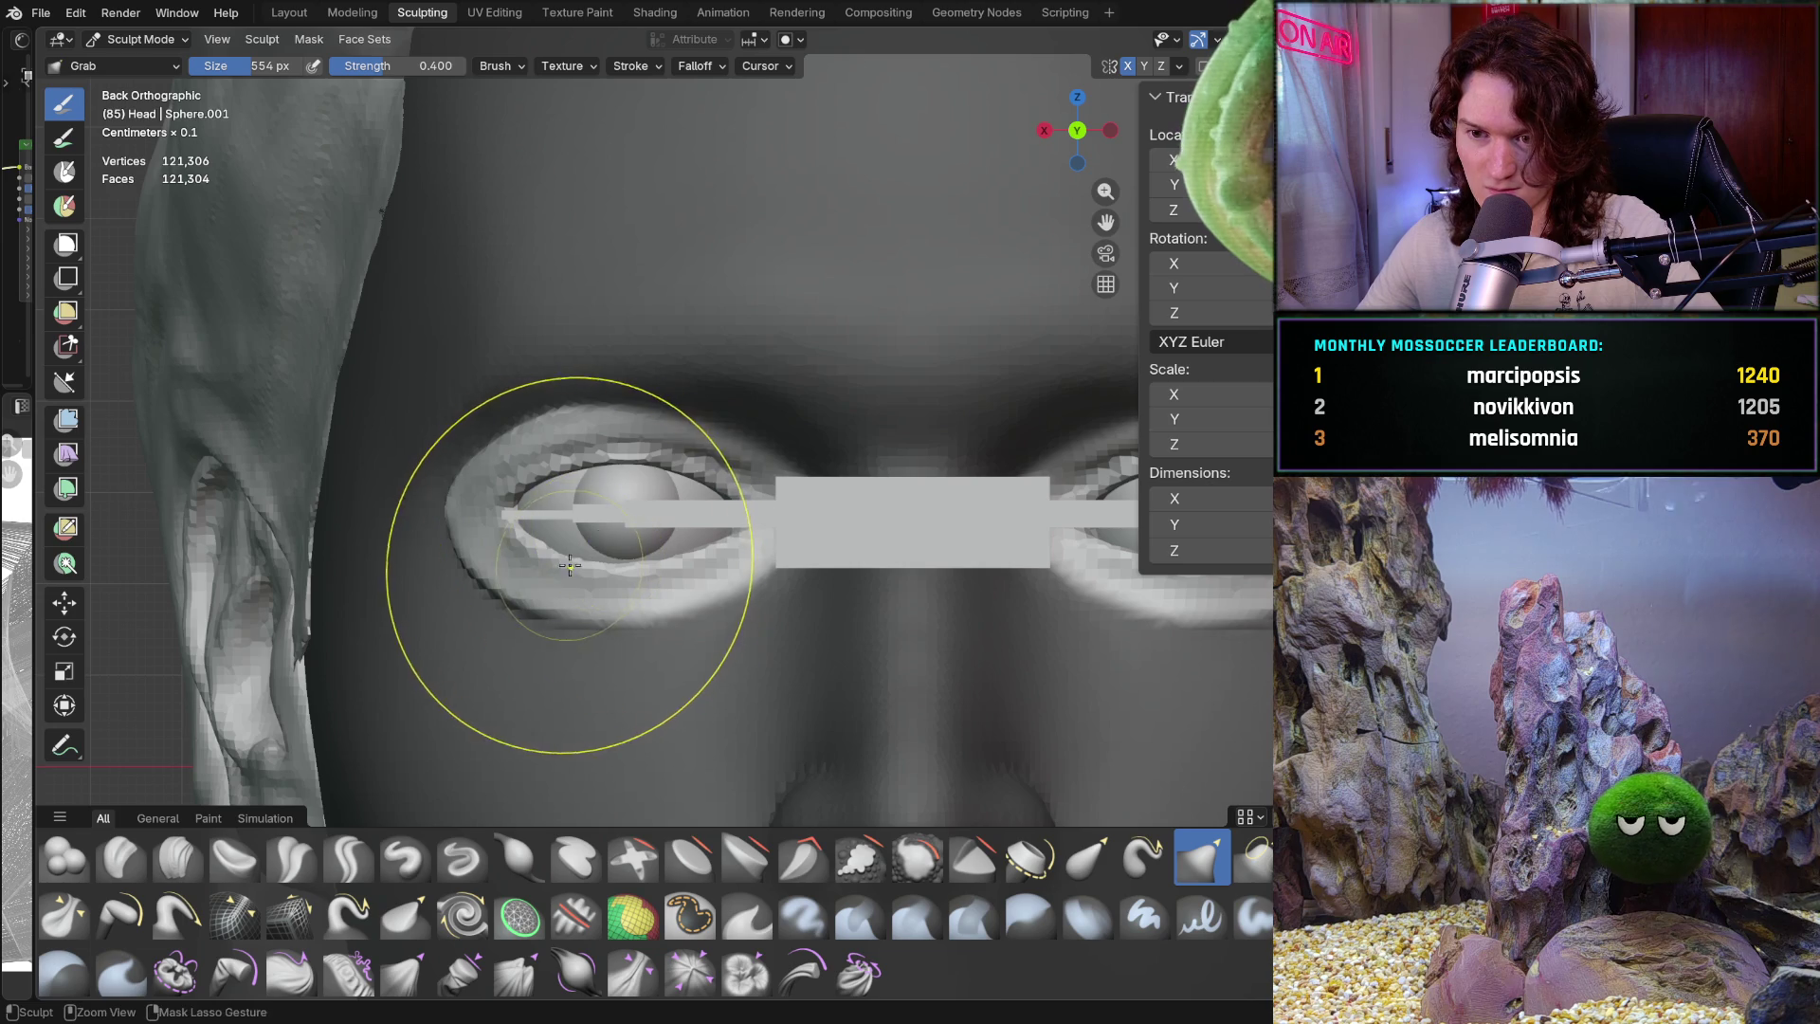
Orbit out to check the head's profile, then return to Object Mode
scroll(573, 536, up, 2)
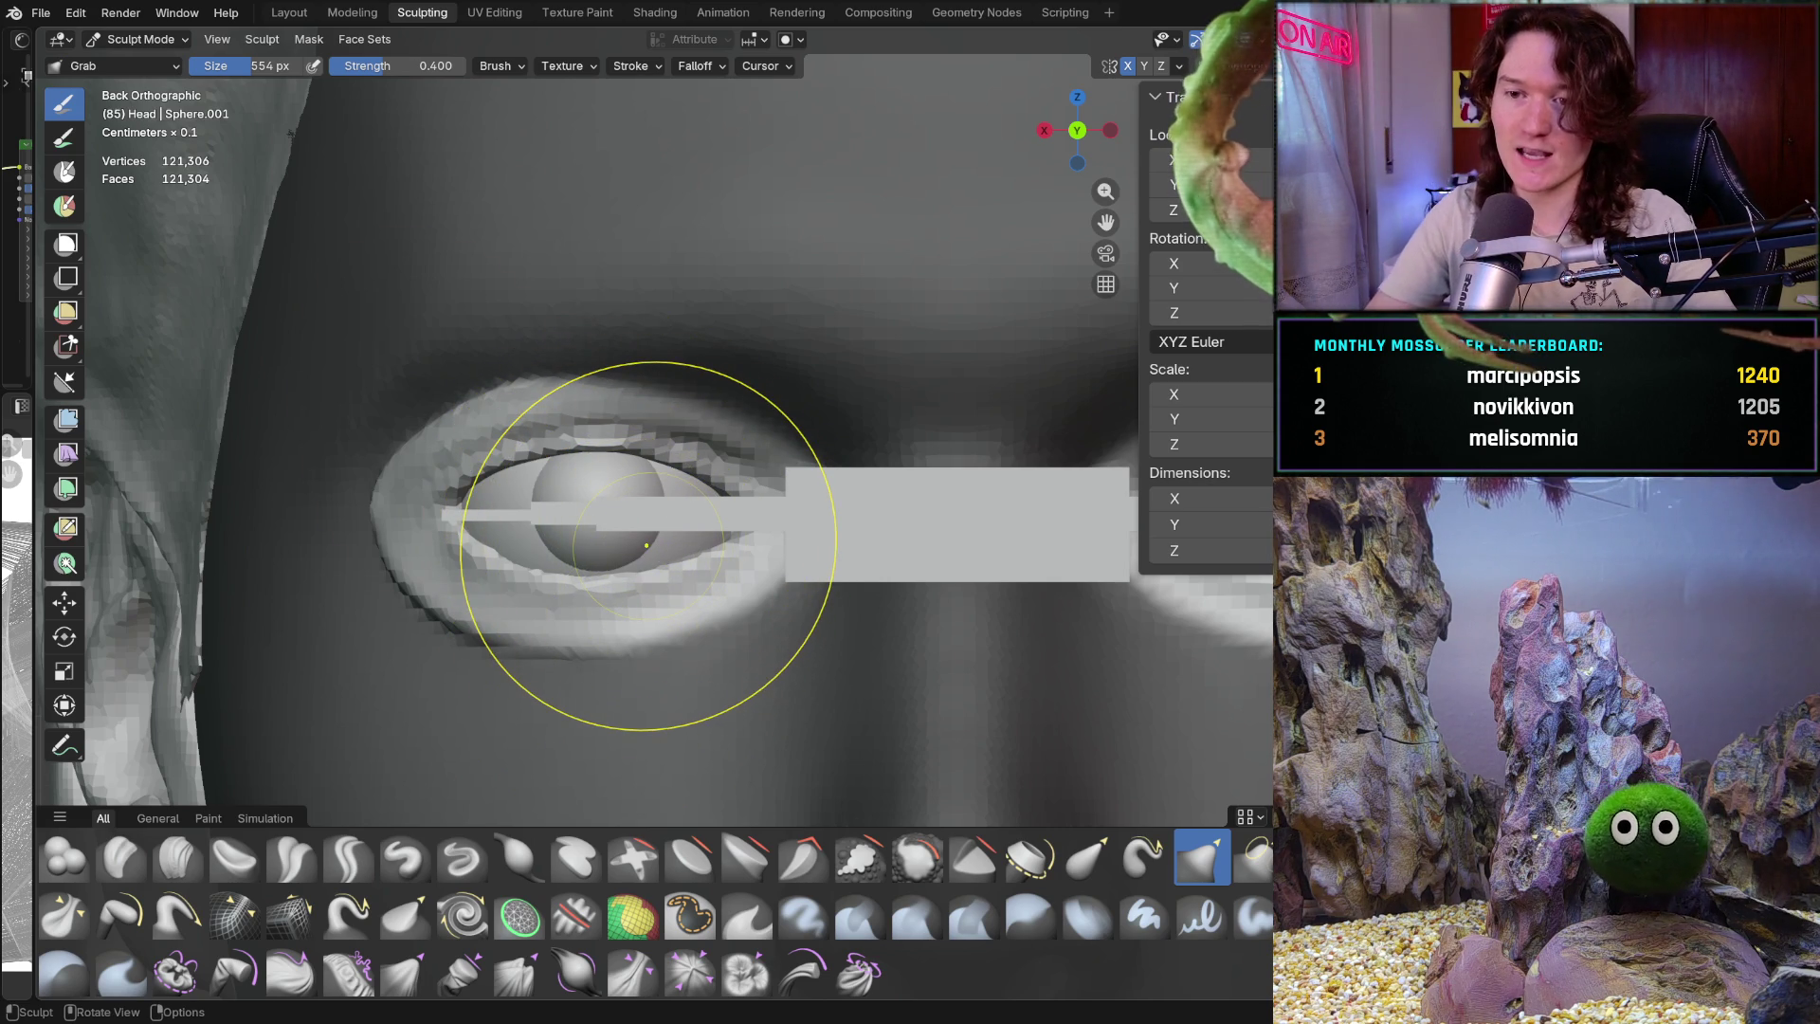
scroll(479, 428, down, 2)
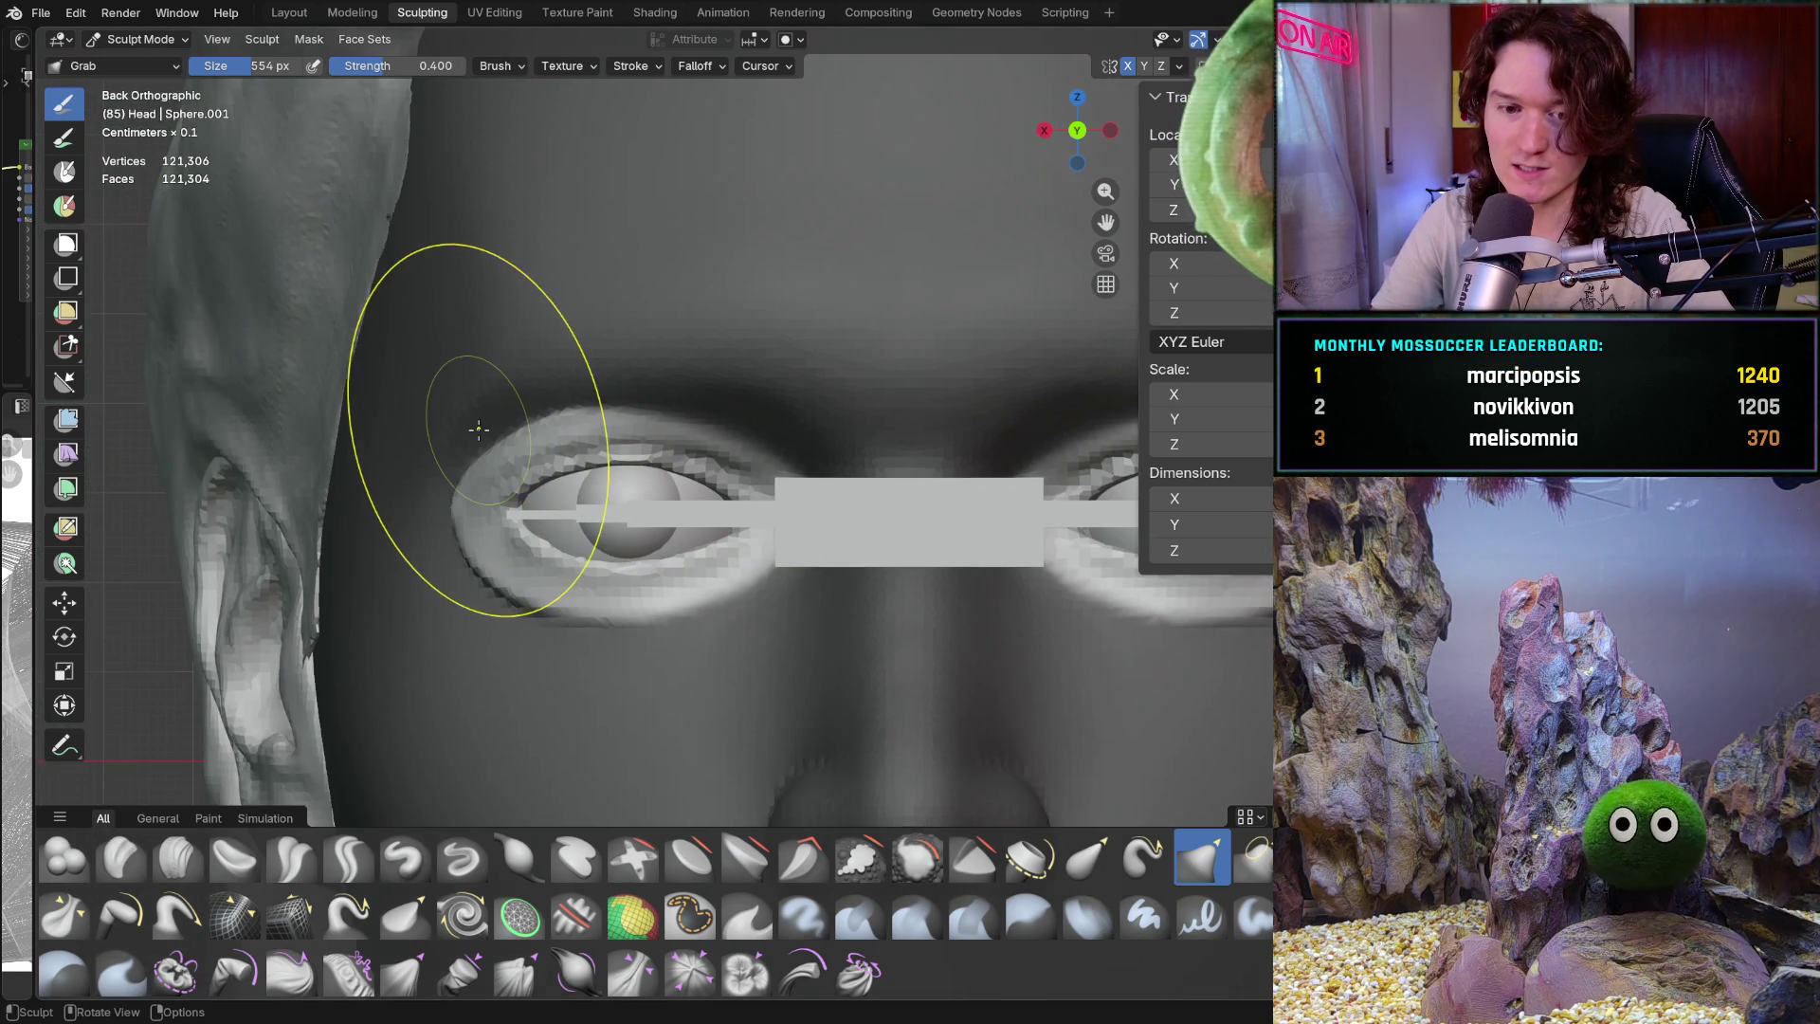
middle_drag(479, 428, 479, 429)
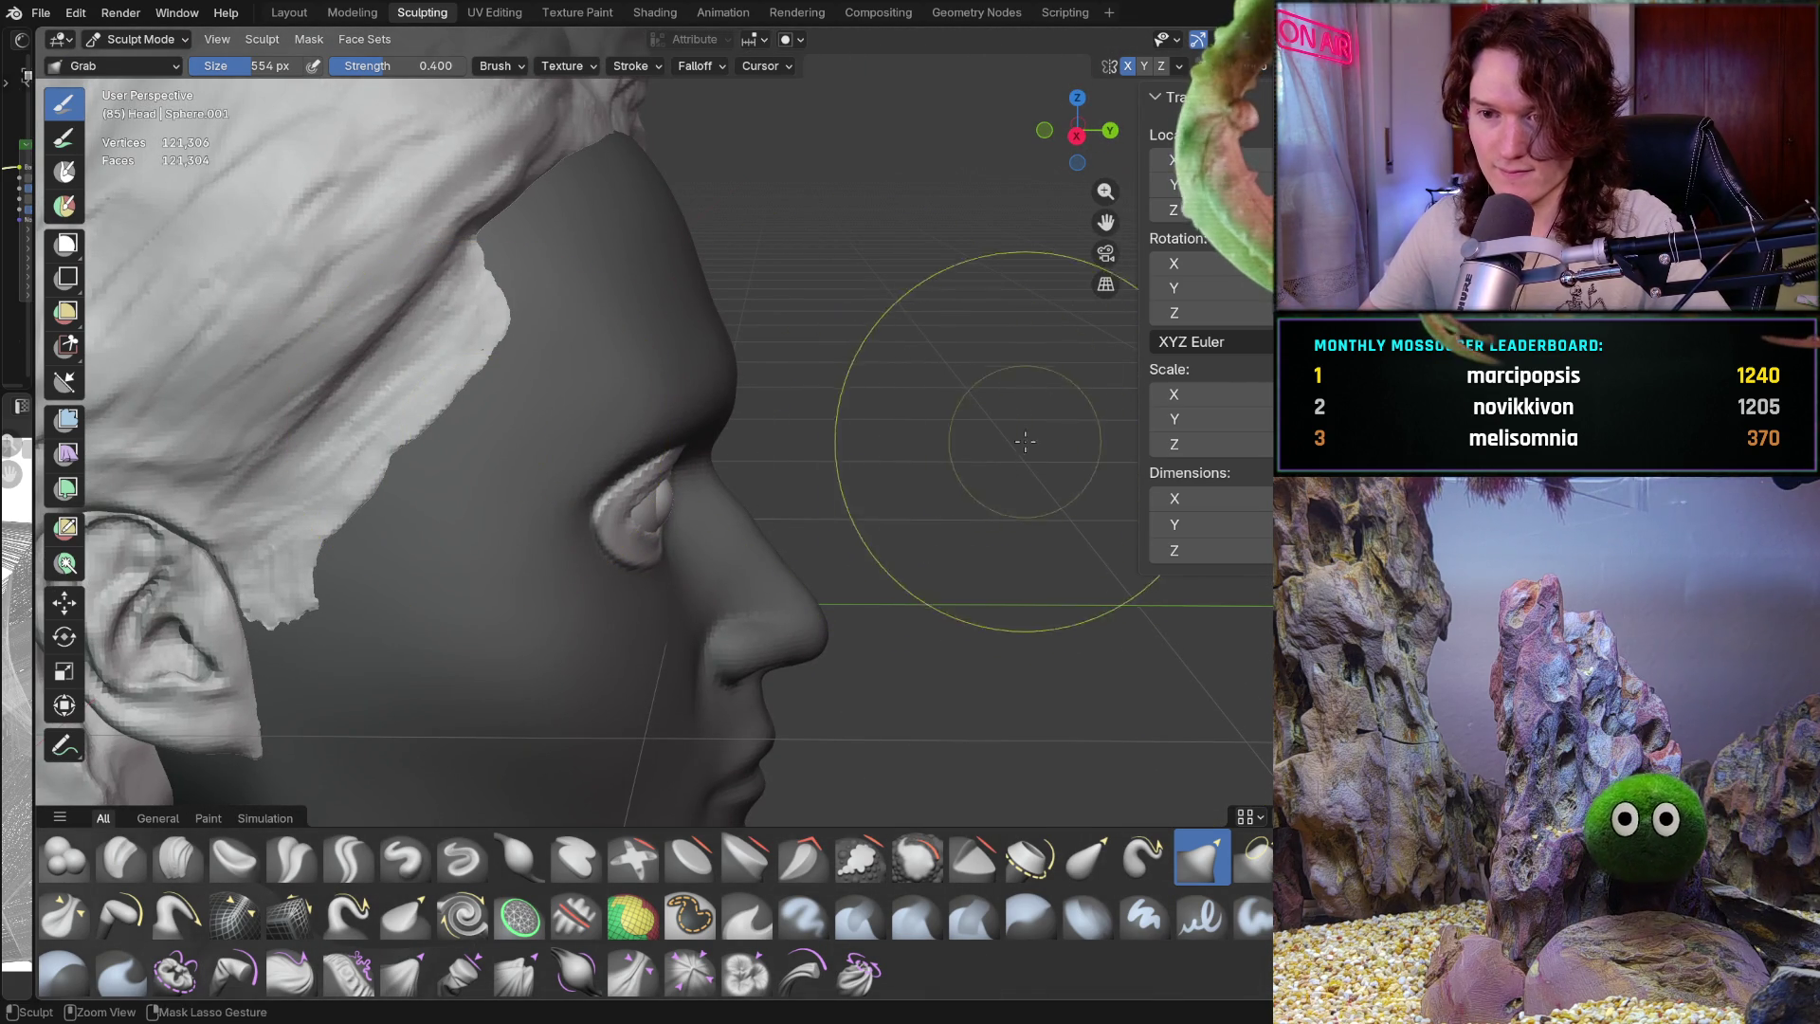
mouse_move(812, 488)
ctrl+middle_down()
mouse_move(873, 641)
mouse_move(766, 529)
mouse_move(724, 527)
ctrl+middle_up()
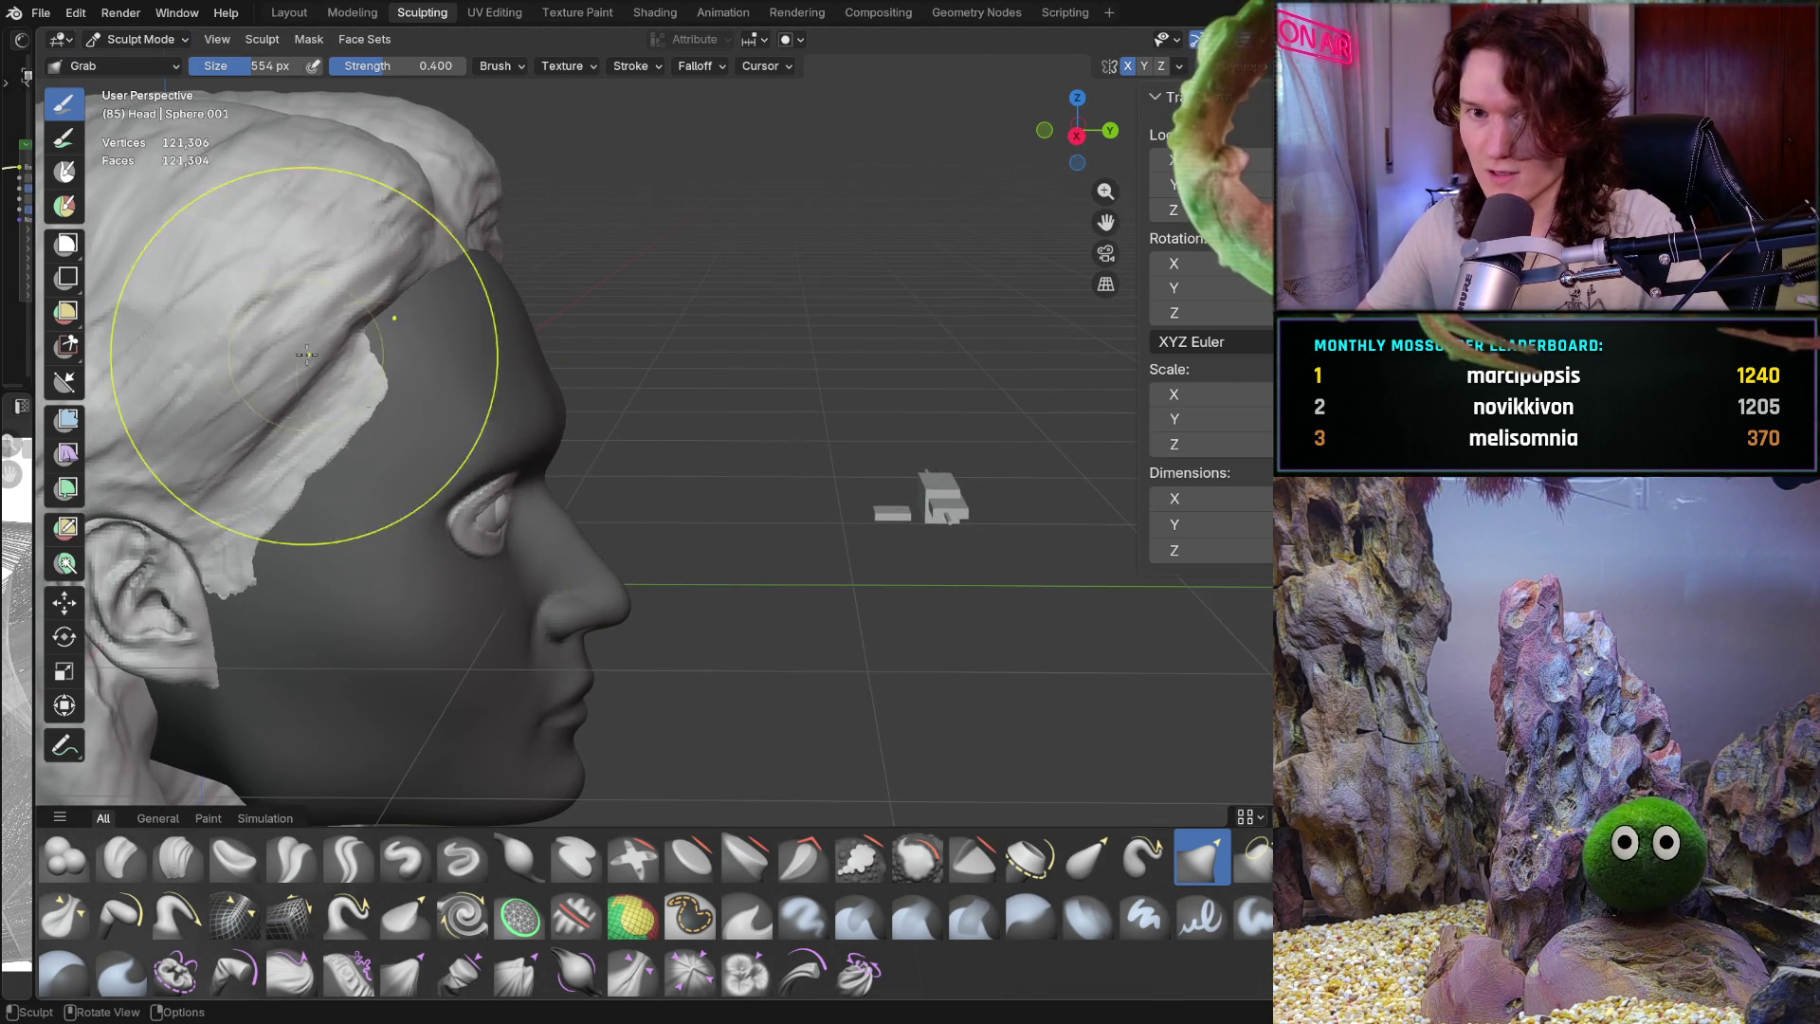
click(140, 39)
click(142, 55)
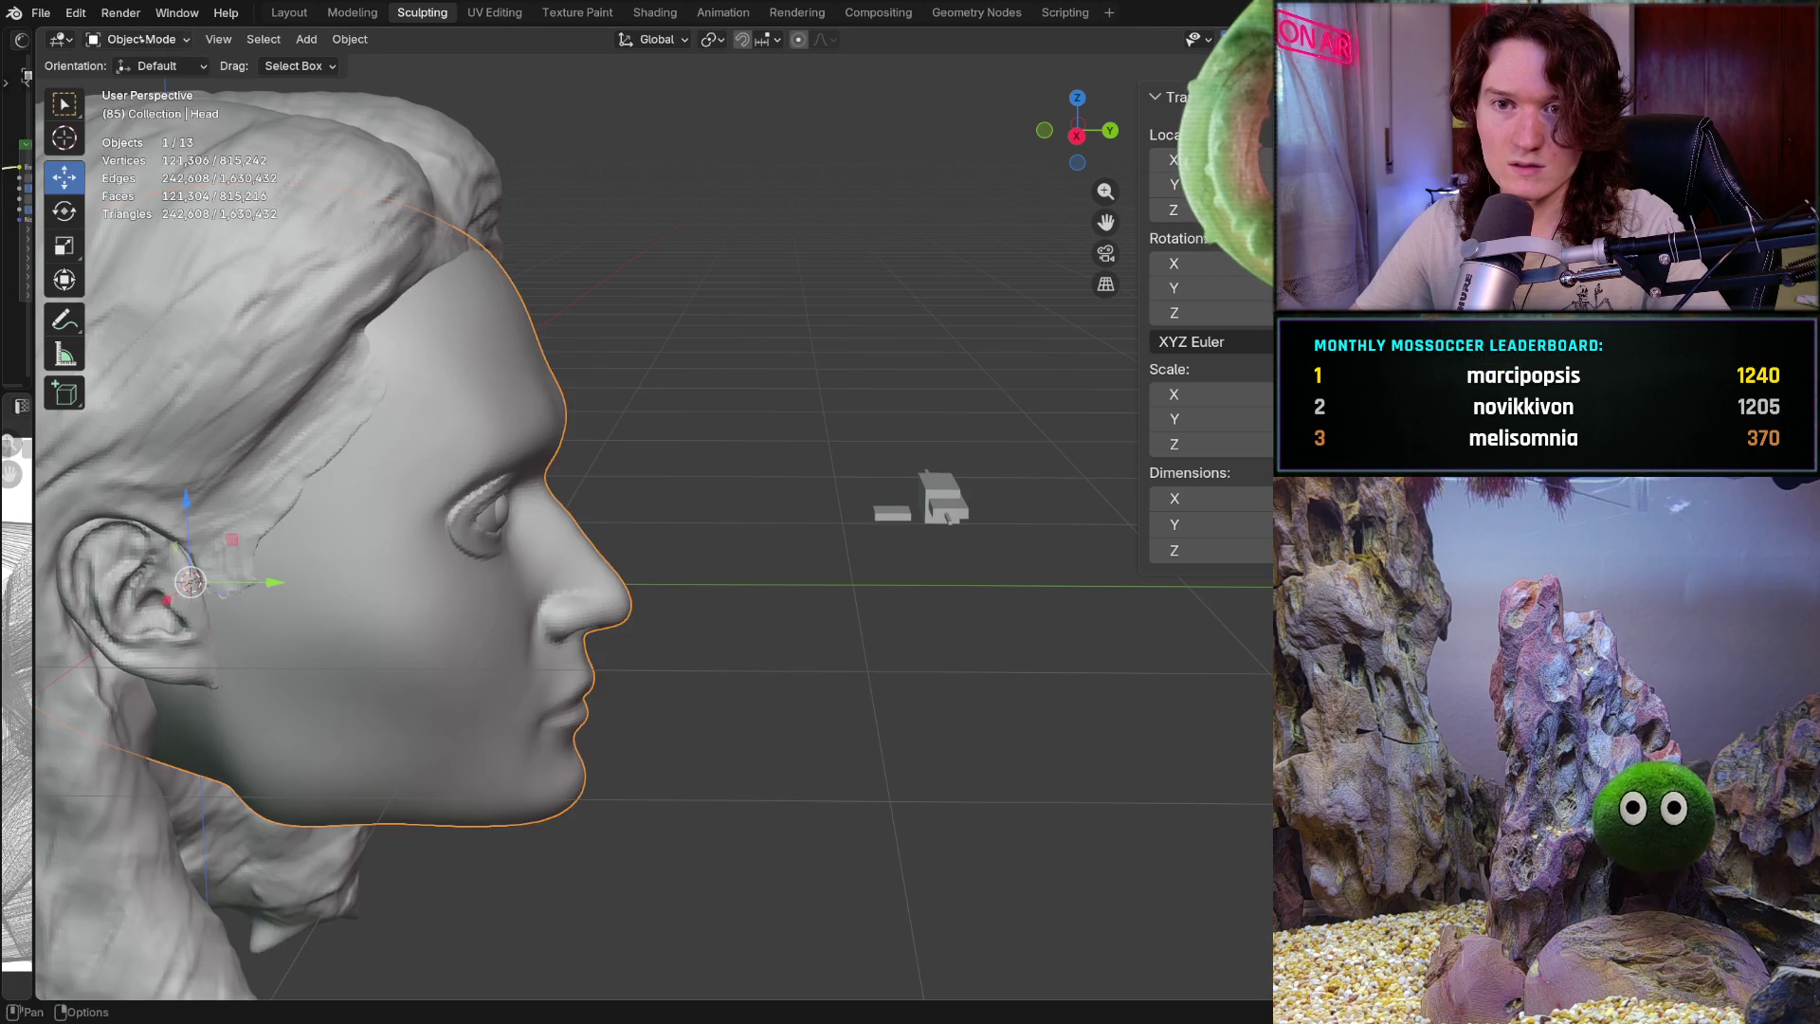
Box-select the four small guide objects and hide them
key(w)
drag(825, 405, 957, 527)
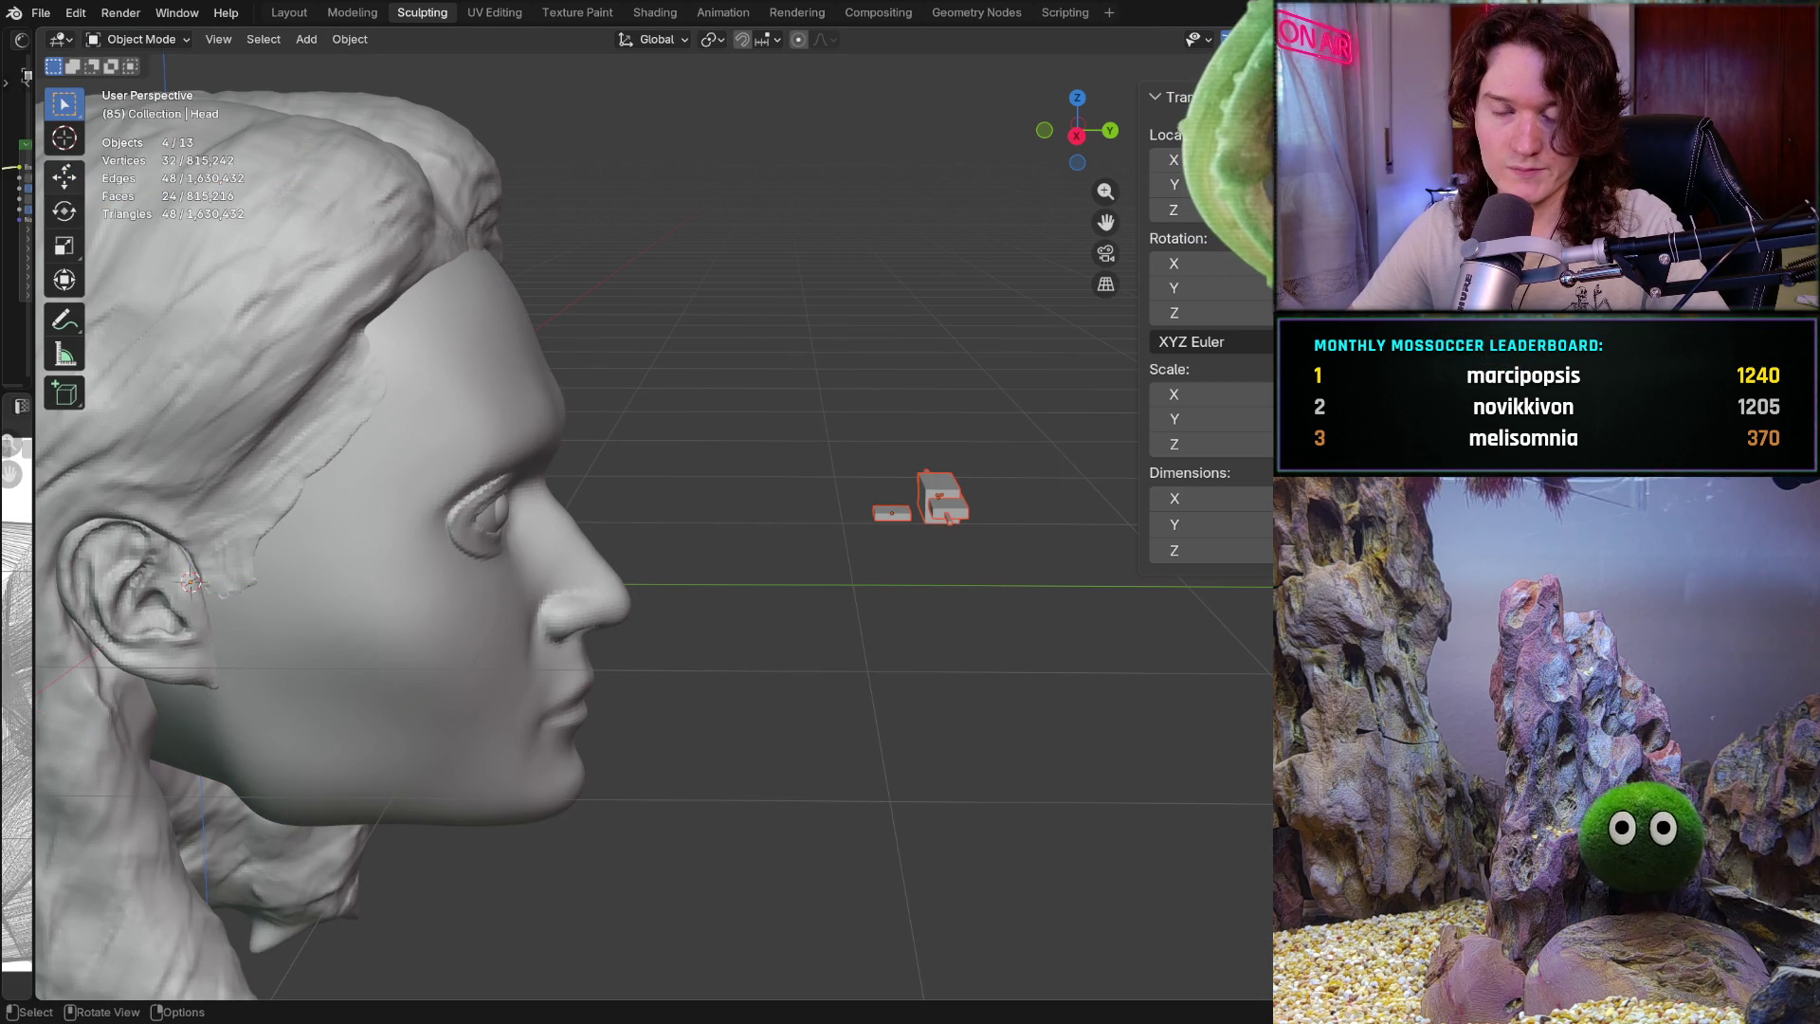
key(h)
Frame the left eye in front orthographic view and switch back into Sculpt Mode
middle_drag(565, 480, 411, 512)
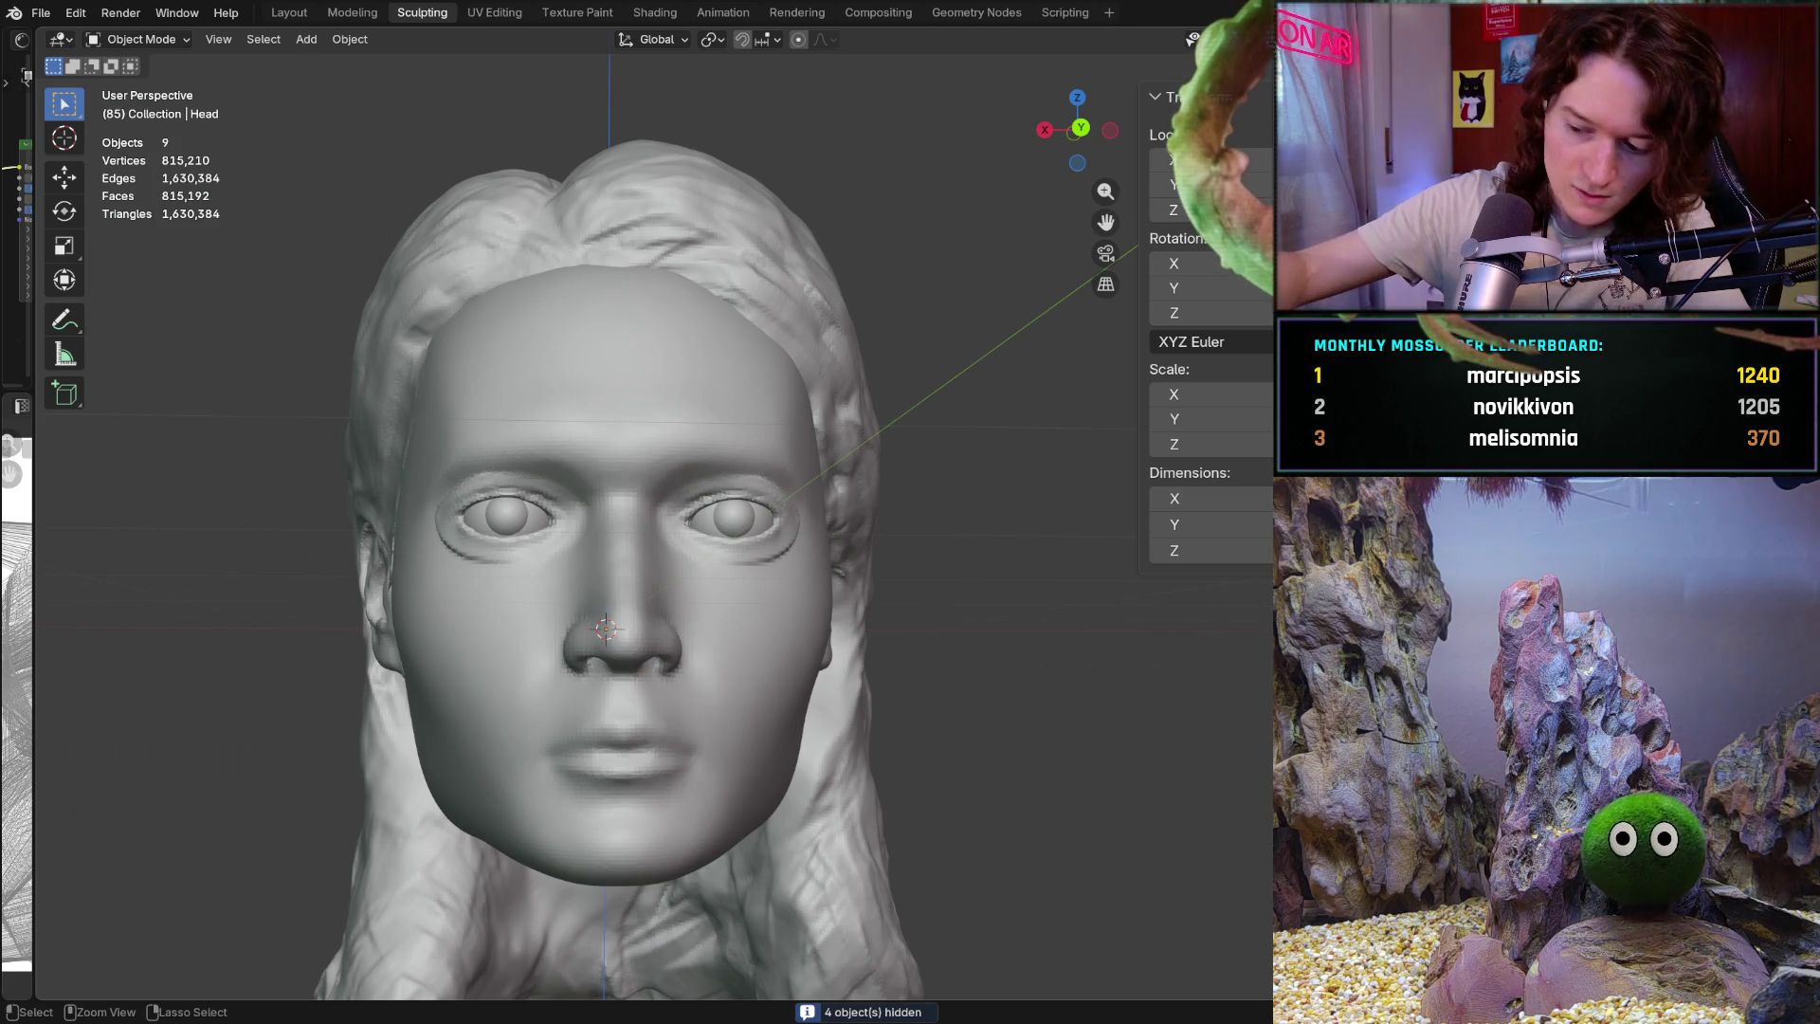
key(ctrl+KP_1)
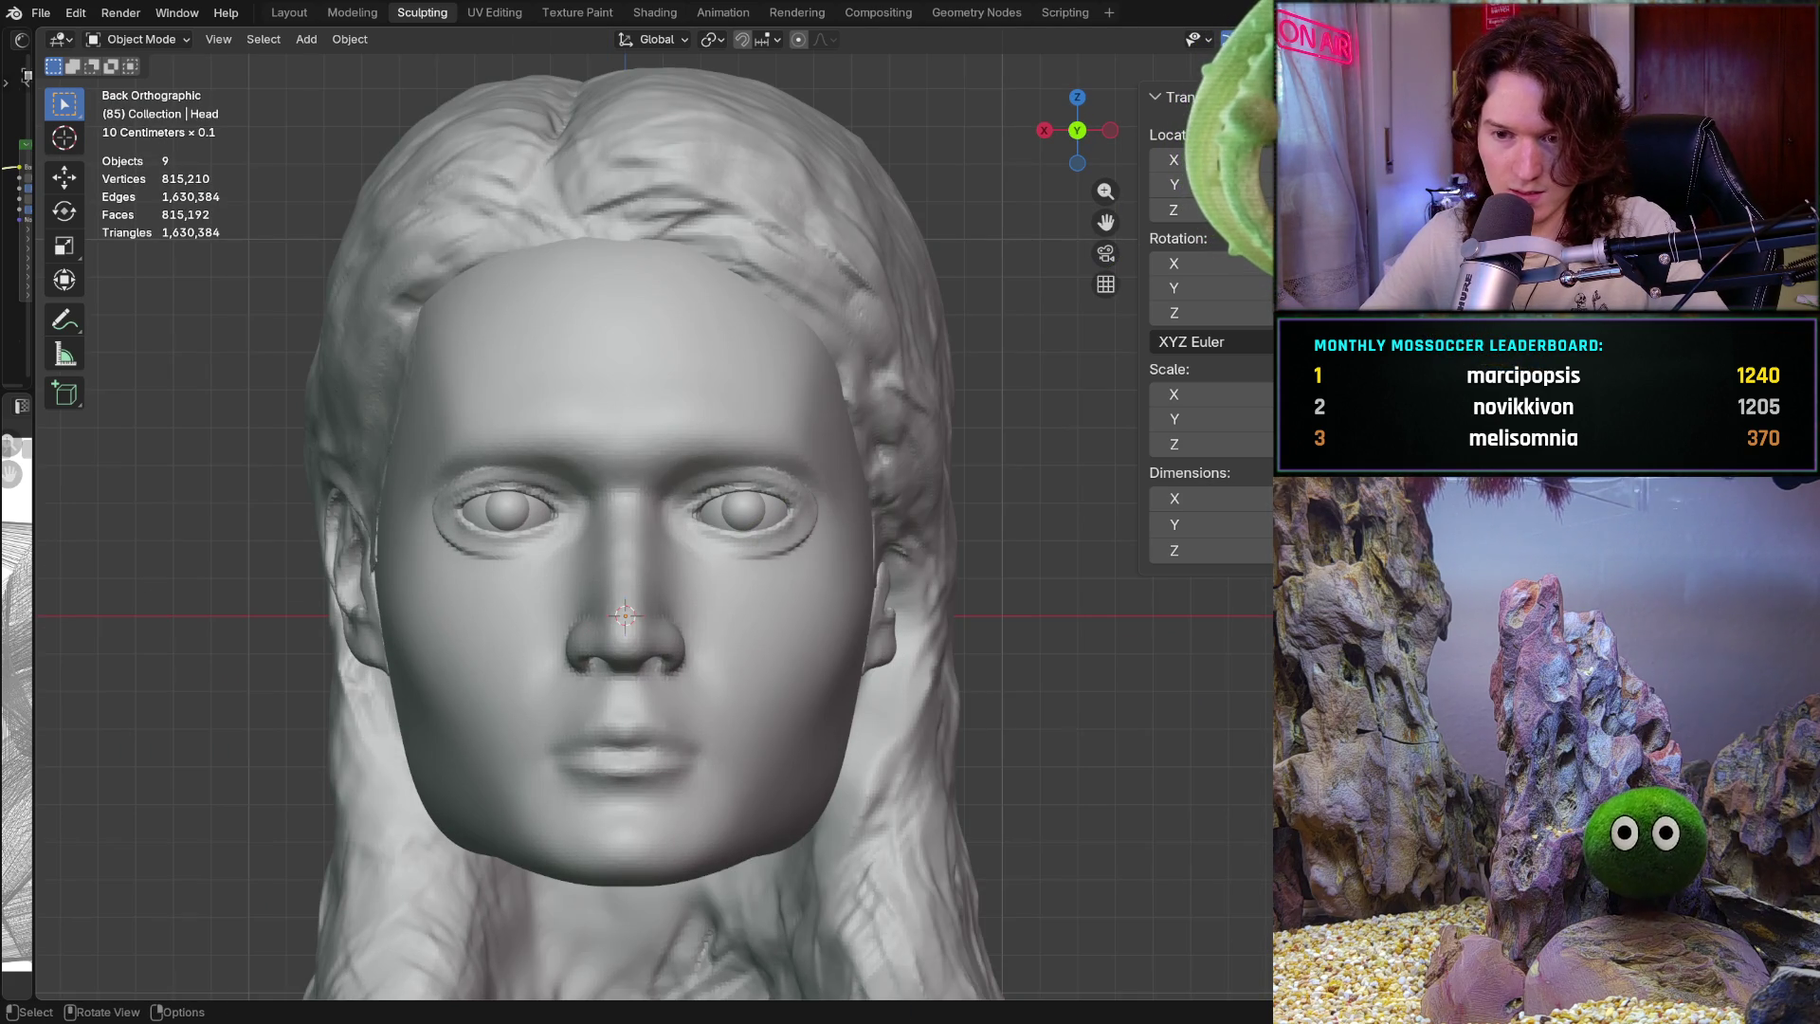
scroll(526, 604, up, 4)
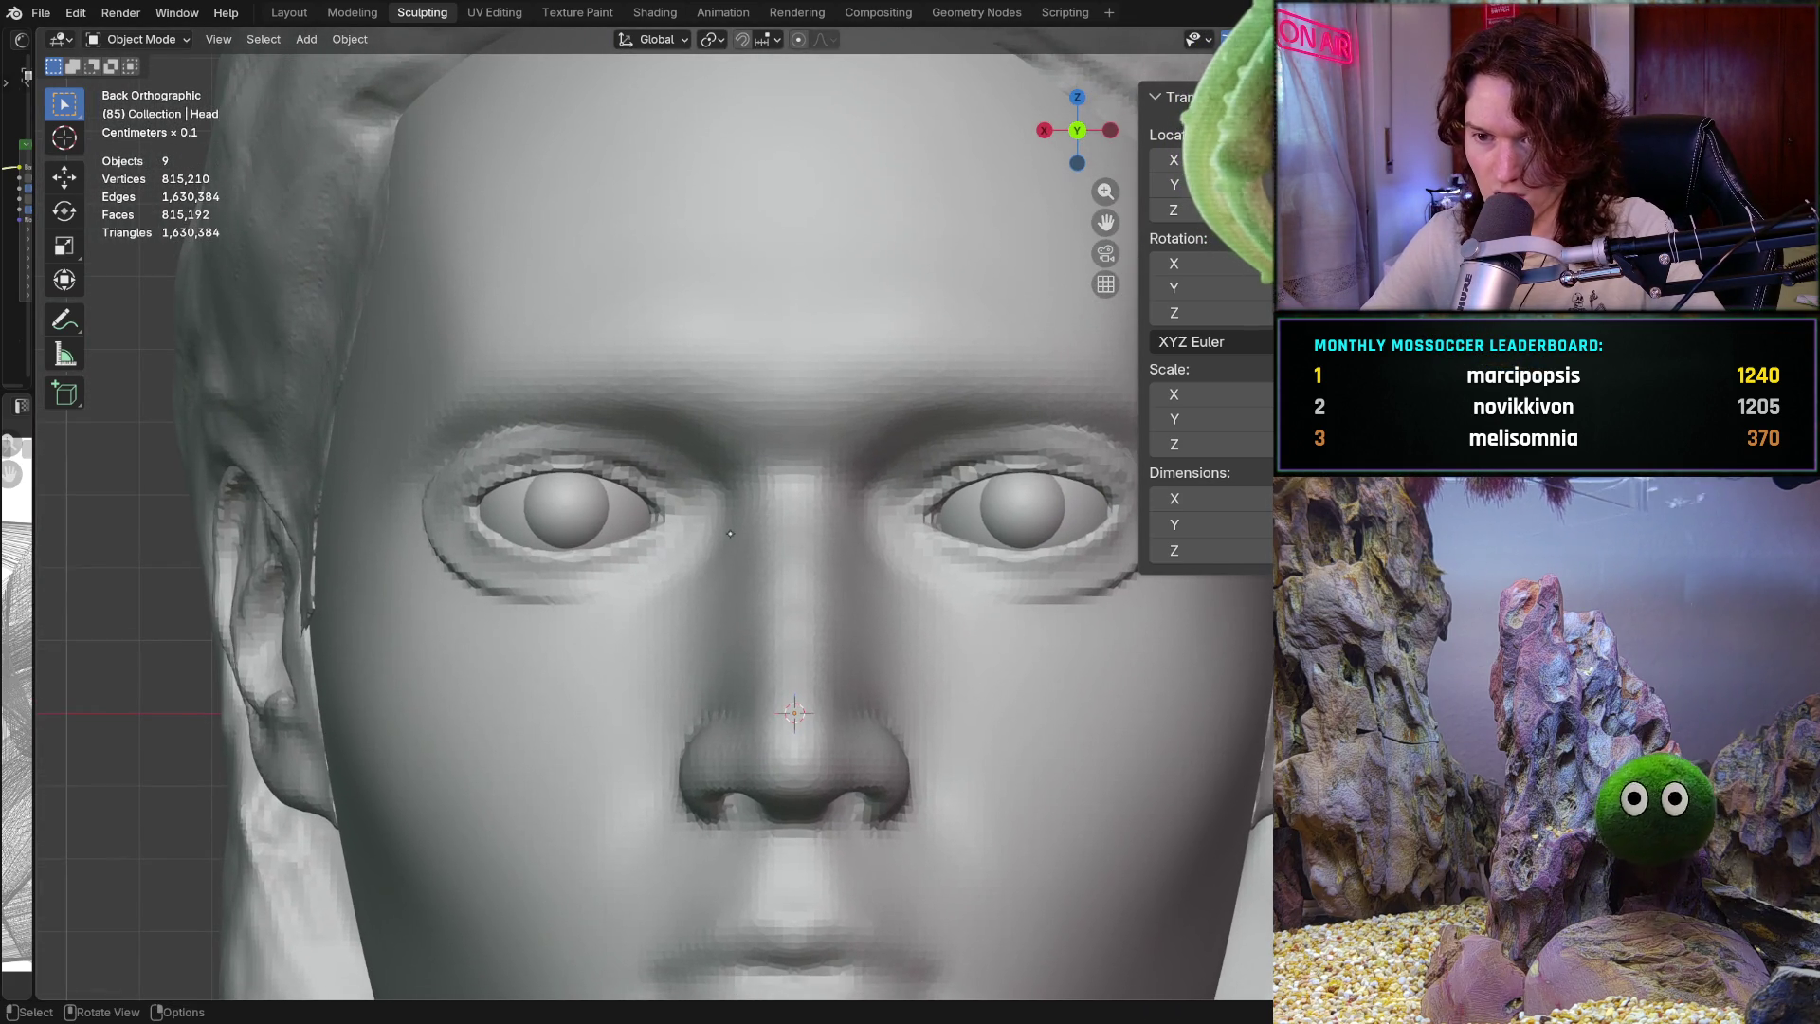
scroll(546, 575, up, 4)
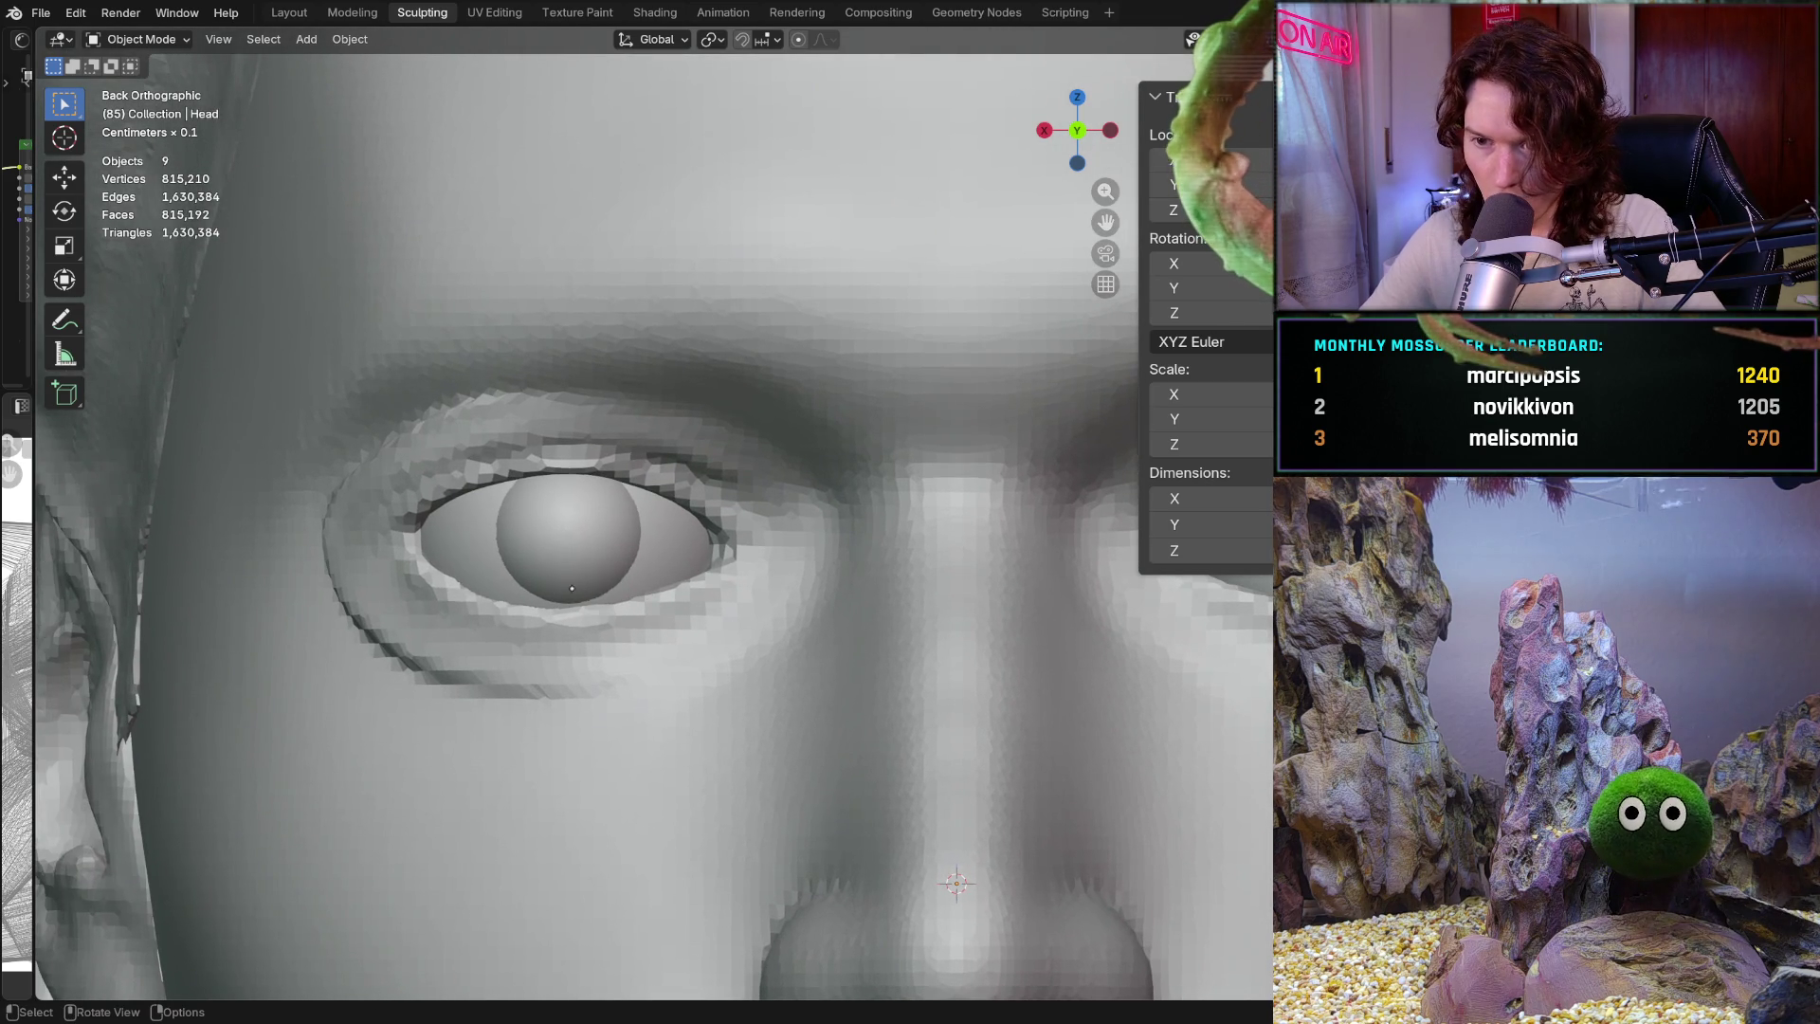
middle_drag(571, 589, 758, 606)
key(ctrl+KP_1)
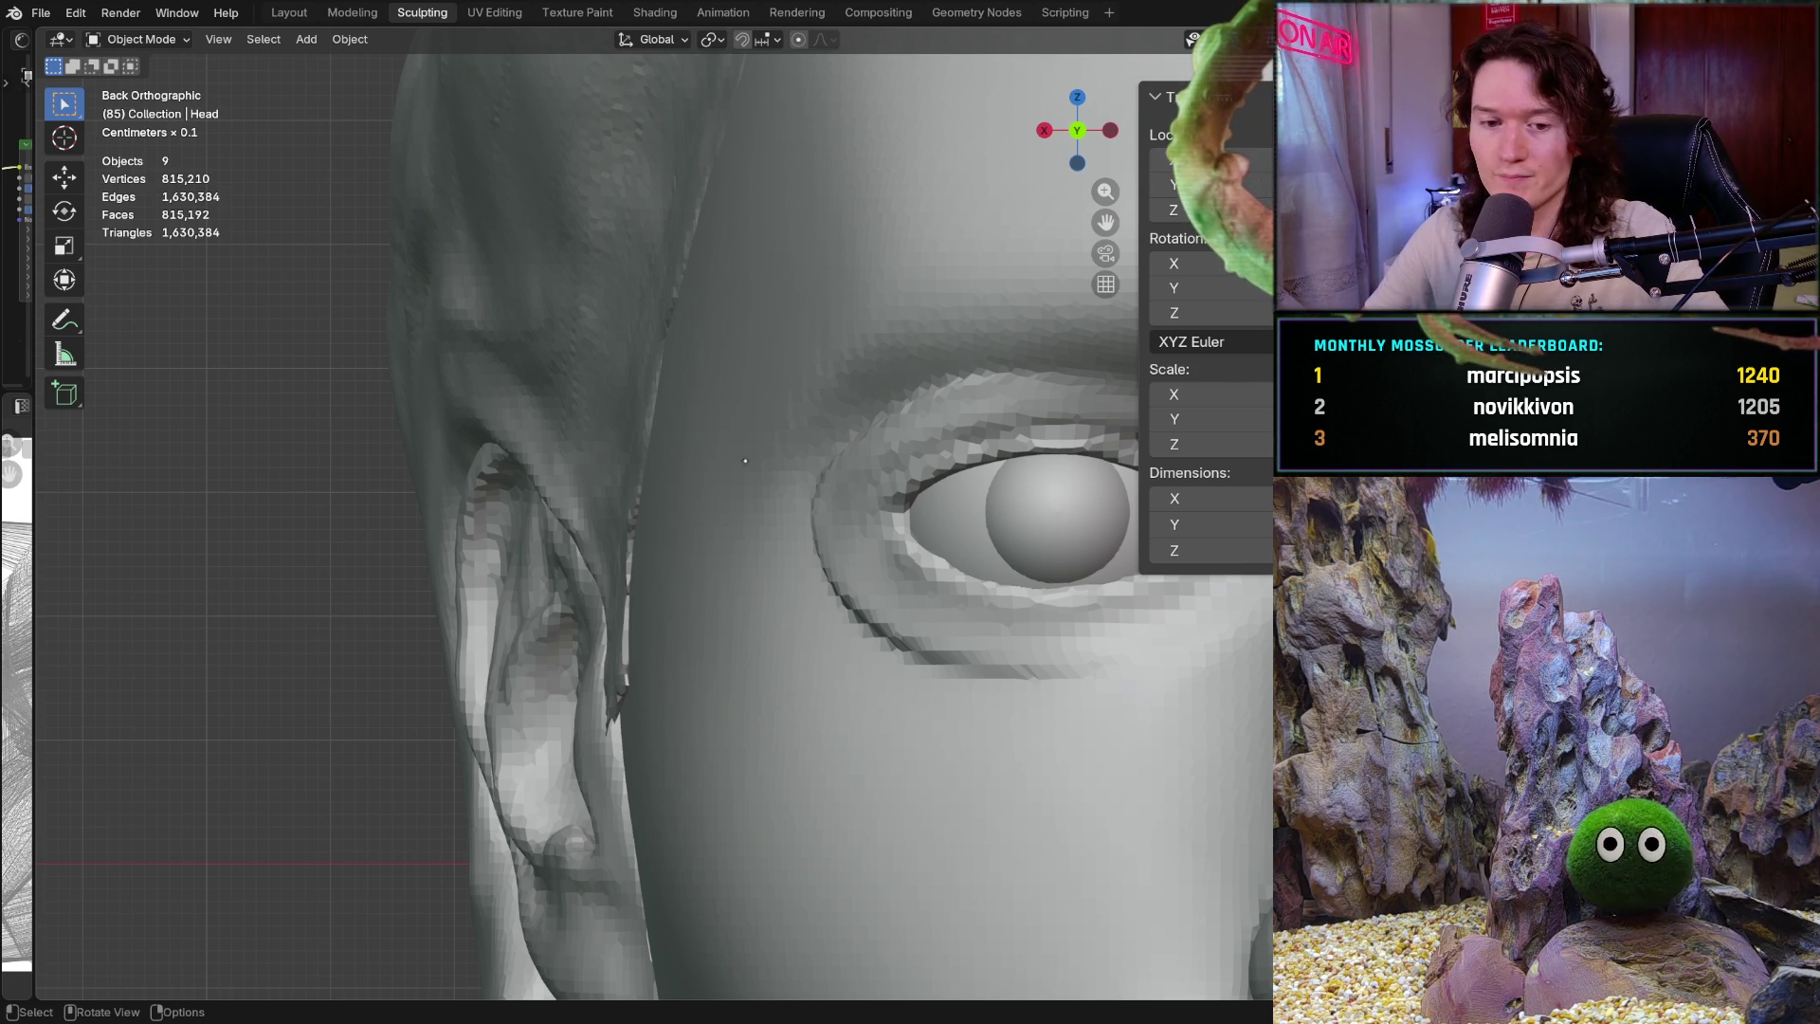
shift+middle_drag(847, 554, 597, 545)
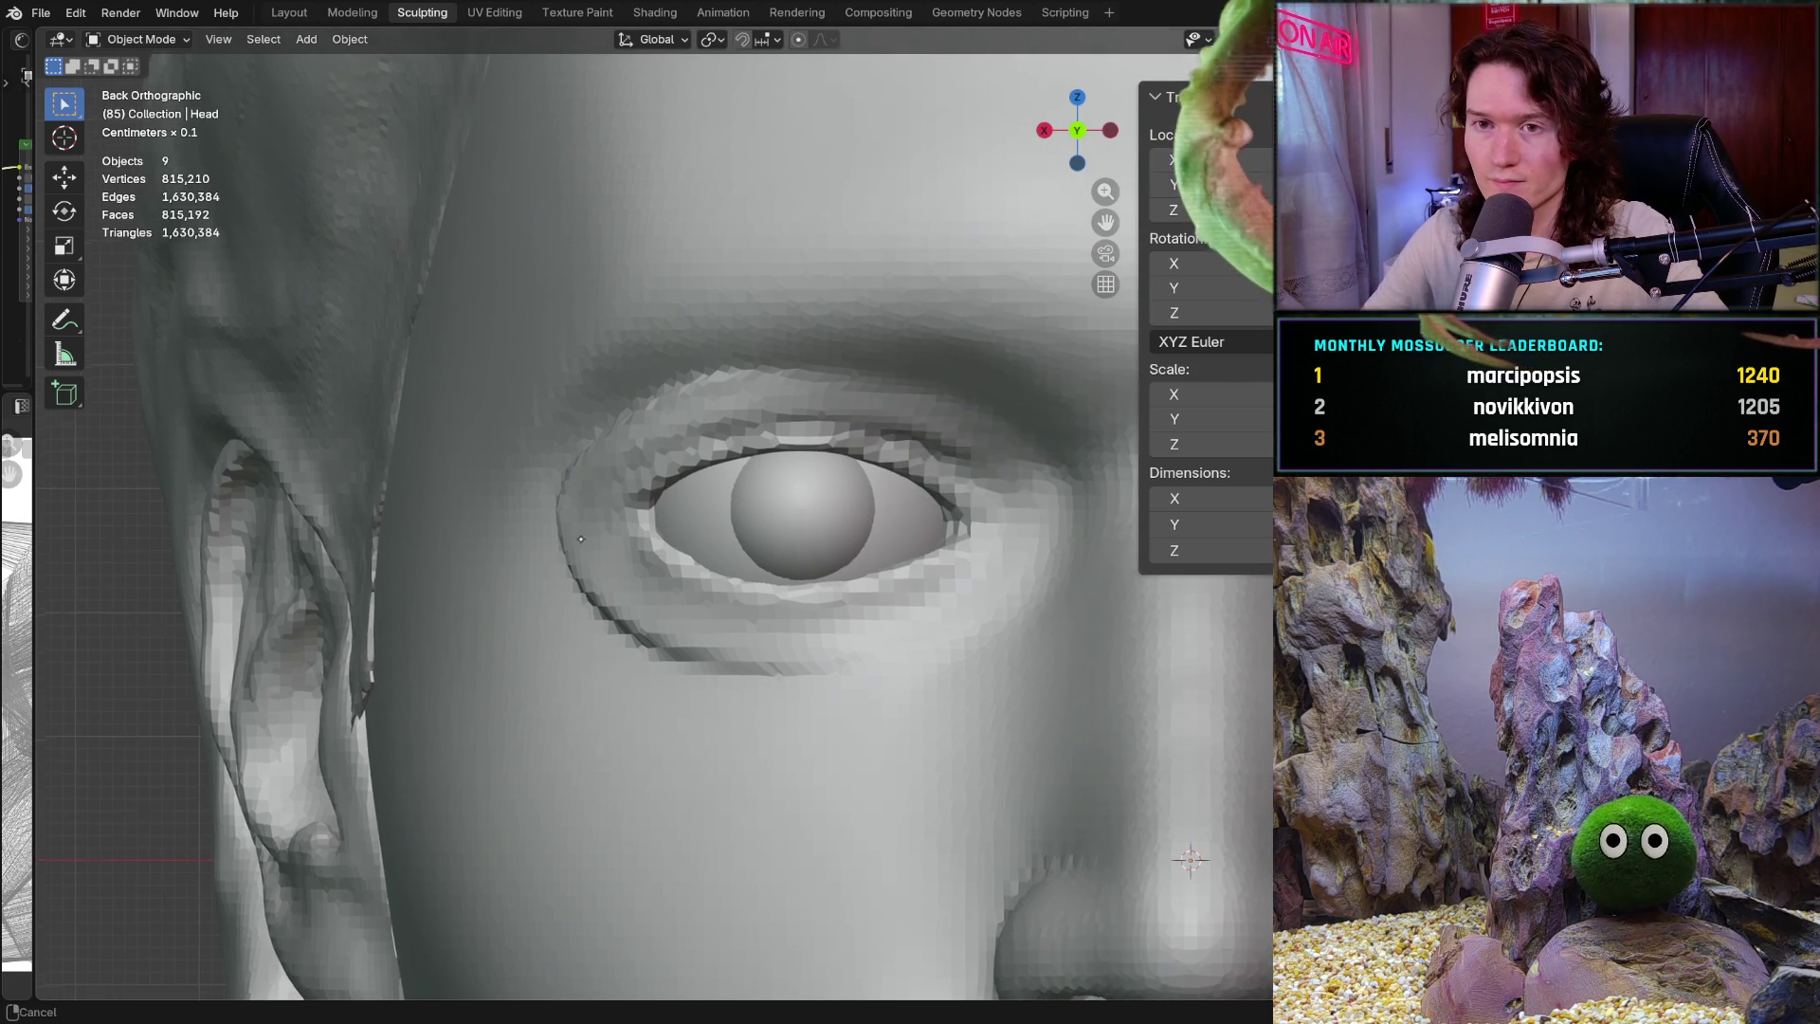
click(150, 40)
click(142, 105)
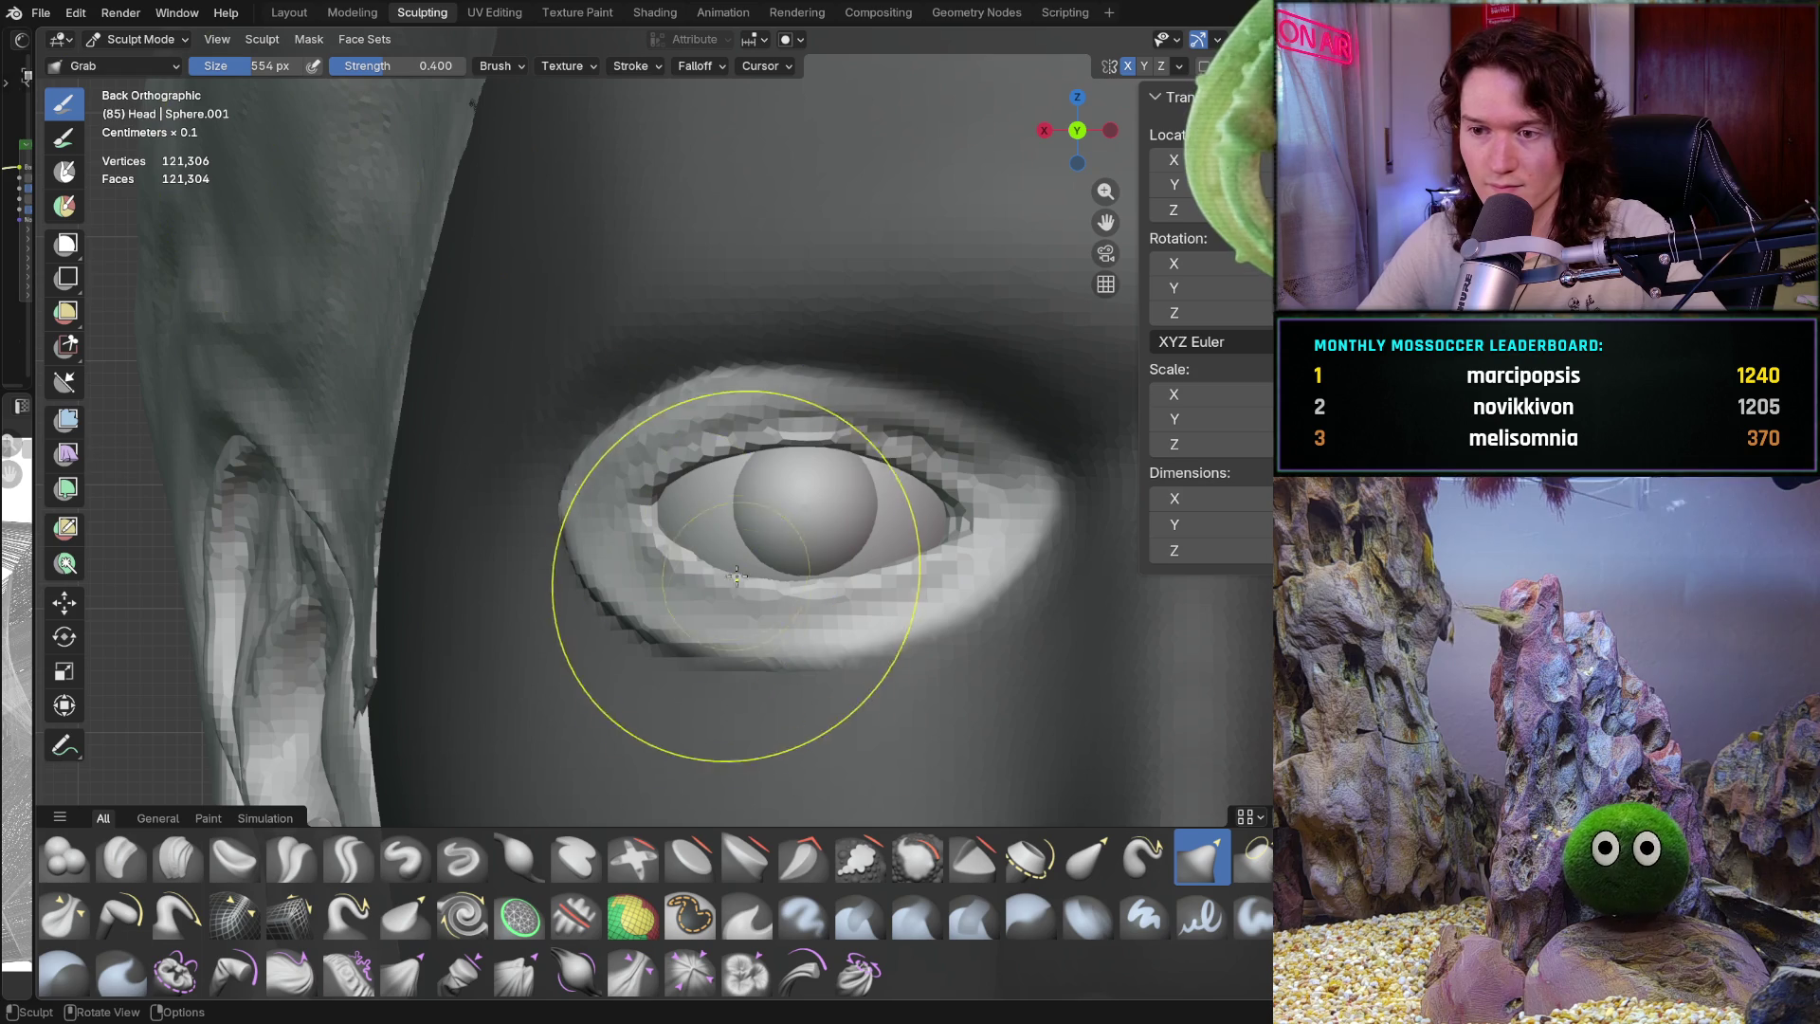
Orbit to see the eye opening and resize the Grab brush to 468 px
middle_drag(735, 567, 709, 547)
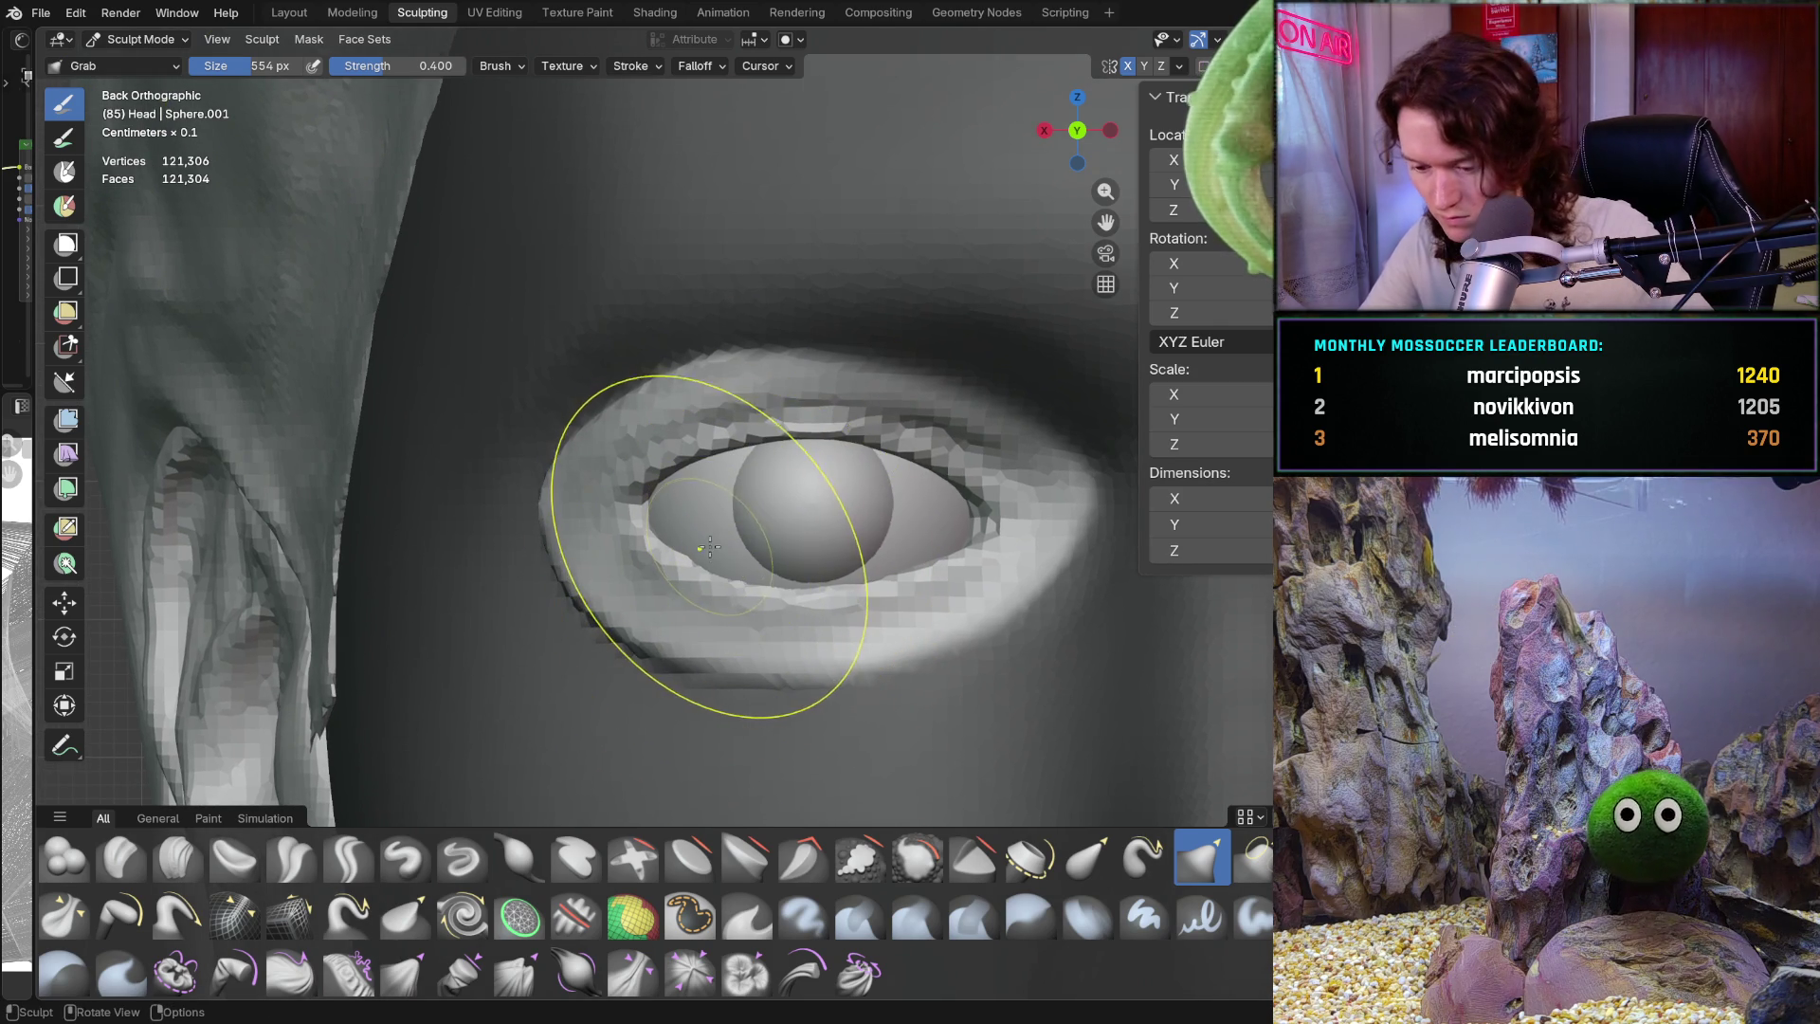
middle_drag(713, 559, 735, 578)
middle_drag(730, 764, 801, 580)
key(f)
click(830, 599)
key(f)
click(840, 599)
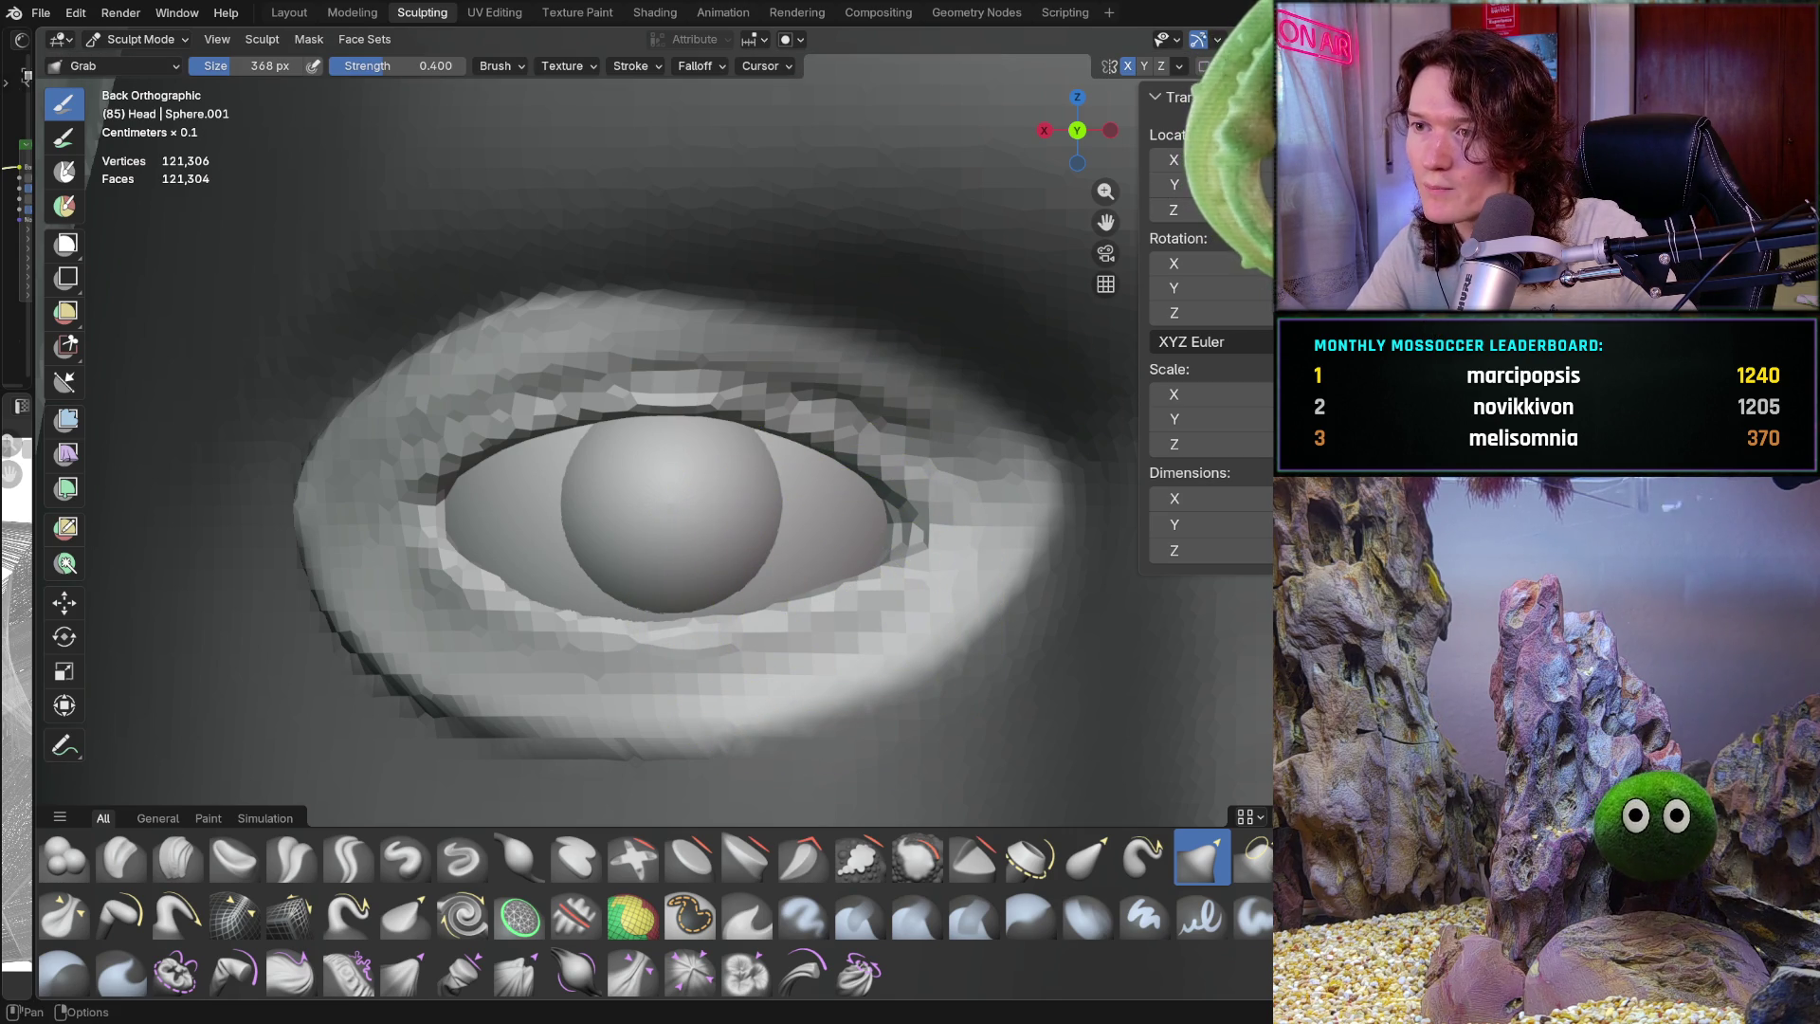
click(1179, 66)
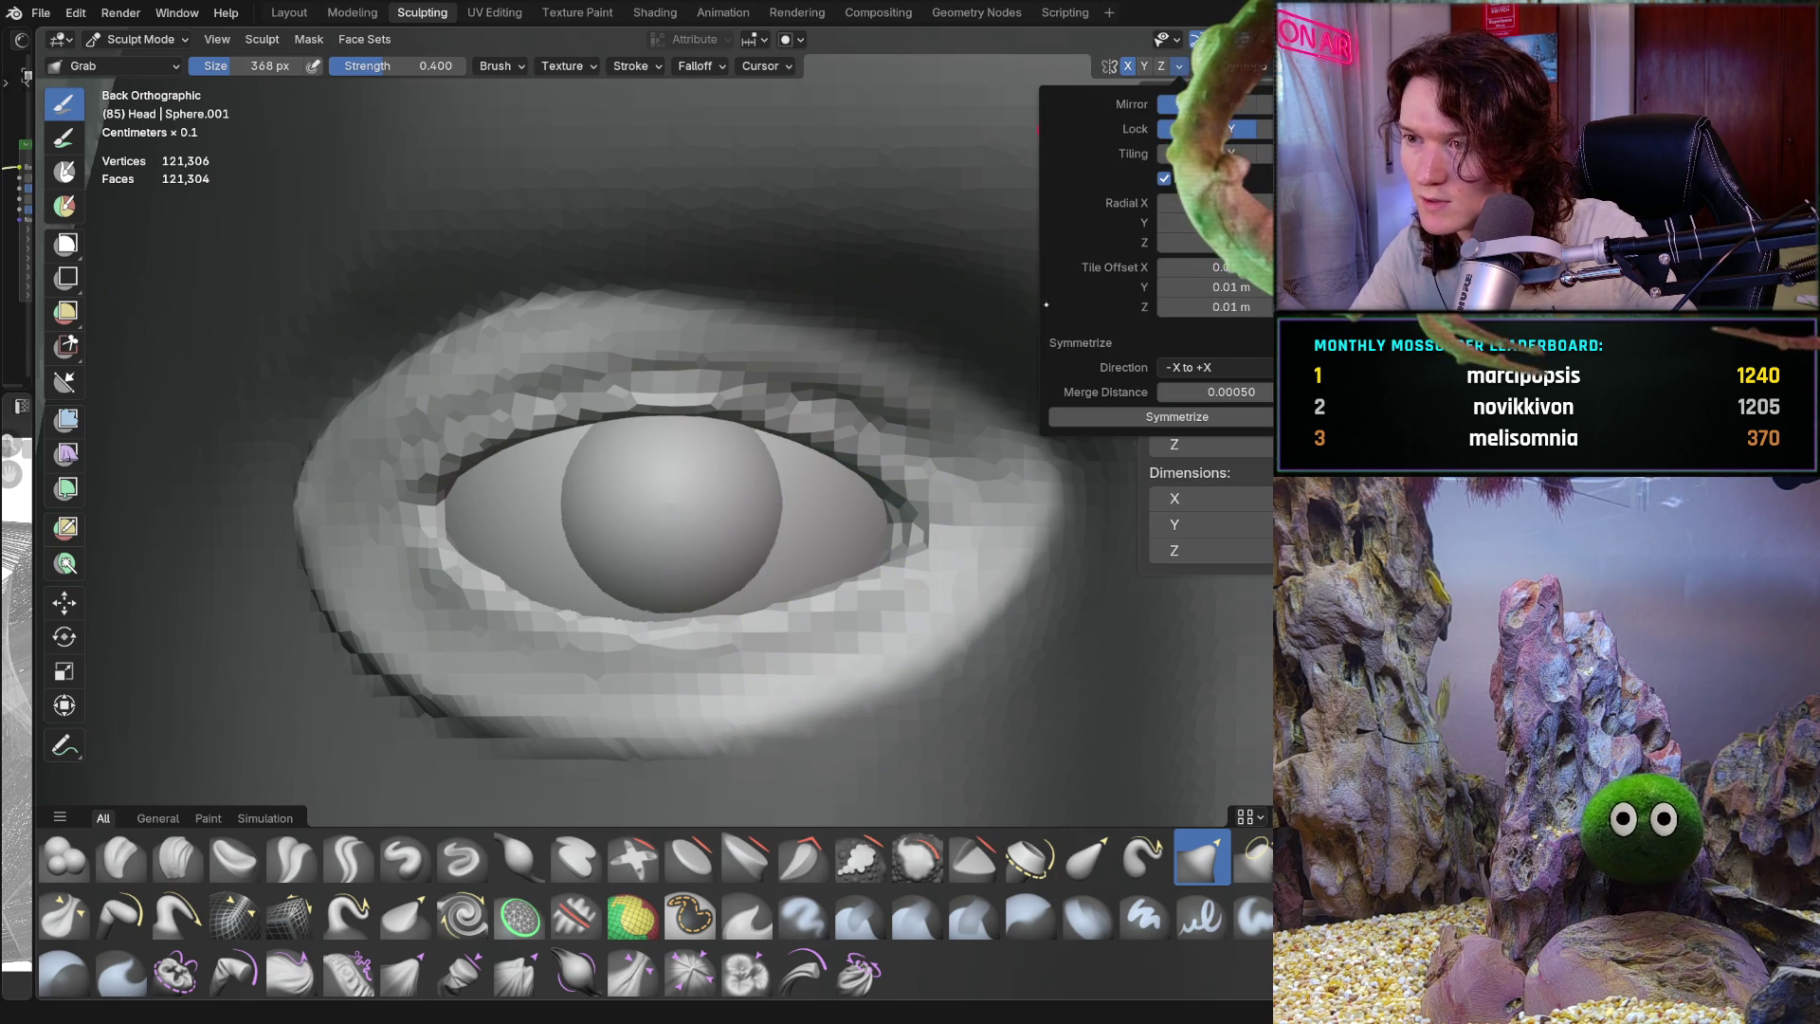
key(f)
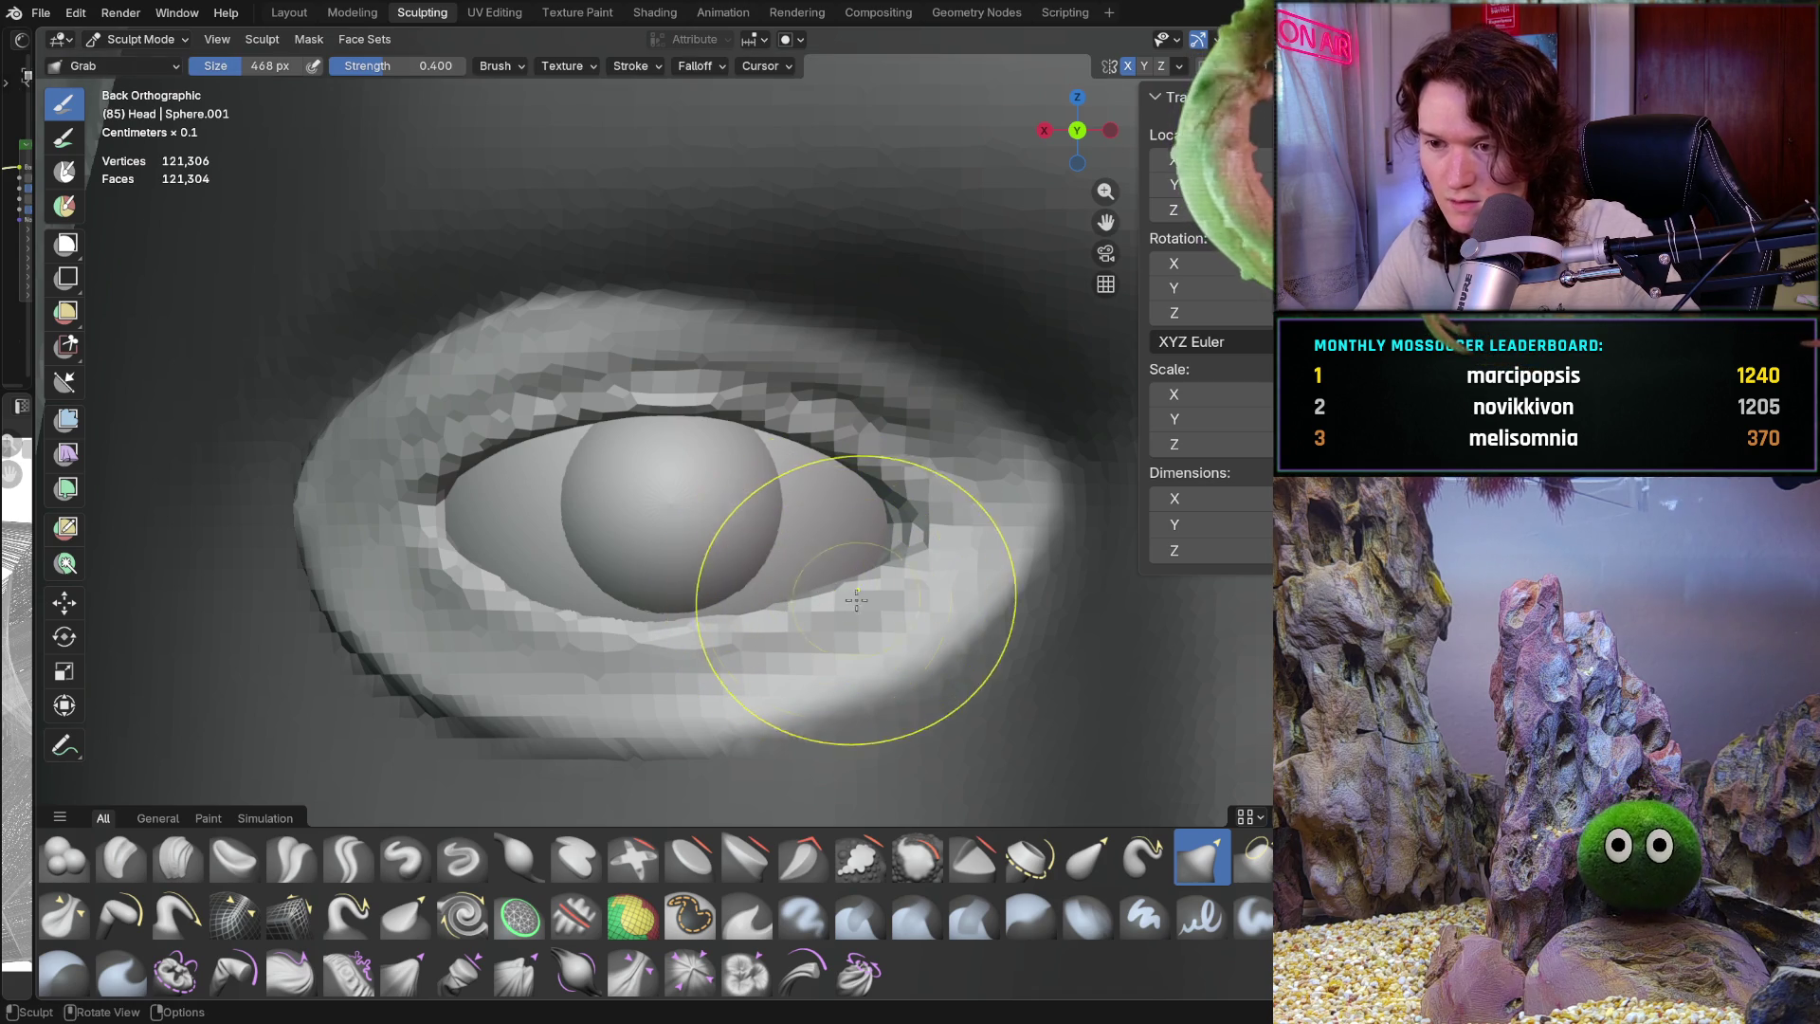
click(833, 597)
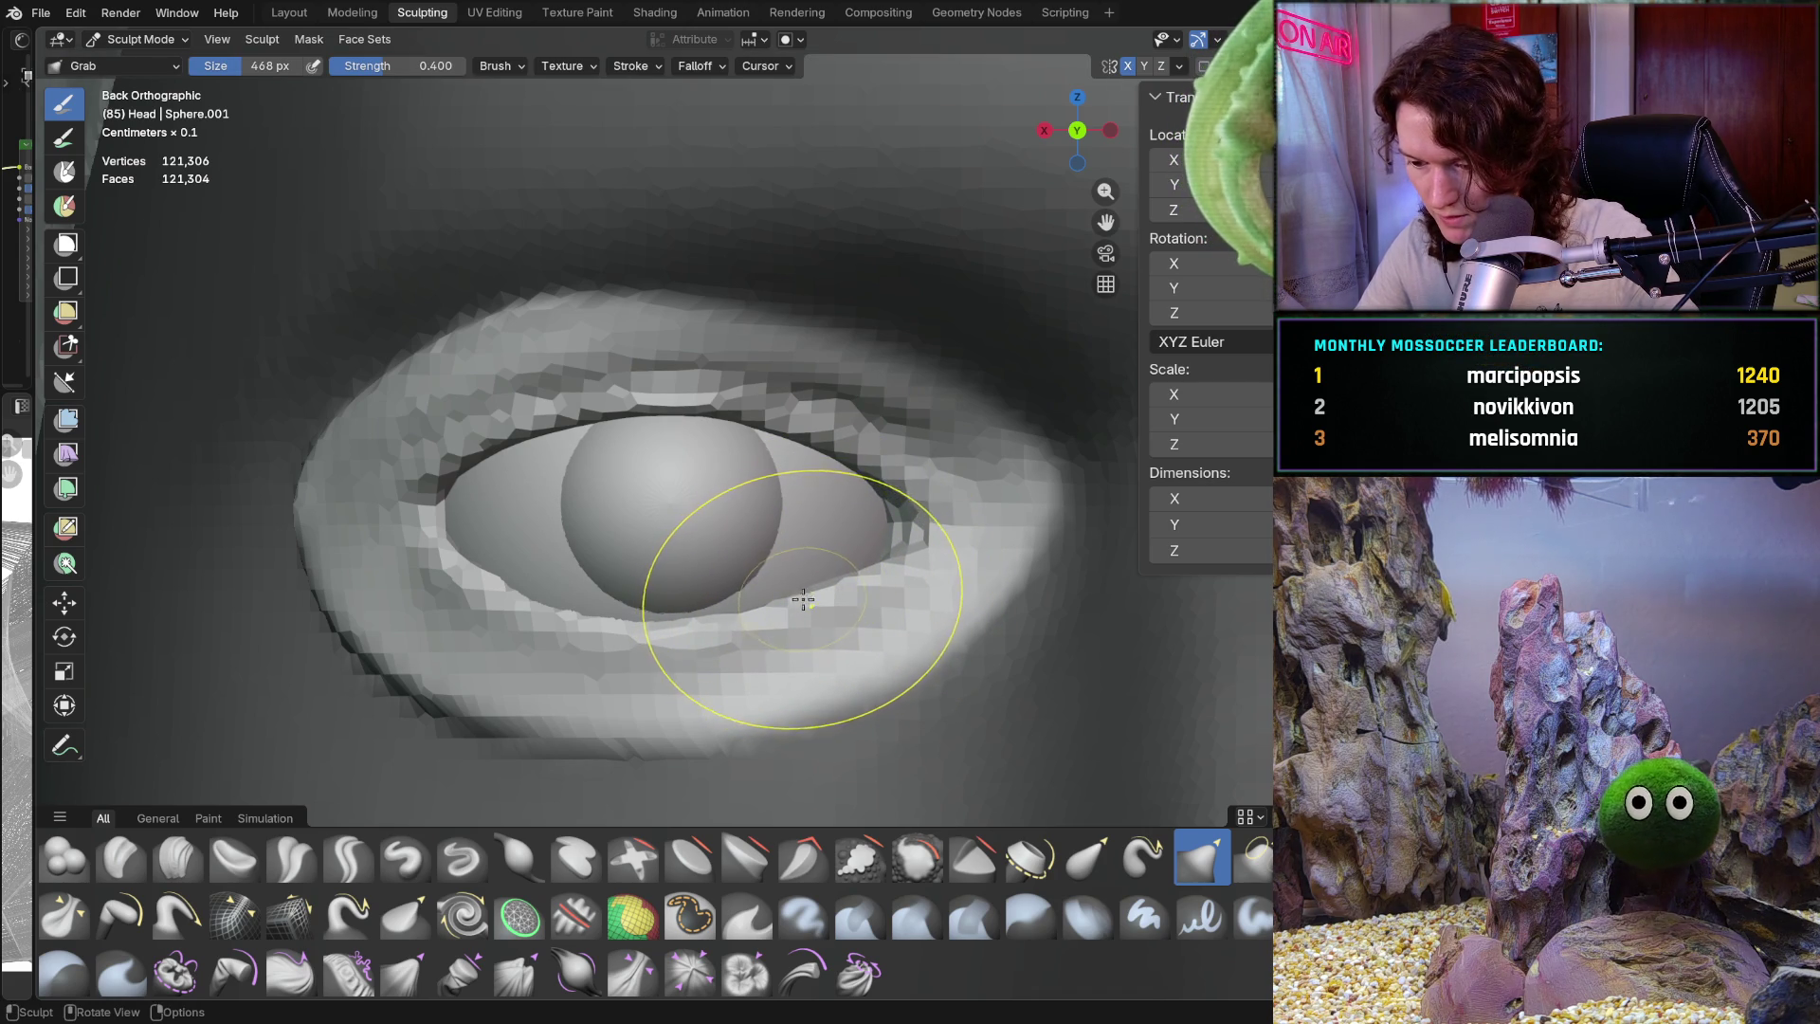
Pull the eye-corner lid mesh, shrinking the brush to 264 px for finer nudges
drag(799, 594, 806, 583)
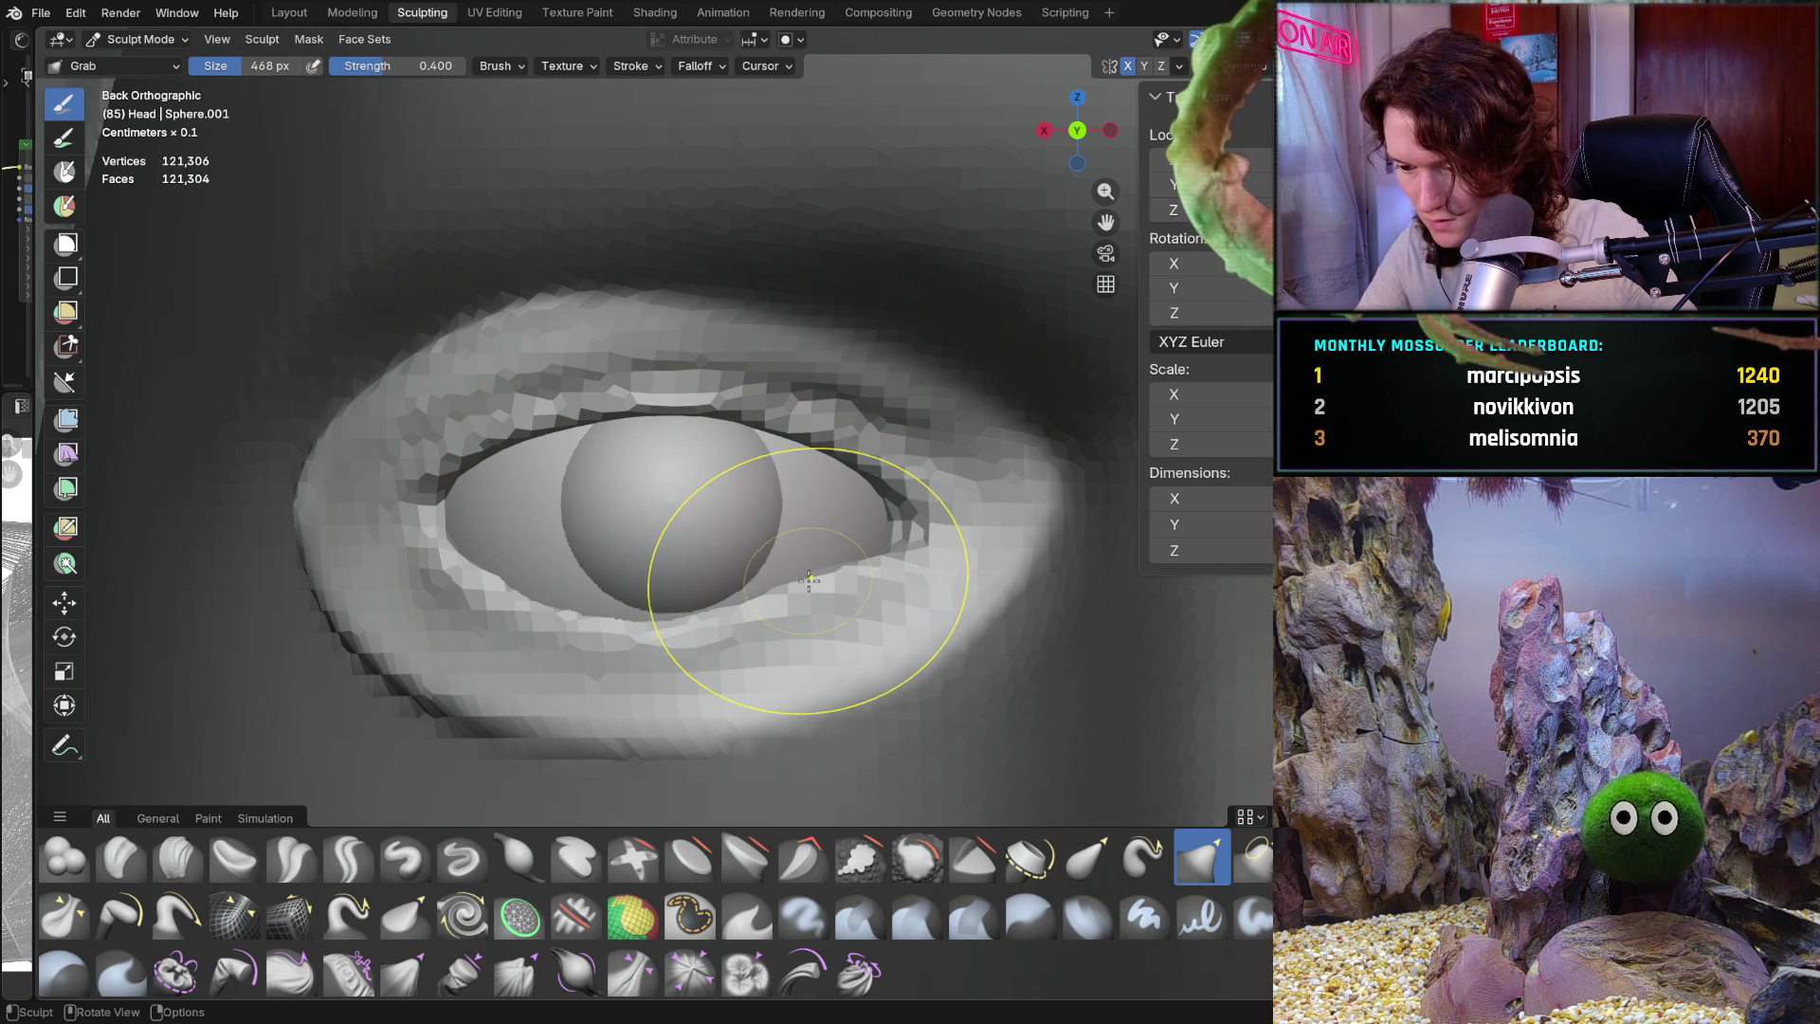
key(f)
click(787, 580)
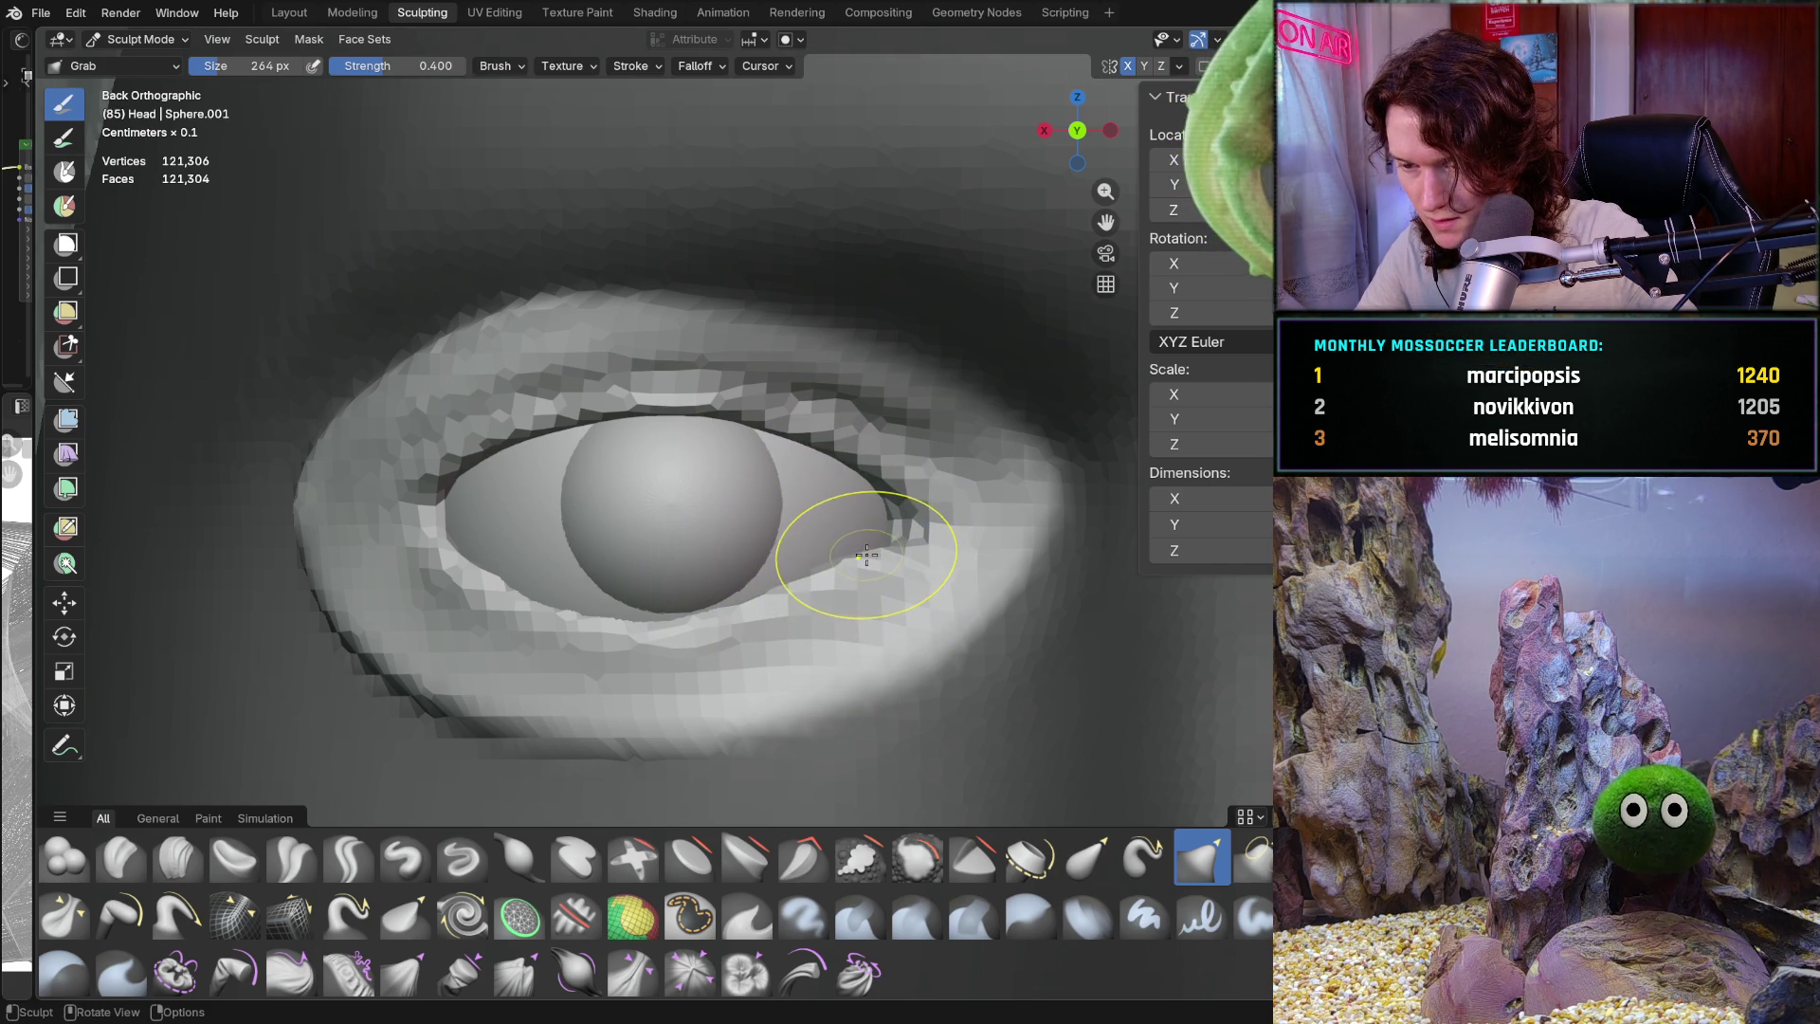
drag(869, 553, 861, 557)
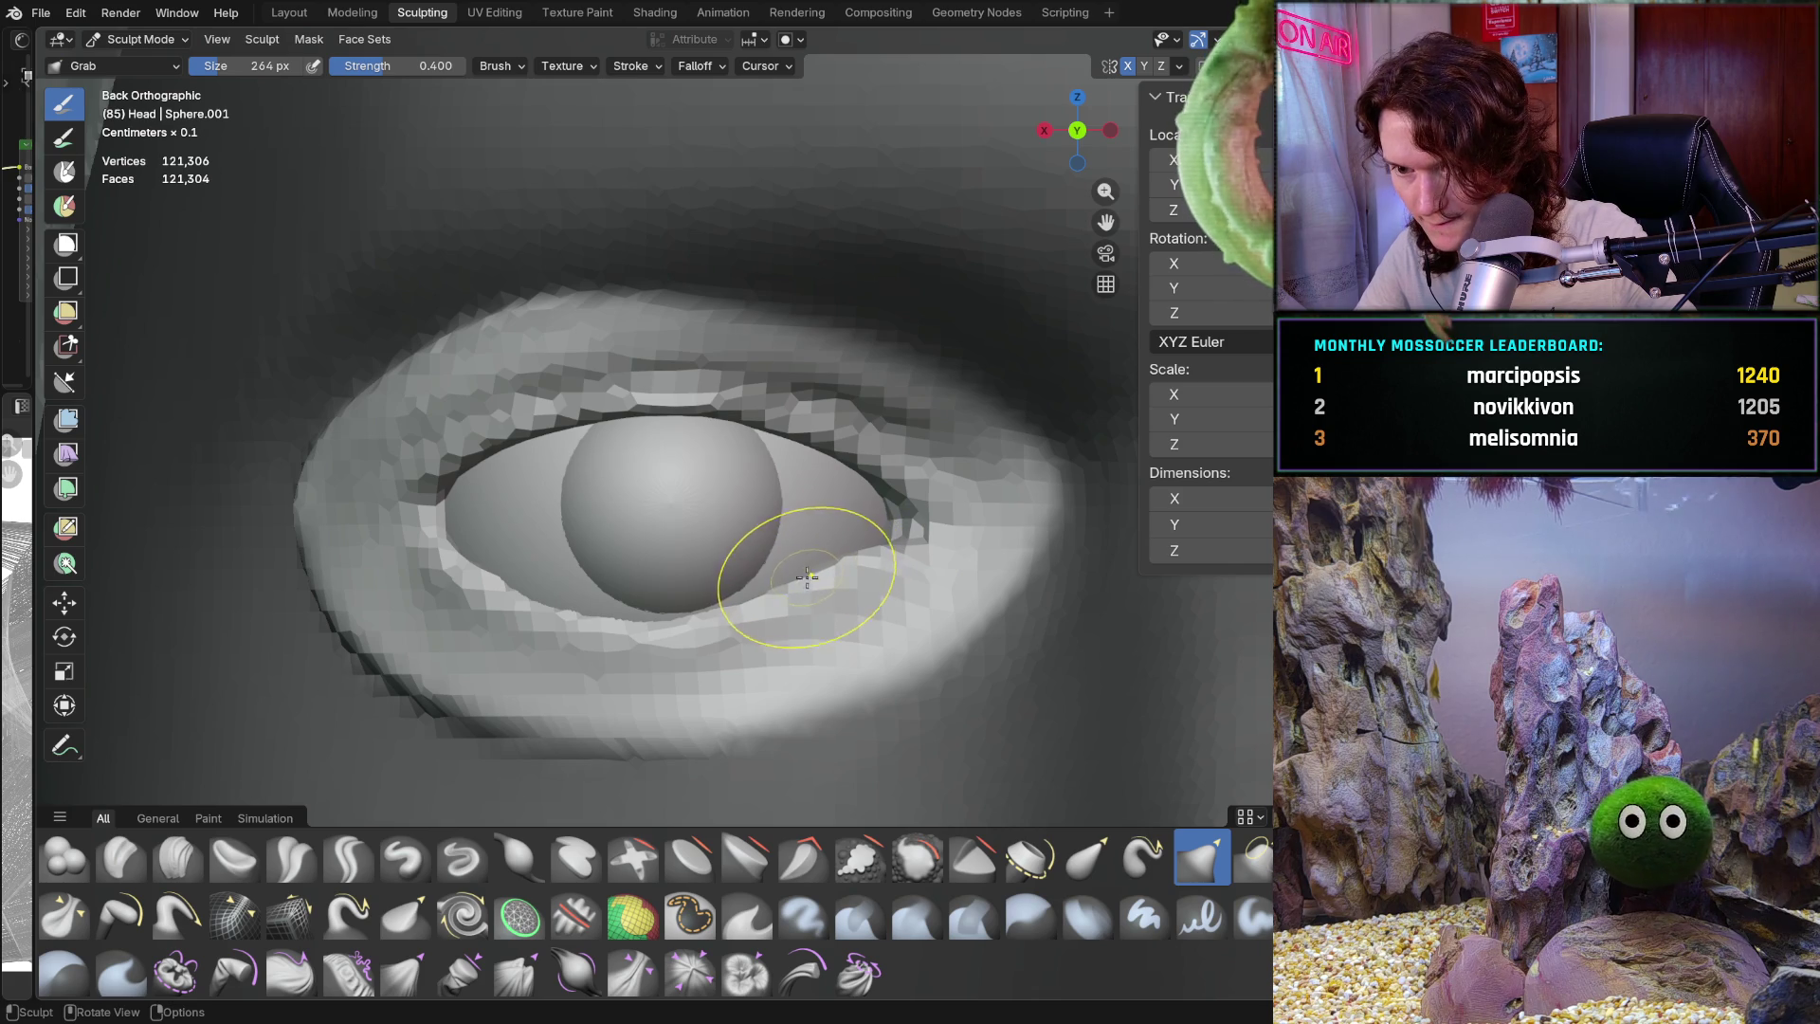
drag(849, 550, 878, 549)
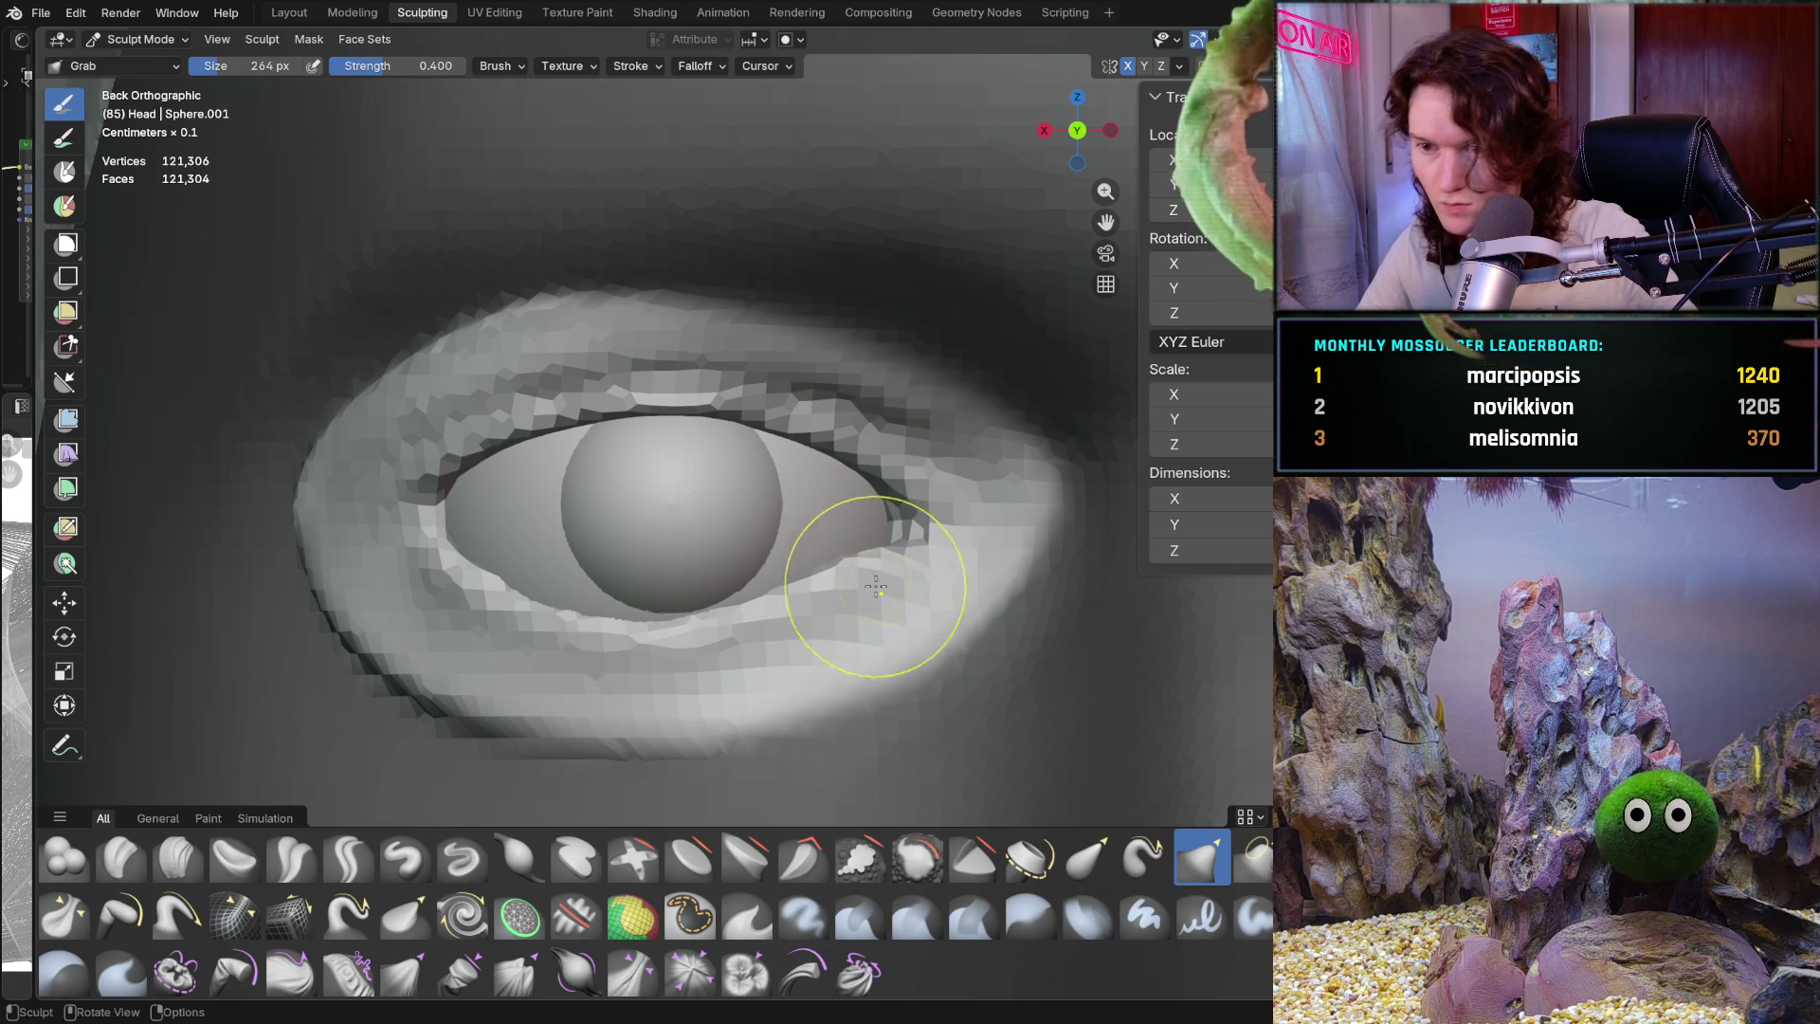
Enlarge the brush to 496 px and pull the lower eyelid up toward the eyeball
mouse_move(756, 569)
shift+middle_down()
mouse_move(824, 493)
mouse_move(812, 528)
shift+middle_up()
key(f)
click(671, 578)
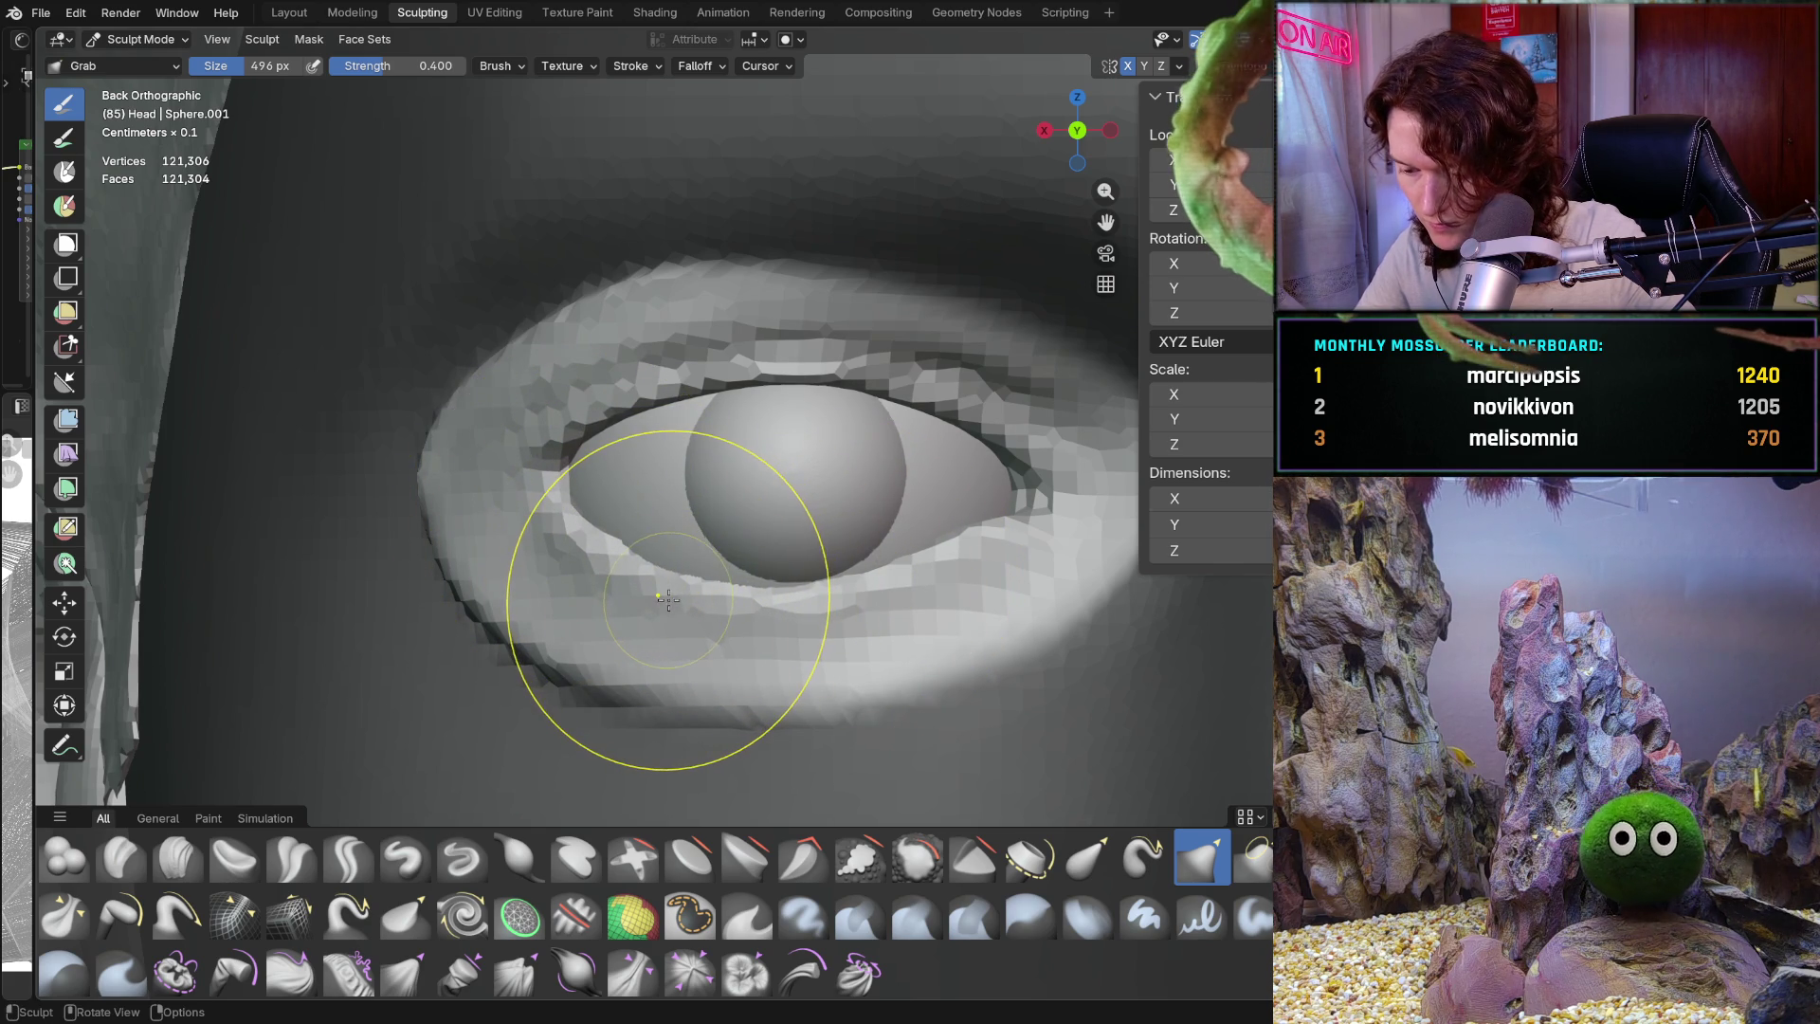
drag(678, 571, 572, 577)
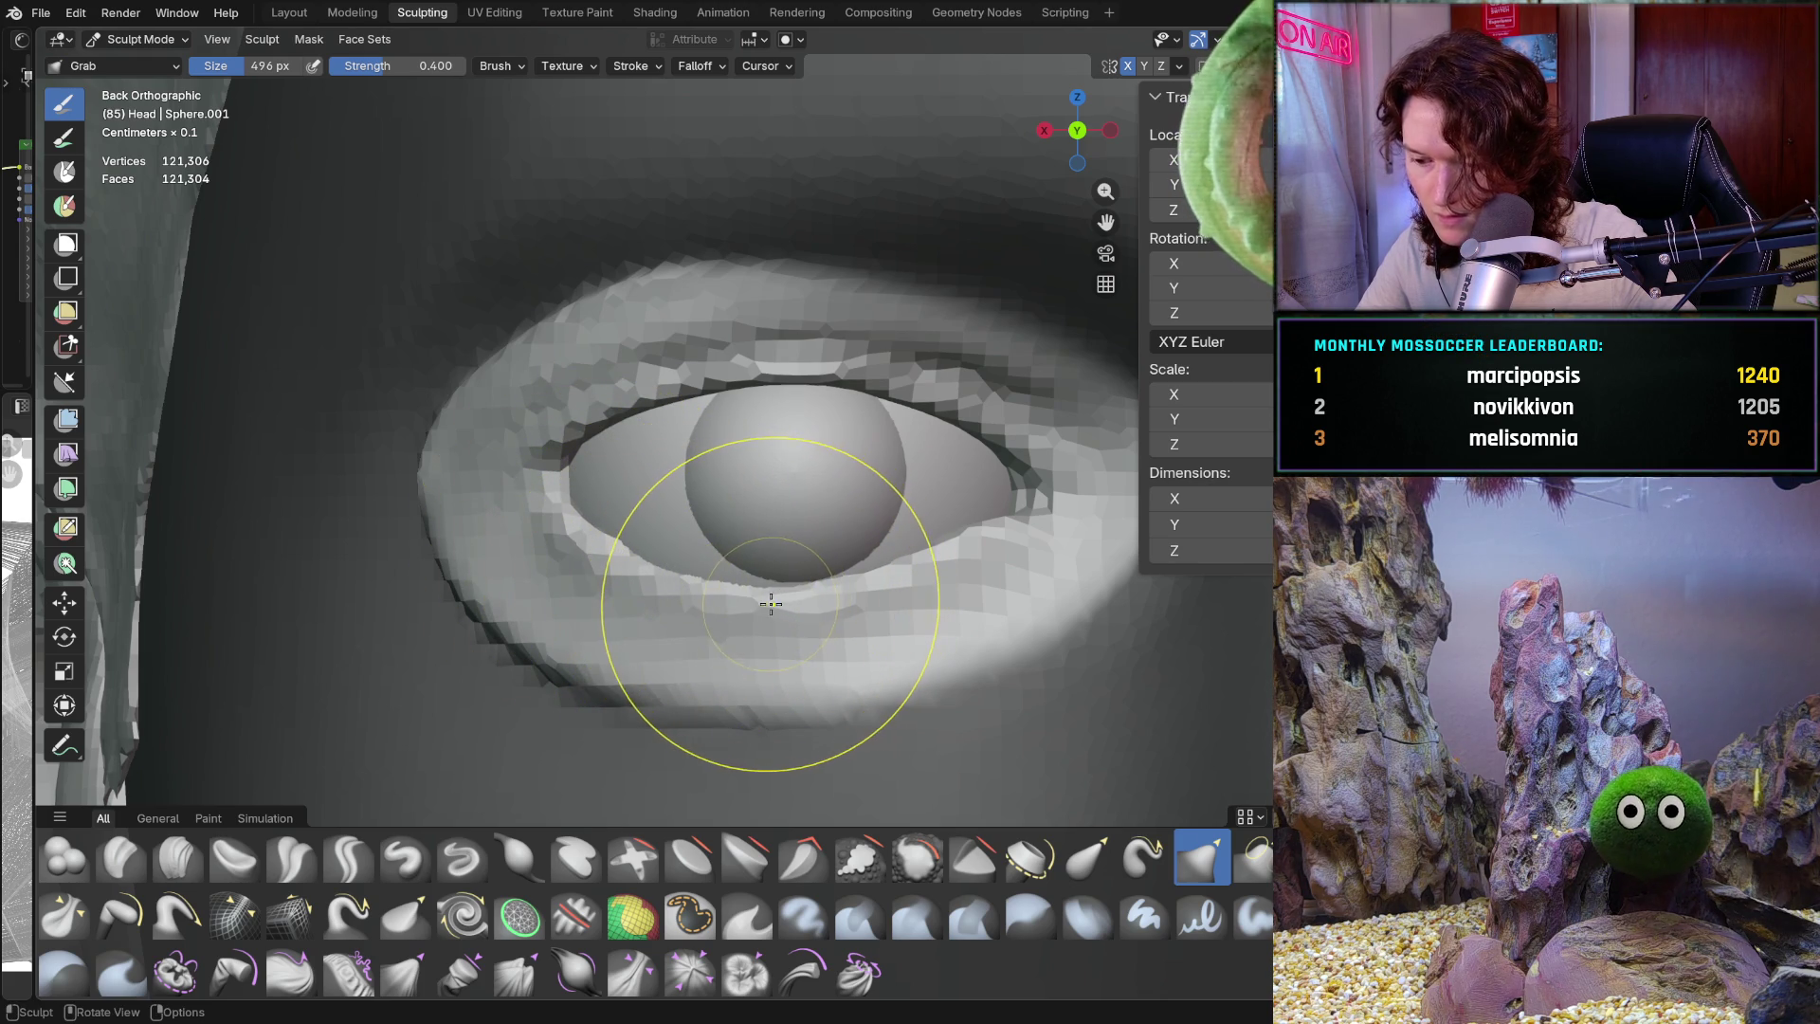
mouse_move(860, 570)
mouse_down()
mouse_move(815, 561)
mouse_move(836, 577)
mouse_up()
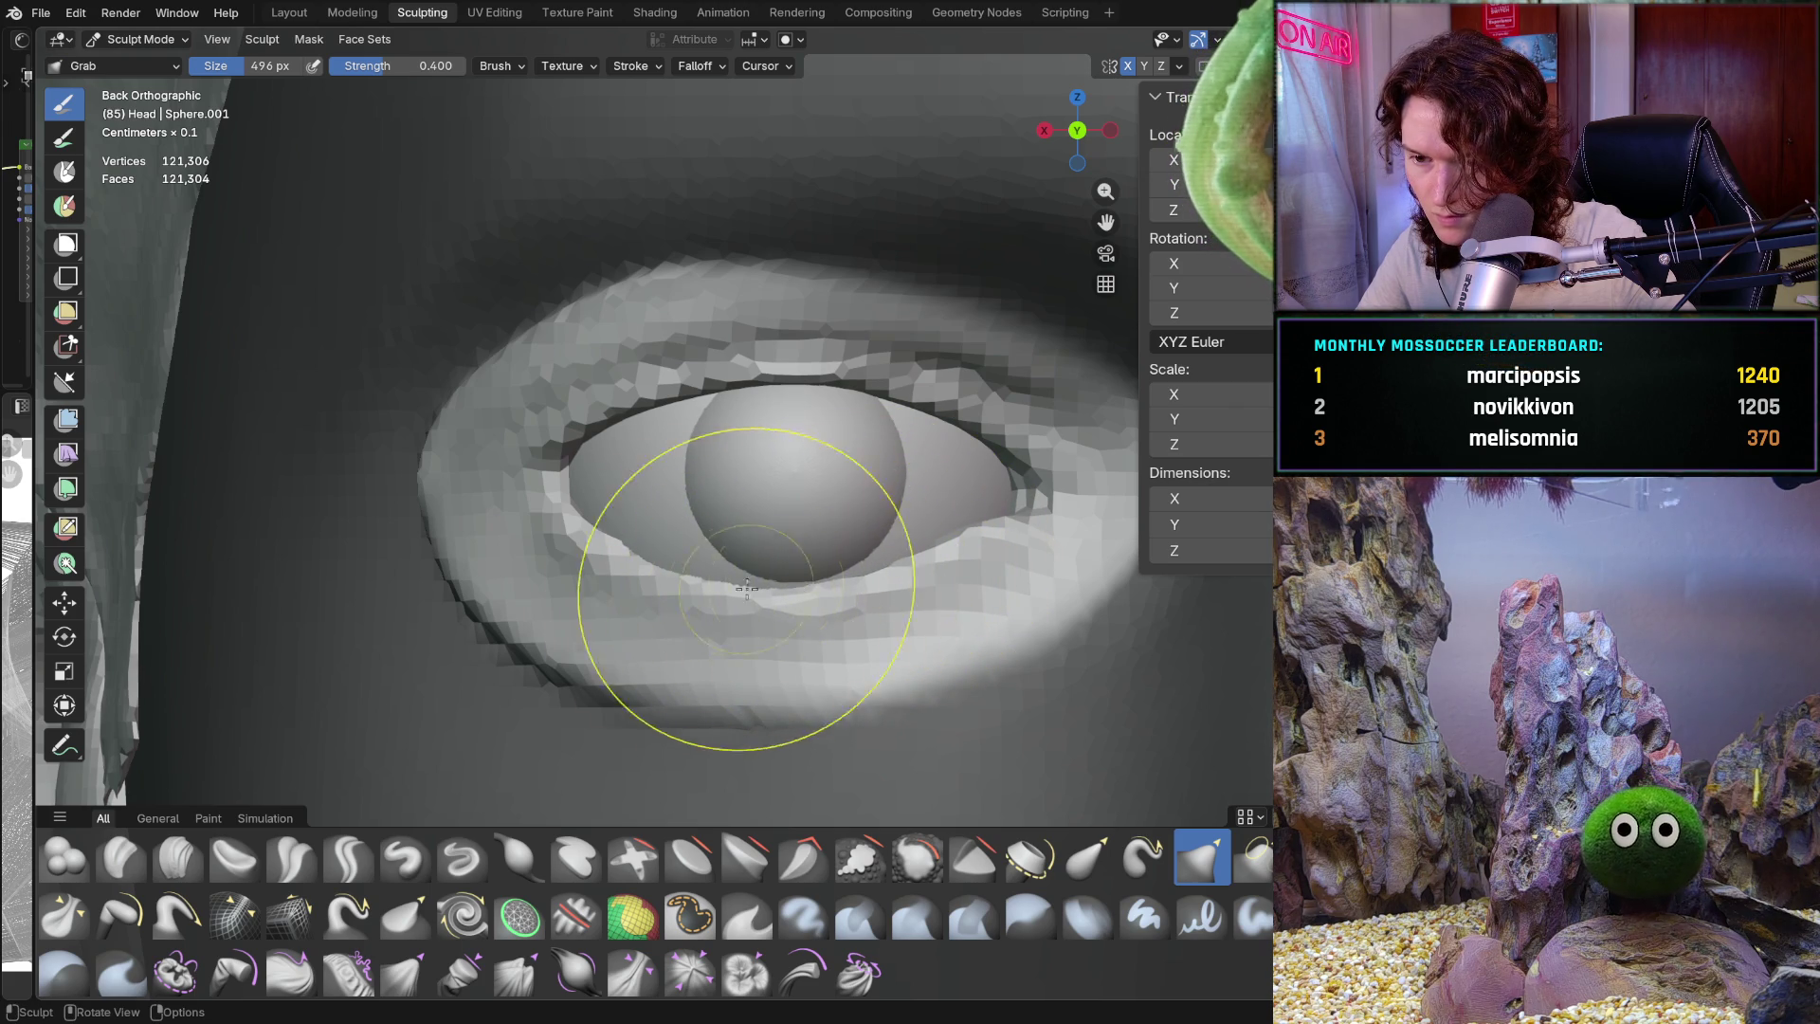
drag(683, 578, 670, 589)
mouse_move(833, 480)
ctrl+middle_down()
mouse_move(751, 663)
mouse_move(712, 664)
mouse_move(549, 549)
mouse_move(512, 478)
mouse_move(546, 516)
mouse_move(756, 557)
mouse_move(711, 521)
mouse_move(756, 480)
ctrl+middle_up()
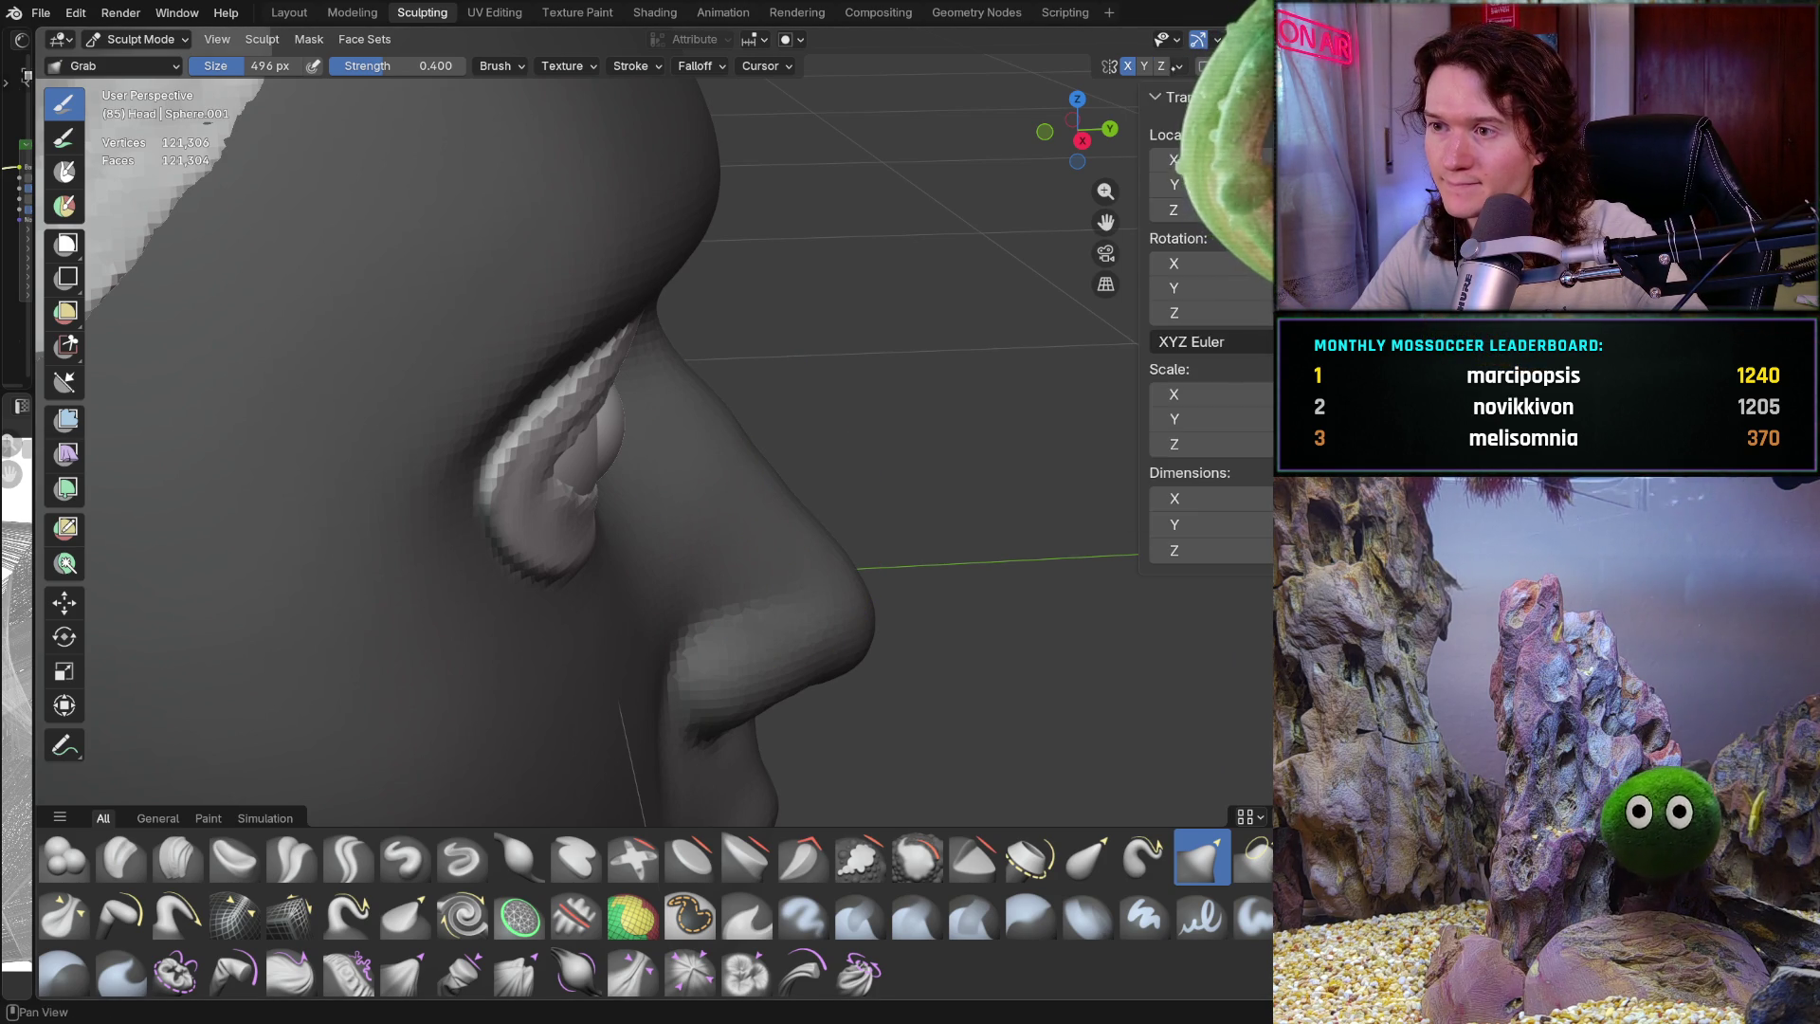
Set the Grab brush to 246 px and pull the eyelid edge against the eyeball from the side
click(1180, 66)
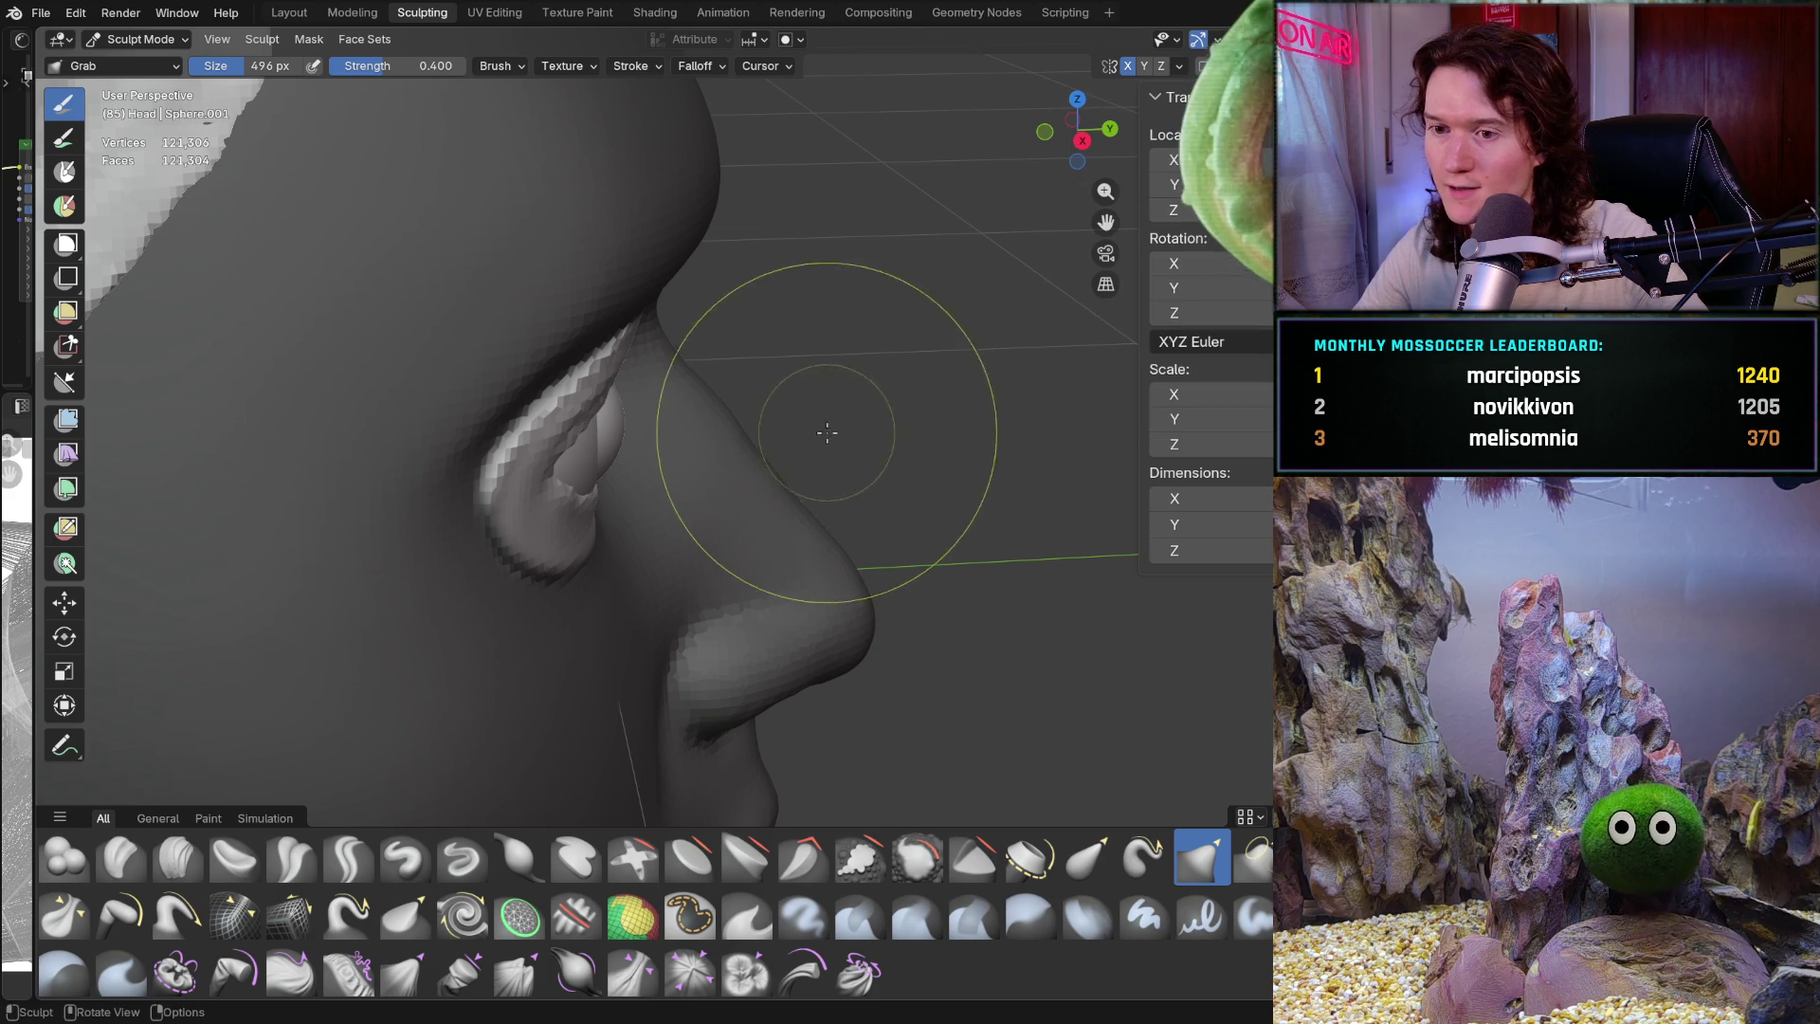
mouse_move(631, 533)
middle_down()
mouse_move(601, 441)
mouse_move(635, 413)
mouse_move(596, 399)
mouse_move(743, 593)
mouse_move(675, 509)
mouse_move(639, 499)
middle_up()
key(f)
click(547, 487)
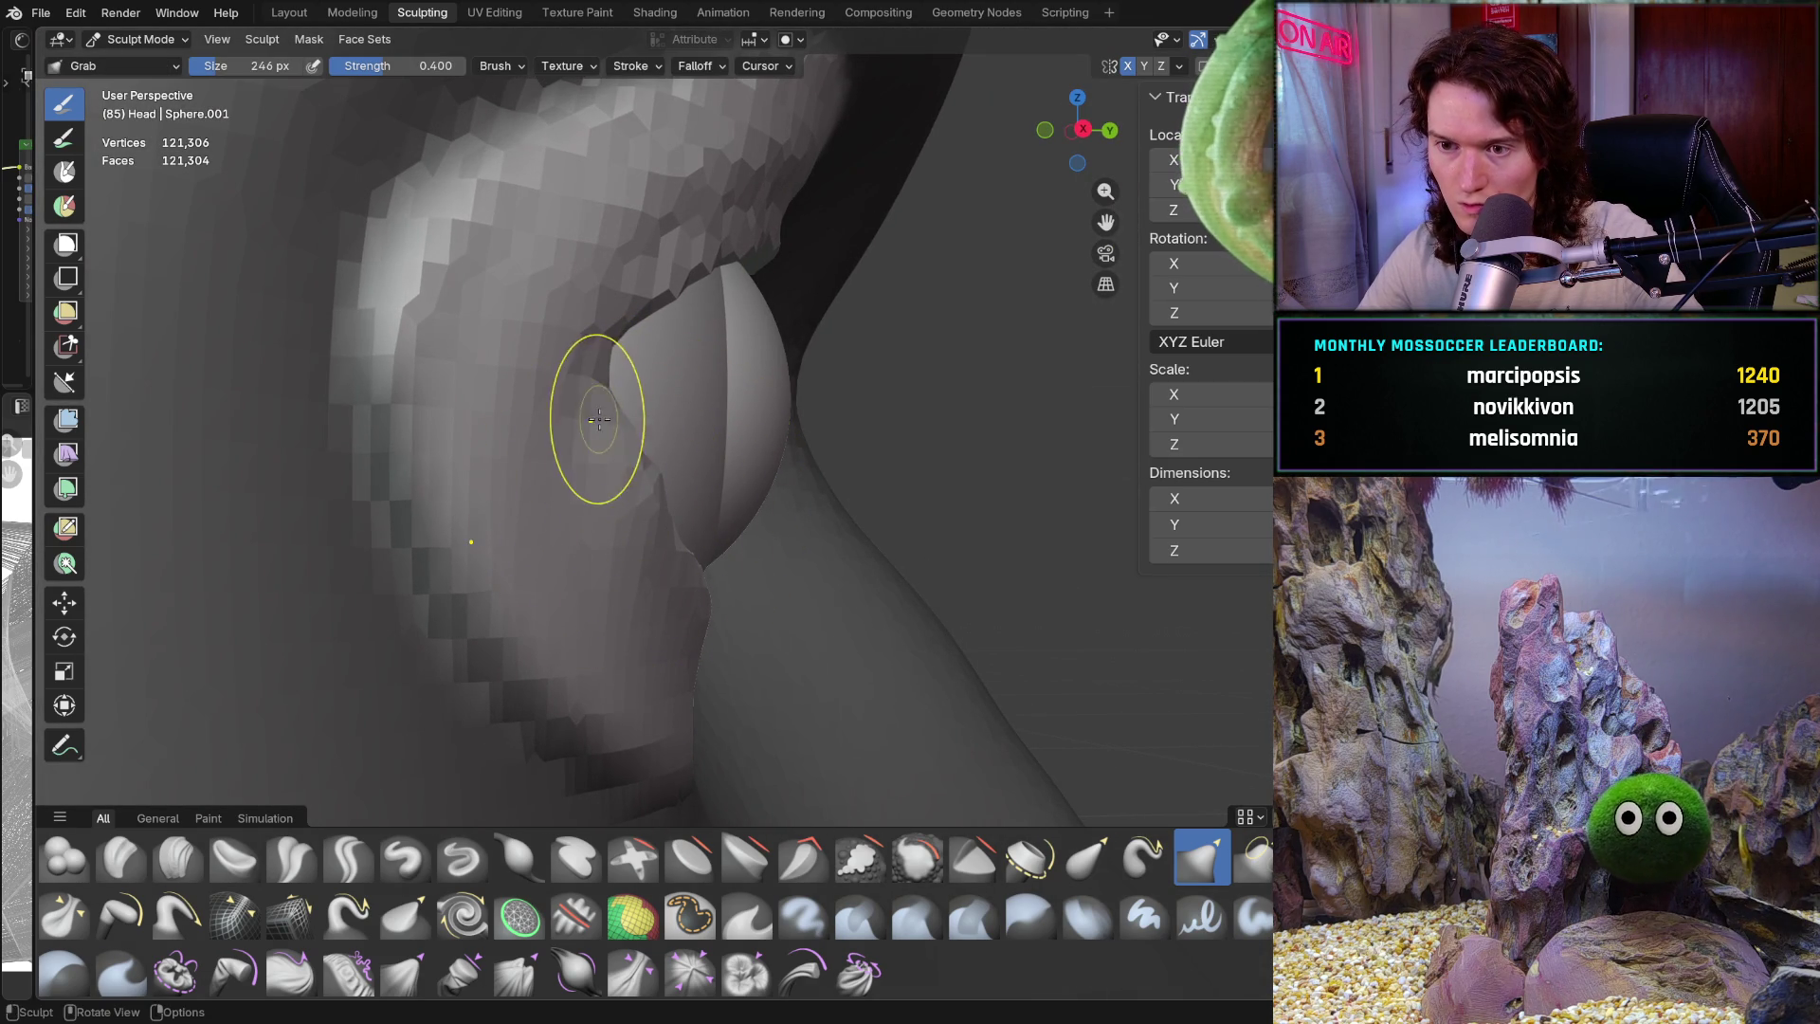
middle_drag(612, 451, 589, 487)
drag(654, 493, 711, 540)
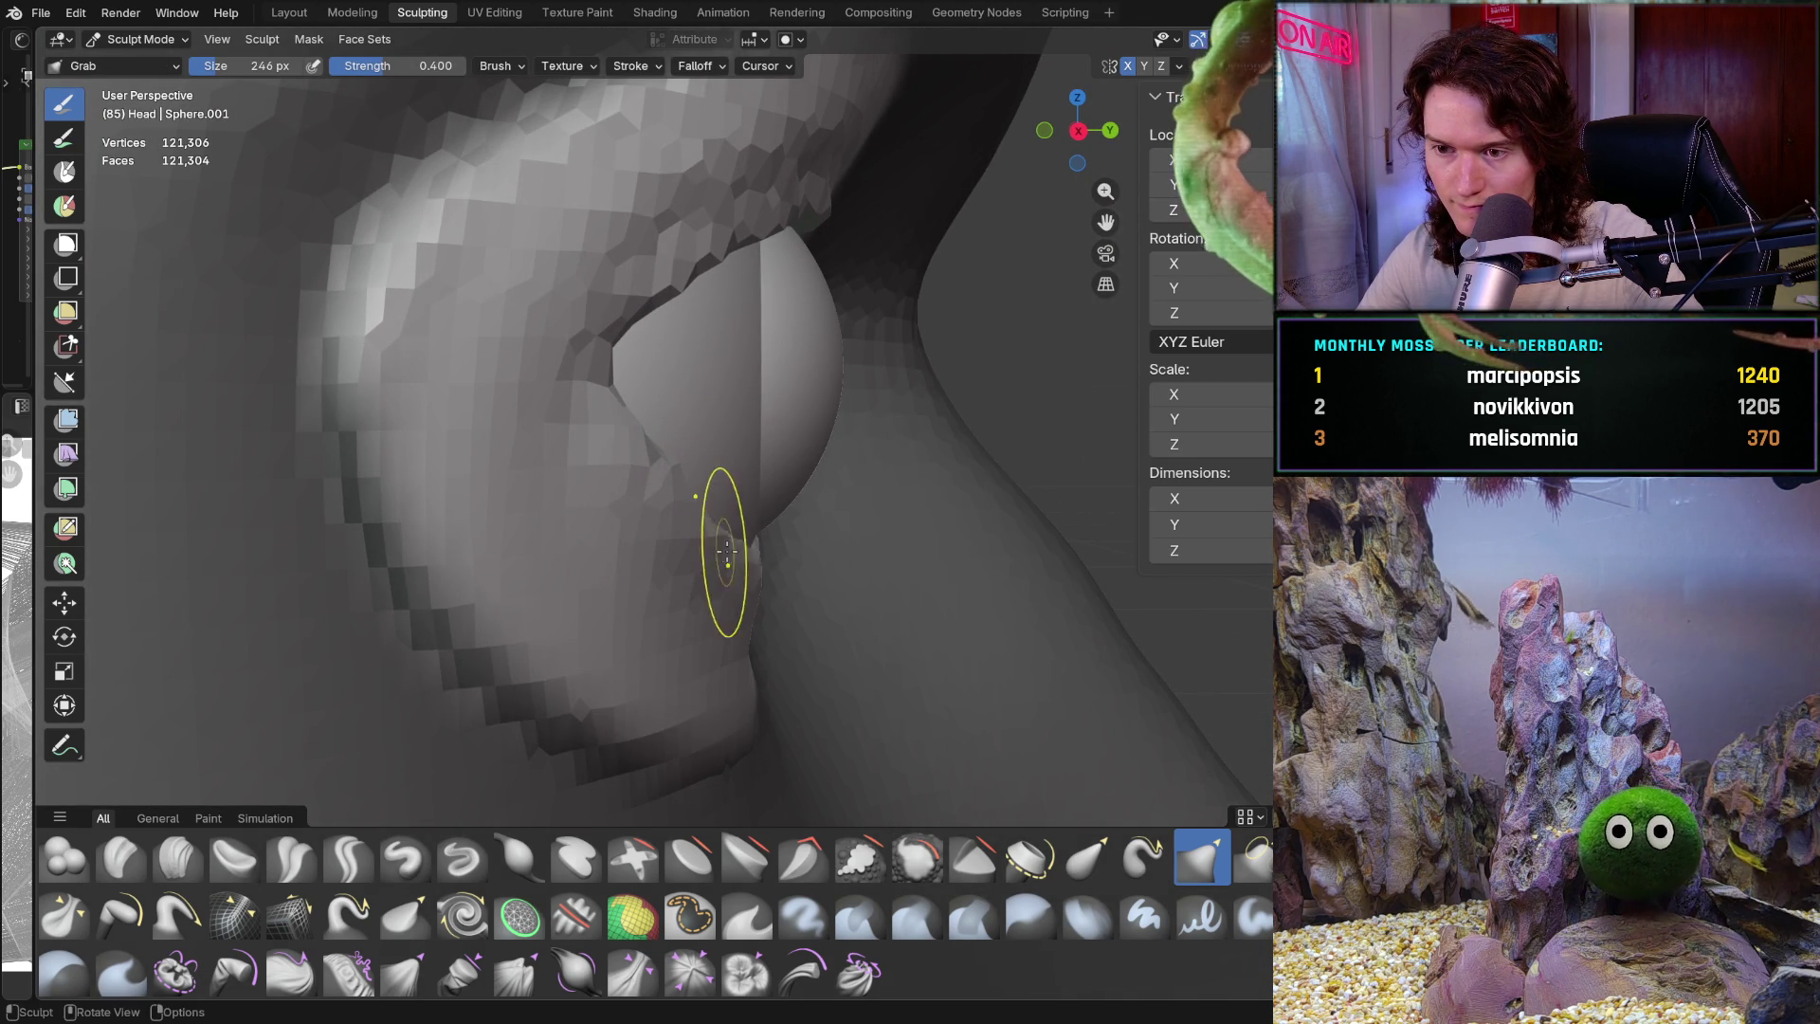
Pull the lower eyelid edge along the eyeball from several angles
middle_drag(717, 559, 697, 547)
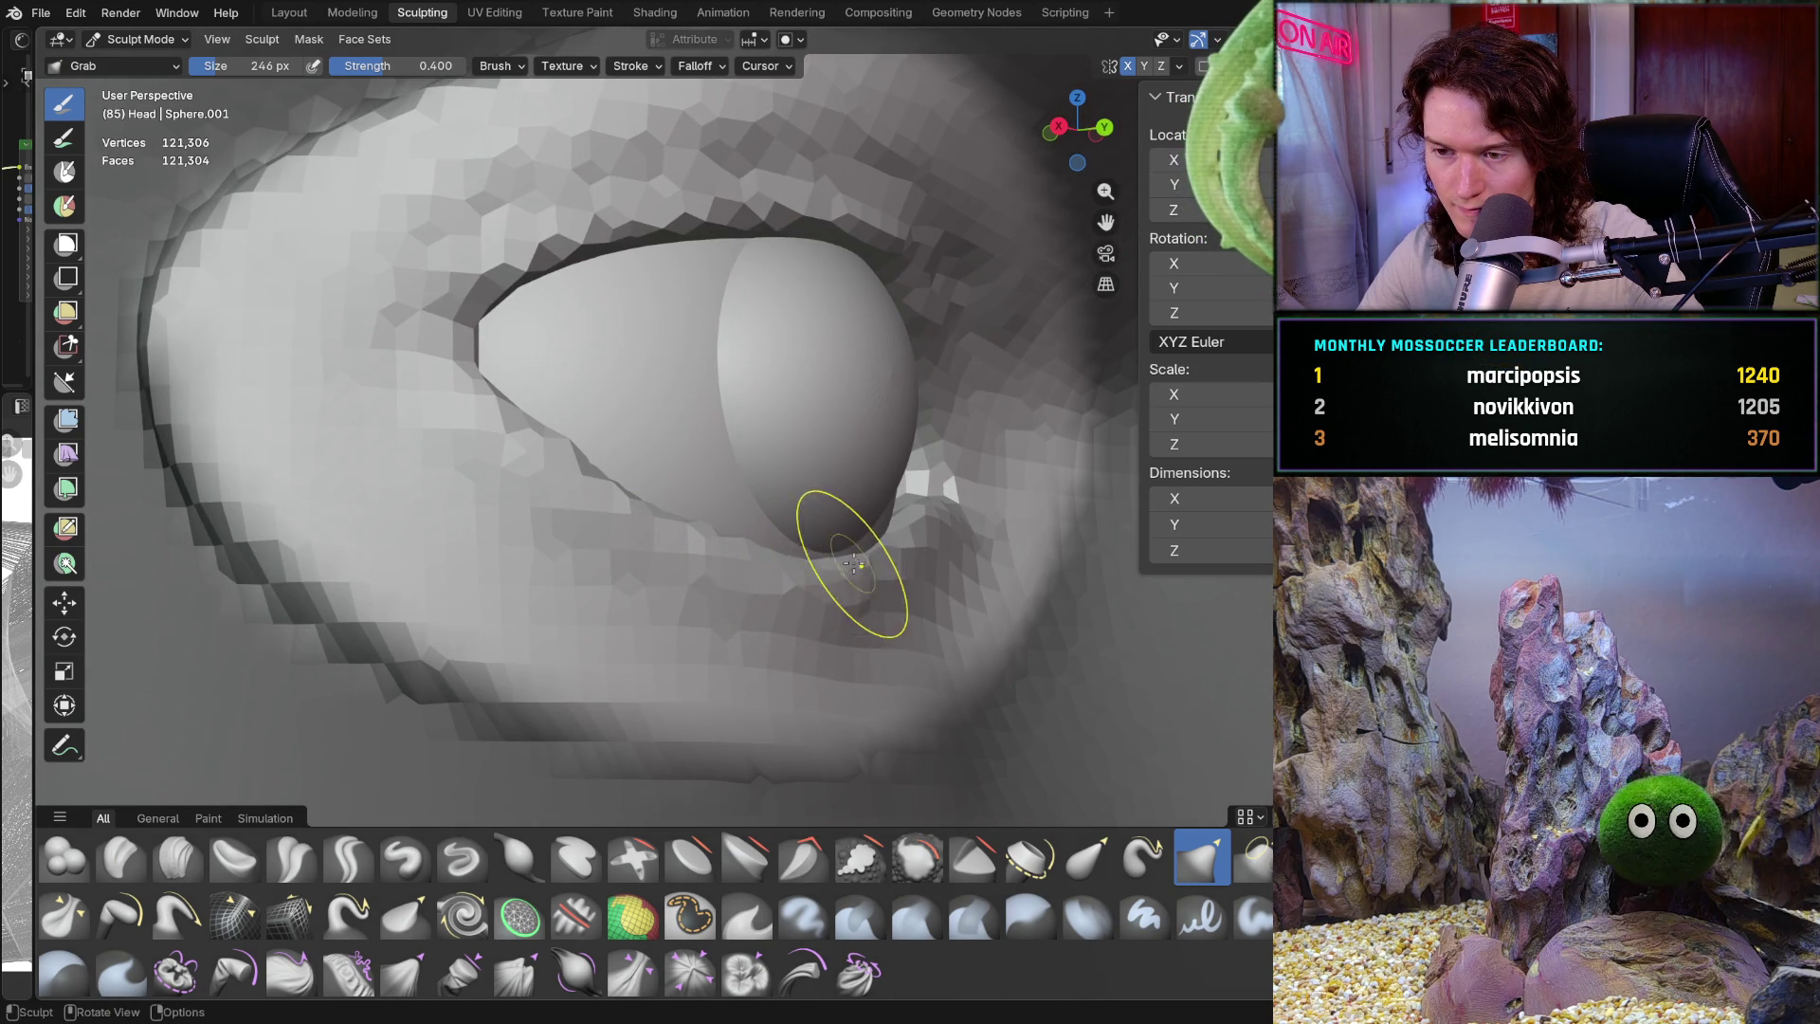
mouse_move(870, 555)
middle_down()
mouse_move(838, 562)
mouse_move(854, 591)
middle_up()
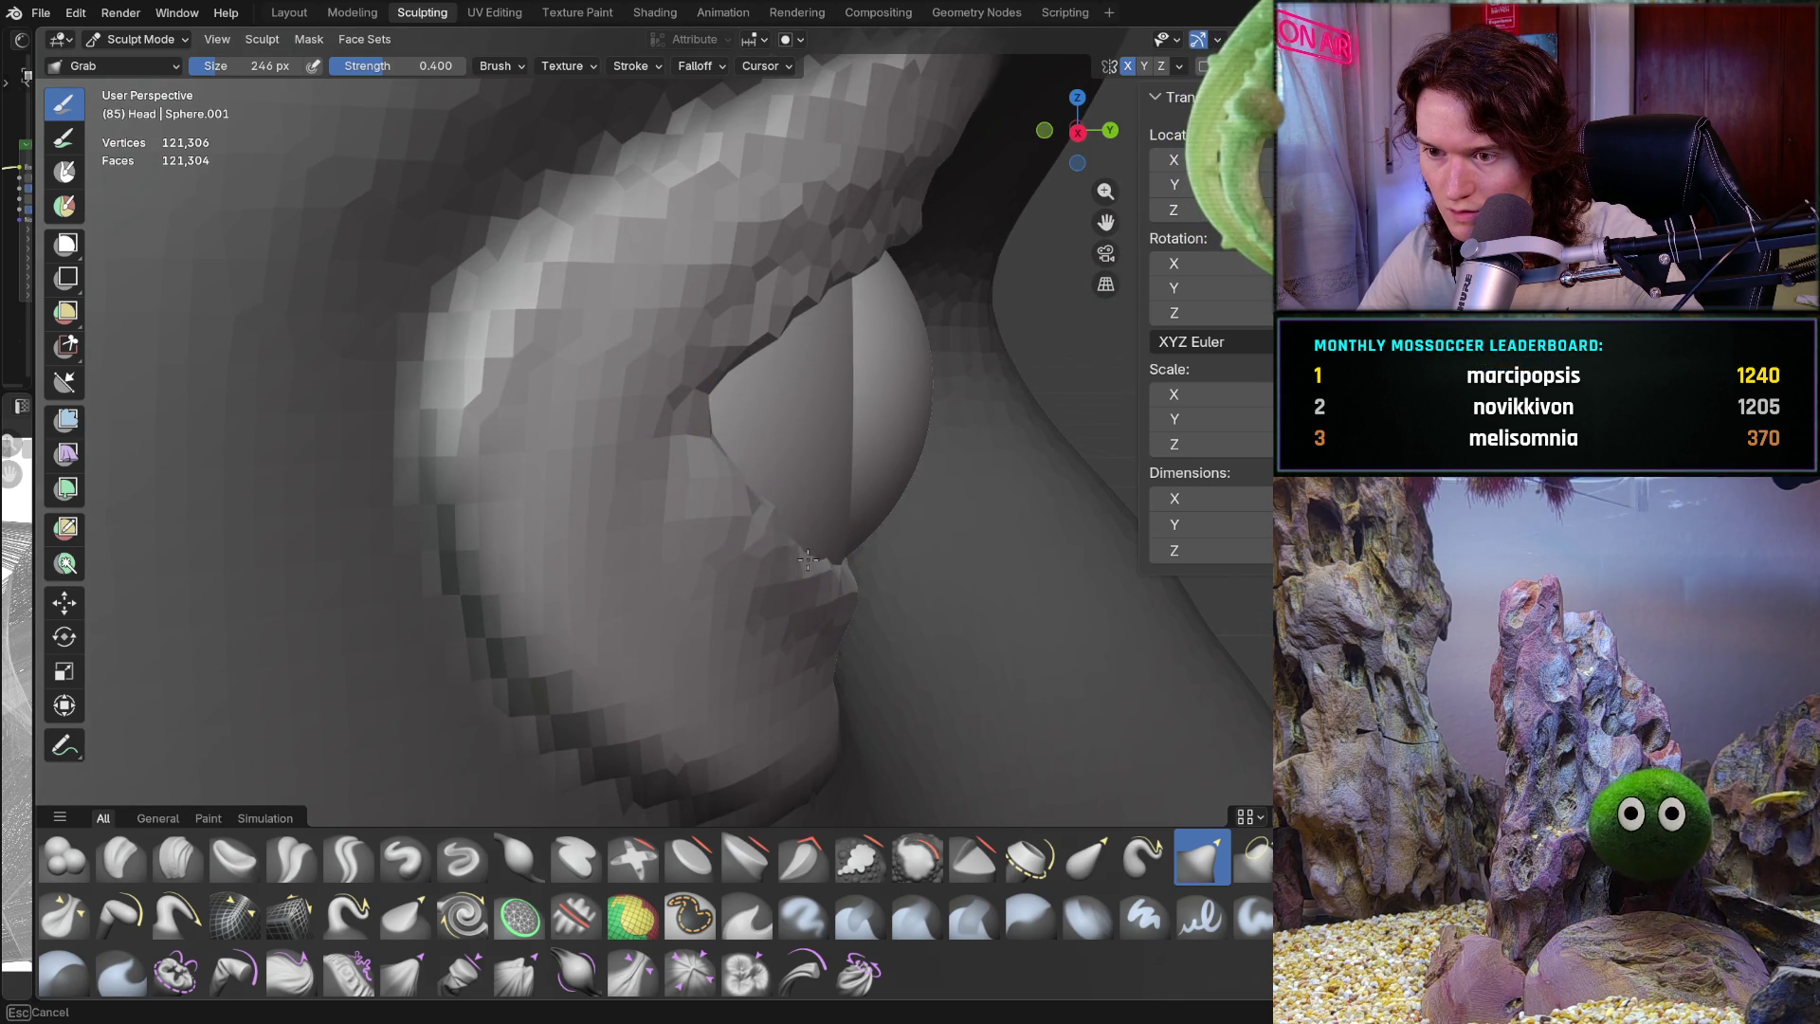
mouse_move(814, 551)
middle_down()
mouse_move(812, 583)
mouse_move(1084, 479)
mouse_move(723, 497)
mouse_move(736, 629)
mouse_move(760, 581)
mouse_move(622, 568)
mouse_move(550, 521)
mouse_move(555, 544)
mouse_move(413, 635)
middle_up()
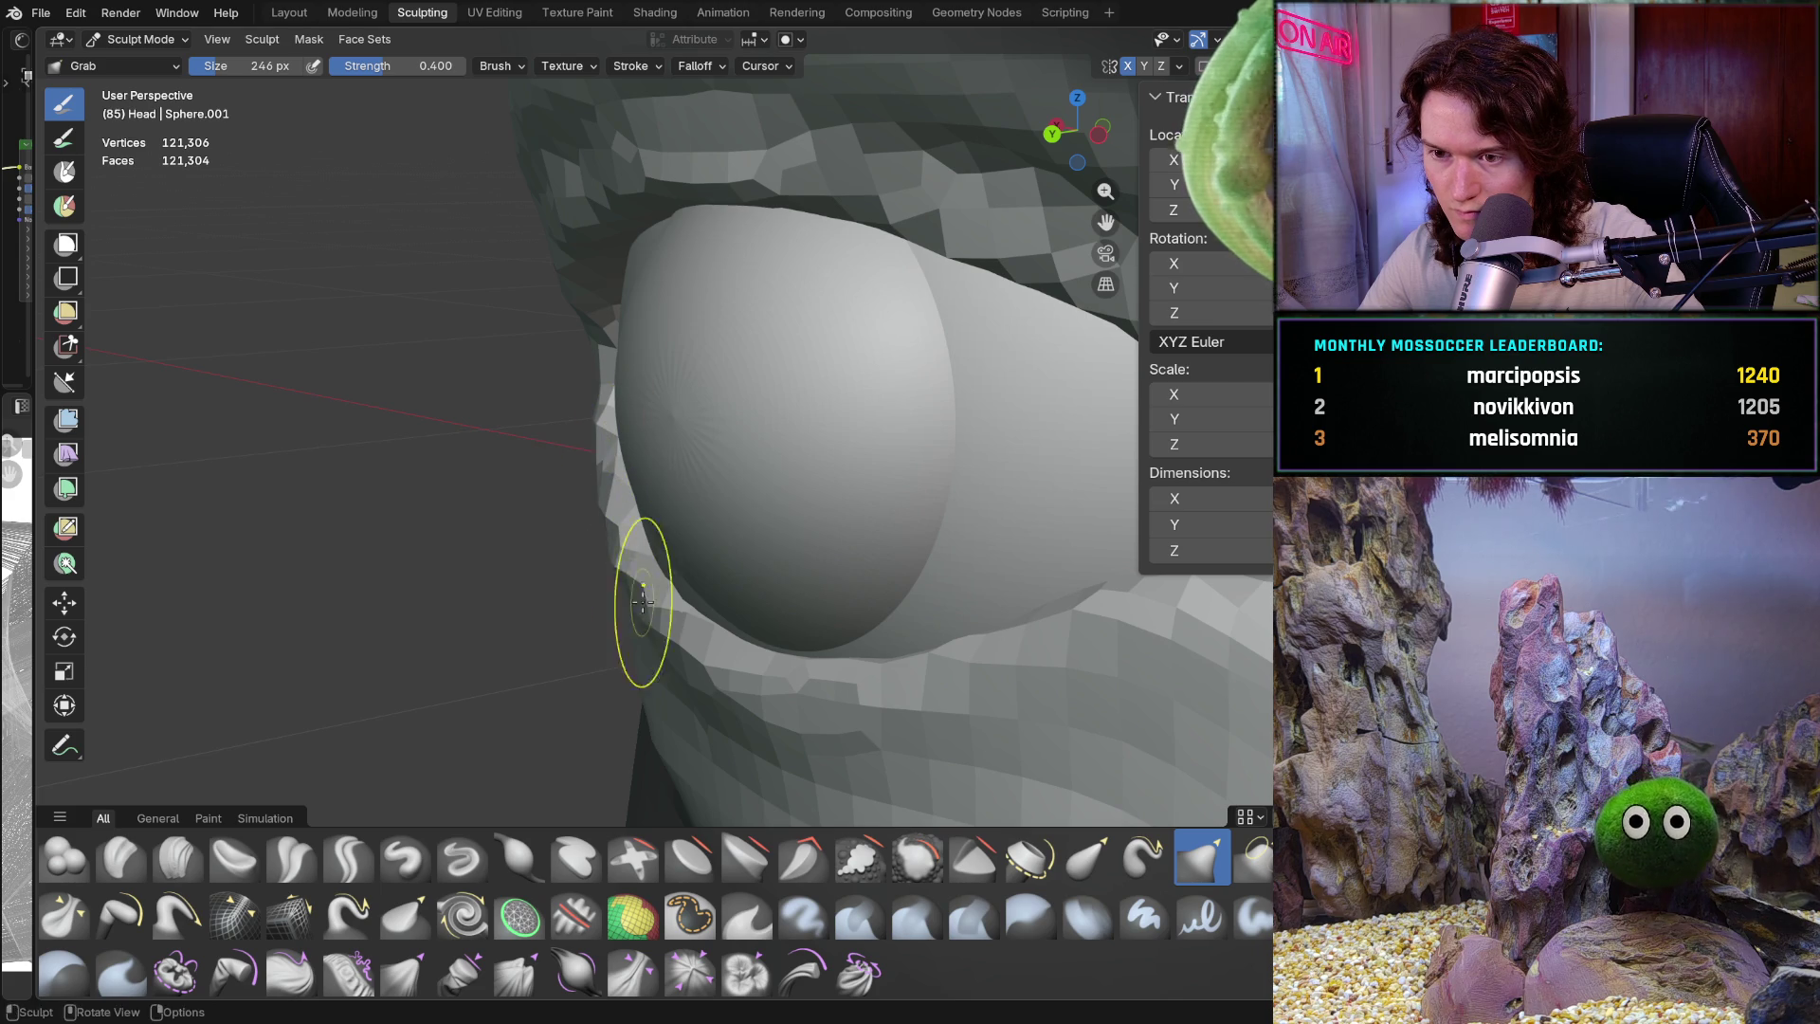
mouse_move(684, 648)
middle_down()
mouse_move(691, 609)
mouse_move(741, 662)
middle_up()
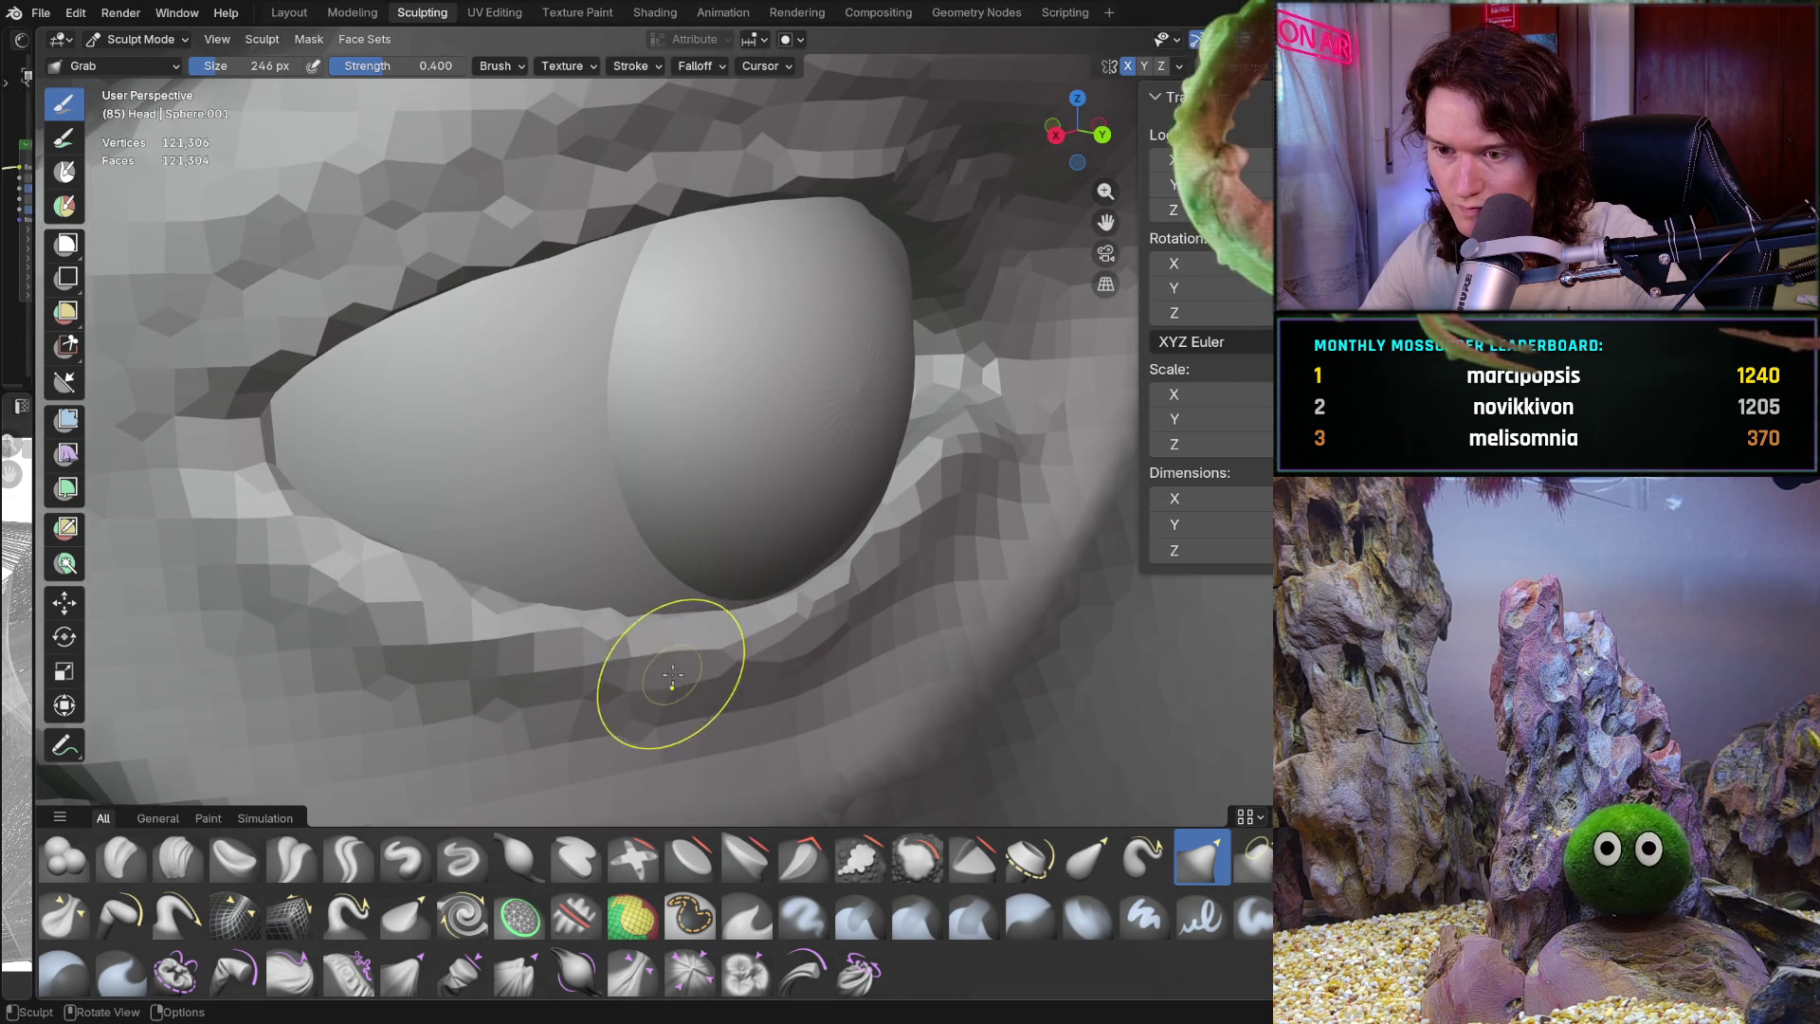
drag(371, 624, 322, 583)
middle_drag(507, 618, 747, 664)
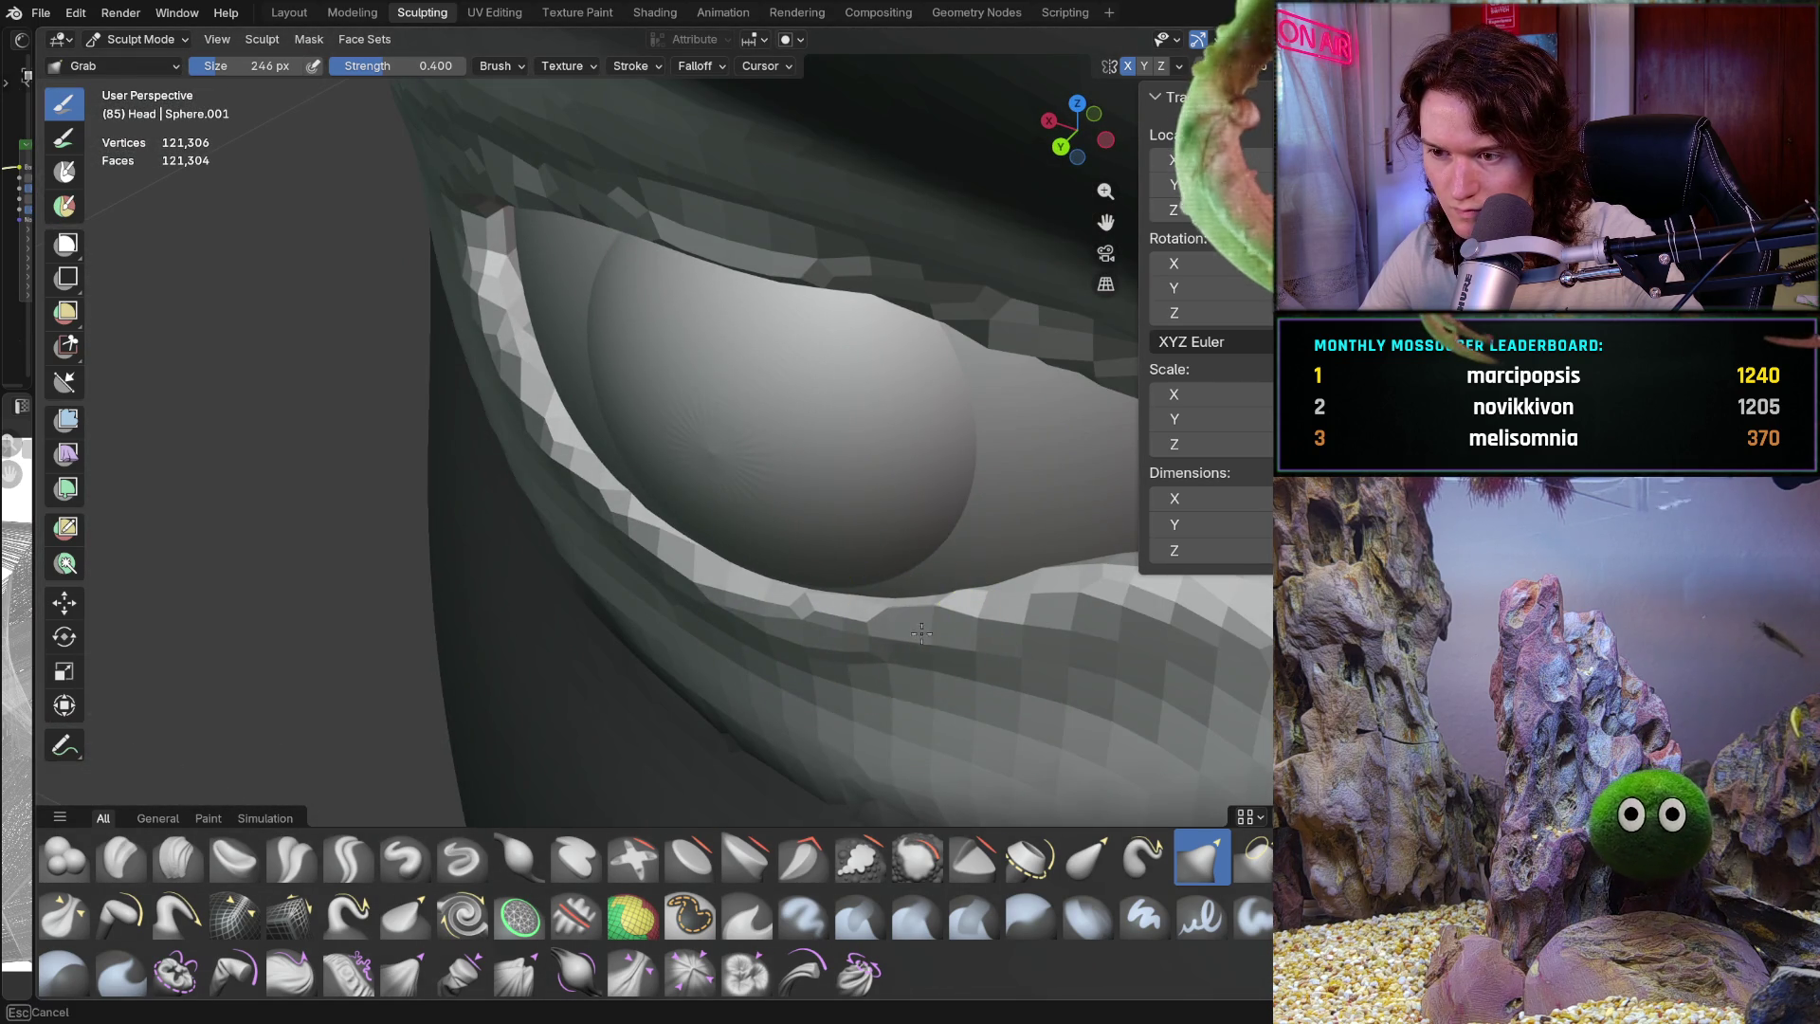
drag(910, 641, 980, 627)
mouse_move(910, 434)
middle_down()
mouse_move(723, 743)
mouse_move(849, 487)
mouse_move(812, 508)
mouse_move(902, 507)
mouse_move(866, 456)
mouse_move(1096, 528)
mouse_move(913, 576)
middle_up()
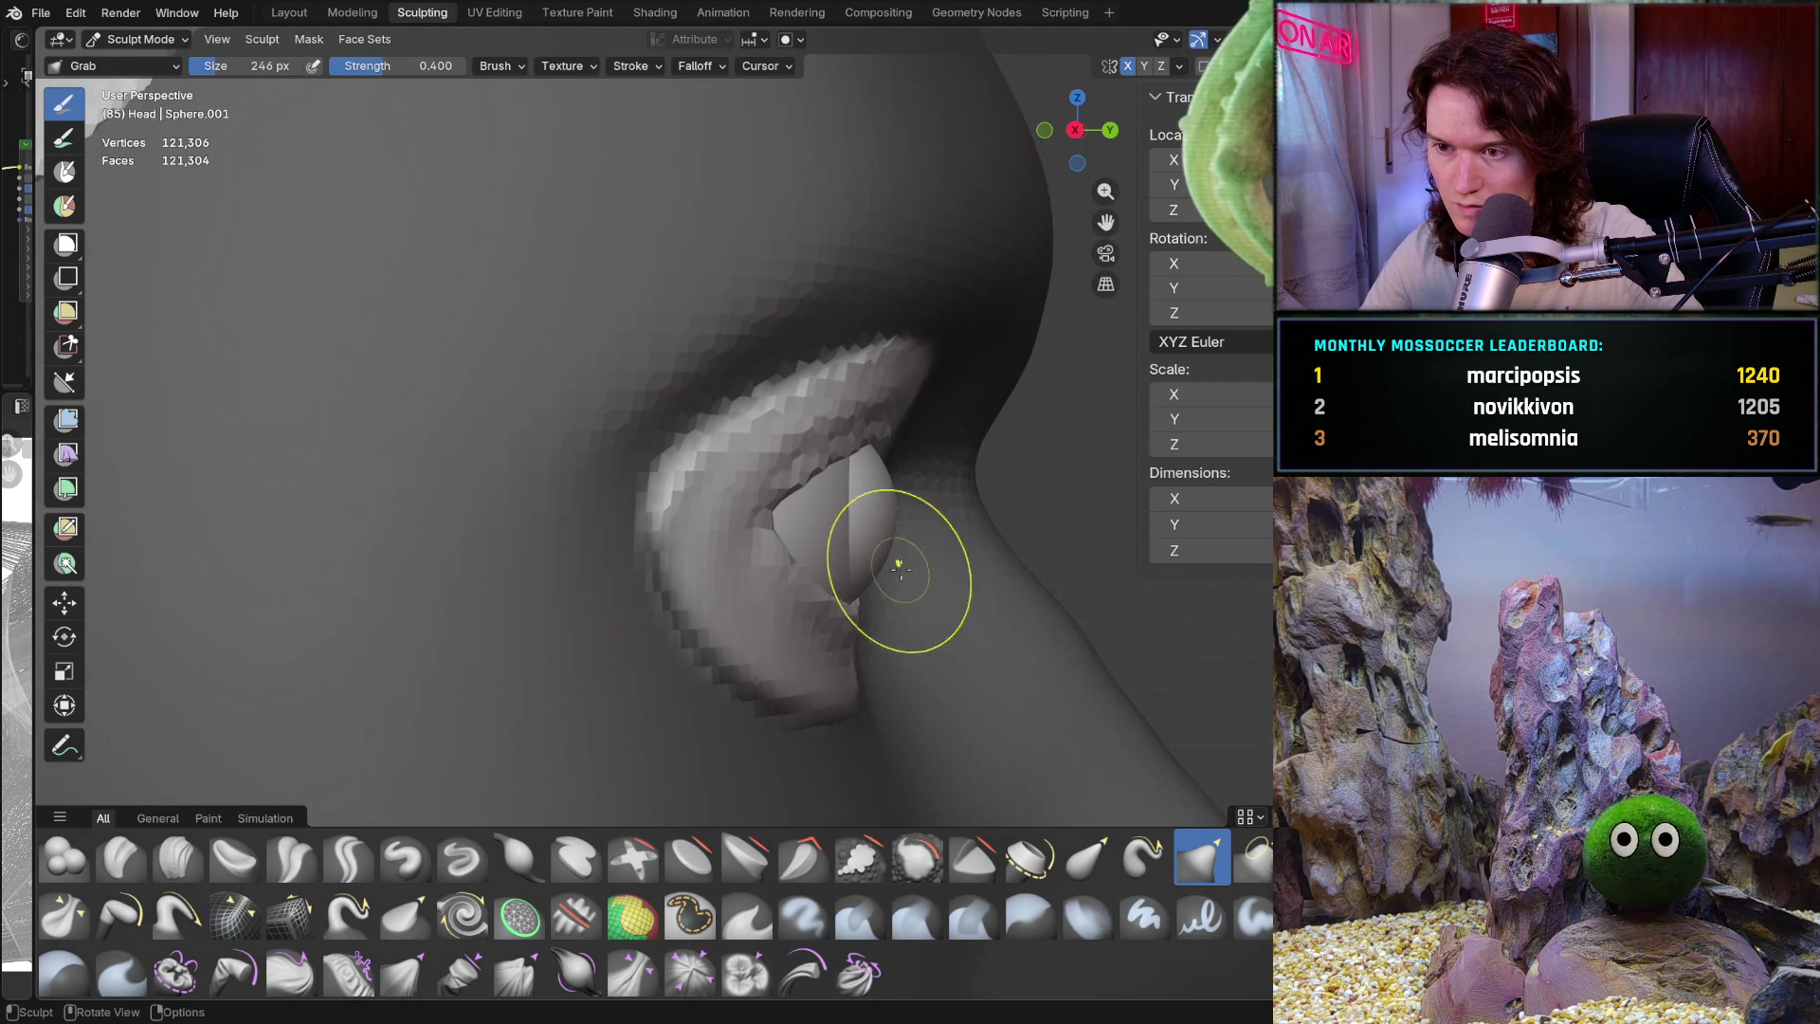
Pull the upper eyelid edge over the eyeball and check it from the front
scroll(912, 577, up, 3)
middle_drag(838, 481, 883, 420)
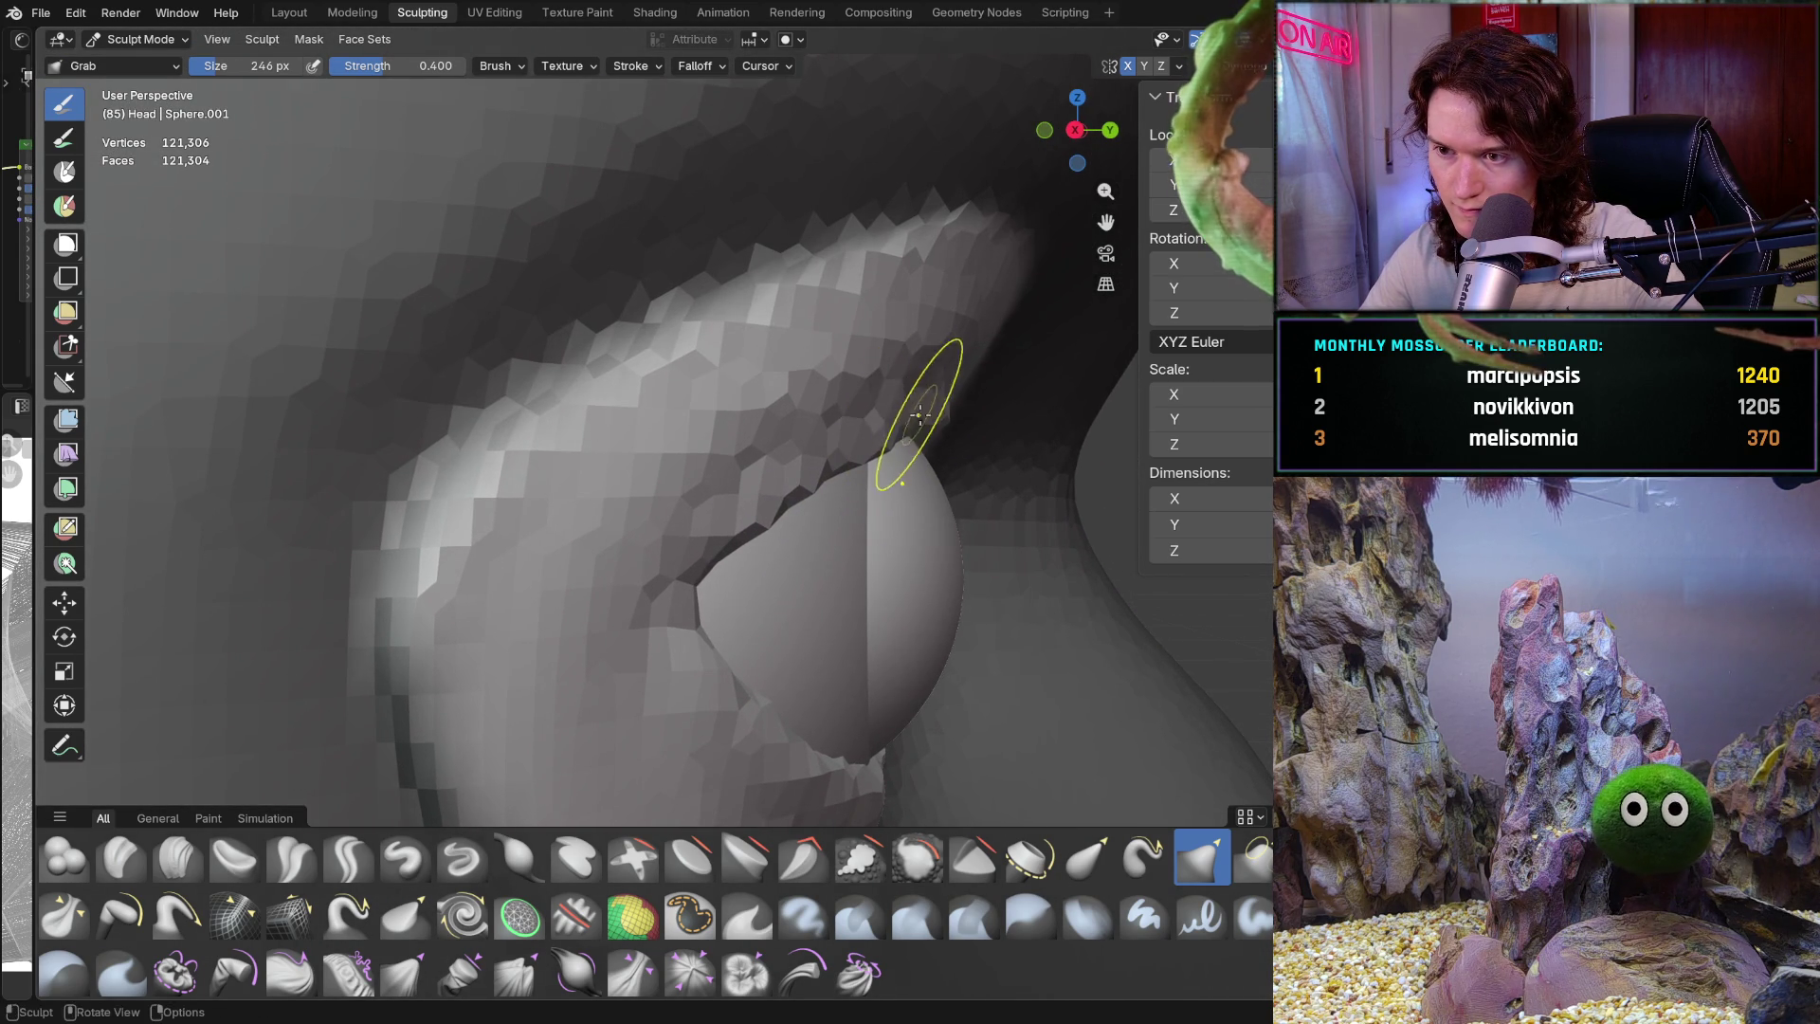
drag(880, 426, 809, 462)
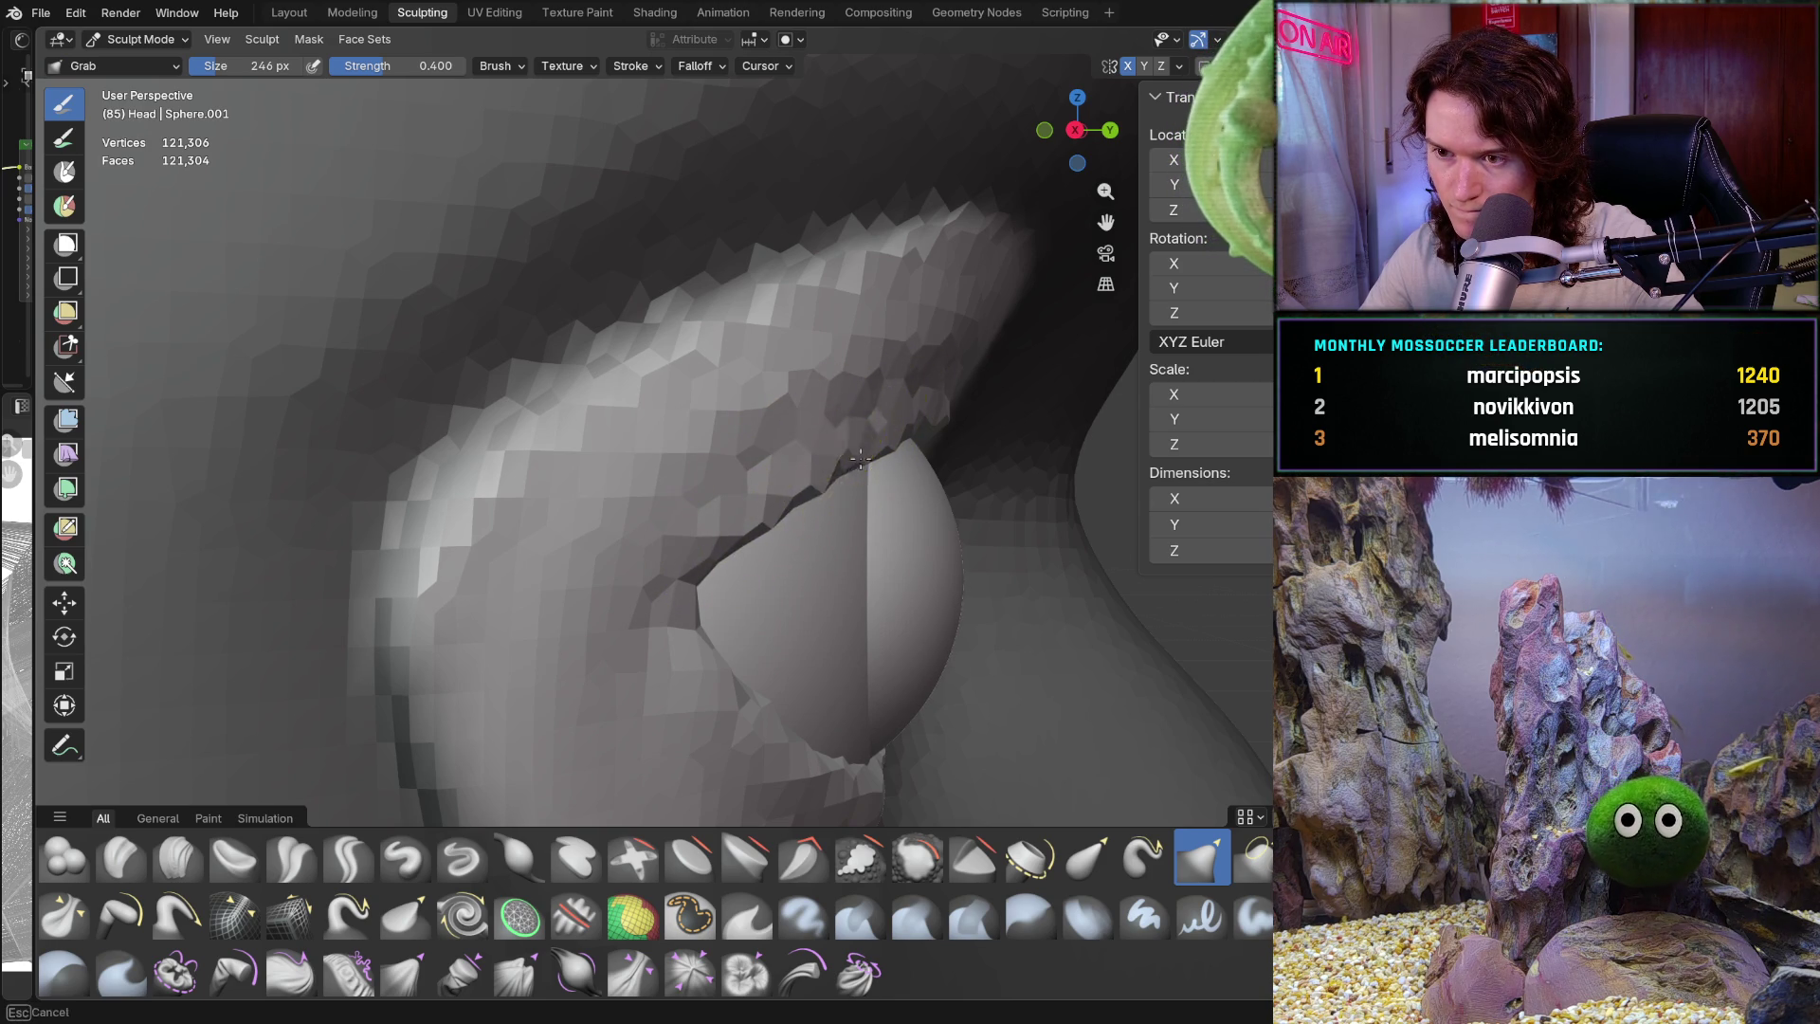
middle_drag(901, 438, 650, 475)
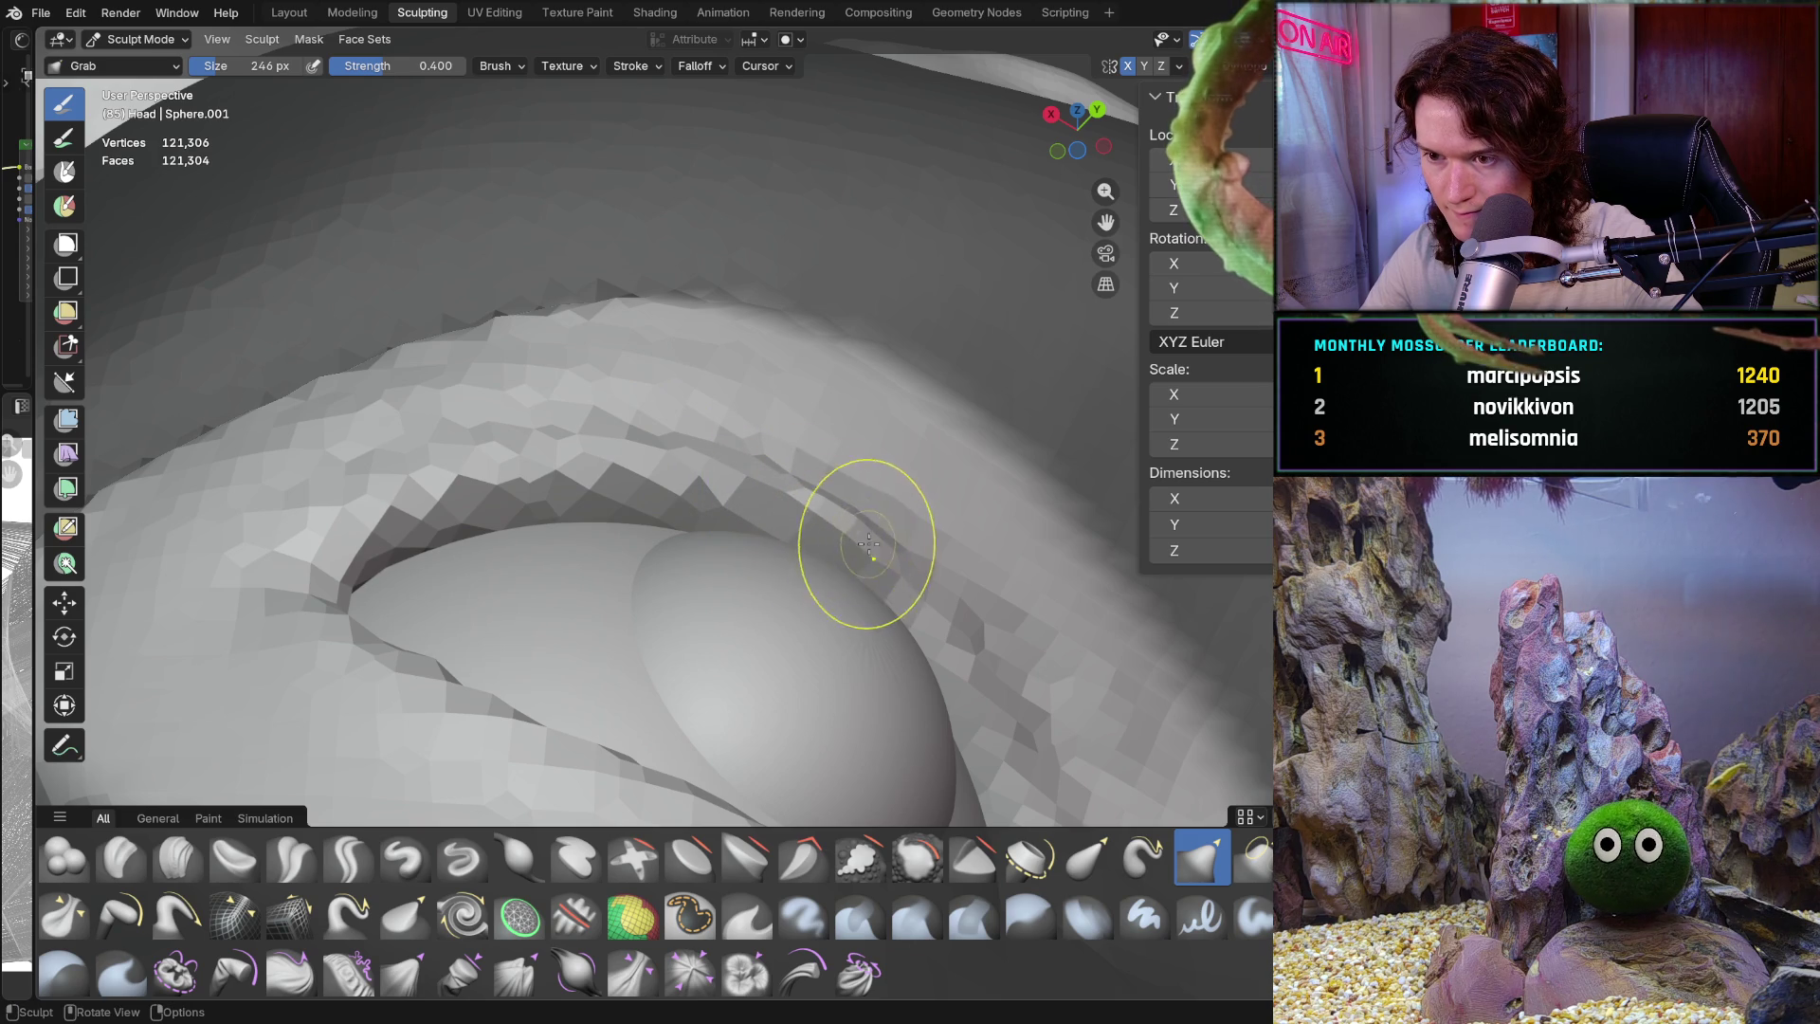
middle_drag(905, 580, 745, 519)
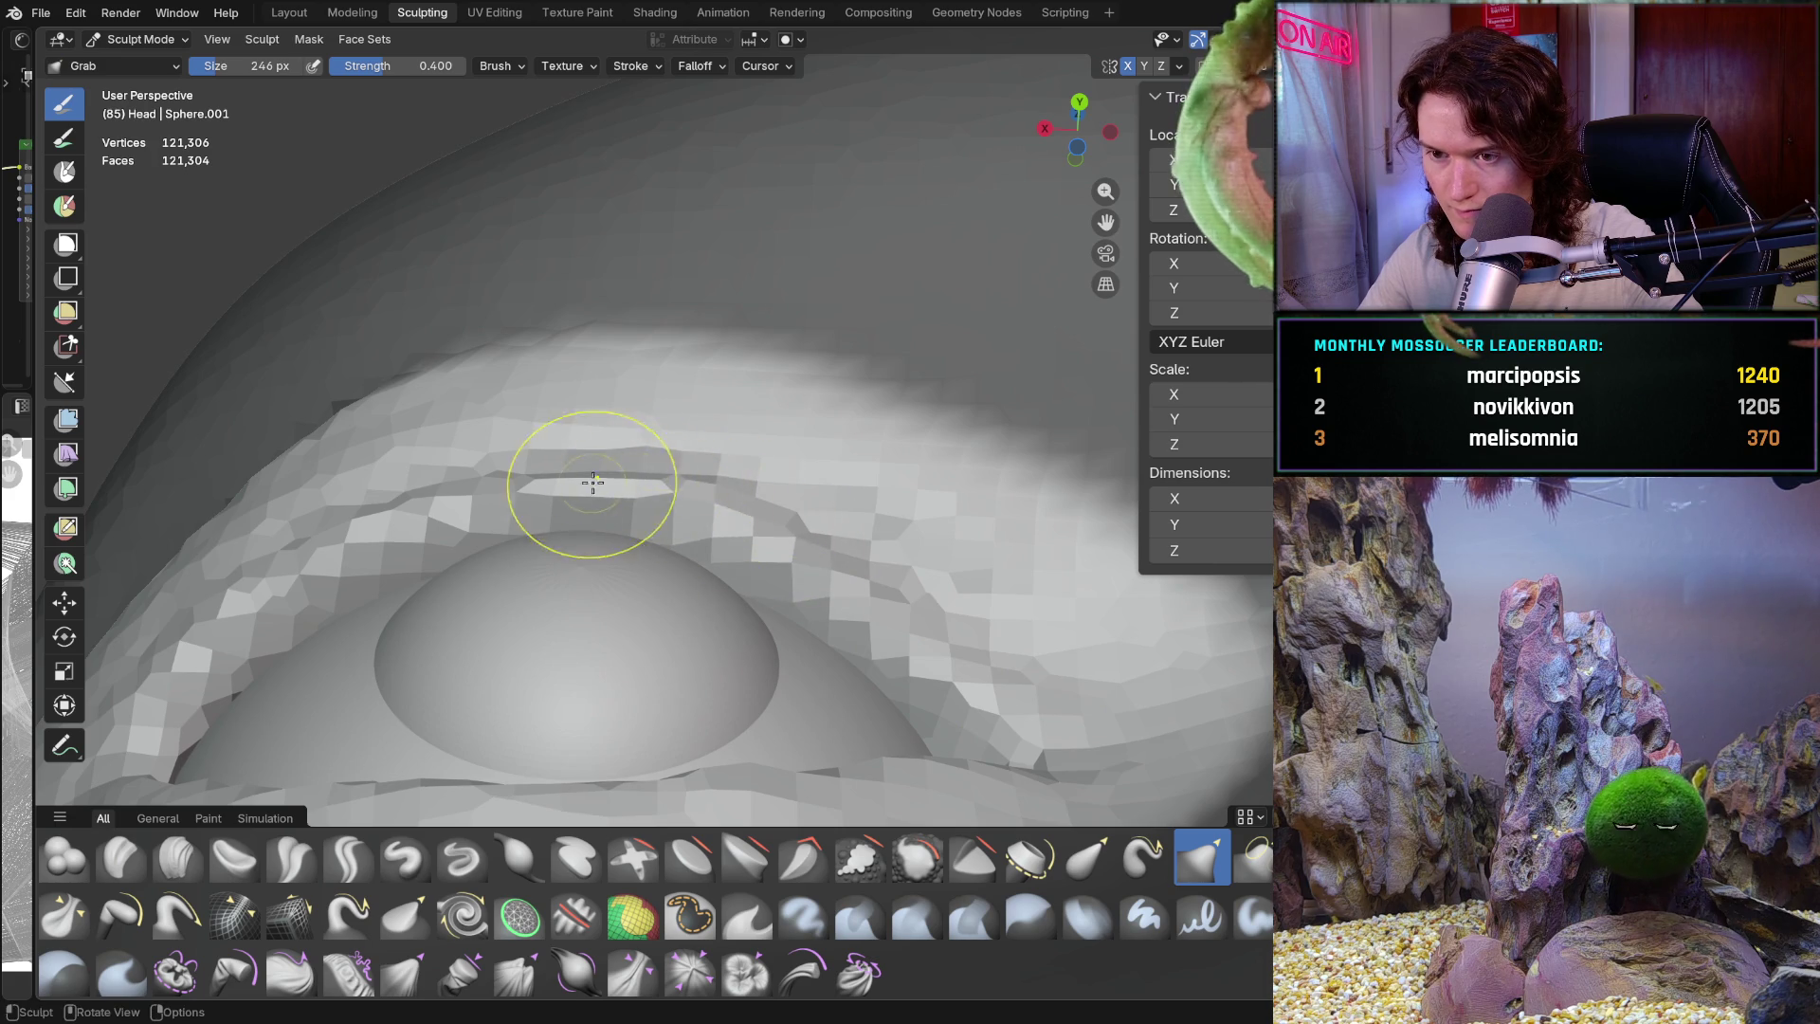
mouse_move(475, 495)
middle_down()
mouse_move(623, 489)
mouse_move(528, 577)
mouse_move(796, 716)
mouse_move(780, 715)
mouse_move(784, 662)
middle_up()
scroll(763, 578, up, 3)
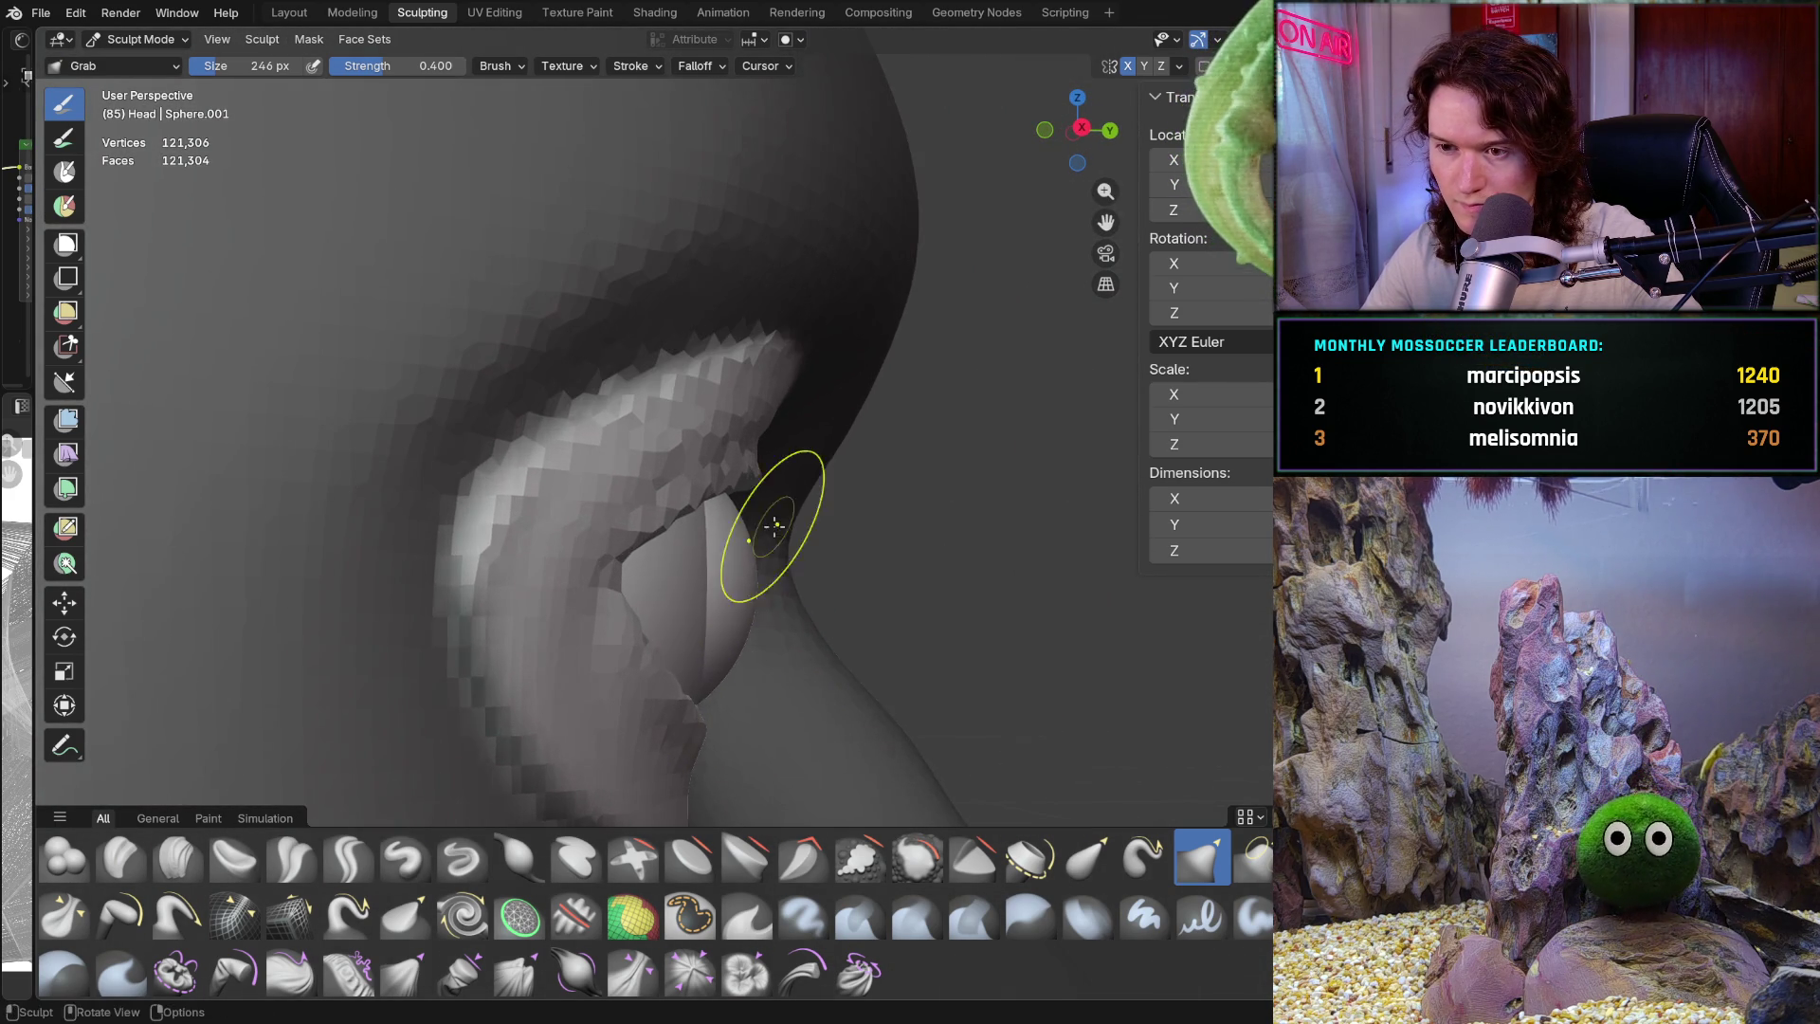
ctrl+middle_drag(765, 574, 735, 498)
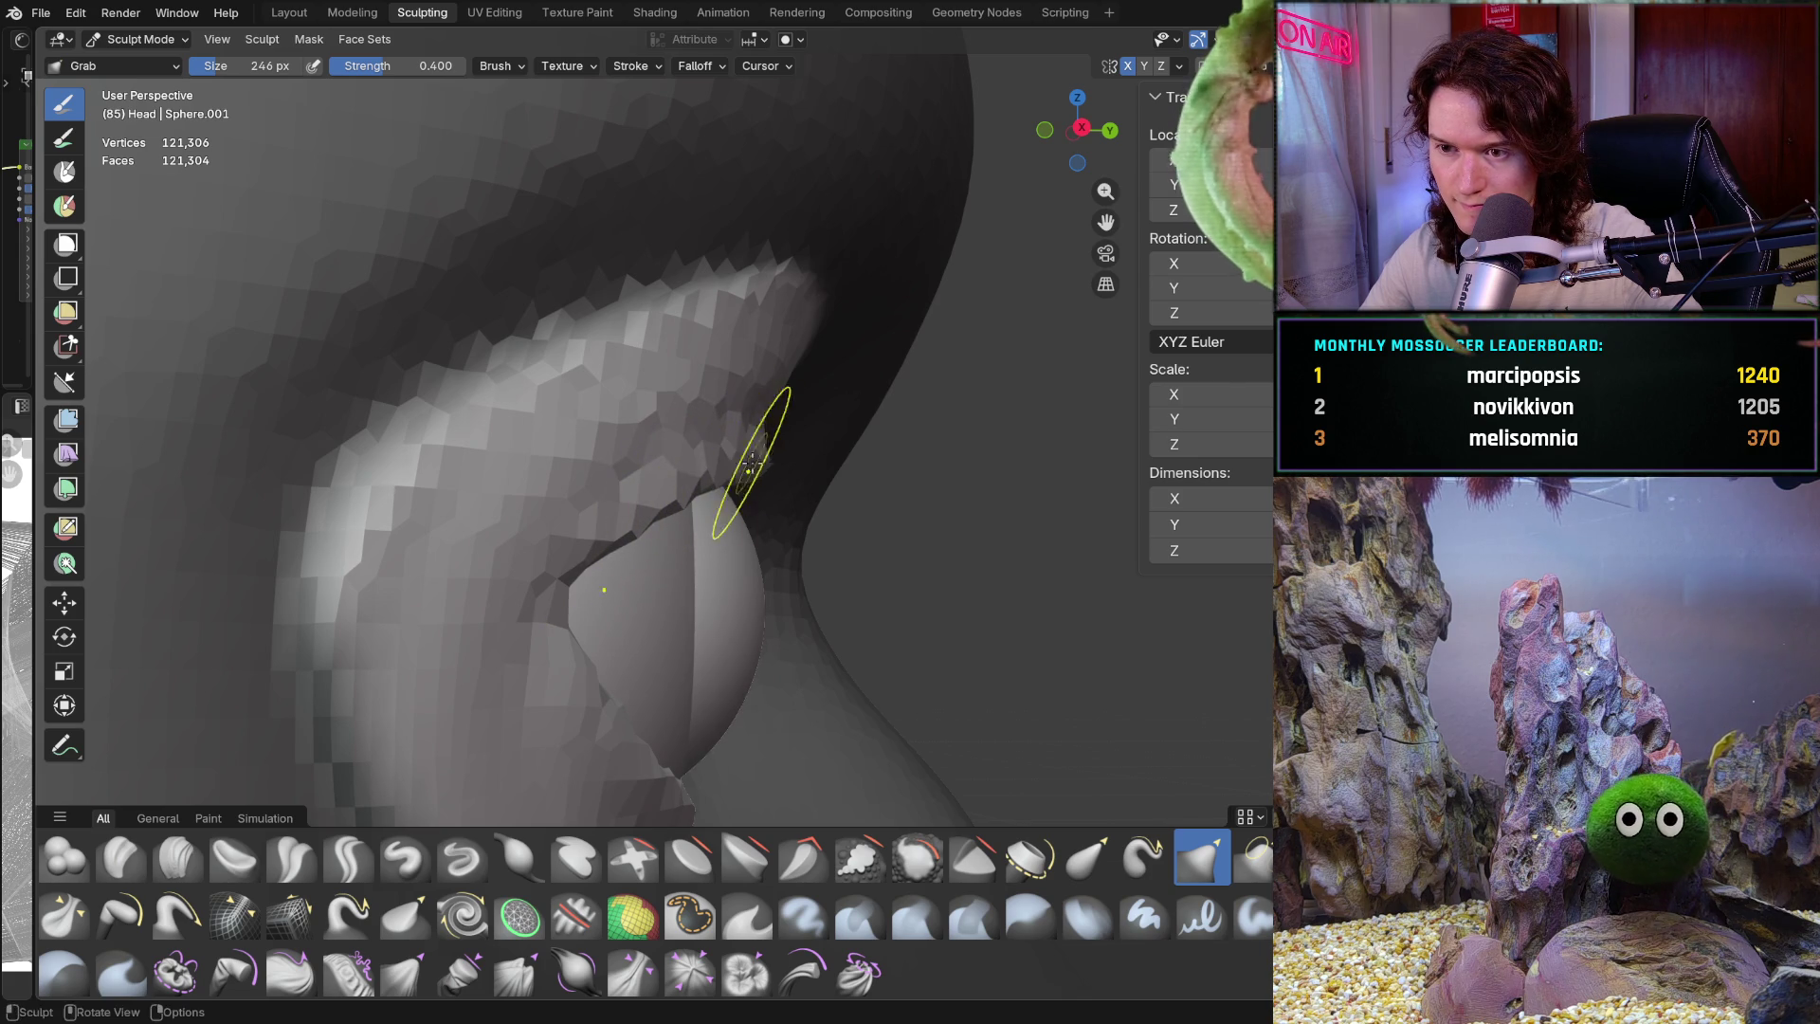
Try pulling the upper eyelid down and right, undo that stroke, and view from the side
mouse_move(798, 466)
middle_down()
mouse_move(881, 473)
mouse_move(457, 453)
mouse_move(792, 446)
mouse_move(930, 383)
mouse_move(805, 472)
middle_up()
drag(939, 509, 1043, 597)
key(ctrl+z)
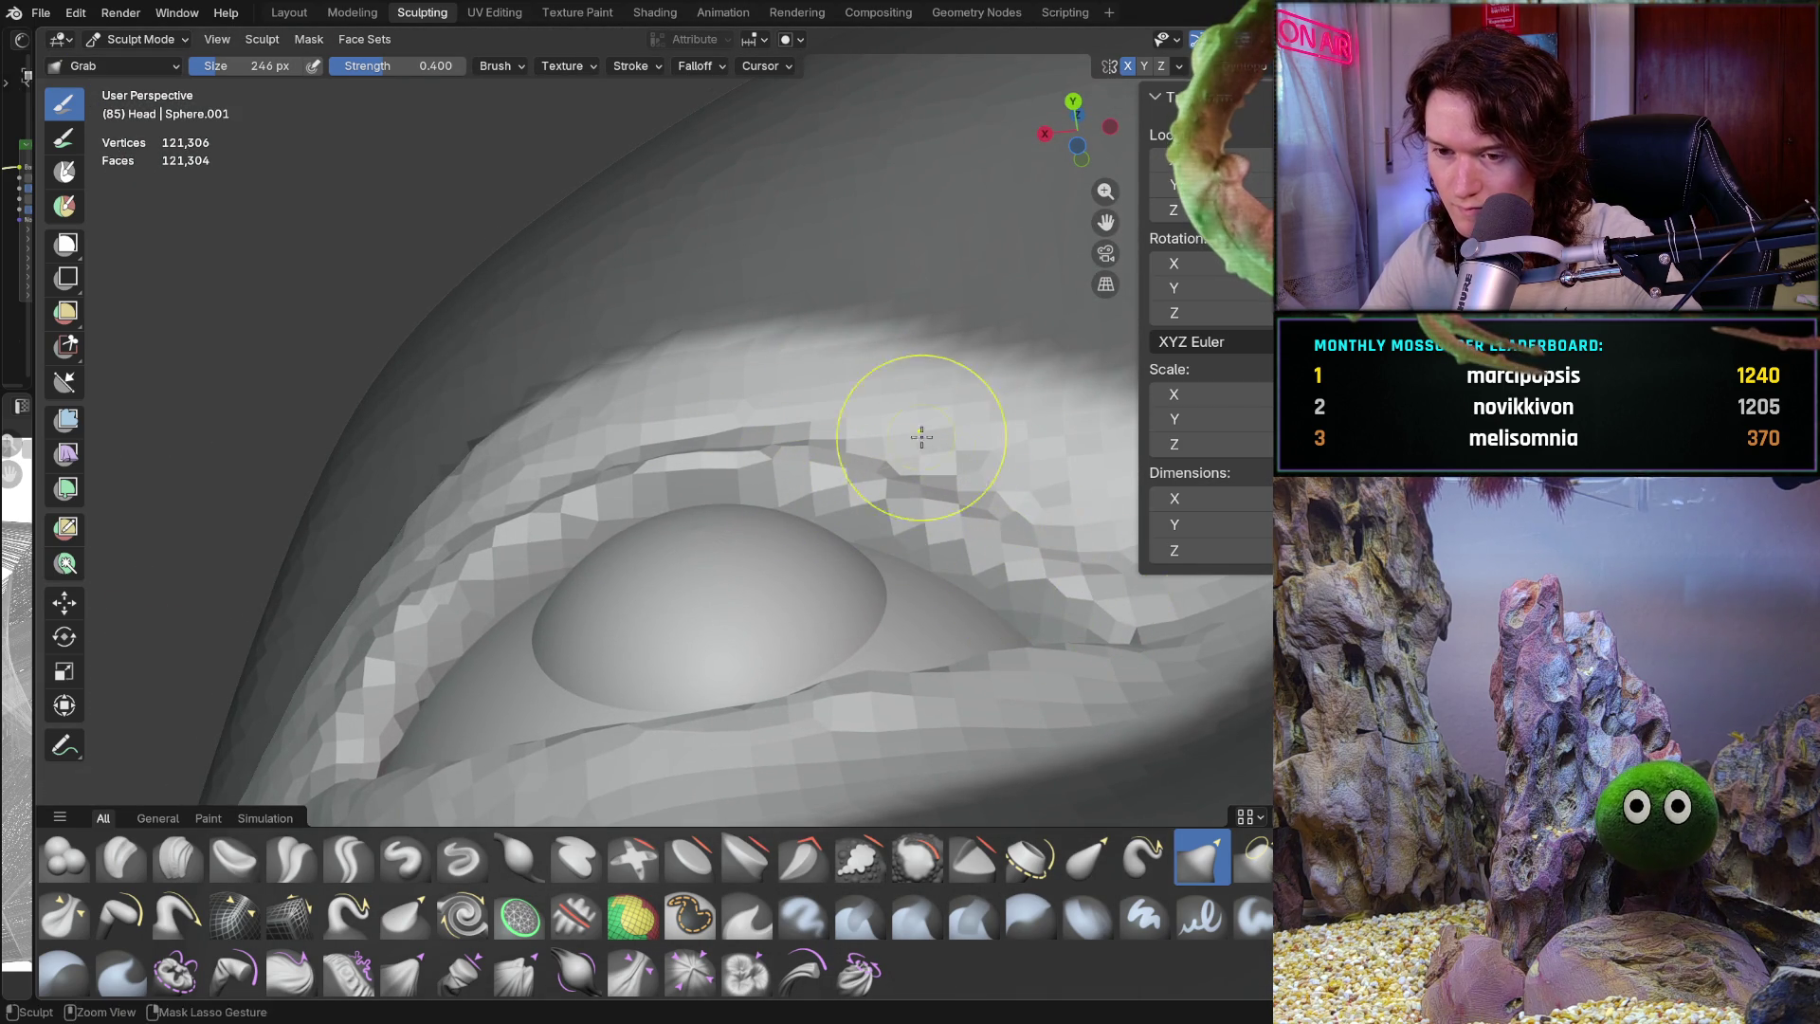
ctrl+middle_drag(929, 436, 870, 530)
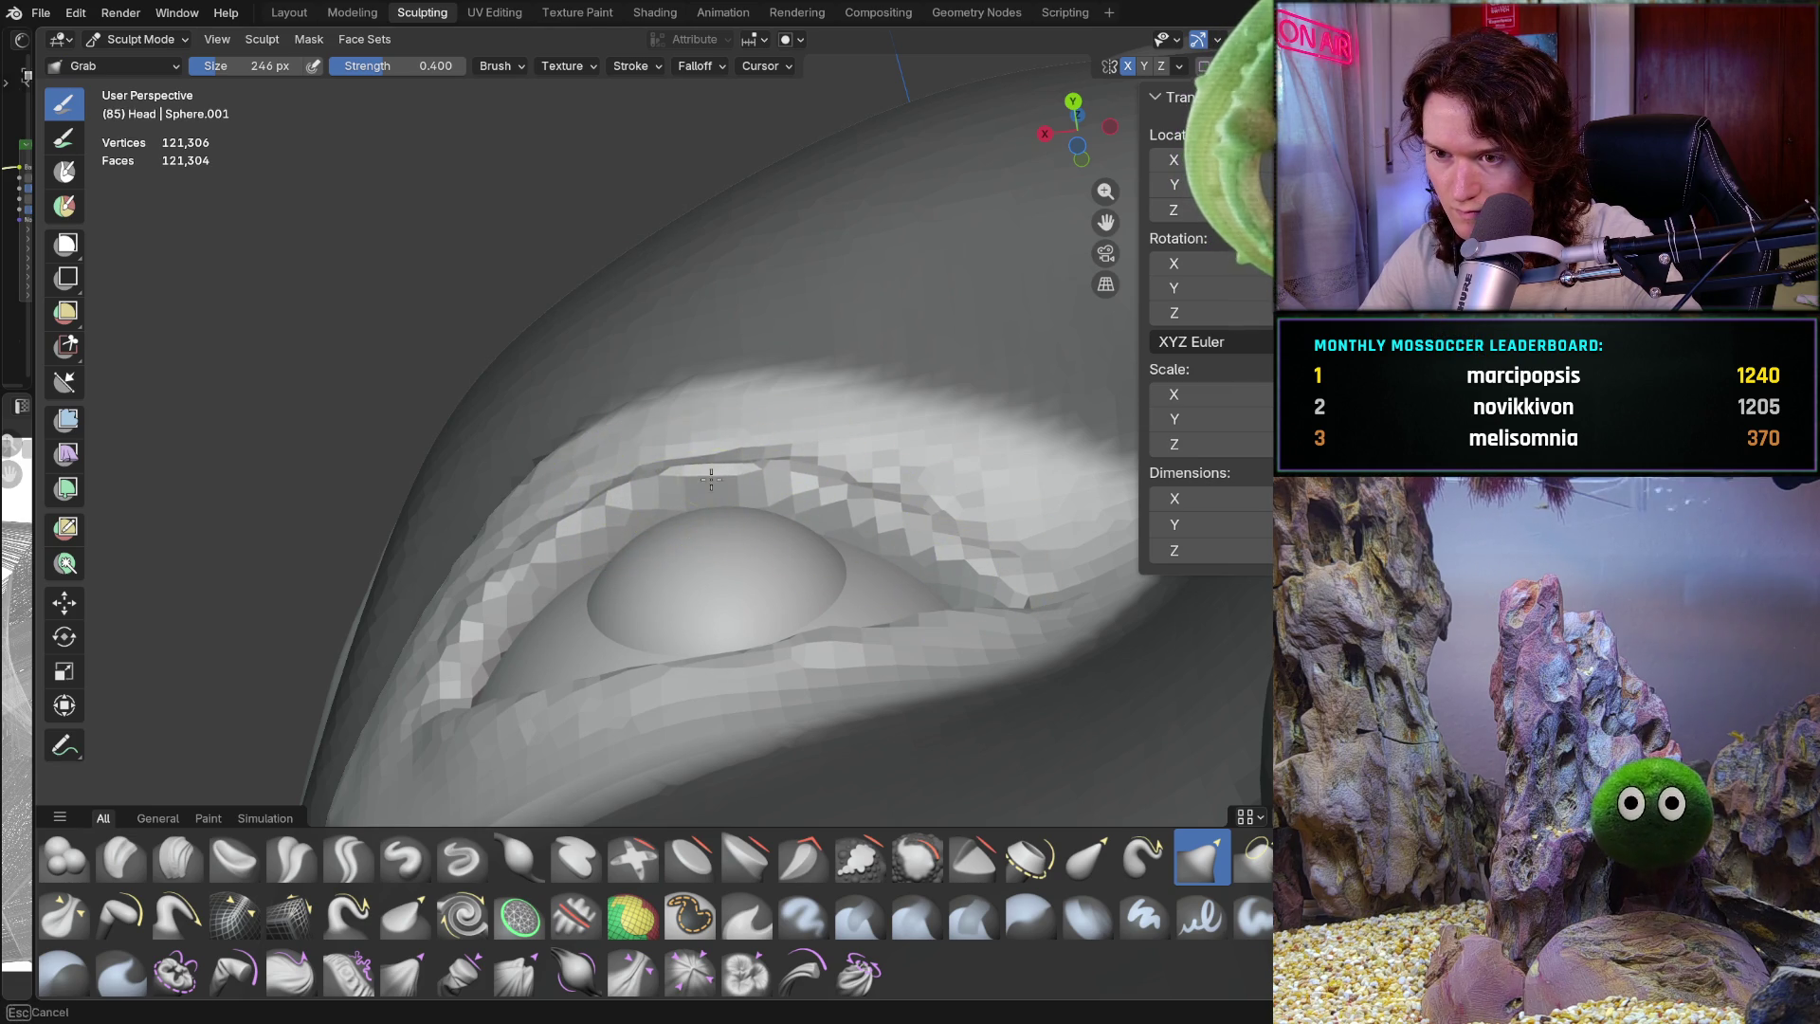
mouse_move(576, 513)
middle_down()
mouse_move(866, 565)
mouse_move(894, 626)
mouse_move(873, 540)
mouse_move(808, 645)
mouse_move(605, 605)
middle_up()
Snap to front orthographic view, close the symmetry popover and zoom in on the left eye
key(ctrl+KP_1)
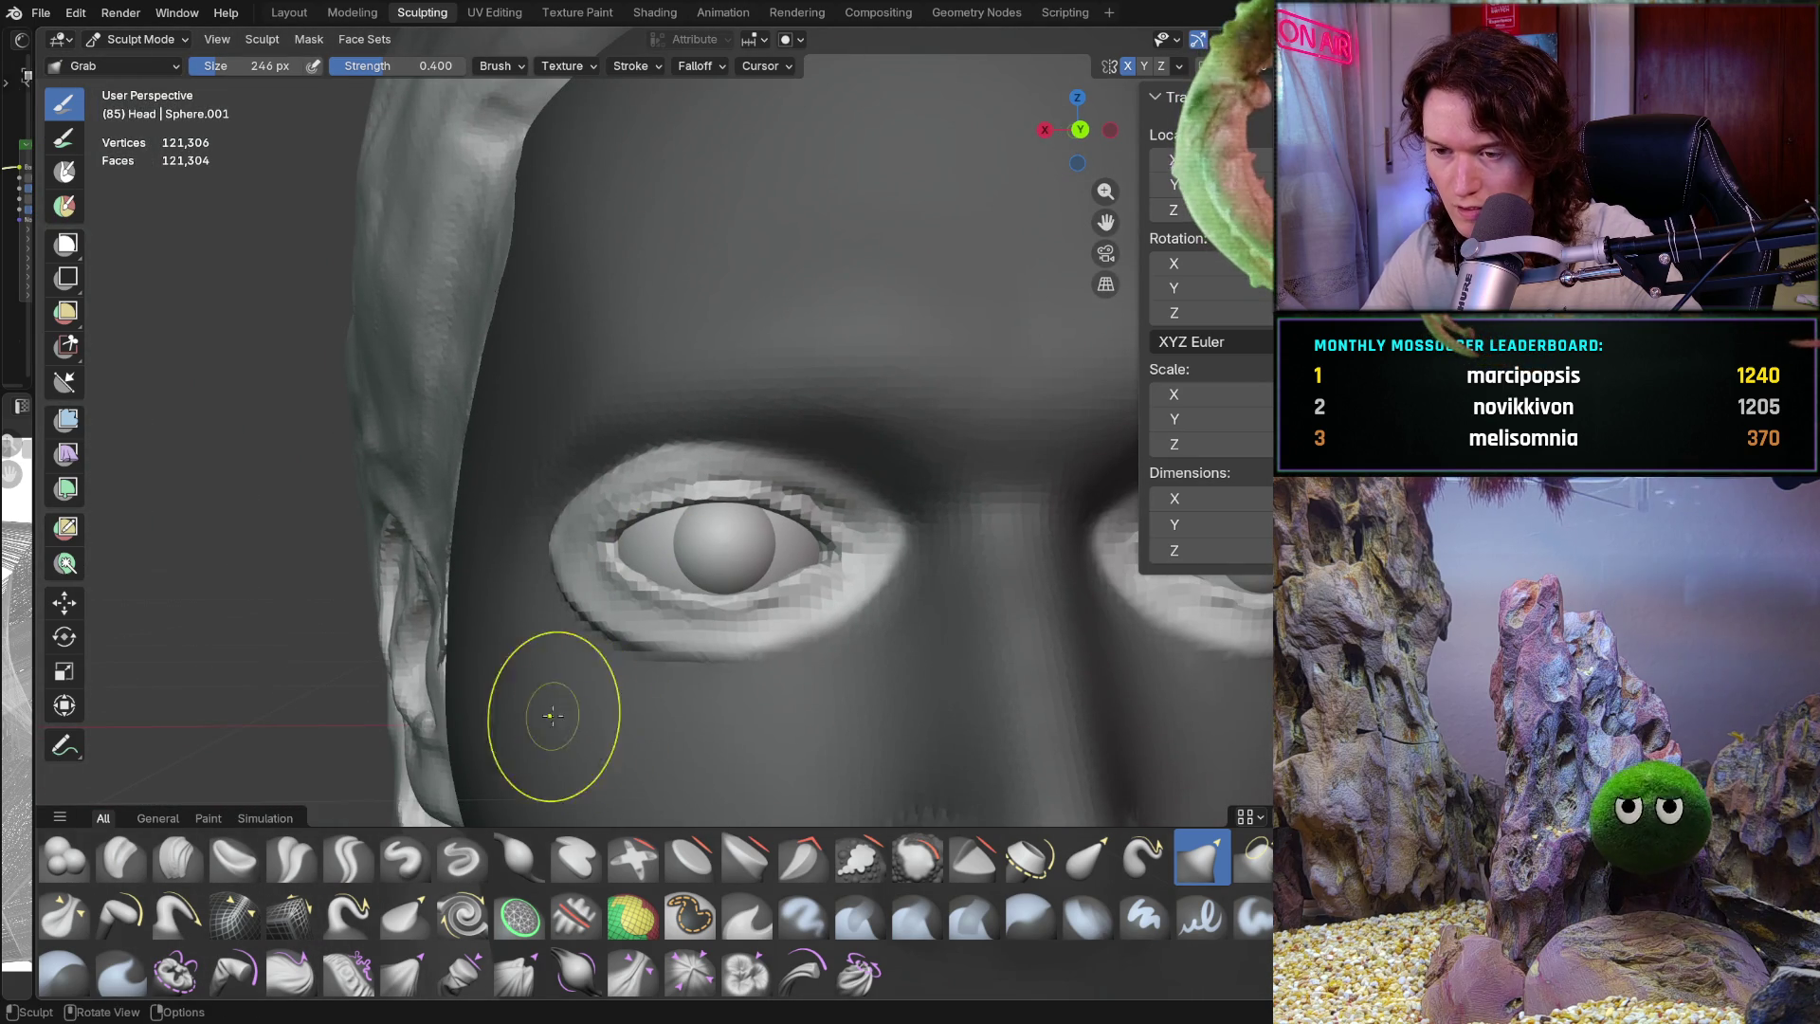
scroll(531, 701, up, 2)
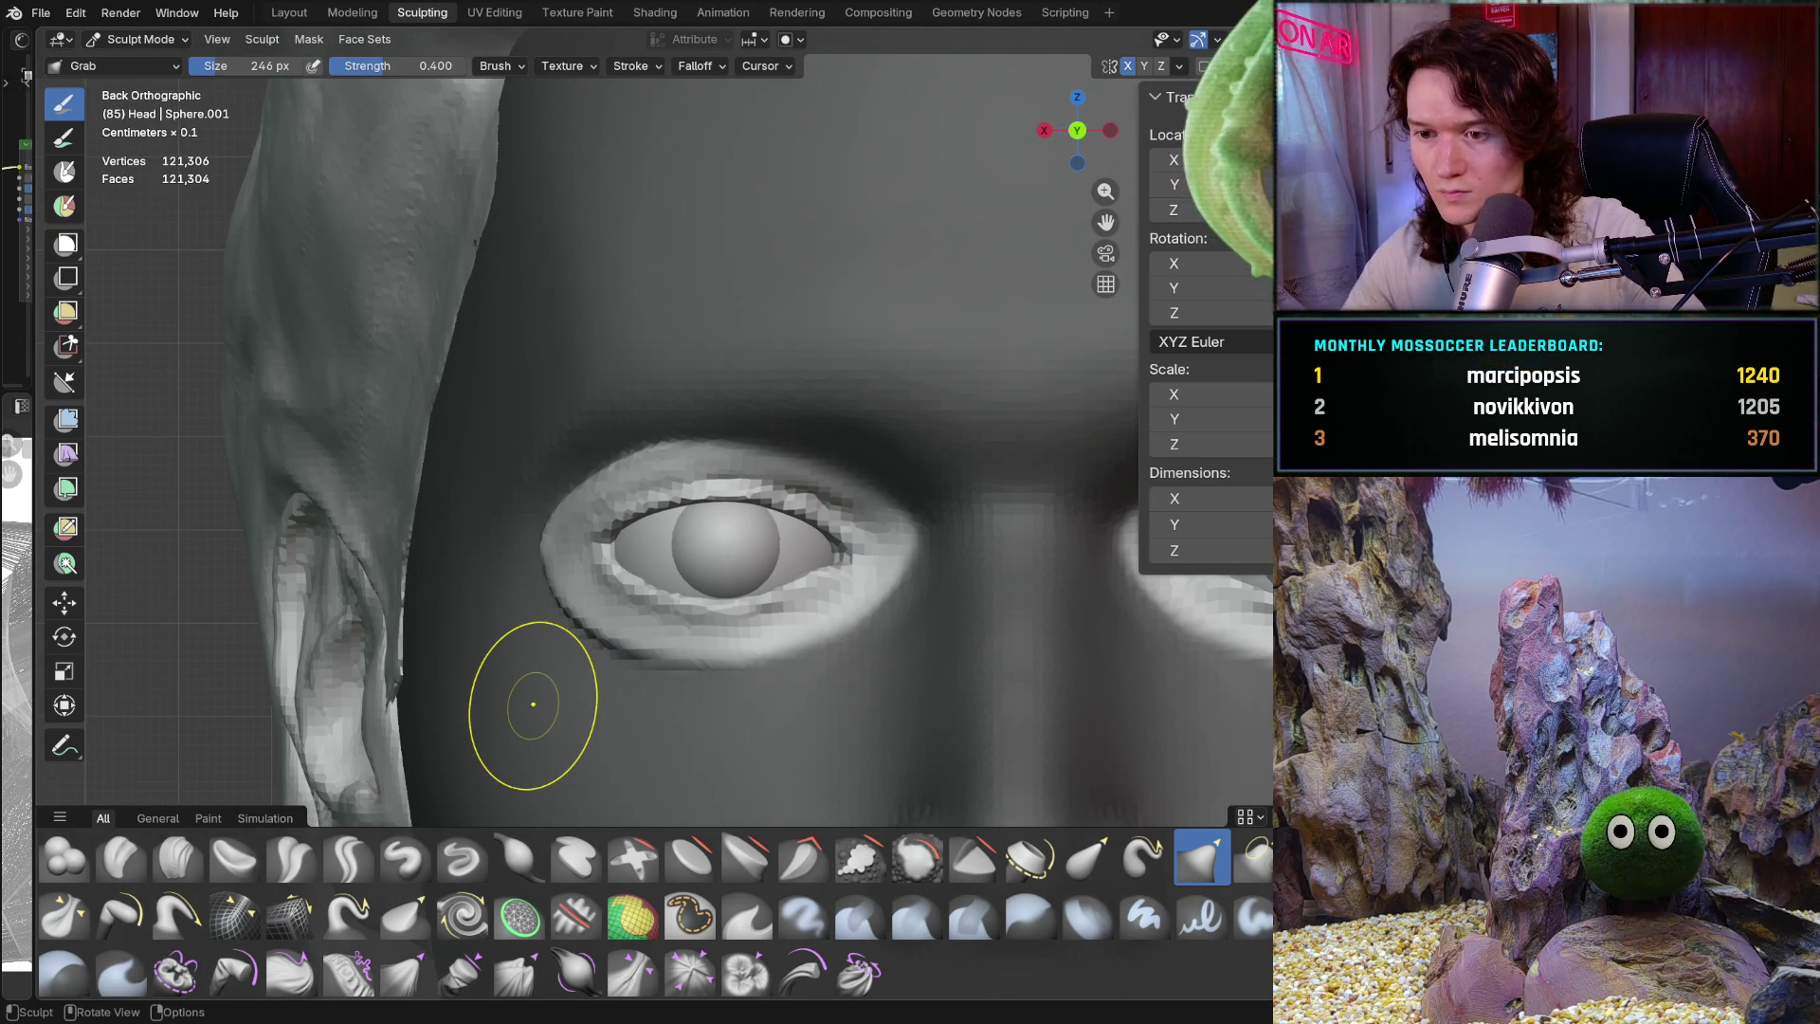
scroll(600, 522, up, 3)
mouse_move(569, 569)
middle_down()
mouse_move(528, 772)
mouse_move(641, 585)
mouse_move(692, 531)
mouse_move(723, 537)
mouse_move(630, 691)
mouse_move(722, 554)
middle_up()
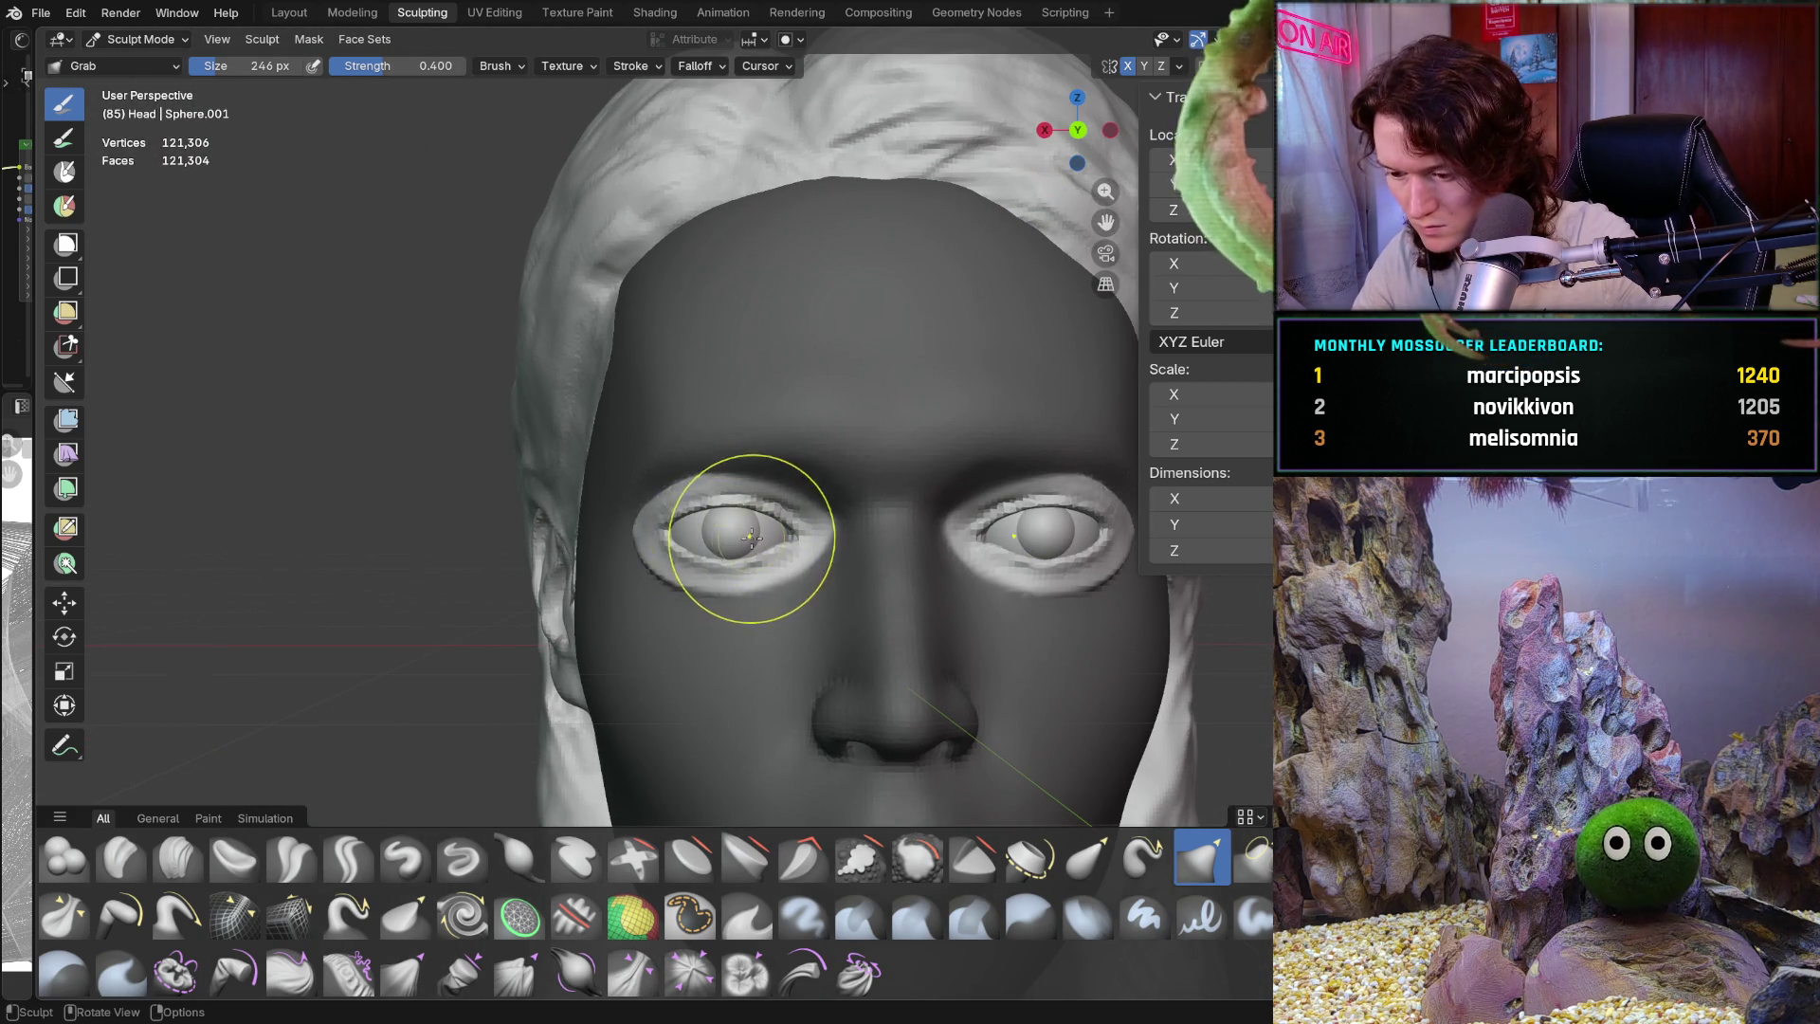
click(1179, 65)
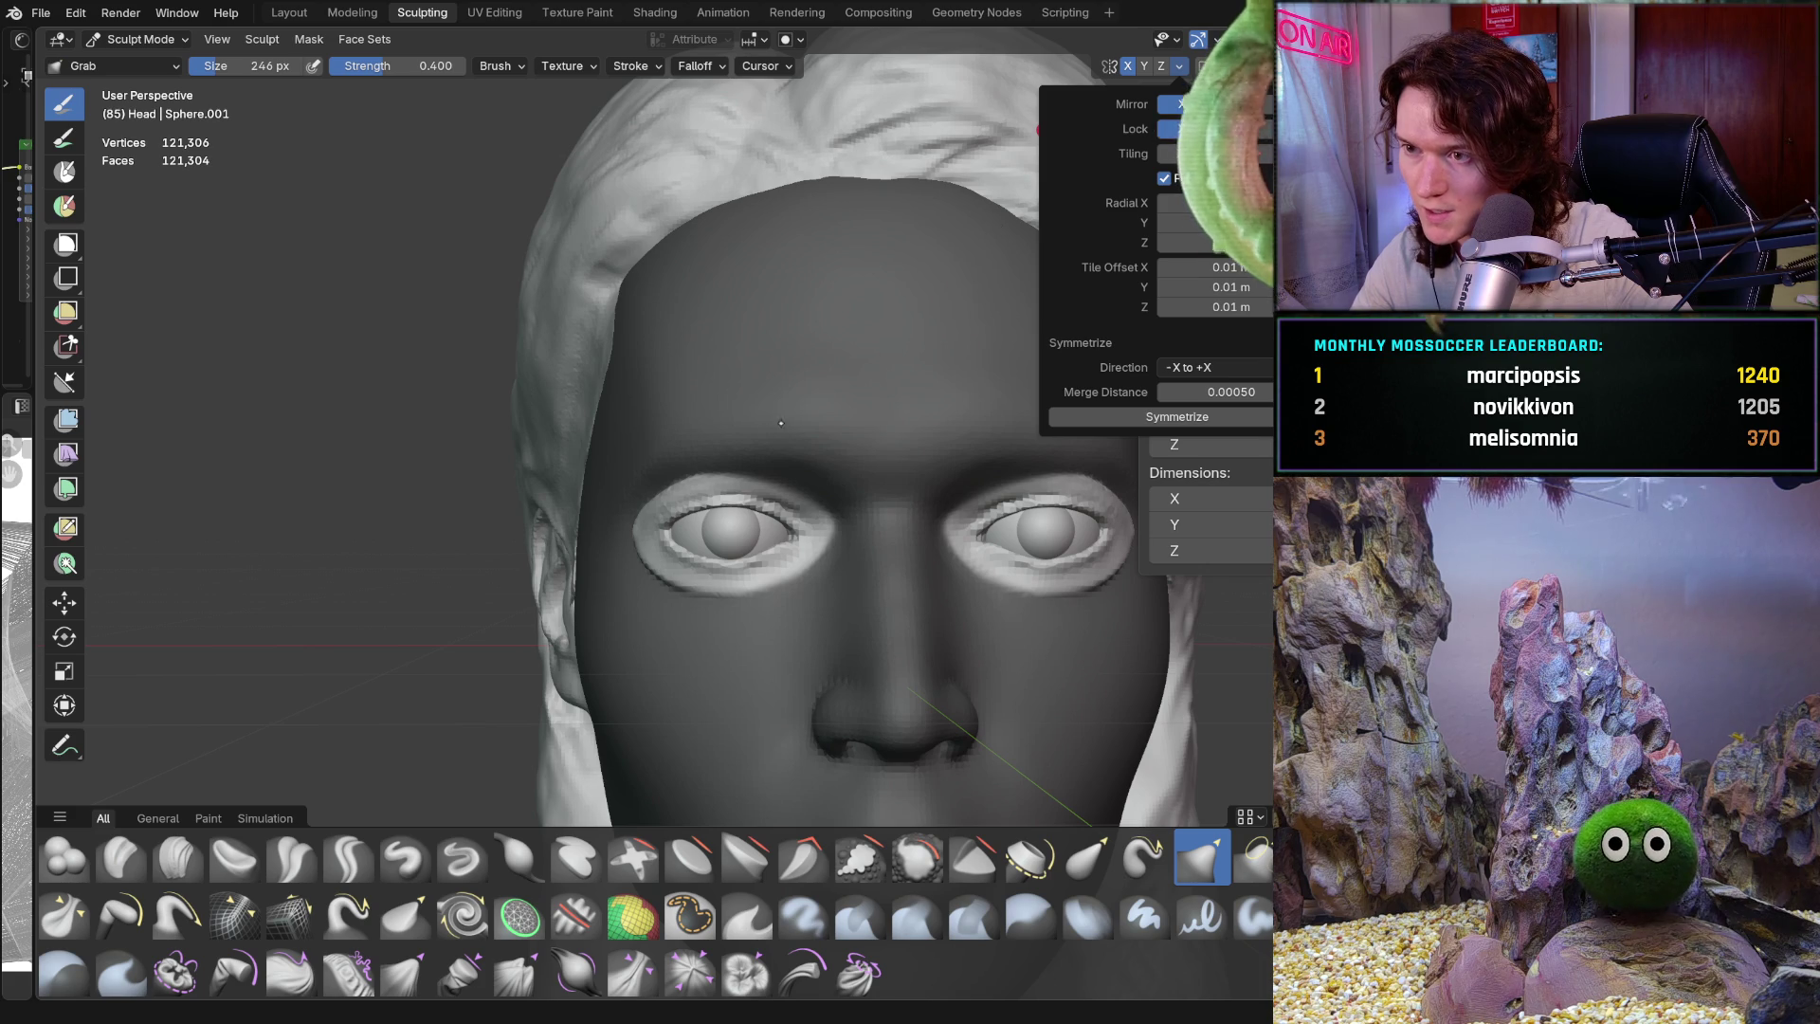
scroll(715, 389, up, 5)
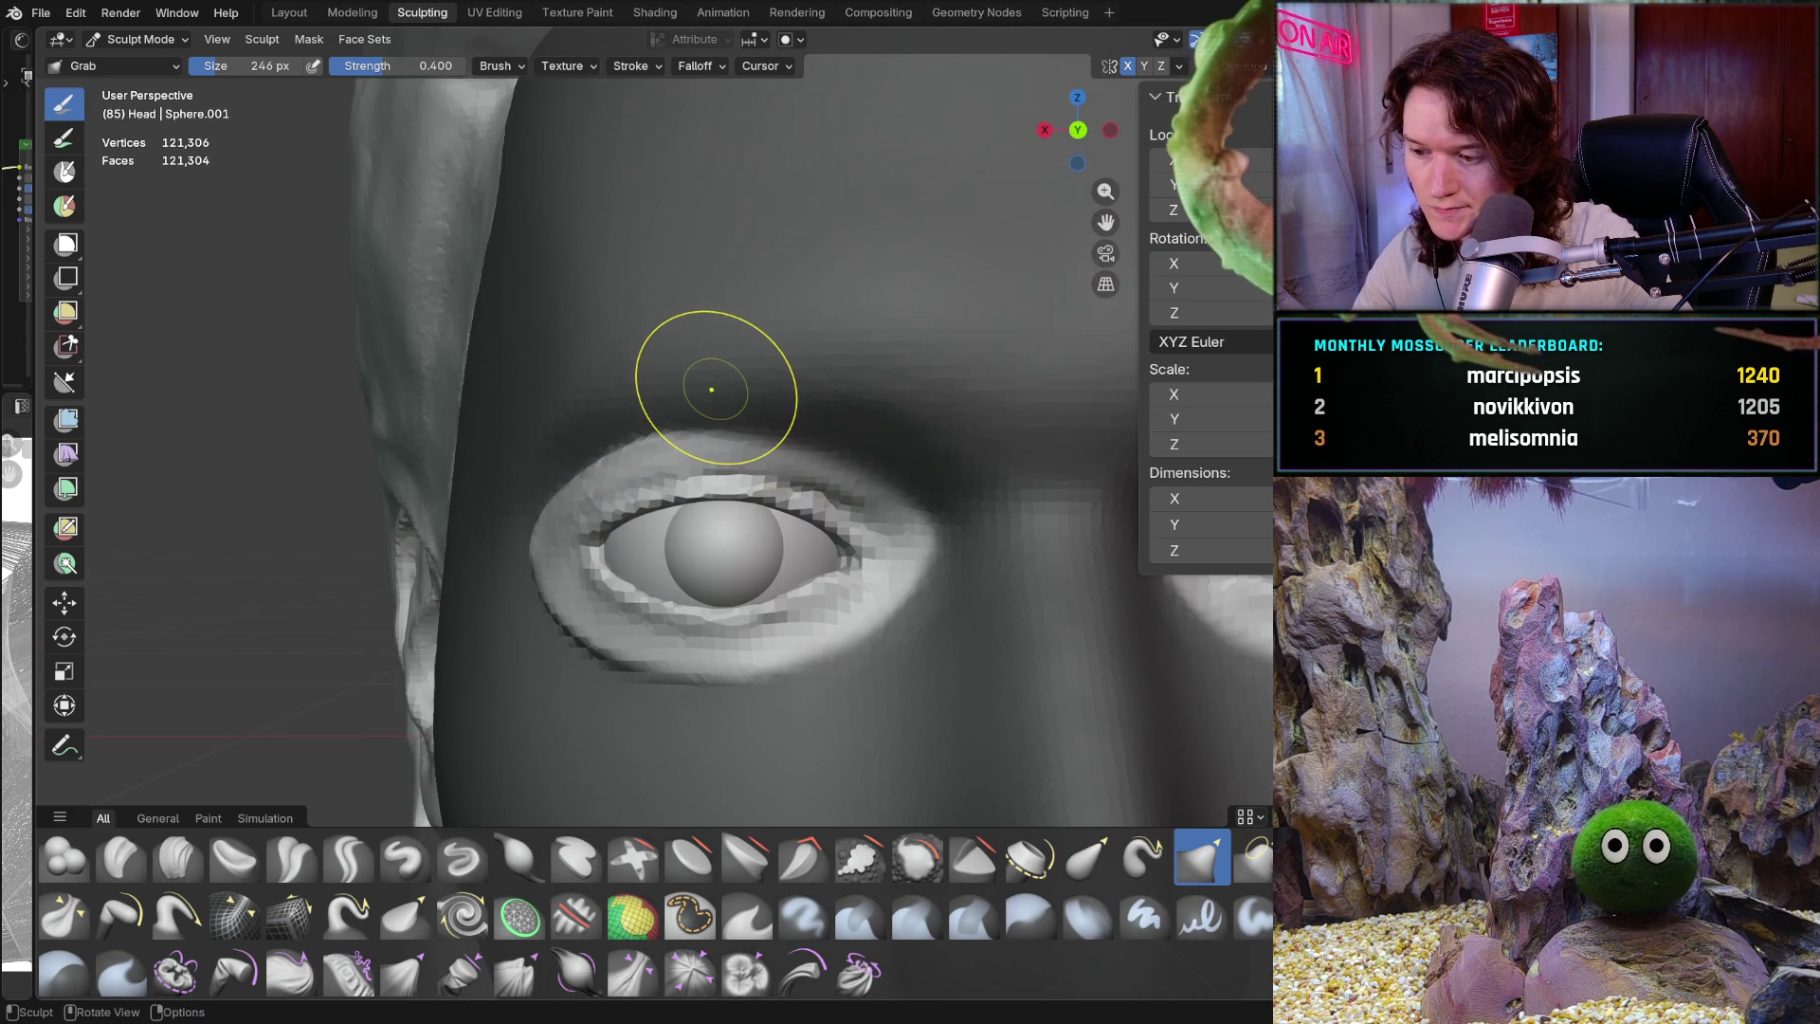
Pull the left upper eyelid edge over the eyeball and nudge the inner-corner lid
key(ctrl+KP_1)
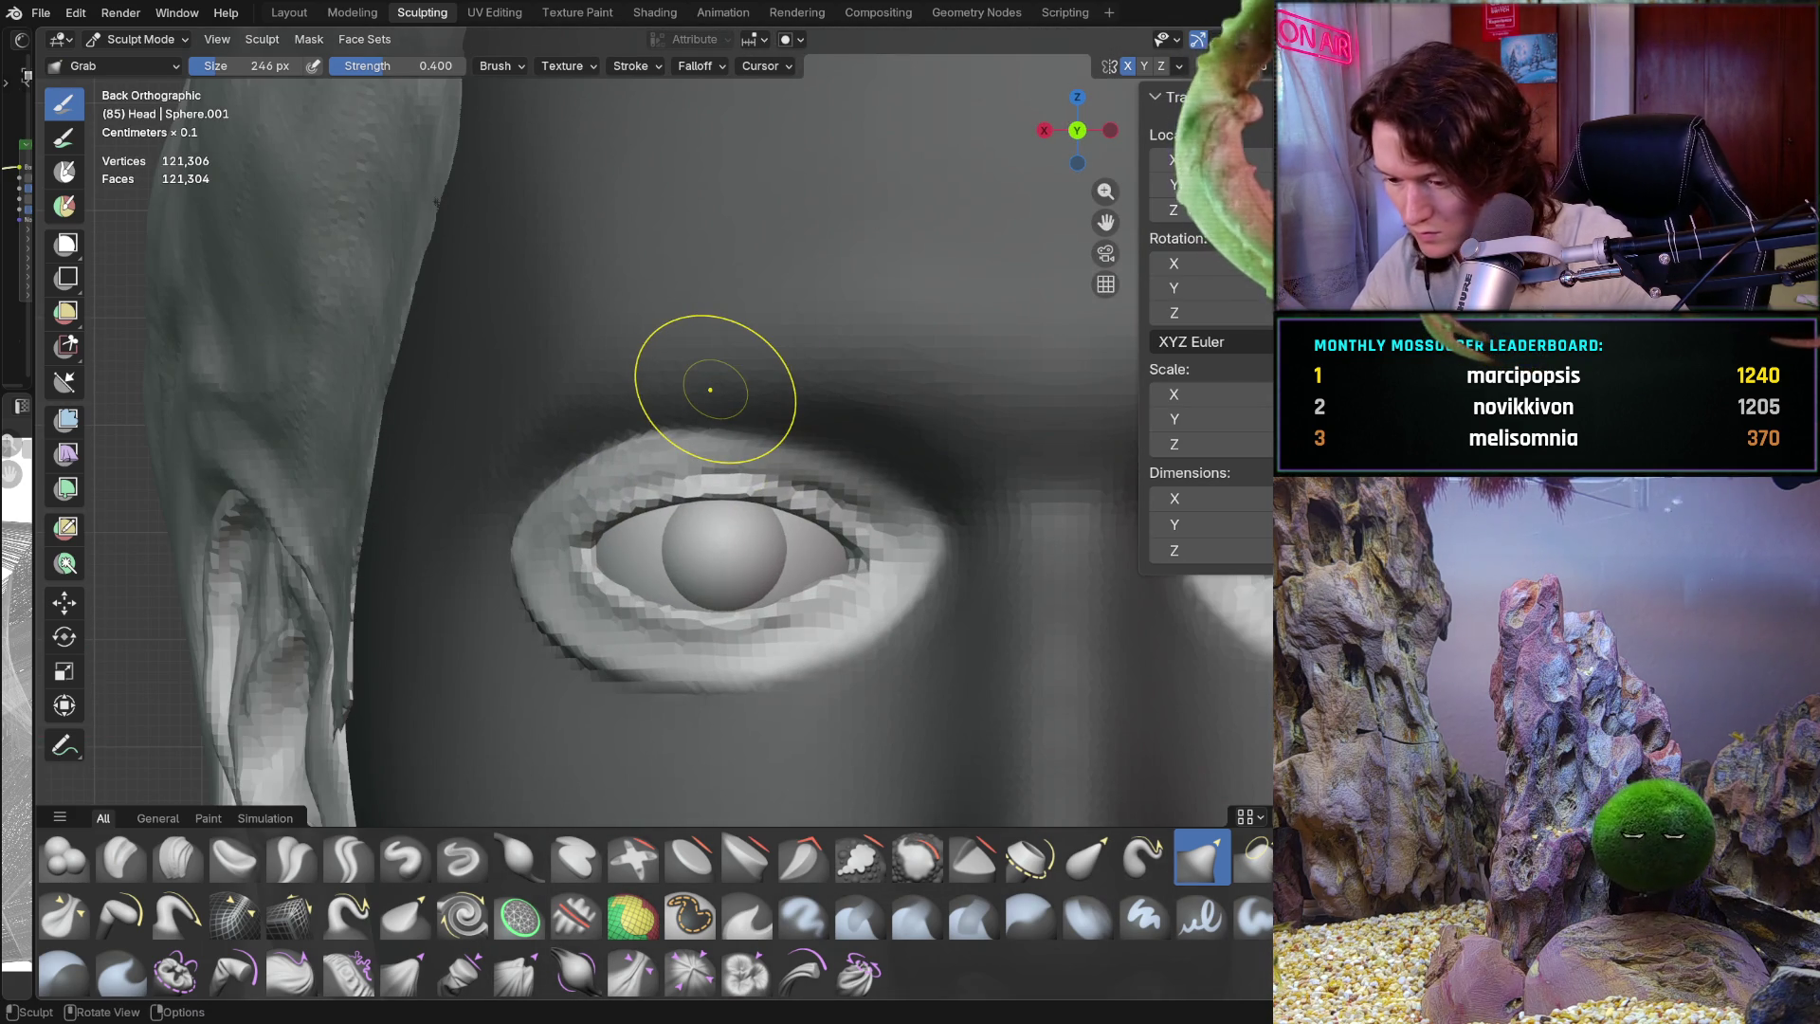
middle_drag(667, 607, 740, 523)
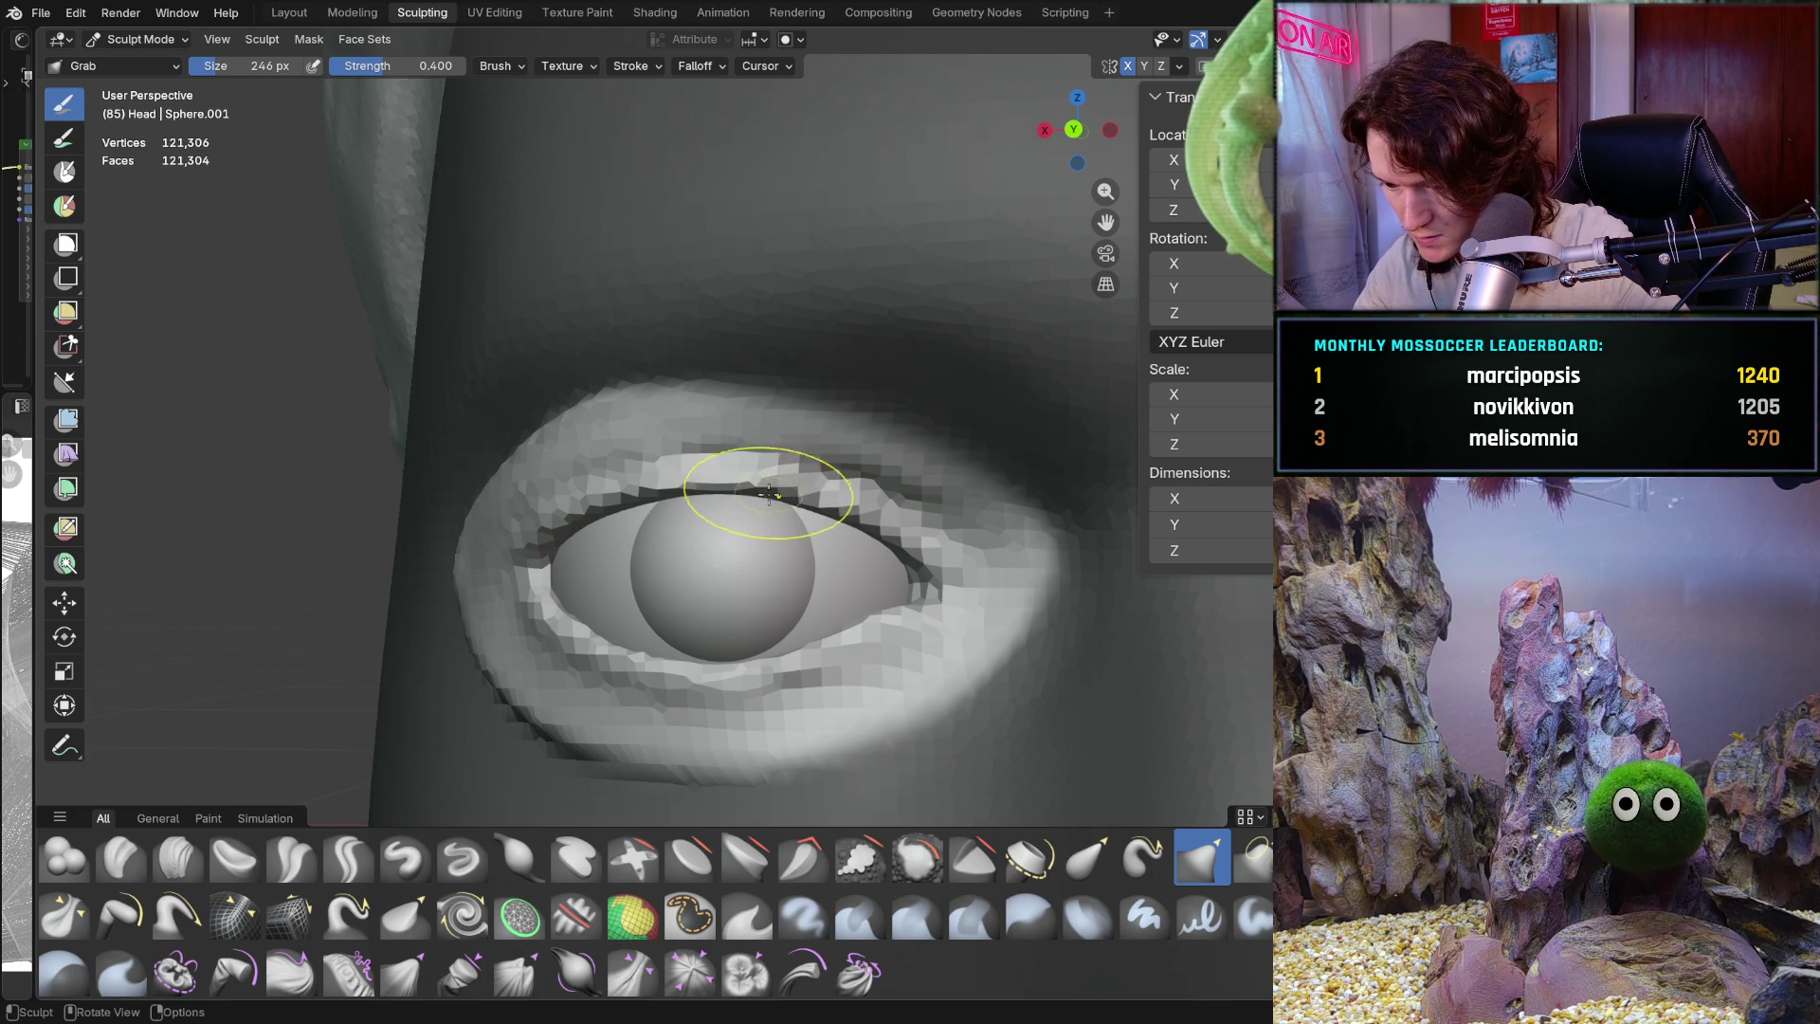
drag(772, 490, 696, 490)
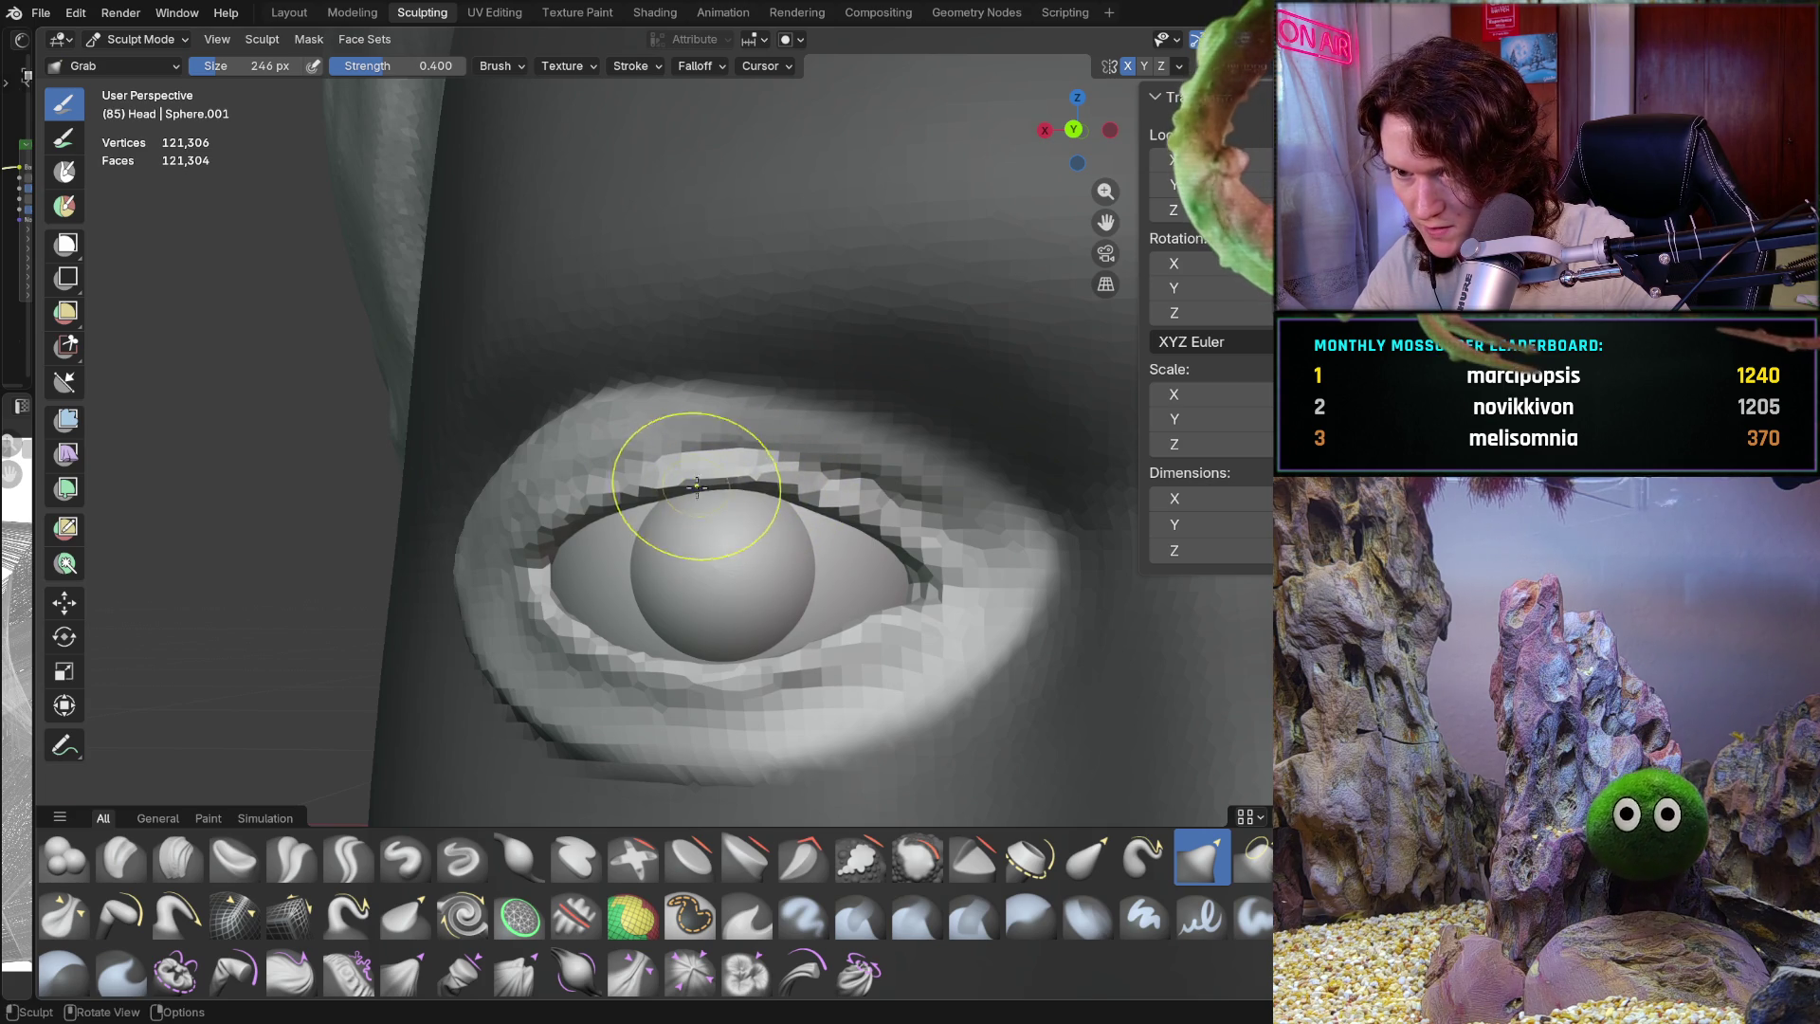
middle_drag(661, 498, 645, 486)
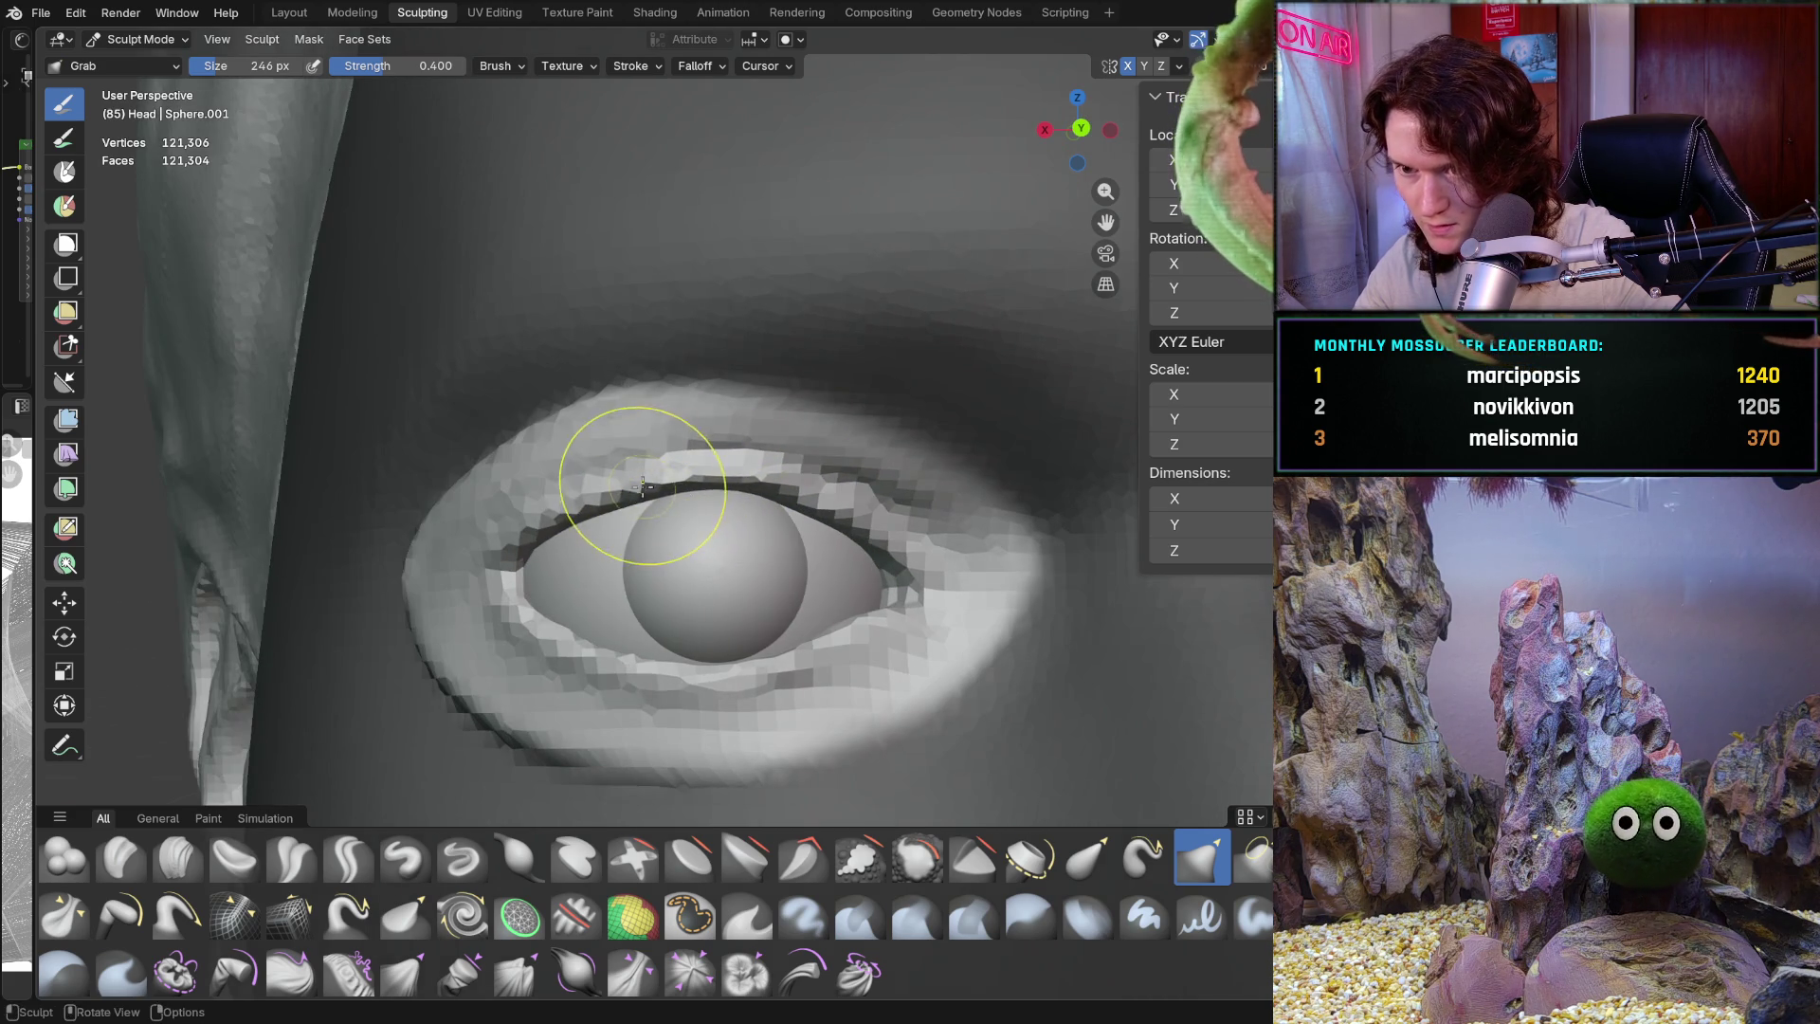
drag(569, 533, 559, 525)
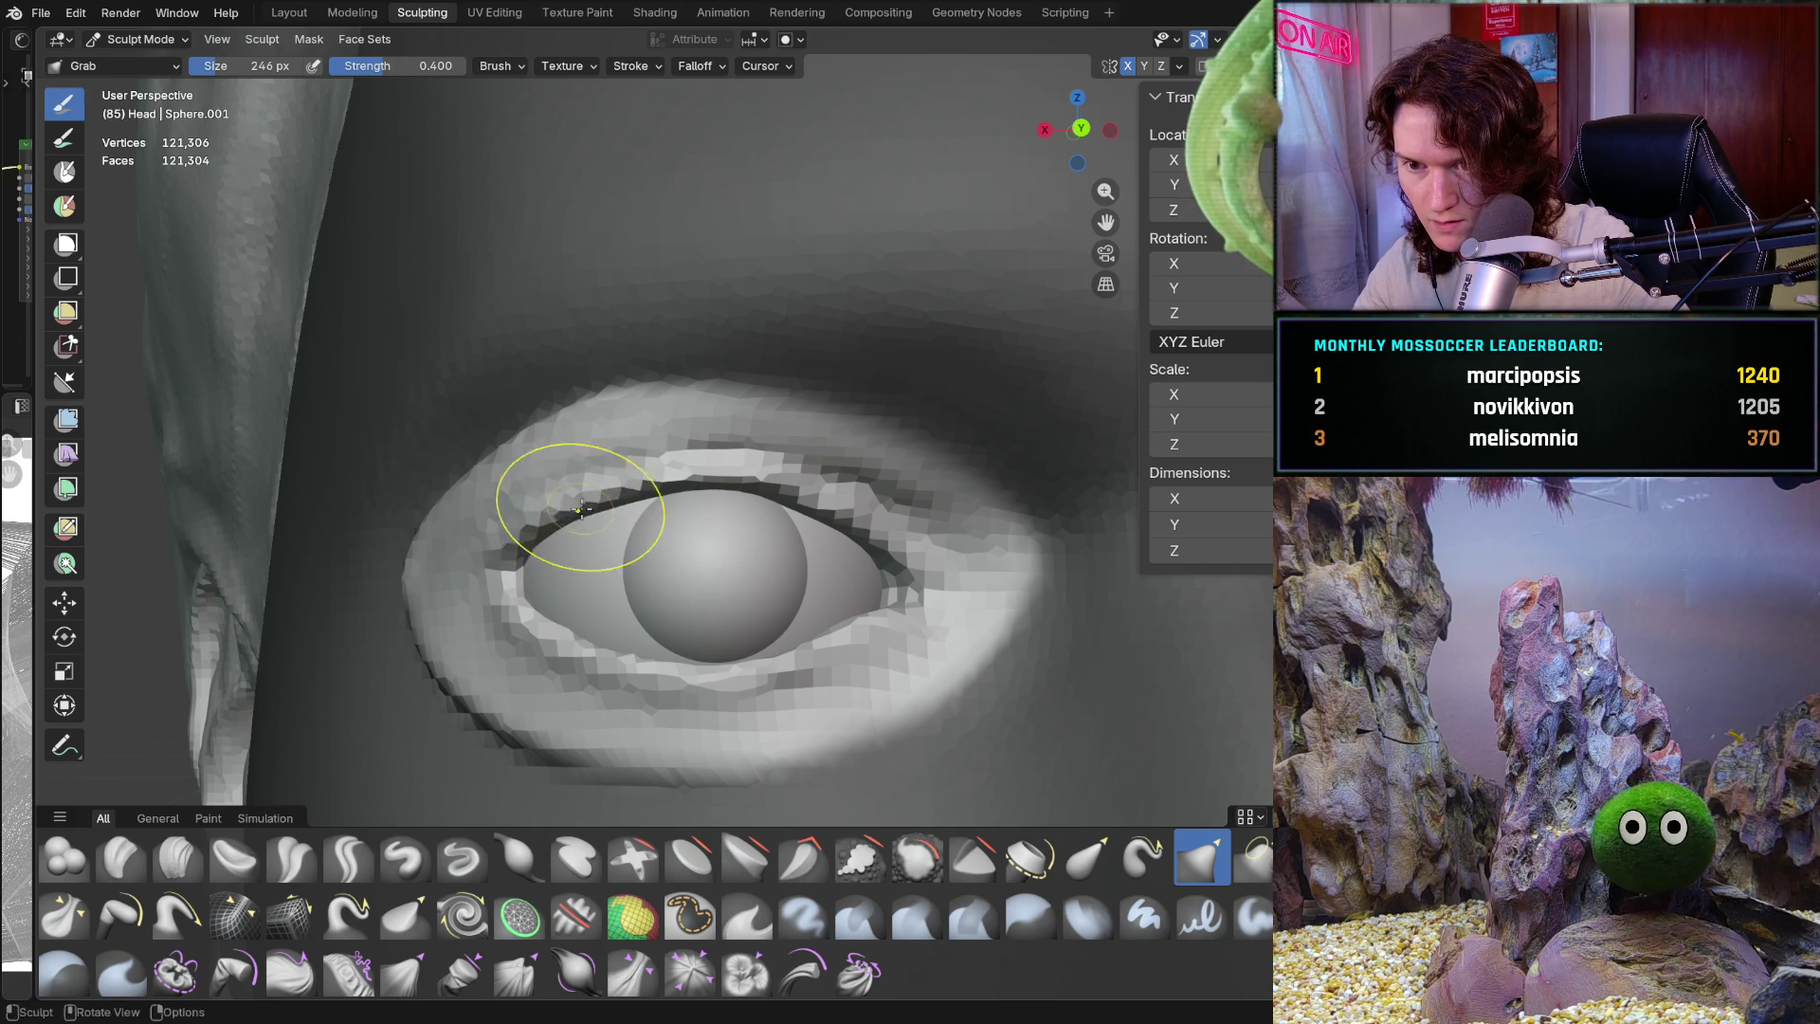
middle_drag(793, 483, 736, 504)
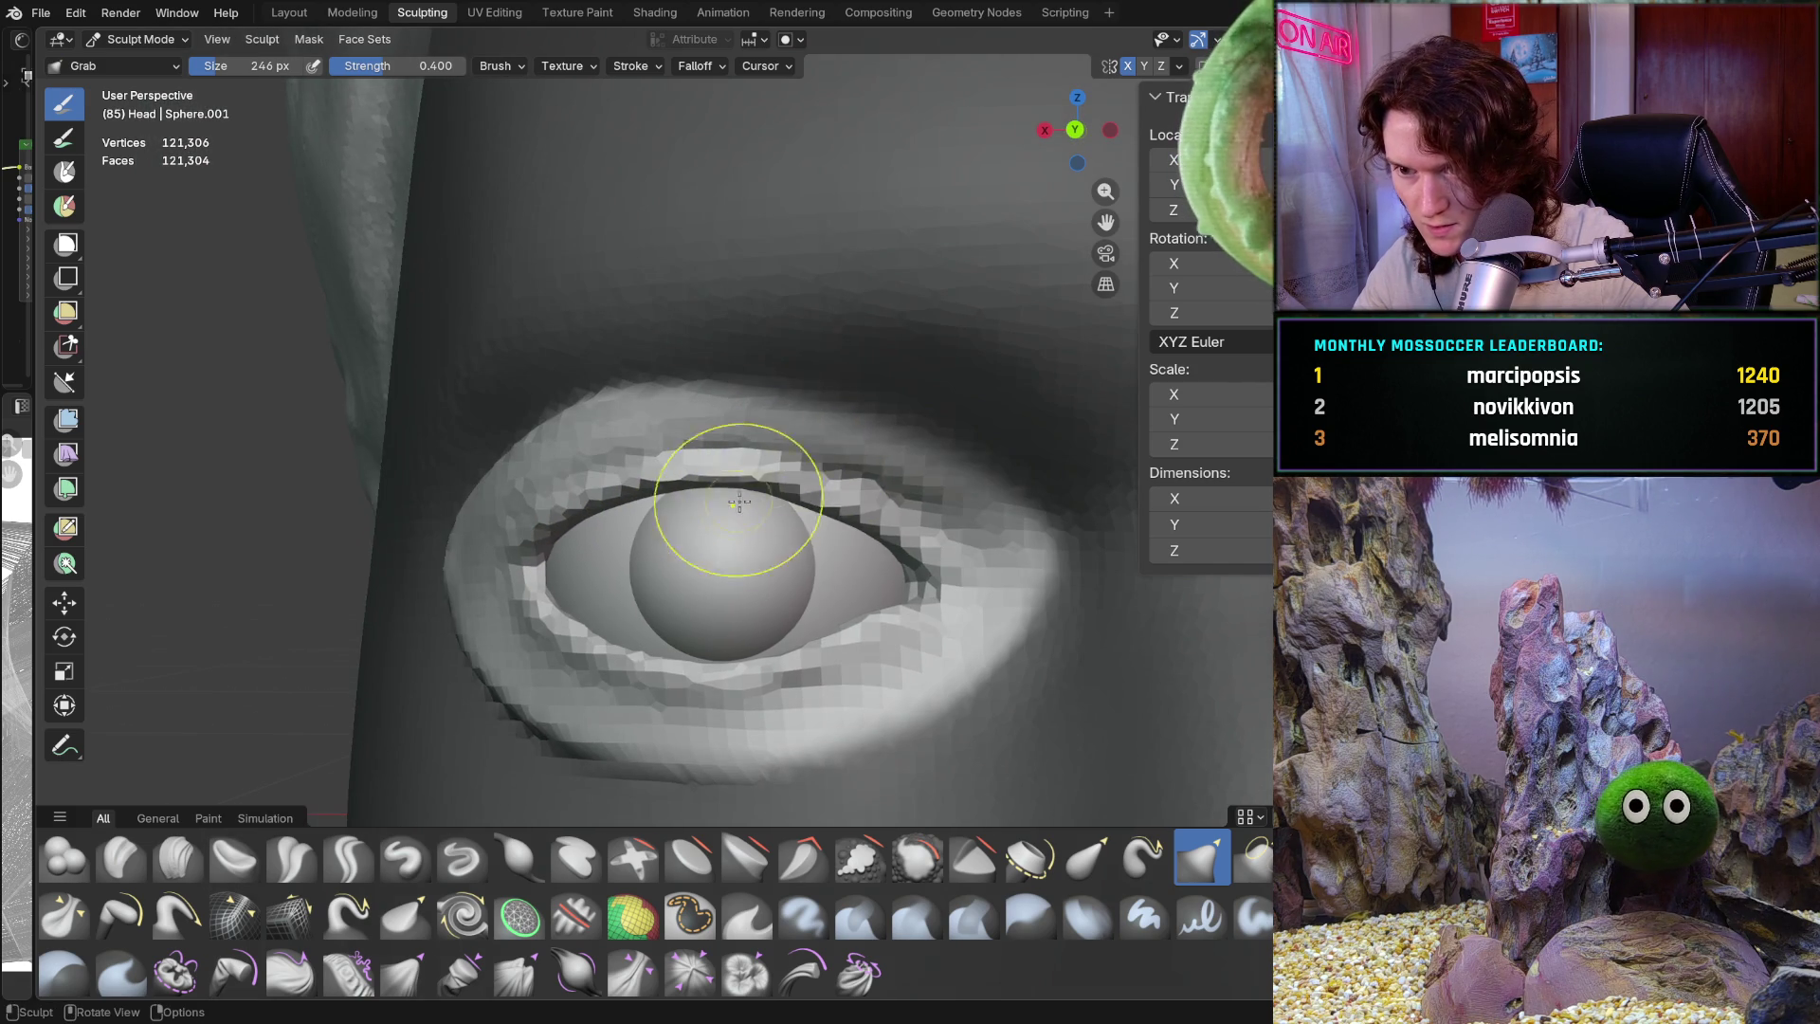
Tug the inner-corner eyelid, shape the upper lid, and reshape the lower lid under the eyeball
drag(857, 520, 872, 530)
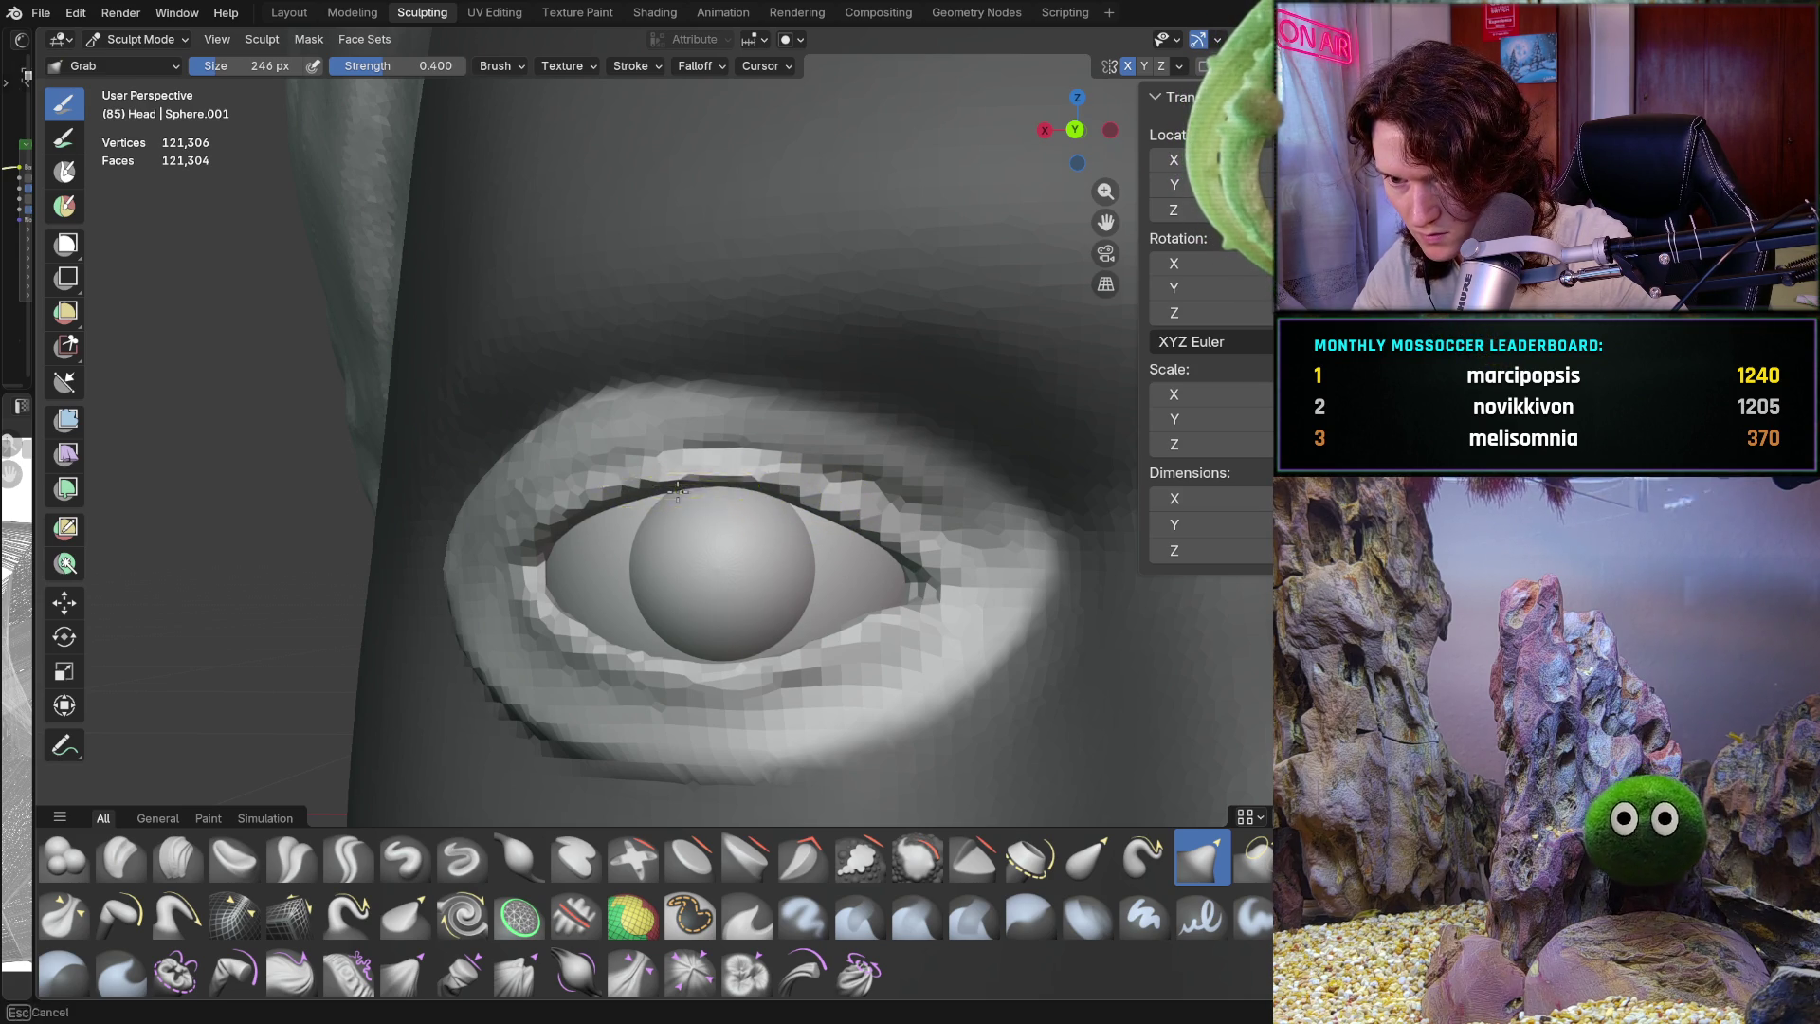
drag(895, 543, 902, 554)
scroll(856, 525, down, 8)
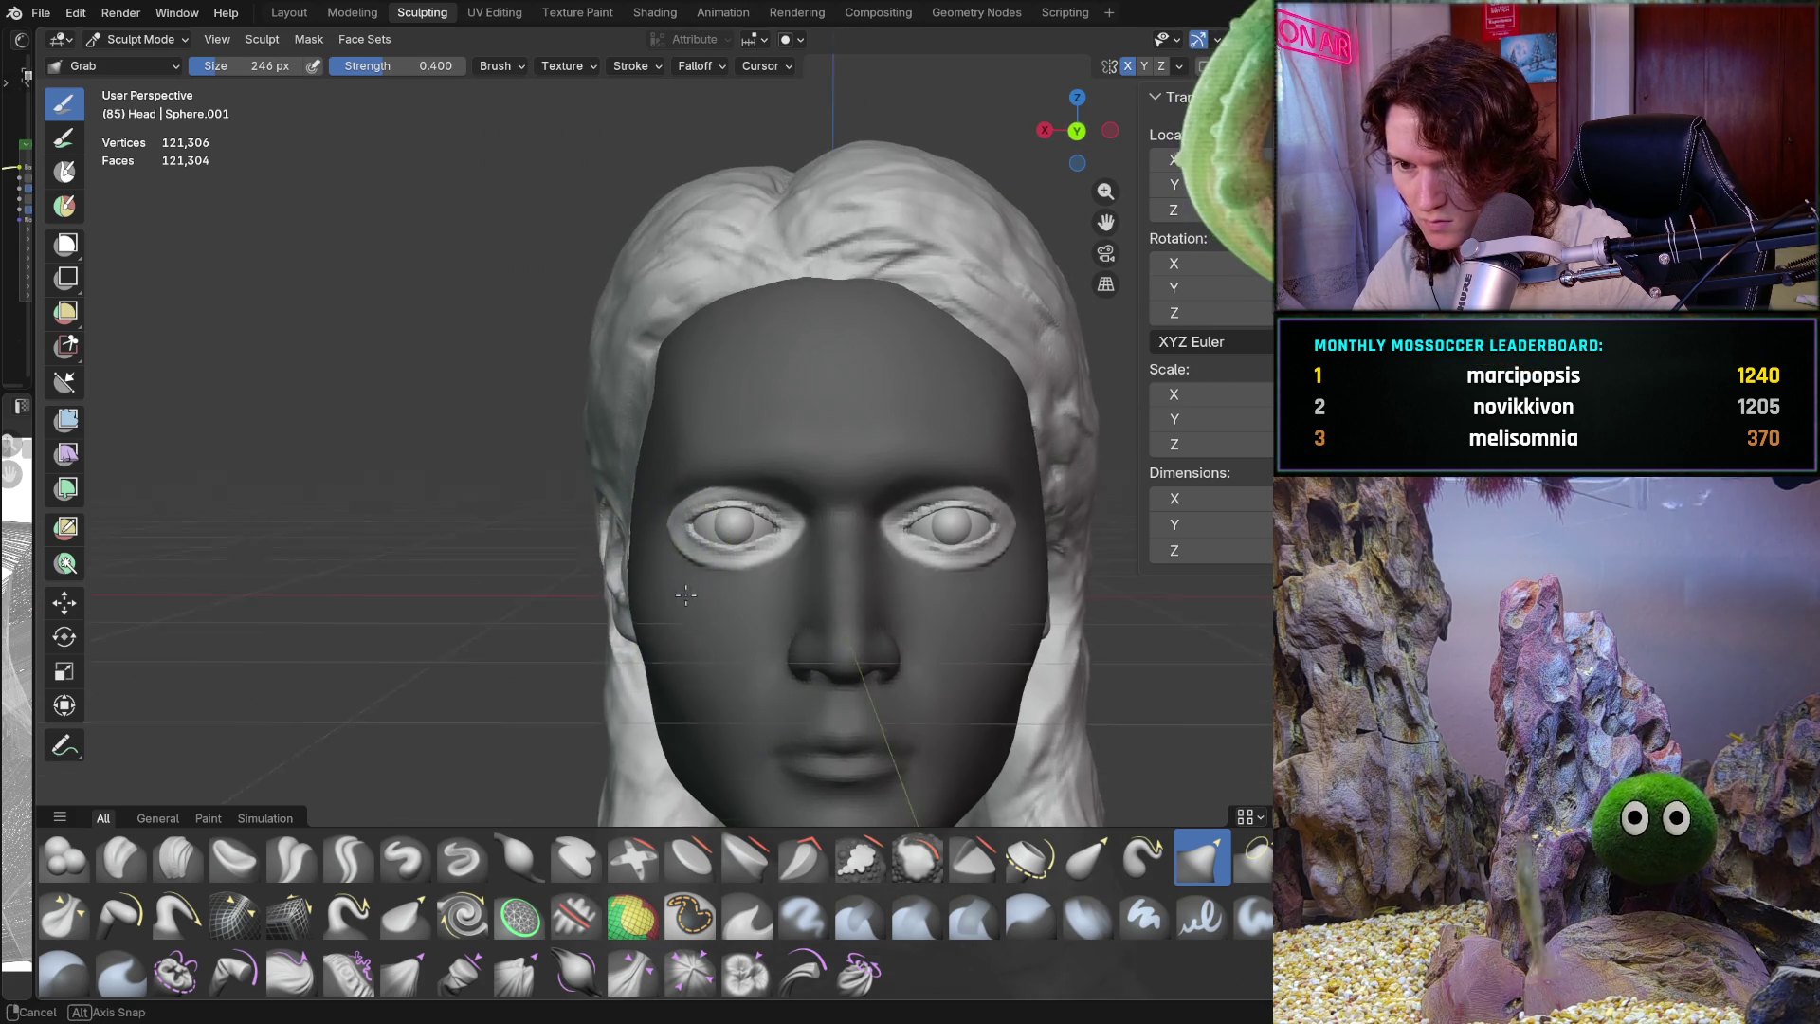
scroll(706, 519, up, 8)
scroll(705, 519, up, 5)
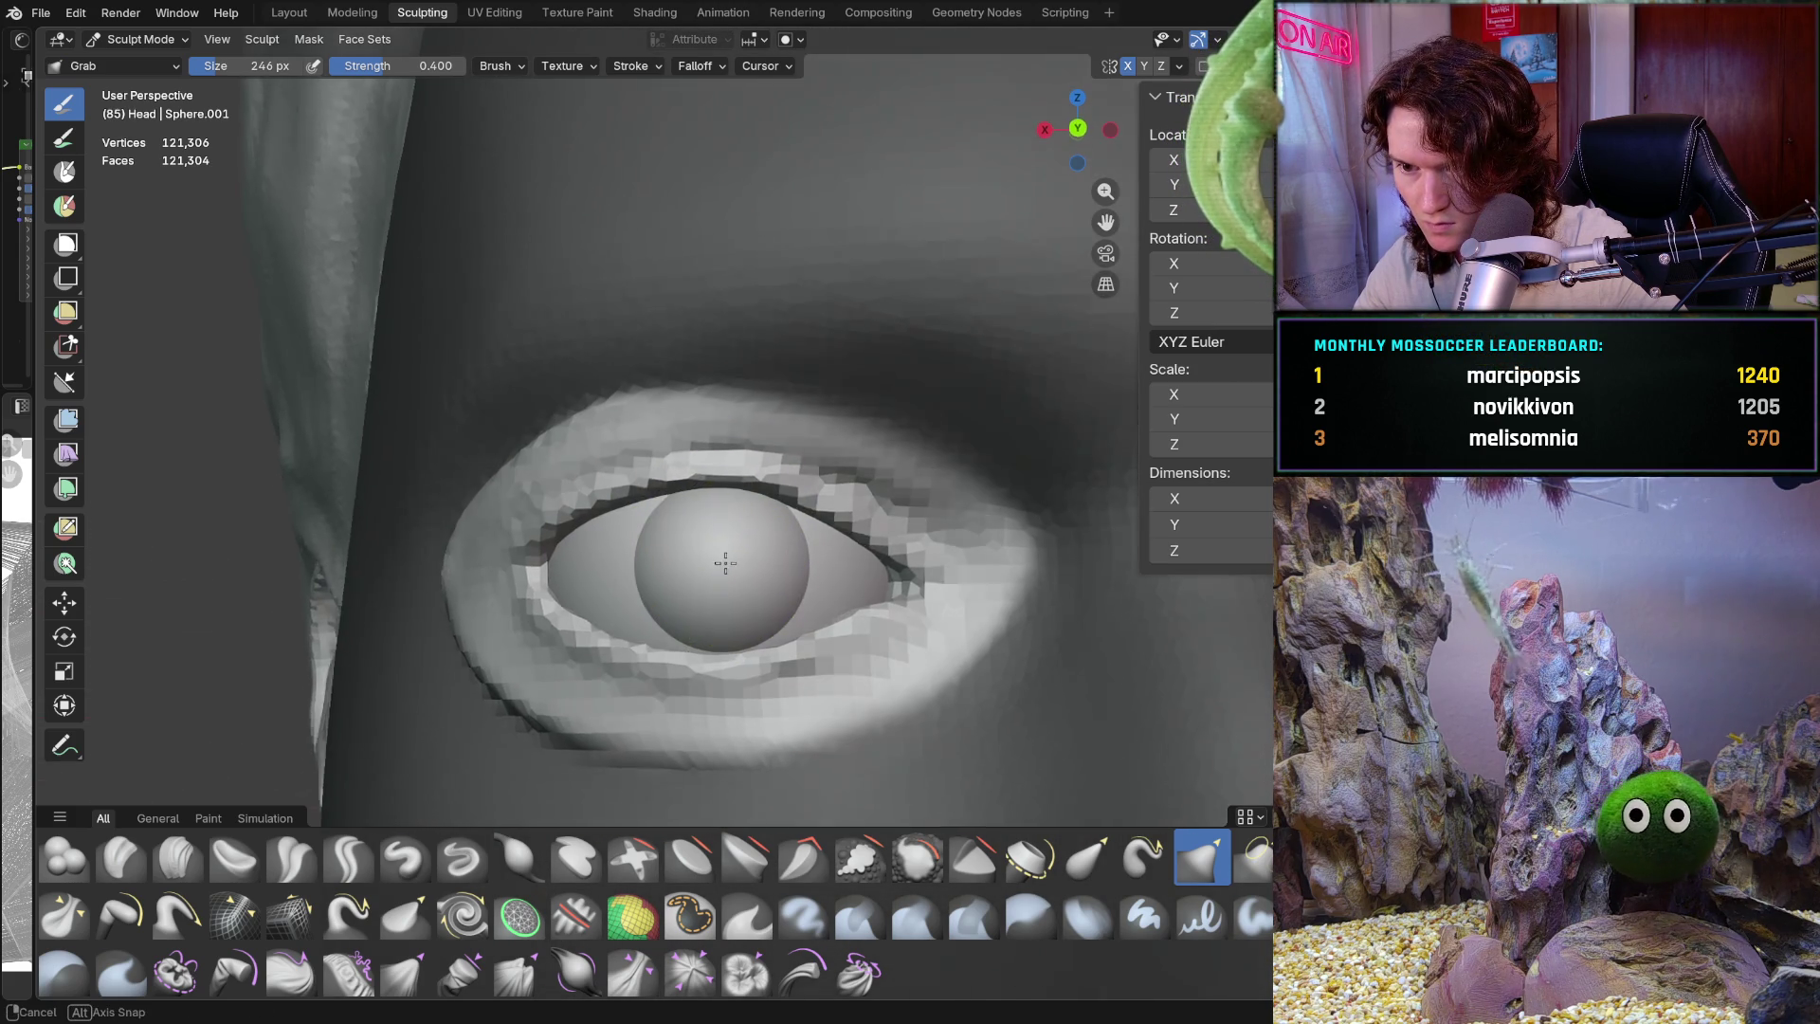
scroll(719, 590, up, 2)
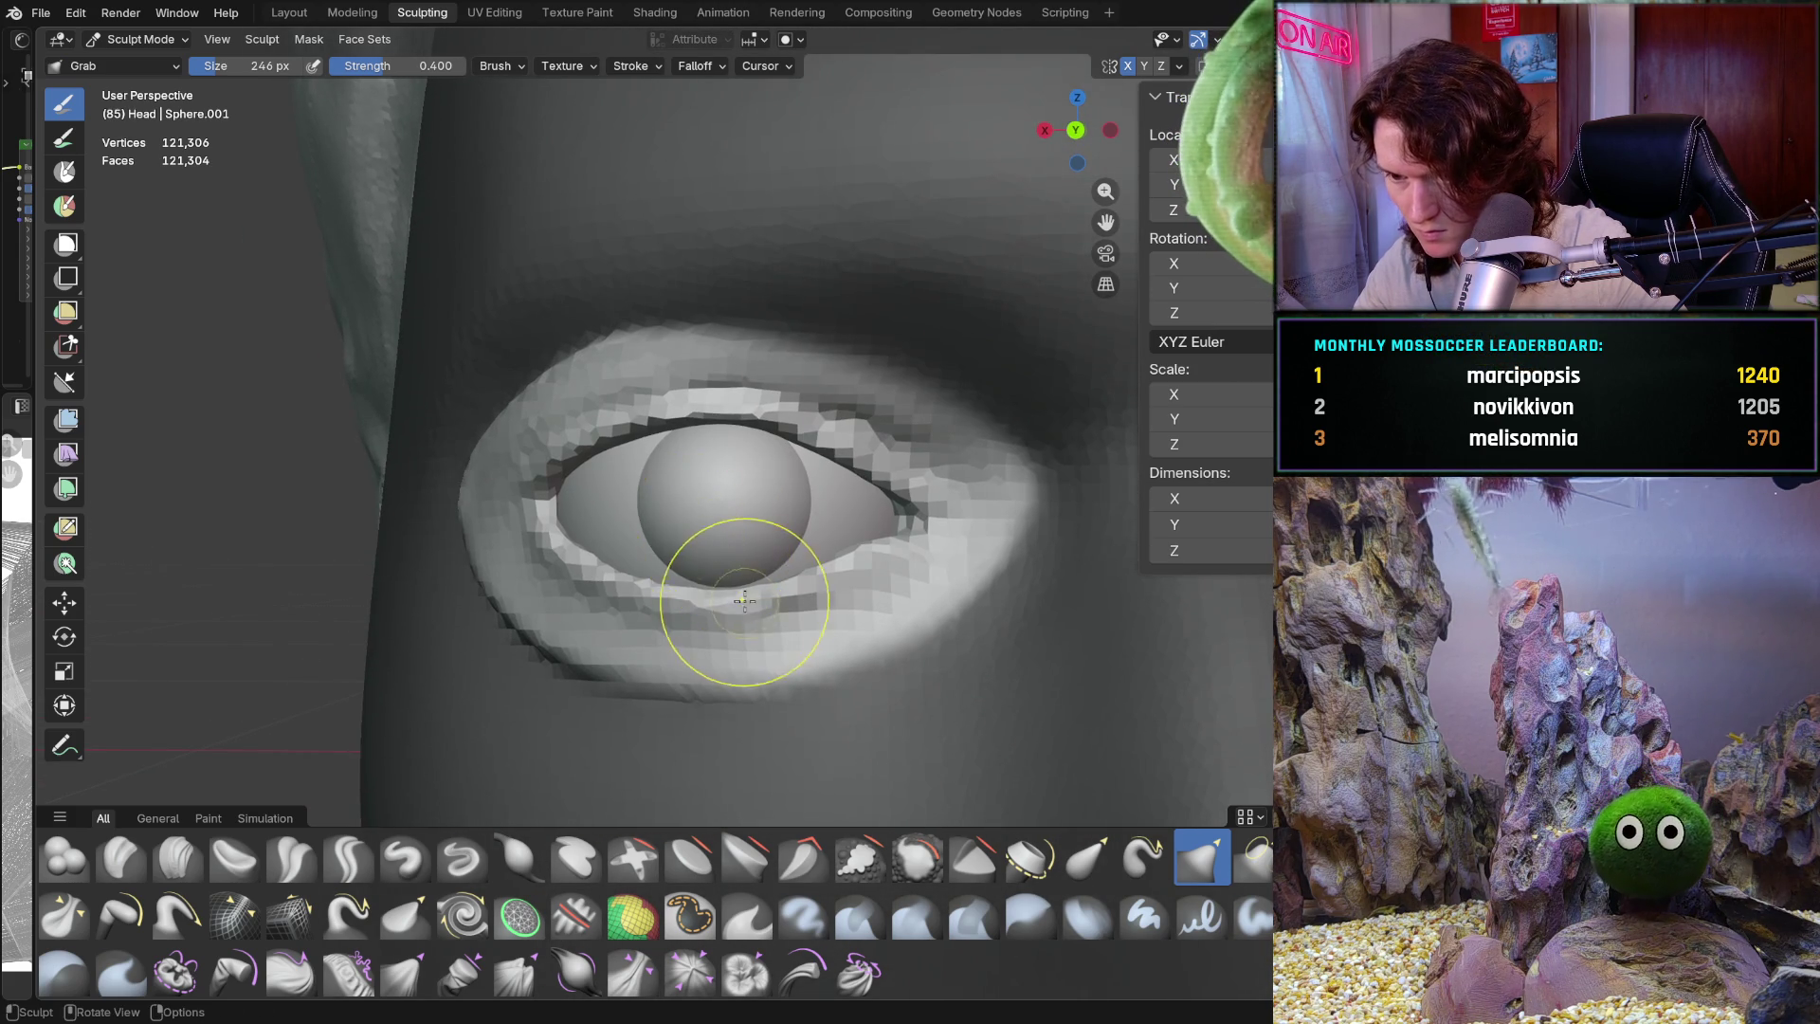
scroll(846, 497, up, 3)
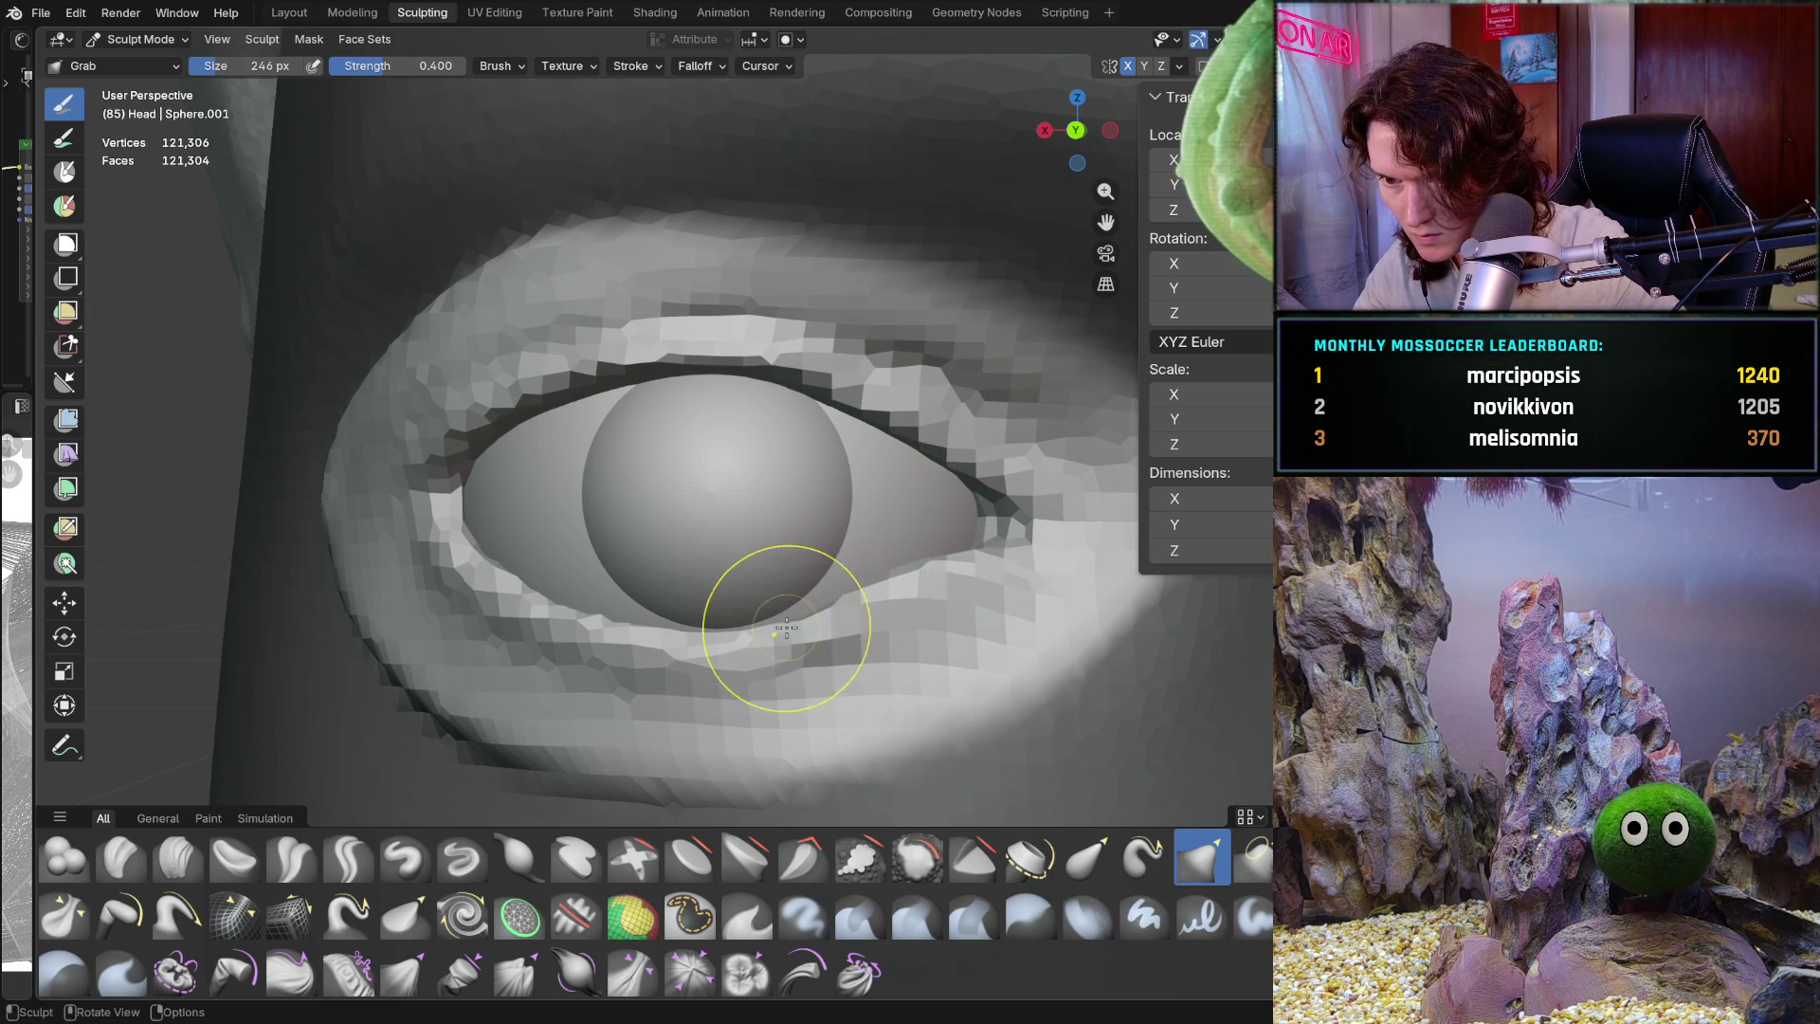
middle_drag(953, 550, 956, 558)
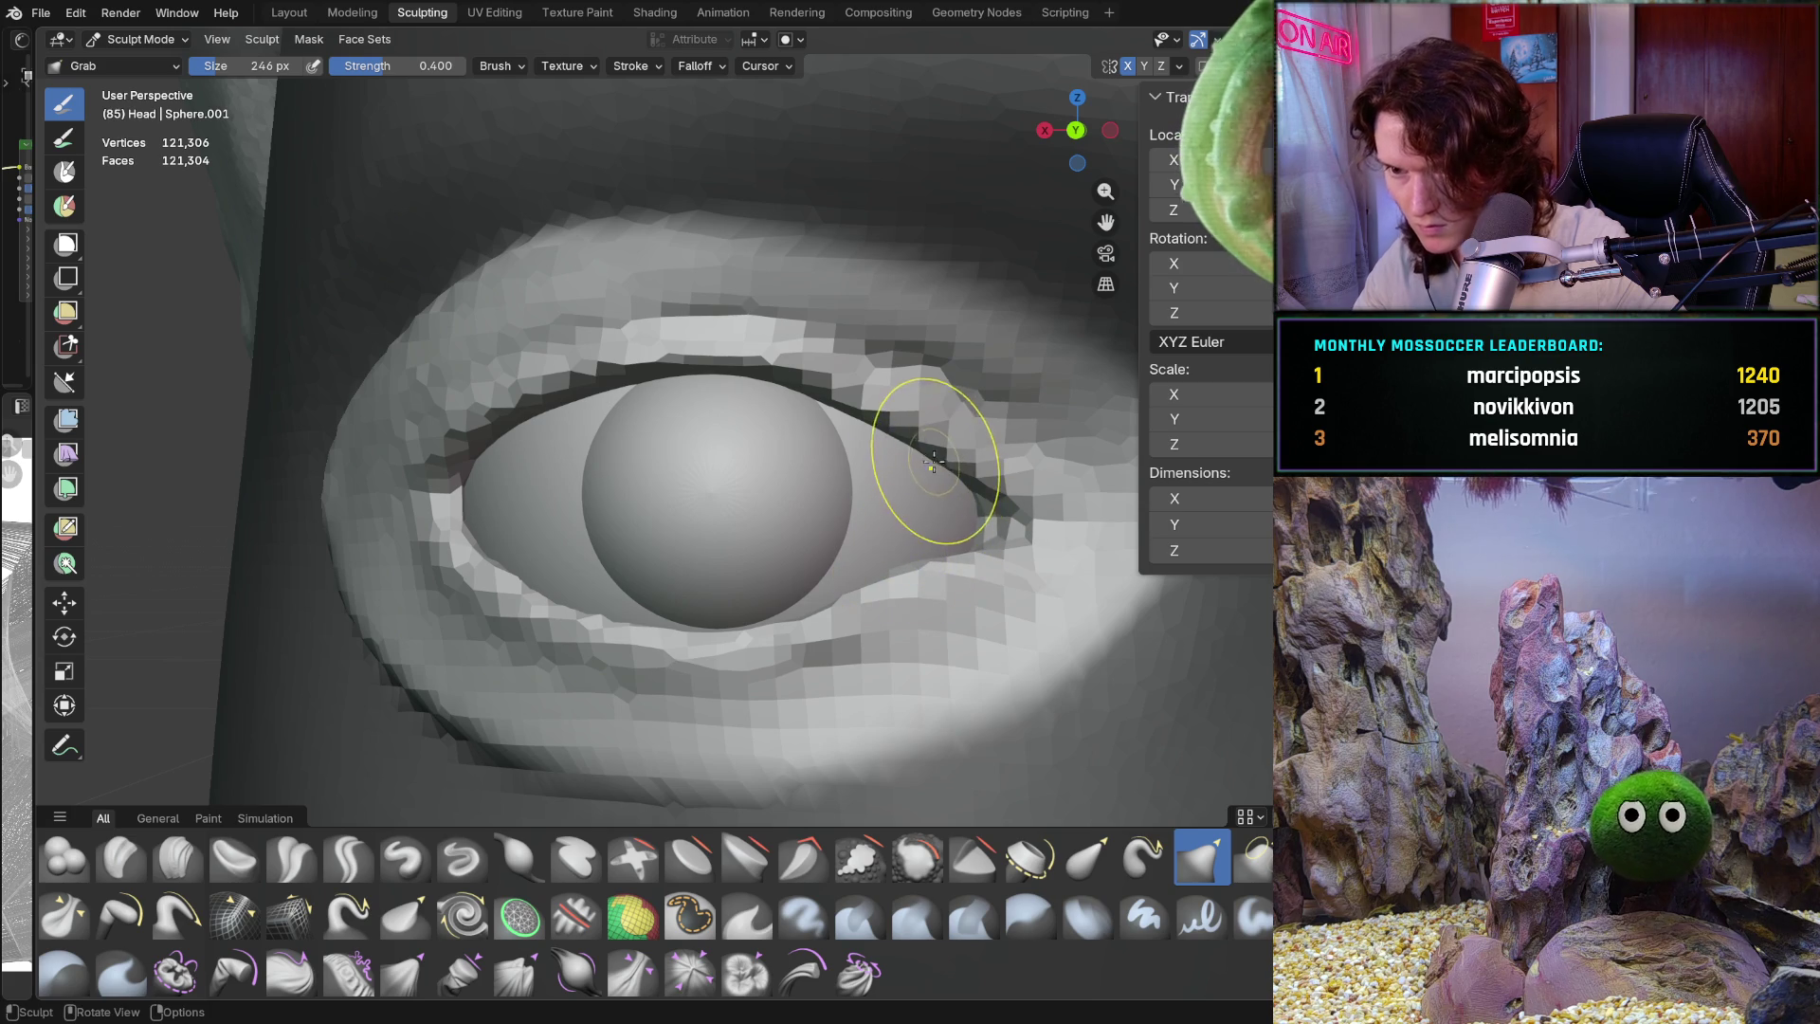
Enlarge the Grab brush to 430 px and reshape the upper eyelid edge
key(f)
click(977, 479)
mouse_move(880, 446)
mouse_down()
mouse_move(753, 403)
mouse_move(763, 428)
mouse_up()
mouse_move(763, 428)
middle_down()
mouse_move(845, 466)
mouse_move(833, 406)
middle_up()
middle_drag(723, 394, 708, 414)
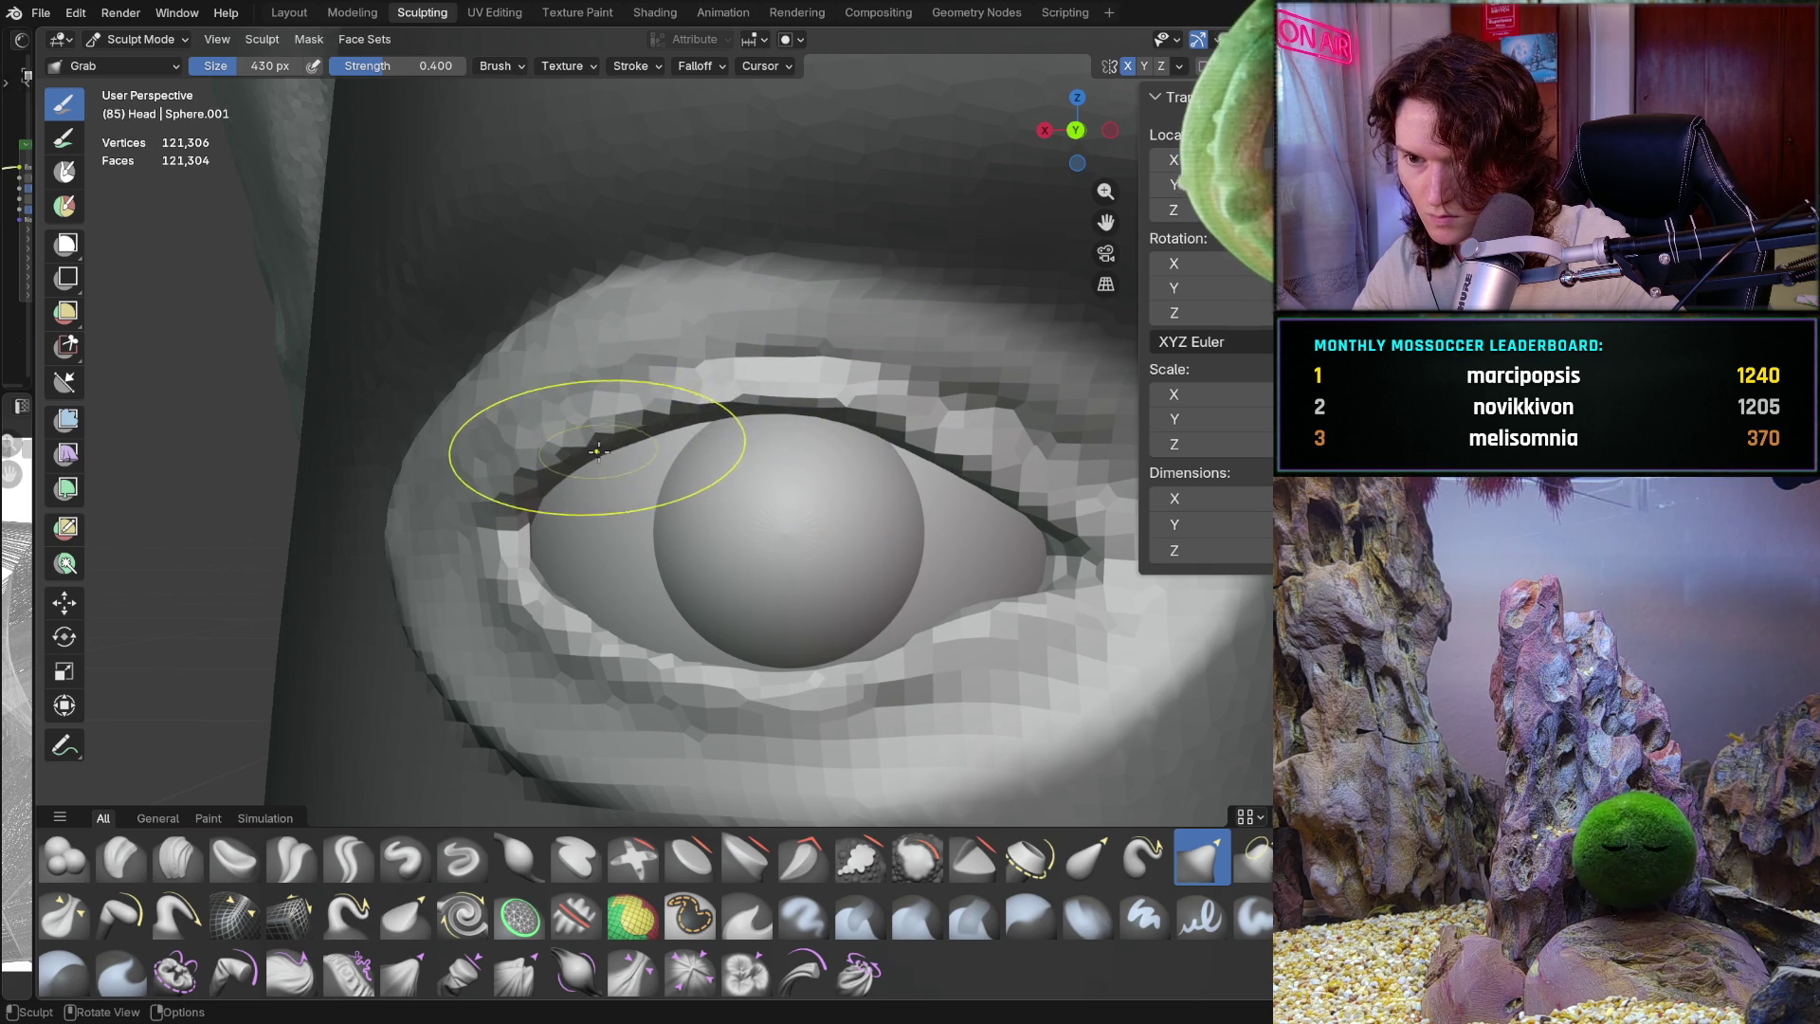
mouse_move(600, 478)
middle_down()
mouse_move(650, 446)
mouse_move(669, 492)
middle_up()
mouse_move(693, 474)
mouse_down()
mouse_move(739, 411)
mouse_move(812, 428)
mouse_up()
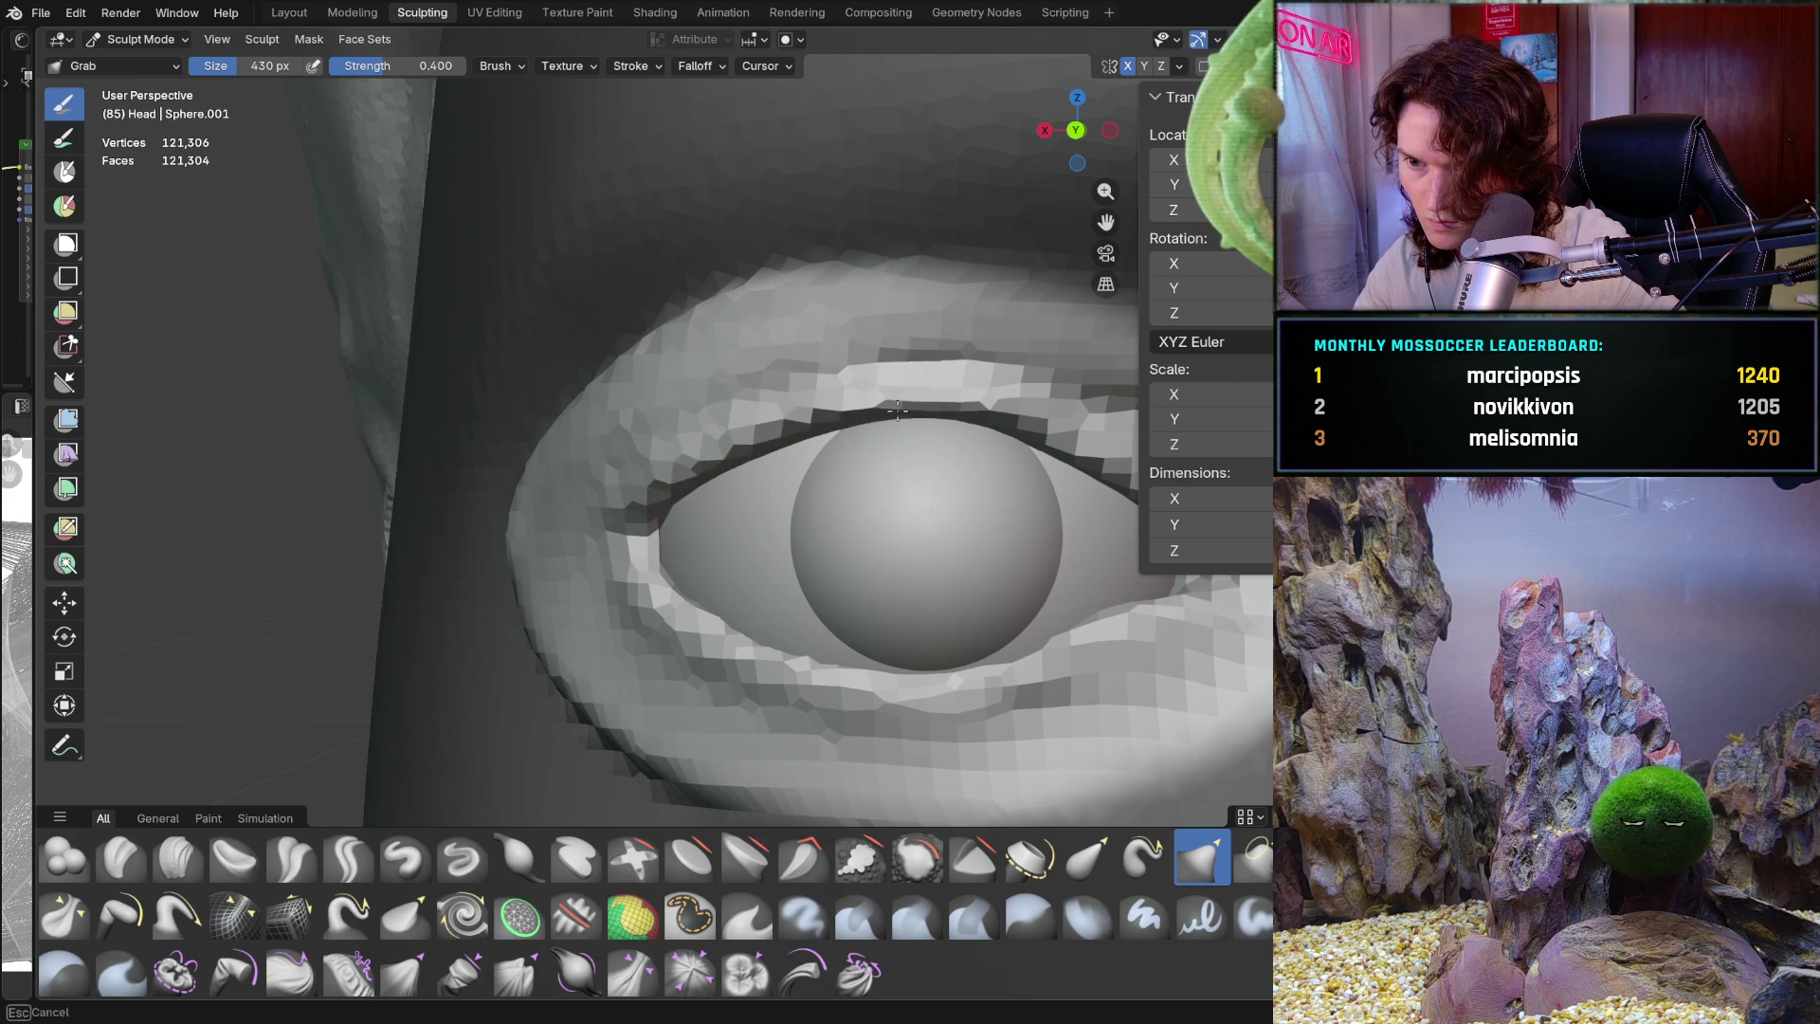
mouse_move(943, 405)
mouse_down()
mouse_move(975, 386)
mouse_move(853, 406)
mouse_move(872, 423)
mouse_up()
Zoom in front-on and adjust the lids near the outer eye corner
mouse_move(901, 405)
middle_down()
mouse_move(861, 500)
mouse_move(789, 498)
middle_up()
scroll(789, 497, down, 3)
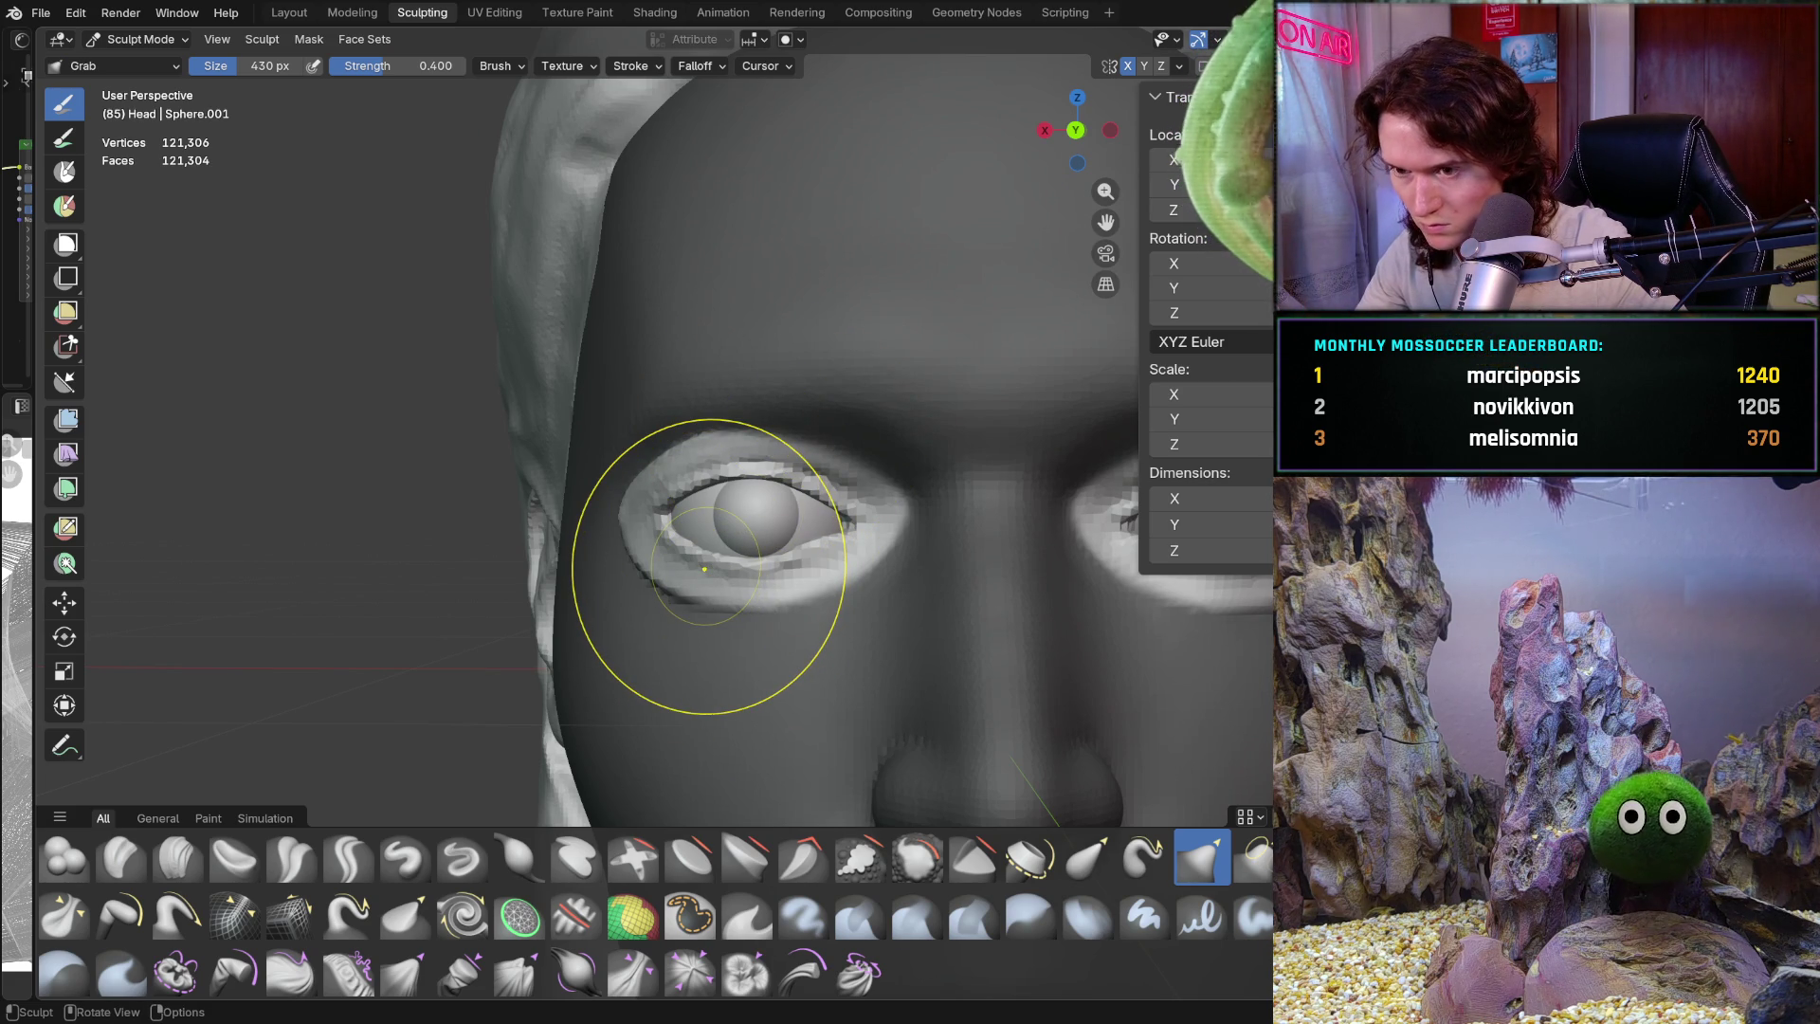
mouse_move(496, 593)
ctrl+middle_down()
mouse_move(784, 474)
mouse_move(833, 407)
ctrl+middle_up()
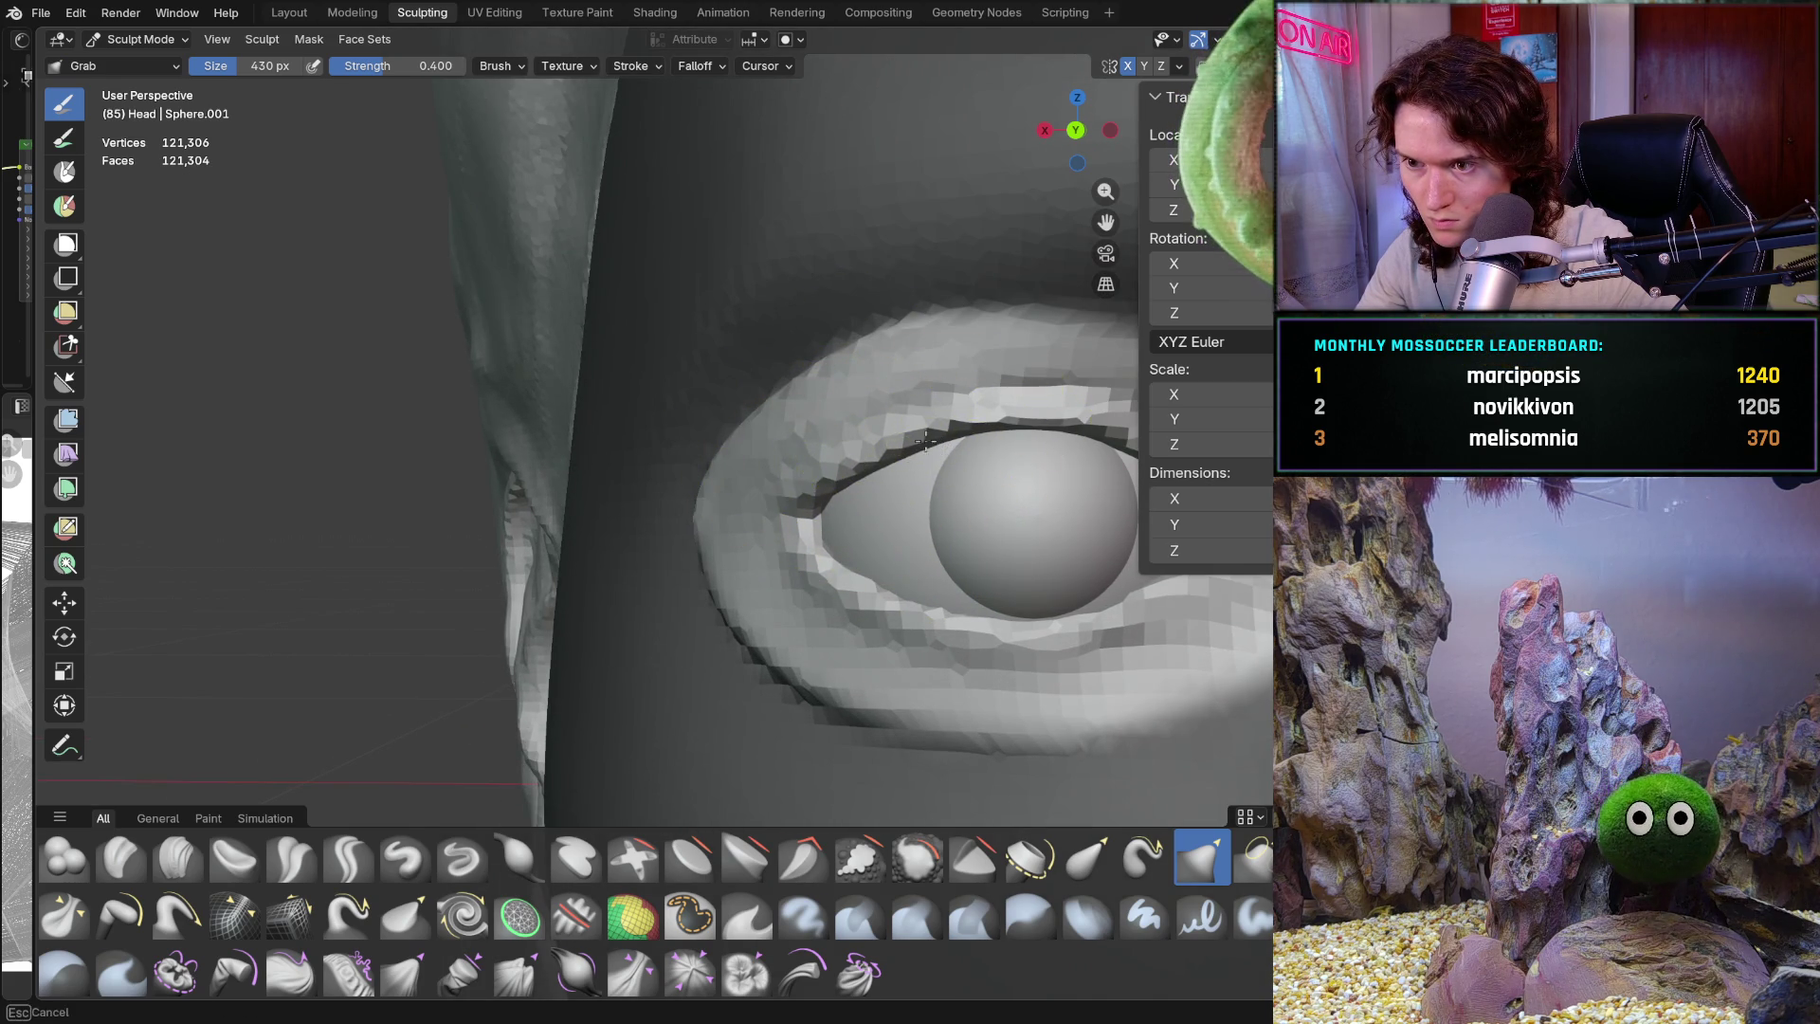
mouse_move(935, 453)
middle_down()
mouse_move(897, 445)
mouse_move(929, 476)
middle_up()
drag(863, 456, 963, 510)
scroll(963, 510, down, 10)
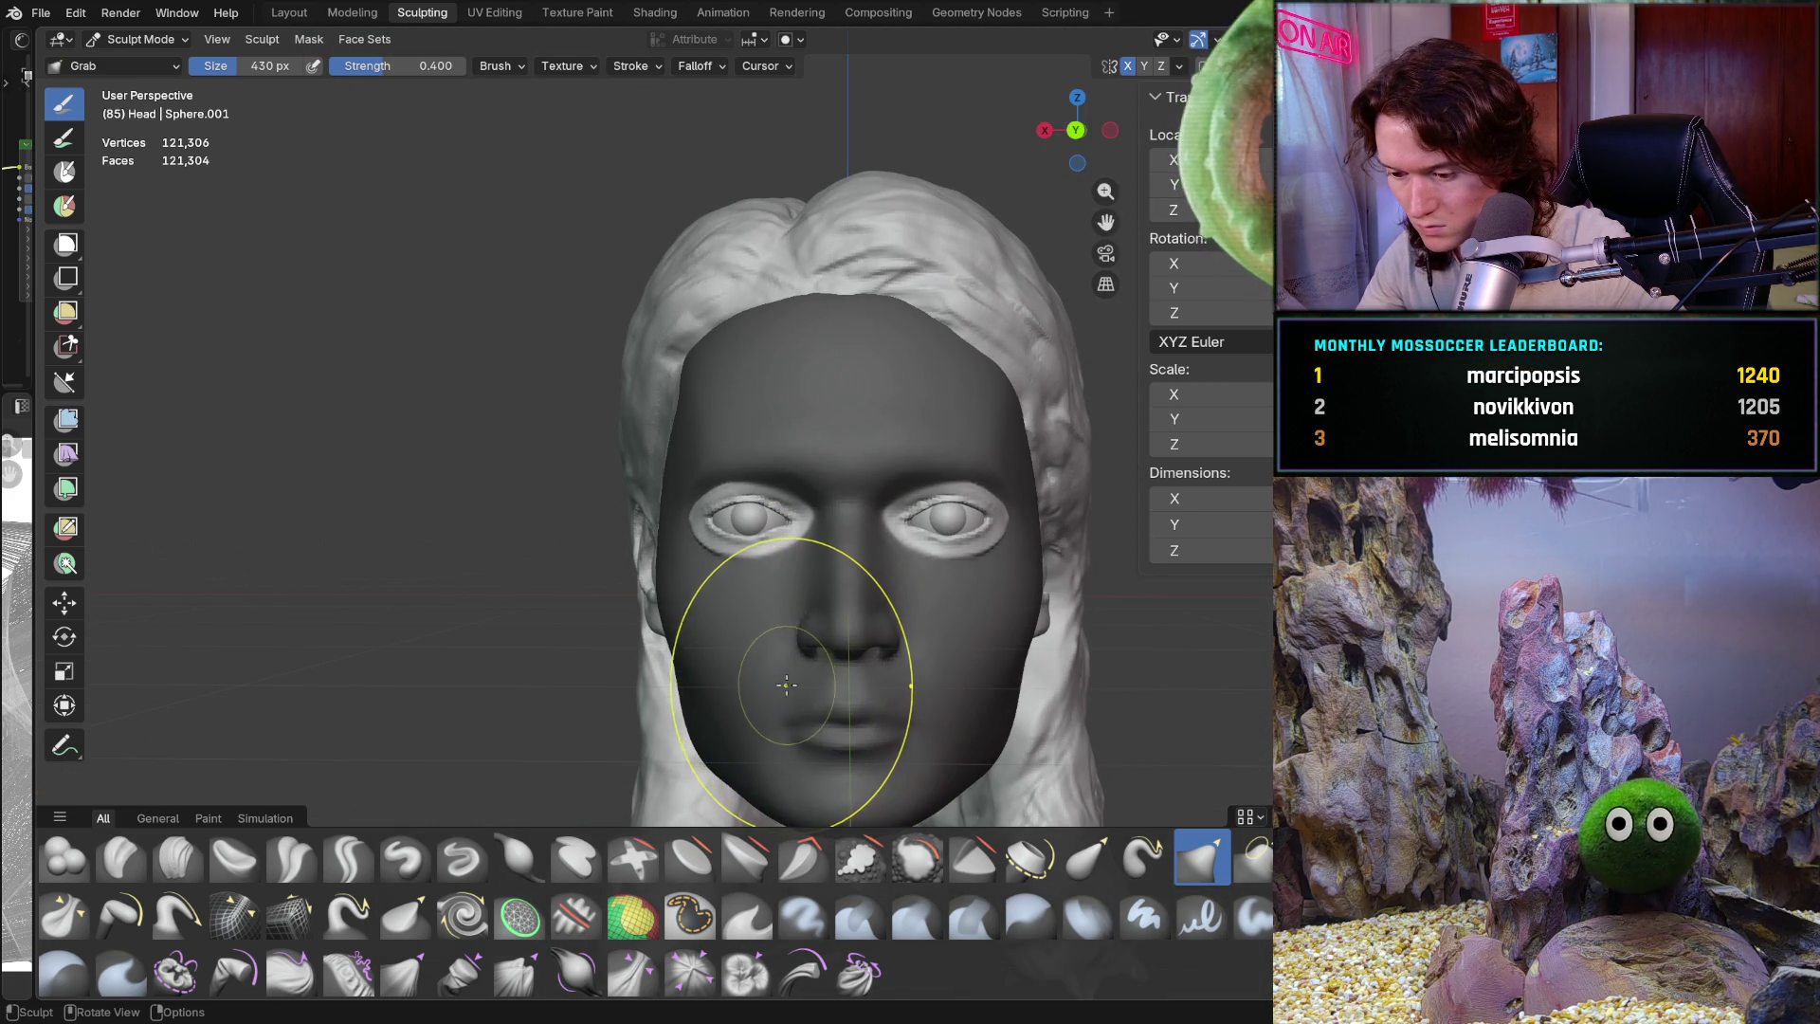
scroll(683, 531, up, 8)
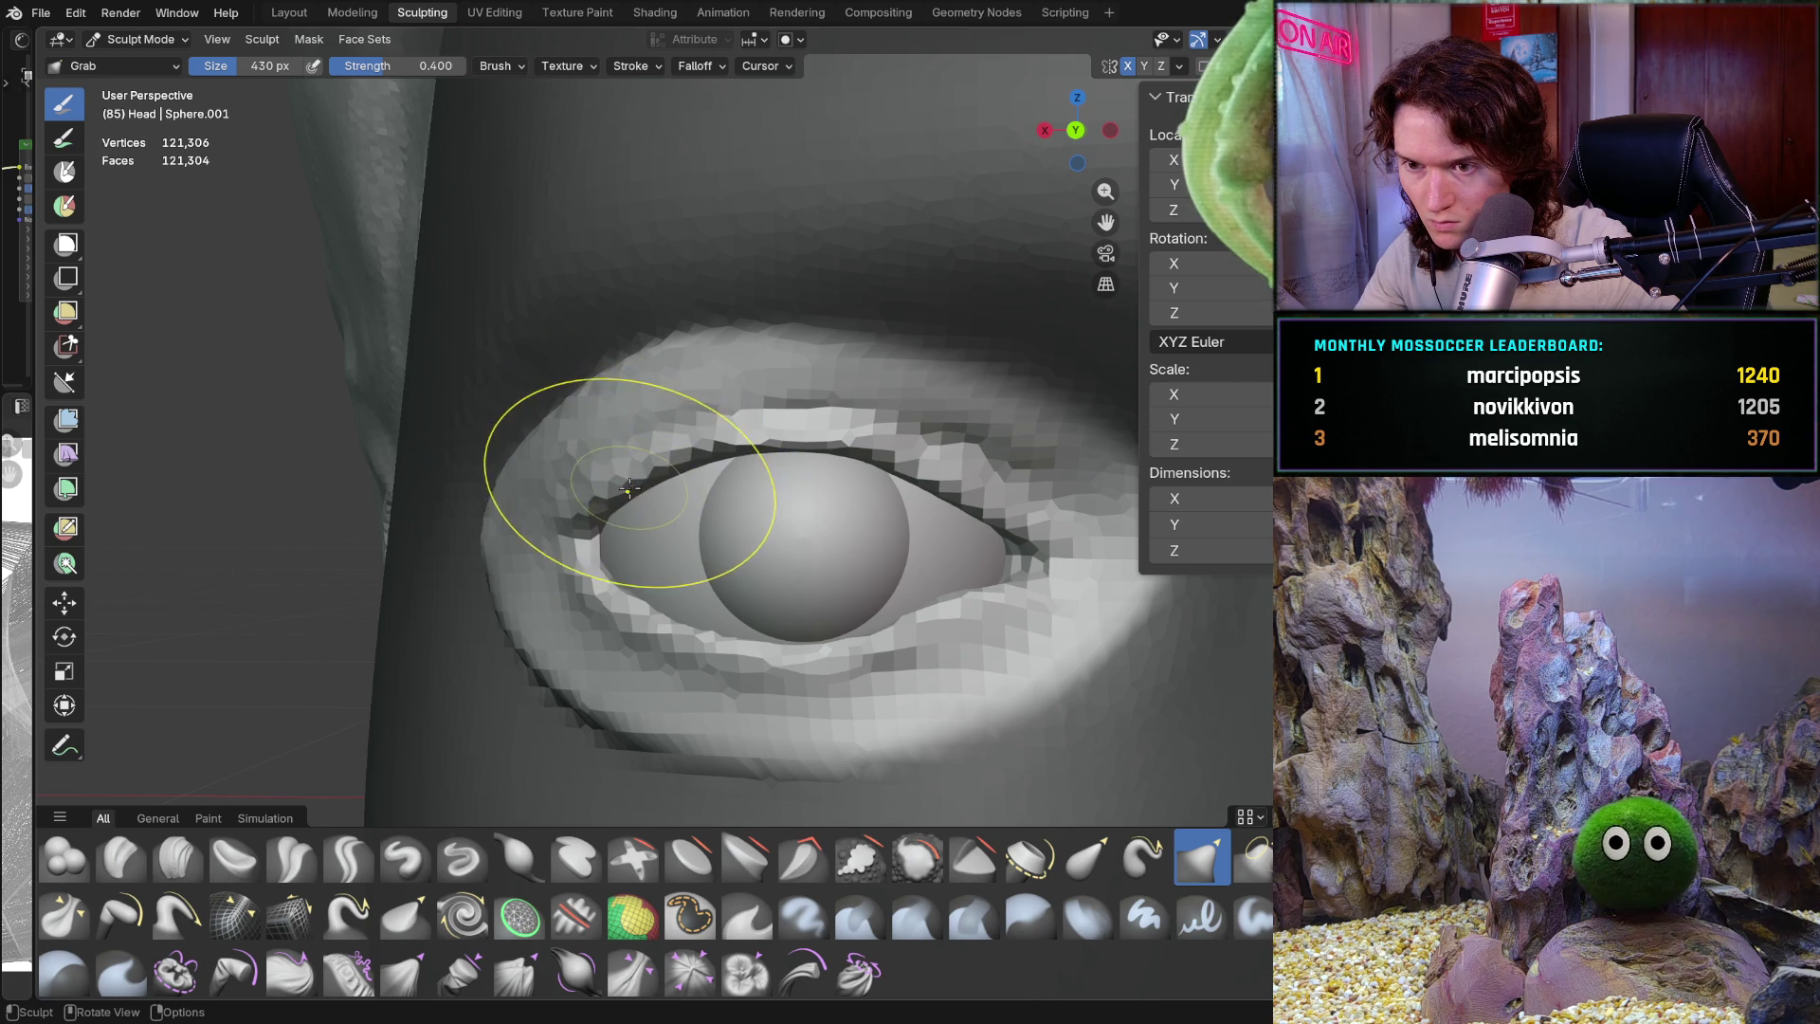
mouse_move(688, 461)
mouse_down()
mouse_move(605, 479)
mouse_move(704, 461)
mouse_up()
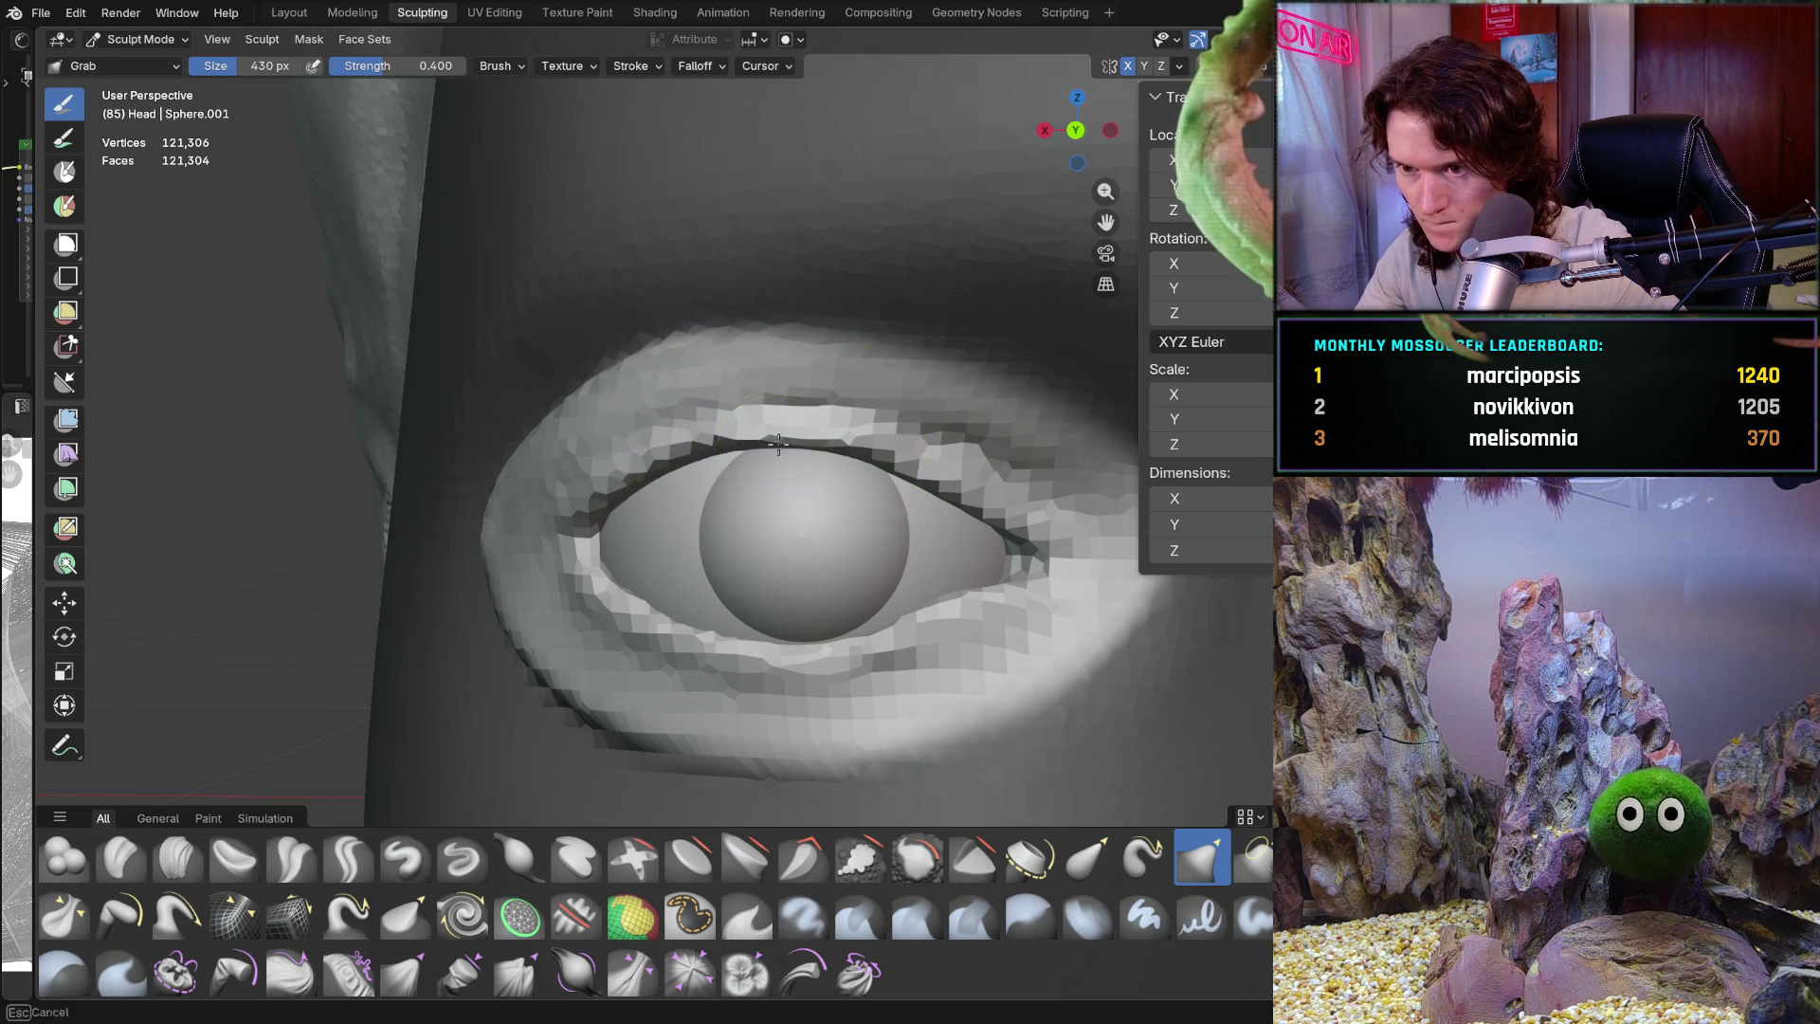
scroll(690, 489, down, 3)
scroll(690, 489, down, 3)
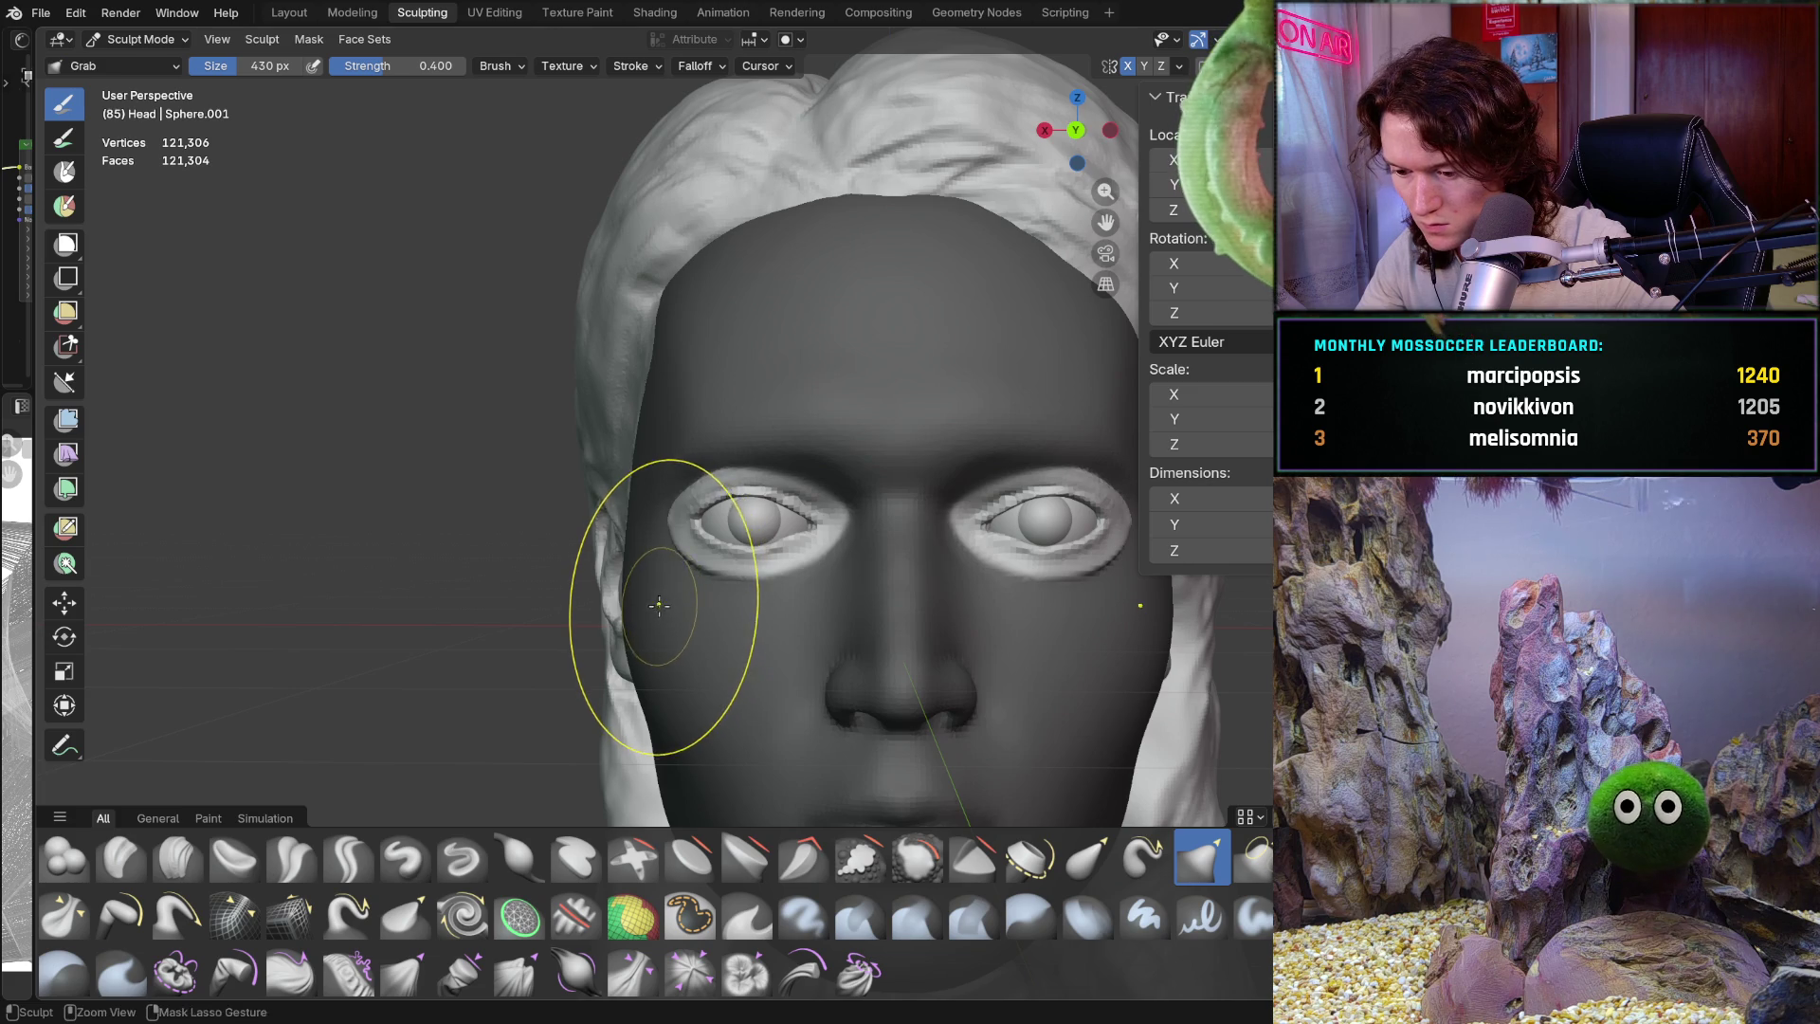
scroll(701, 517, up, 6)
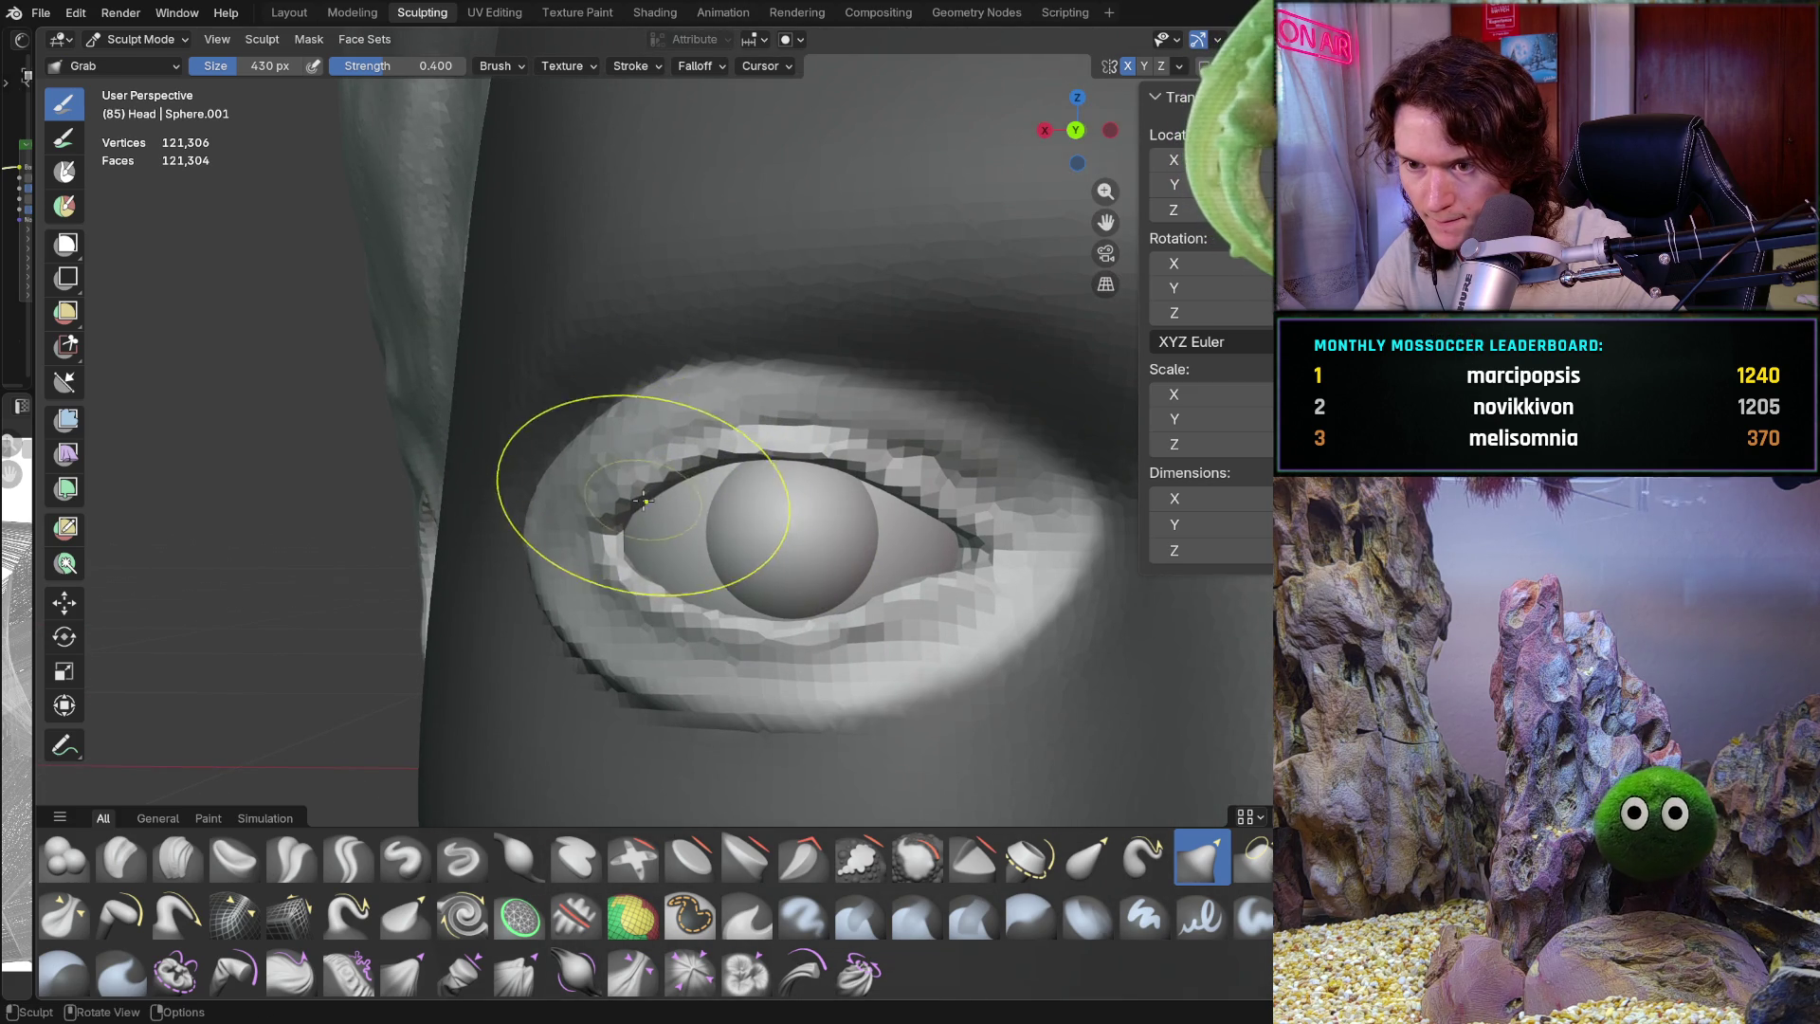
scroll(765, 538, down, 2)
scroll(765, 538, down, 5)
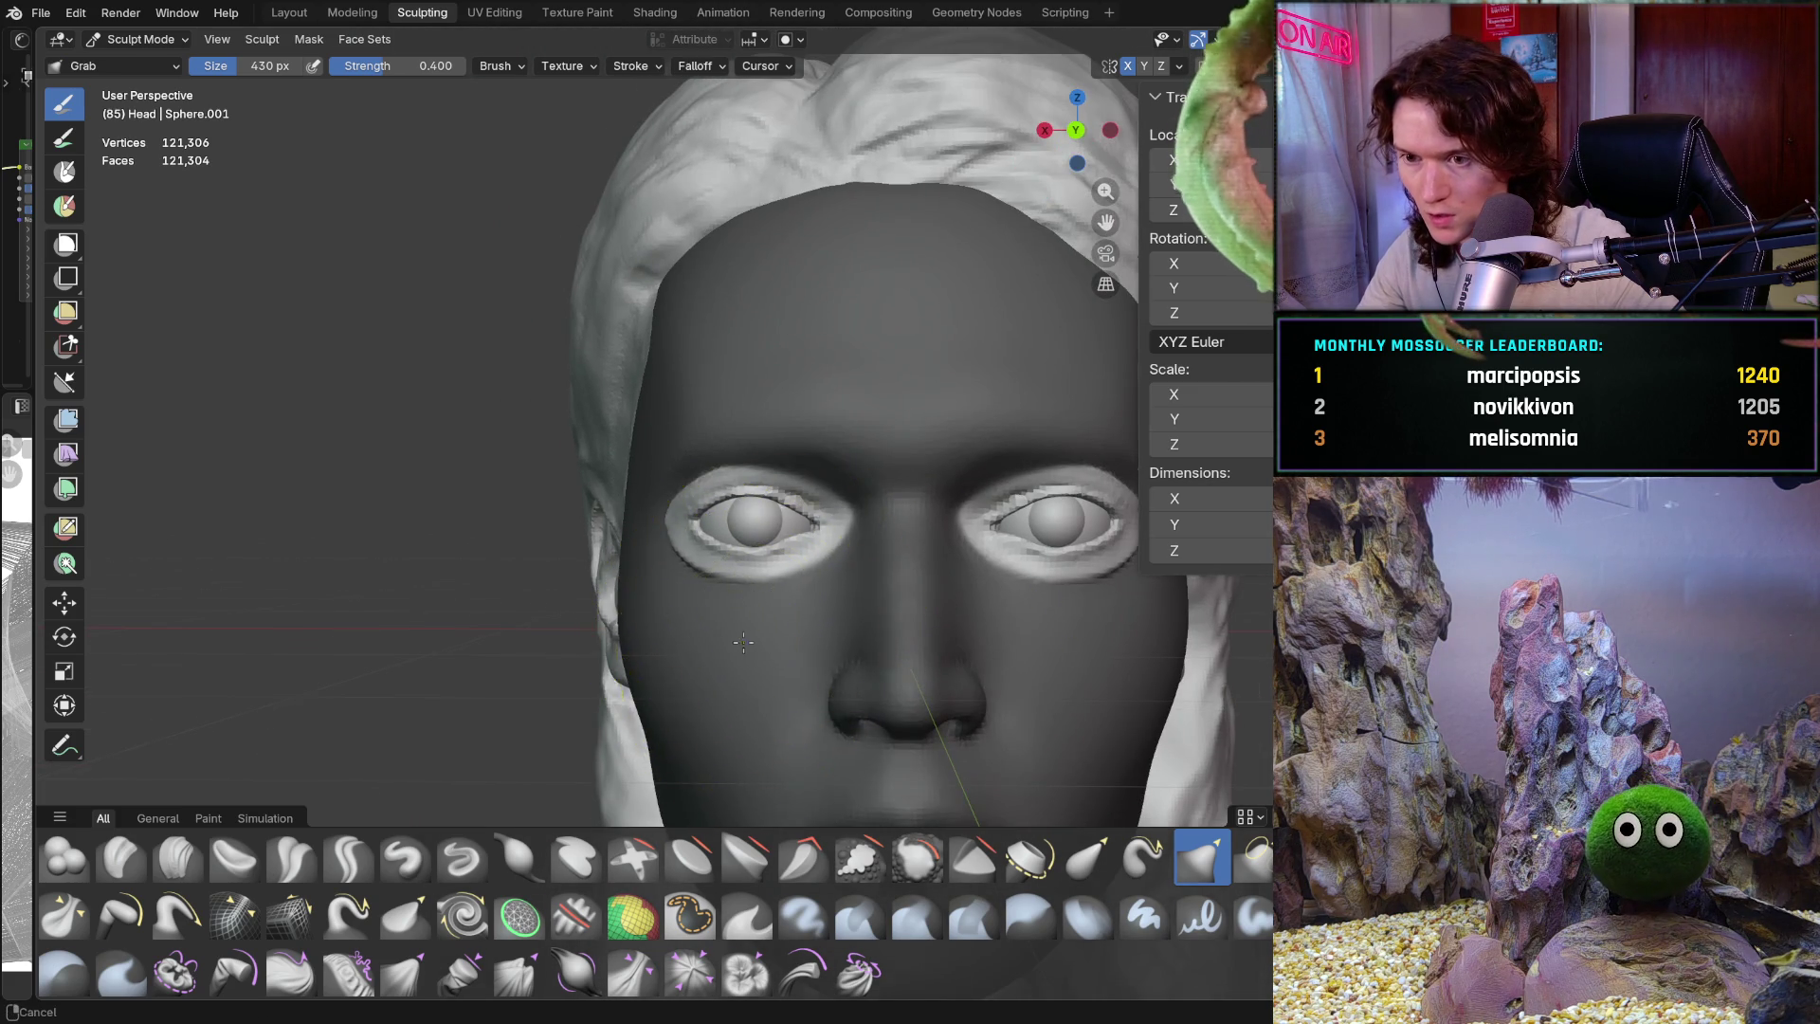
scroll(746, 643, up, 5)
scroll(714, 574, up, 3)
scroll(714, 573, up, 2)
Shrink the Grab brush to 170 px and frame the left eye close up
key(f)
click(601, 556)
scroll(668, 540, up, 1)
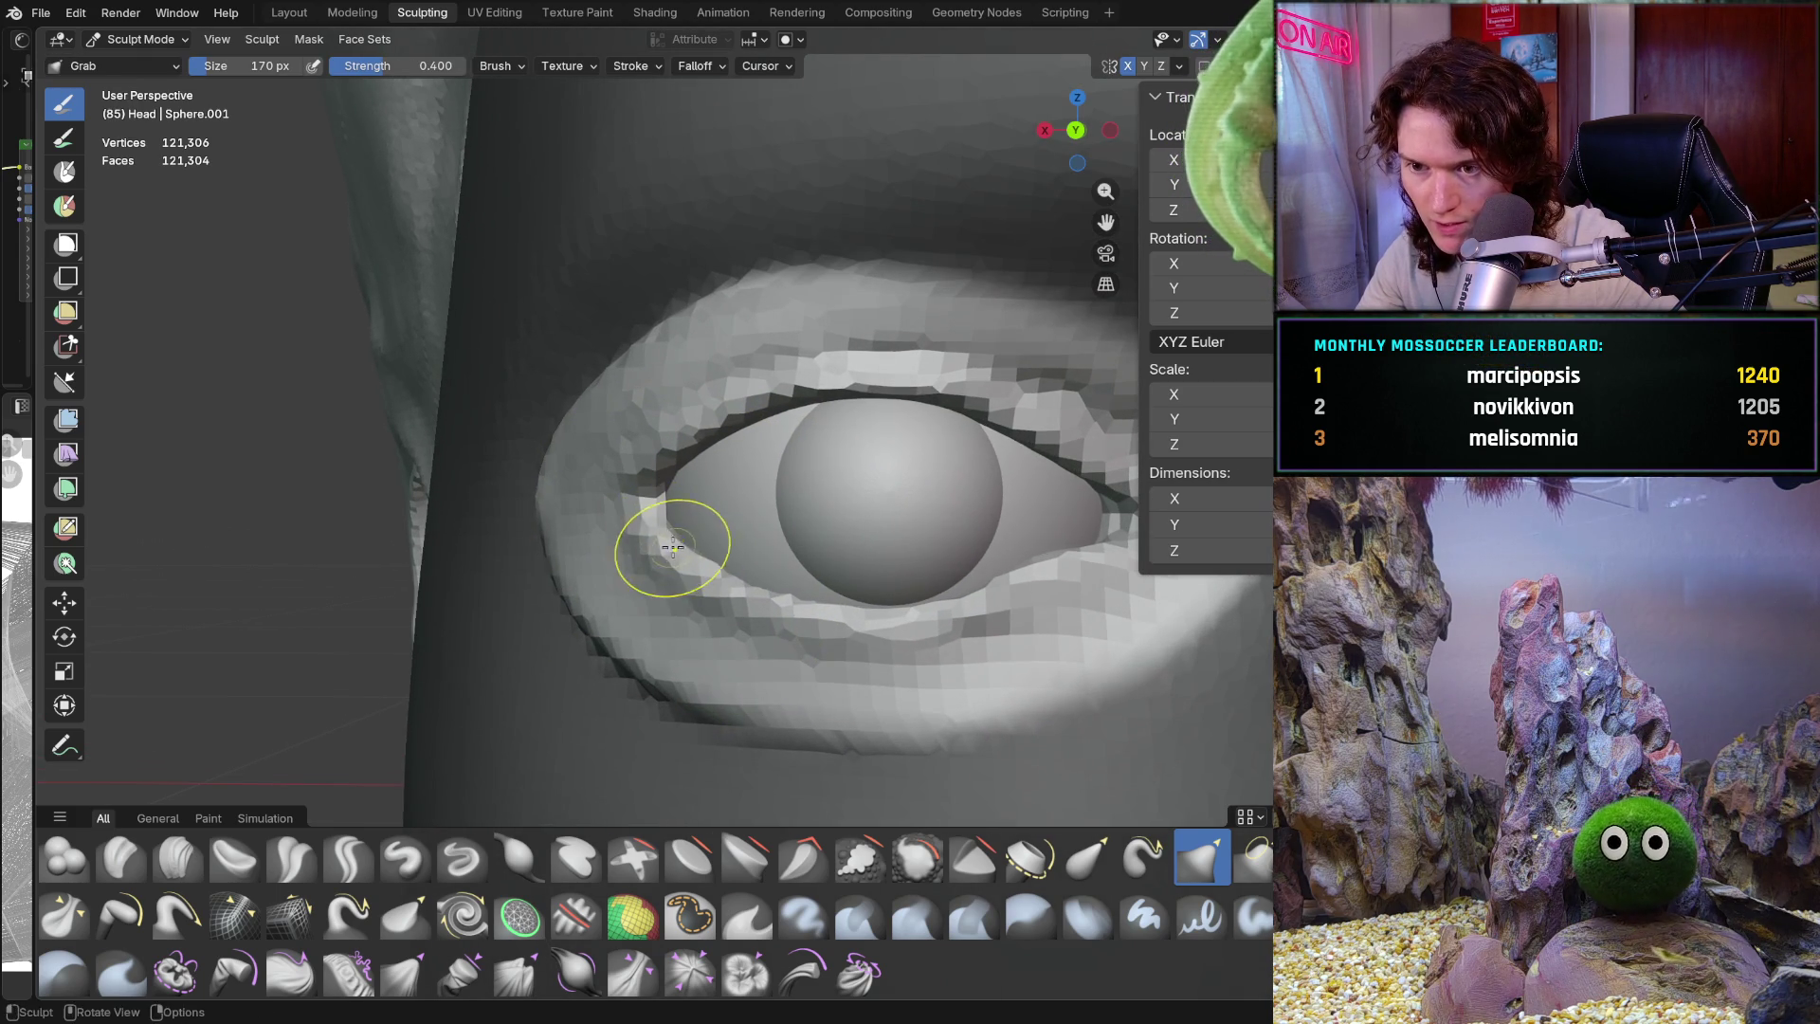
middle_drag(668, 535, 693, 545)
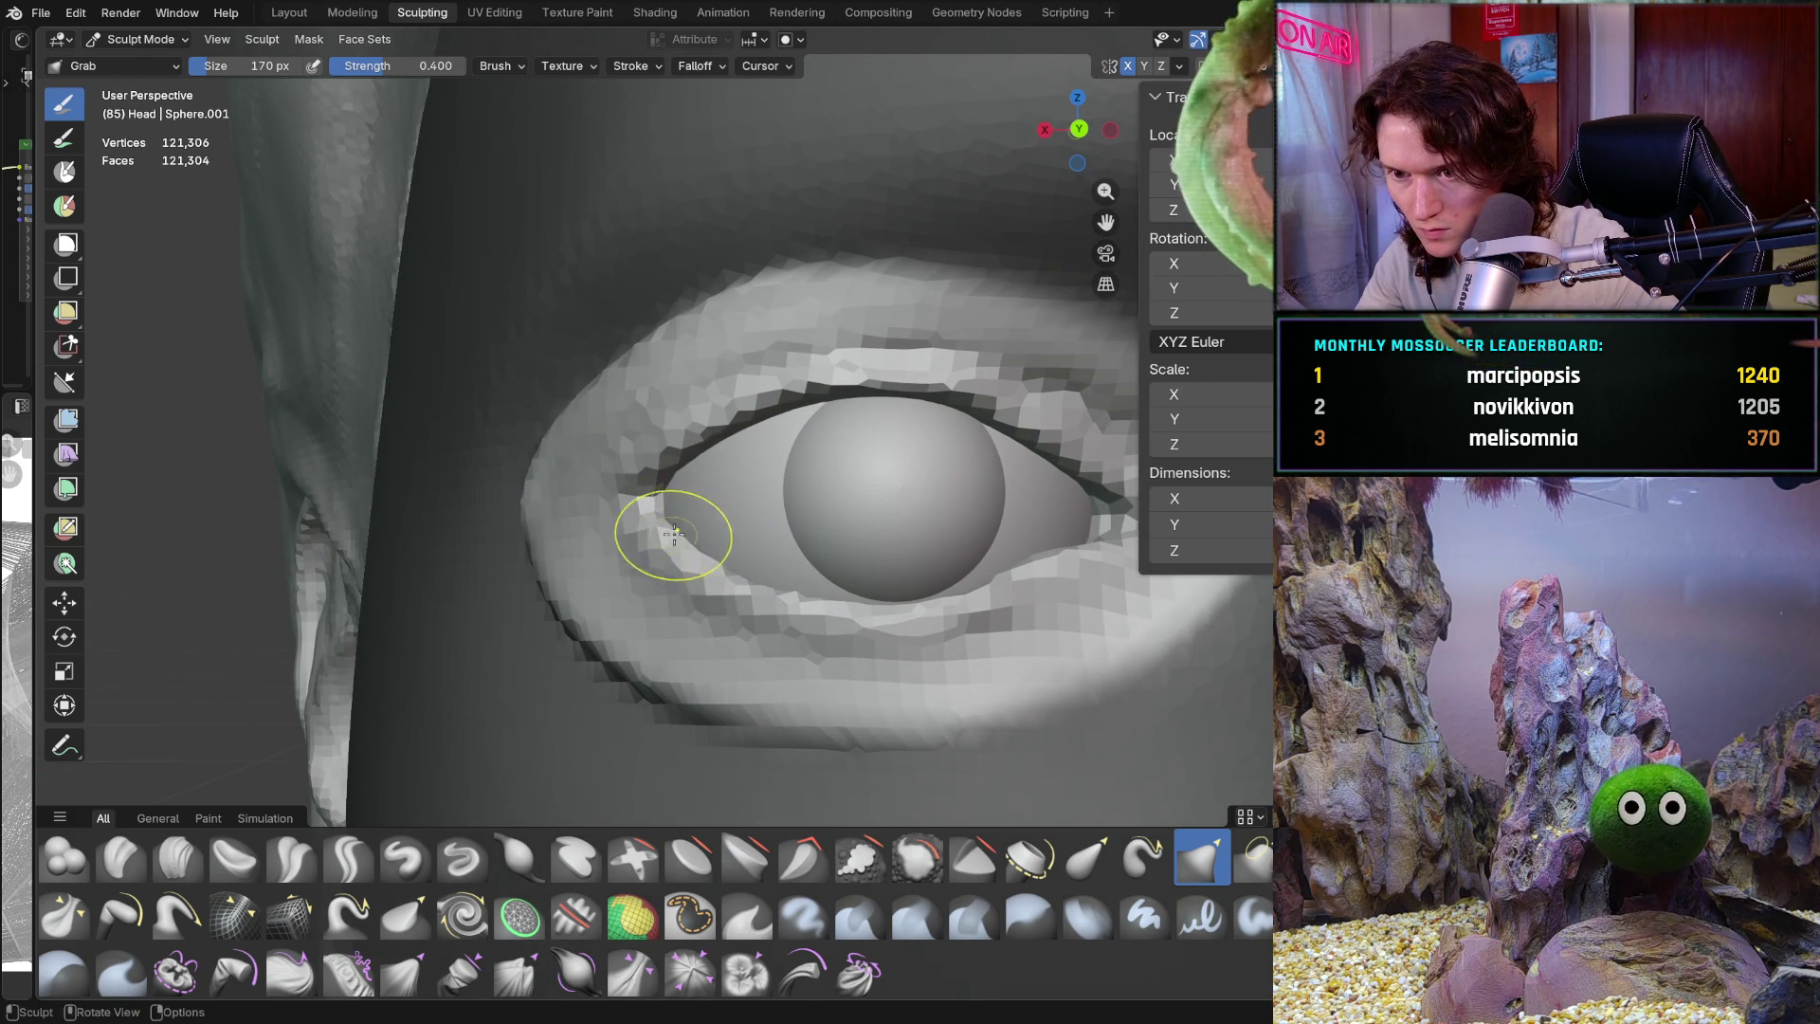
mouse_move(763, 600)
shift+middle_down()
mouse_move(685, 534)
mouse_move(701, 581)
shift+middle_up()
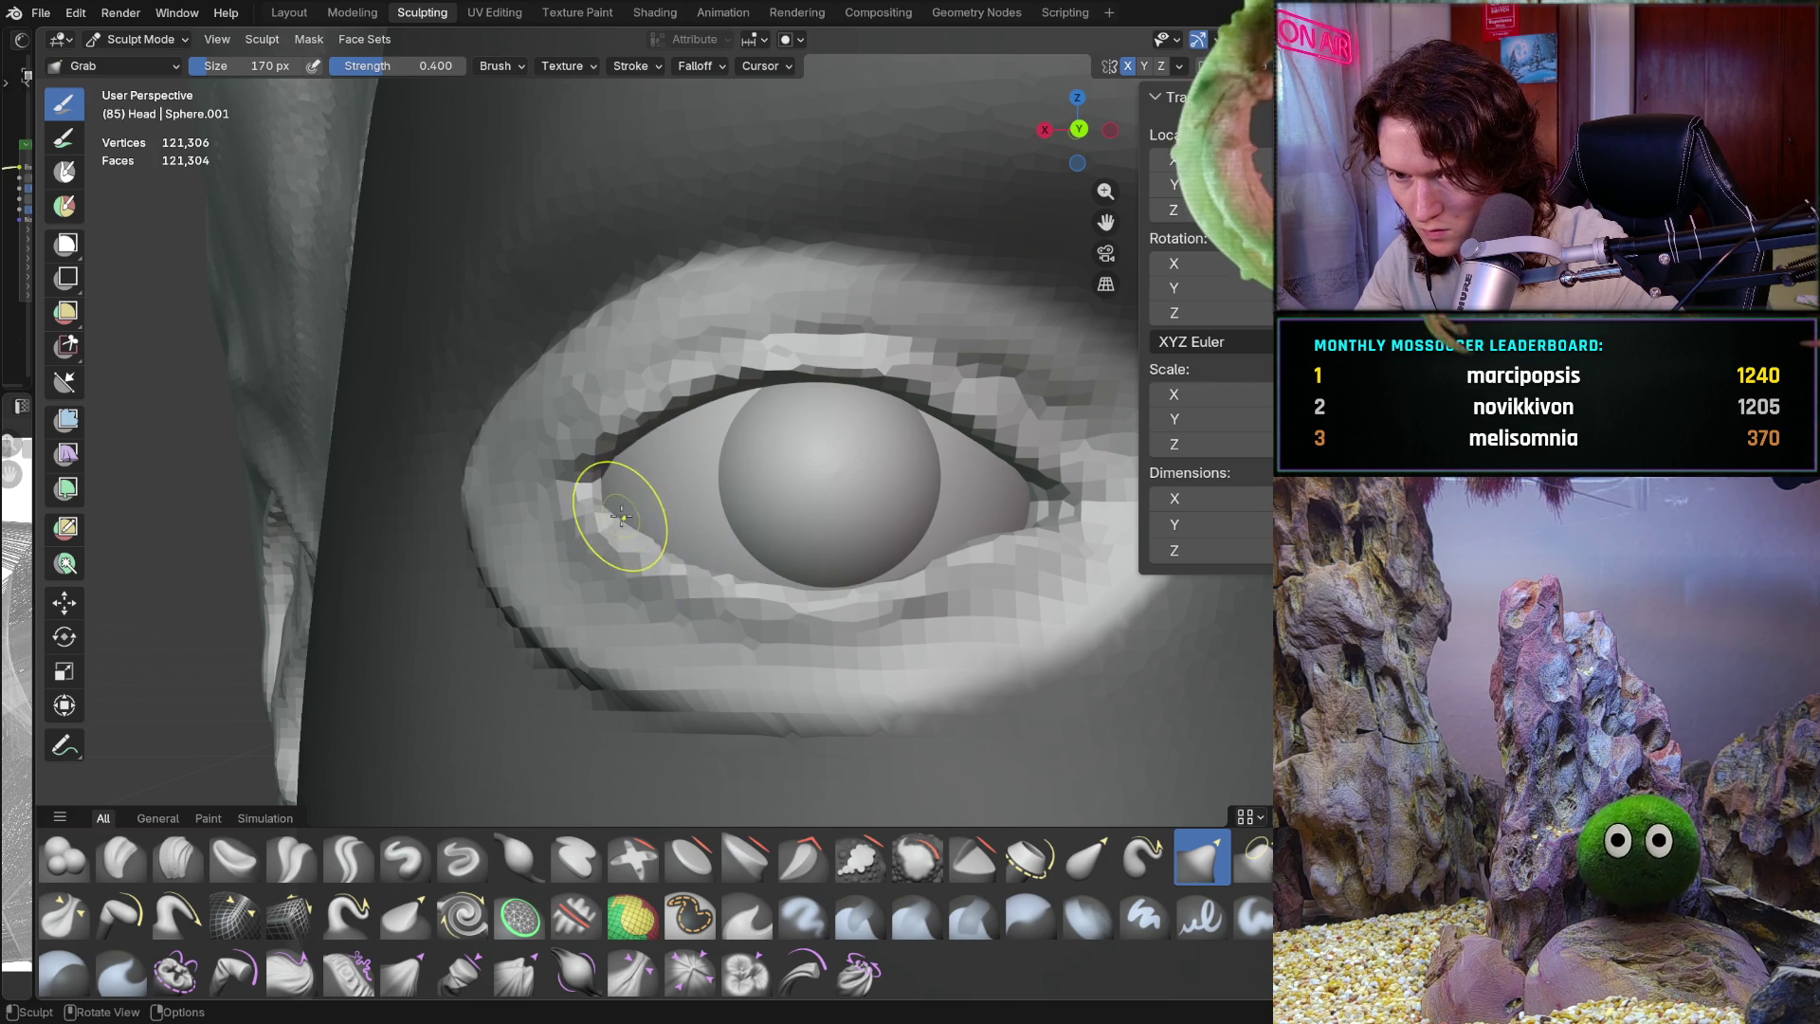
middle_drag(734, 576, 712, 580)
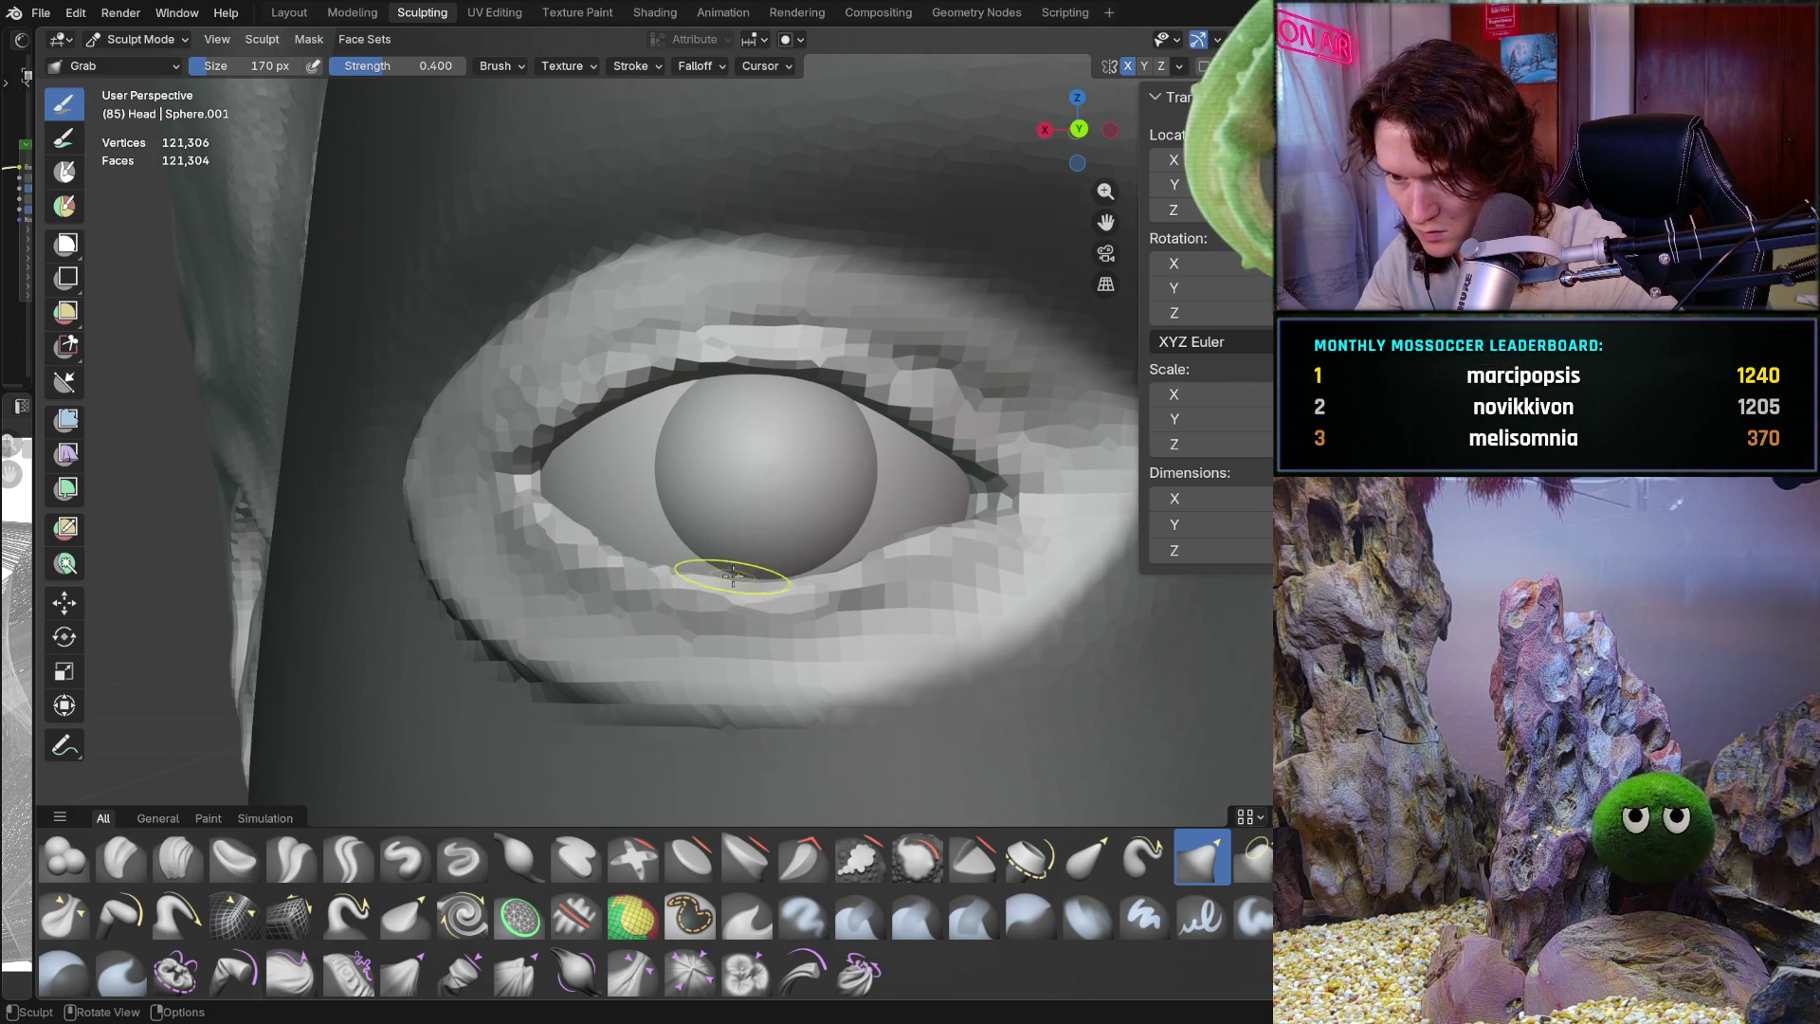
scroll(703, 581, down, 7)
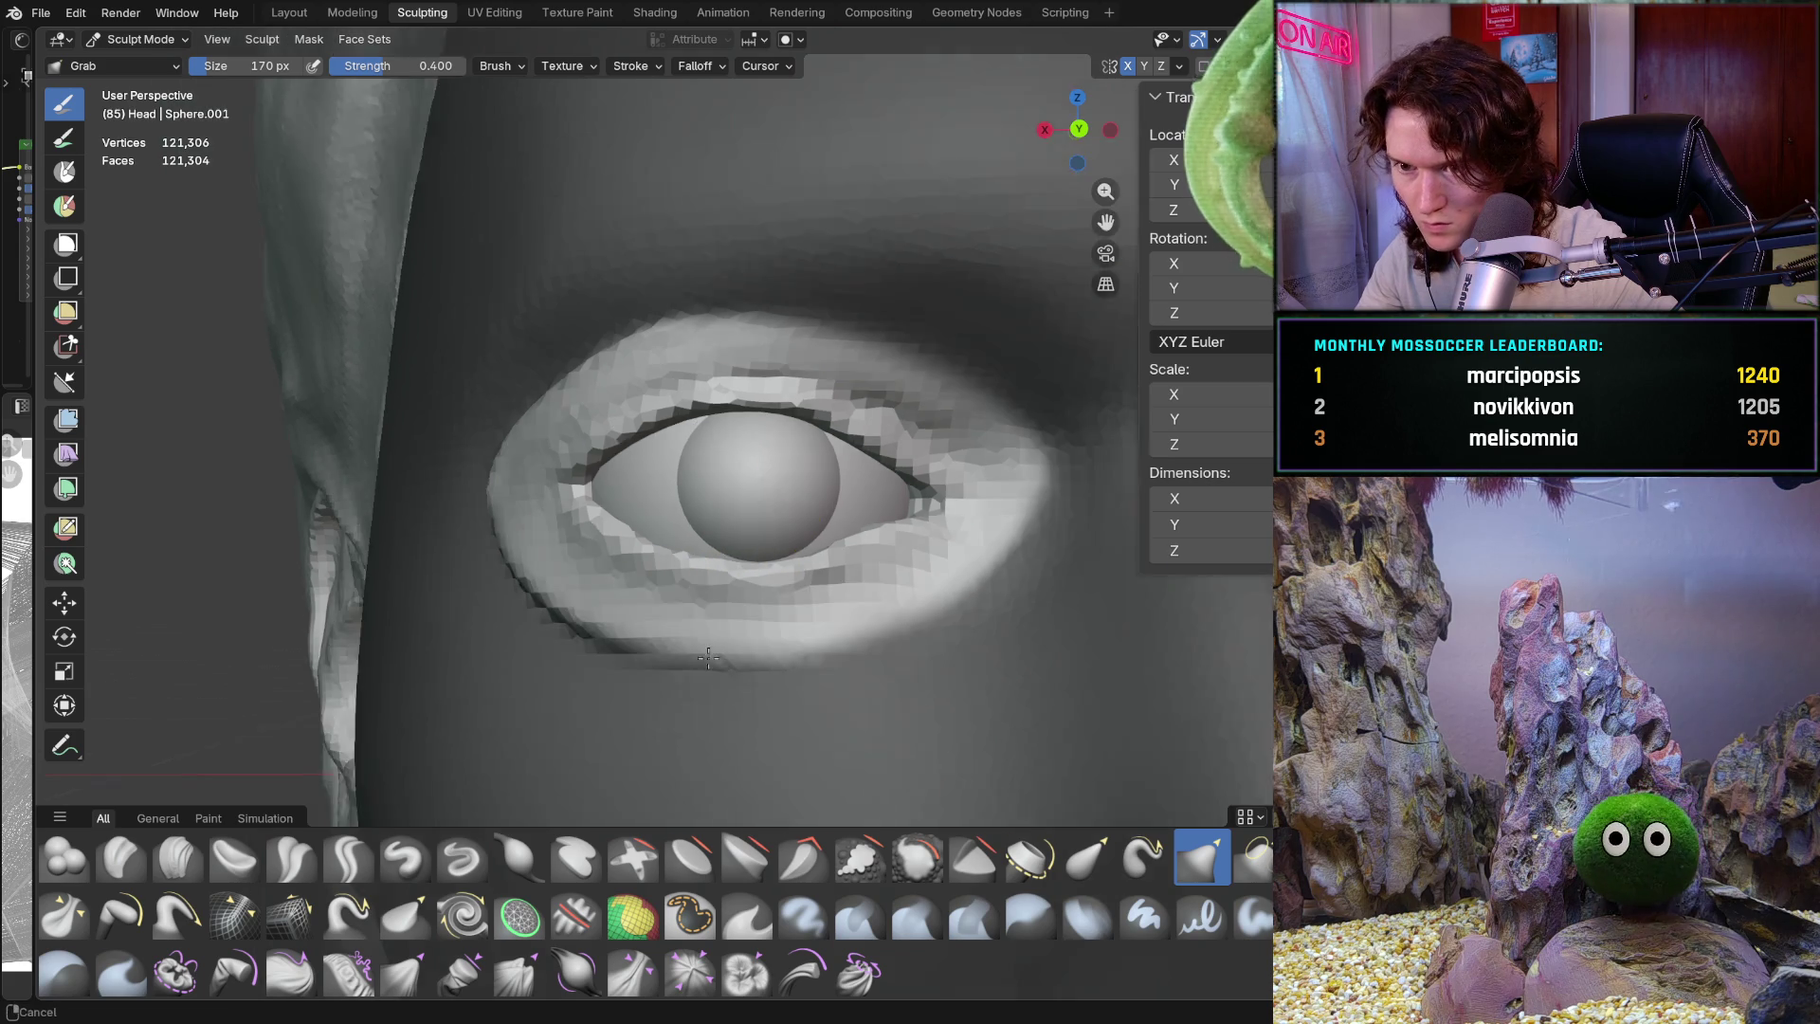
mouse_move(629, 752)
middle_down()
mouse_move(698, 621)
mouse_move(702, 638)
middle_up()
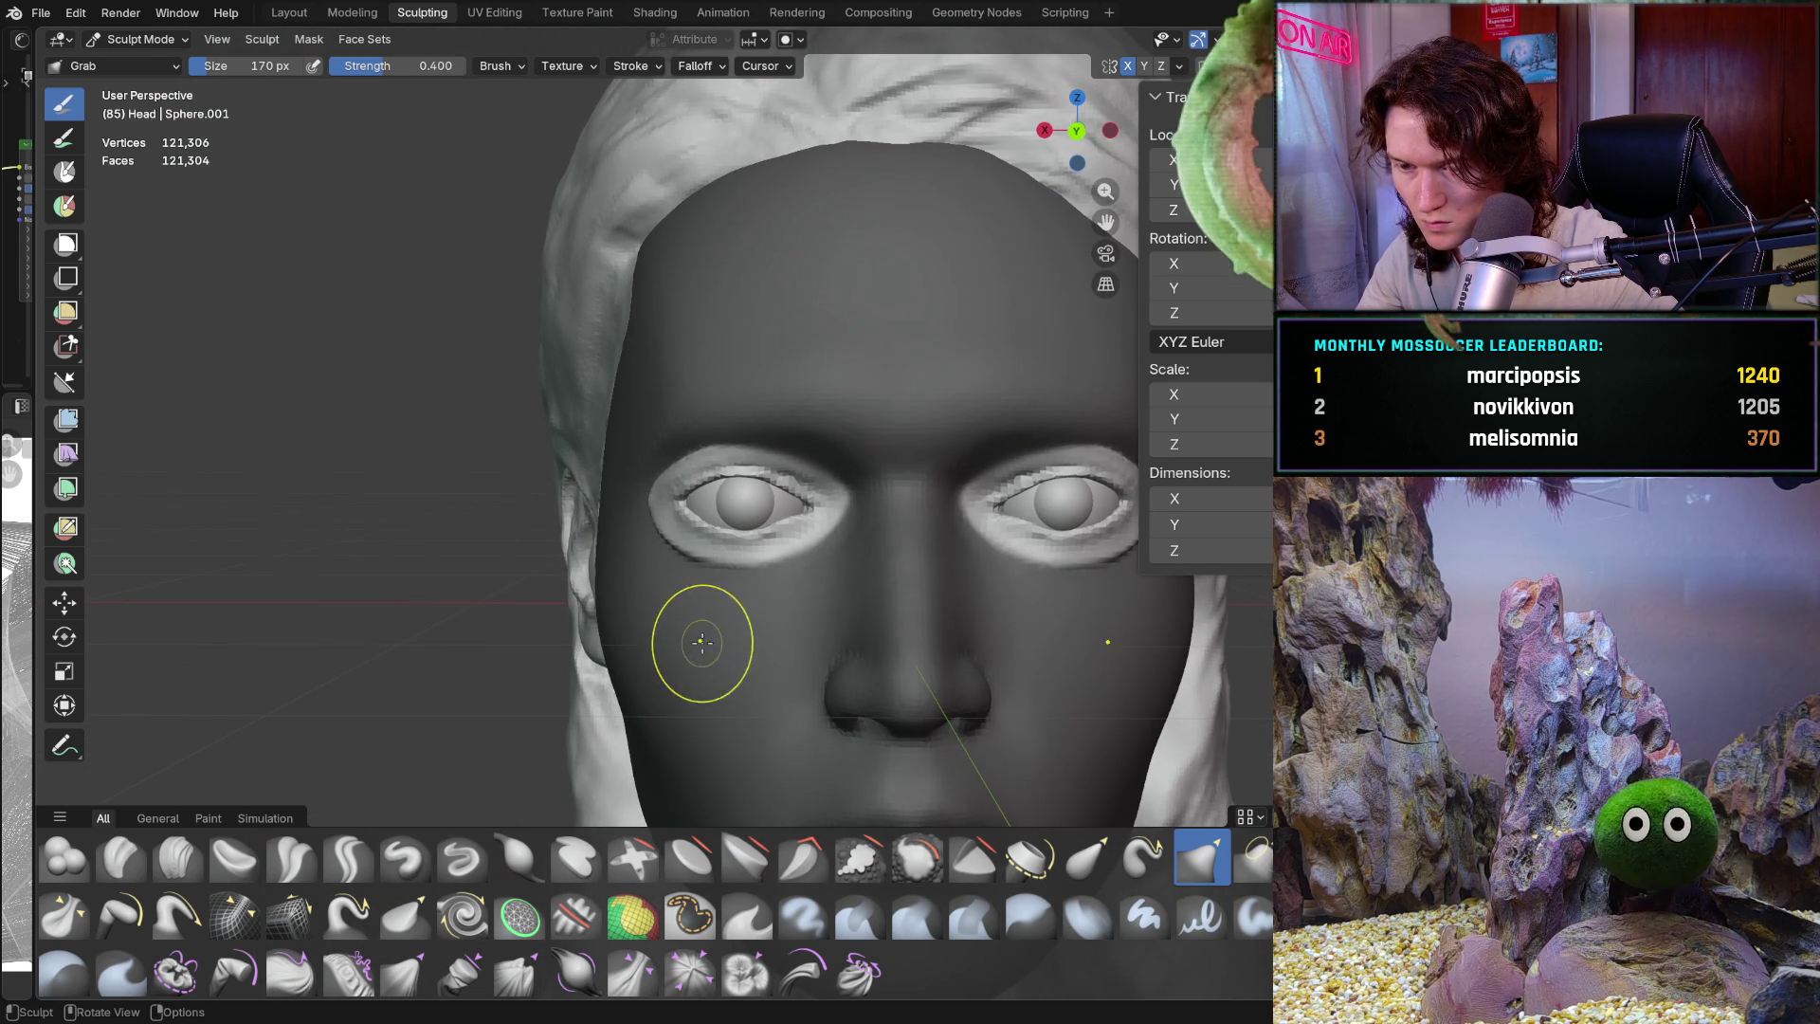
scroll(743, 572, up, 6)
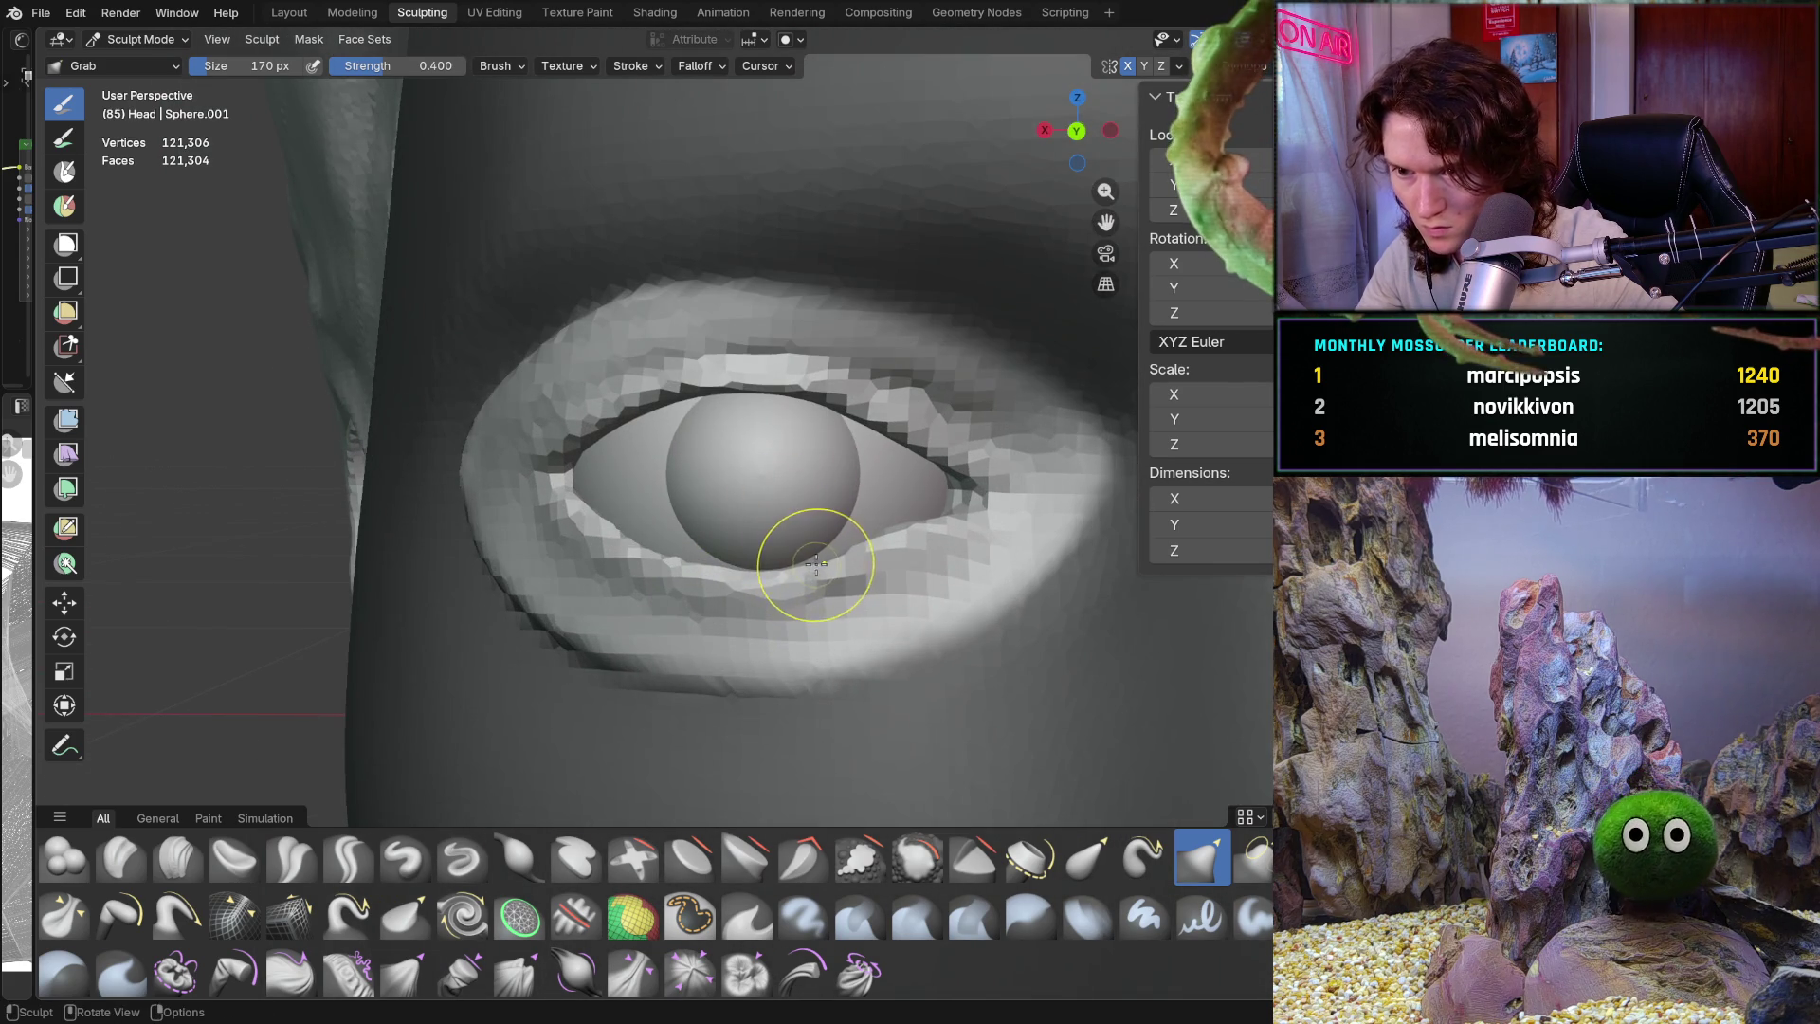
Nudge the lower eyelid up and right, and pull the outer corner down and outward
drag(813, 557, 820, 562)
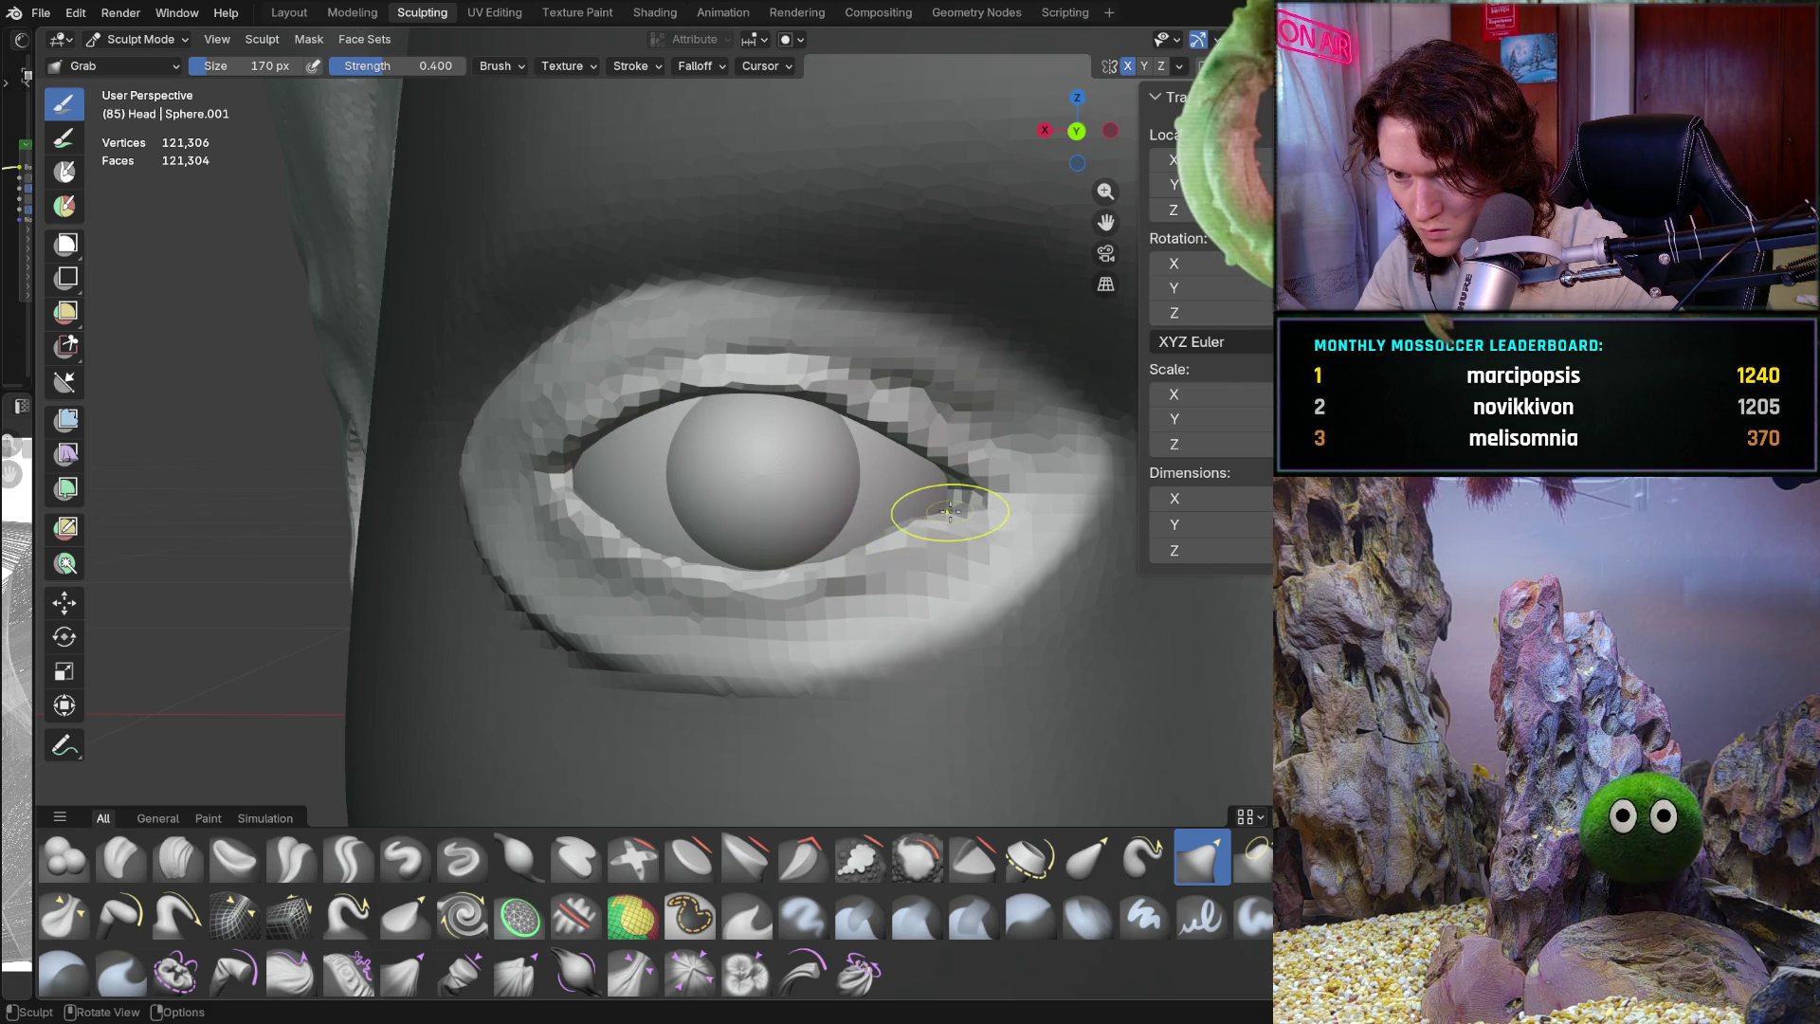
drag(950, 464, 964, 482)
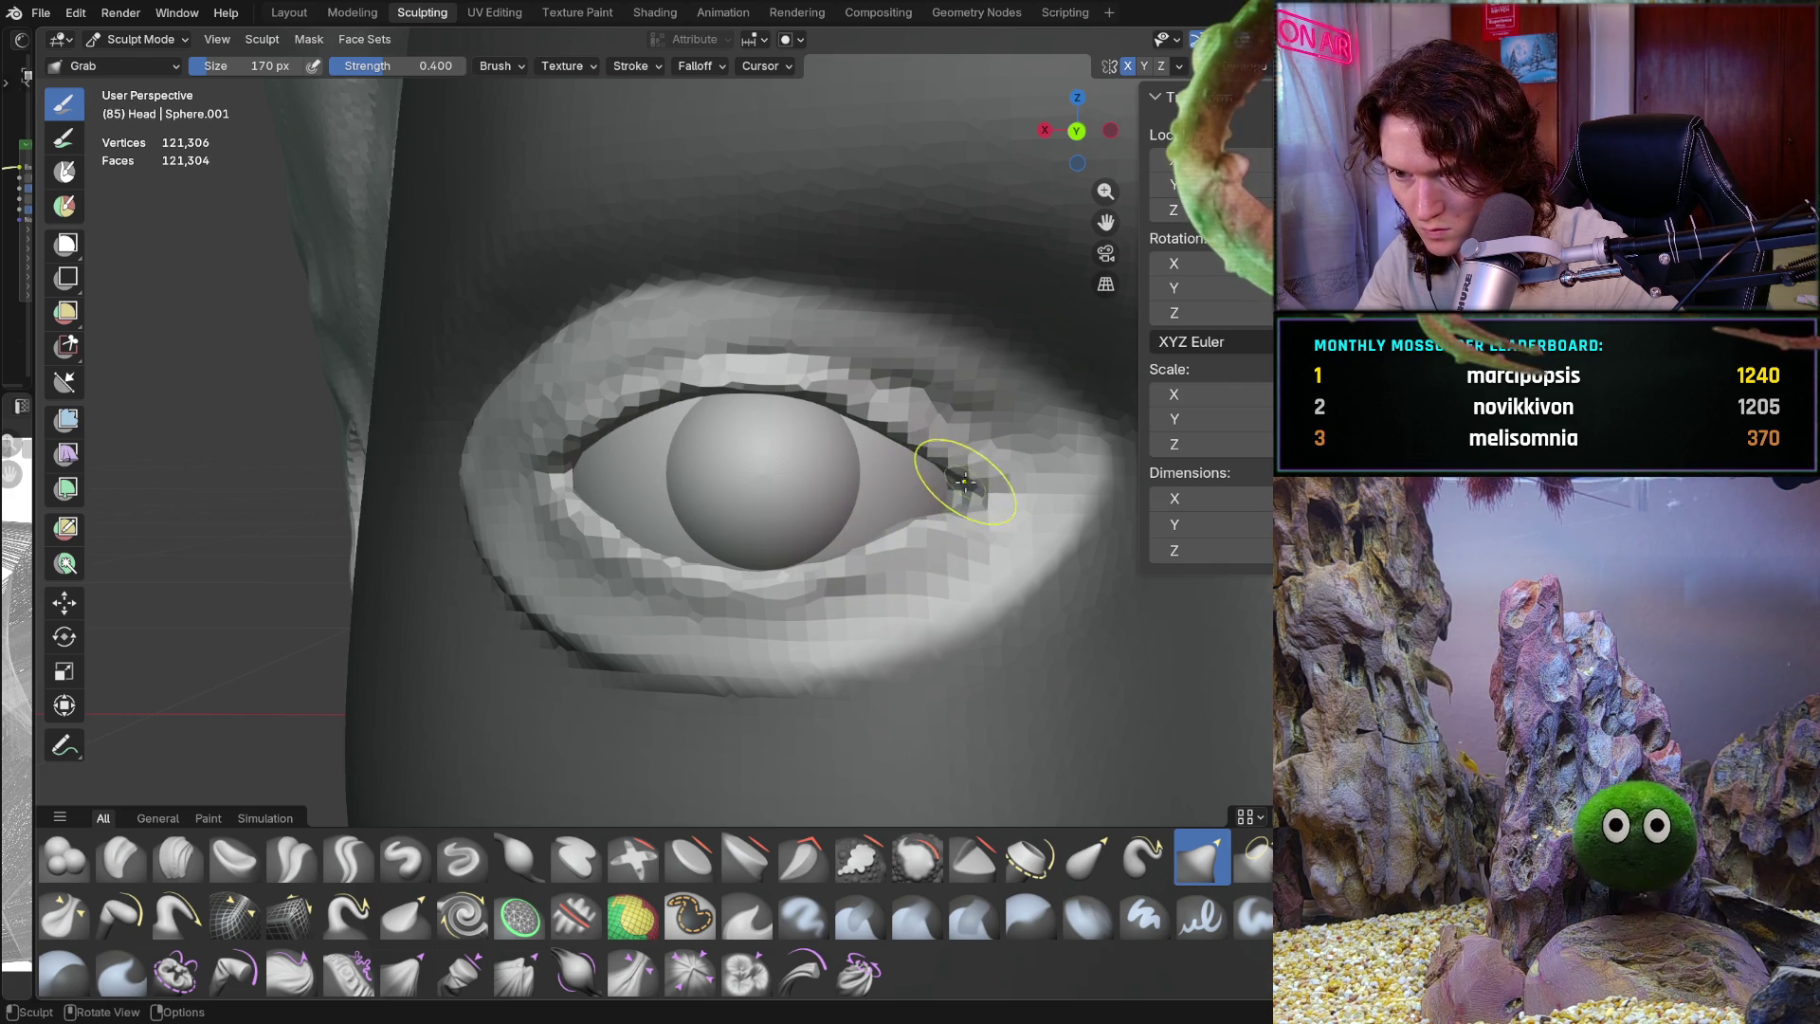
shift+middle_drag(823, 533, 880, 512)
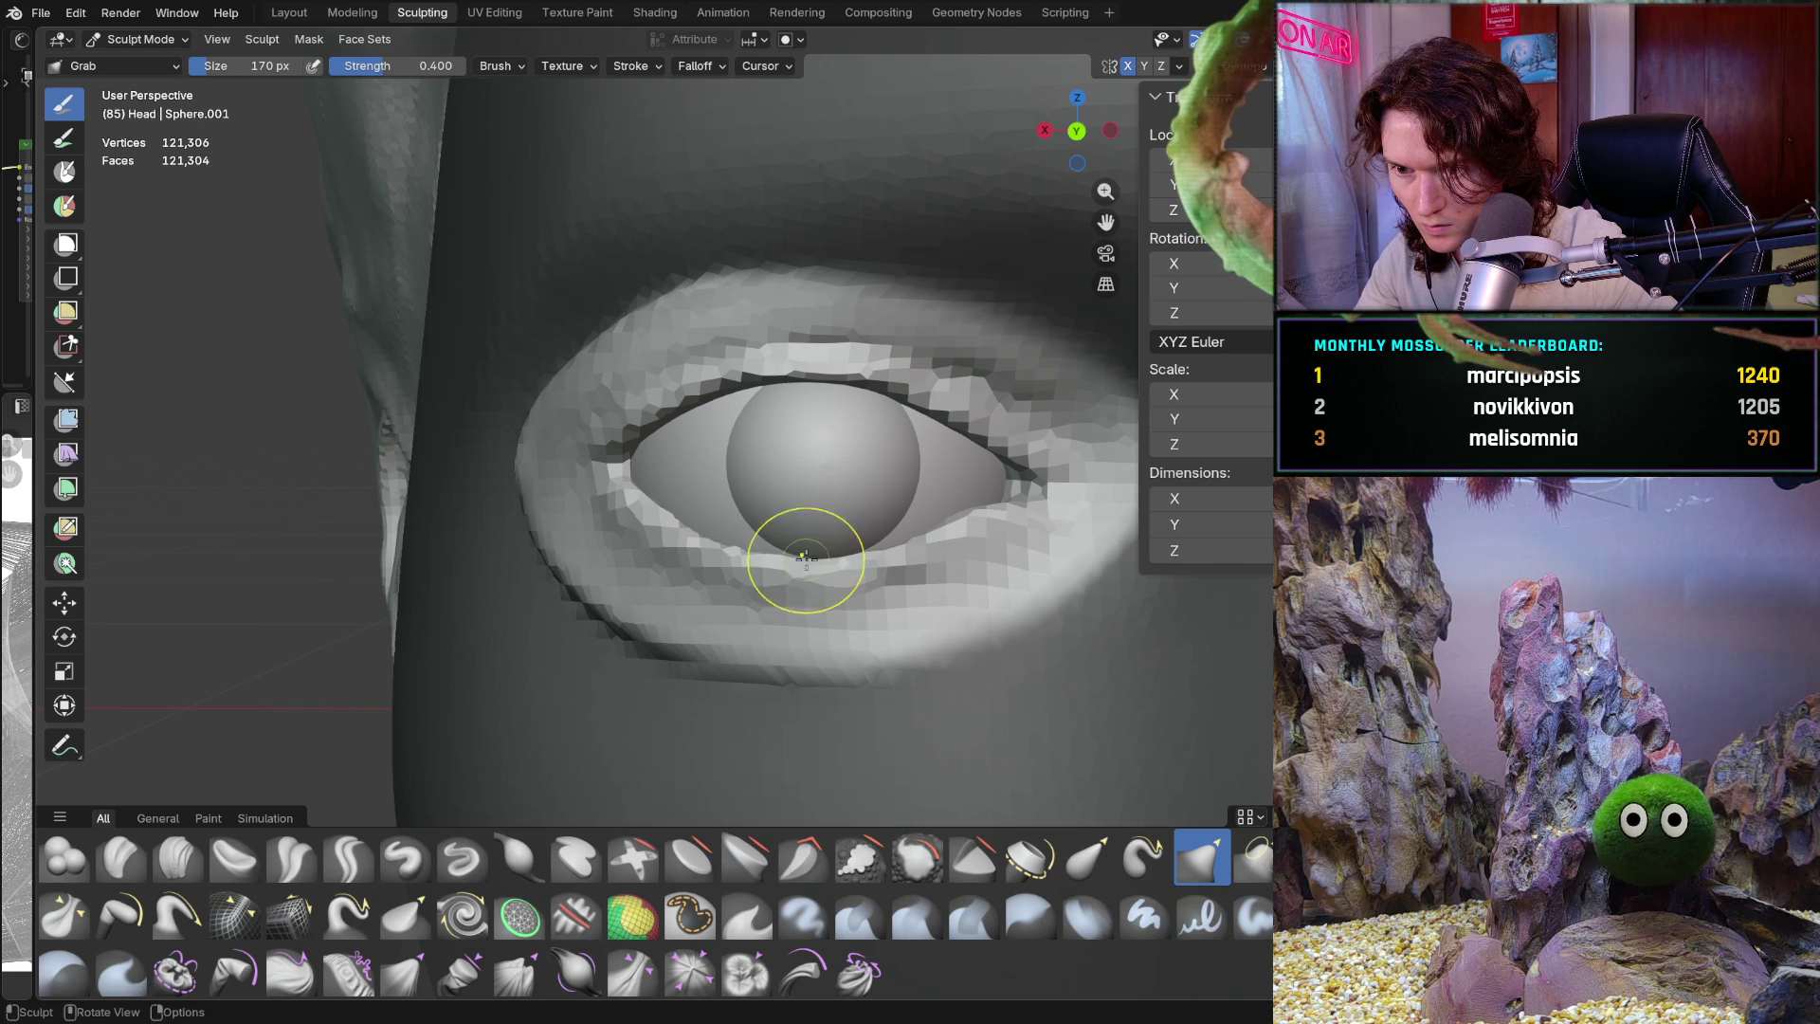
scroll(783, 495, down, 6)
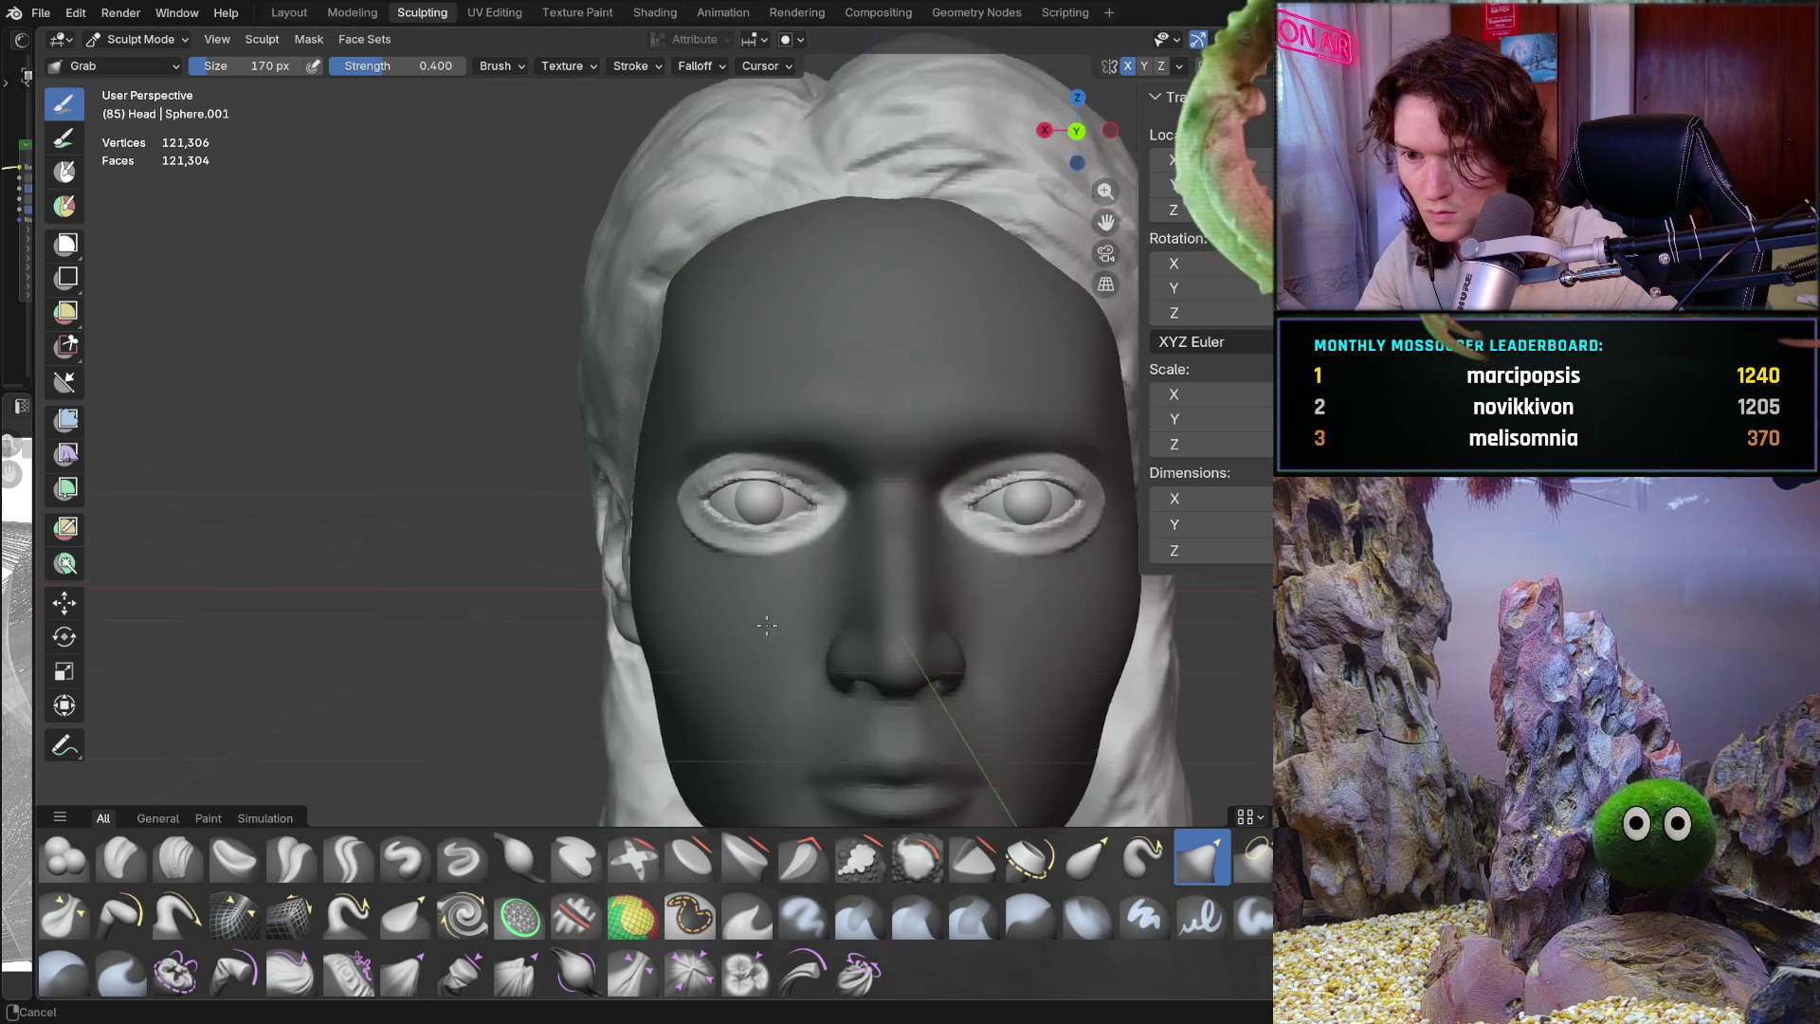
scroll(805, 554, down, 2)
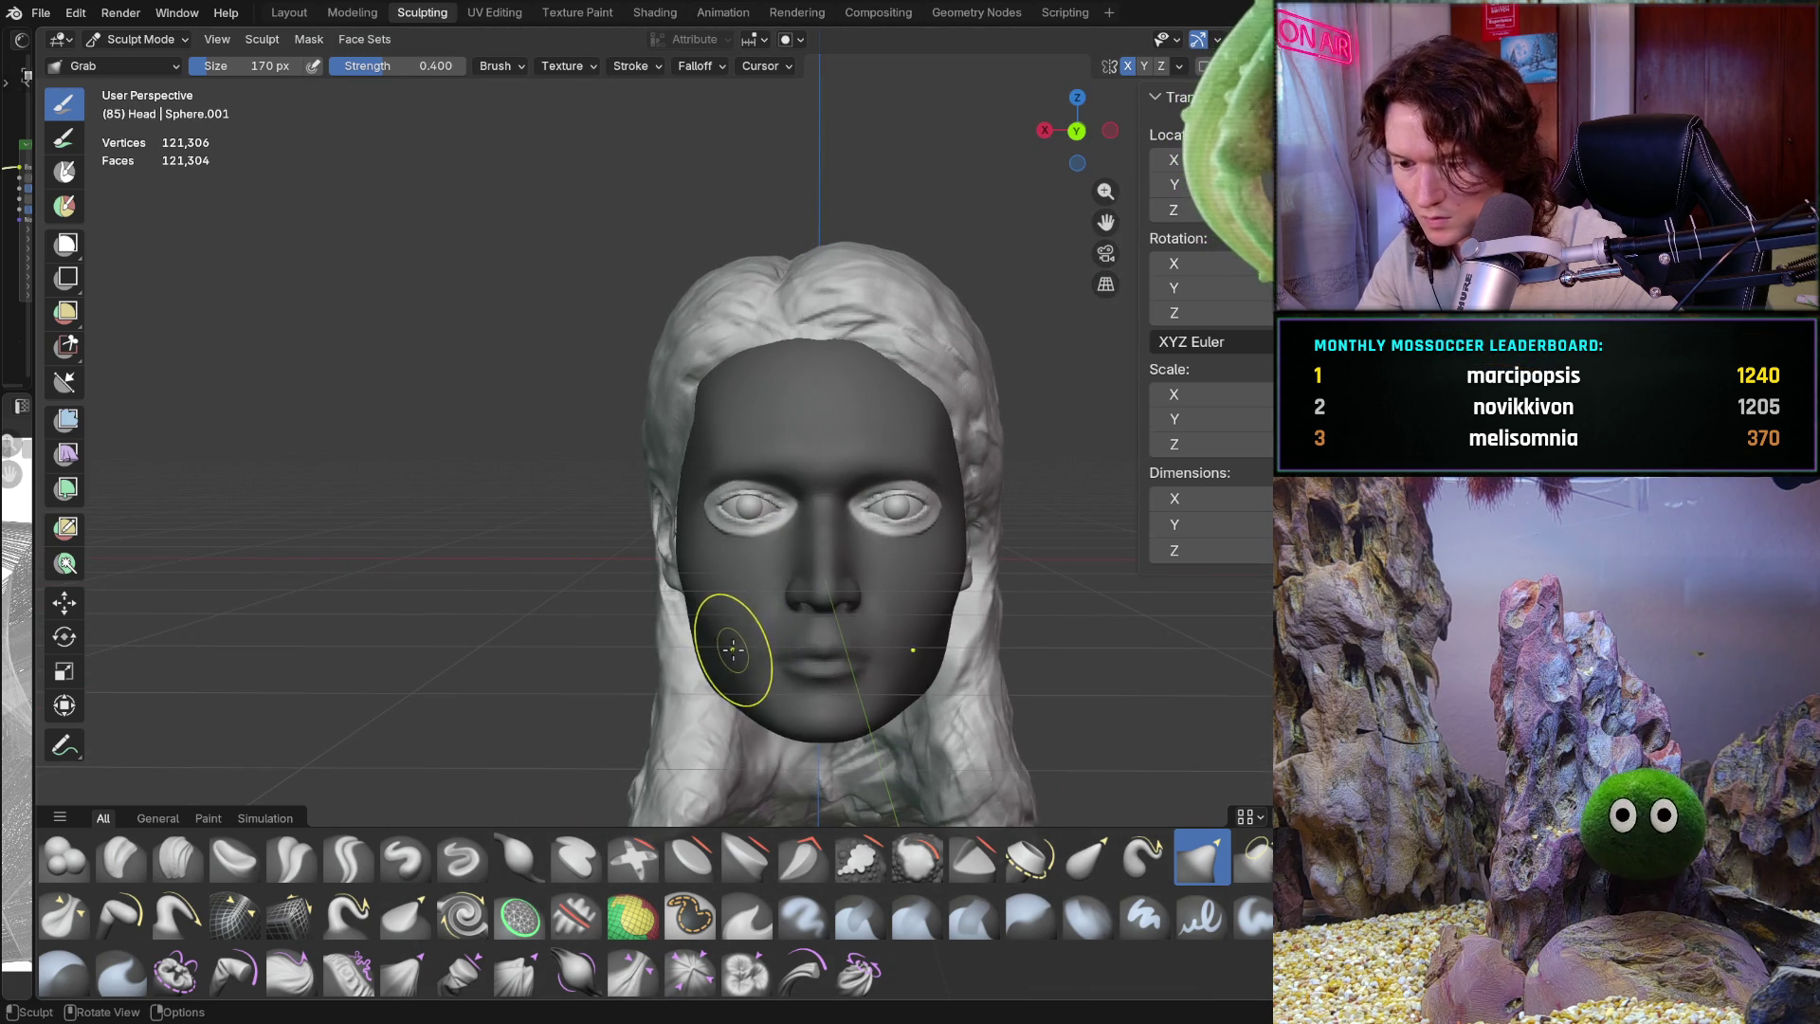
scroll(786, 453, up, 8)
mouse_move(786, 453)
middle_down()
mouse_move(761, 460)
mouse_move(770, 510)
middle_up()
scroll(761, 460, up, 4)
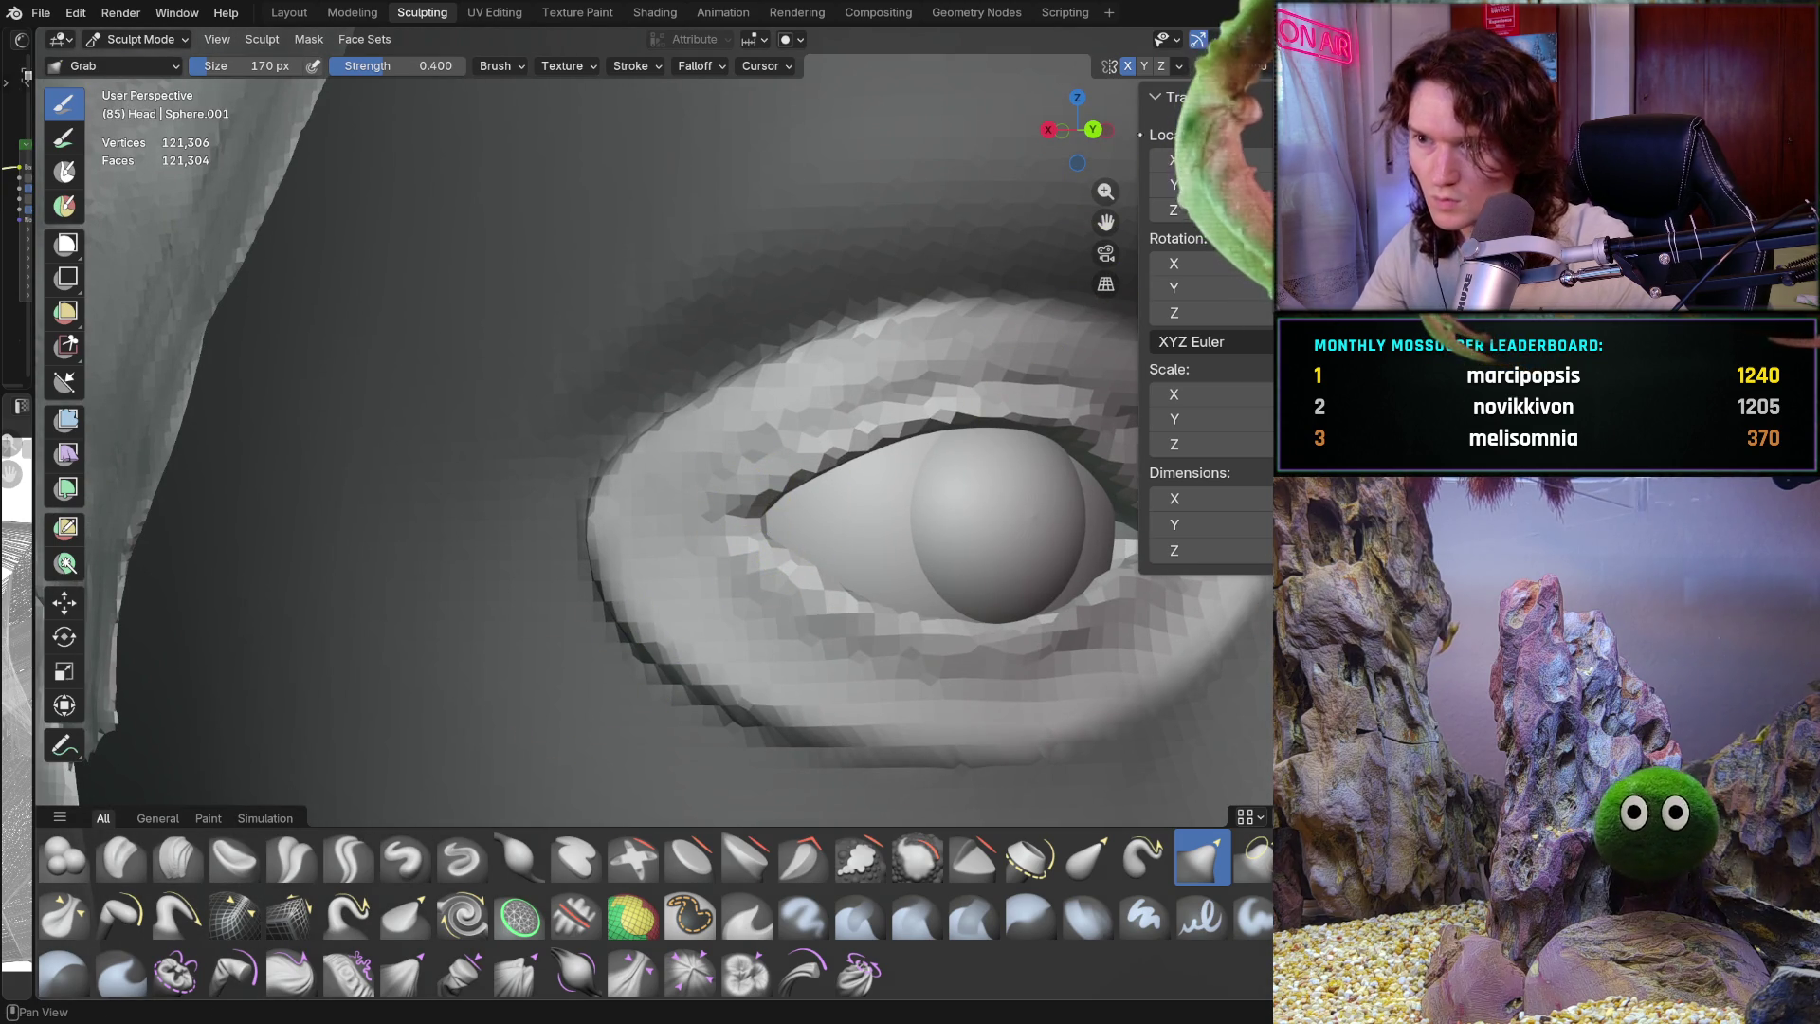
Check the symmetry options and inspect the eye's inner corner close up
click(1180, 65)
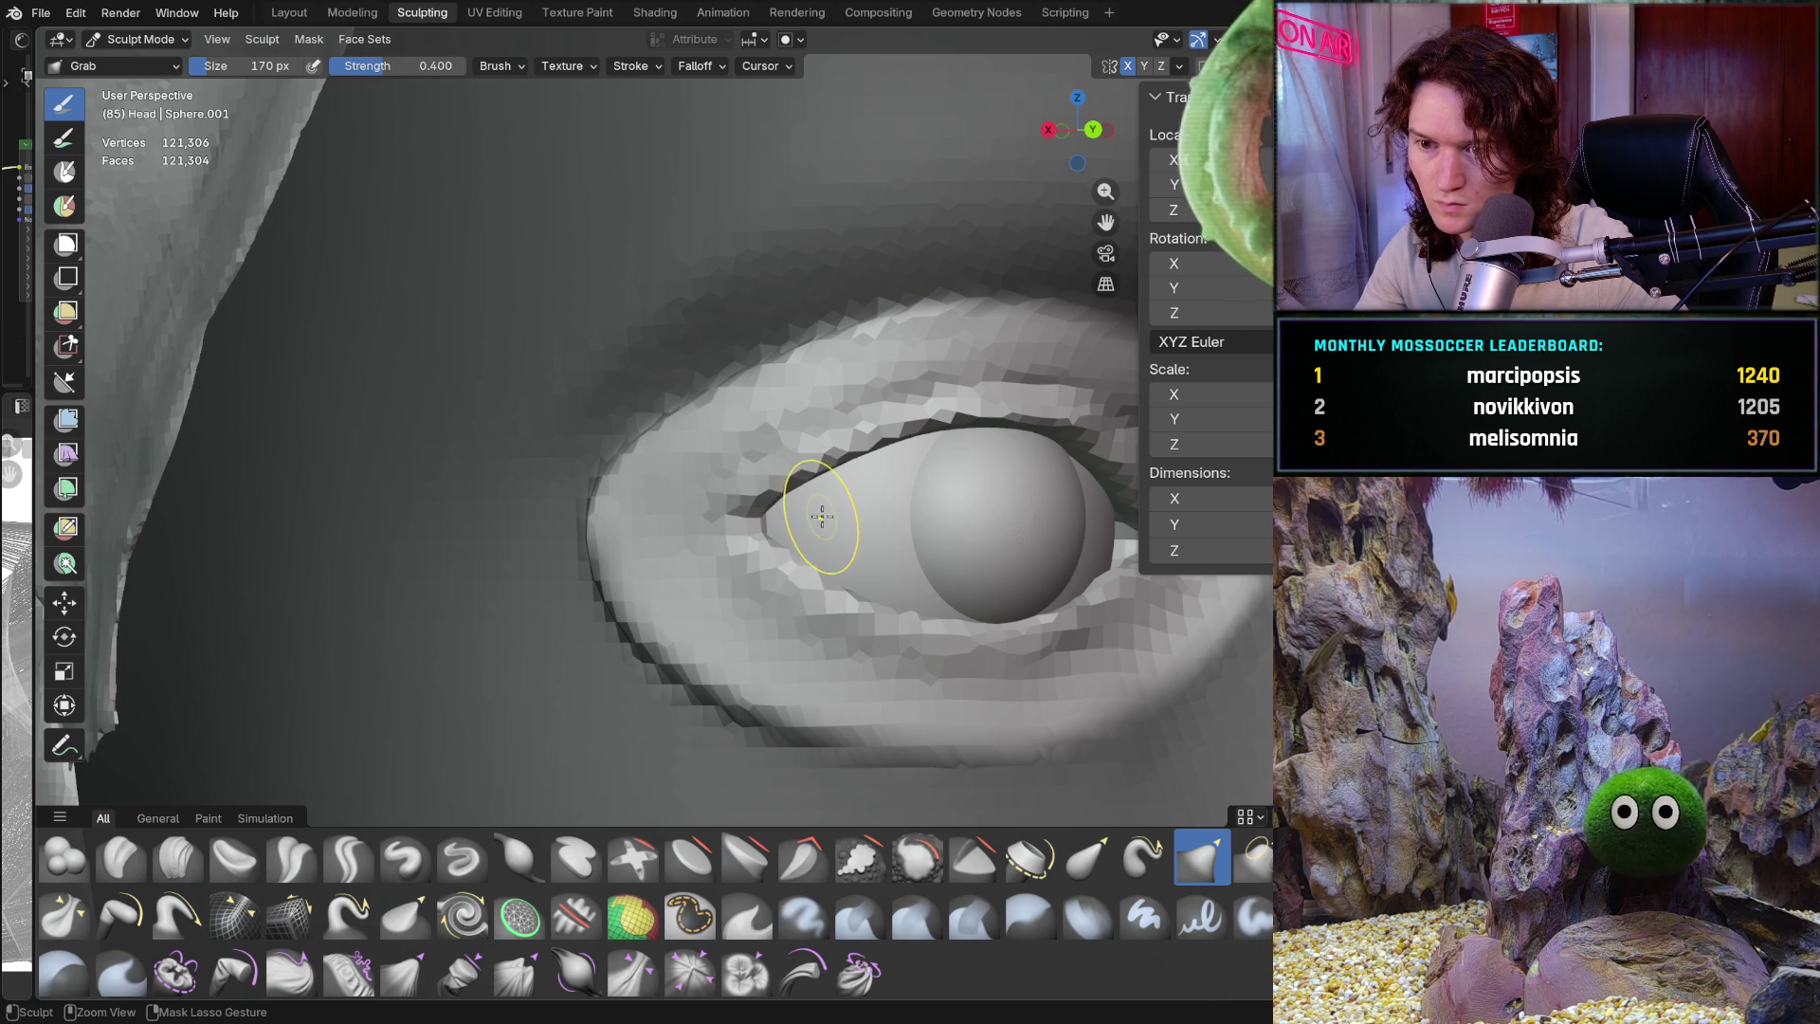
mouse_move(813, 516)
ctrl+middle_down()
mouse_move(734, 509)
mouse_move(767, 511)
mouse_move(749, 533)
mouse_move(691, 515)
mouse_move(679, 550)
ctrl+middle_up()
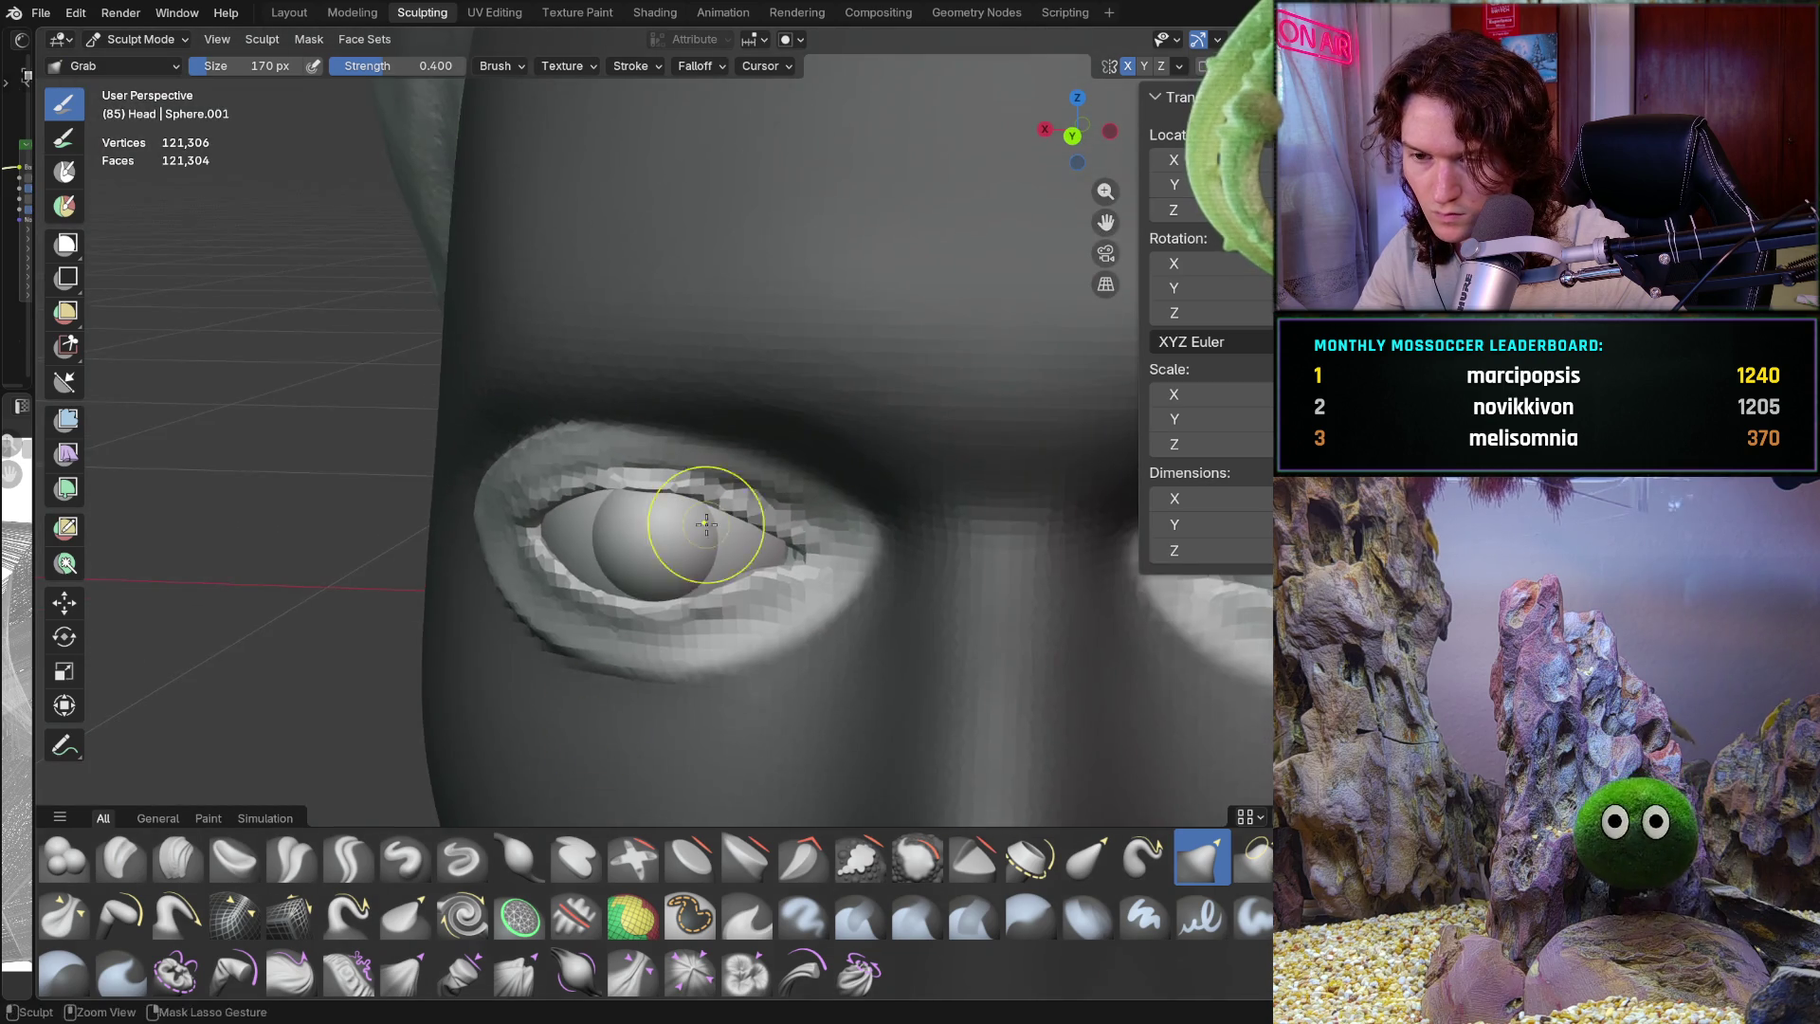
scroll(629, 679, down, 8)
middle_drag(630, 679, 670, 641)
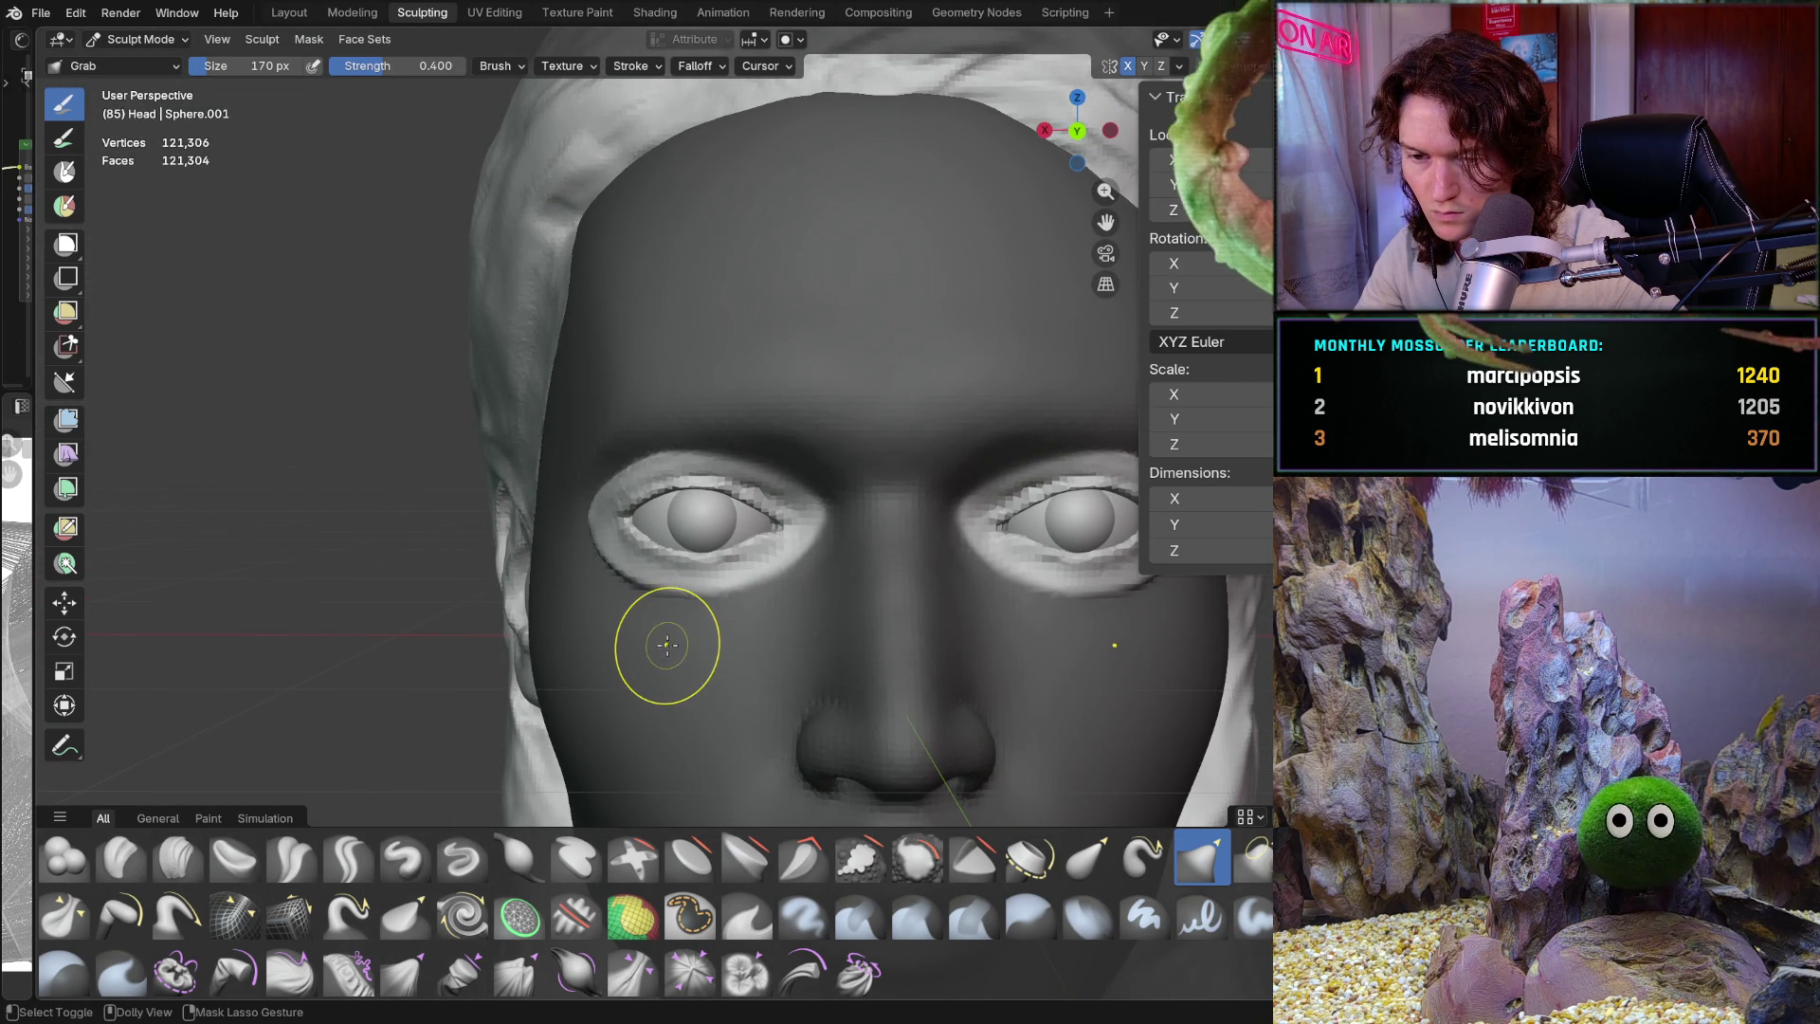
scroll(653, 624, up, 10)
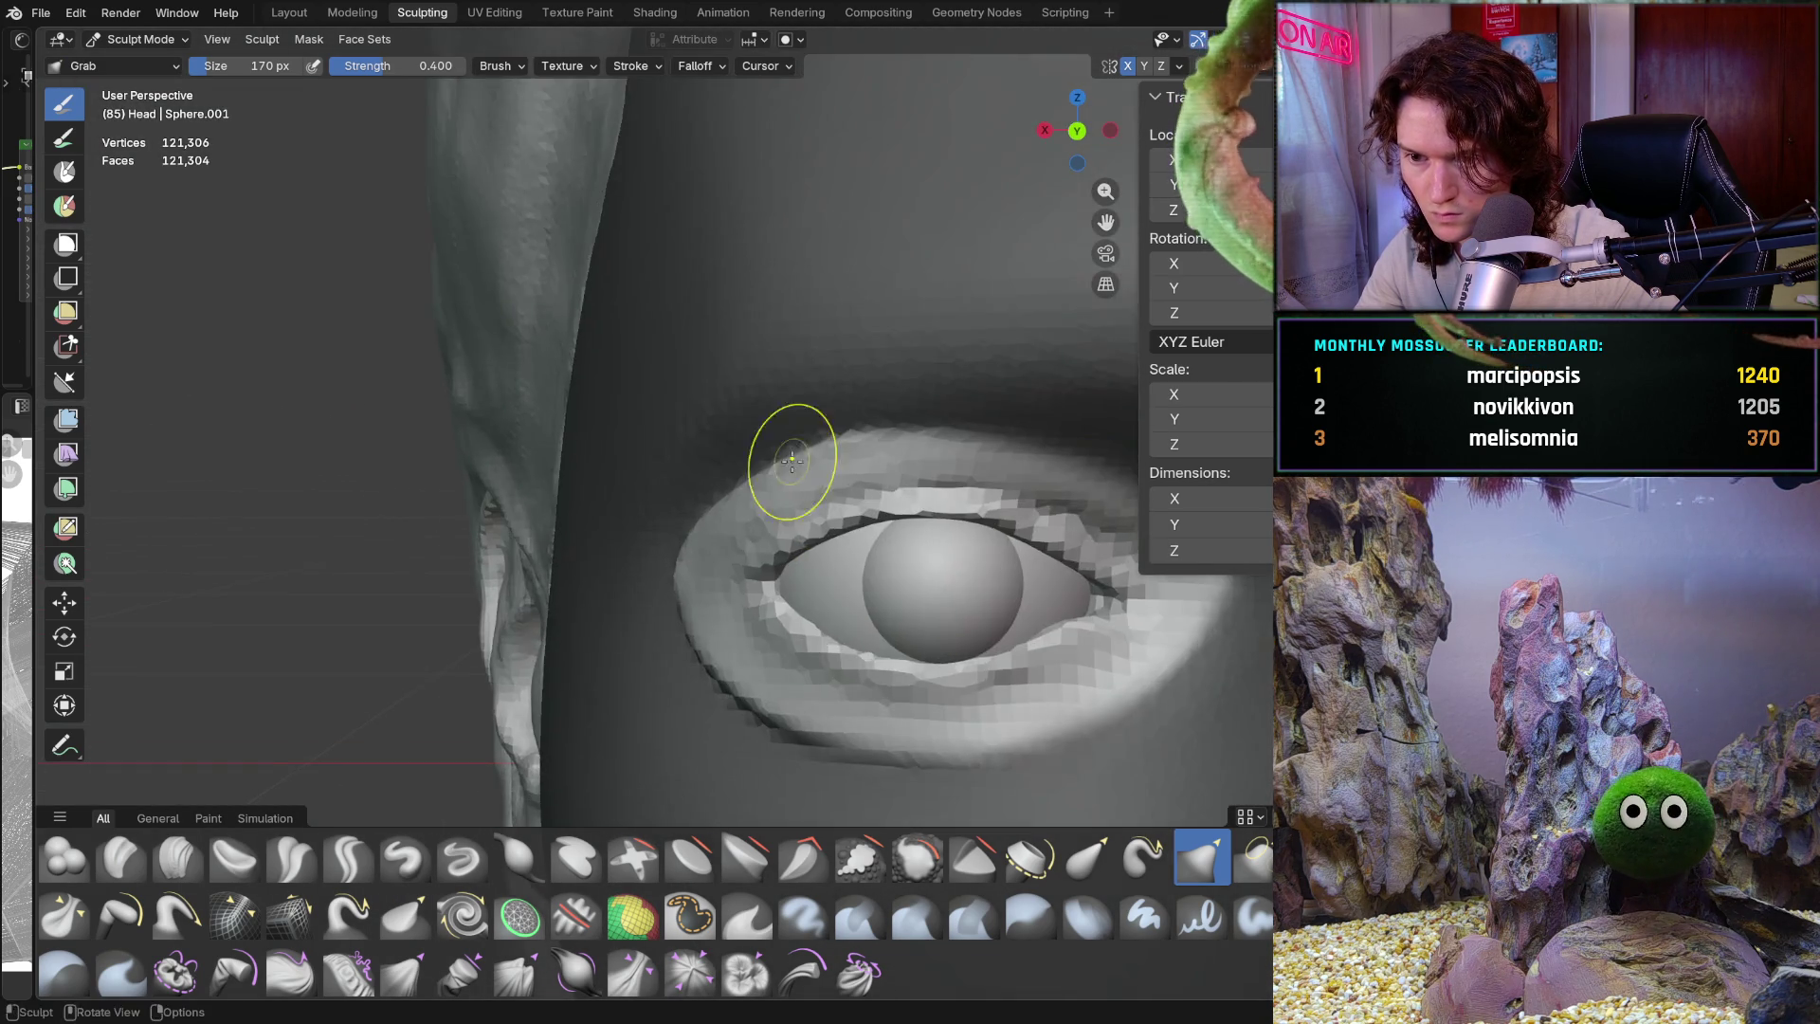
middle_drag(795, 556, 792, 596)
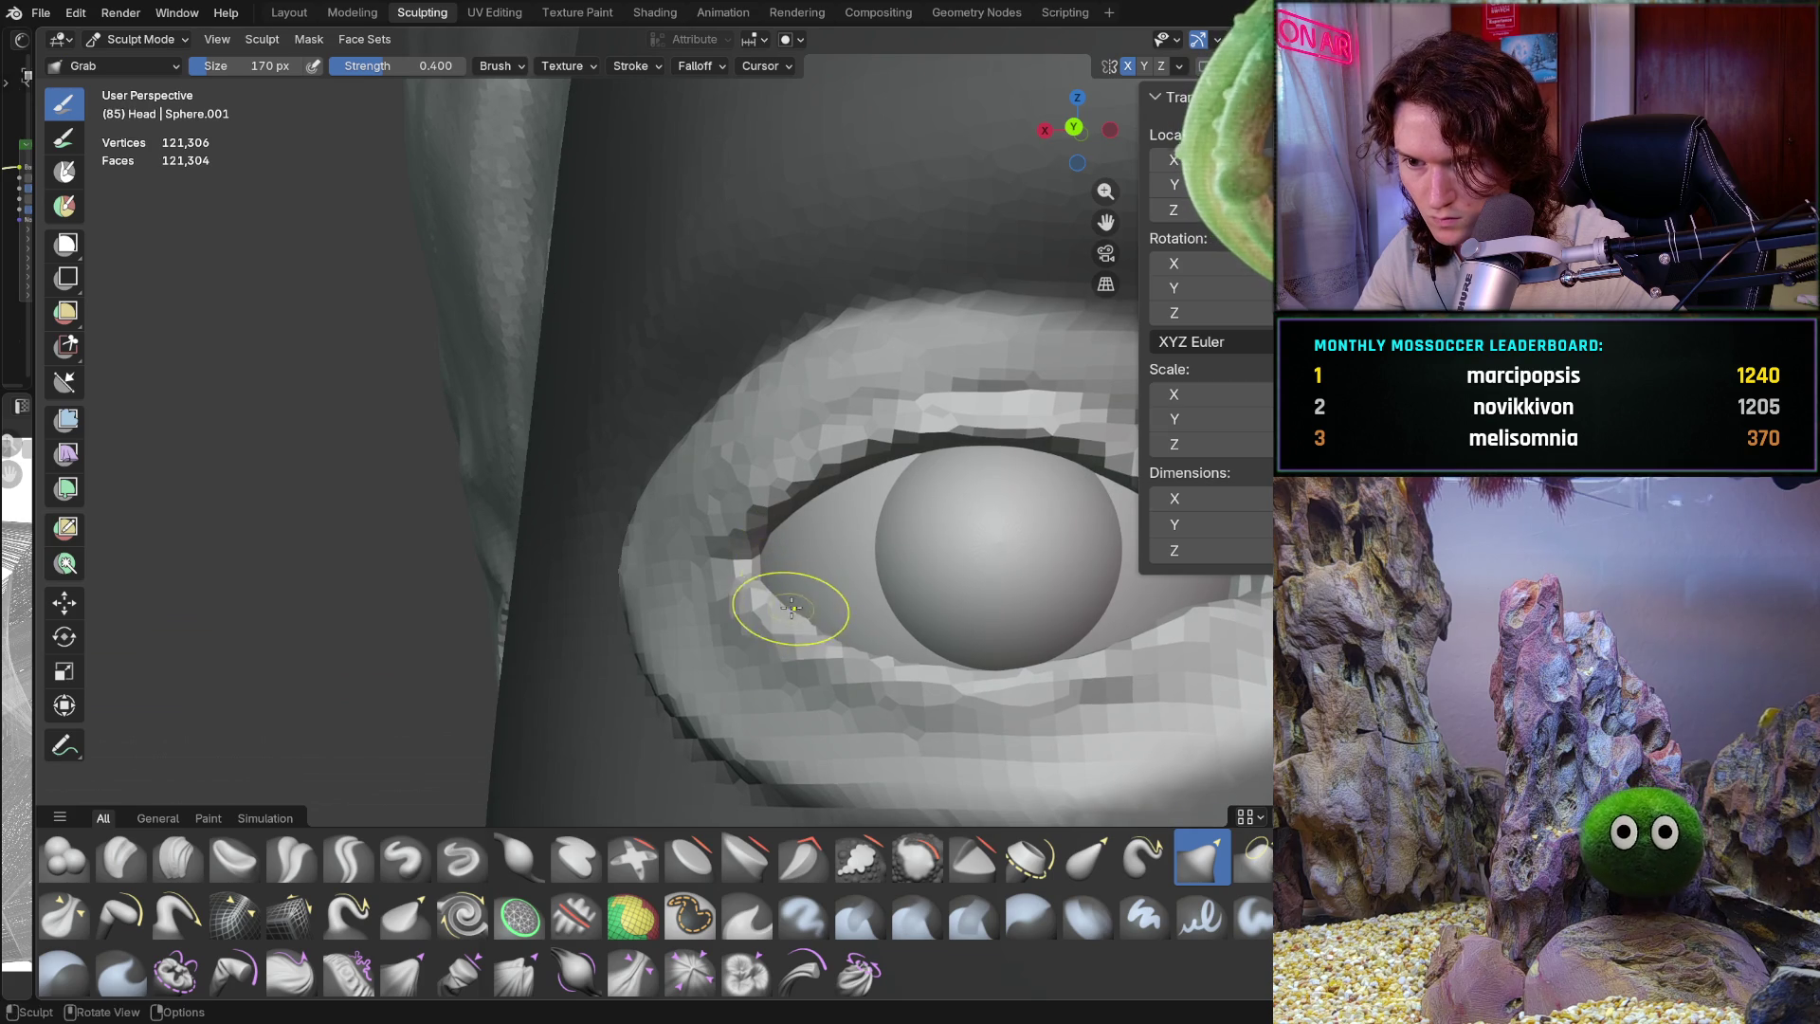
Inspect the eye's shape side-on and frontally, then enlarge the brush to 378 px
middle_drag(747, 534, 874, 551)
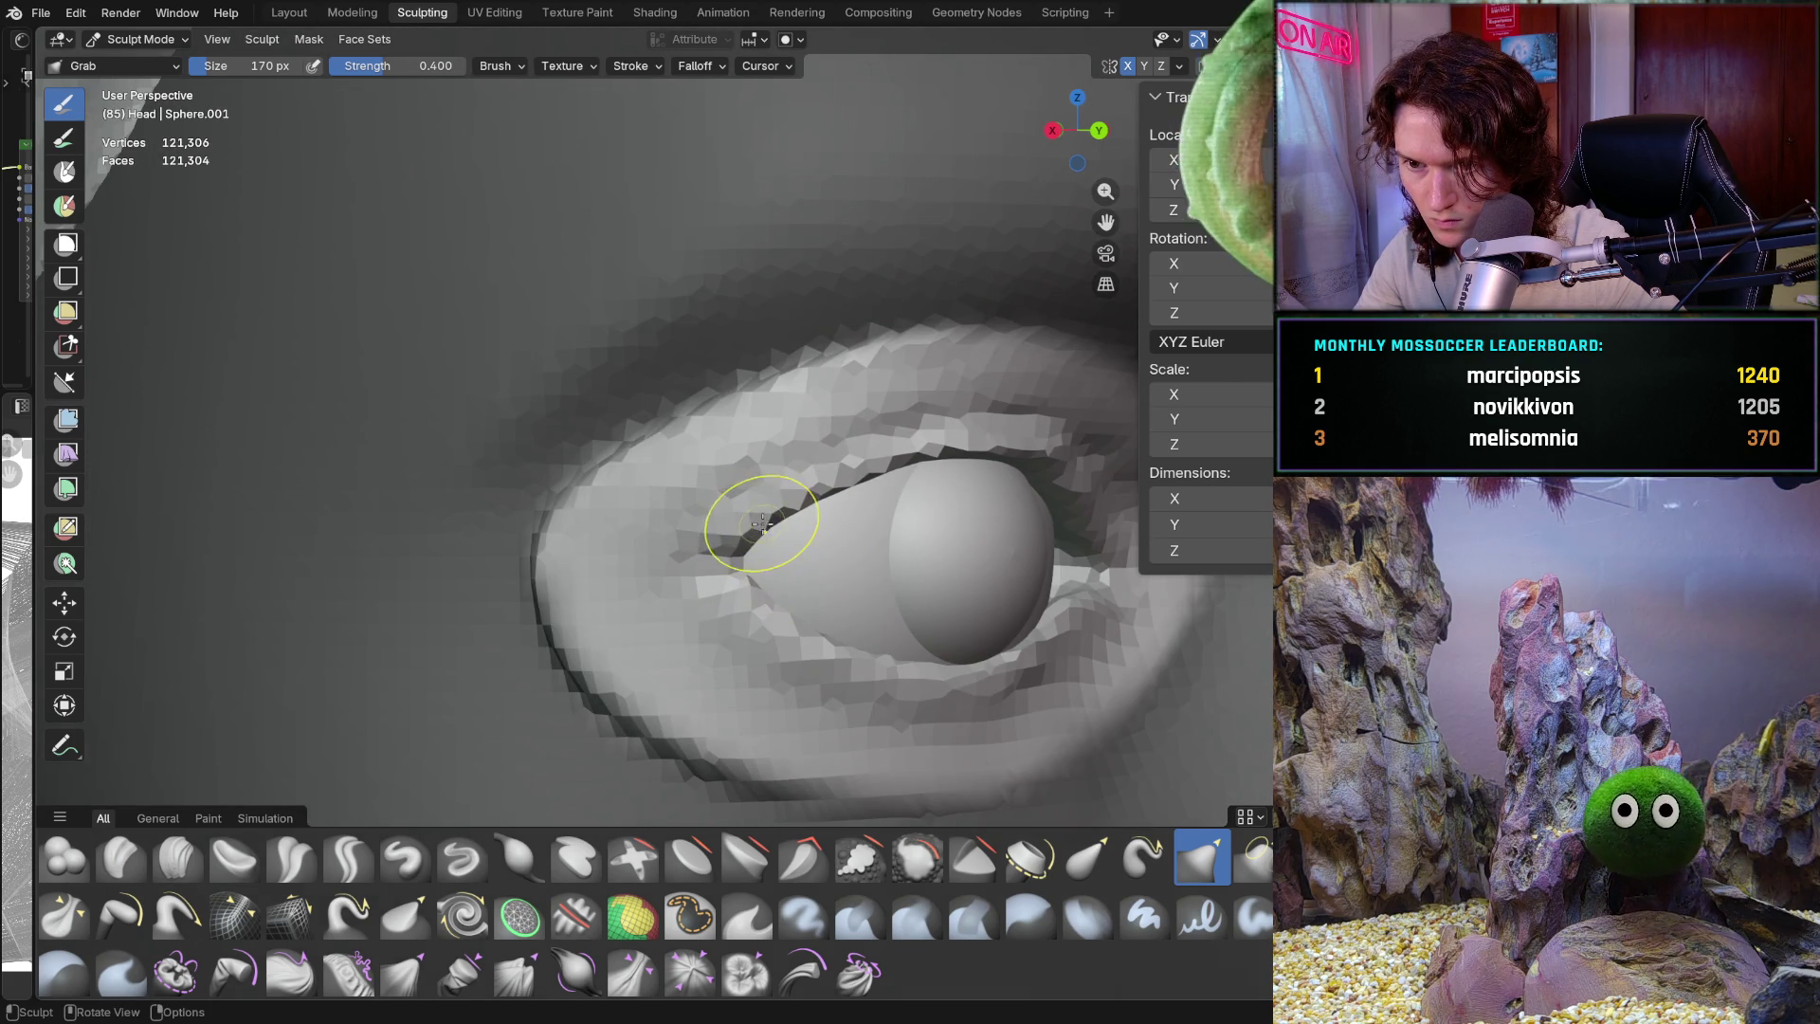
middle_drag(752, 594, 827, 579)
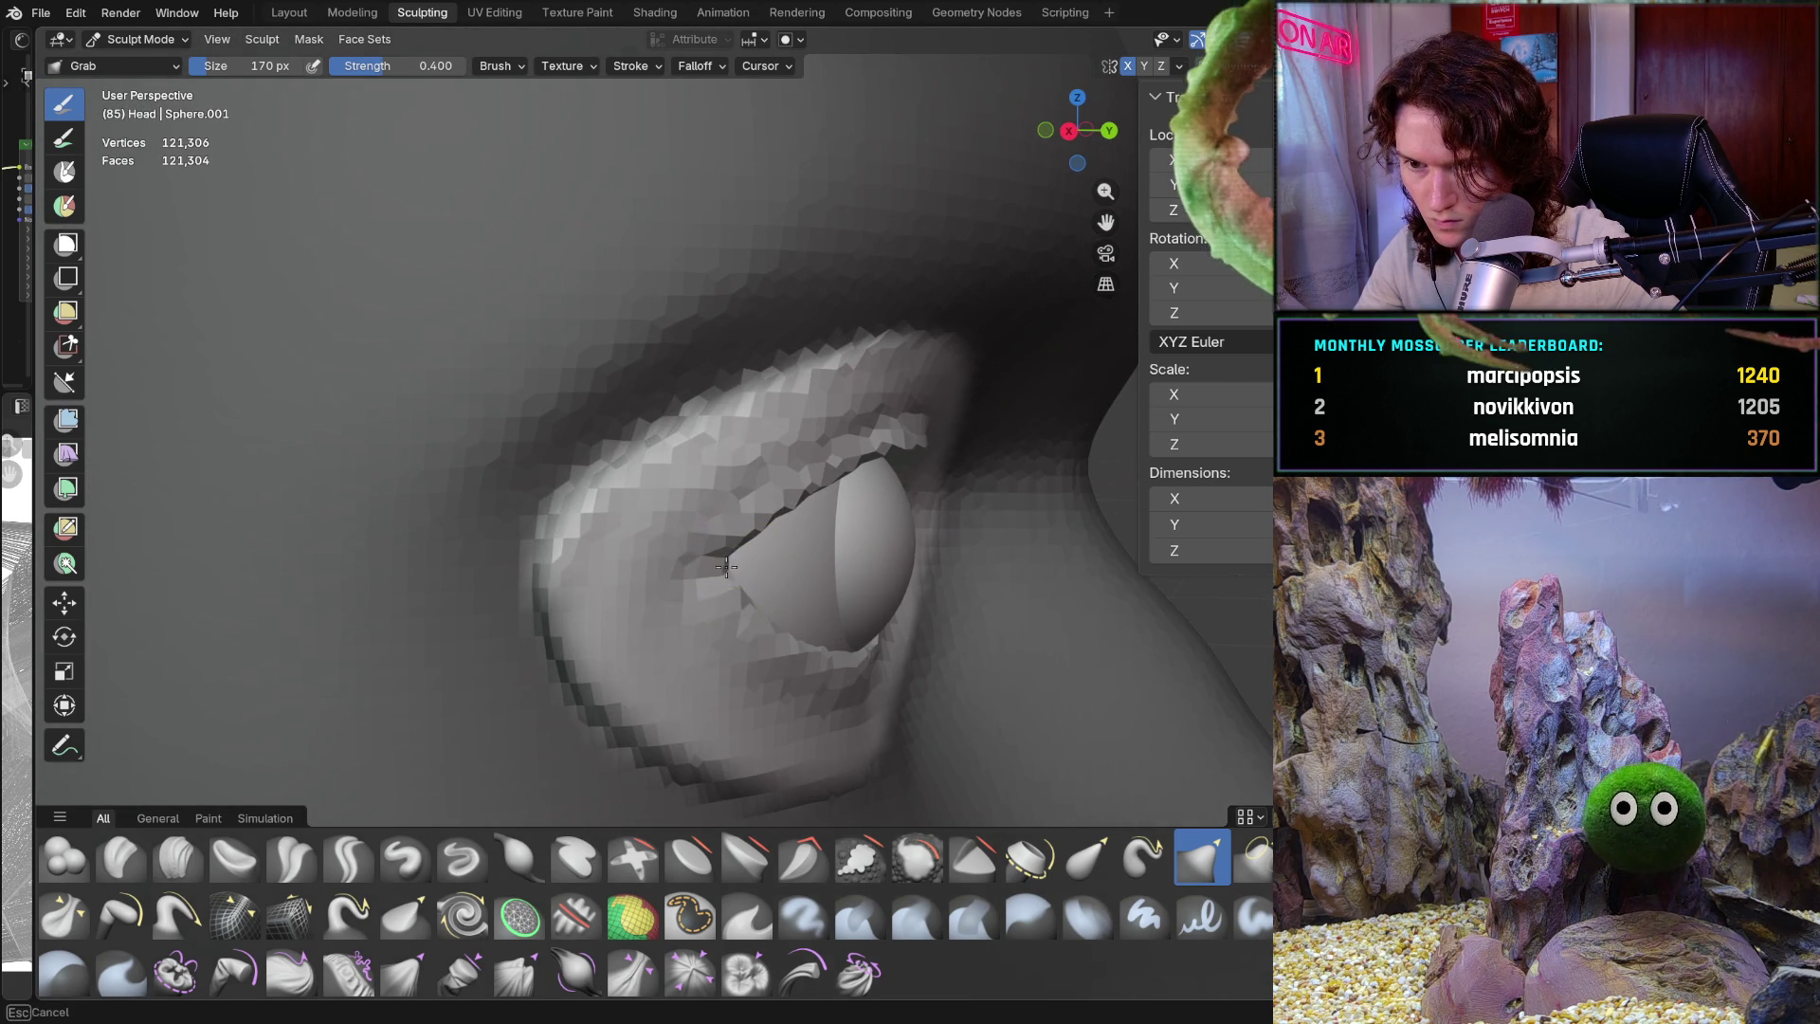
mouse_move(749, 597)
middle_down()
mouse_move(642, 521)
mouse_move(601, 638)
mouse_move(541, 640)
mouse_move(711, 609)
mouse_move(687, 616)
mouse_move(699, 531)
mouse_move(697, 623)
mouse_move(997, 532)
mouse_move(708, 604)
middle_up()
ctrl+middle_drag(754, 529, 691, 723)
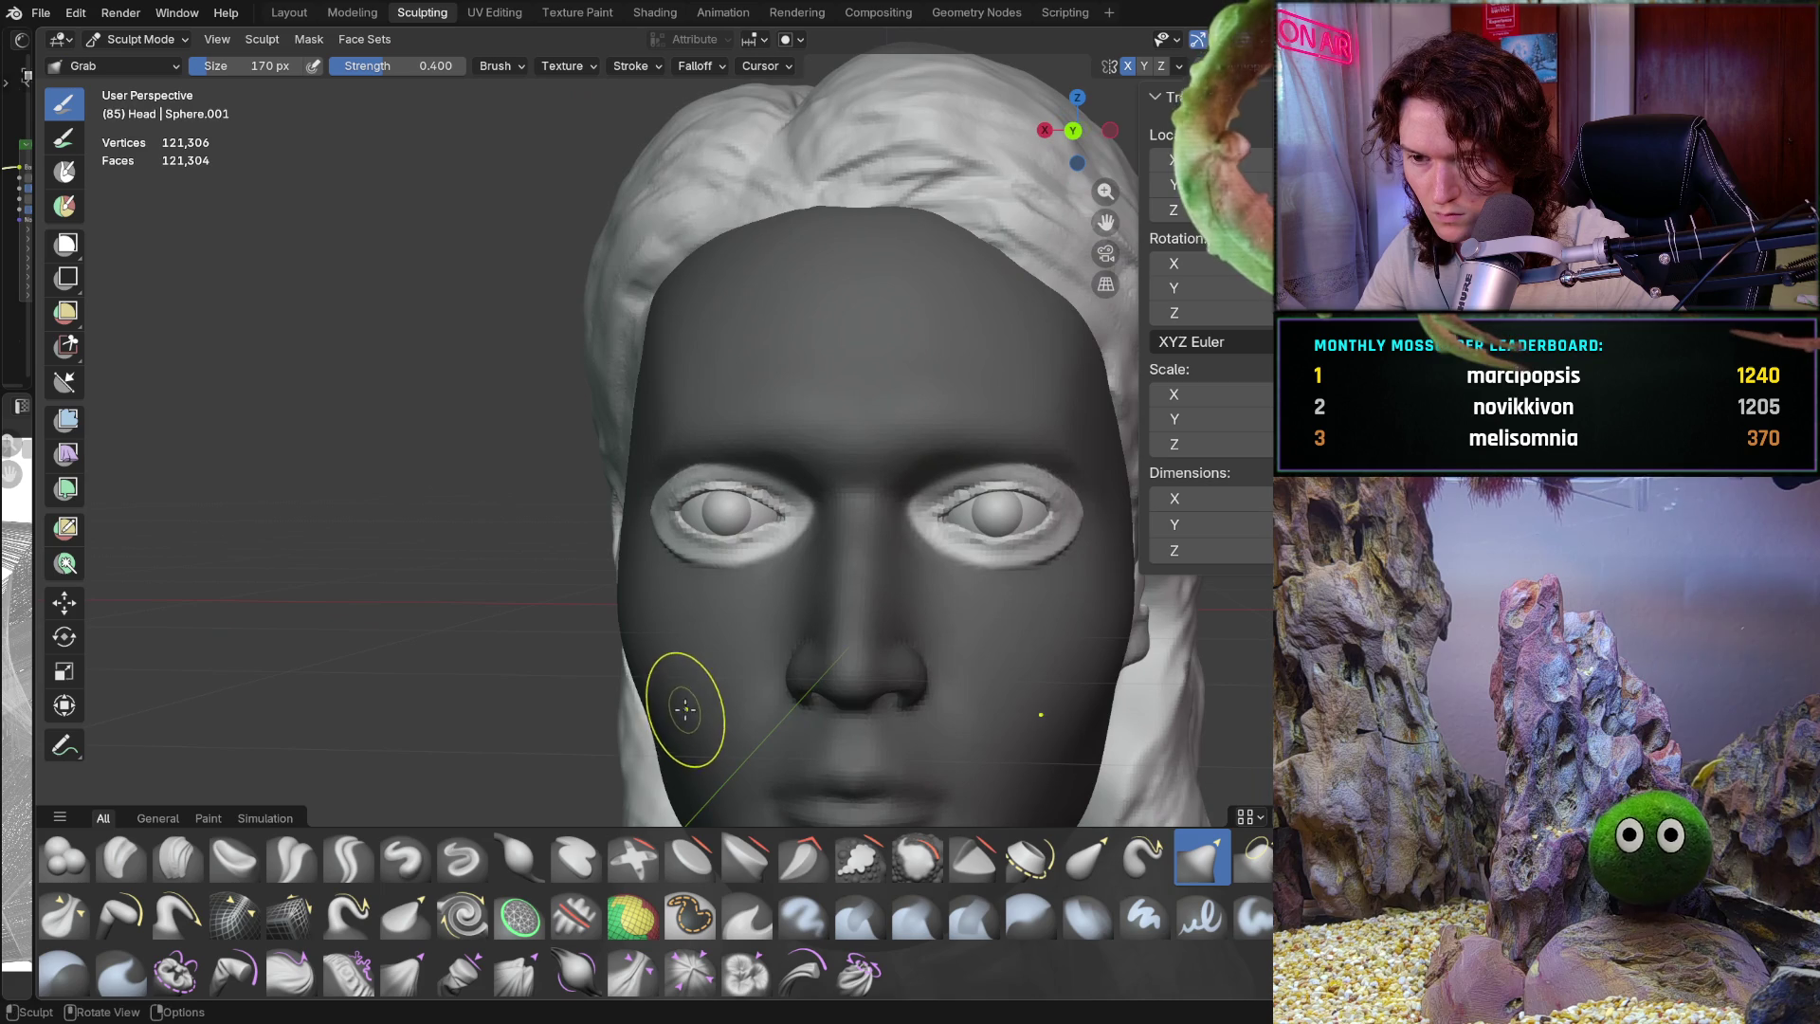
mouse_move(707, 651)
ctrl+middle_down()
mouse_move(731, 520)
mouse_move(807, 512)
mouse_move(873, 560)
ctrl+middle_up()
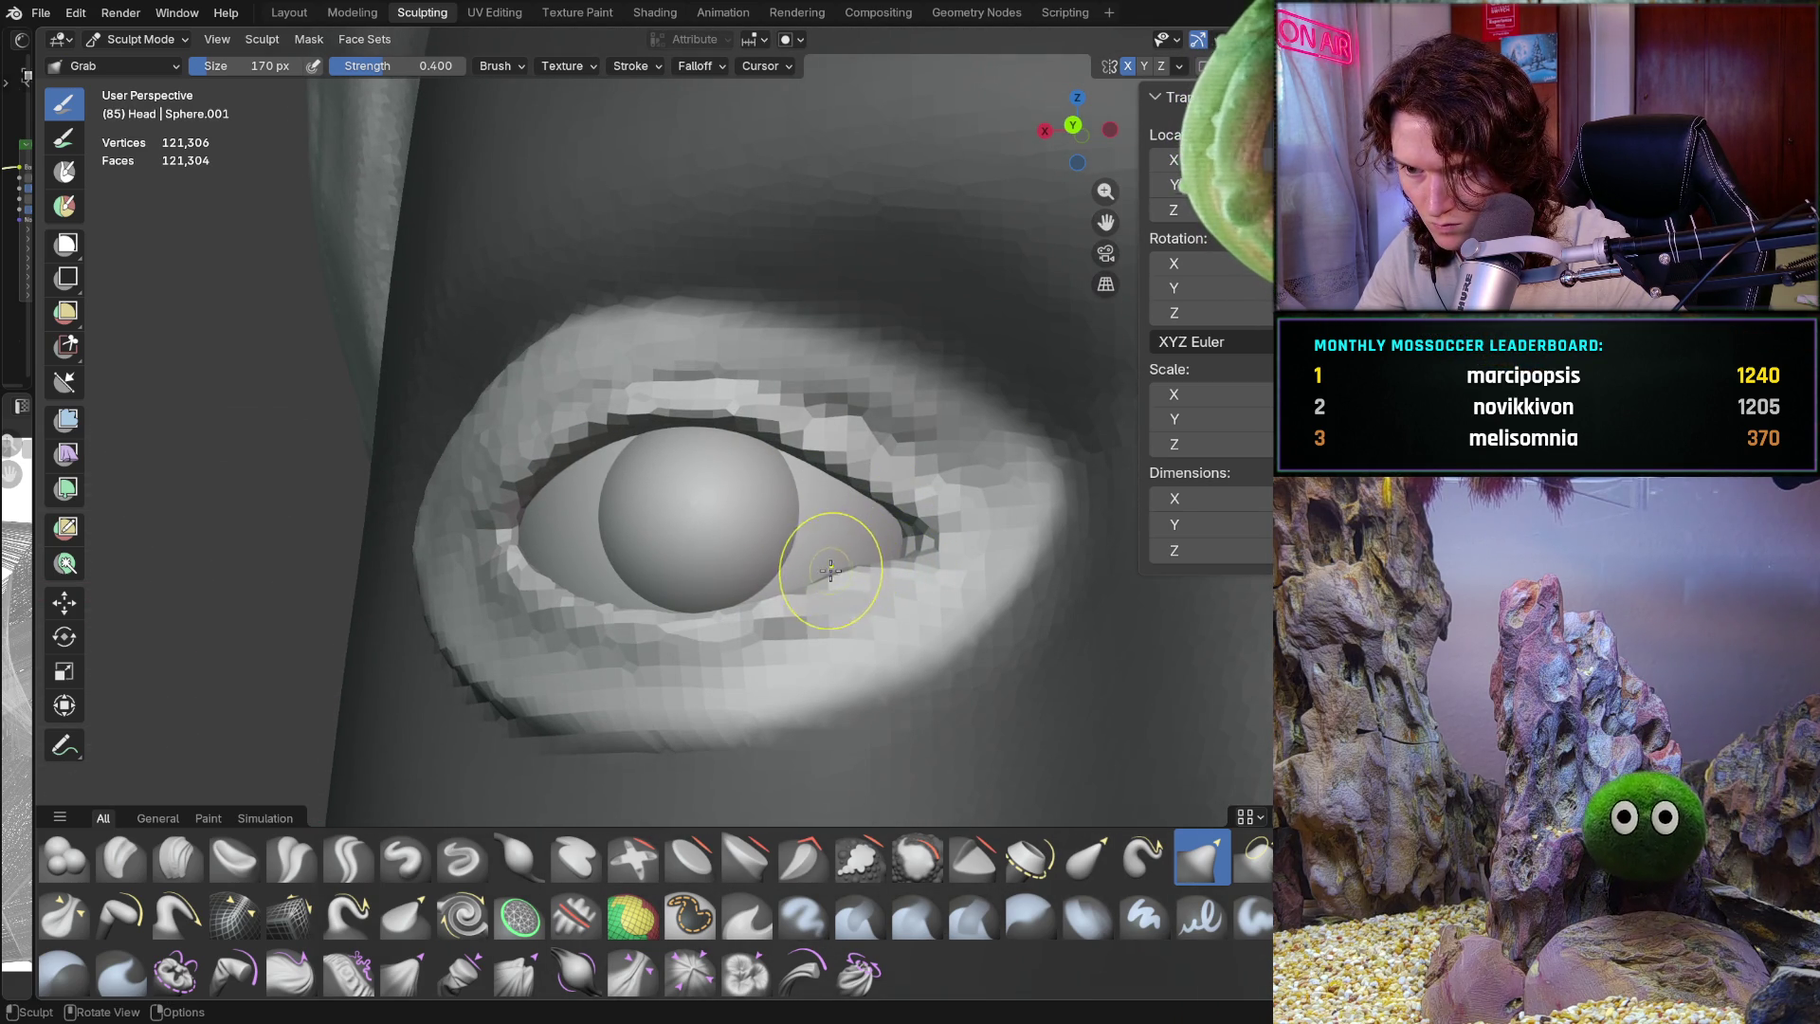
mouse_move(863, 565)
middle_down()
mouse_move(863, 593)
mouse_move(792, 580)
mouse_move(861, 560)
middle_up()
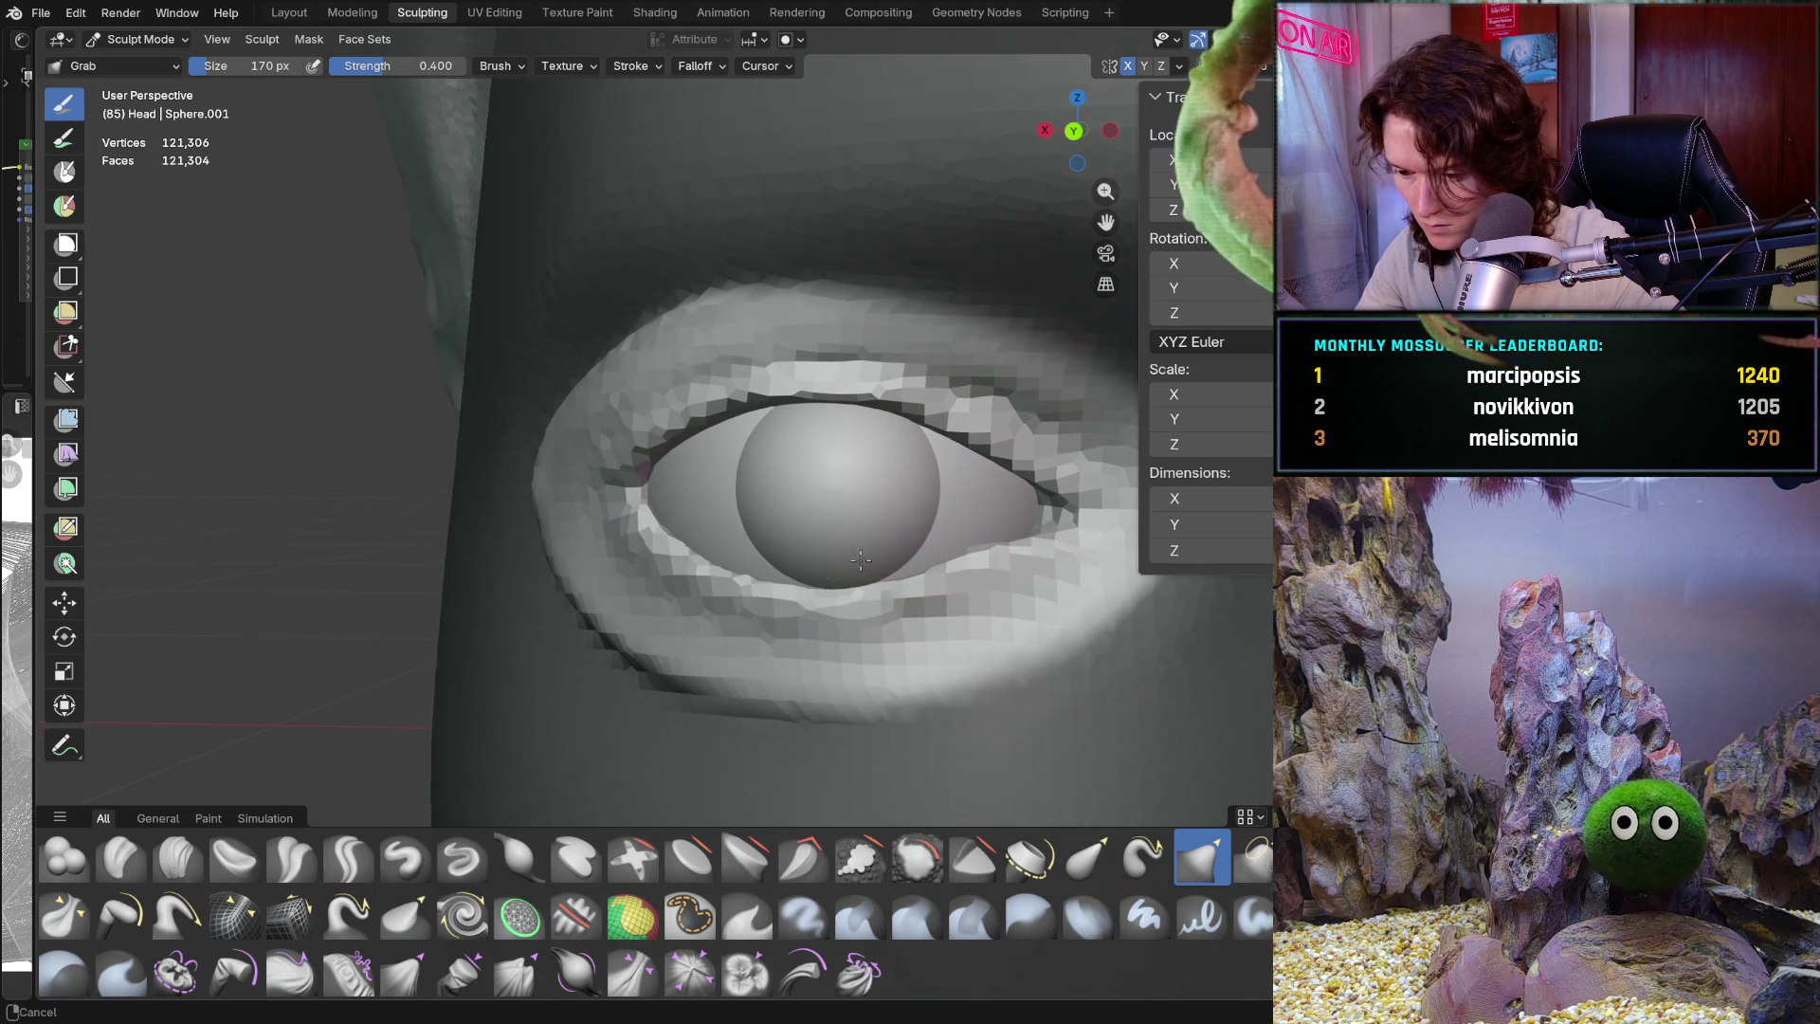
key(f)
click(795, 571)
Snap to Back Orthographic, then orbit back to a straight-on perspective view of the eye
scroll(794, 572, down, 1)
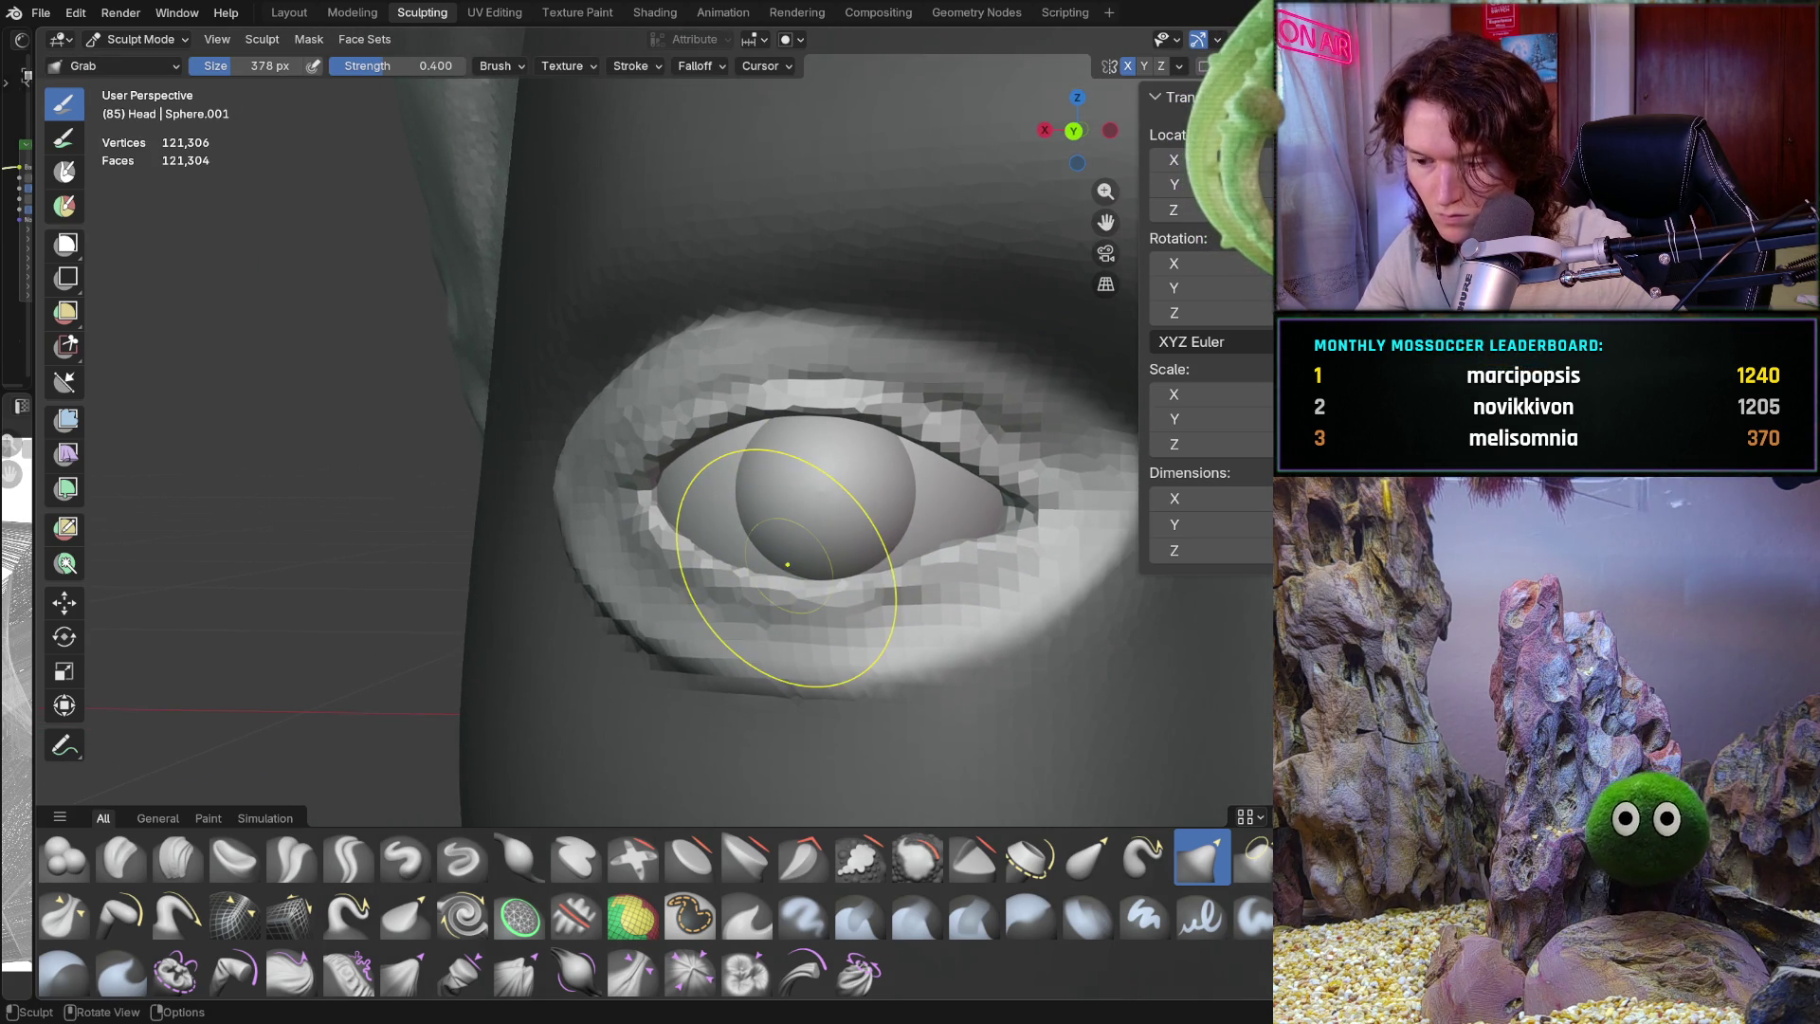
key(ctrl+KP_1)
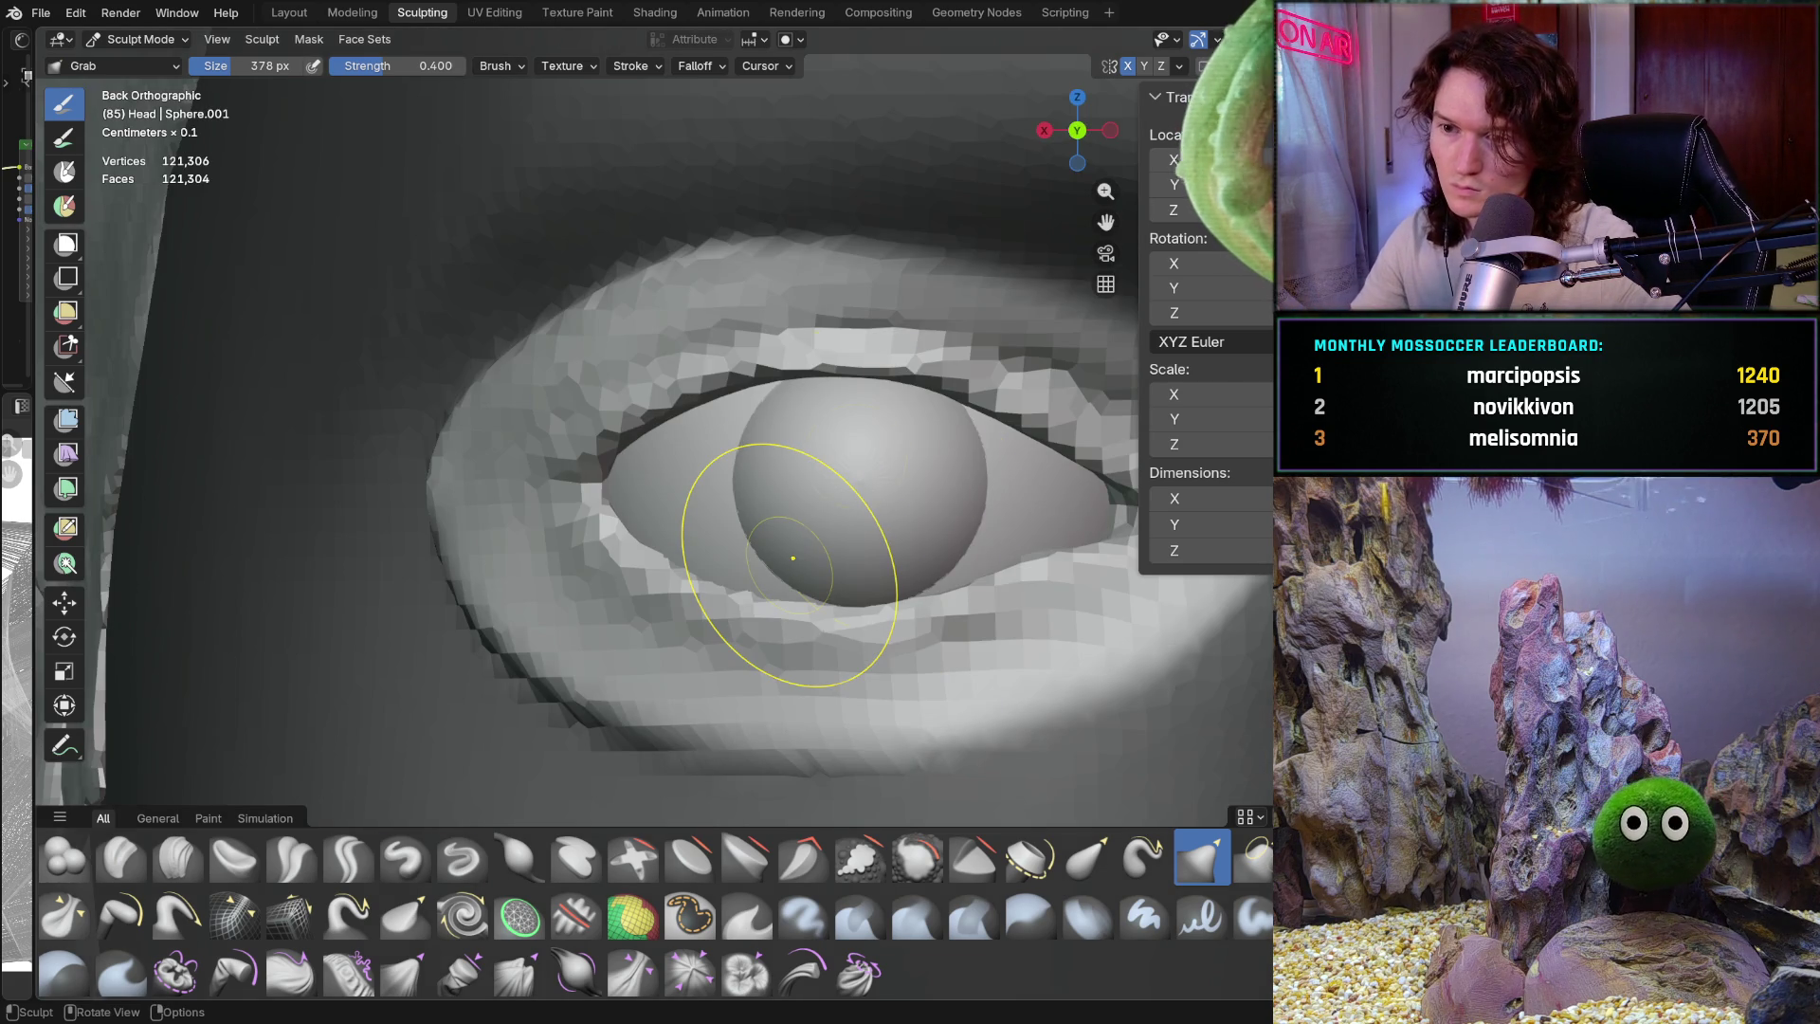
scroll(948, 528, down, 5)
scroll(682, 542, up, 2)
scroll(682, 543, up, 1)
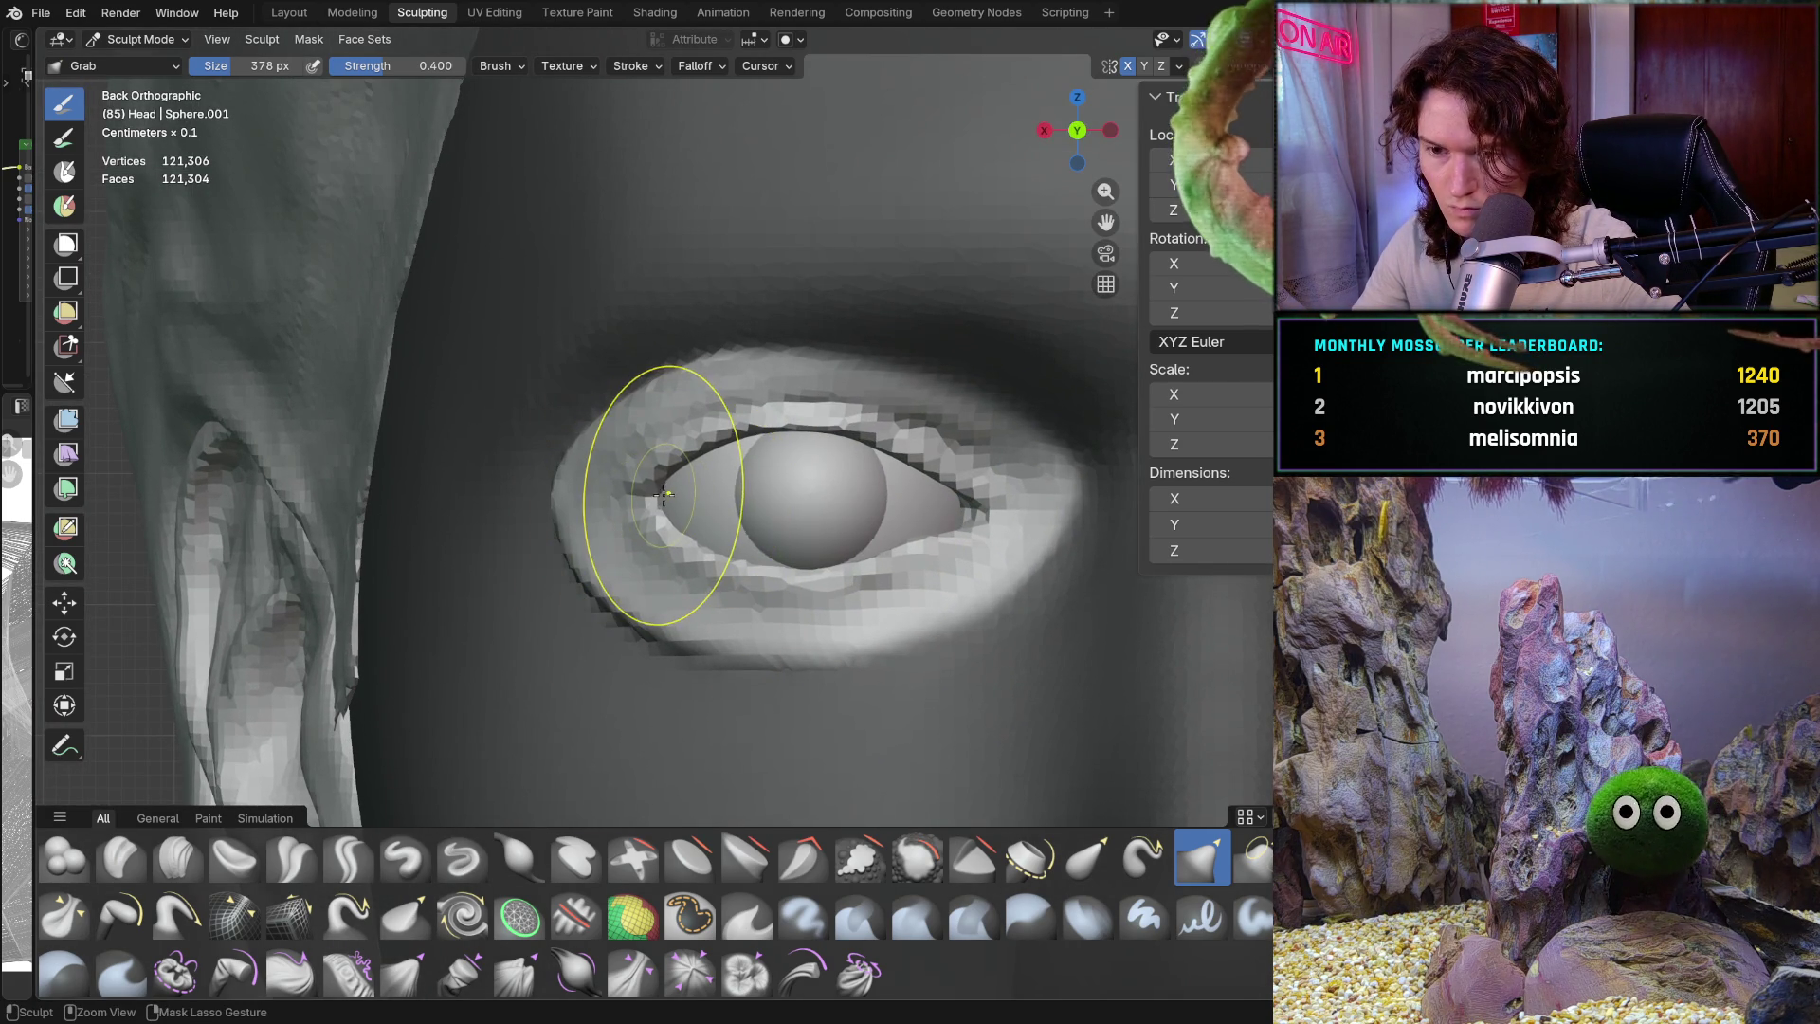
middle_drag(1185, 569, 866, 578)
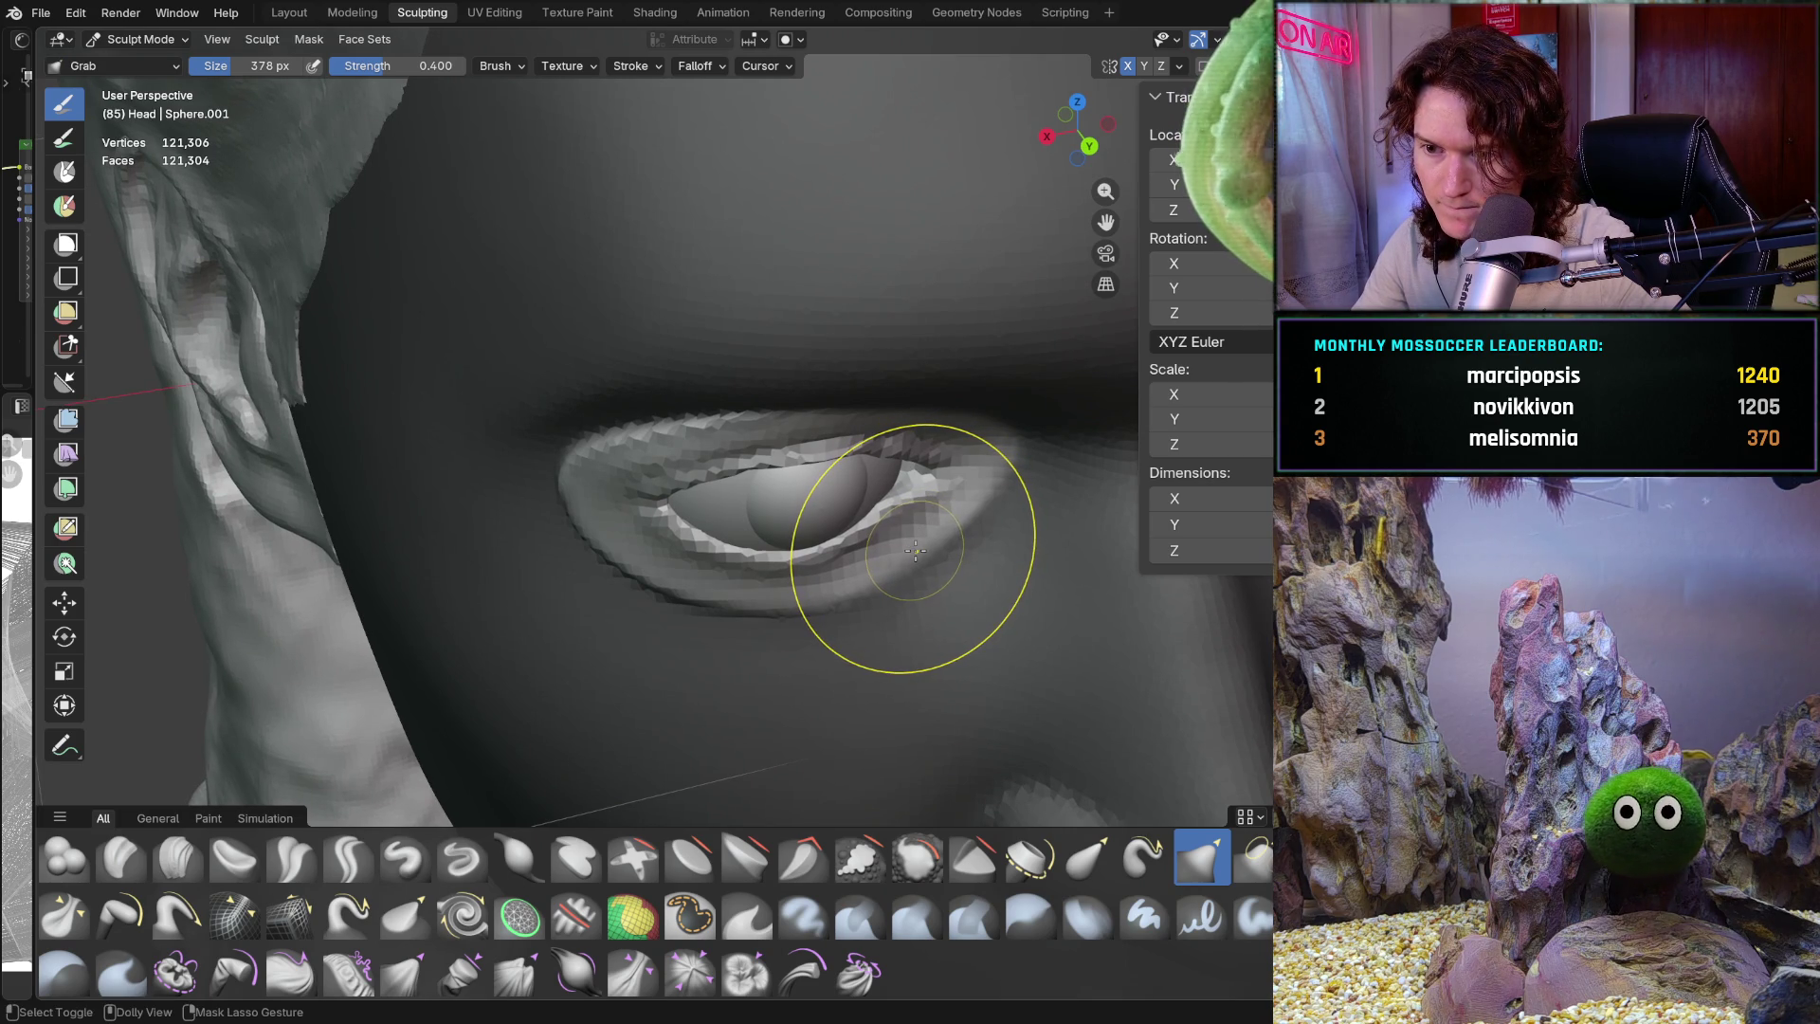
middle_drag(915, 550, 1056, 293)
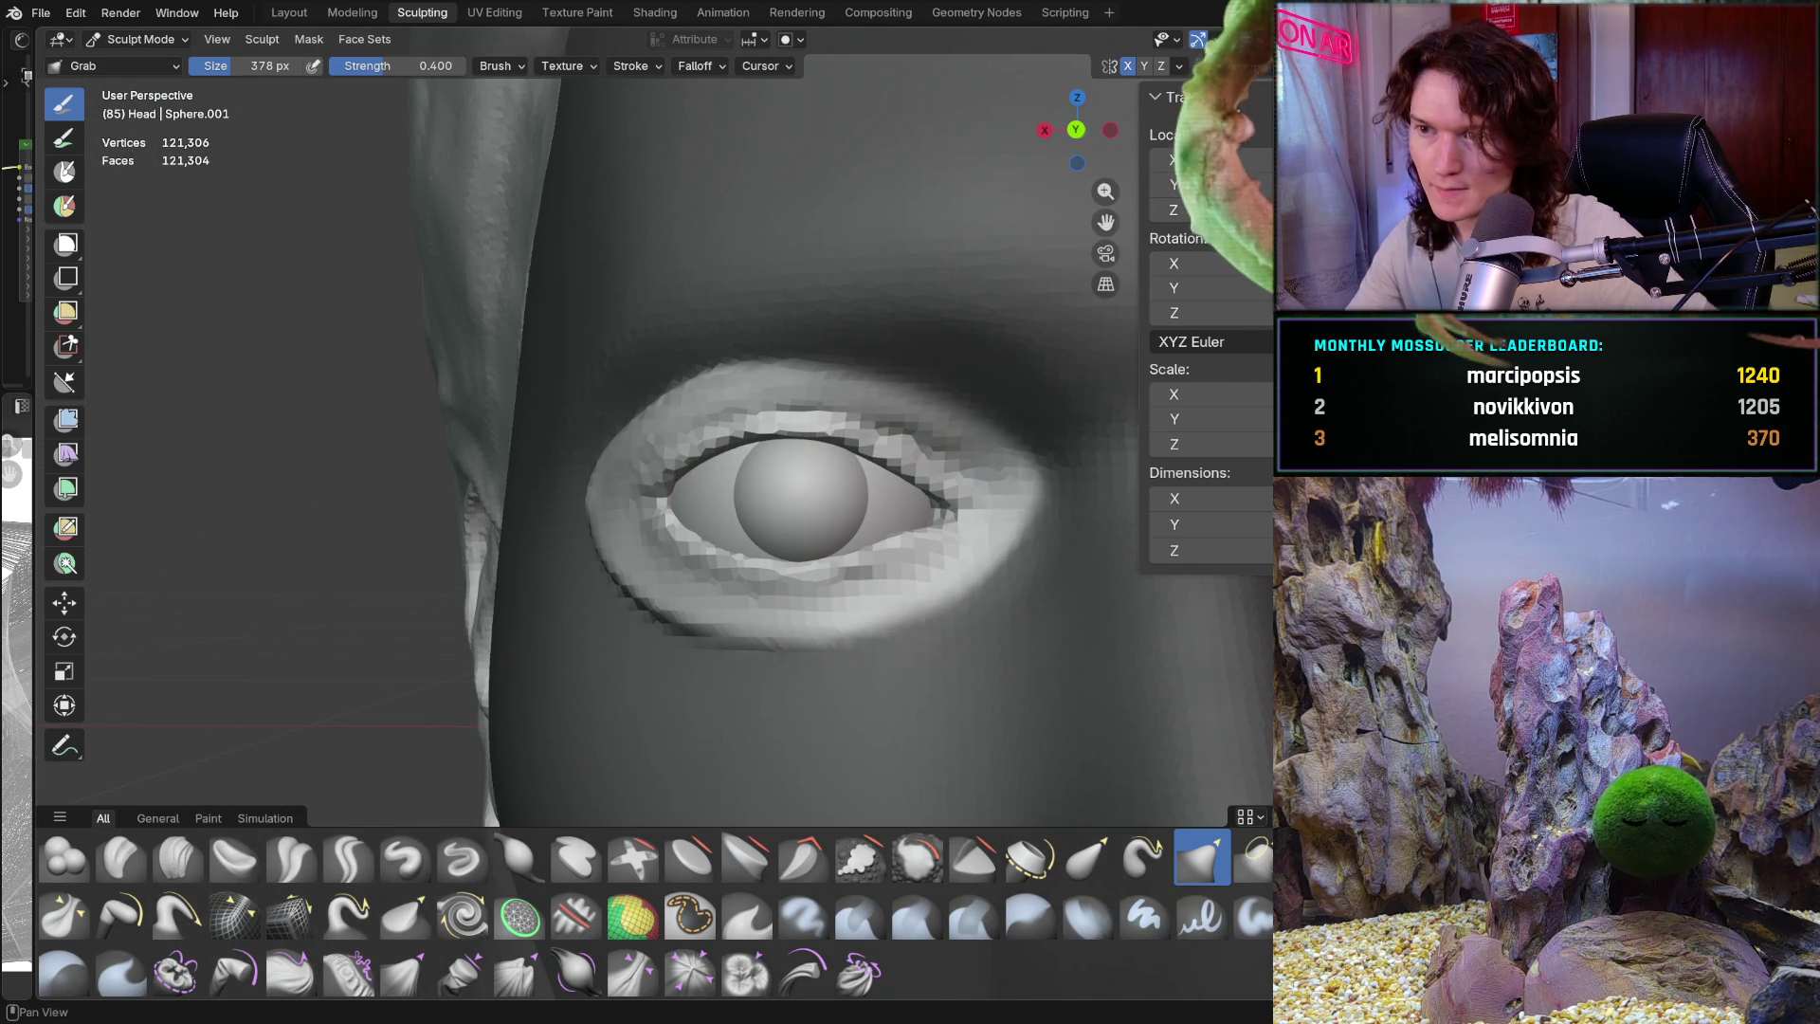
Check symmetry and pull the upper lid near the inner corner tighter over the eyeball
click(1180, 66)
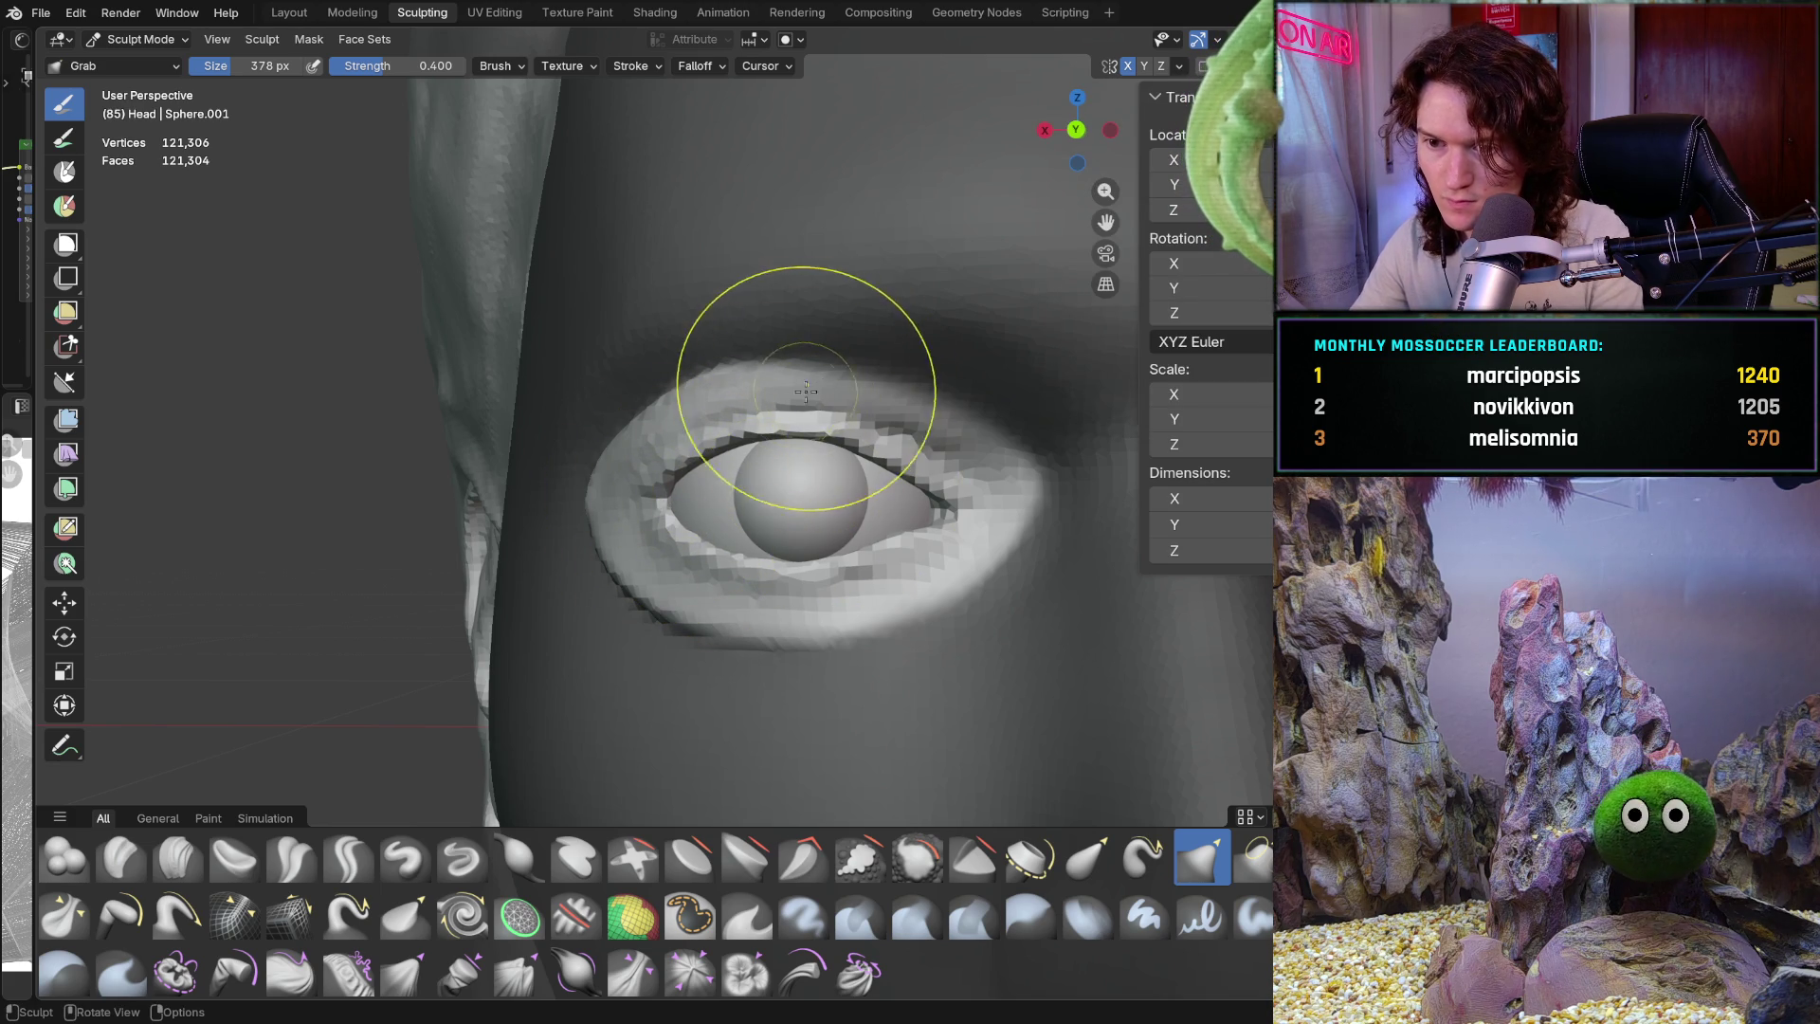
drag(652, 469, 670, 505)
scroll(671, 504, down, 6)
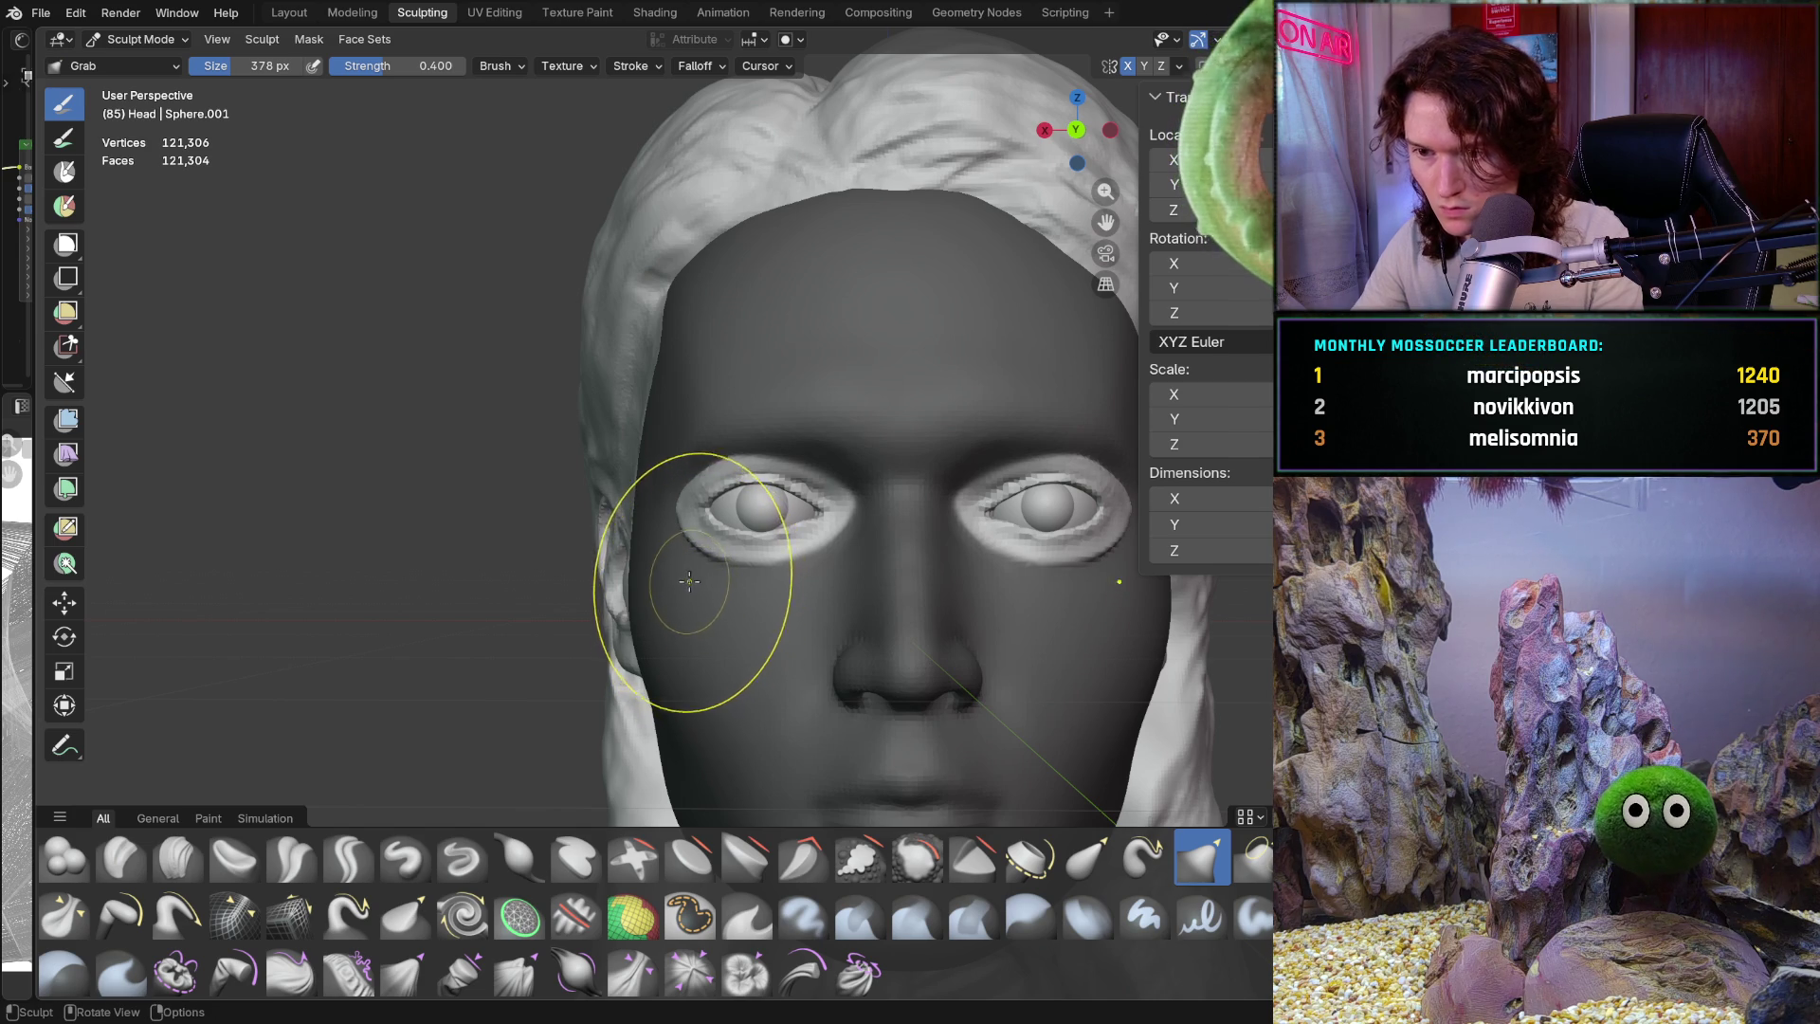
scroll(669, 565, up, 6)
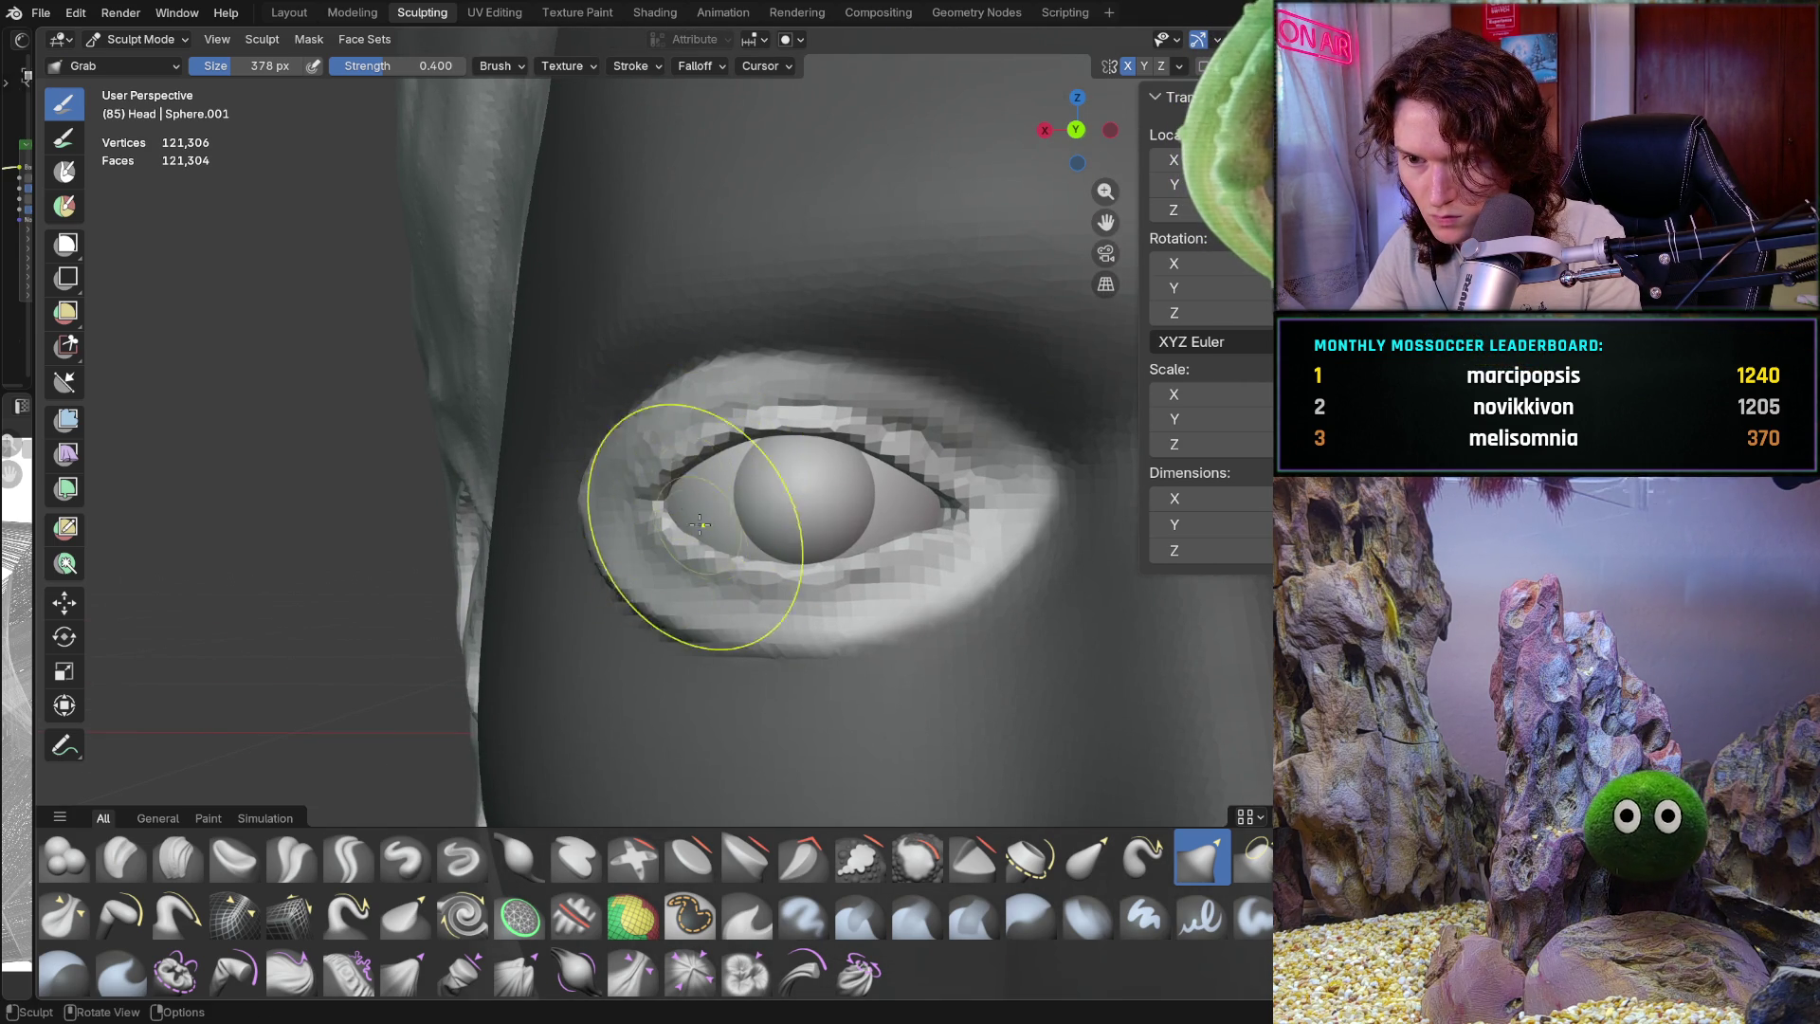
scroll(816, 593, up, 3)
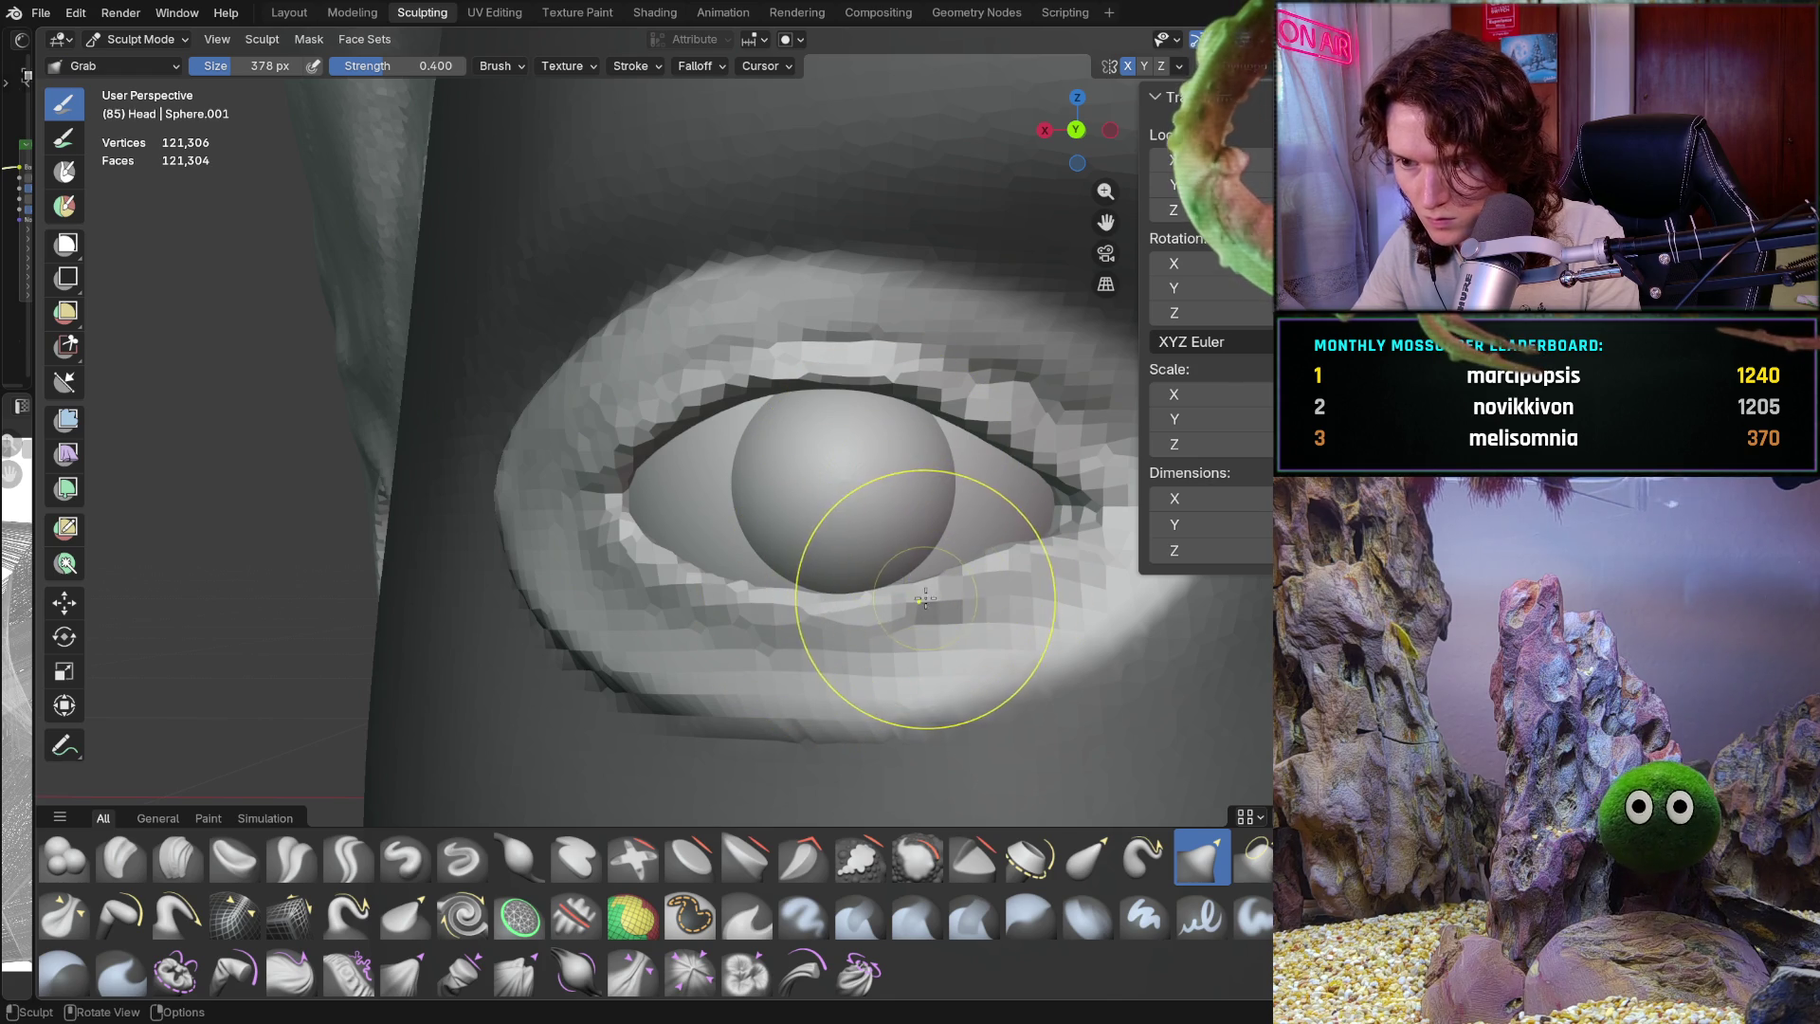
scroll(882, 455, down, 5)
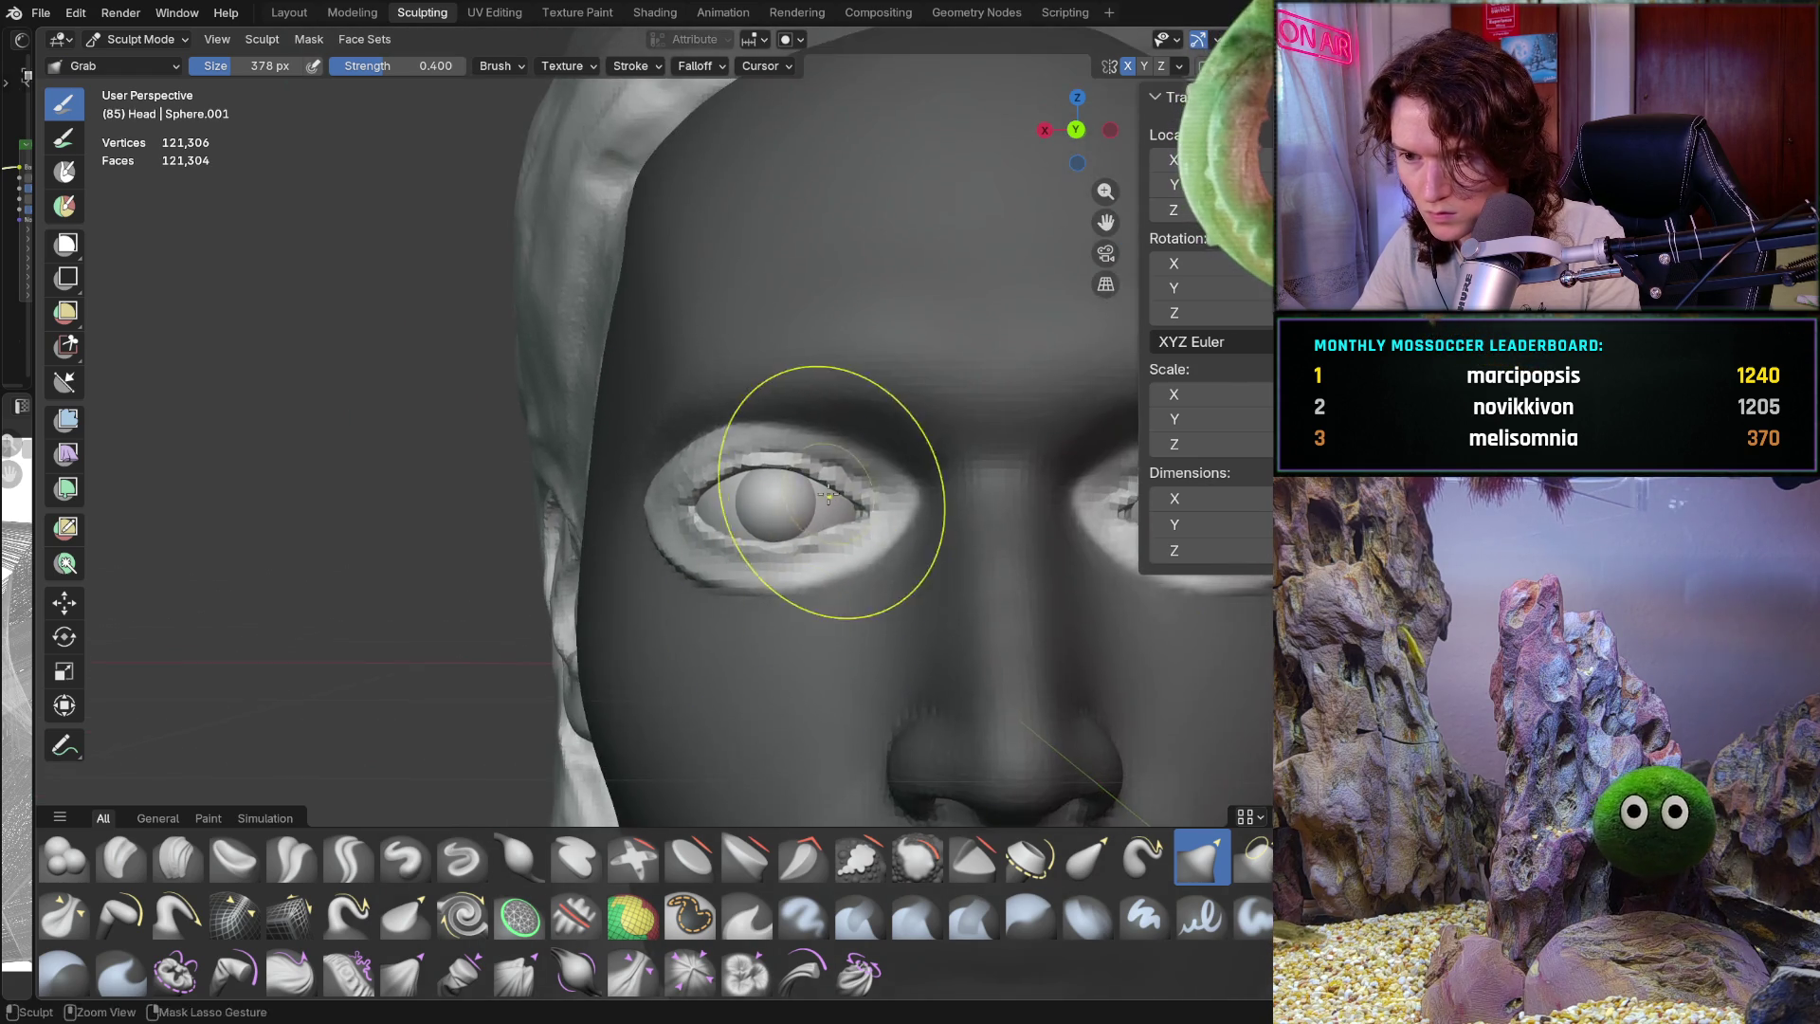
scroll(767, 588, down, 3)
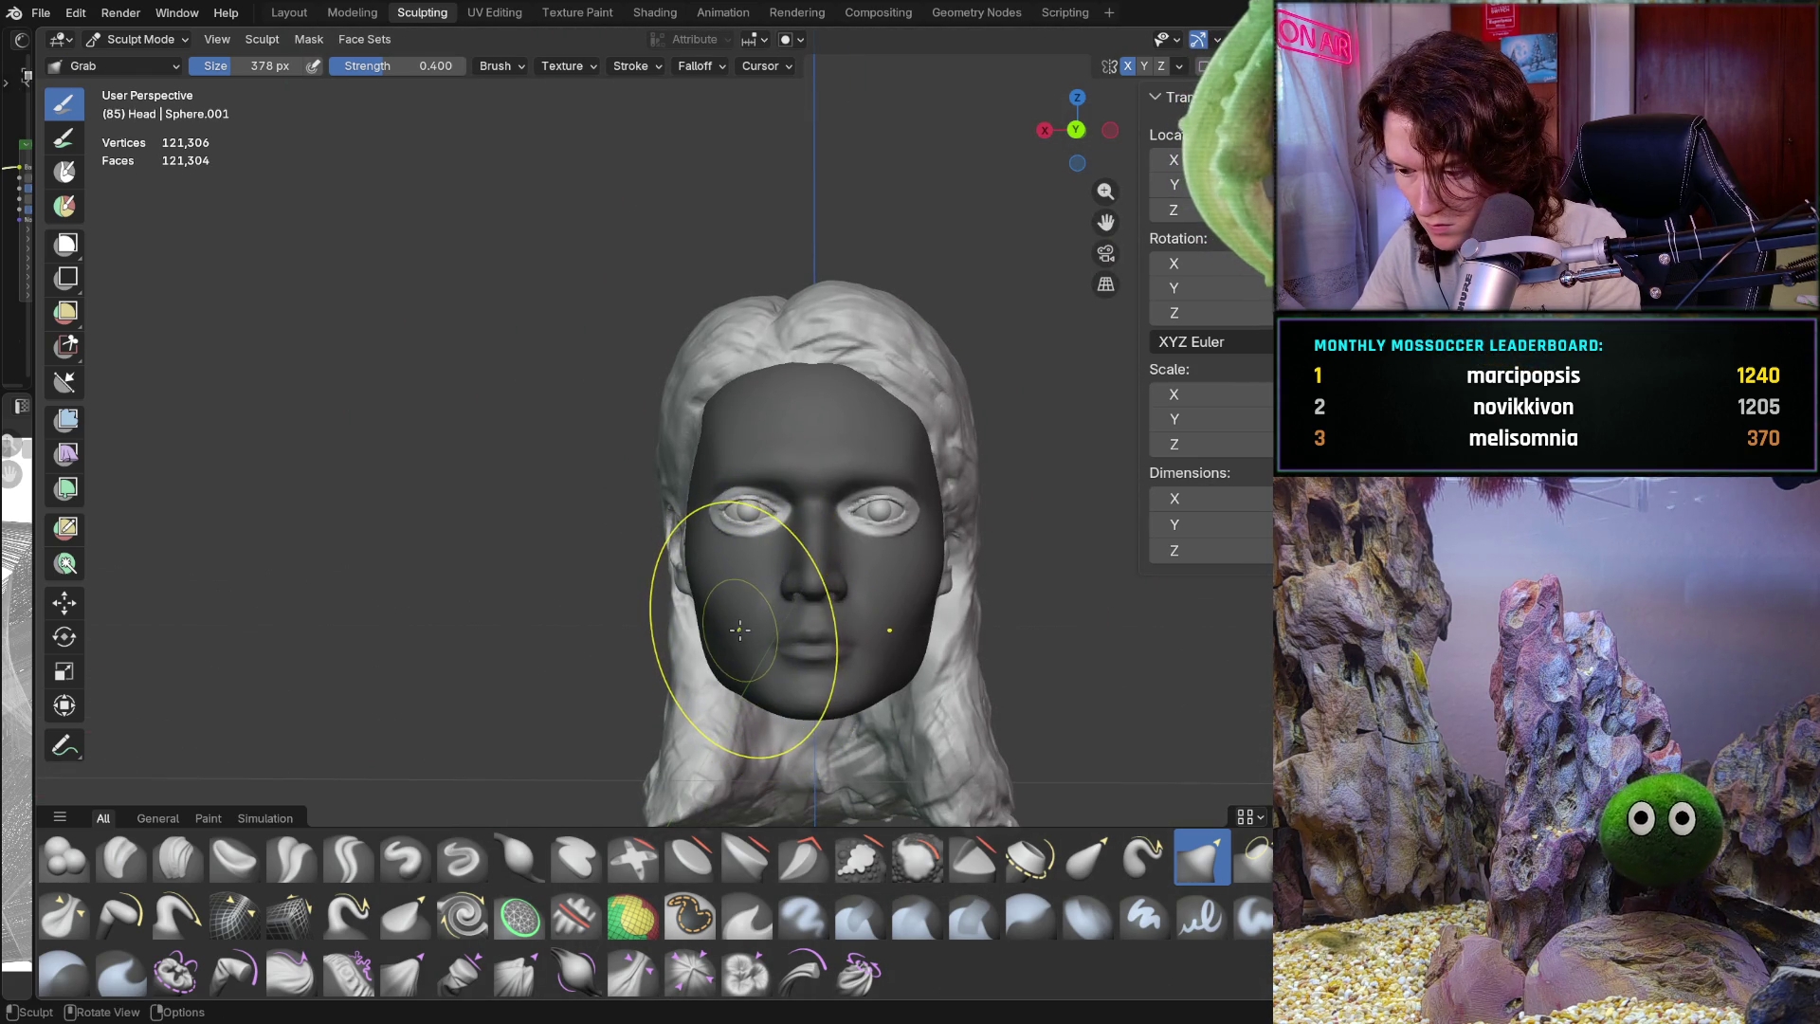
scroll(782, 456, up, 8)
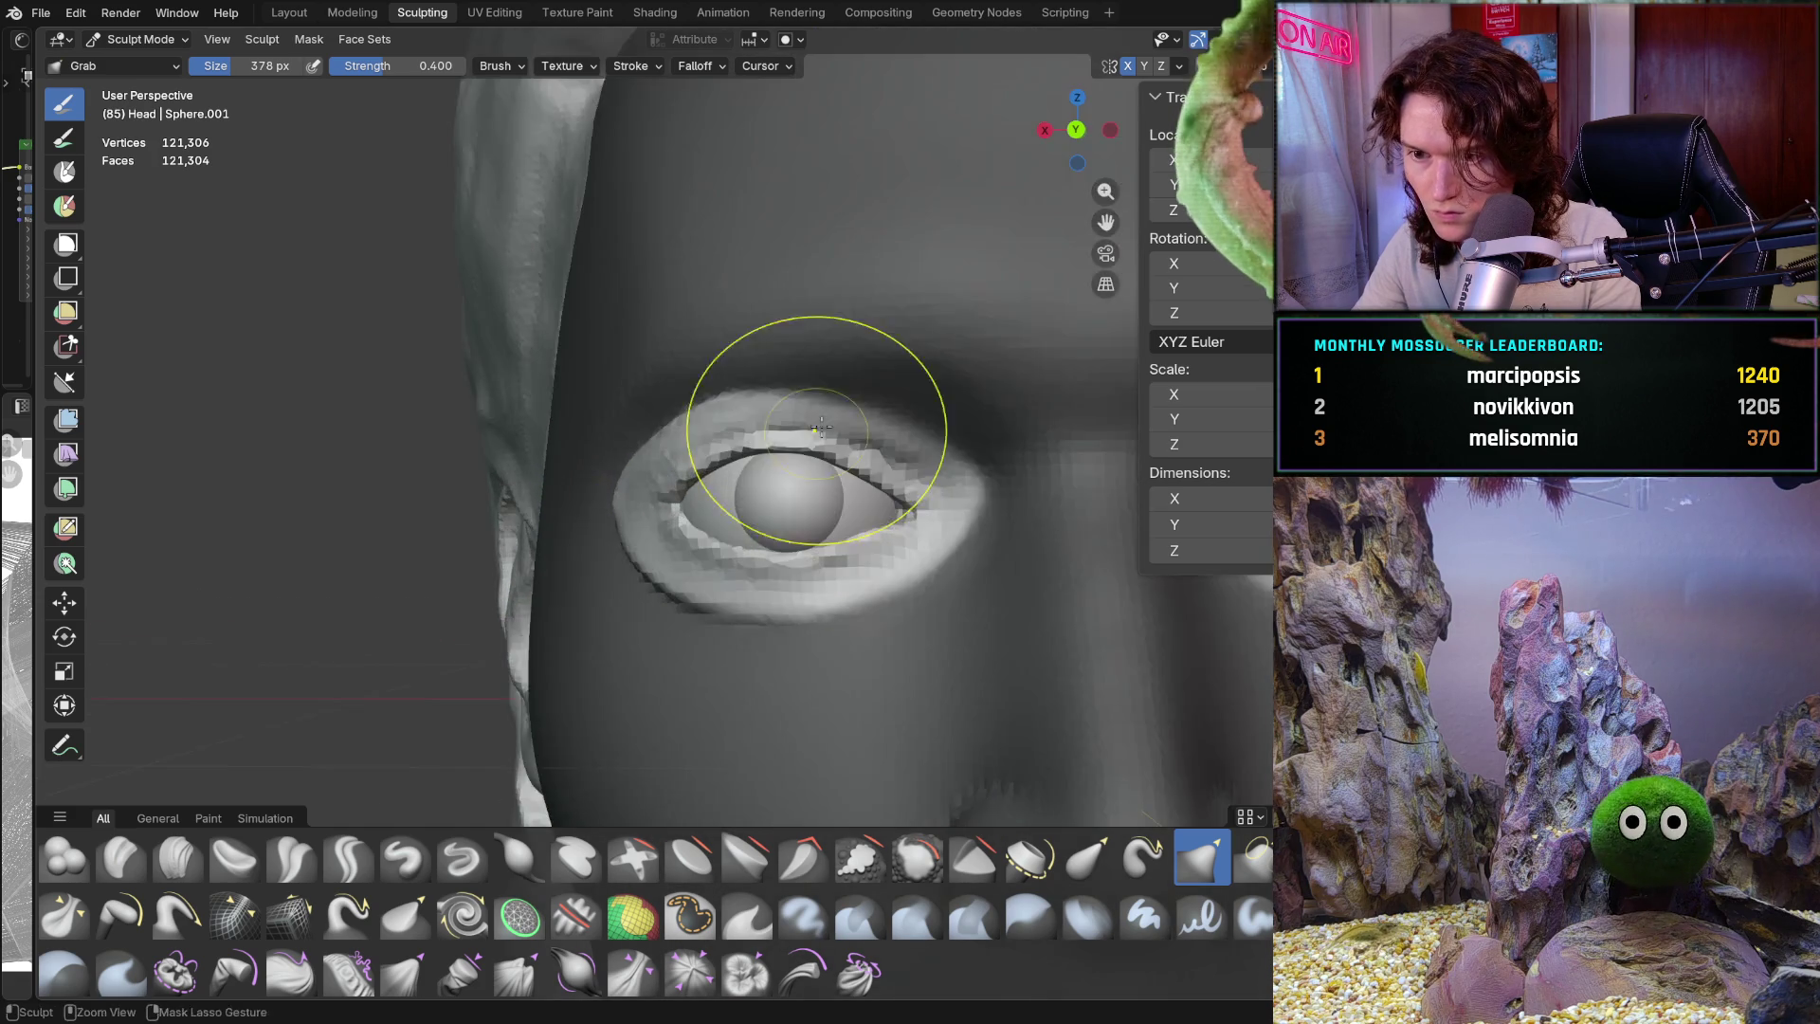
drag(687, 438, 748, 431)
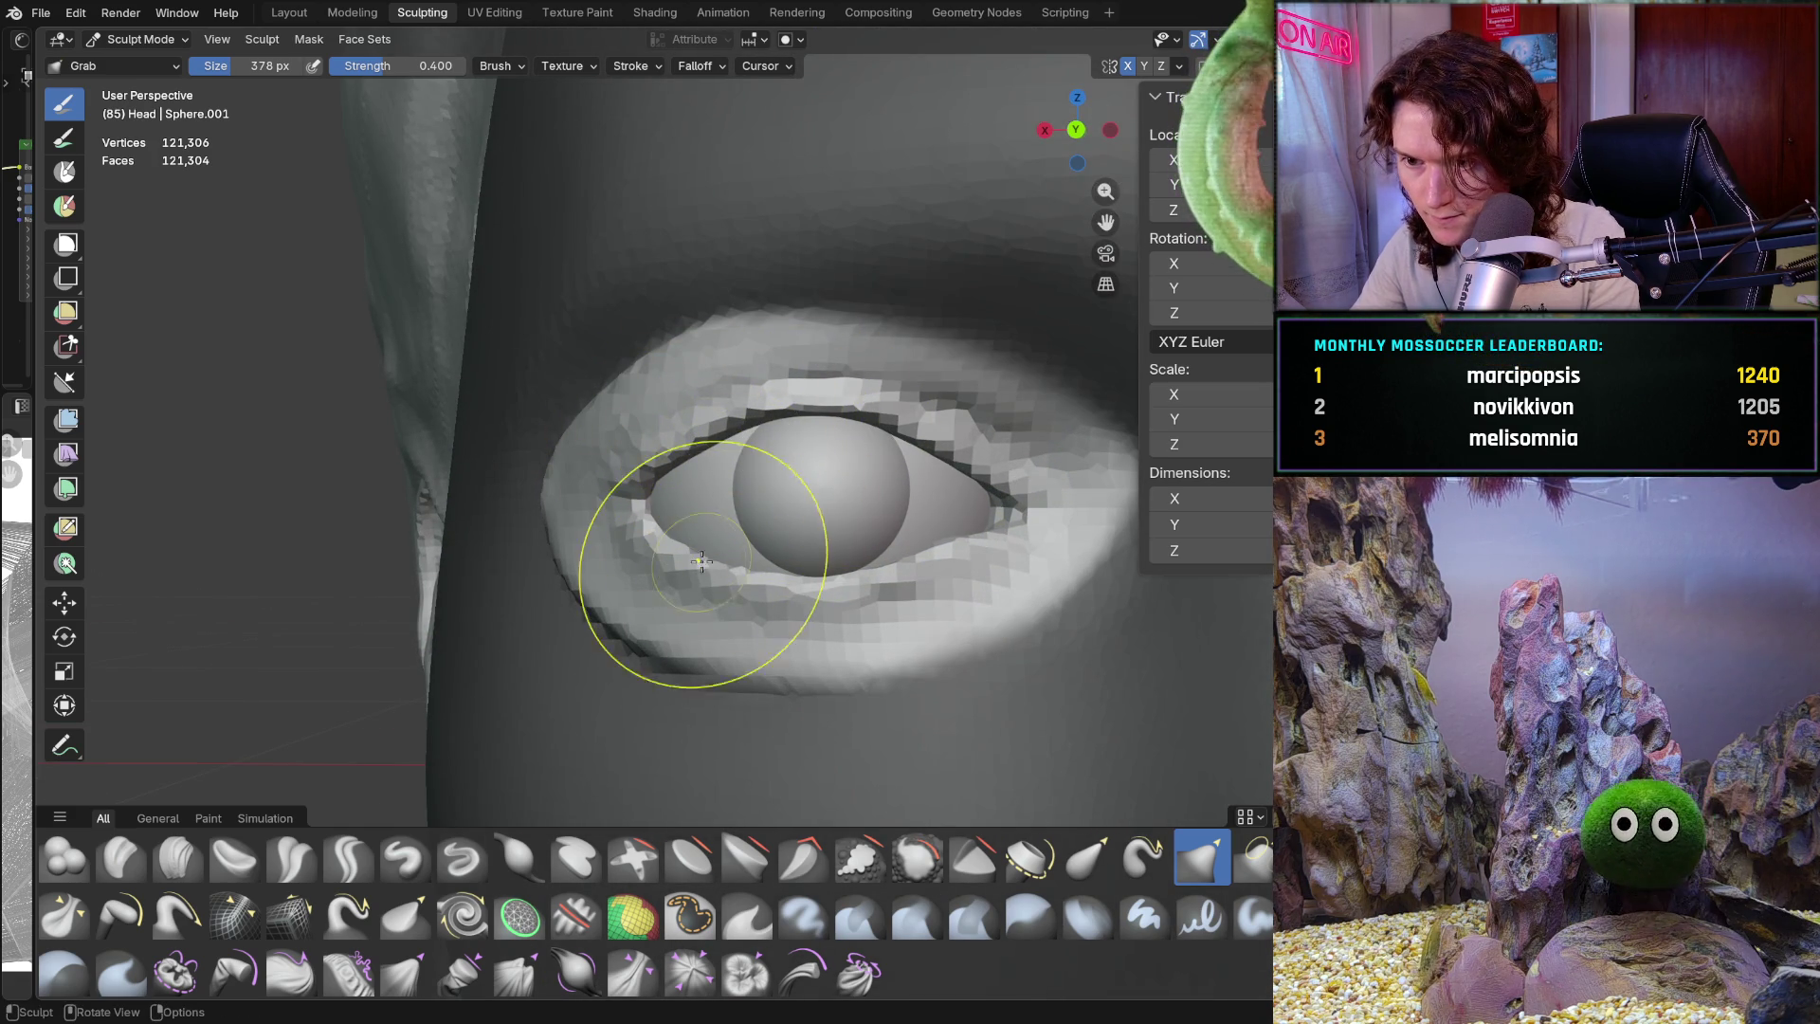
Turn the view to face the eye and shrink the Grab brush to 354 px
middle_drag(692, 583, 743, 501)
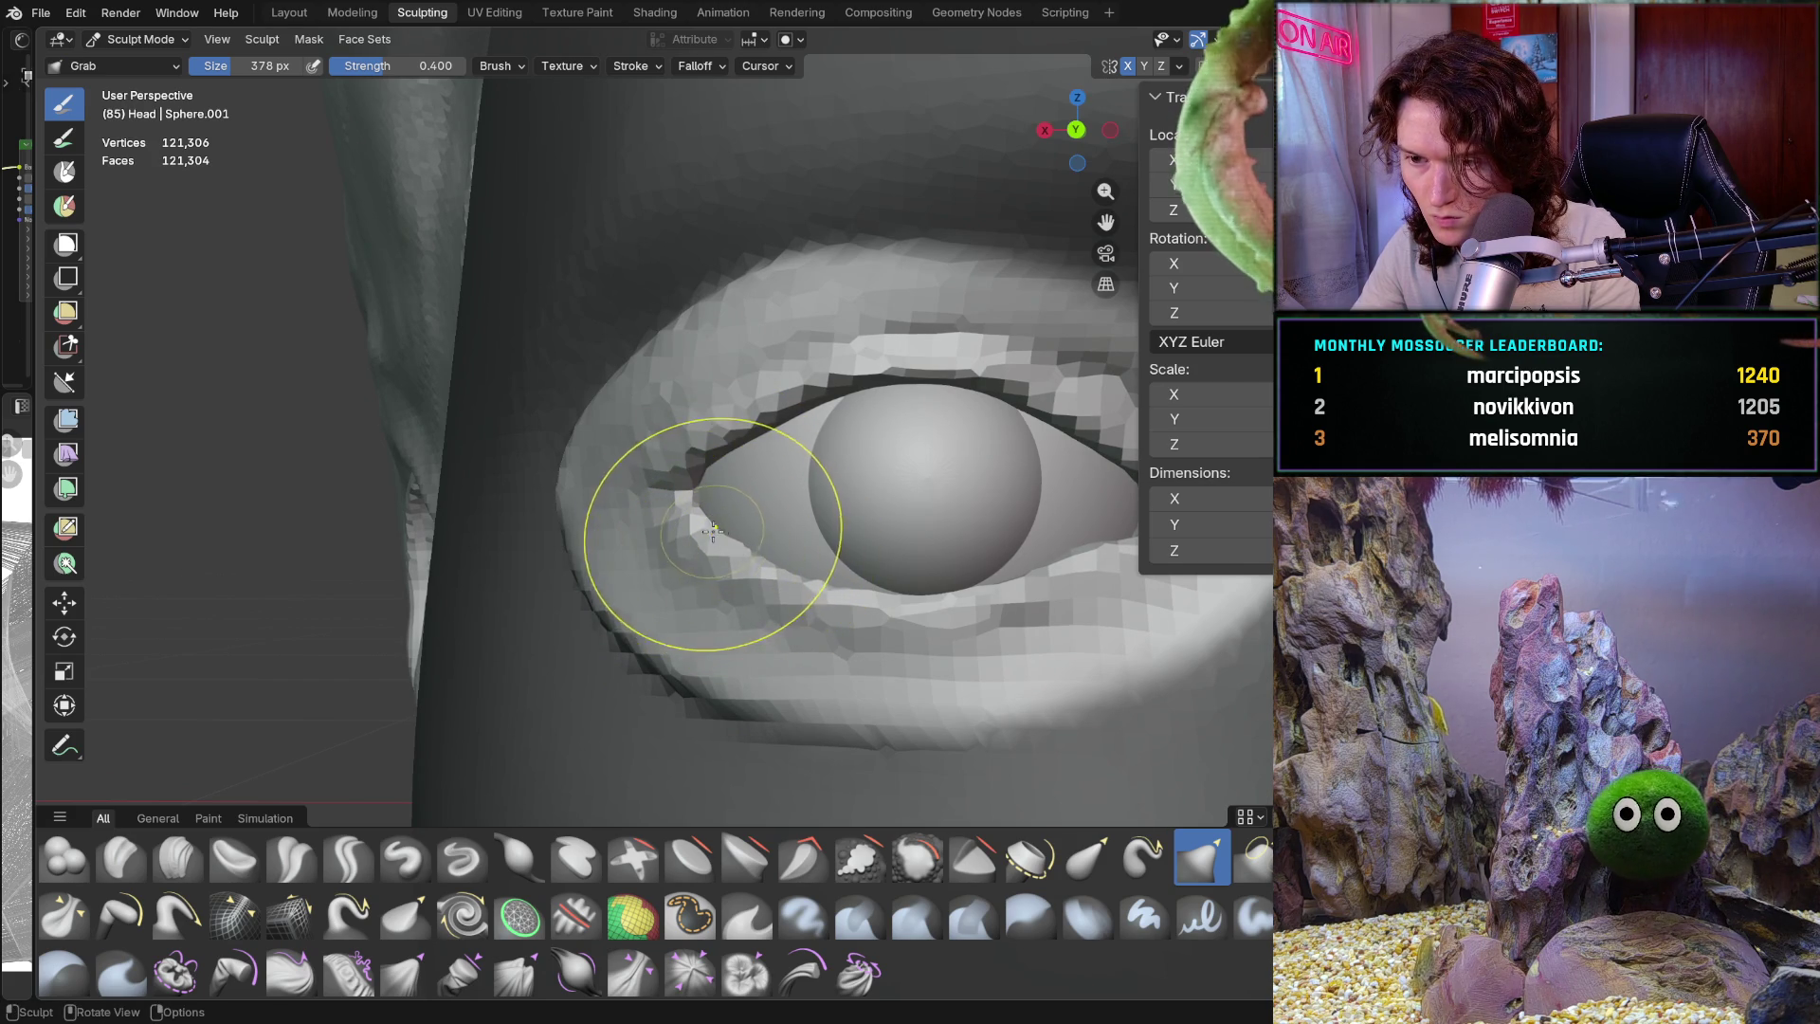
mouse_move(702, 512)
middle_down()
mouse_move(757, 544)
mouse_move(853, 537)
middle_up()
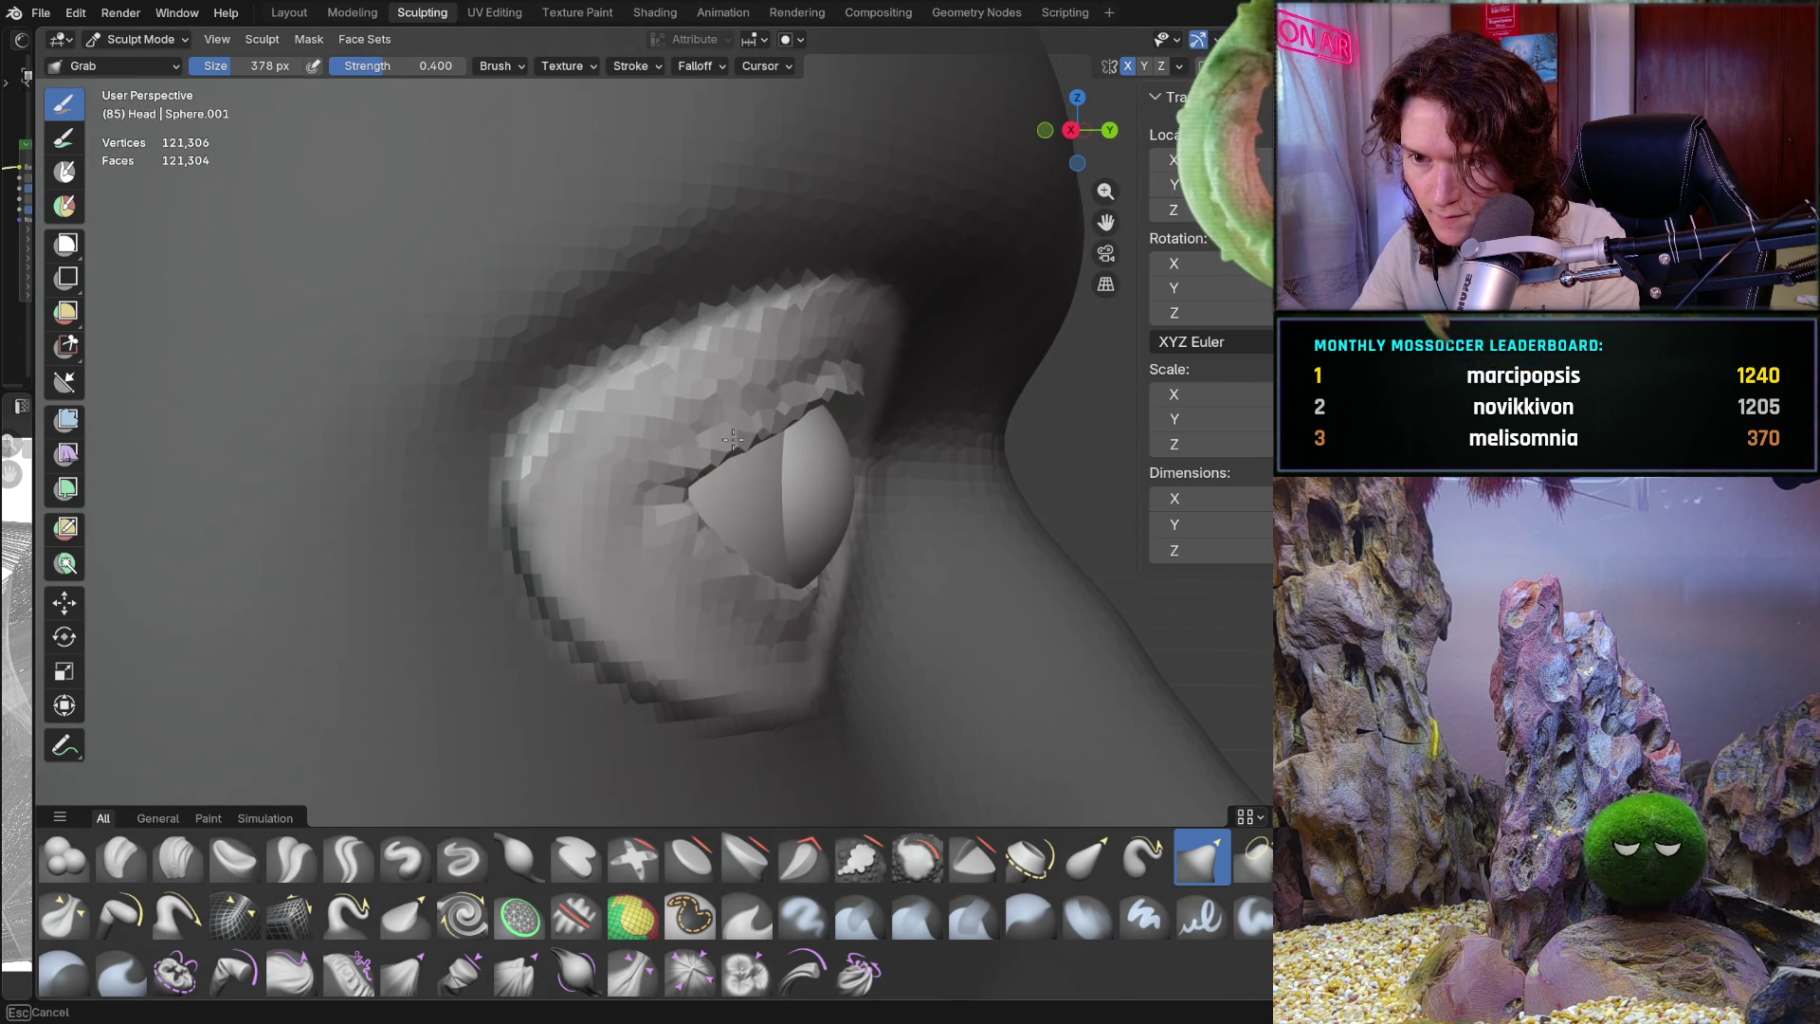
mouse_move(739, 440)
middle_down()
mouse_move(749, 428)
mouse_move(713, 477)
middle_up()
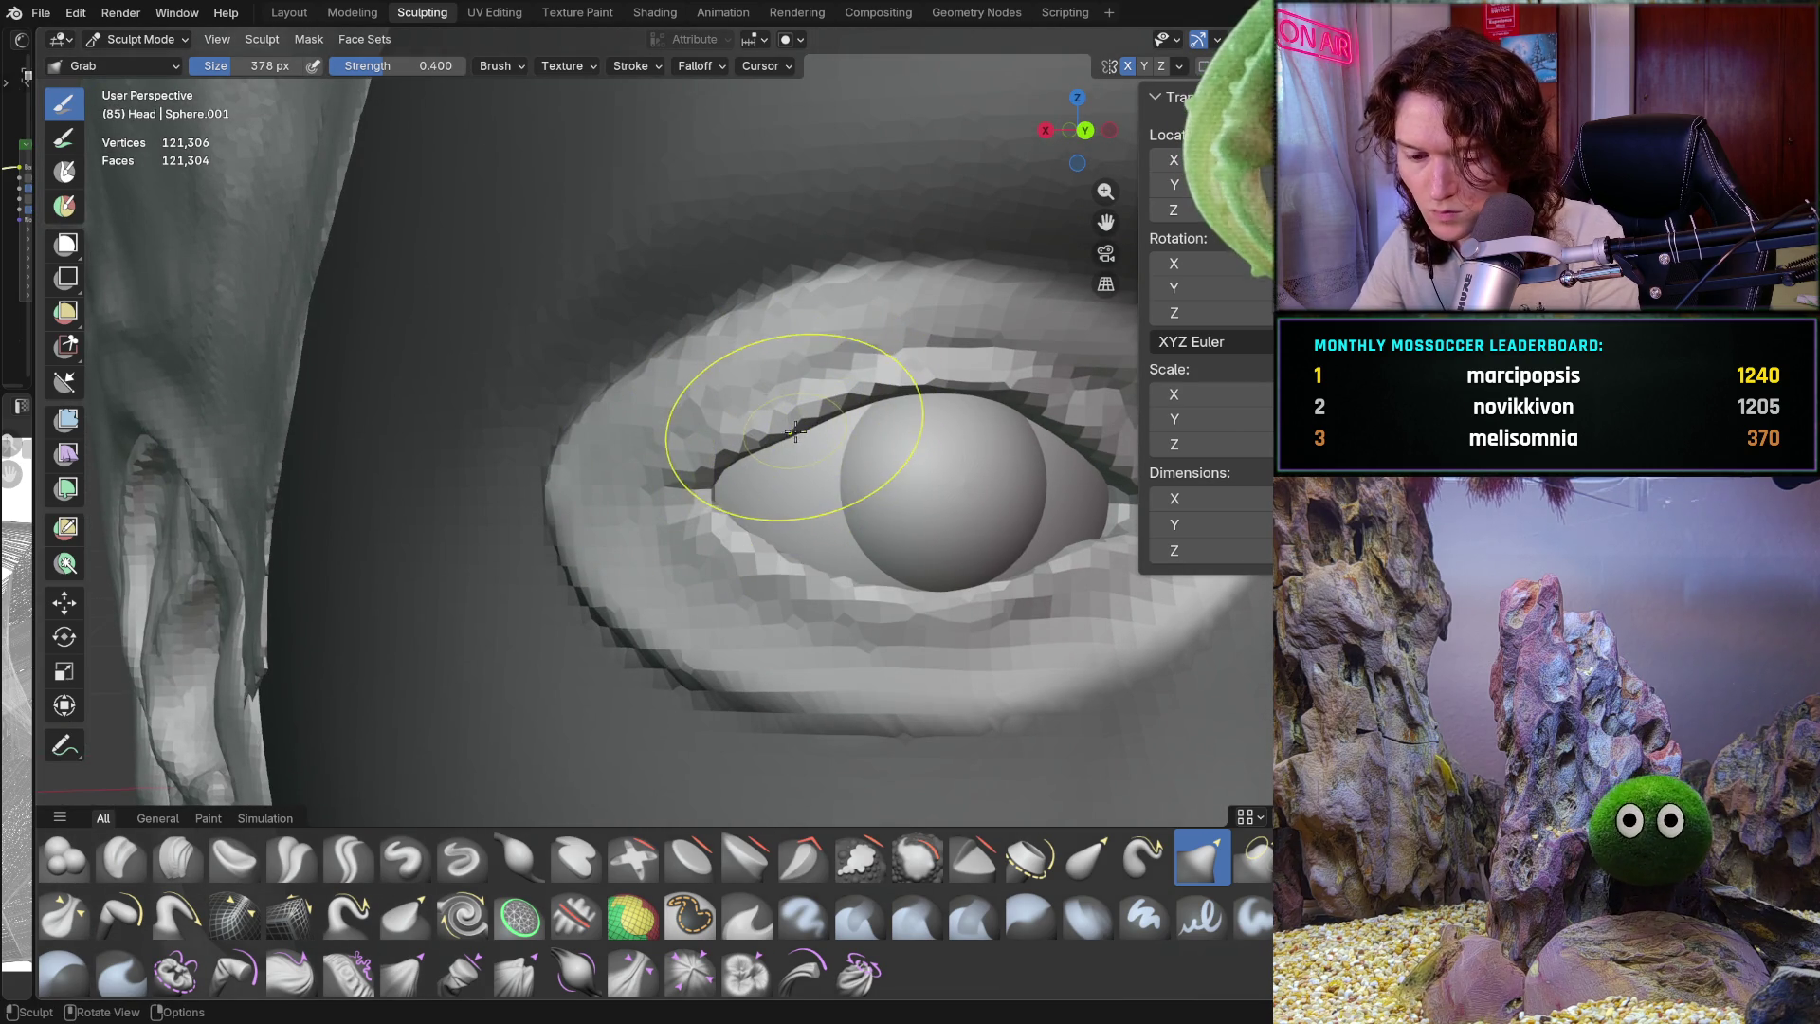
key(f)
click(728, 438)
Pull the upper eyelid into shape and nudge the mesh at the inner corner
middle_drag(728, 442, 743, 442)
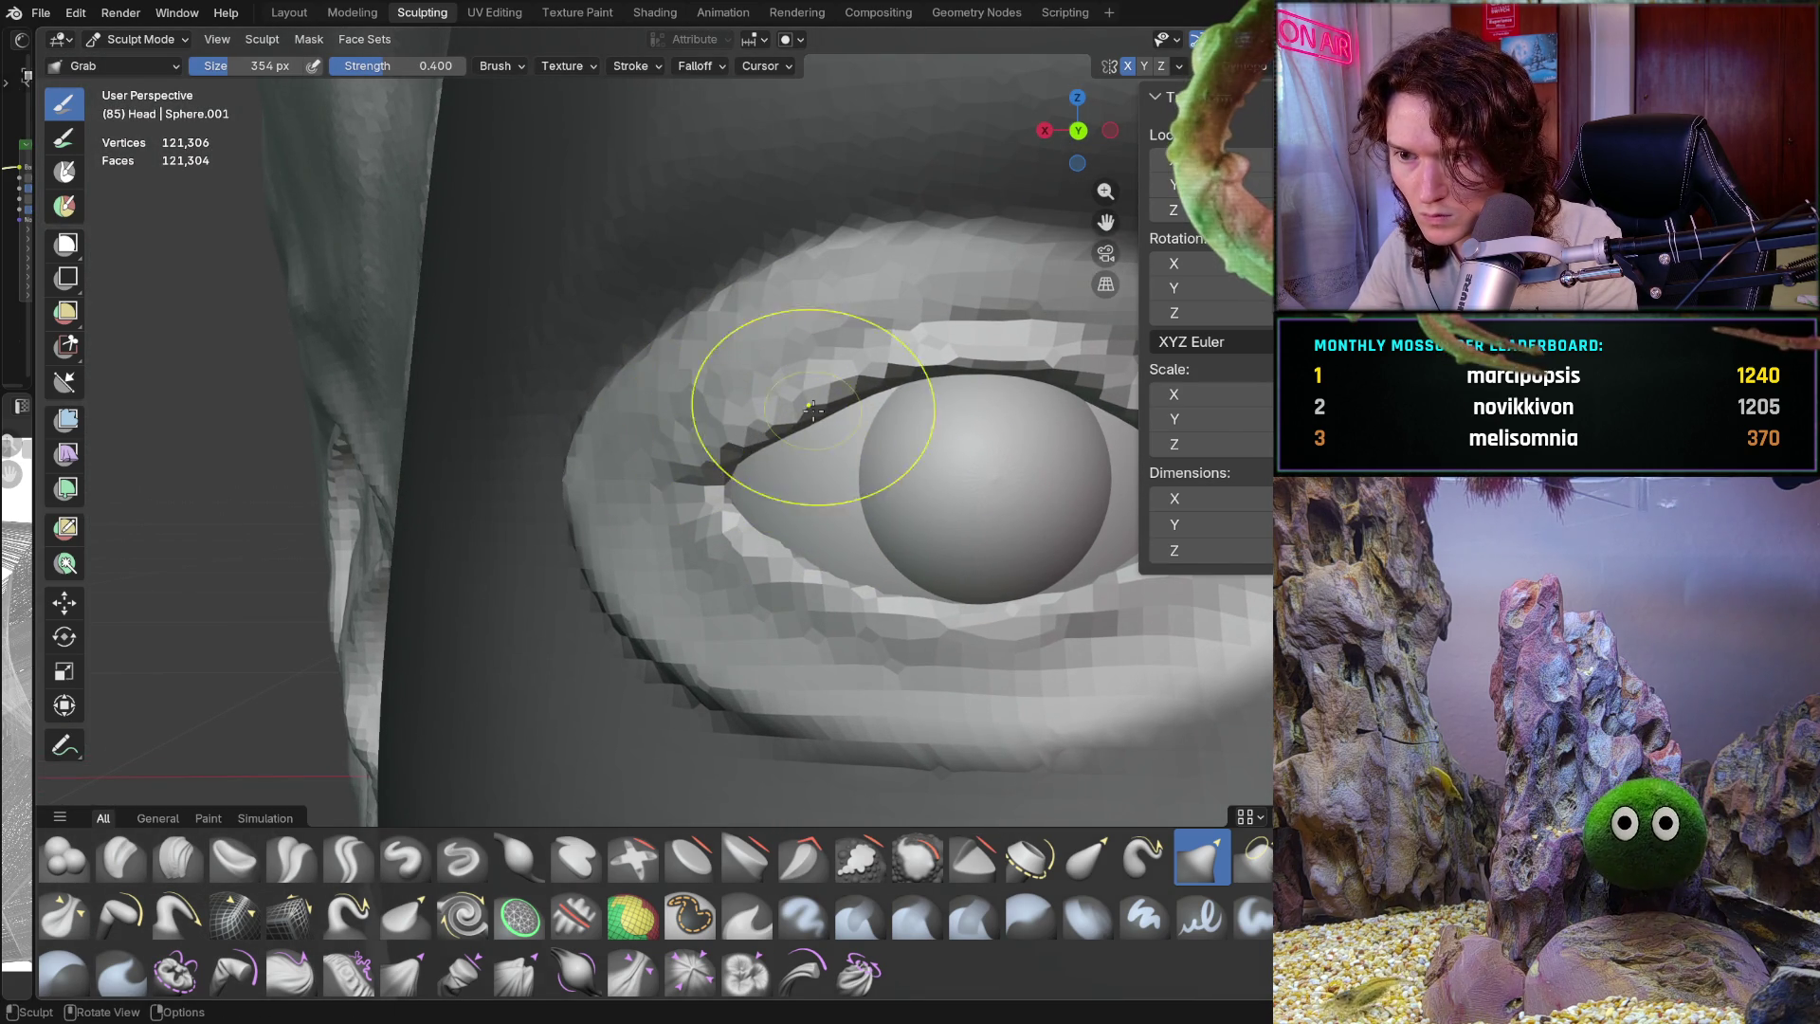
drag(796, 424, 791, 422)
drag(751, 568, 754, 569)
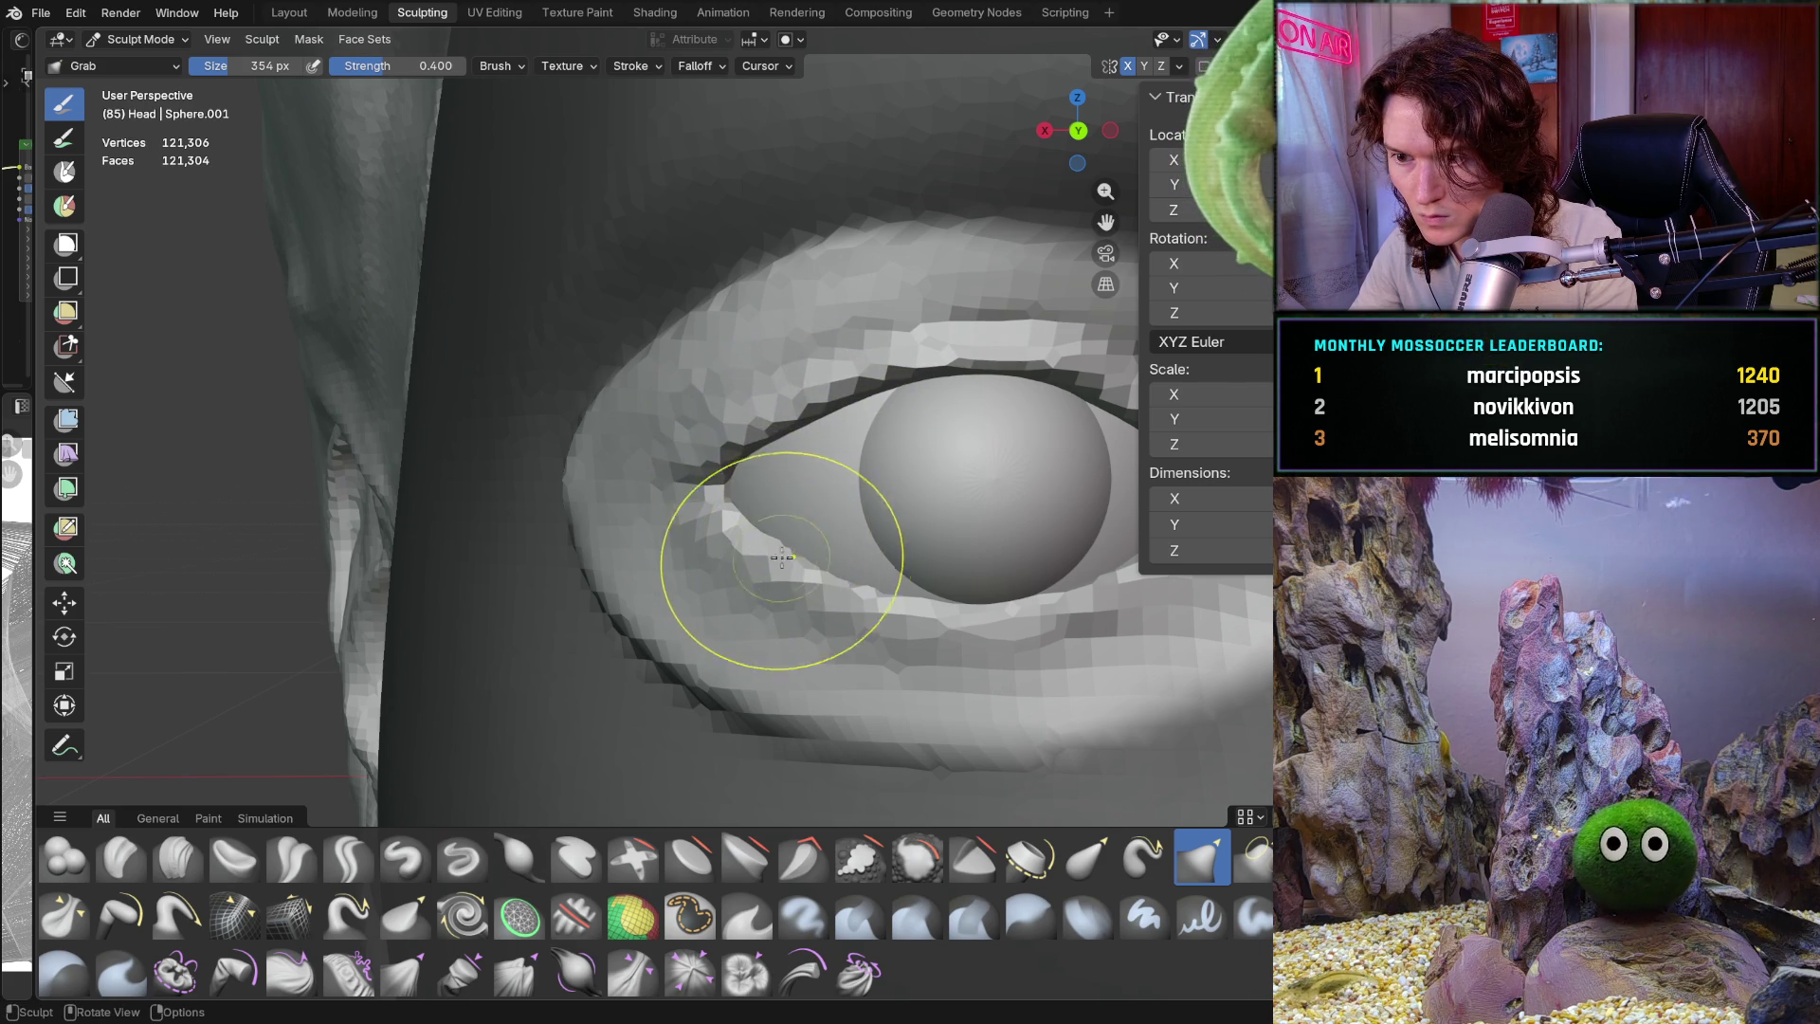
scroll(744, 524, down, 10)
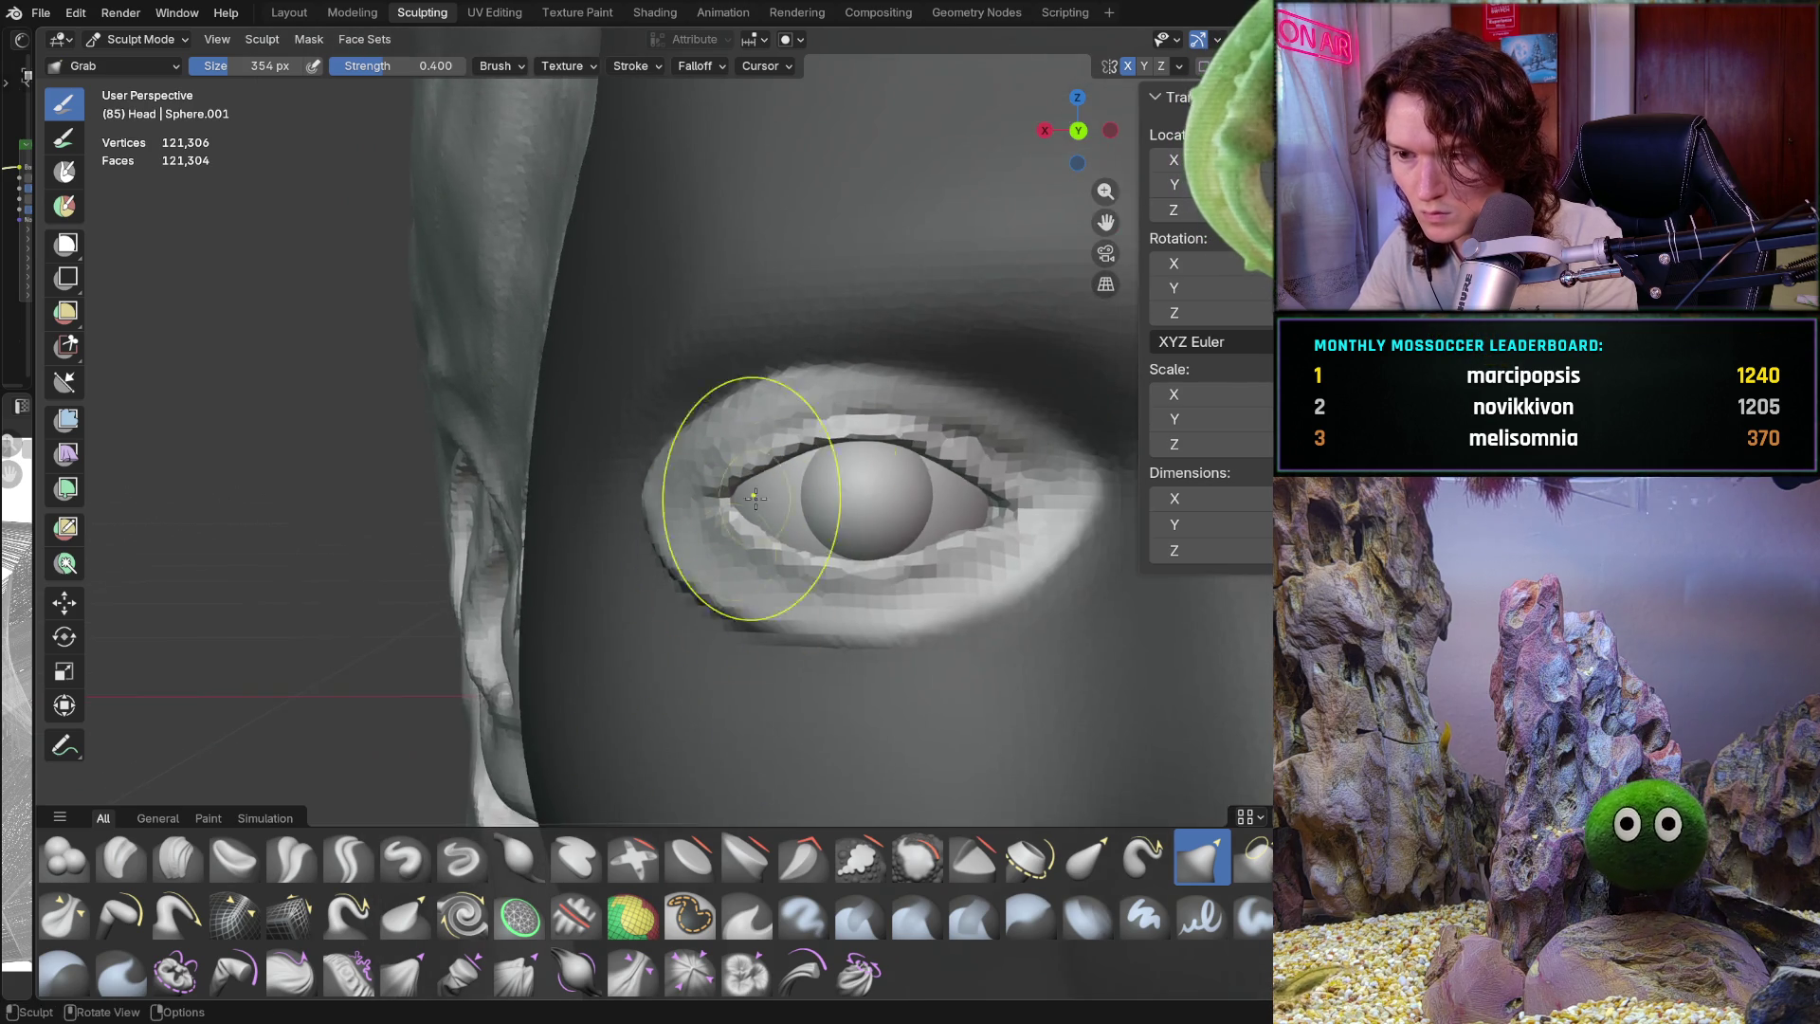
Orbit around the head and zoom in to inspect the eye from the side
middle_drag(691, 588, 668, 600)
mouse_move(678, 569)
middle_down()
mouse_move(711, 588)
mouse_move(744, 555)
mouse_move(740, 531)
mouse_move(796, 531)
mouse_move(818, 606)
middle_up()
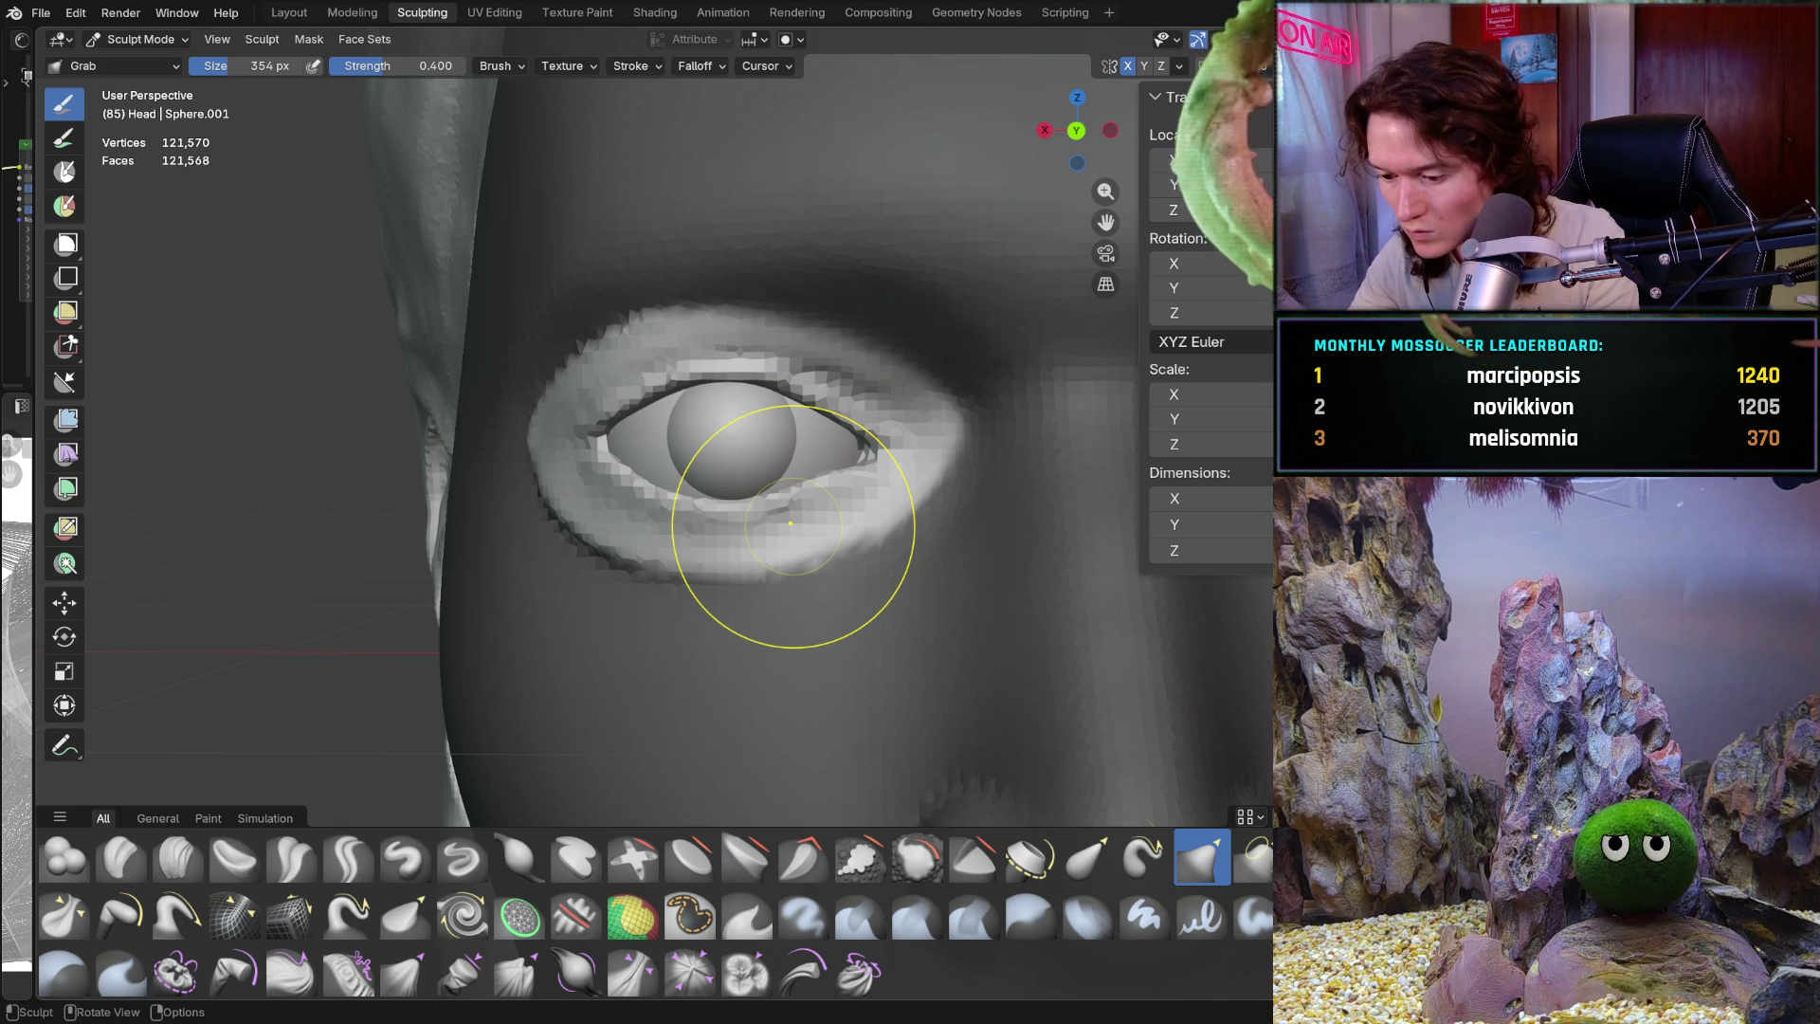
mouse_move(589, 386)
ctrl+middle_down()
mouse_move(670, 305)
mouse_move(903, 418)
mouse_move(772, 474)
mouse_move(711, 446)
ctrl+middle_up()
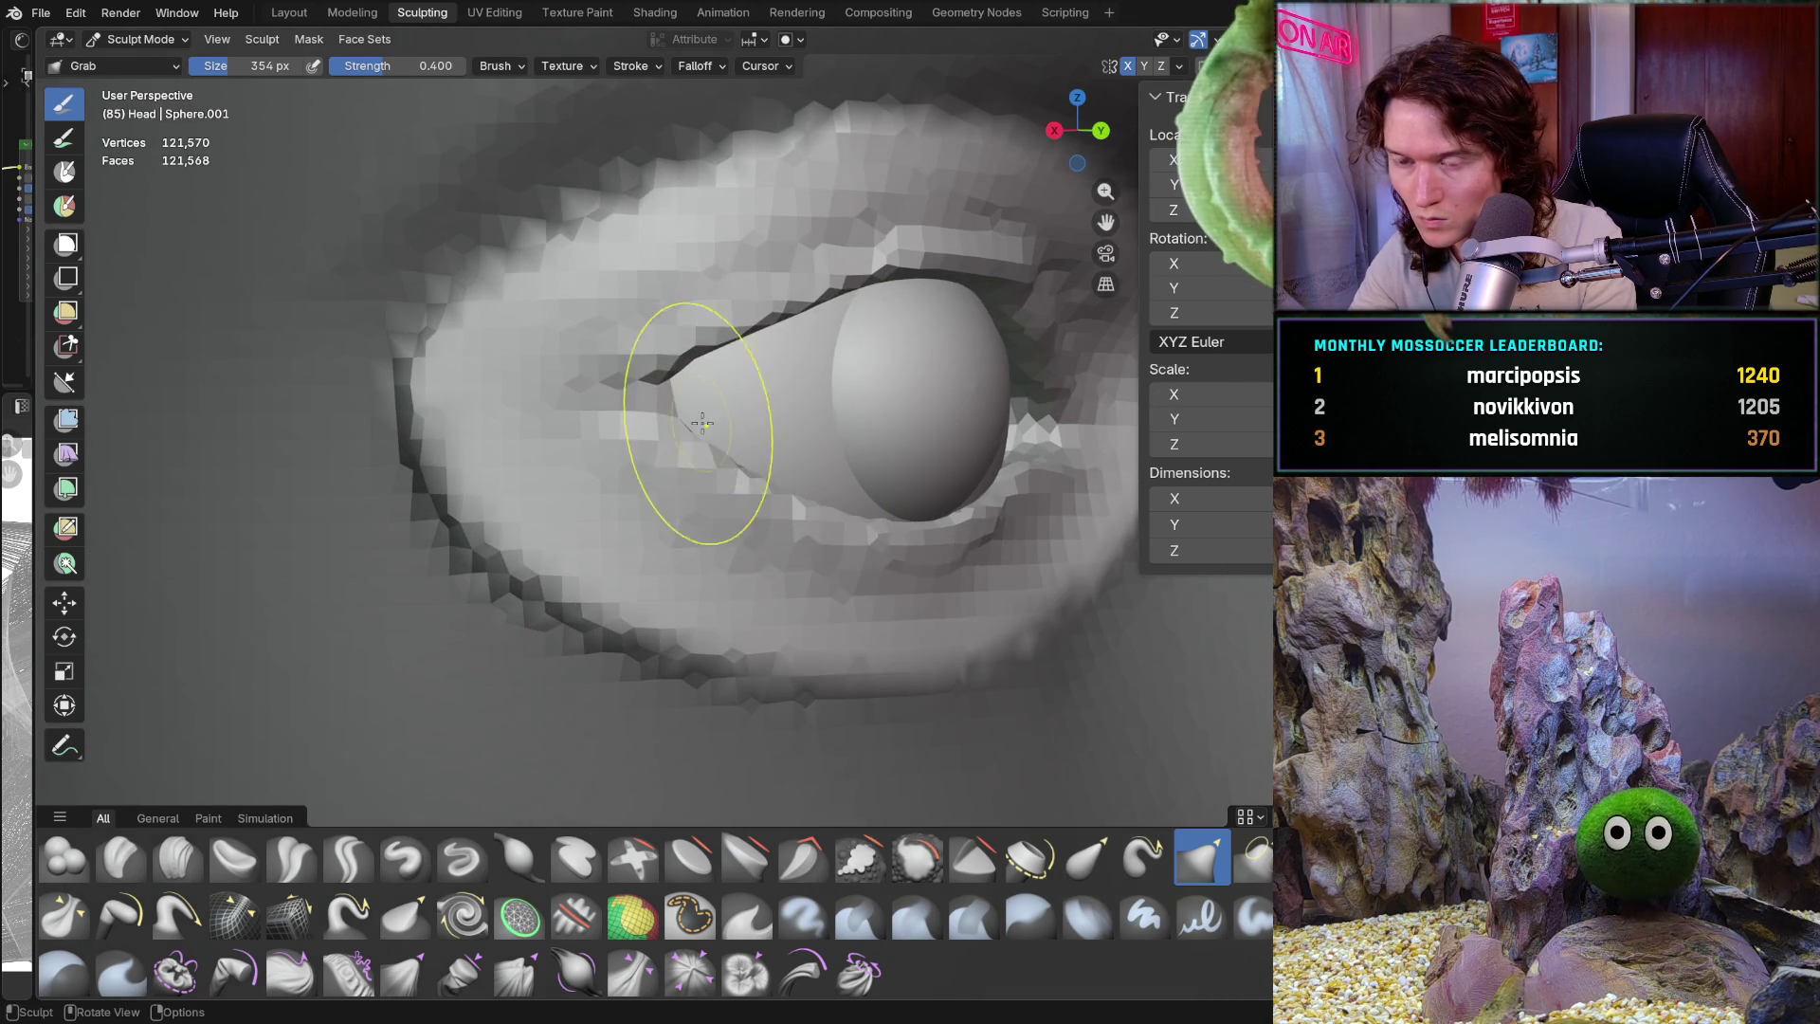
middle_drag(742, 334, 790, 304)
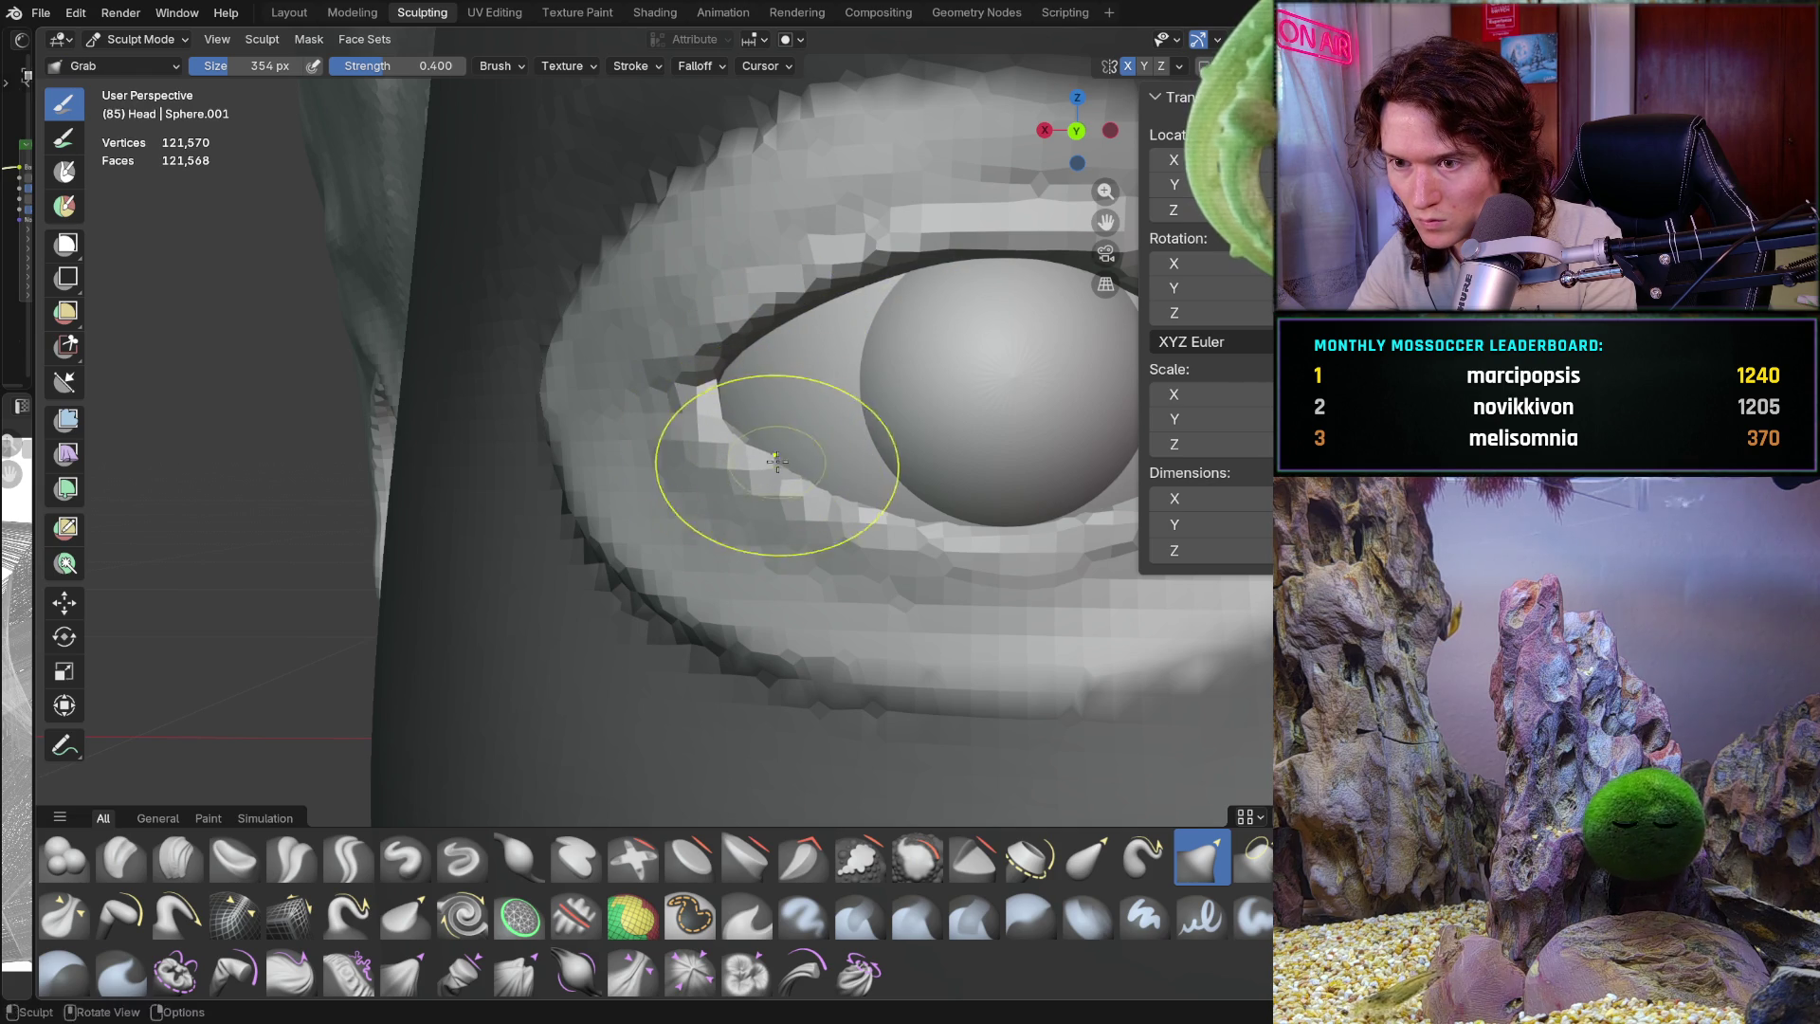
scroll(839, 401, down, 3)
mouse_move(839, 401)
middle_down()
mouse_move(936, 490)
mouse_move(751, 446)
mouse_move(658, 650)
mouse_move(642, 589)
mouse_move(694, 562)
mouse_move(1028, 459)
mouse_move(822, 474)
middle_up()
scroll(694, 561, up, 8)
scroll(822, 474, down, 6)
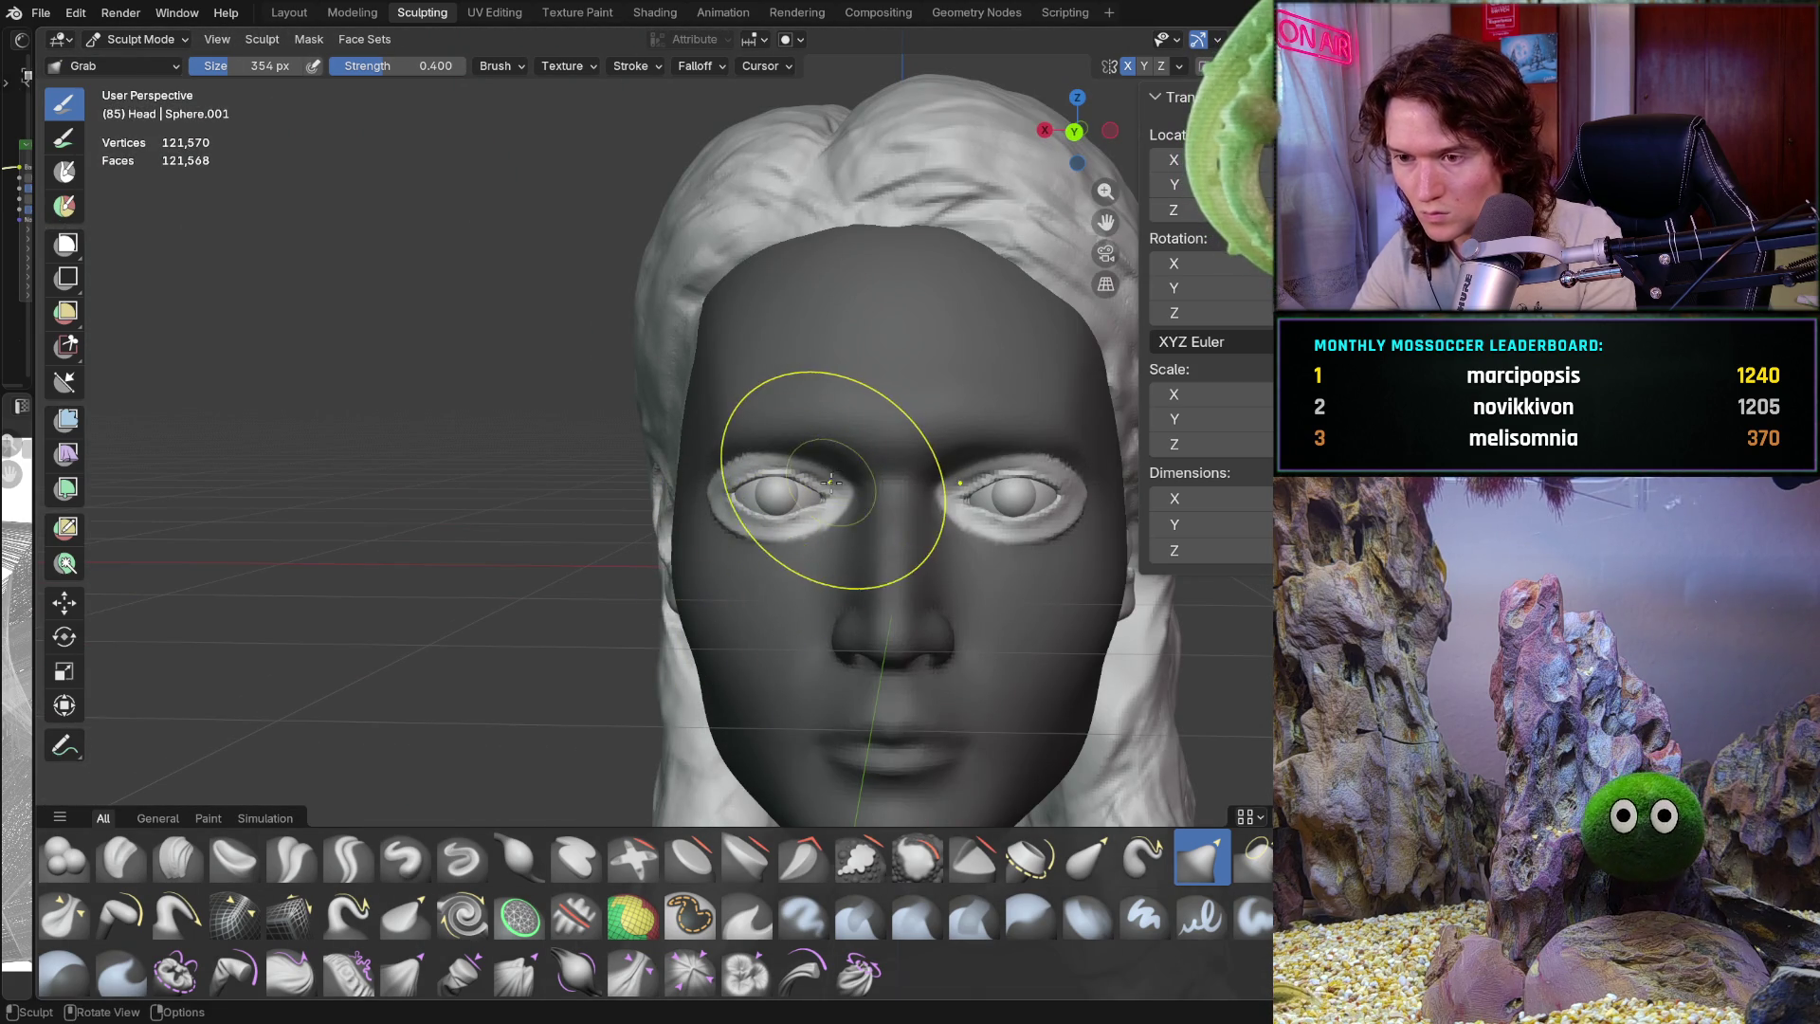
scroll(810, 520, up, 6)
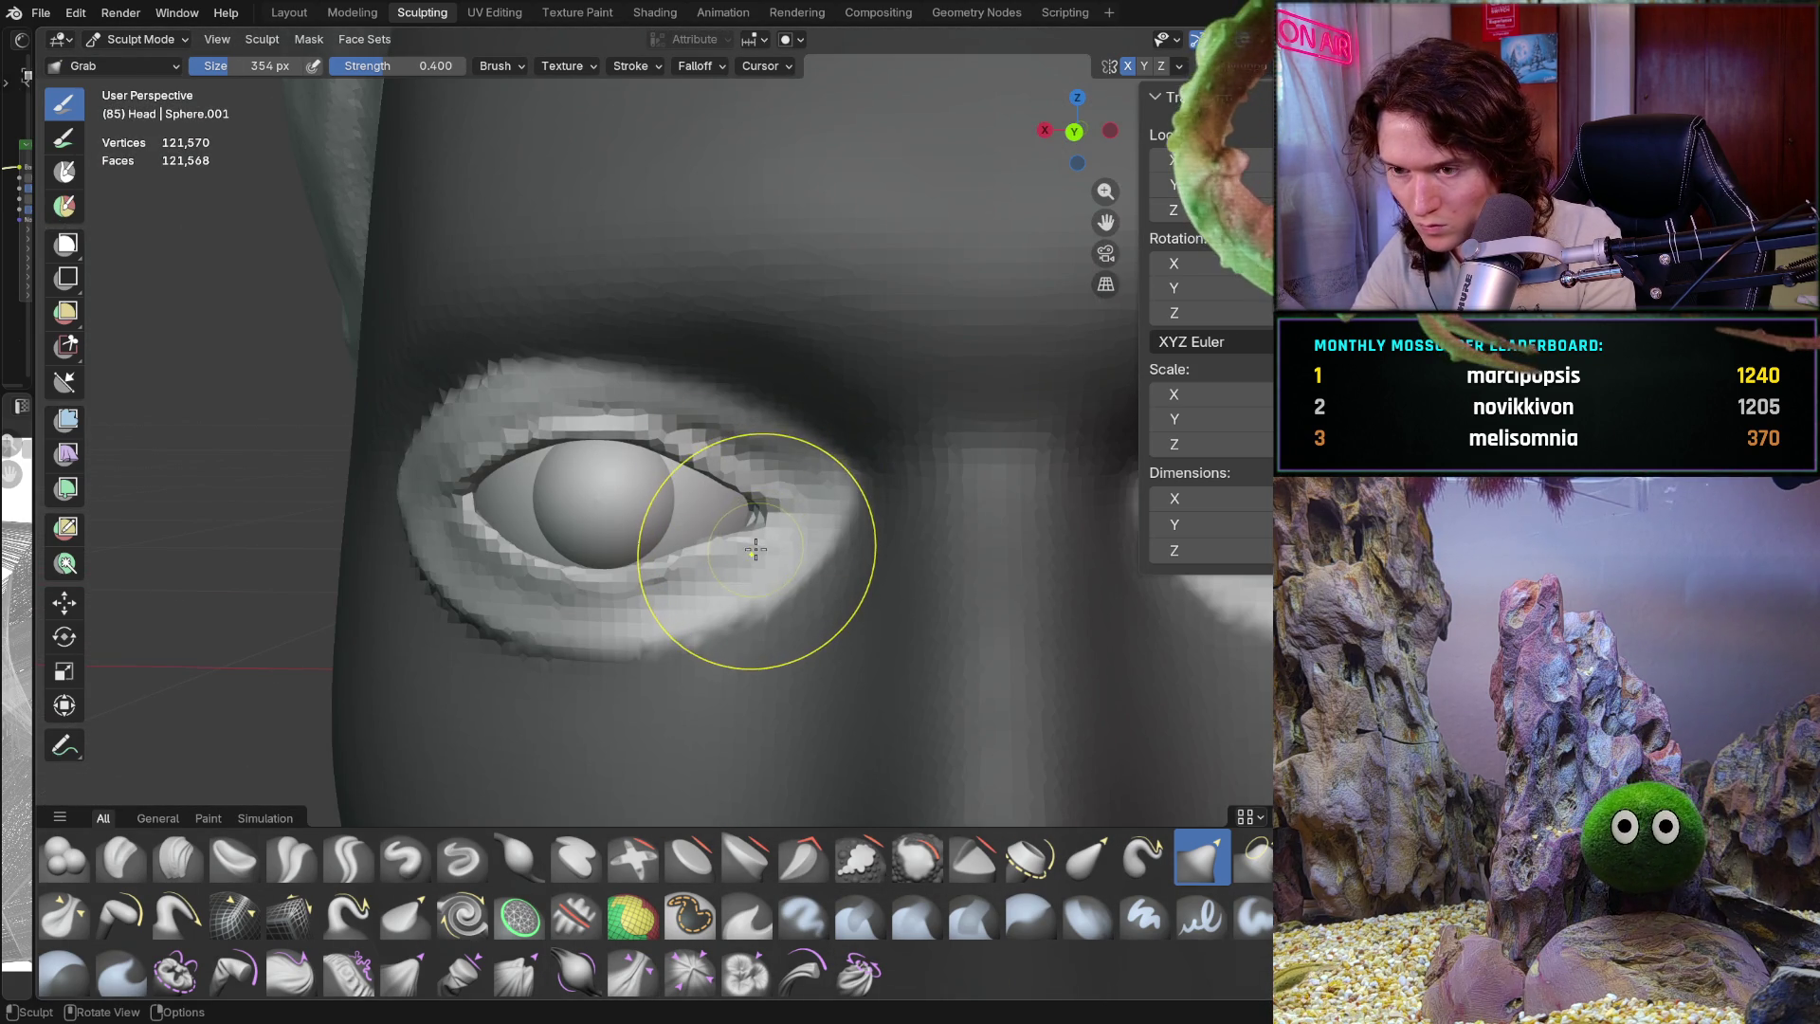
From a frontal view, pull the outer eye corner and reshape the lower eyelid
scroll(756, 546, up, 5)
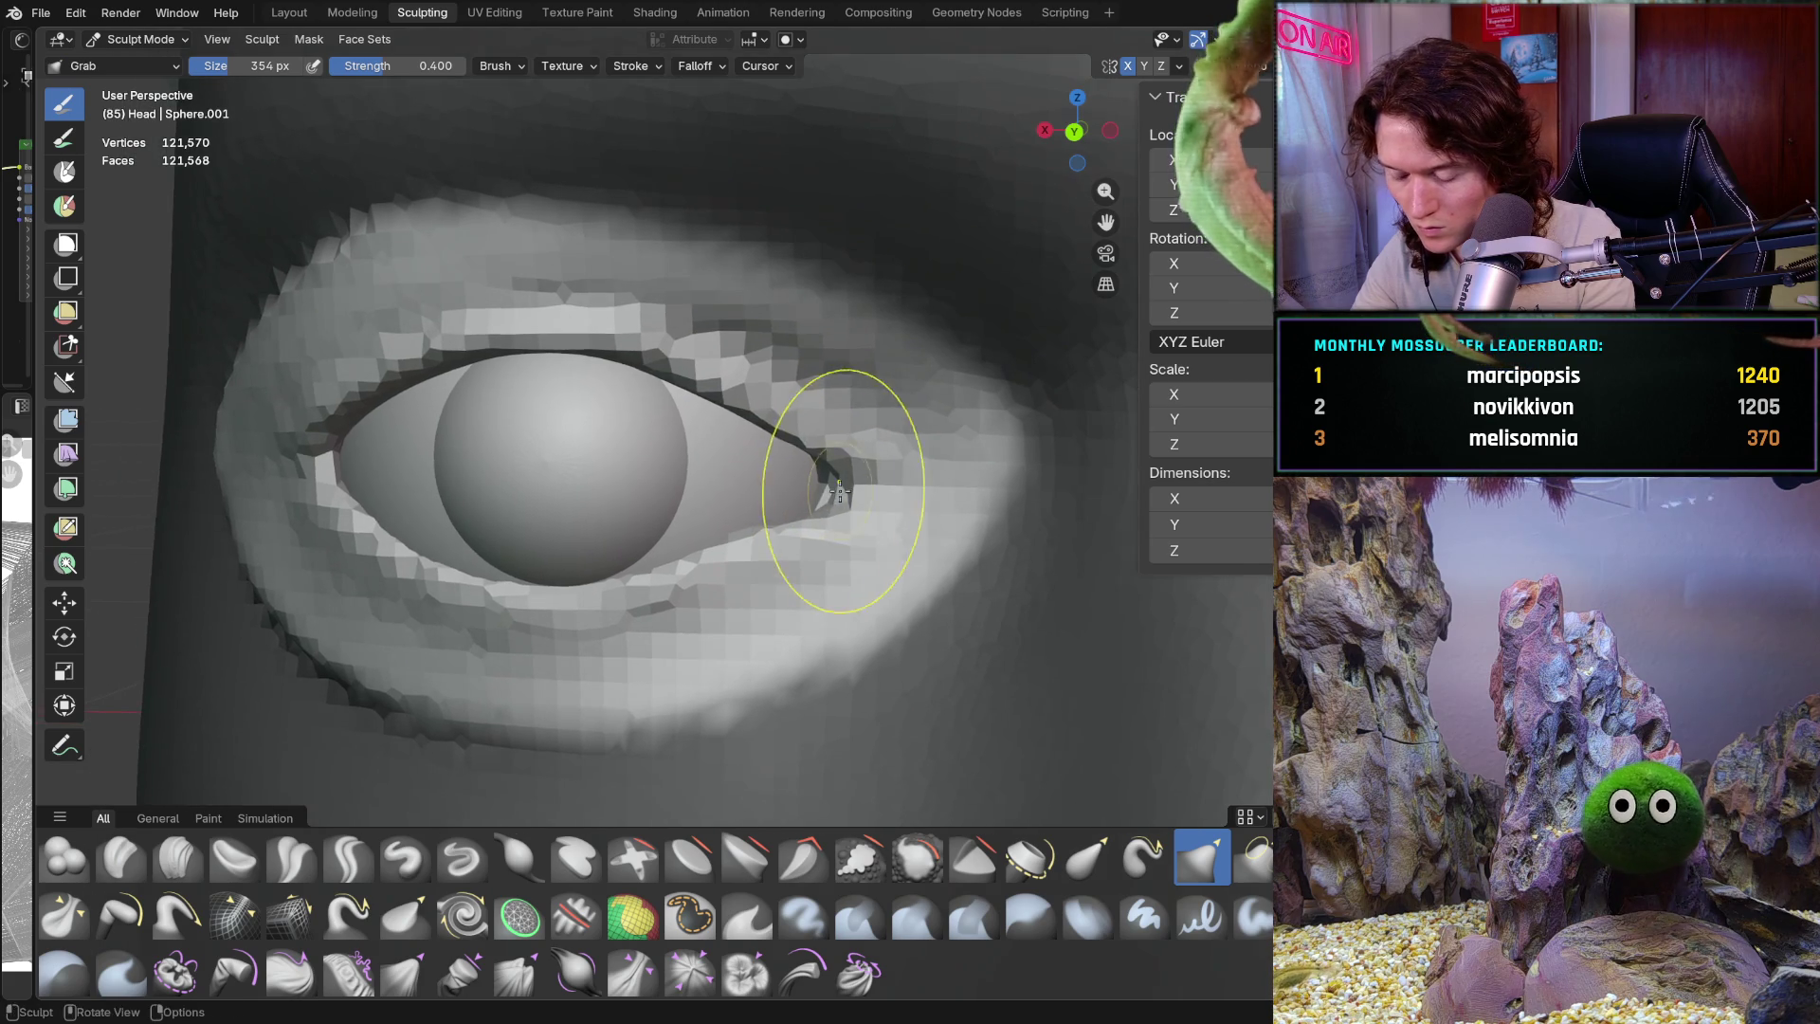
scroll(839, 491, up, 2)
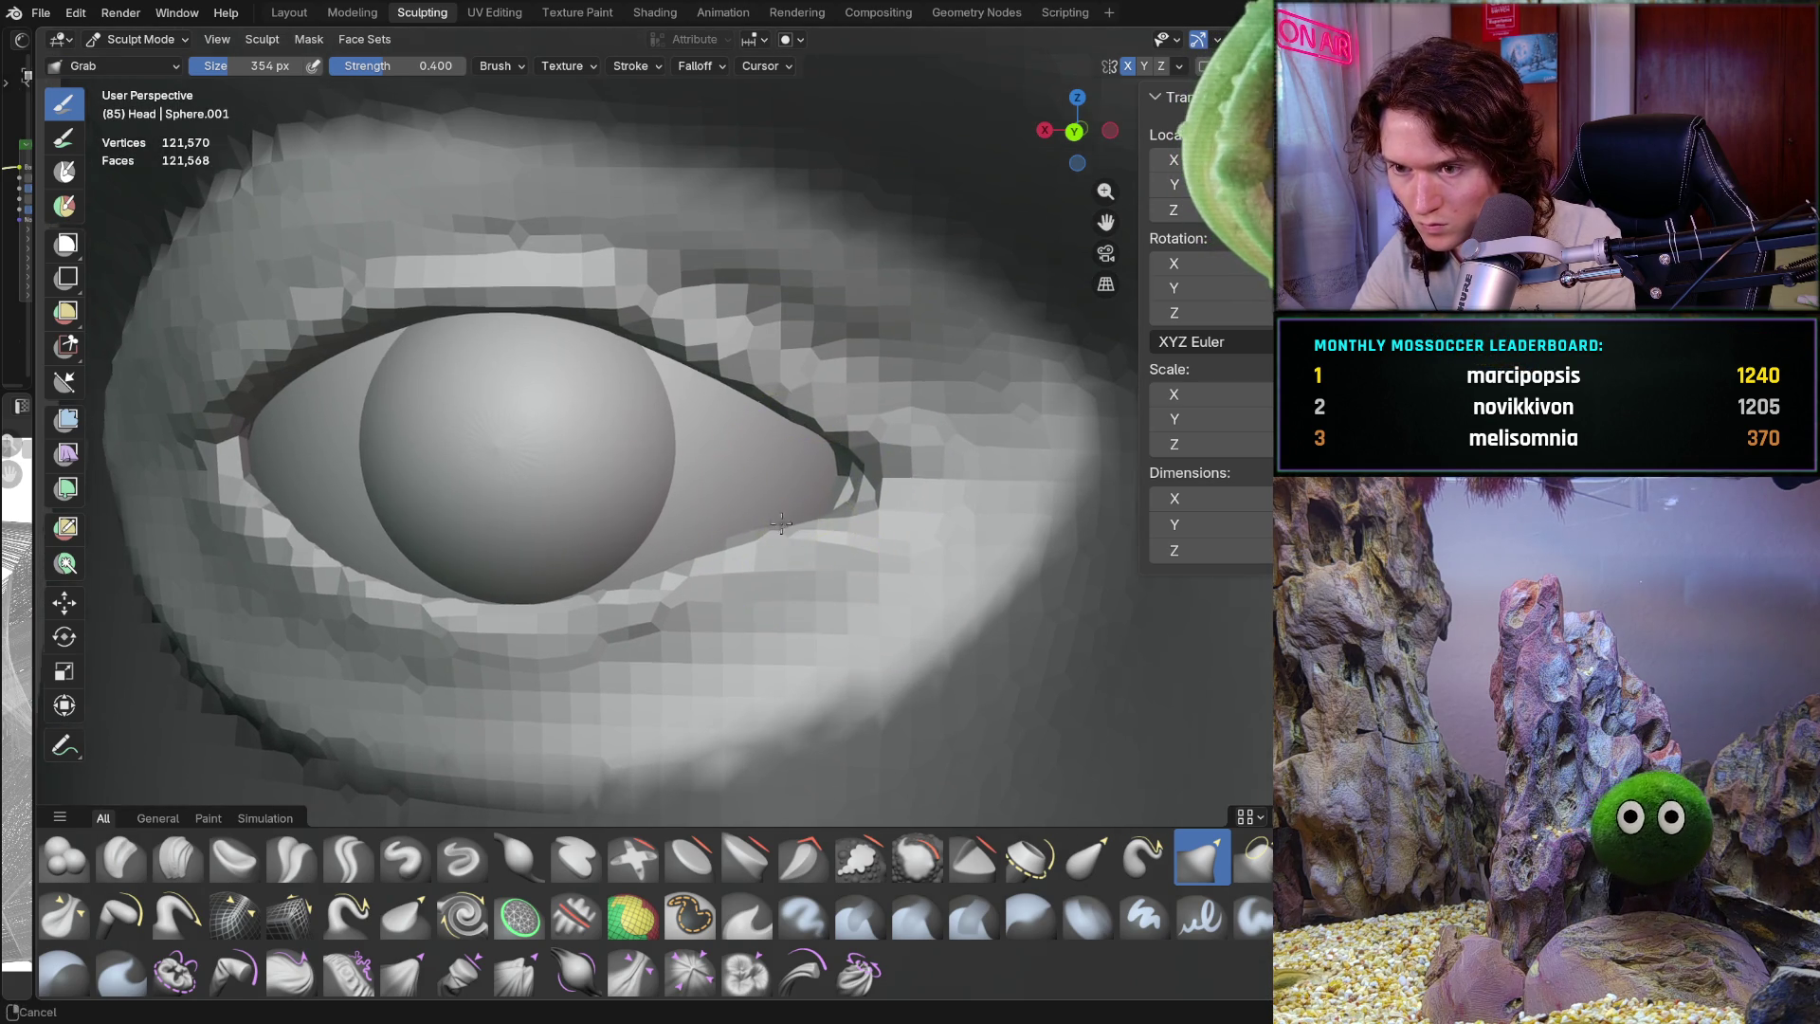
scroll(786, 512, down, 3)
middle_drag(743, 542, 790, 524)
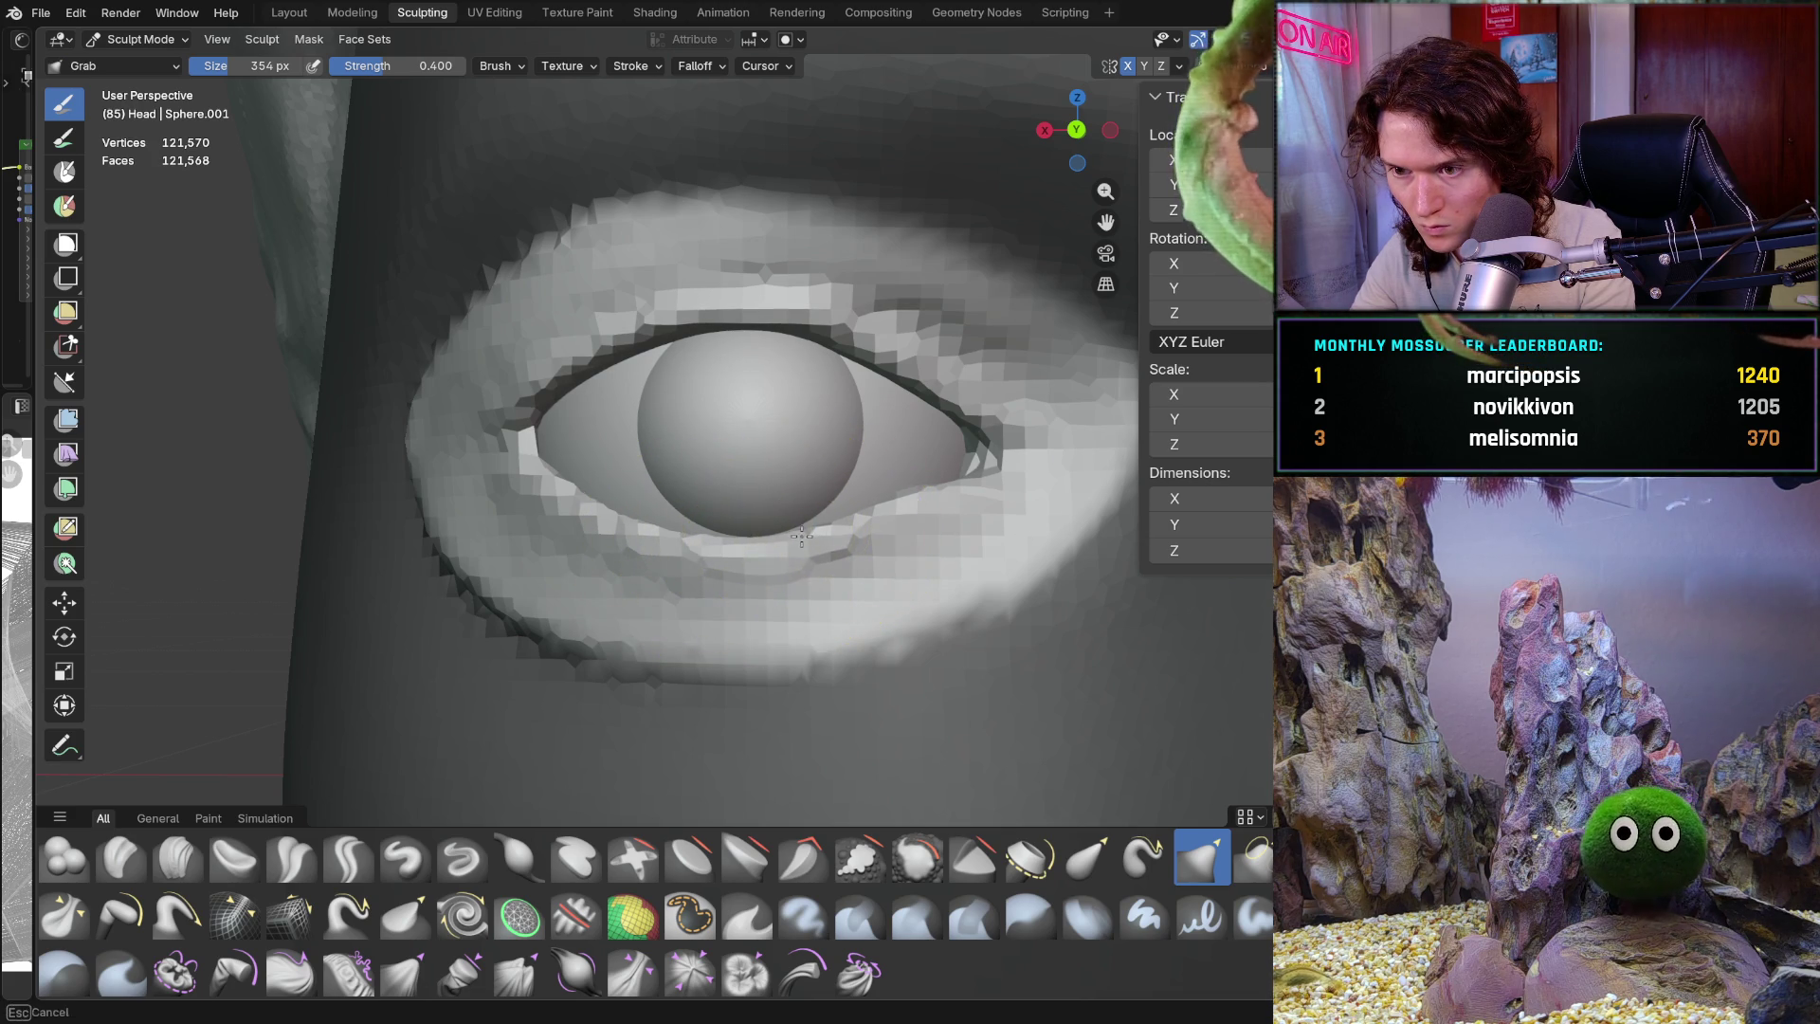
scroll(817, 501, down, 3)
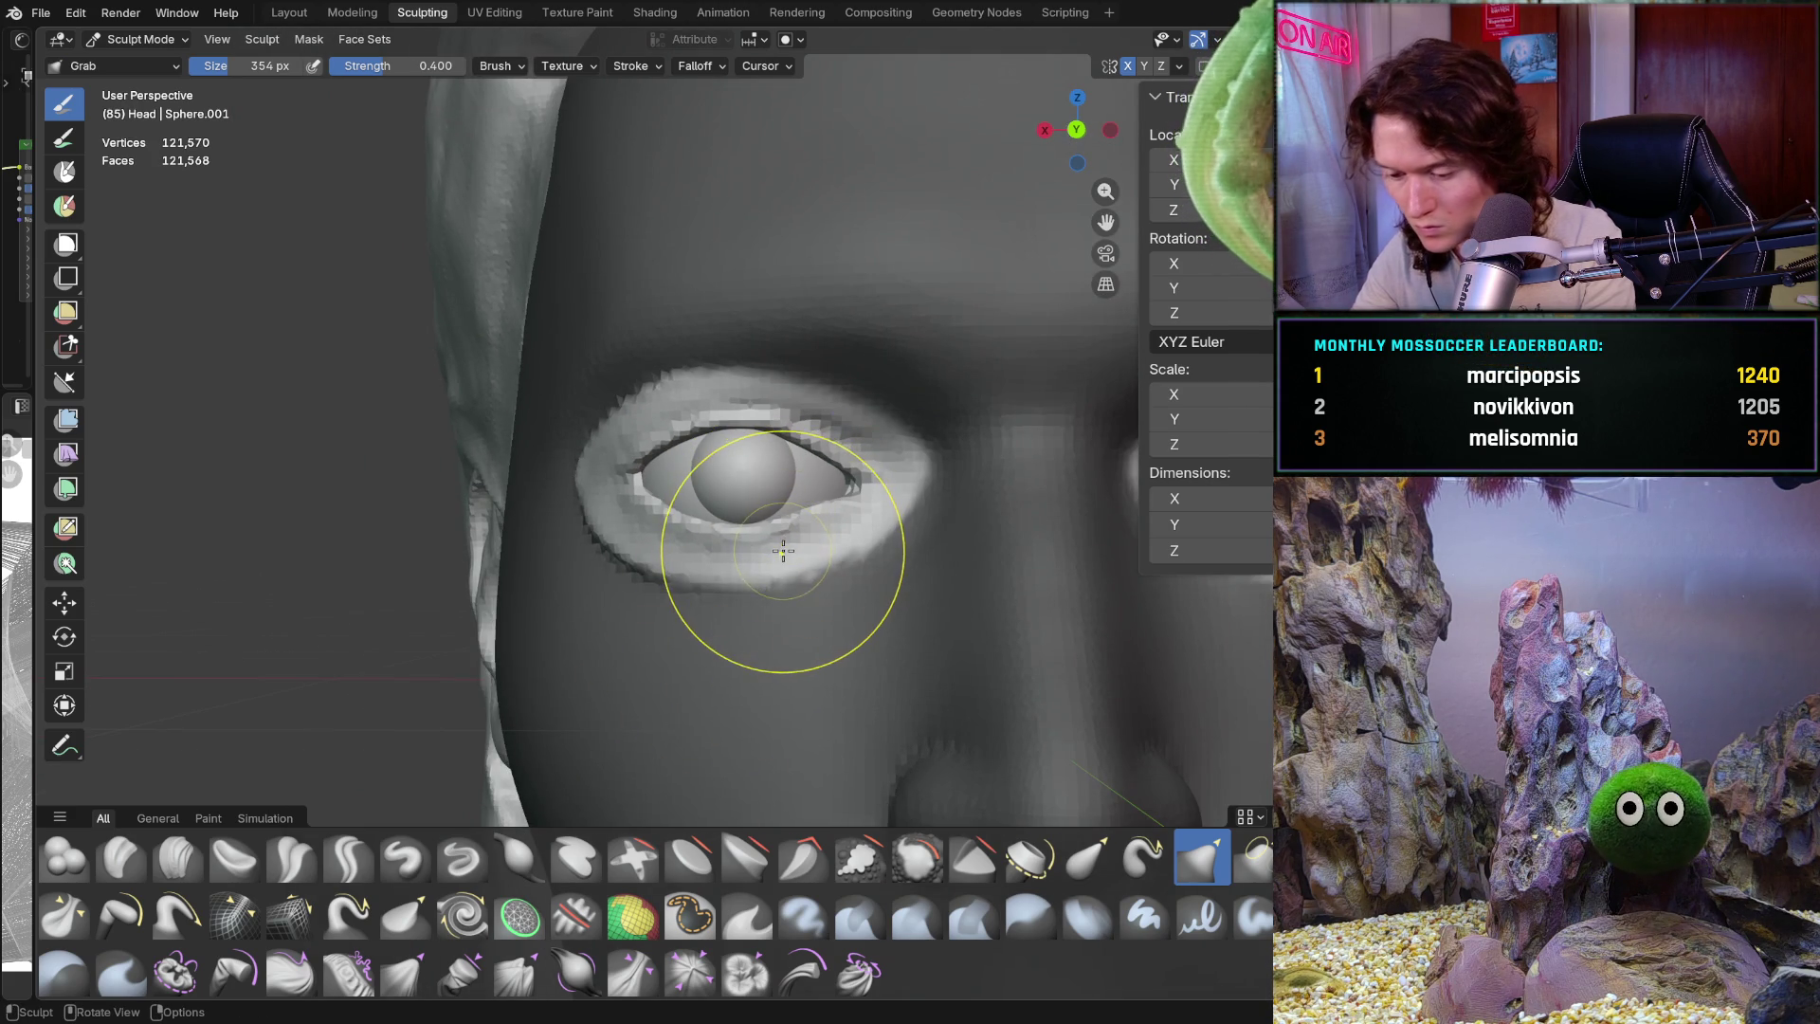
scroll(774, 554, up, 5)
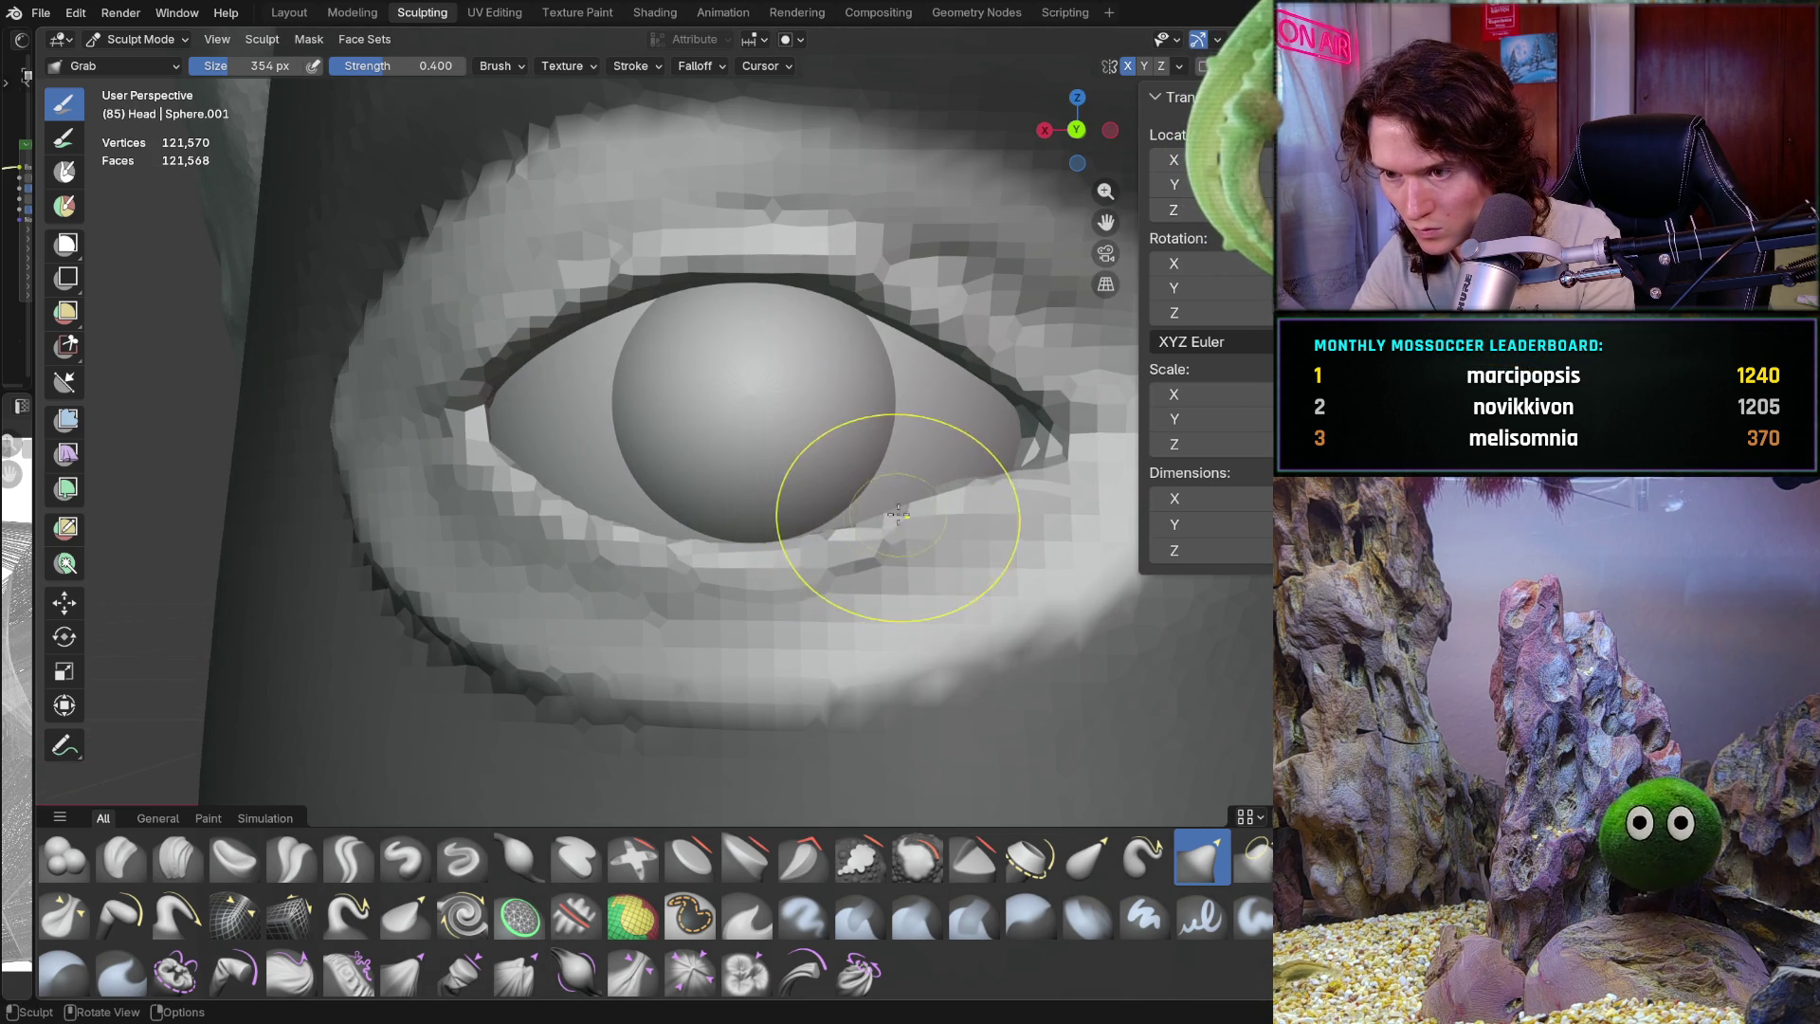
drag(870, 524, 964, 474)
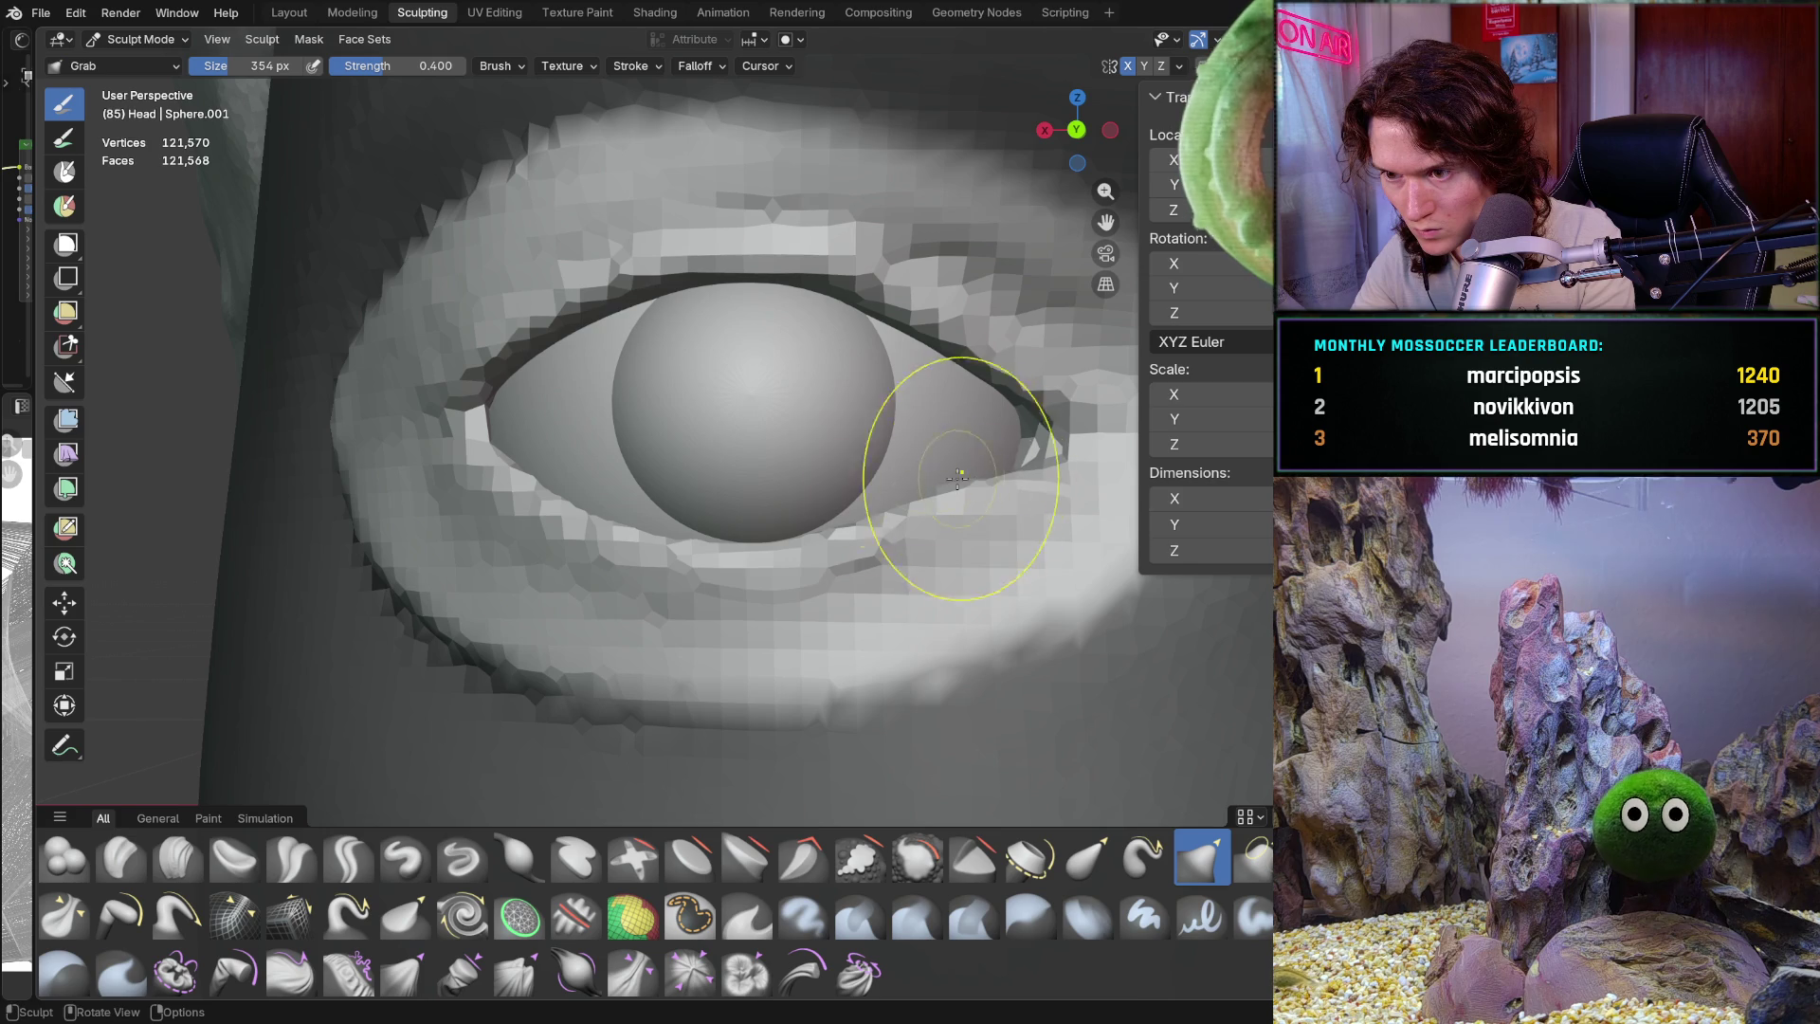
drag(879, 514, 777, 516)
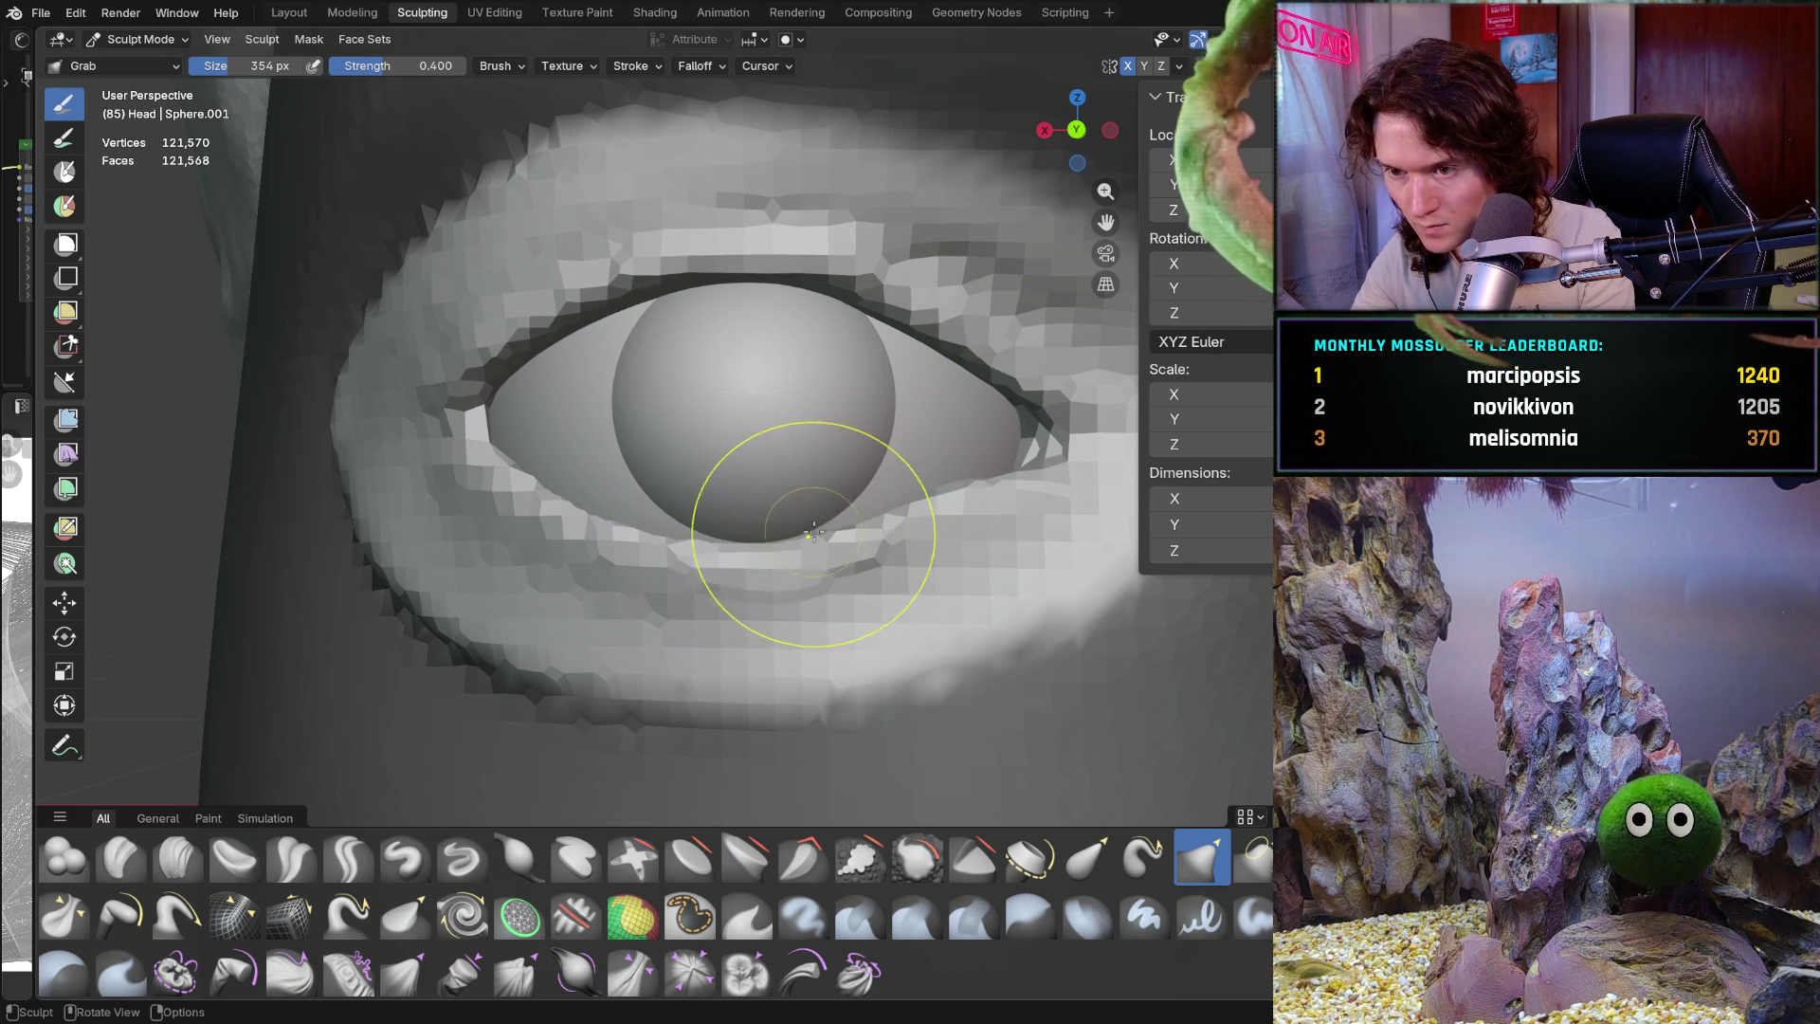
mouse_move(690, 555)
mouse_down()
mouse_move(764, 567)
mouse_move(874, 516)
mouse_up()
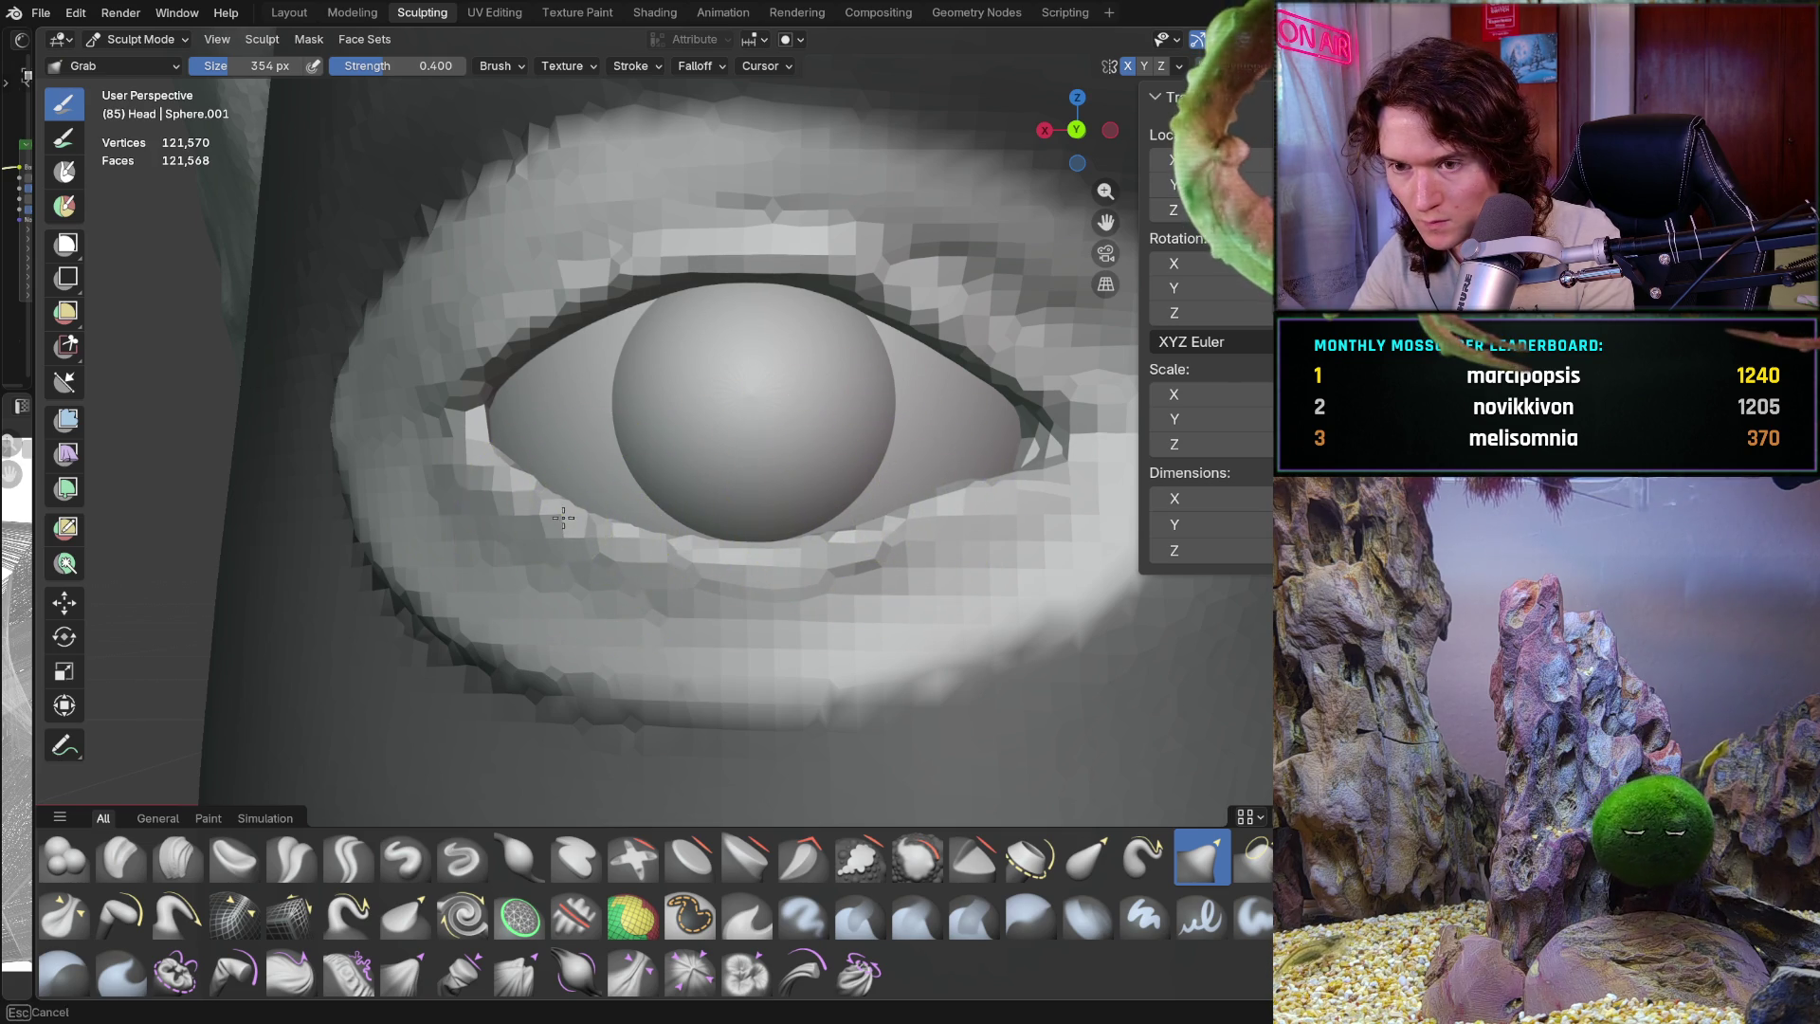
Reshape the inner eye corner, then check the symmetry settings
mouse_move(541, 569)
middle_down()
mouse_move(633, 536)
mouse_move(650, 549)
middle_up()
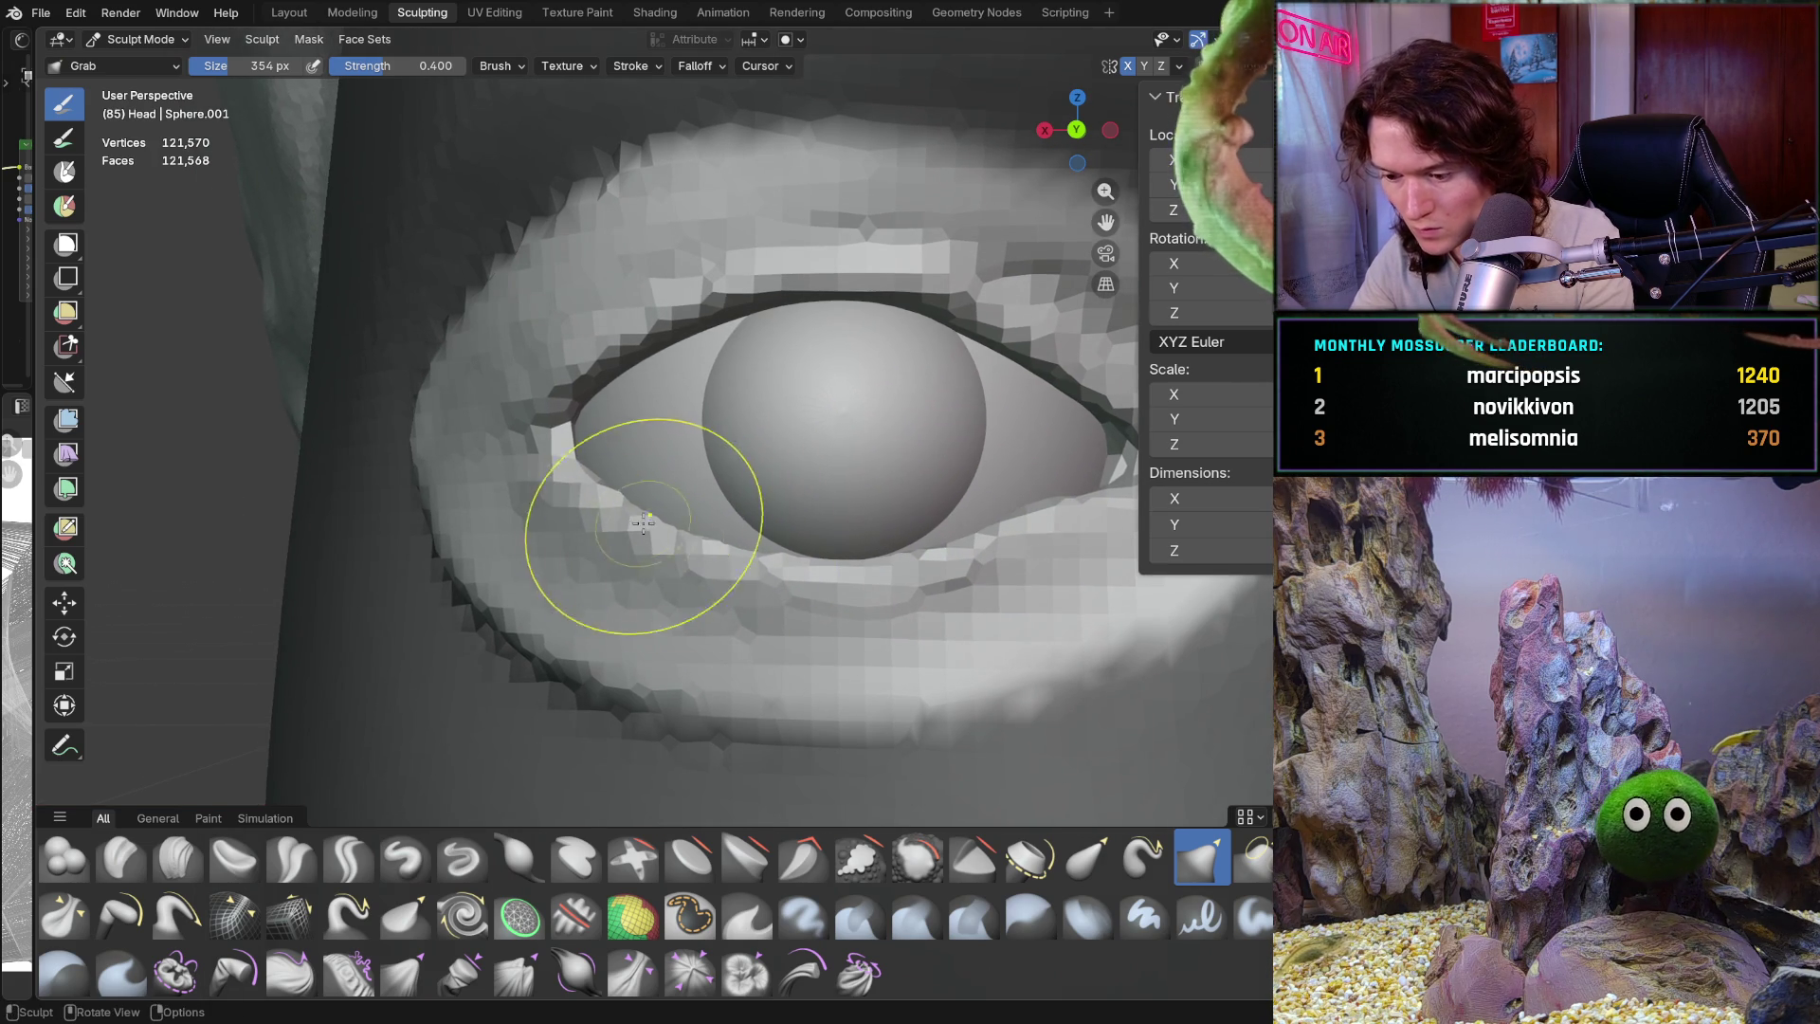
drag(606, 503, 582, 470)
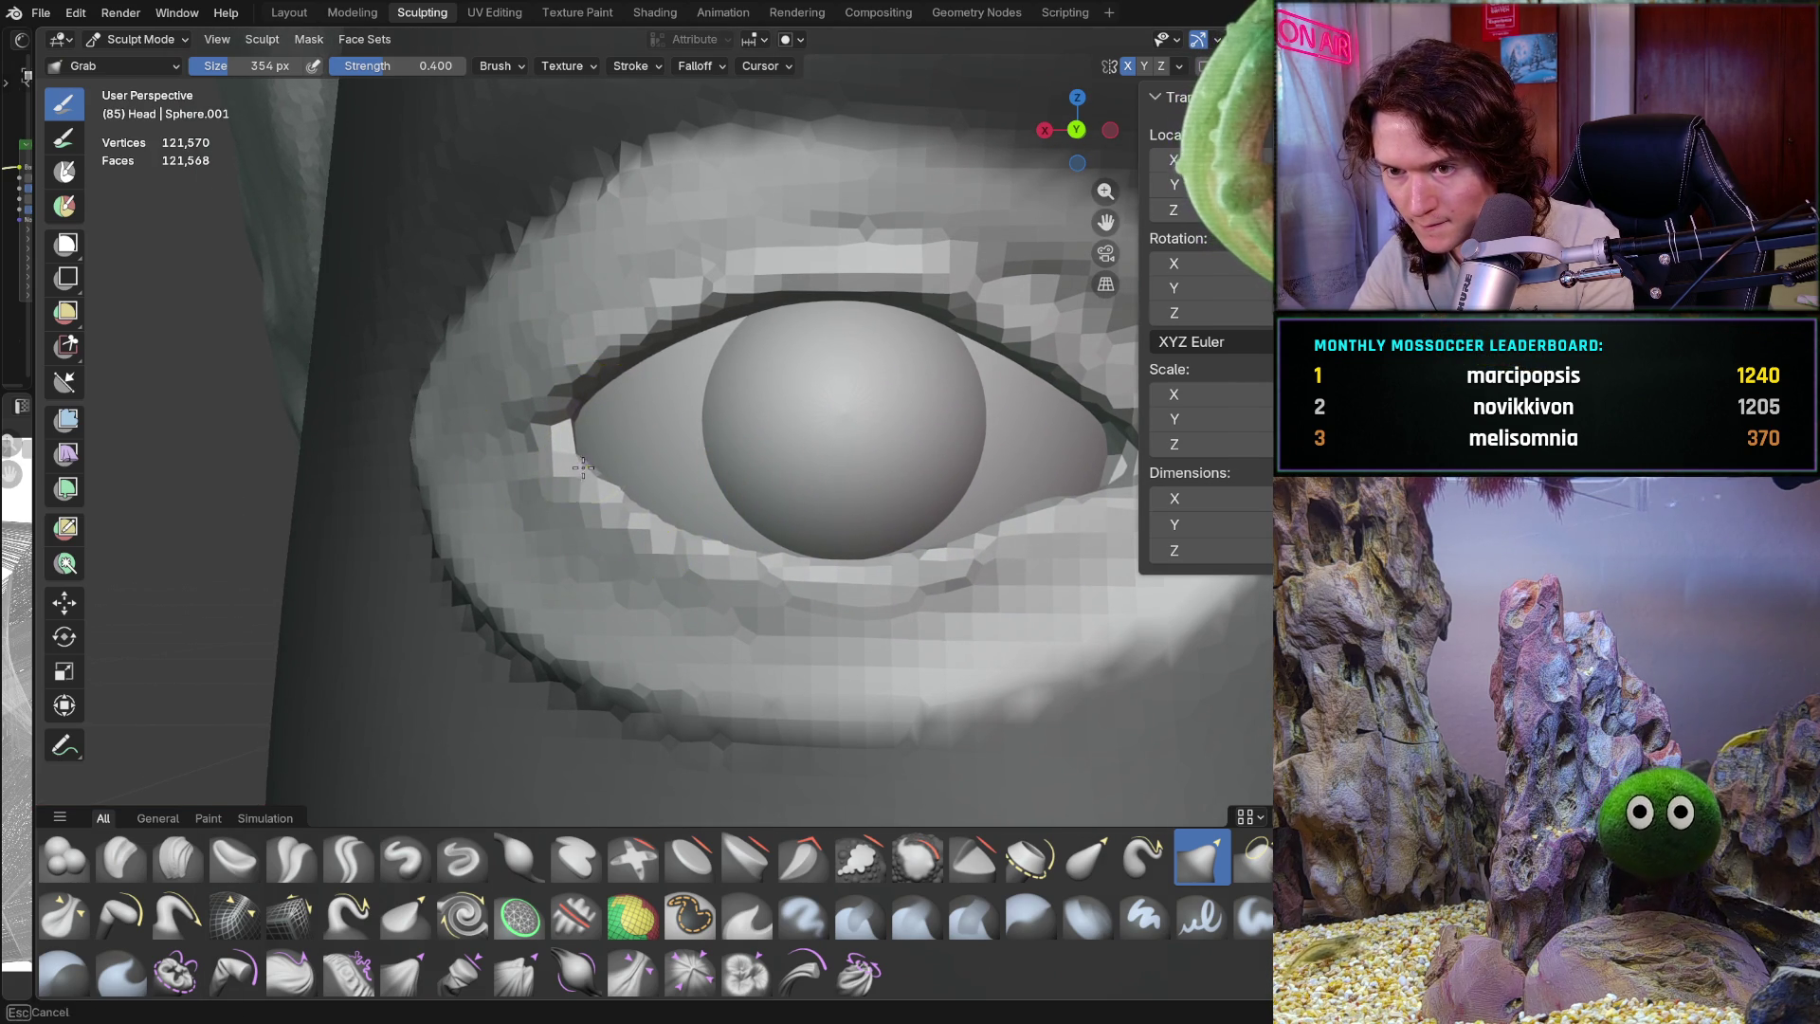
middle_drag(614, 503, 701, 502)
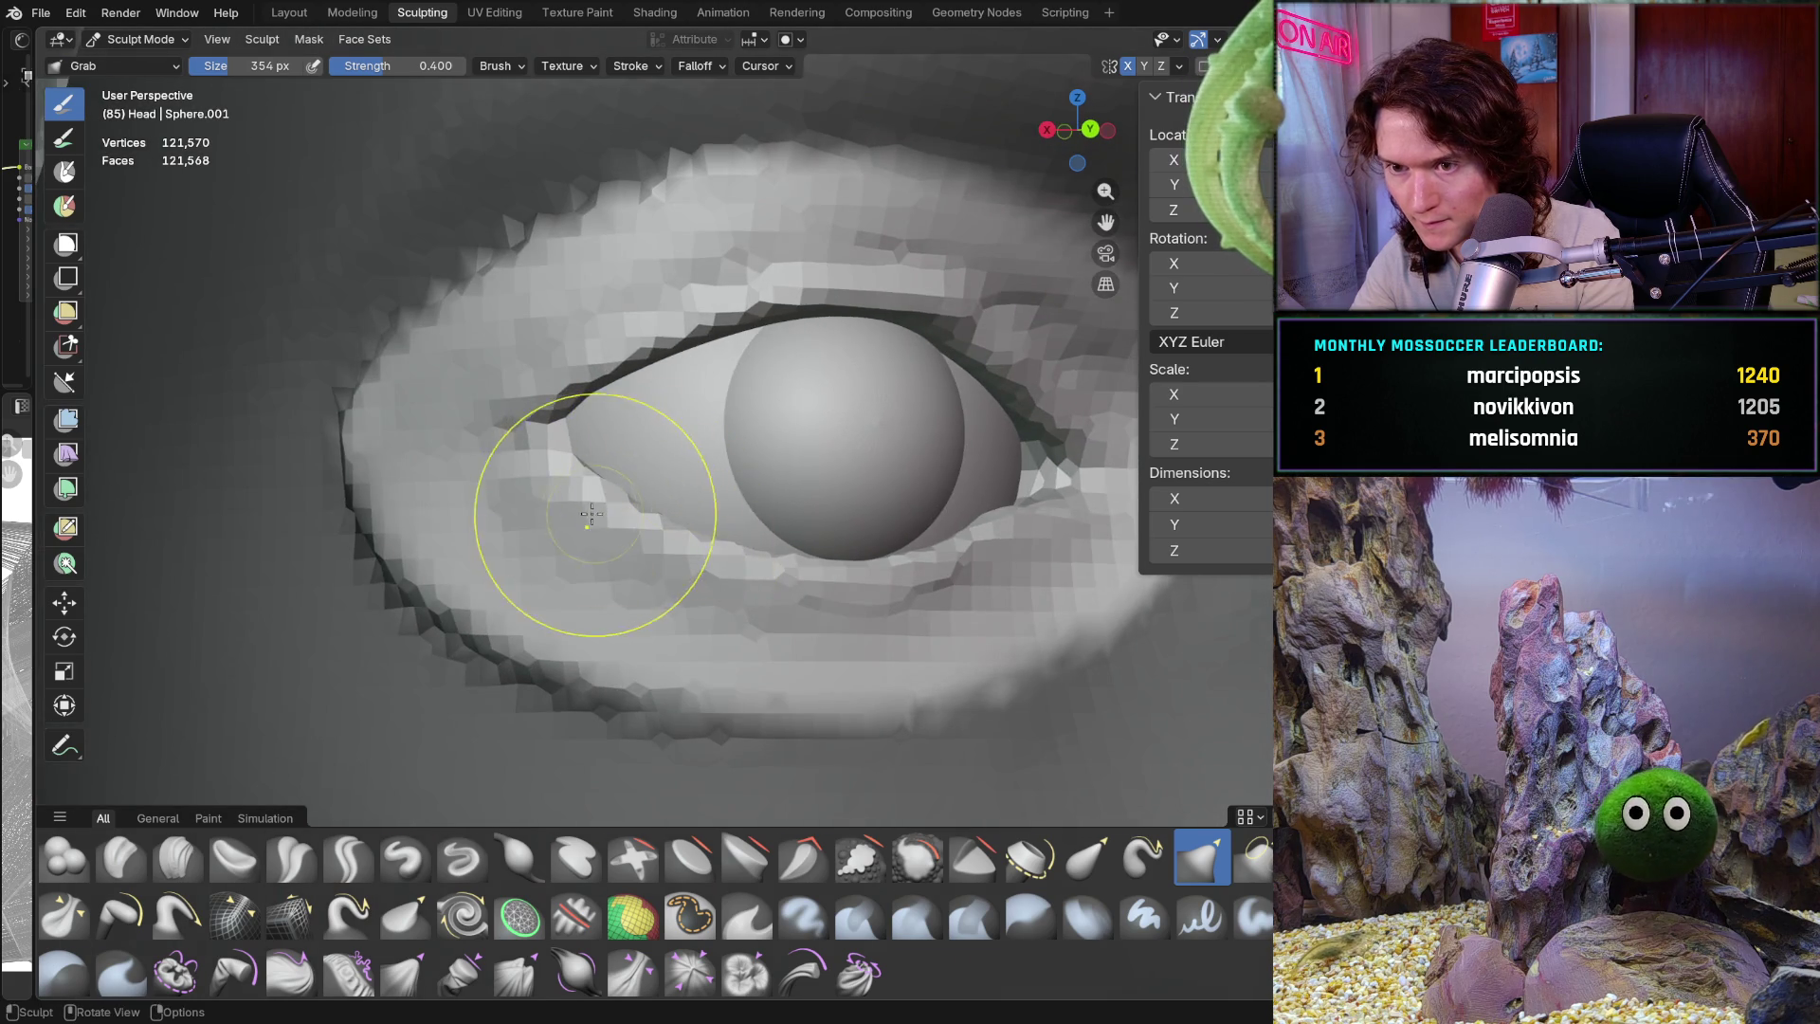
middle_drag(590, 512, 702, 502)
click(1178, 66)
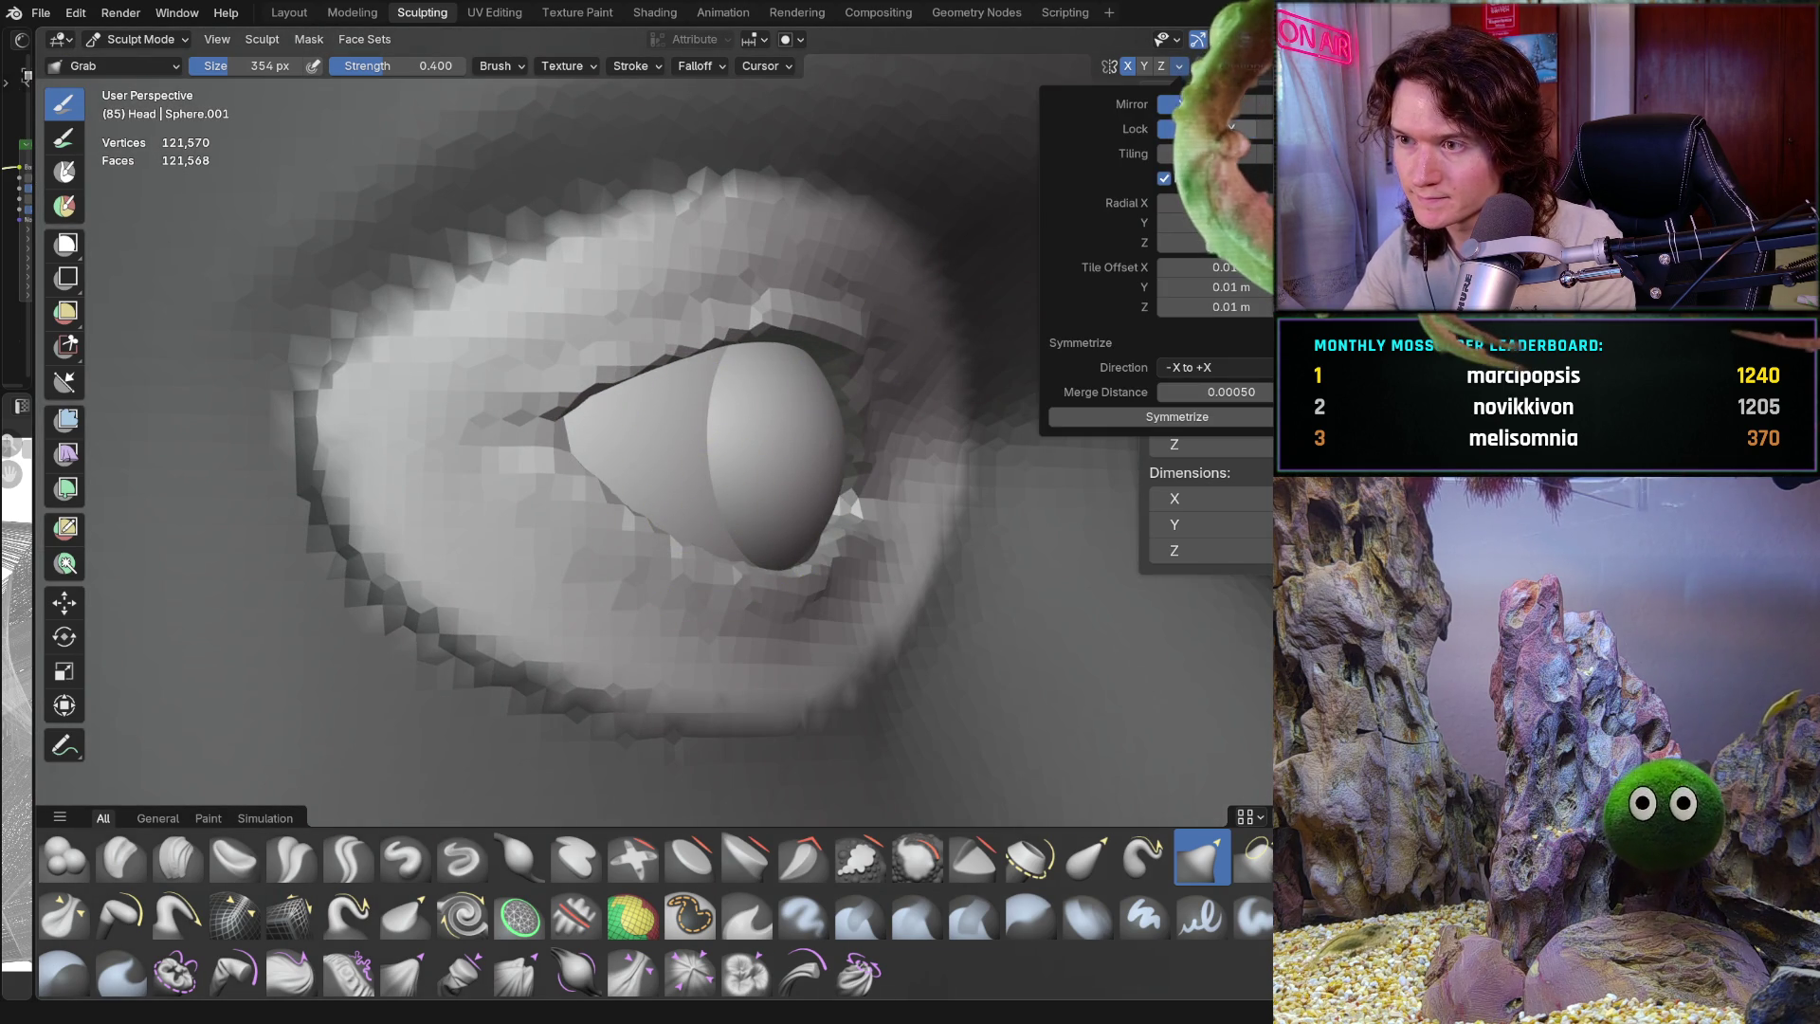
Enlarge the Grab brush to 510 px and push the eye's side bulge back
middle_drag(671, 508, 573, 438)
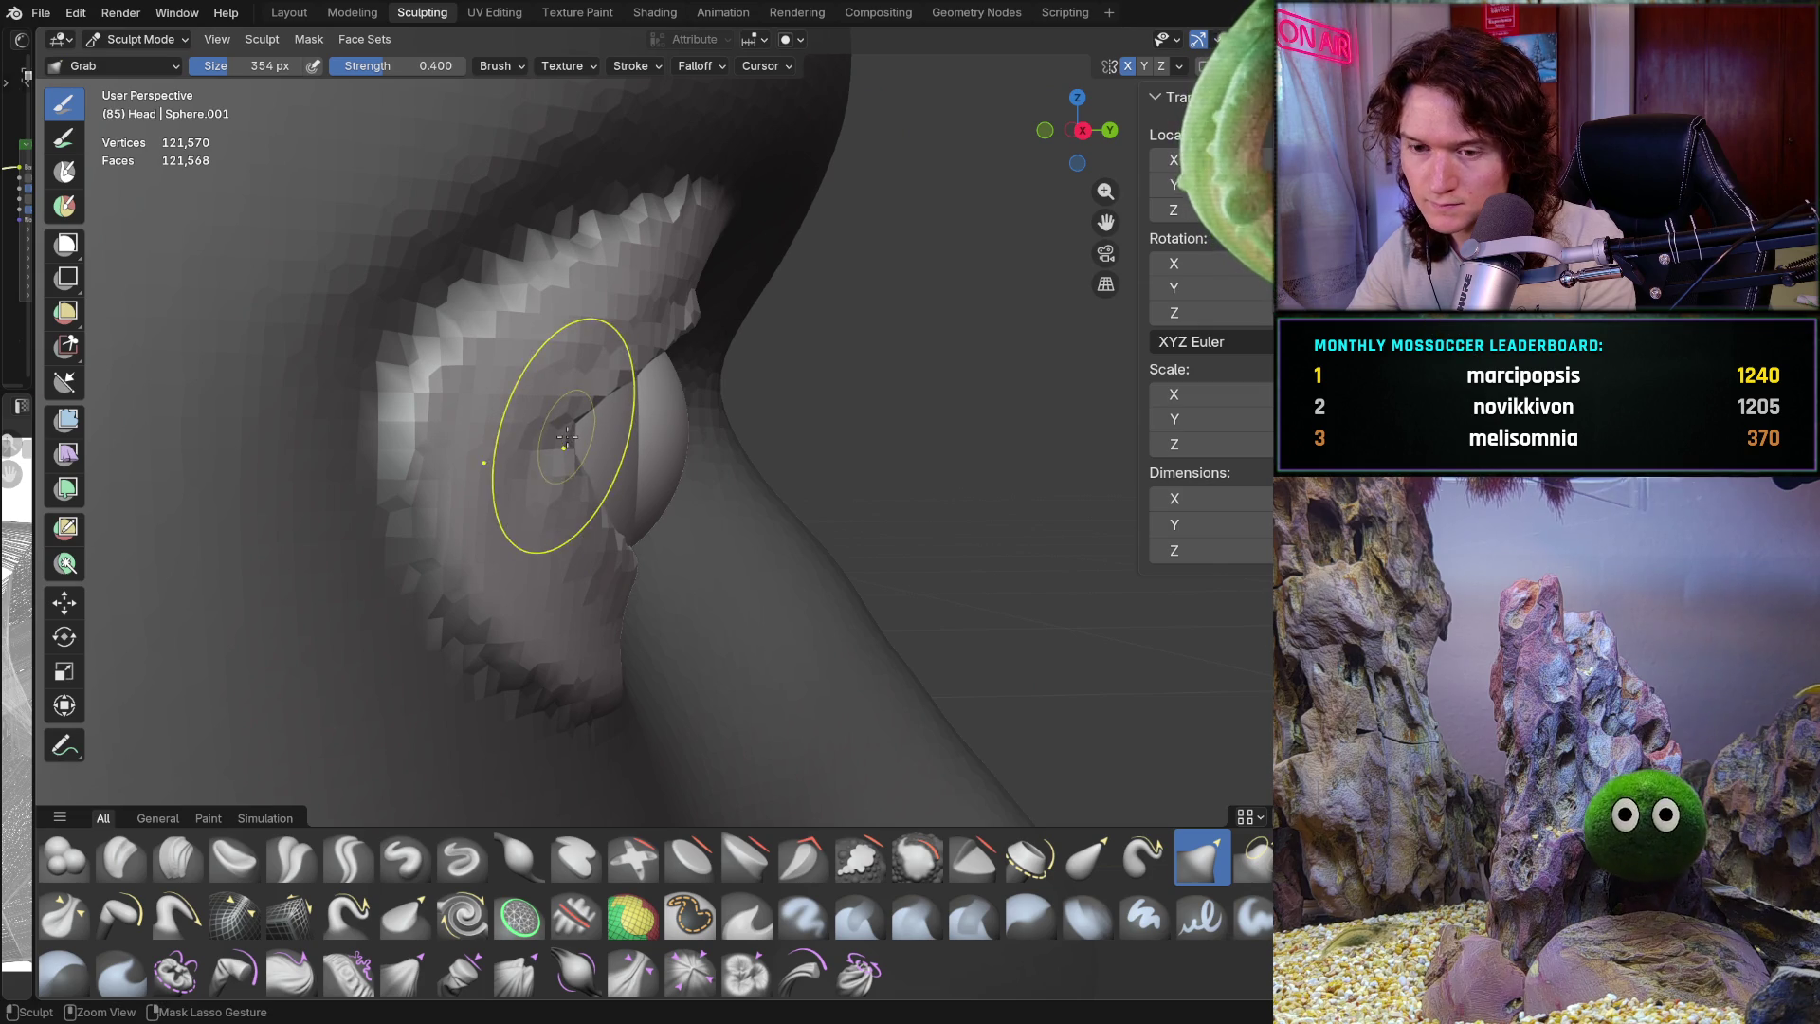
key(f)
click(575, 439)
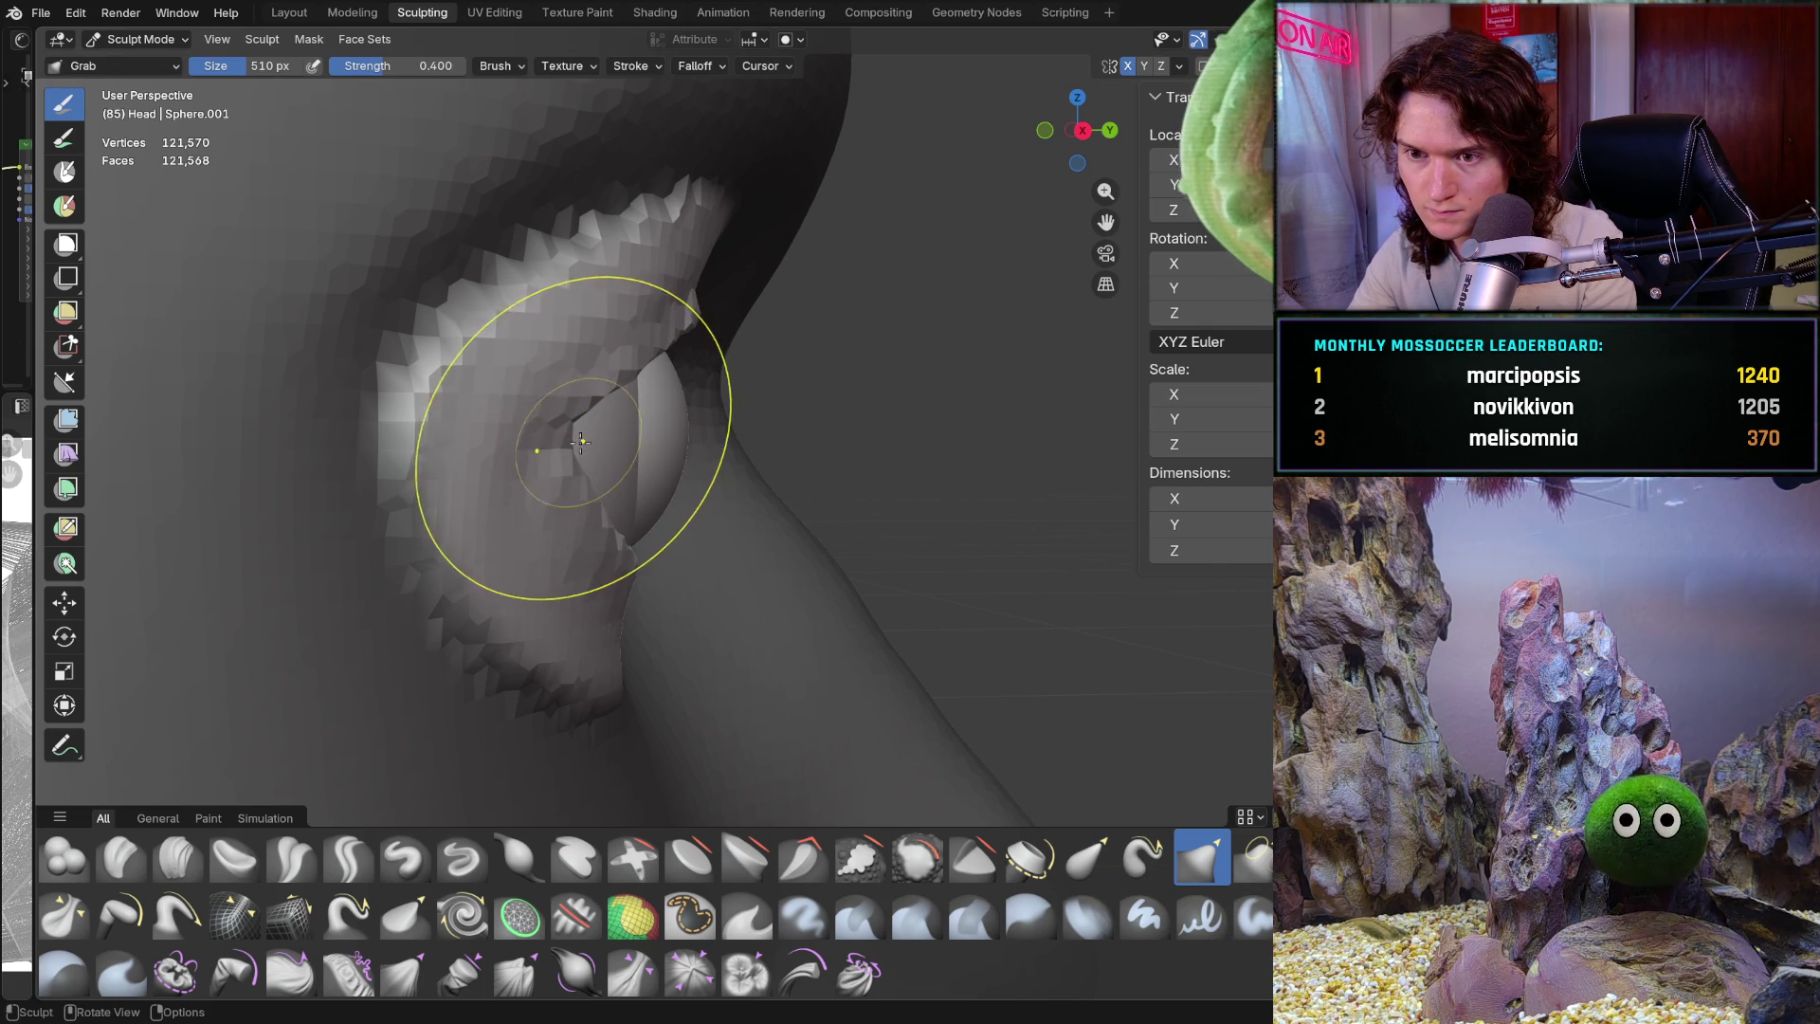
drag(603, 456, 578, 444)
mouse_move(607, 456)
middle_down()
mouse_move(426, 474)
mouse_move(276, 532)
mouse_move(276, 471)
mouse_move(361, 447)
mouse_move(516, 588)
mouse_move(806, 511)
mouse_move(617, 357)
mouse_move(641, 568)
middle_up()
Shrink the brush to 330 px and inspect the eye from a lower, tilted angle
key(f)
click(584, 425)
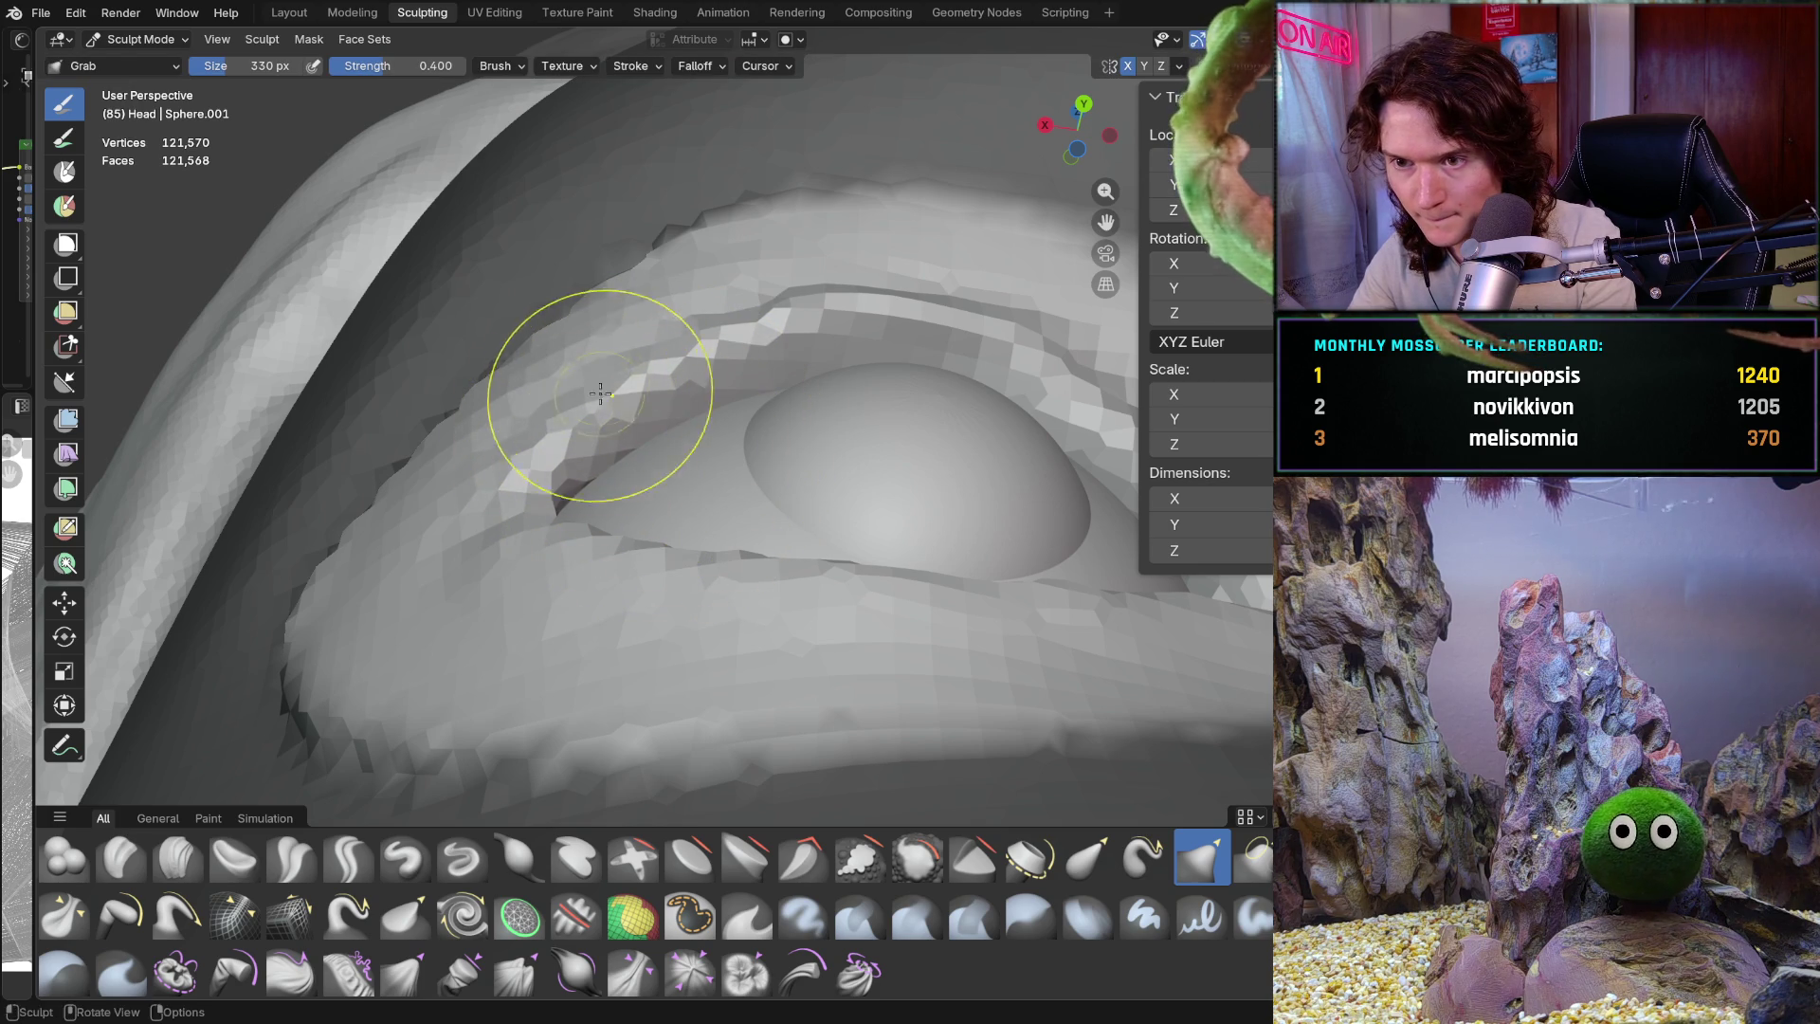
mouse_move(675, 344)
middle_down()
mouse_move(520, 657)
mouse_move(560, 547)
middle_up()
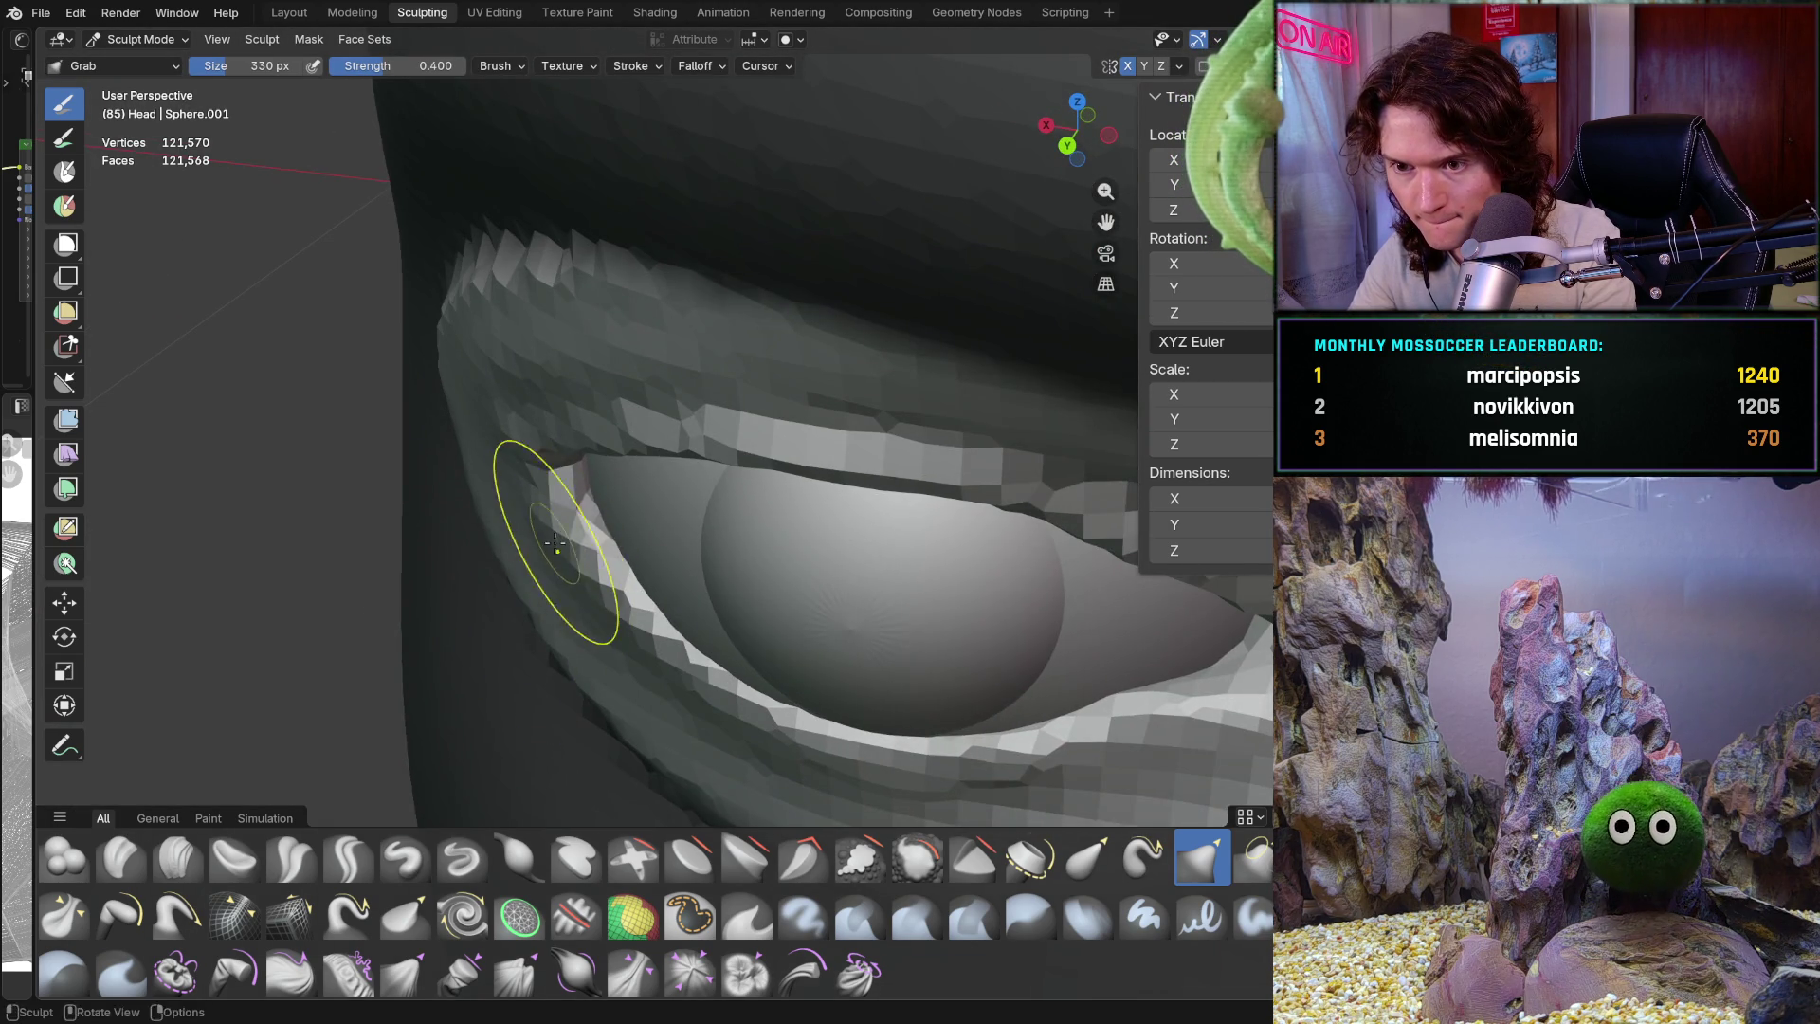
mouse_move(614, 617)
middle_down()
mouse_move(651, 528)
mouse_move(467, 549)
mouse_move(509, 497)
mouse_move(493, 533)
mouse_move(467, 455)
mouse_move(471, 366)
mouse_move(597, 512)
mouse_move(536, 569)
mouse_move(582, 588)
mouse_move(573, 692)
middle_up()
Check the symmetry settings and orbit to an angled close-up of the left eye
scroll(606, 531, down, 2)
scroll(617, 540, down, 5)
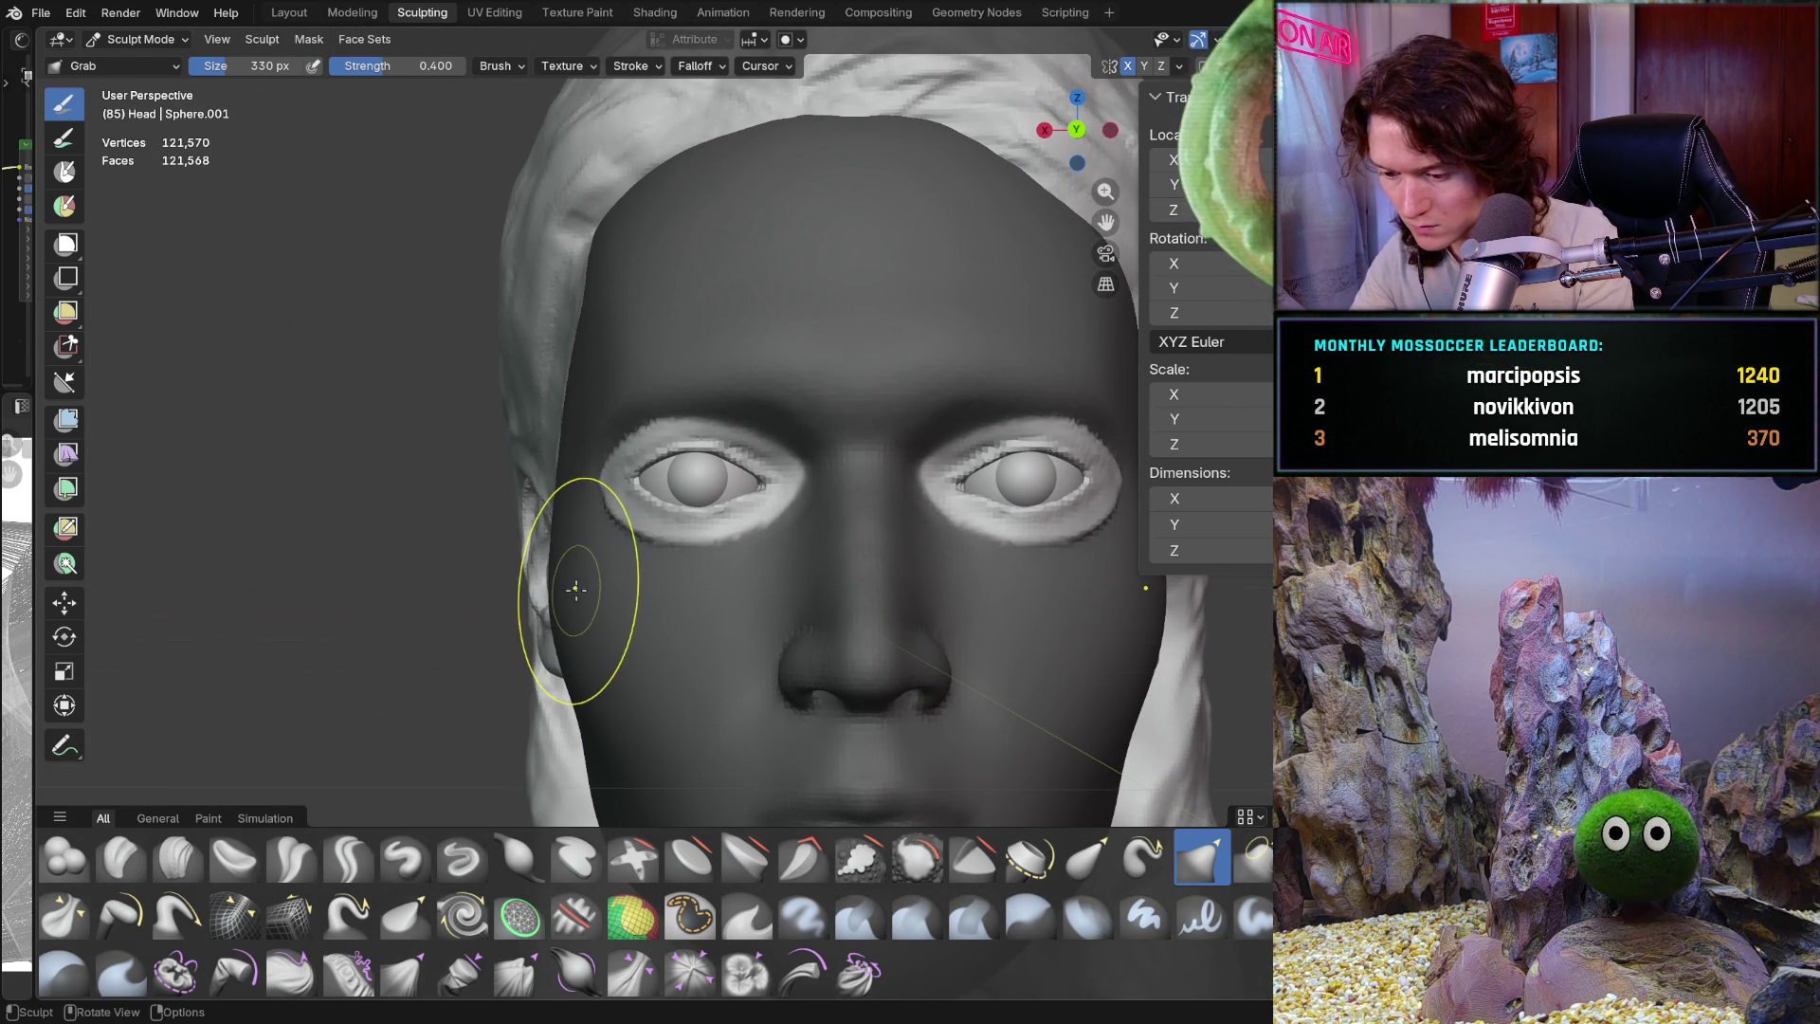
scroll(559, 569, up, 8)
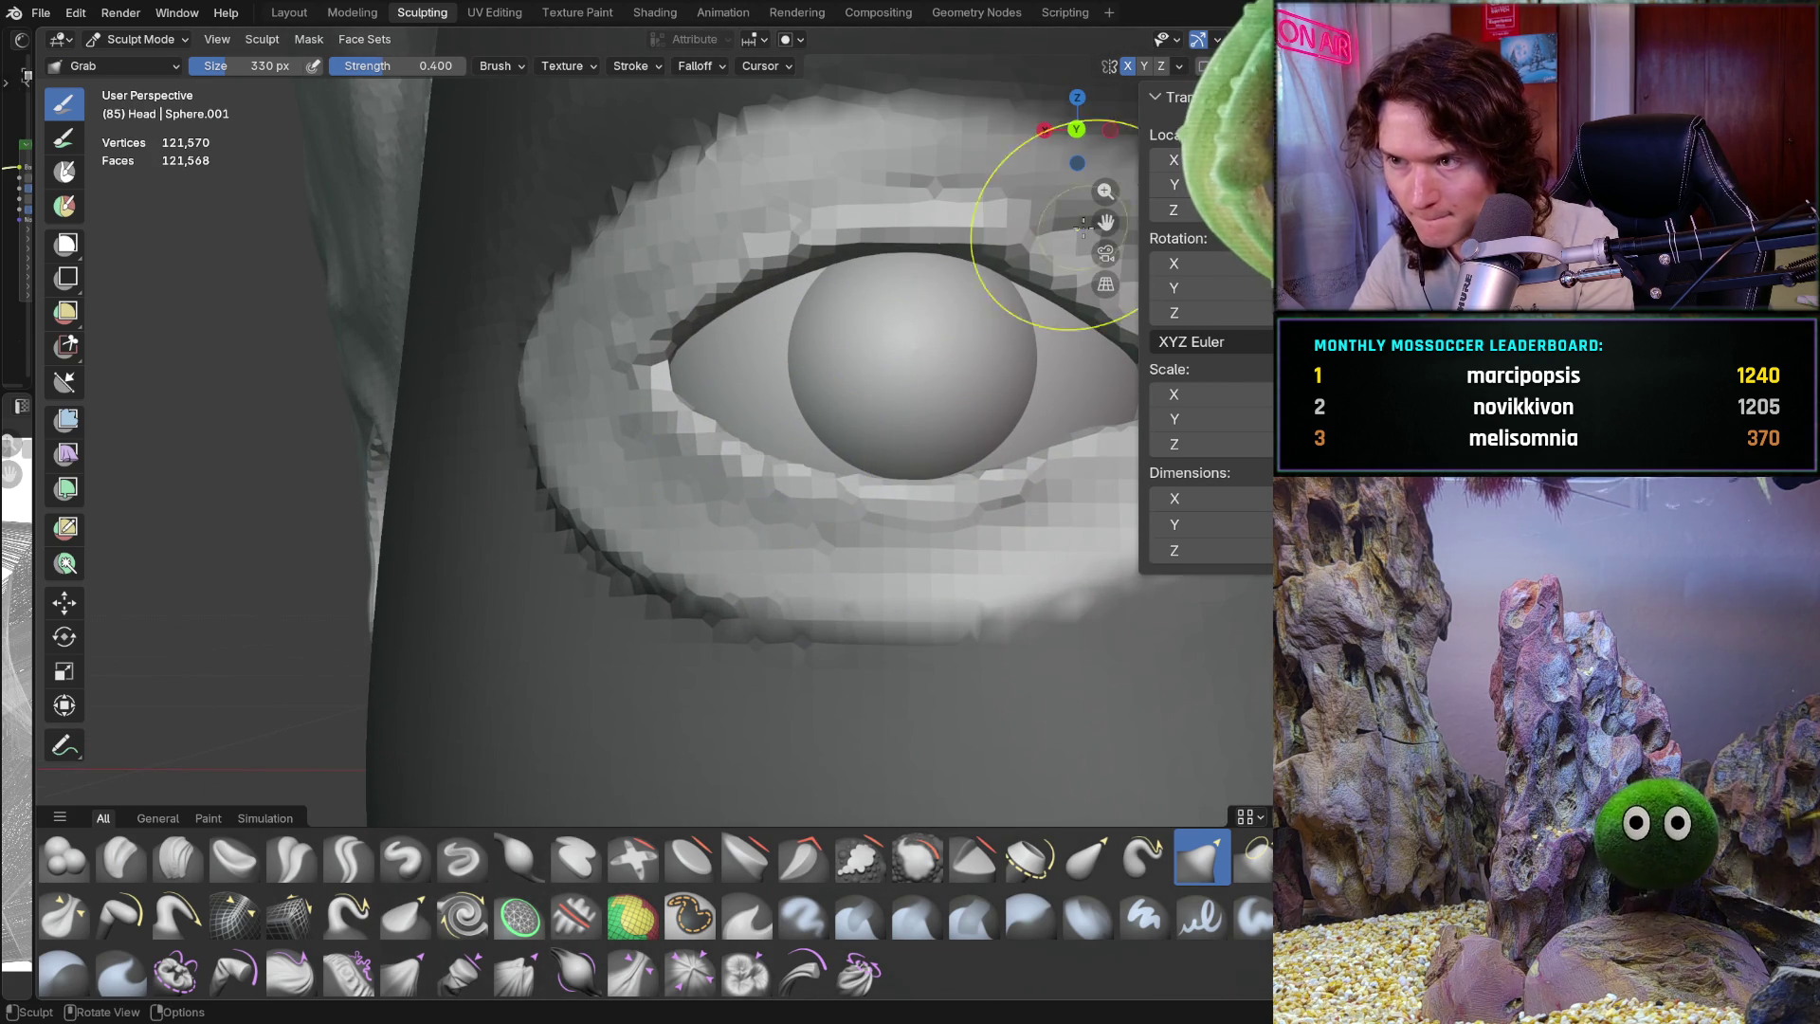
click(1179, 65)
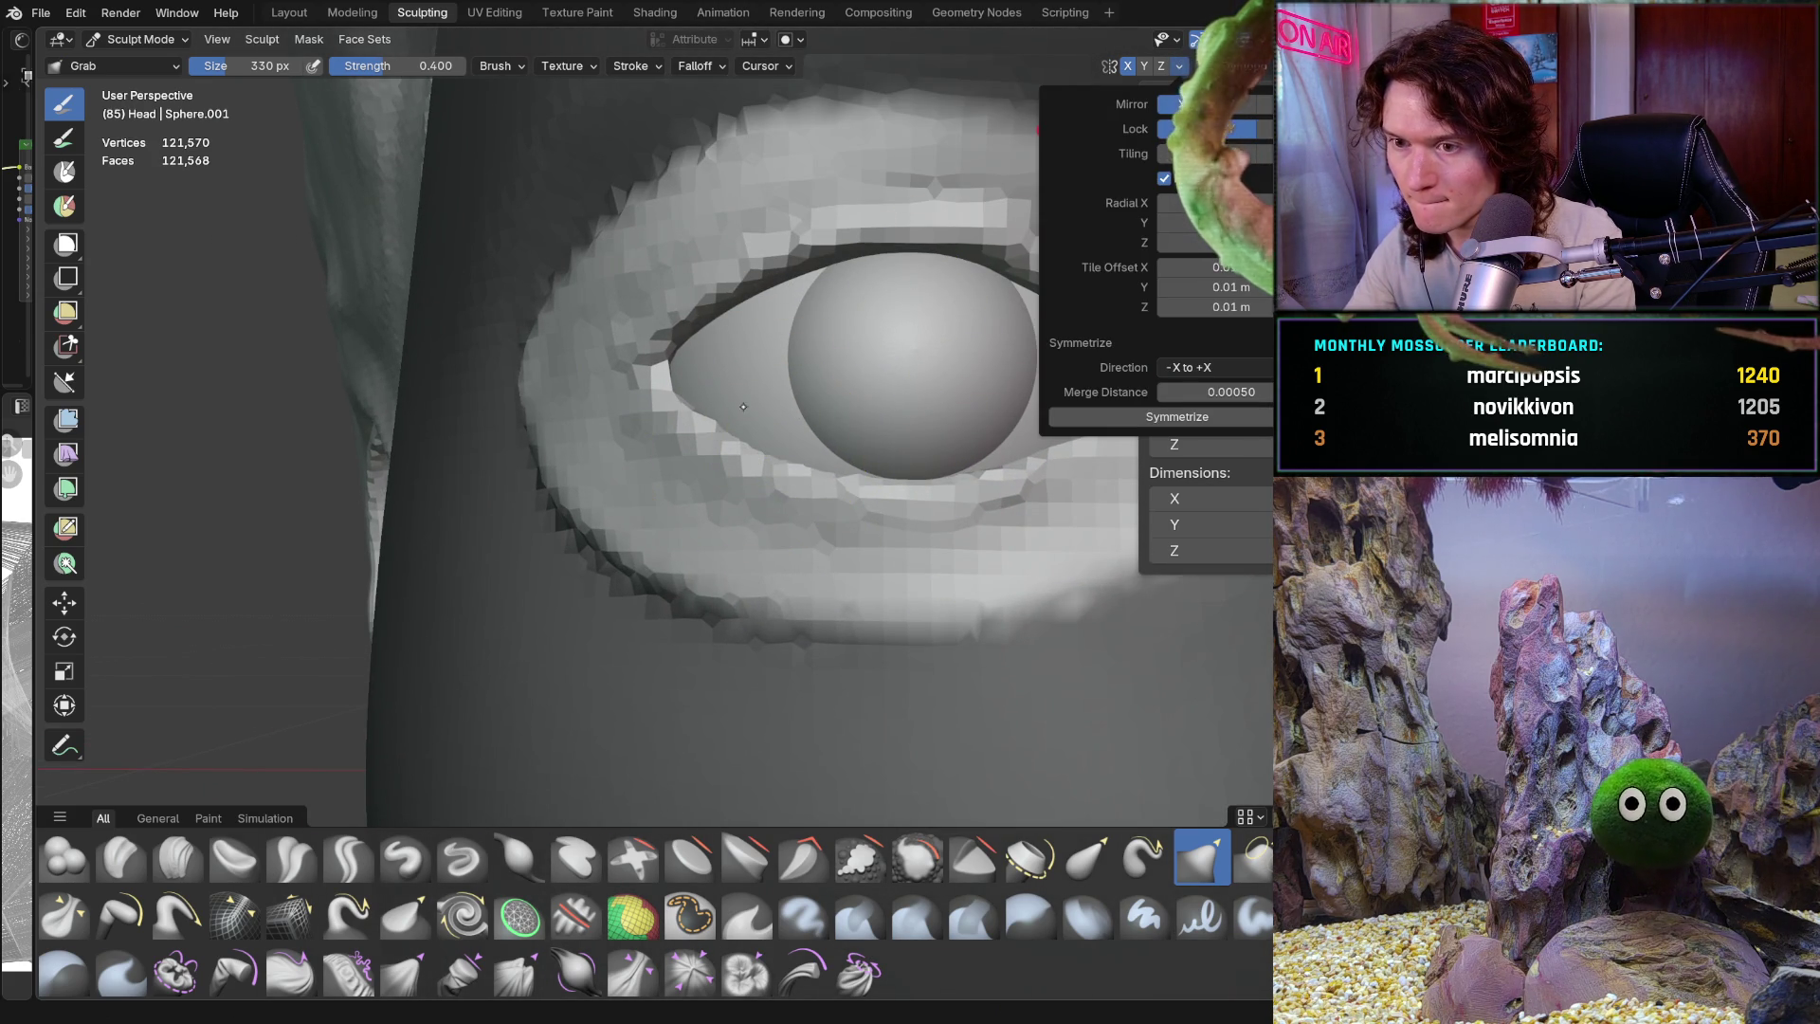
scroll(730, 425, down, 5)
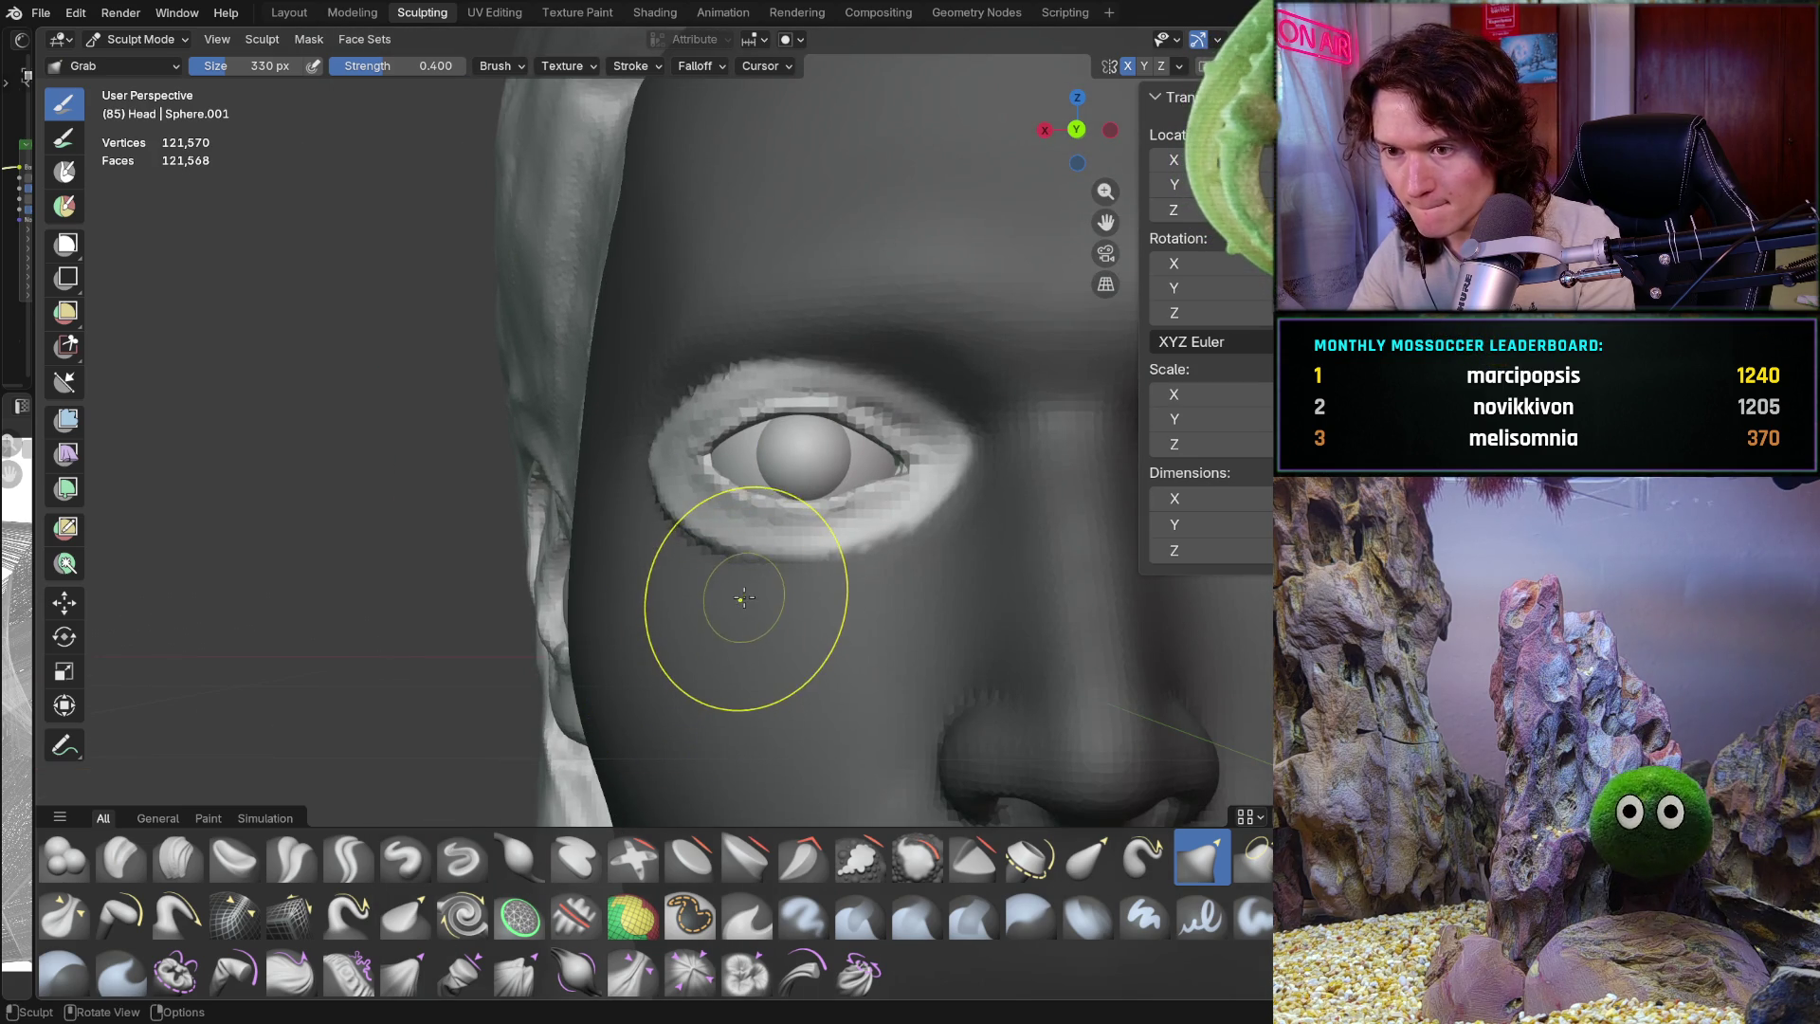
scroll(841, 373, up, 5)
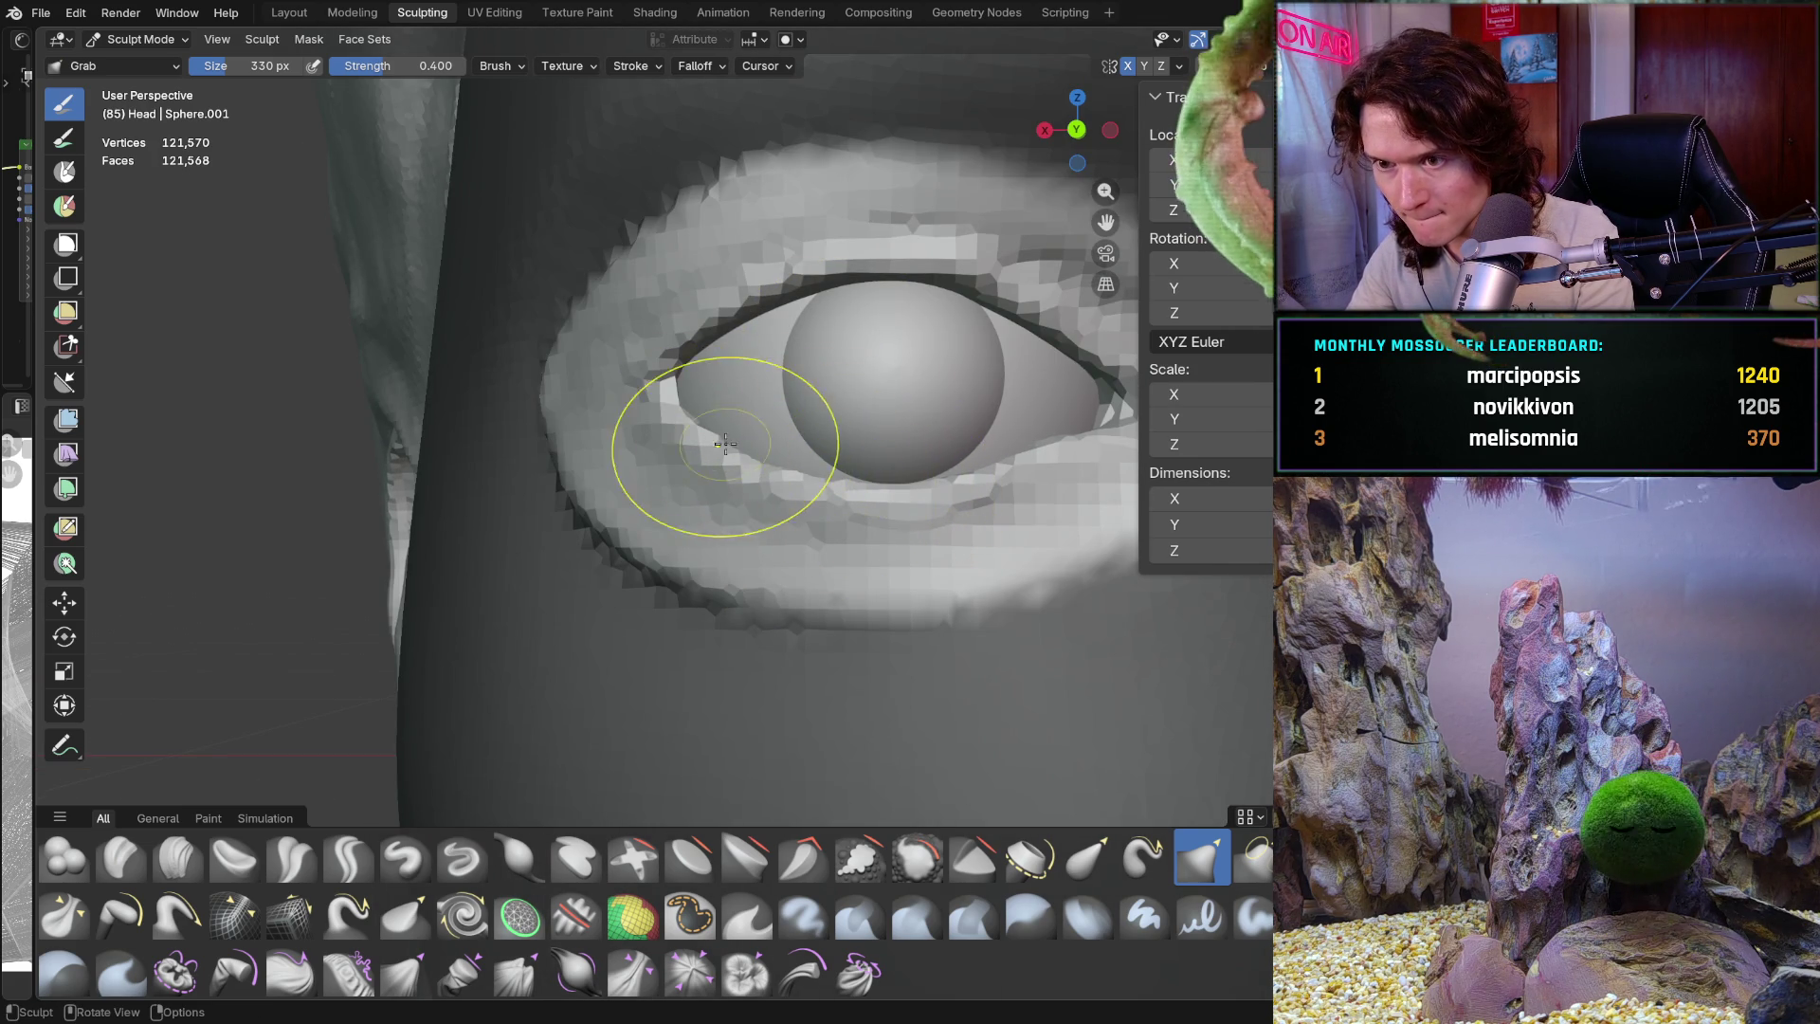
mouse_move(772, 435)
middle_down()
mouse_move(883, 562)
mouse_move(731, 691)
mouse_move(812, 557)
mouse_move(619, 550)
mouse_move(716, 568)
mouse_move(654, 621)
middle_up()
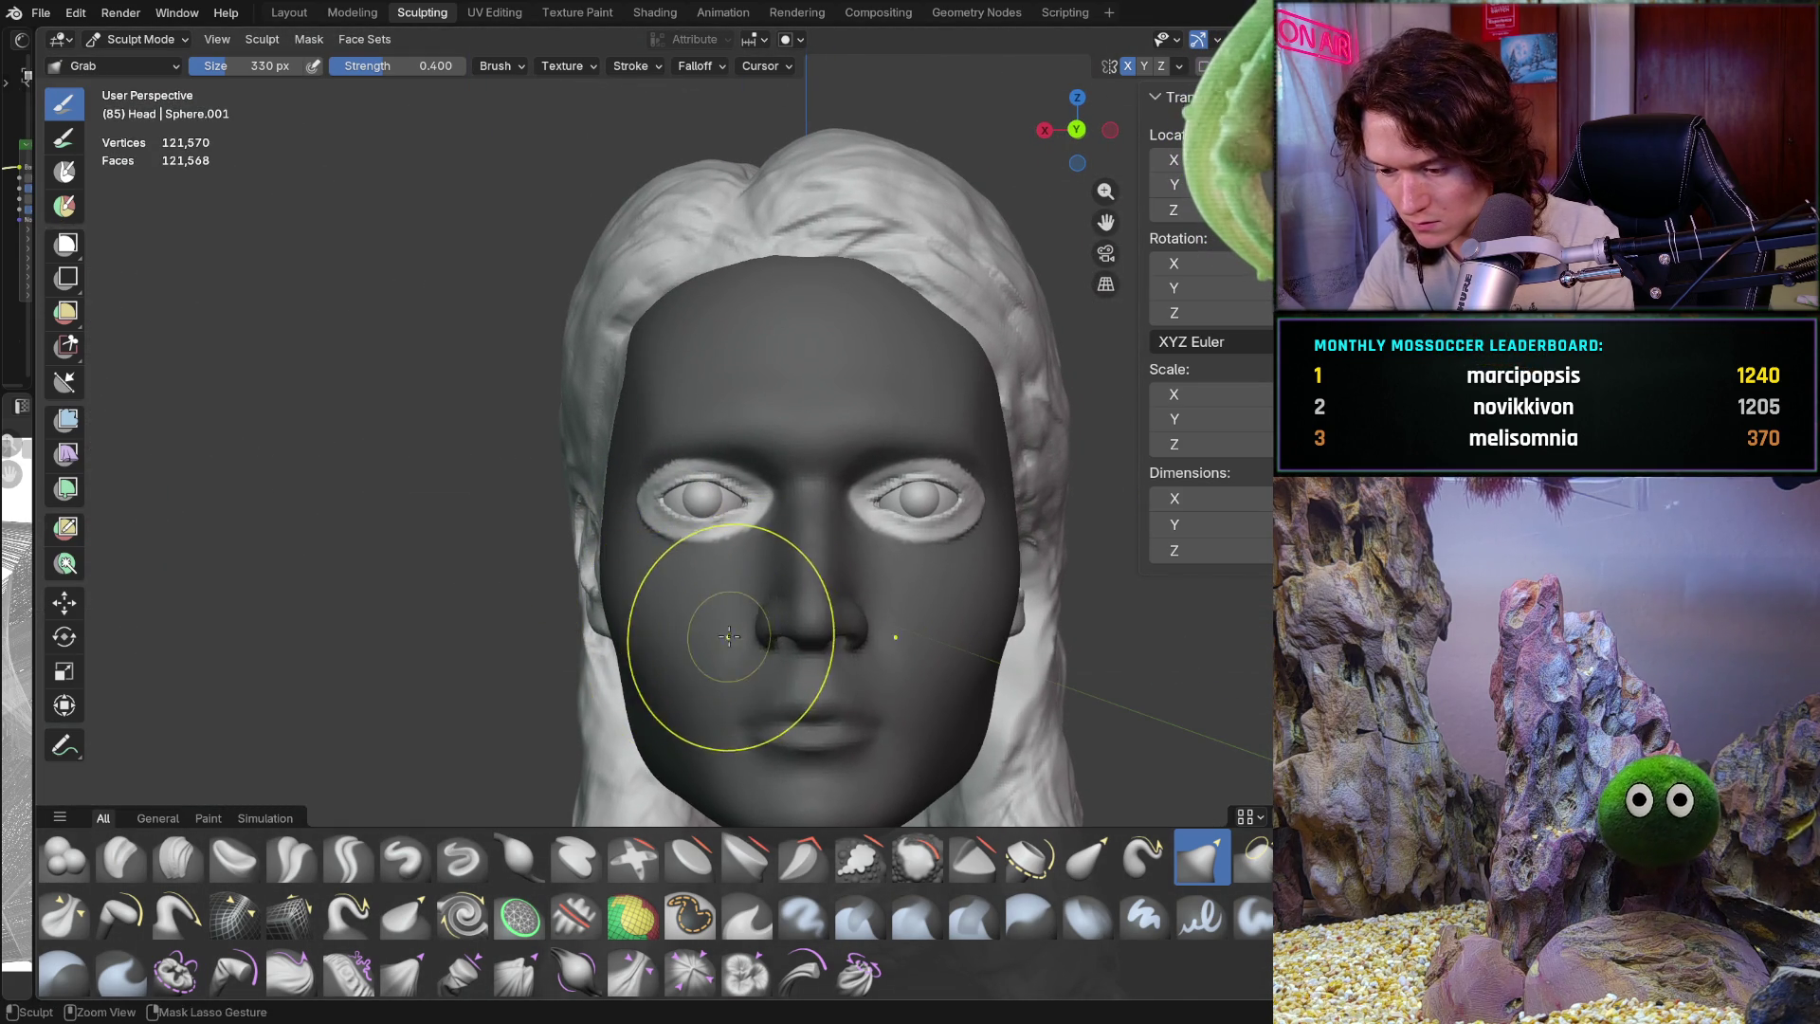
scroll(806, 531, up, 5)
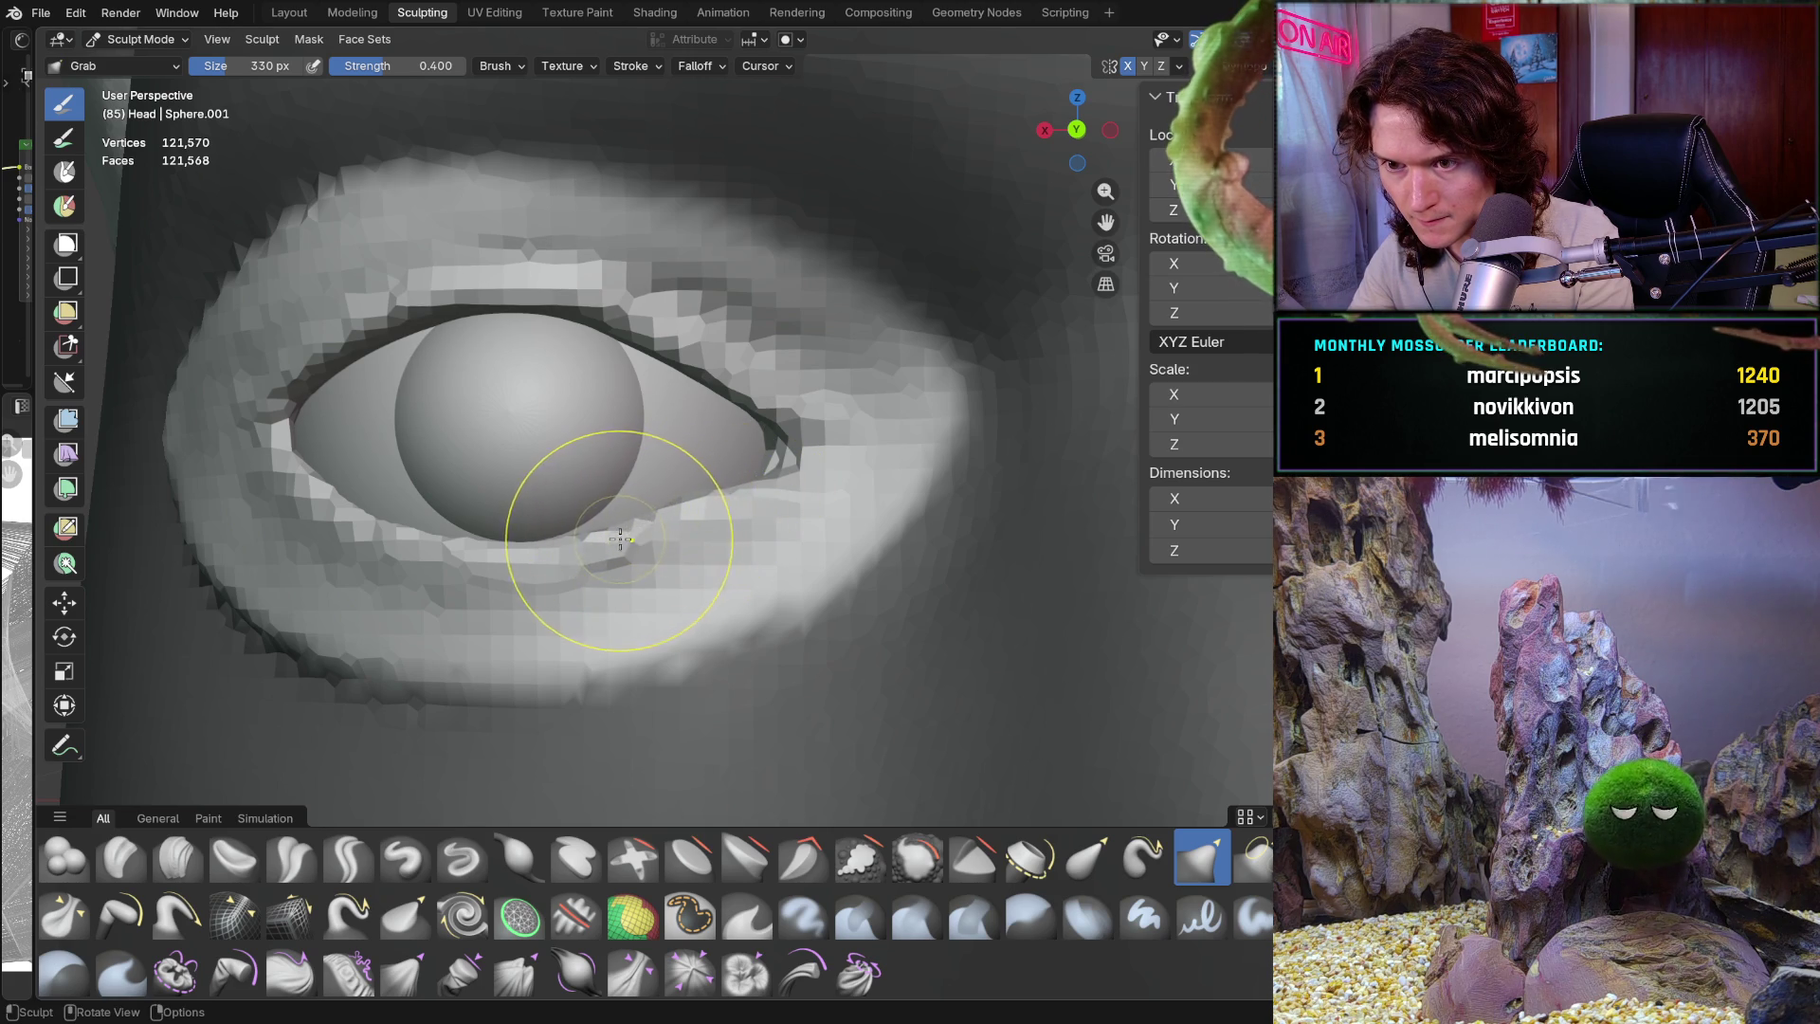
scroll(793, 407, down, 4)
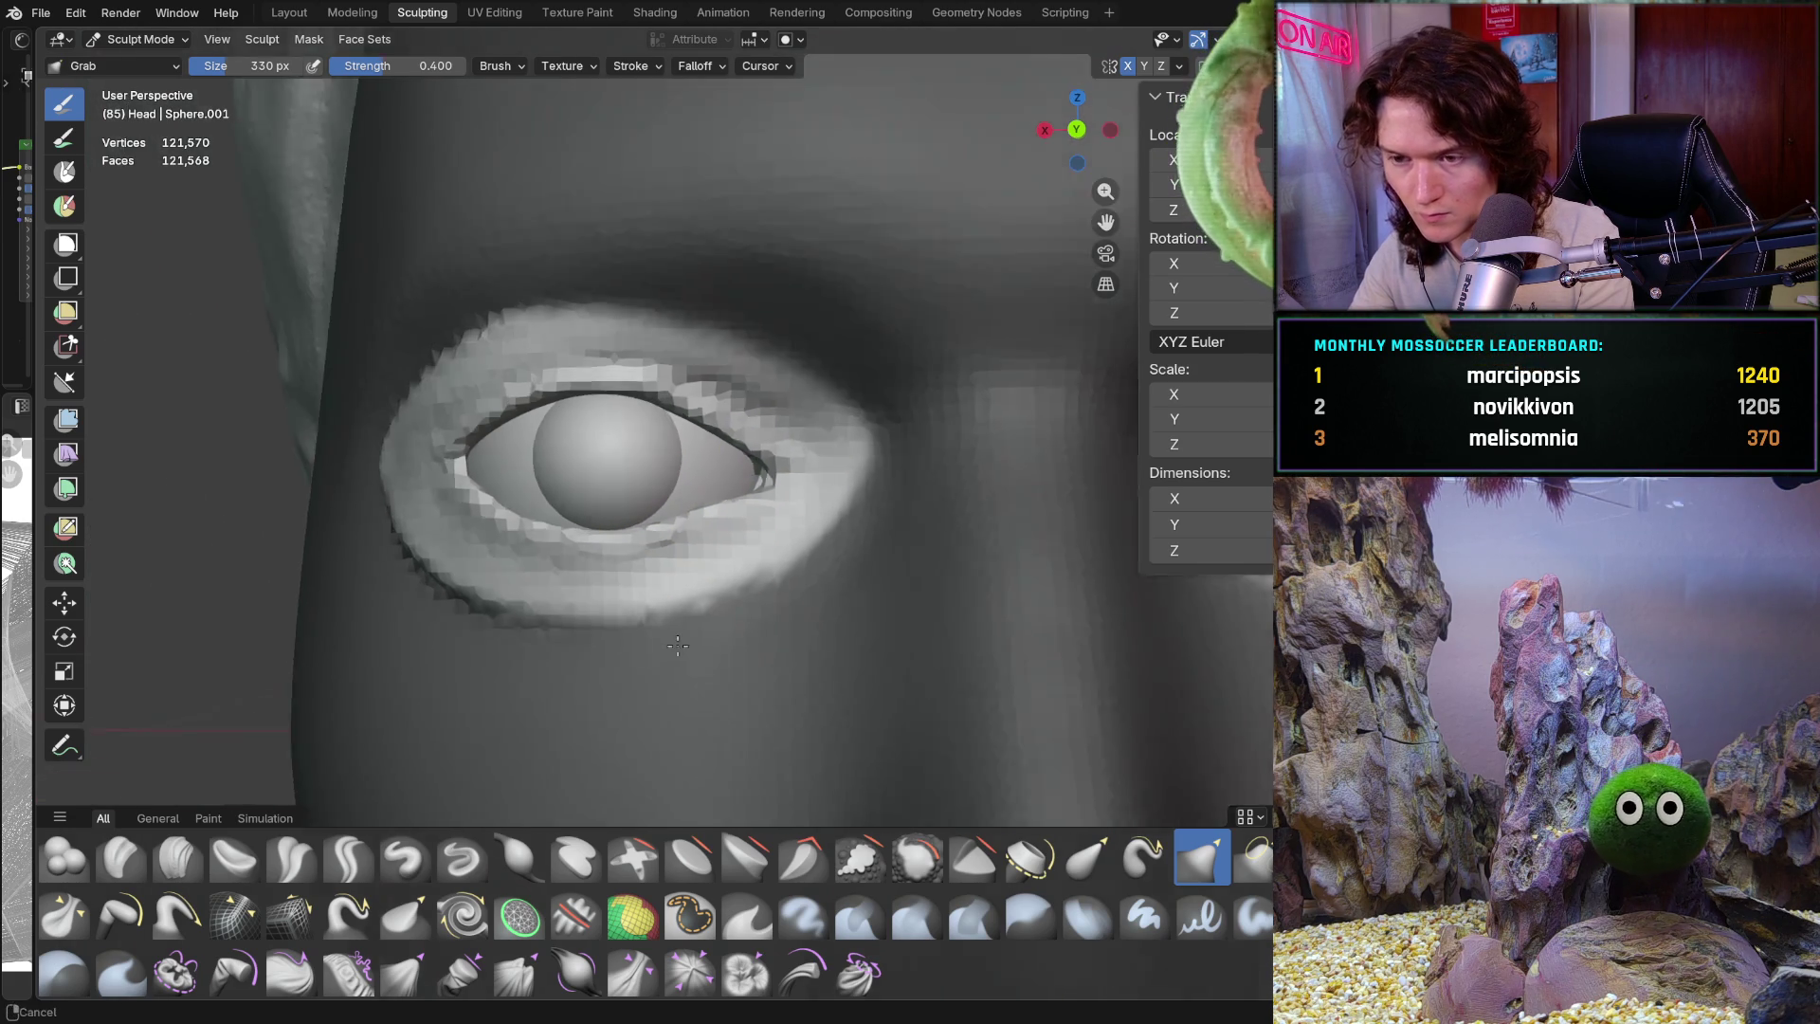
scroll(793, 408, down, 5)
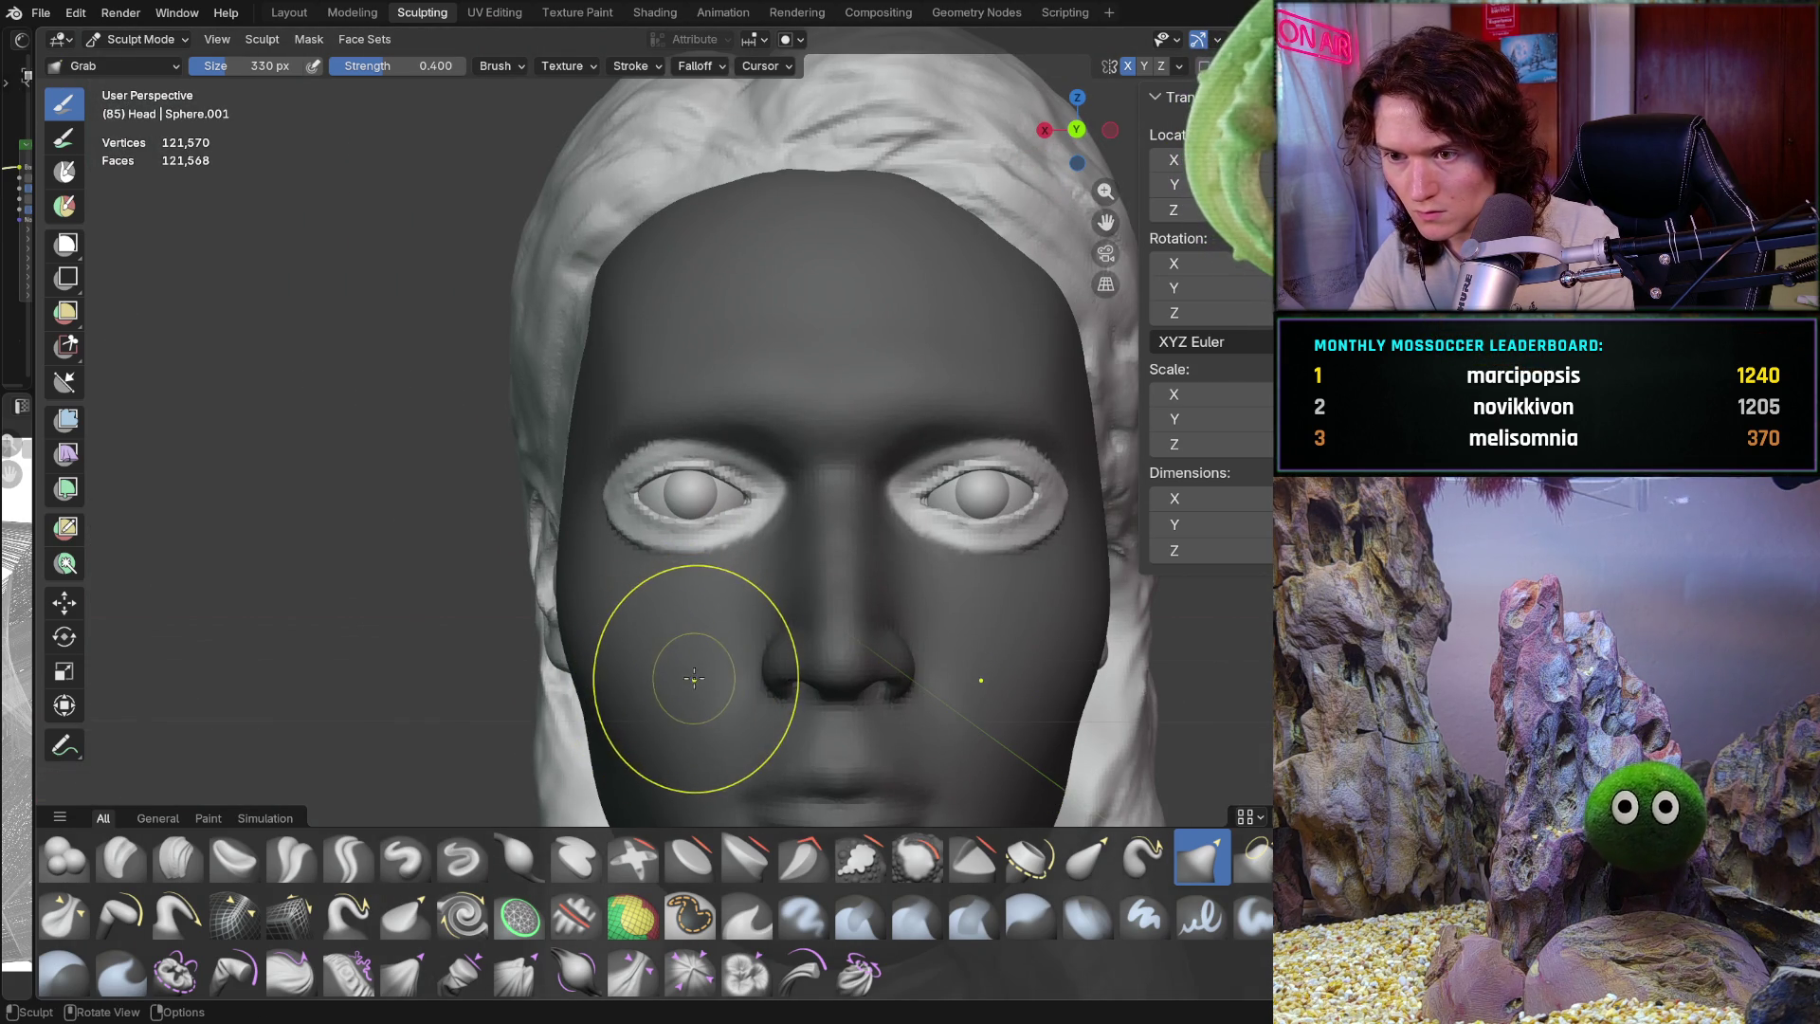
scroll(691, 642, up, 6)
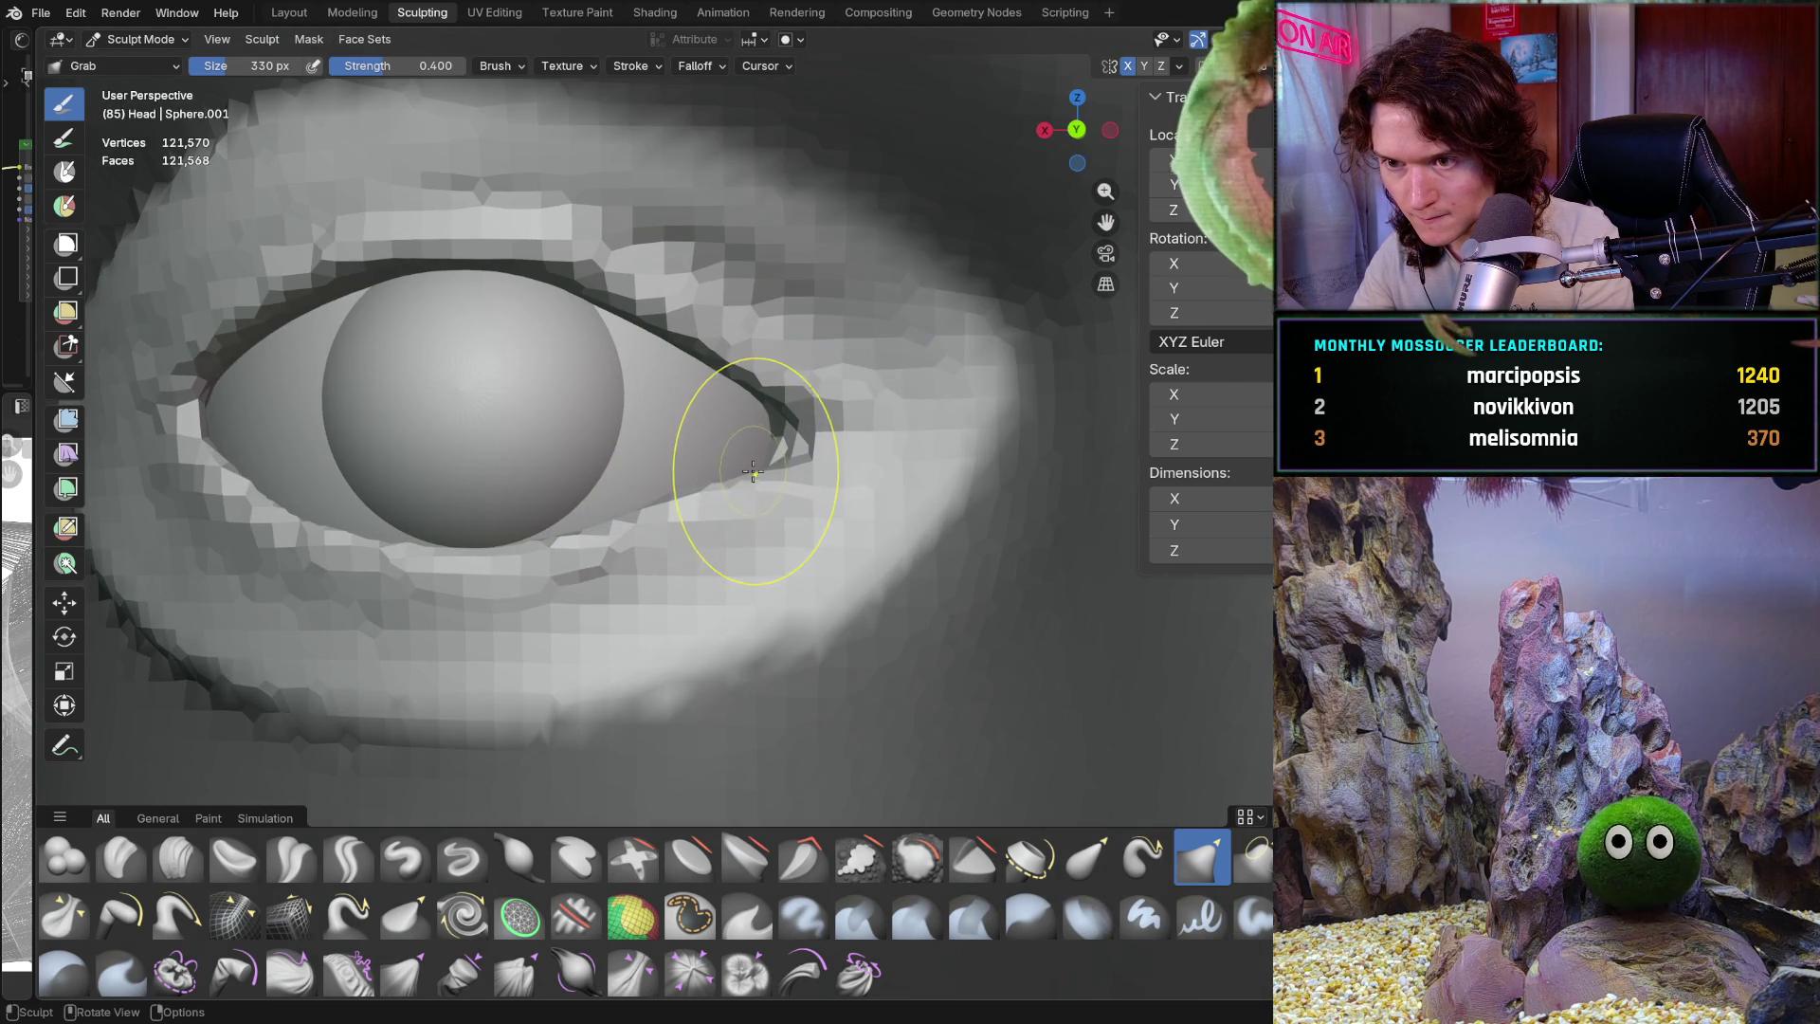
Pull the lower lid up near the inner corner and tighten the inner corner's point
drag(682, 494, 710, 479)
scroll(667, 502, down, 2)
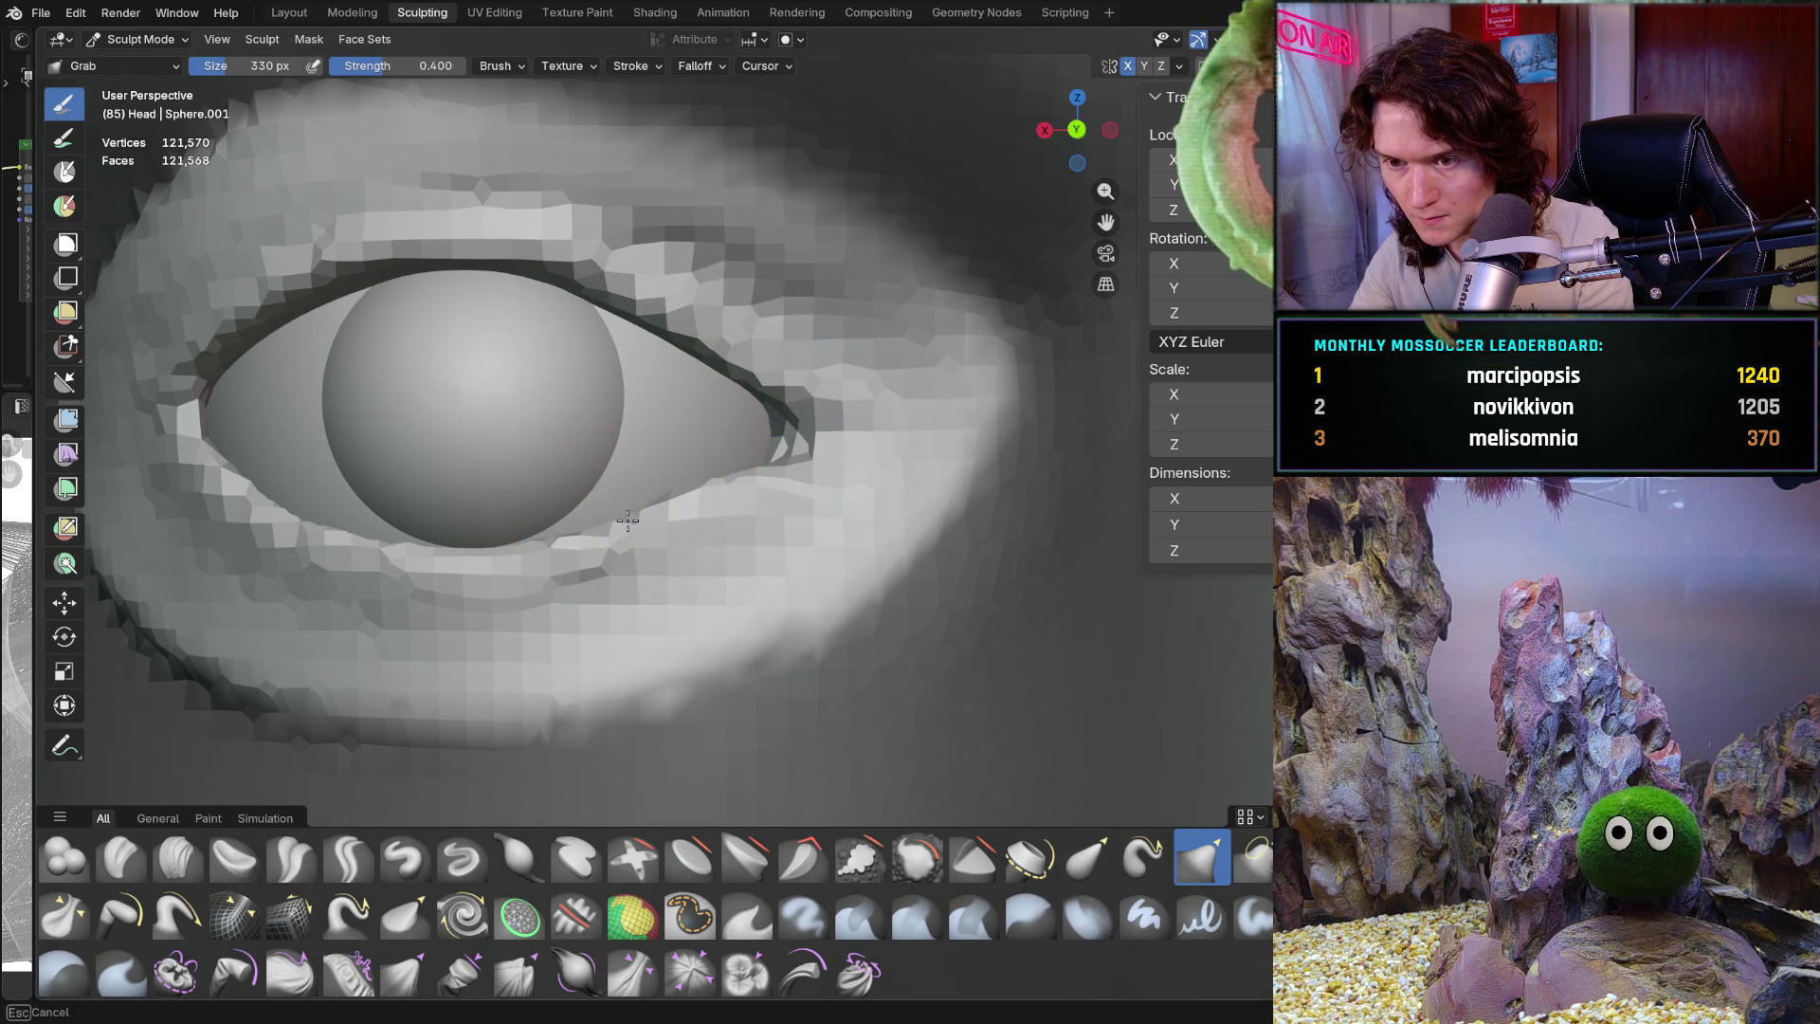
scroll(792, 426, down, 4)
scroll(537, 753, down, 1)
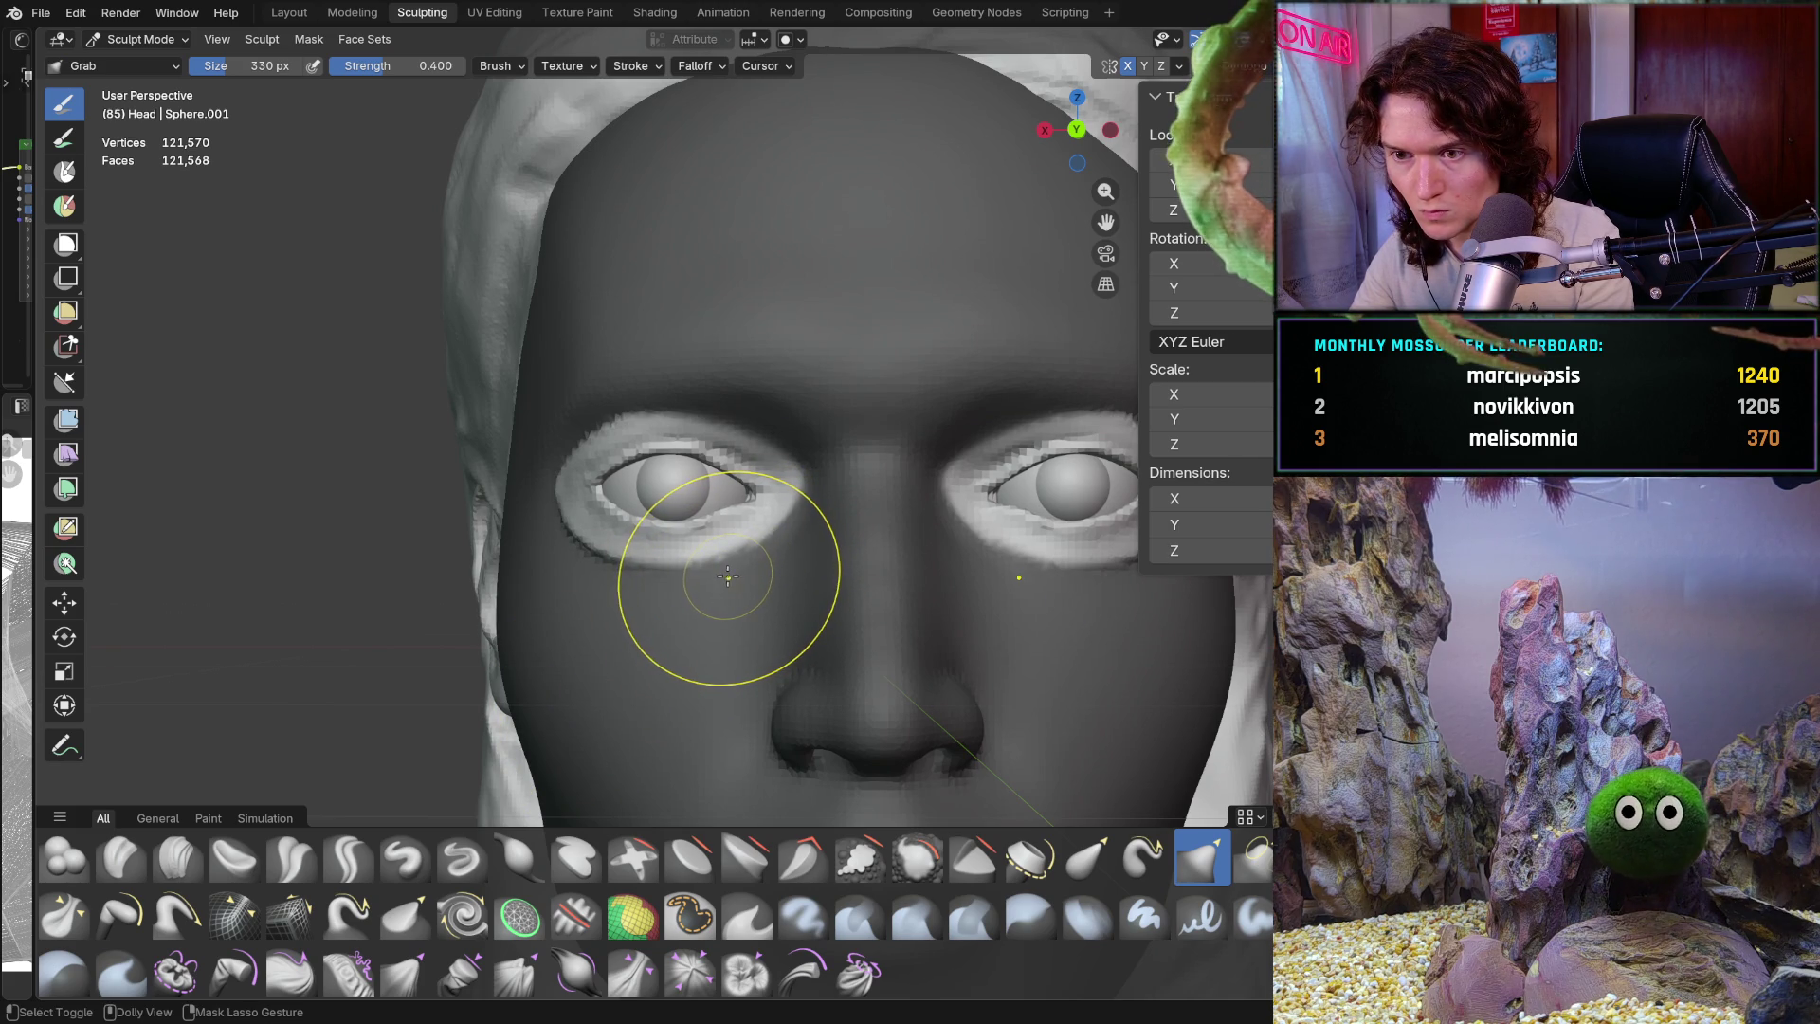
scroll(716, 583, up, 8)
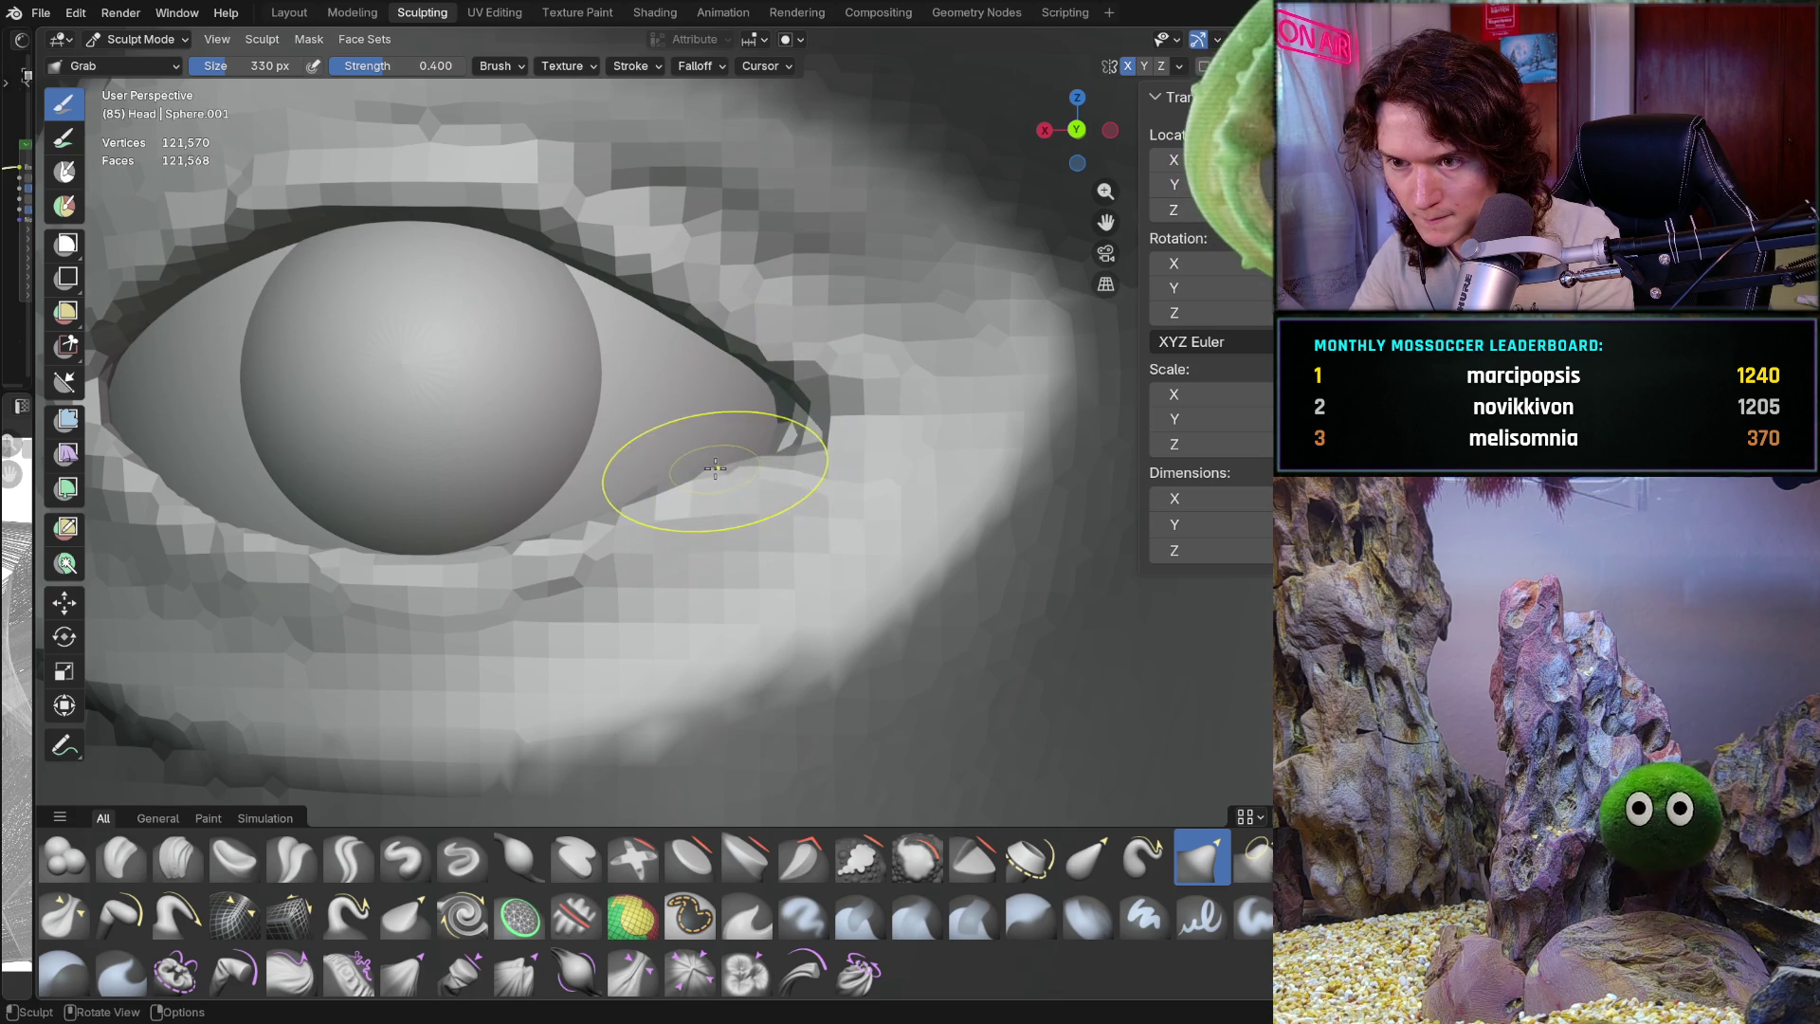
drag(751, 464, 786, 386)
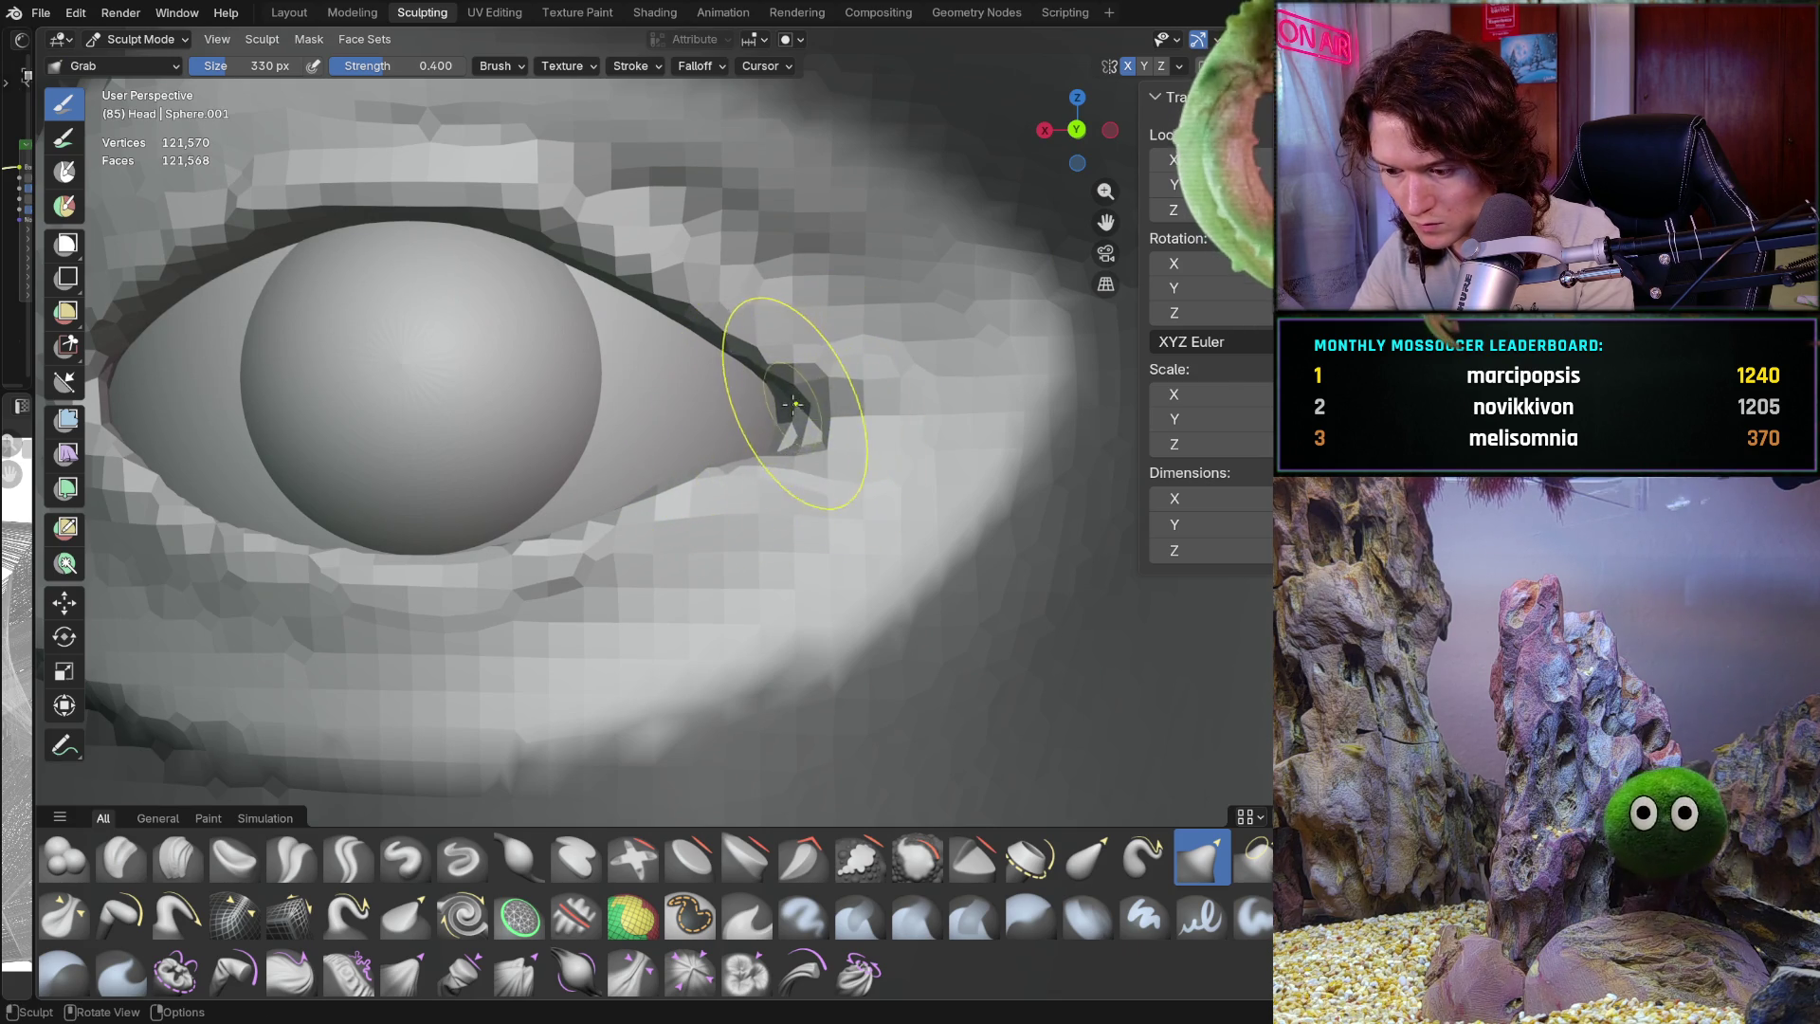
scroll(578, 678, down, 10)
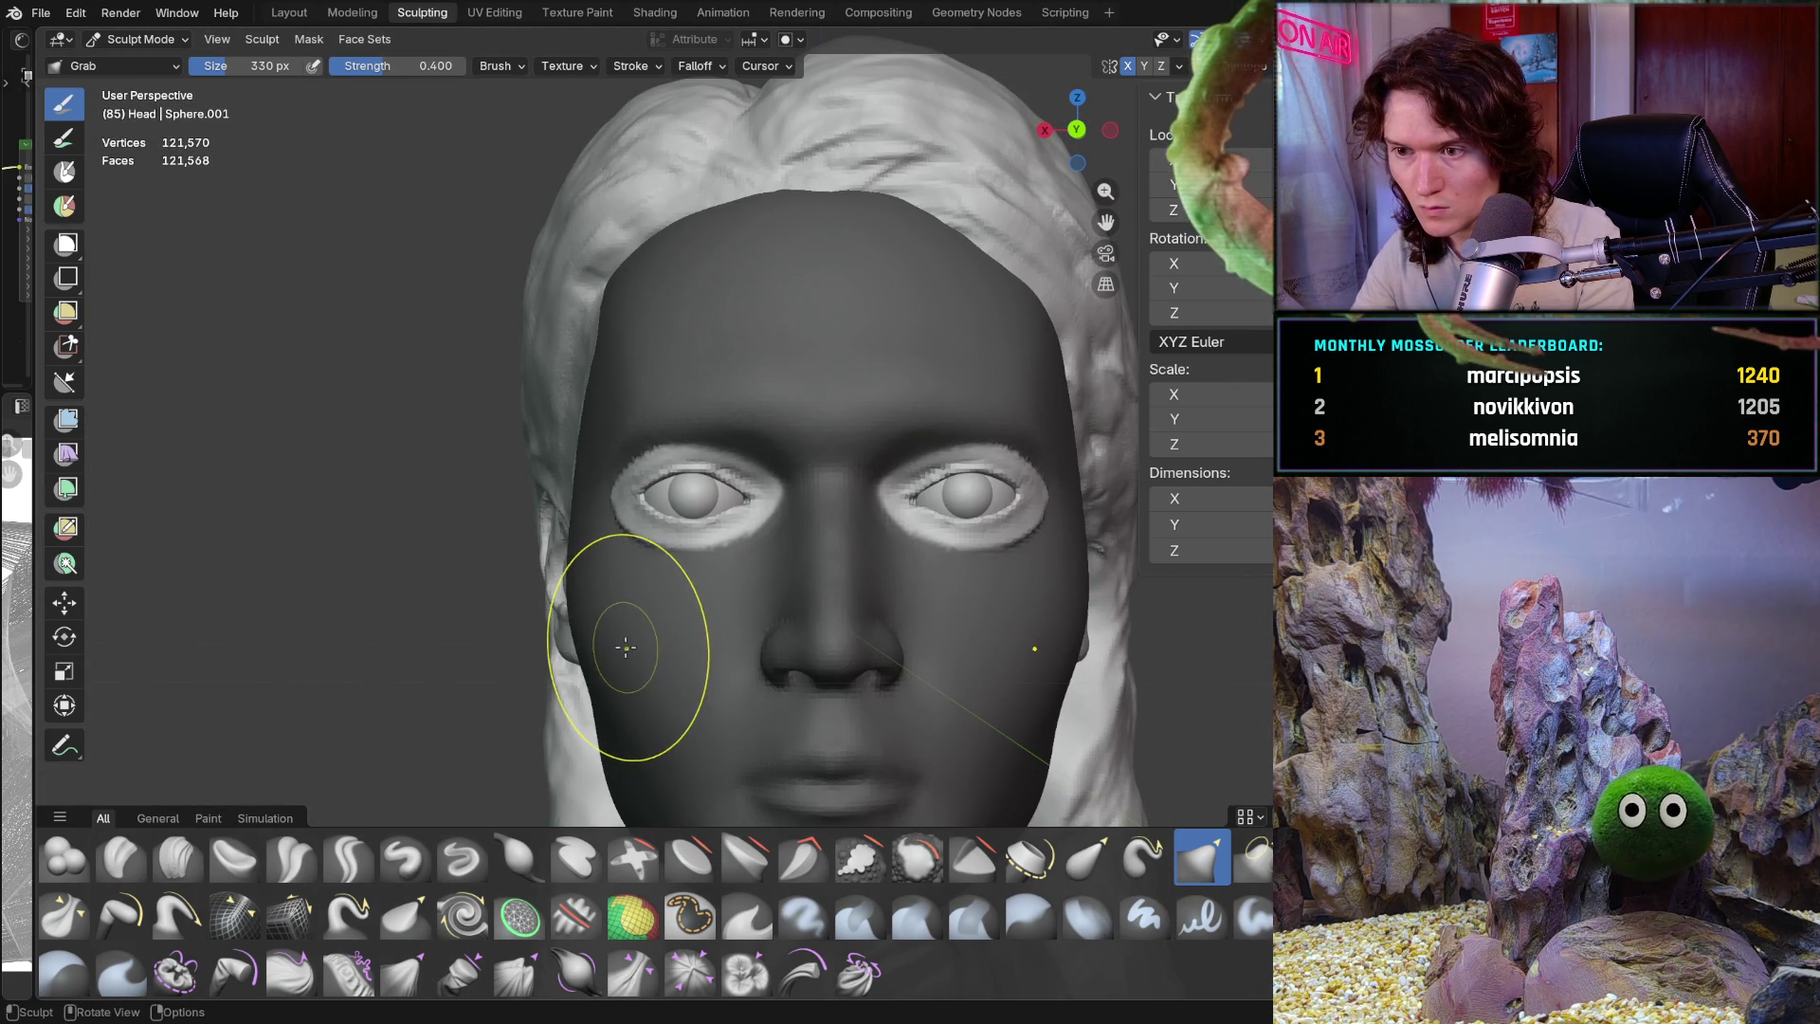
scroll(749, 498, up, 10)
Enlarge the brush to 486 px and reshape the eye and its lids
key(f)
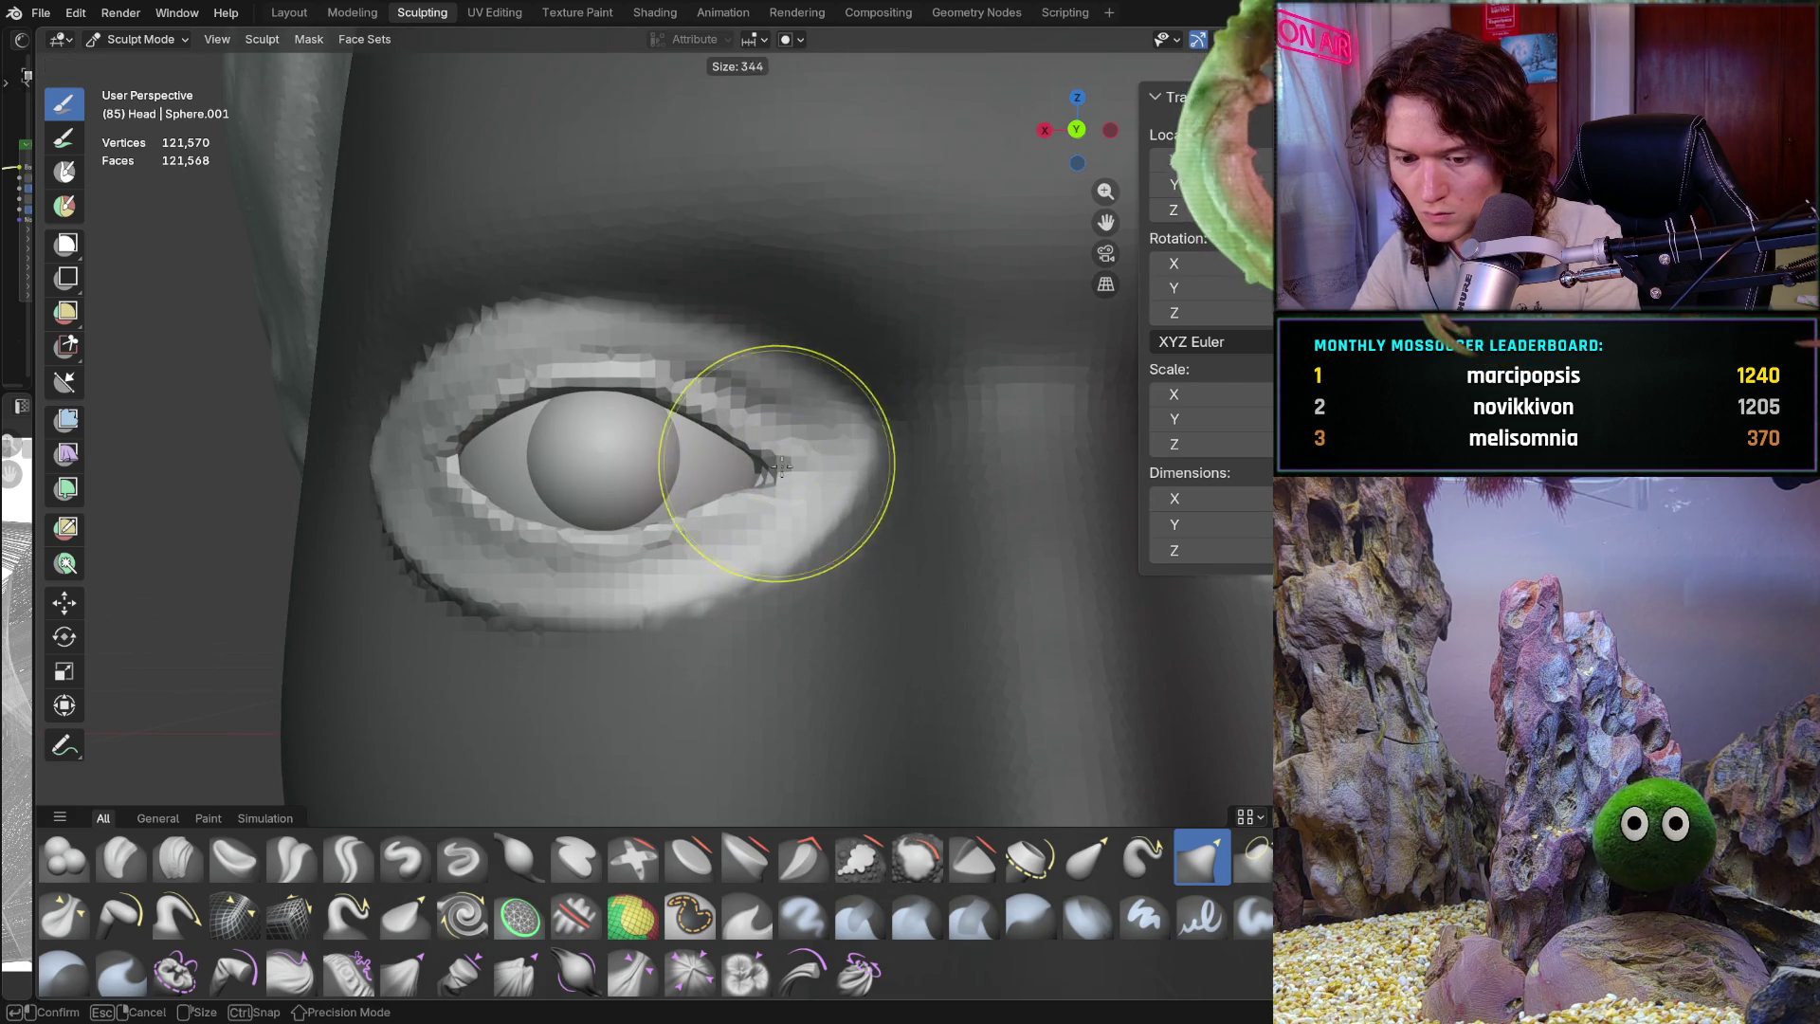
click(777, 469)
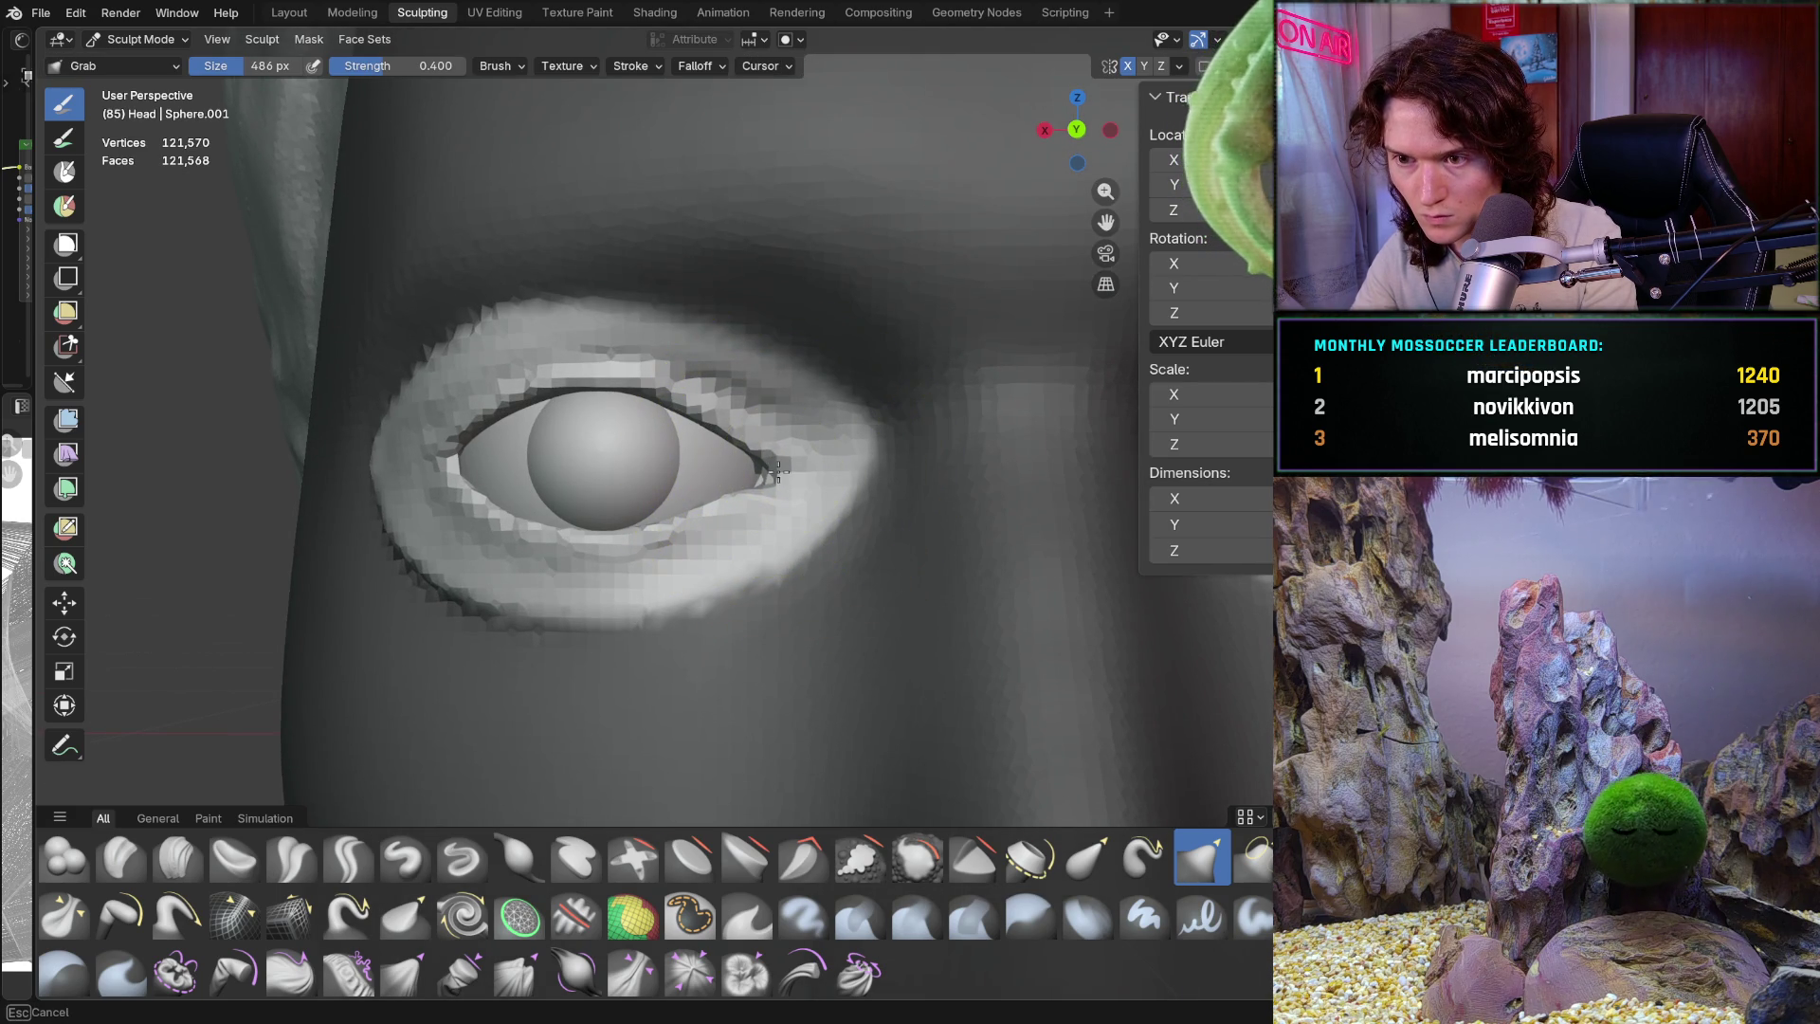
mouse_move(769, 471)
mouse_down()
mouse_move(771, 447)
mouse_move(780, 475)
mouse_move(727, 524)
mouse_up()
scroll(748, 522, up, 5)
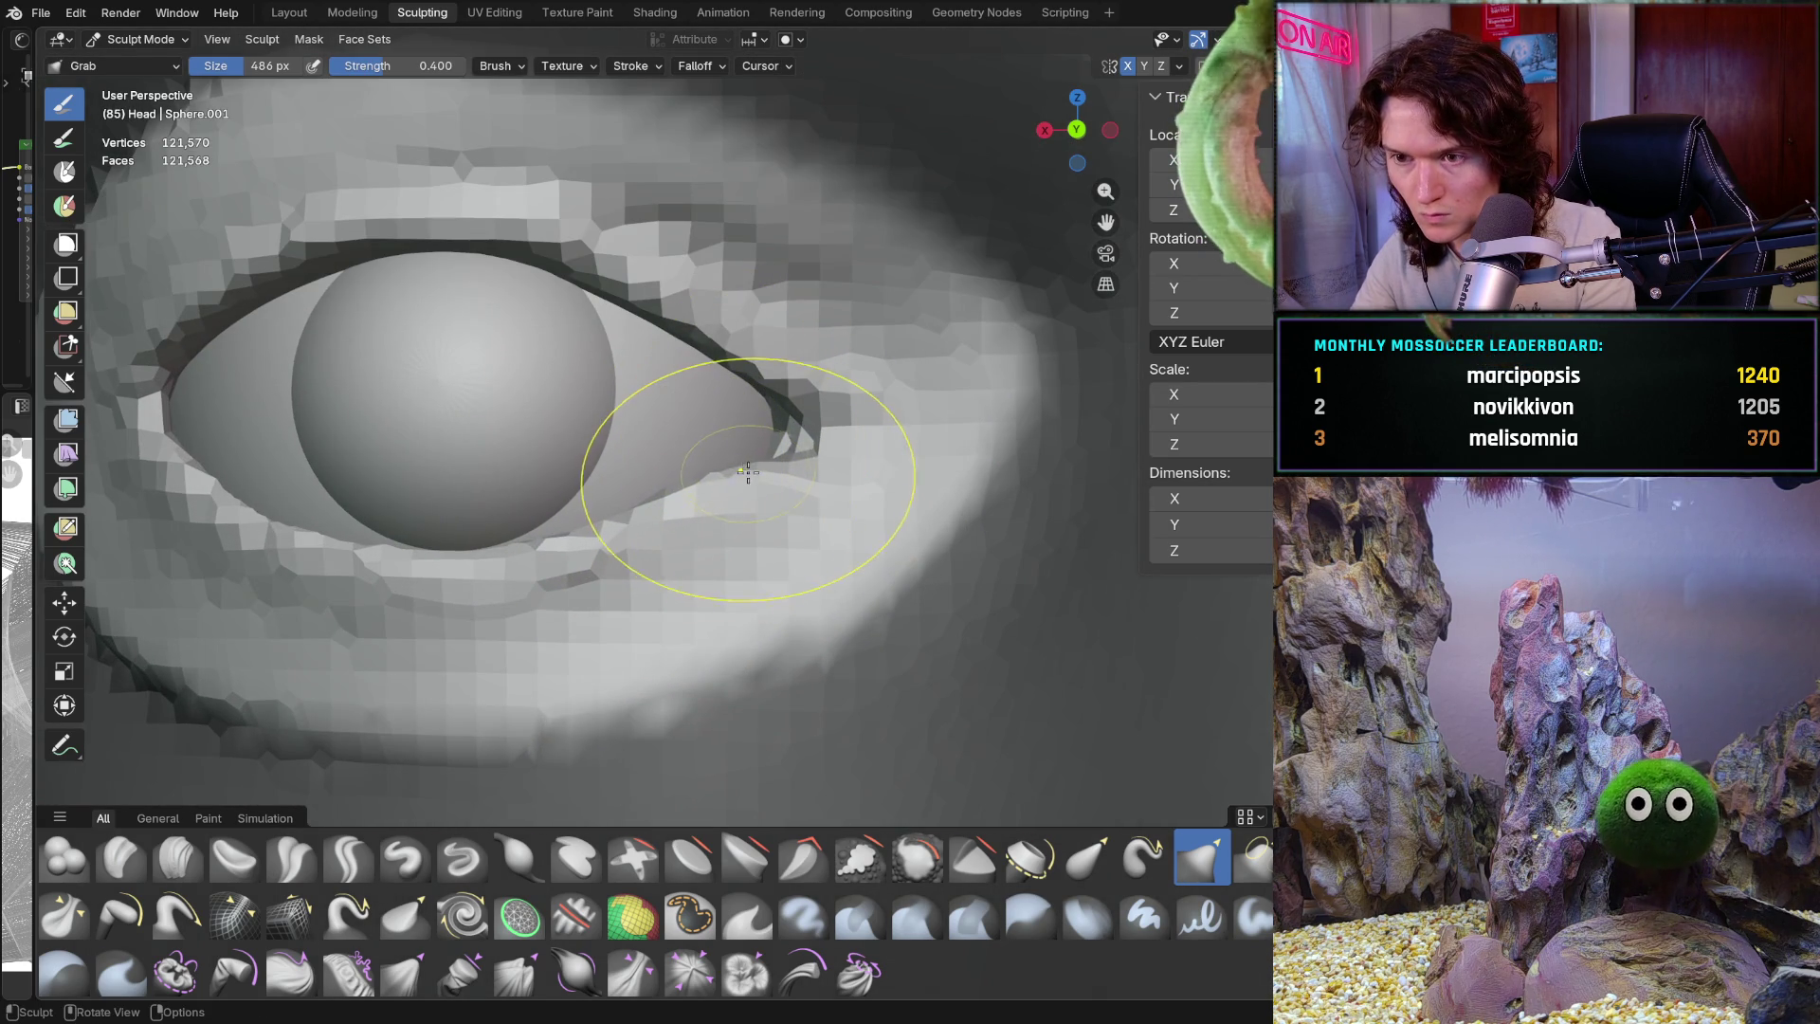
Reduce the brush to 344 px and reshape the outer corner and lid crease
key(f)
click(688, 477)
mouse_move(750, 464)
mouse_down()
mouse_move(748, 480)
mouse_move(755, 453)
mouse_up()
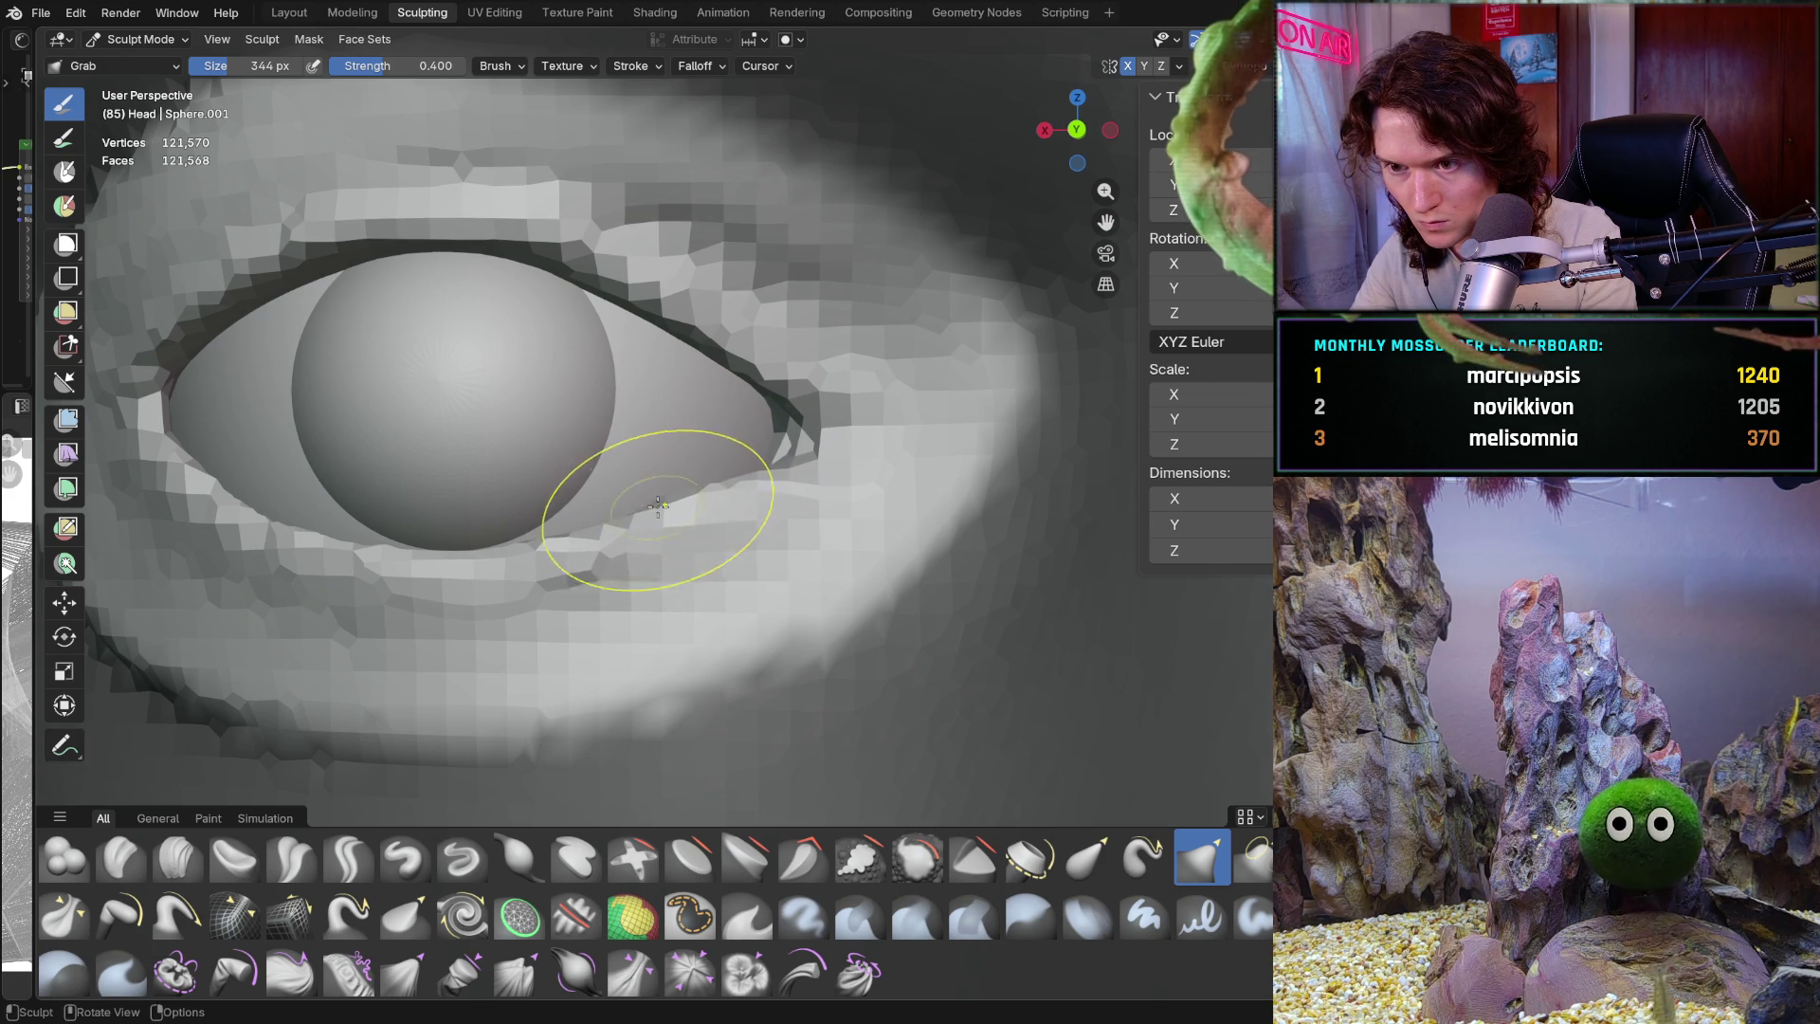
scroll(731, 520, down, 3)
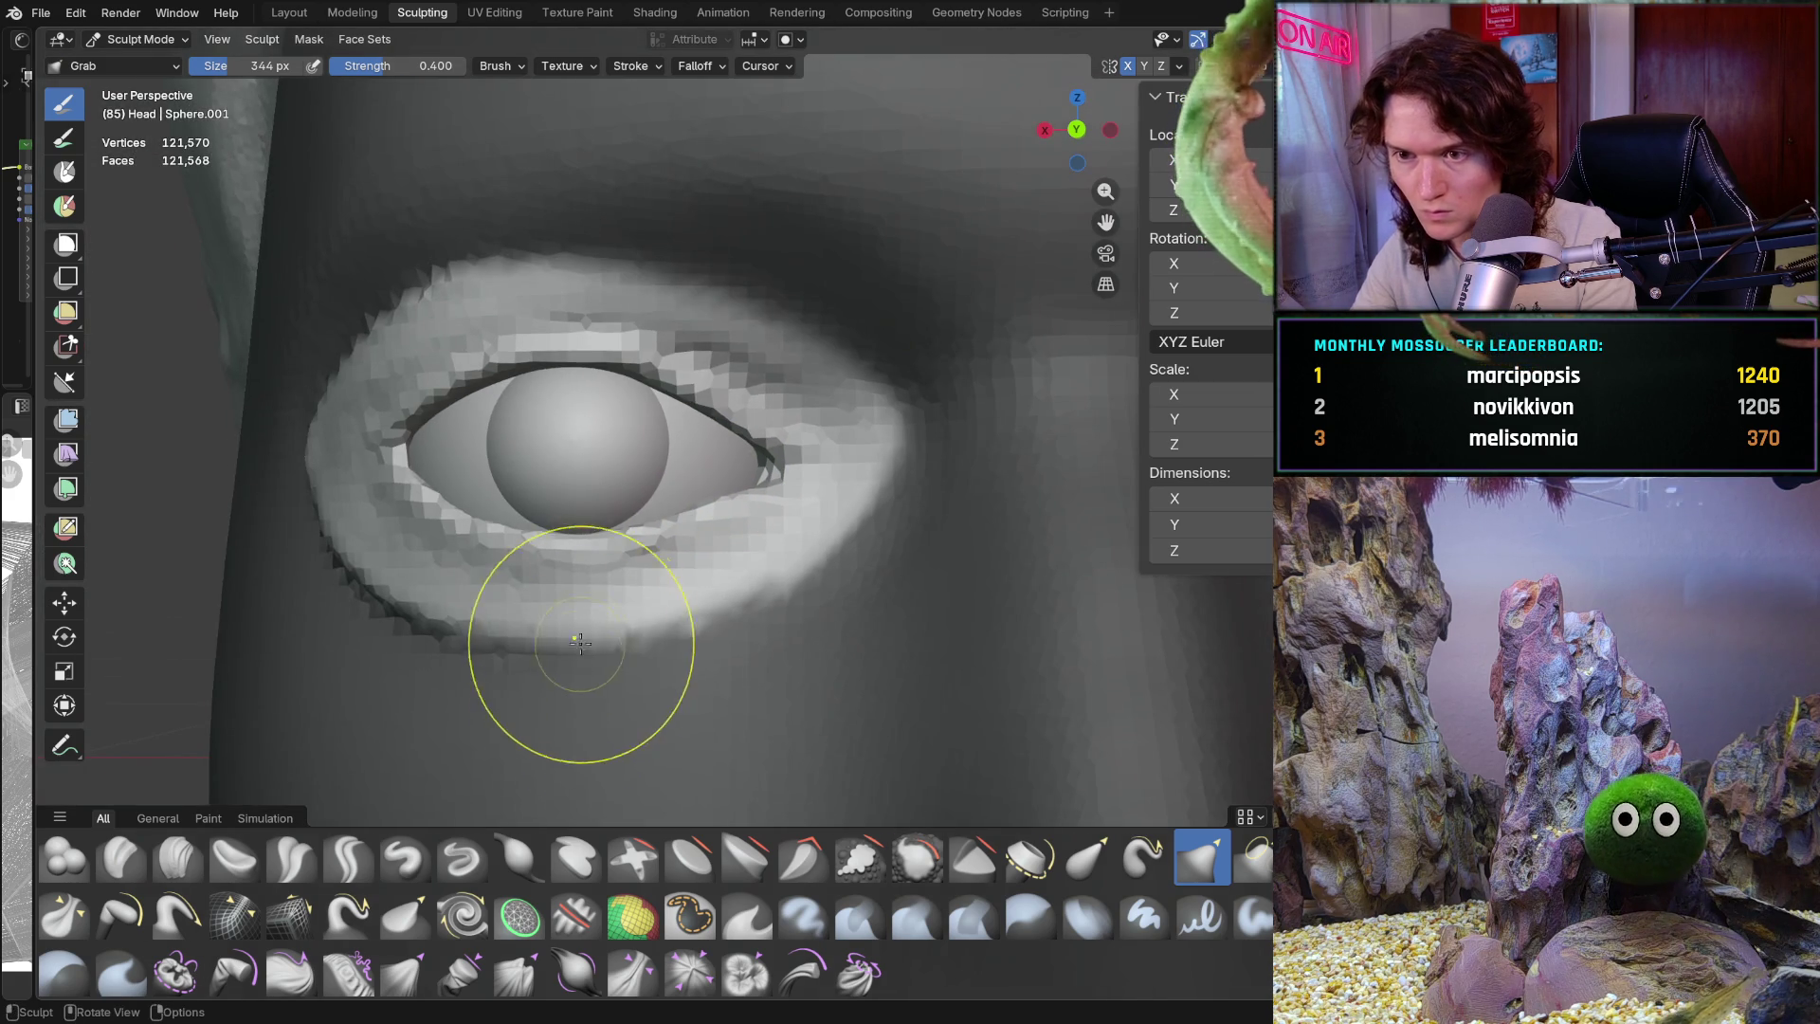
scroll(634, 590, up, 3)
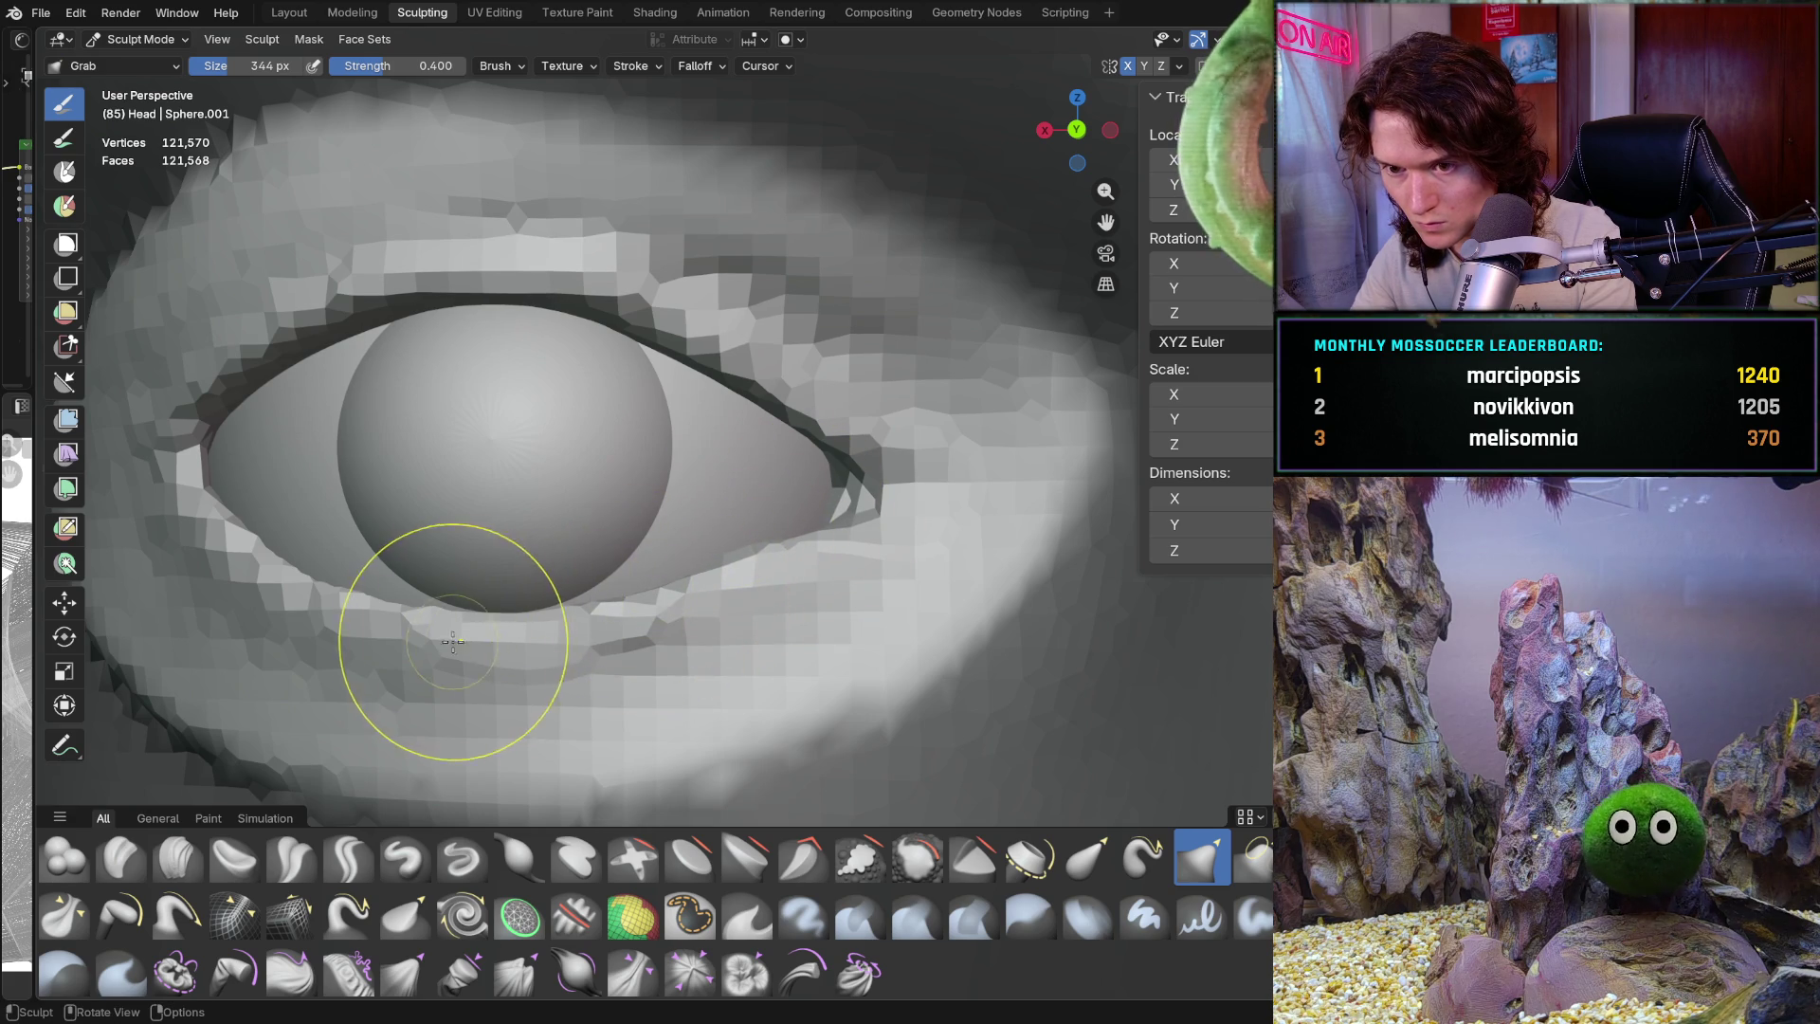
Shift the inner corner slightly, then zoom out to a three-quarter view of the head
drag(787, 549, 819, 528)
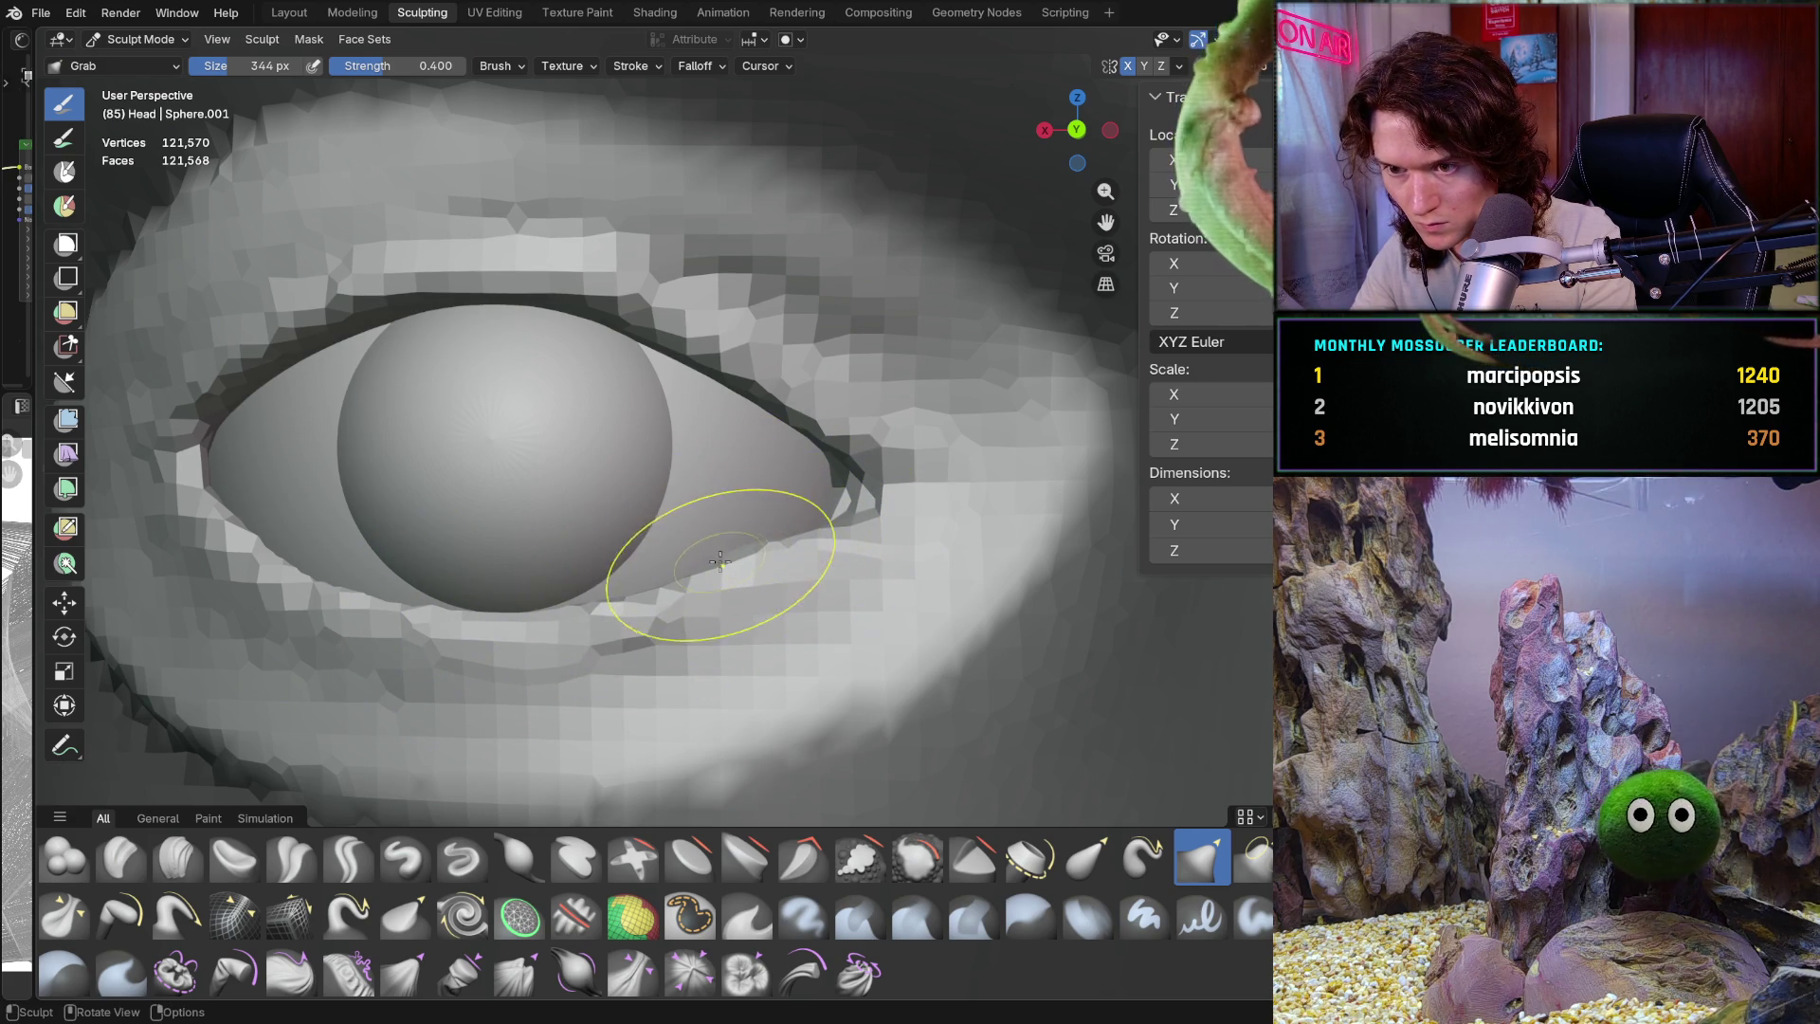
scroll(669, 577, down, 8)
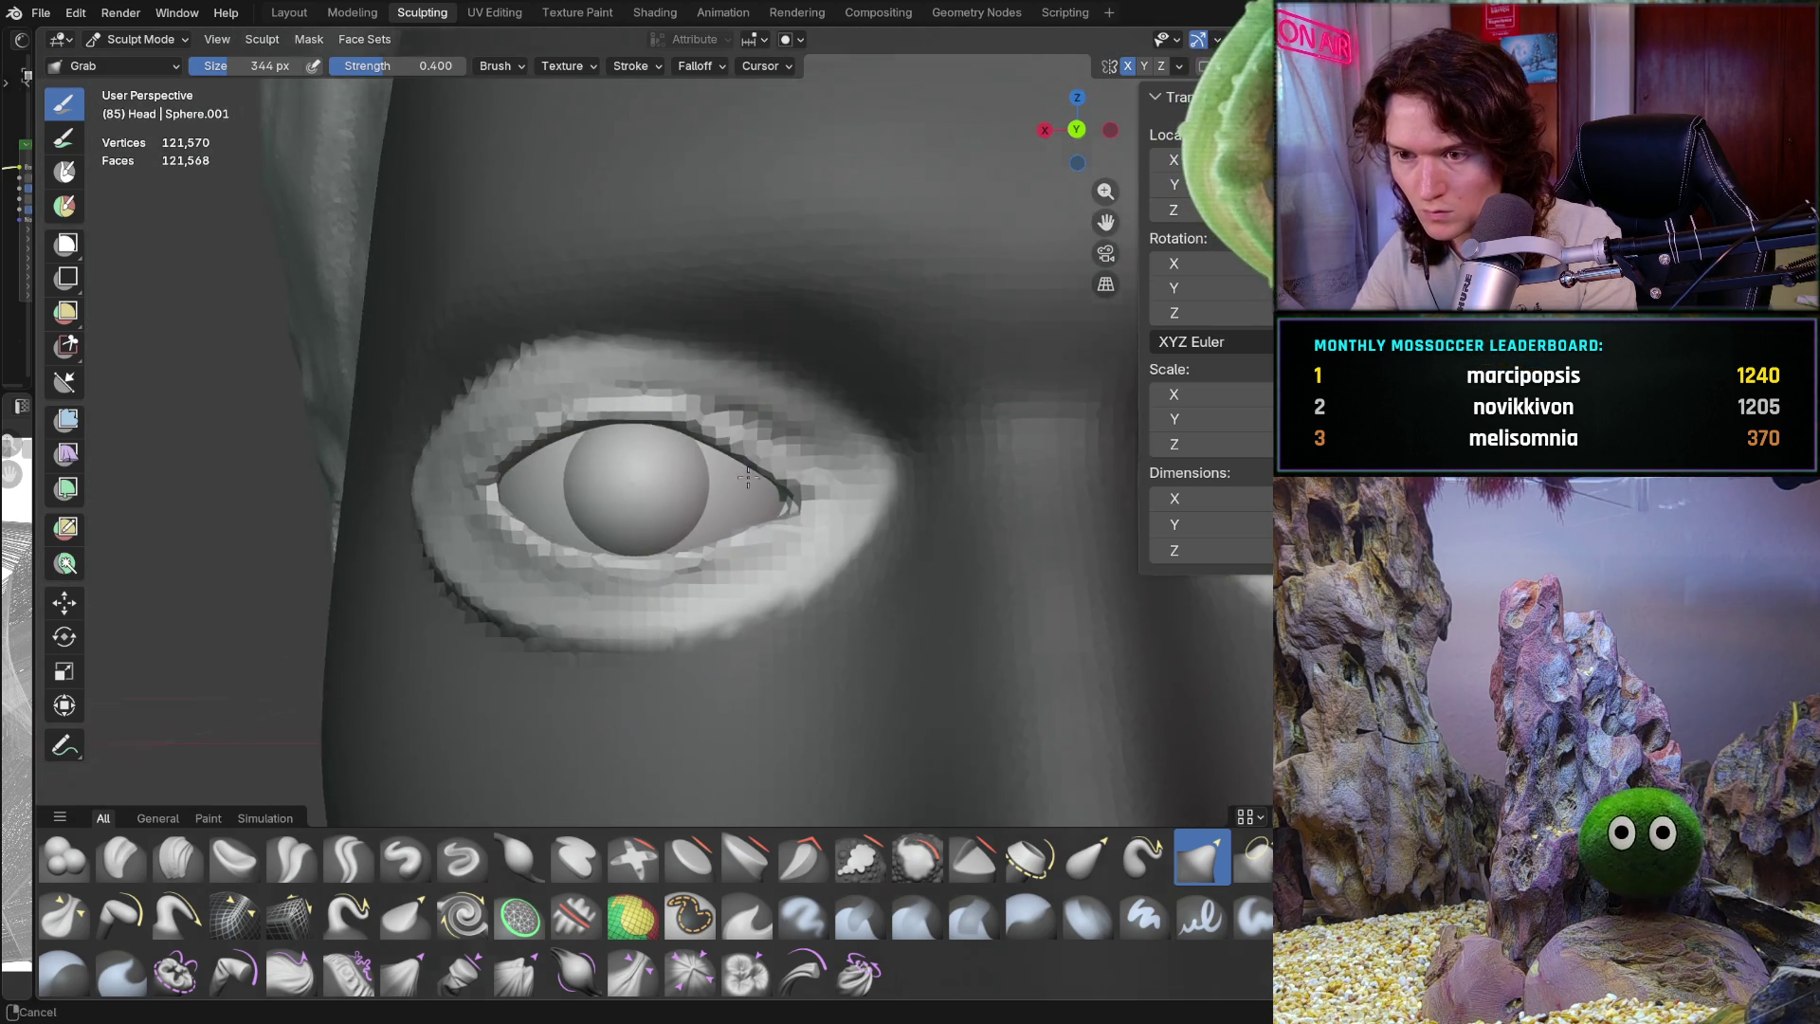
scroll(671, 589, down, 5)
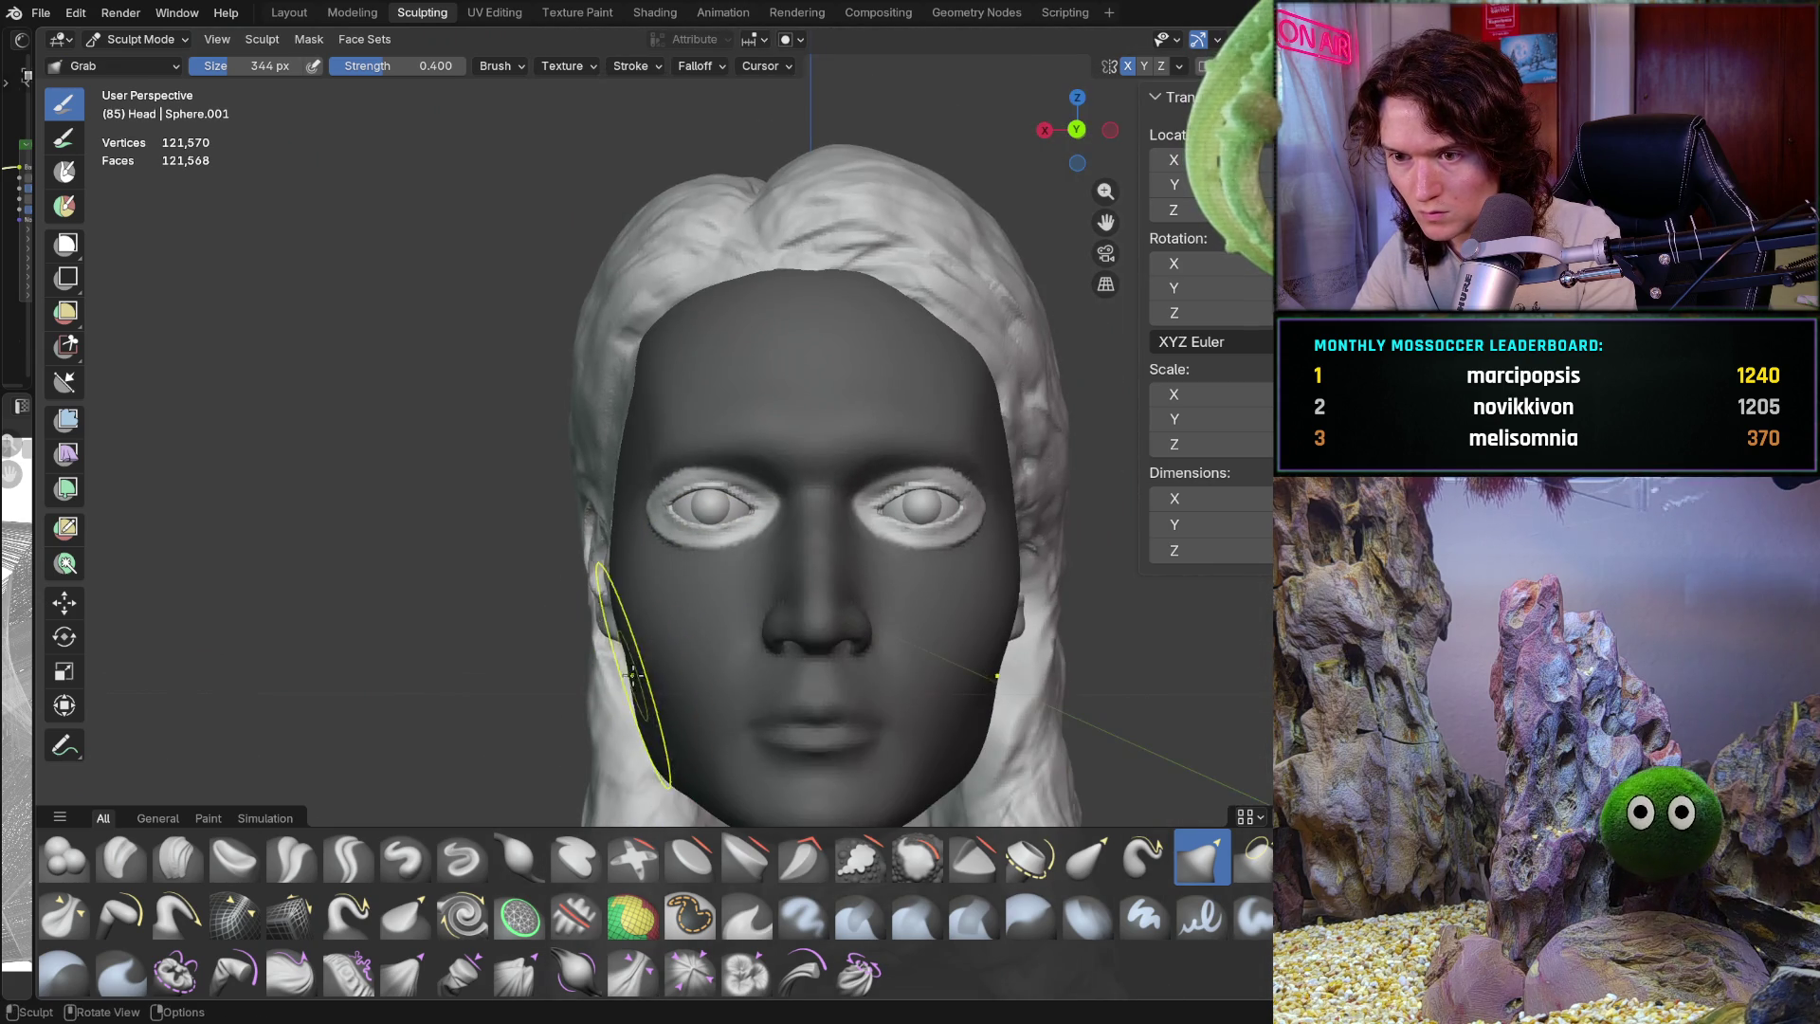
mouse_move(663, 597)
middle_down()
mouse_move(804, 608)
mouse_move(664, 554)
mouse_move(925, 519)
mouse_move(867, 537)
middle_up()
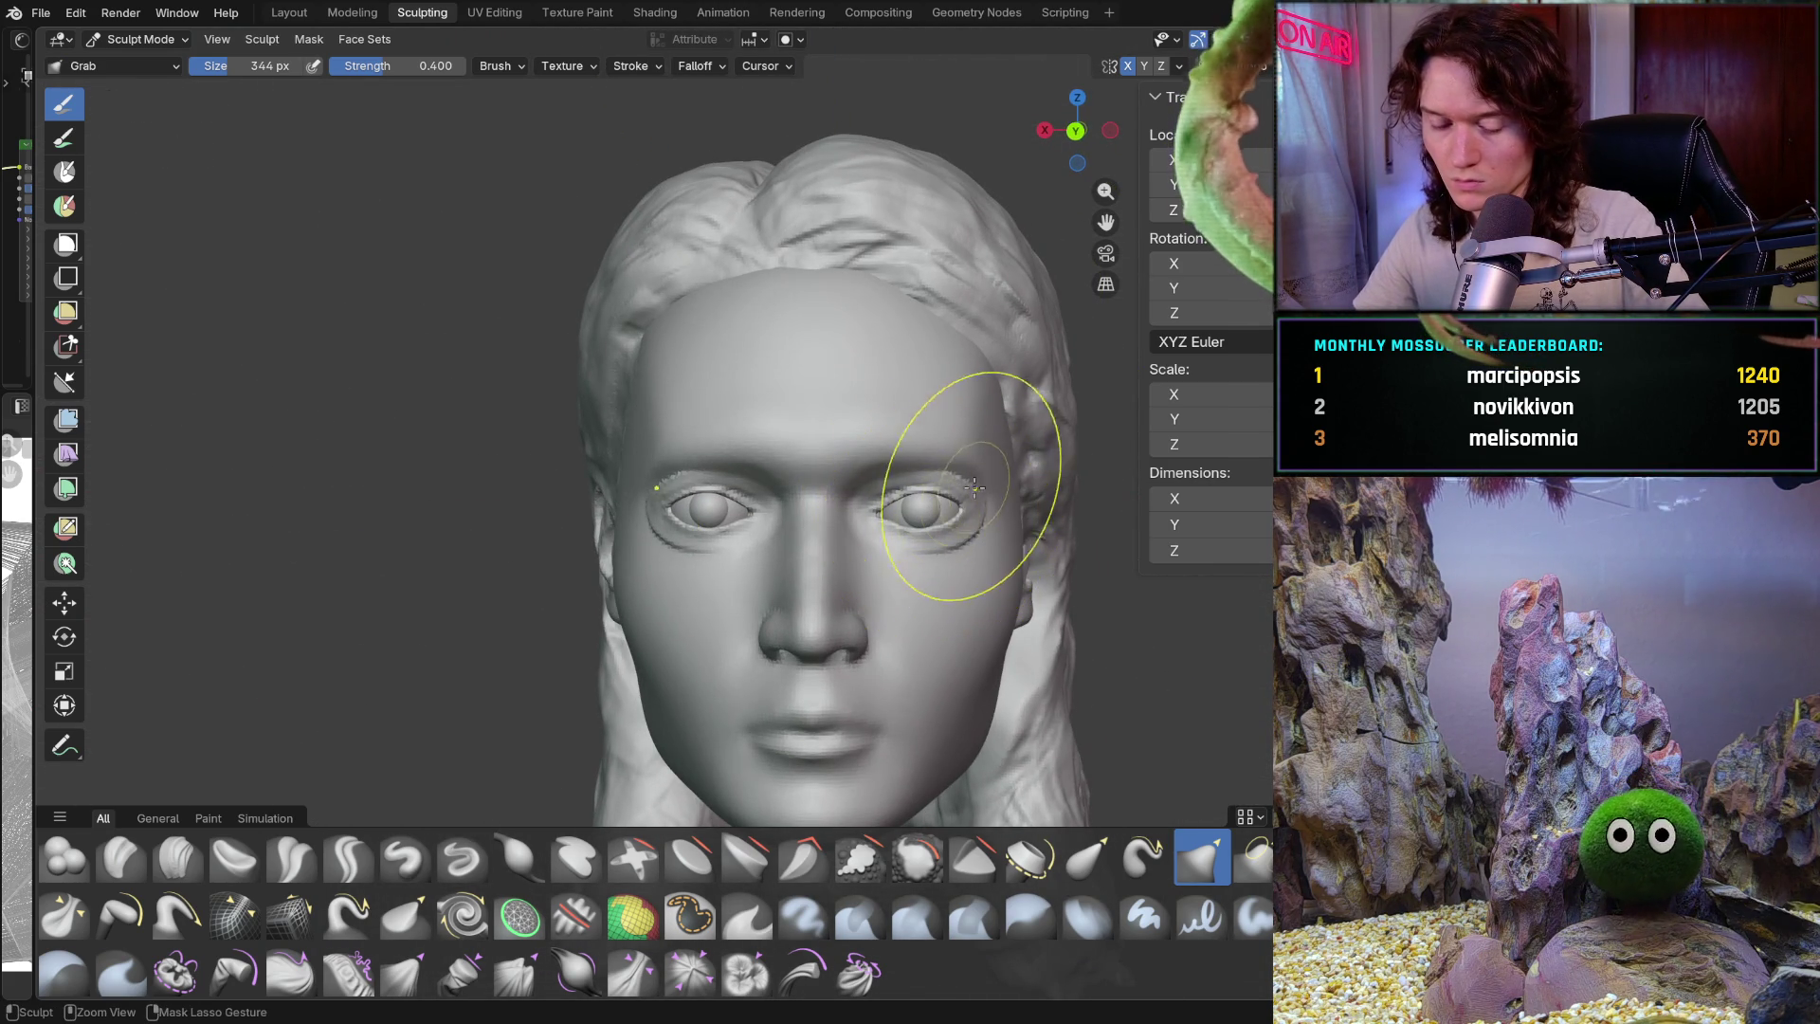
Nudge the temple beside the left eye, then save a copy as V2_main_char_14.blend
drag(1007, 428, 1002, 434)
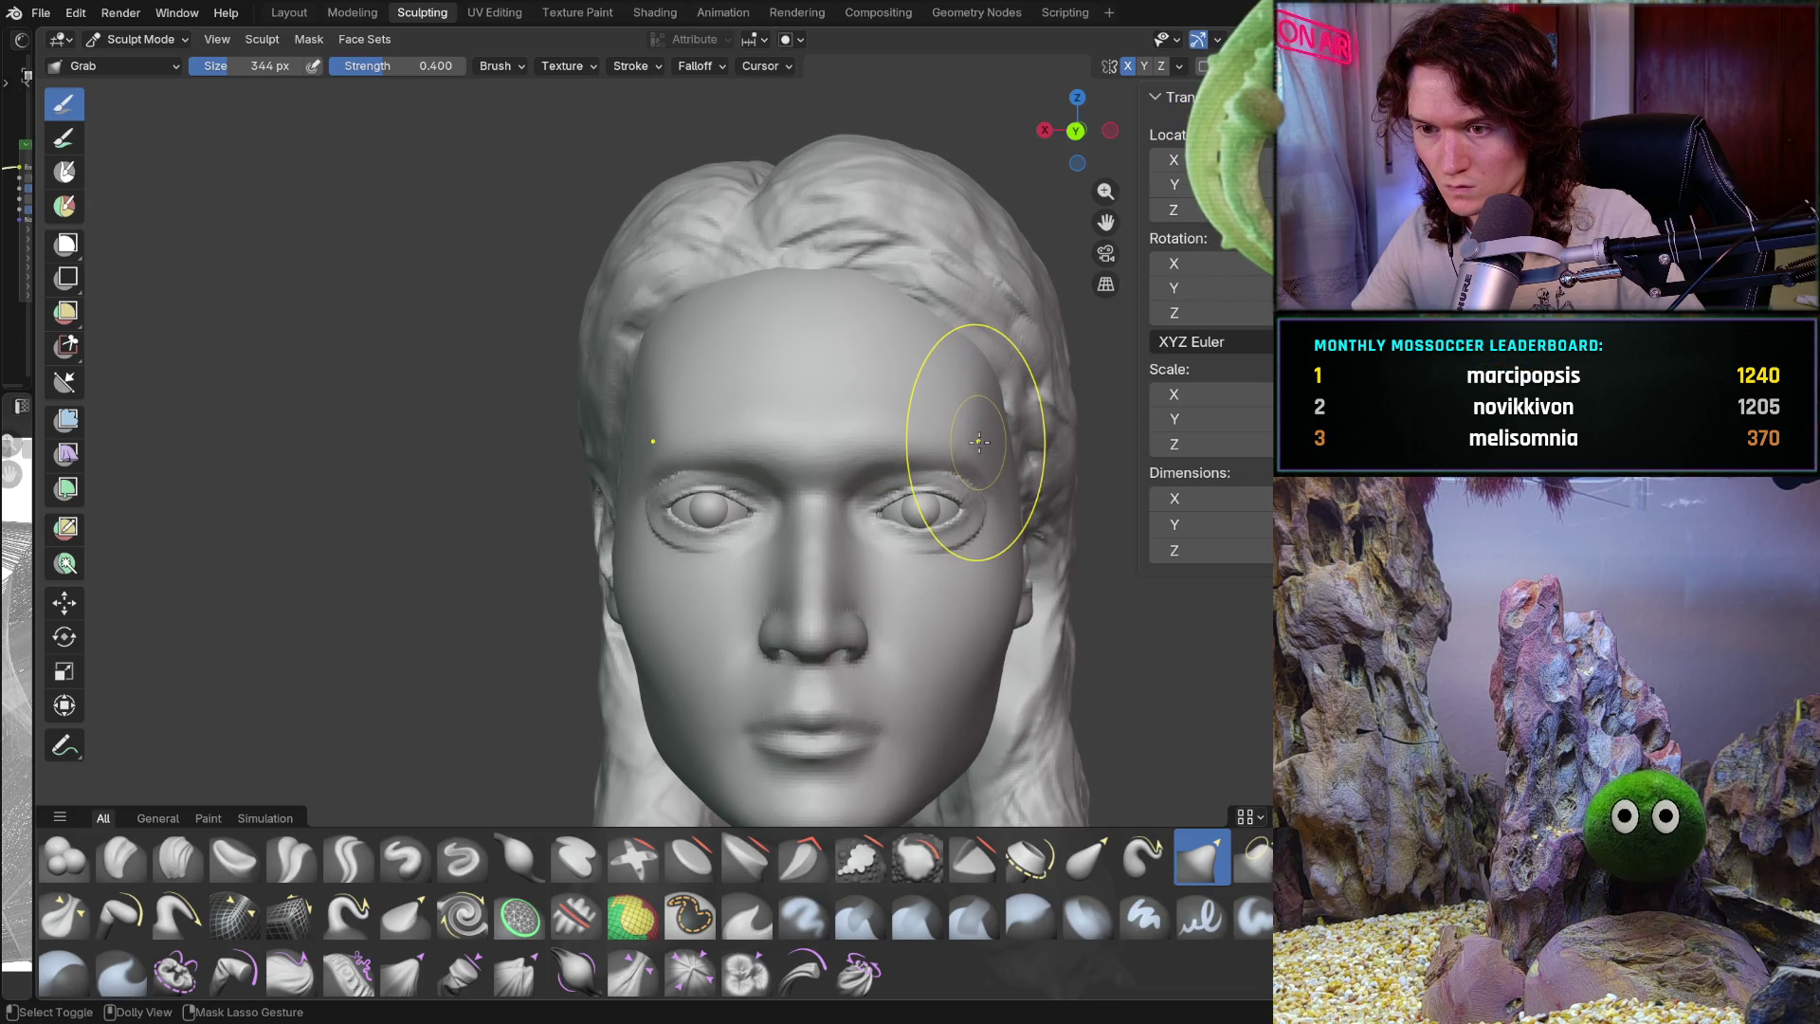
mouse_move(979, 441)
middle_down()
mouse_move(1033, 455)
mouse_move(979, 482)
mouse_move(1118, 490)
mouse_move(942, 630)
mouse_move(805, 581)
middle_up()
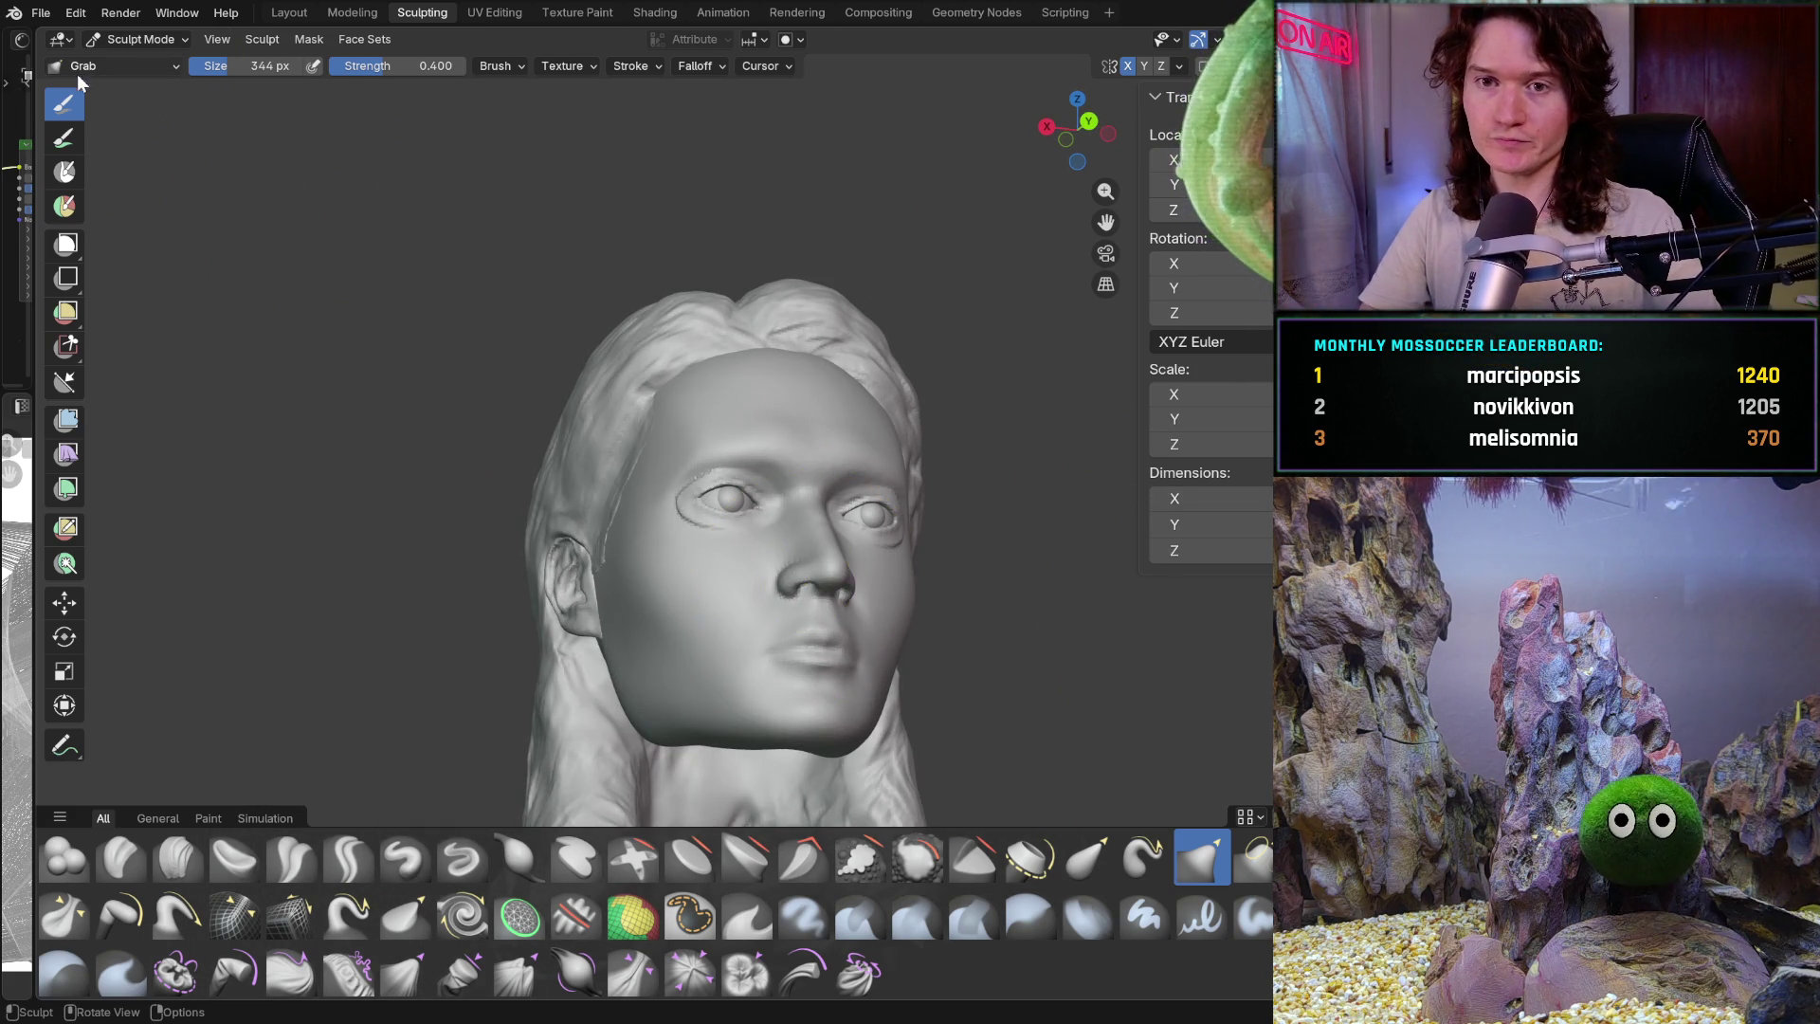
click(41, 12)
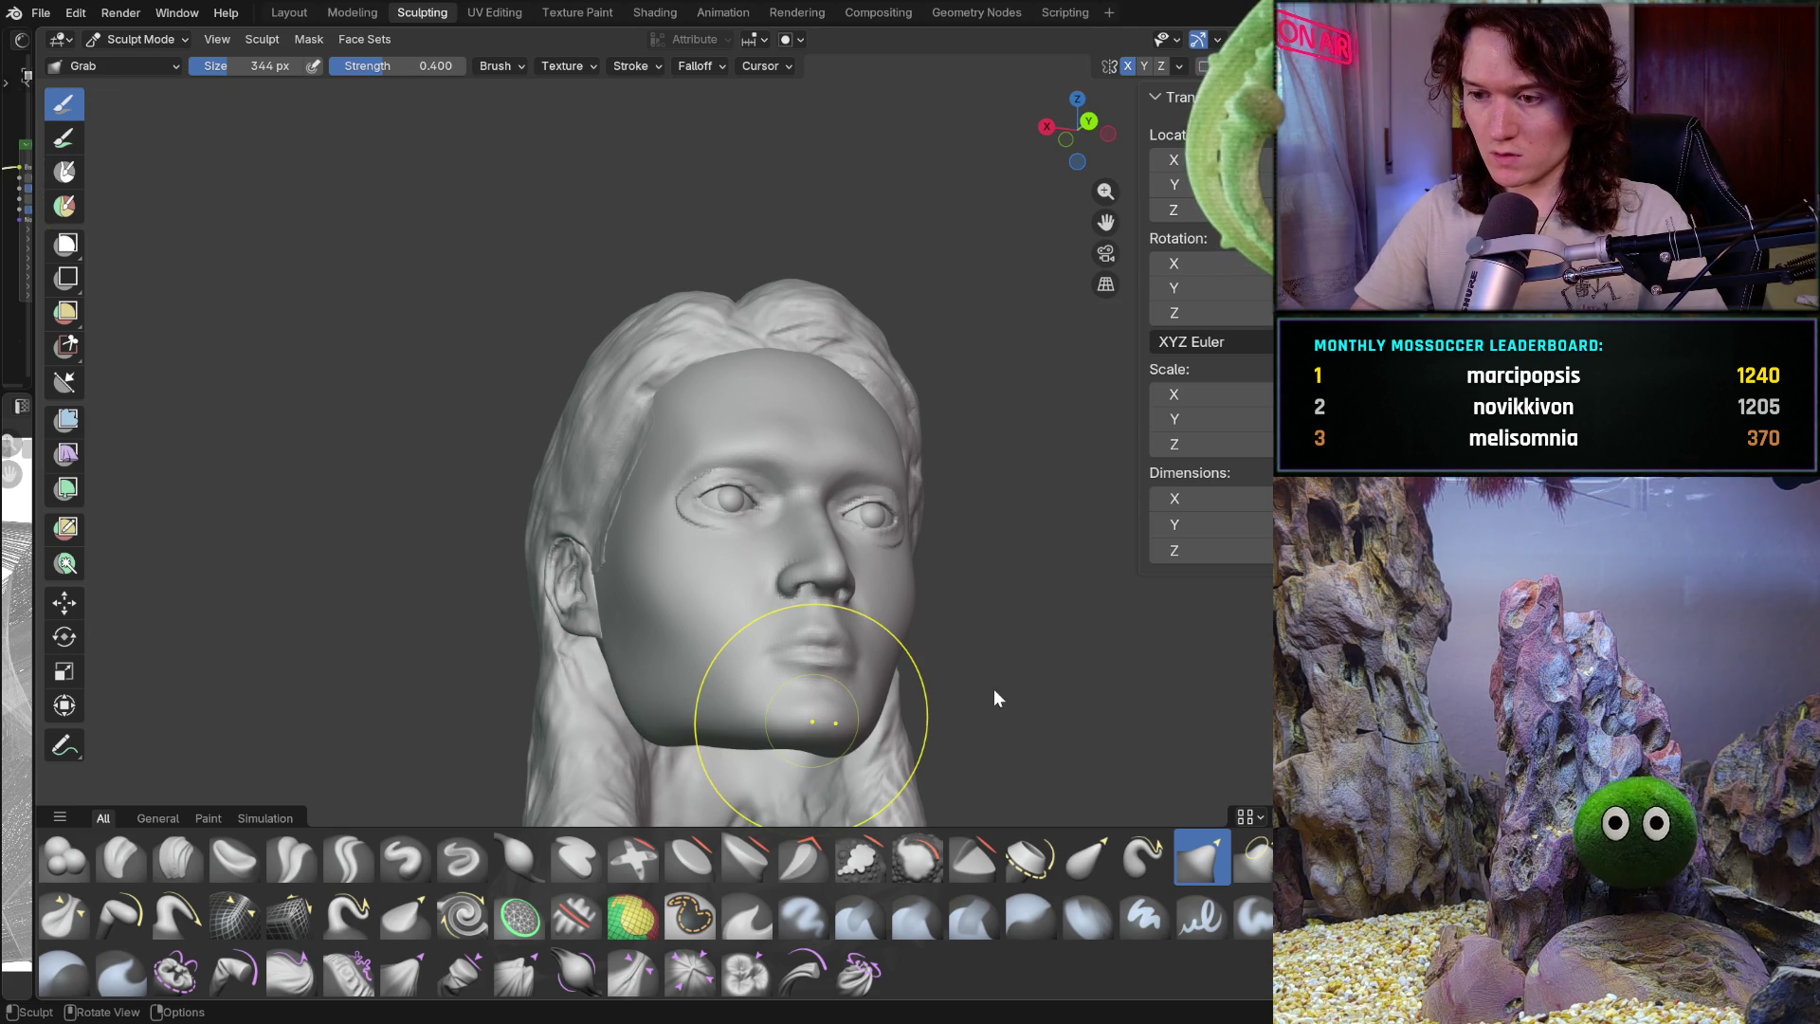
key(ctrl+alt+s)
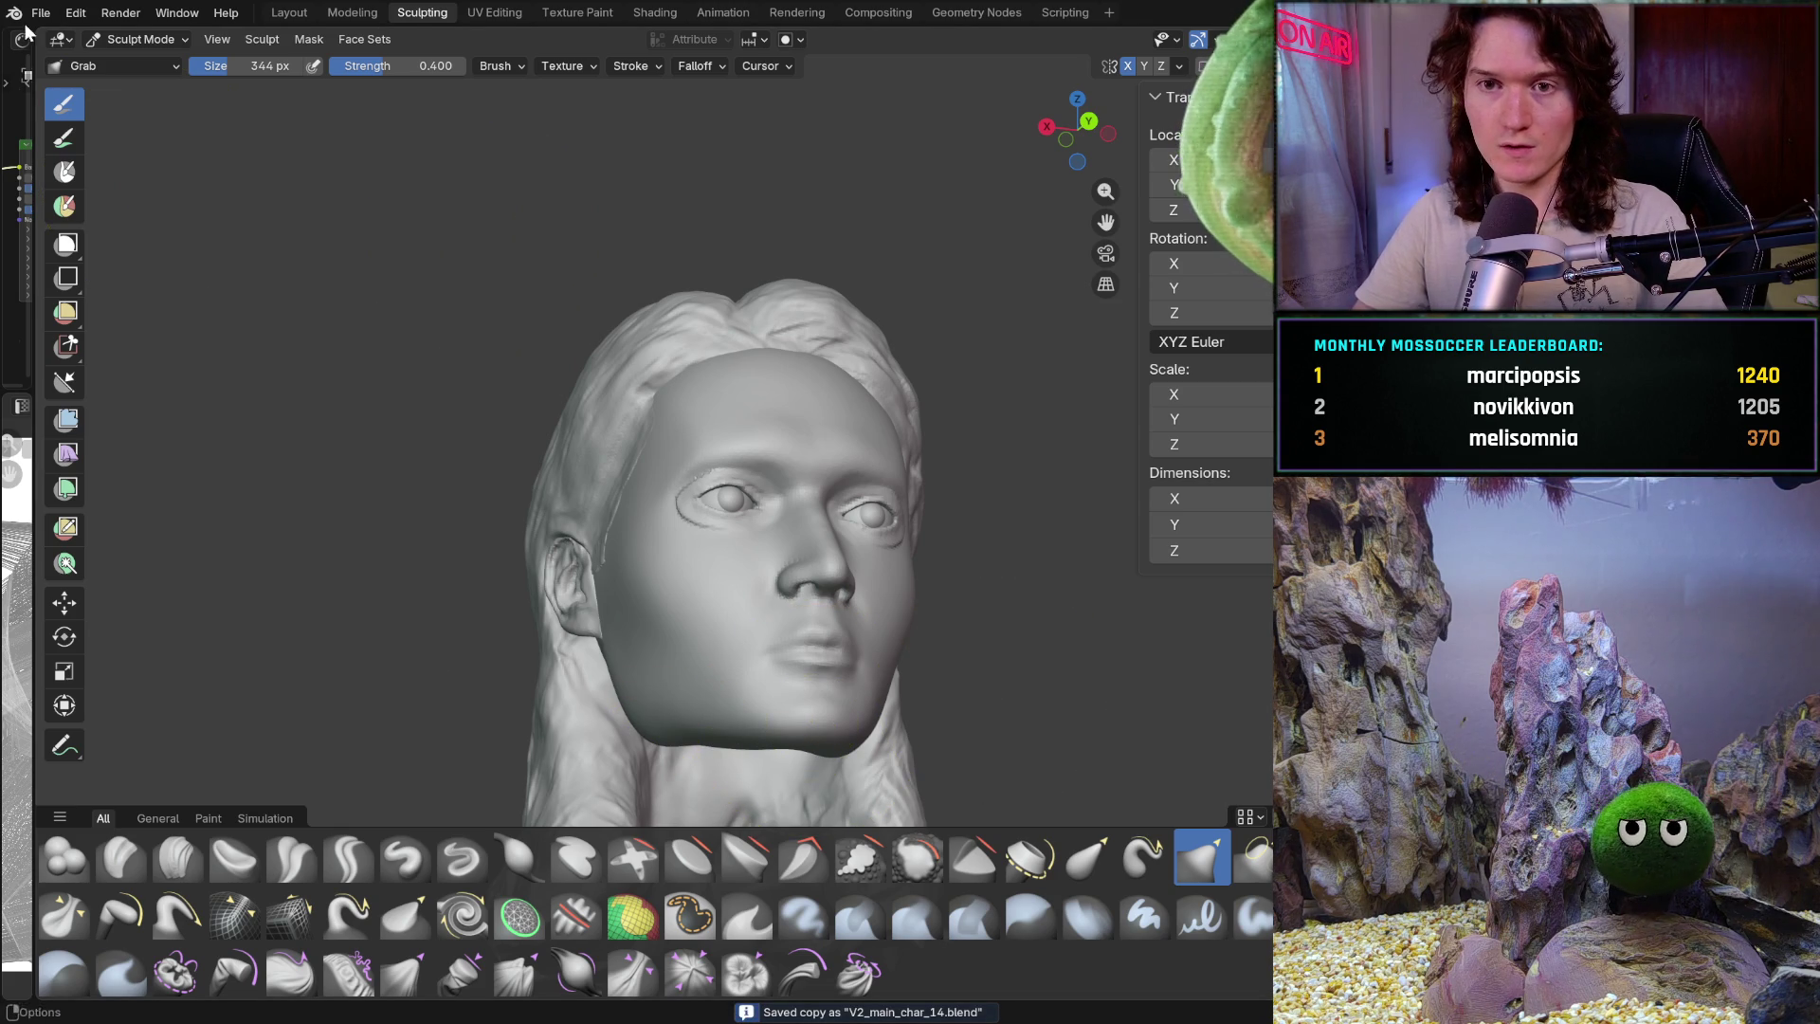
Load a different file from the File menu, discarding unsaved changes to the current one
click(41, 14)
mouse_move(163, 117)
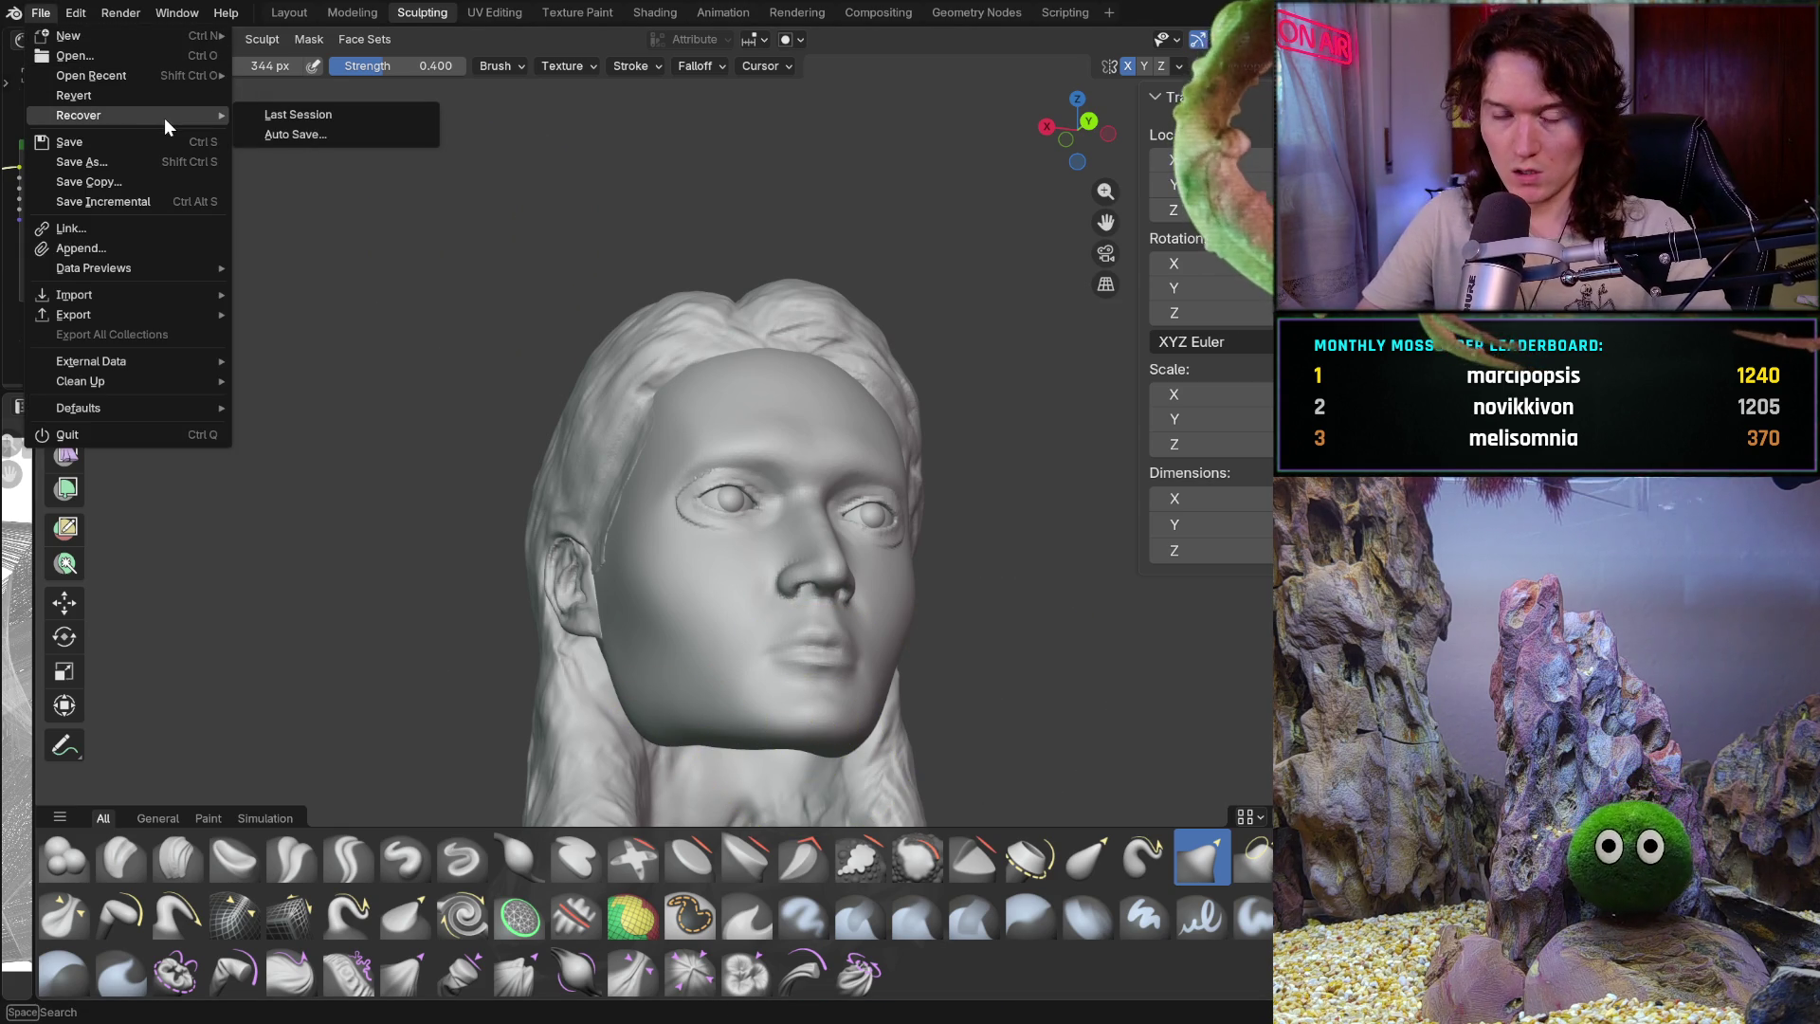
click(107, 54)
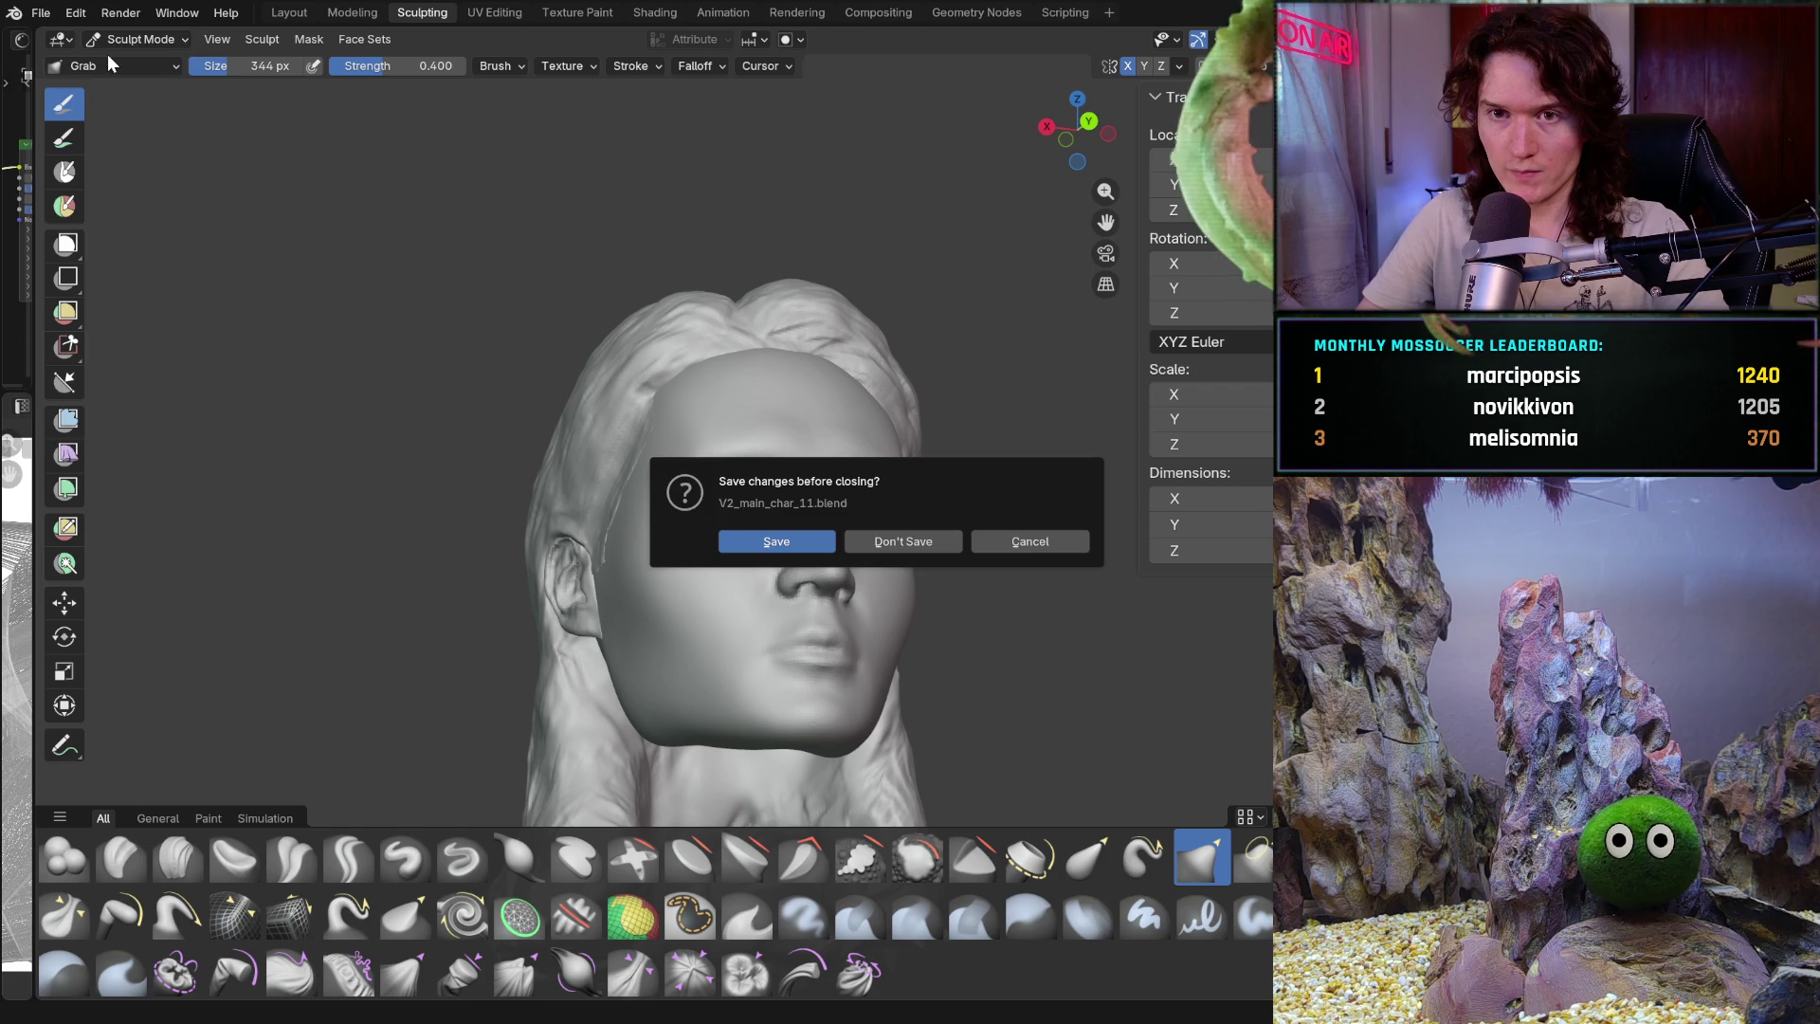
click(942, 540)
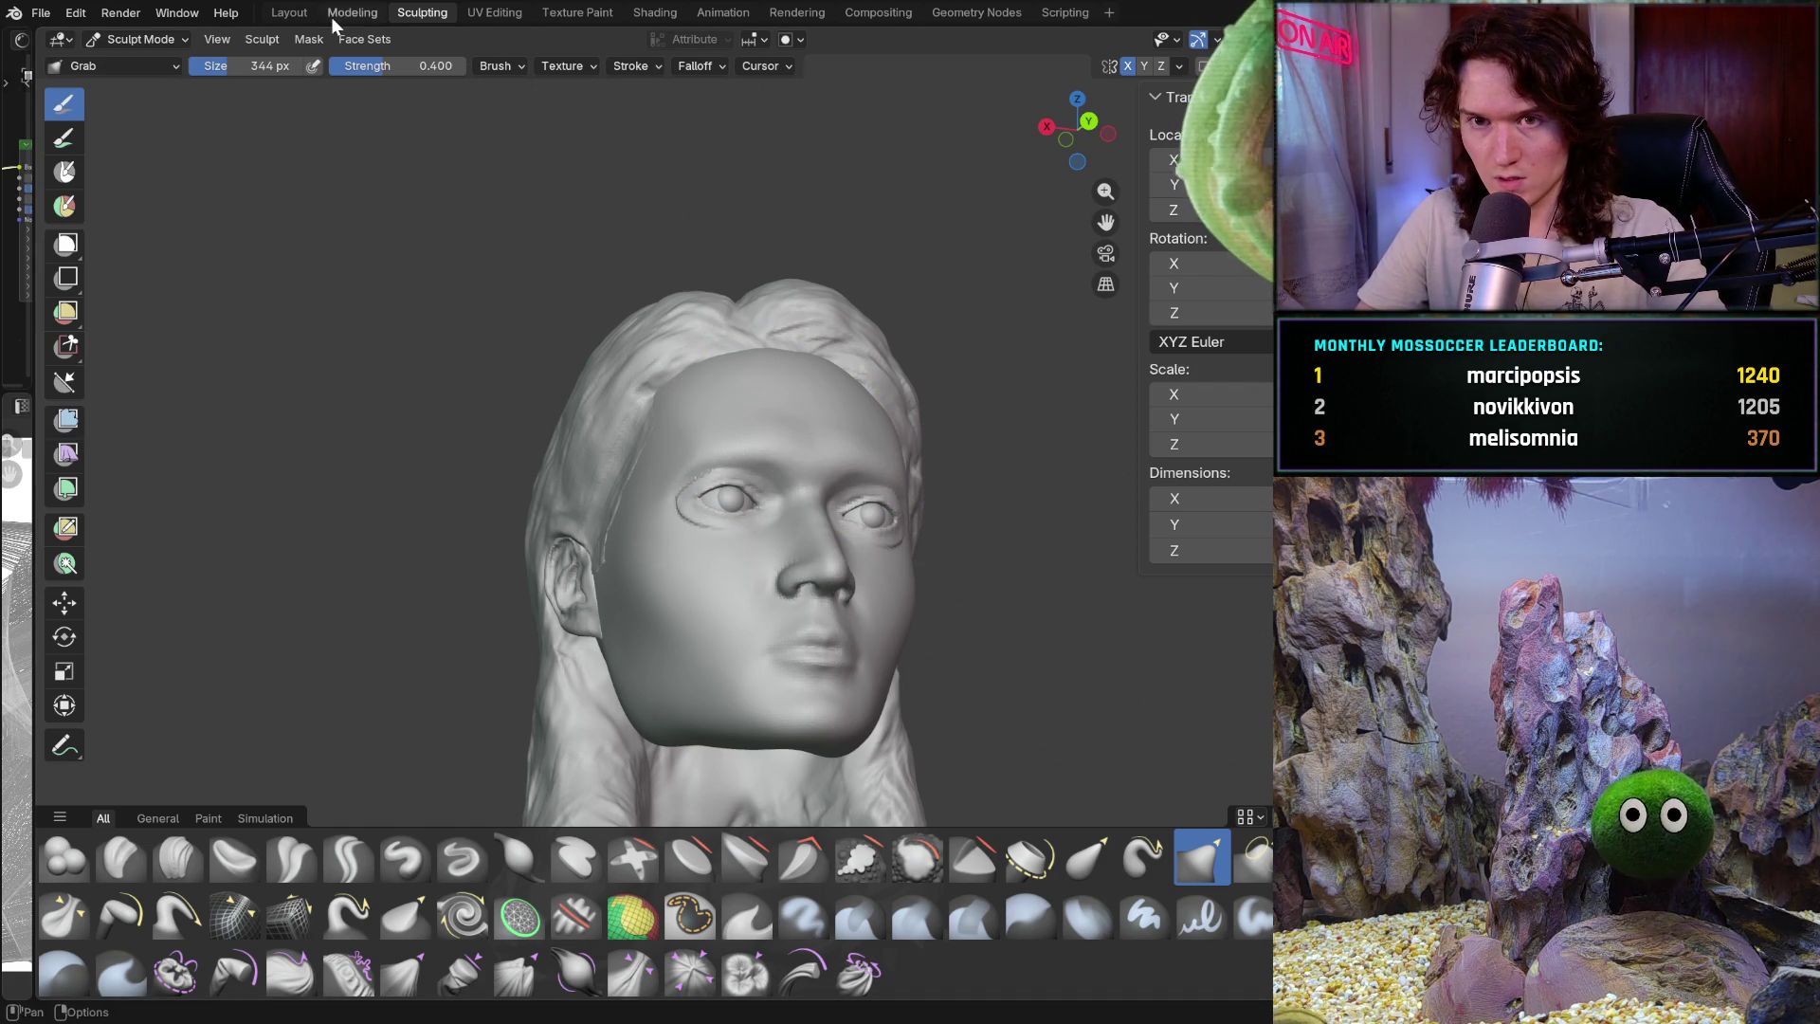
click(51, 9)
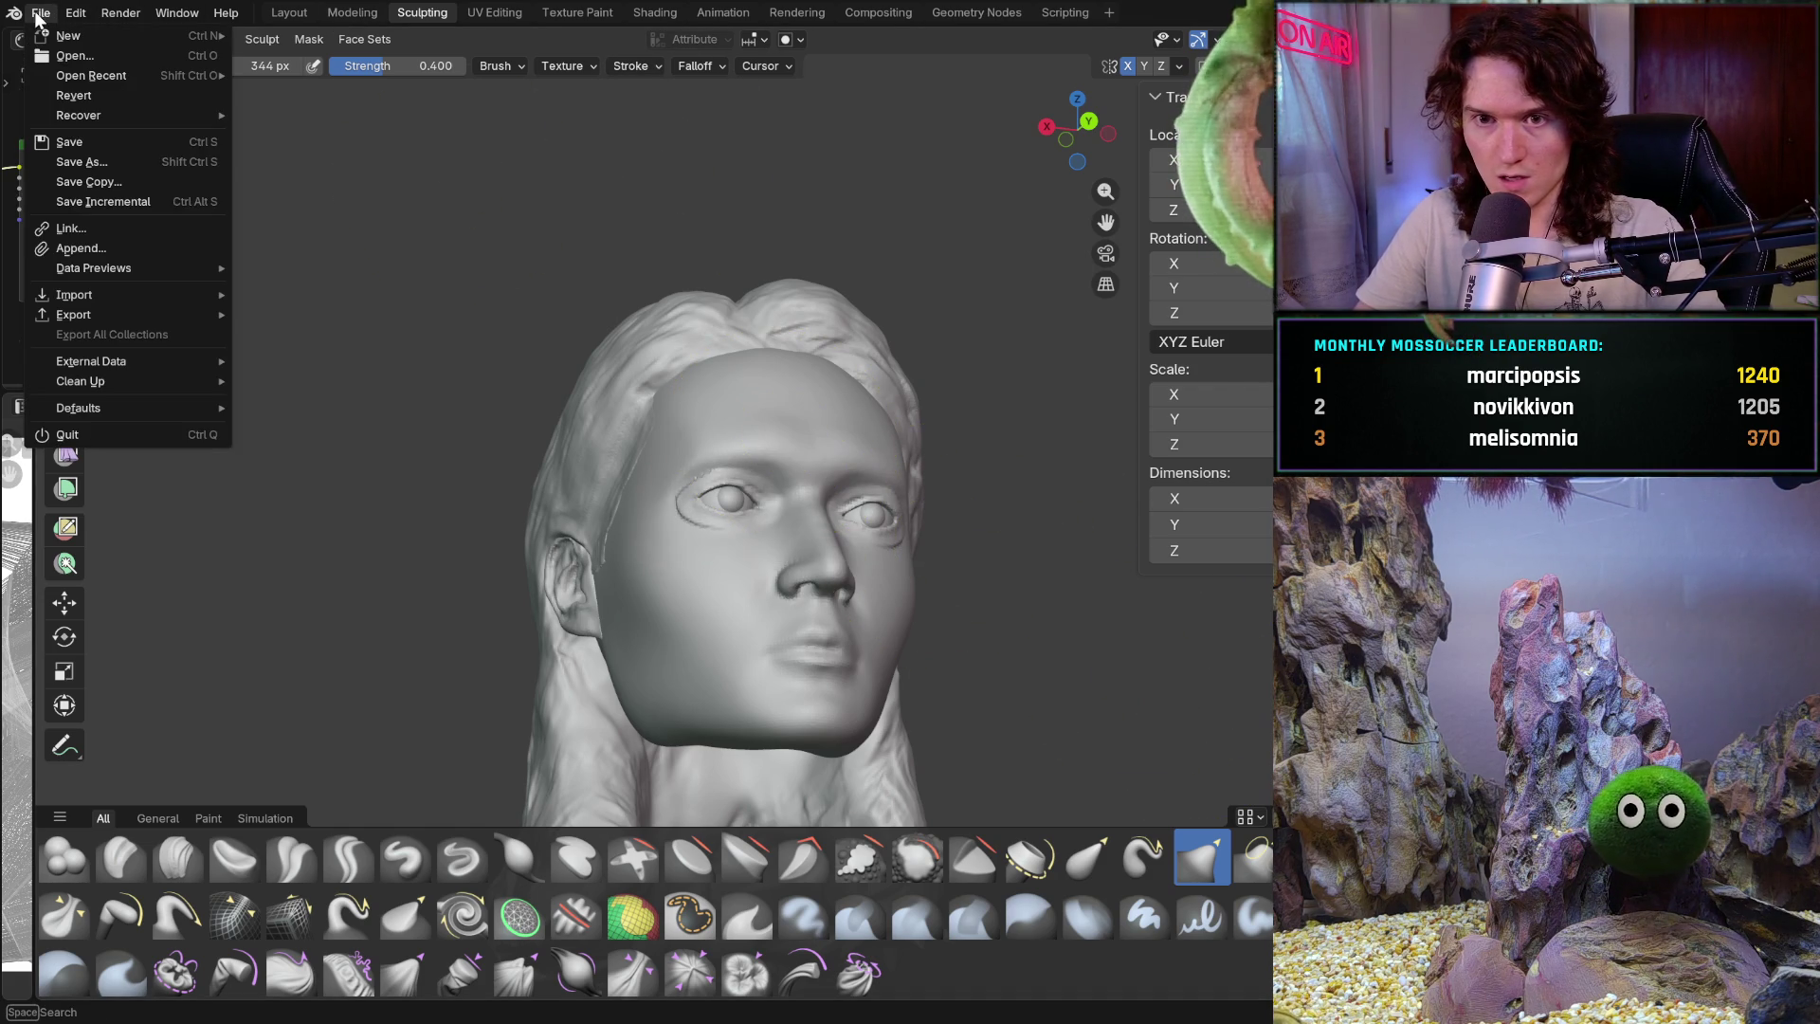
click(133, 253)
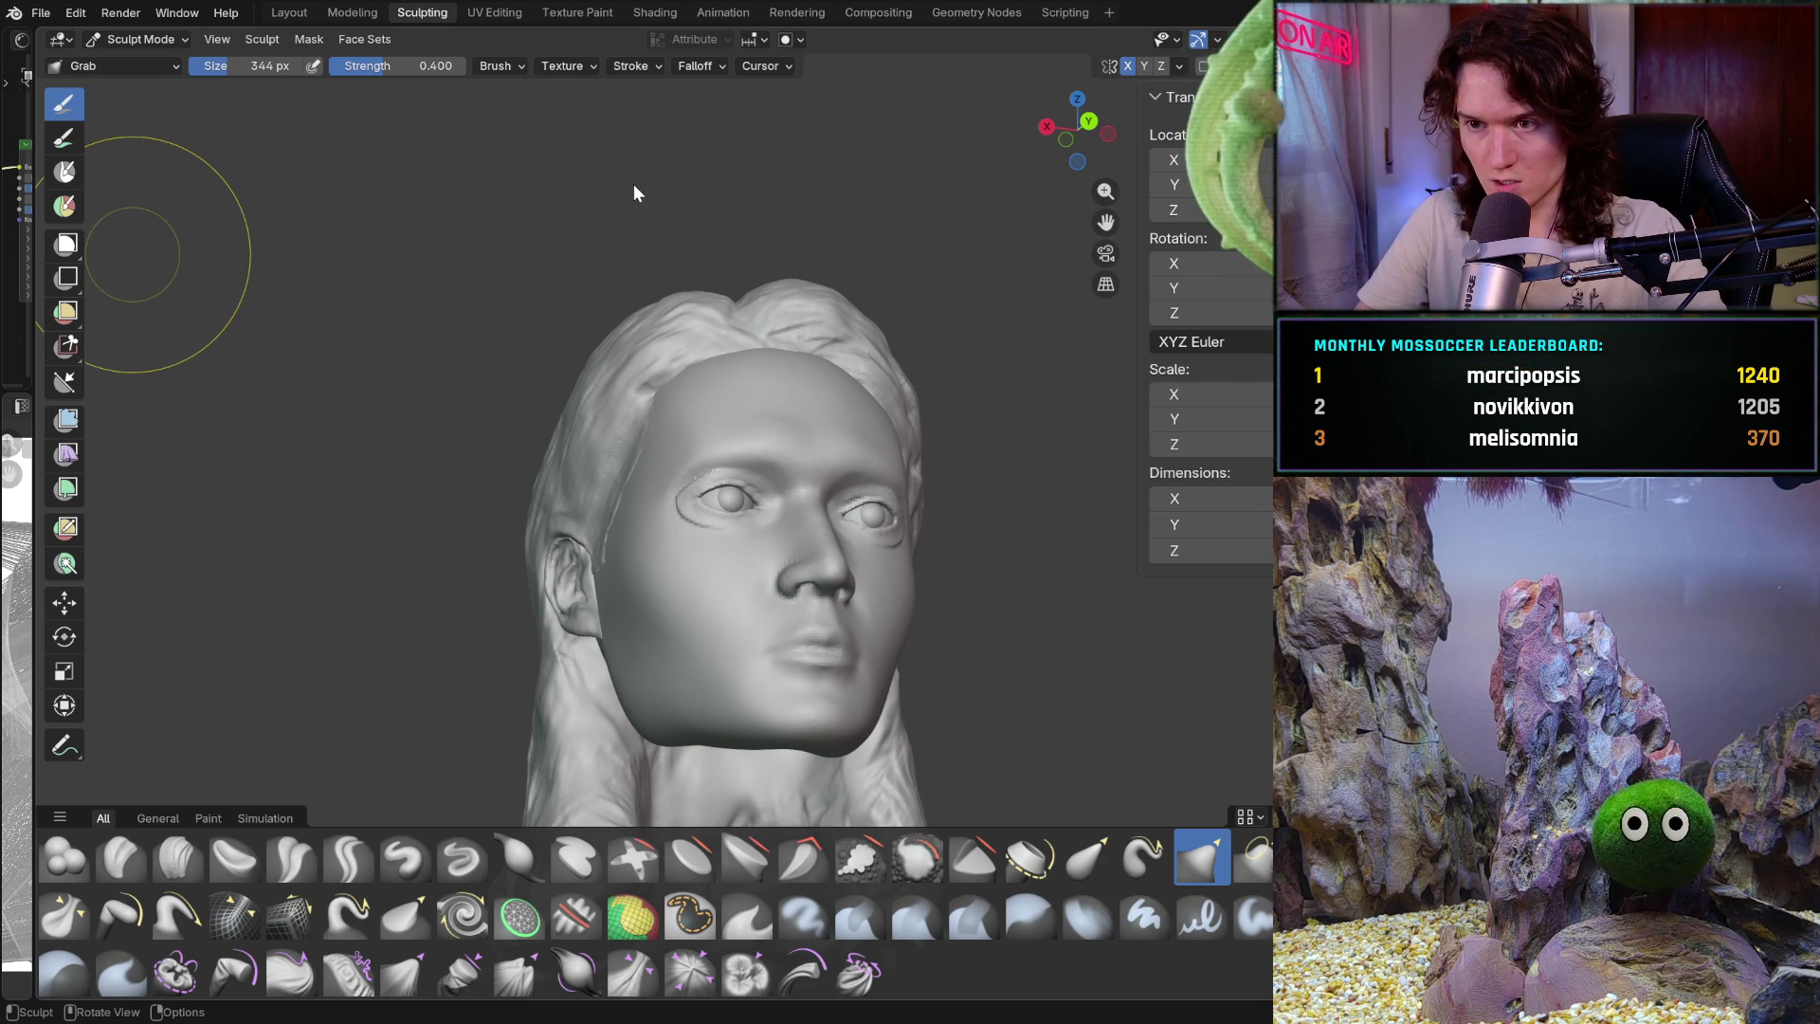
scroll(737, 602, up, 5)
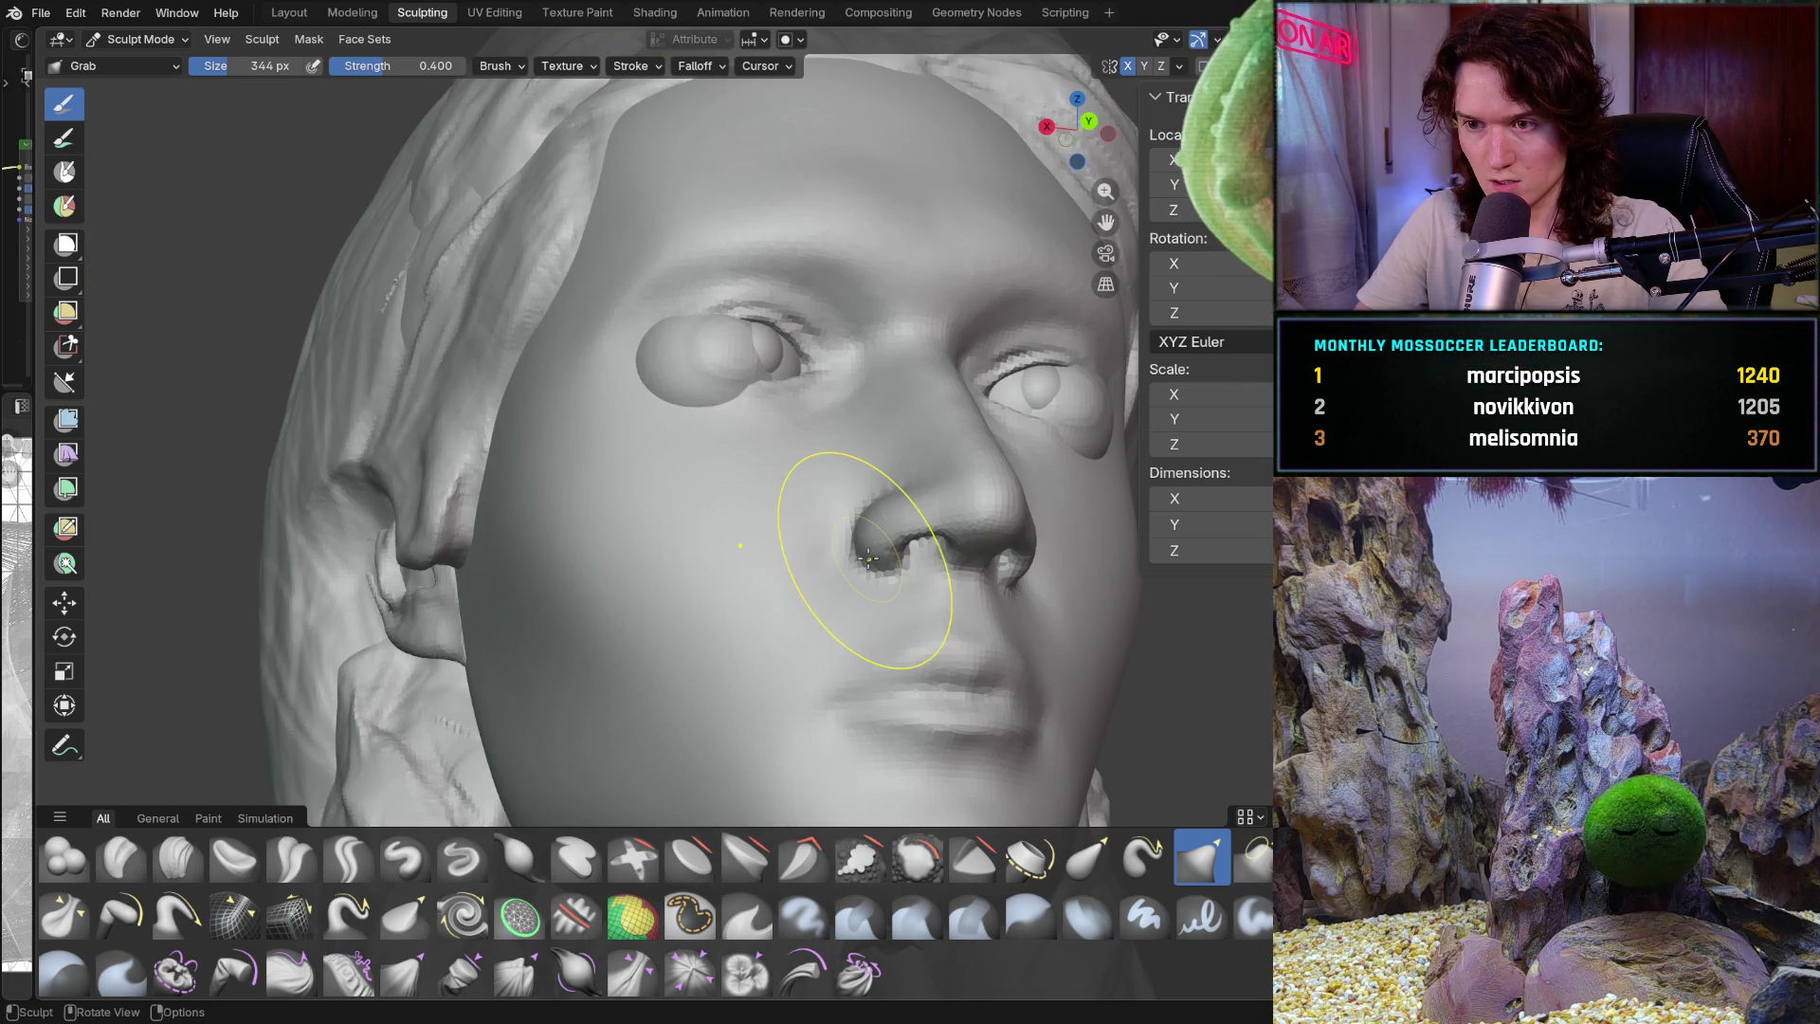
scroll(868, 559, down, 2)
middle_drag(868, 559, 868, 559)
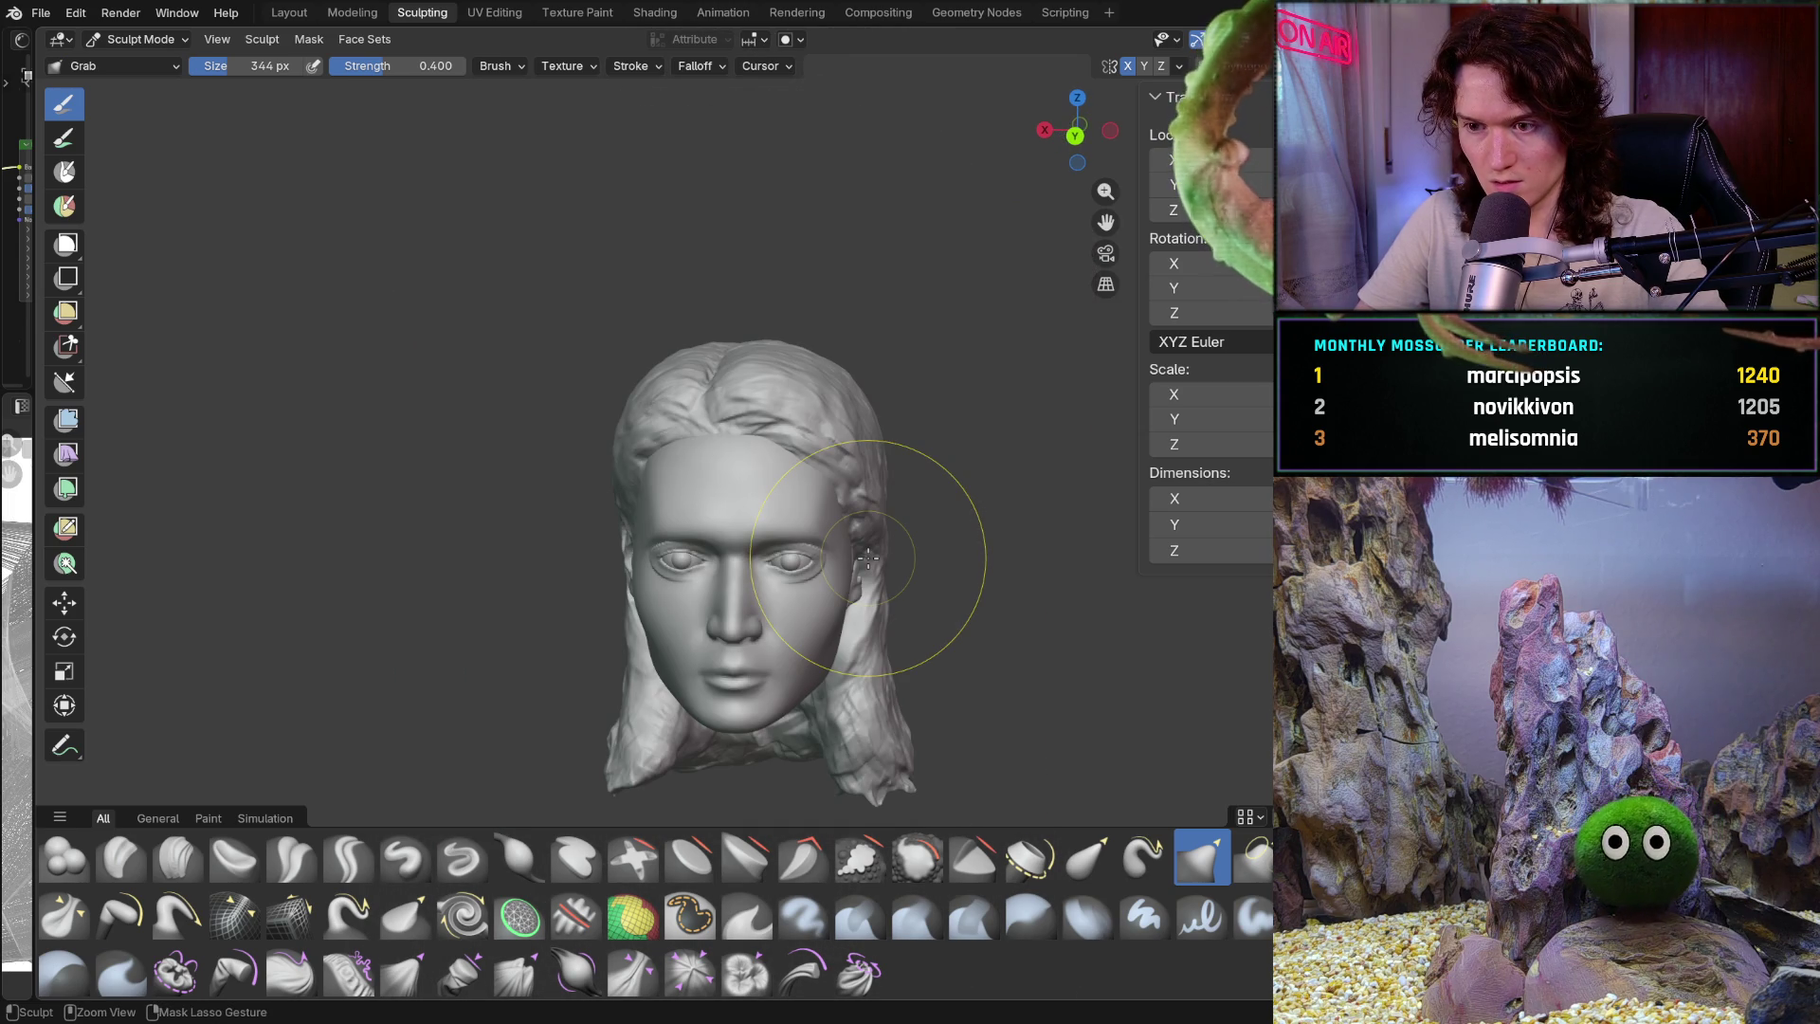
click(49, 13)
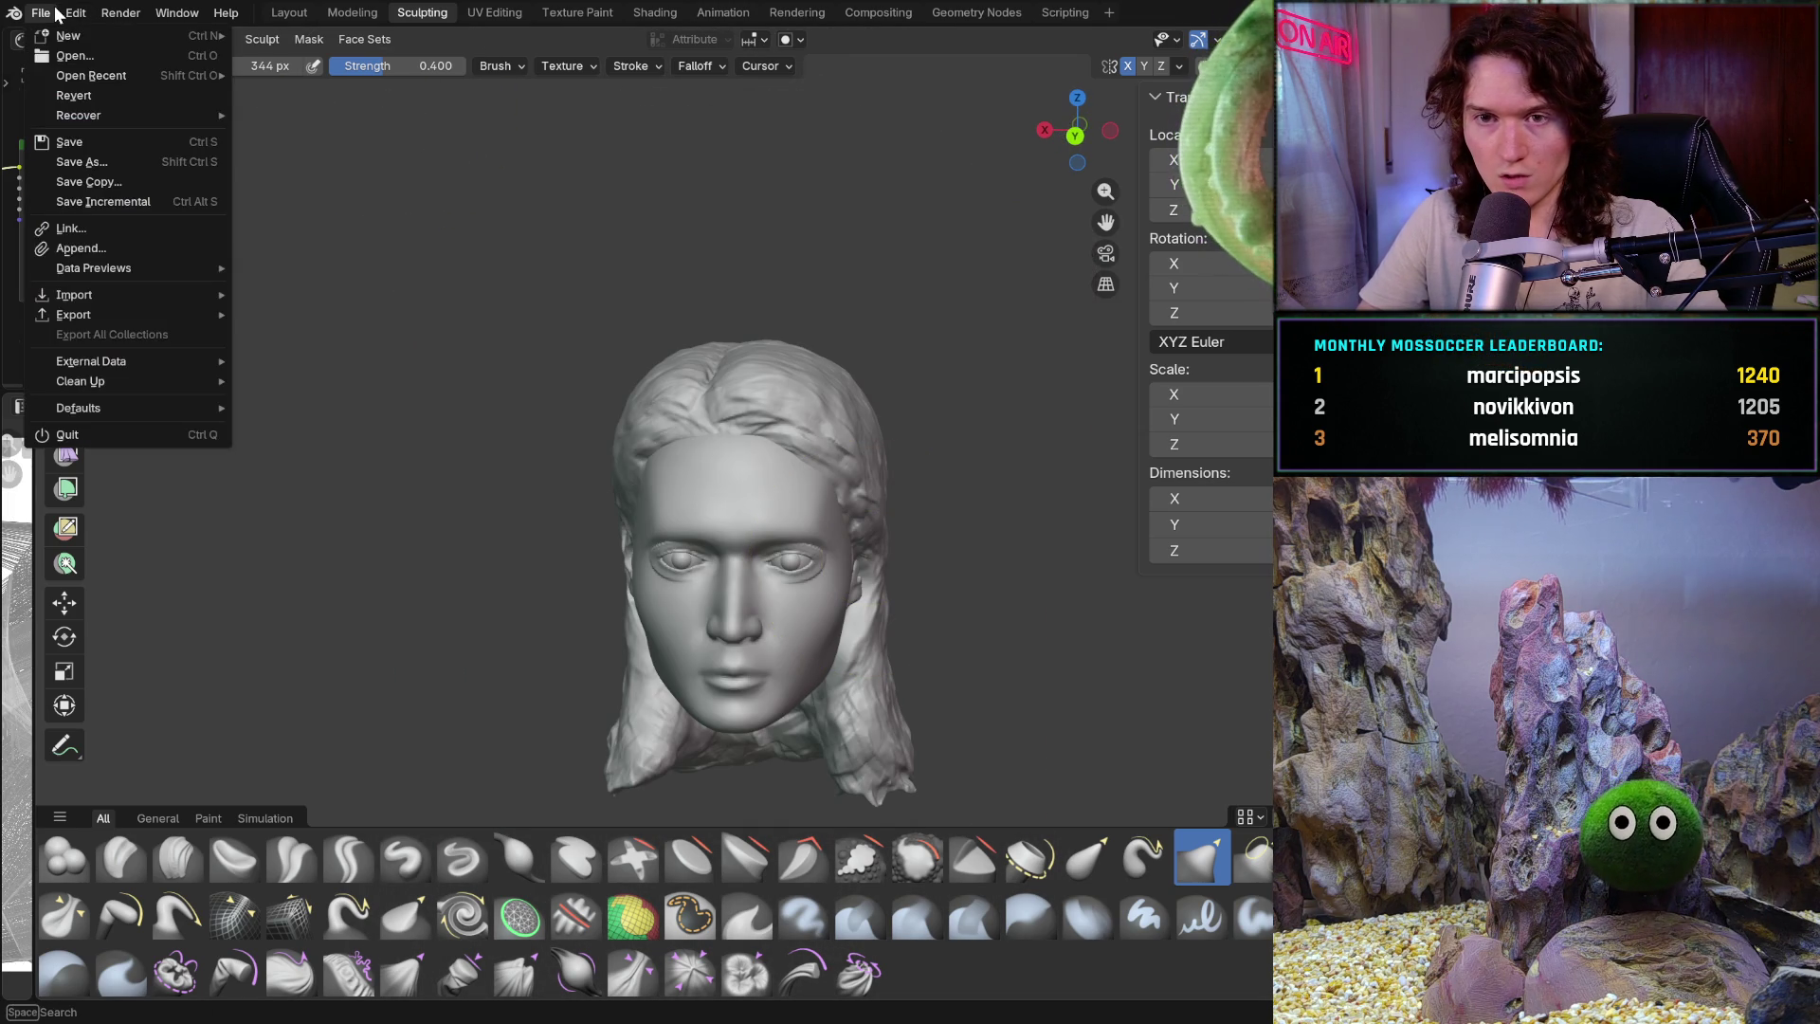
click(31, 17)
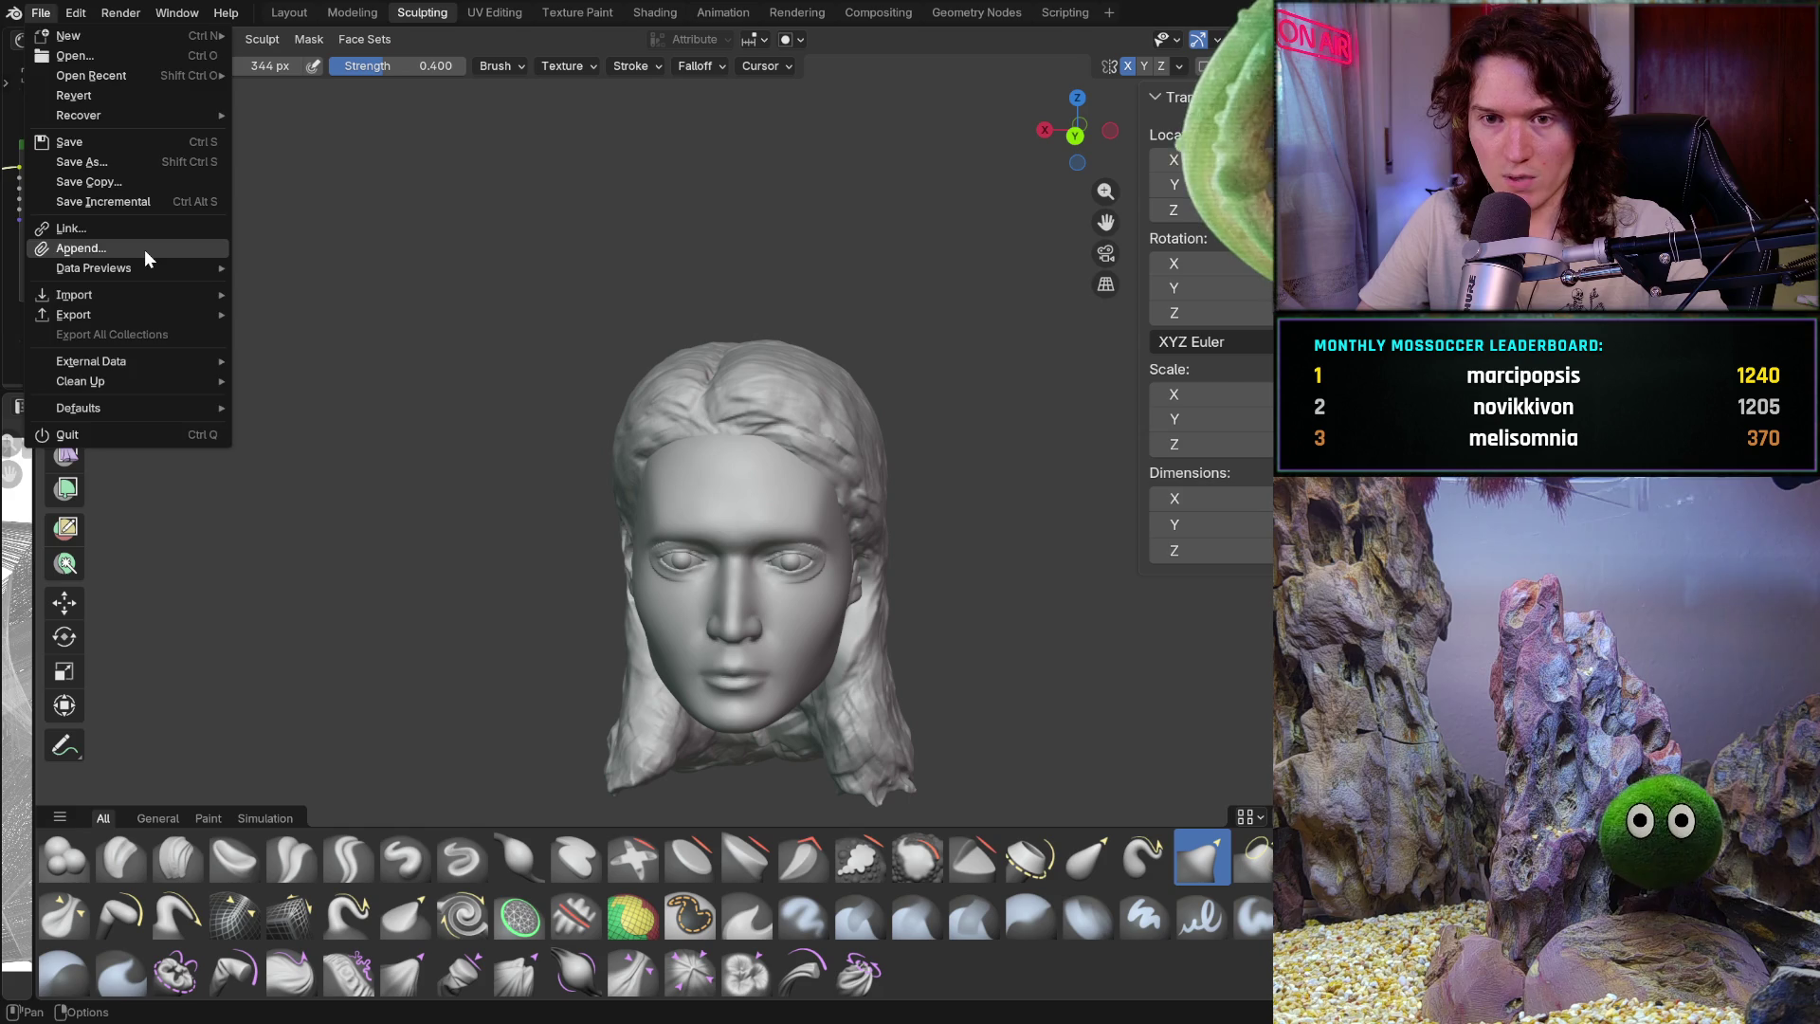
key(Escape)
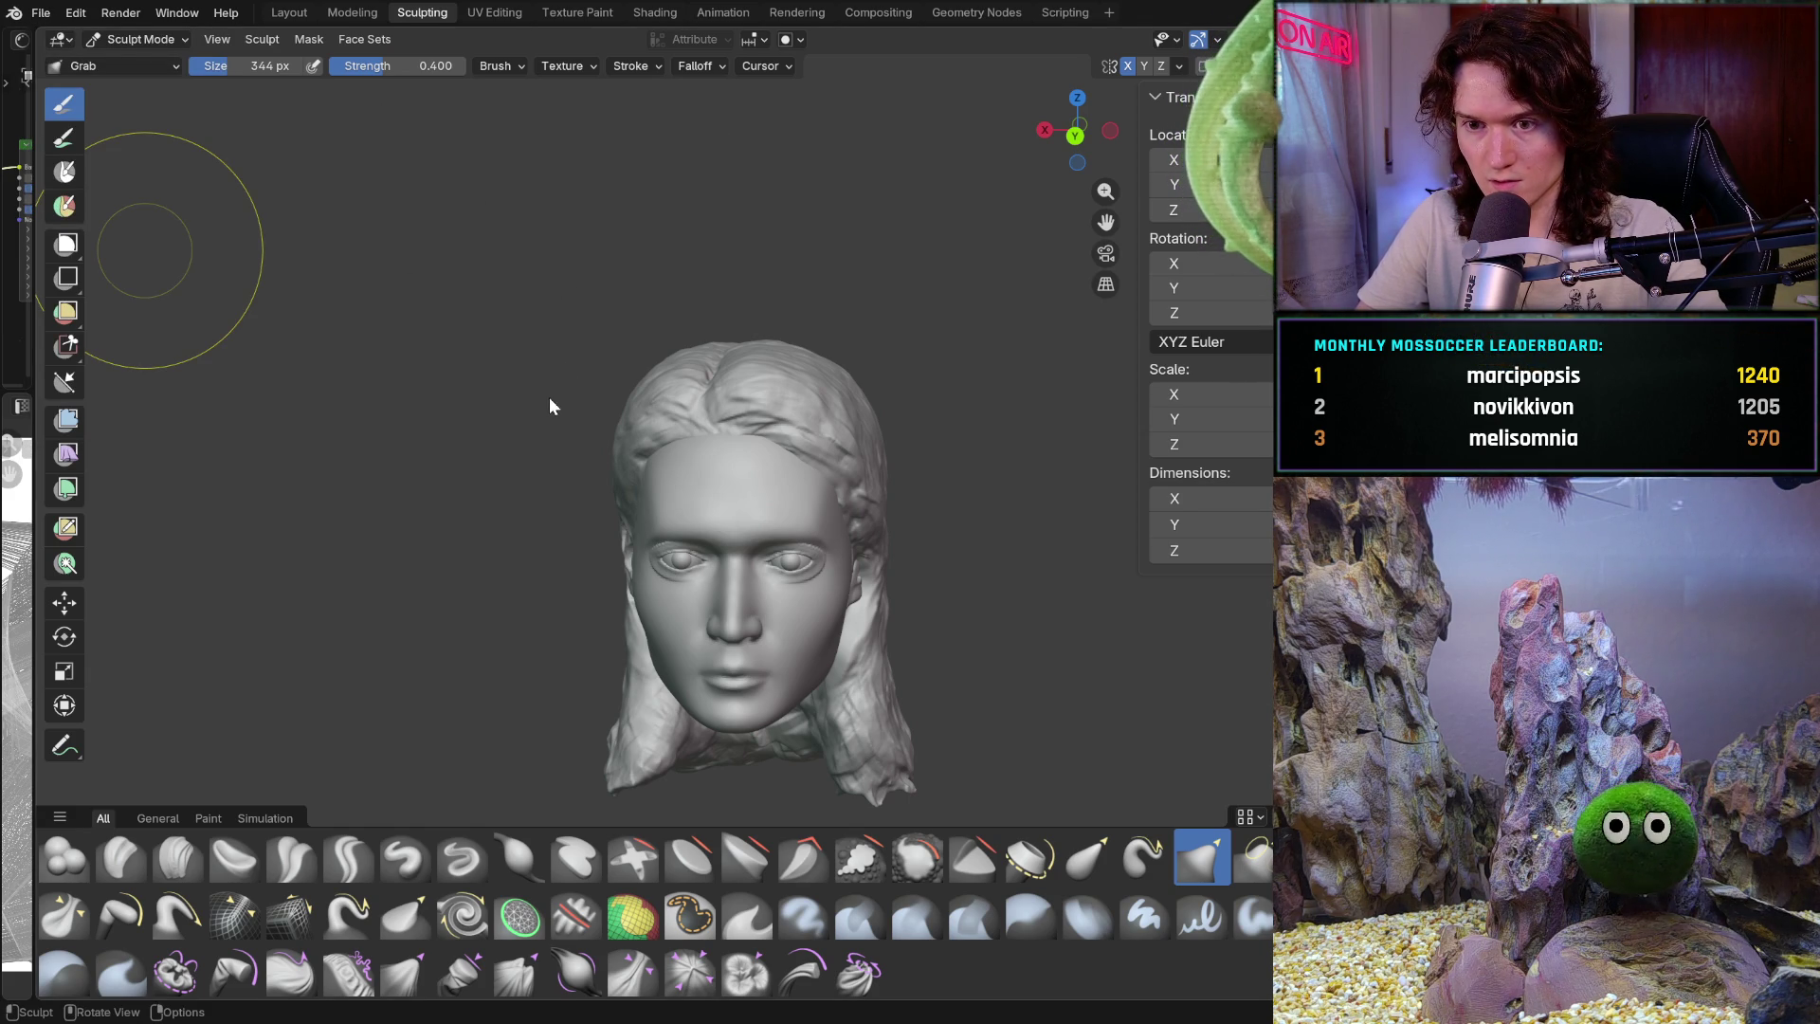
Undo the lid change to restore the open eyes, then switch to Object Mode
scroll(745, 389, up, 4)
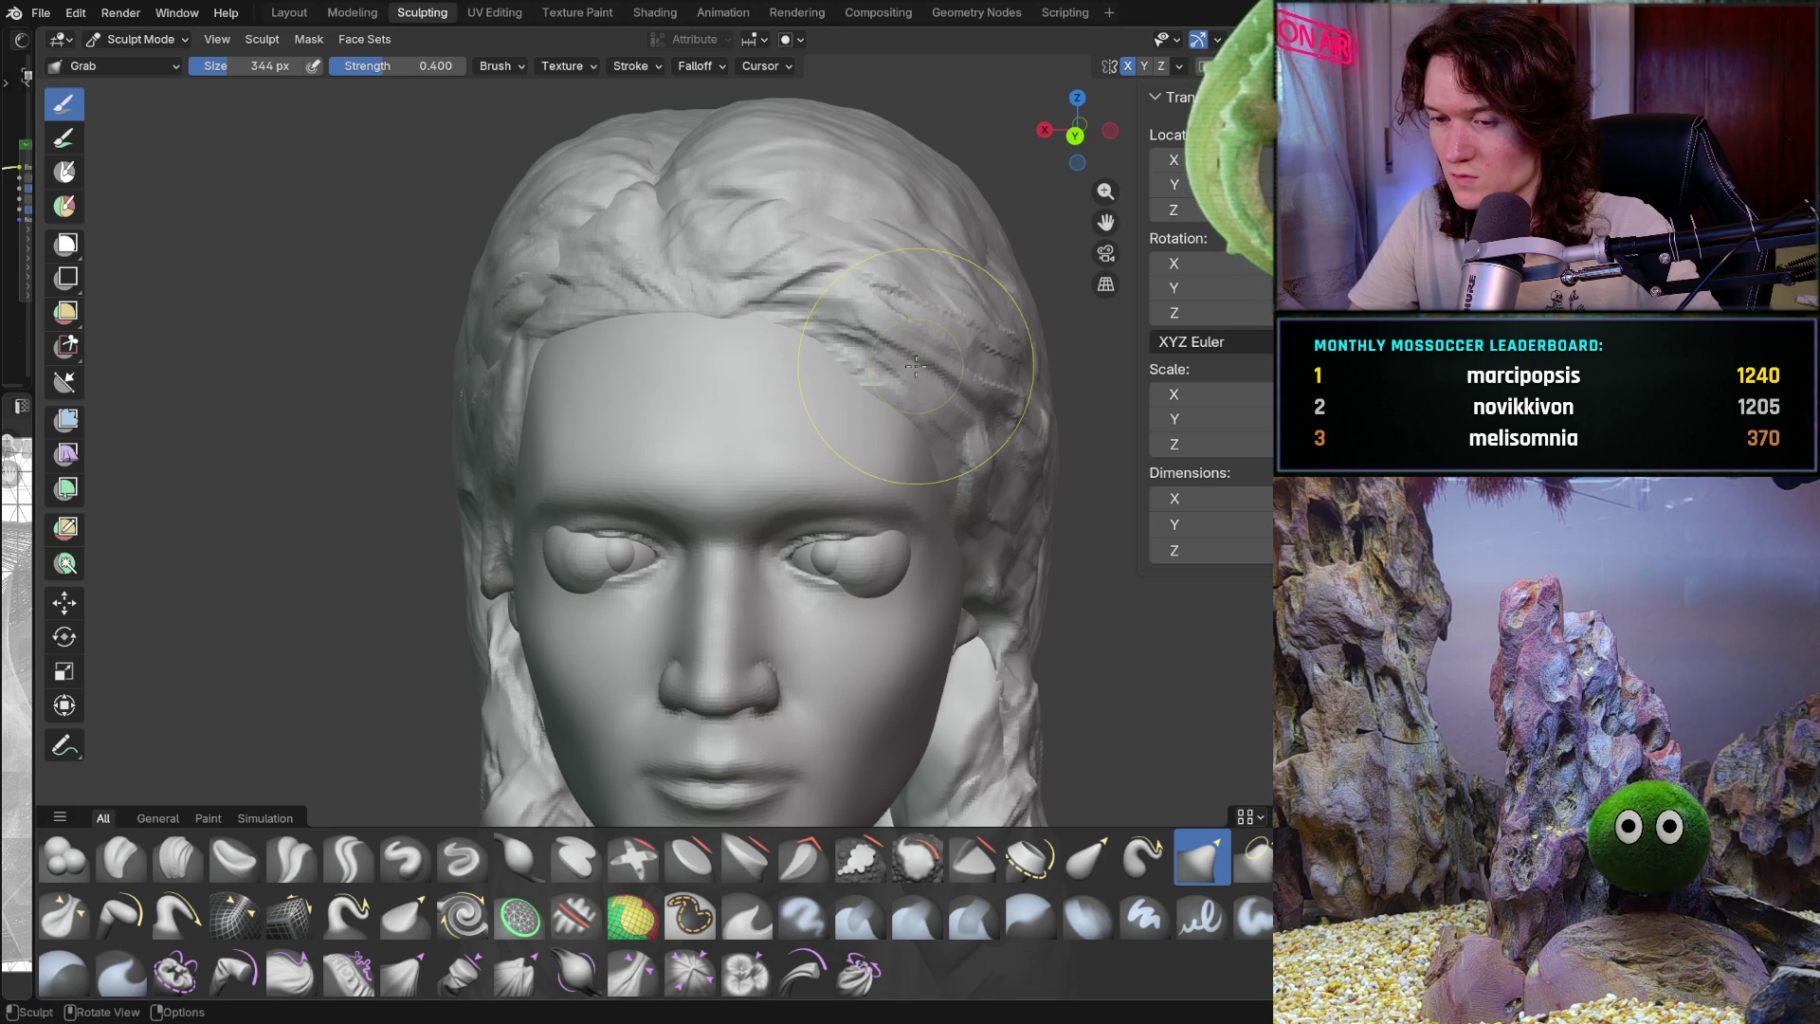
scroll(943, 360, down, 3)
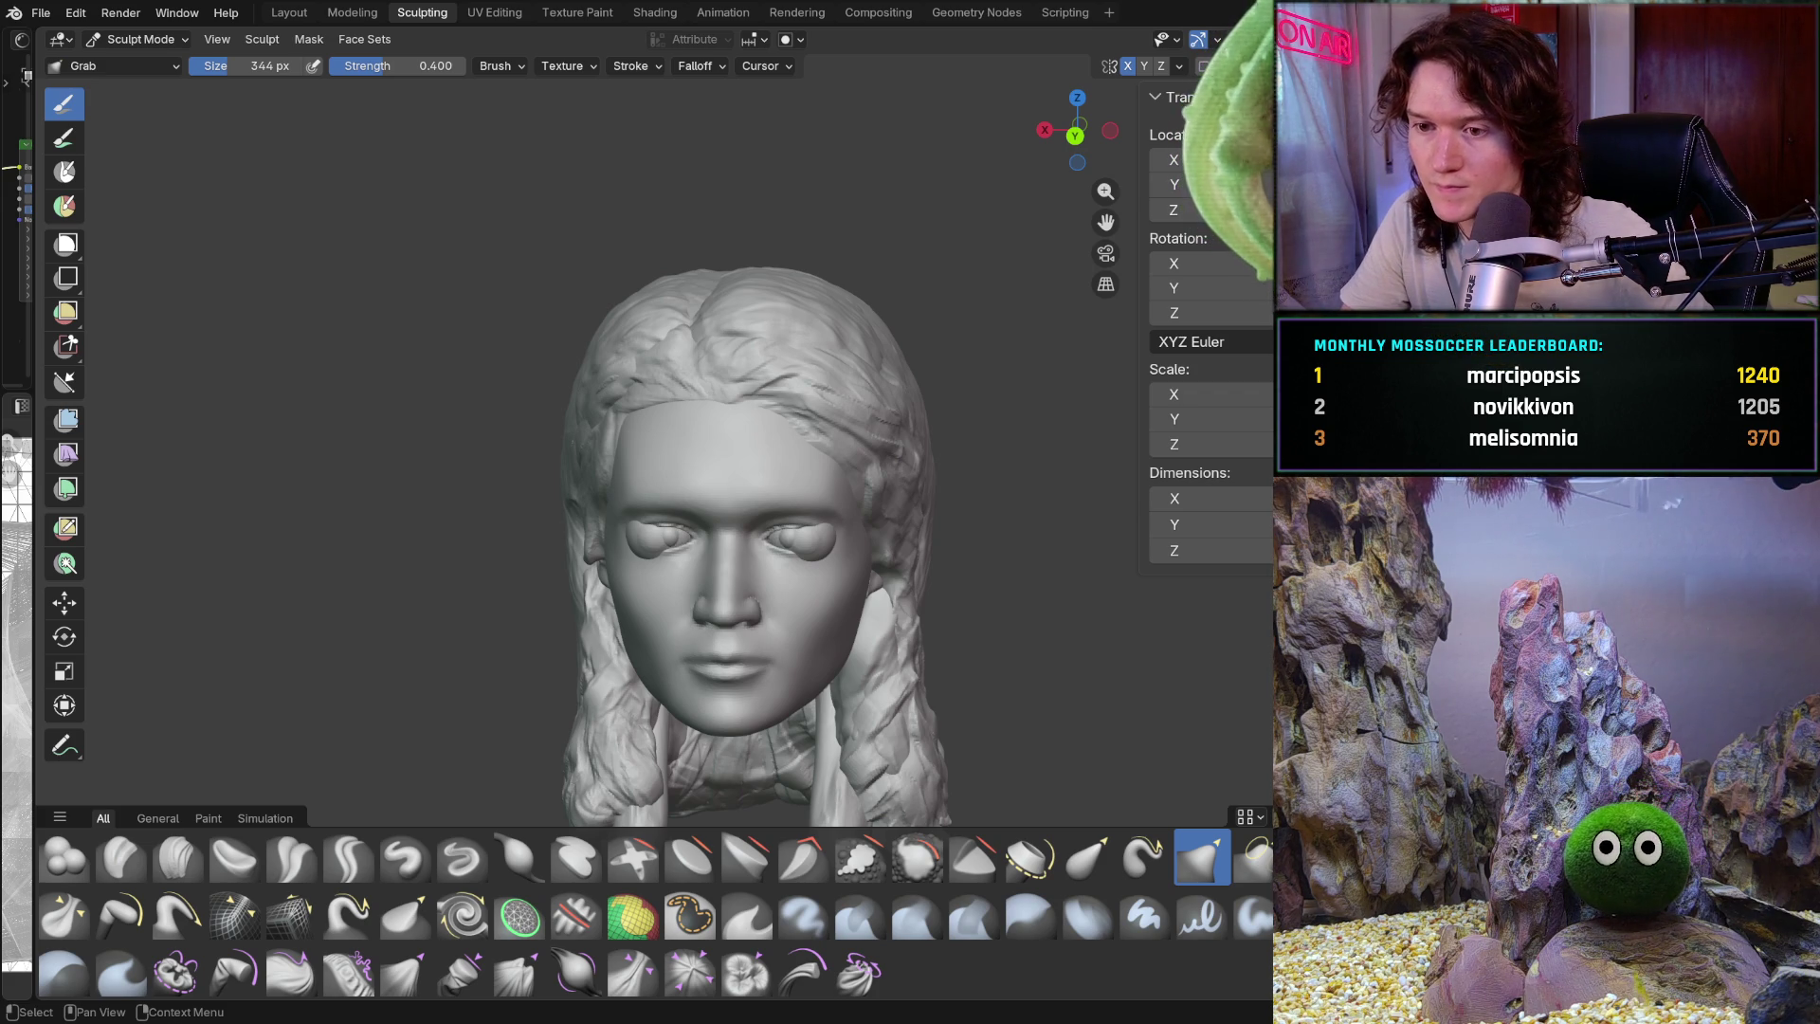
key(ctrl+z)
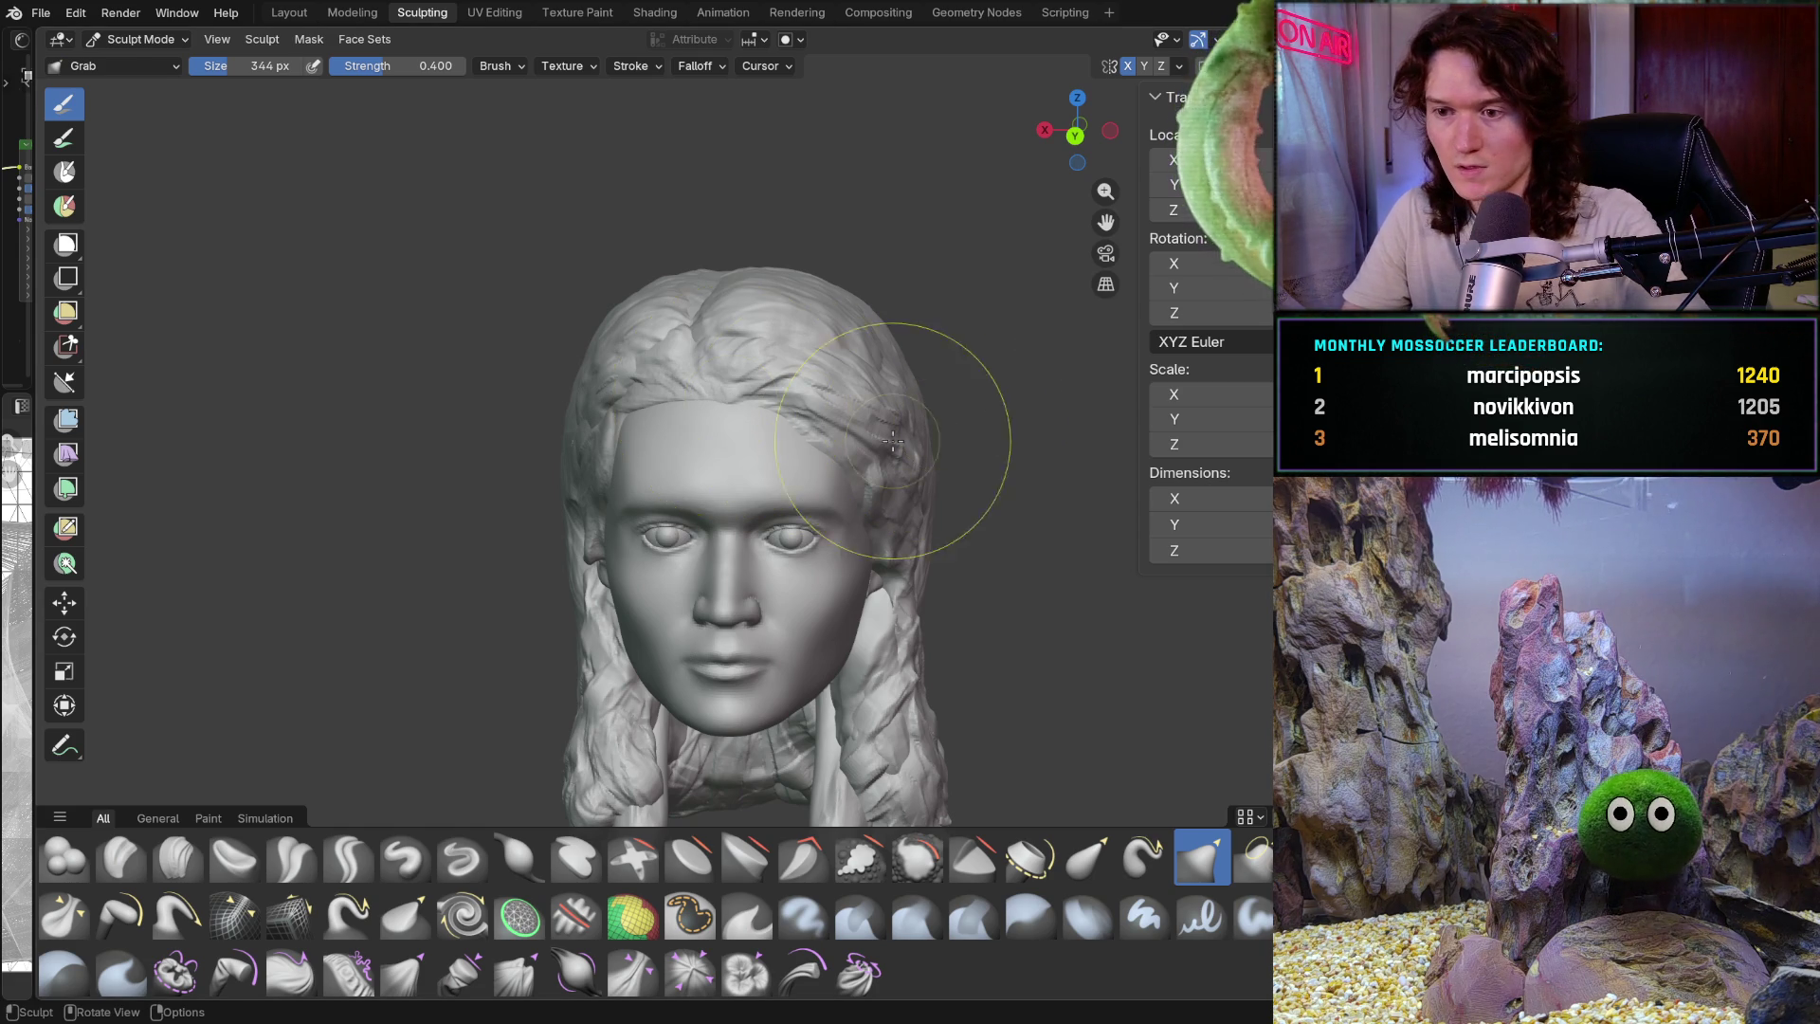
click(139, 42)
click(191, 63)
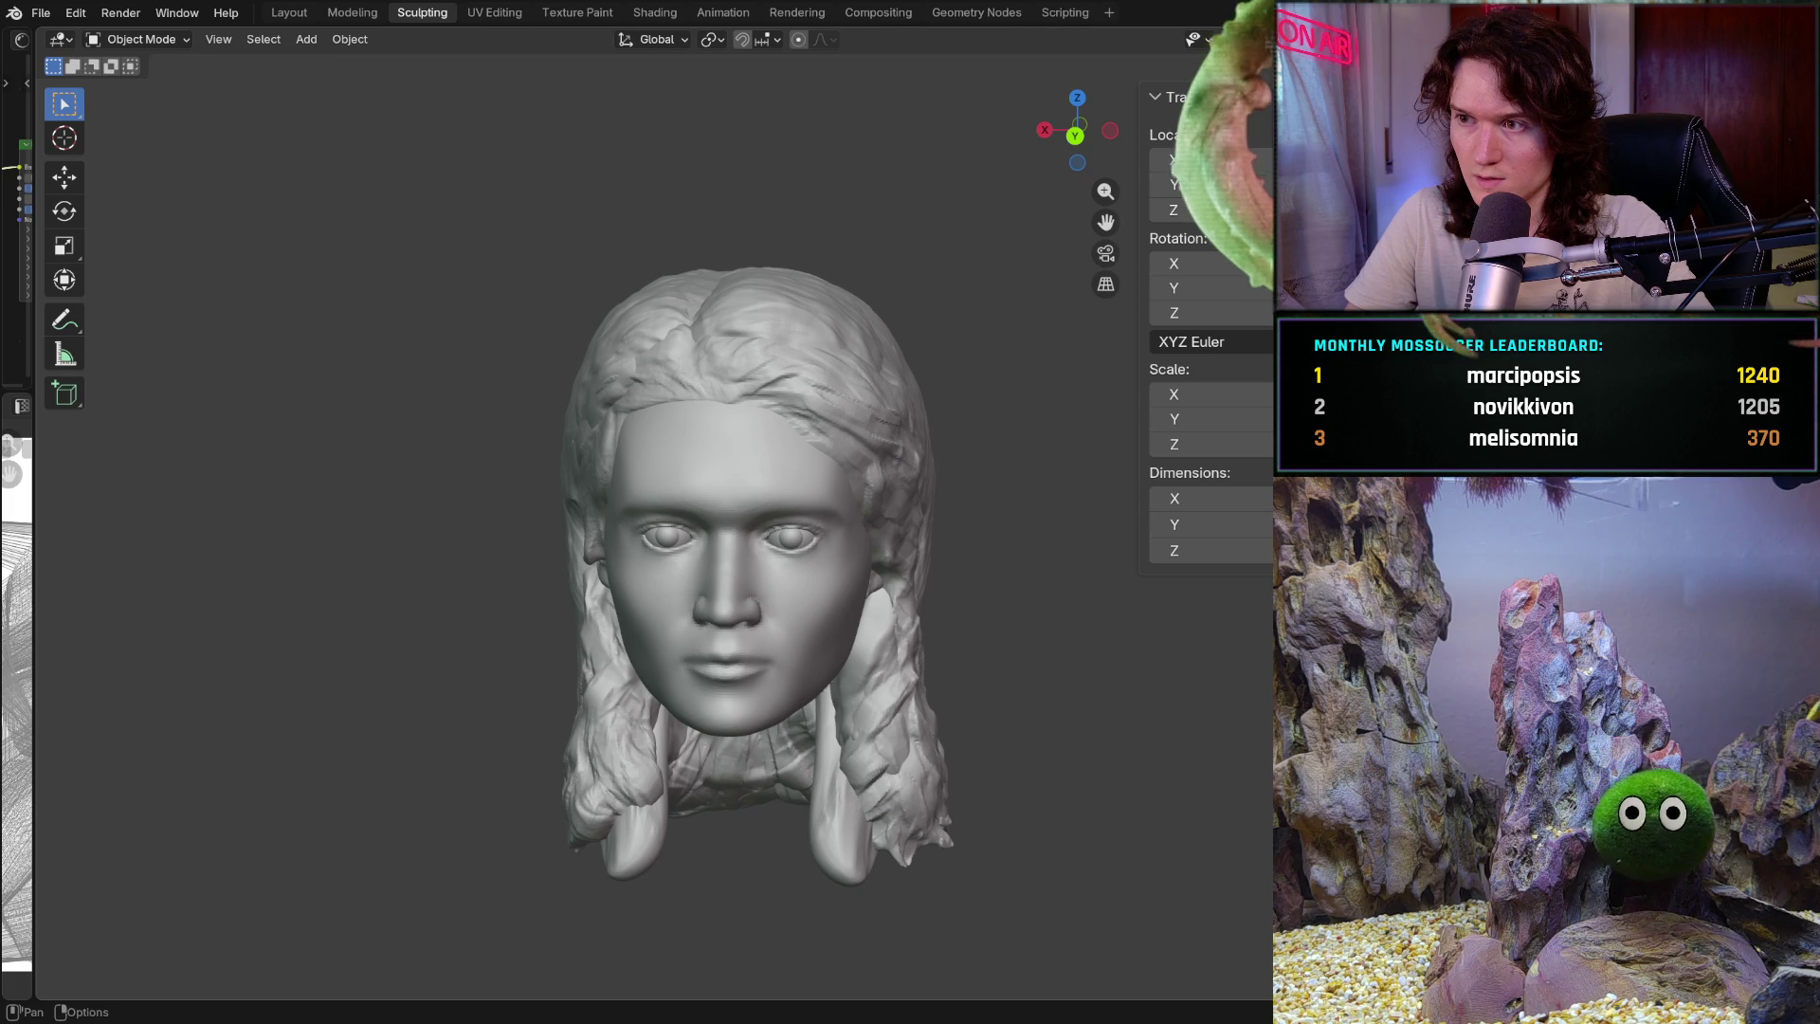
key(shift+alt+z)
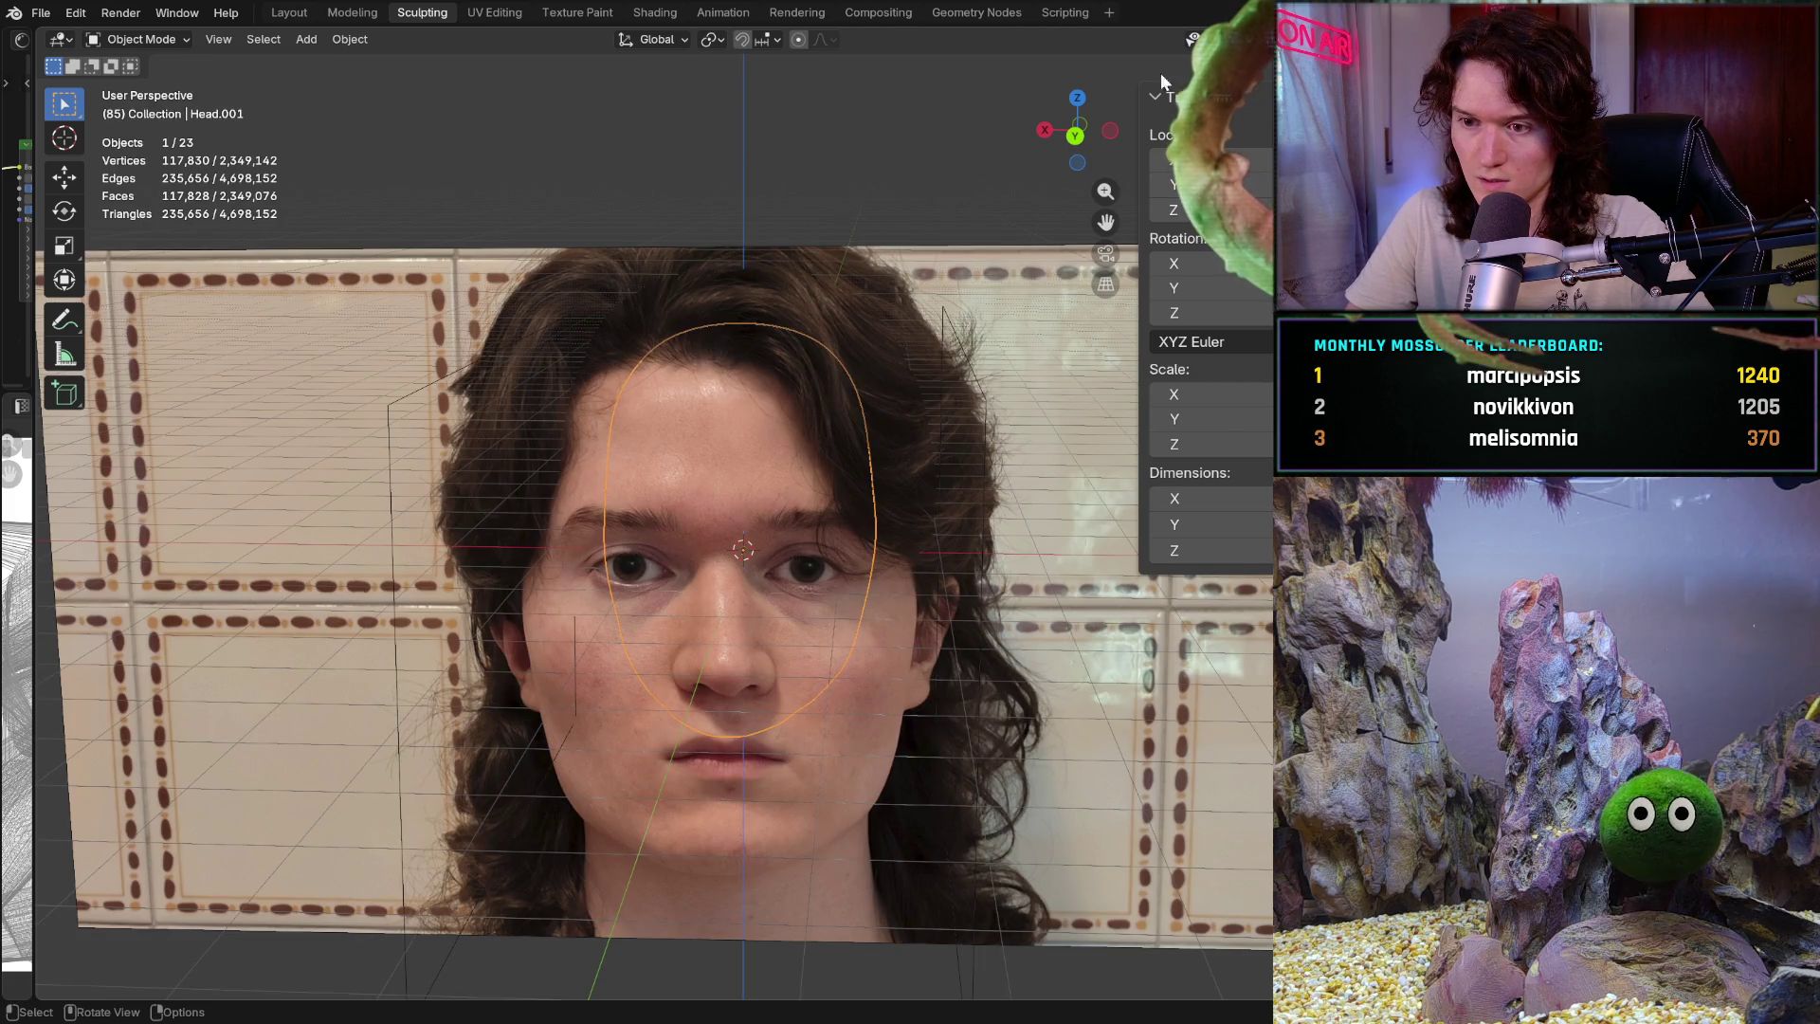
middle_drag(866, 315, 867, 314)
key(shift+alt+z)
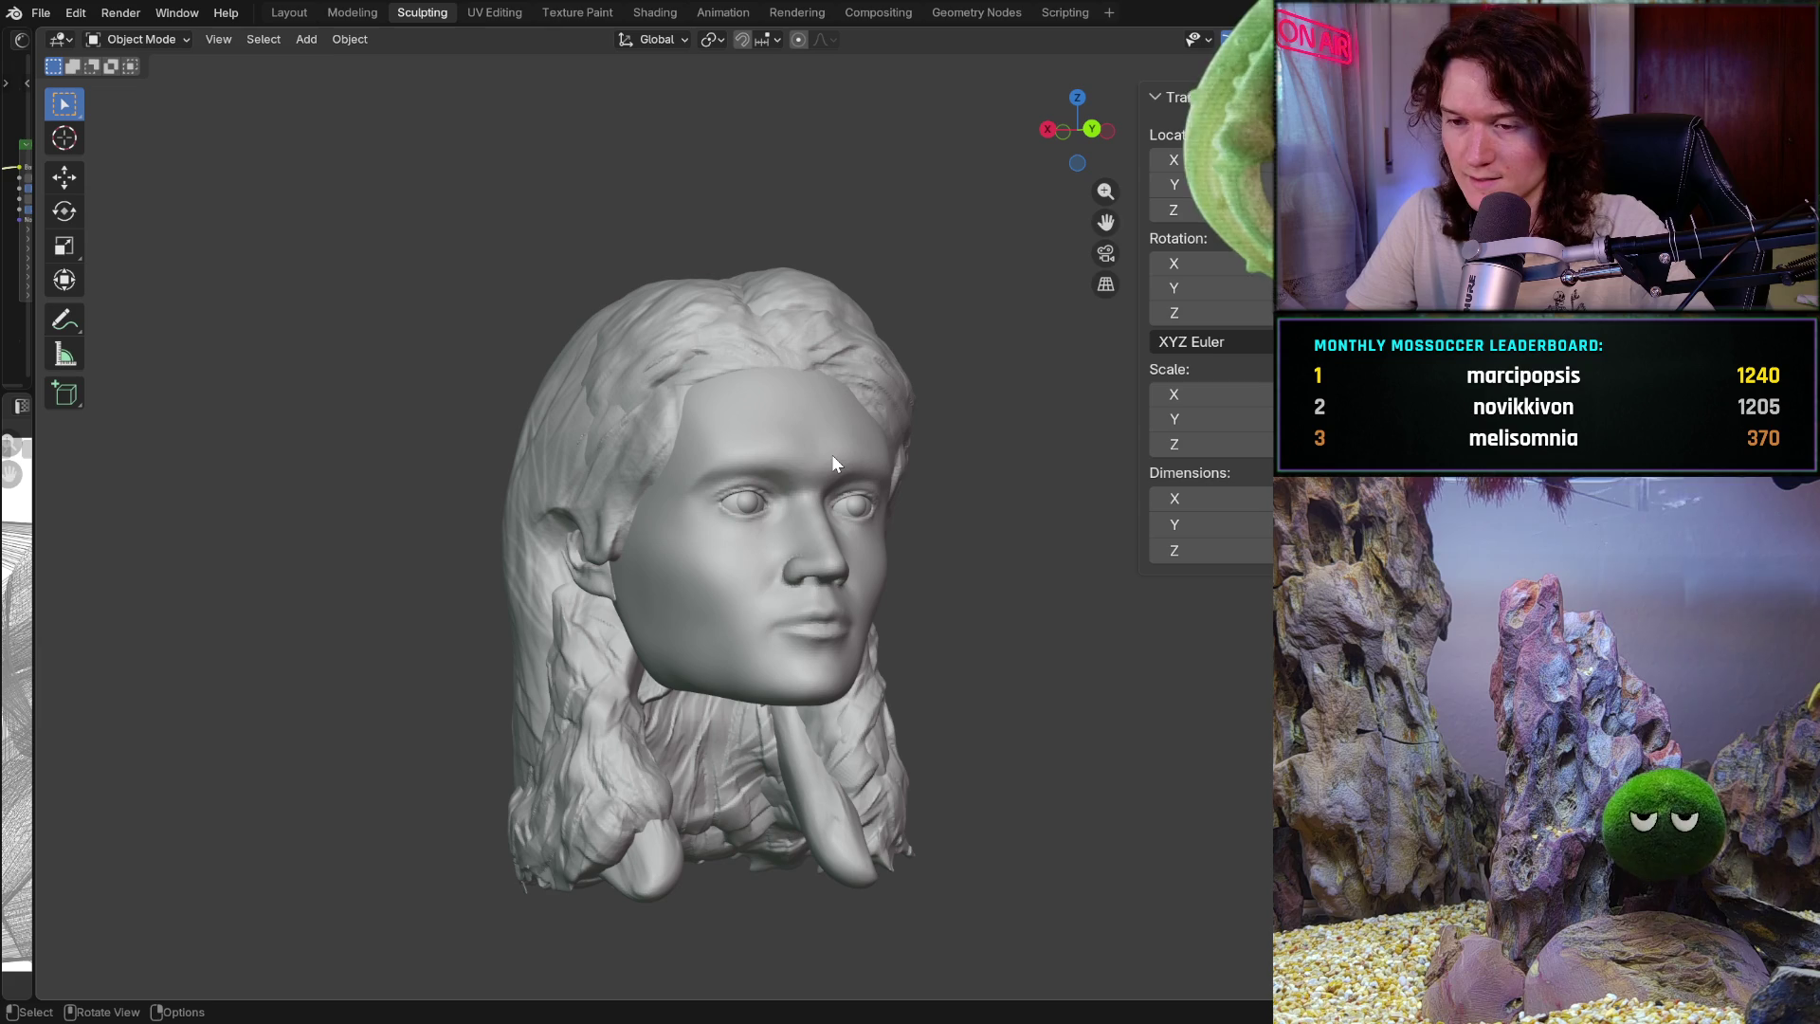
click(64, 177)
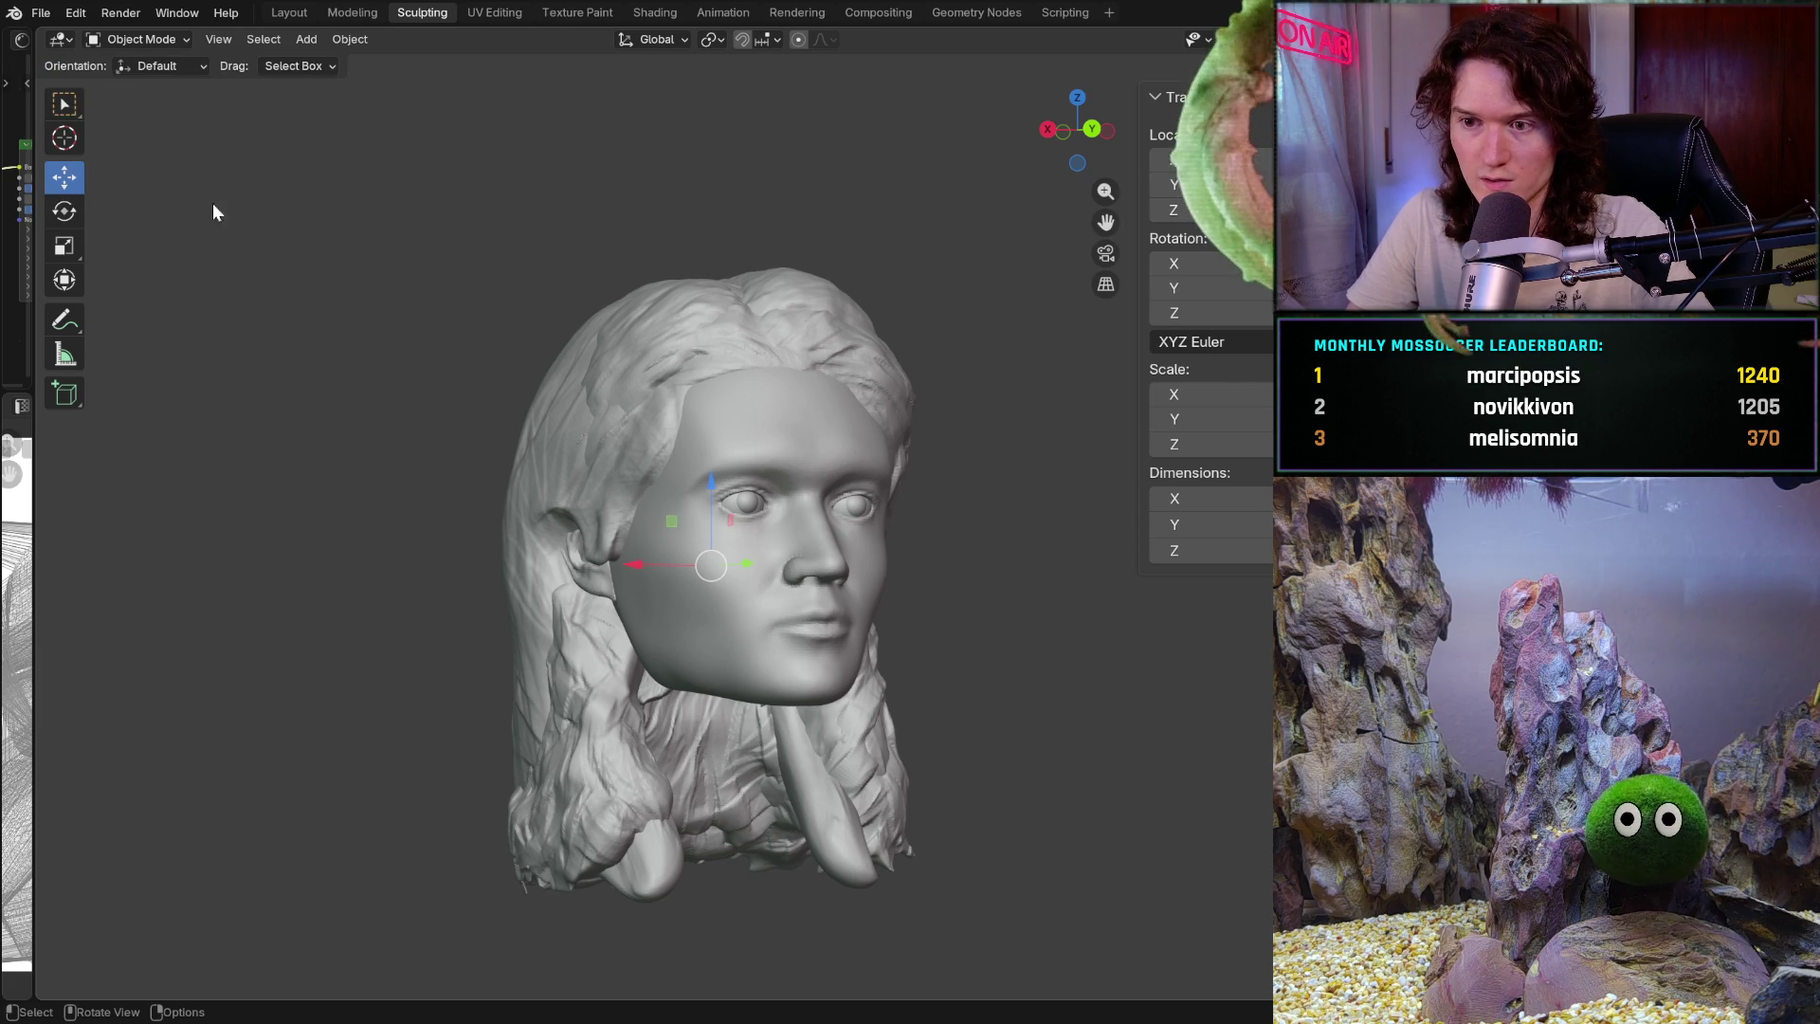
Move the new head forward along X to reveal the older head, then frame both
drag(651, 553, 380, 547)
mouse_move(549, 569)
middle_down()
mouse_move(568, 540)
mouse_move(612, 566)
middle_up()
scroll(418, 696, up, 2)
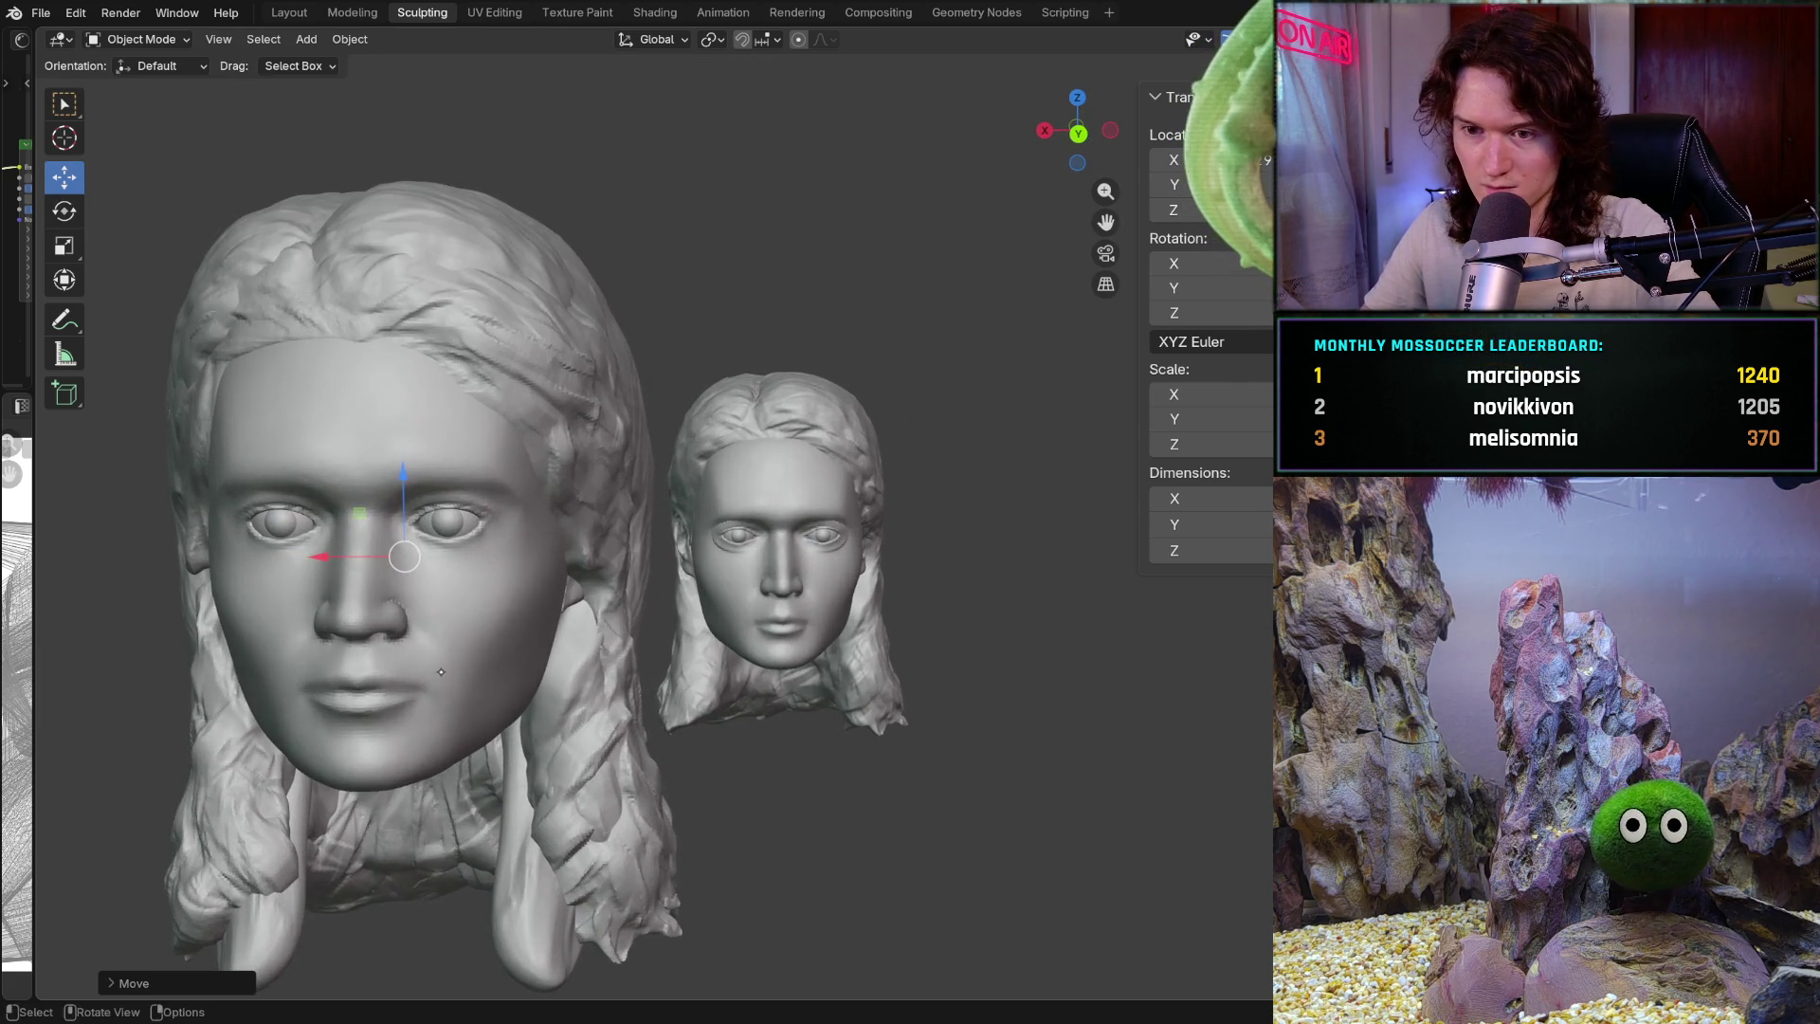
mouse_move(464, 675)
middle_down()
mouse_move(548, 651)
mouse_move(512, 689)
mouse_move(635, 632)
mouse_move(464, 660)
mouse_move(524, 639)
mouse_move(493, 735)
mouse_move(562, 726)
mouse_move(495, 728)
middle_up()
scroll(569, 669, up, 3)
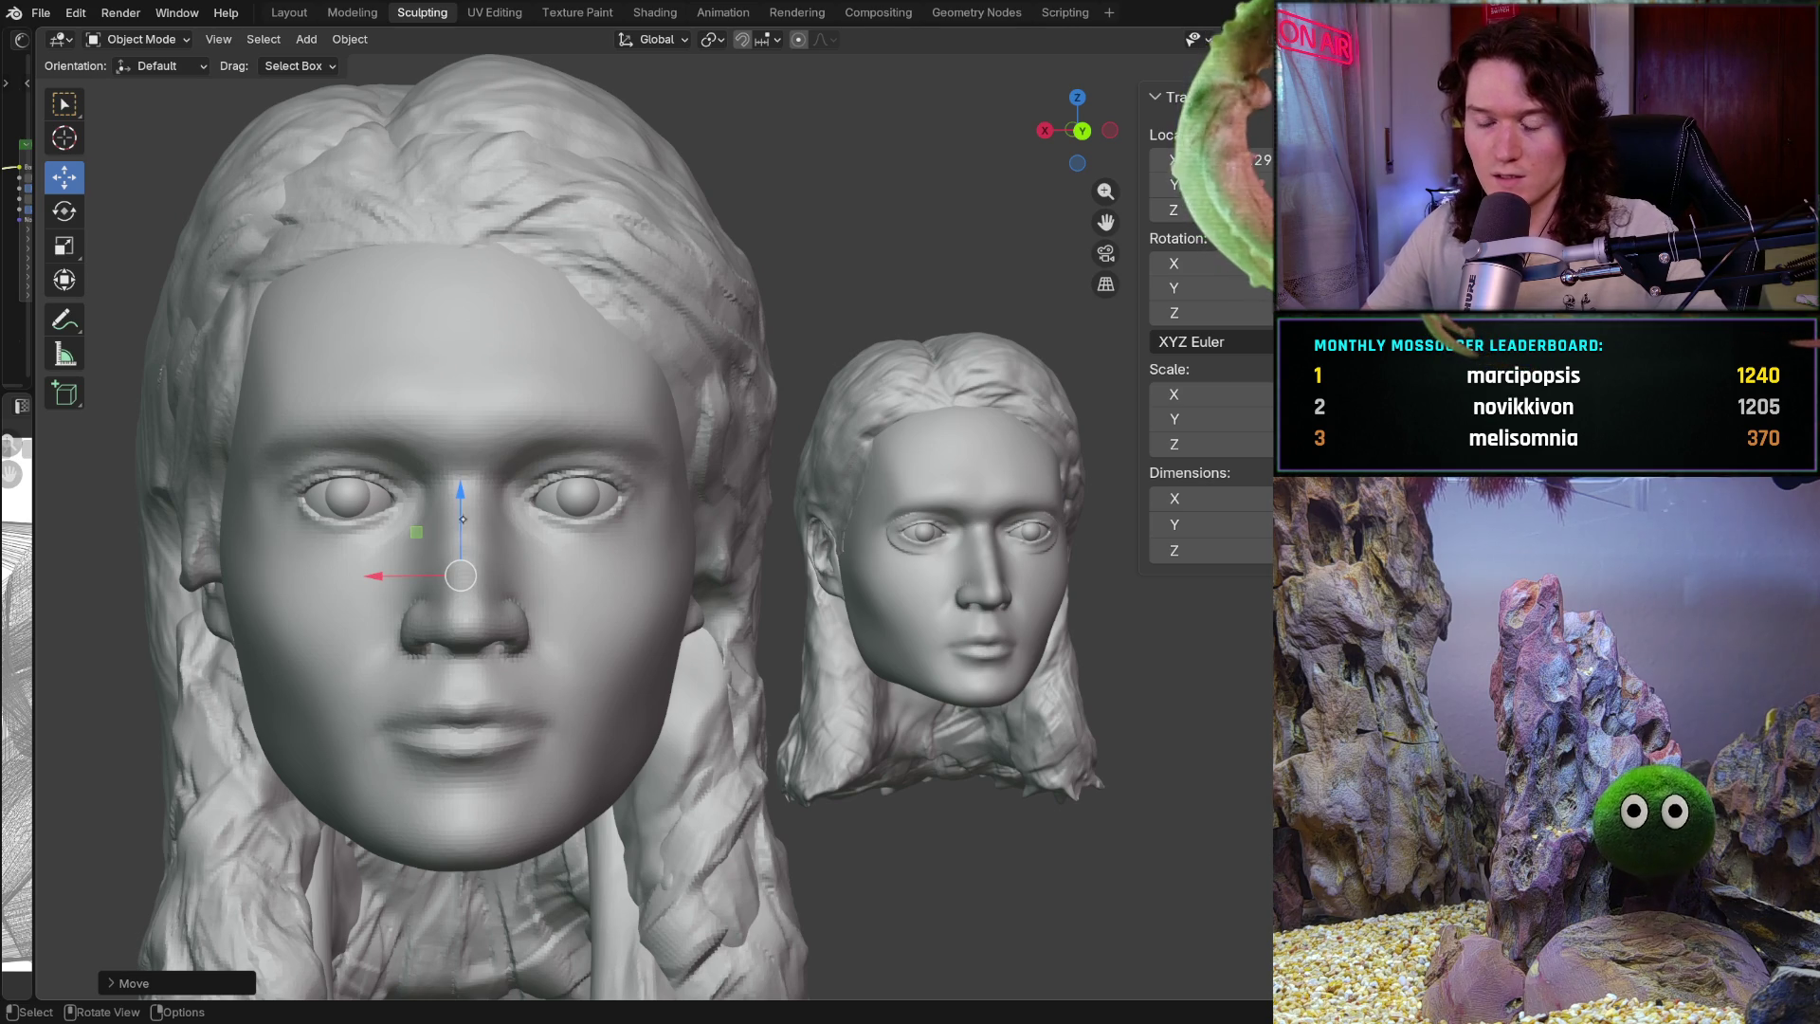
Pan, zoom and orbit back to a front view comparing both heads
scroll(650, 583, up, 5)
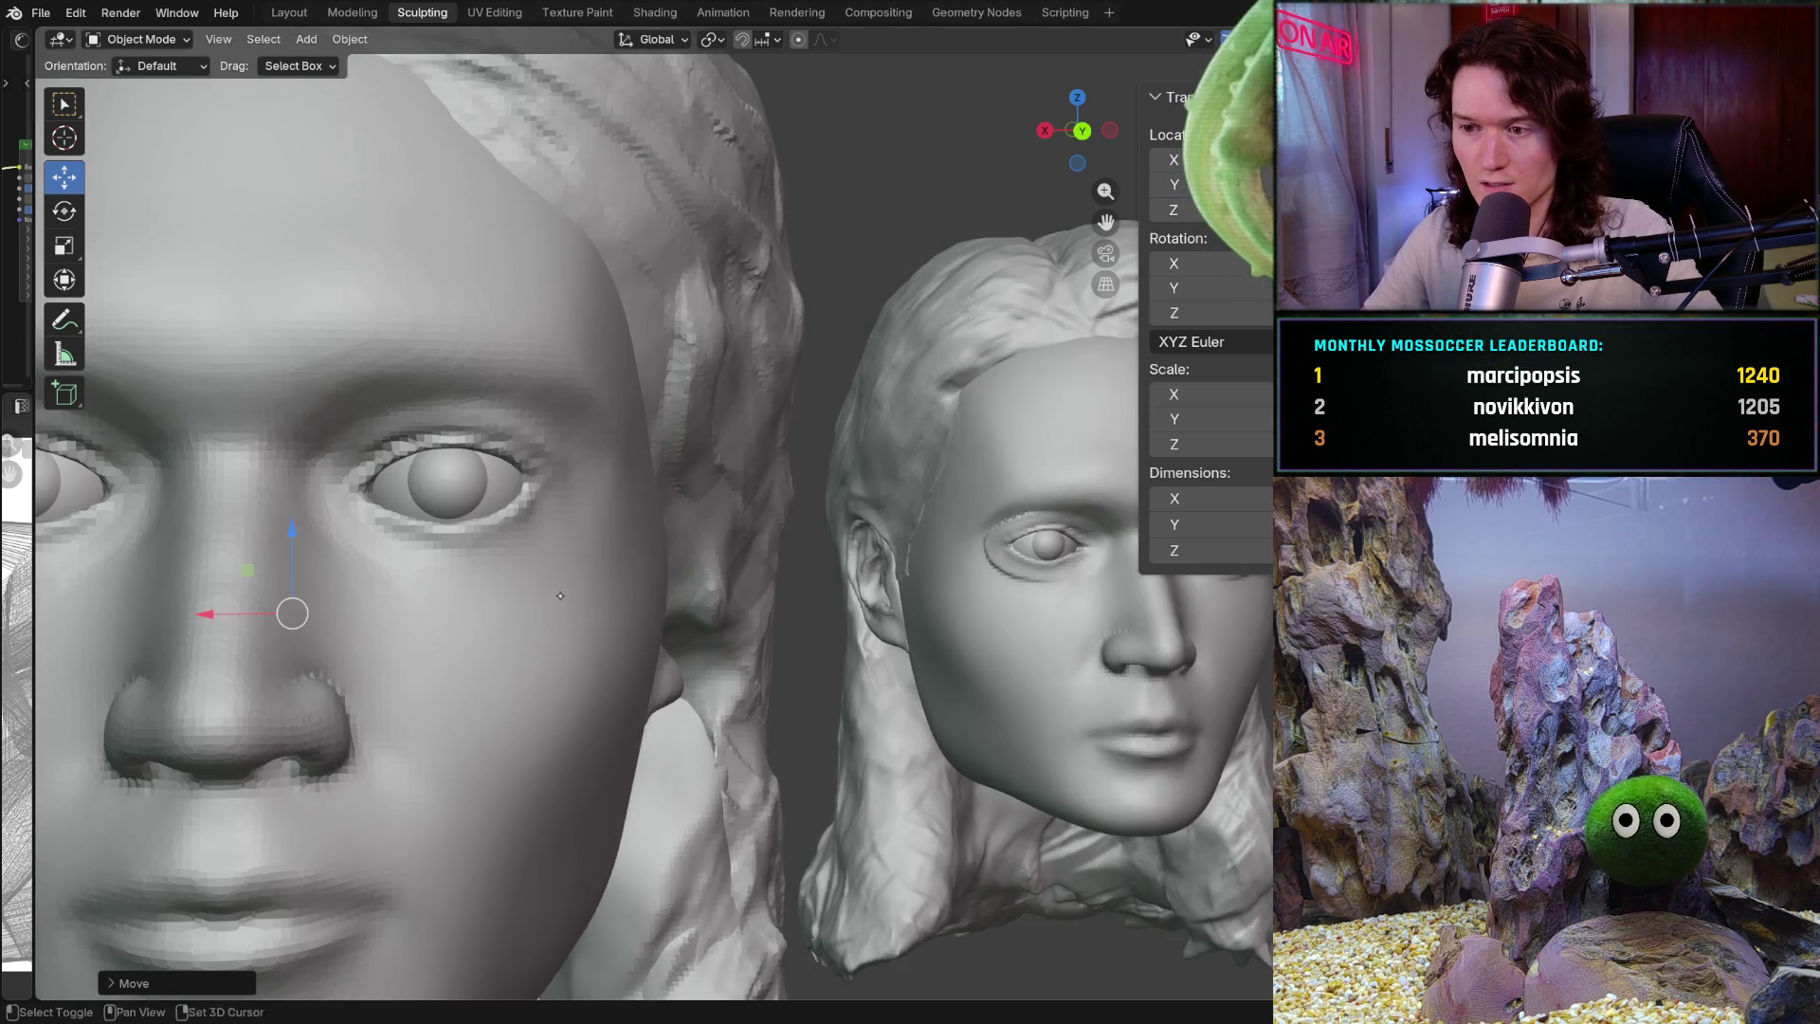
scroll(650, 583, down, 3)
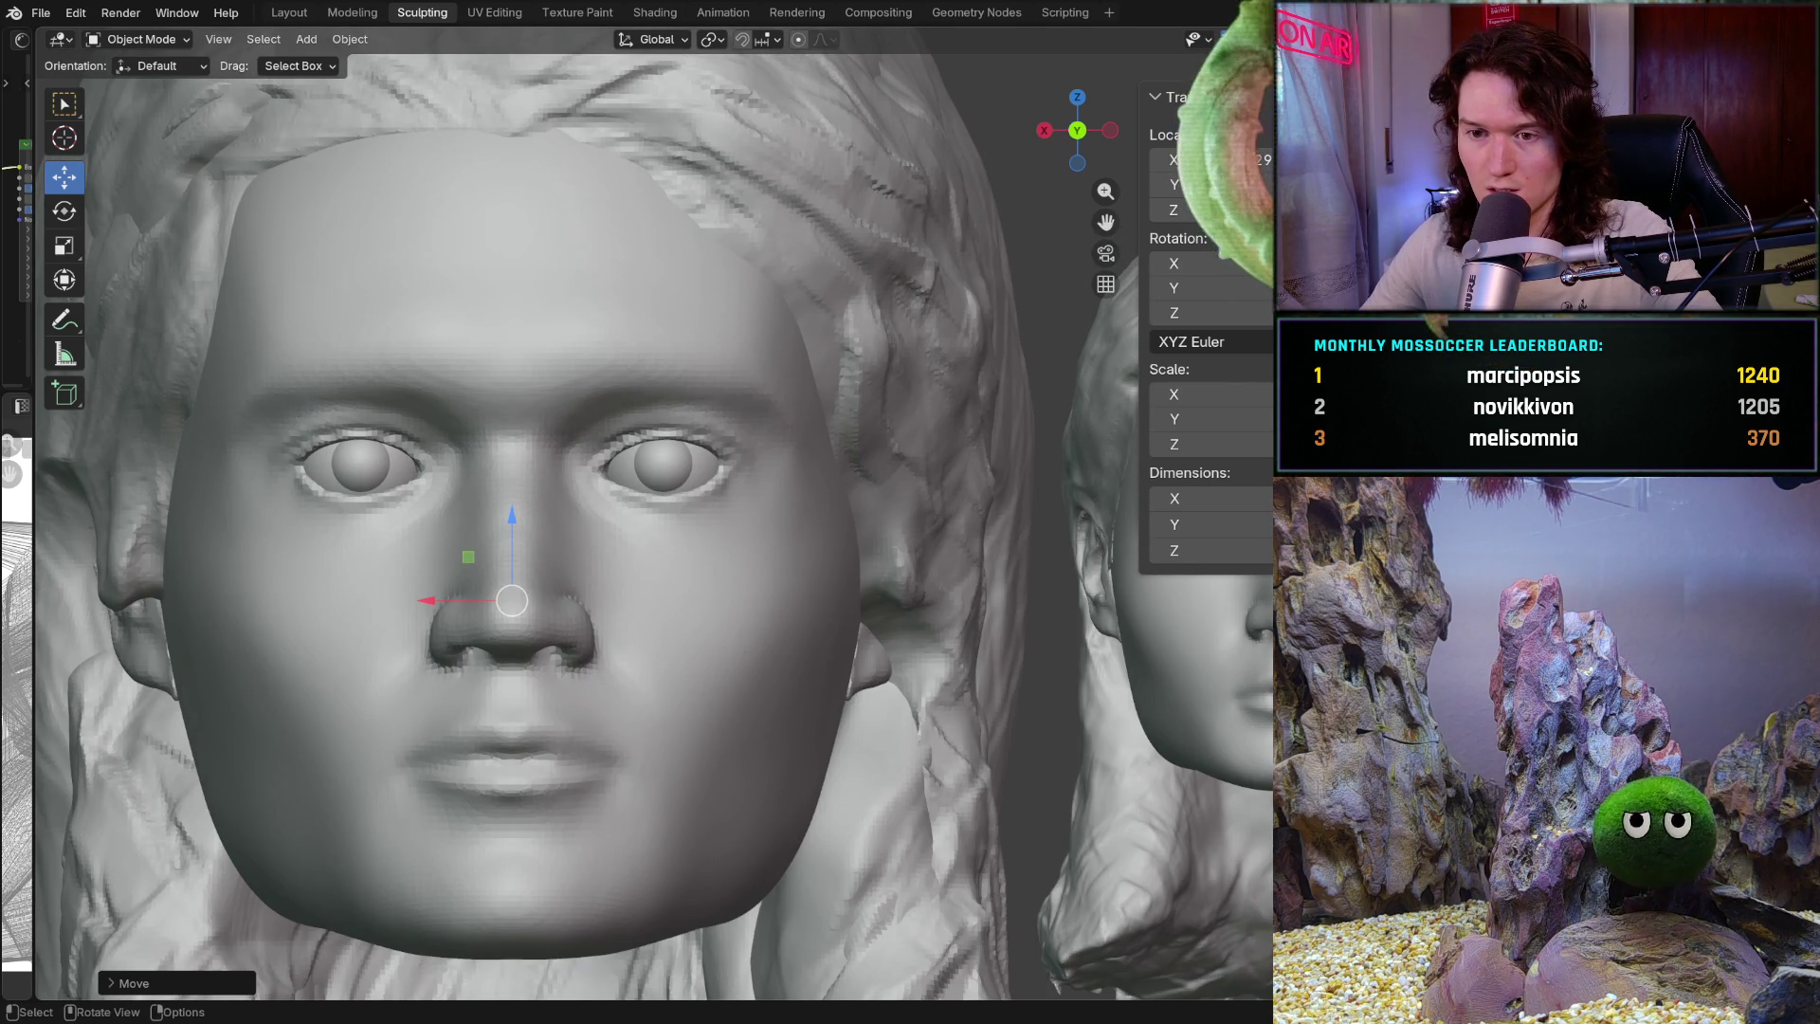
mouse_move(629, 623)
shift+middle_down()
mouse_move(349, 650)
mouse_move(476, 642)
shift+middle_up()
scroll(476, 642, down, 2)
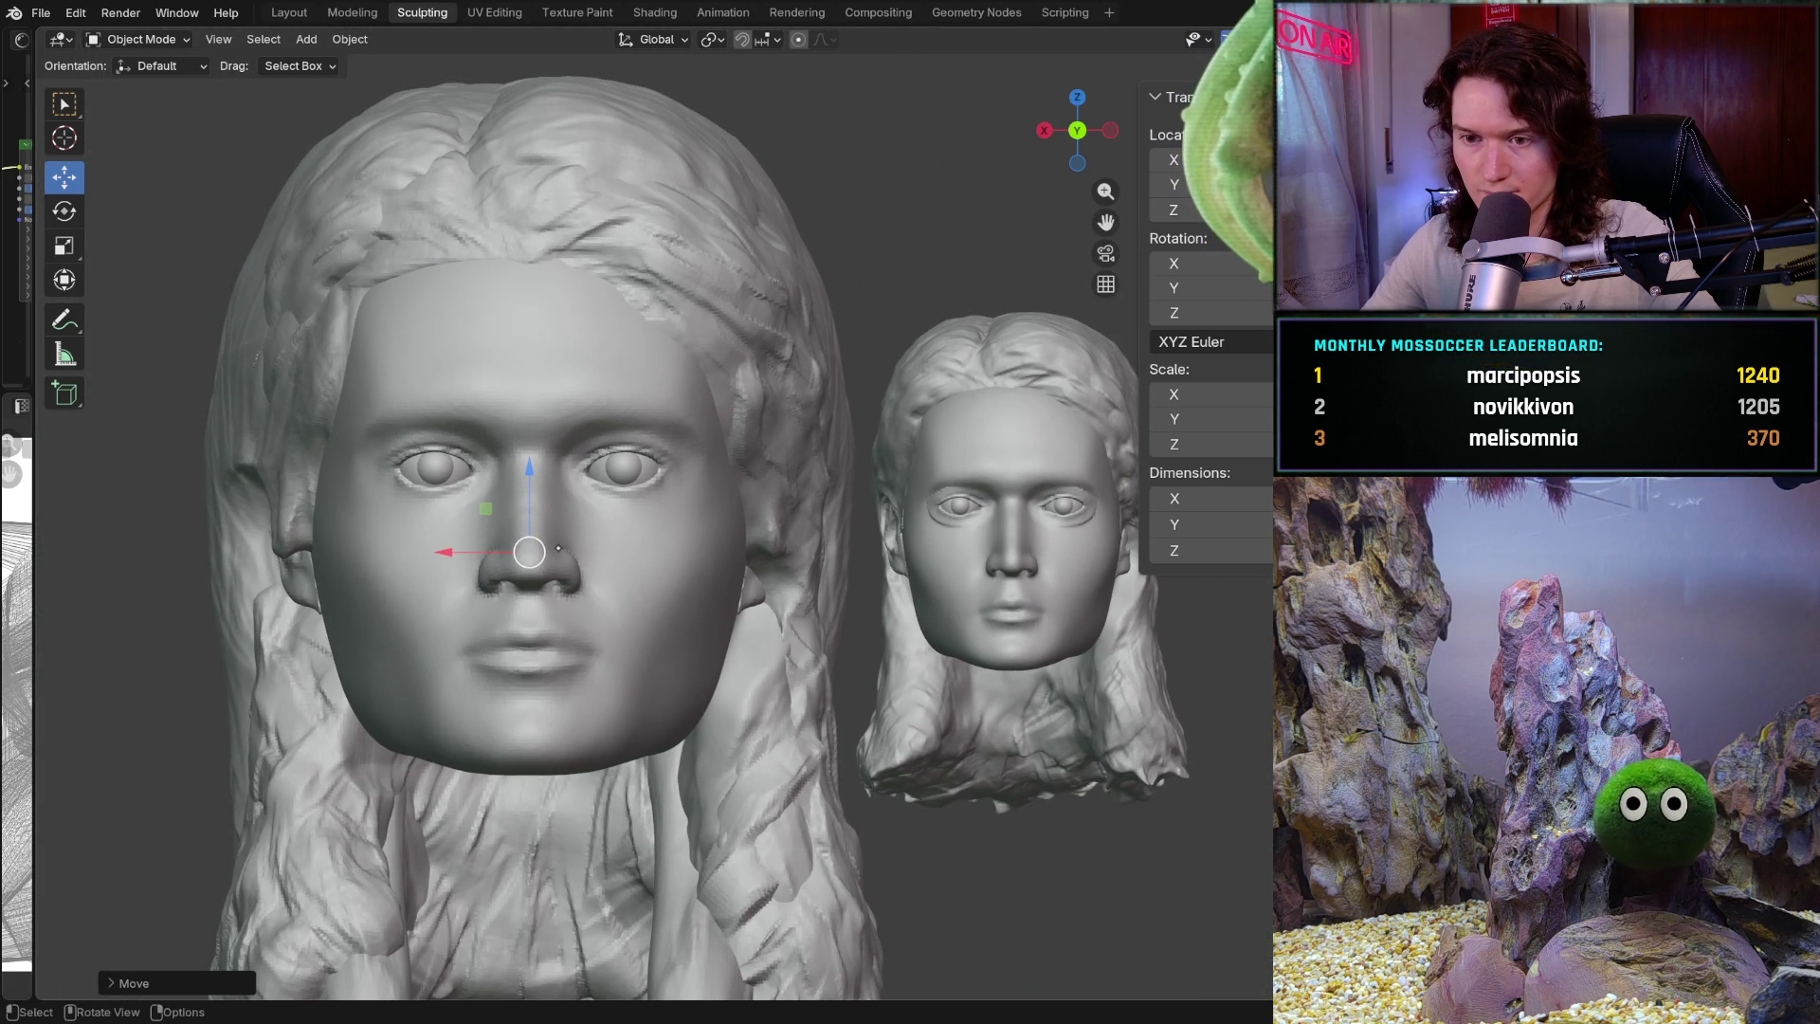
scroll(576, 609, up, 3)
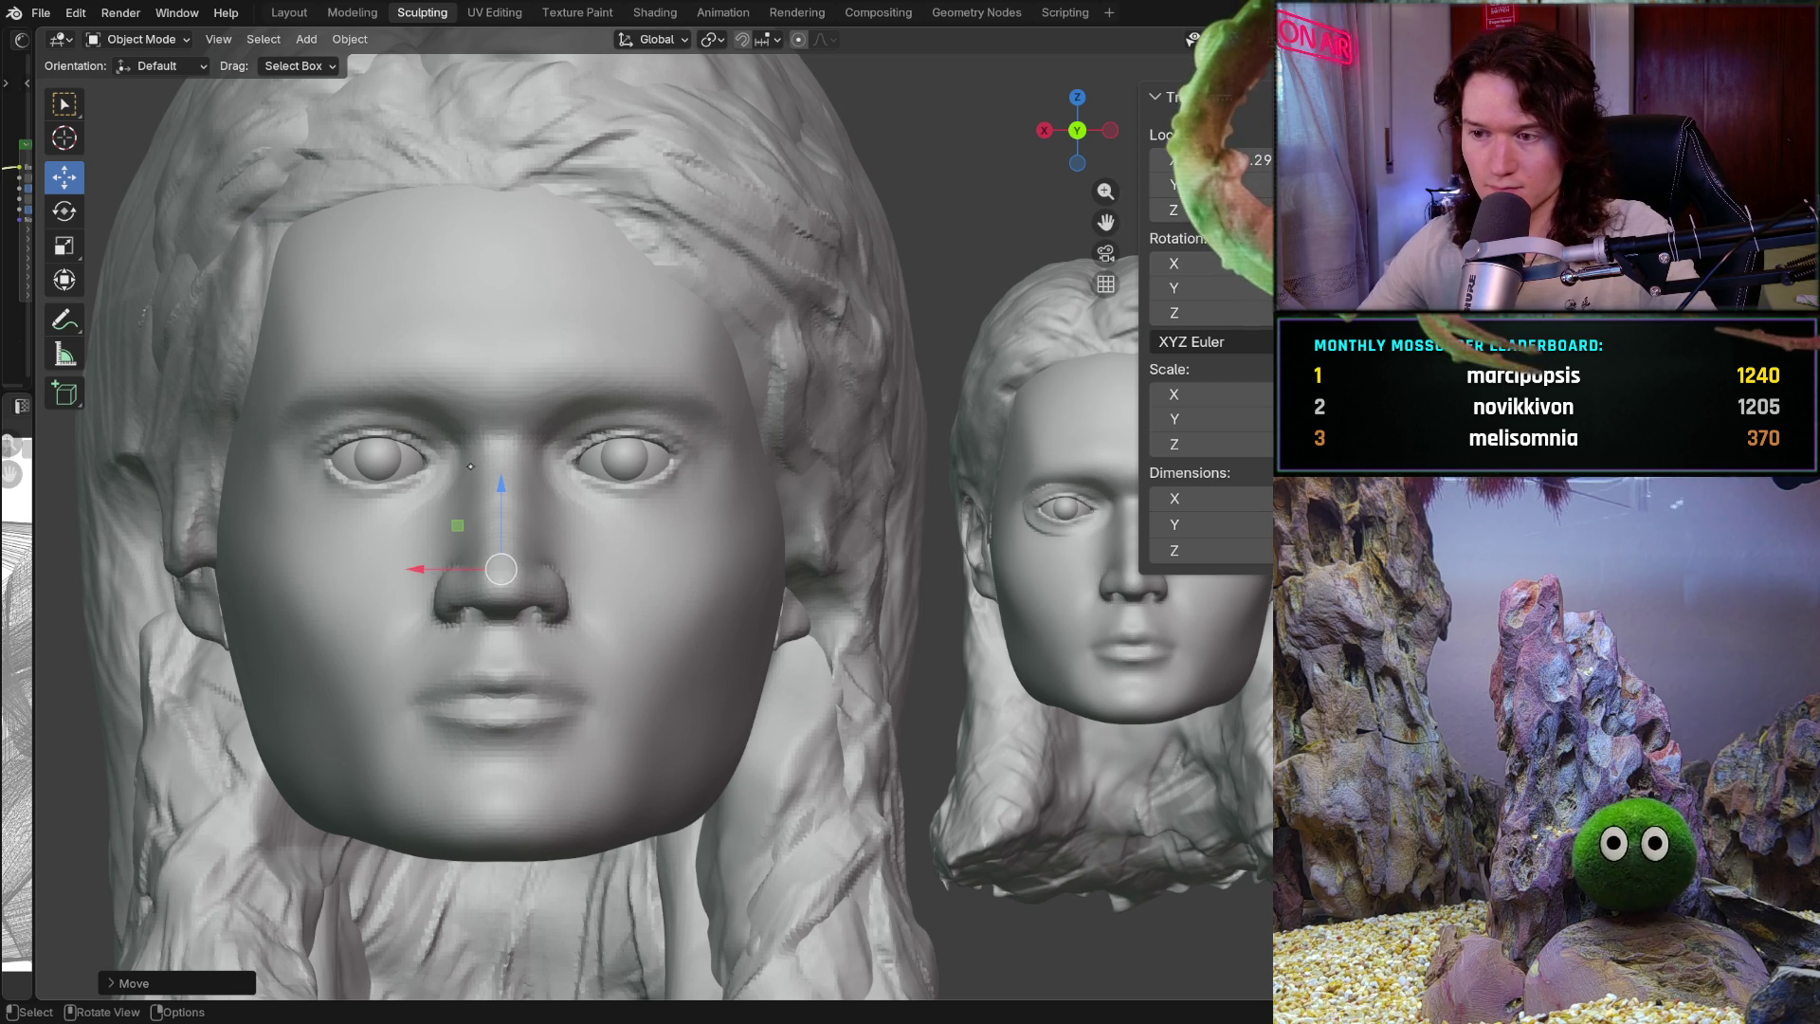
shift+middle_drag(465, 521, 443, 516)
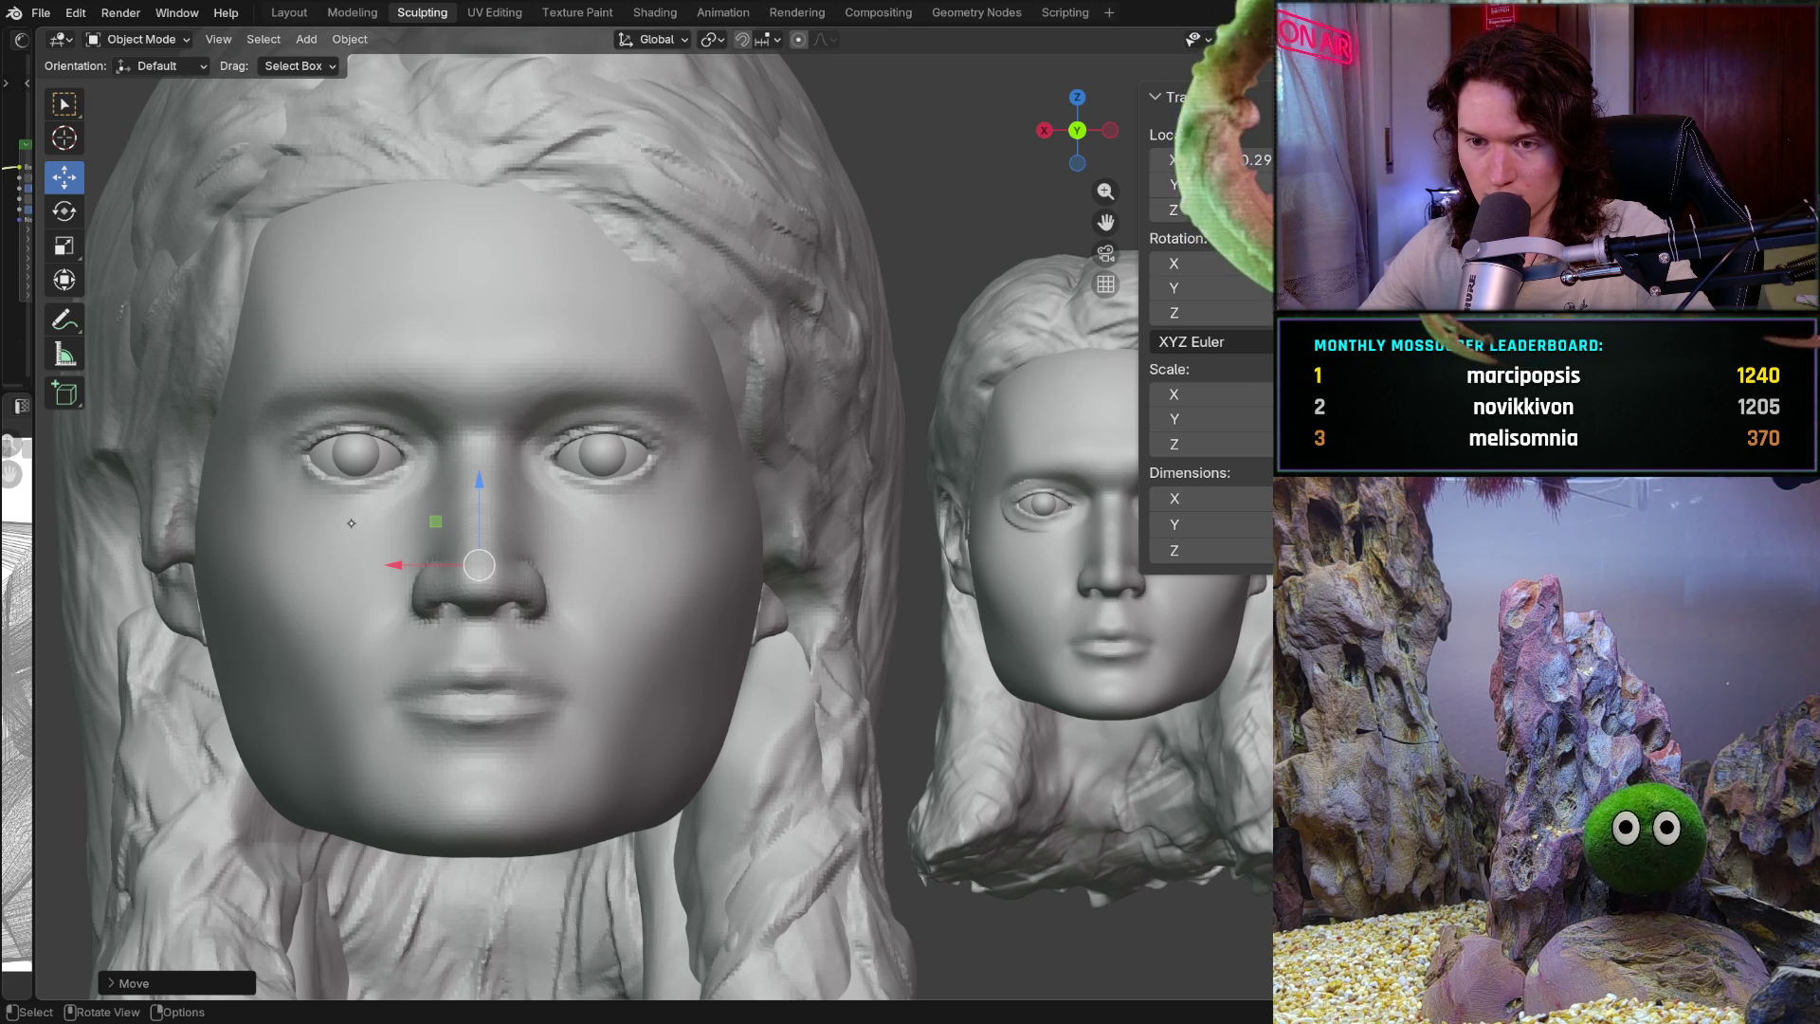
mouse_move(341, 548)
ctrl+middle_down()
mouse_move(408, 607)
mouse_move(413, 545)
mouse_move(539, 535)
mouse_move(599, 561)
mouse_move(800, 546)
ctrl+middle_up()
mouse_move(637, 503)
middle_down()
mouse_move(325, 549)
mouse_move(511, 518)
middle_up()
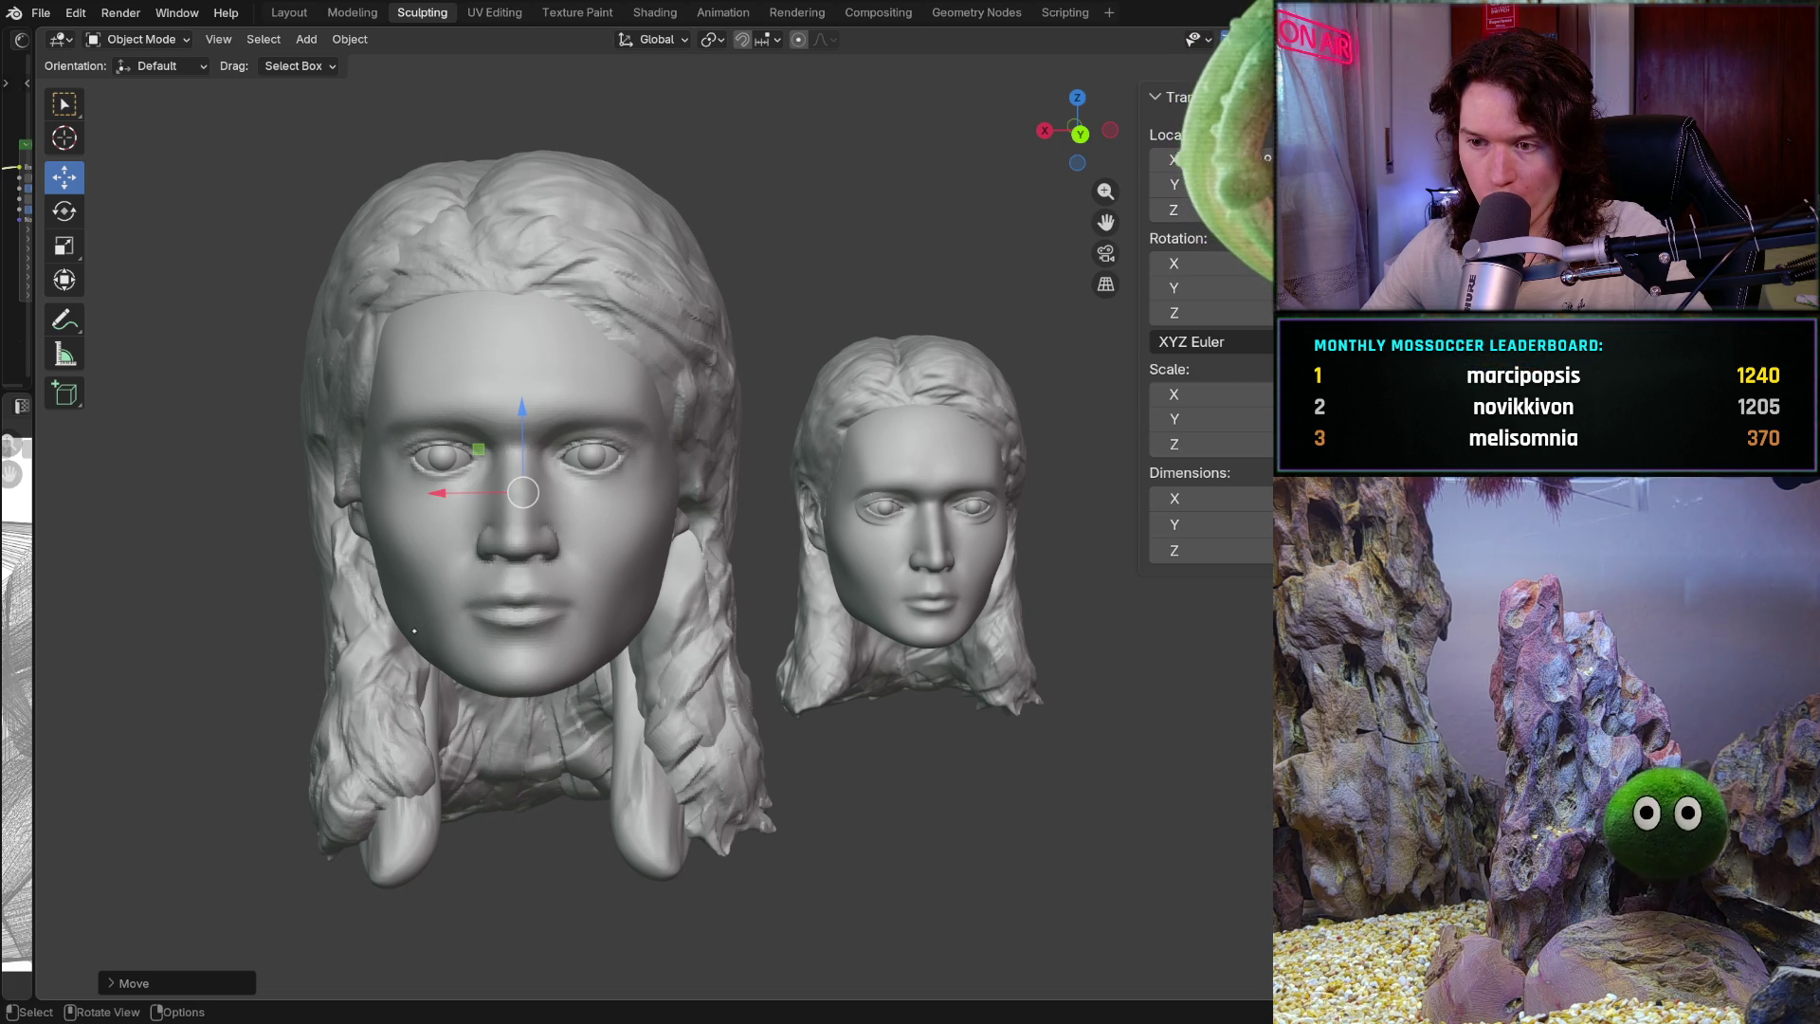
Face both heads straight on, enlarge them and bring the second head into view
key(ctrl)
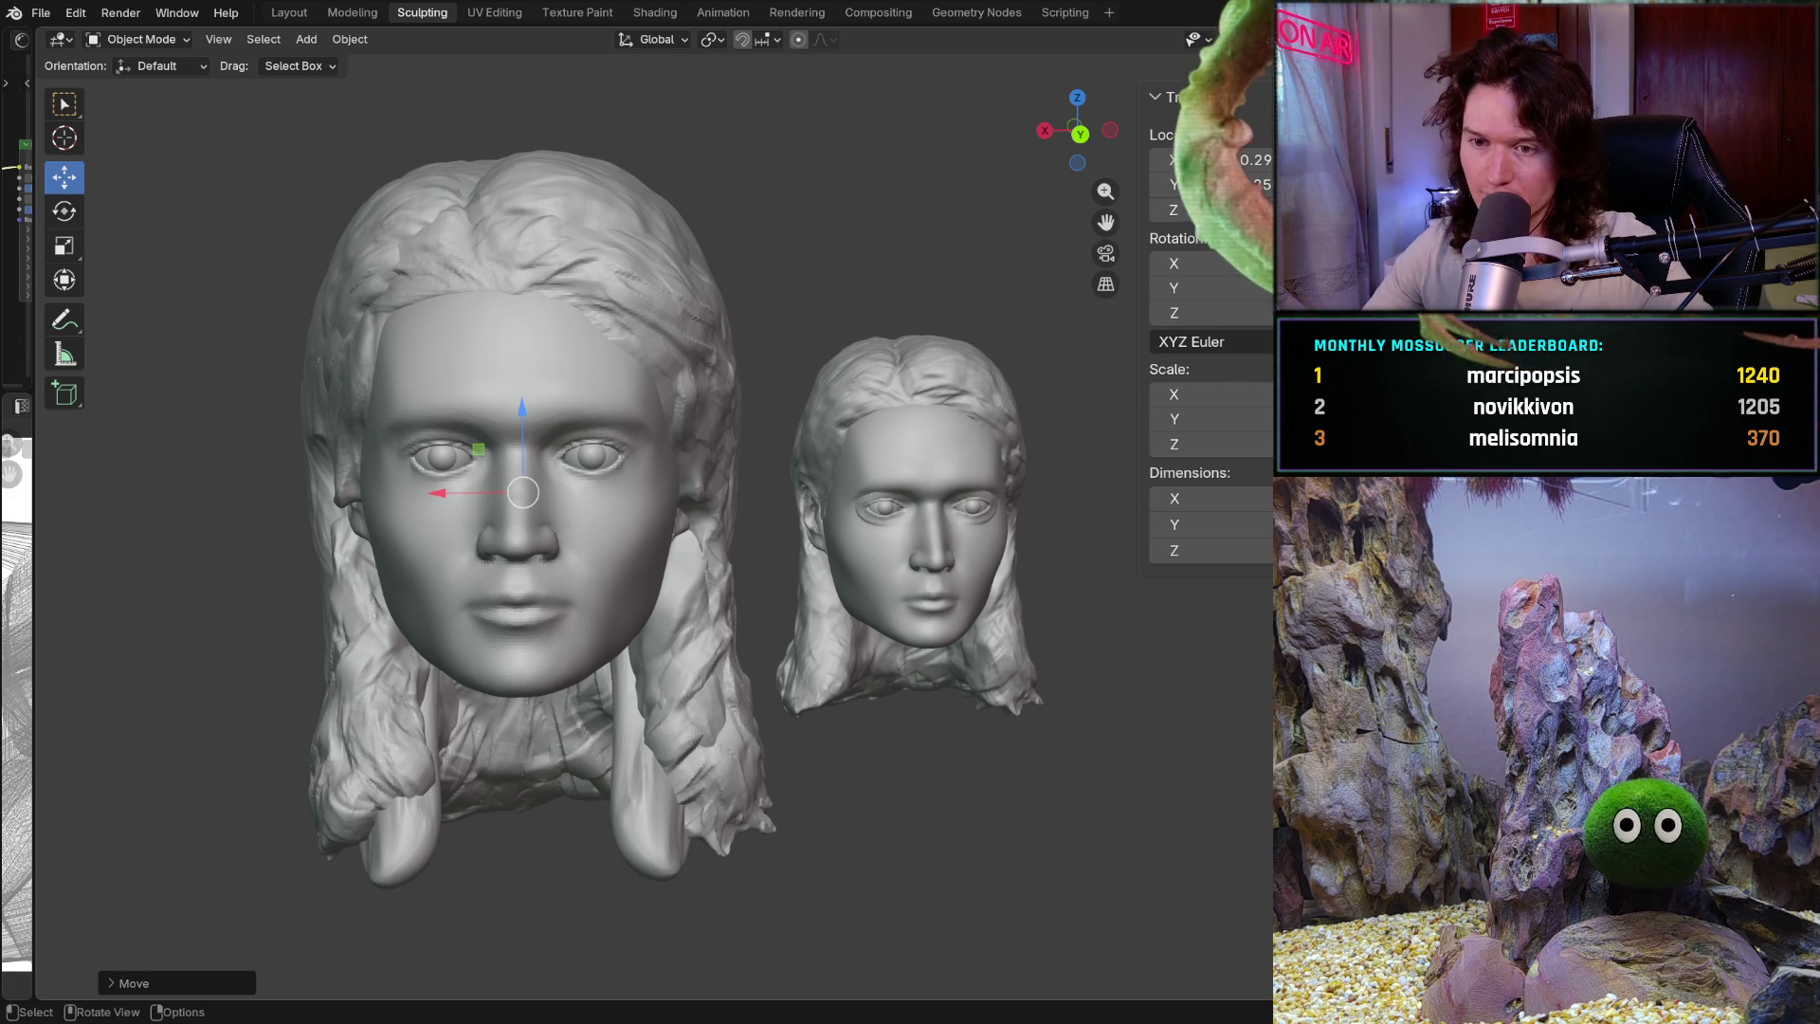
middle_drag(654, 569, 654, 548)
scroll(655, 548, up, 2)
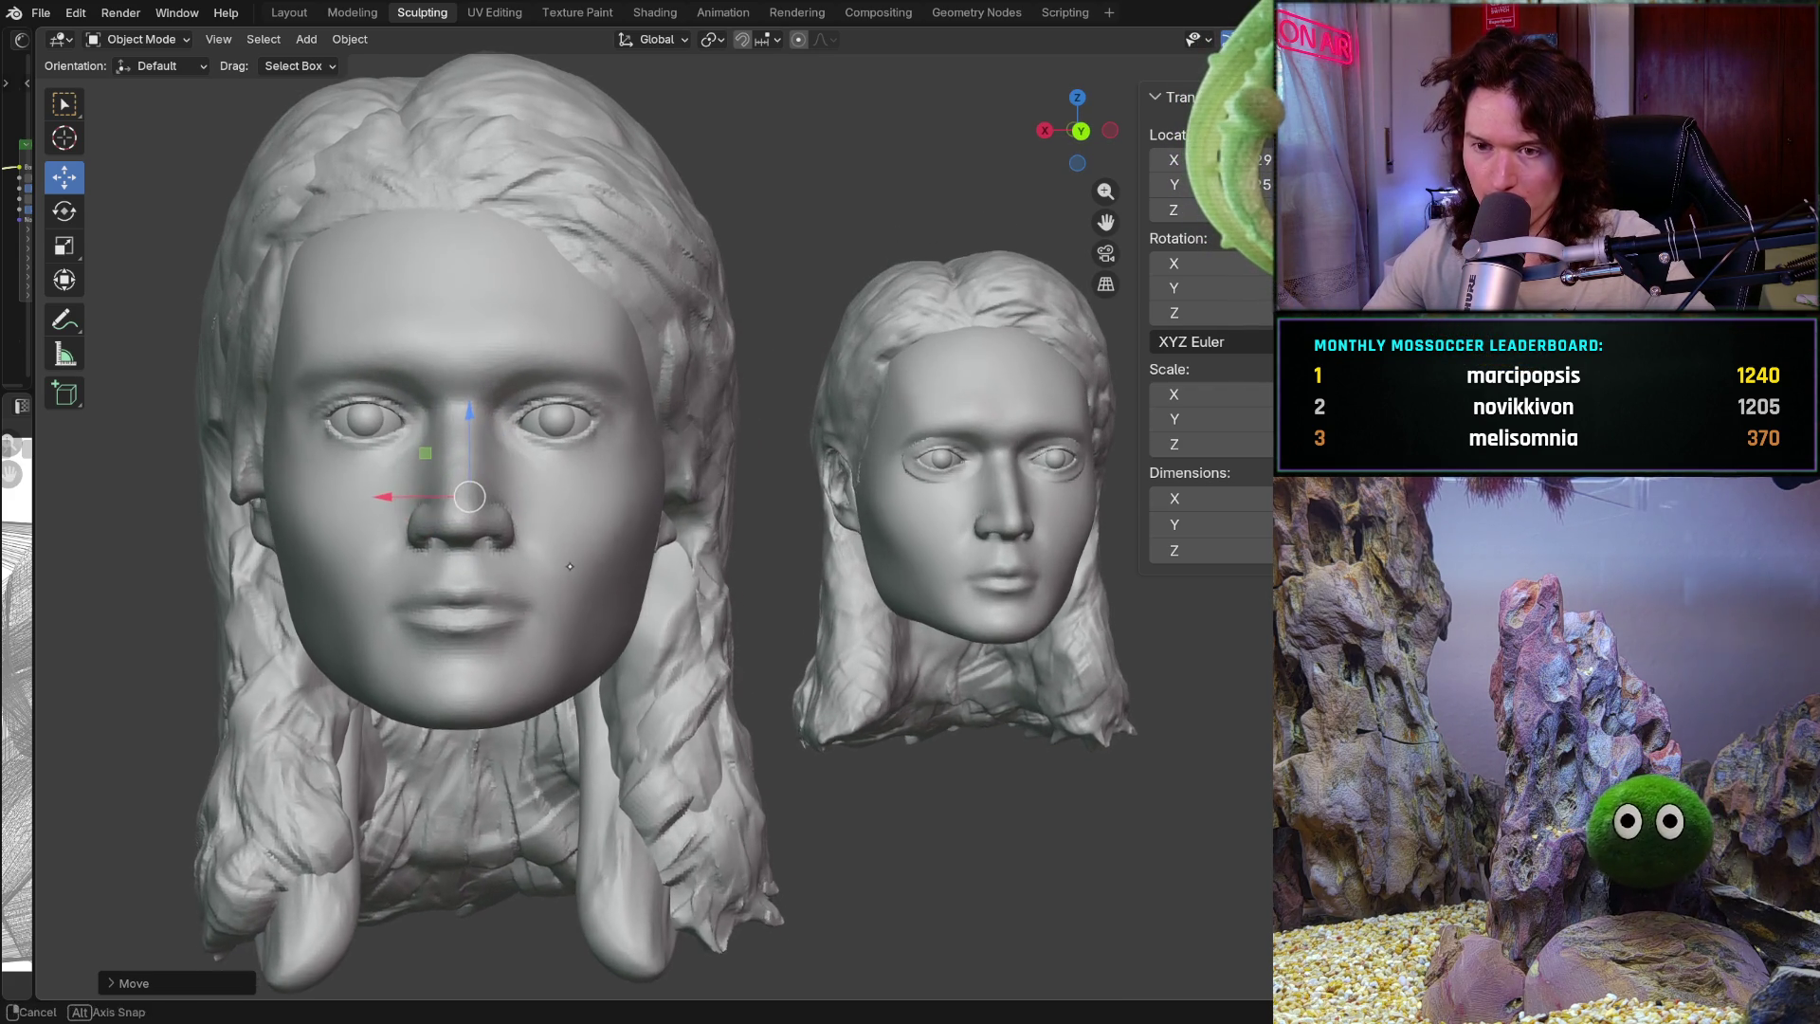
scroll(654, 548, up, 3)
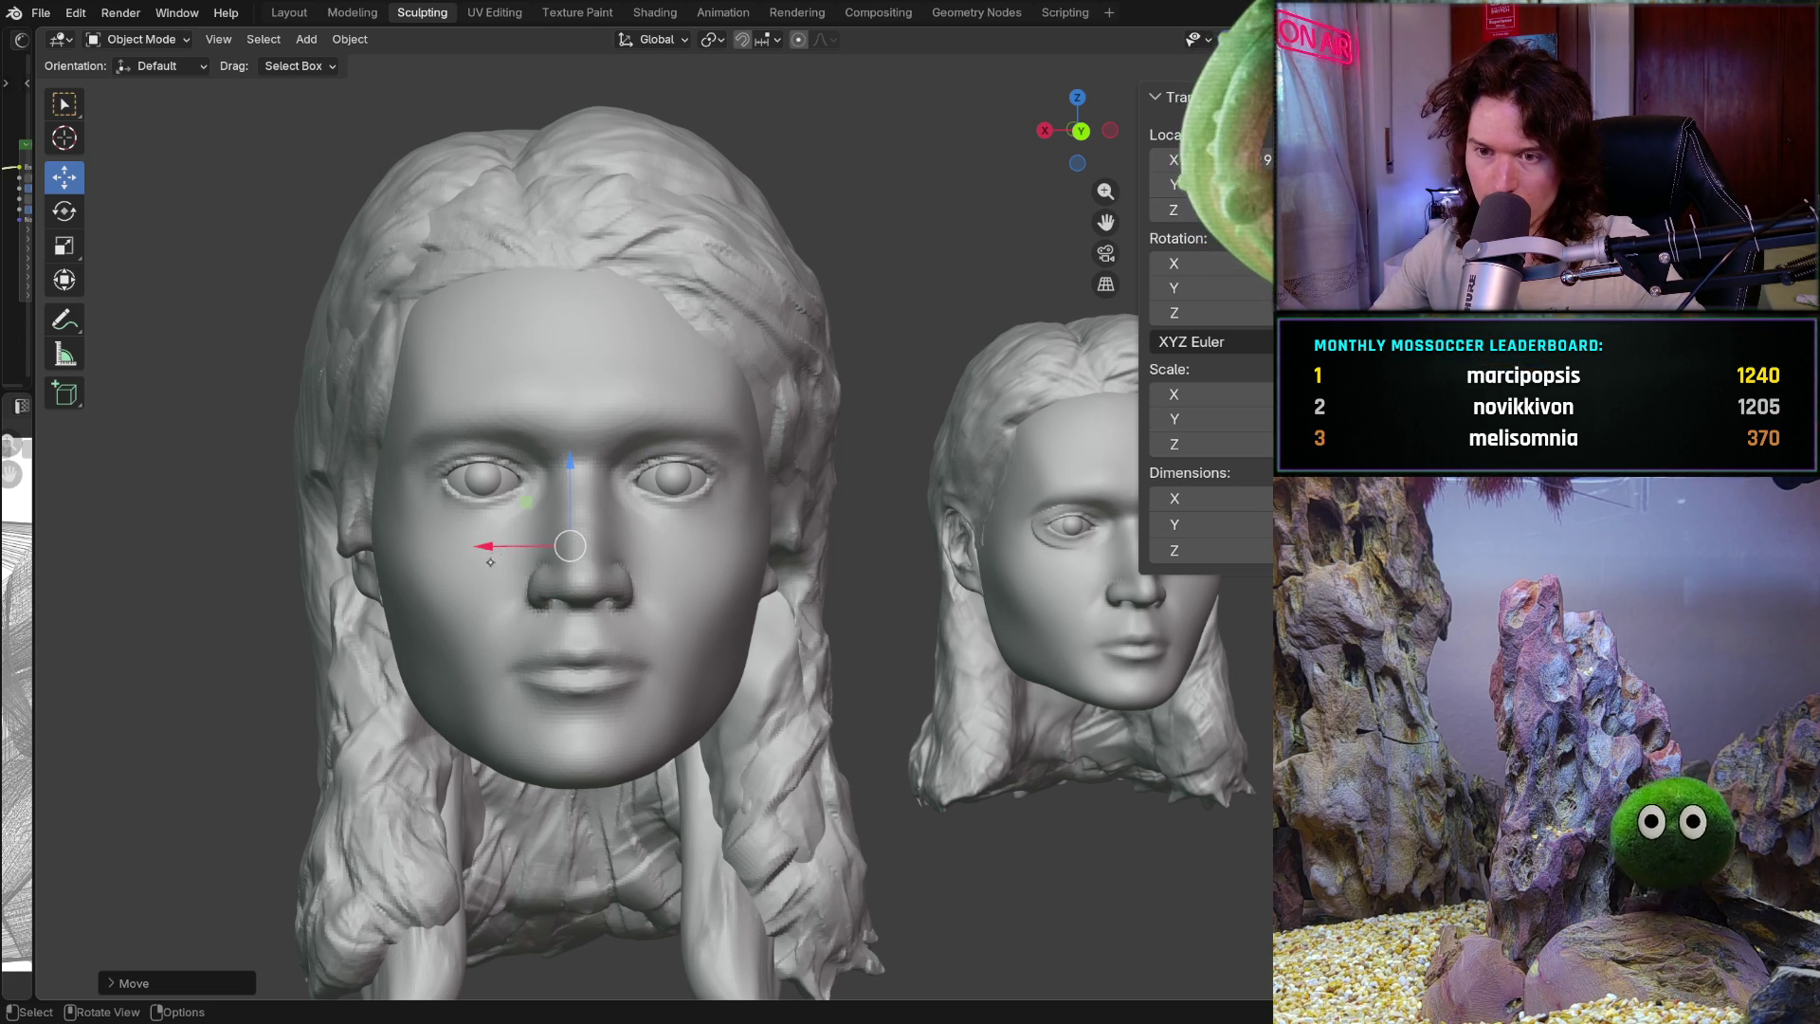
scroll(496, 552, up, 4)
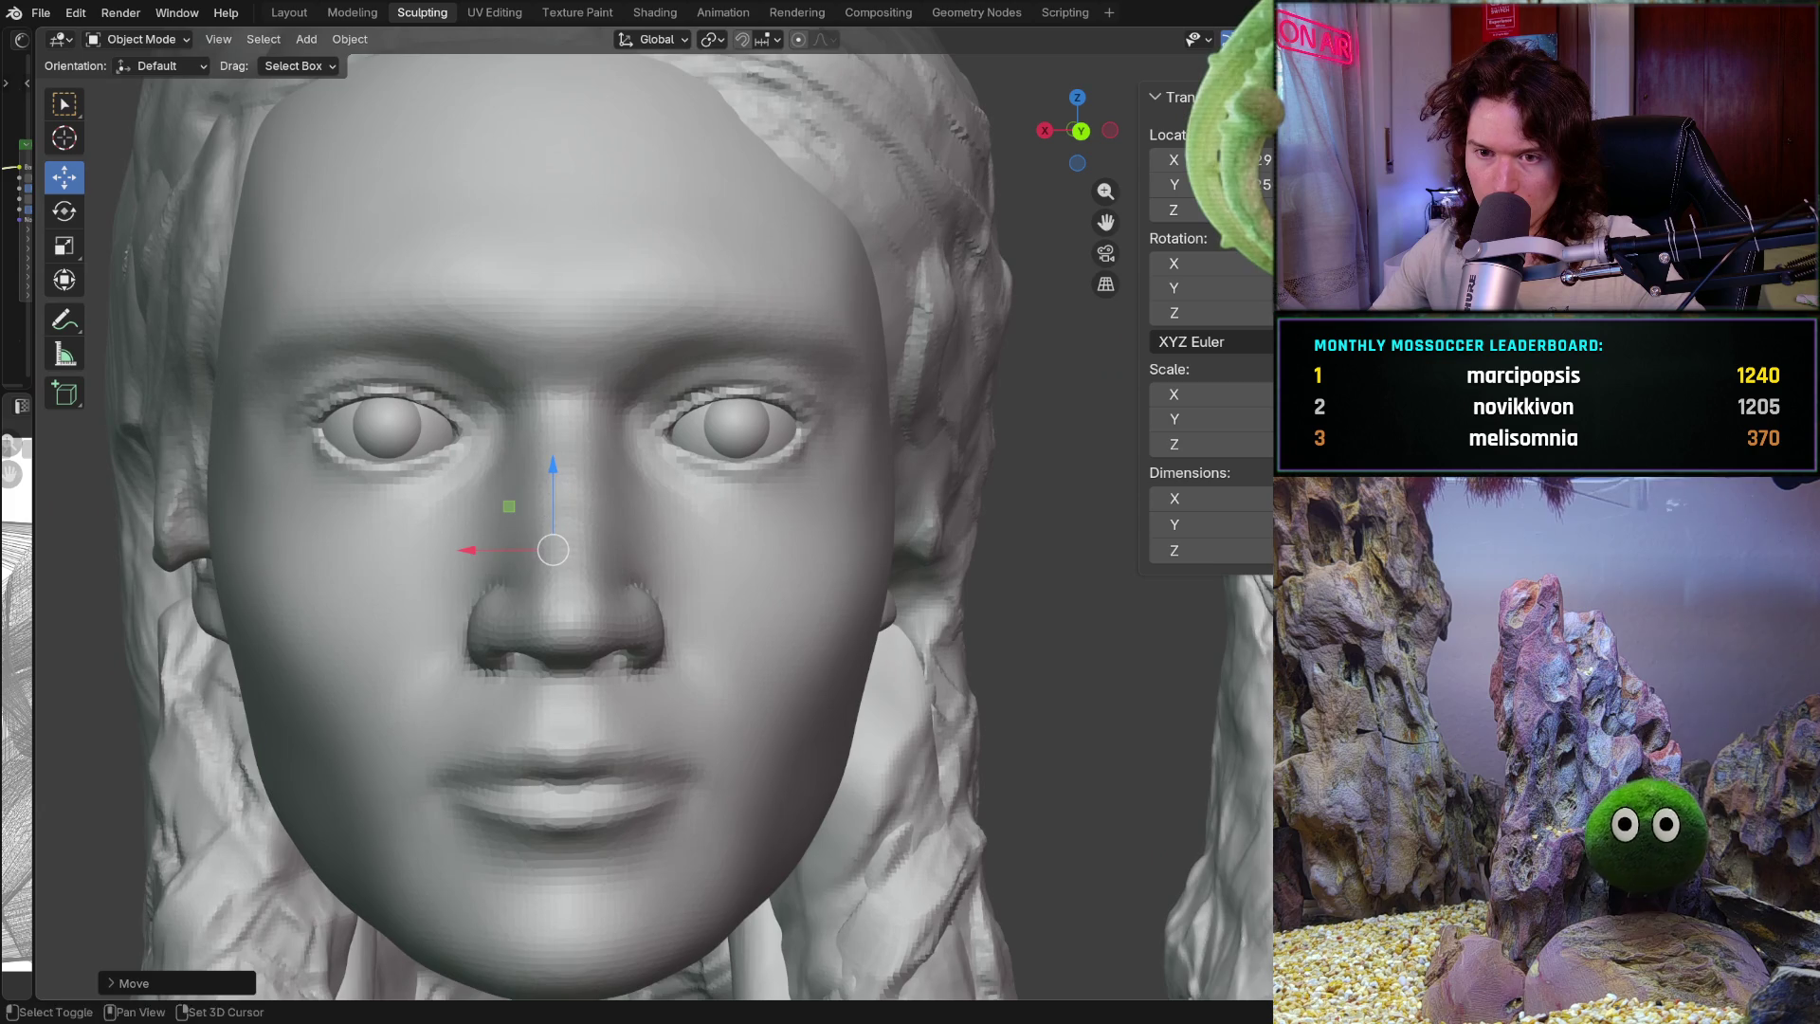
mouse_move(962, 561)
shift+middle_down()
mouse_move(767, 612)
mouse_move(531, 581)
mouse_move(571, 593)
mouse_move(428, 658)
mouse_move(410, 717)
shift+middle_up()
scroll(429, 658, down, 2)
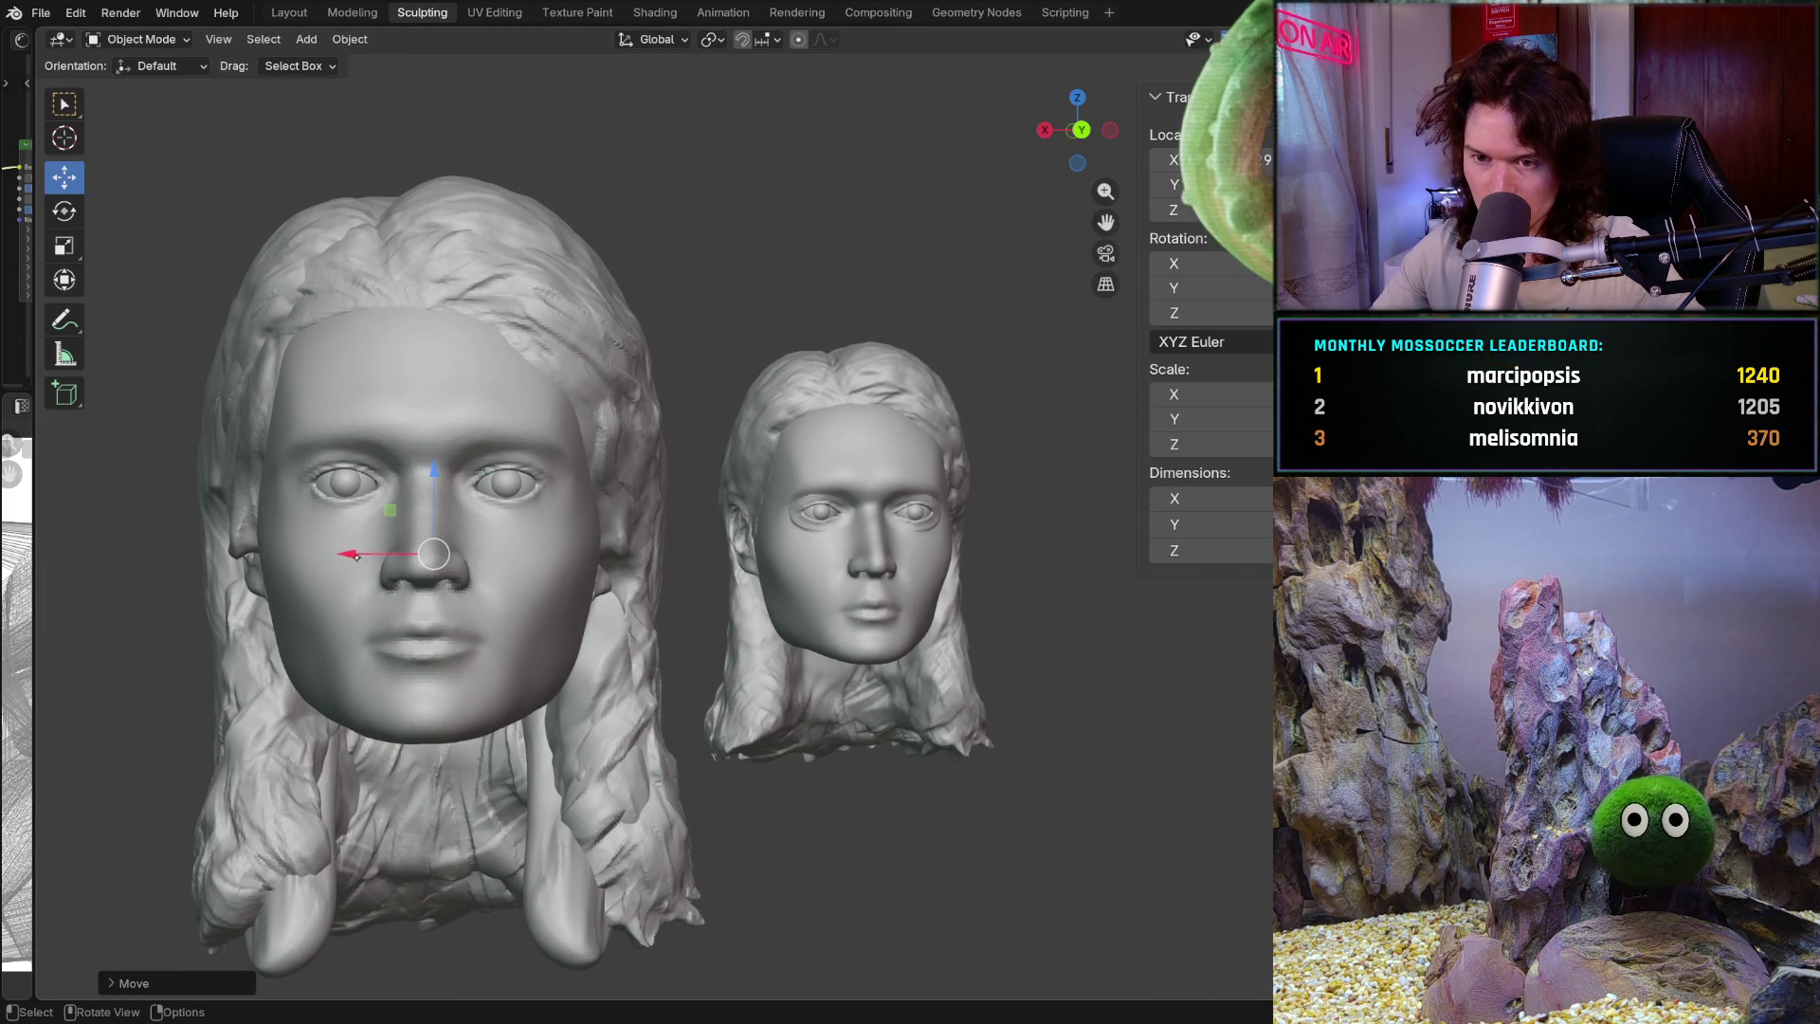
Slide the new head sideways along X and zoom in to compare both faces
mouse_move(359, 554)
mouse_down()
mouse_move(739, 554)
mouse_move(407, 555)
mouse_move(444, 555)
mouse_up()
scroll(622, 567, up, 5)
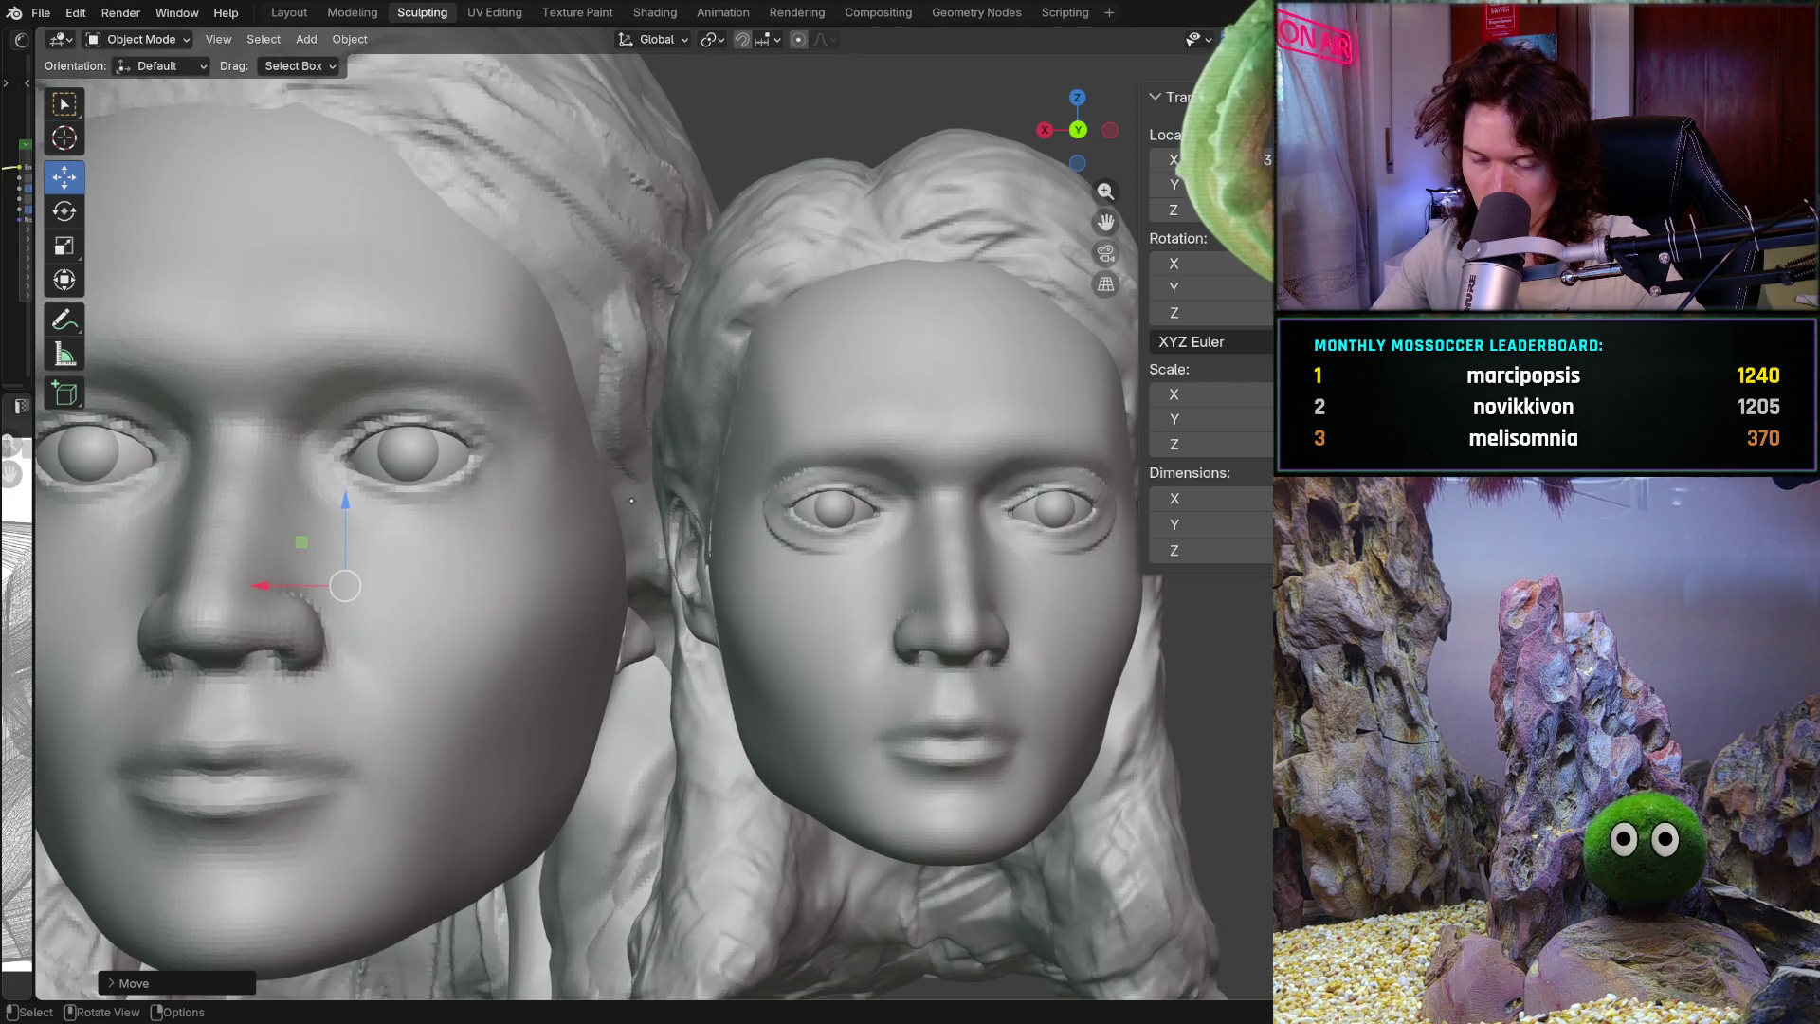
shift+middle_drag(655, 563, 583, 594)
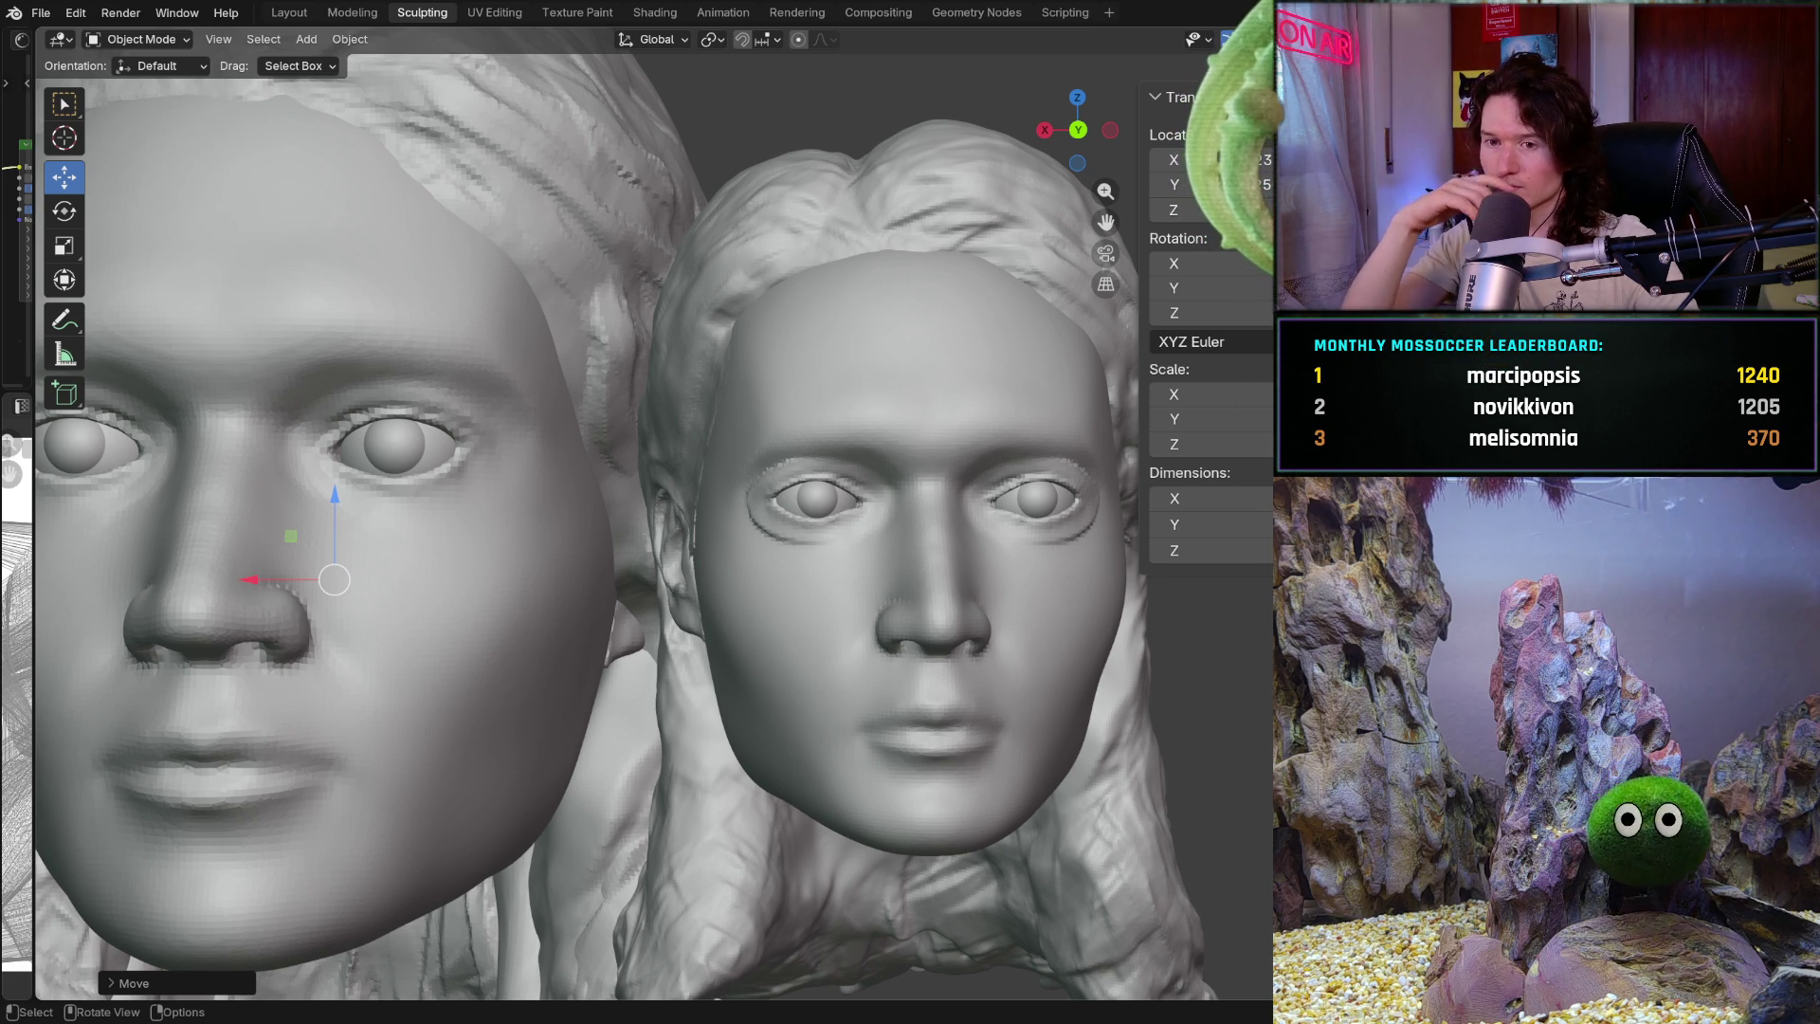
mouse_move(605, 566)
ctrl+middle_down()
mouse_move(721, 543)
mouse_move(702, 623)
mouse_move(721, 562)
mouse_move(595, 691)
mouse_move(611, 535)
mouse_move(511, 602)
mouse_move(659, 577)
mouse_move(541, 649)
ctrl+middle_up()
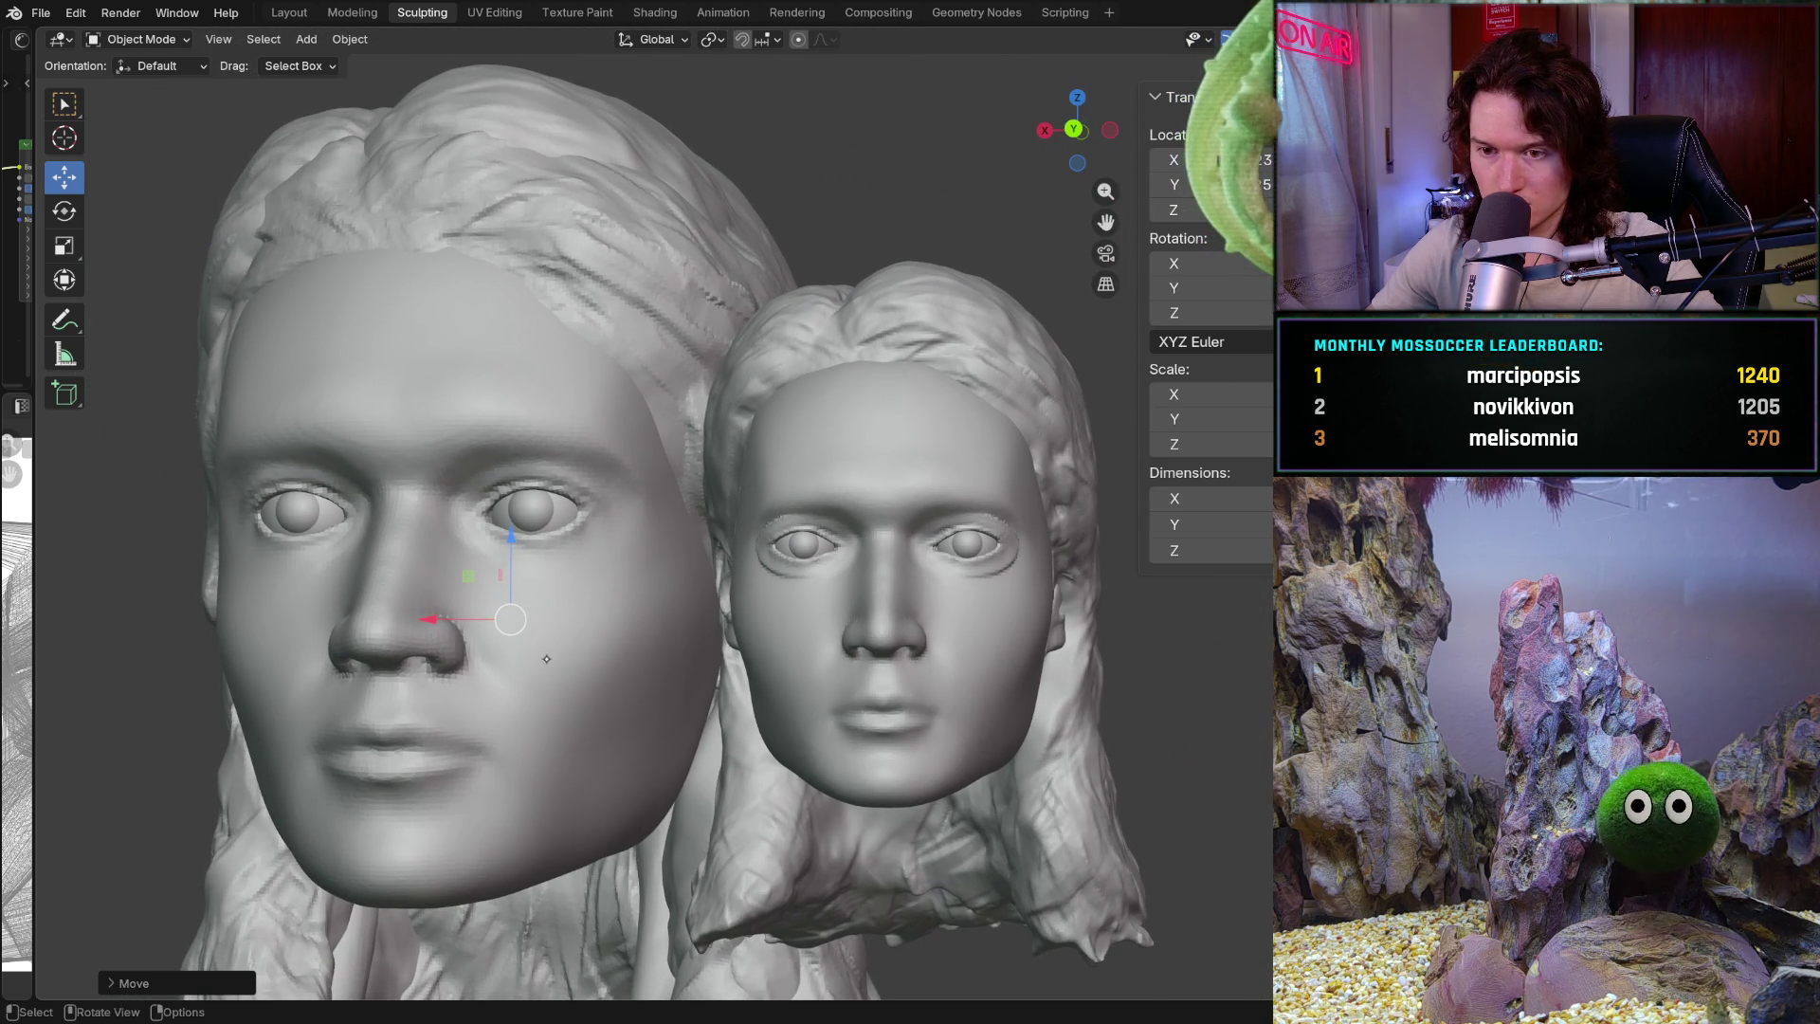
middle_drag(521, 668, 550, 670)
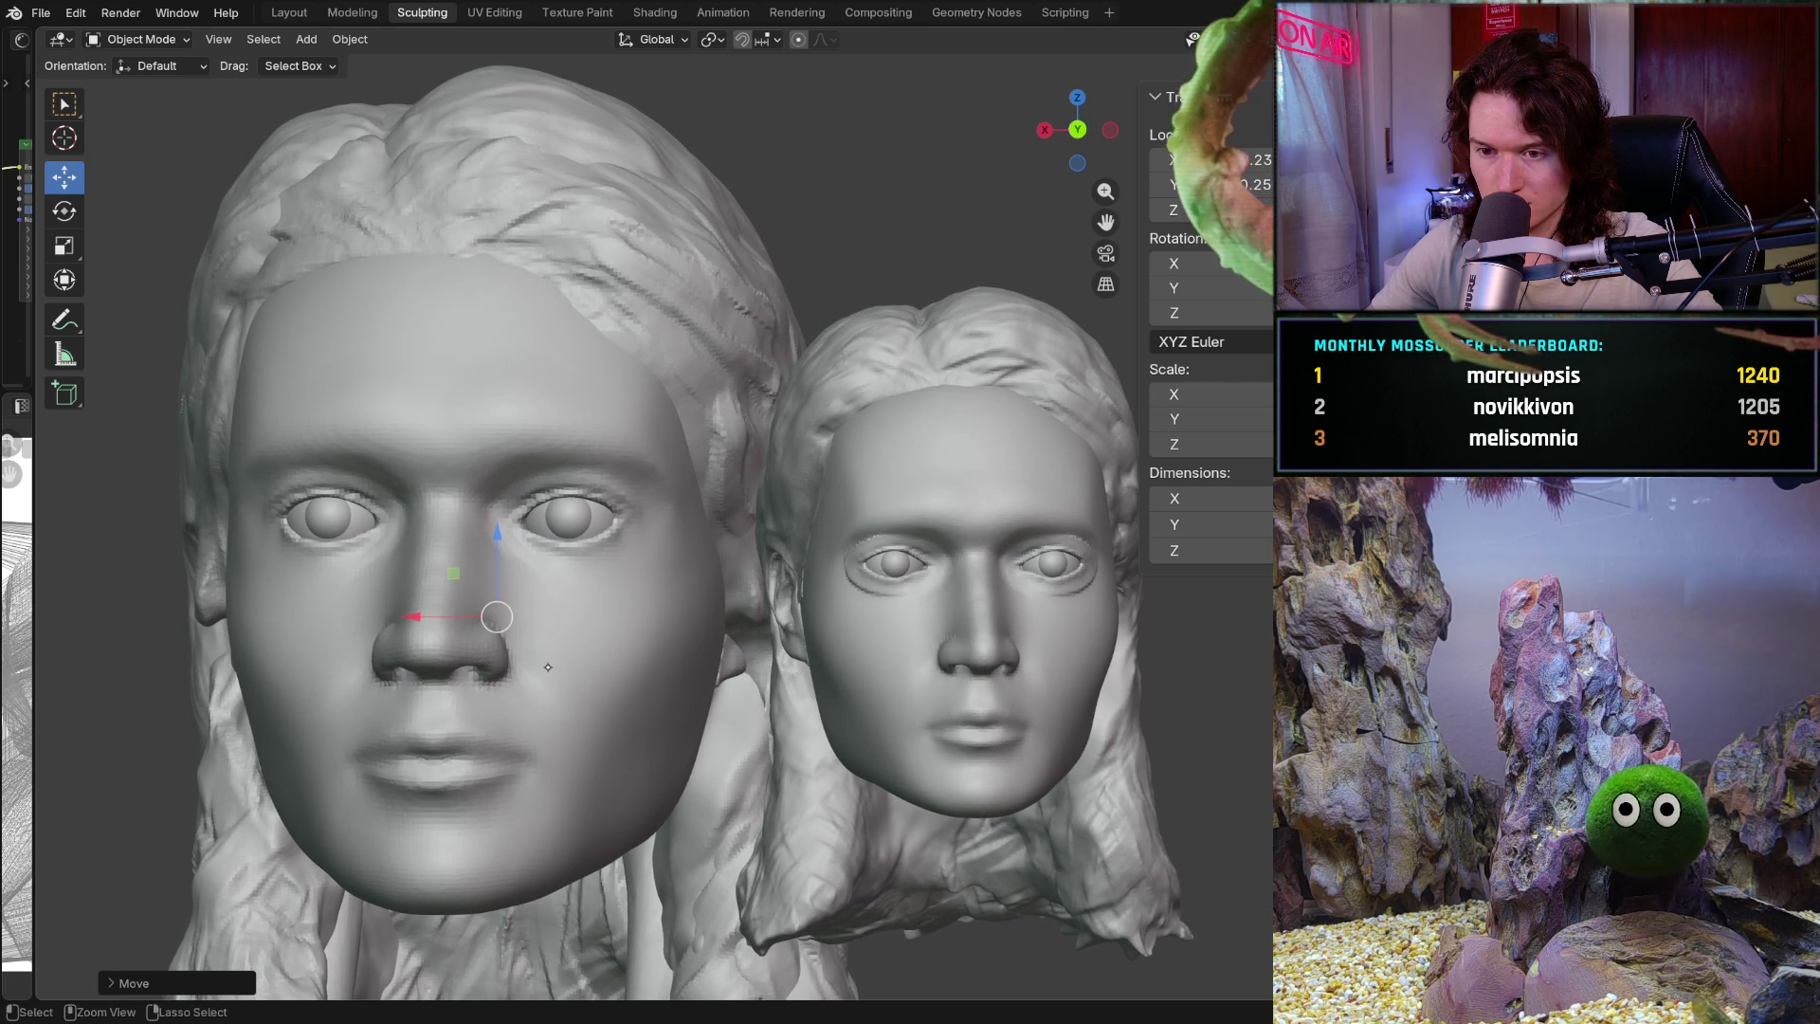
mouse_move(550, 669)
middle_down()
mouse_move(594, 679)
mouse_move(670, 648)
mouse_move(479, 672)
mouse_move(654, 635)
middle_up()
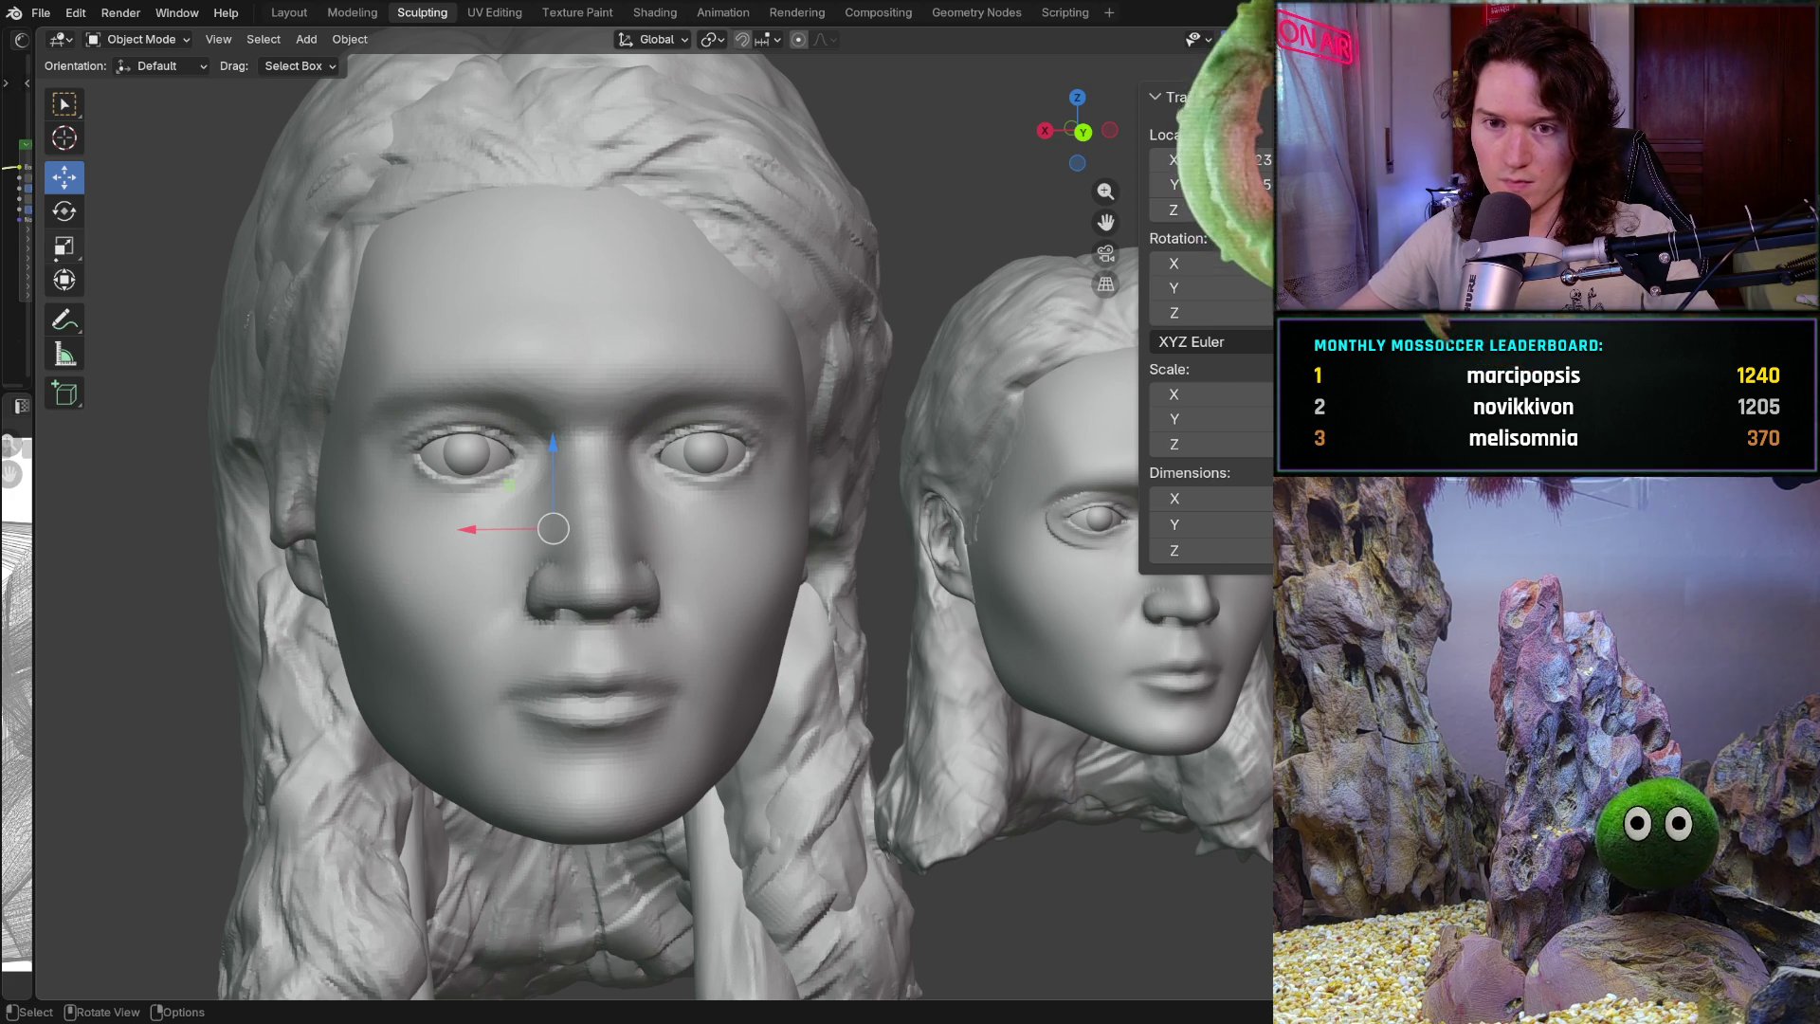
Shrink the left head to about half size, comparing it with the other head from several angles
key(shift+space)
key(s)
mouse_move(512, 586)
ctrl+middle_down()
mouse_move(512, 616)
mouse_move(512, 557)
ctrl+middle_up()
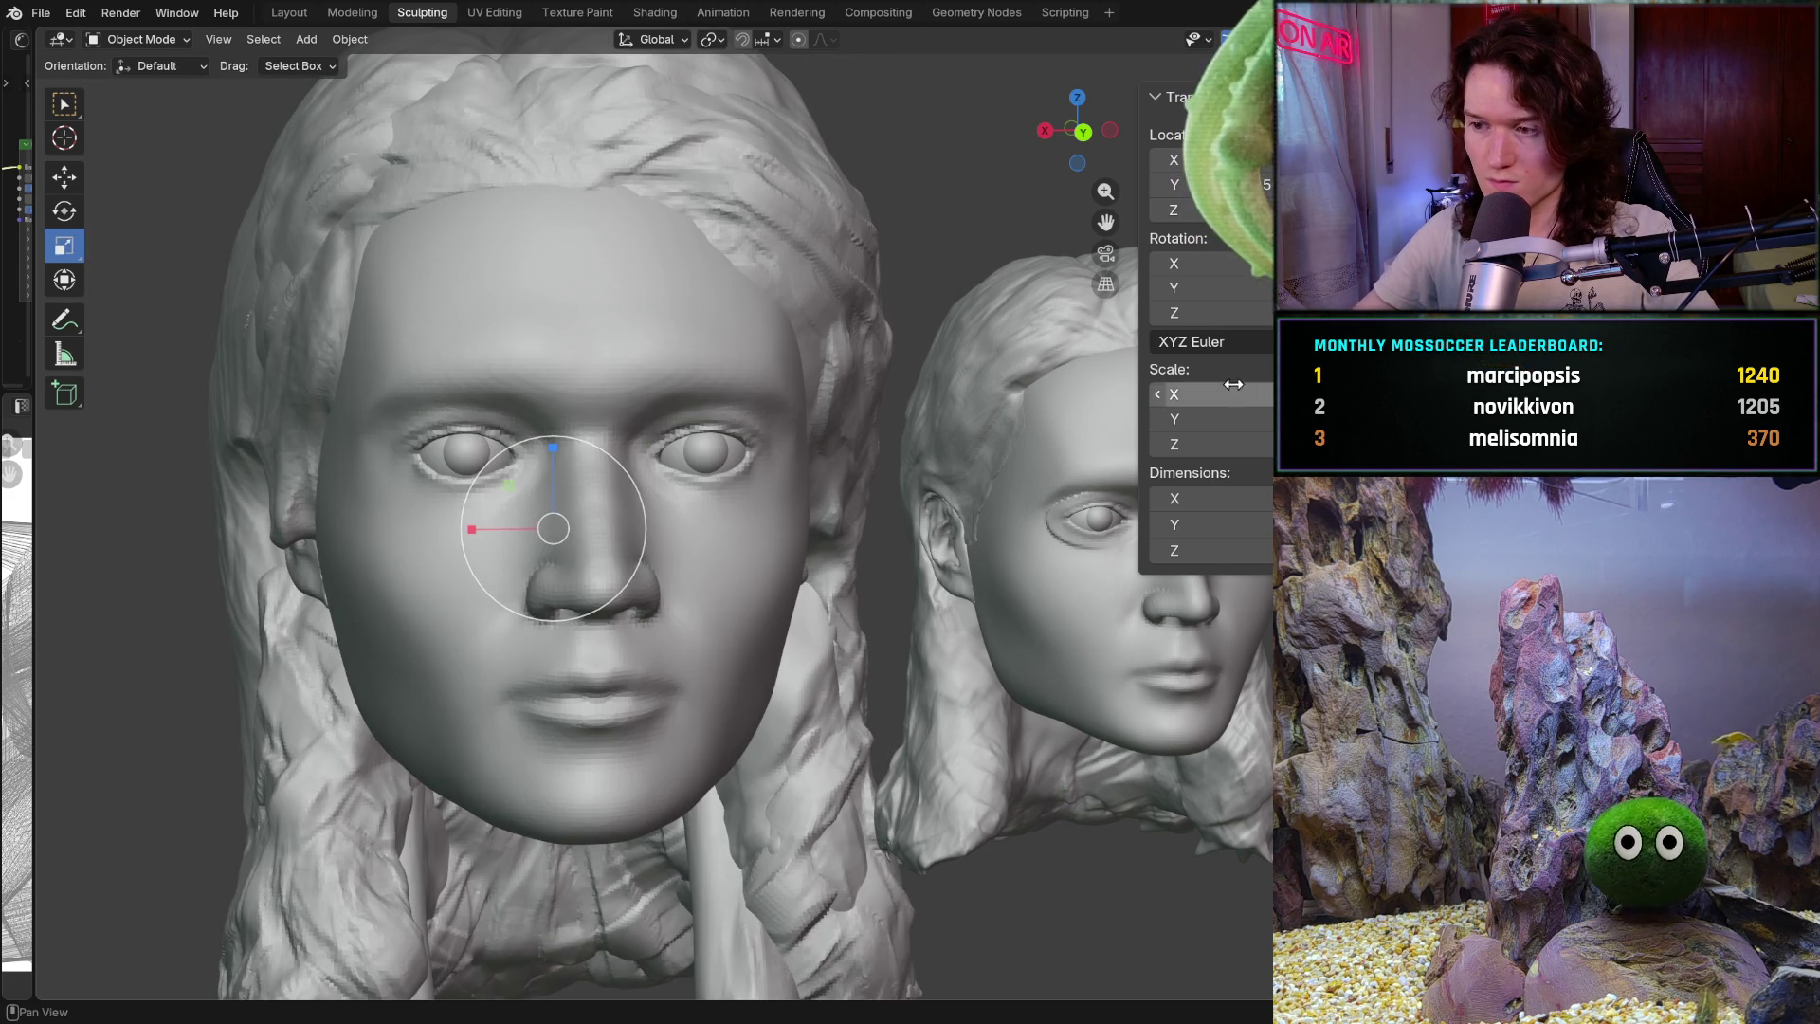
drag(644, 531, 603, 531)
middle_drag(657, 493, 542, 502)
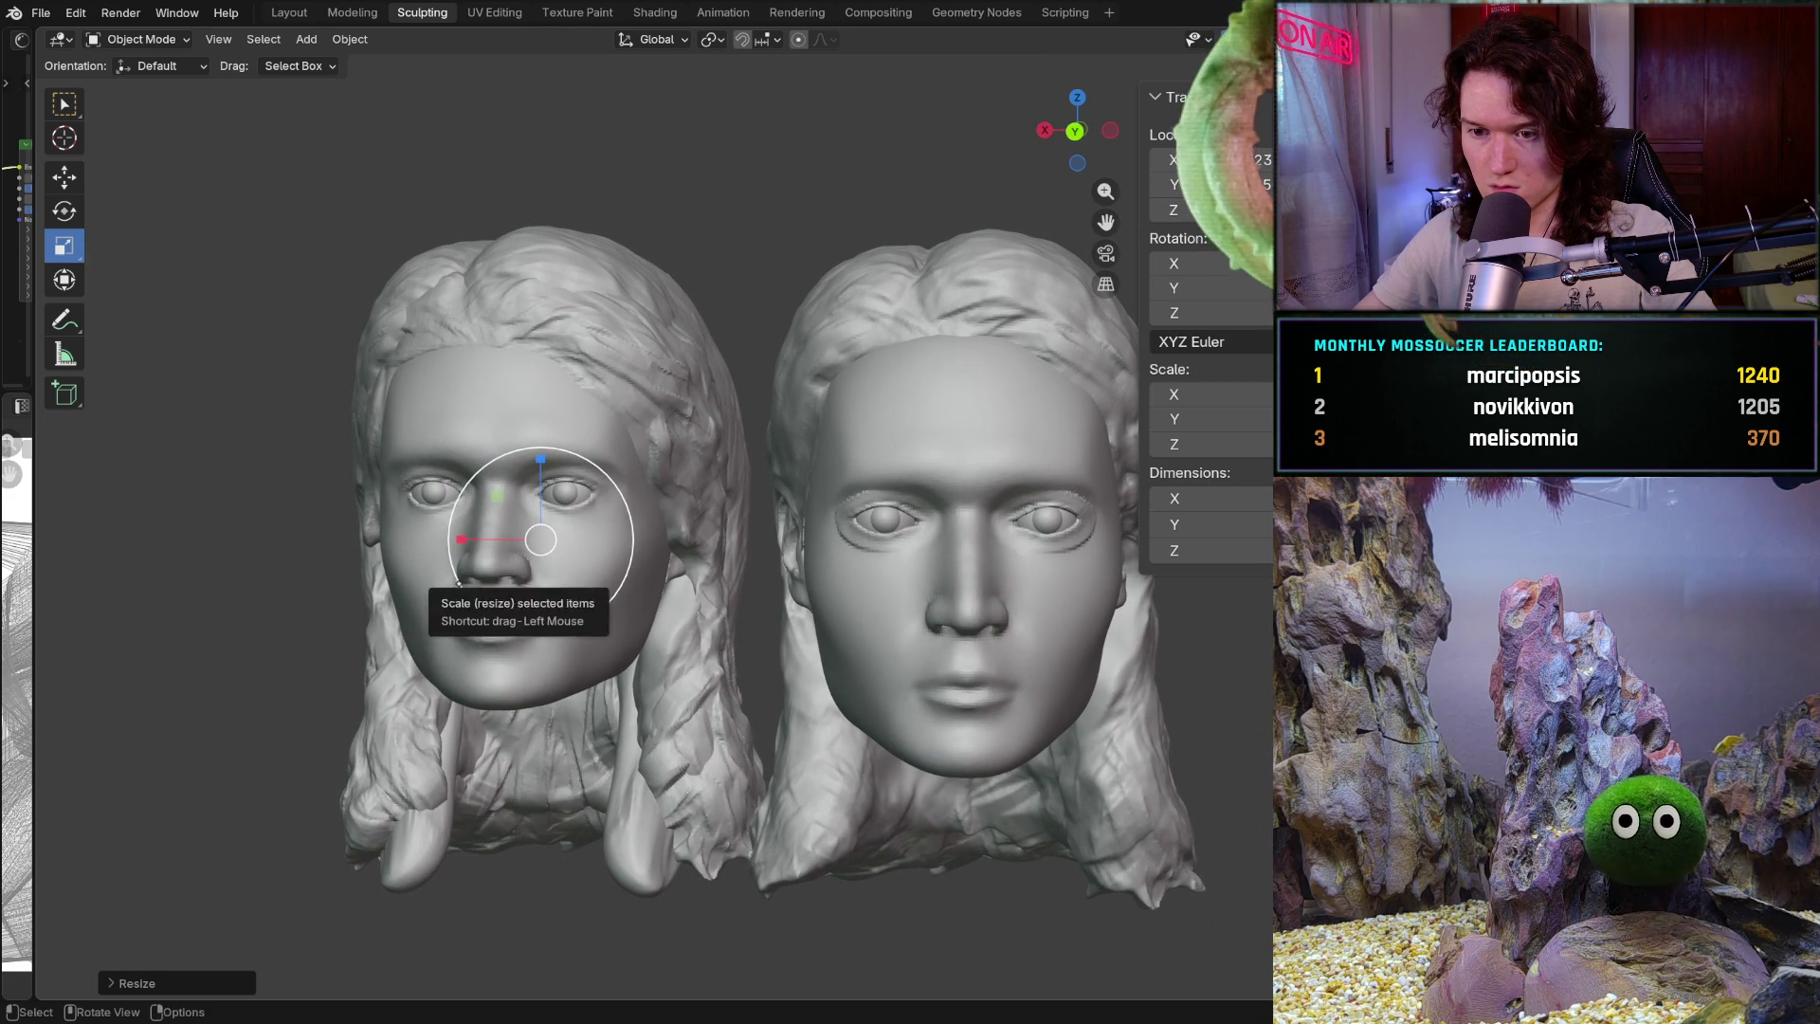
drag(513, 593, 514, 594)
middle_drag(513, 593, 546, 609)
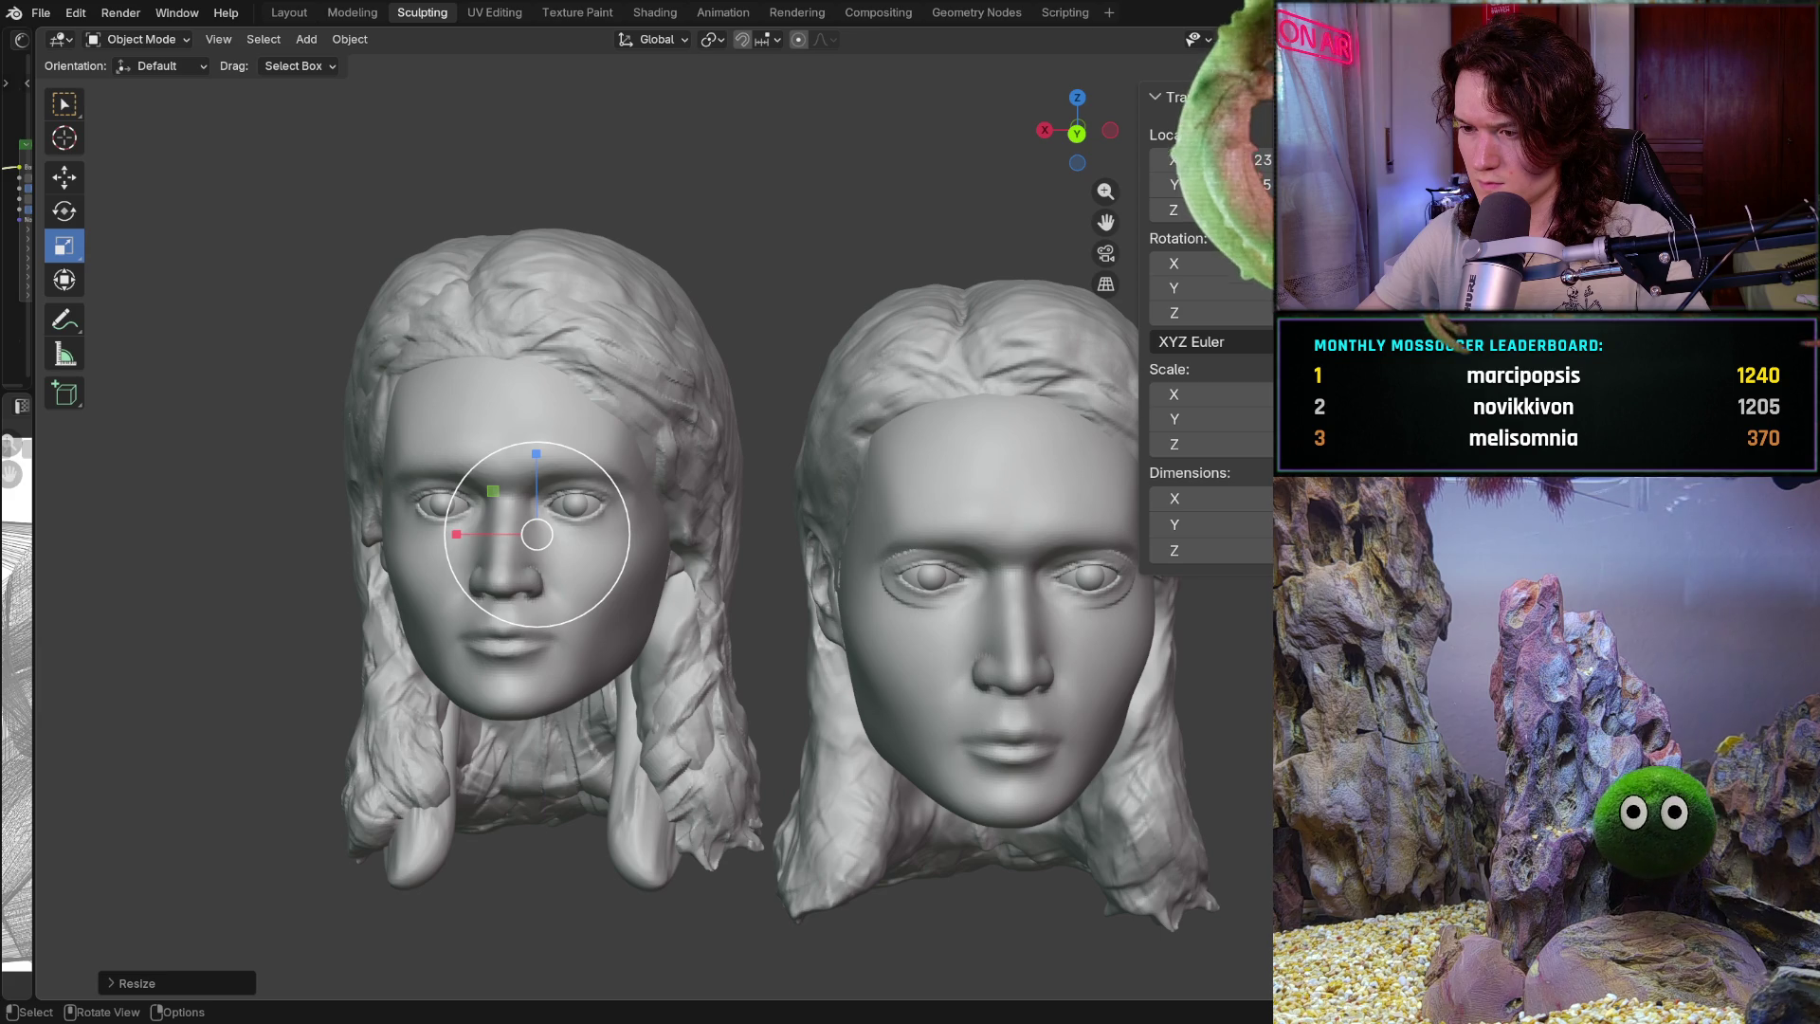
drag(536, 534, 535, 565)
middle_drag(535, 565, 700, 513)
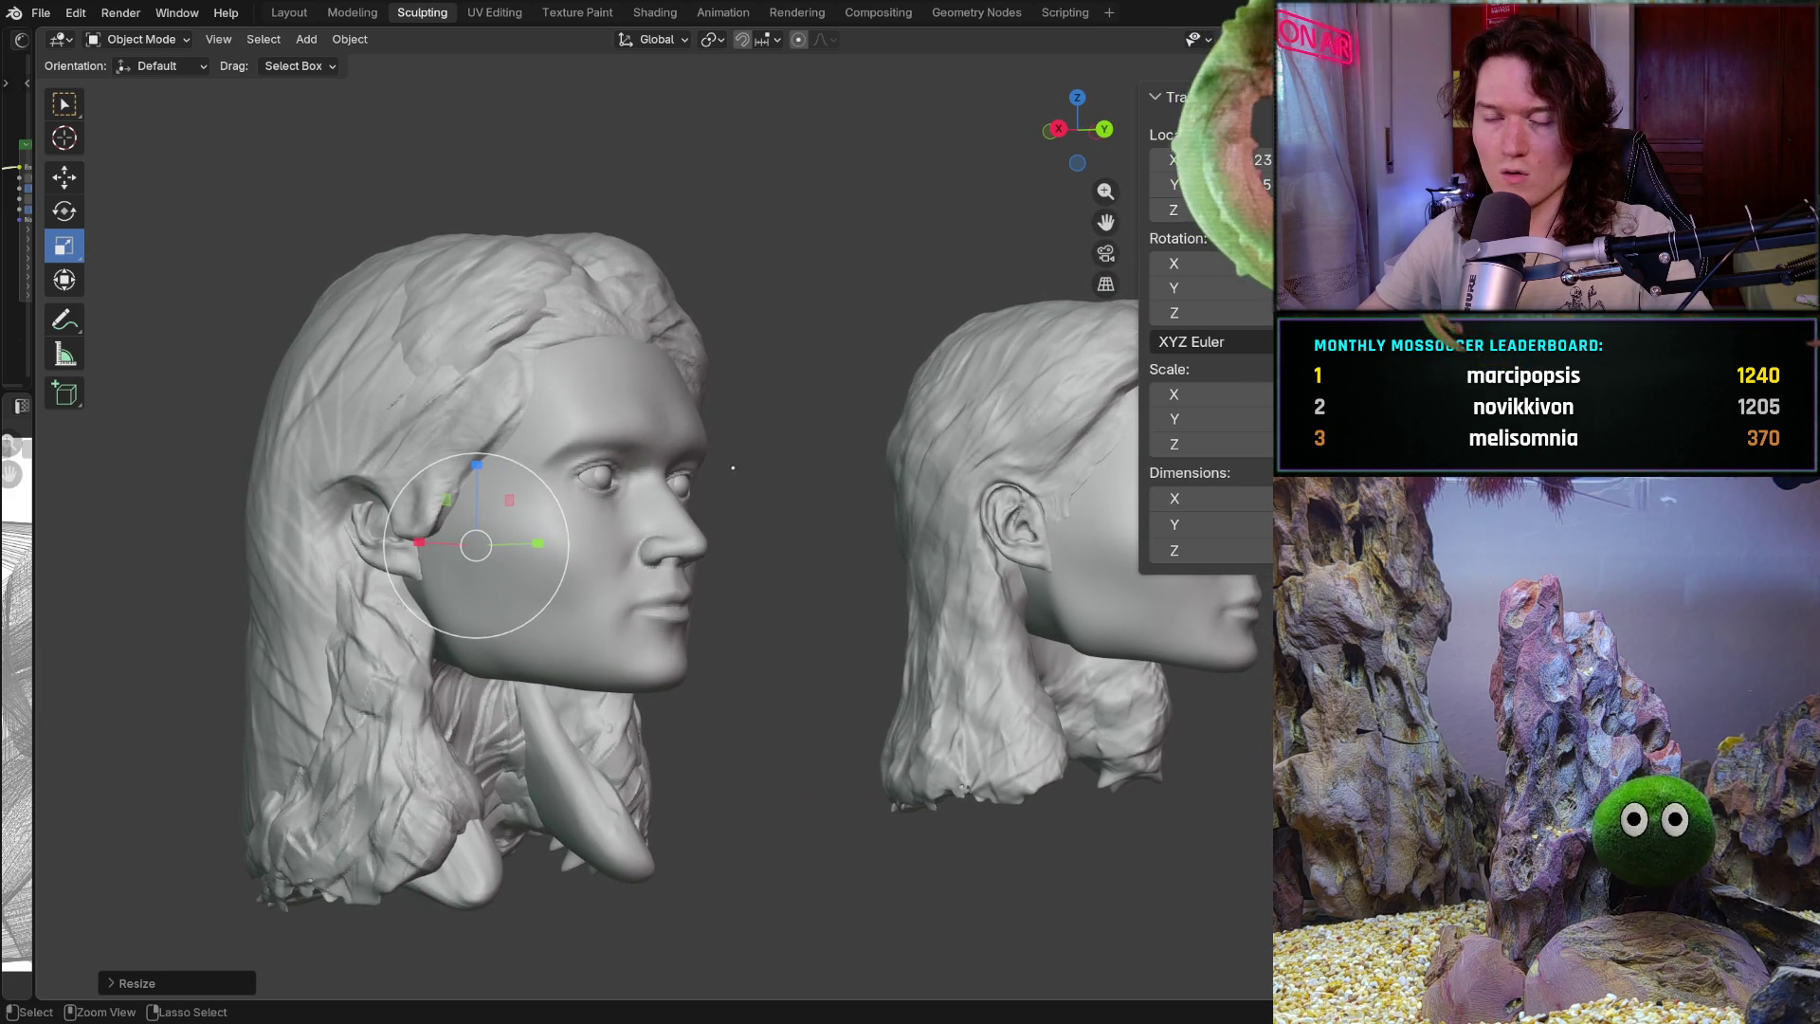
scroll(700, 513, down, 5)
mouse_move(628, 622)
middle_down()
mouse_move(533, 619)
mouse_move(583, 646)
middle_up()
scroll(583, 646, up, 3)
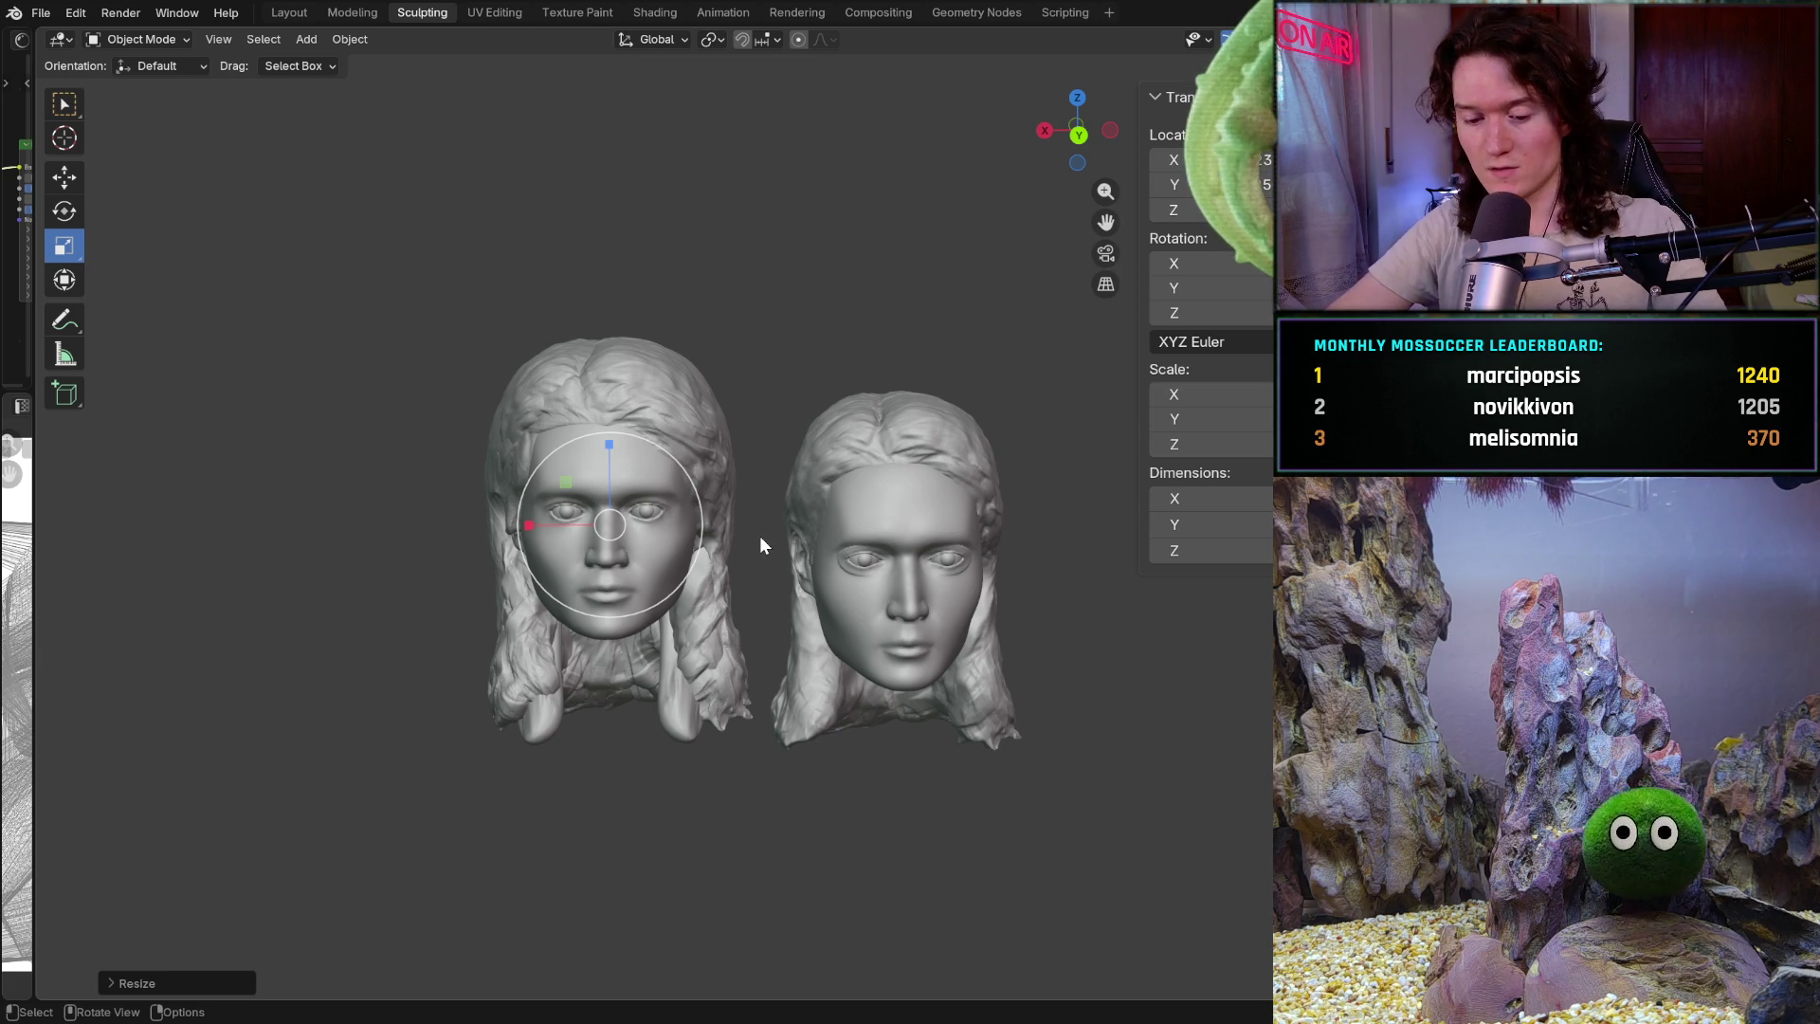
Undo the resizes to restore the head's full size and switch into Sculpt Mode
key(ctrl+z)
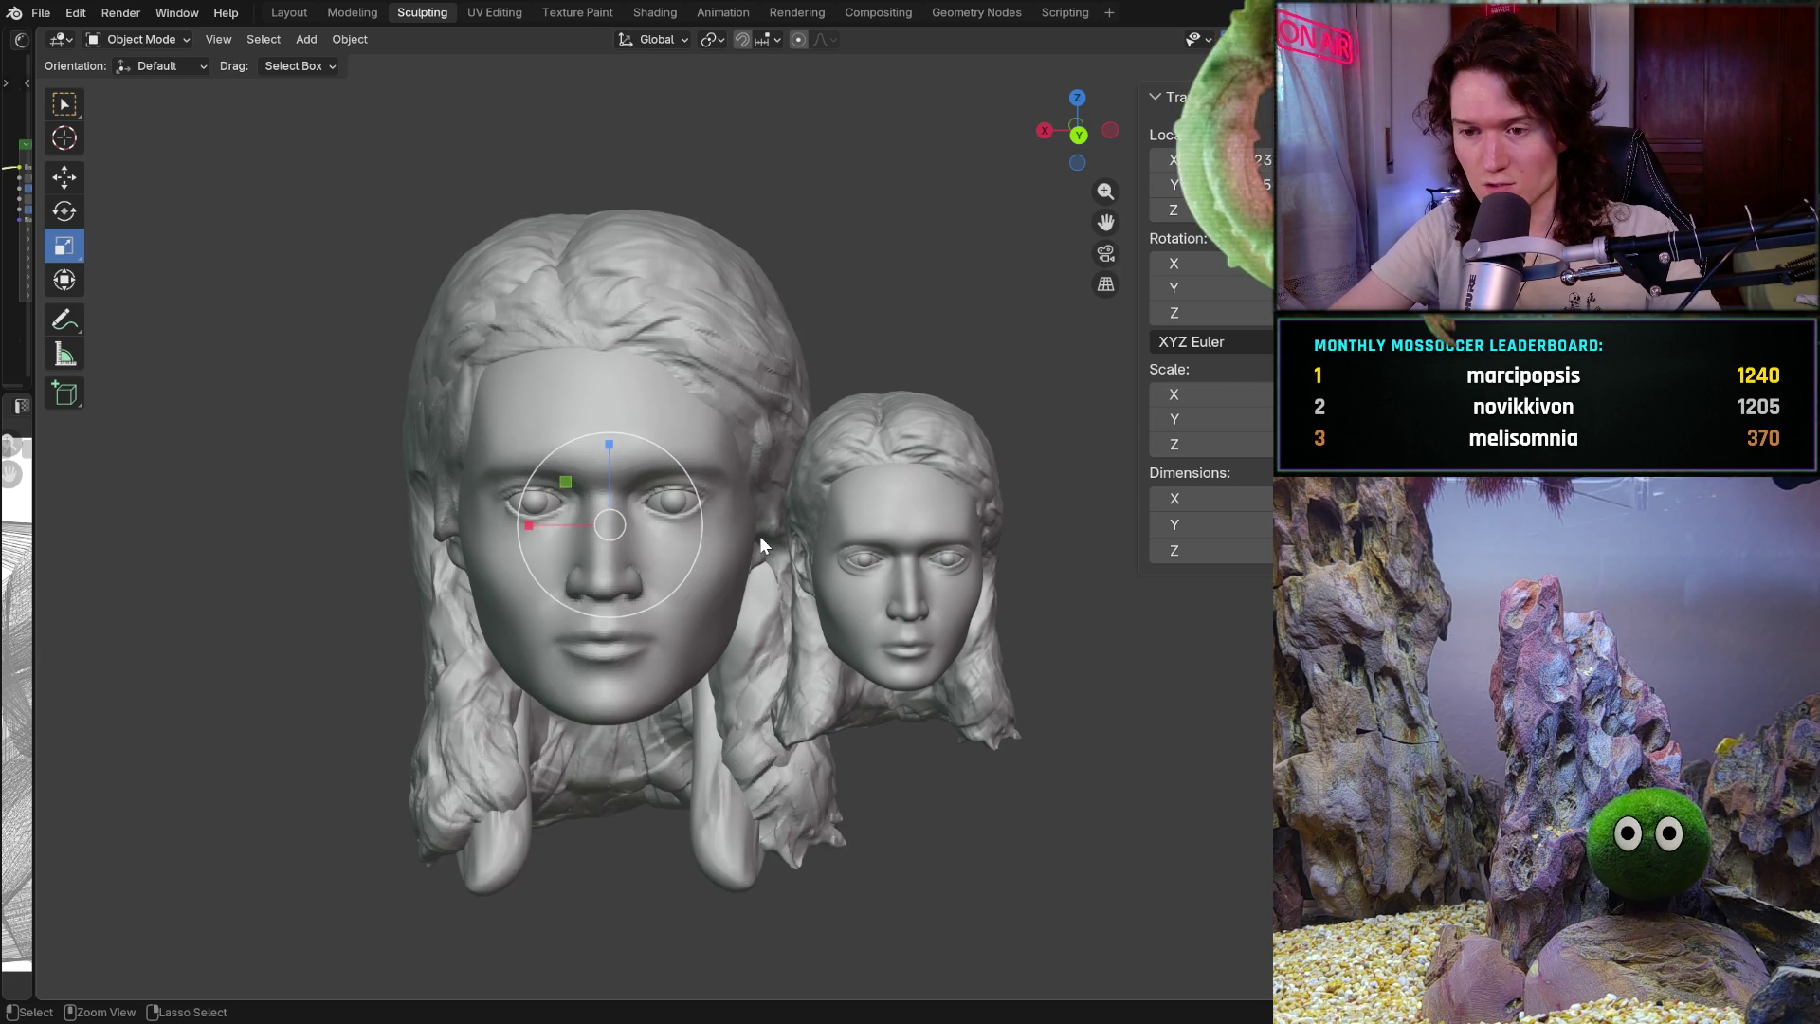
key(ctrl+z)
key(ctrl+z)
key(ctrl+z)
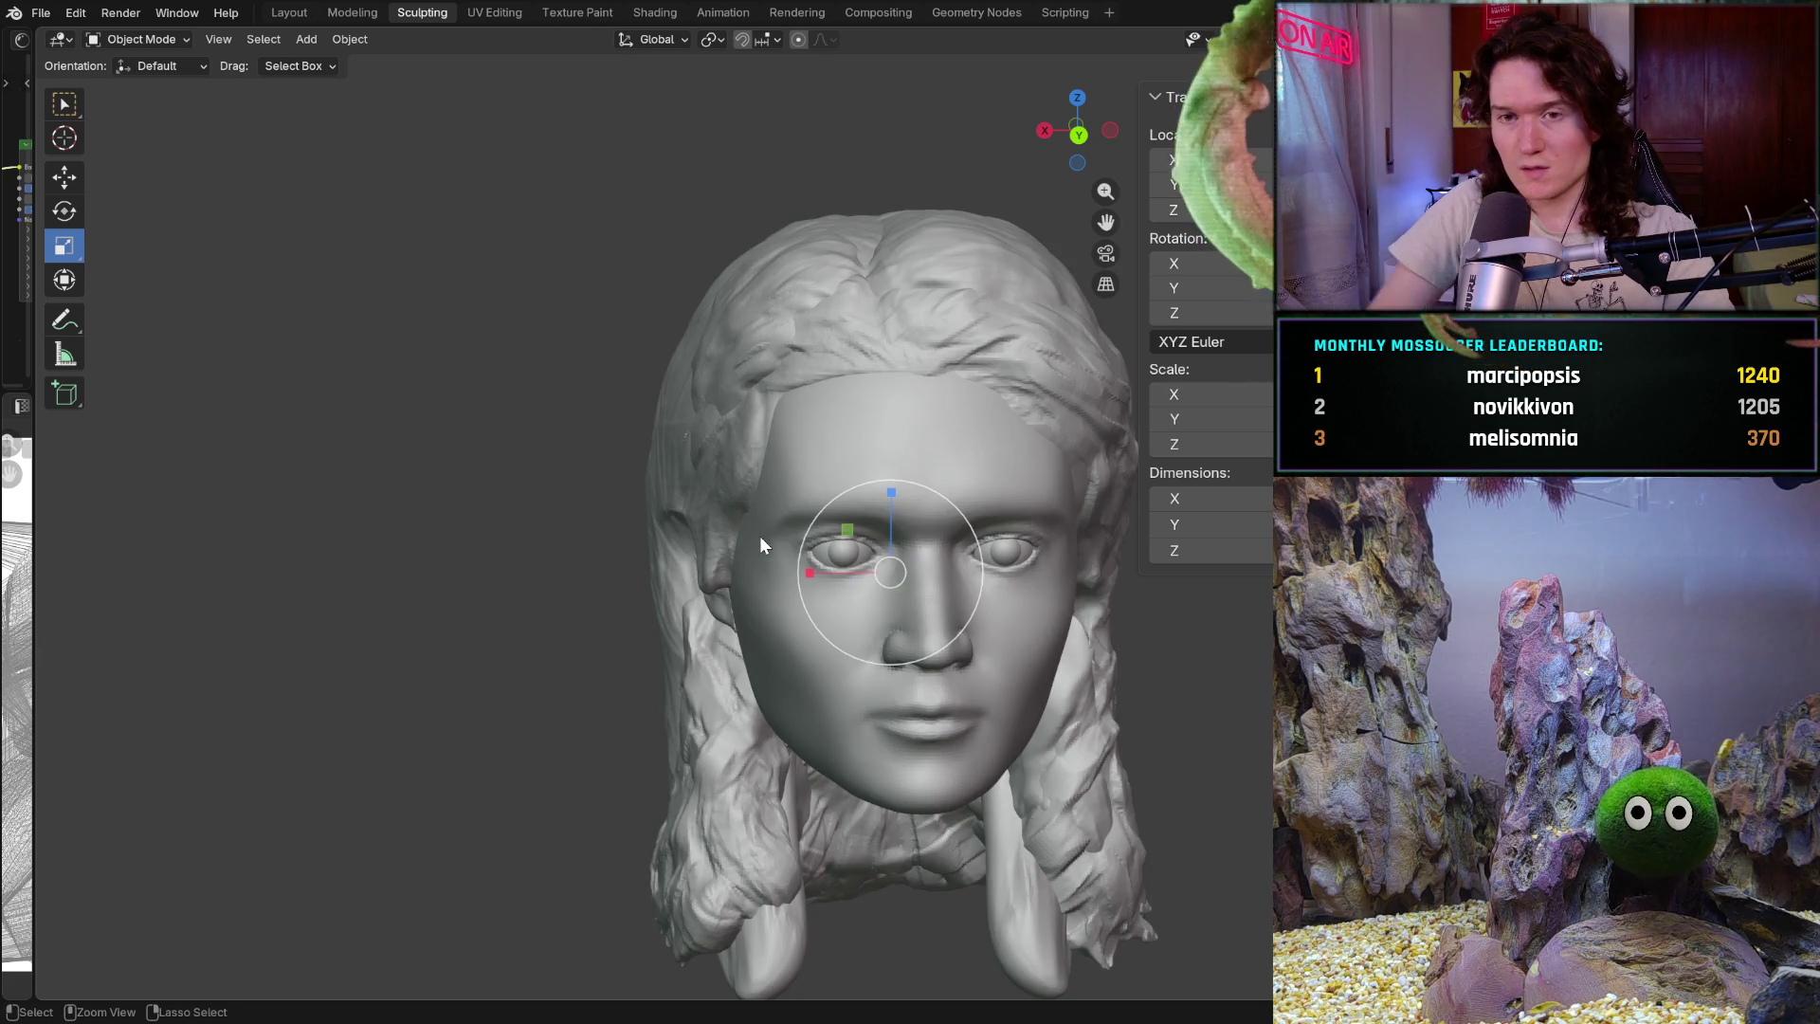
key(ctrl+Tab)
scroll(761, 536, down, 4)
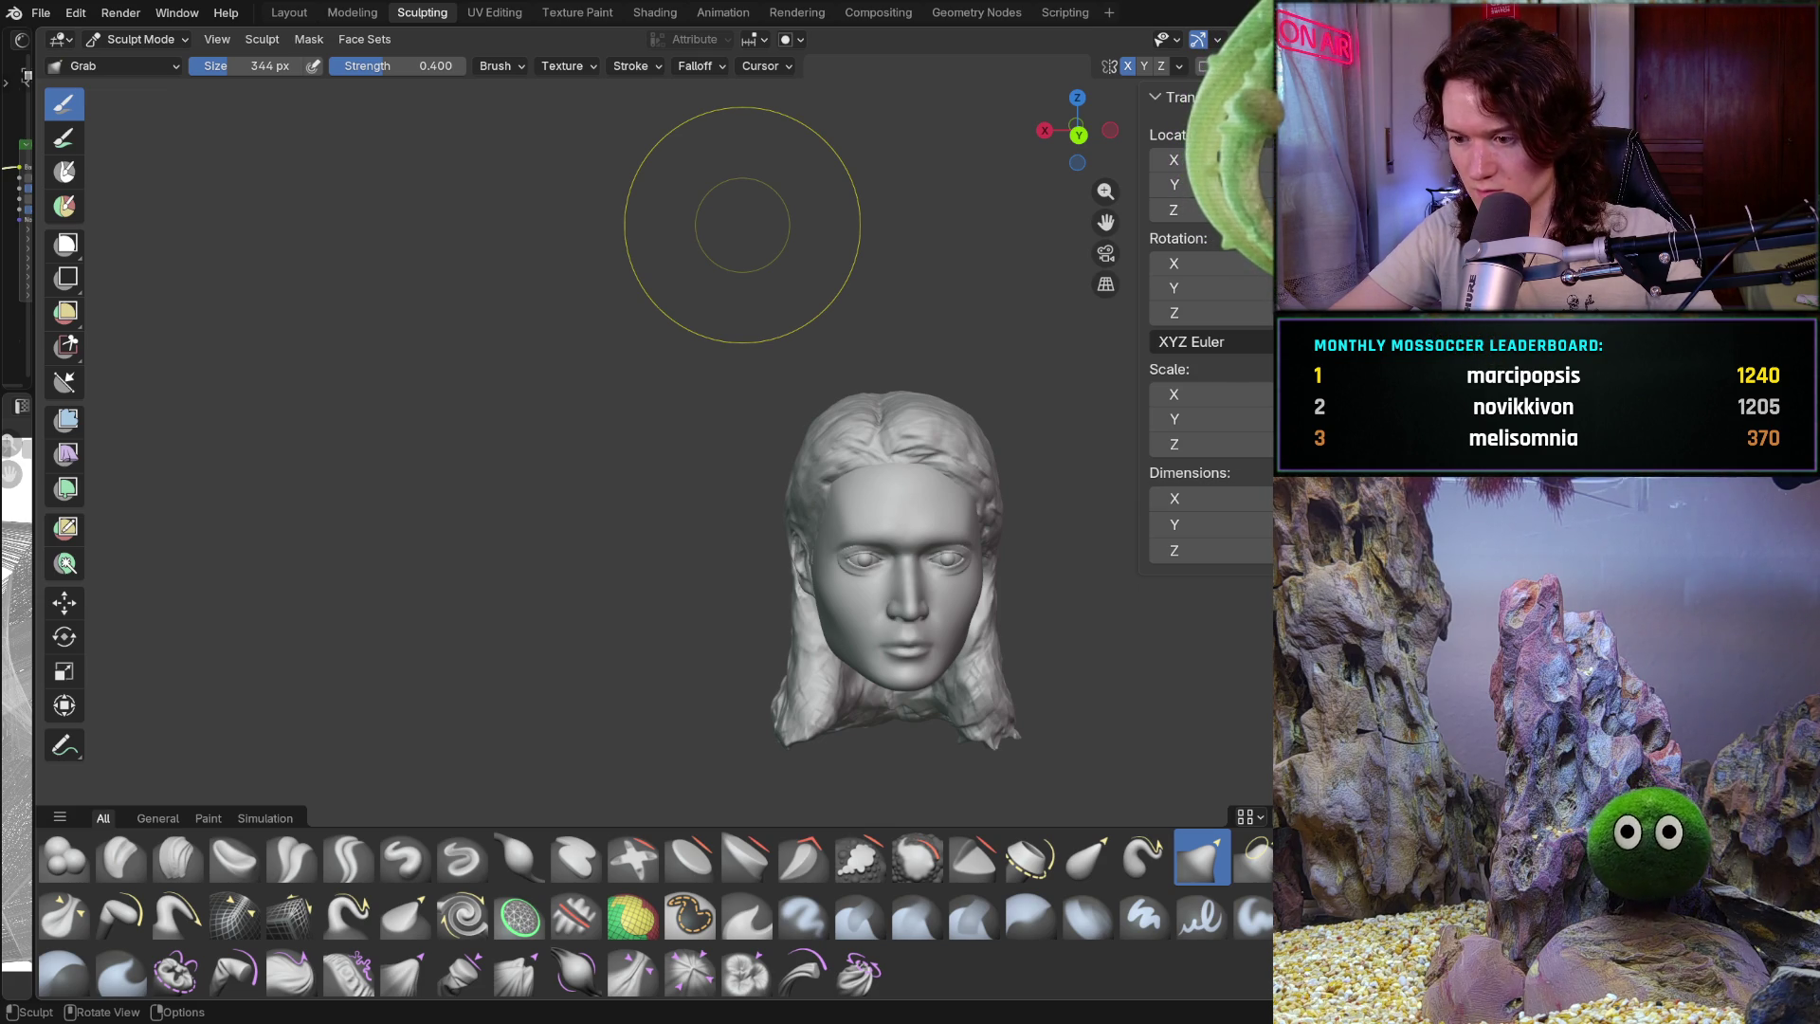
Quit Blender with Ctrl+Q through the save prompt, then check the File menu without choosing anything
key(ctrl+q)
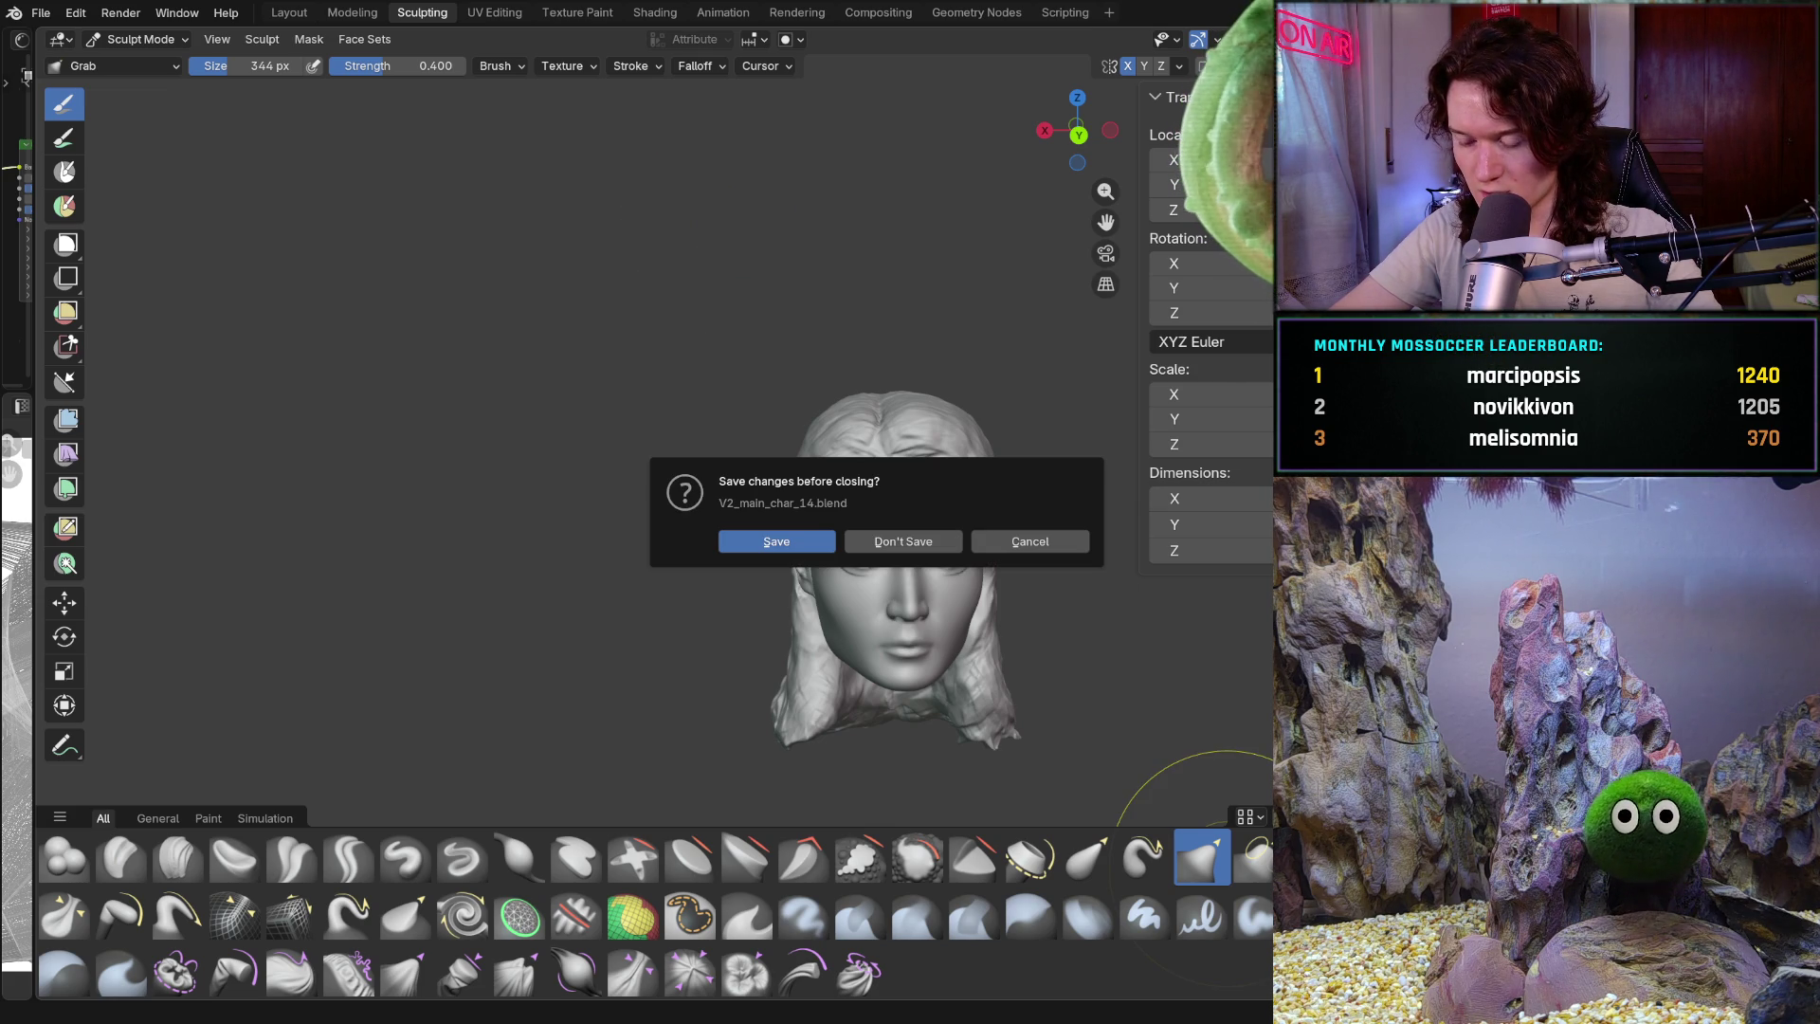
click(903, 541)
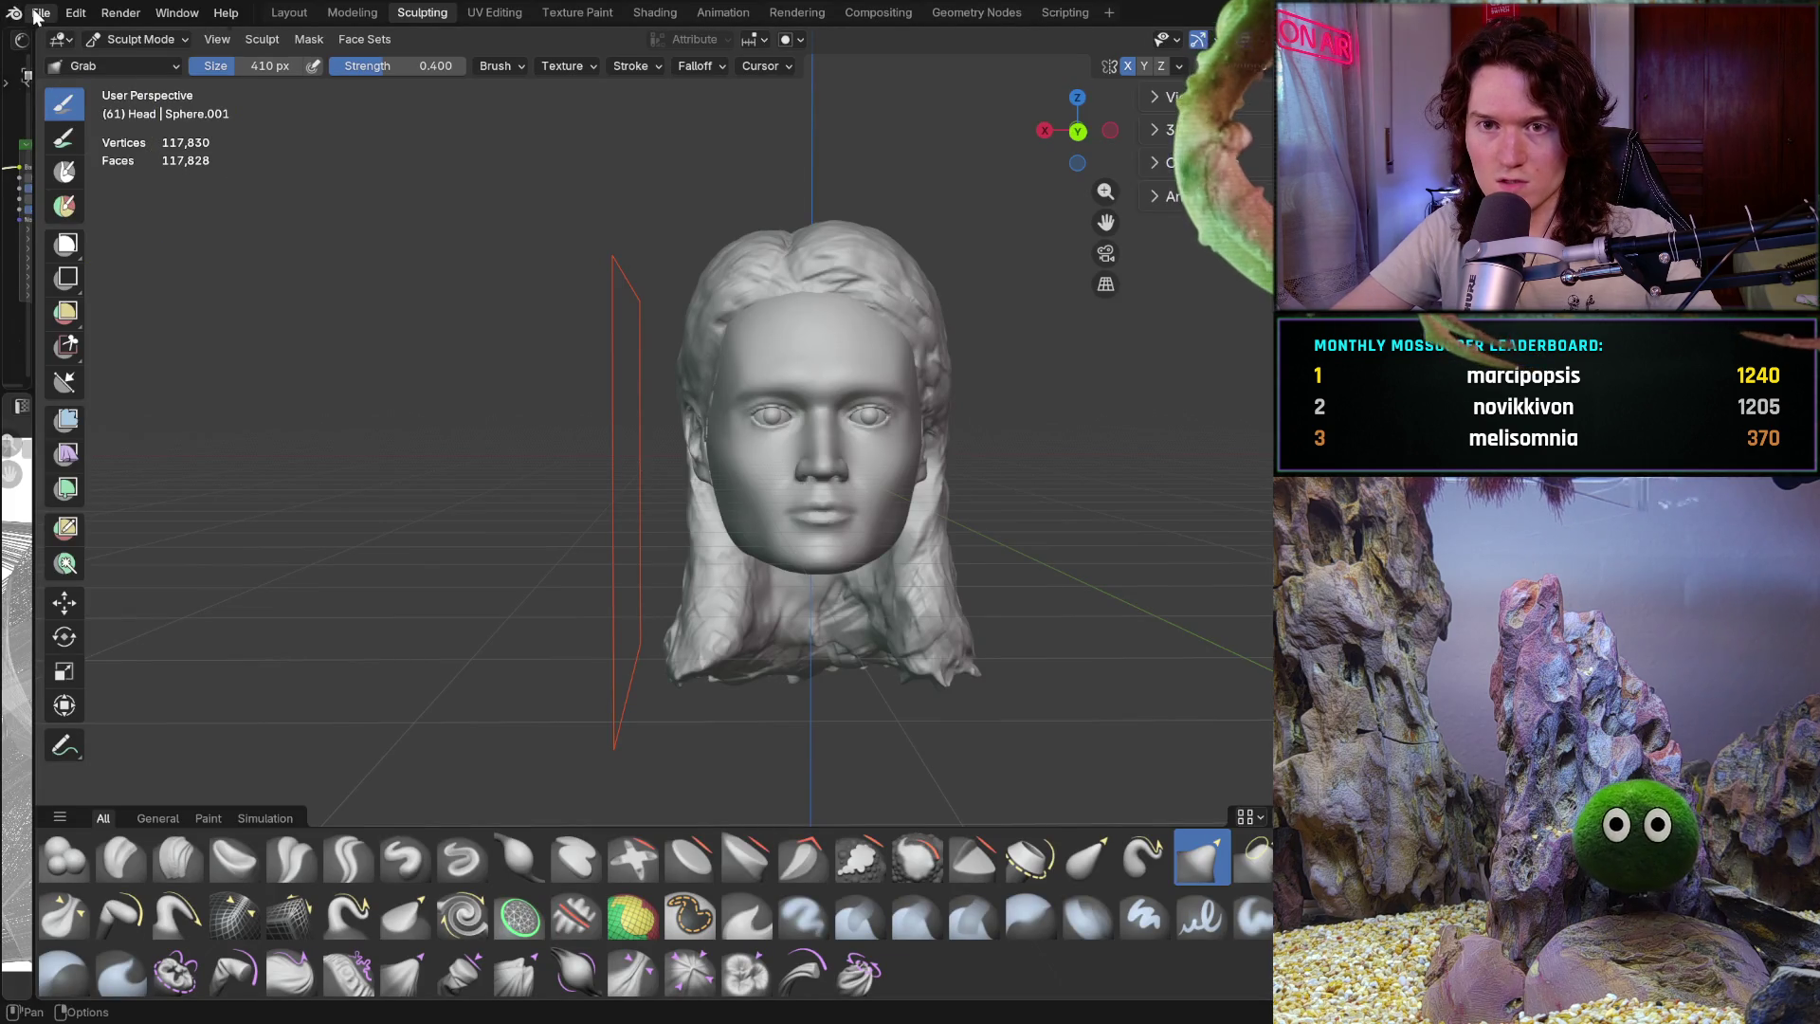
click(40, 12)
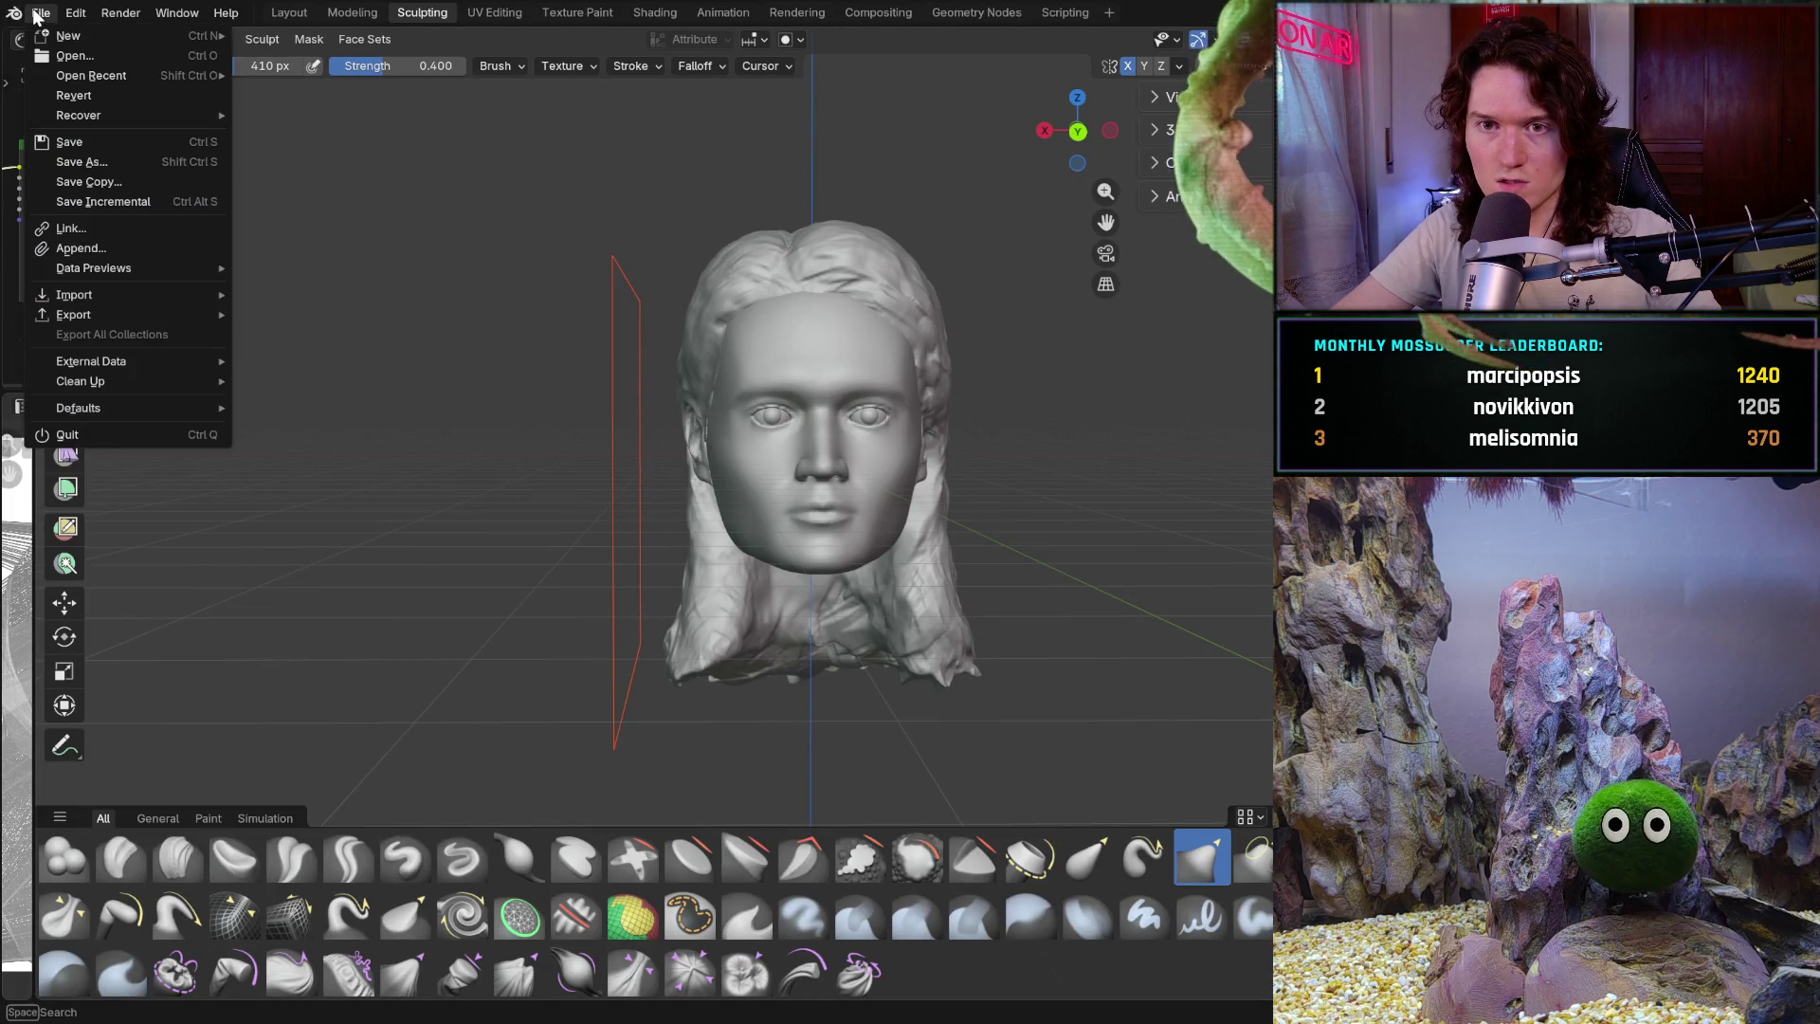
click(176, 248)
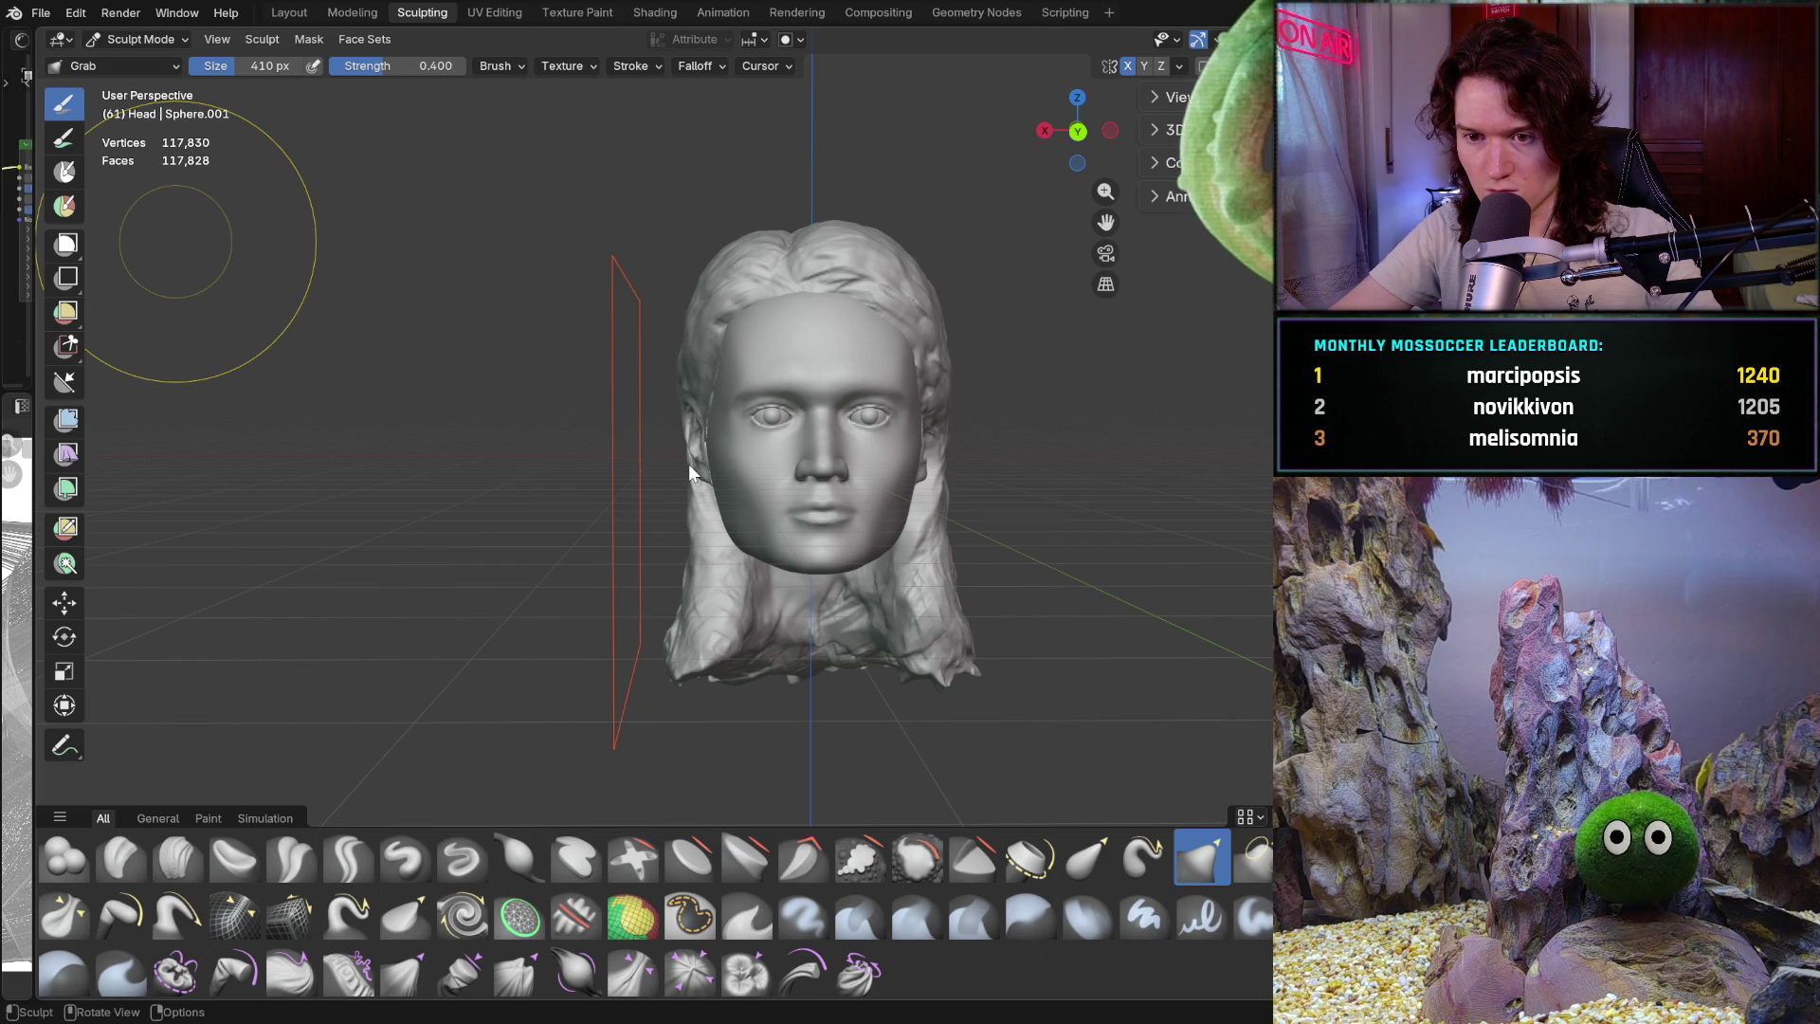
click(993, 697)
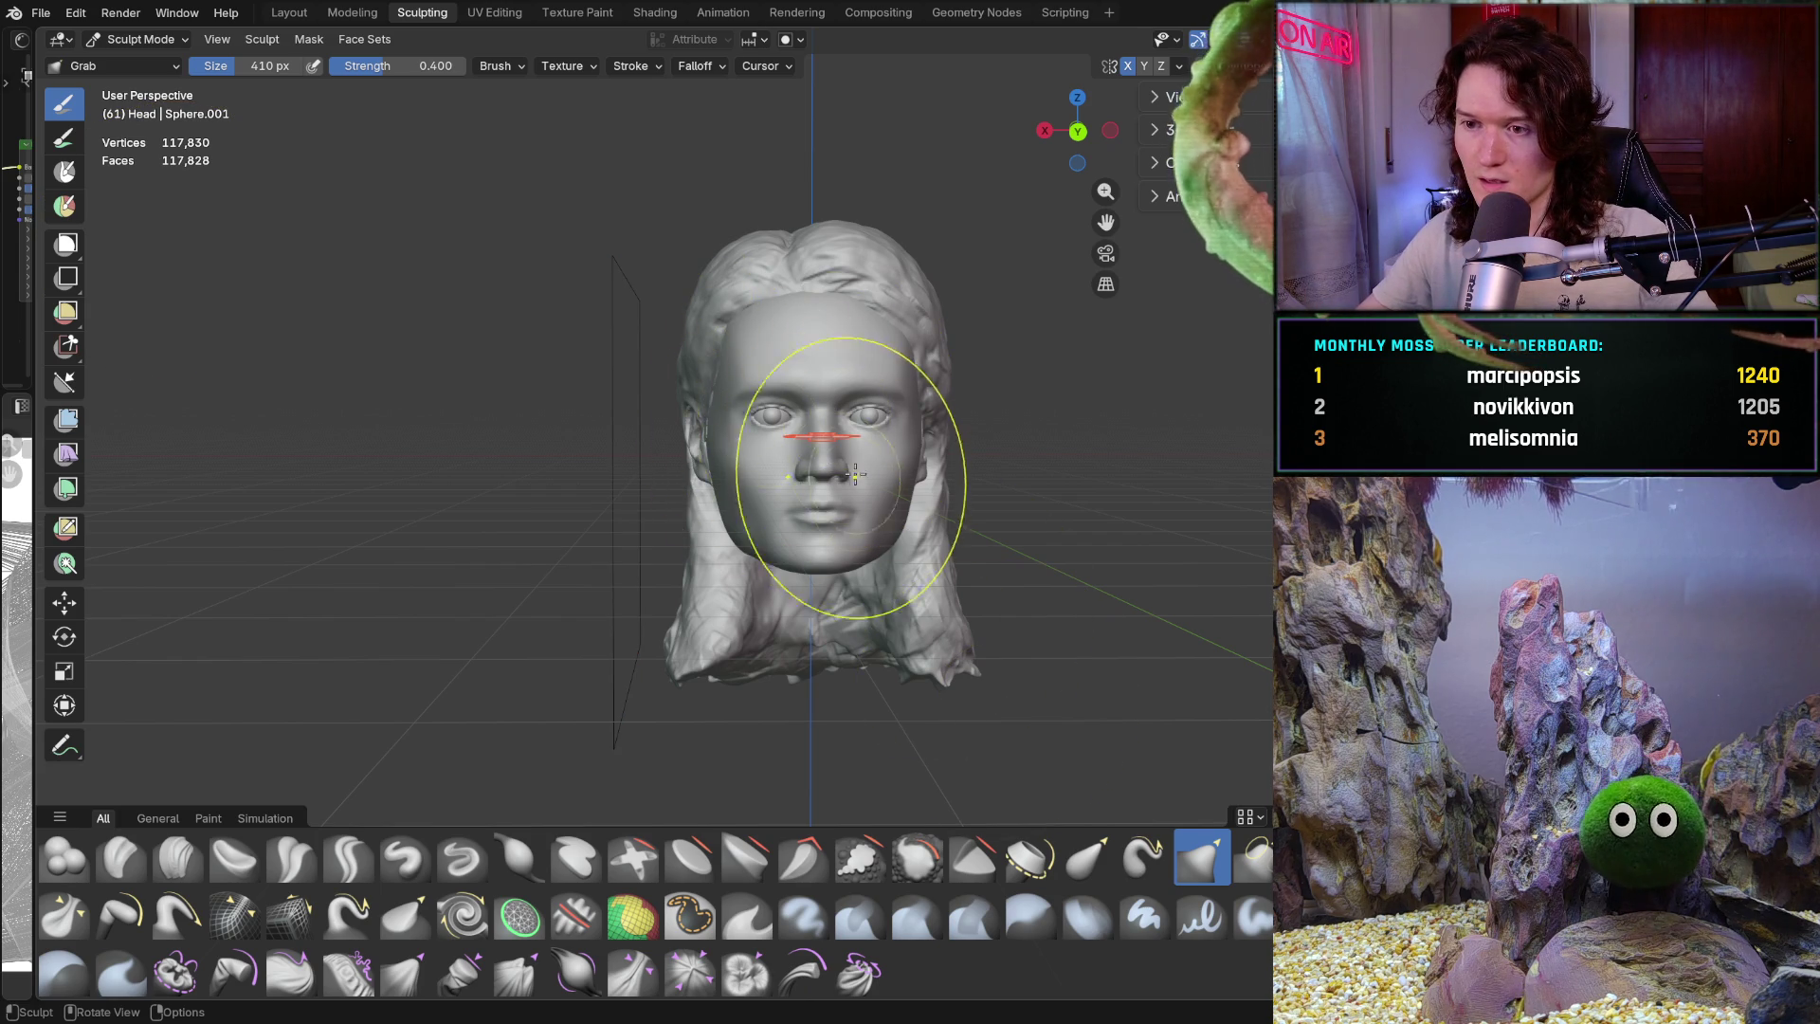
scroll(837, 412, up, 4)
mouse_move(825, 446)
middle_down()
mouse_move(730, 548)
mouse_move(749, 517)
middle_up()
scroll(751, 496, up, 3)
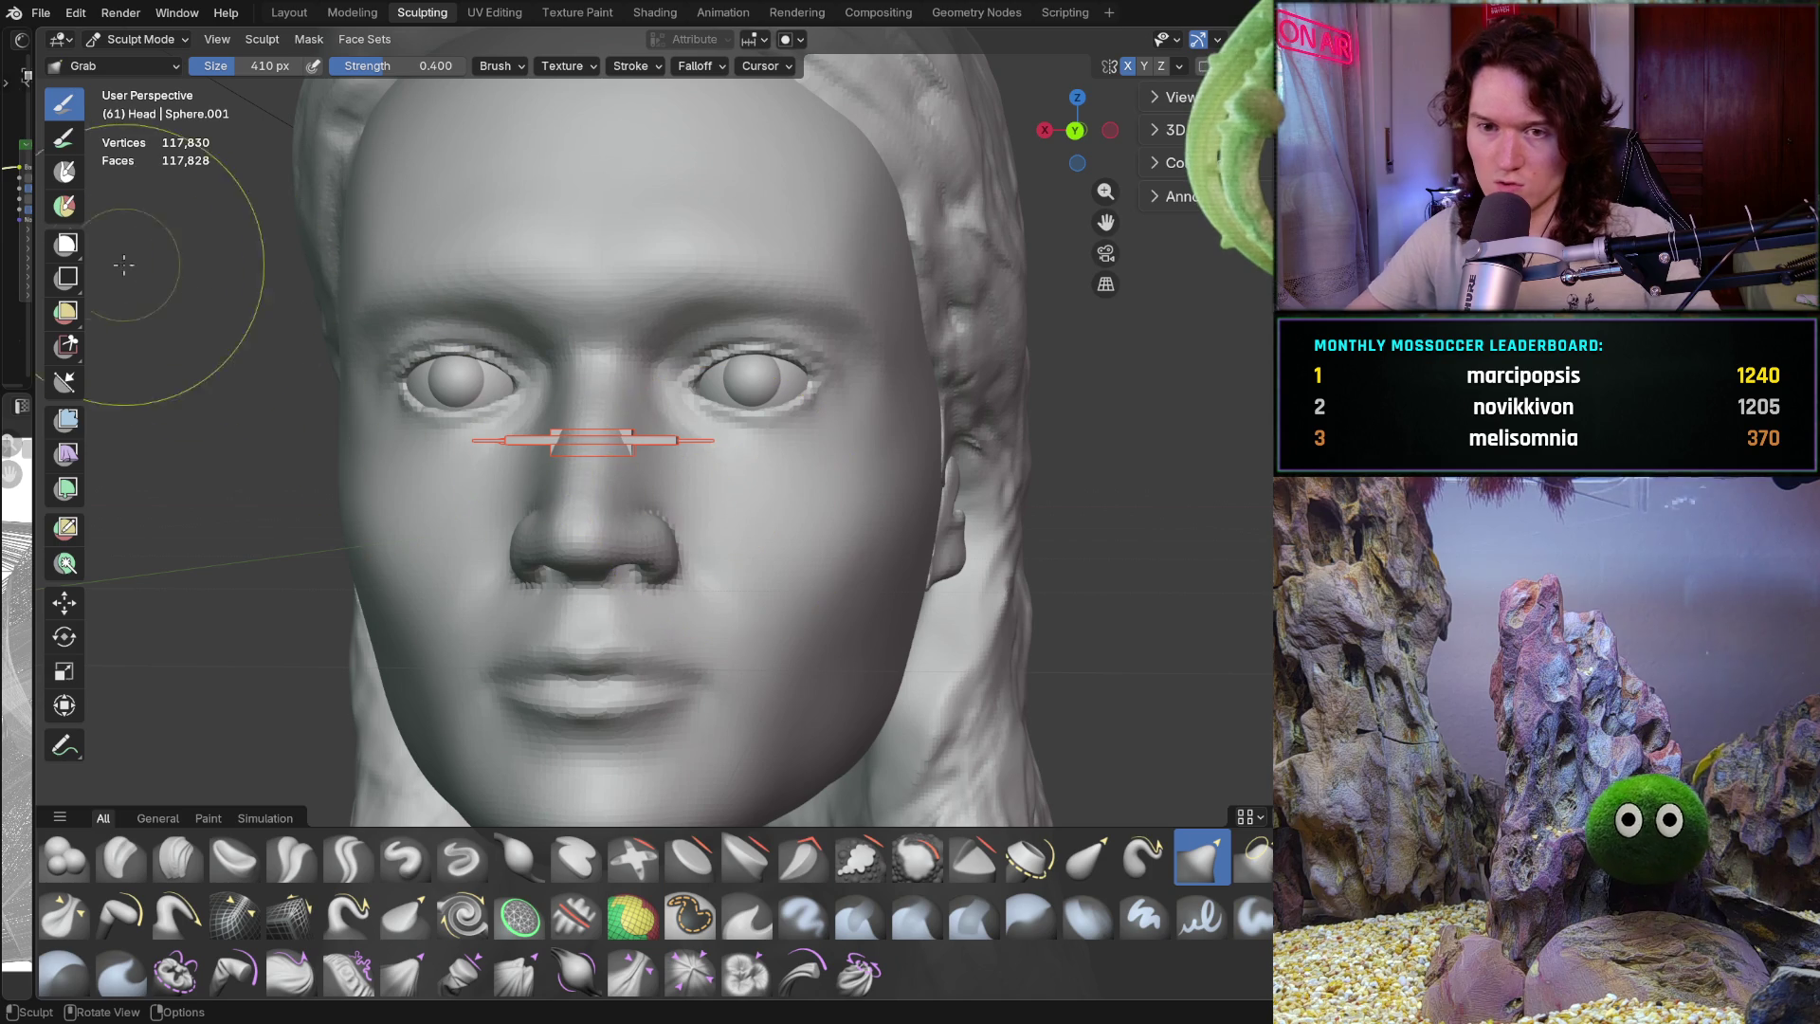
click(63, 672)
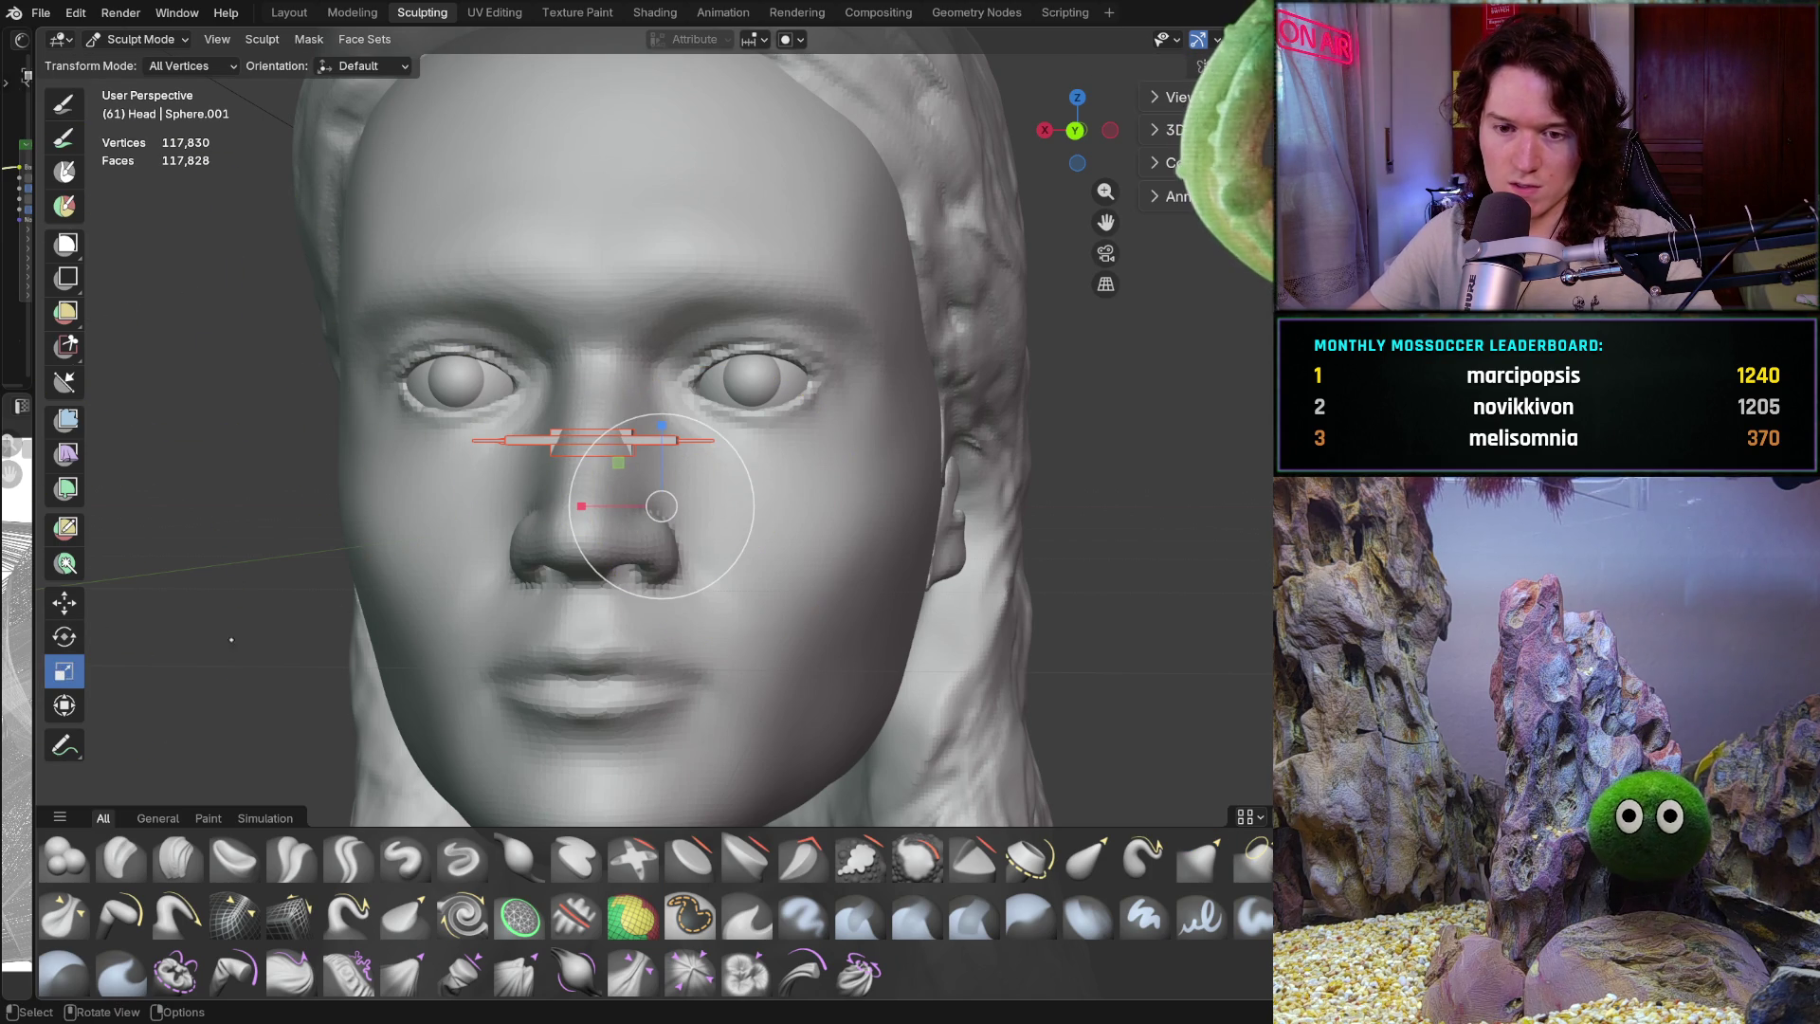
scroll(661, 506, down, 5)
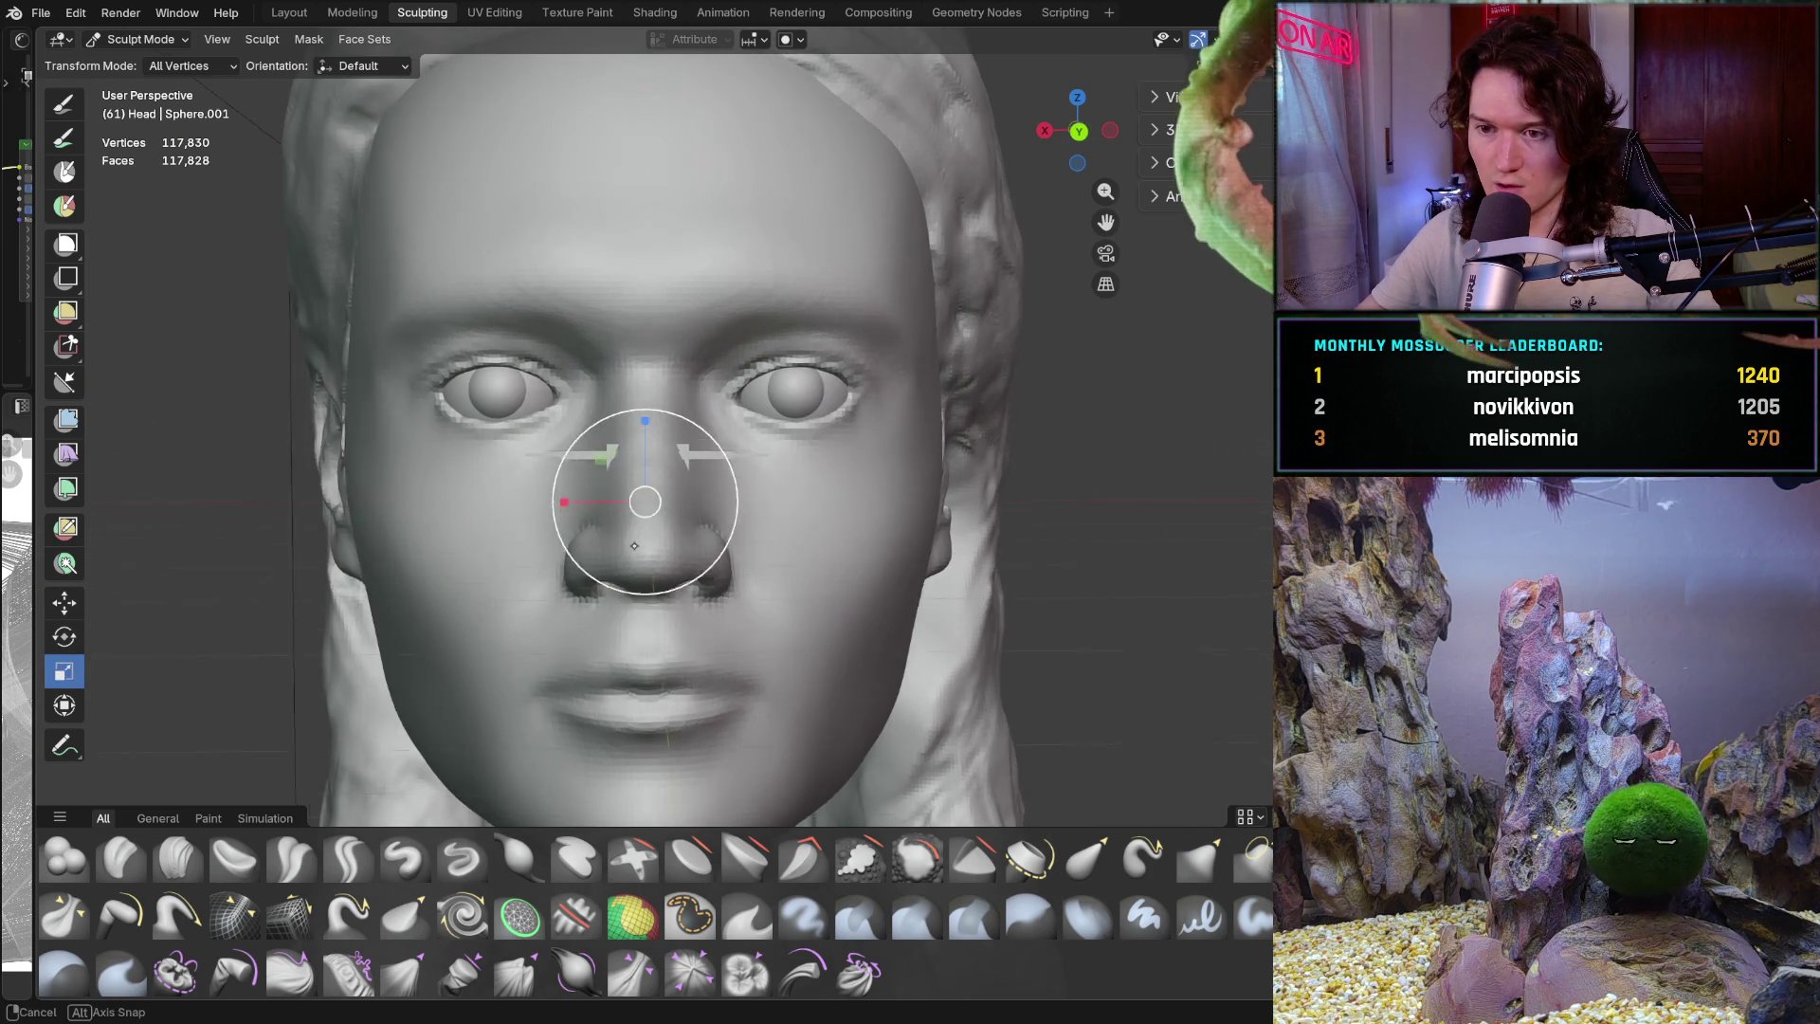
key(ctrl+KP_1)
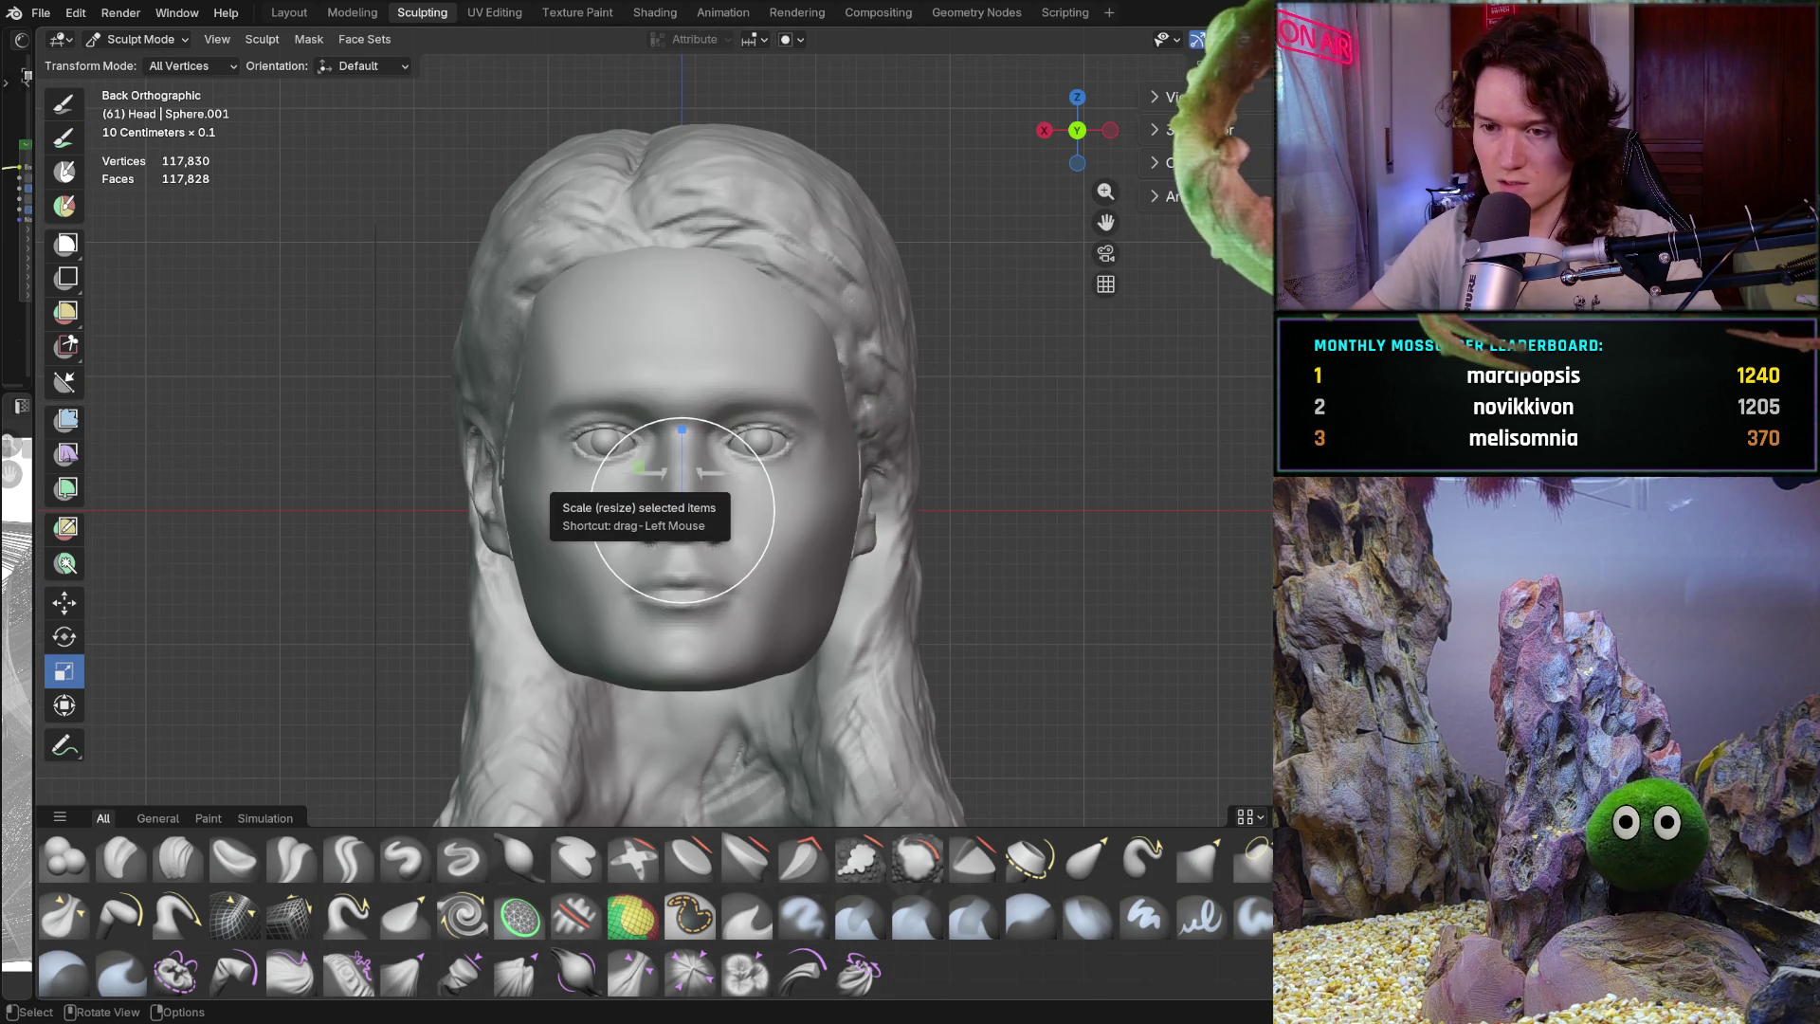
scroll(600, 551, up, 3)
key(s)
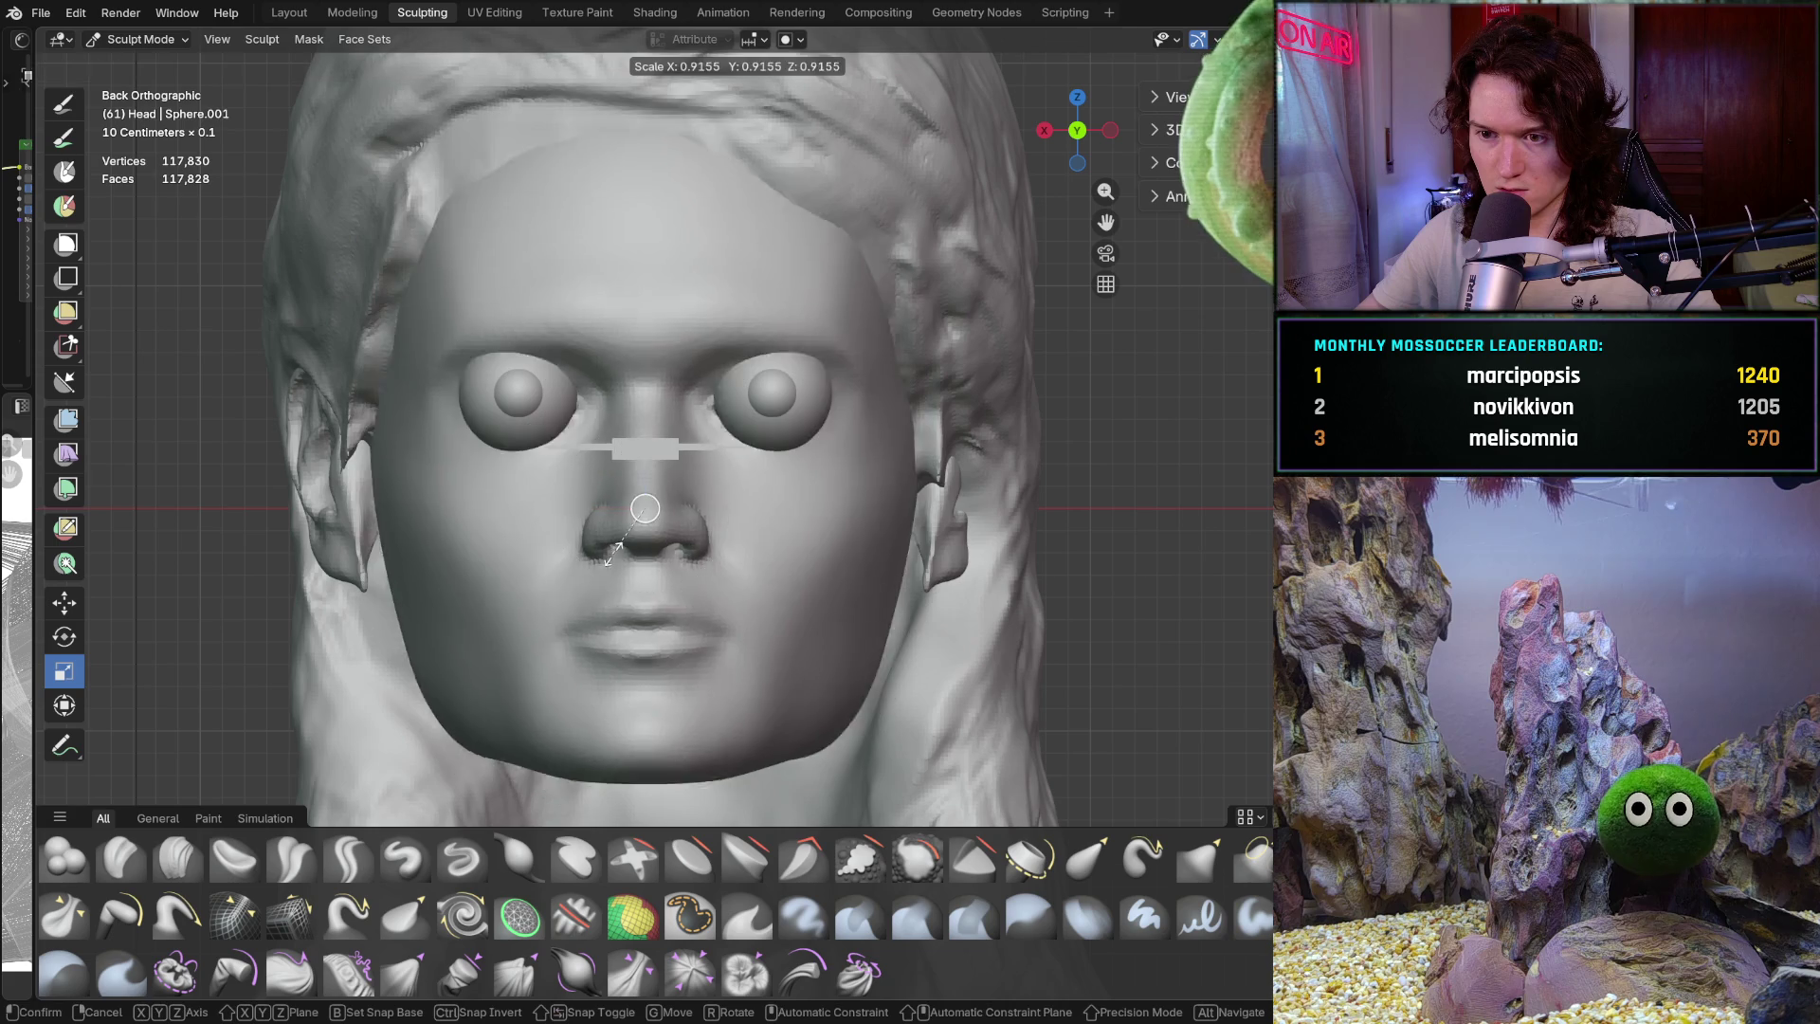
click(683, 493)
key(ctrl+z)
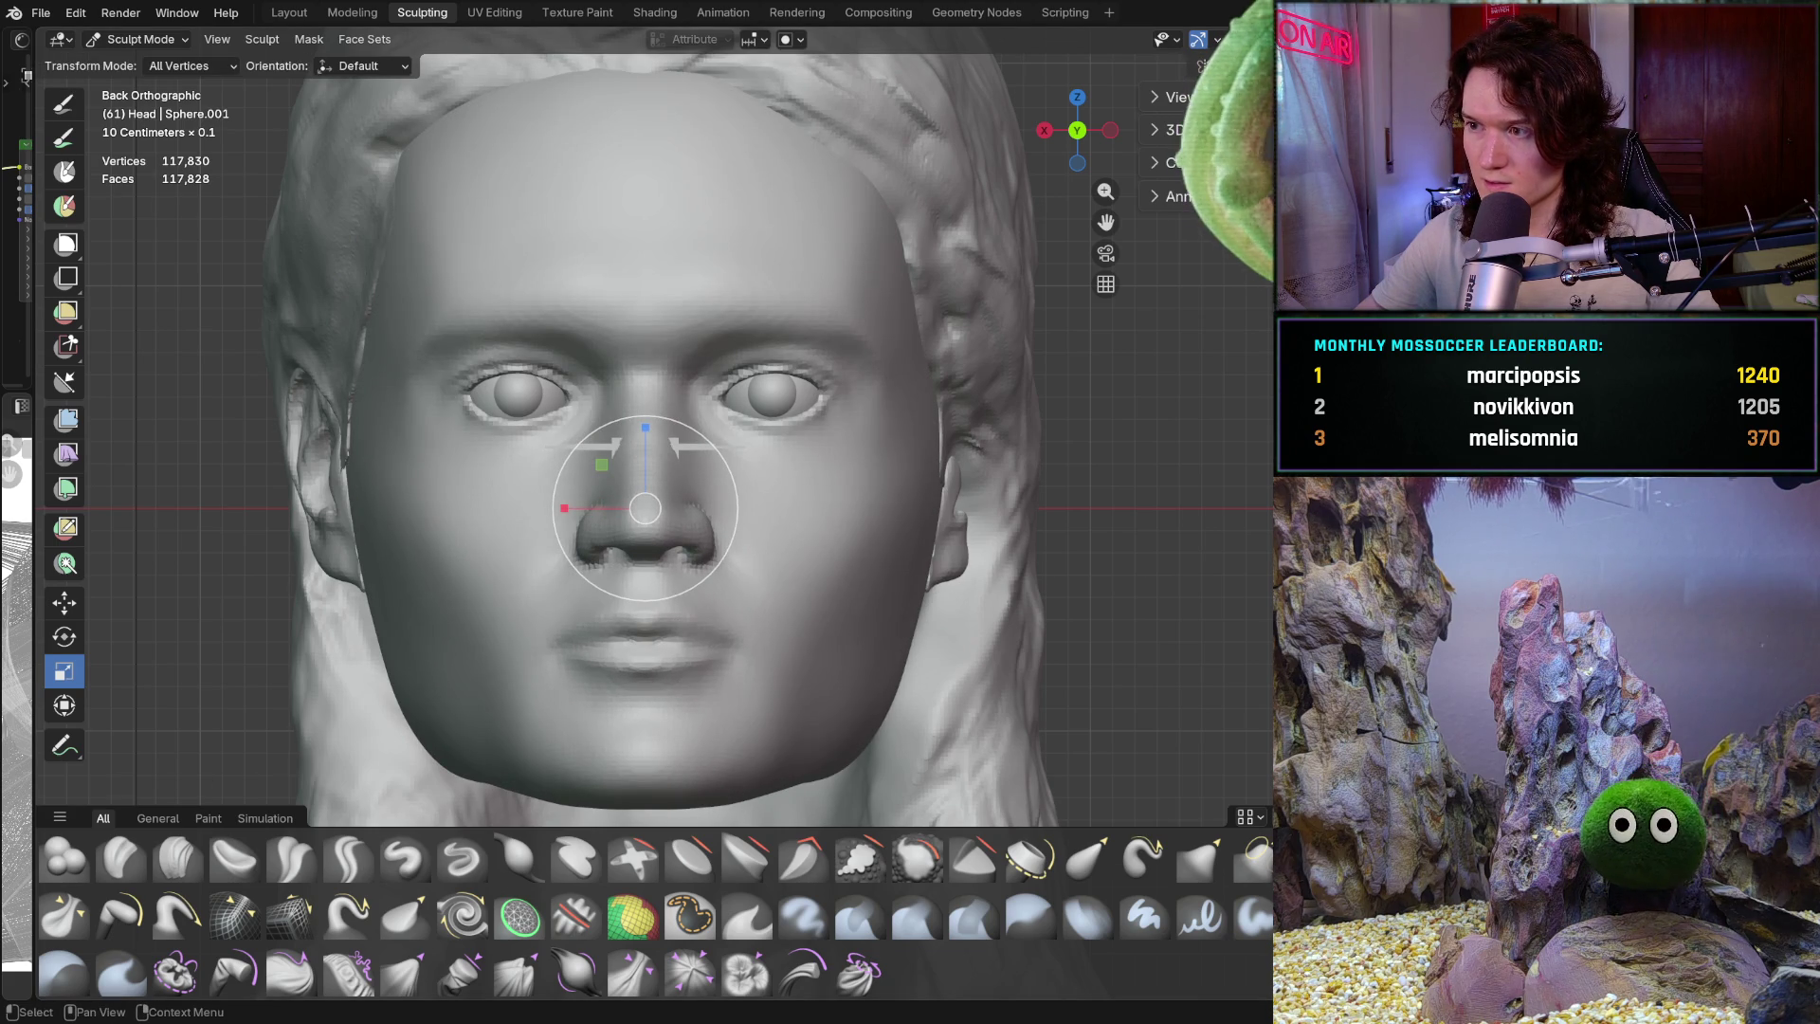
click(143, 39)
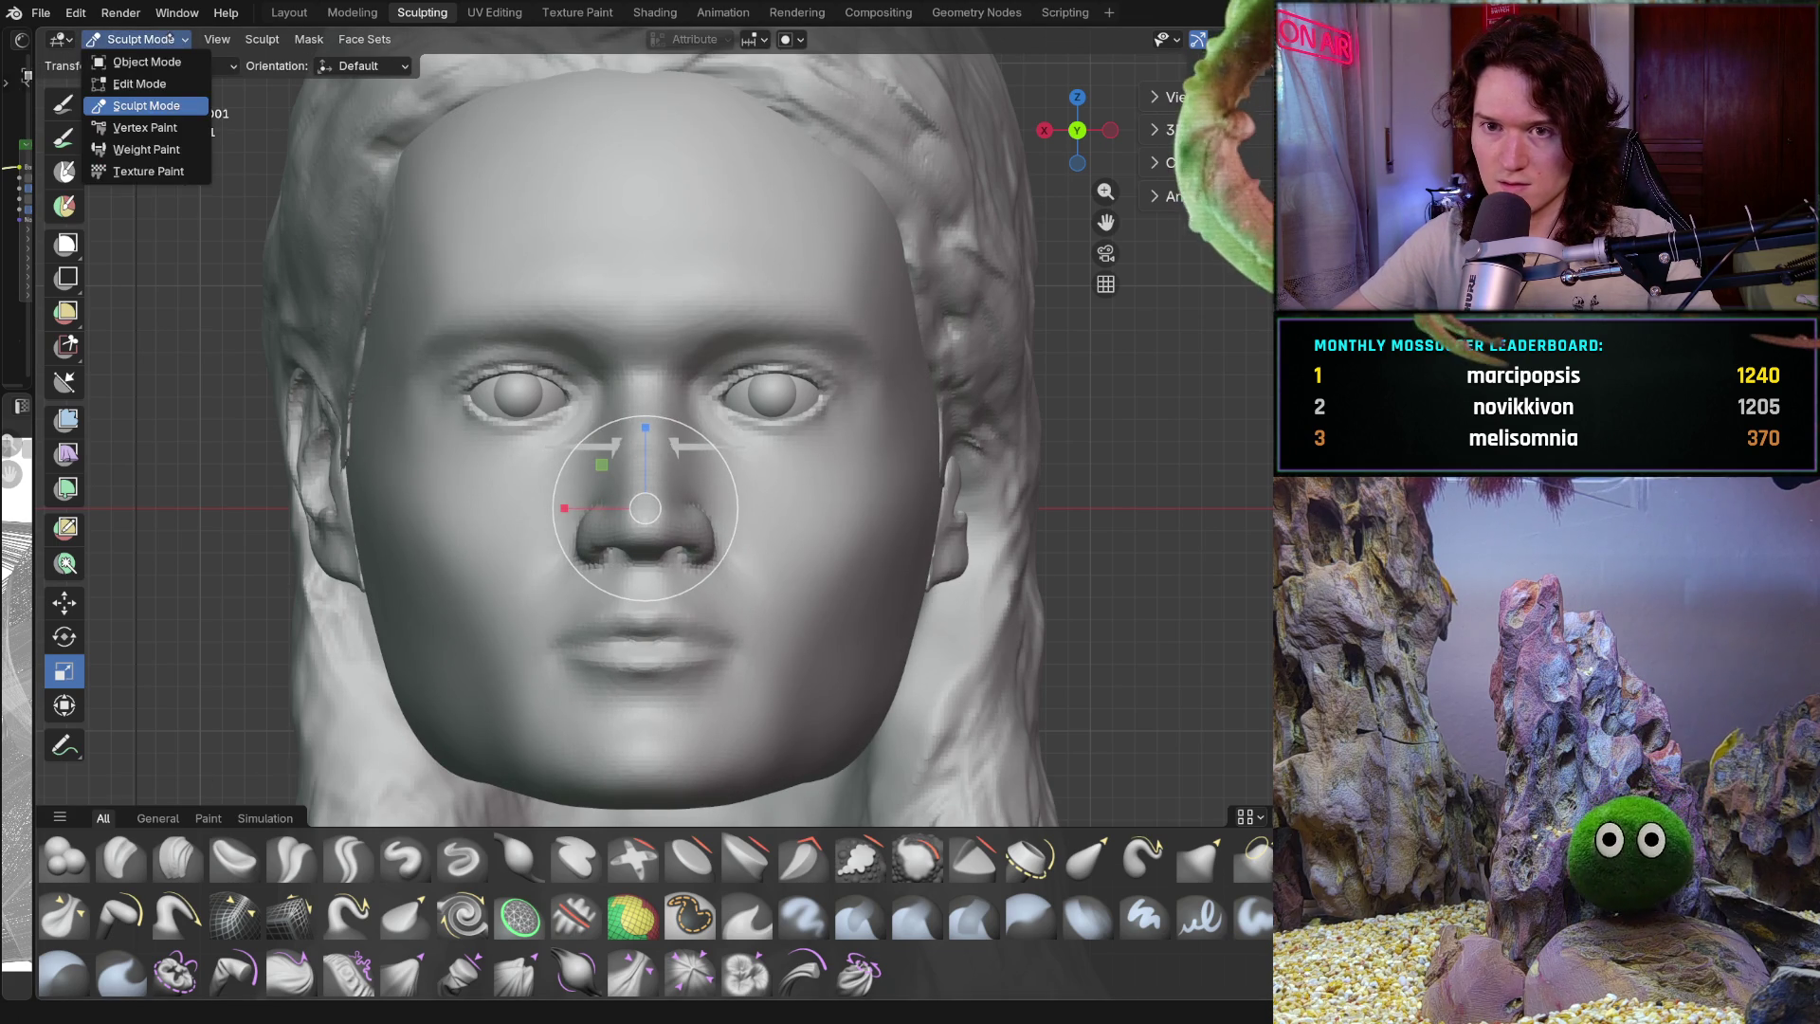
In Object Mode, undo a trial shrink and show the head's location, rotation and scale values
click(166, 61)
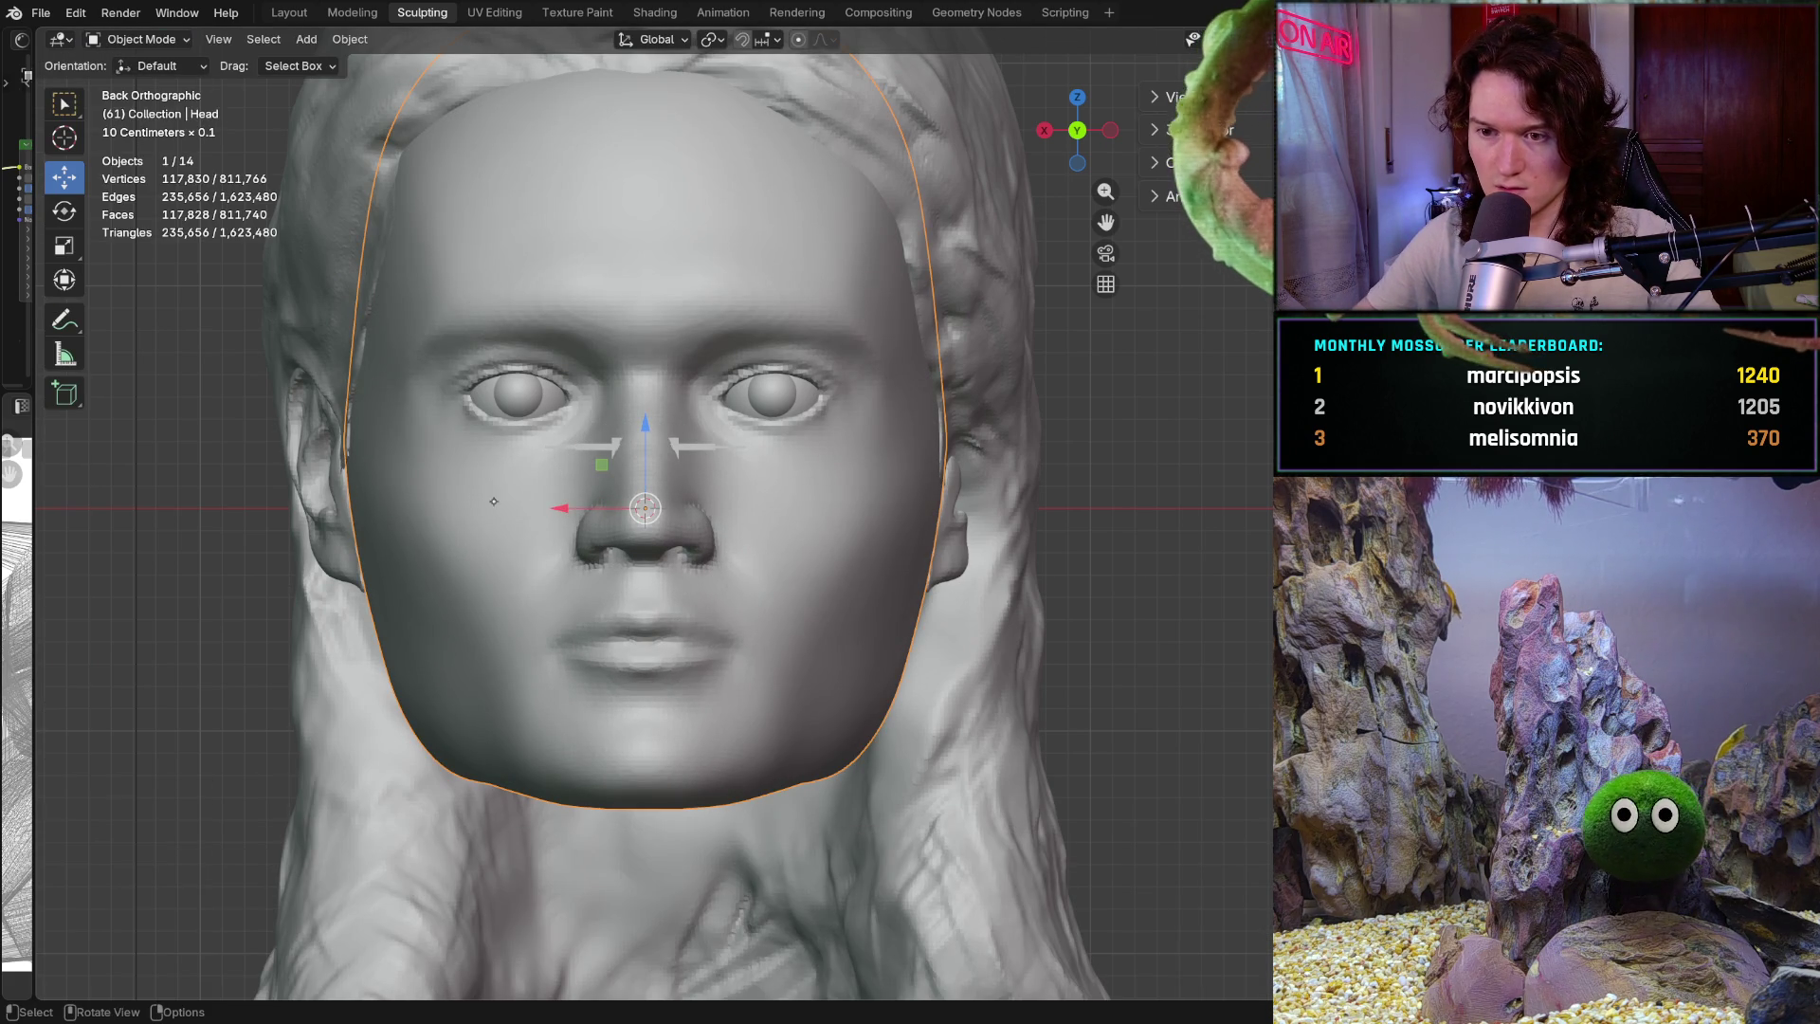
click(64, 245)
drag(554, 508, 587, 522)
key(ctrl+z)
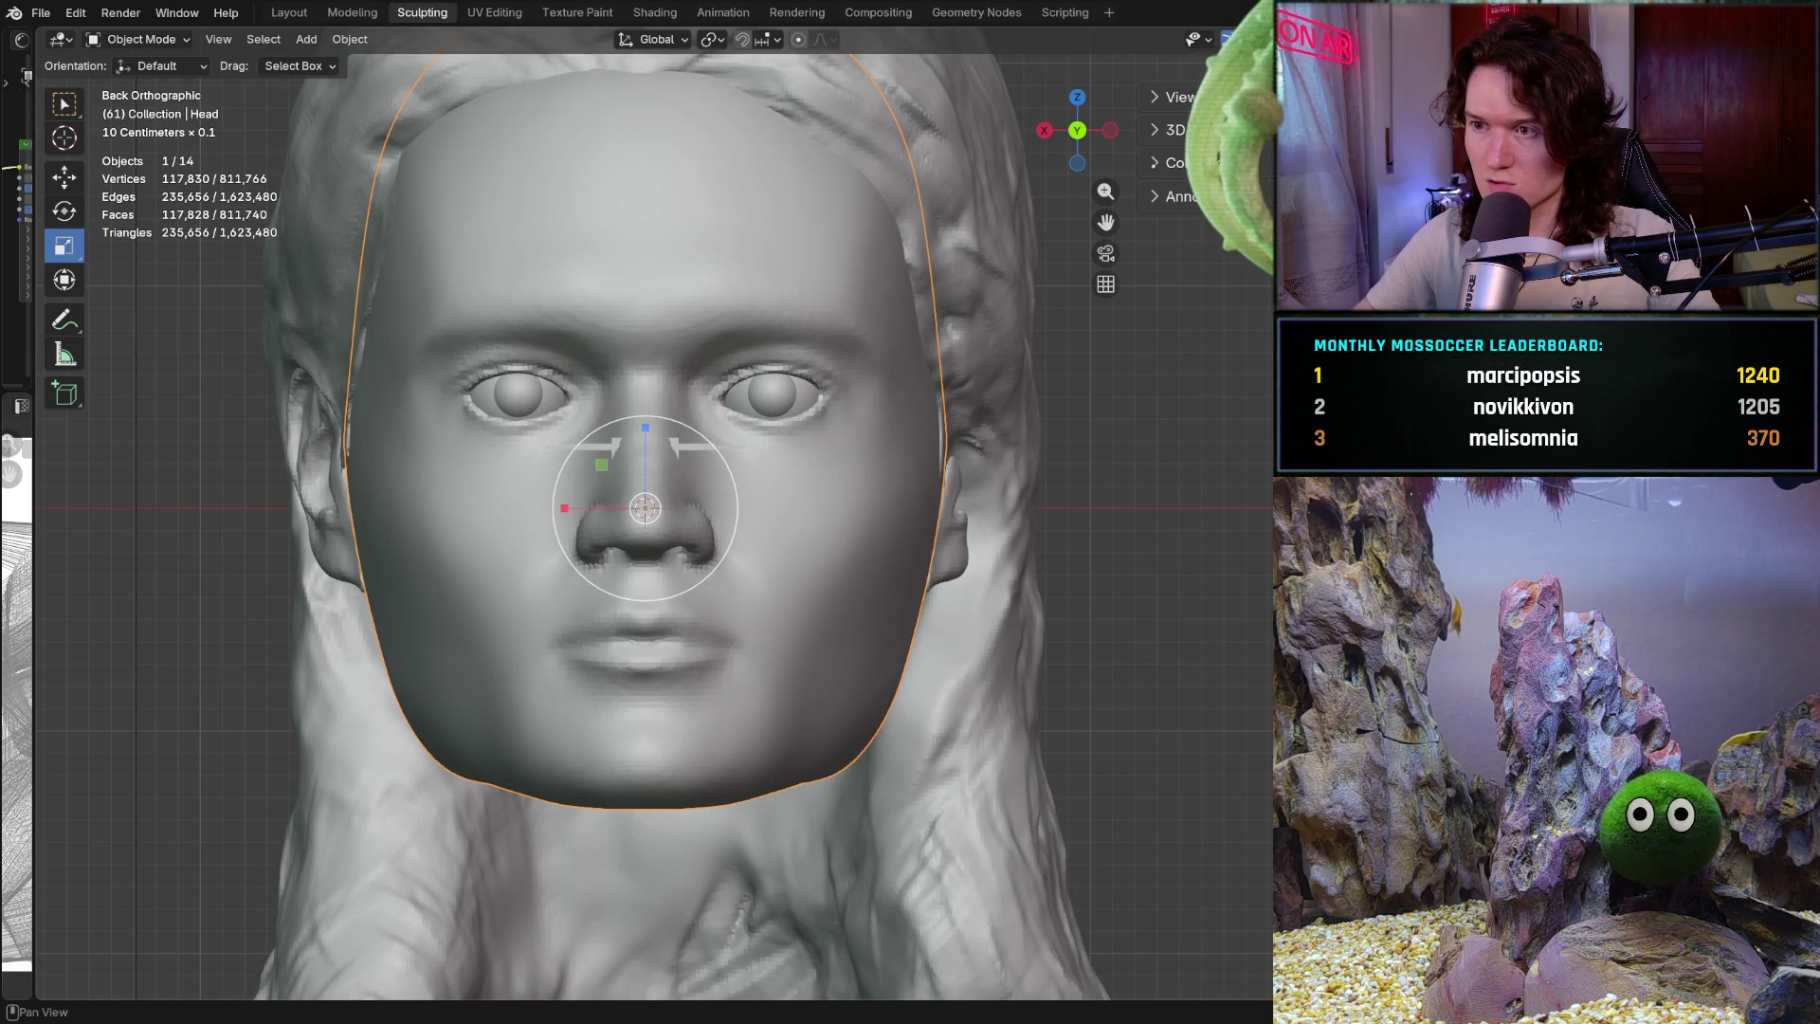
click(1180, 97)
click(1264, 86)
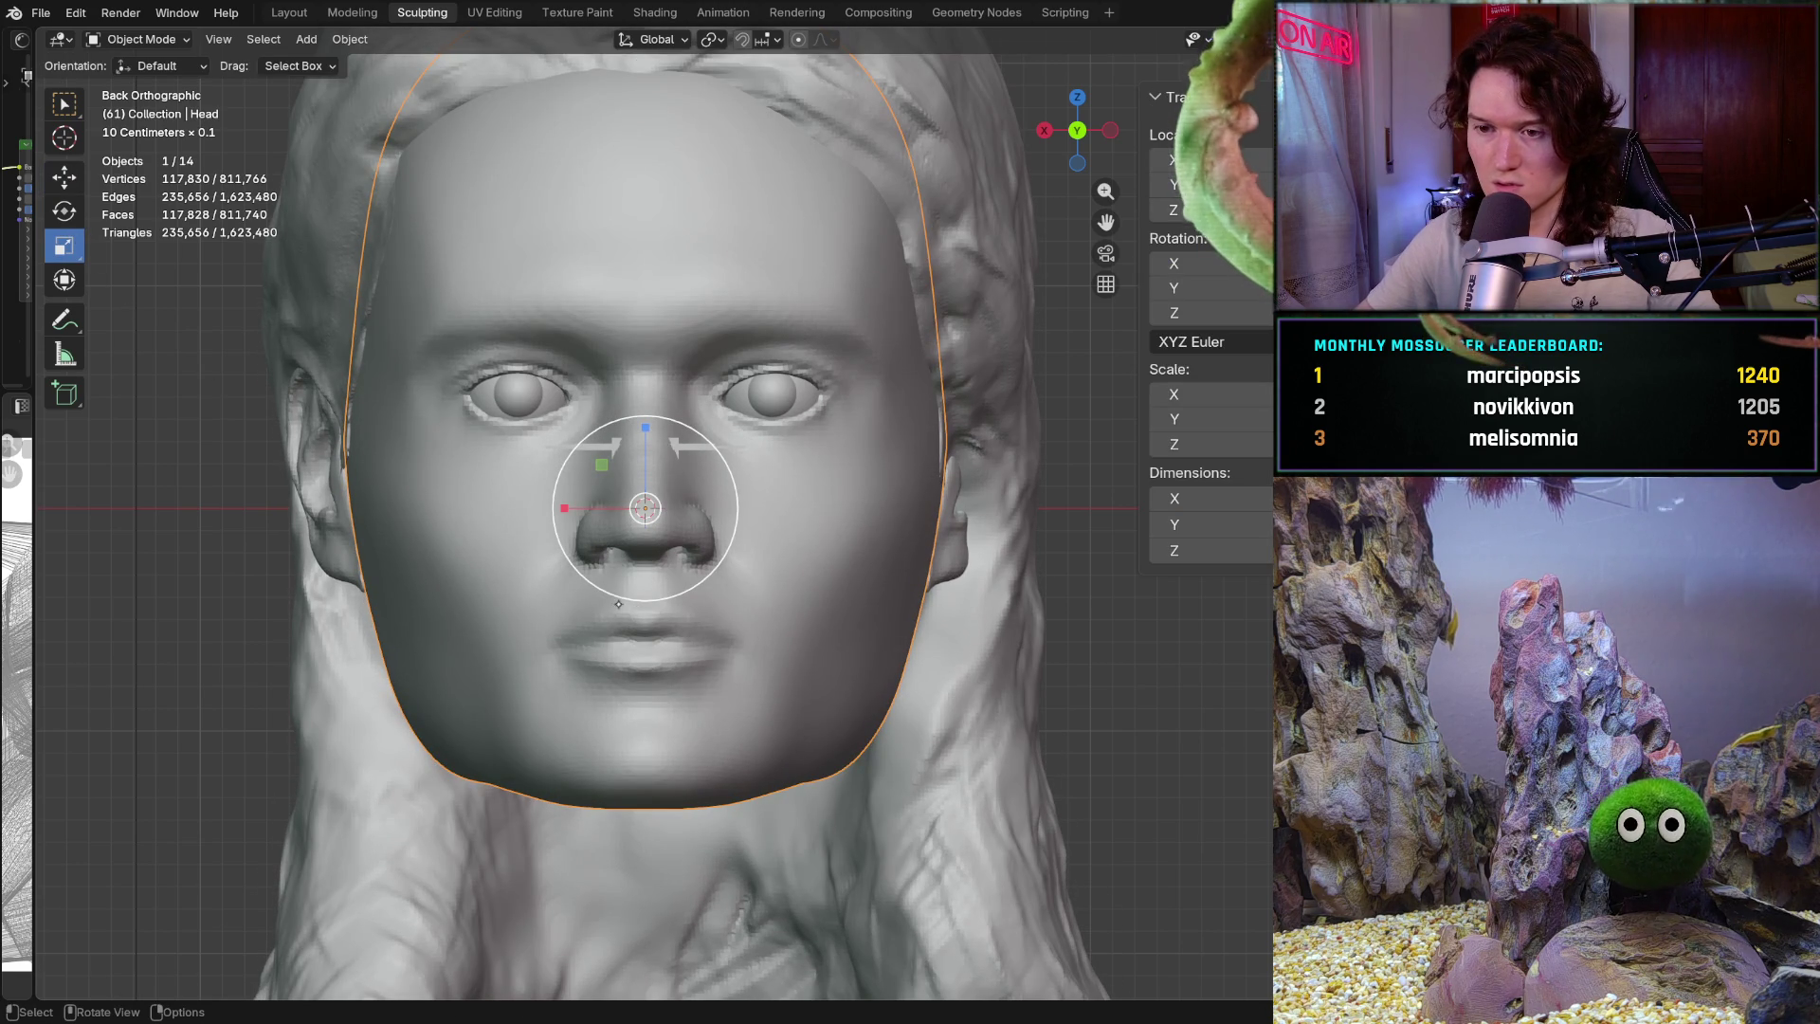
Scale the head down twice so its eyes approach the eye-line guide bars
key(s)
alt+scroll(630, 566, down, 3)
click(630, 567)
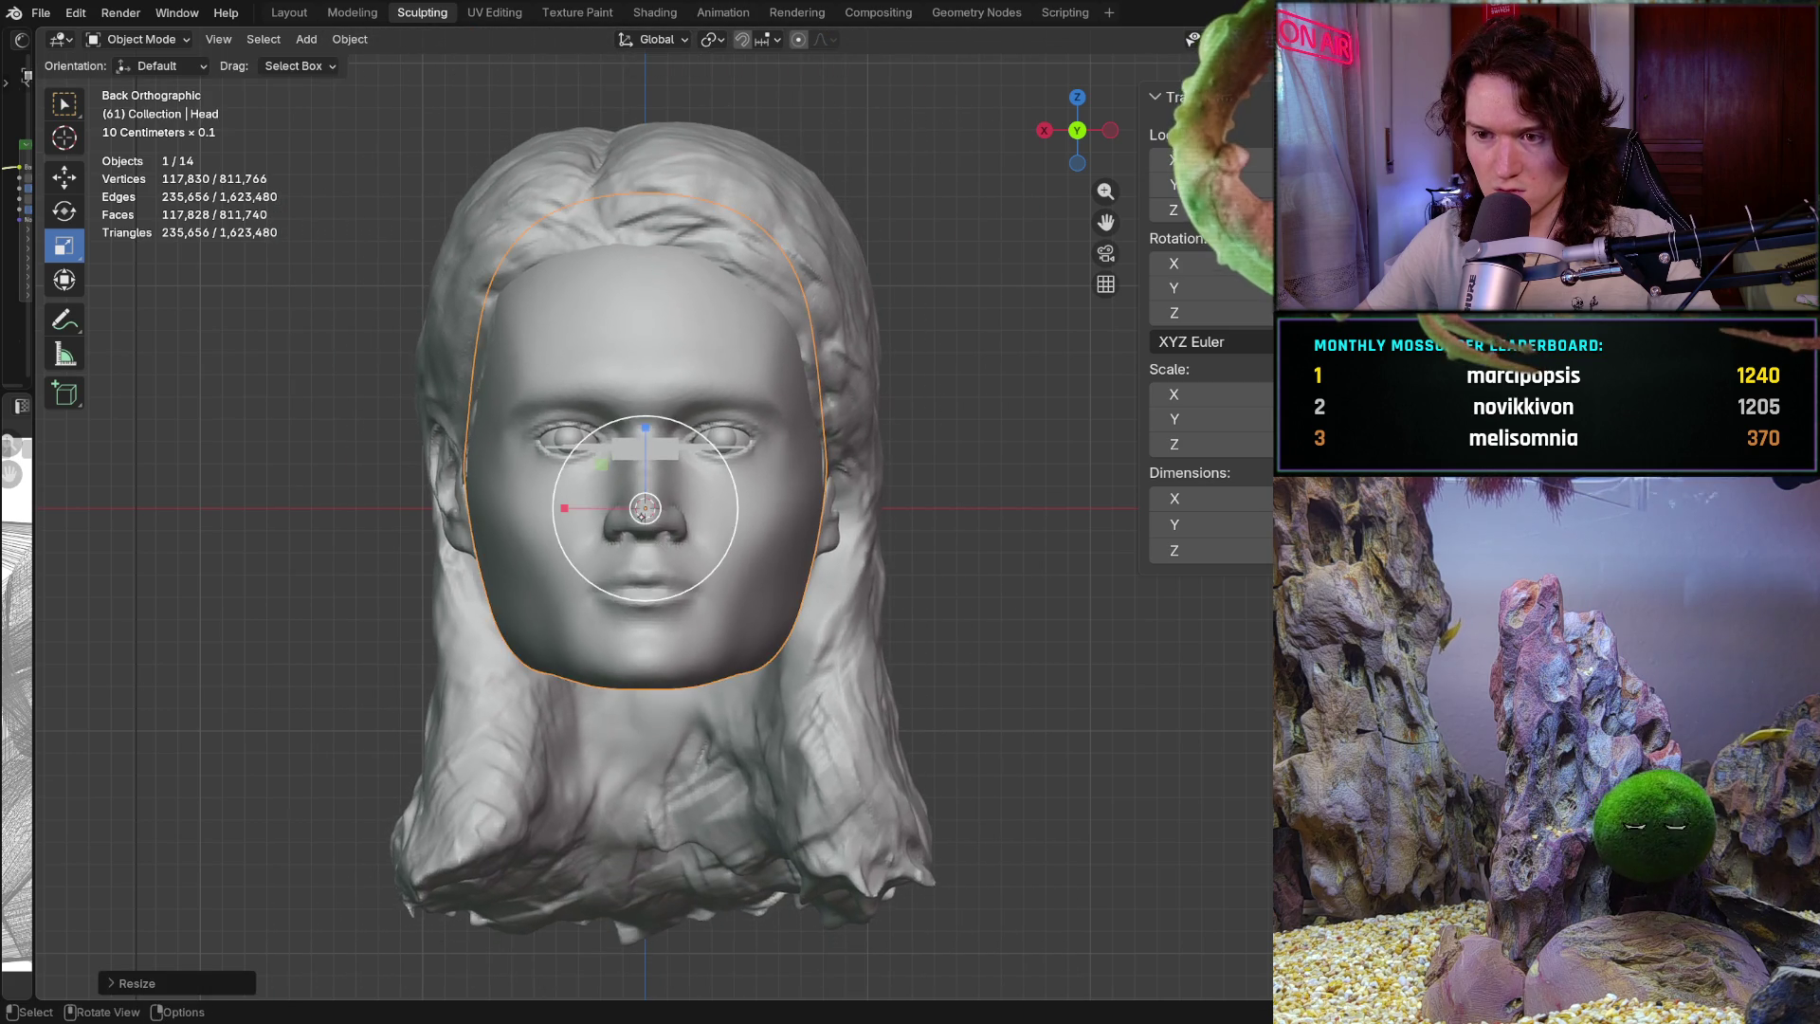
scroll(694, 515, up, 5)
scroll(695, 515, up, 2)
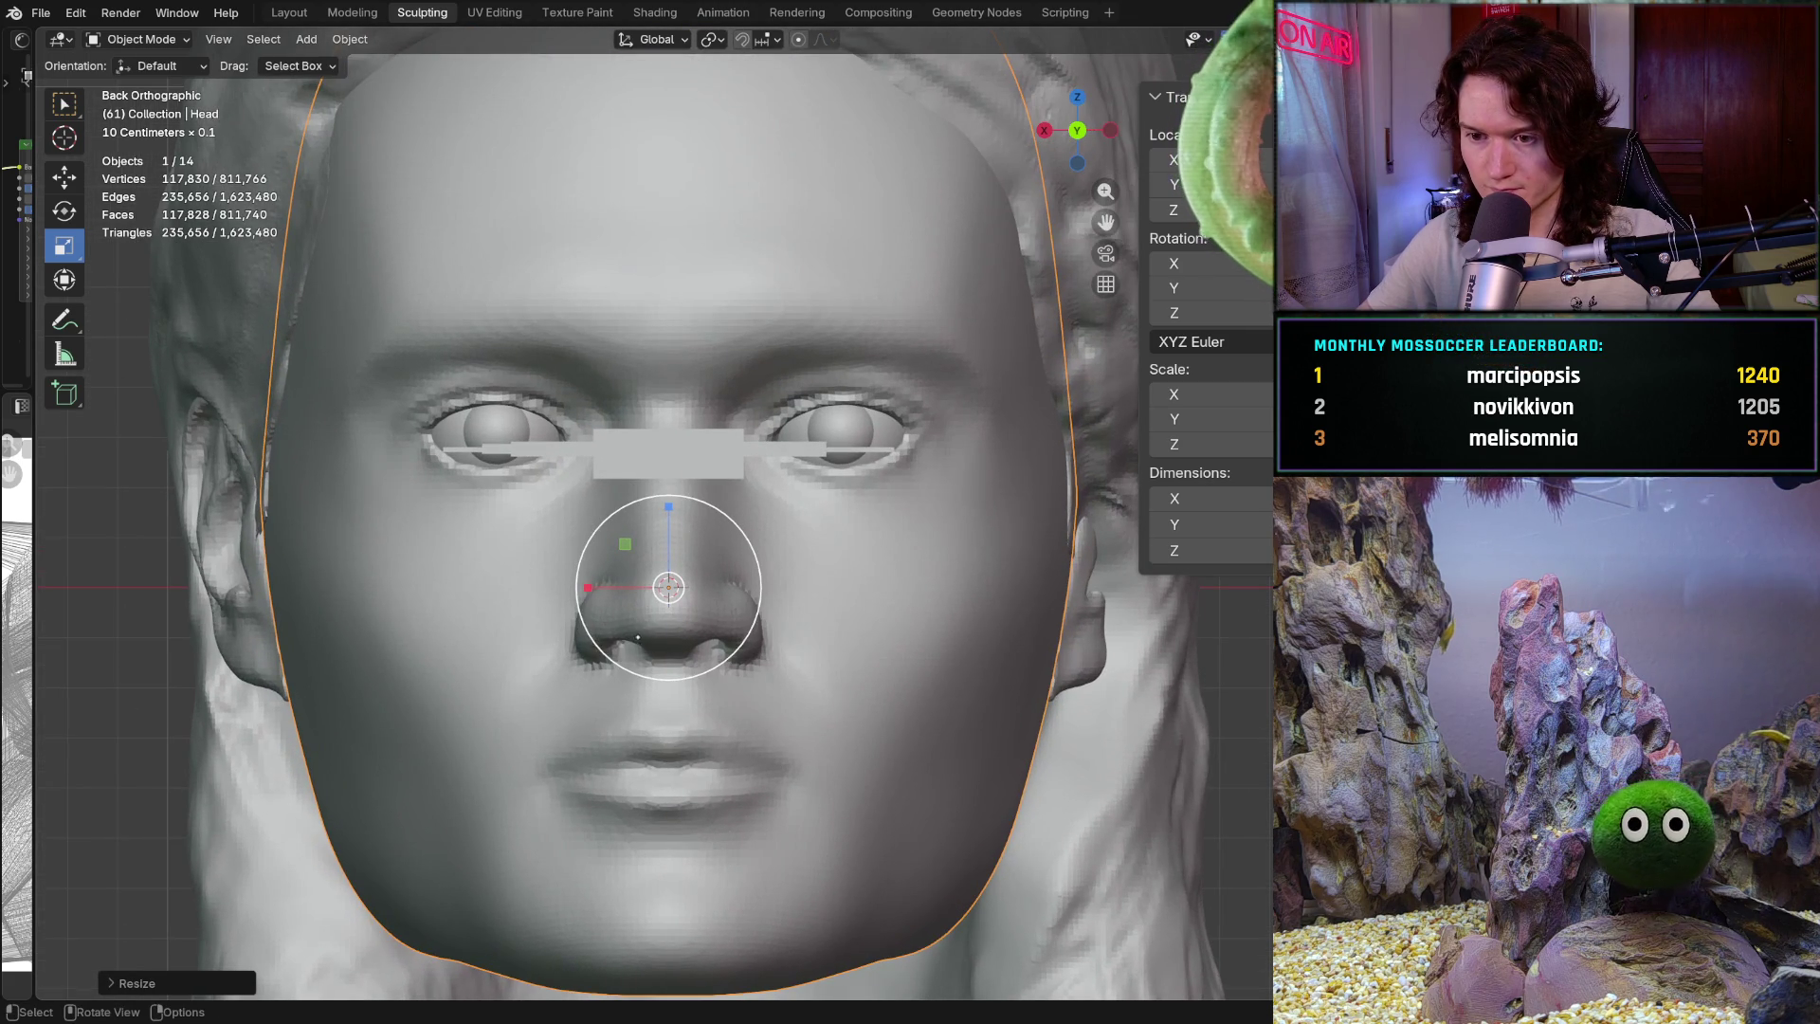
key(s)
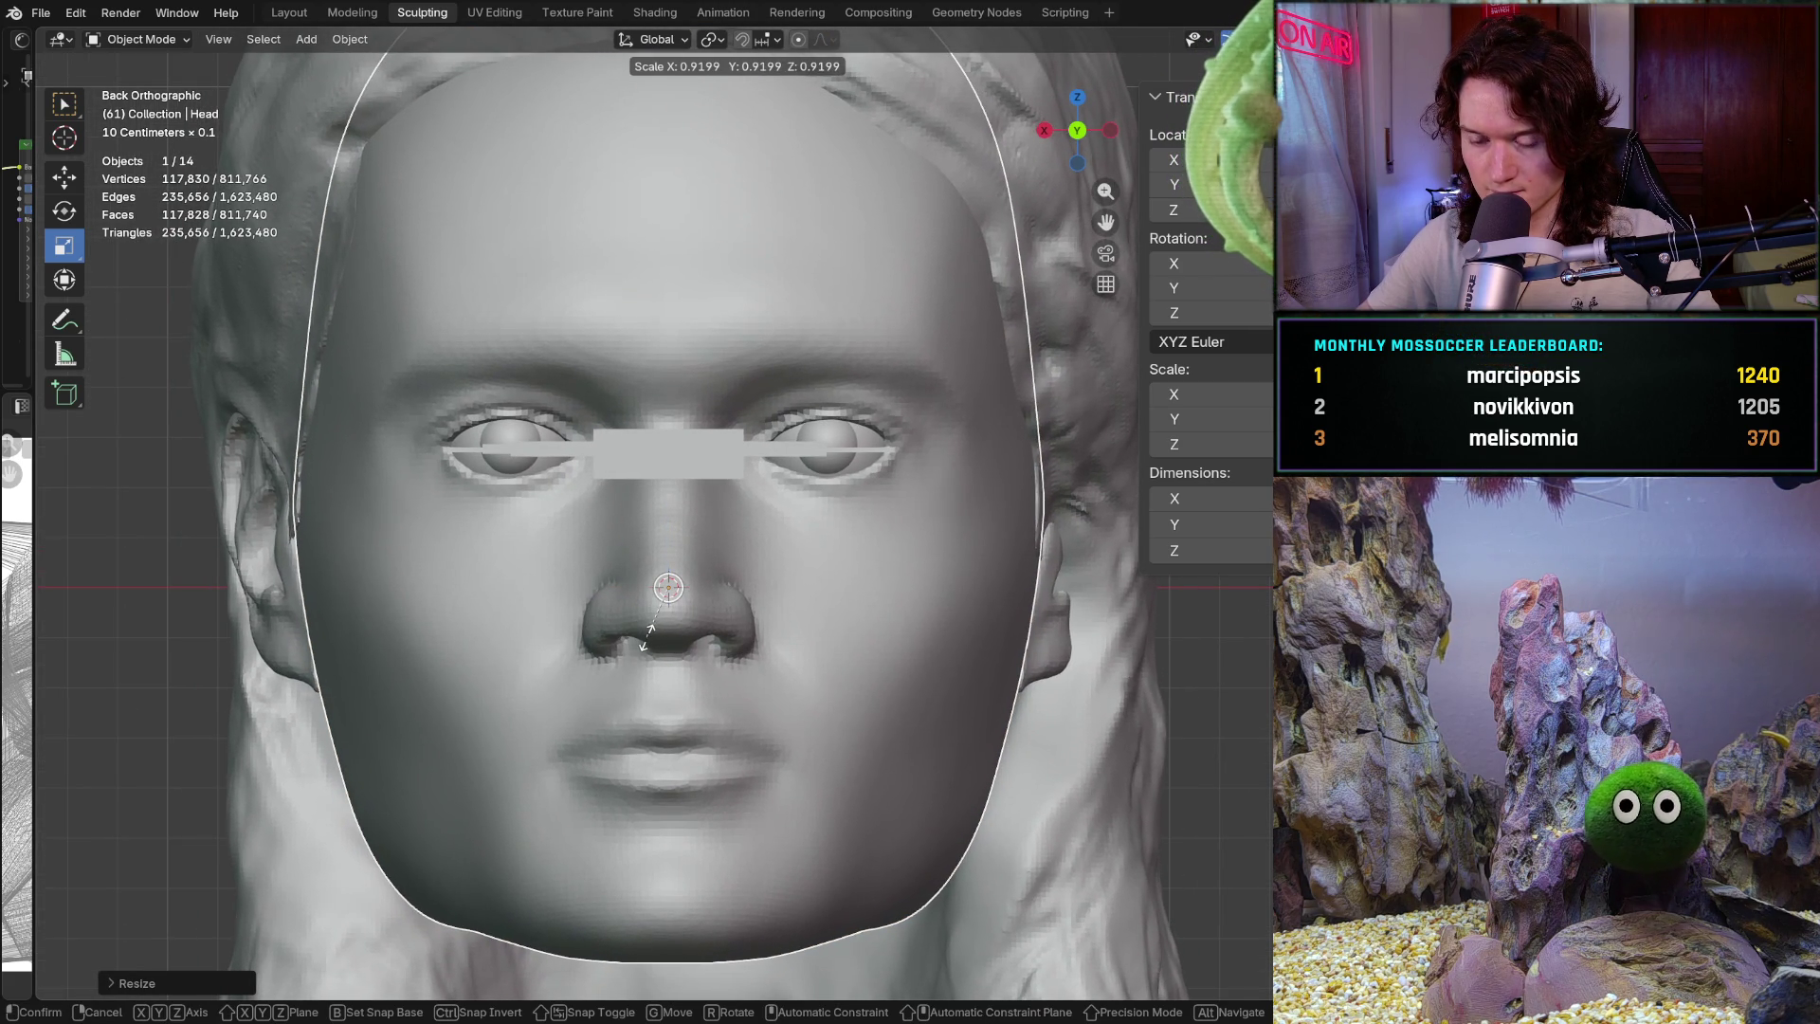
click(651, 633)
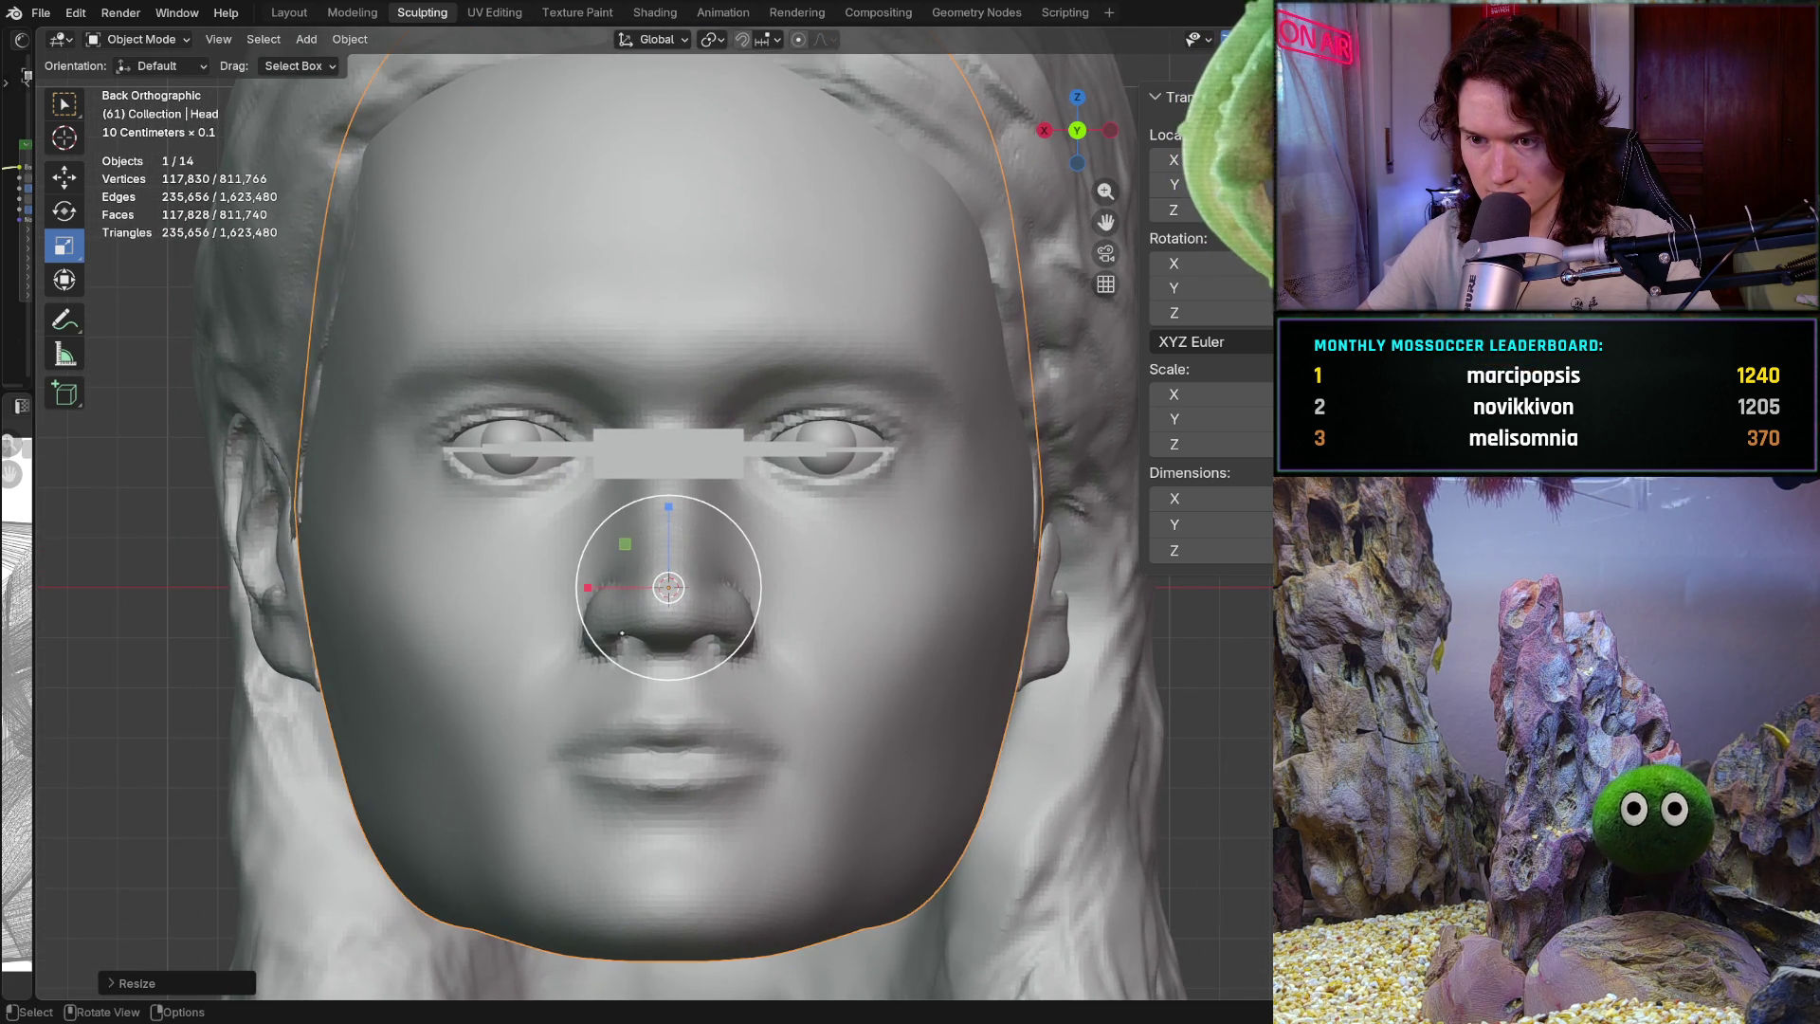
scroll(696, 594, up, 3)
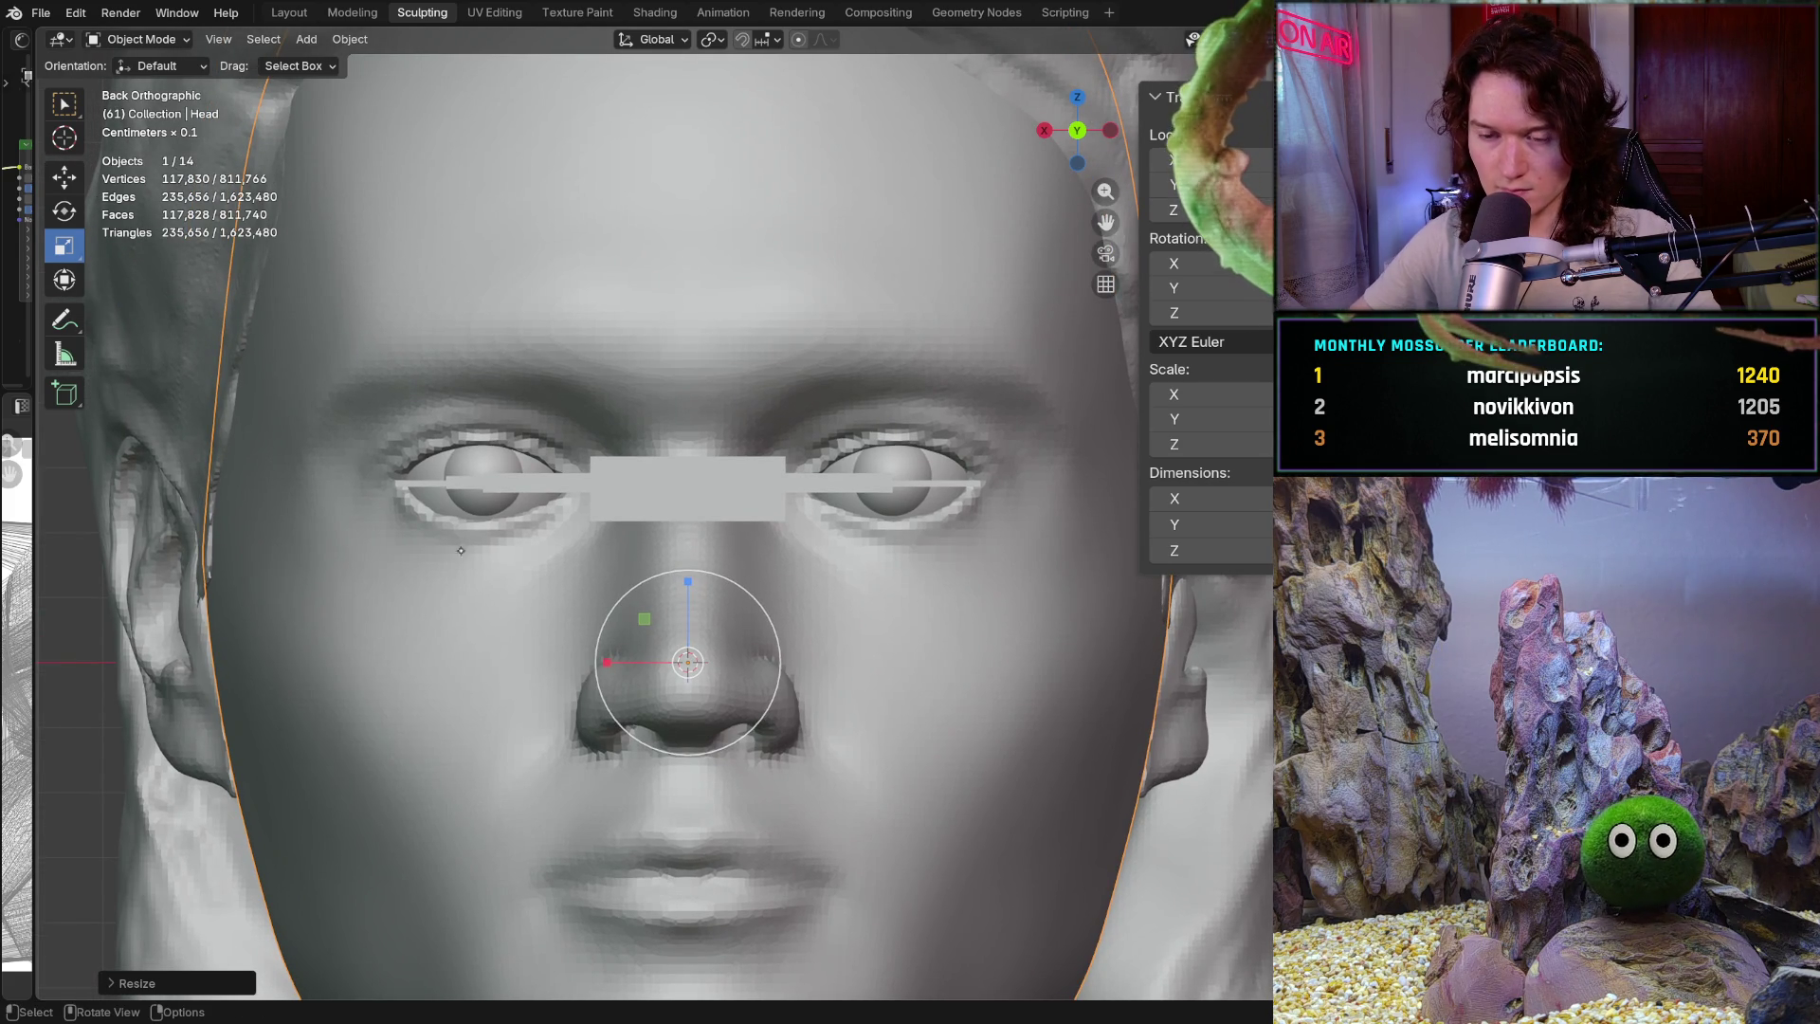
scroll(408, 491, up, 2)
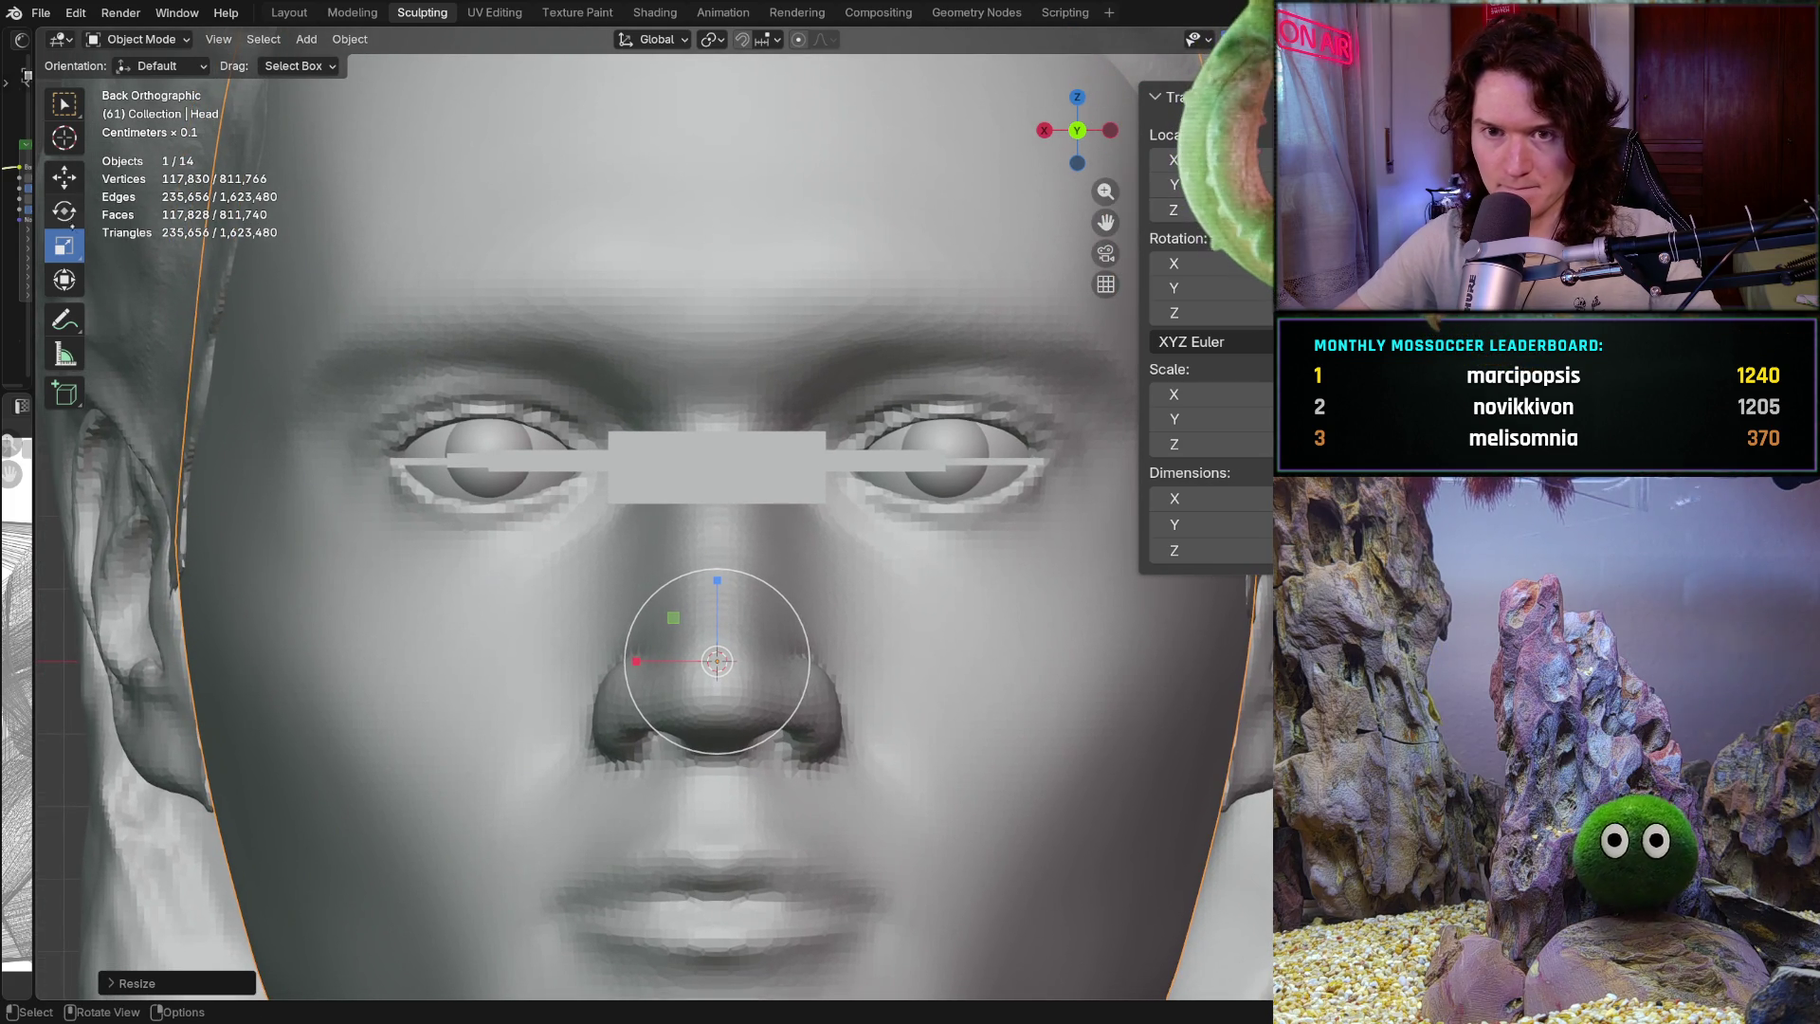
Nudge the head slightly along Z and select the thin guide bar across the eyes
click(71, 179)
drag(715, 578, 716, 574)
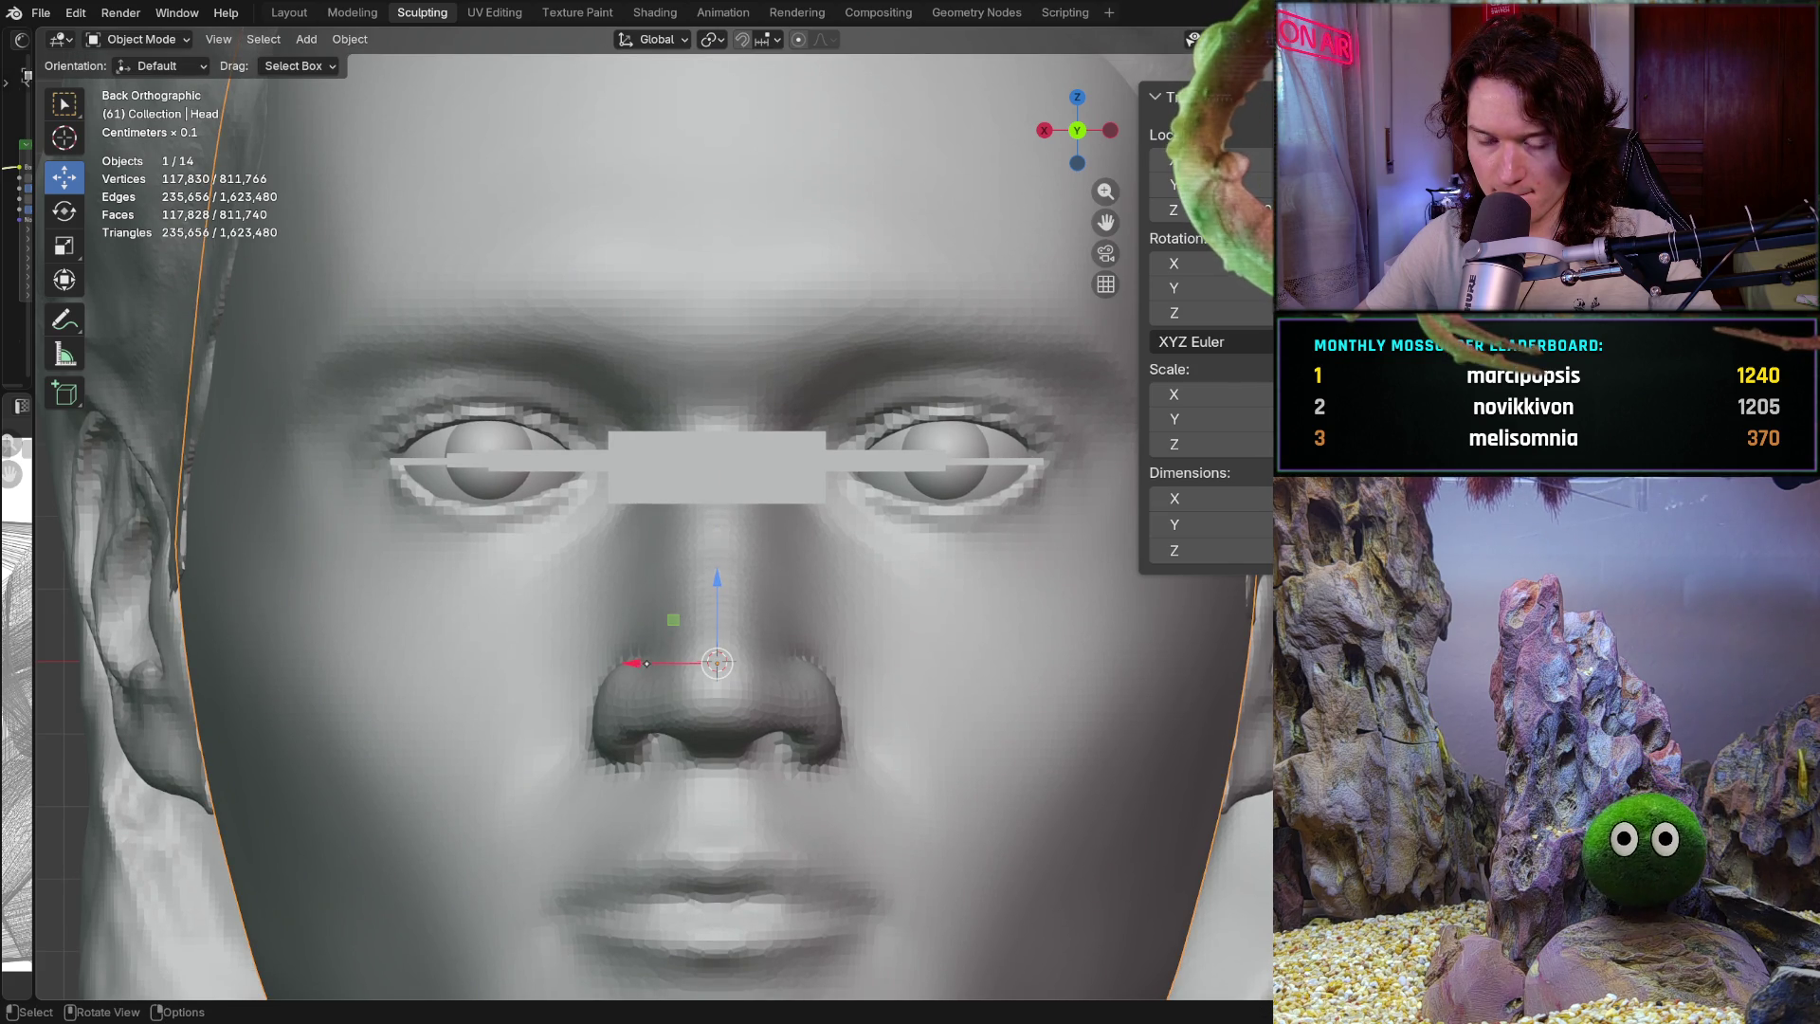
click(578, 465)
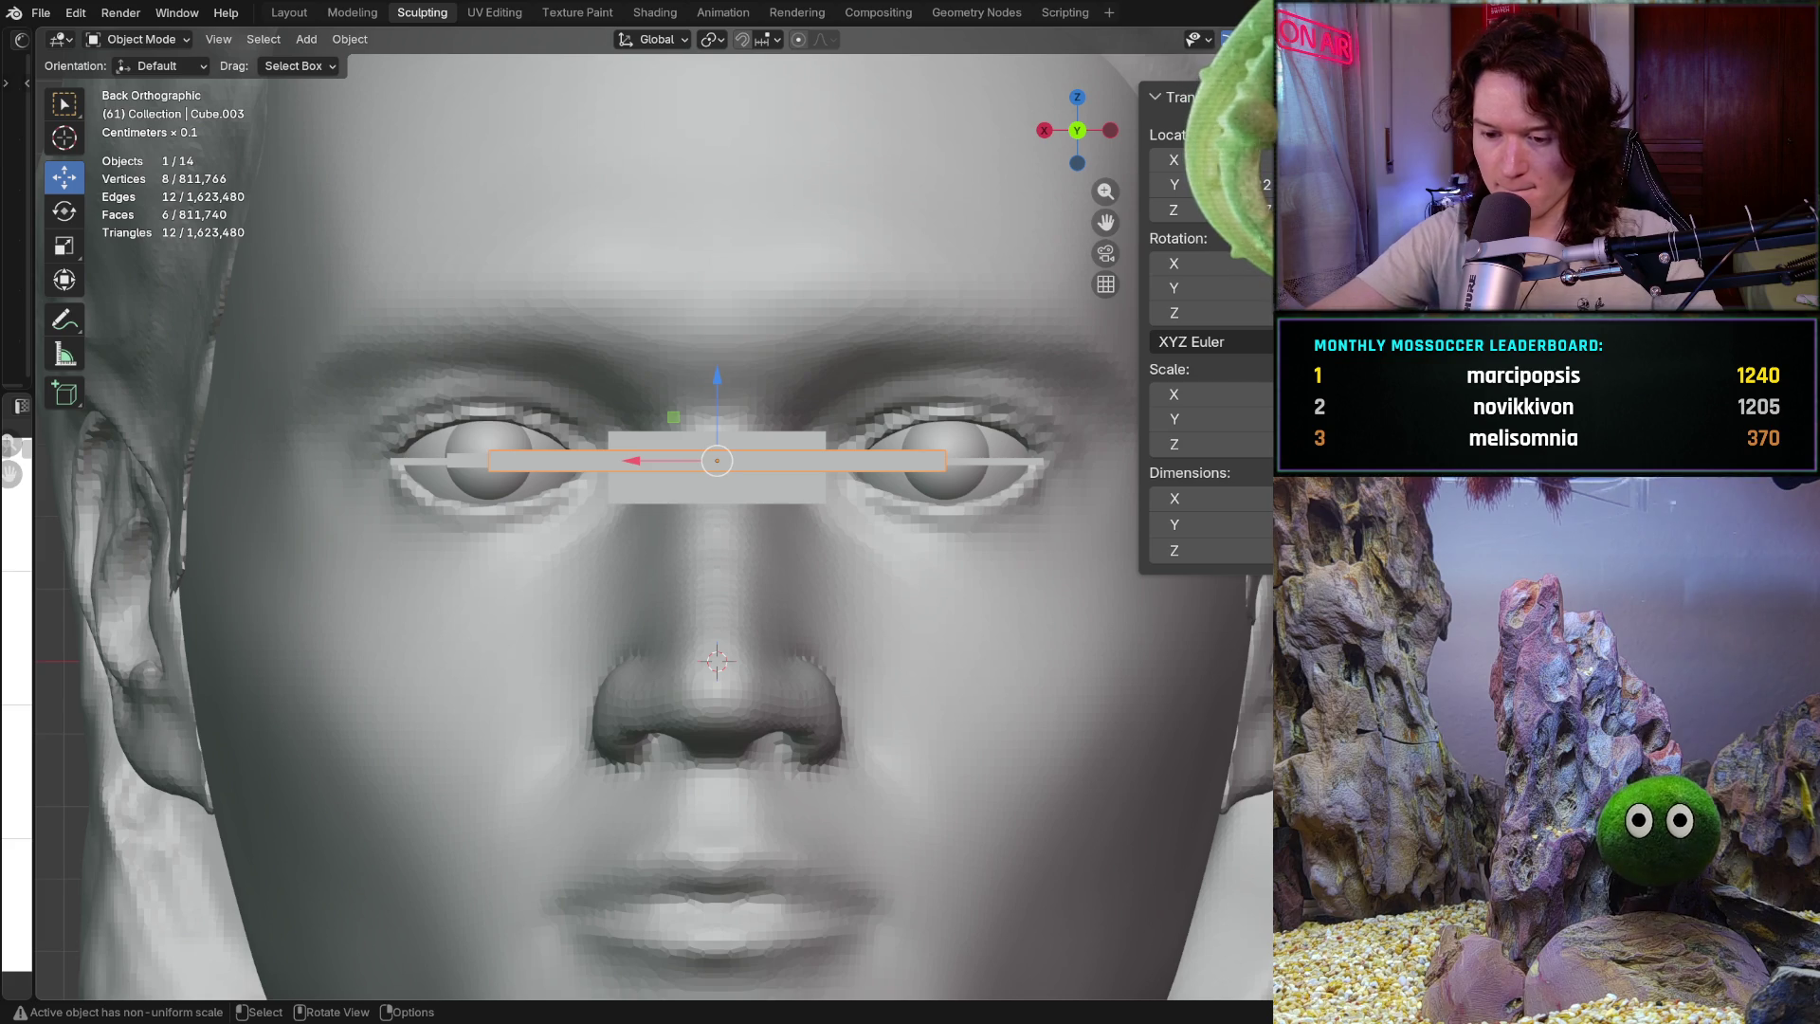
Hide the extra eye-line bar, then lower and shift the head into alignment
key(h)
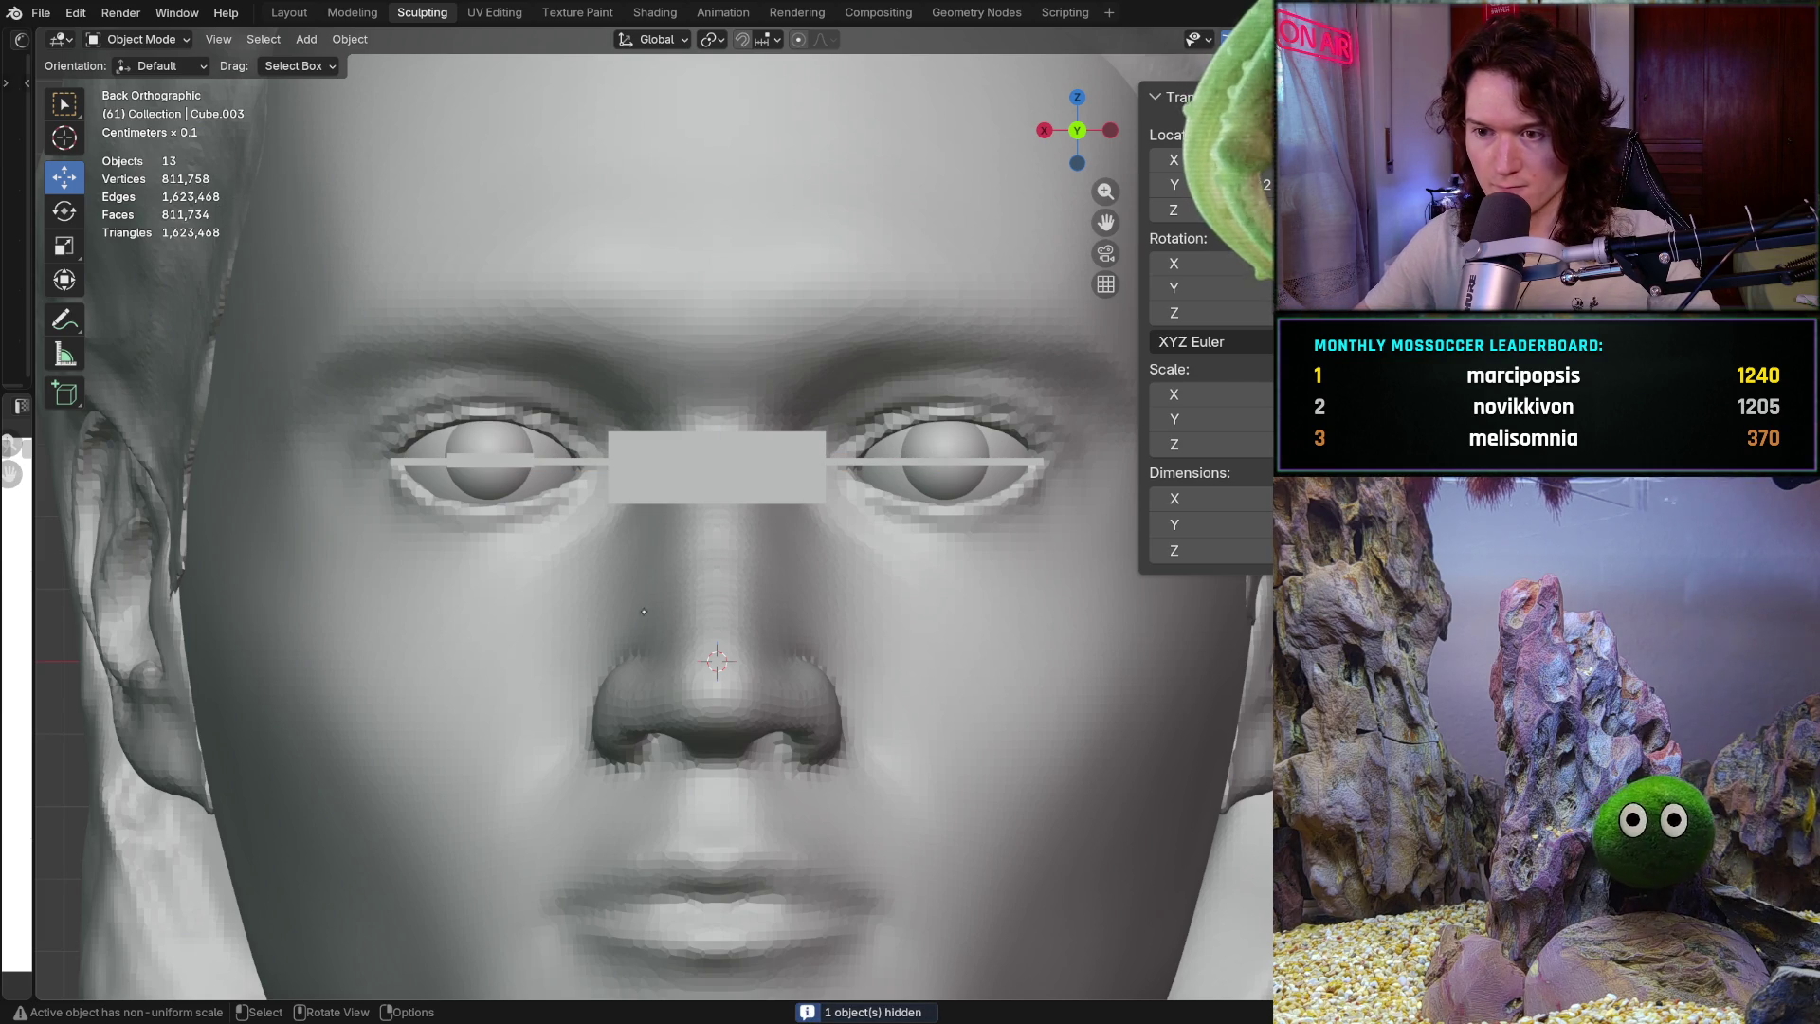
click(627, 603)
drag(717, 580, 715, 596)
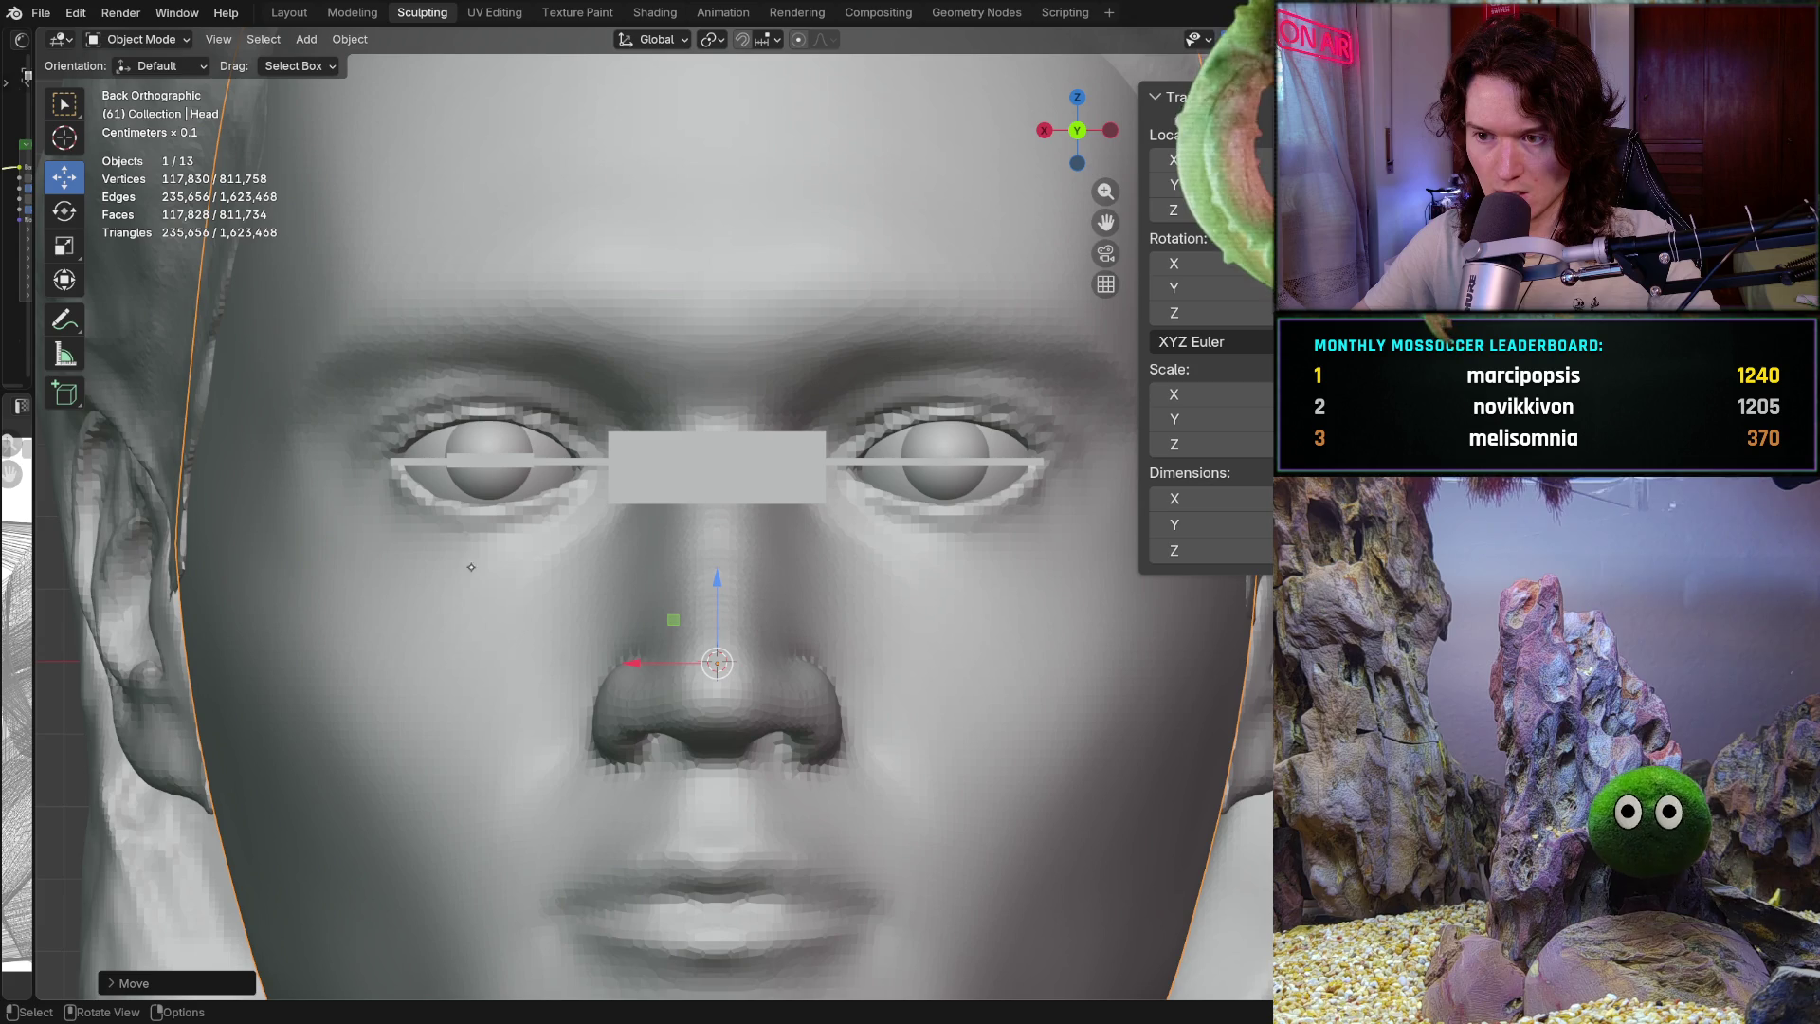
scroll(471, 564, up, 1)
drag(713, 612, 692, 618)
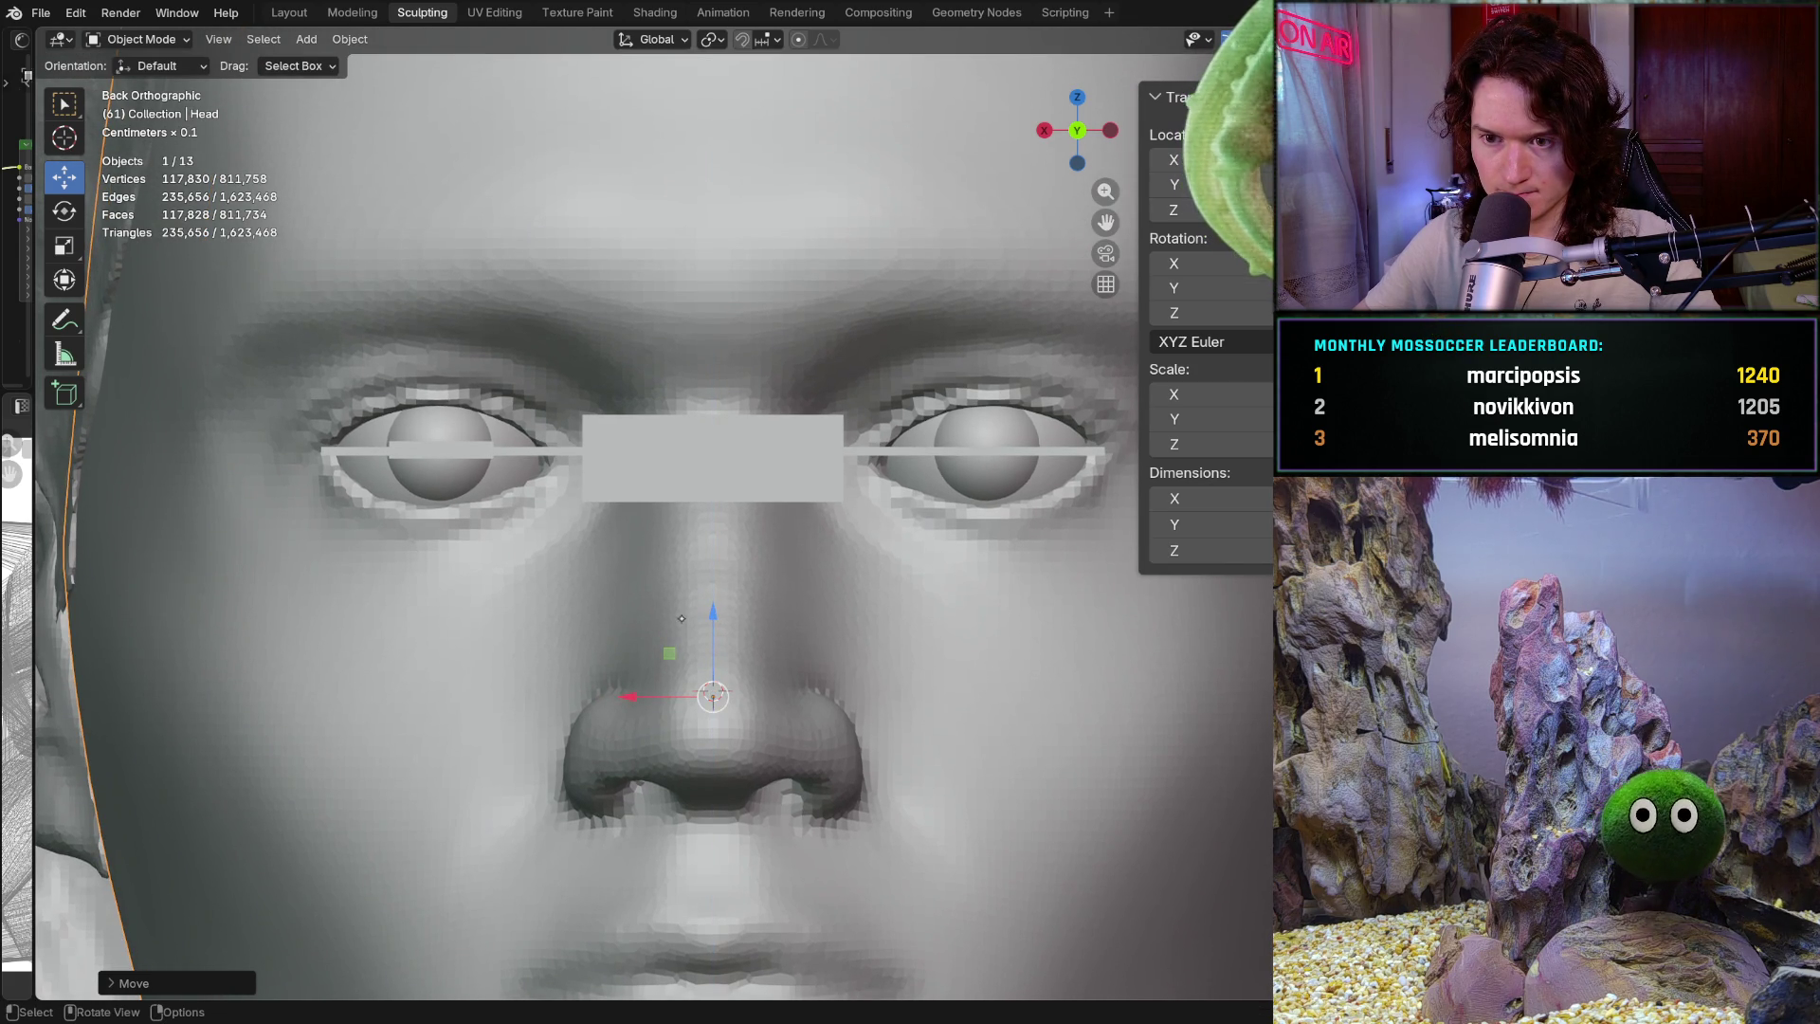
shift+middle_drag(378, 517, 433, 528)
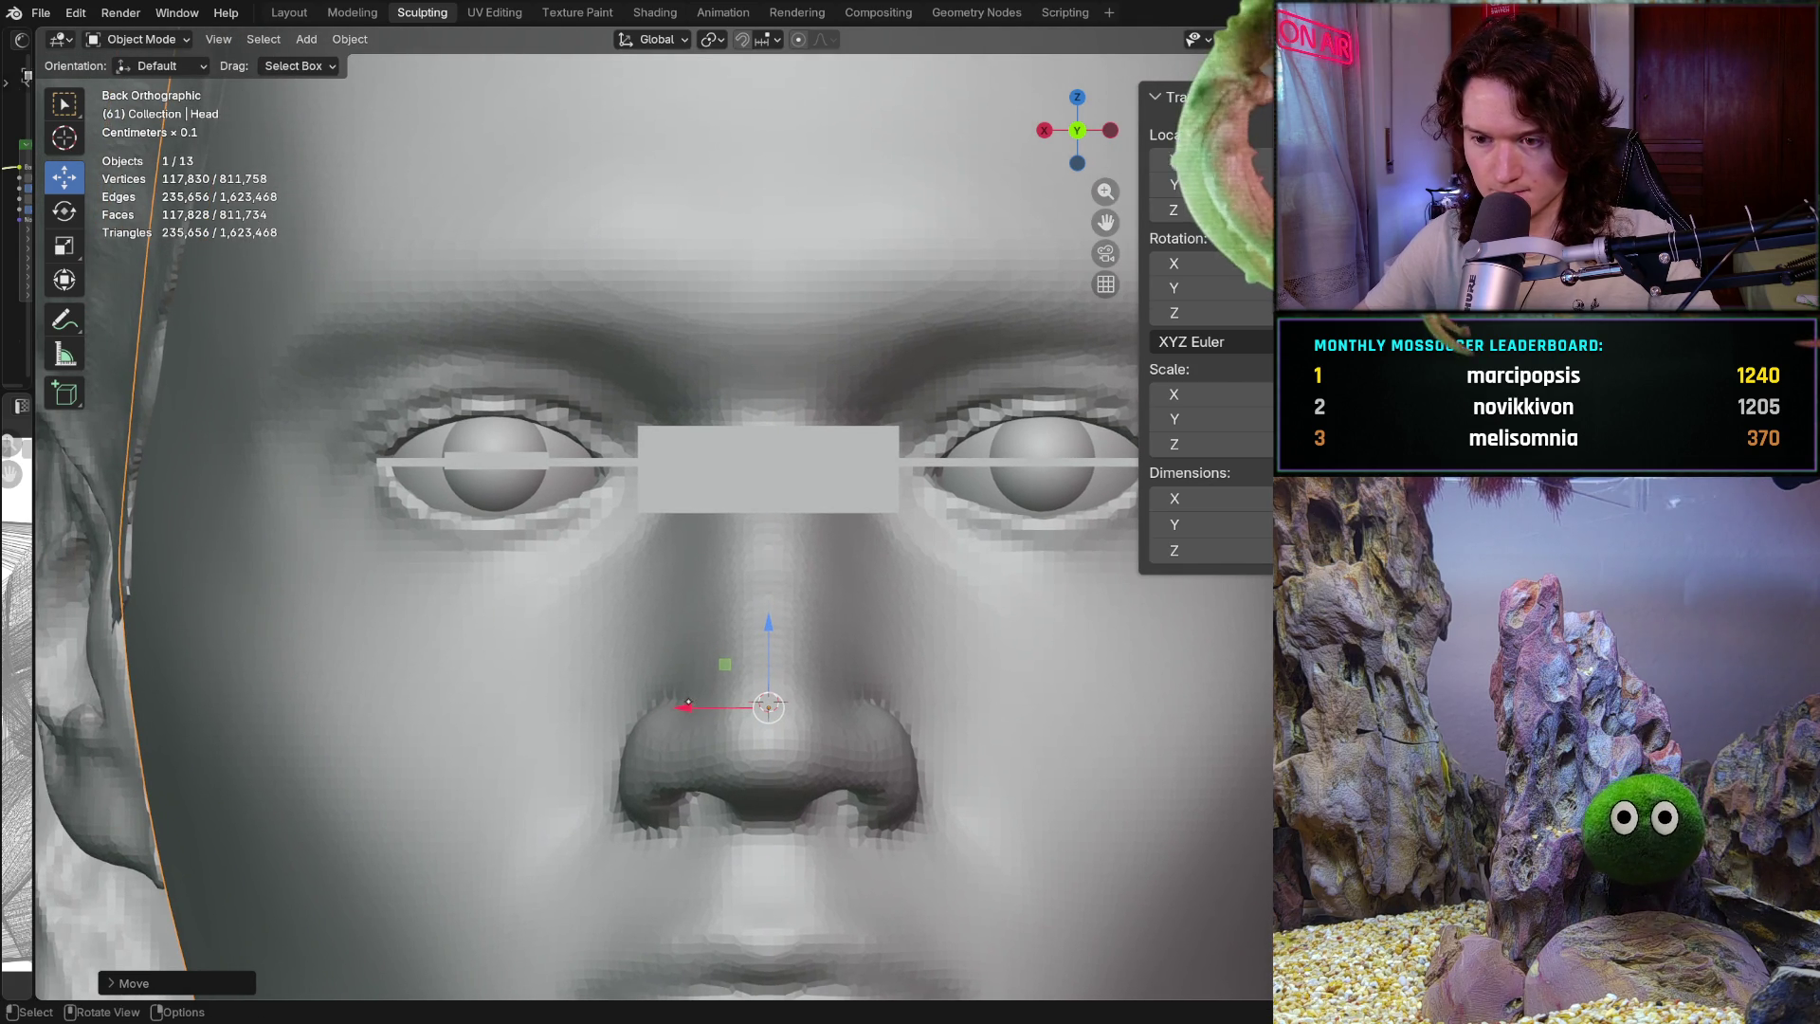
drag(686, 707, 699, 713)
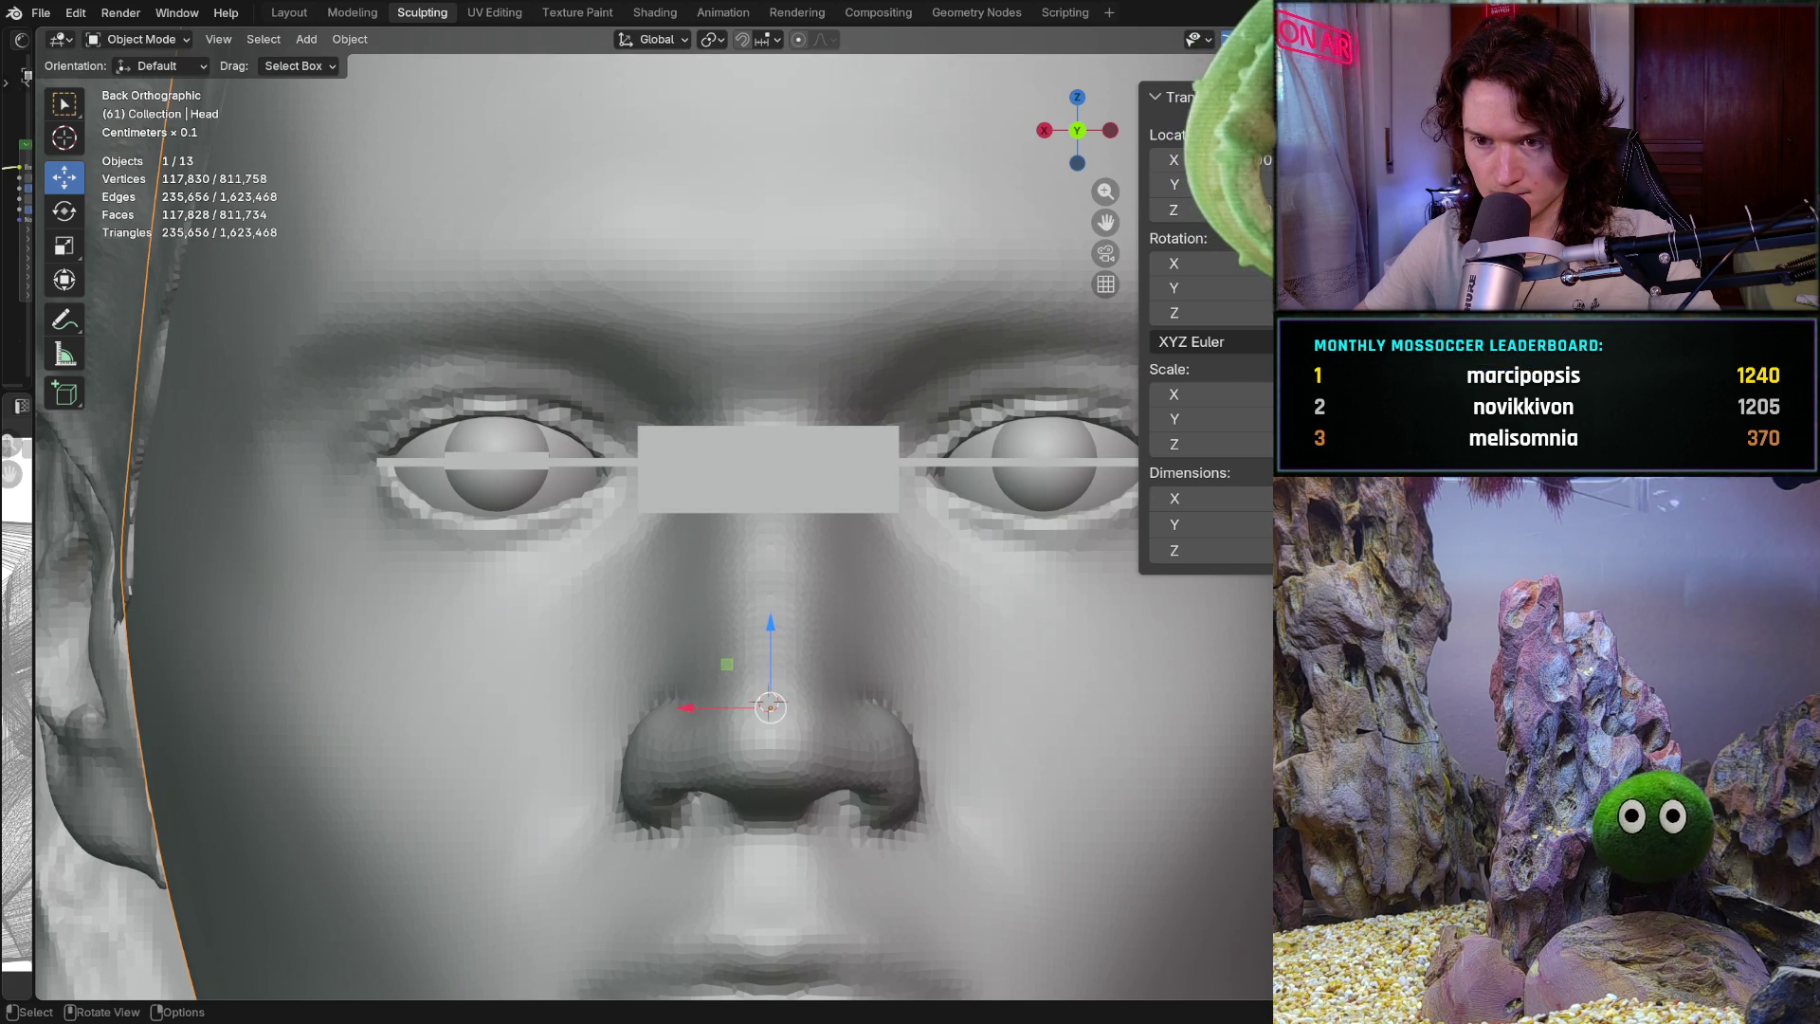
drag(770, 630, 734, 618)
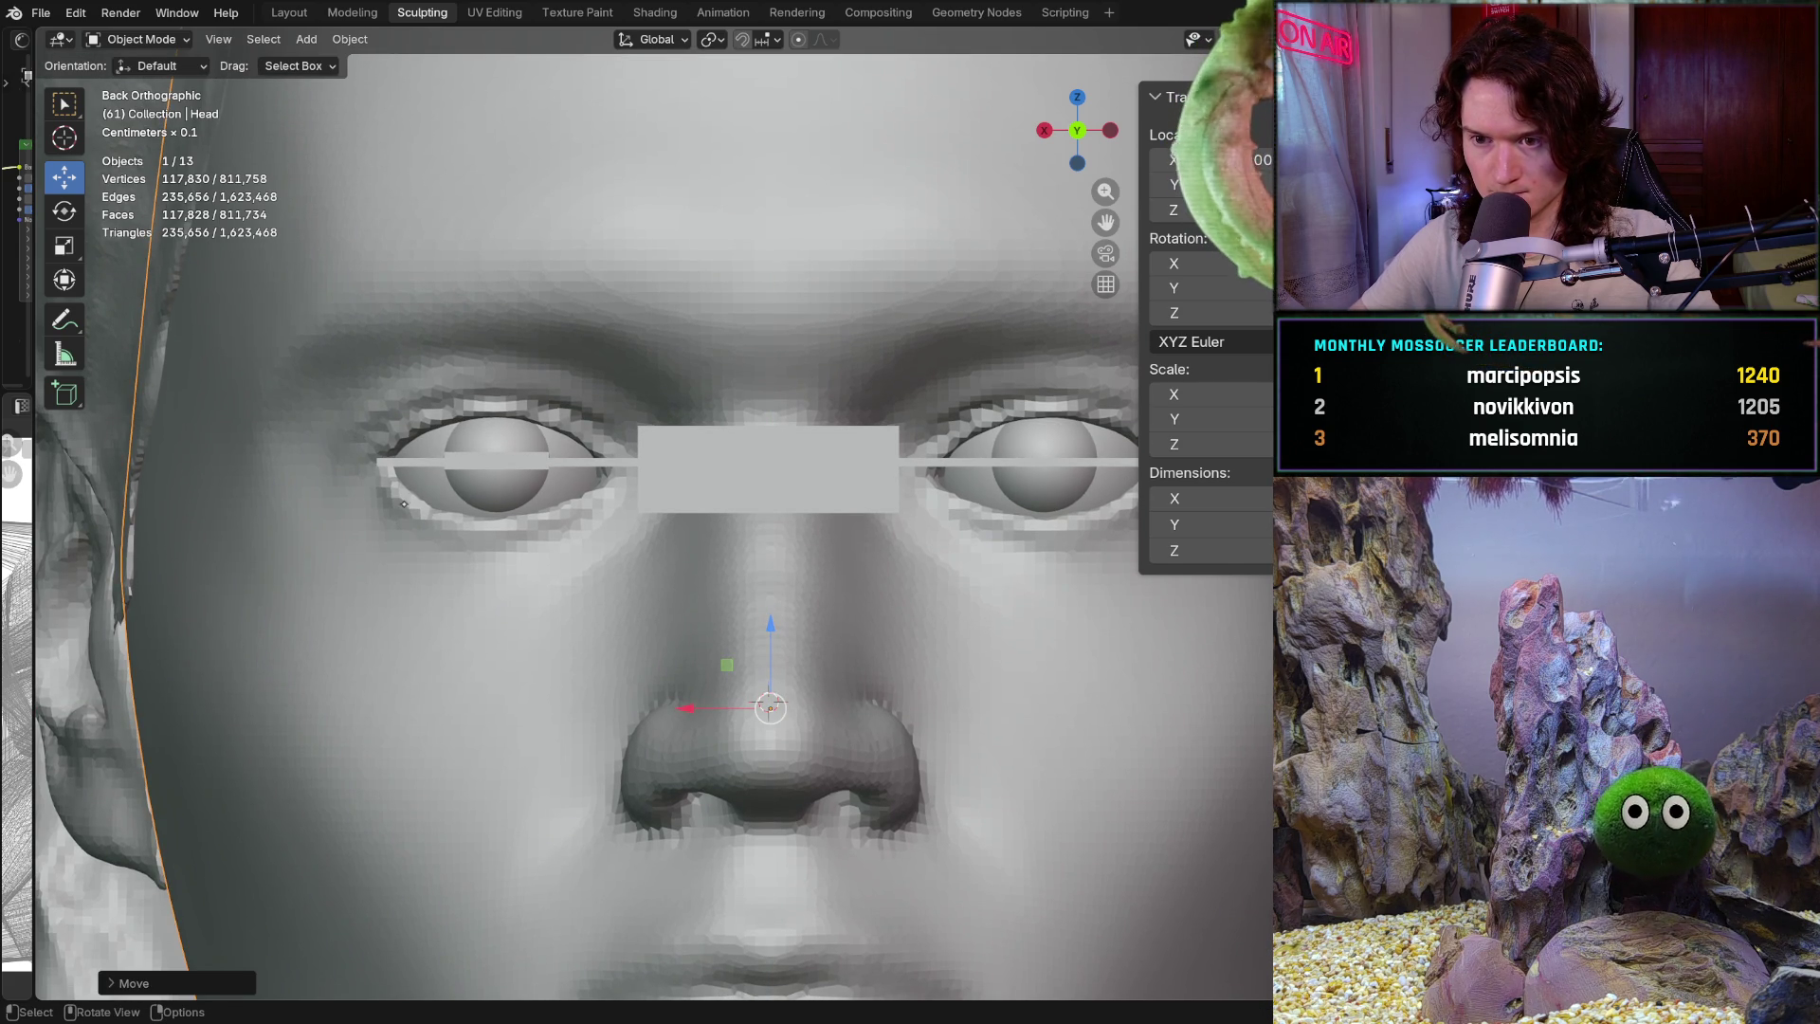
Shrink the head slightly, then raise and shift it so its eyes sit on the guide bar
key(shift+space)
key(s)
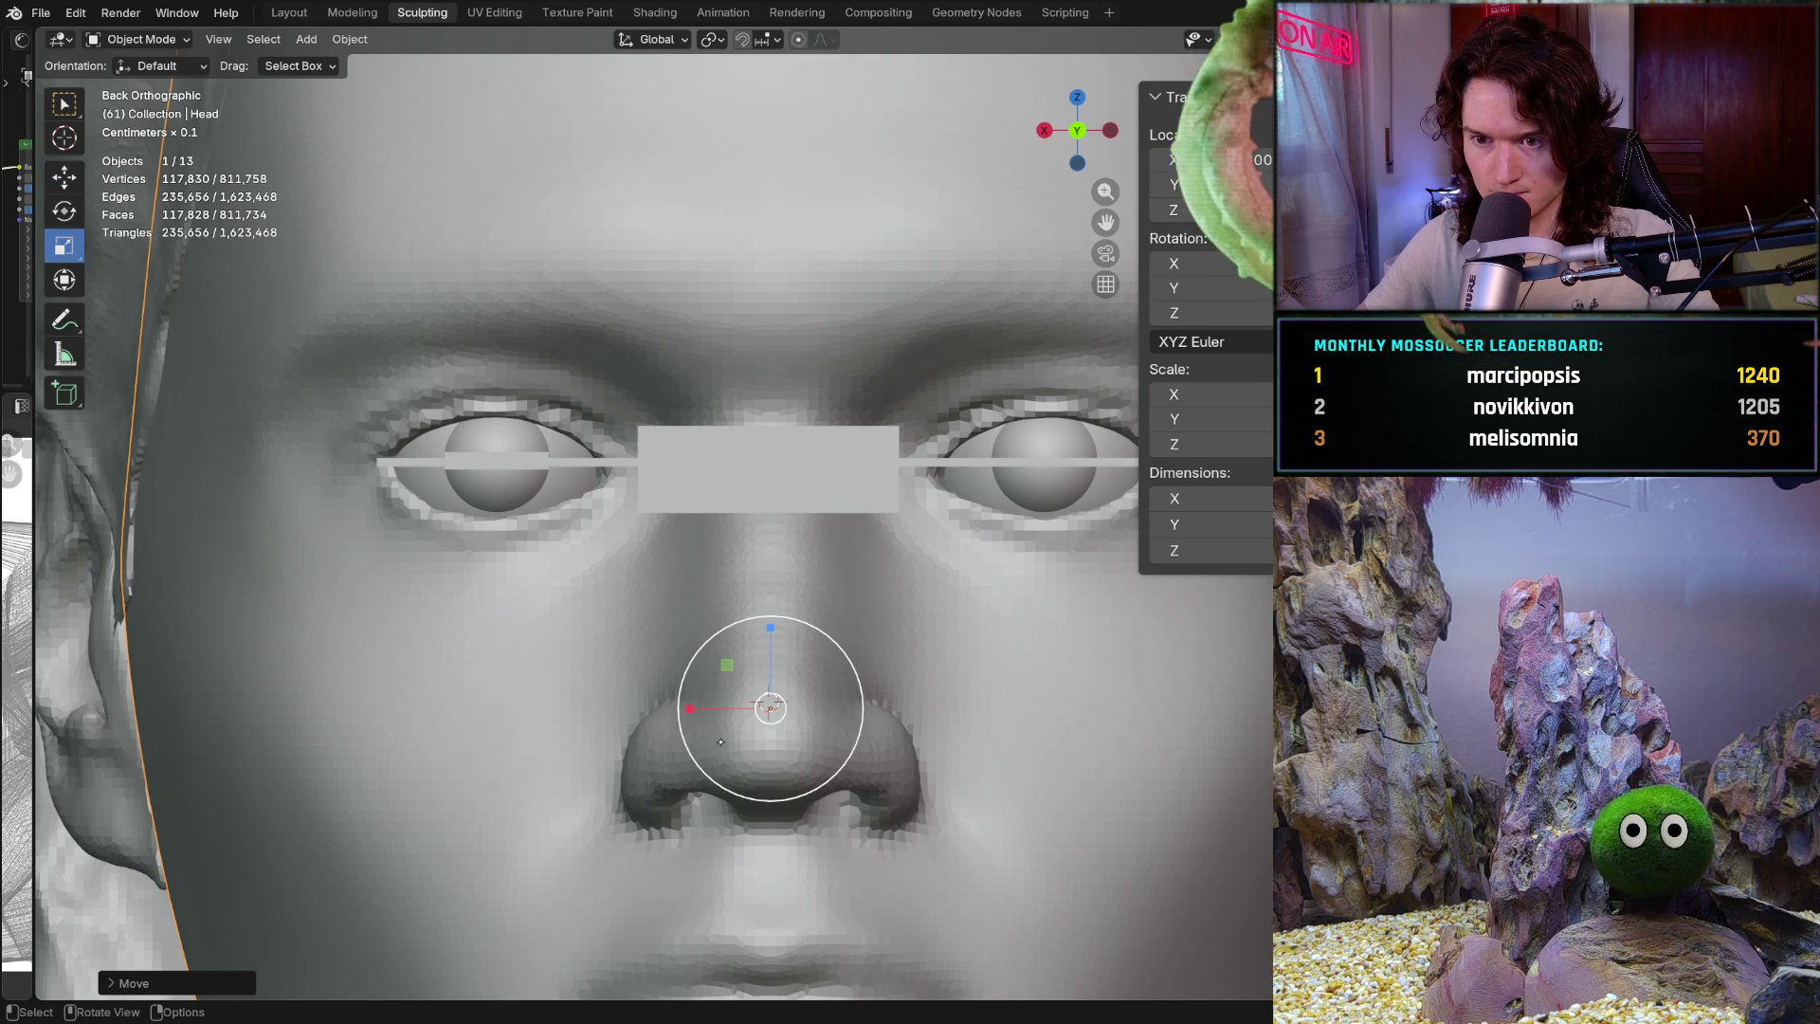
key(s)
click(713, 745)
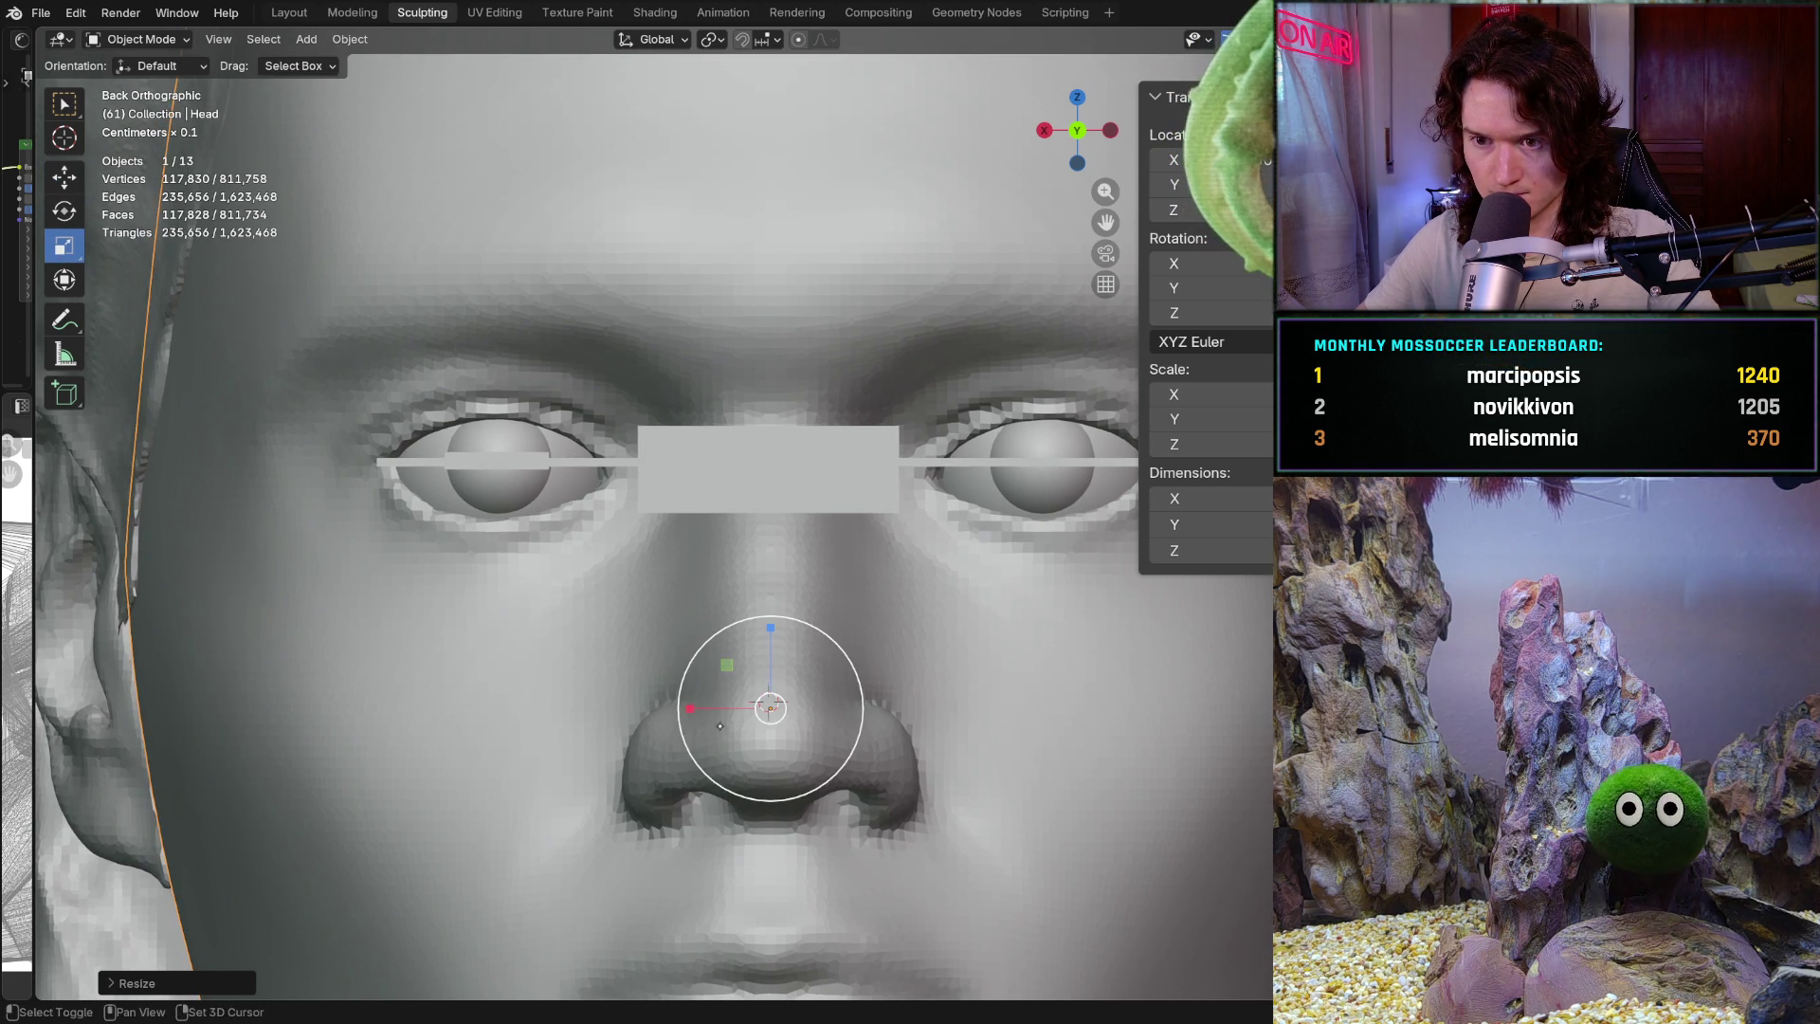
key(shift+space)
key(g)
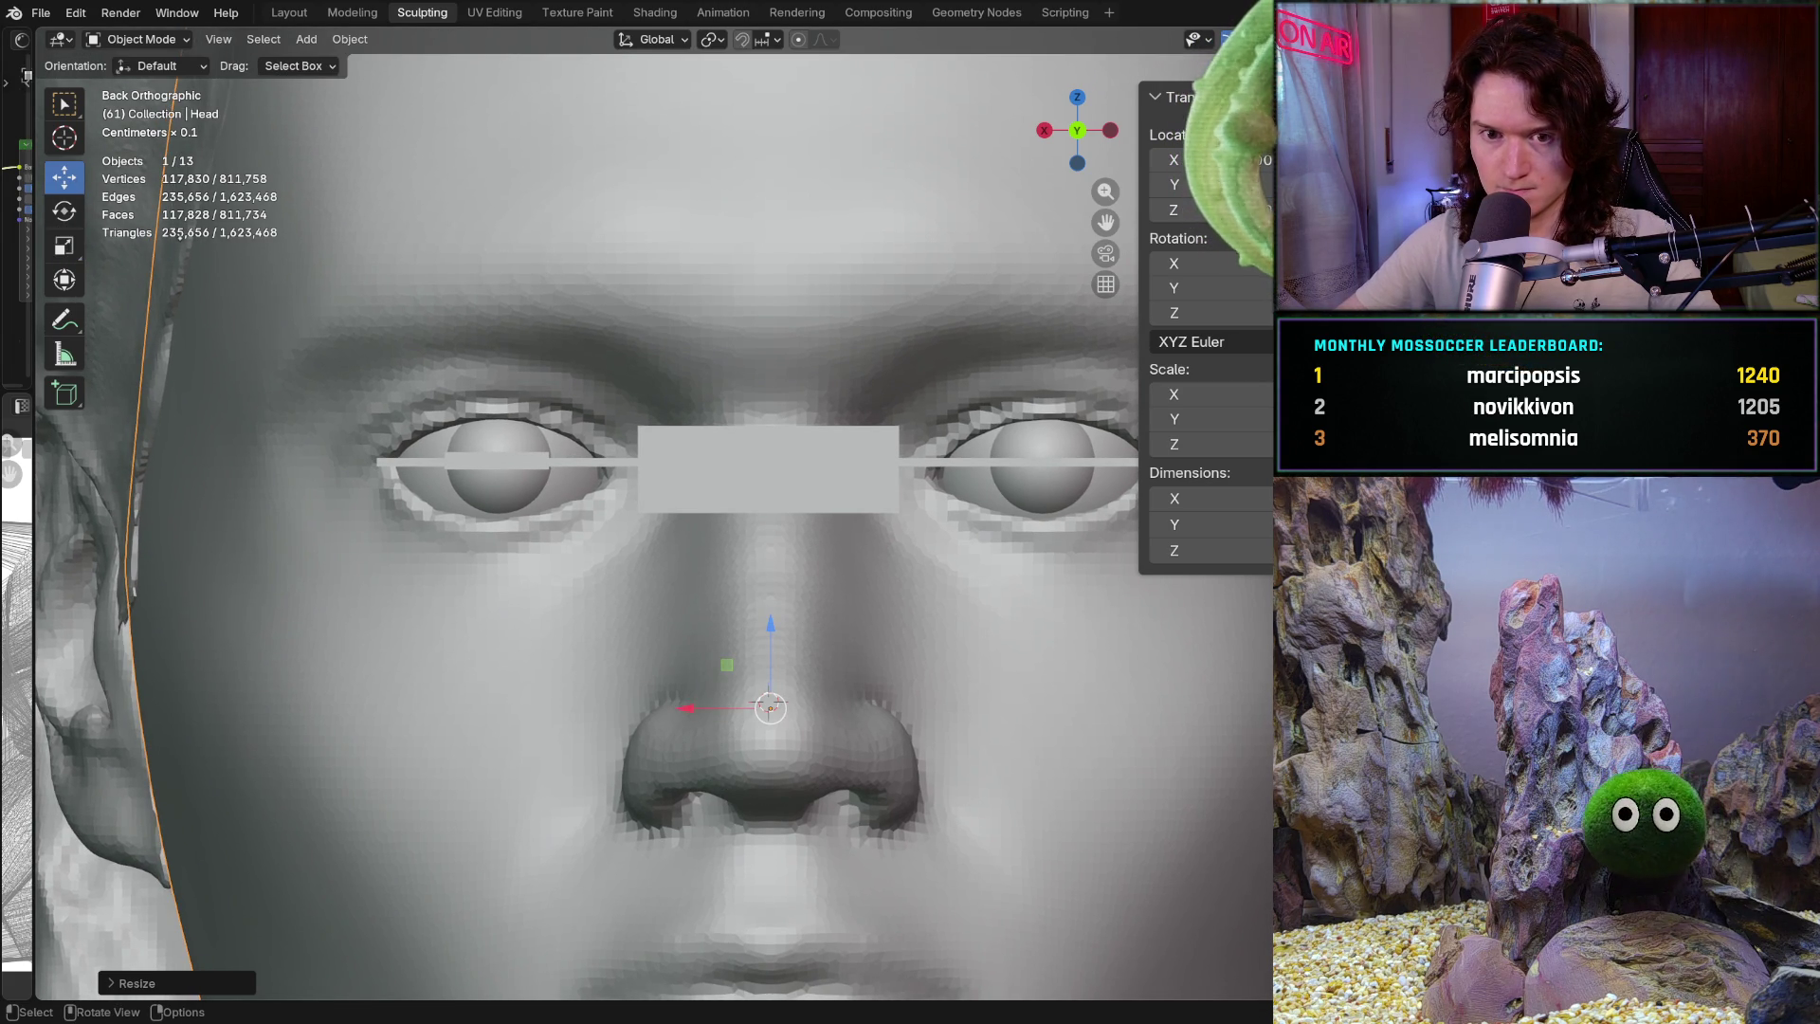
key(ctrl+z)
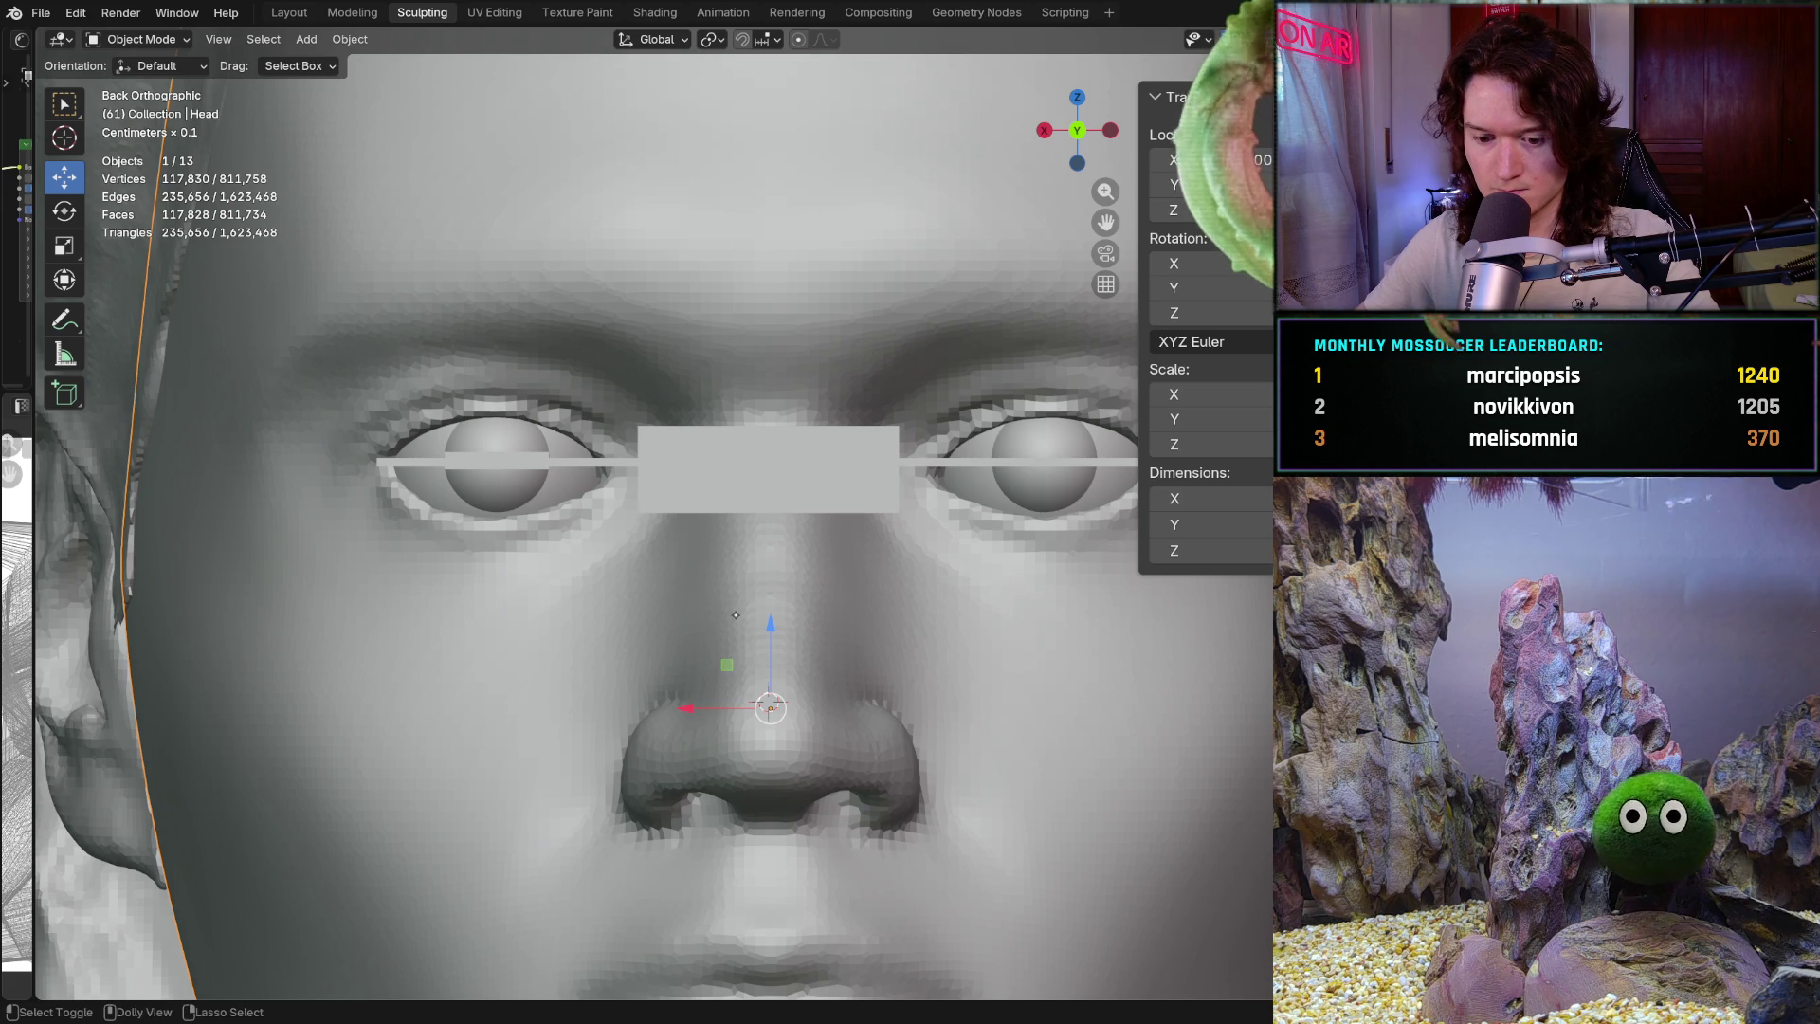
key(ctrl+shift+z)
drag(785, 653, 764, 620)
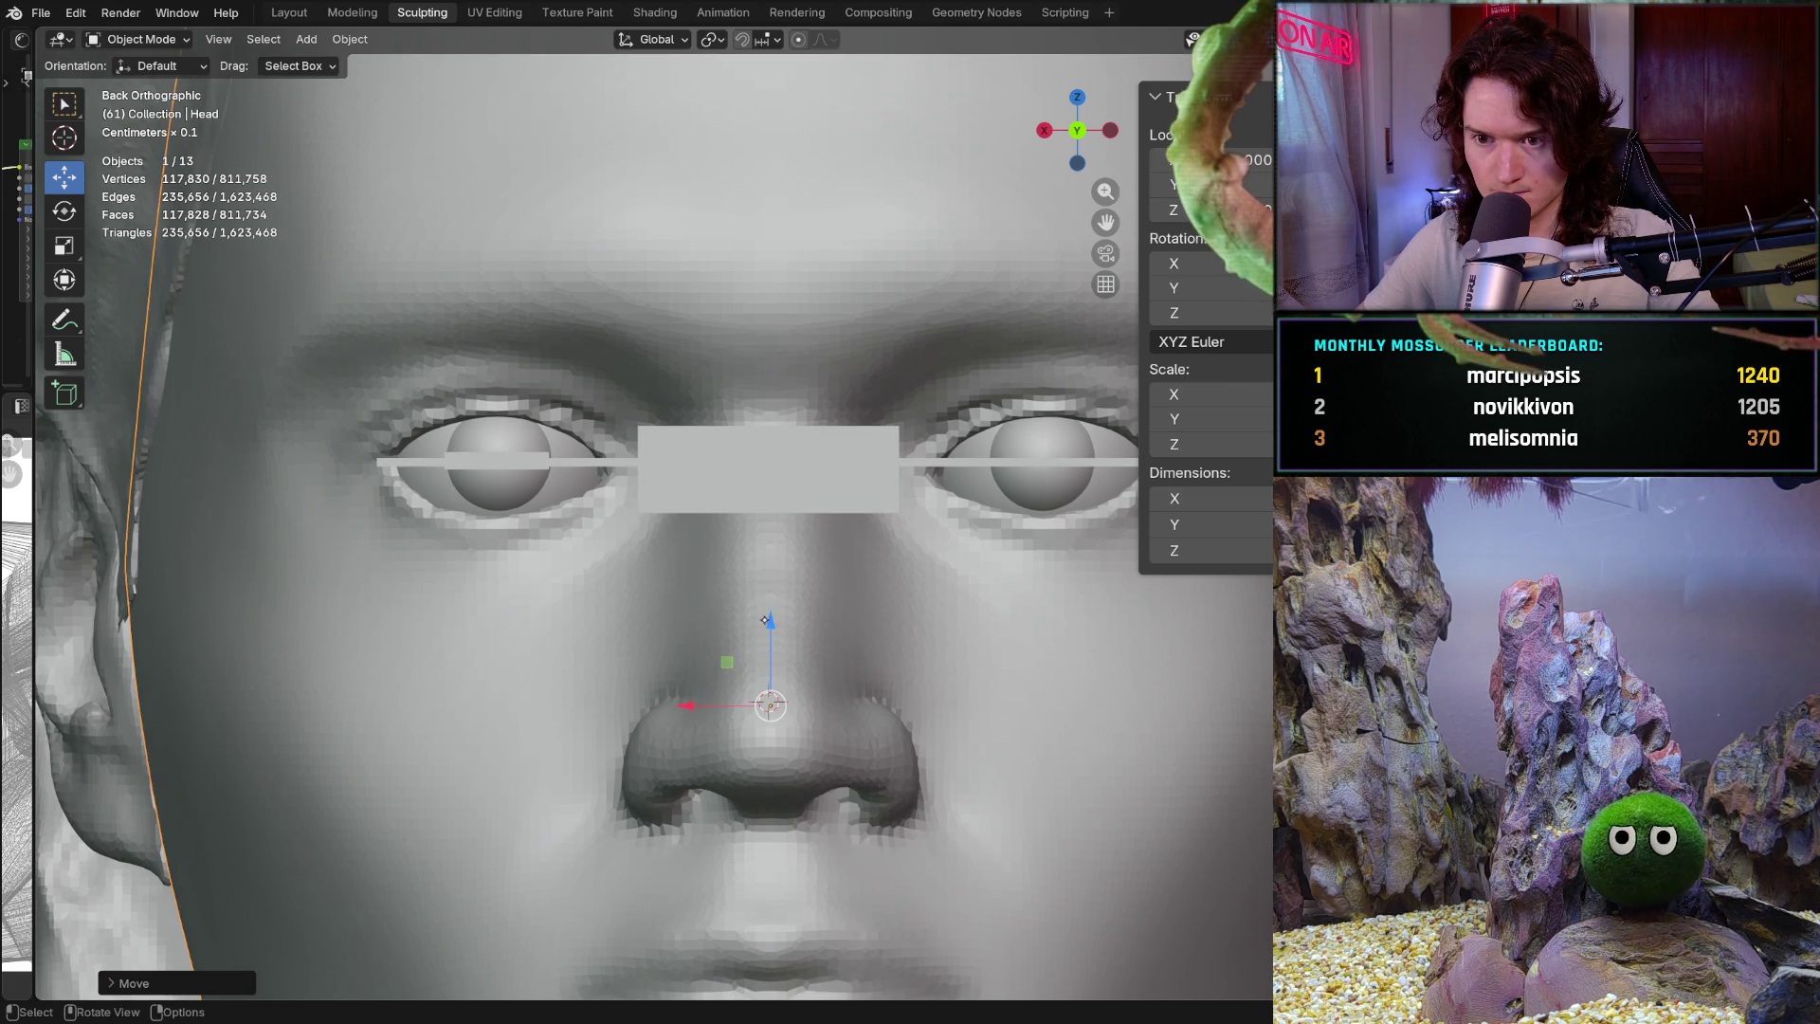
drag(686, 706, 687, 709)
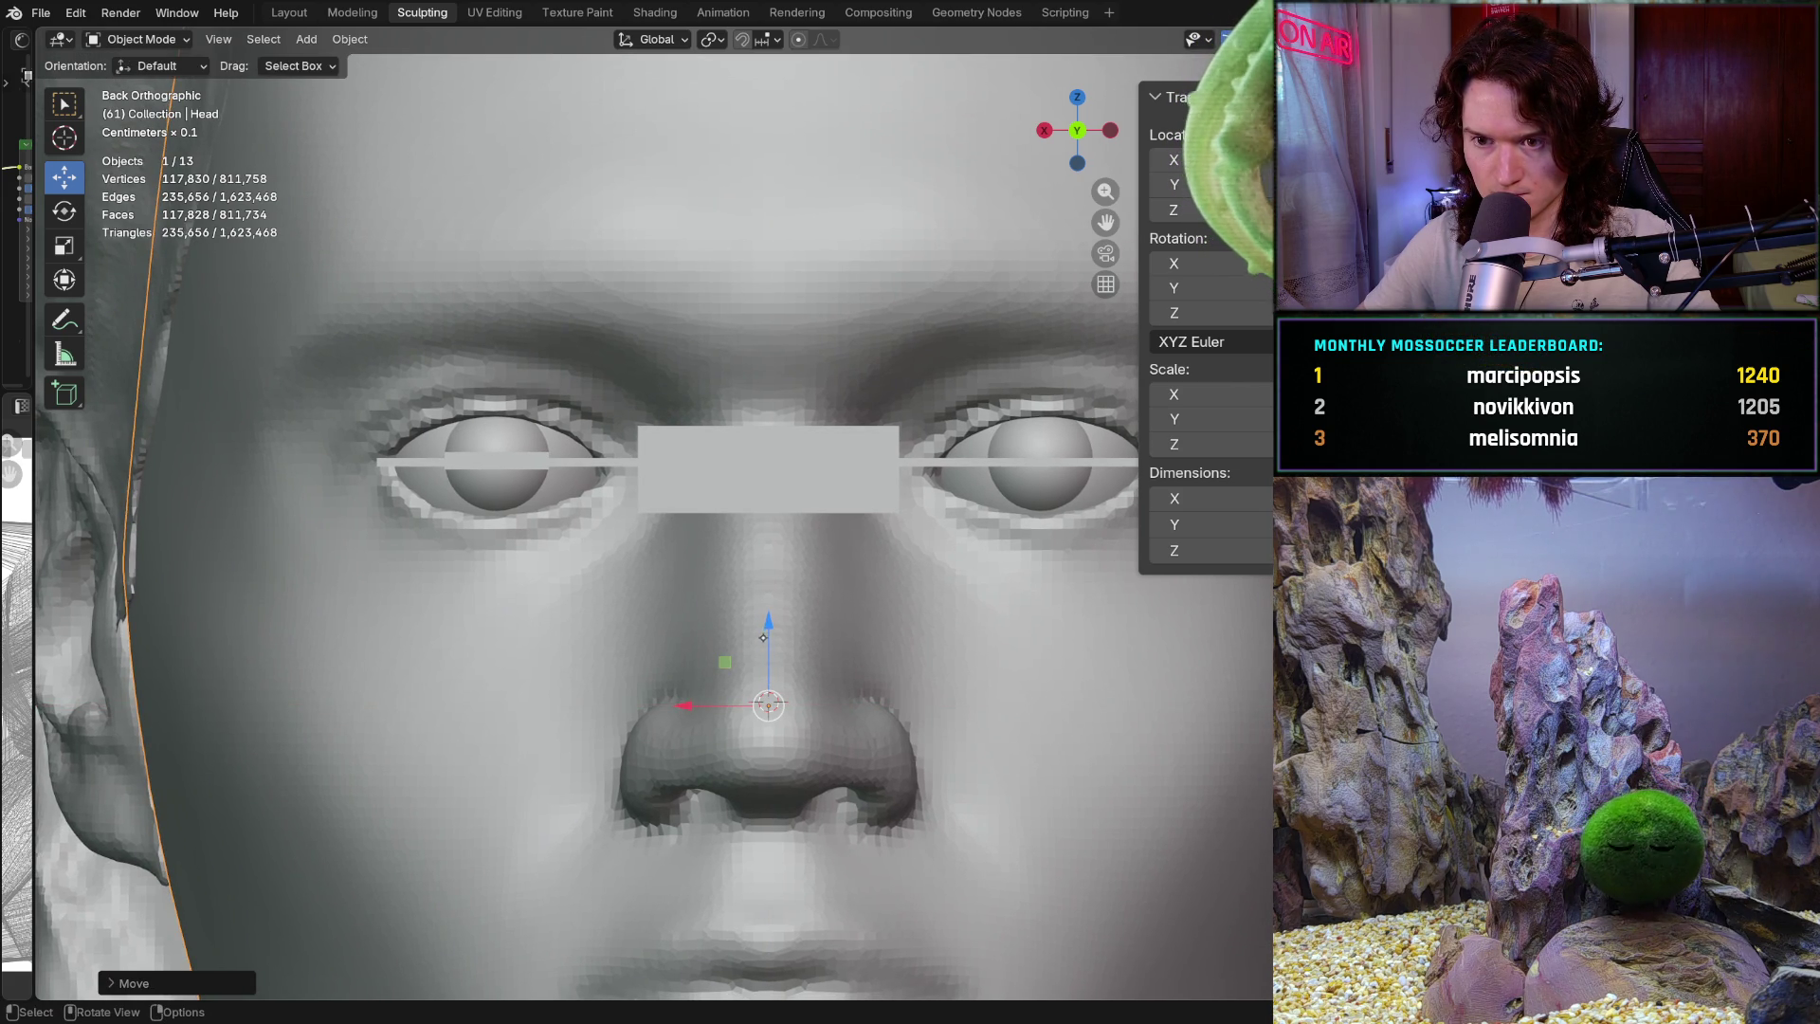
Hide the guide bar across the eyes and deselect the head
click(590, 462)
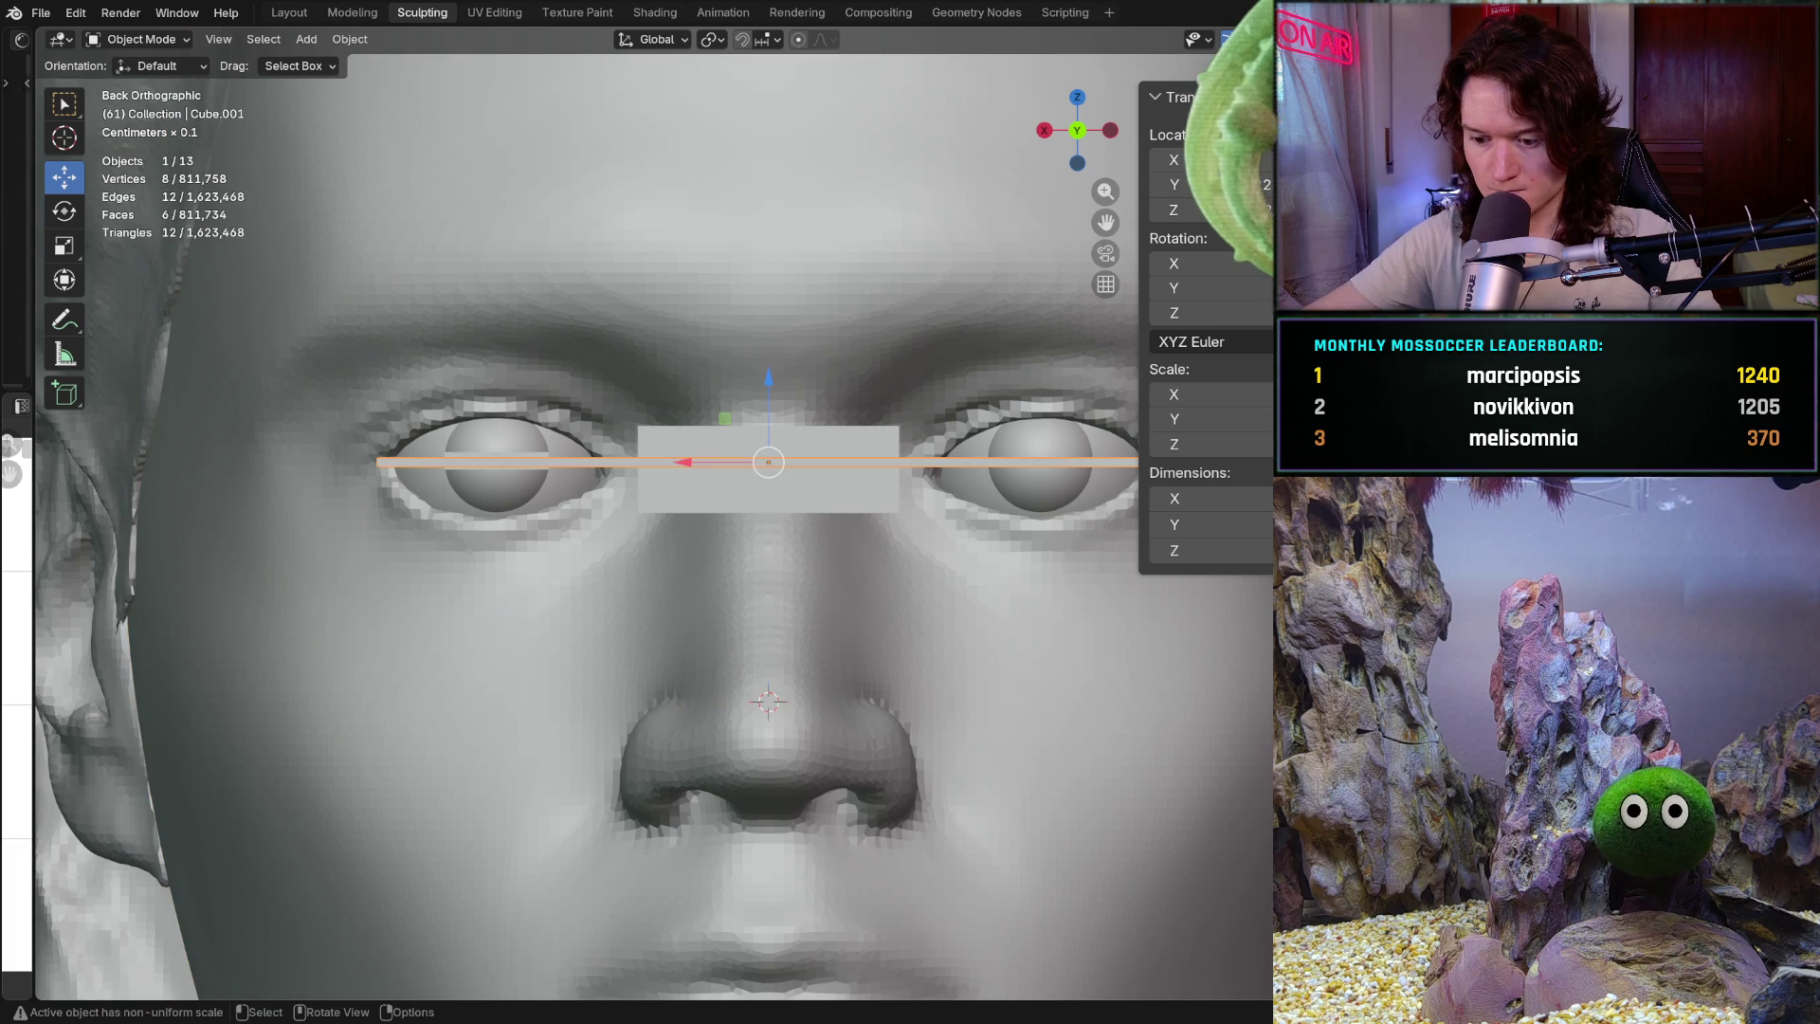
key(h)
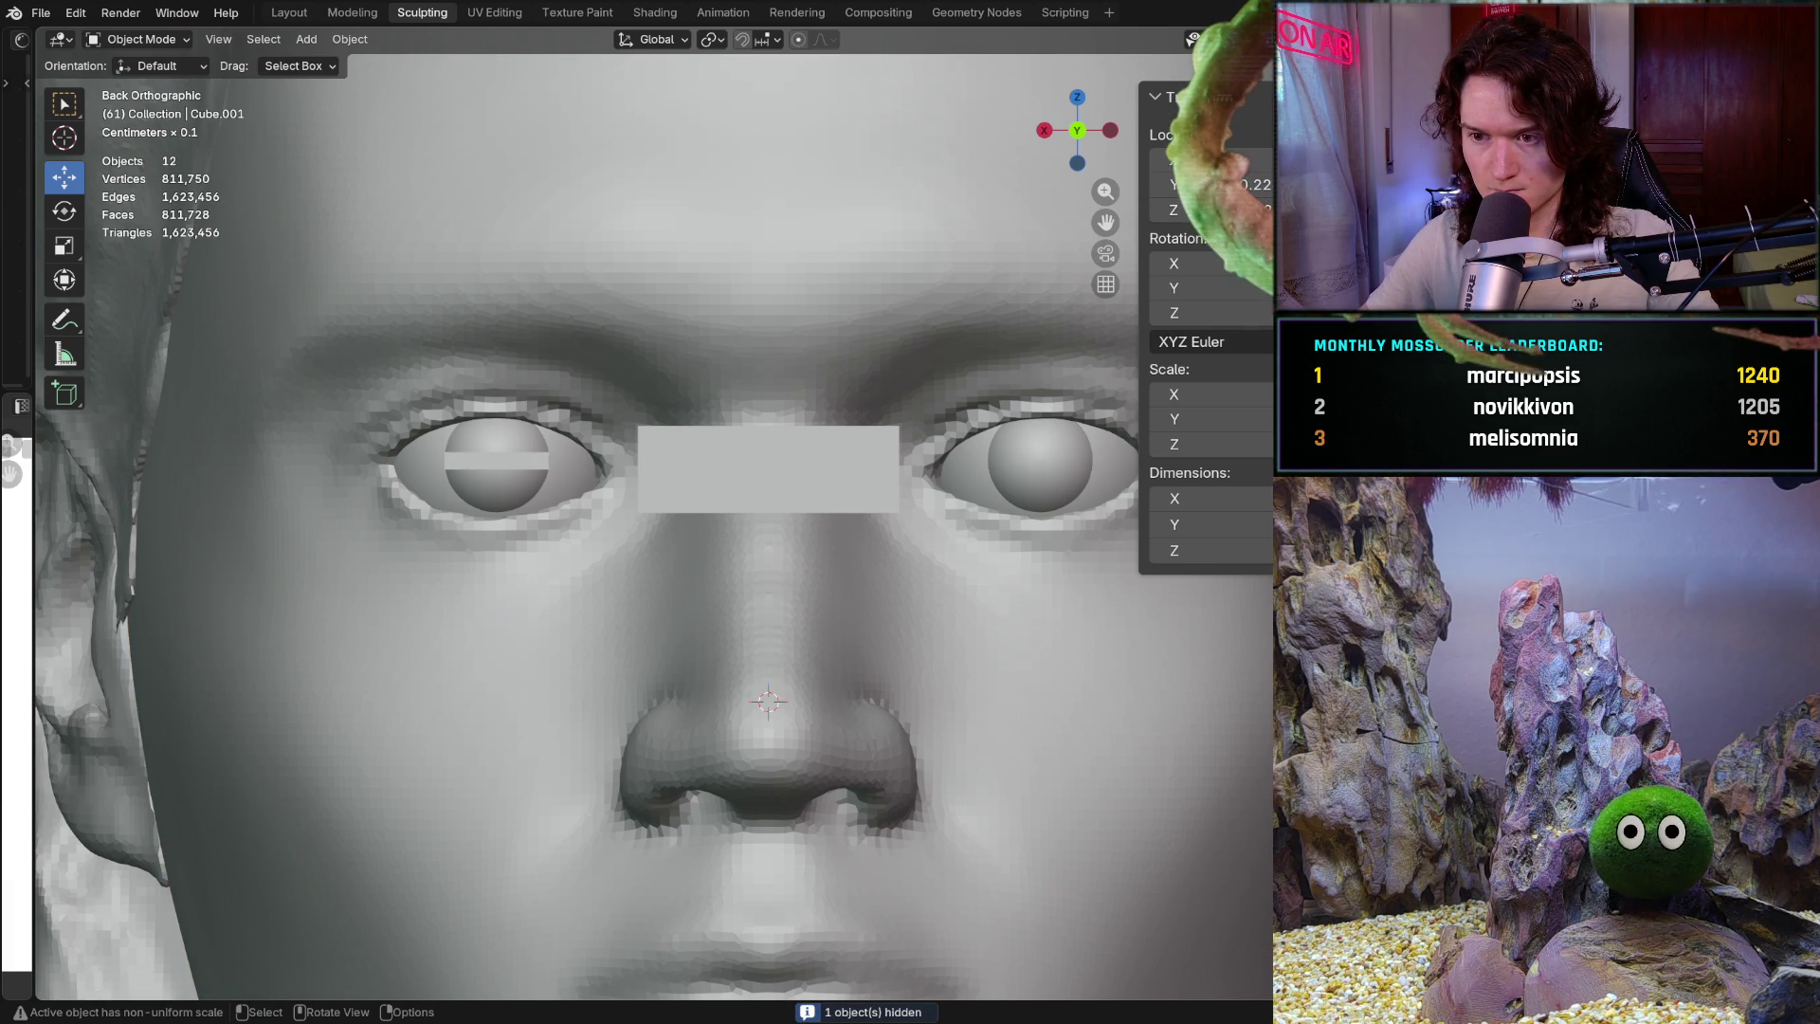
click(762, 630)
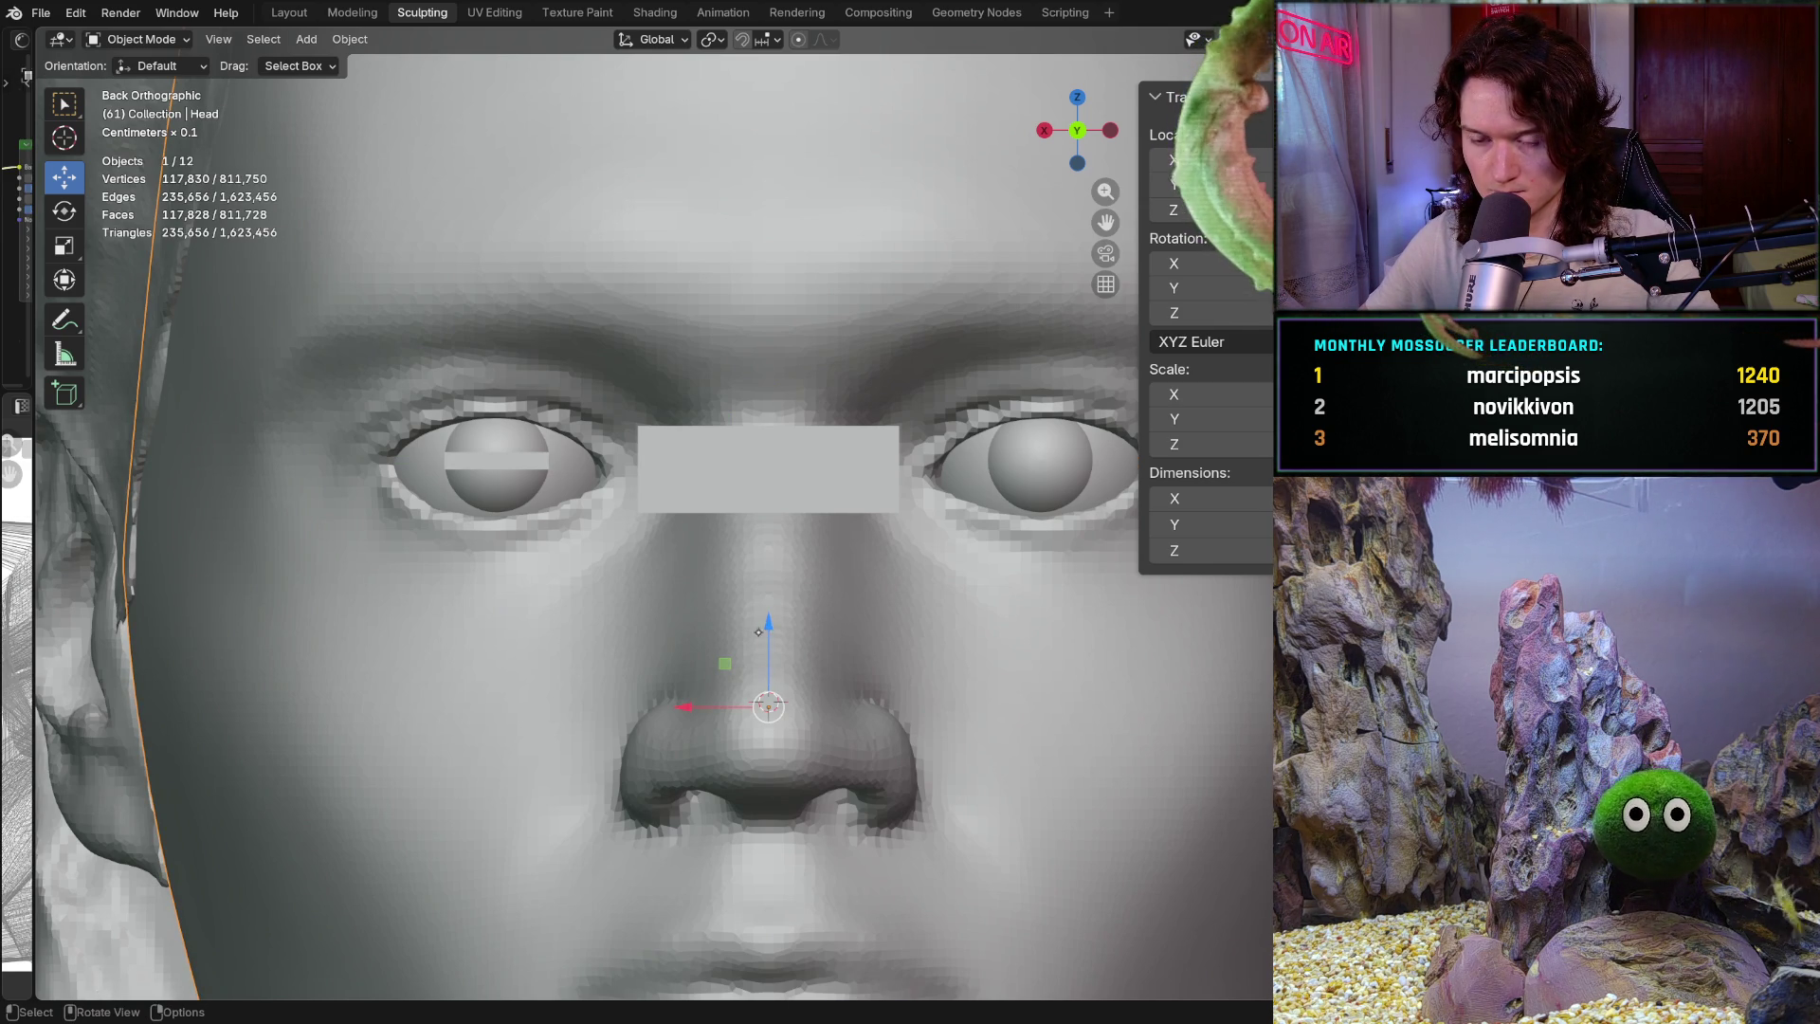
click(822, 511)
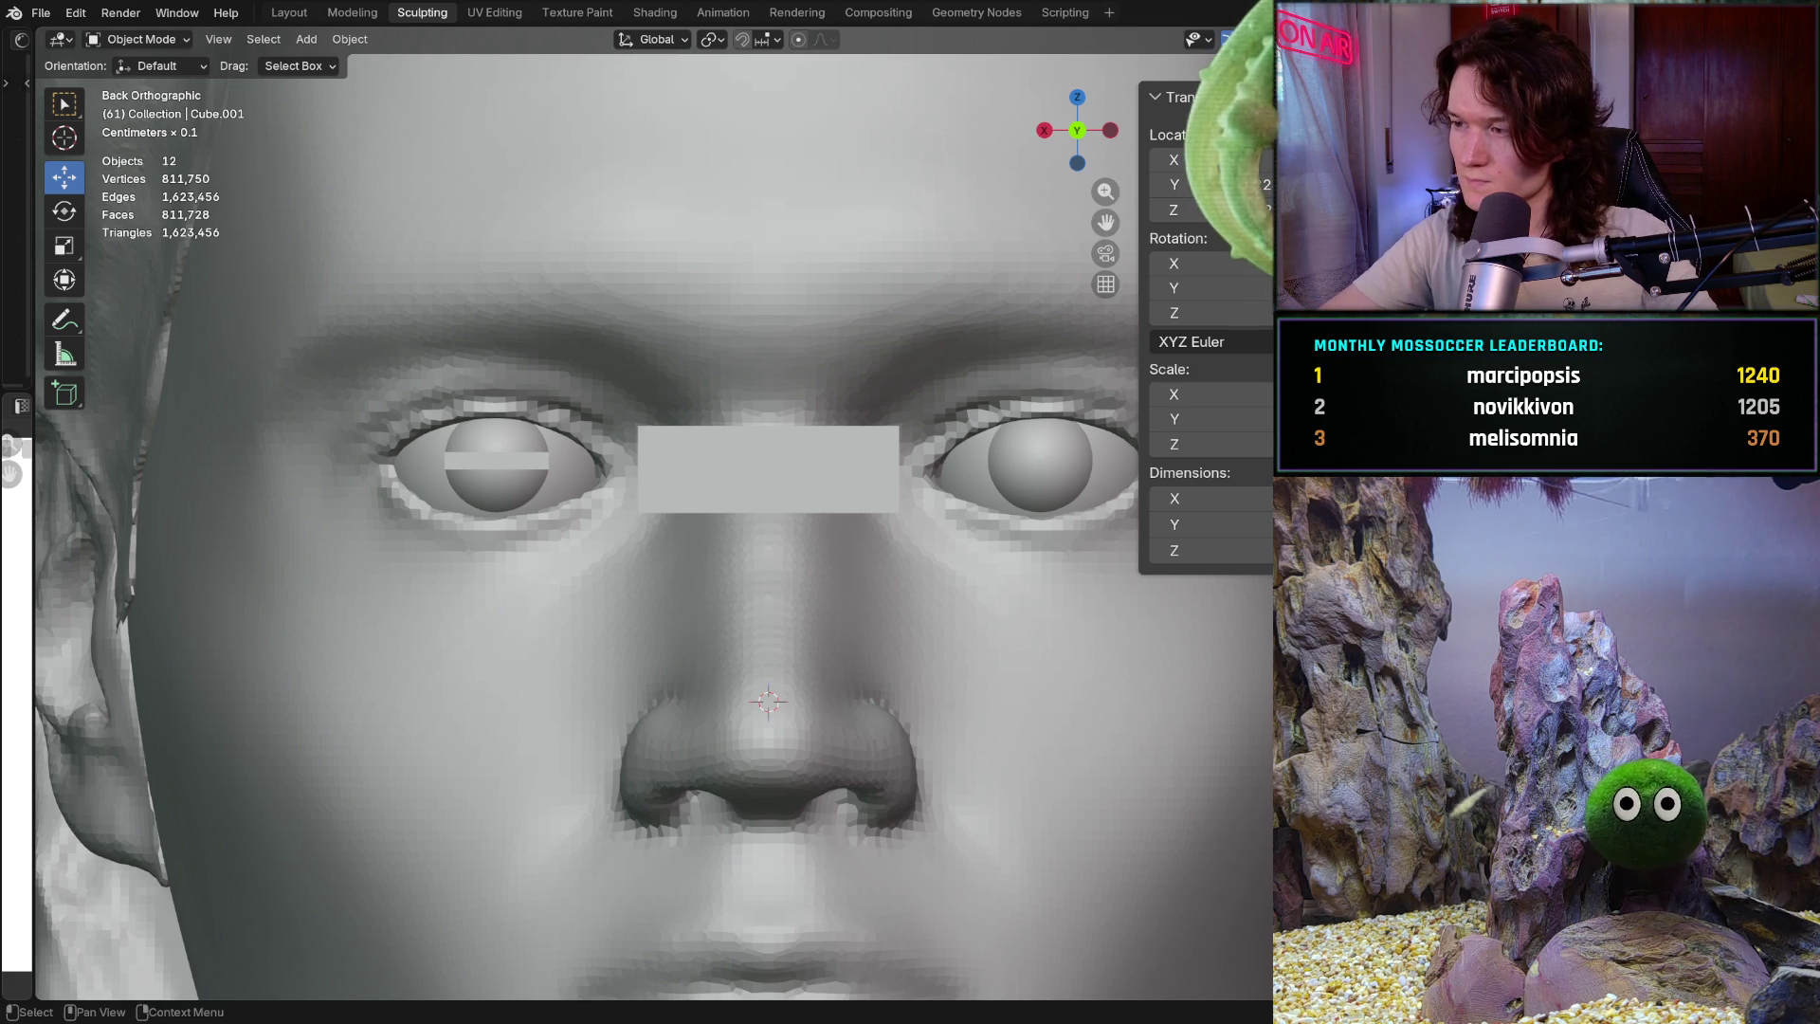
Restore the shorter and longer eye-line bars, zoom out, and switch to the Layout workspace
key(ctrl+shift+z)
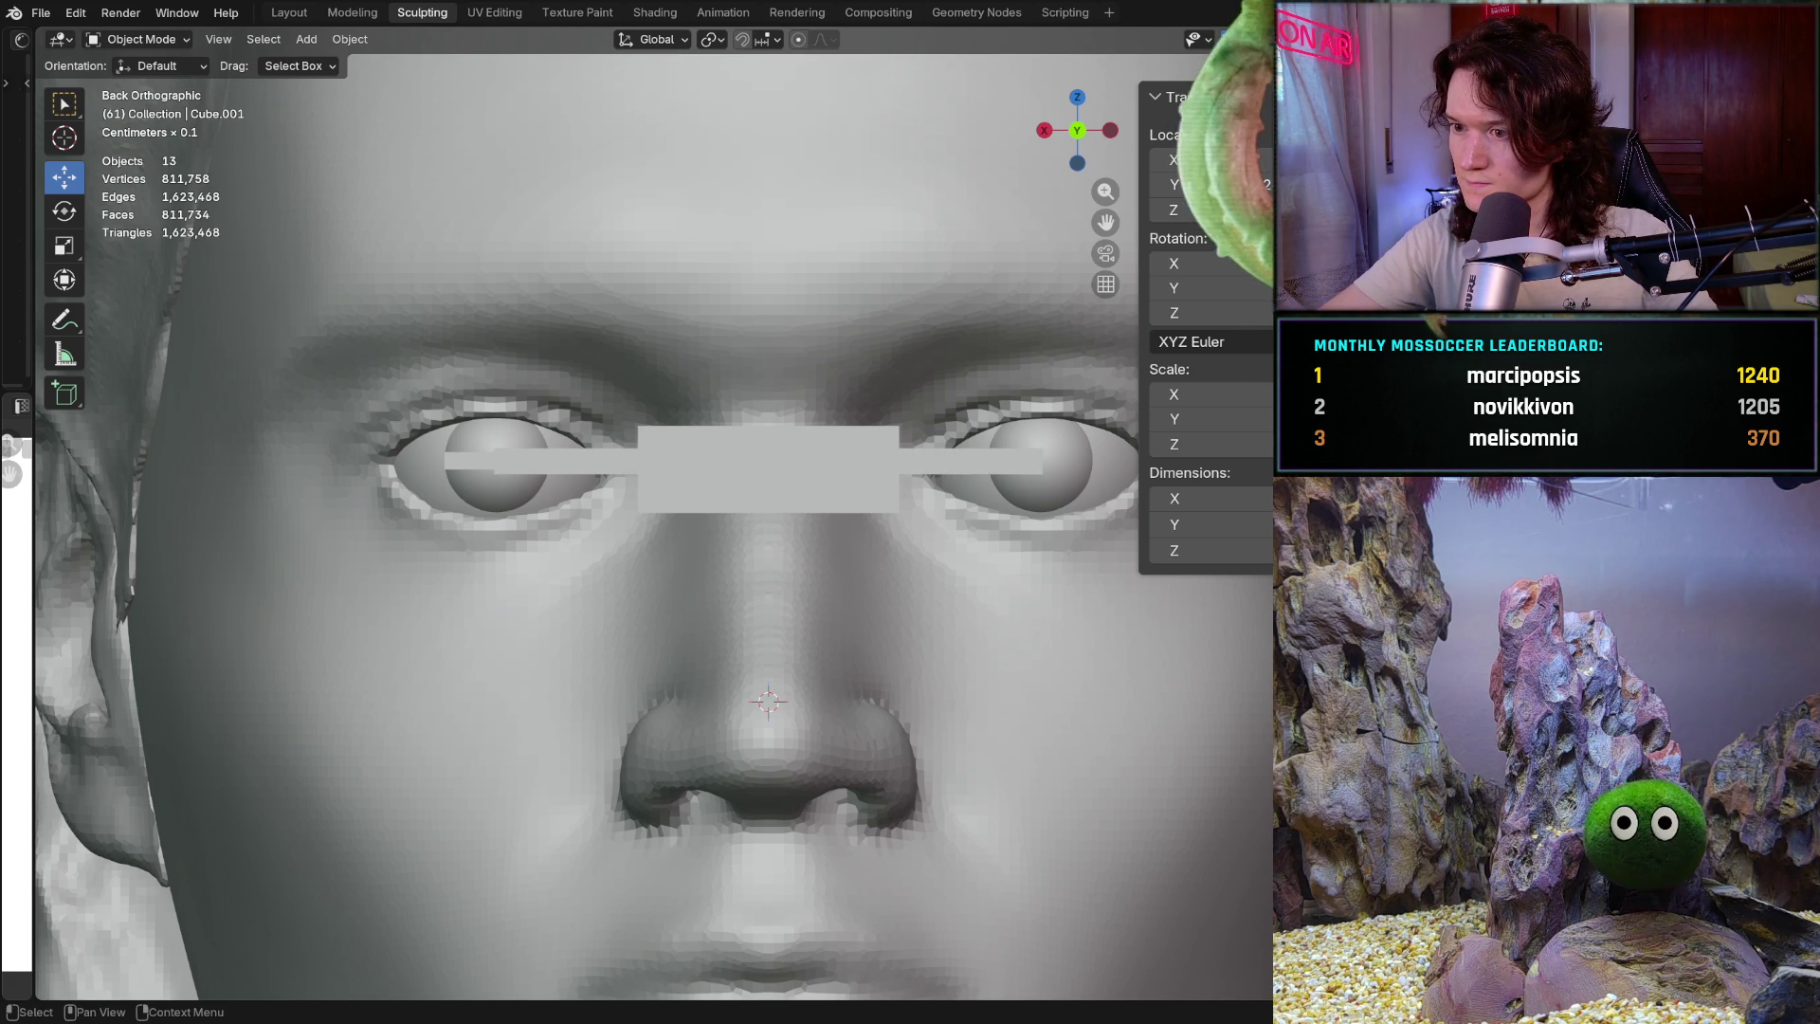
key(ctrl+shift+z)
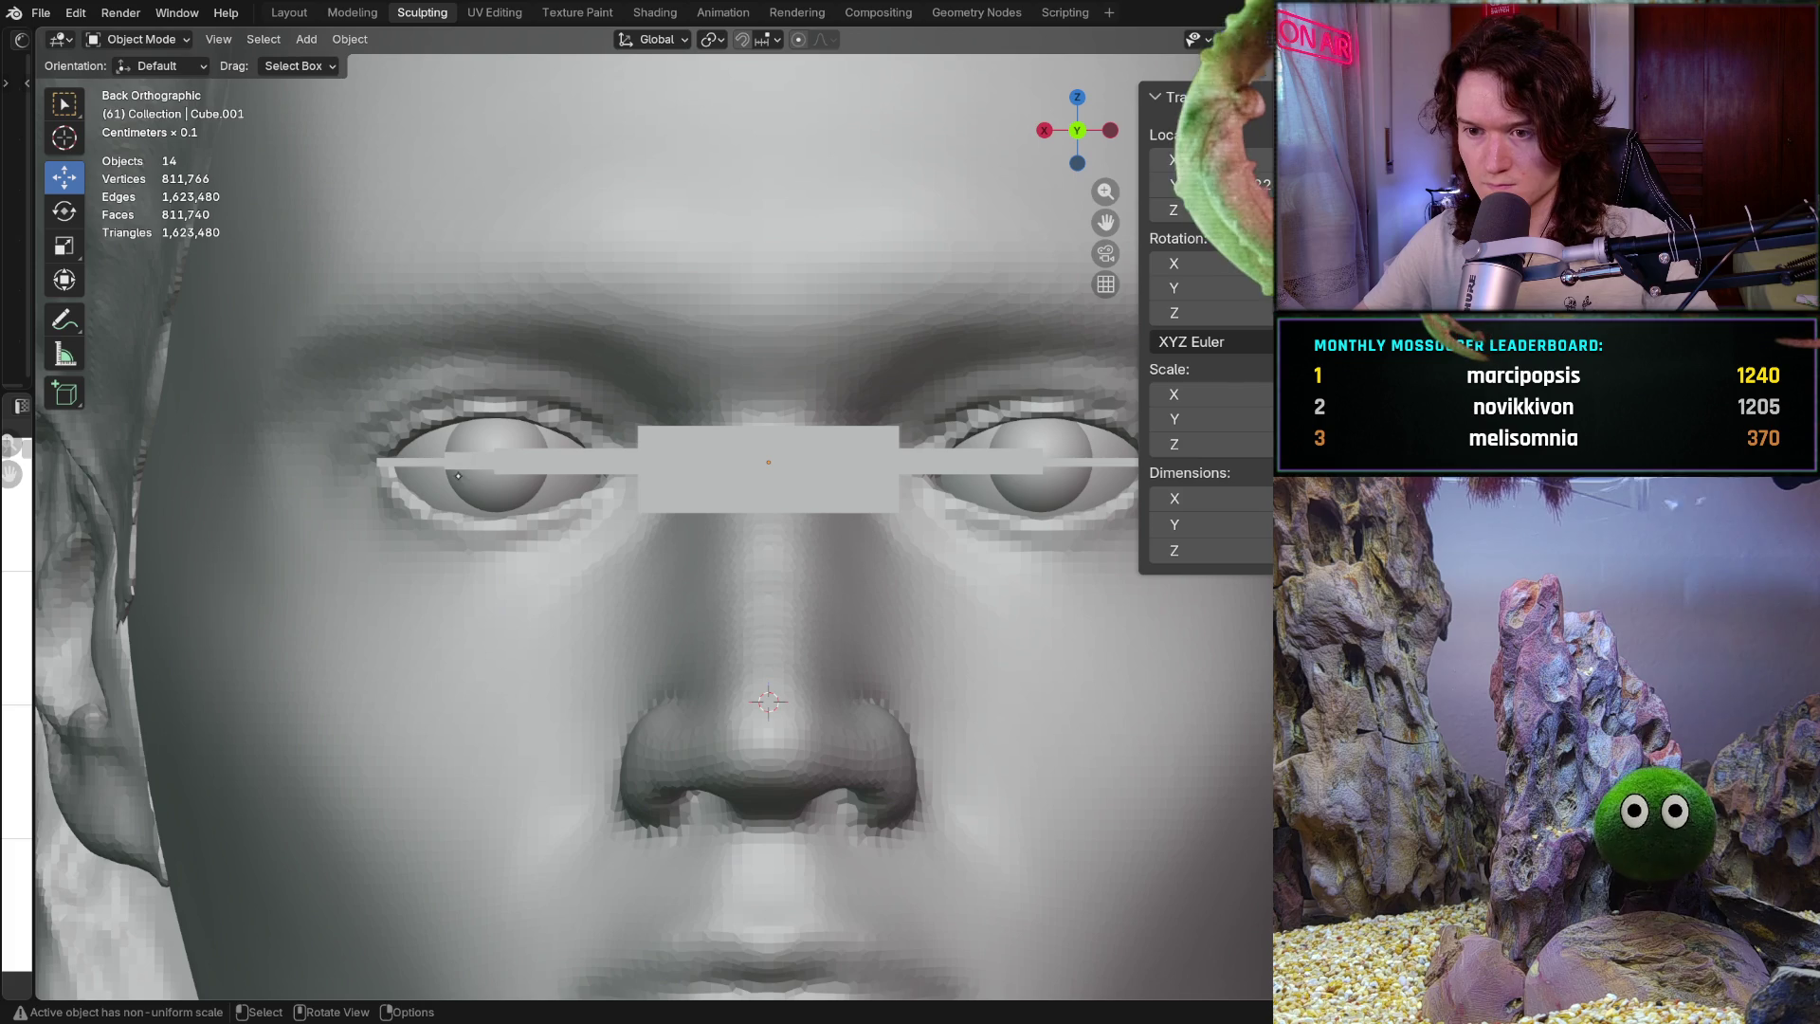
scroll(533, 626, down, 3)
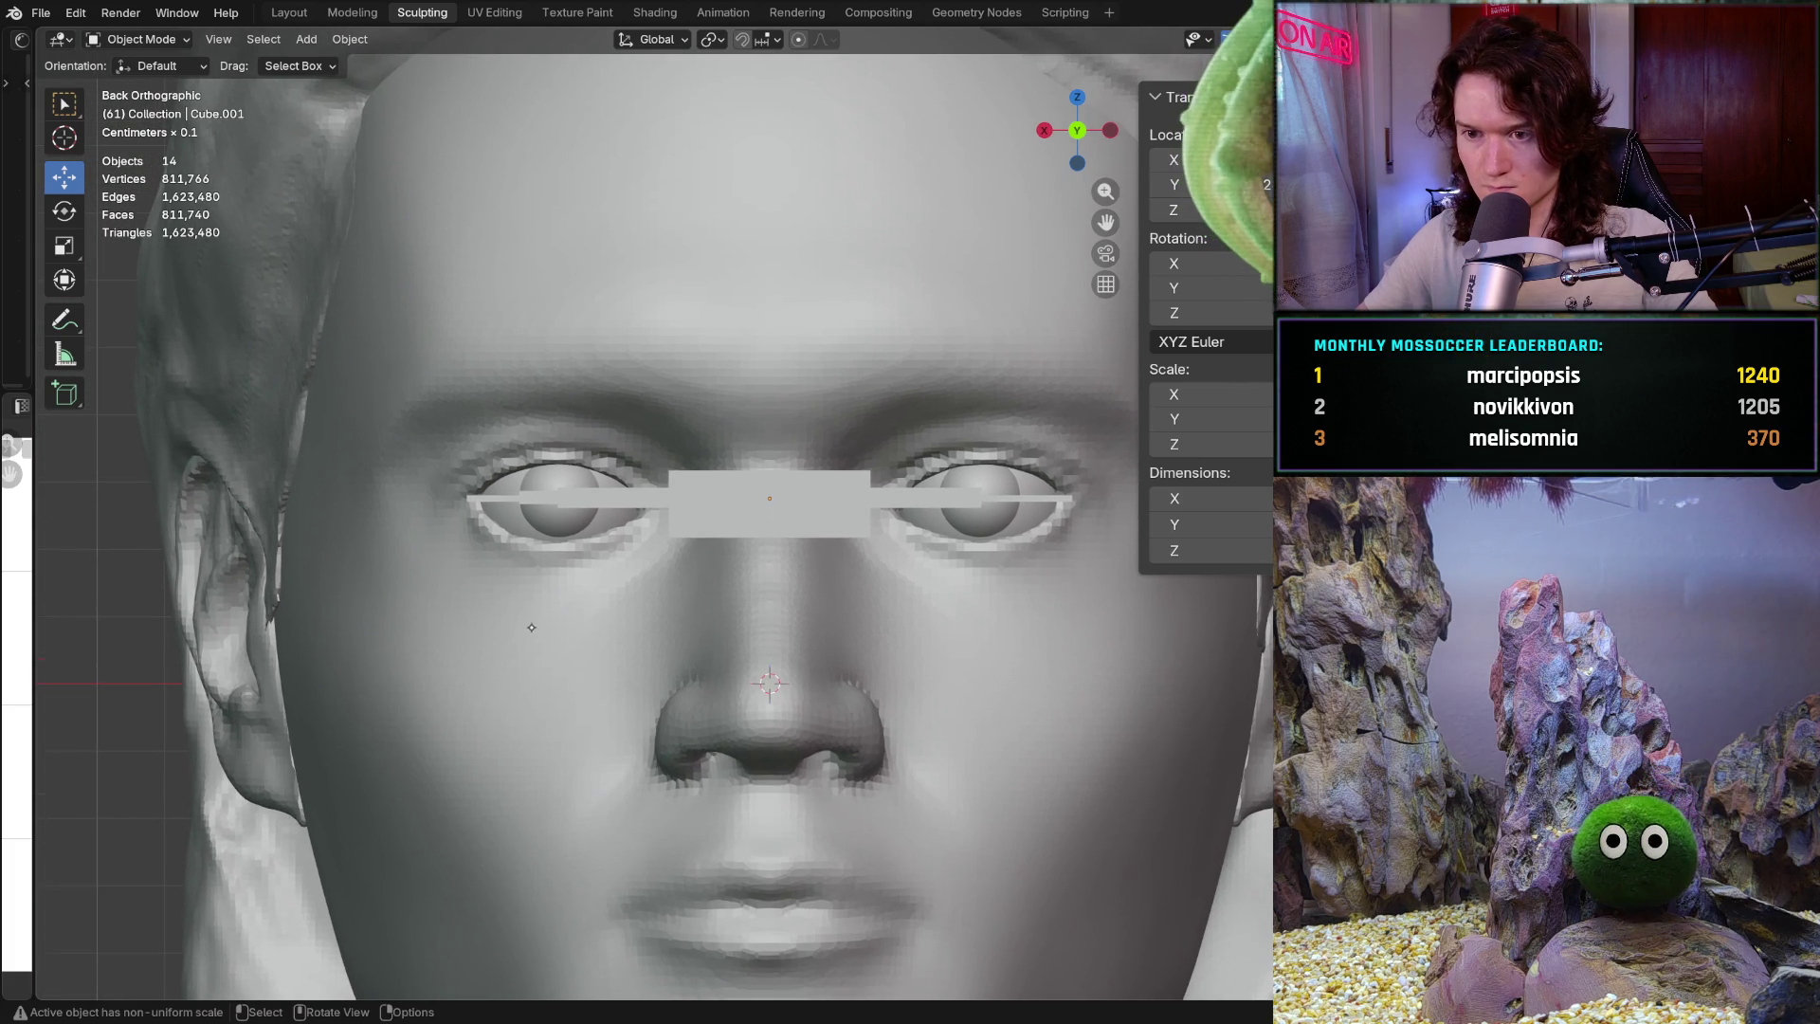
scroll(531, 677, down, 2)
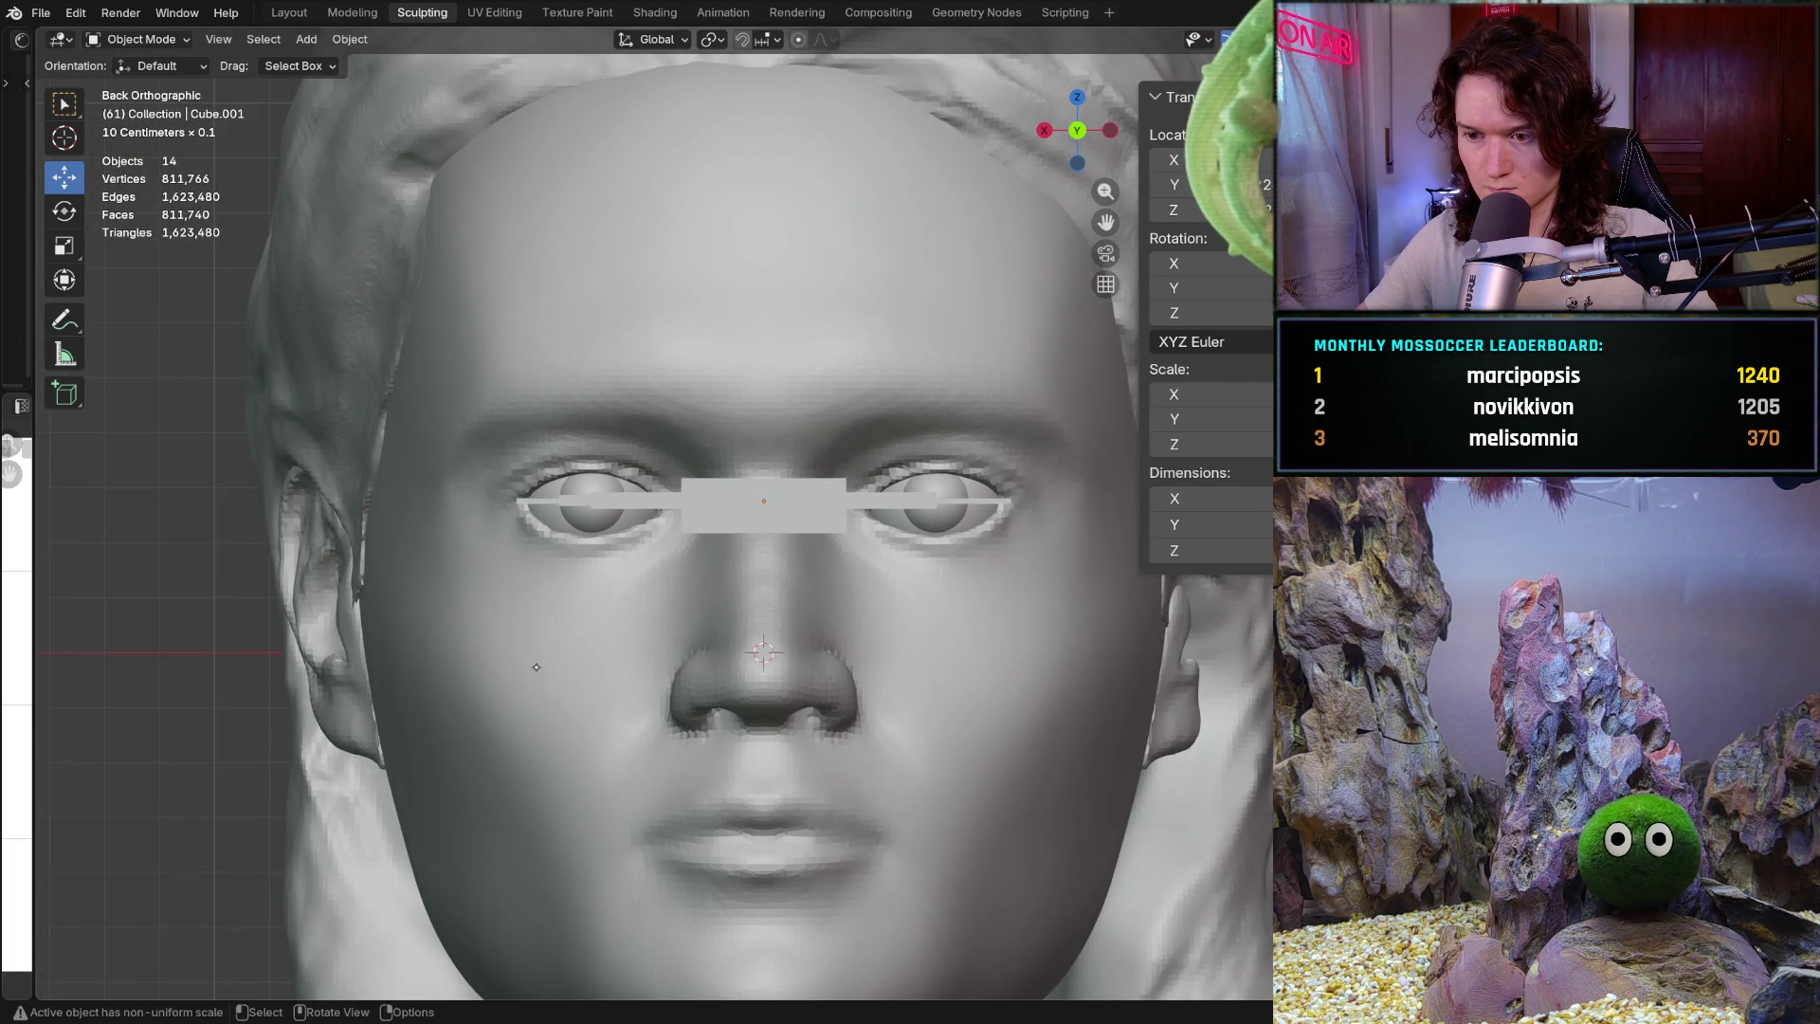
scroll(532, 677, up, 4)
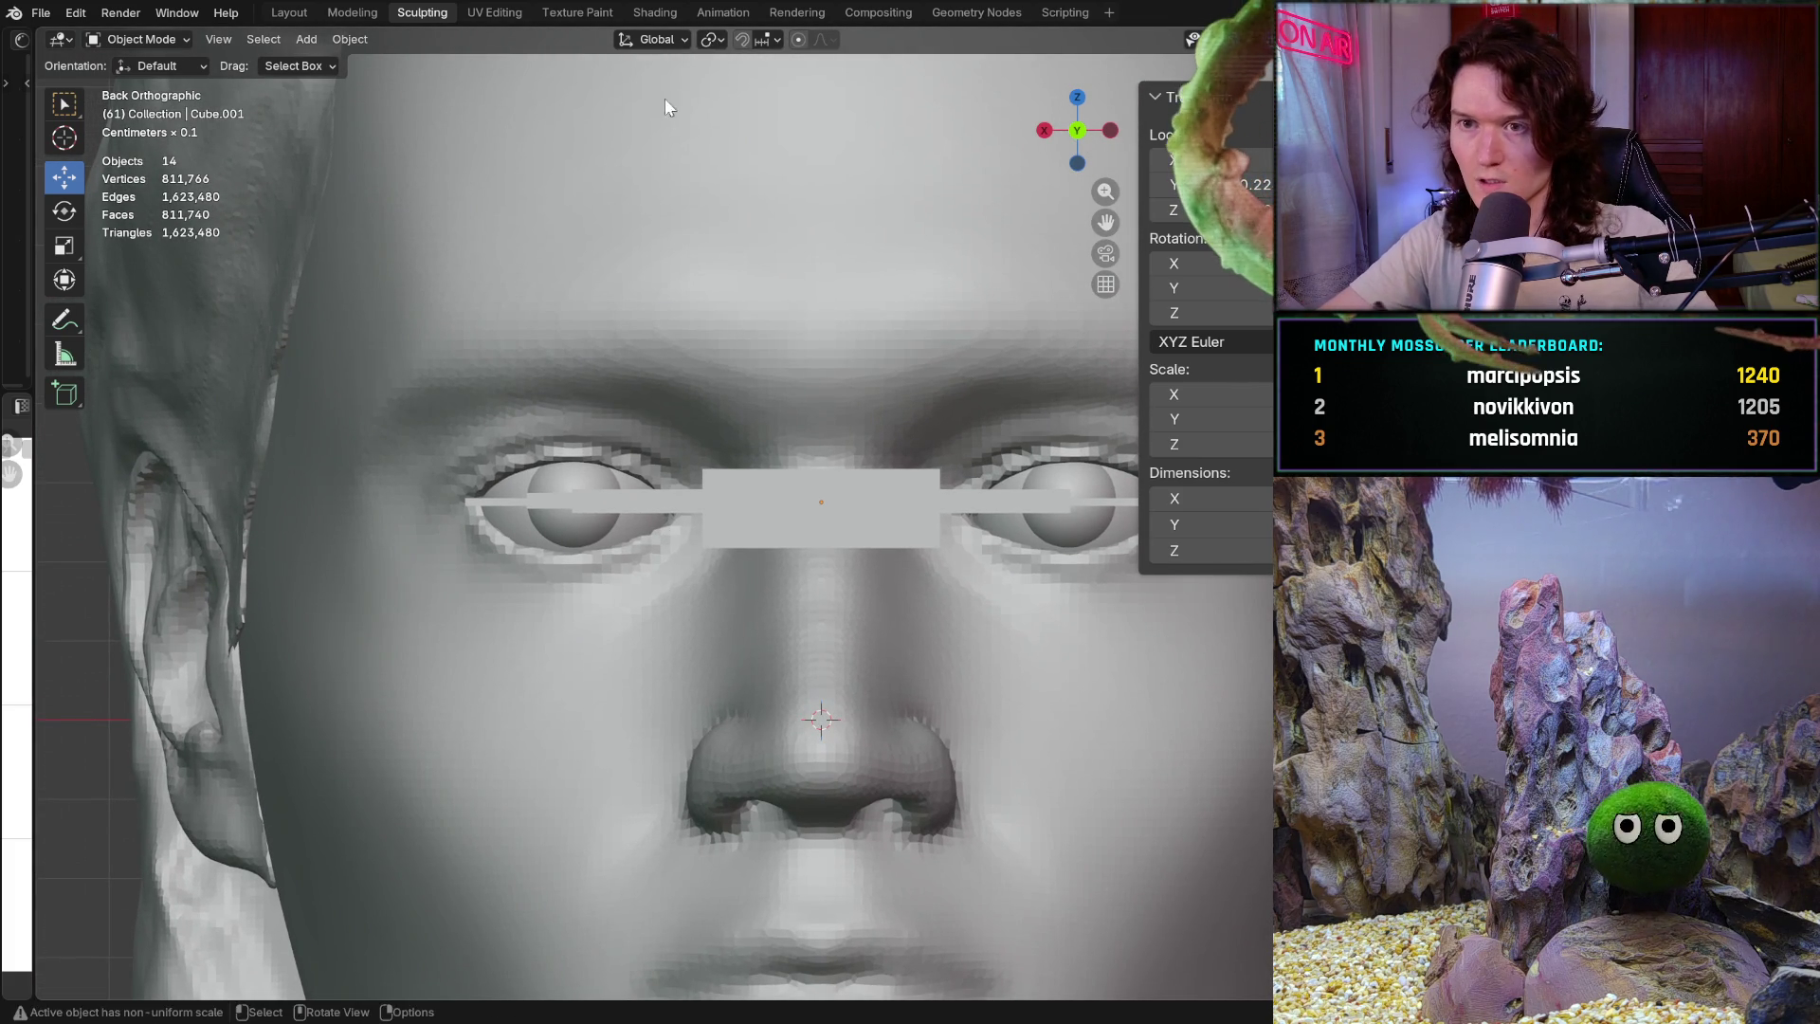
click(301, 15)
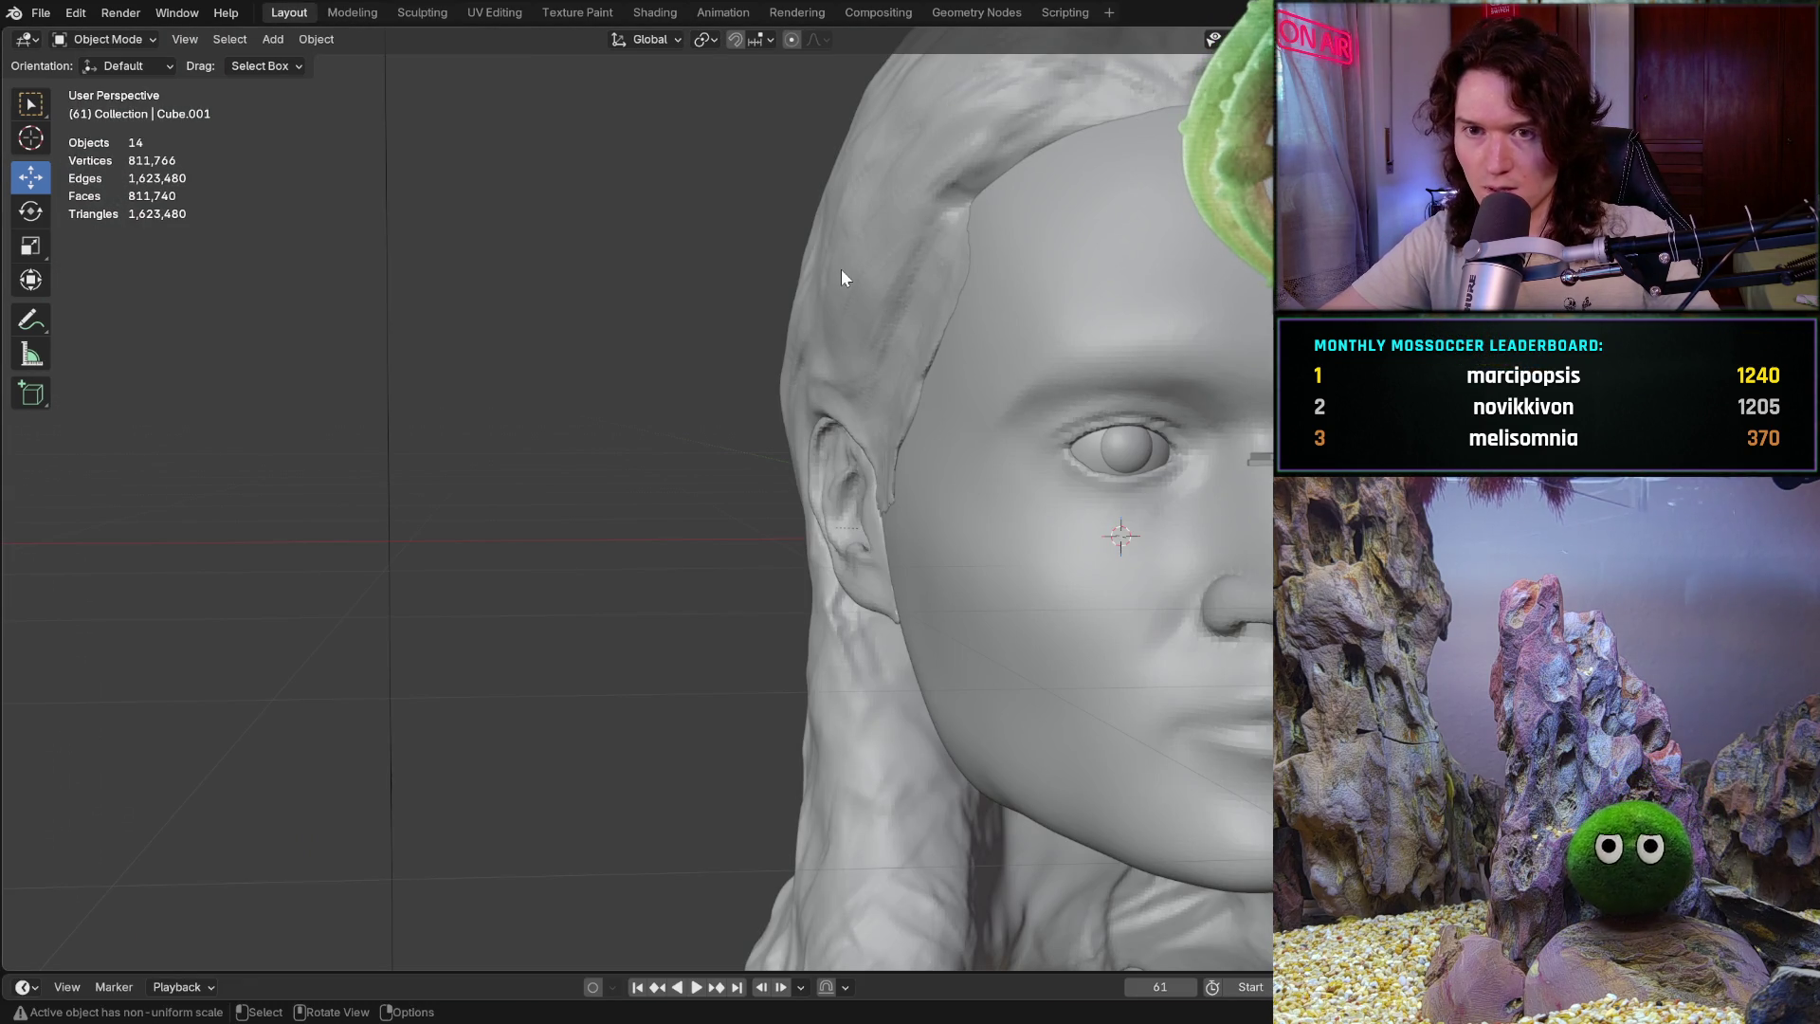
Select the Head object and display its Scale and Dimensions in the N sidebar
click(1090, 569)
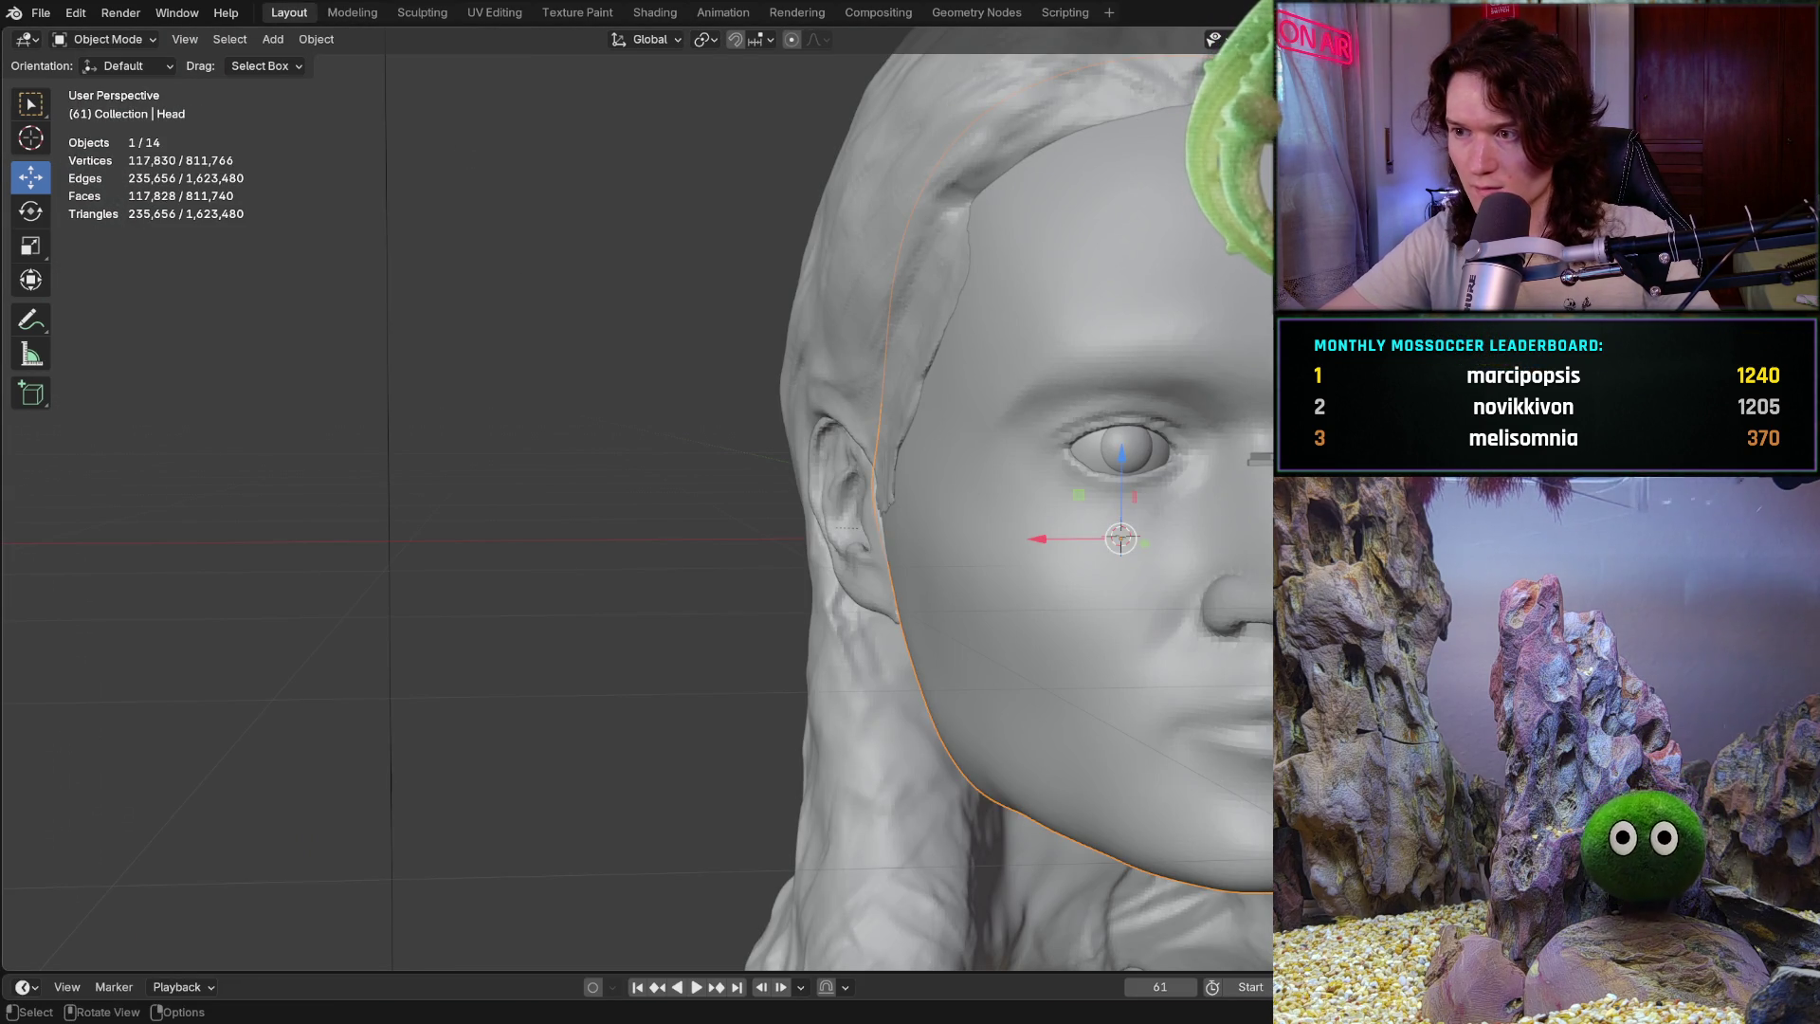
key(n)
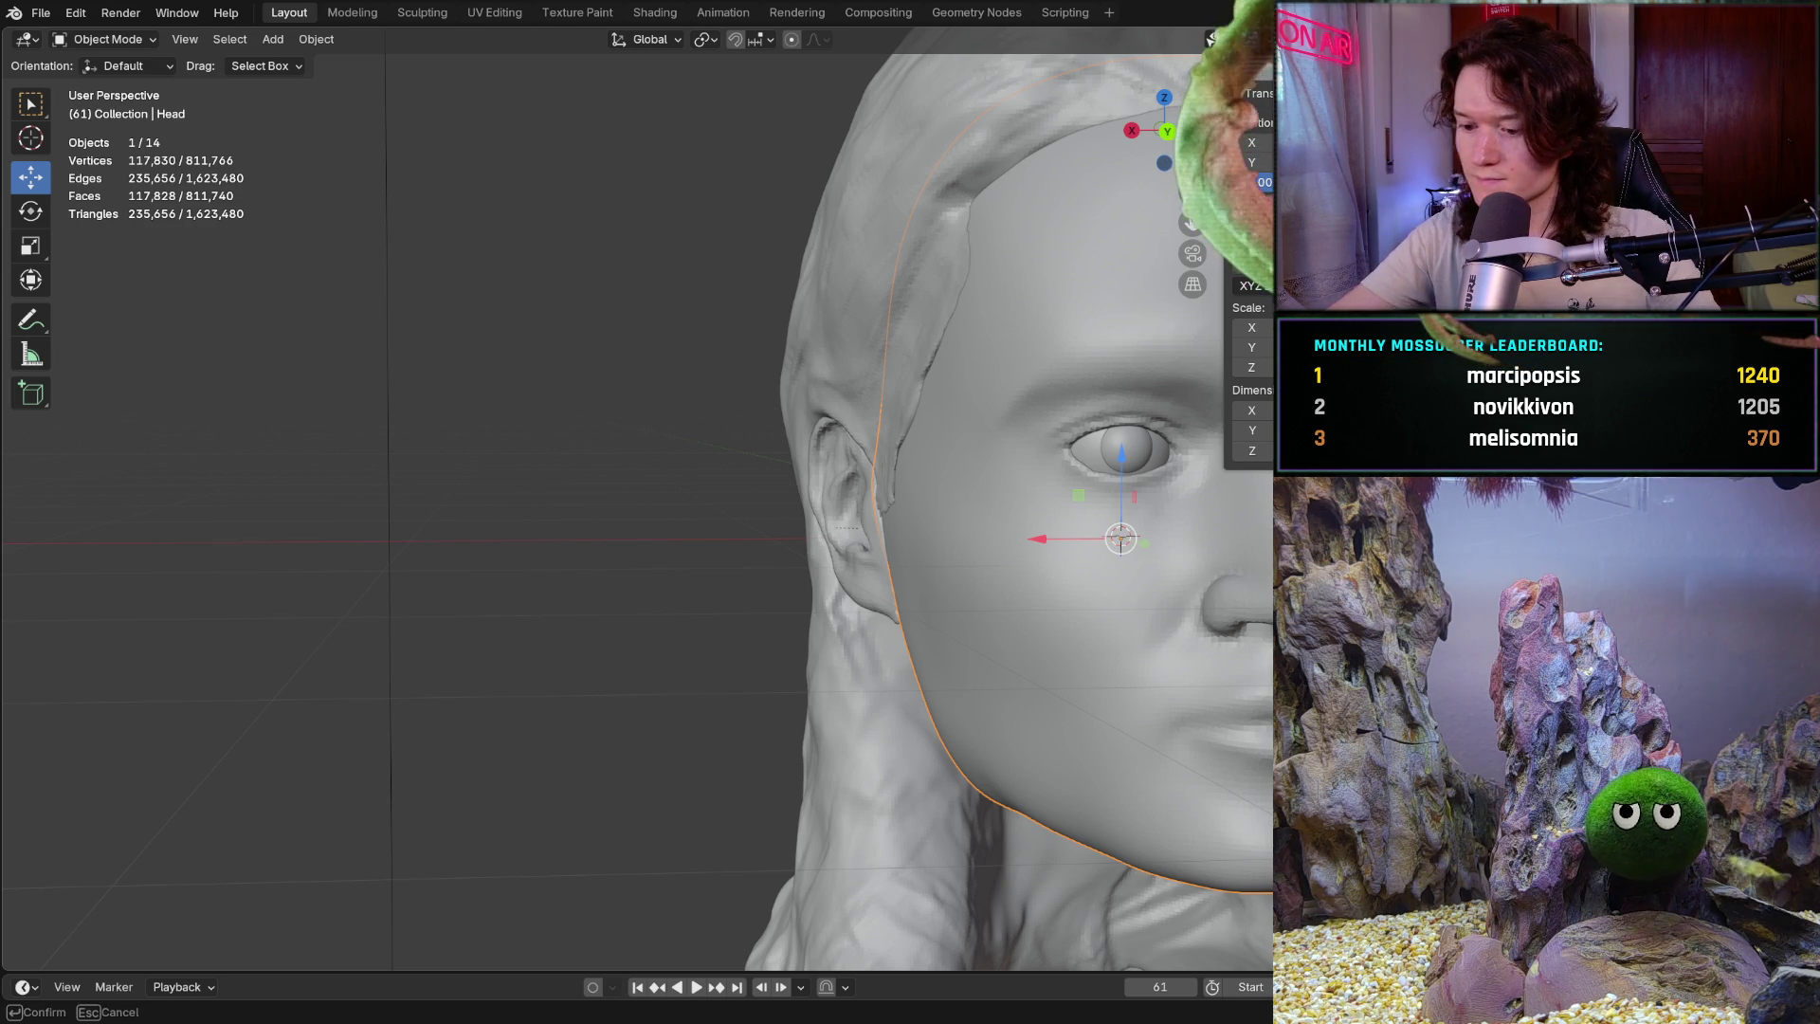
drag(1193, 222, 1193, 220)
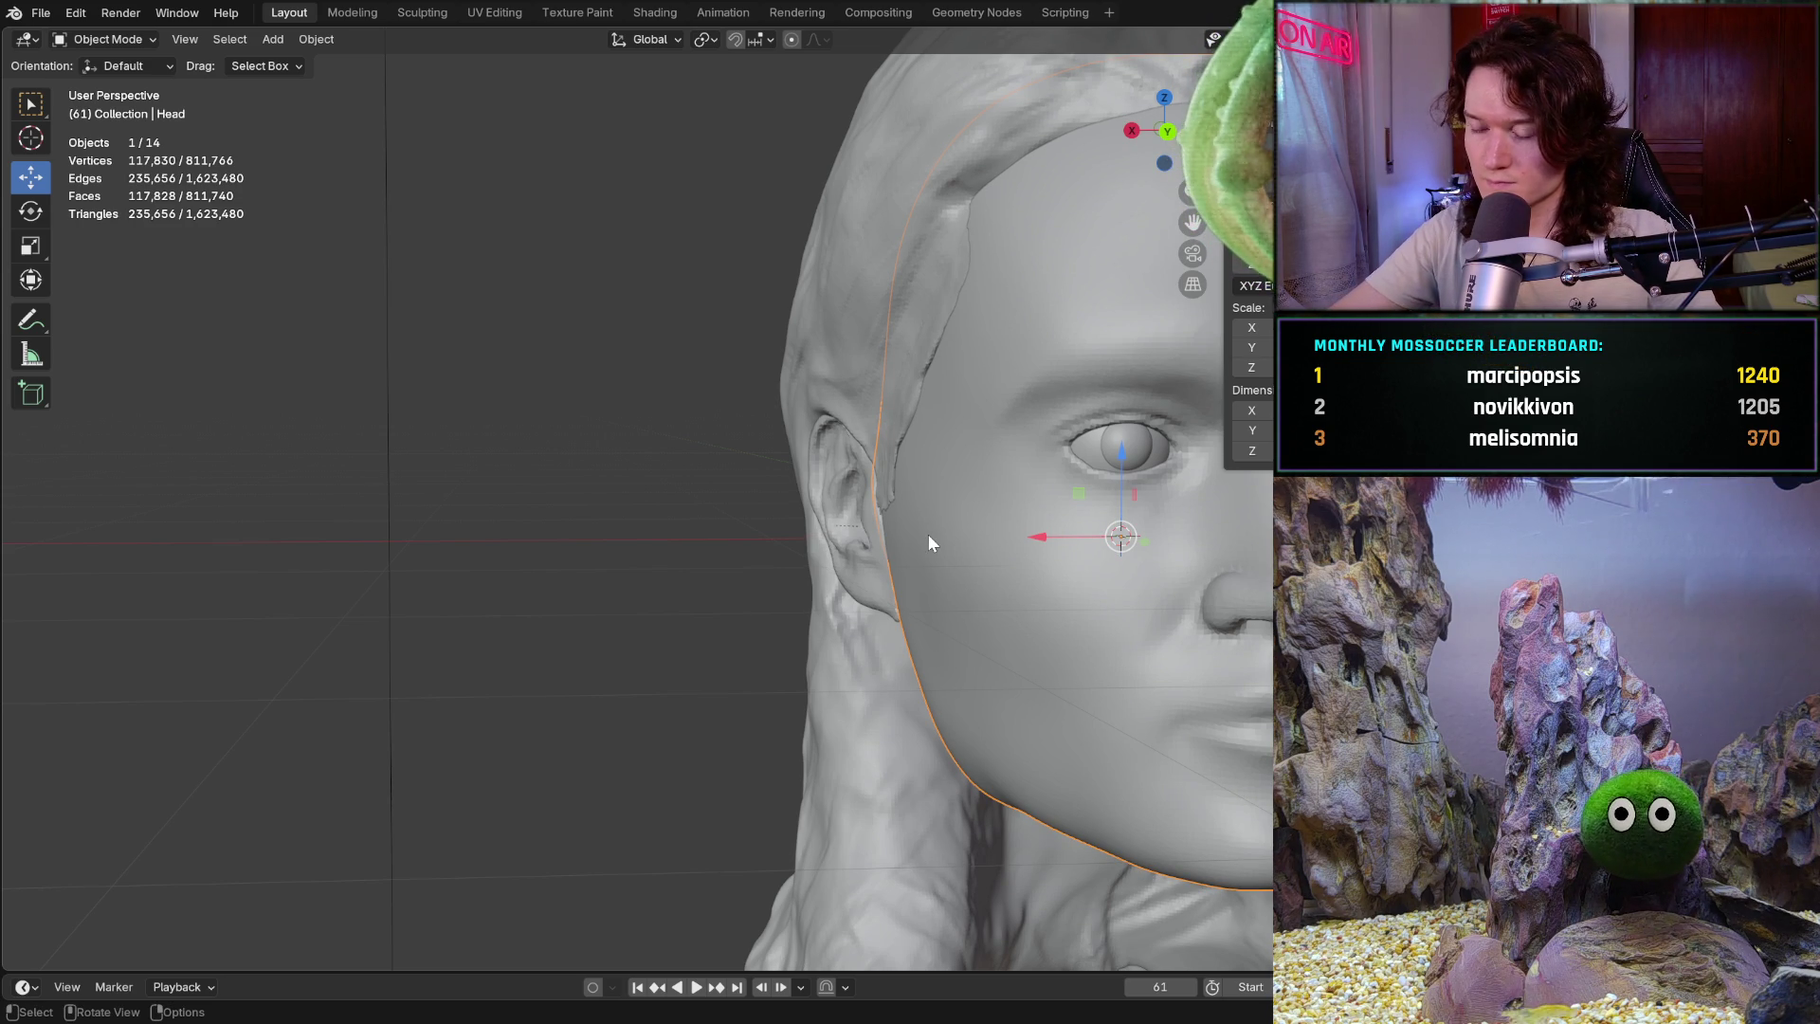
ctrl+scroll(610, 587, up, 1)
drag(1193, 223, 1193, 223)
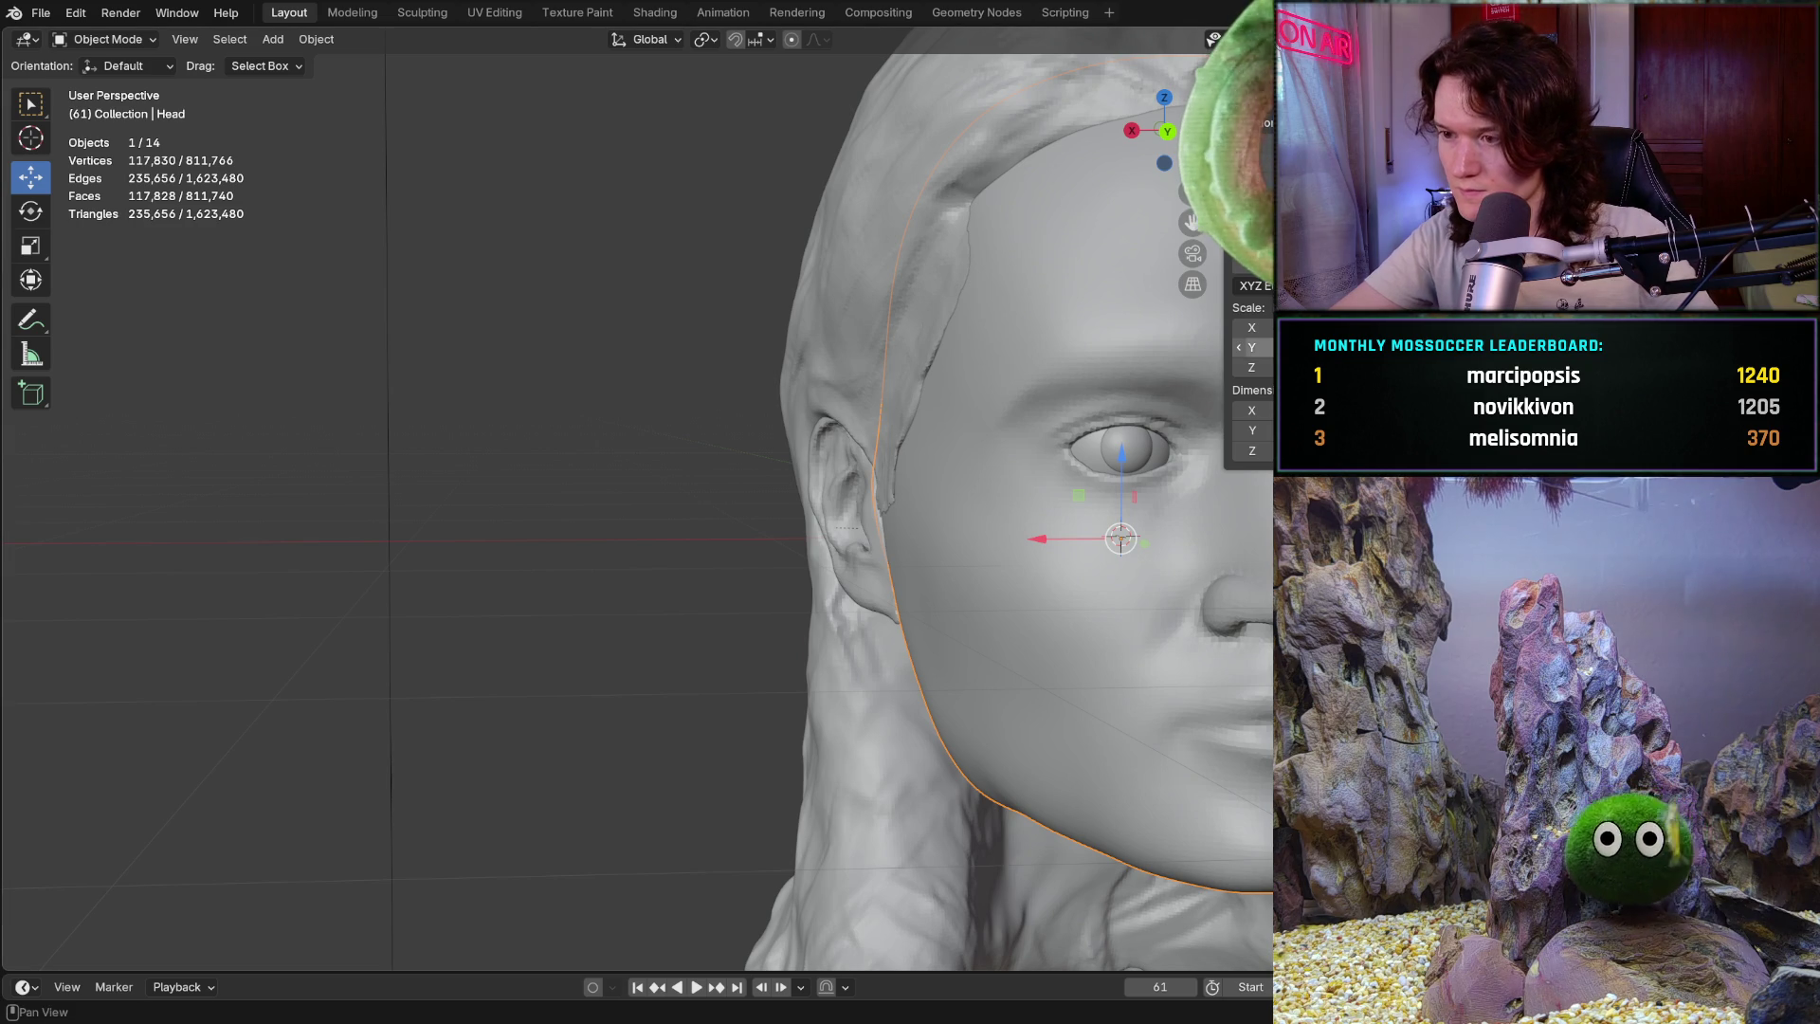
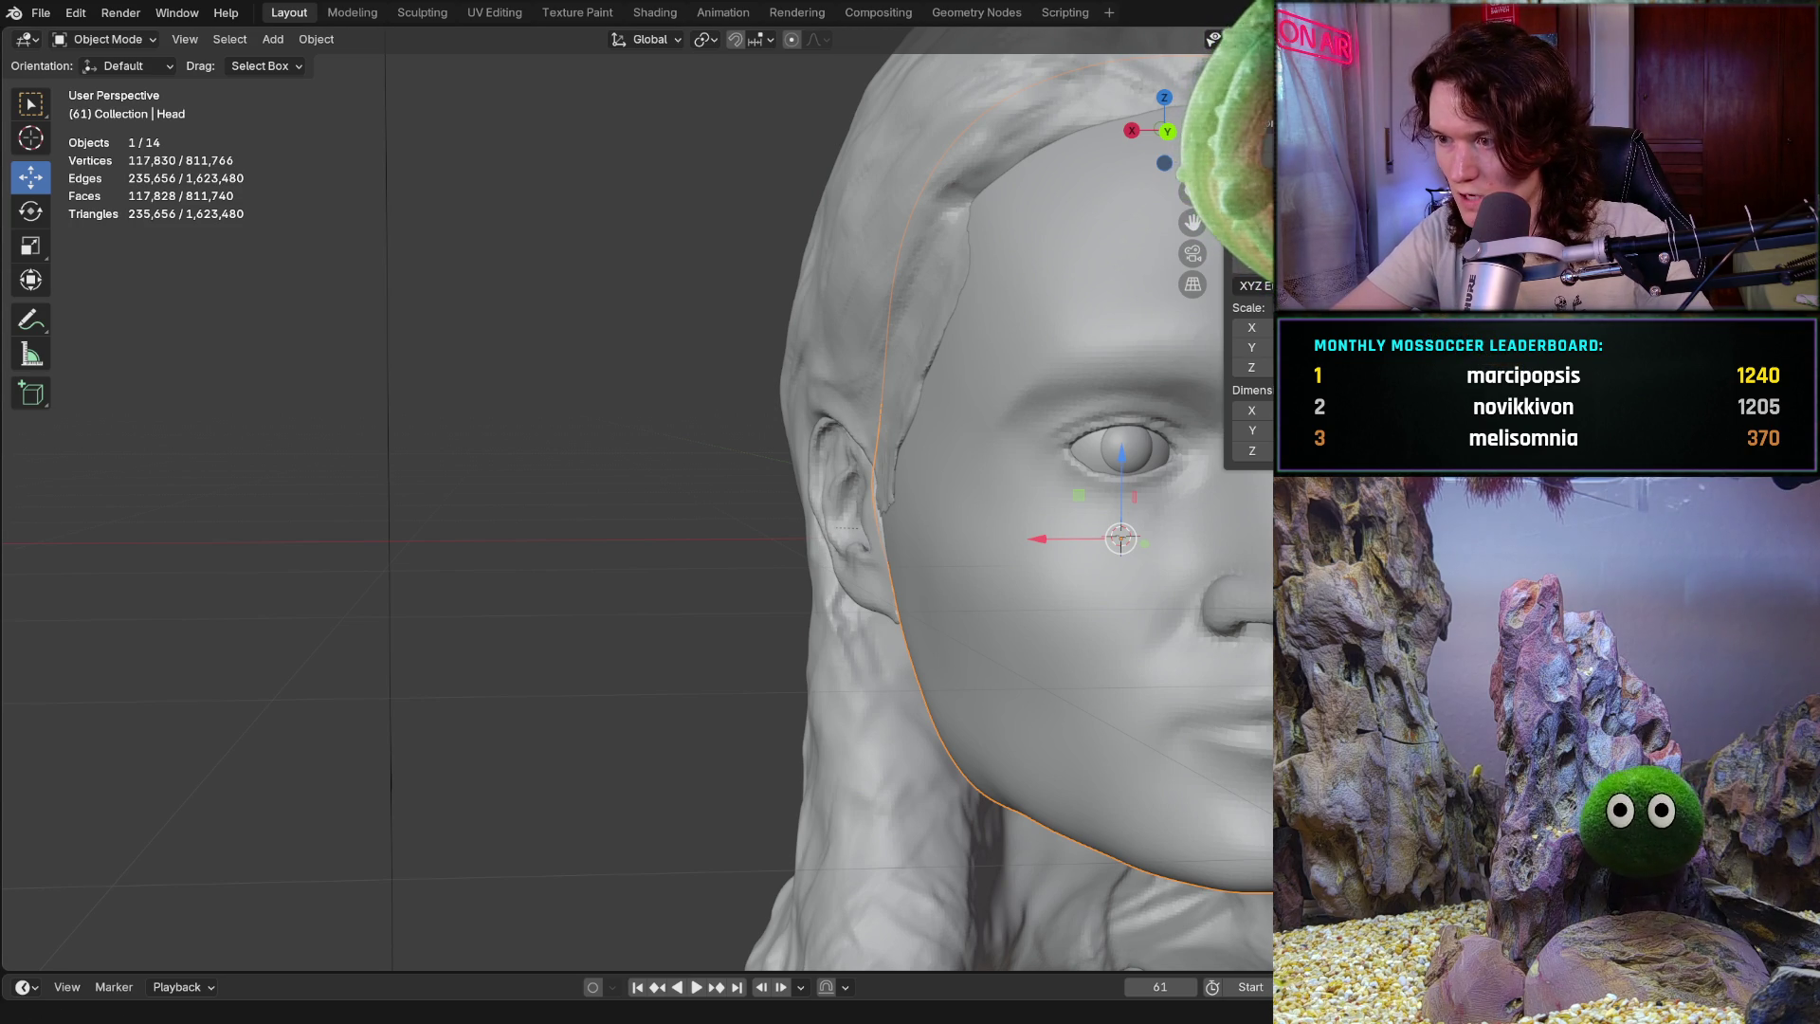
Compute 0.547 × 0.00225 = 0.00123075 in the browser's Google calculator
key(alt+Tab)
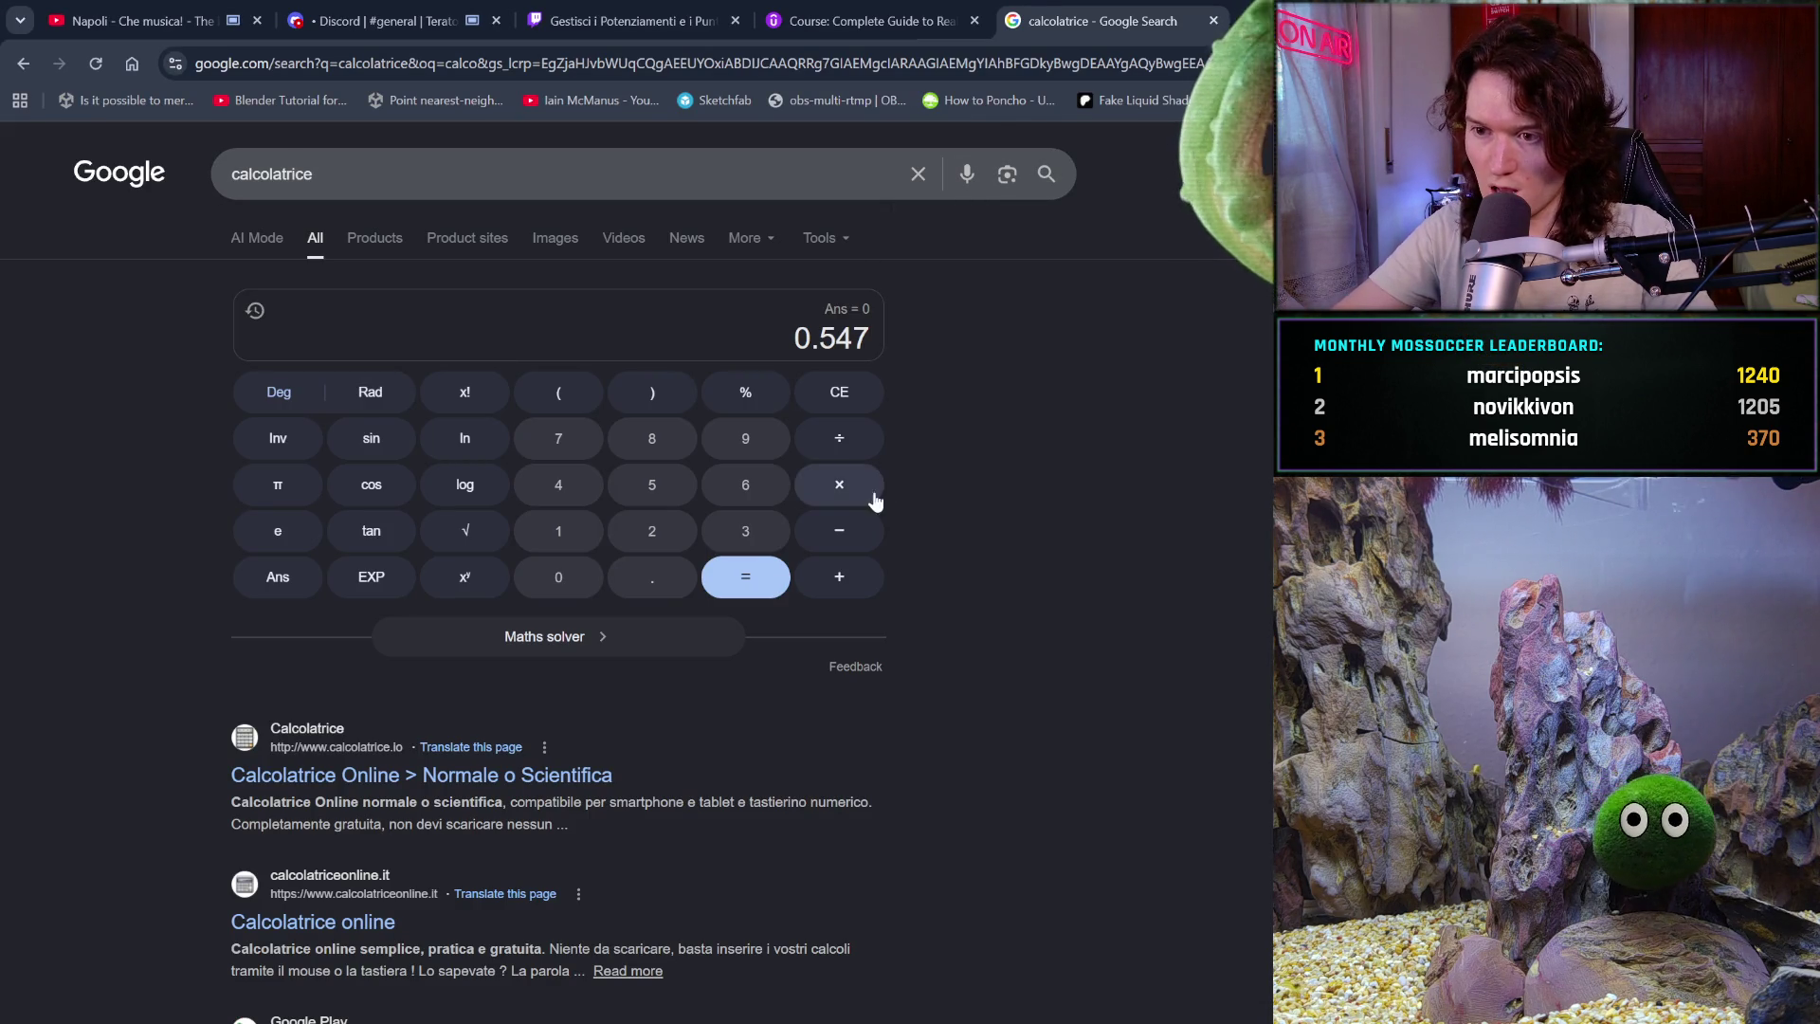
click(858, 491)
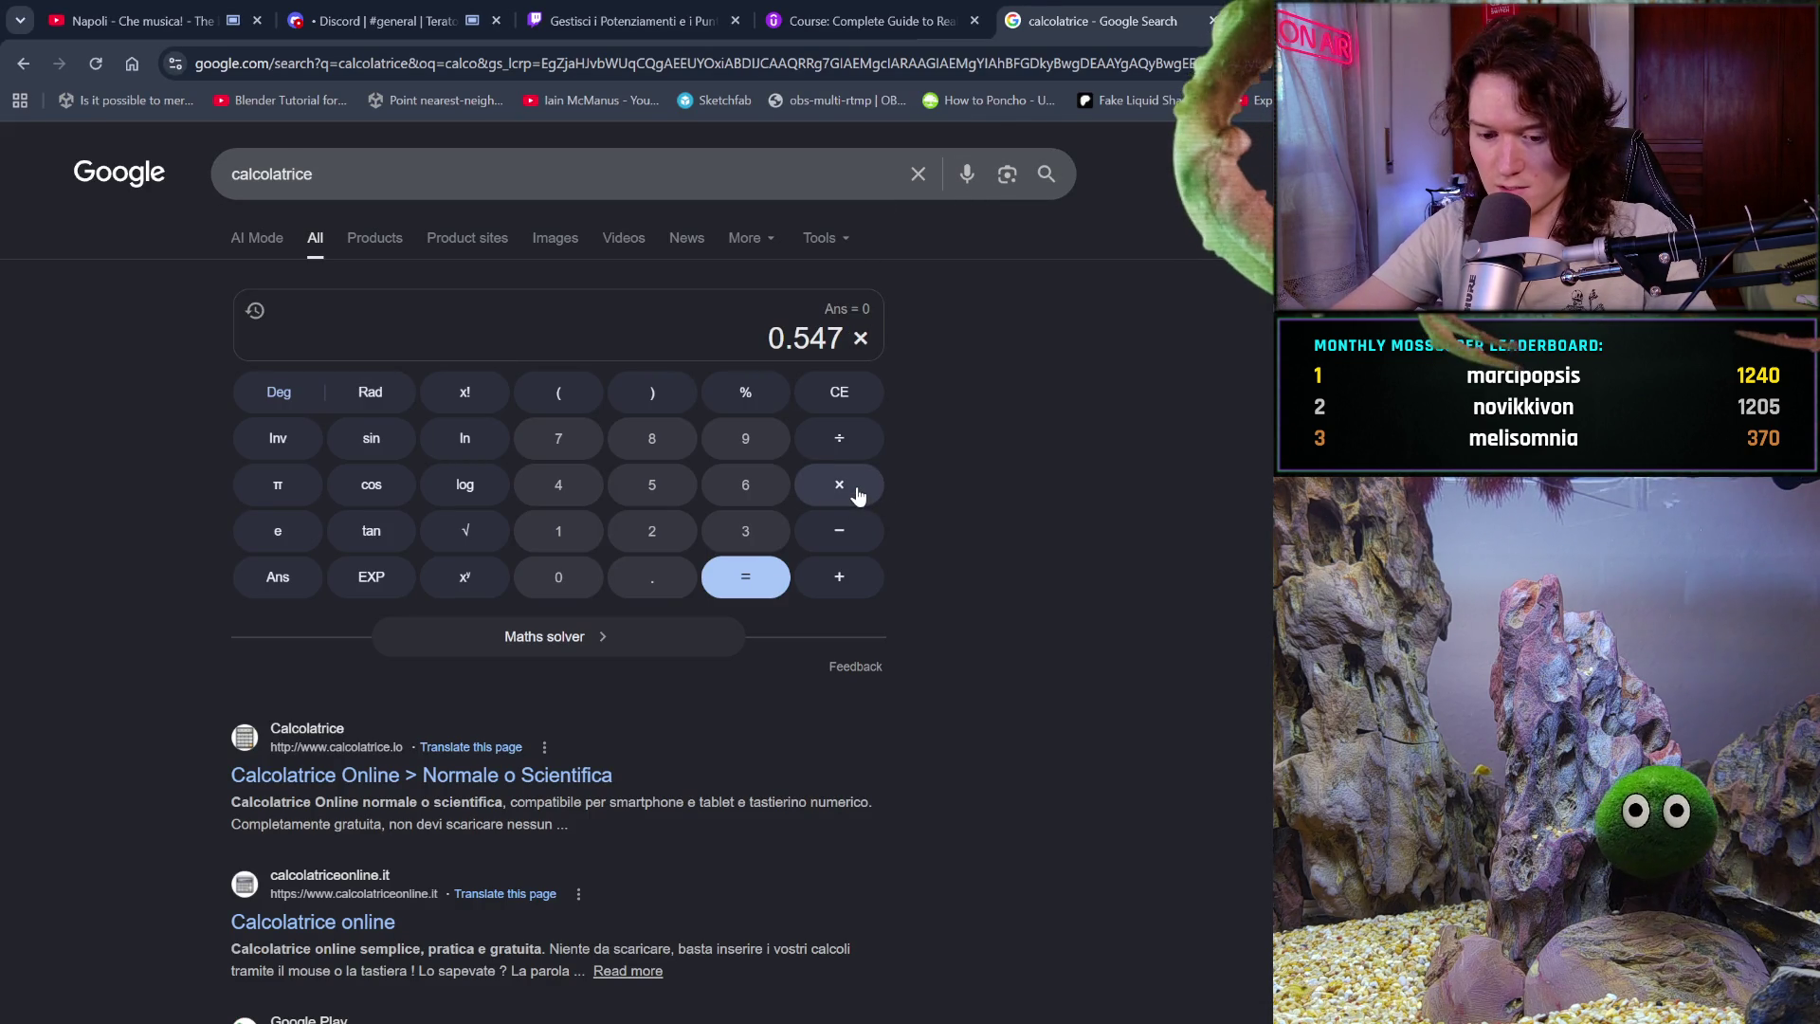
text(0.00225)
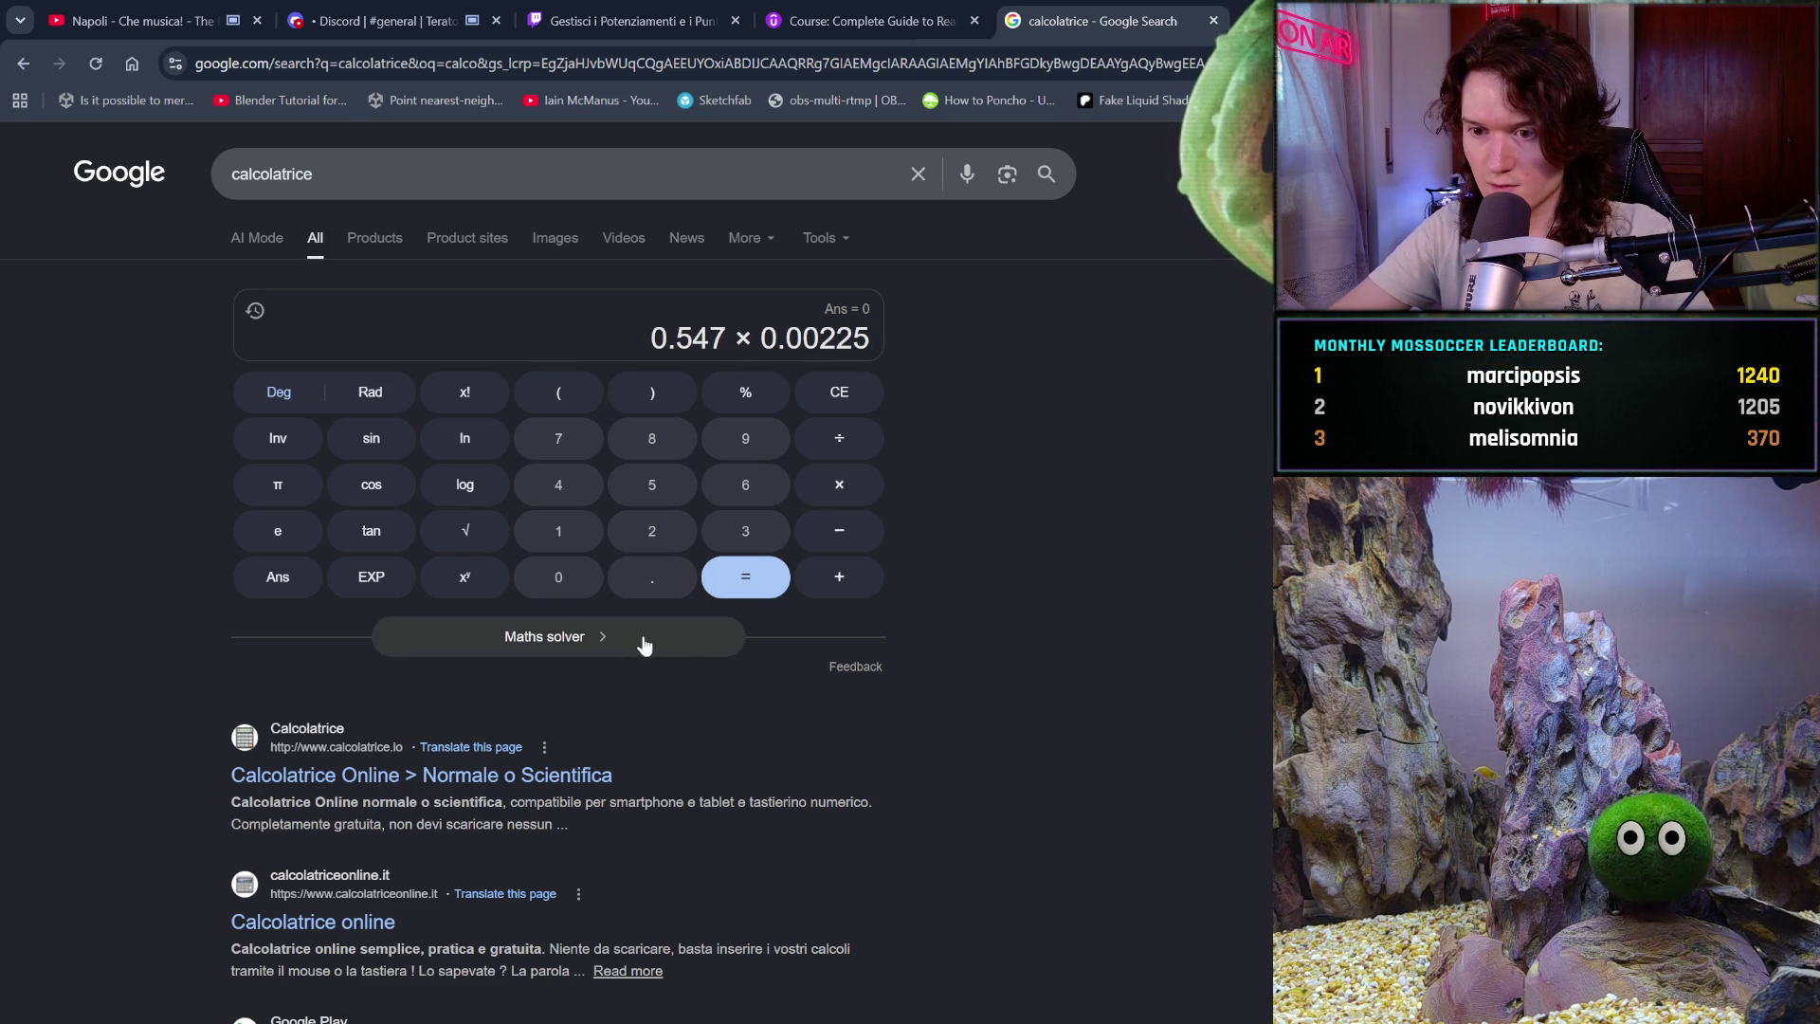
click(769, 591)
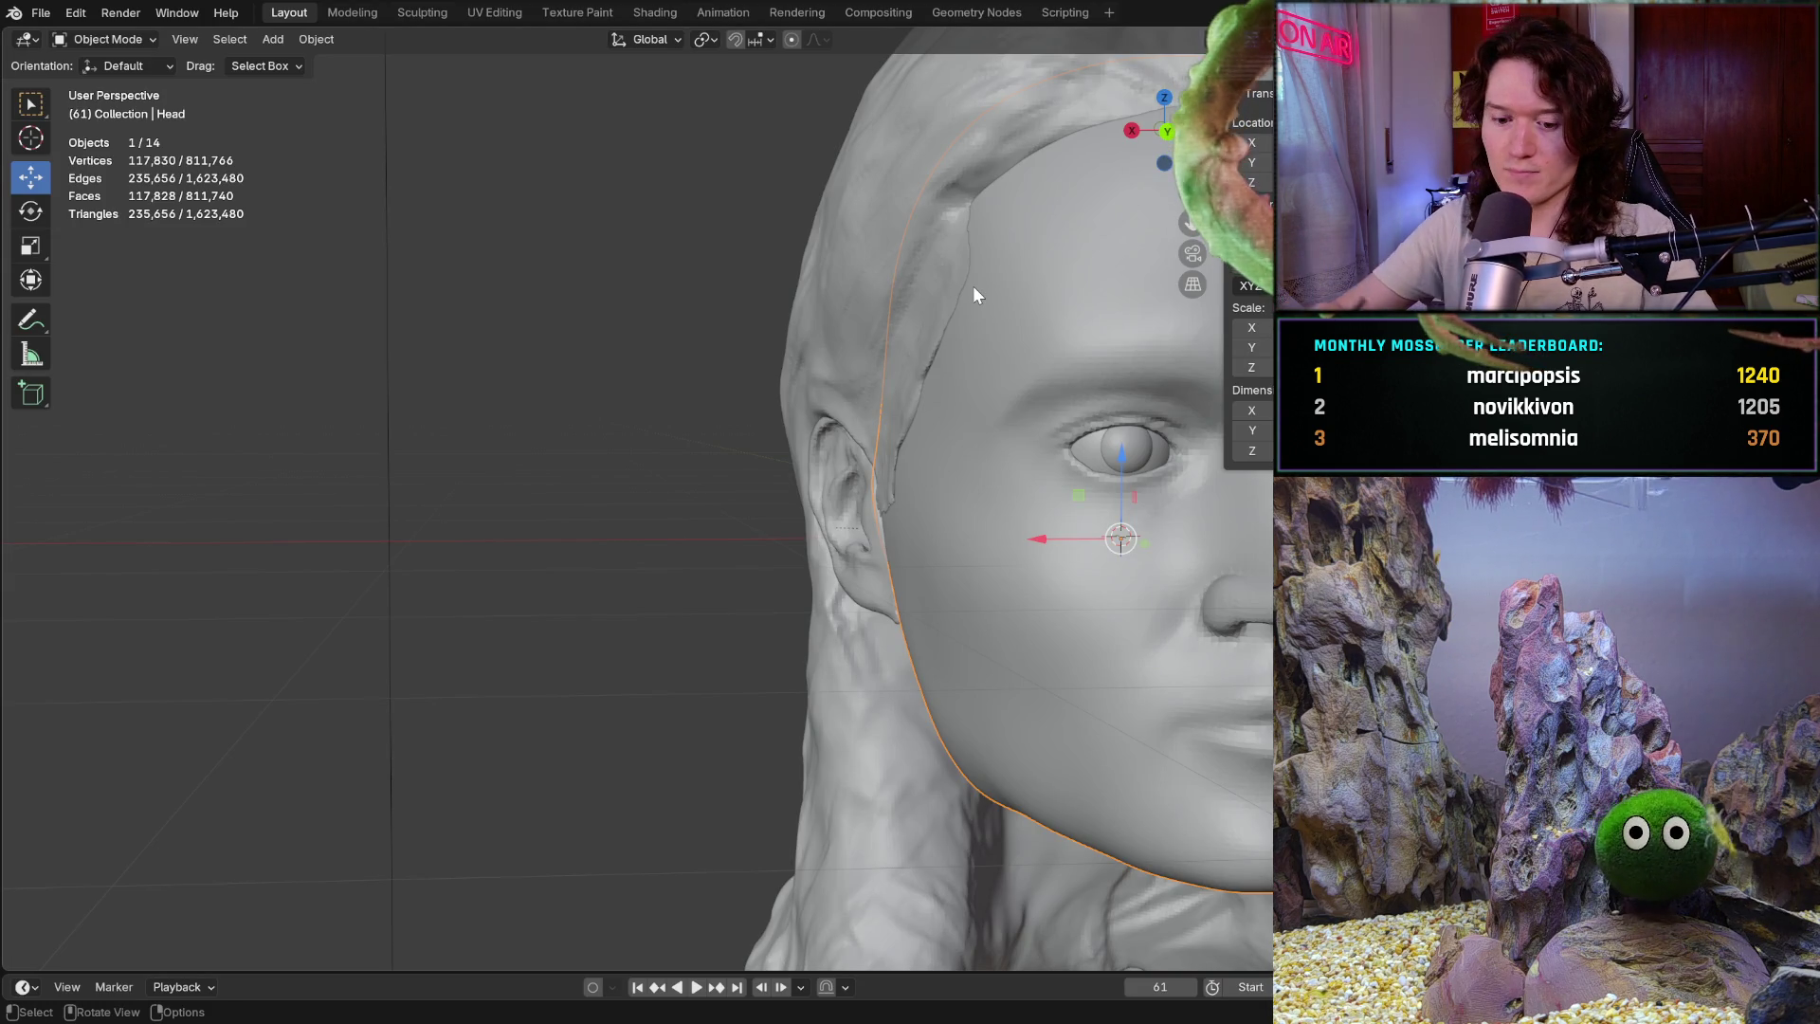
Apply All Transforms to the Head object and switch to the Sculpting workspace
key(ctrl+a)
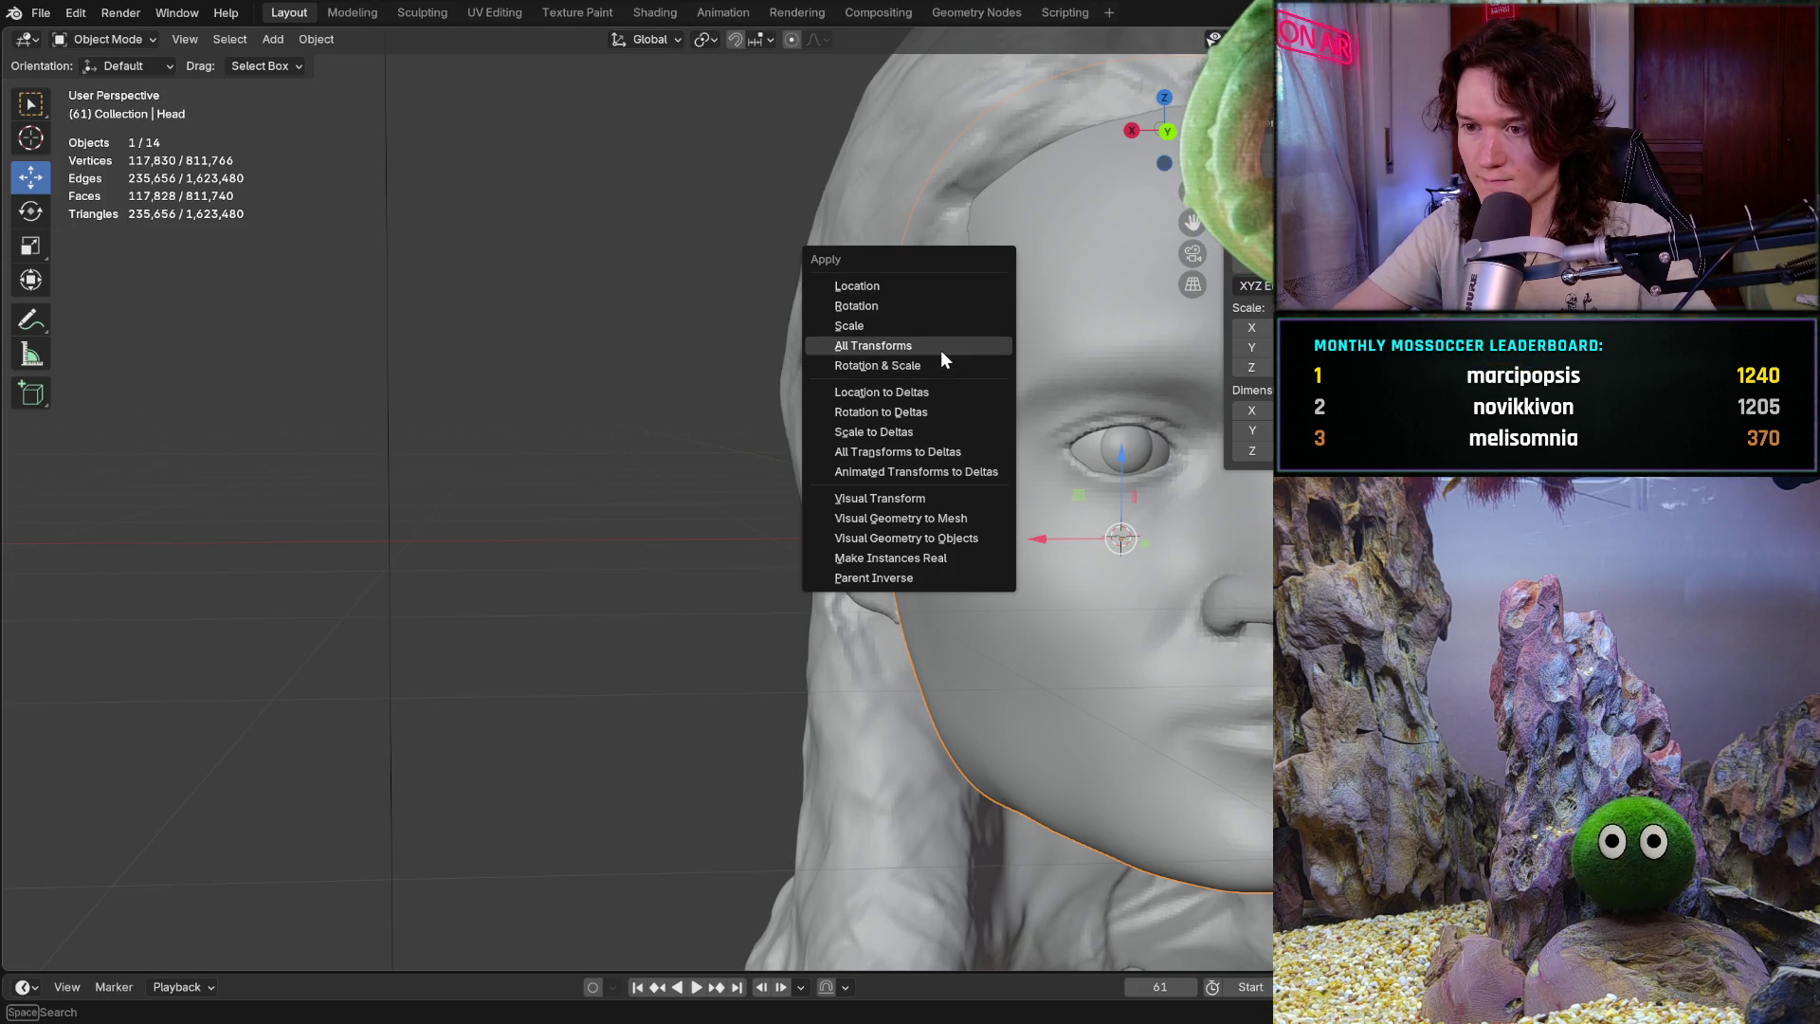
click(940, 349)
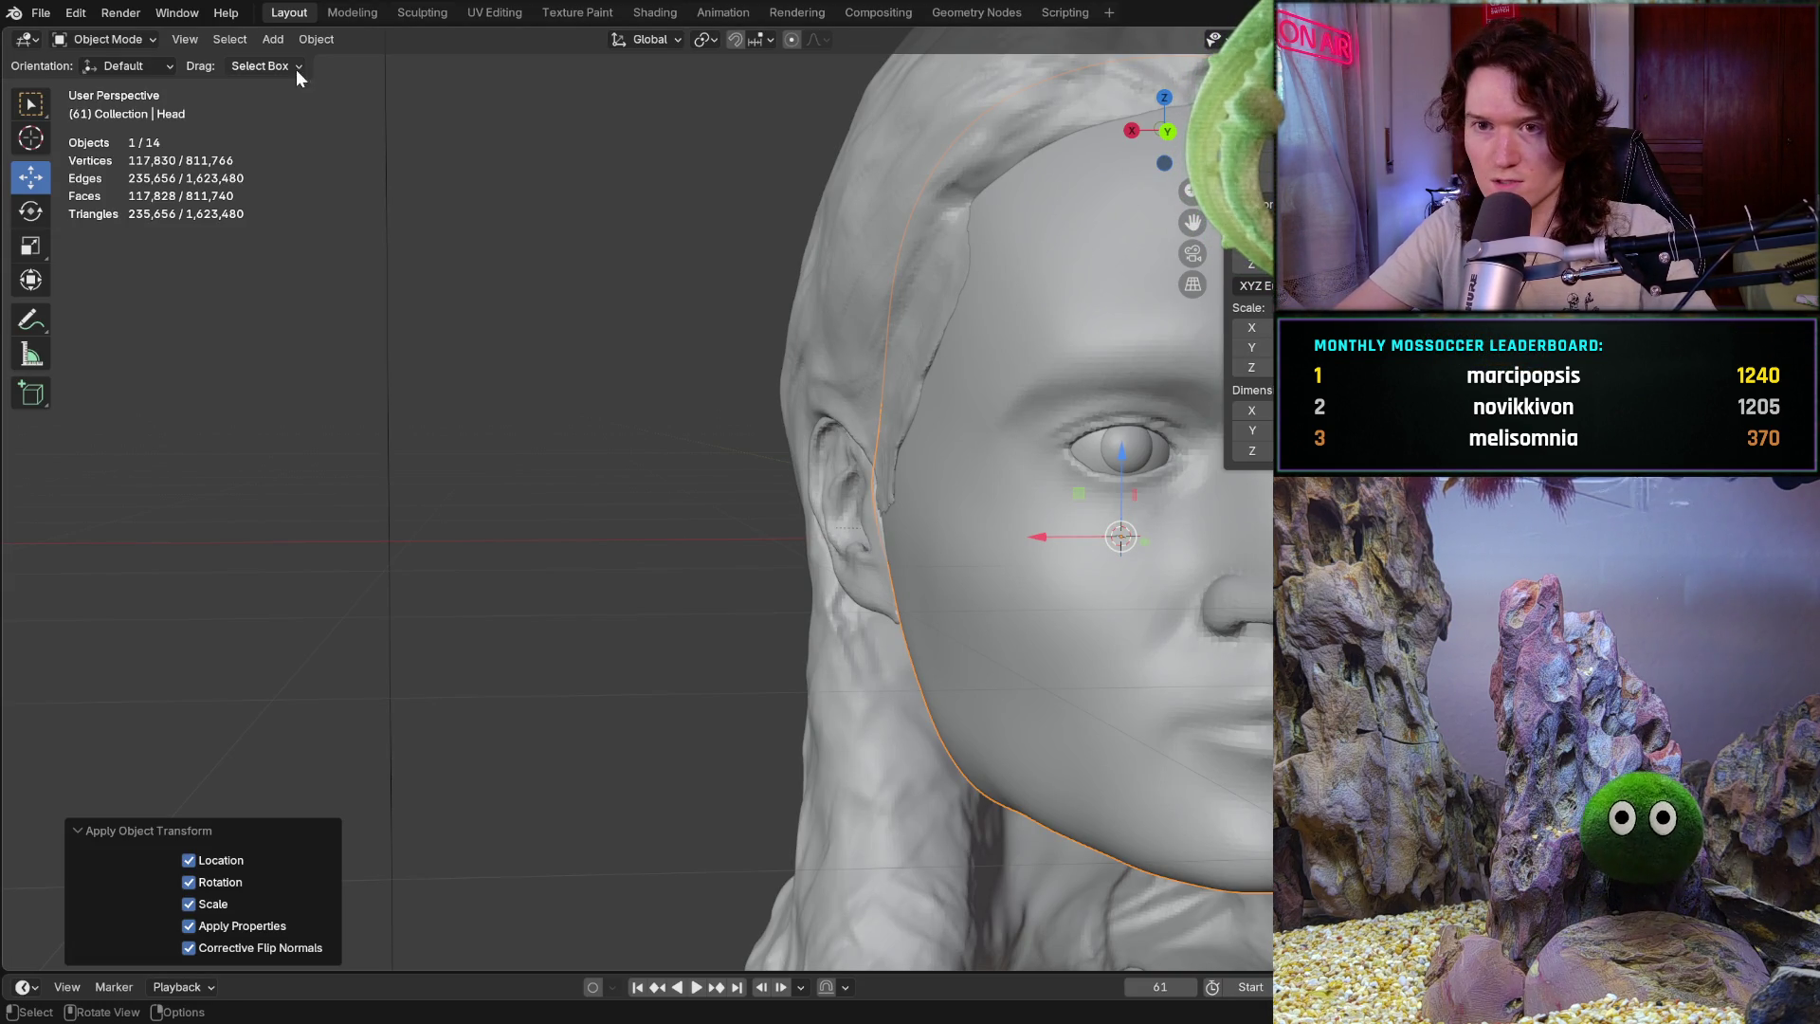
click(429, 13)
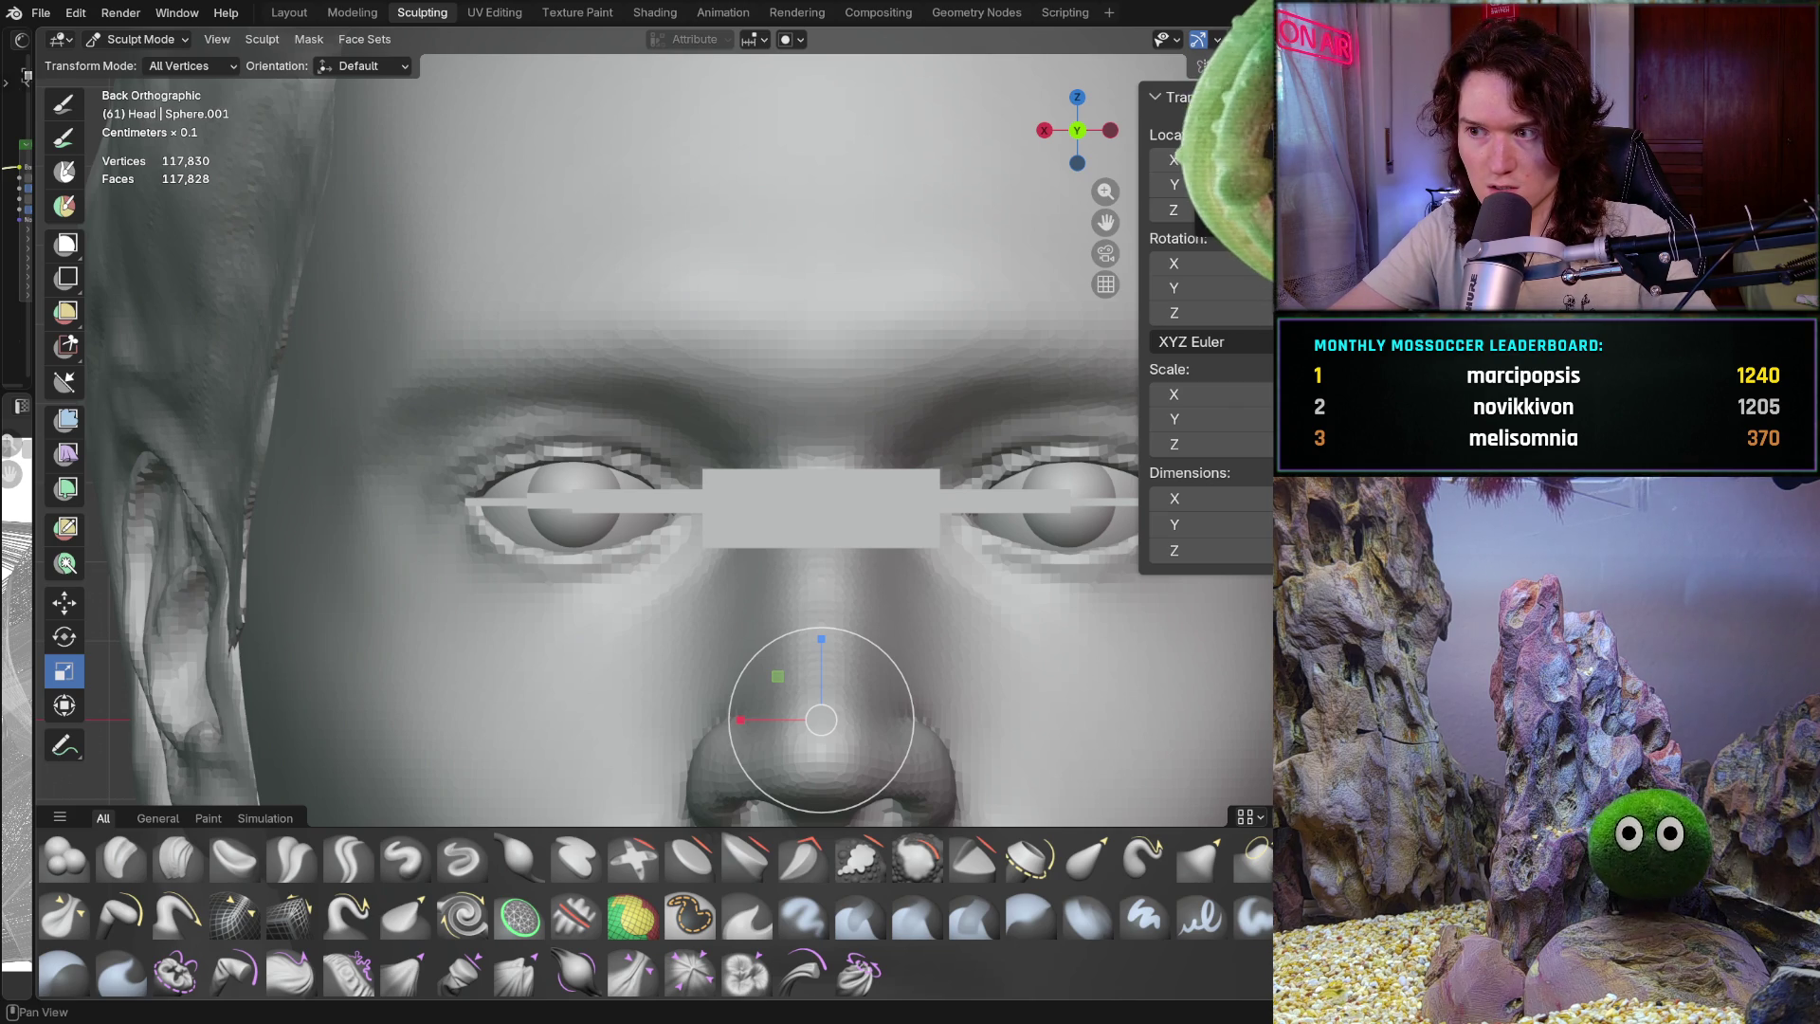
Undo and redo to restore the eyelid edits around both eyes
key(ctrl+z)
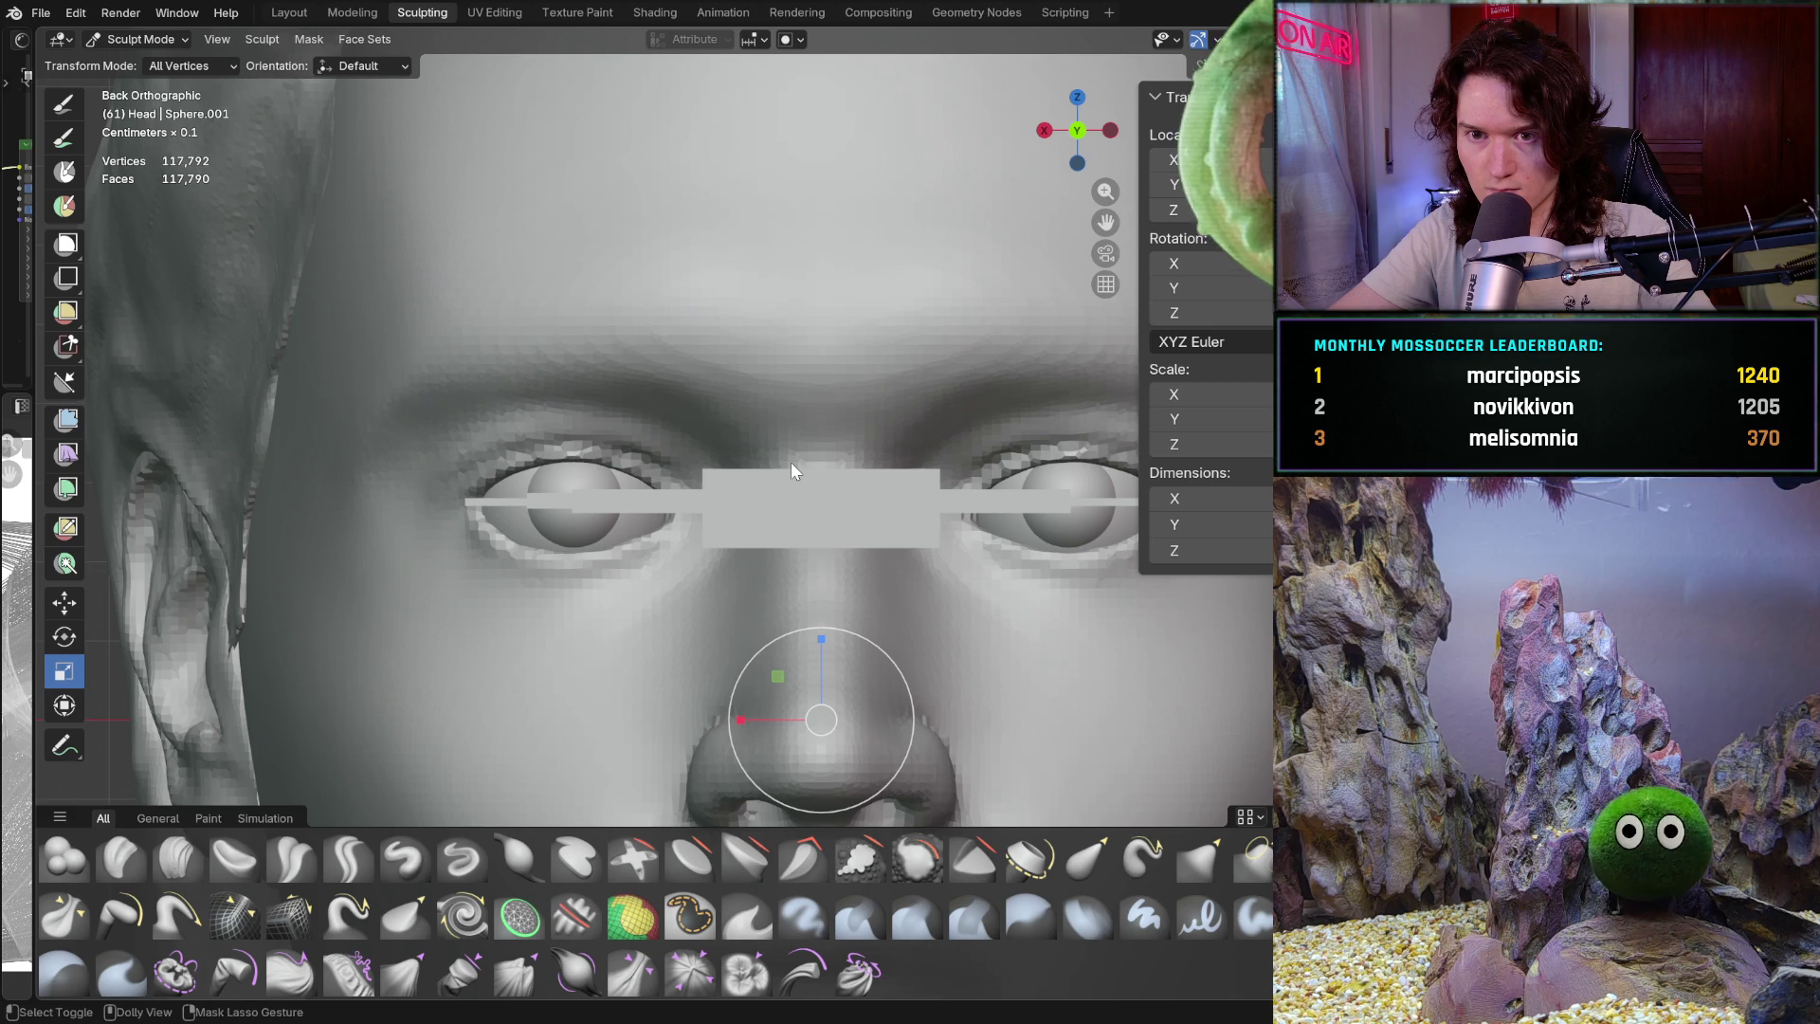
key(ctrl+shift+z)
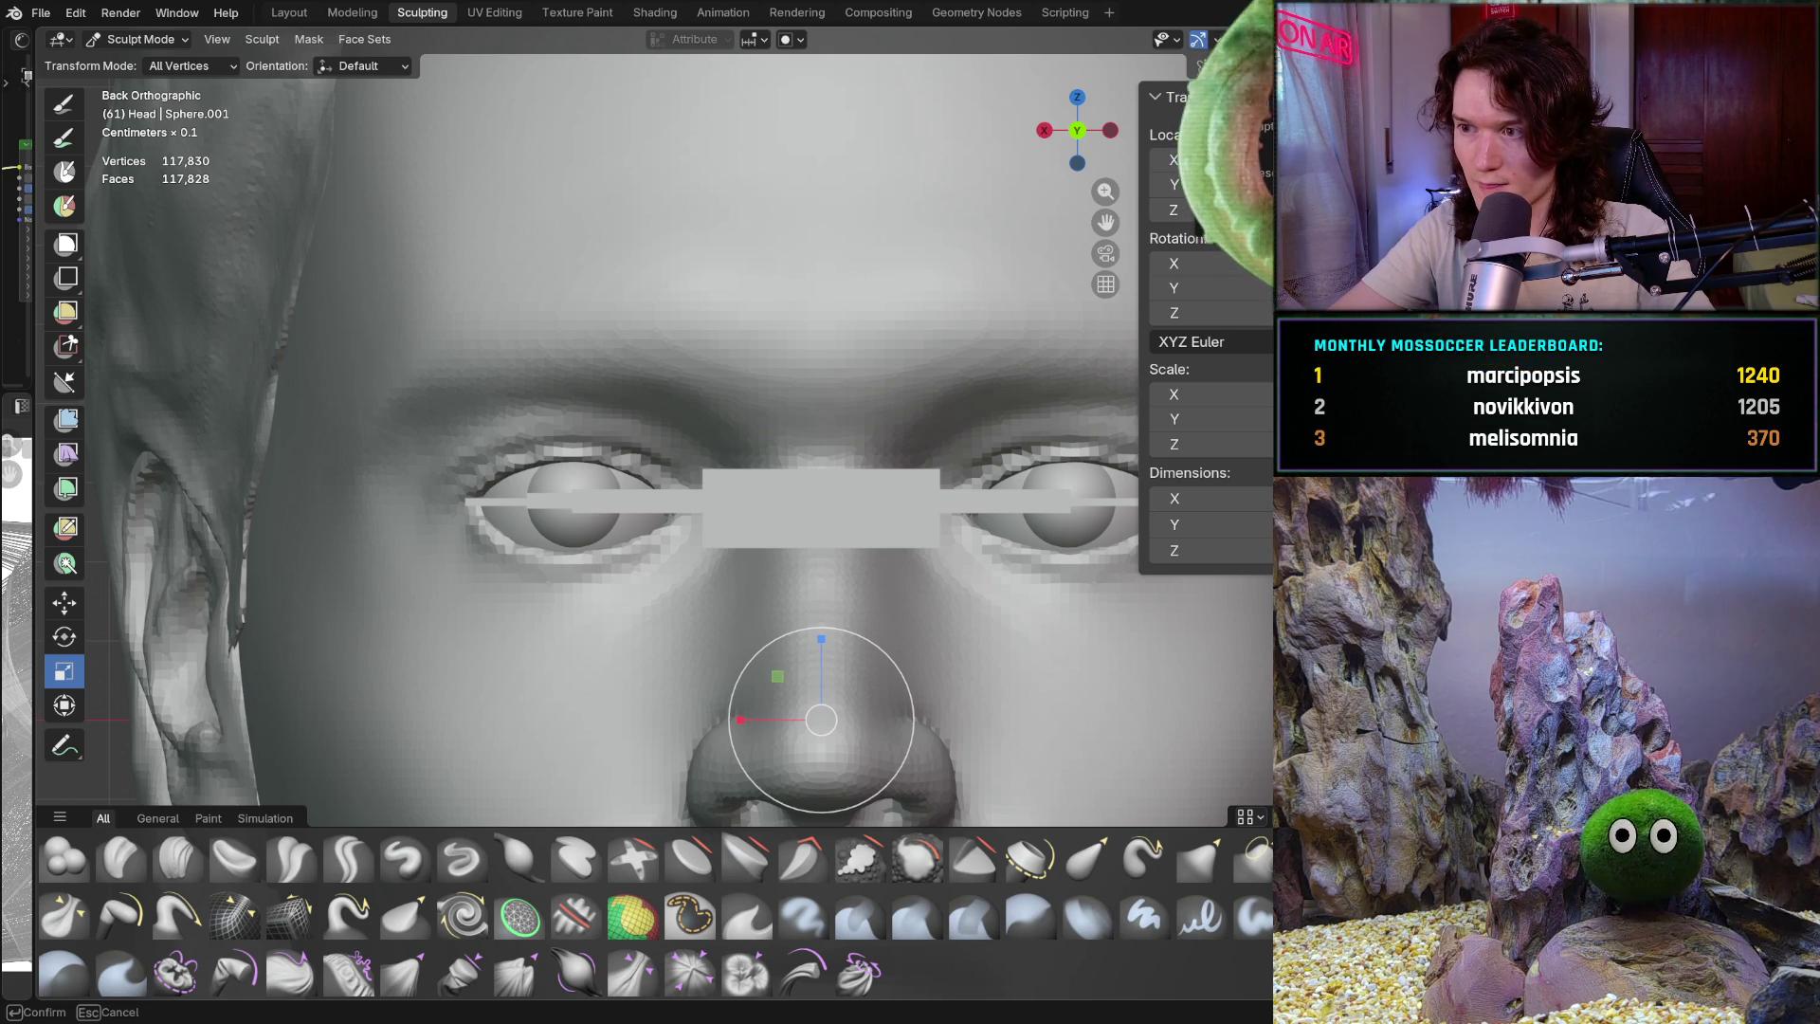
key(ctrl+z)
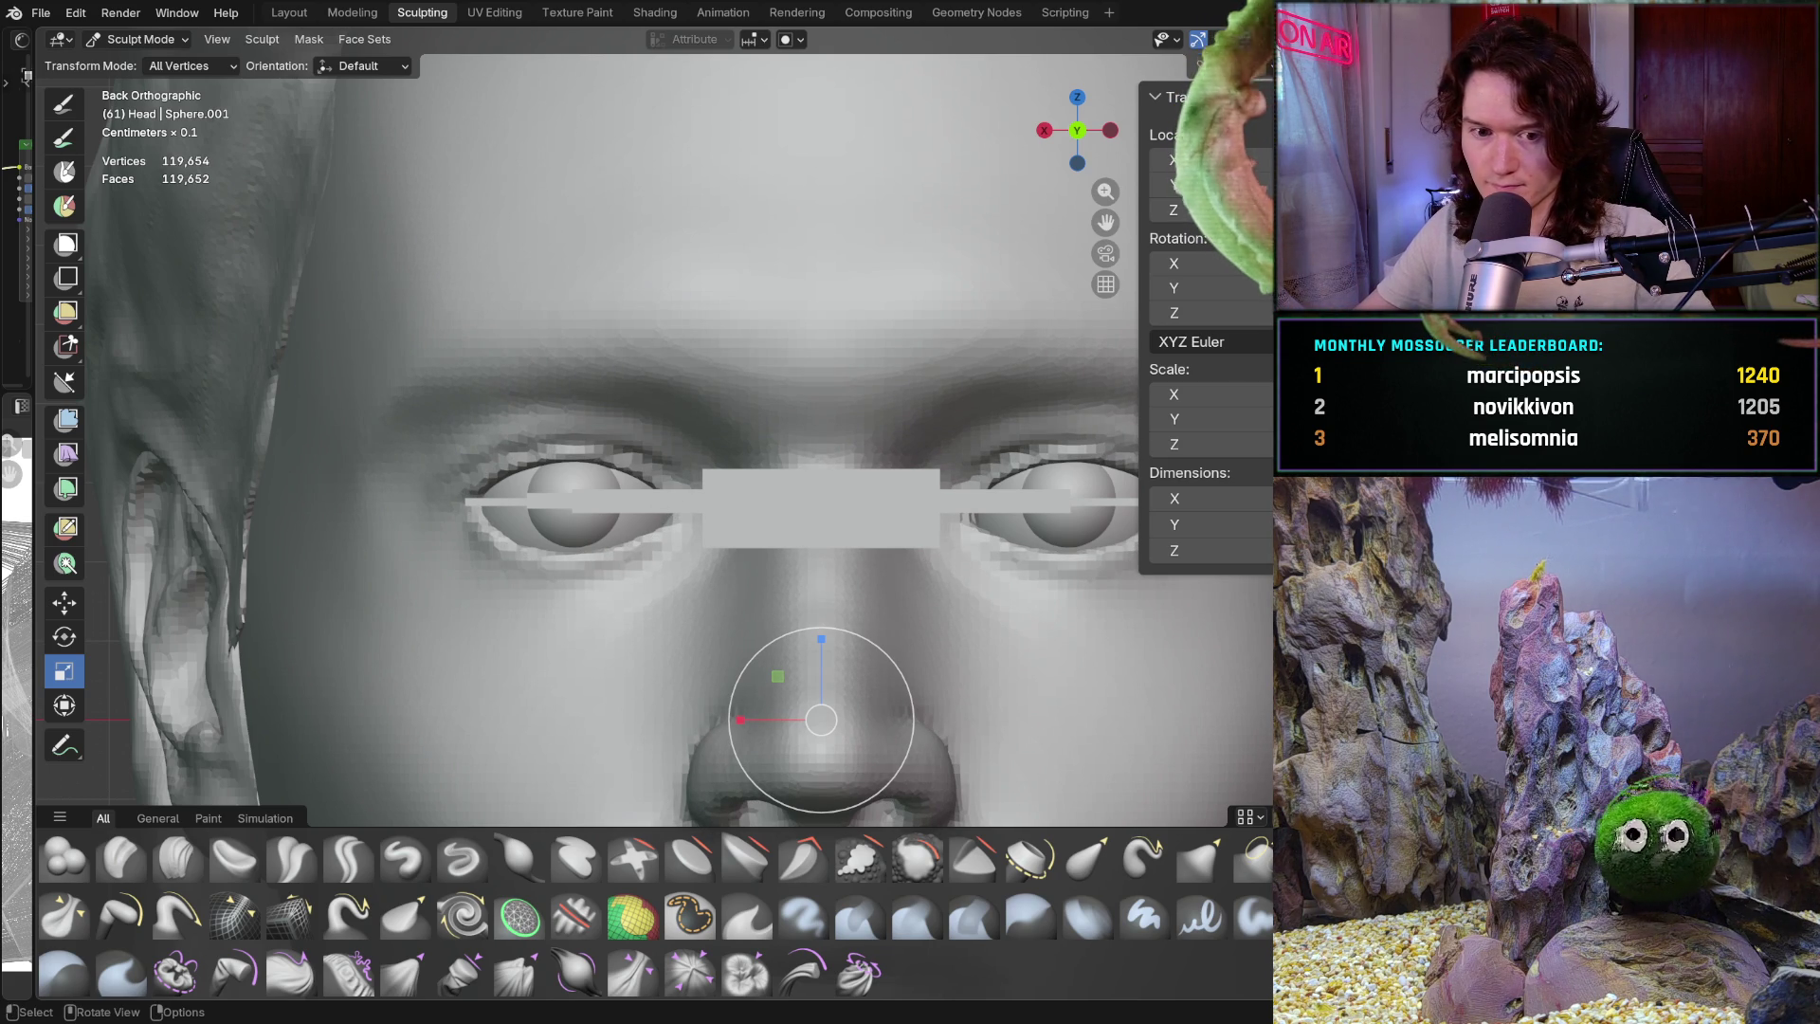
Frame the eyes and select the Mask brush at 410 px, strength 1.000
middle_drag(723, 547, 716, 546)
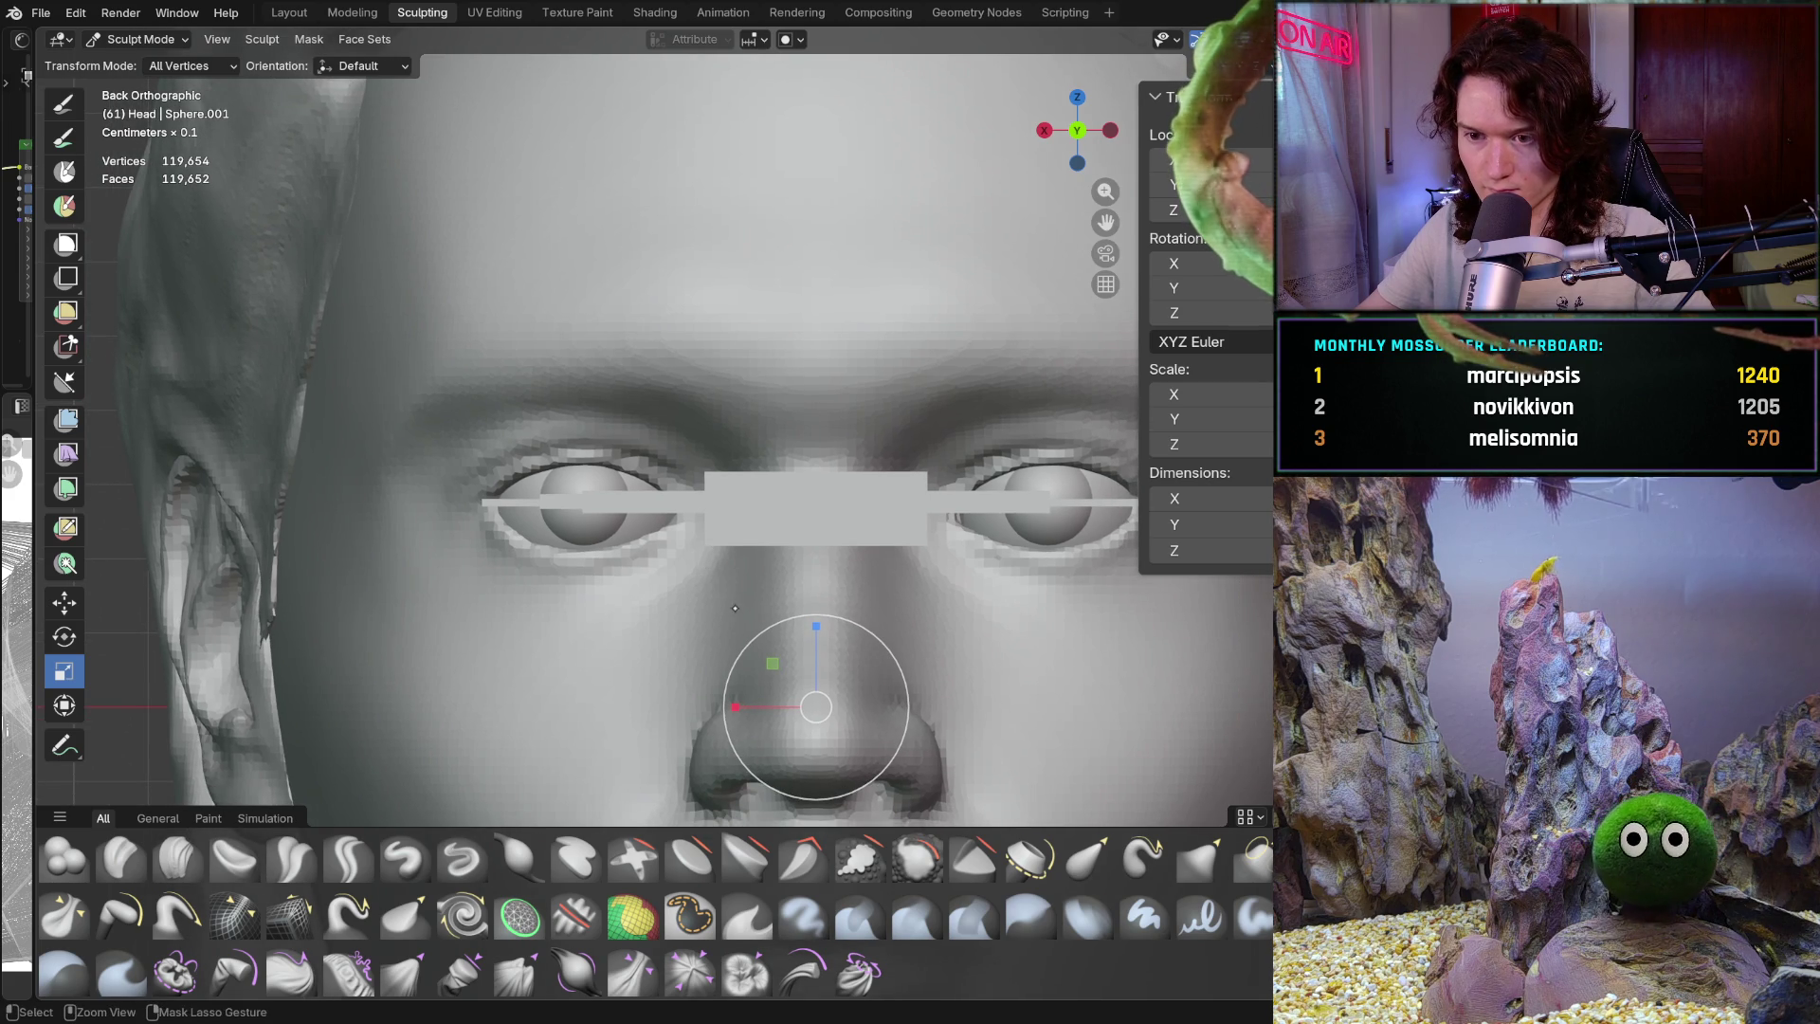
middle_drag(737, 609, 761, 600)
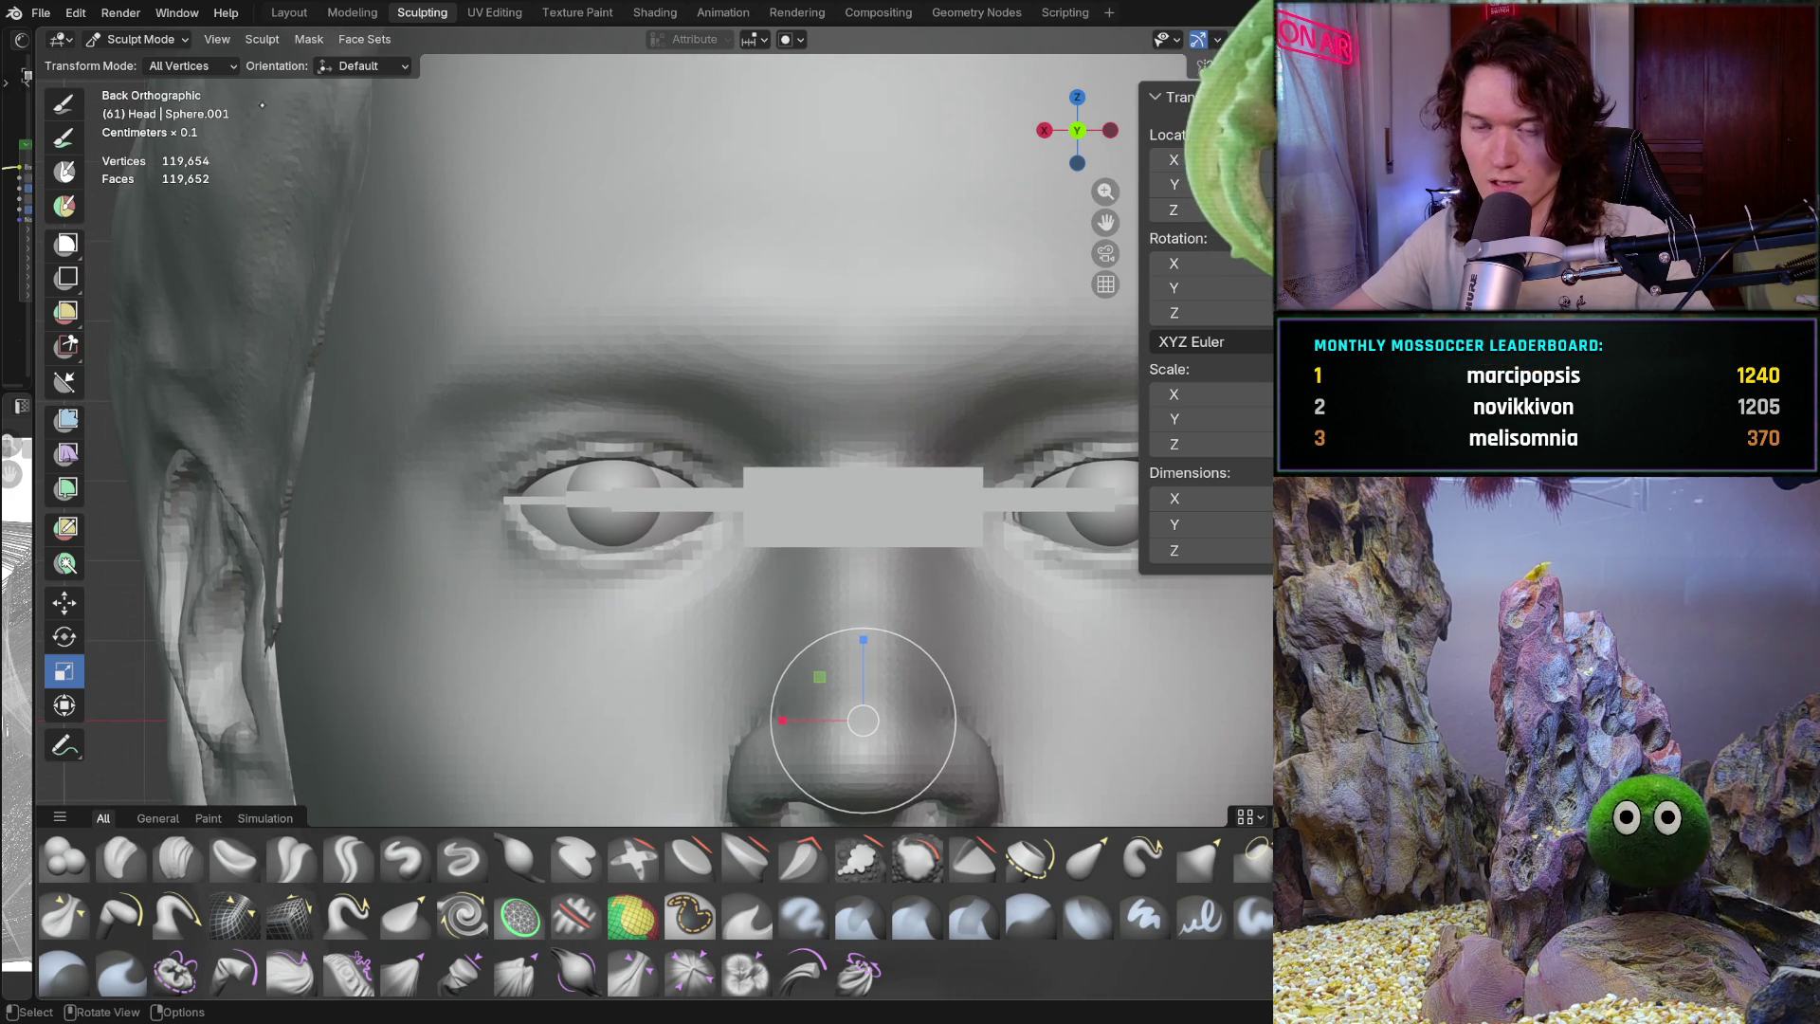
click(353, 12)
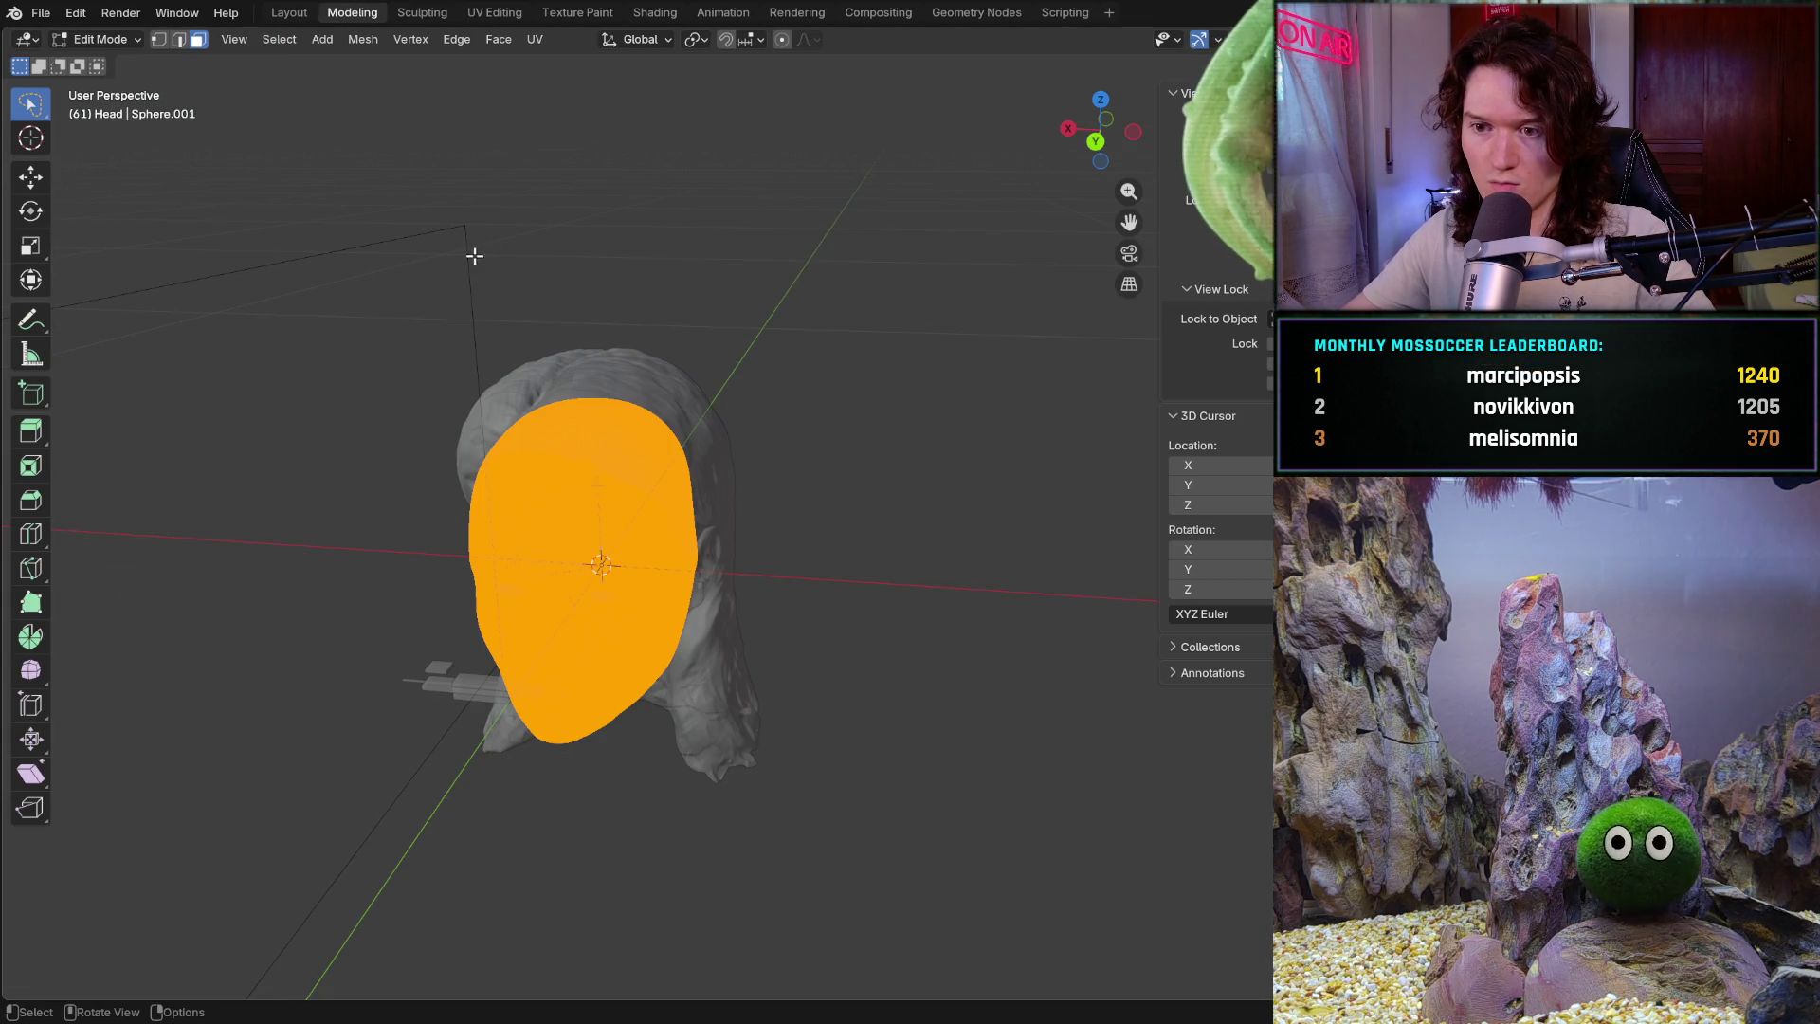
click(421, 12)
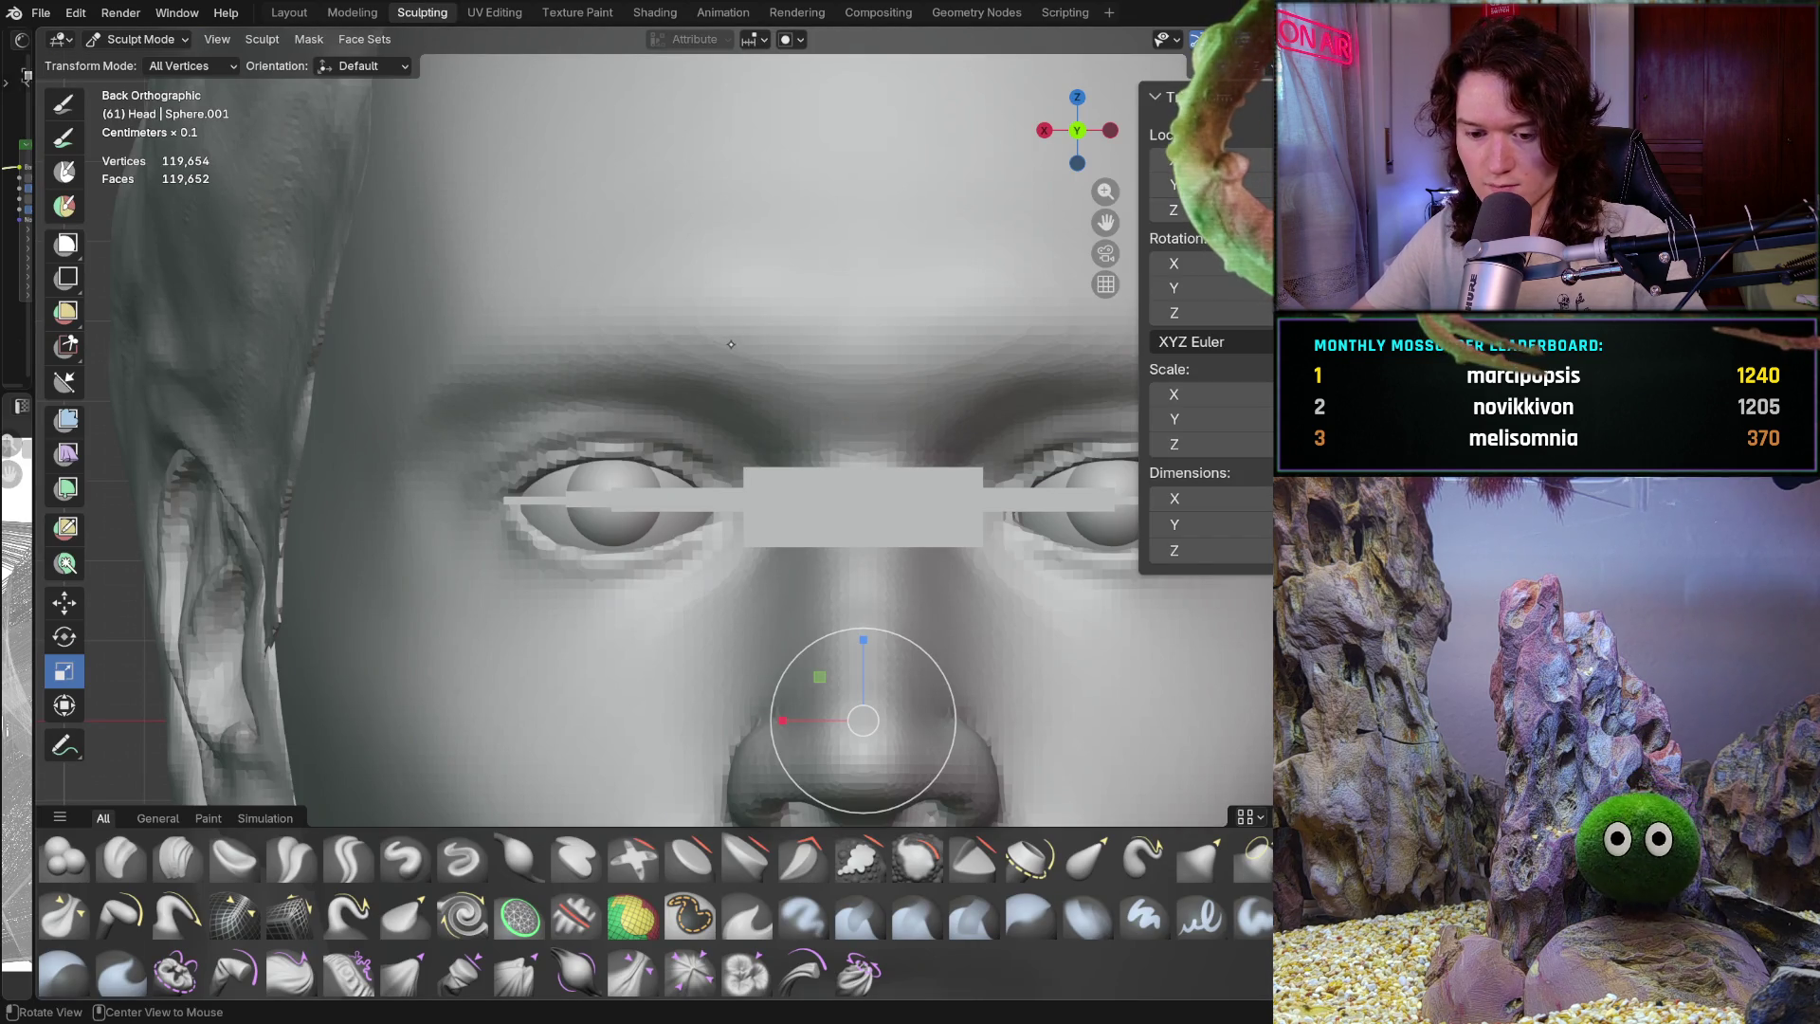
click(690, 913)
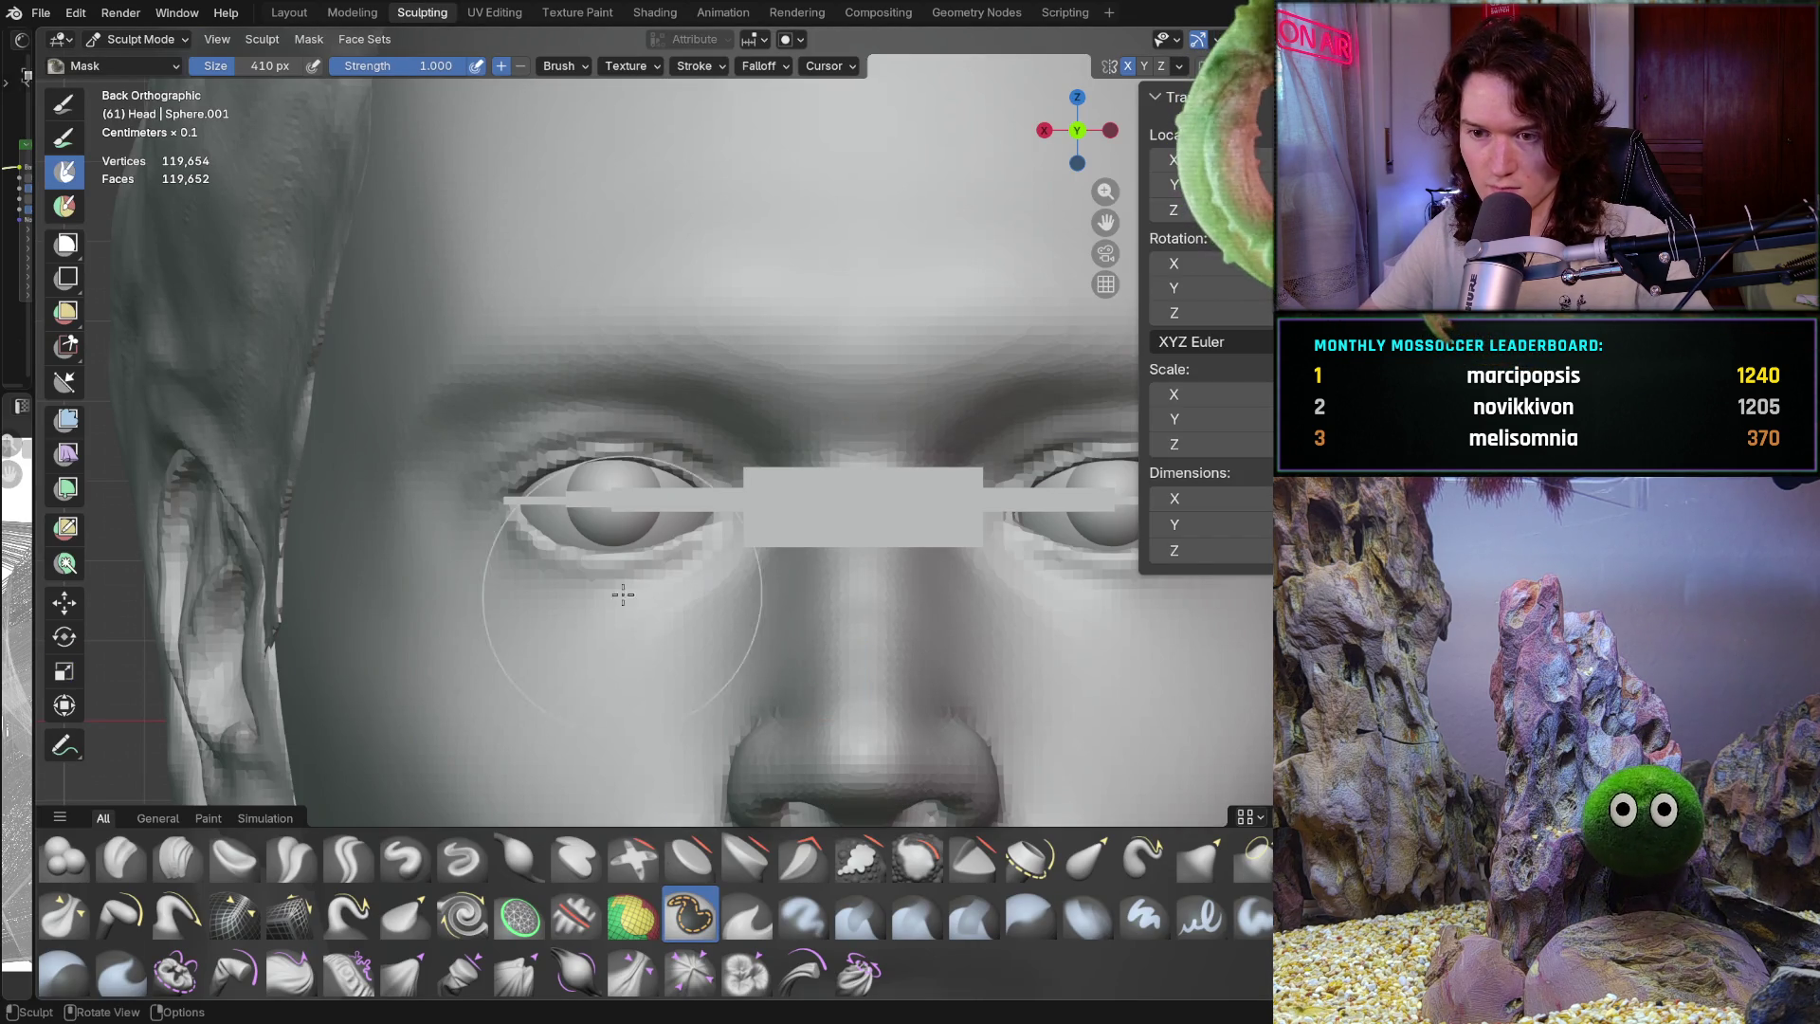
Shrink the Mask brush to 208 px and paint a mask around the eyes
key(f)
click(557, 536)
key(f)
click(540, 527)
mouse_move(531, 523)
mouse_down()
mouse_move(519, 537)
mouse_move(655, 569)
mouse_move(696, 554)
mouse_move(560, 451)
mouse_move(707, 505)
mouse_move(588, 602)
mouse_move(474, 465)
mouse_move(726, 465)
mouse_move(634, 447)
mouse_move(479, 469)
mouse_move(488, 568)
mouse_up()
middle_drag(625, 531, 589, 551)
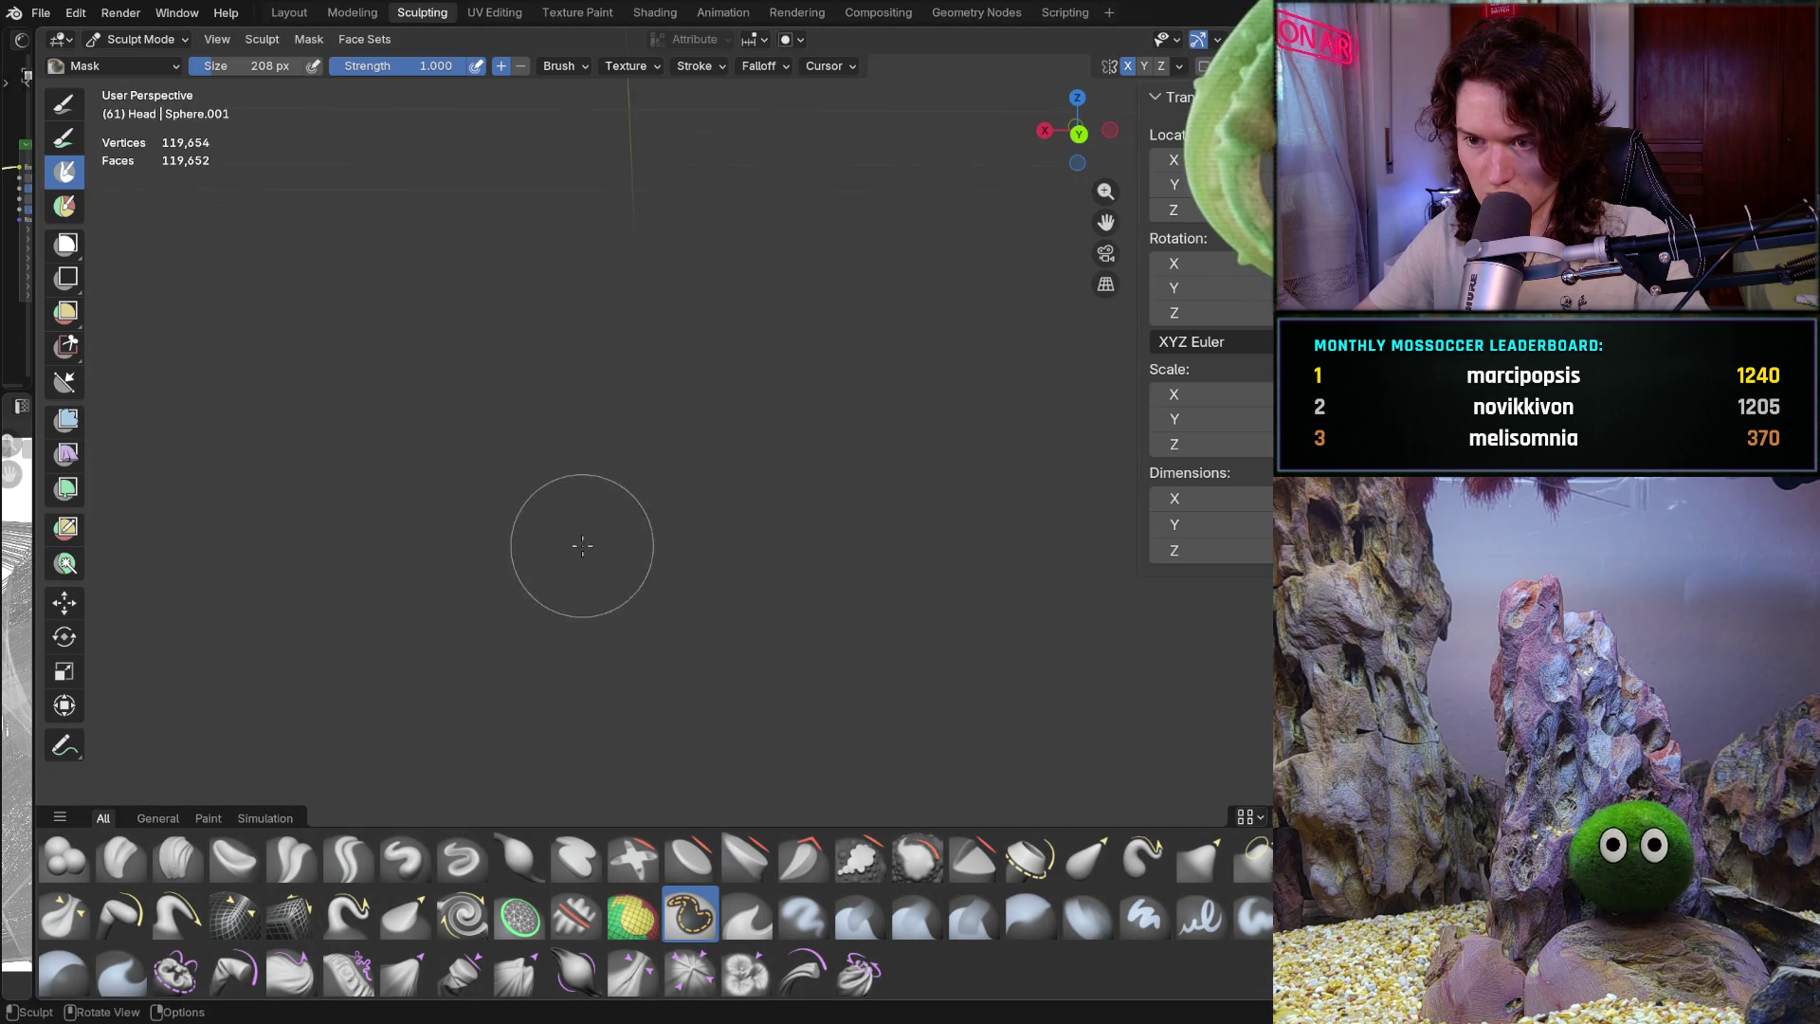
mouse_move(809, 378)
middle_down()
mouse_move(720, 589)
mouse_move(693, 565)
middle_up()
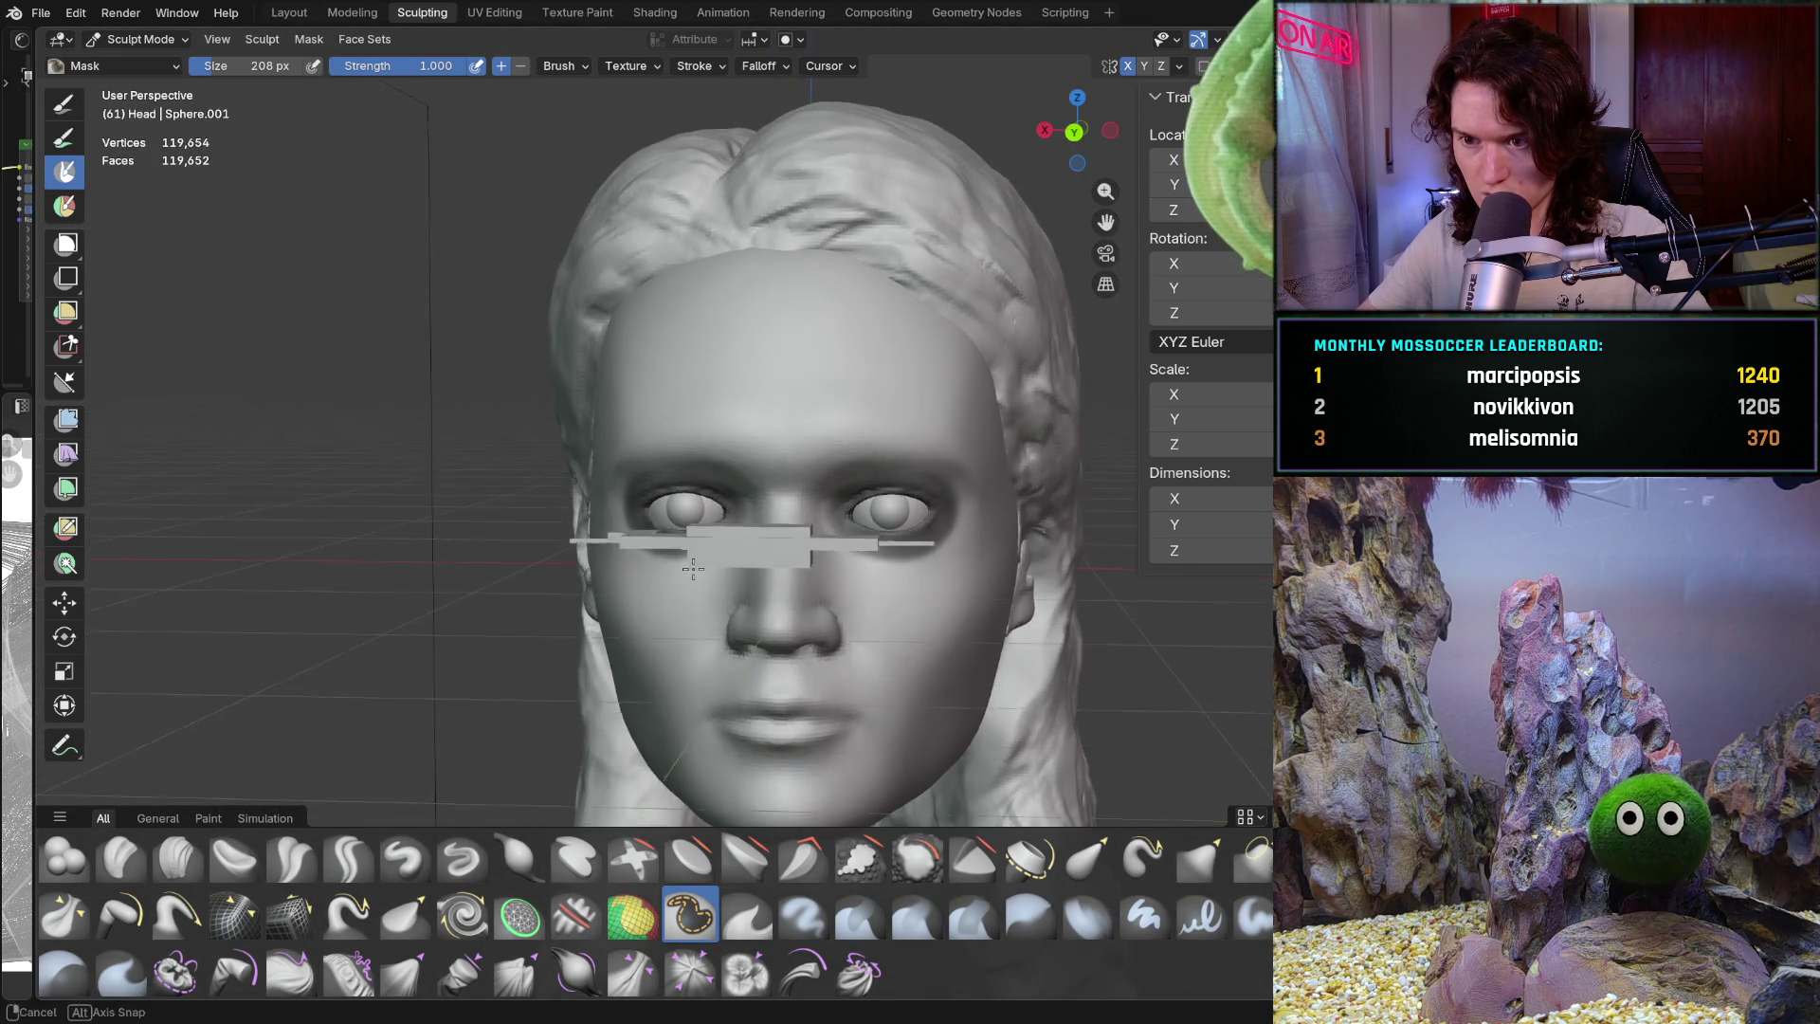
key(Escape)
scroll(650, 548, down, 5)
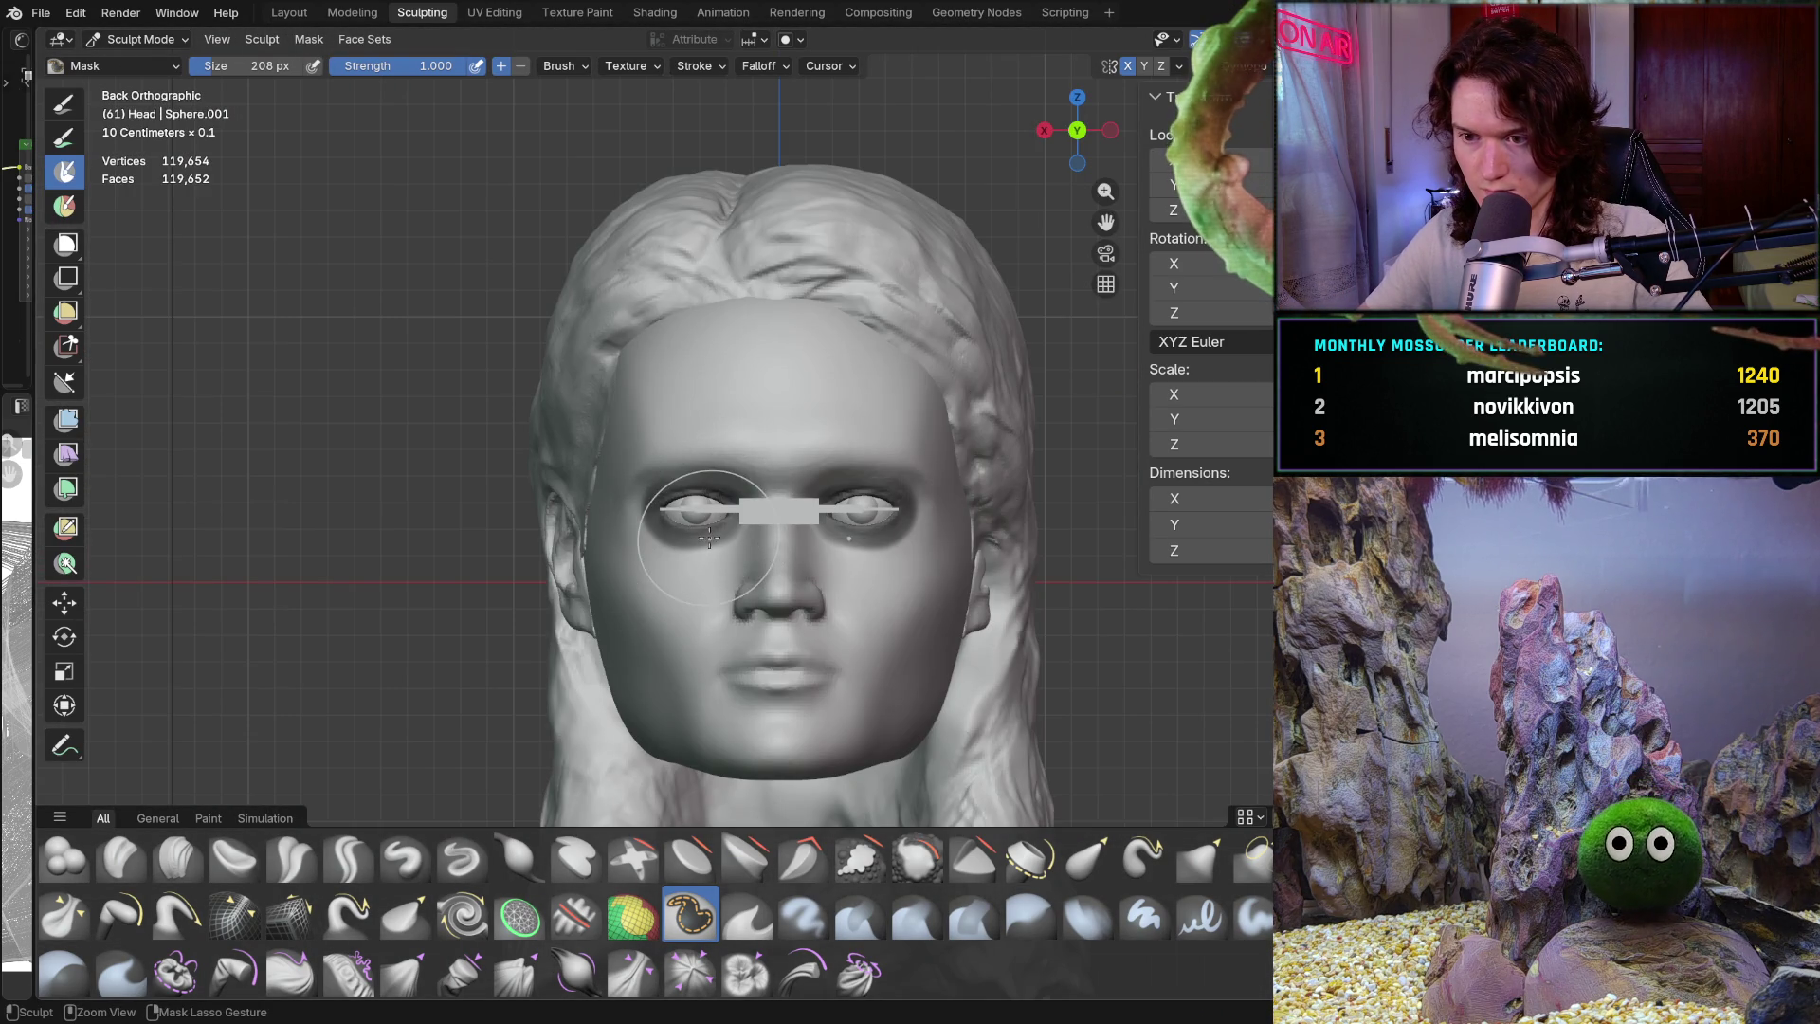
scroll(750, 455, up, 5)
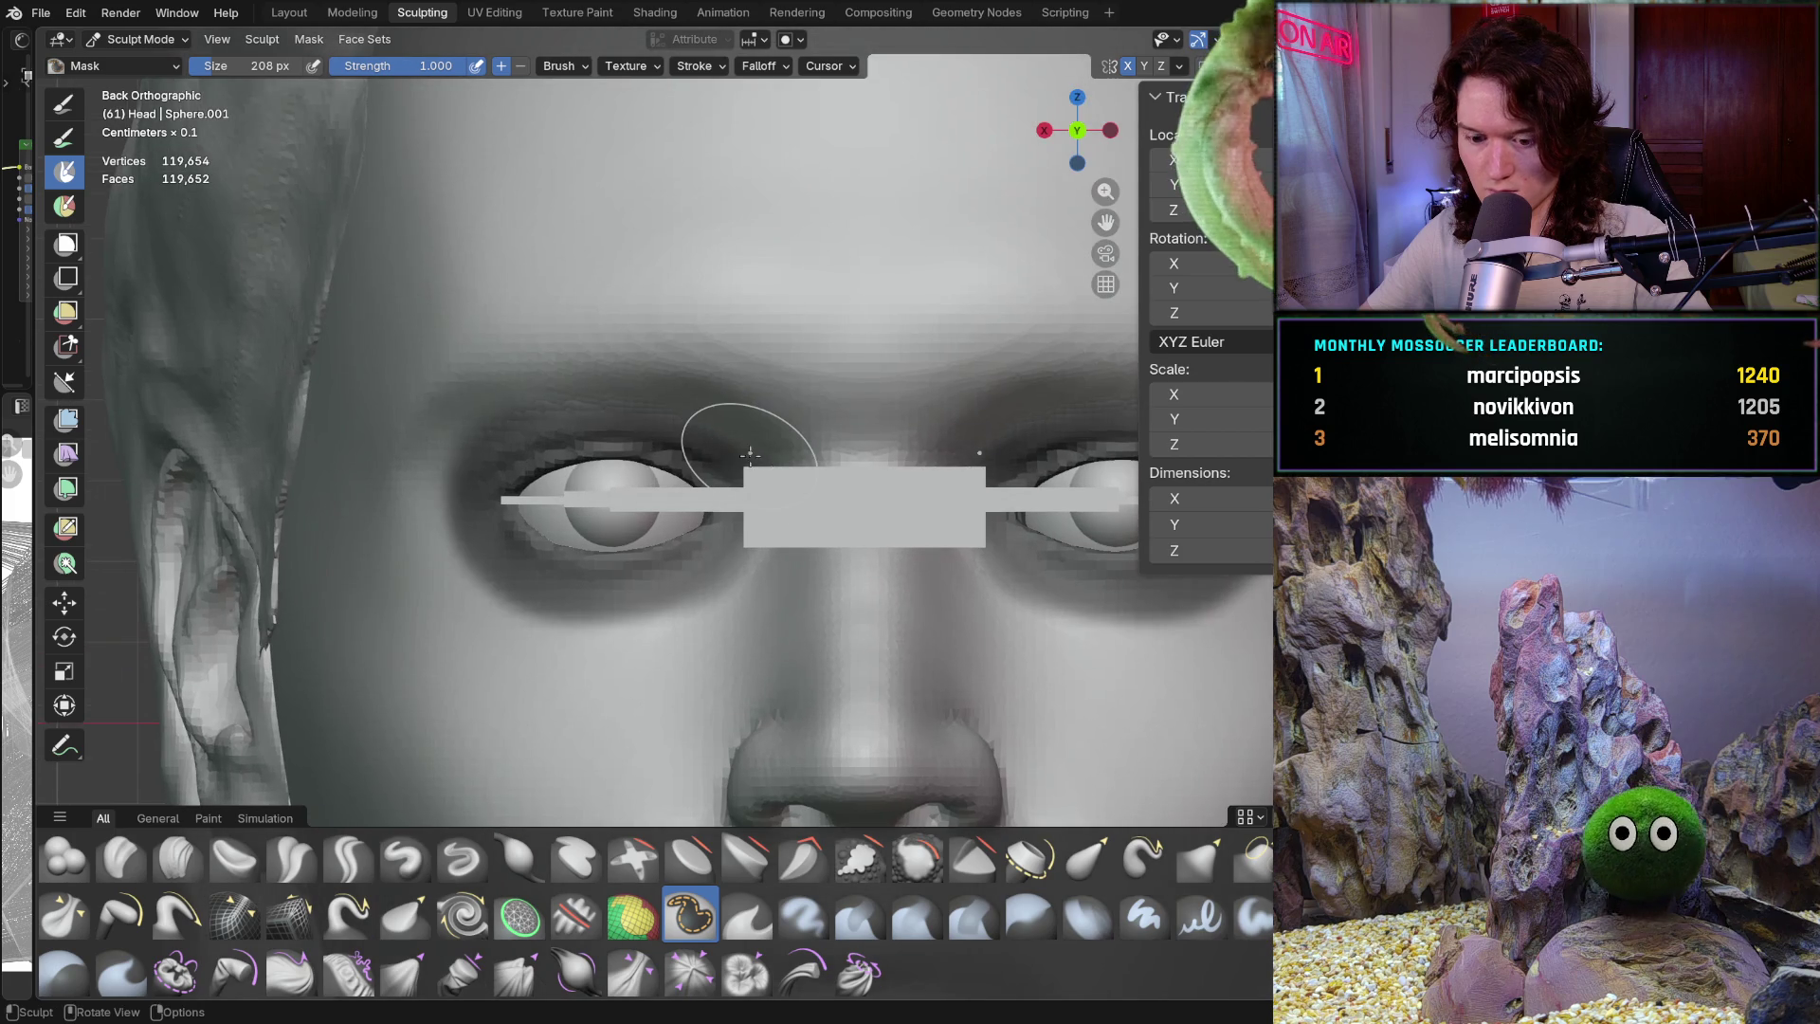
Invert the mask with Ctrl+I and set the Grab brush to 552 px
key(ctrl+i)
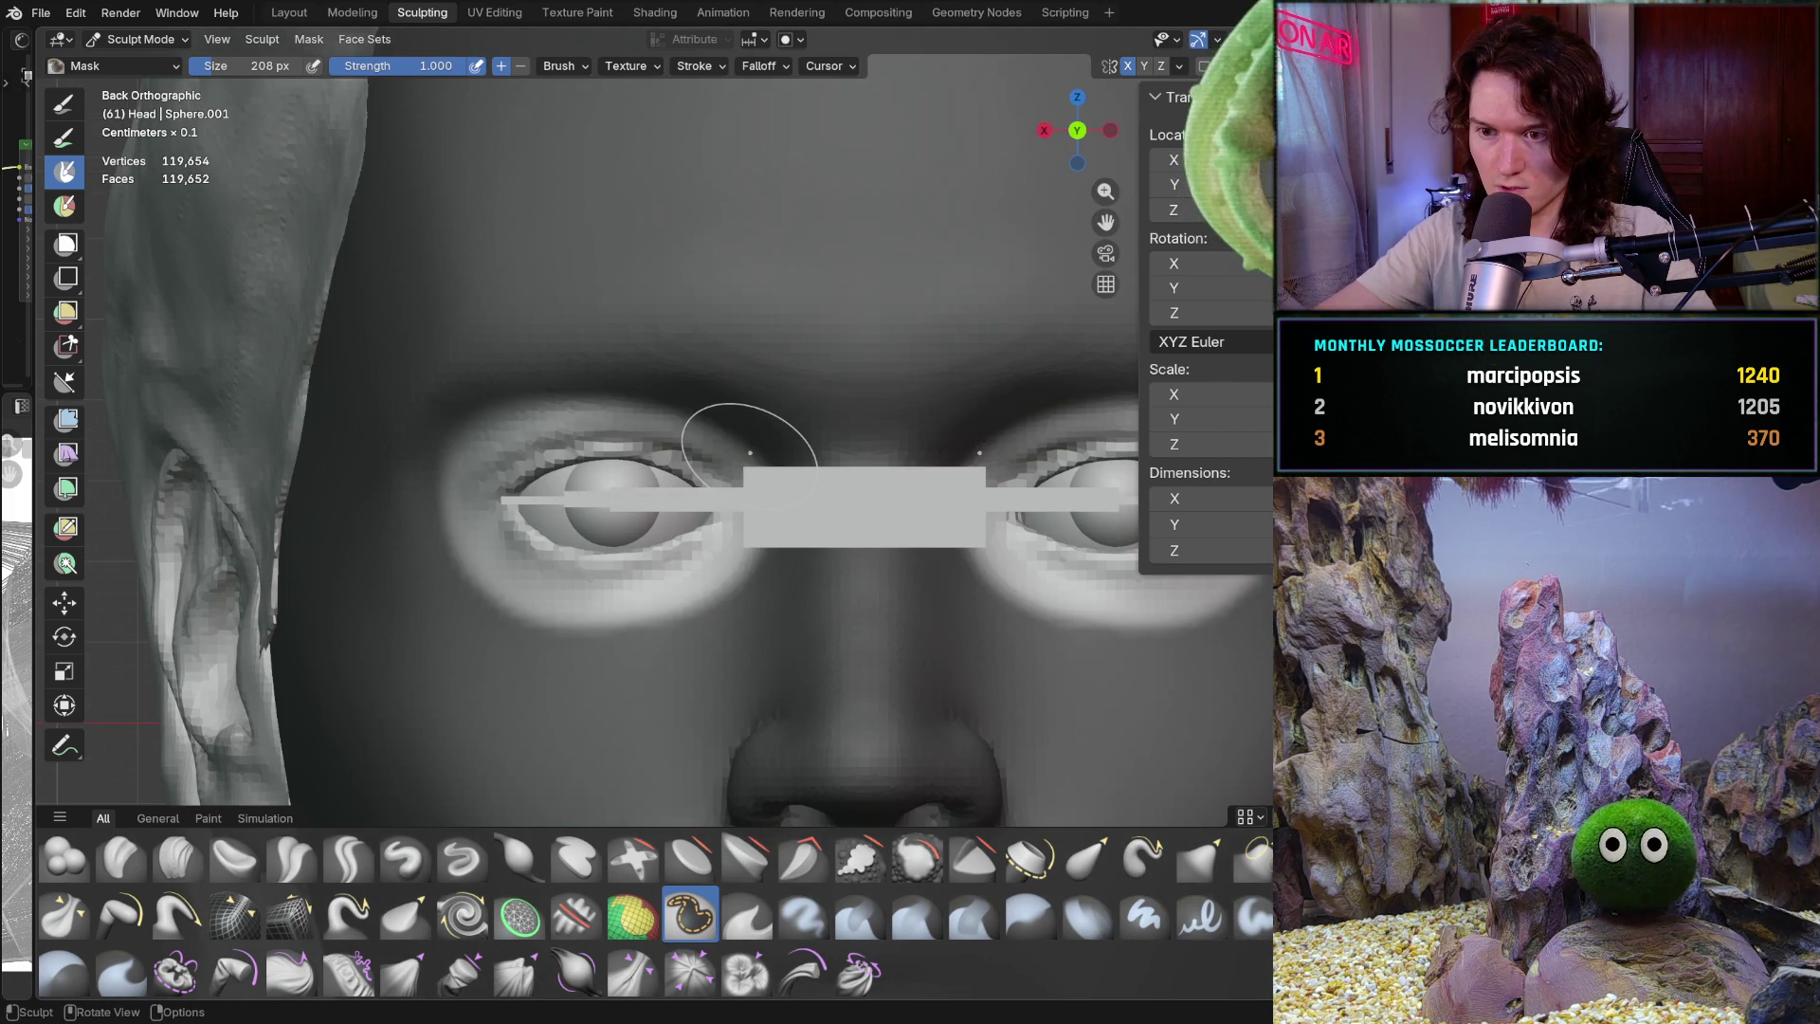
key(g)
key(f)
click(459, 518)
scroll(461, 514, up, 2)
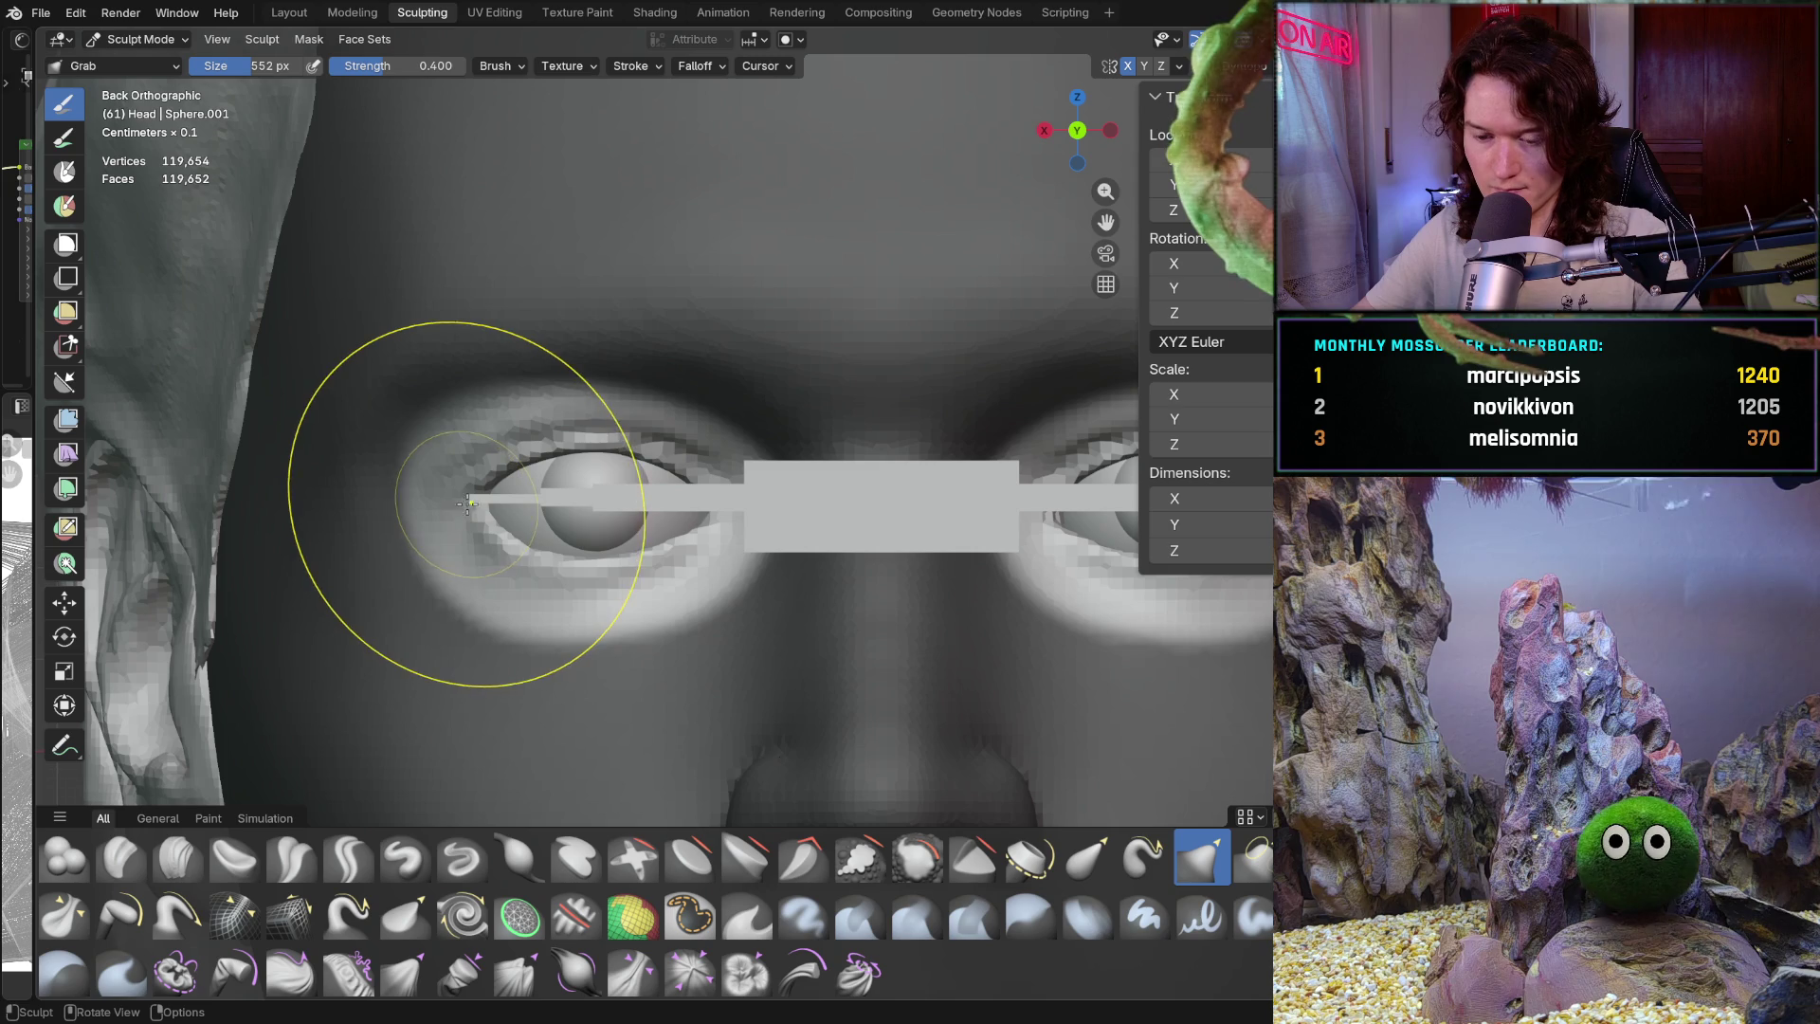
Set the Mask brush to 174 px, then cancel a box mask gesture
key(m)
key(f)
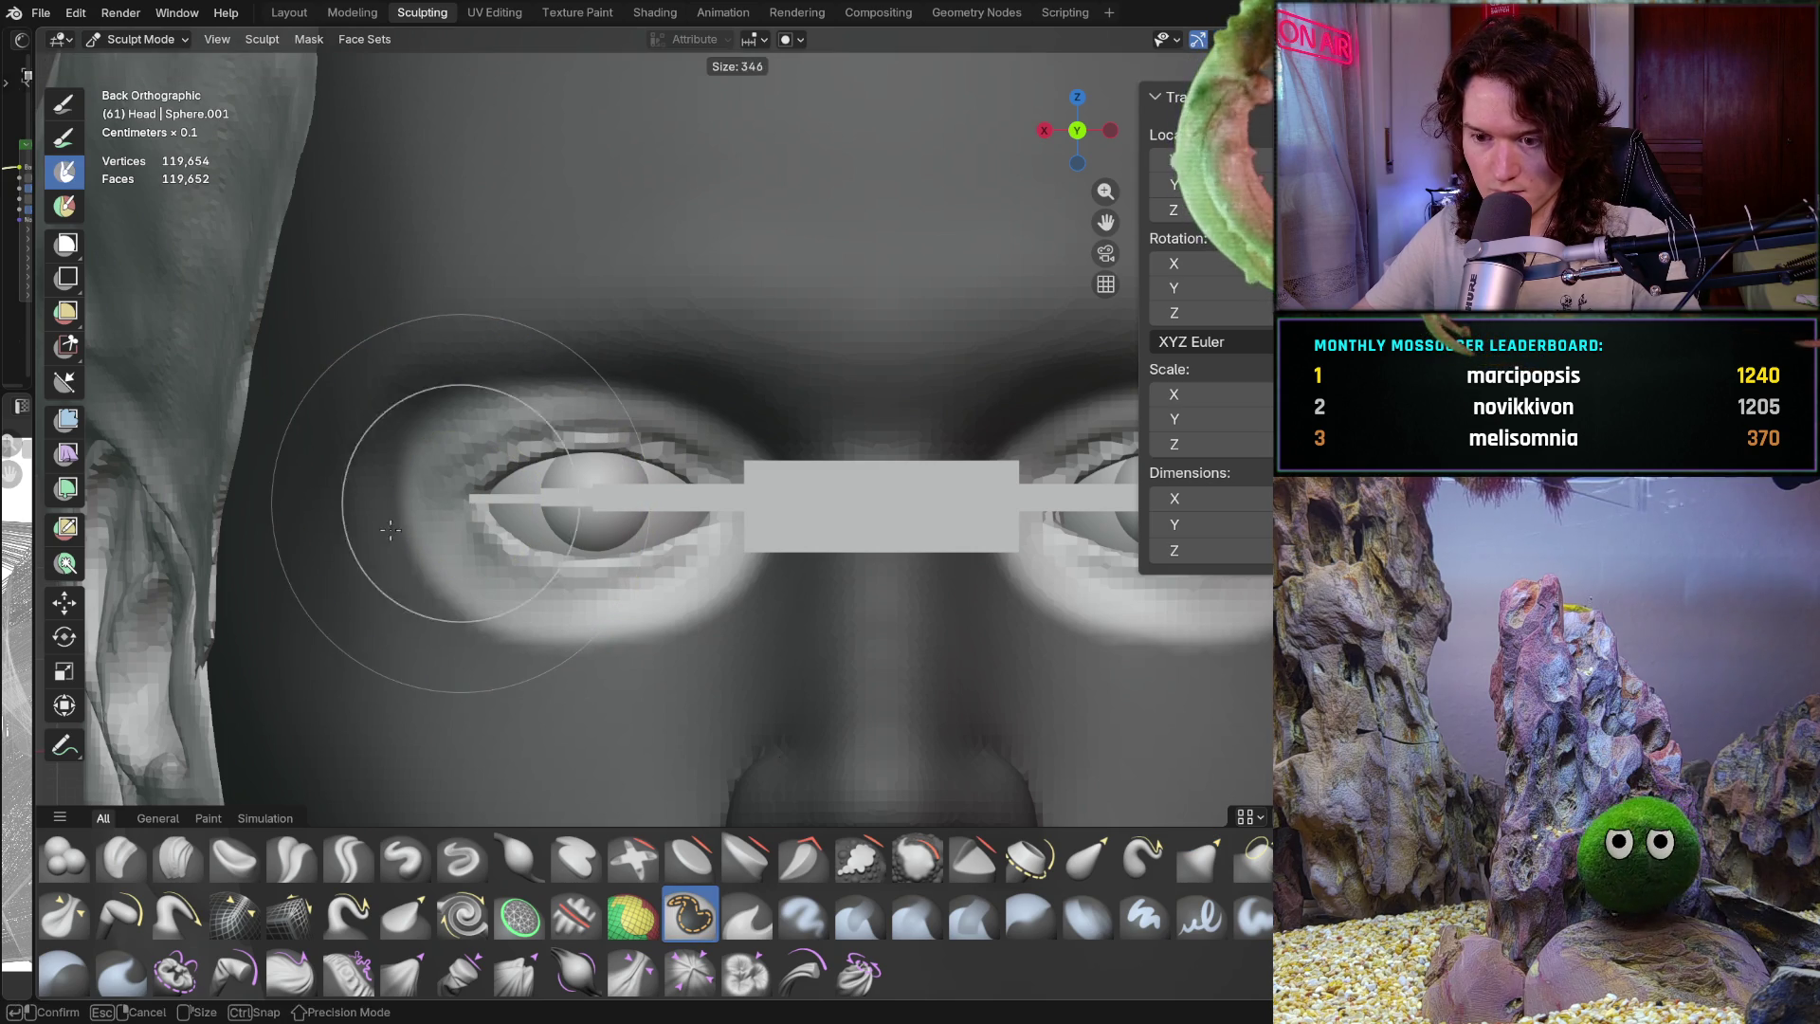
click(310, 555)
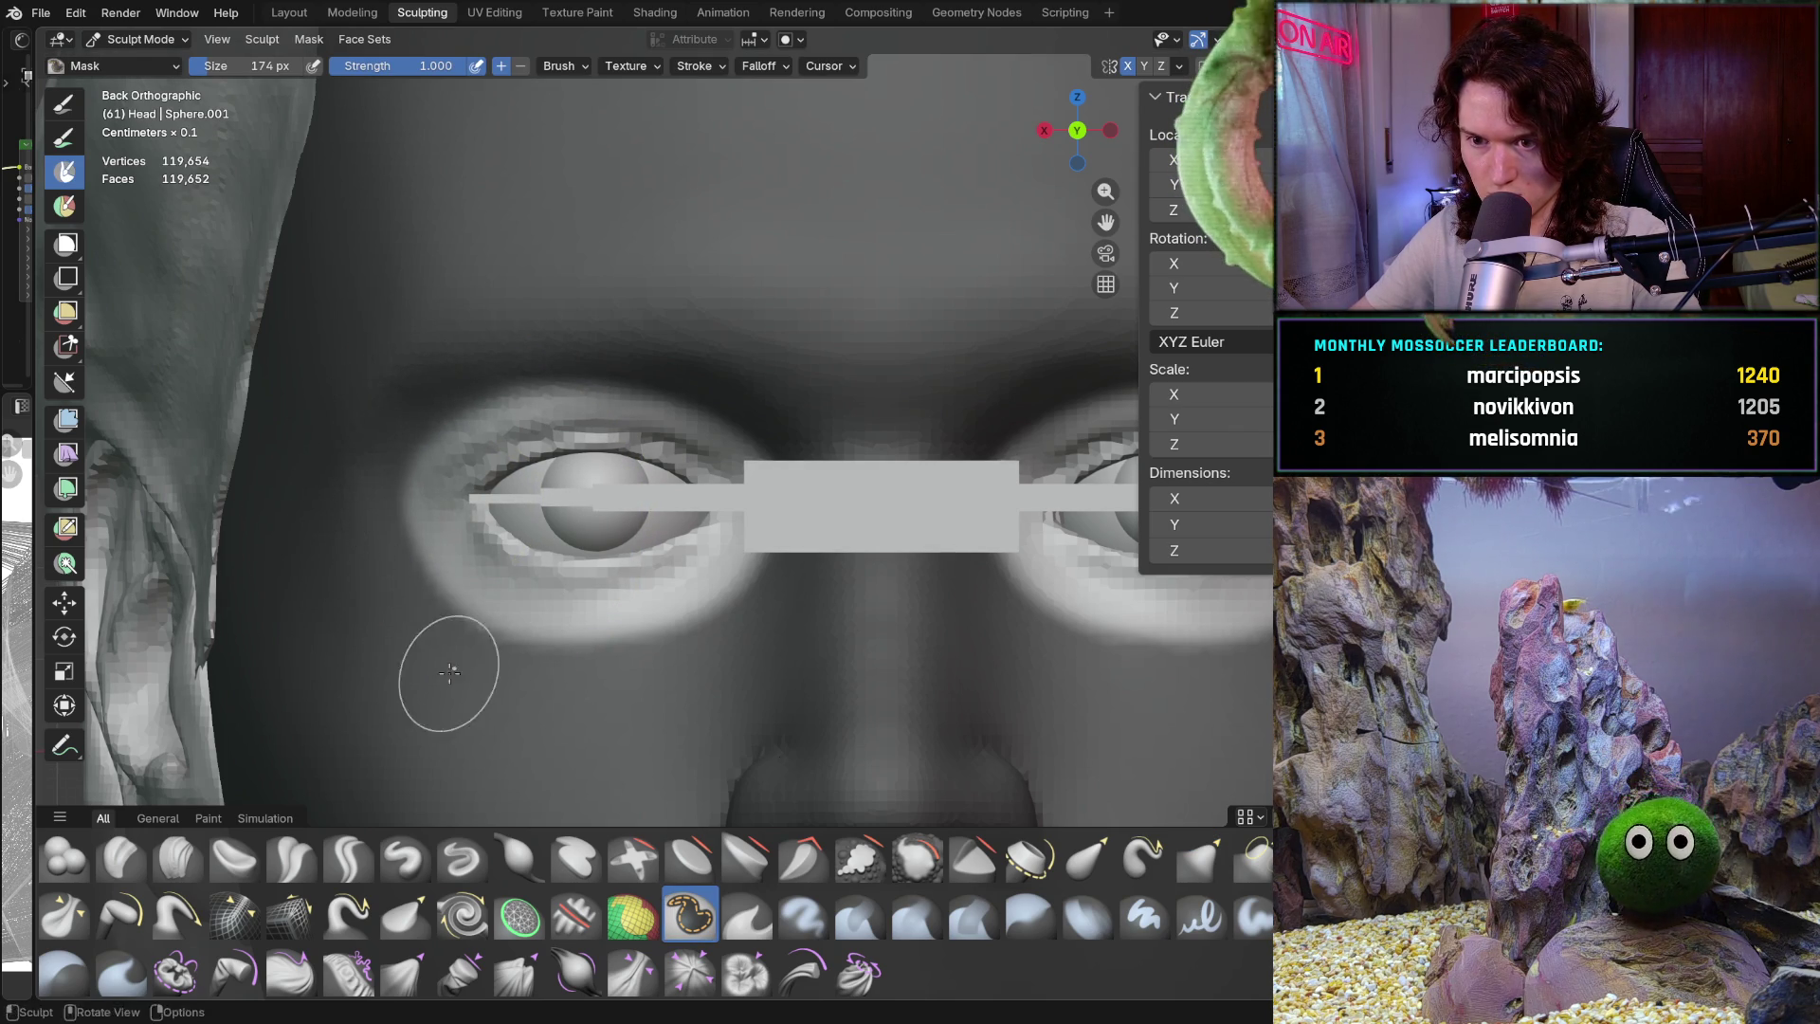
key(b)
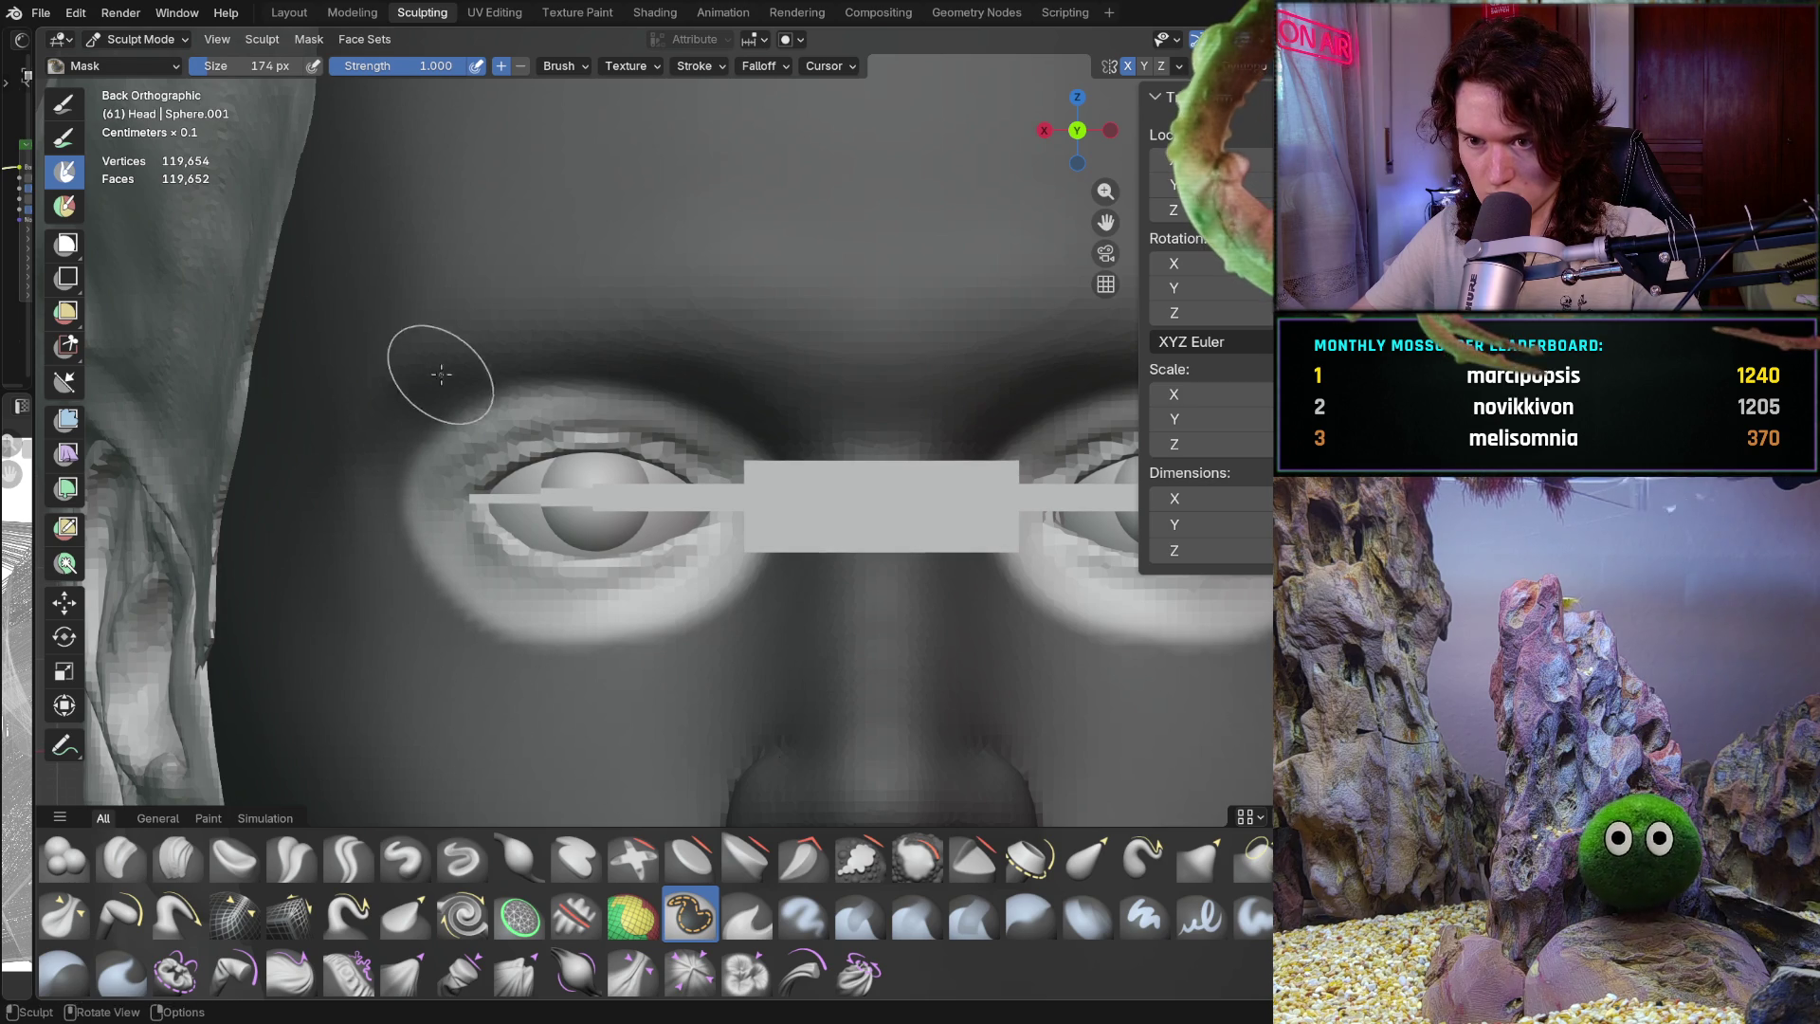
key(Escape)
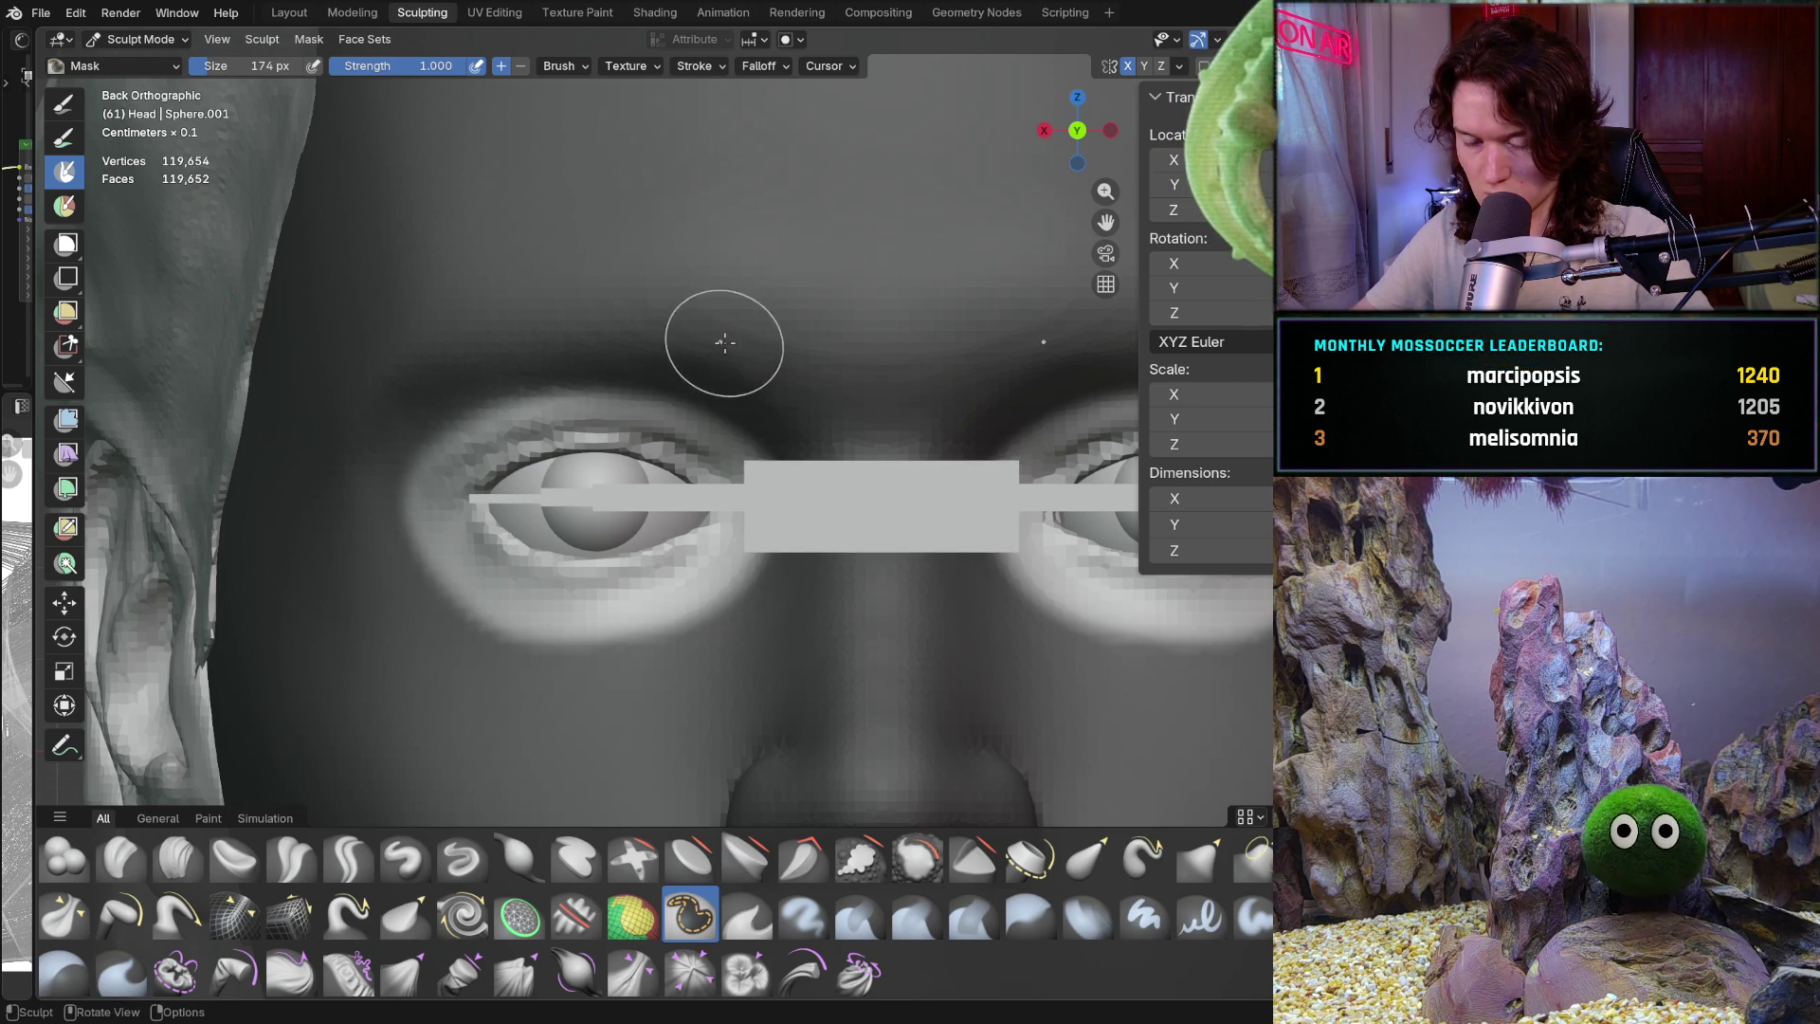
Switch to the Grab brush and enlarge it to 830 px
key(g)
key(f)
click(654, 569)
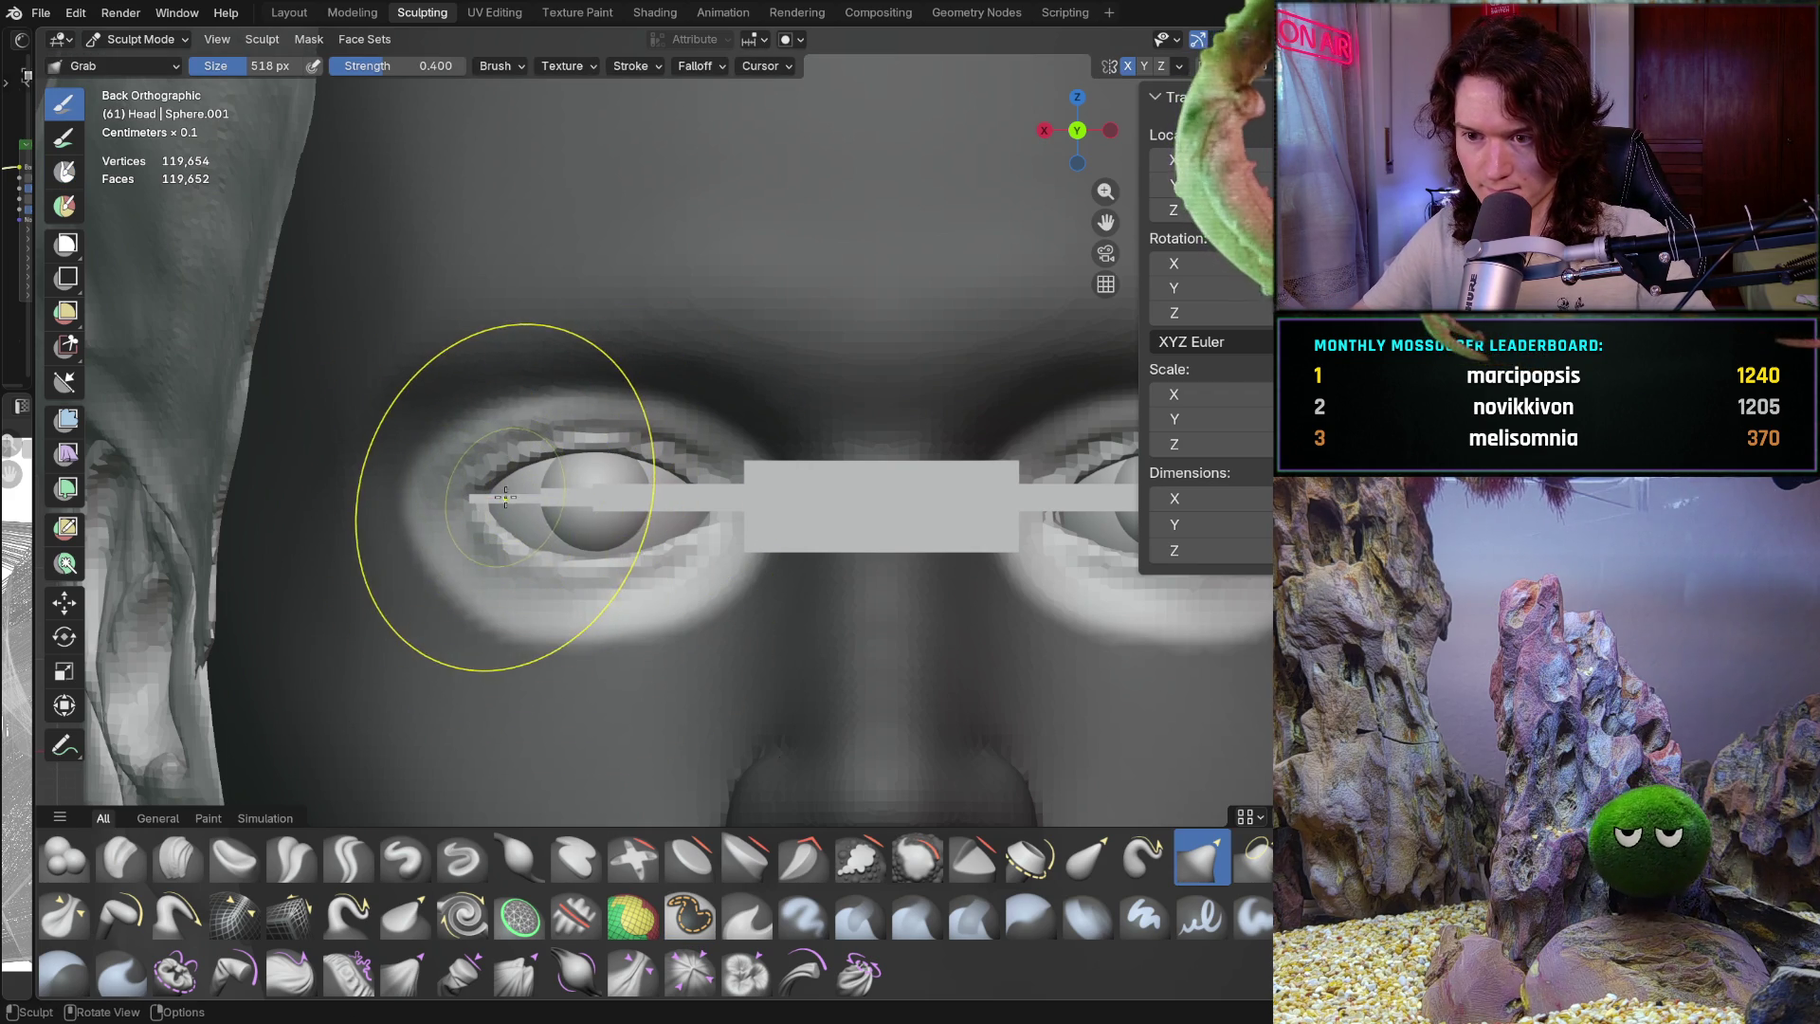
key(f)
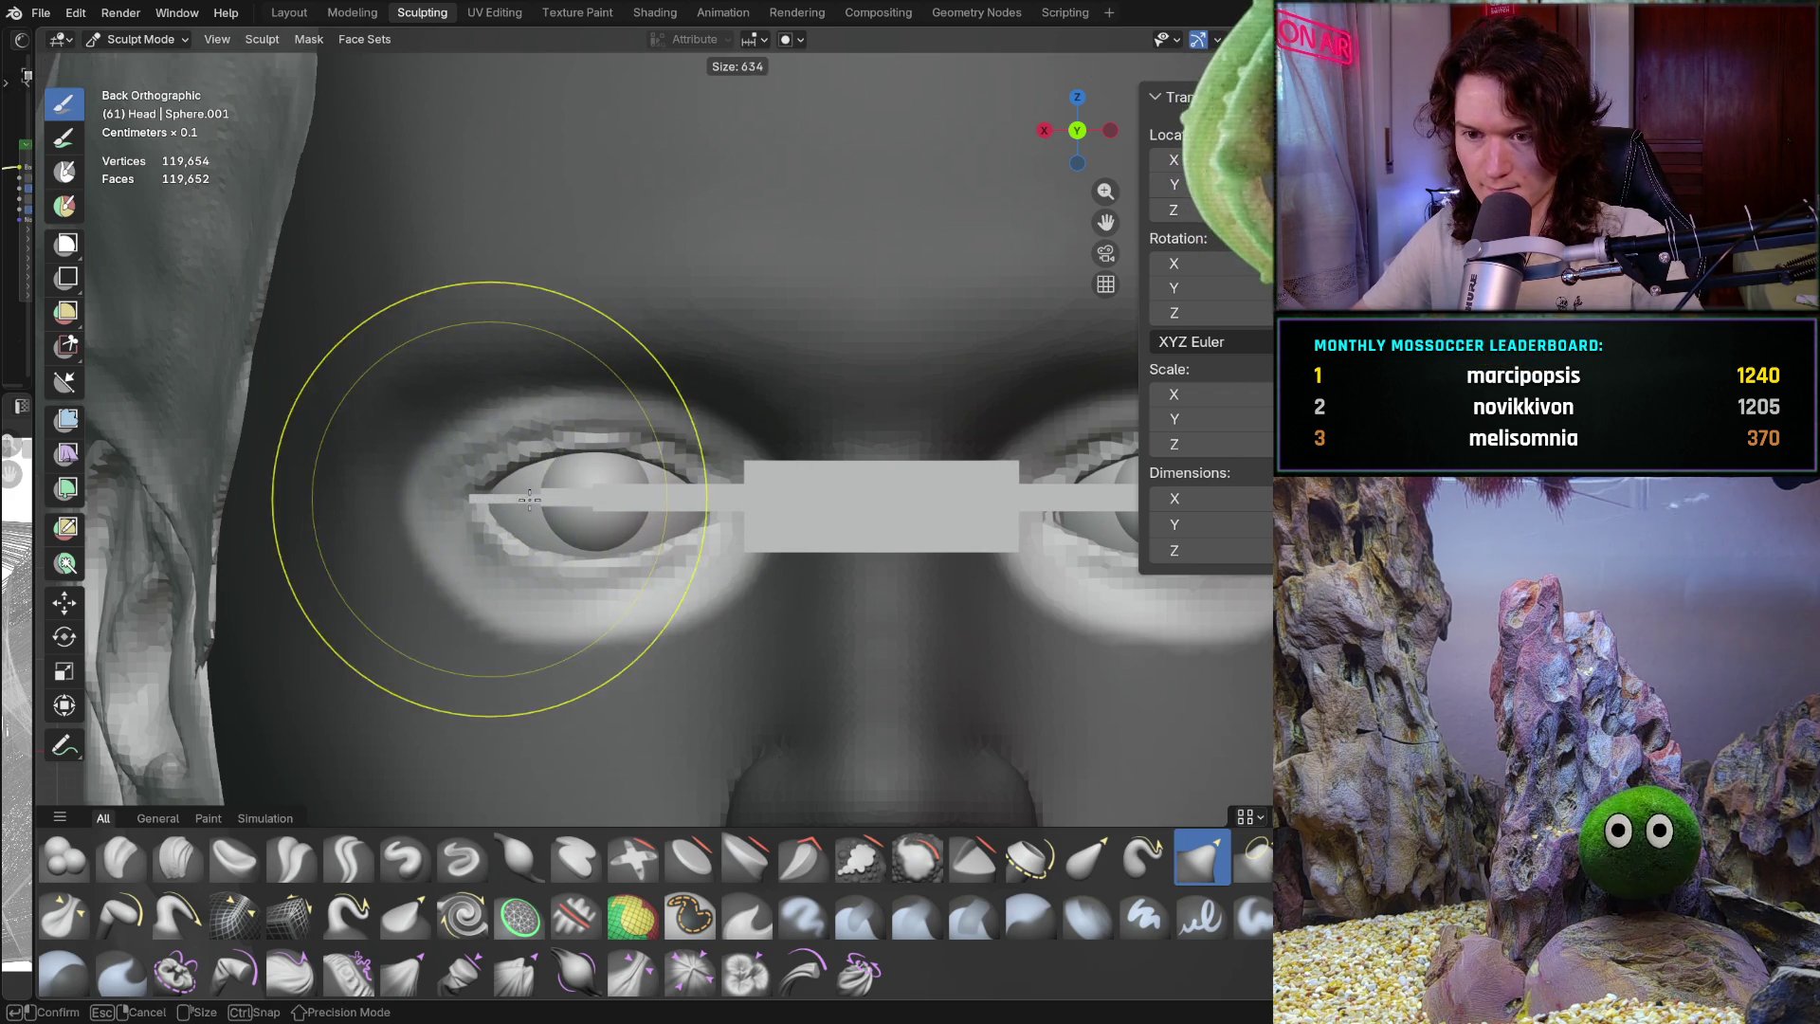
click(569, 508)
key(f)
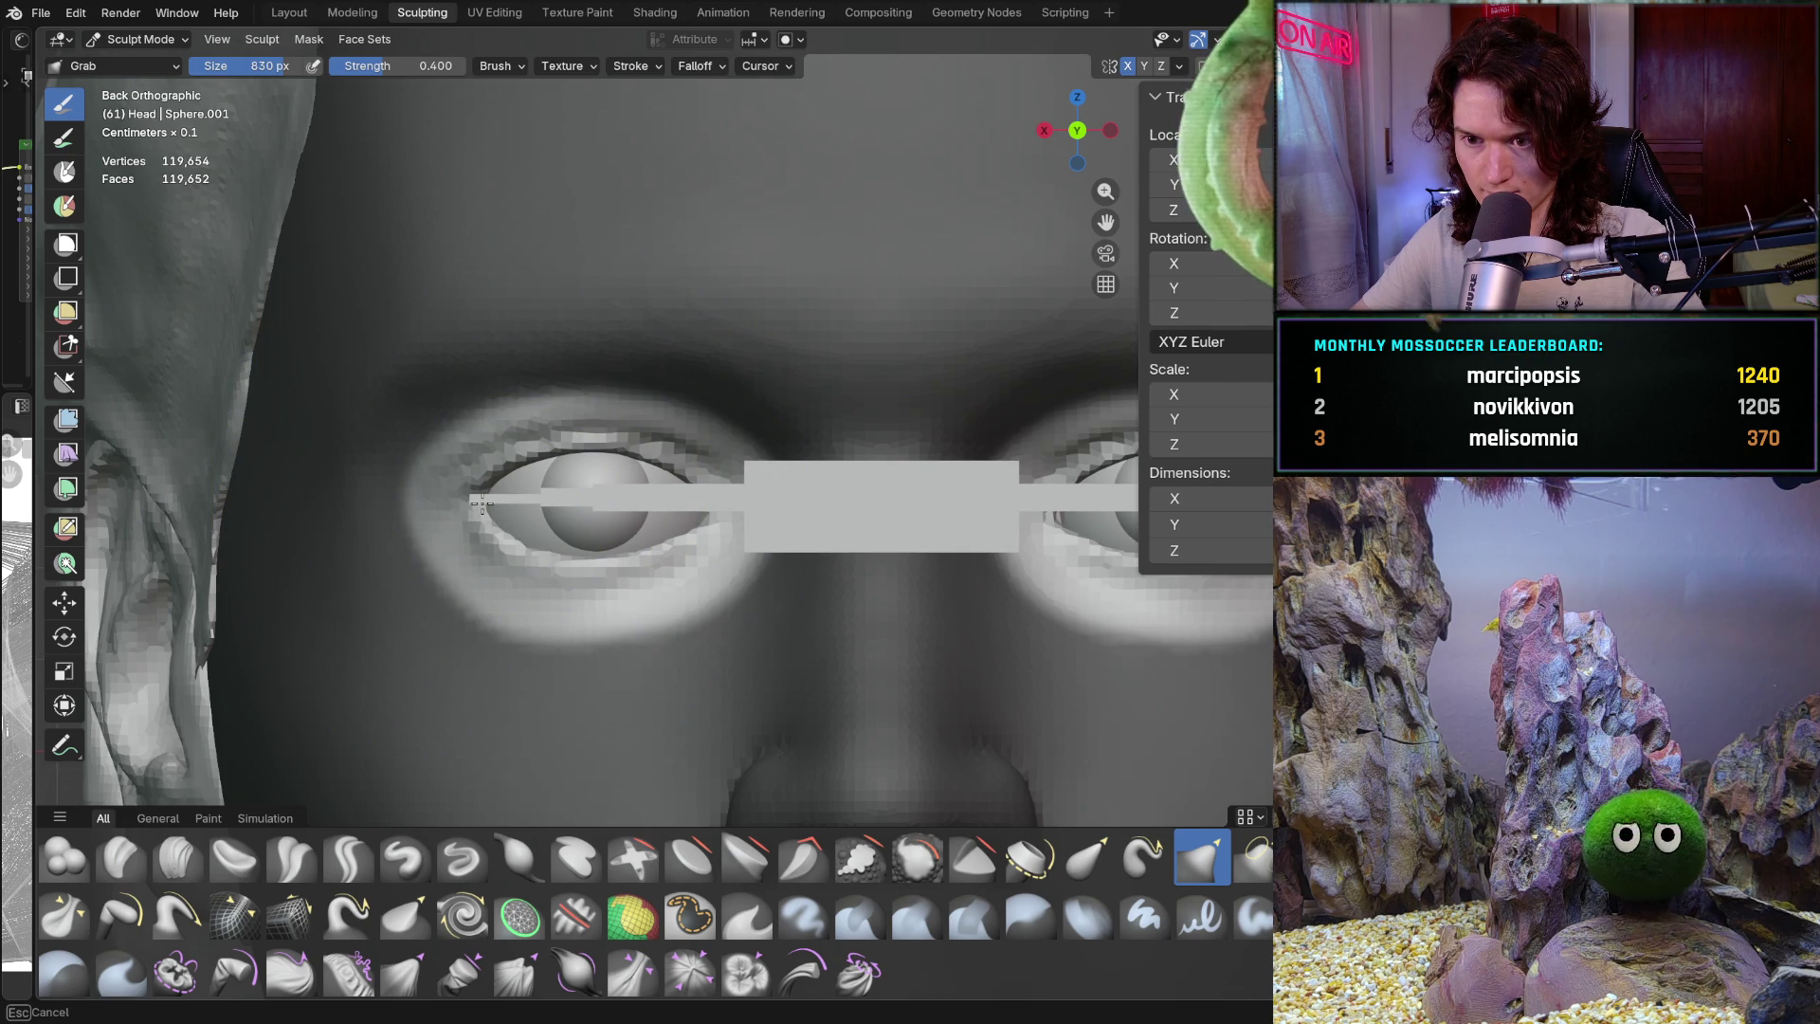
key(Escape)
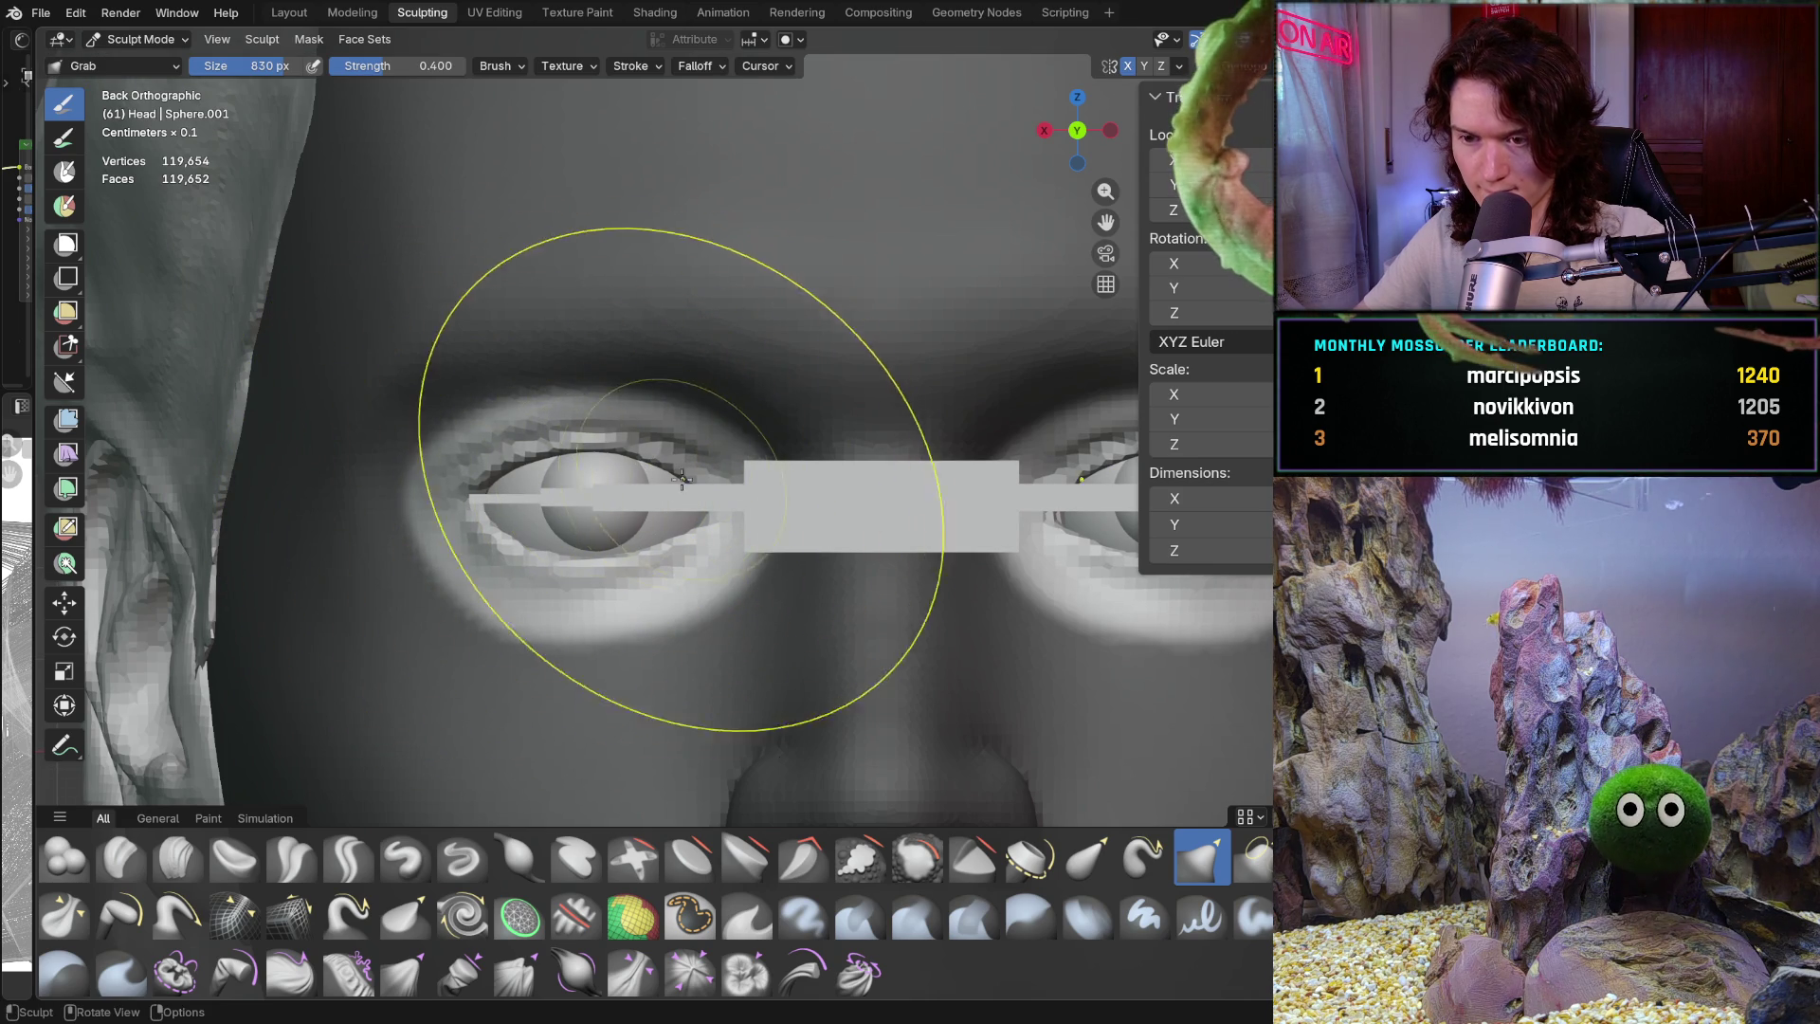
Switch the active object to Cube.003, then Cube.001, and orbit to a perspective view
ctrl+middle_drag(713, 523, 698, 476)
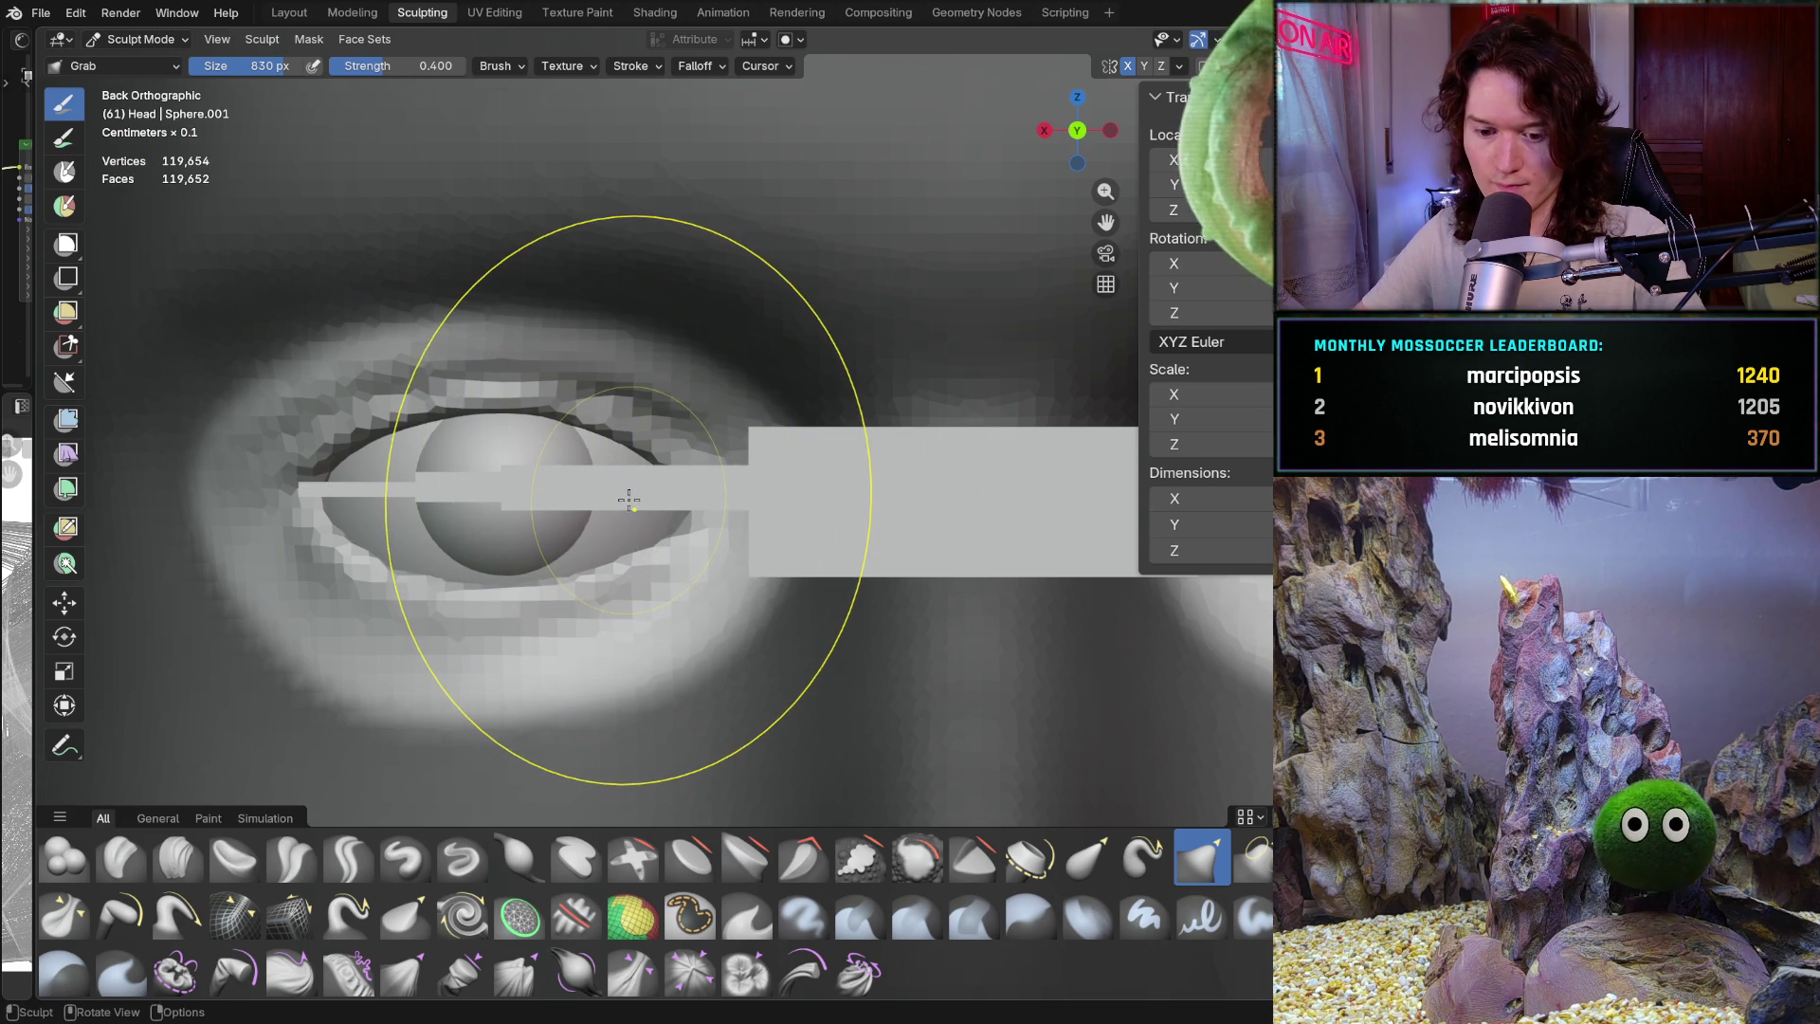
key(alt+q)
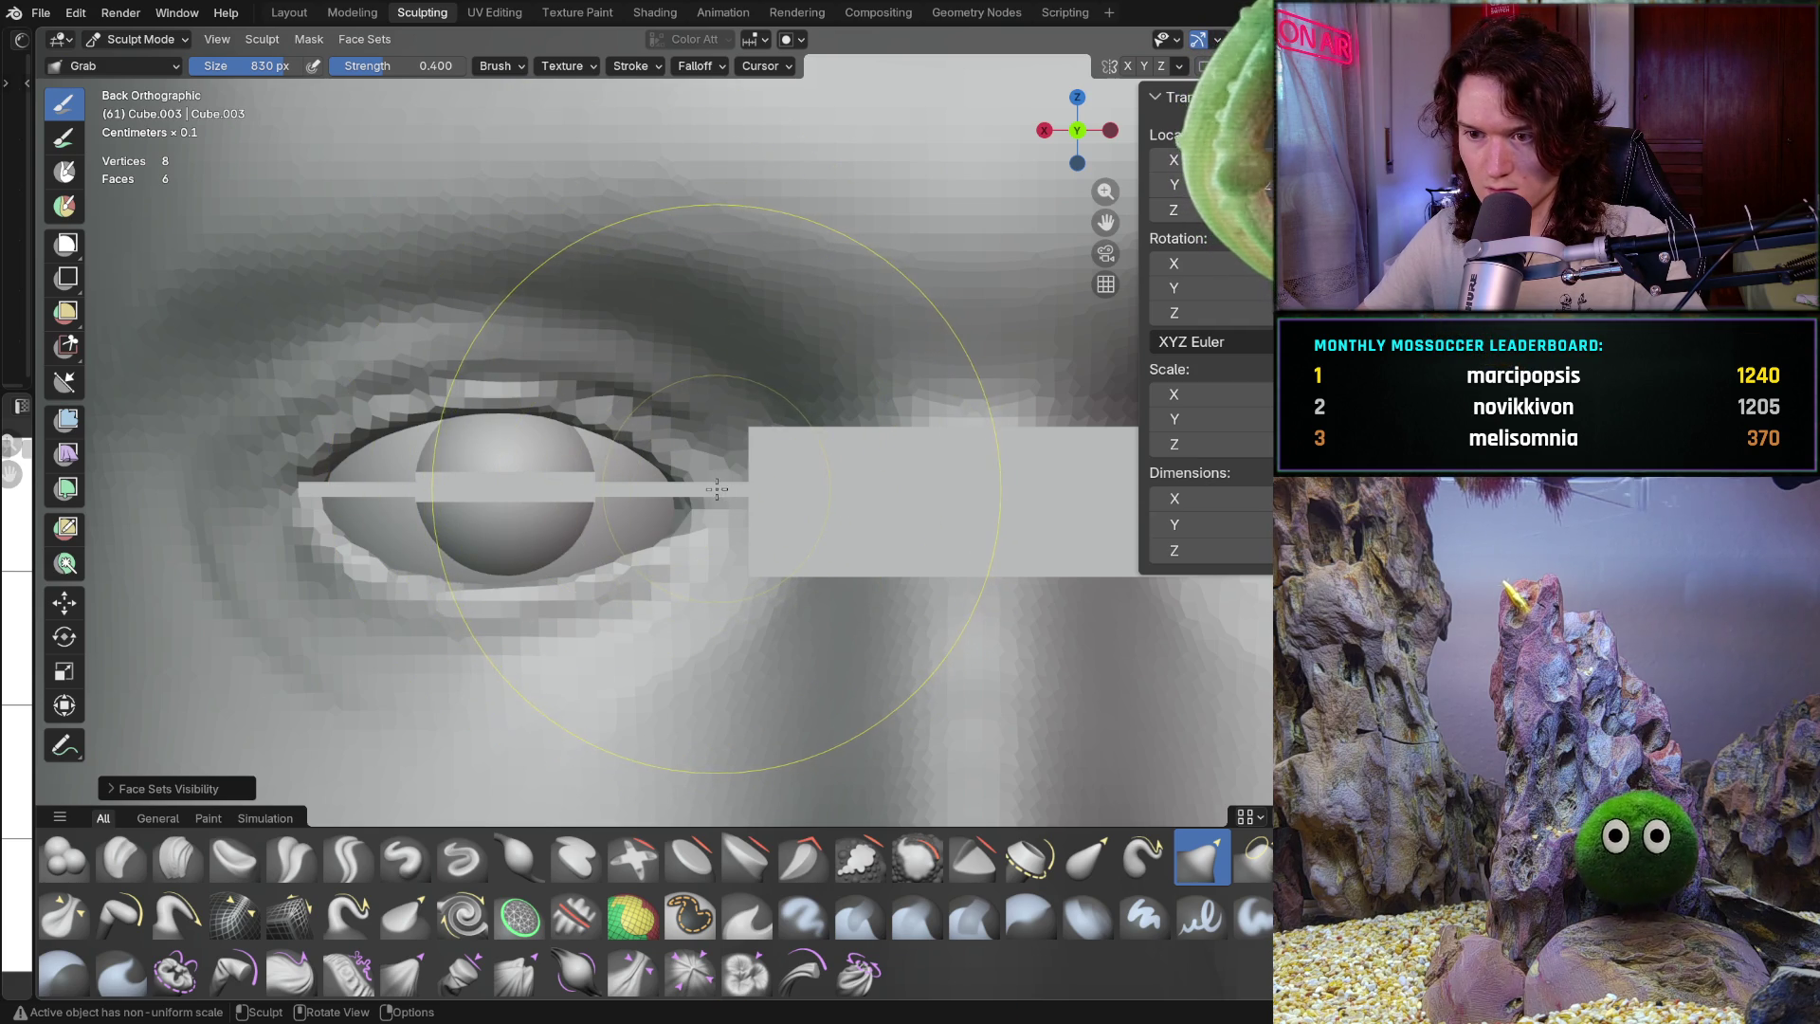
key(alt+q)
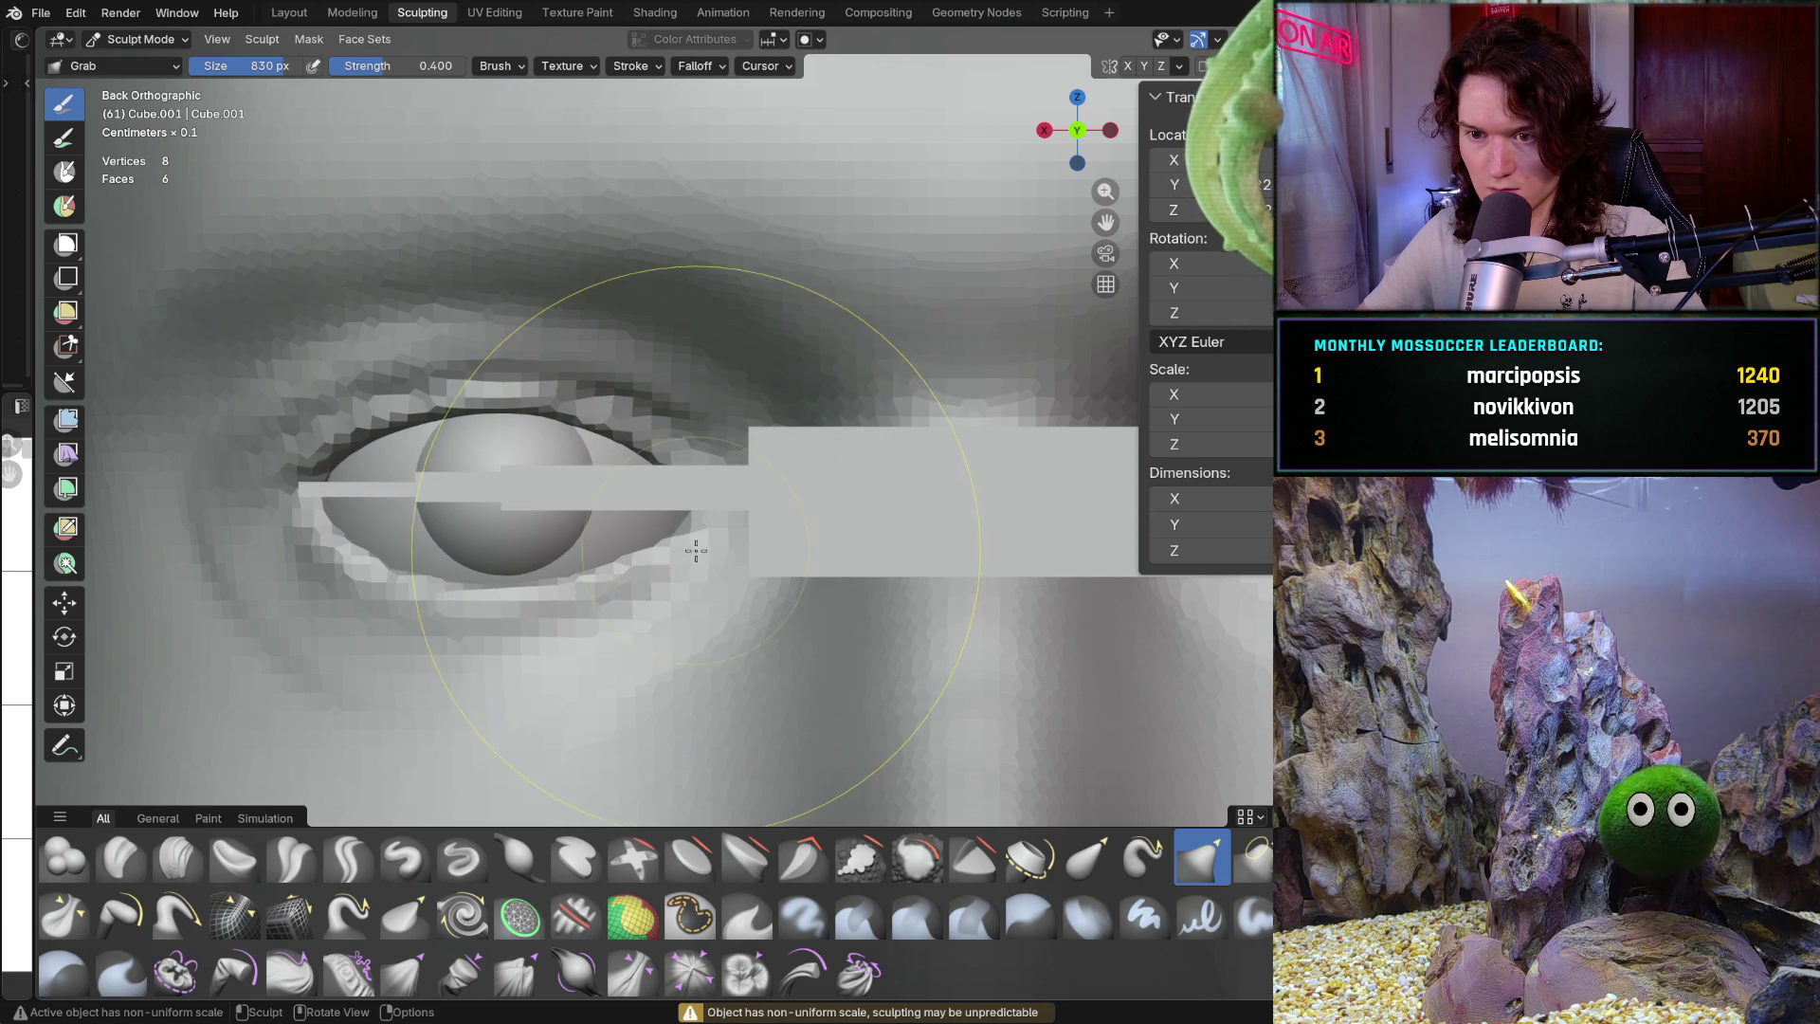
mouse_move(710, 498)
middle_down()
mouse_move(683, 559)
mouse_move(508, 366)
mouse_move(528, 682)
mouse_move(687, 555)
mouse_move(723, 572)
mouse_move(658, 600)
mouse_move(662, 304)
mouse_move(527, 397)
mouse_move(512, 389)
middle_up()
In Object Mode, hide the long bar Cube.001, the other bar piece and Cube.002
click(142, 39)
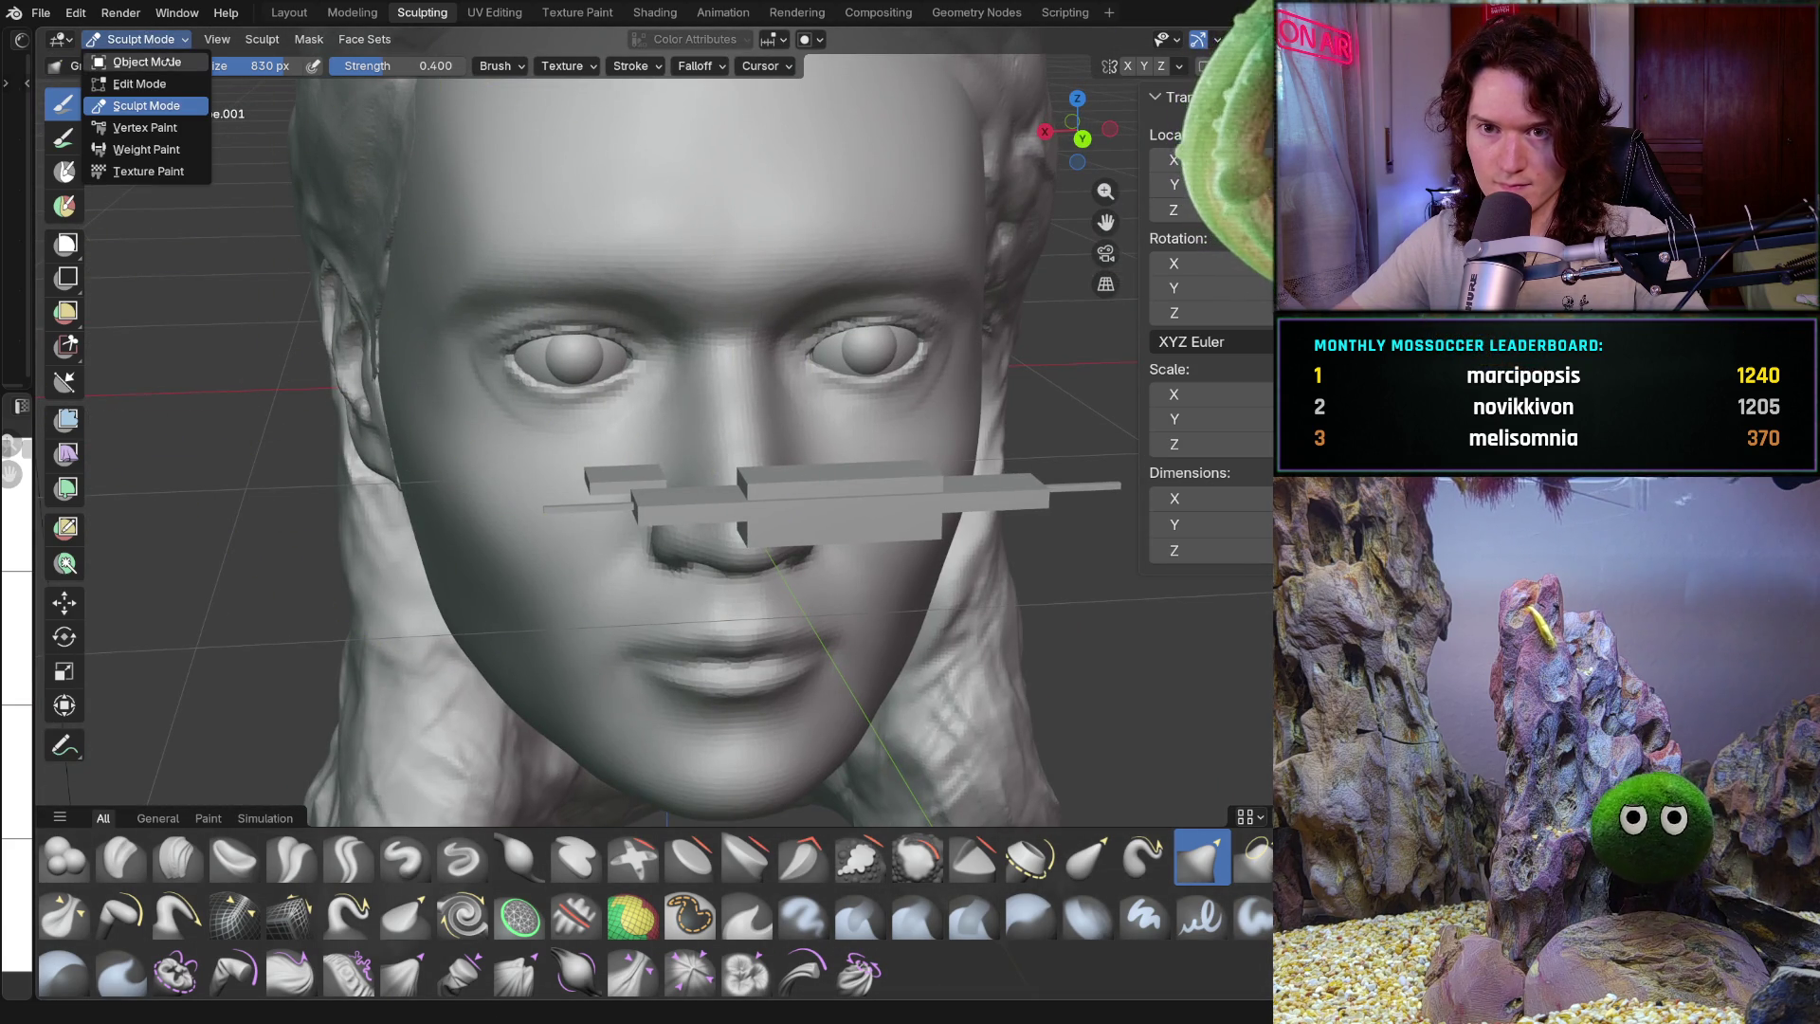
click(147, 62)
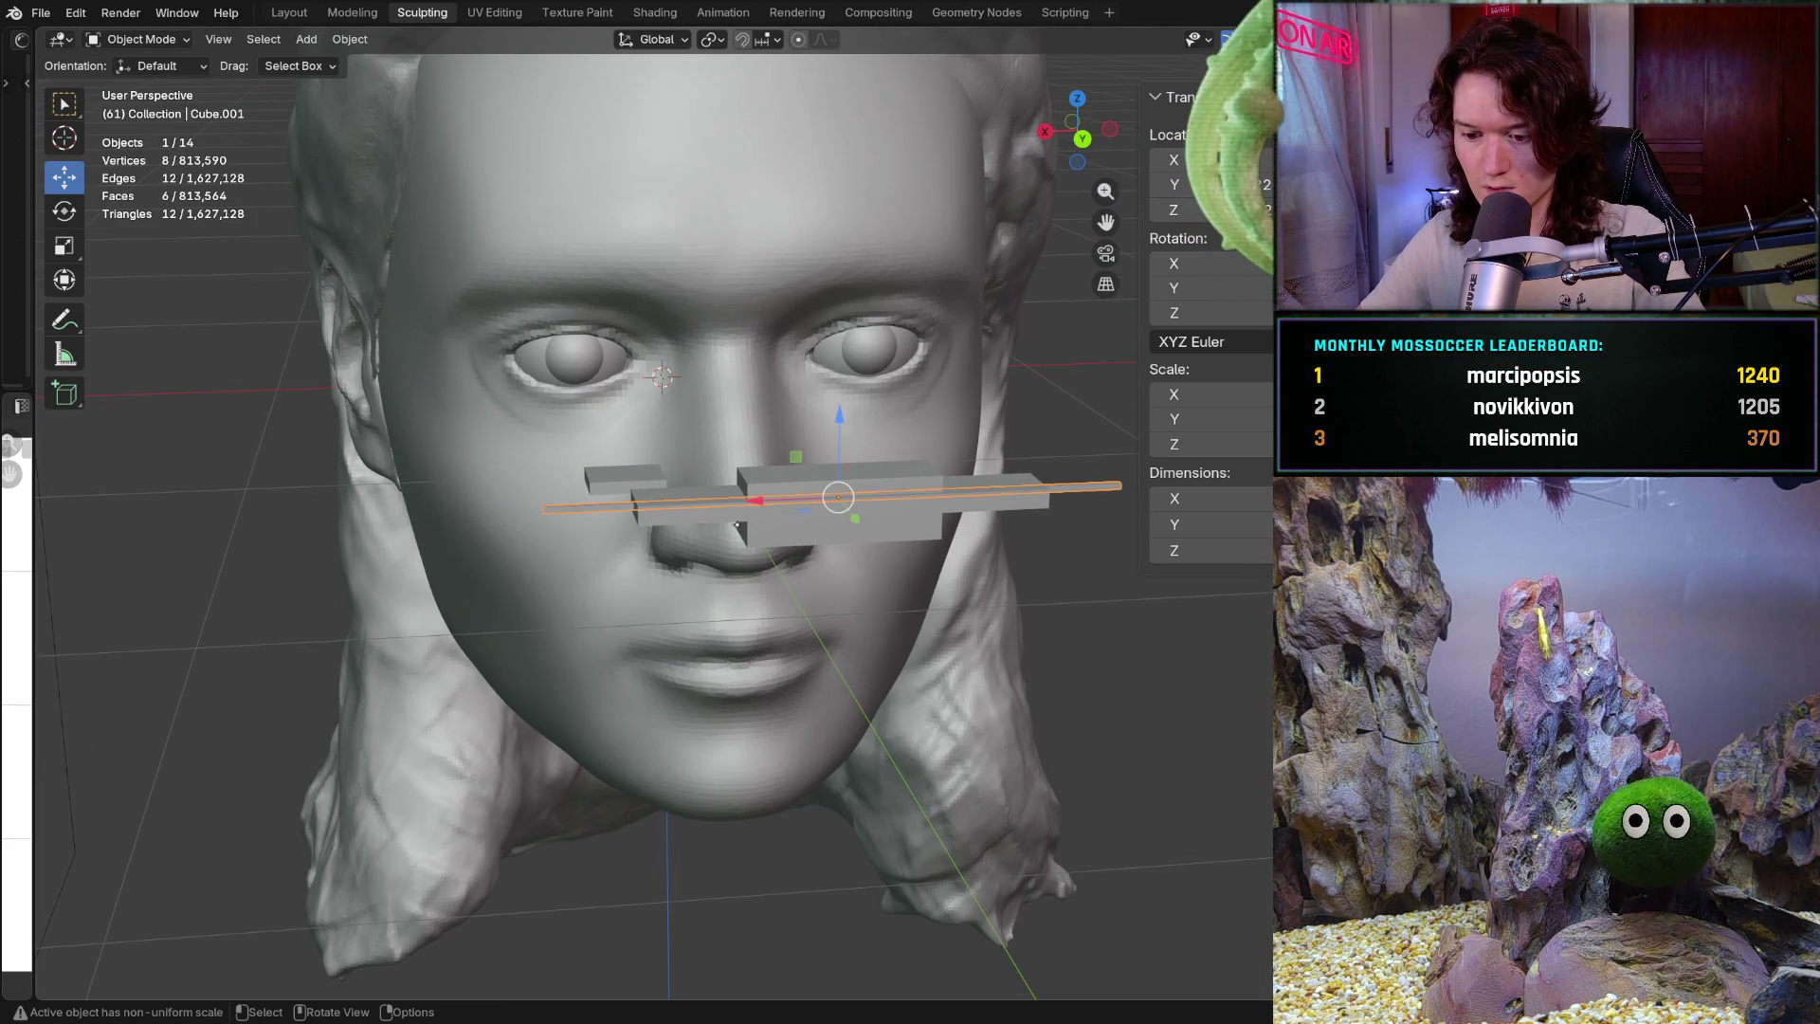
key(h)
click(716, 507)
key(h)
click(646, 474)
key(h)
Frame the face in back view, select Head and return to Sculpt Mode
key(ctrl+KP_1)
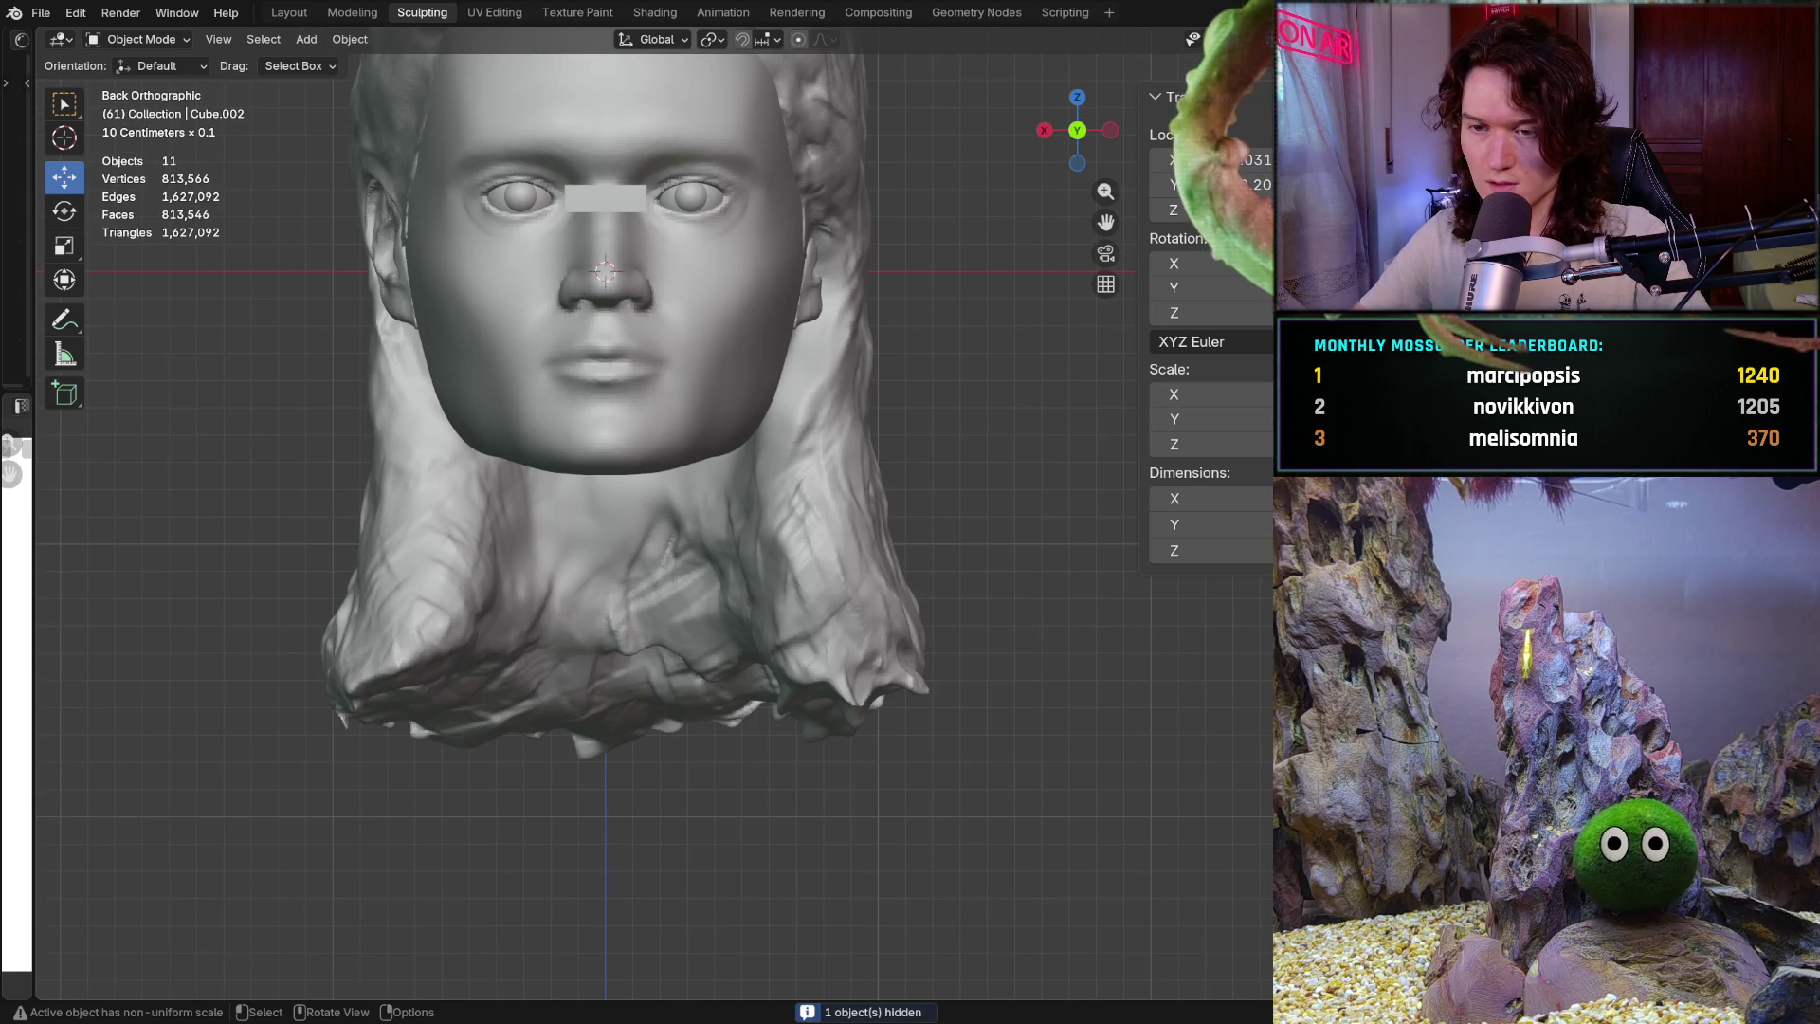
scroll(591, 580, up, 5)
shift+middle_drag(591, 580, 711, 824)
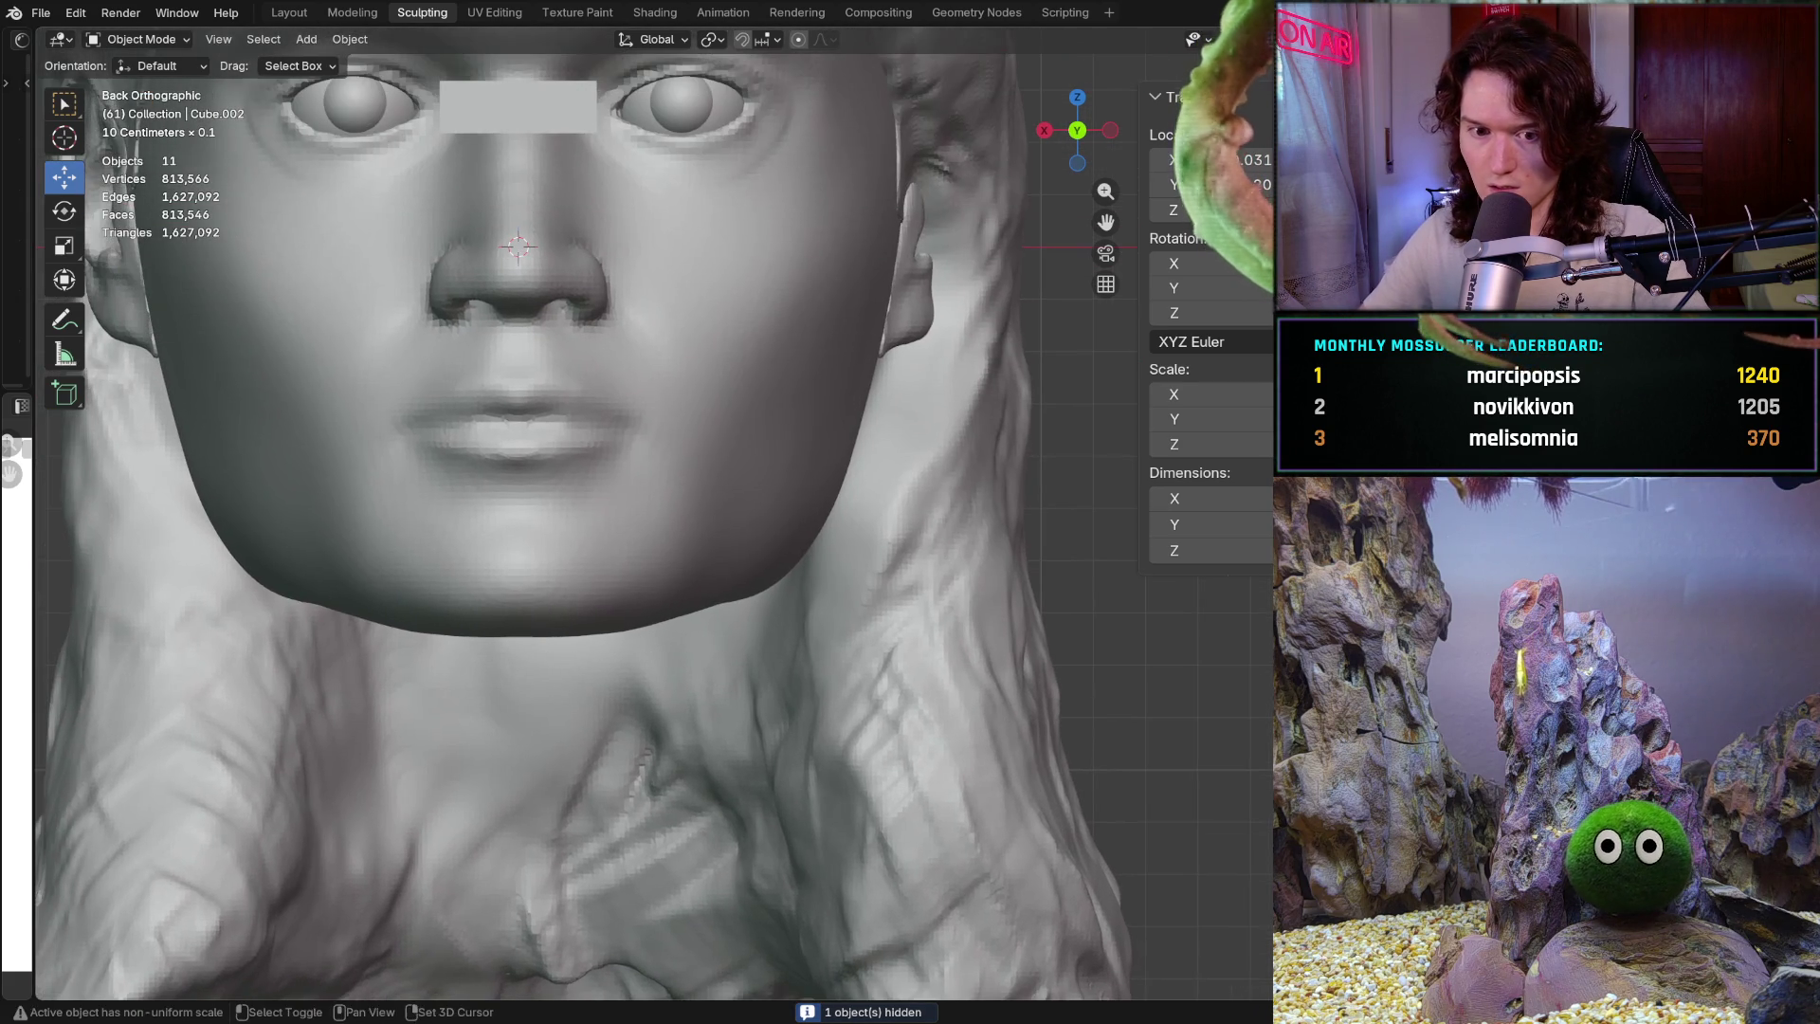
shift+middle_drag(703, 218, 704, 622)
scroll(704, 622, up, 3)
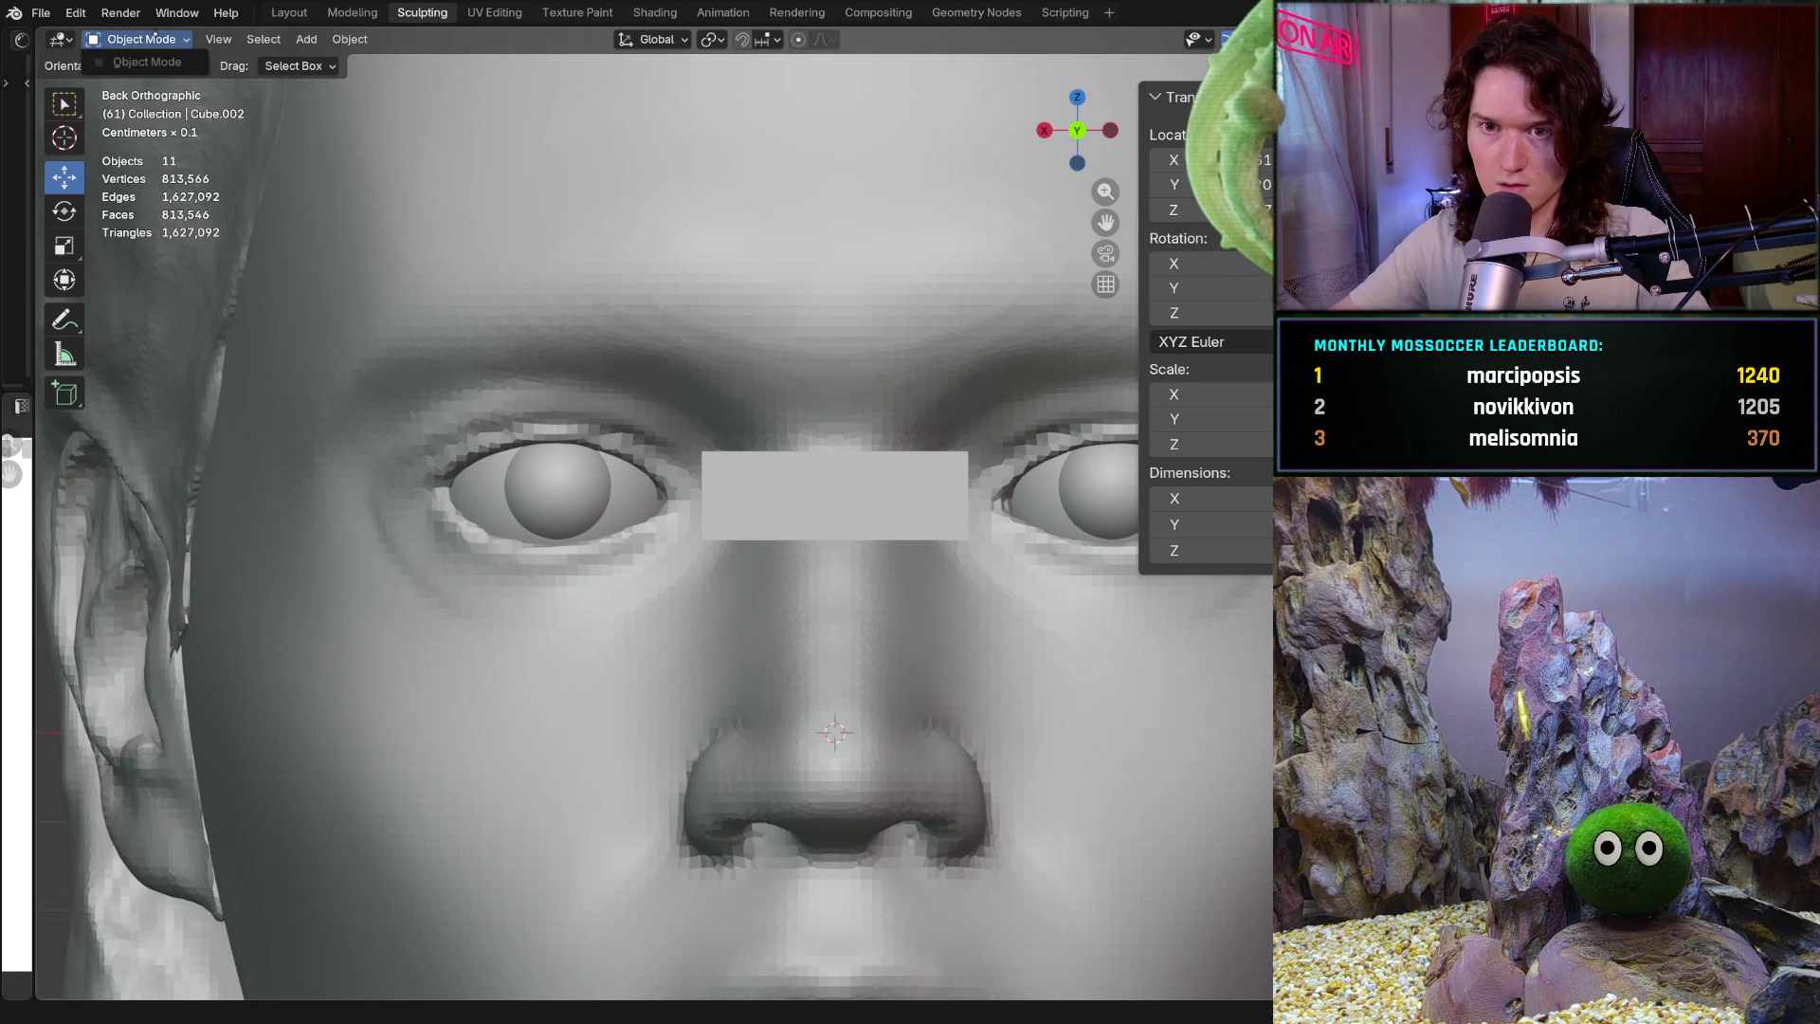
click(414, 285)
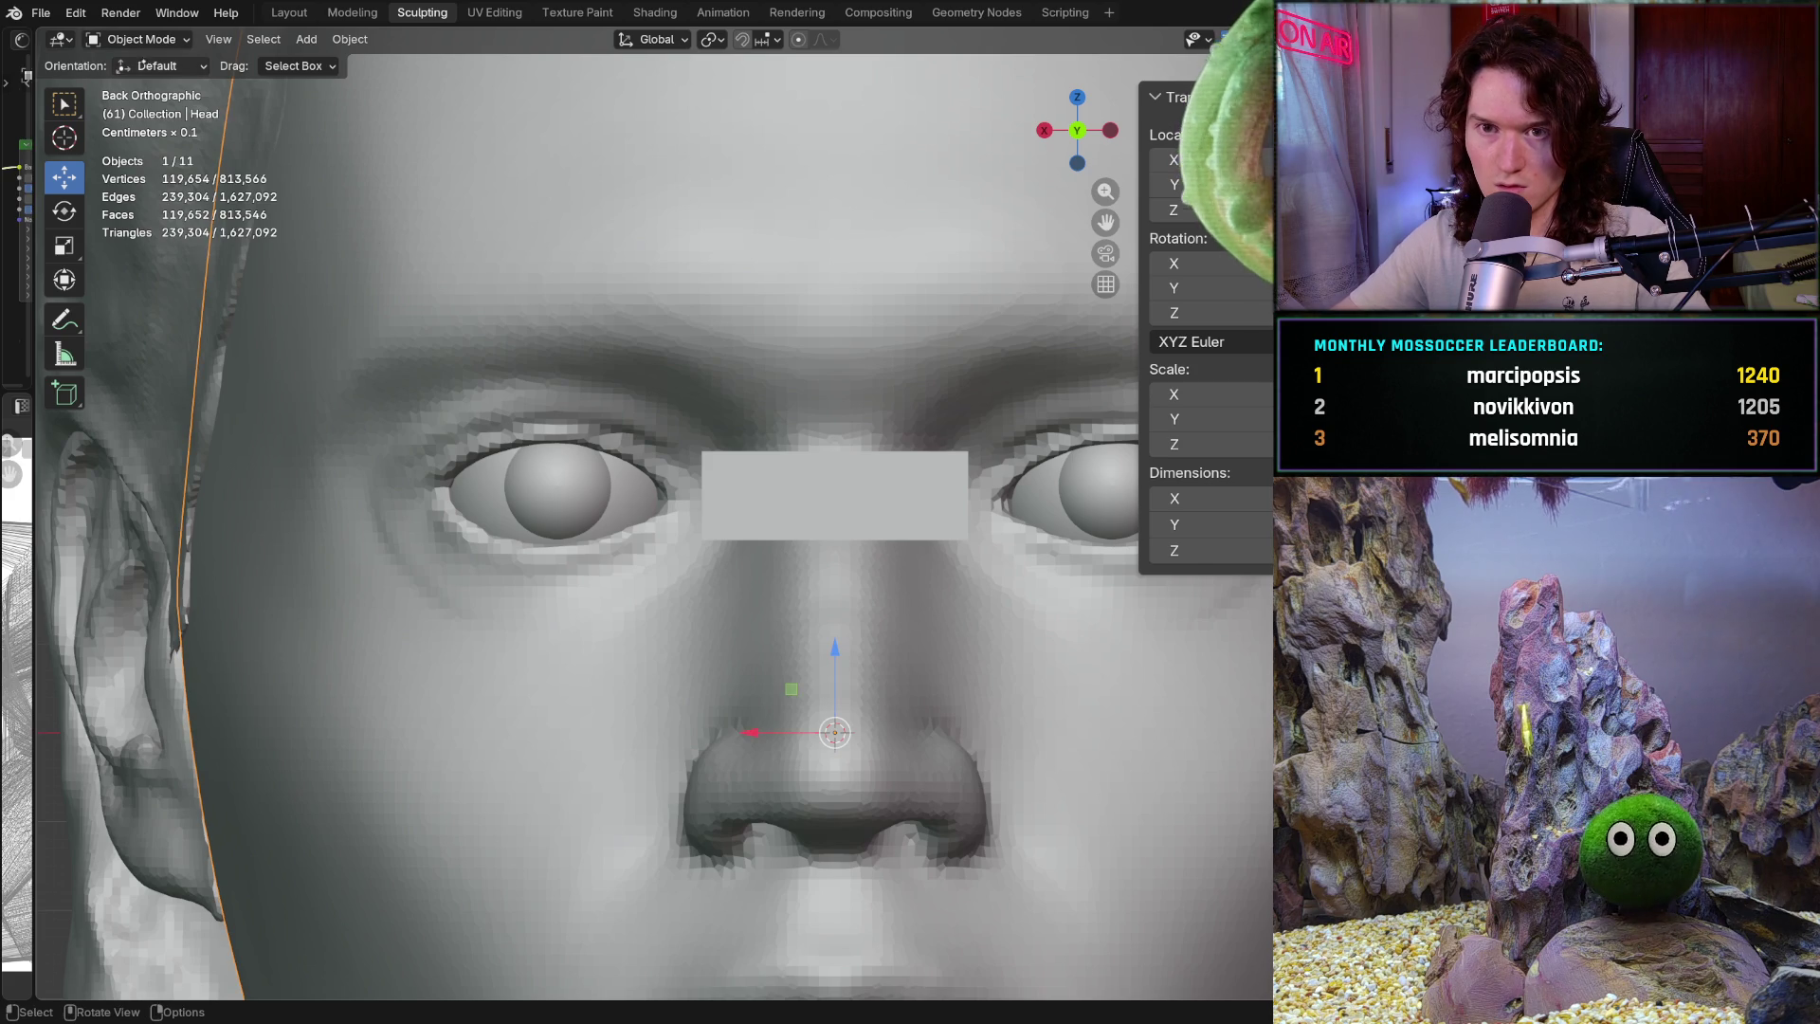
click(140, 39)
click(133, 106)
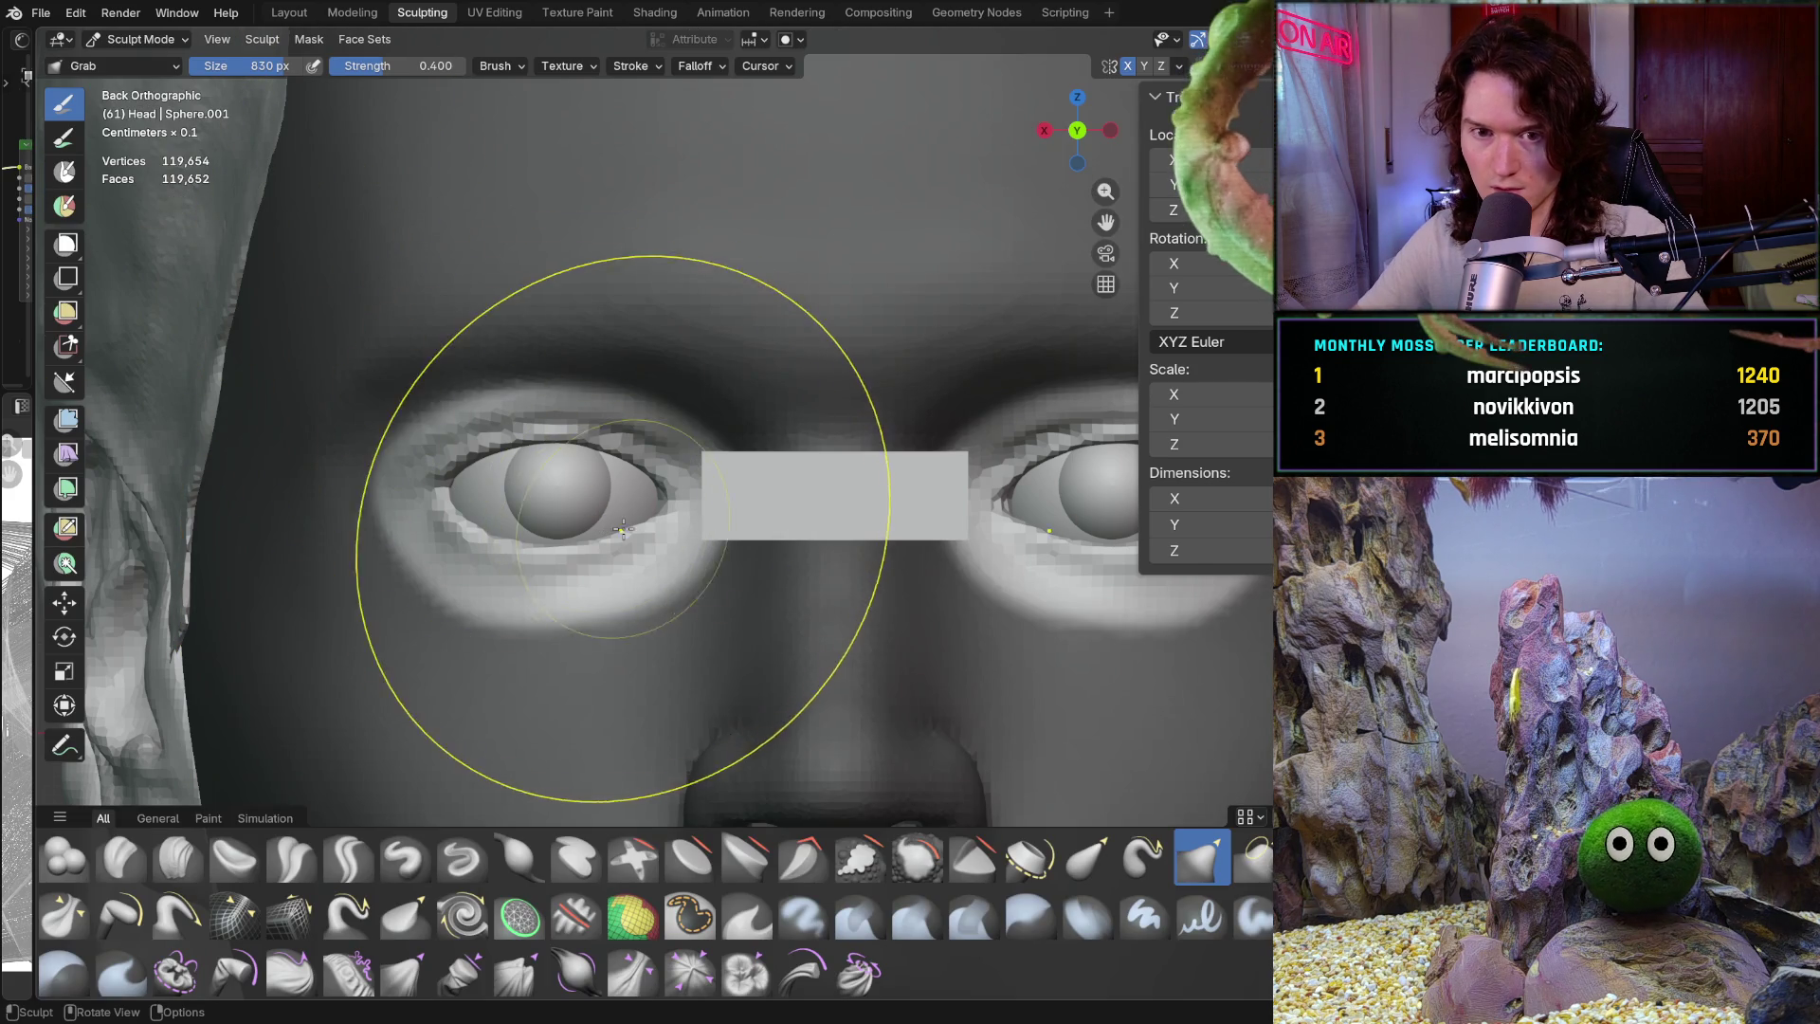
Set the Grab brush to 820 px and pull the left eye's inner lid corner into shape
key(f)
click(541, 597)
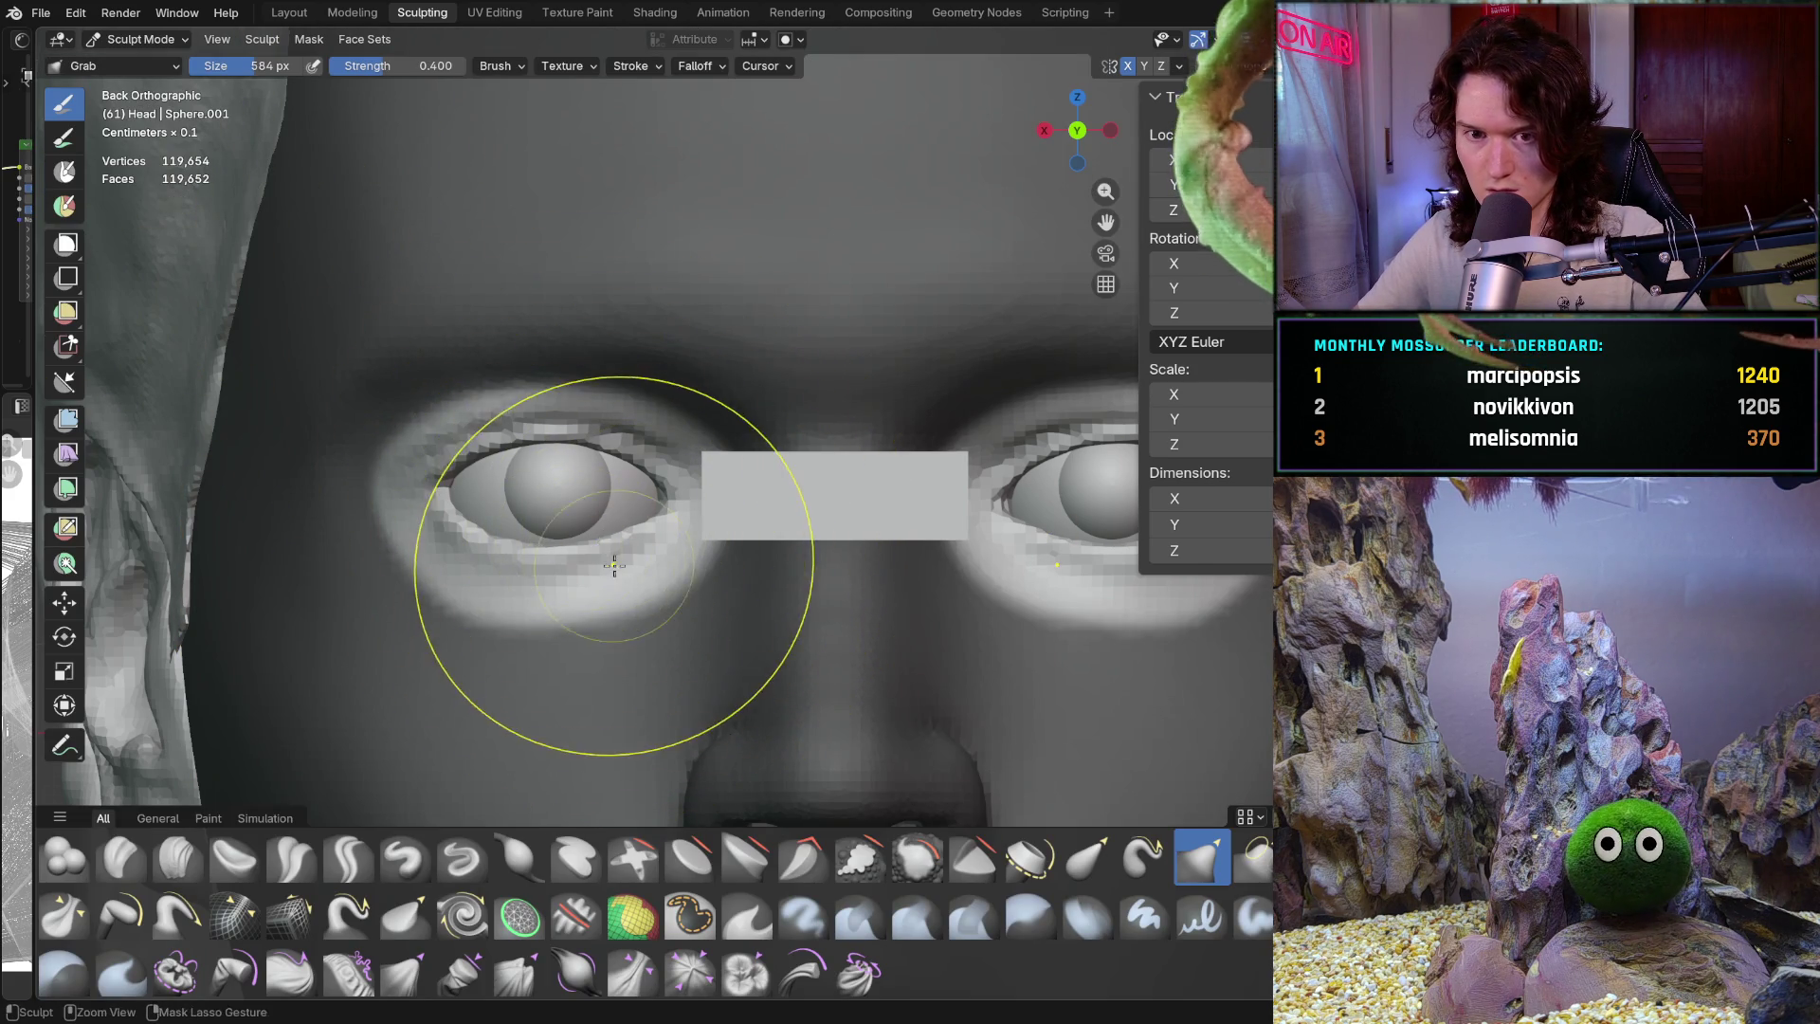
ctrl+middle_drag(610, 566, 635, 531)
key(f)
click(408, 531)
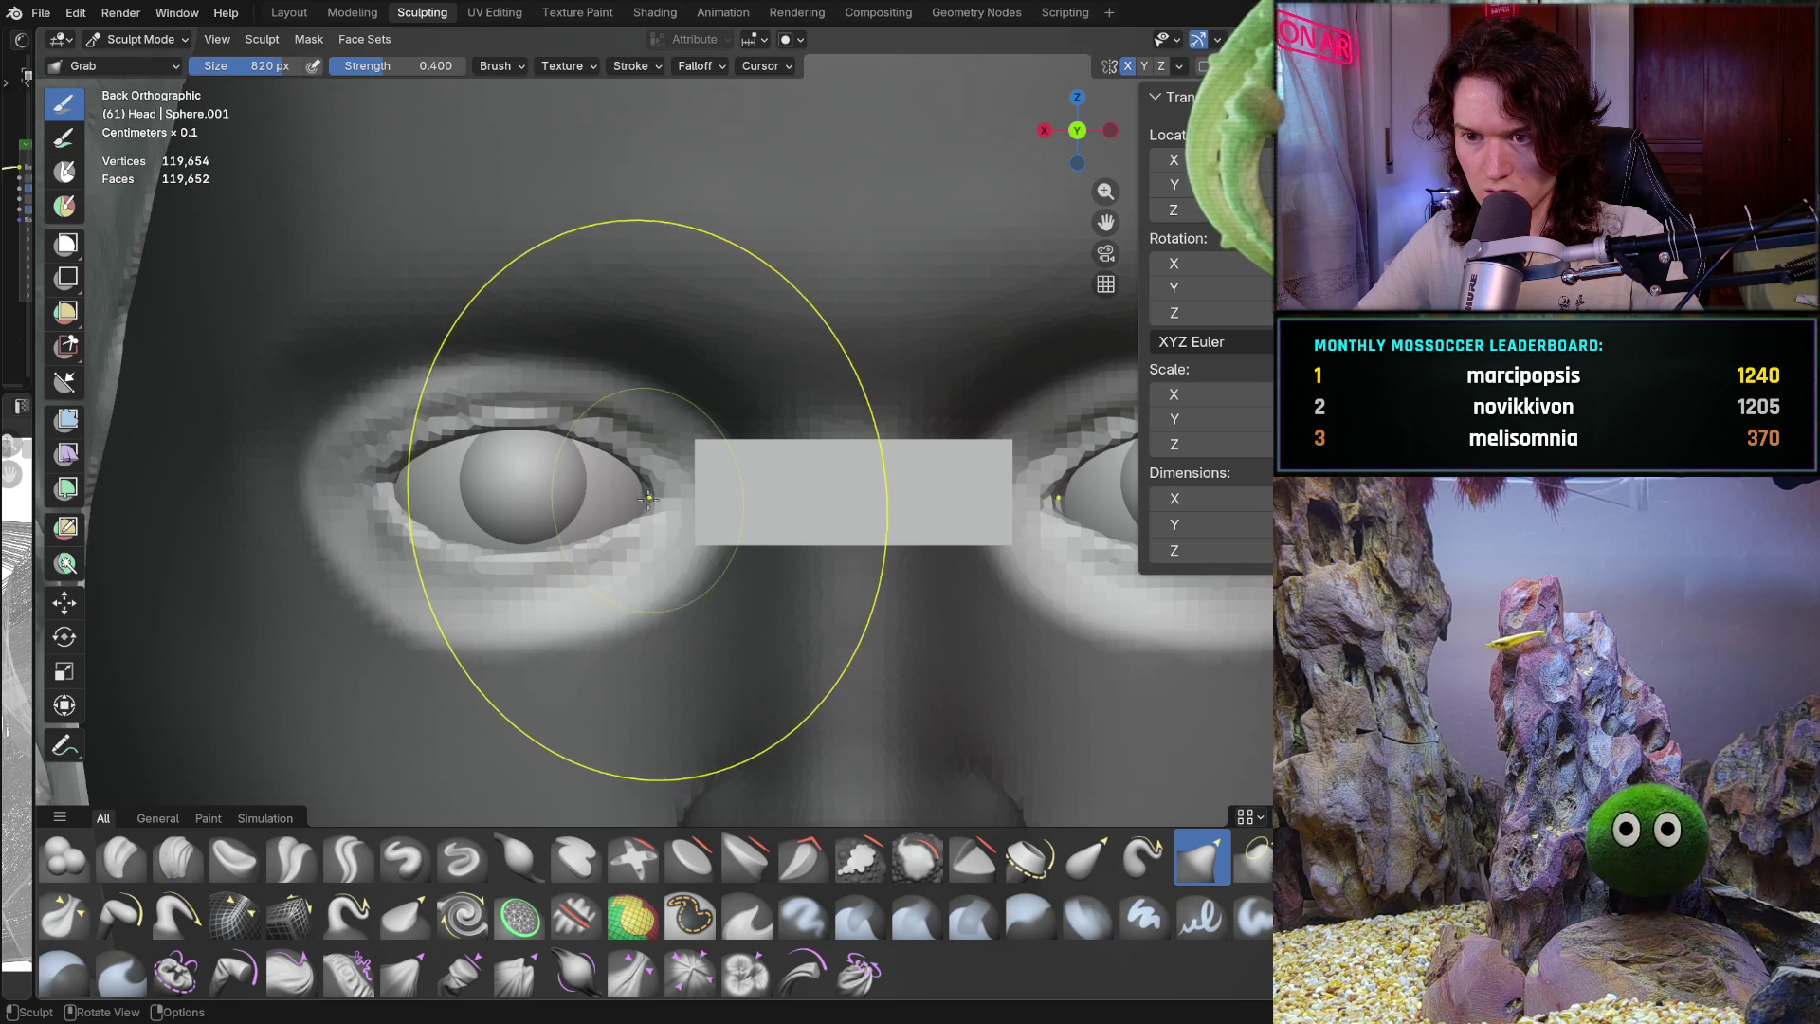
mouse_move(647, 496)
mouse_down()
mouse_move(683, 495)
mouse_move(629, 487)
mouse_up()
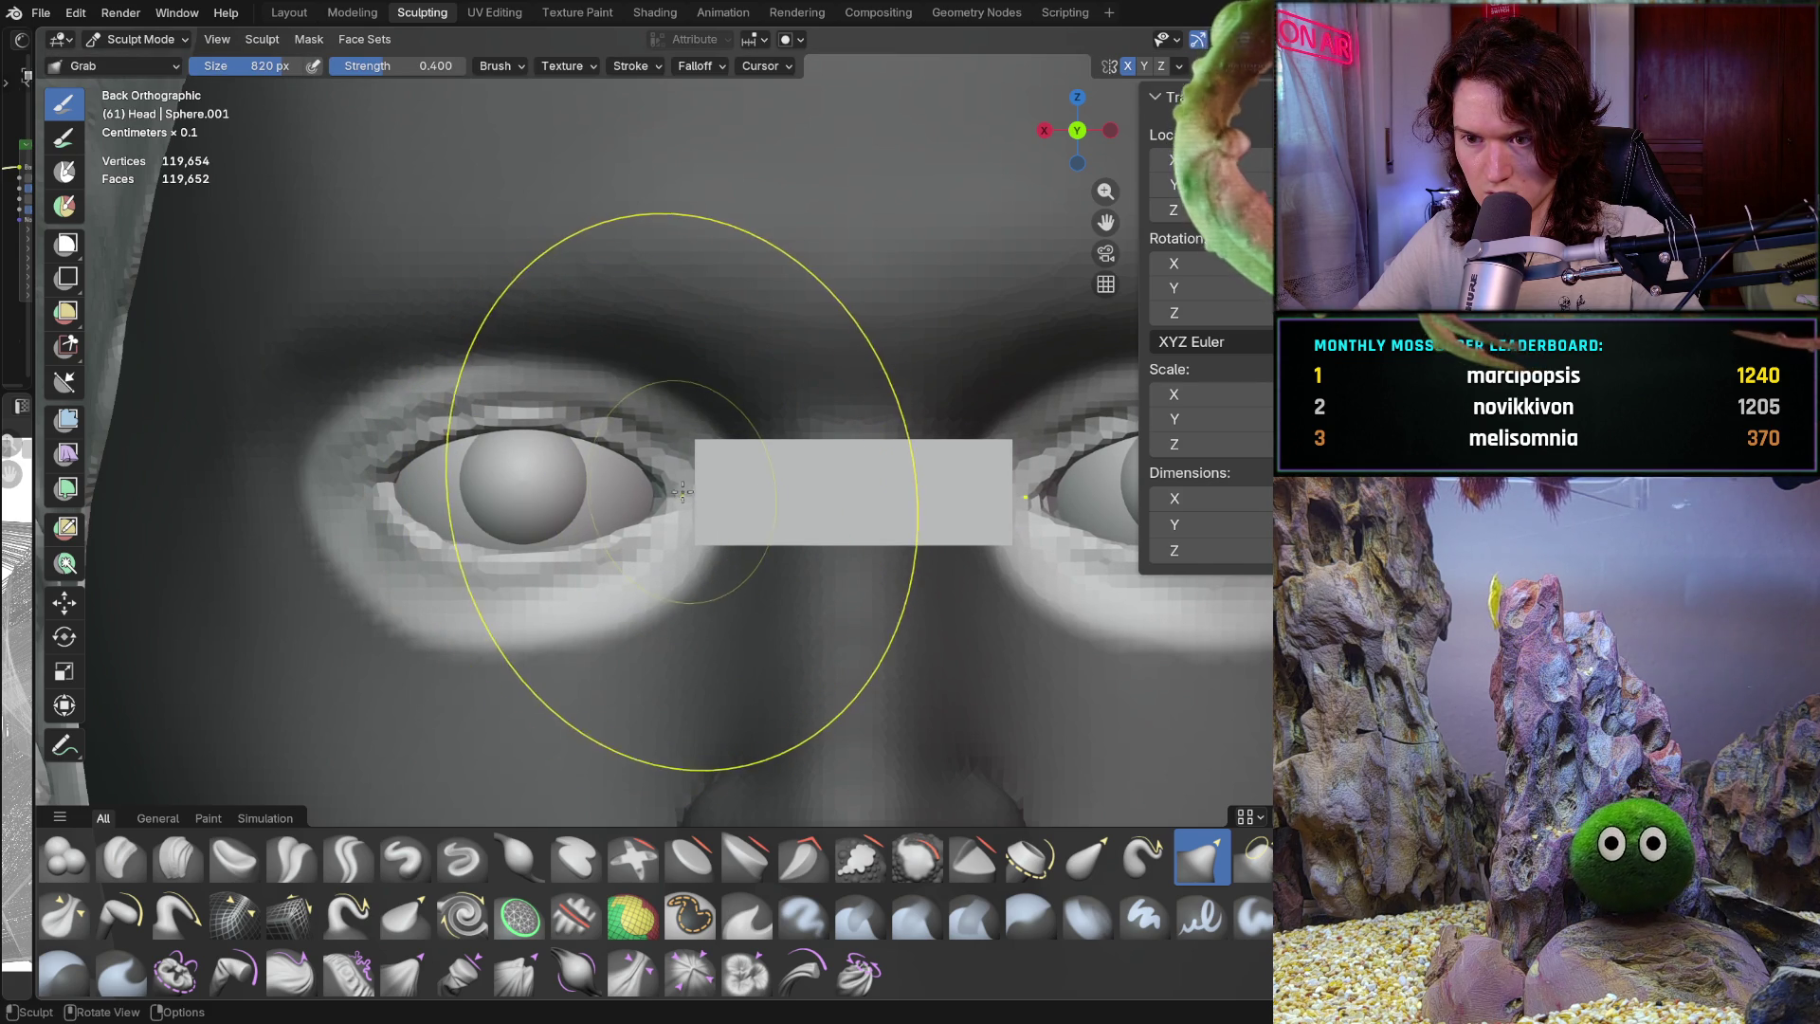
Frame the left eye in back view, switch to Object Mode and select eyeball Sphere.002
scroll(588, 512, down, 4)
mouse_move(572, 517)
middle_down()
mouse_move(623, 494)
mouse_move(564, 579)
middle_up()
scroll(616, 502, down, 5)
scroll(560, 584, up, 2)
scroll(617, 544, up, 8)
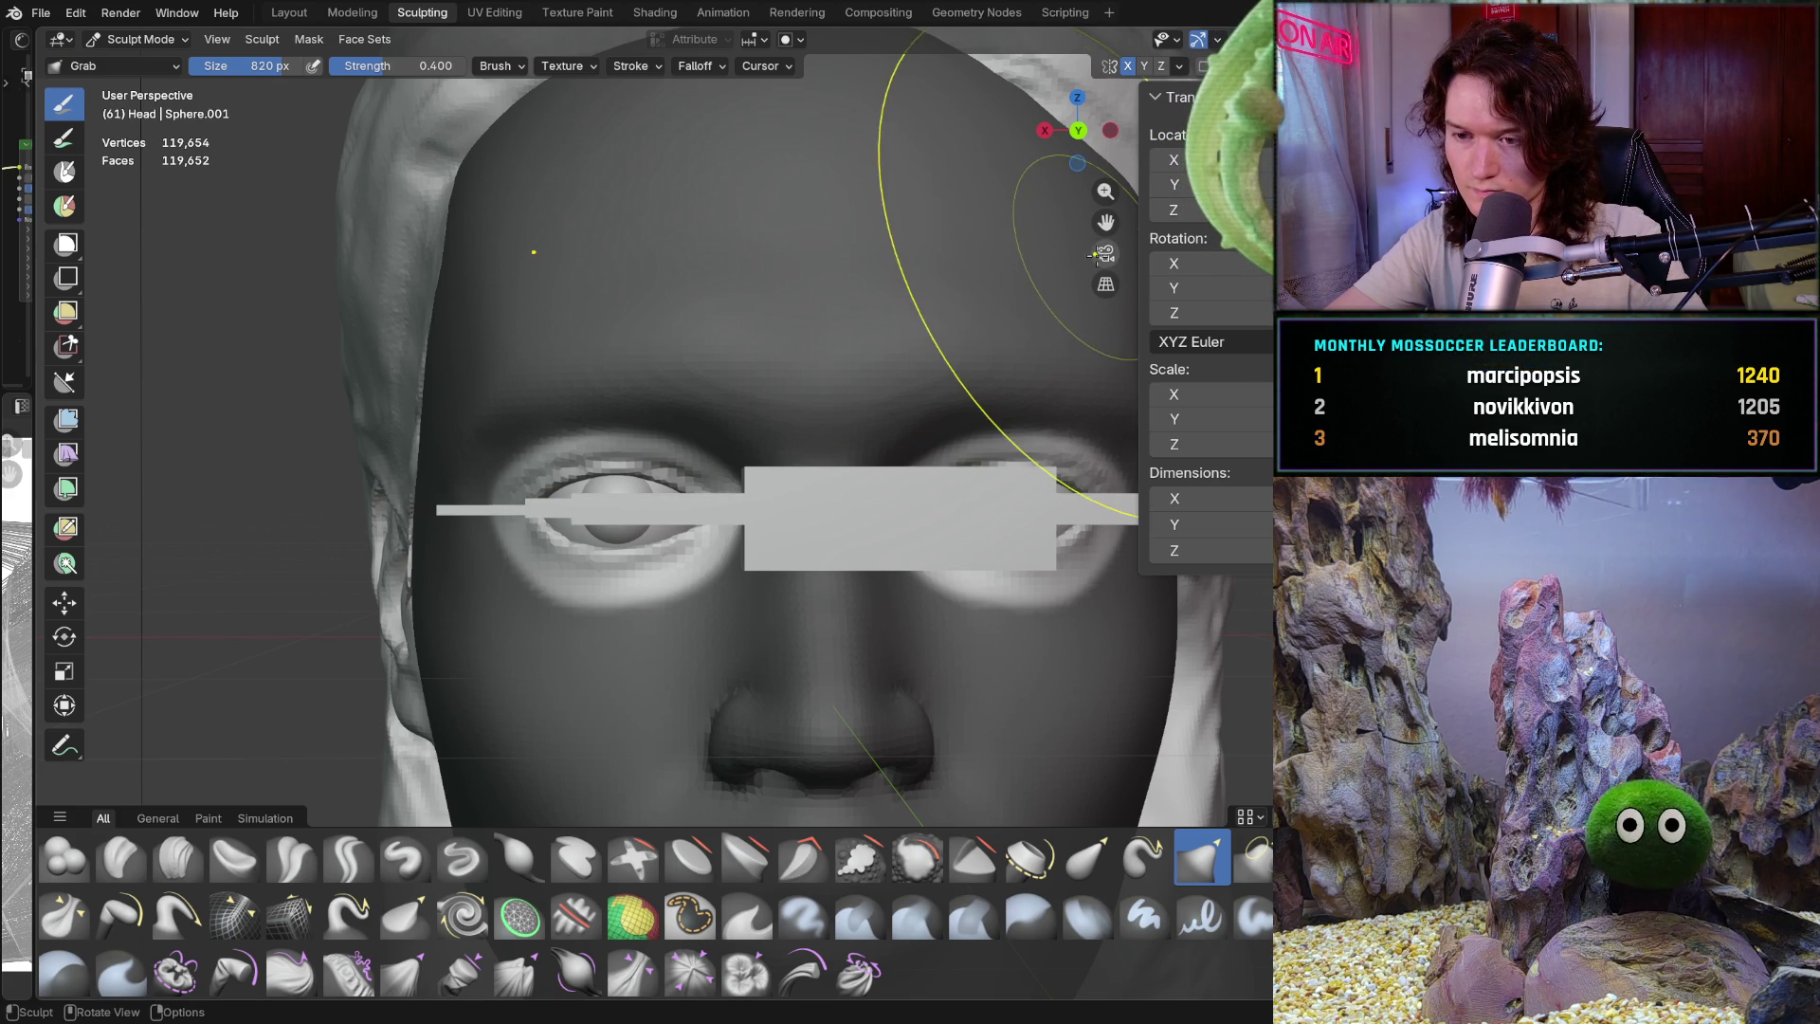
key(ctrl+KP_1)
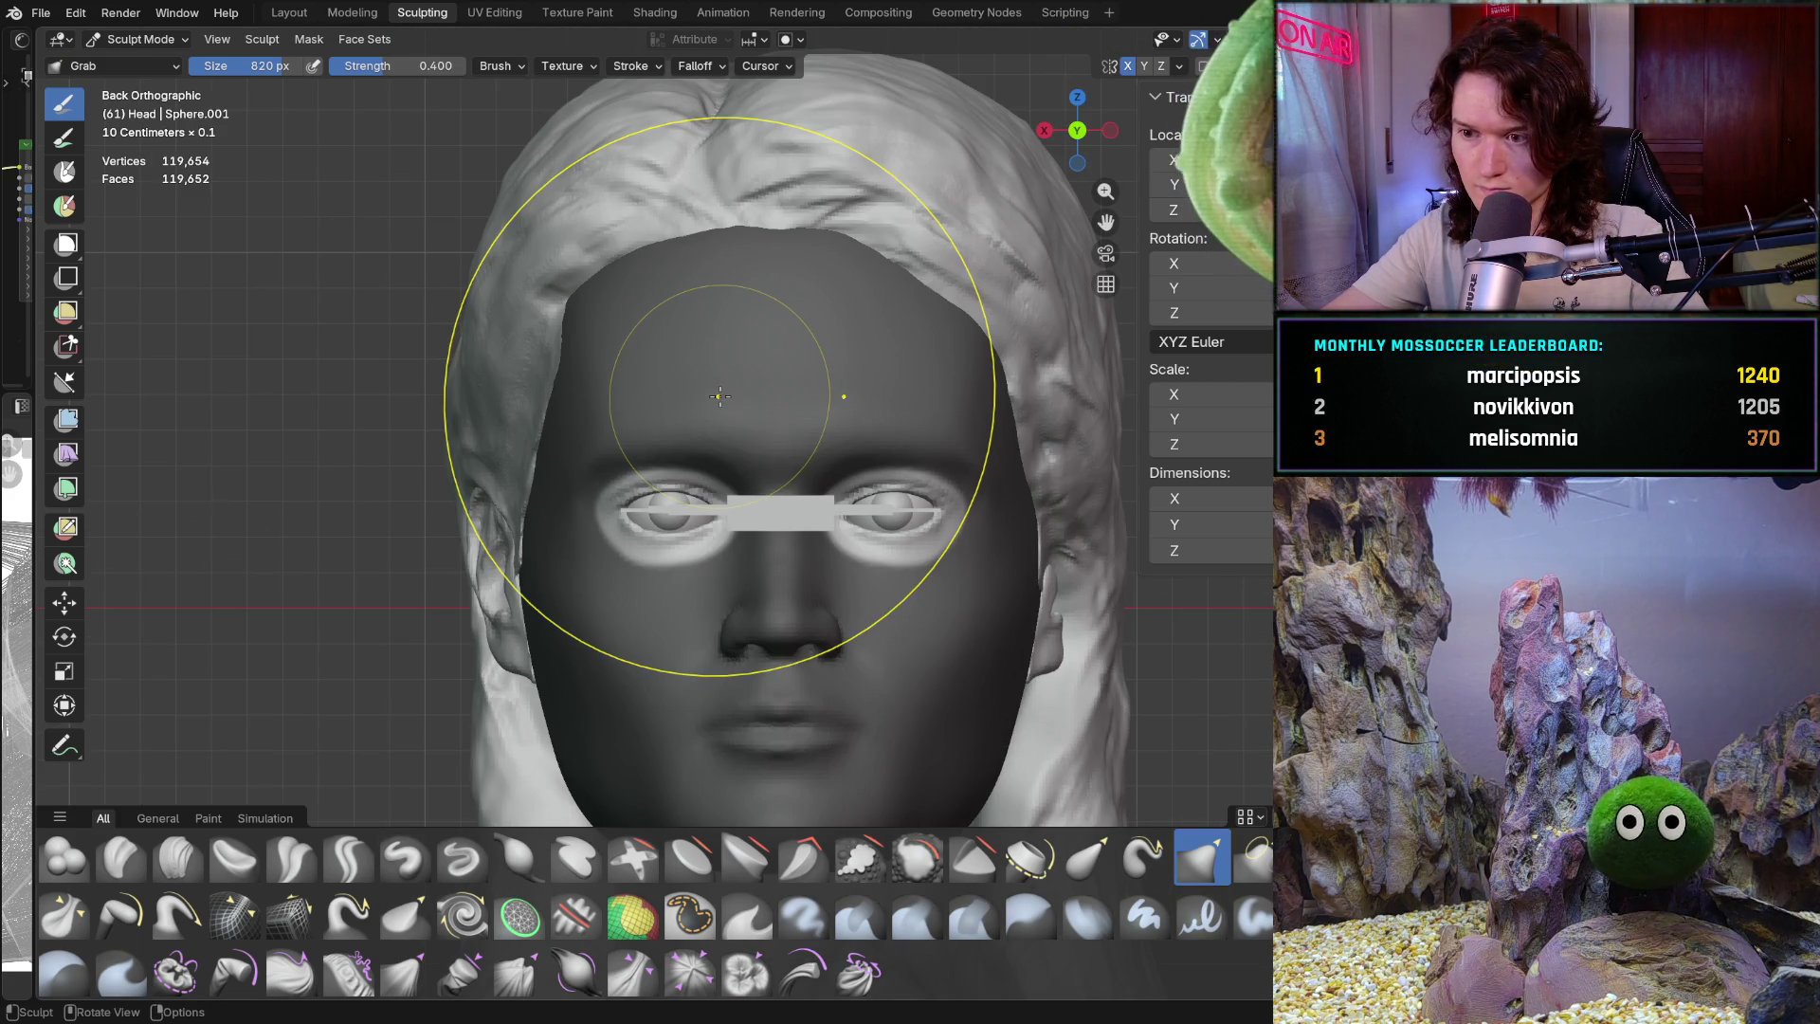
mouse_move(720, 396)
ctrl+middle_down()
mouse_move(540, 601)
mouse_move(682, 528)
mouse_move(673, 559)
ctrl+middle_up()
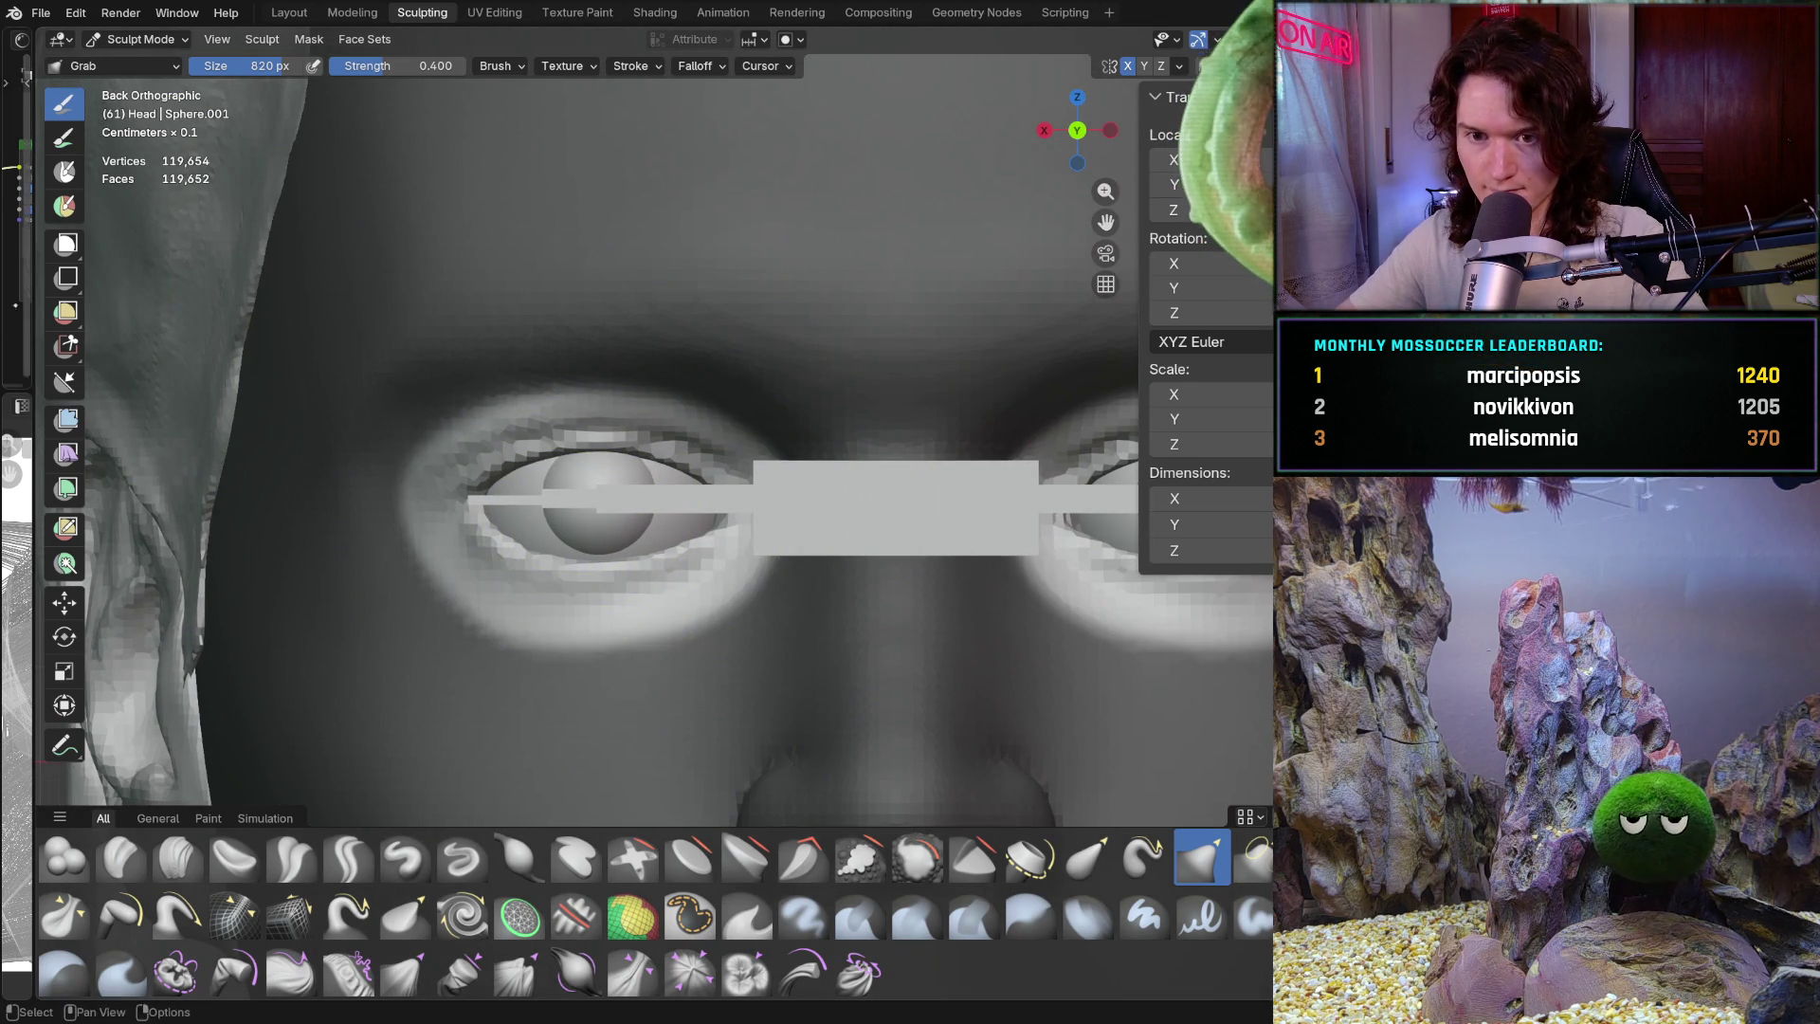
click(143, 40)
click(147, 62)
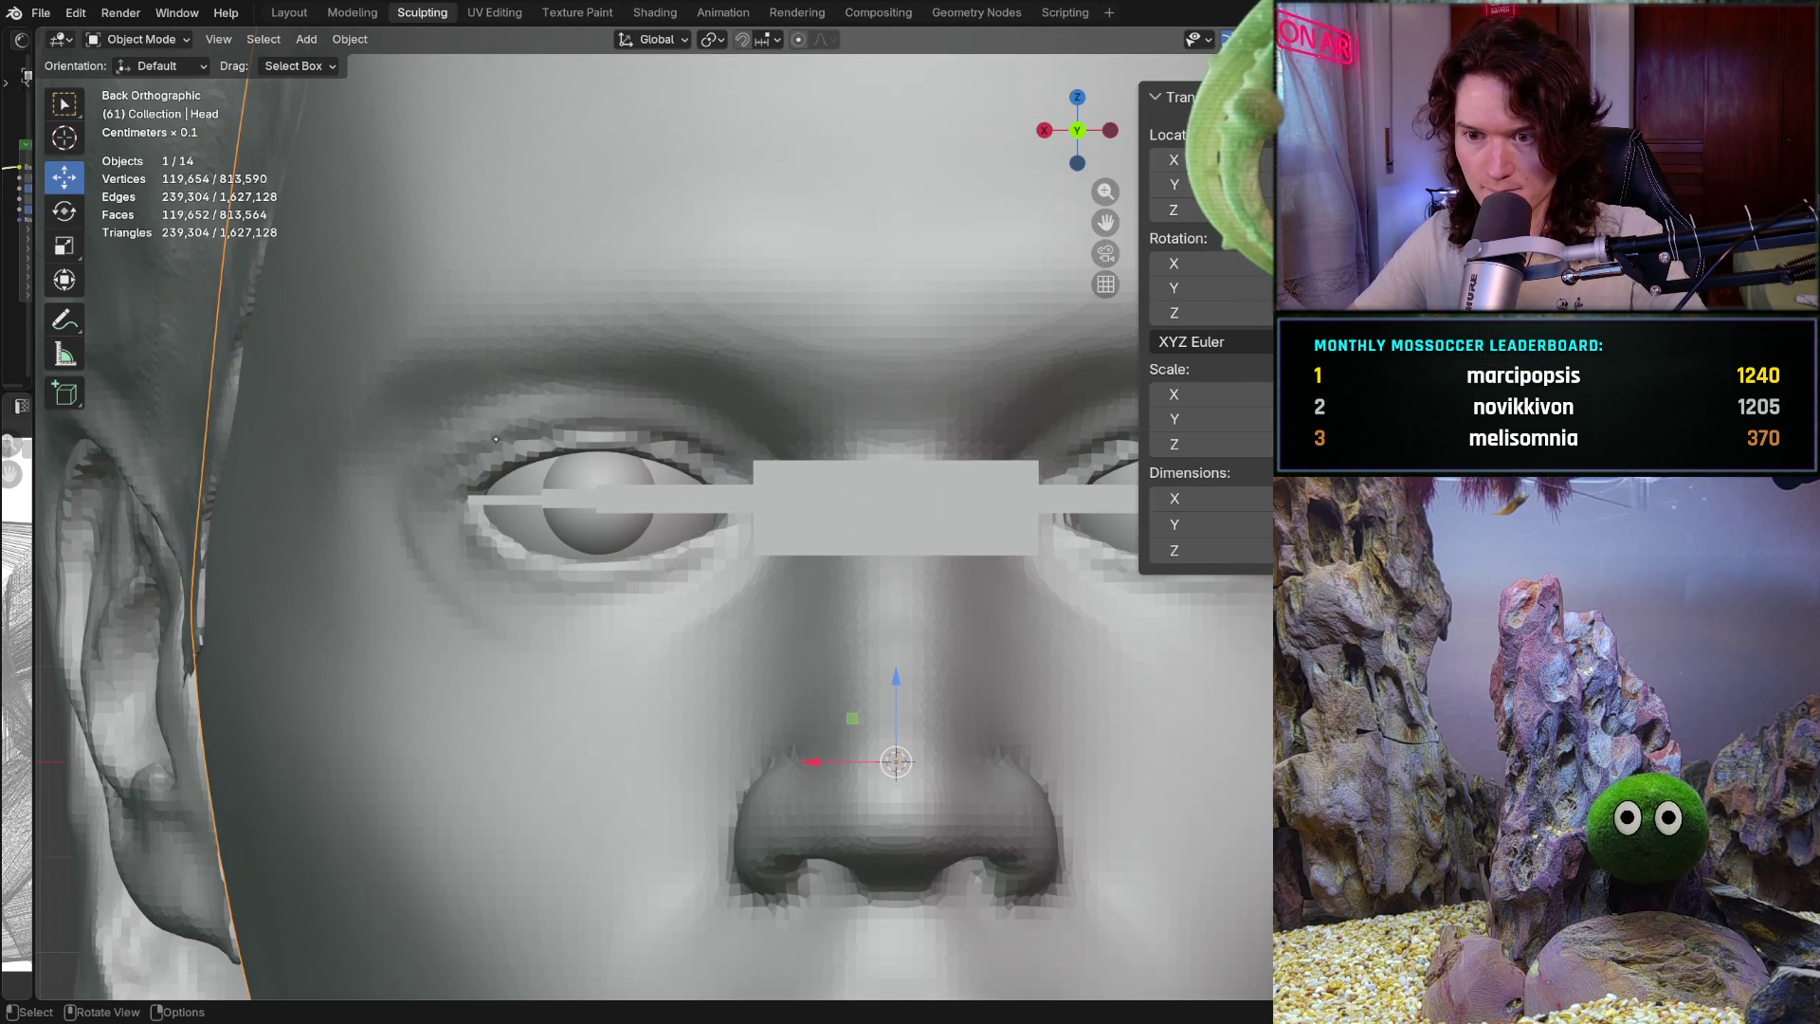
click(566, 537)
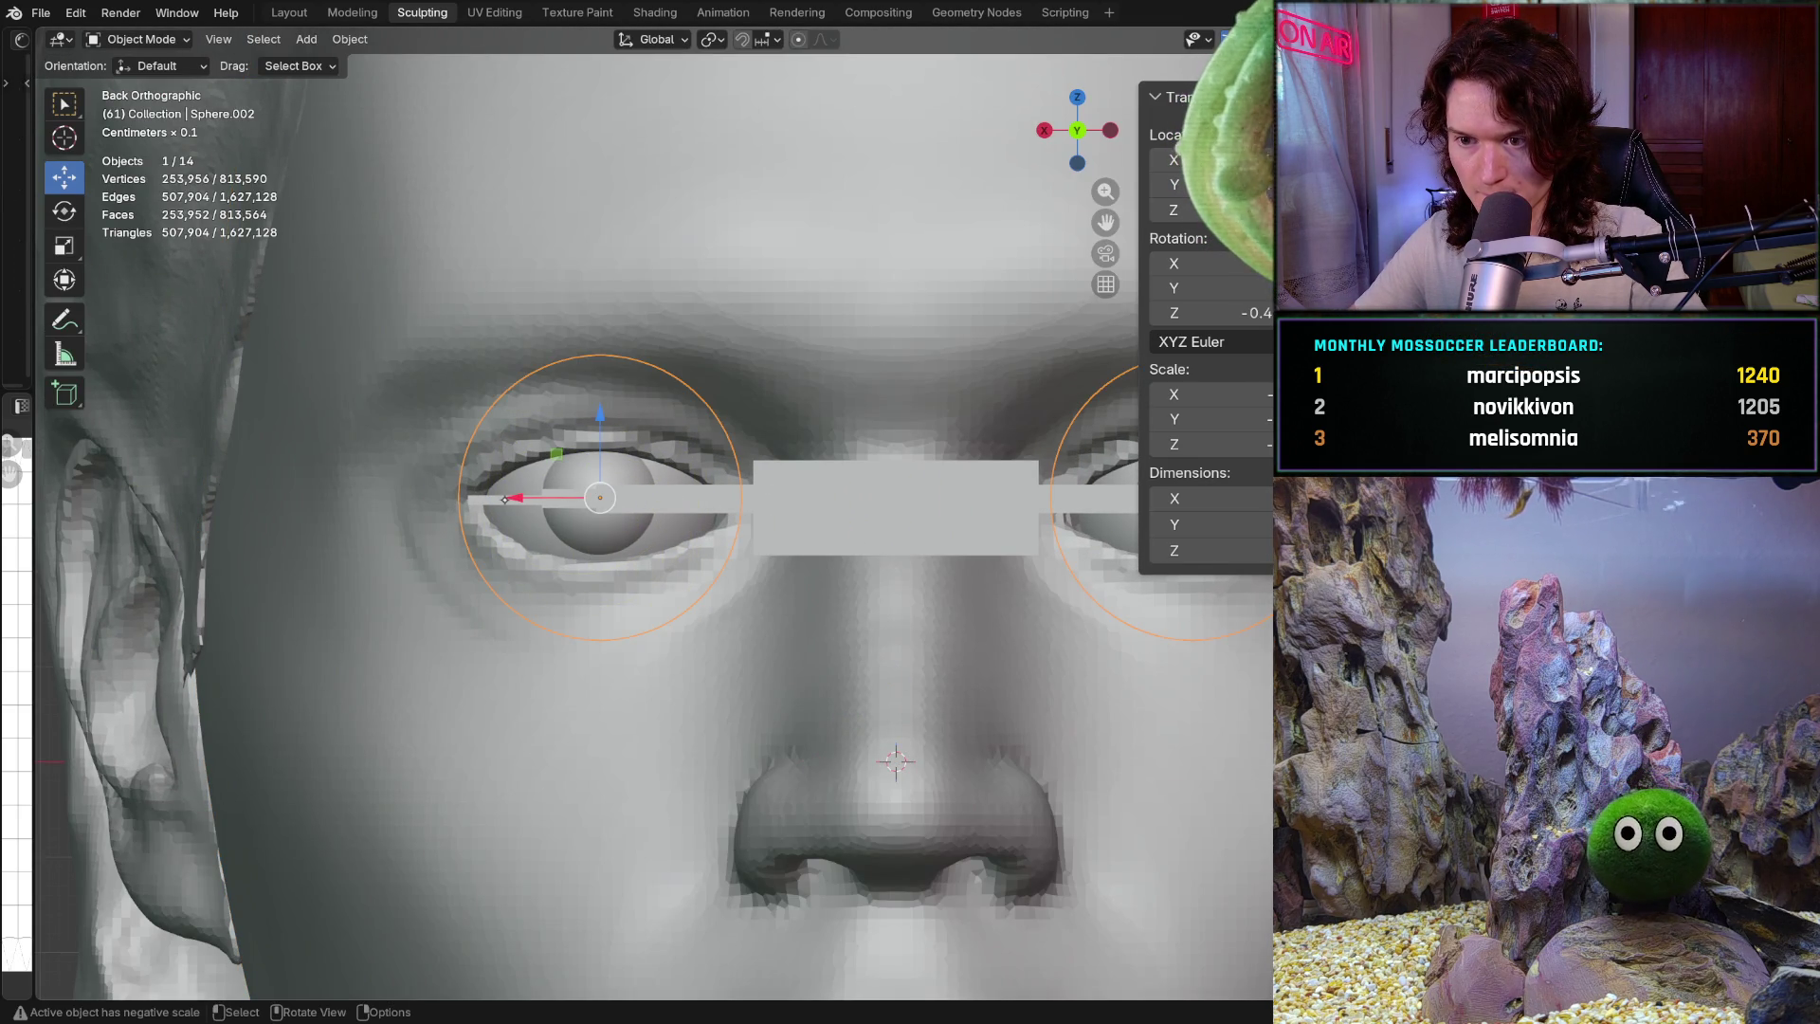
Nudge Sphere.002 sideways along X and hide the thin bar Cube.003
drag(522, 503, 520, 504)
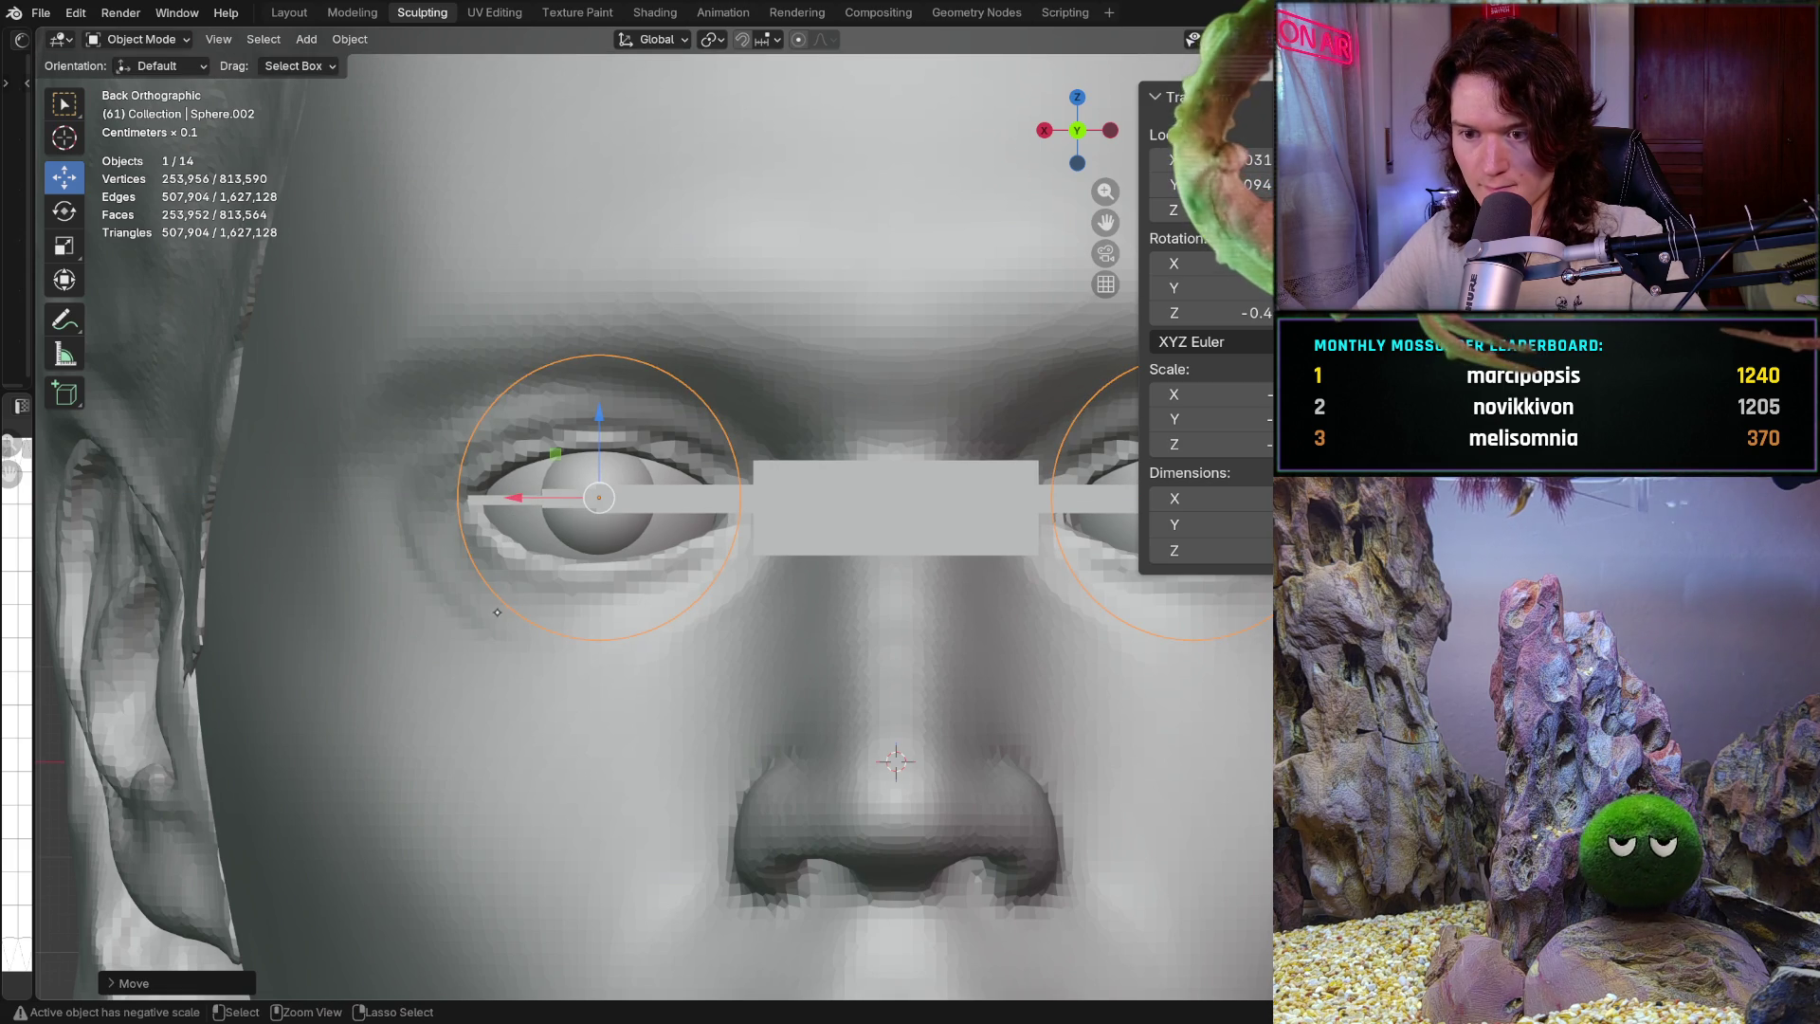
key(alt+a)
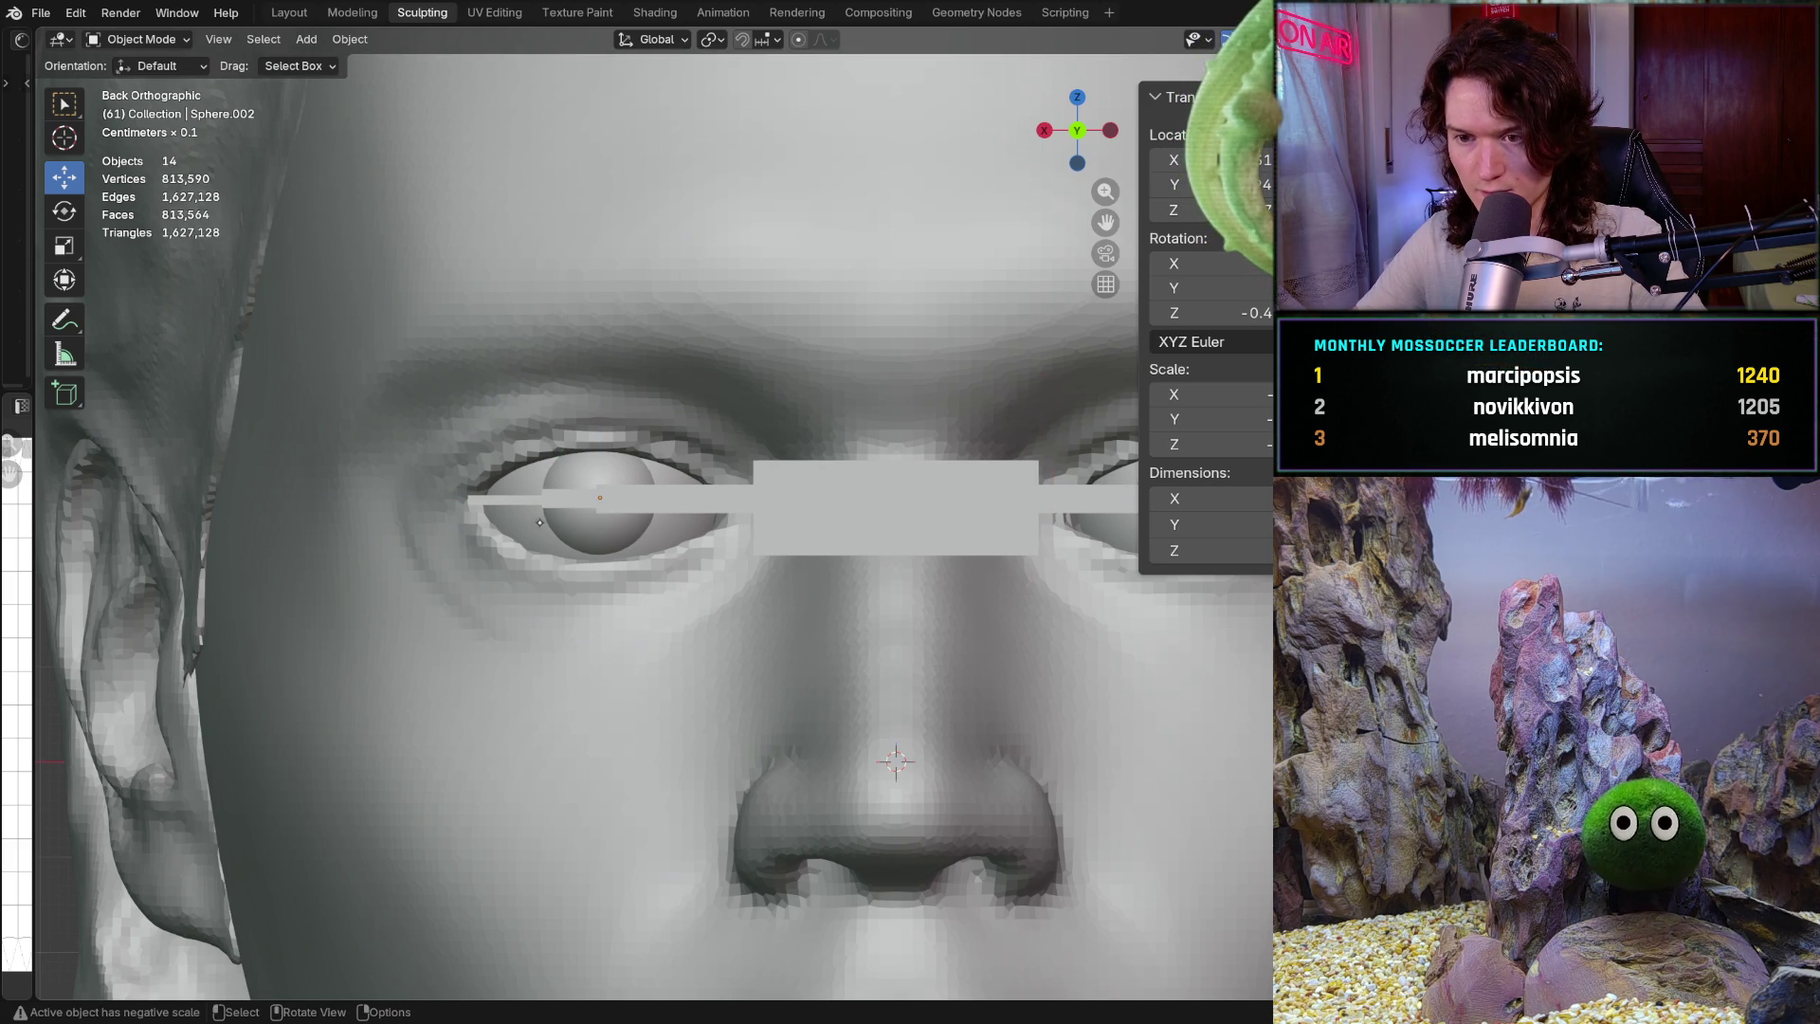
ctrl+middle_drag(569, 543, 615, 472)
click(735, 494)
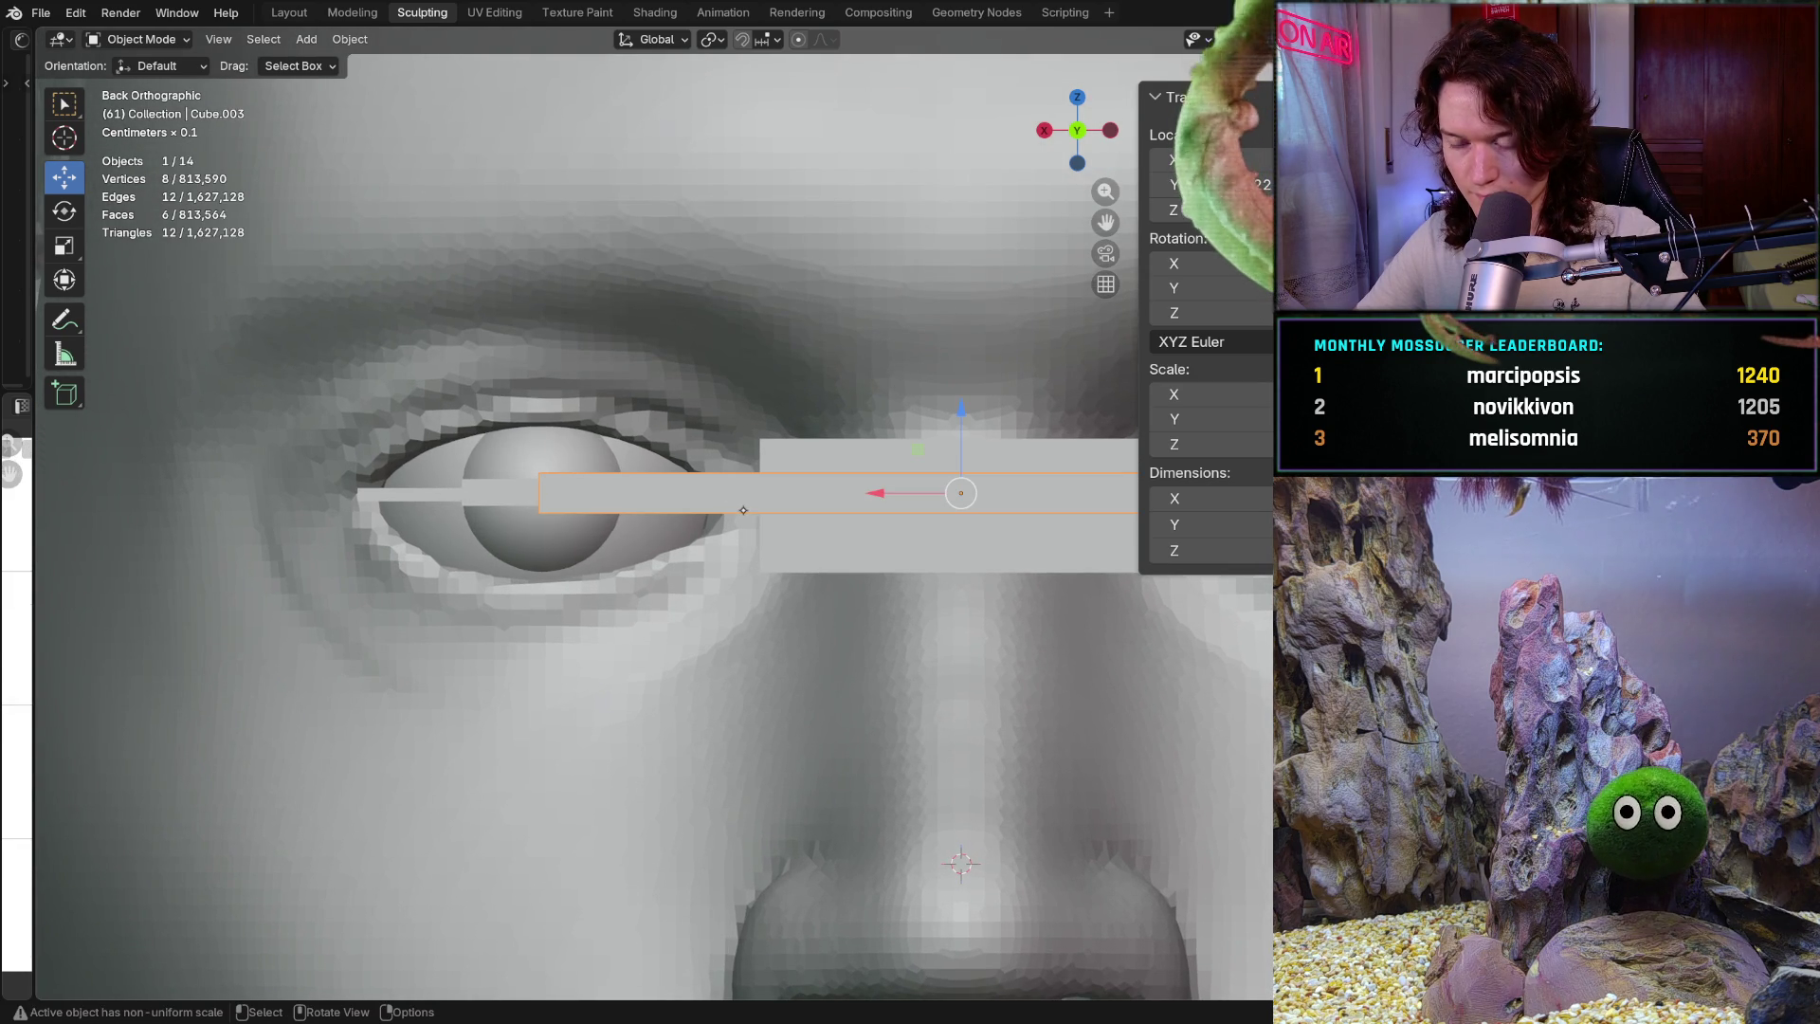
key(h)
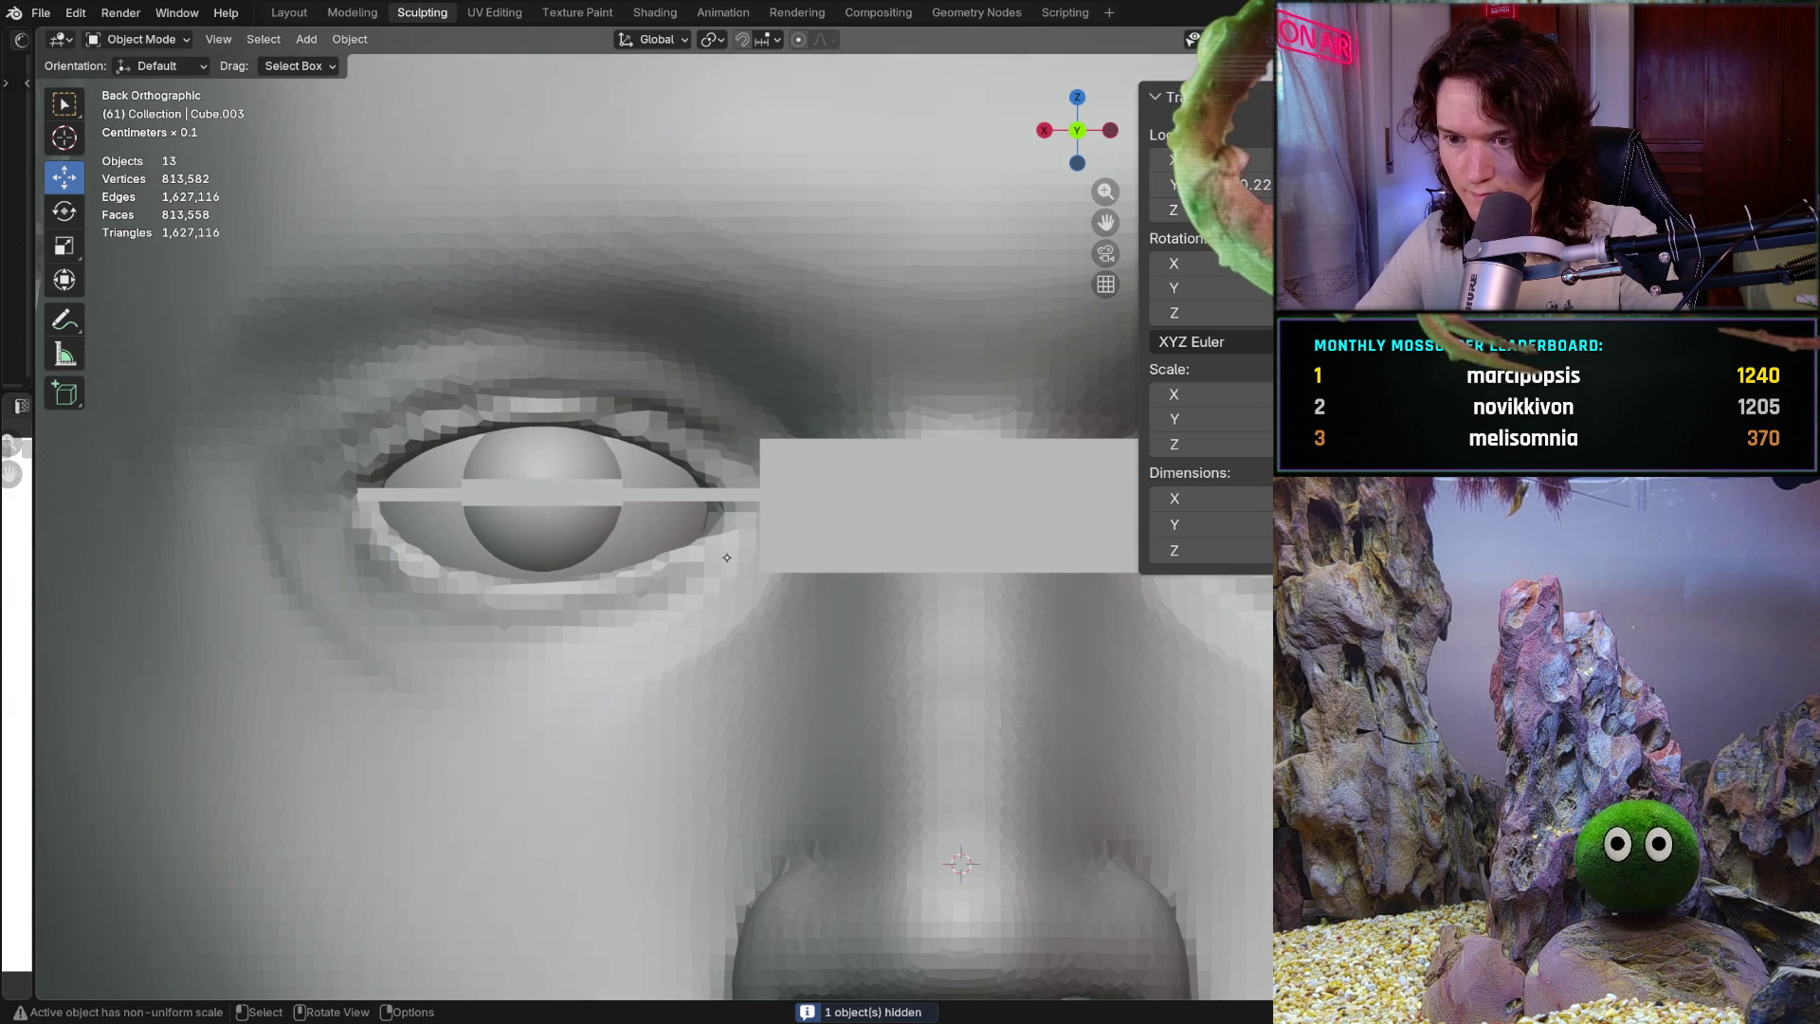
Inspect the left eye from angled close-up views and select the Head object
scroll(714, 463, down, 5)
scroll(654, 651, up, 6)
mouse_move(654, 650)
middle_down()
mouse_move(676, 656)
mouse_move(654, 548)
mouse_move(659, 570)
middle_up()
scroll(675, 656, down, 5)
scroll(648, 533, up, 6)
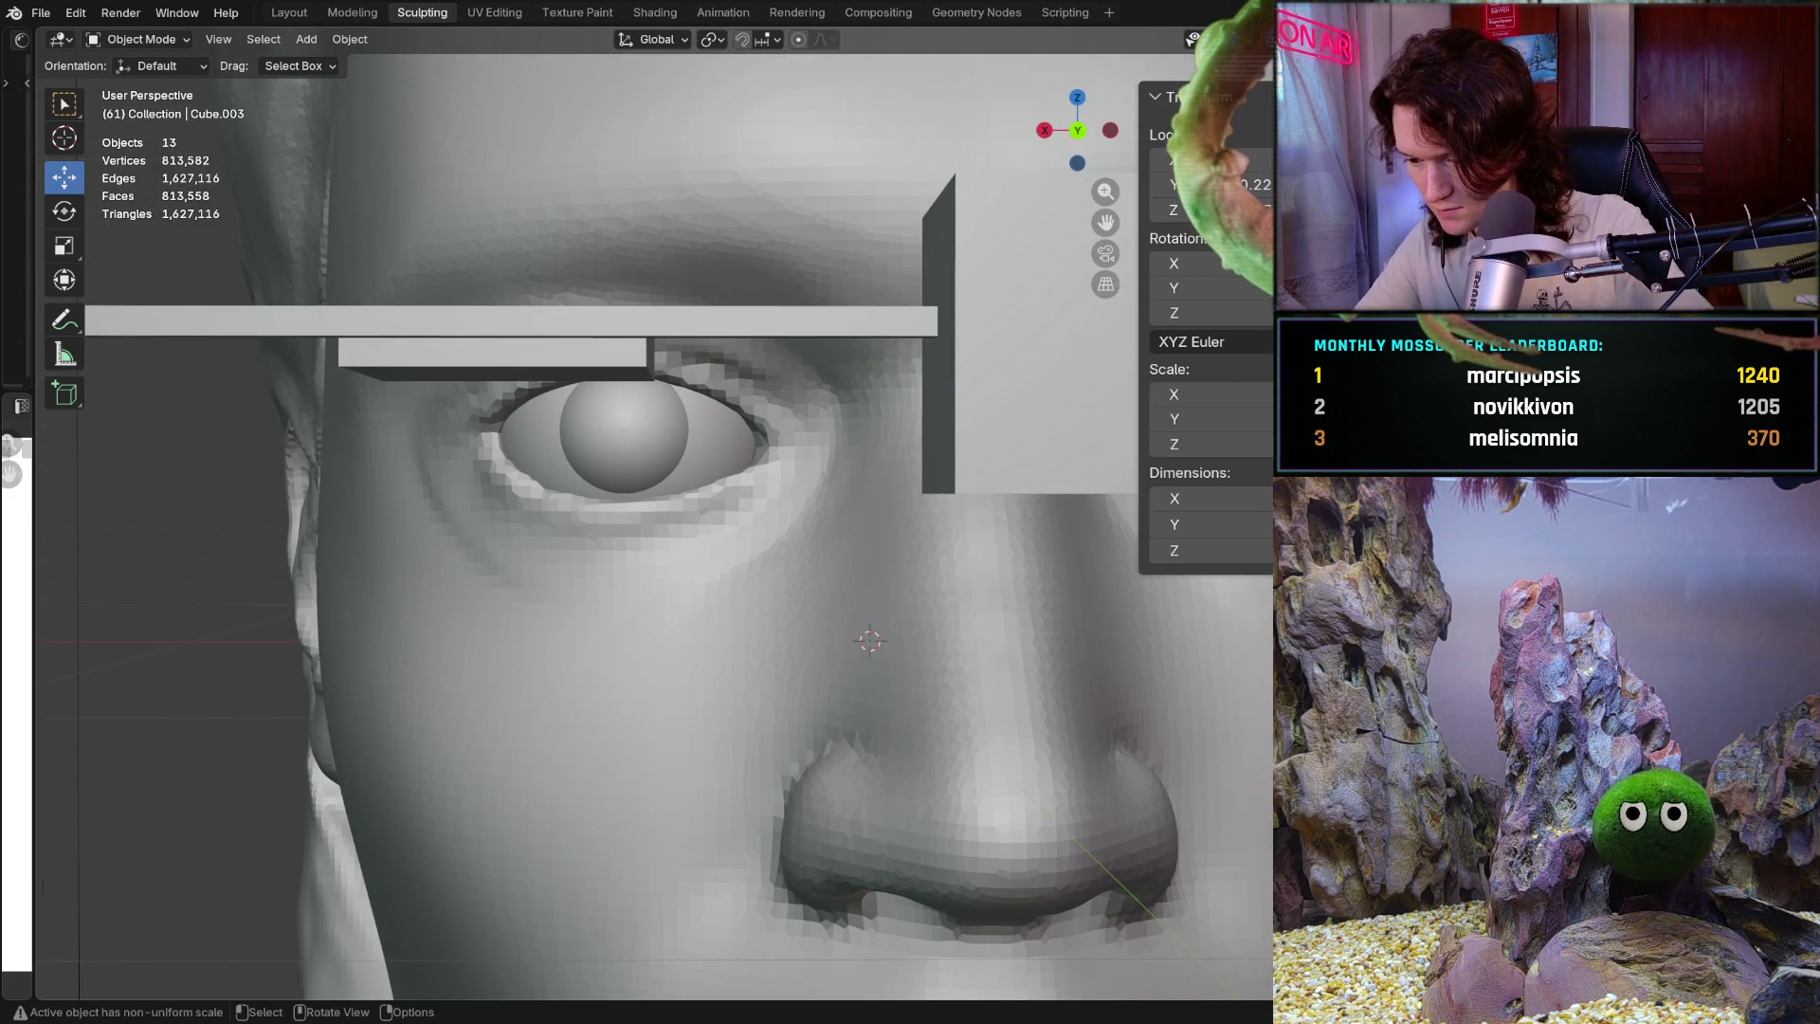
scroll(659, 569, down, 3)
mouse_move(660, 570)
middle_down()
mouse_move(588, 607)
mouse_move(601, 582)
middle_up()
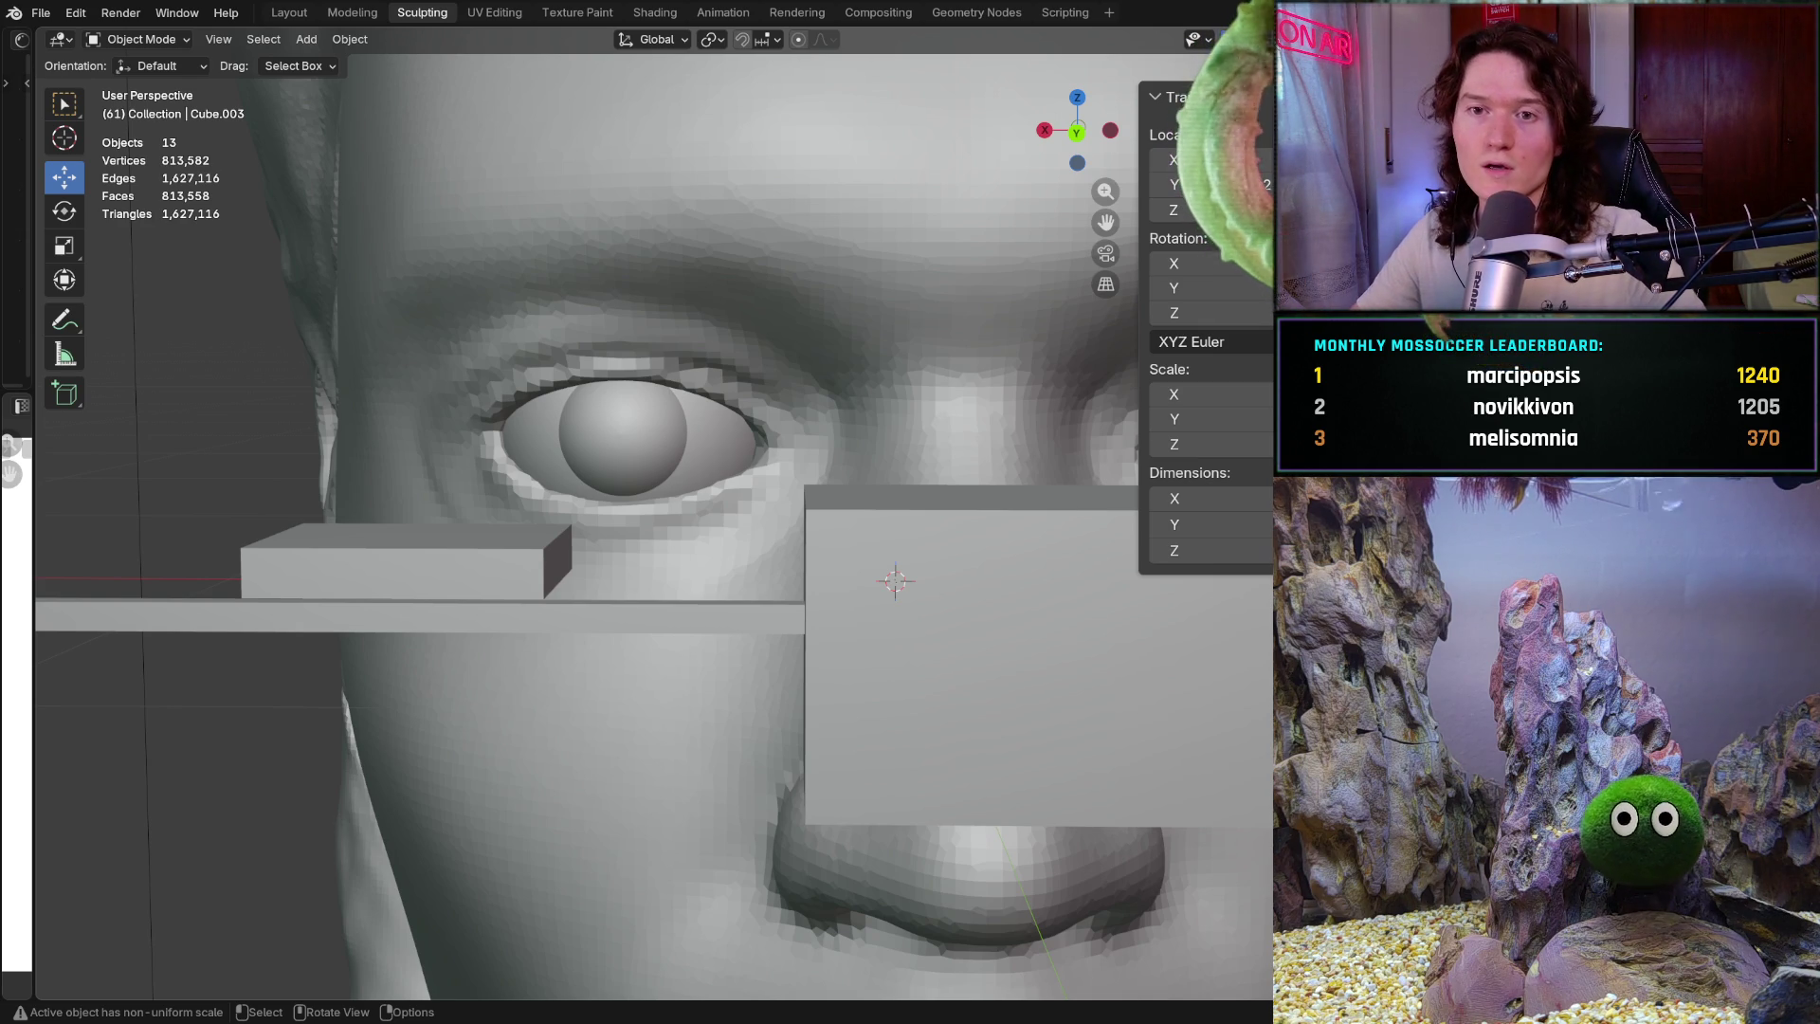
ctrl+middle_drag(616, 626, 619, 538)
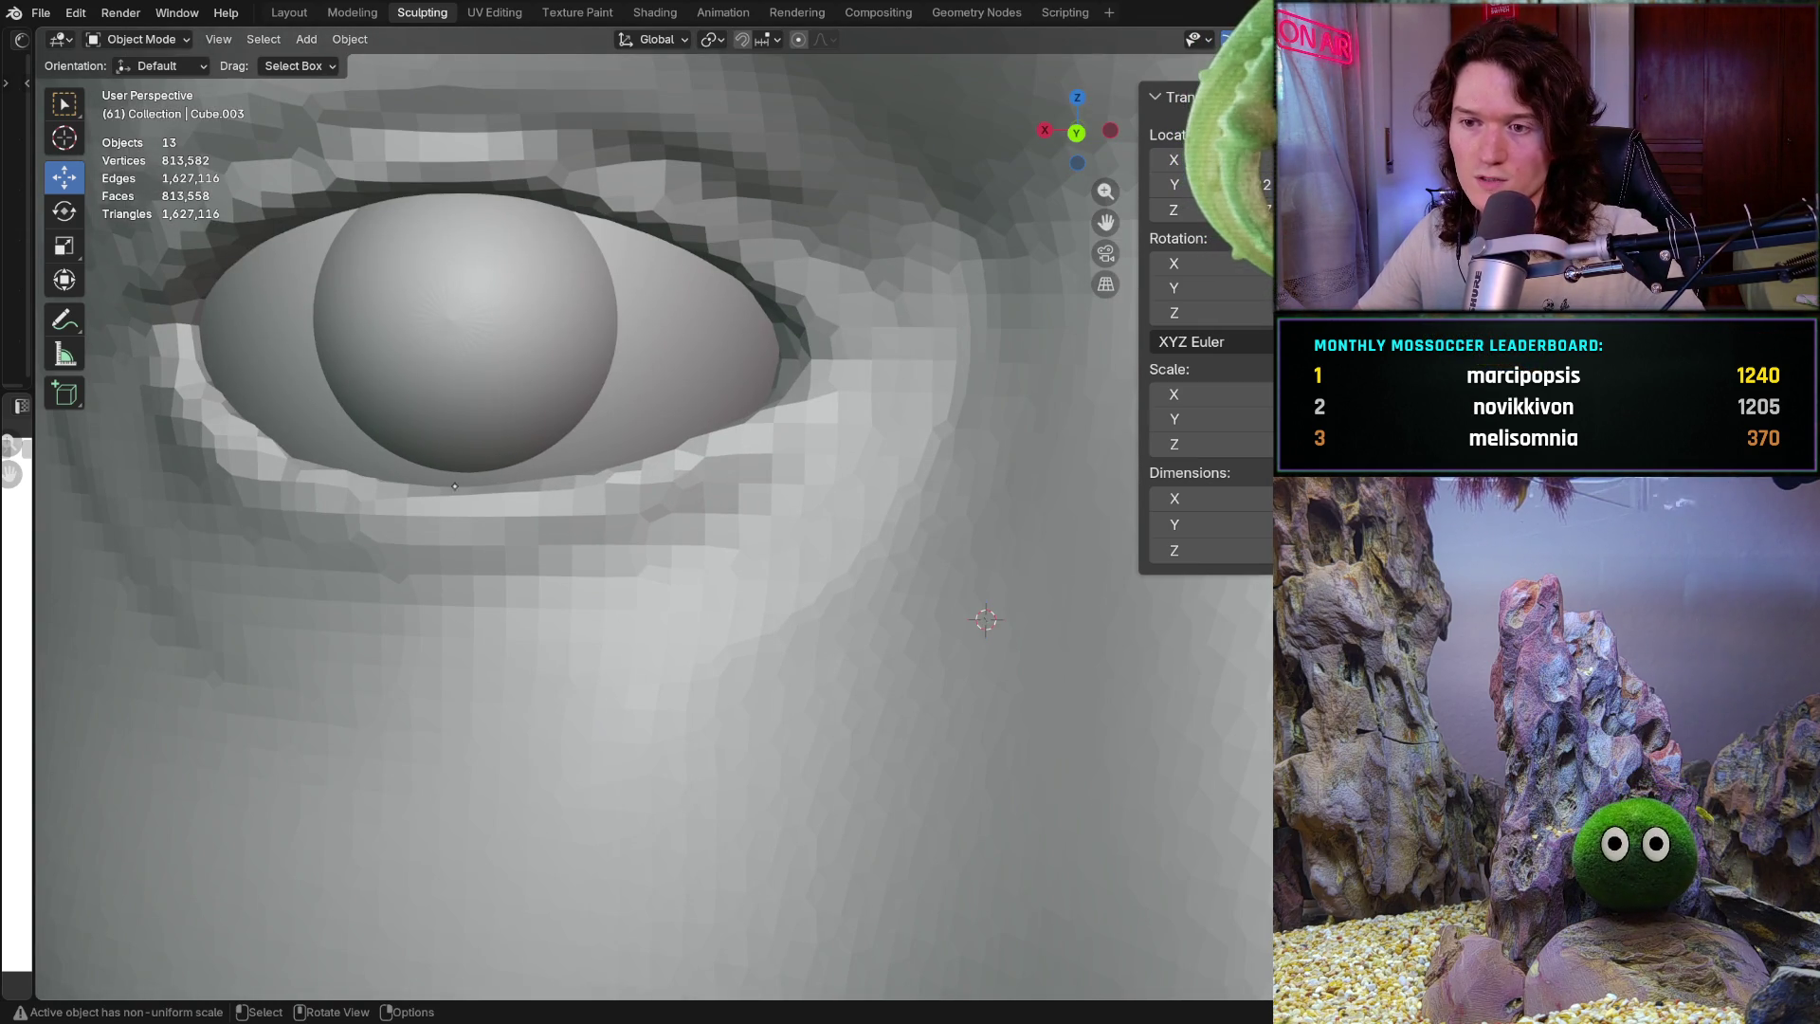
click(460, 695)
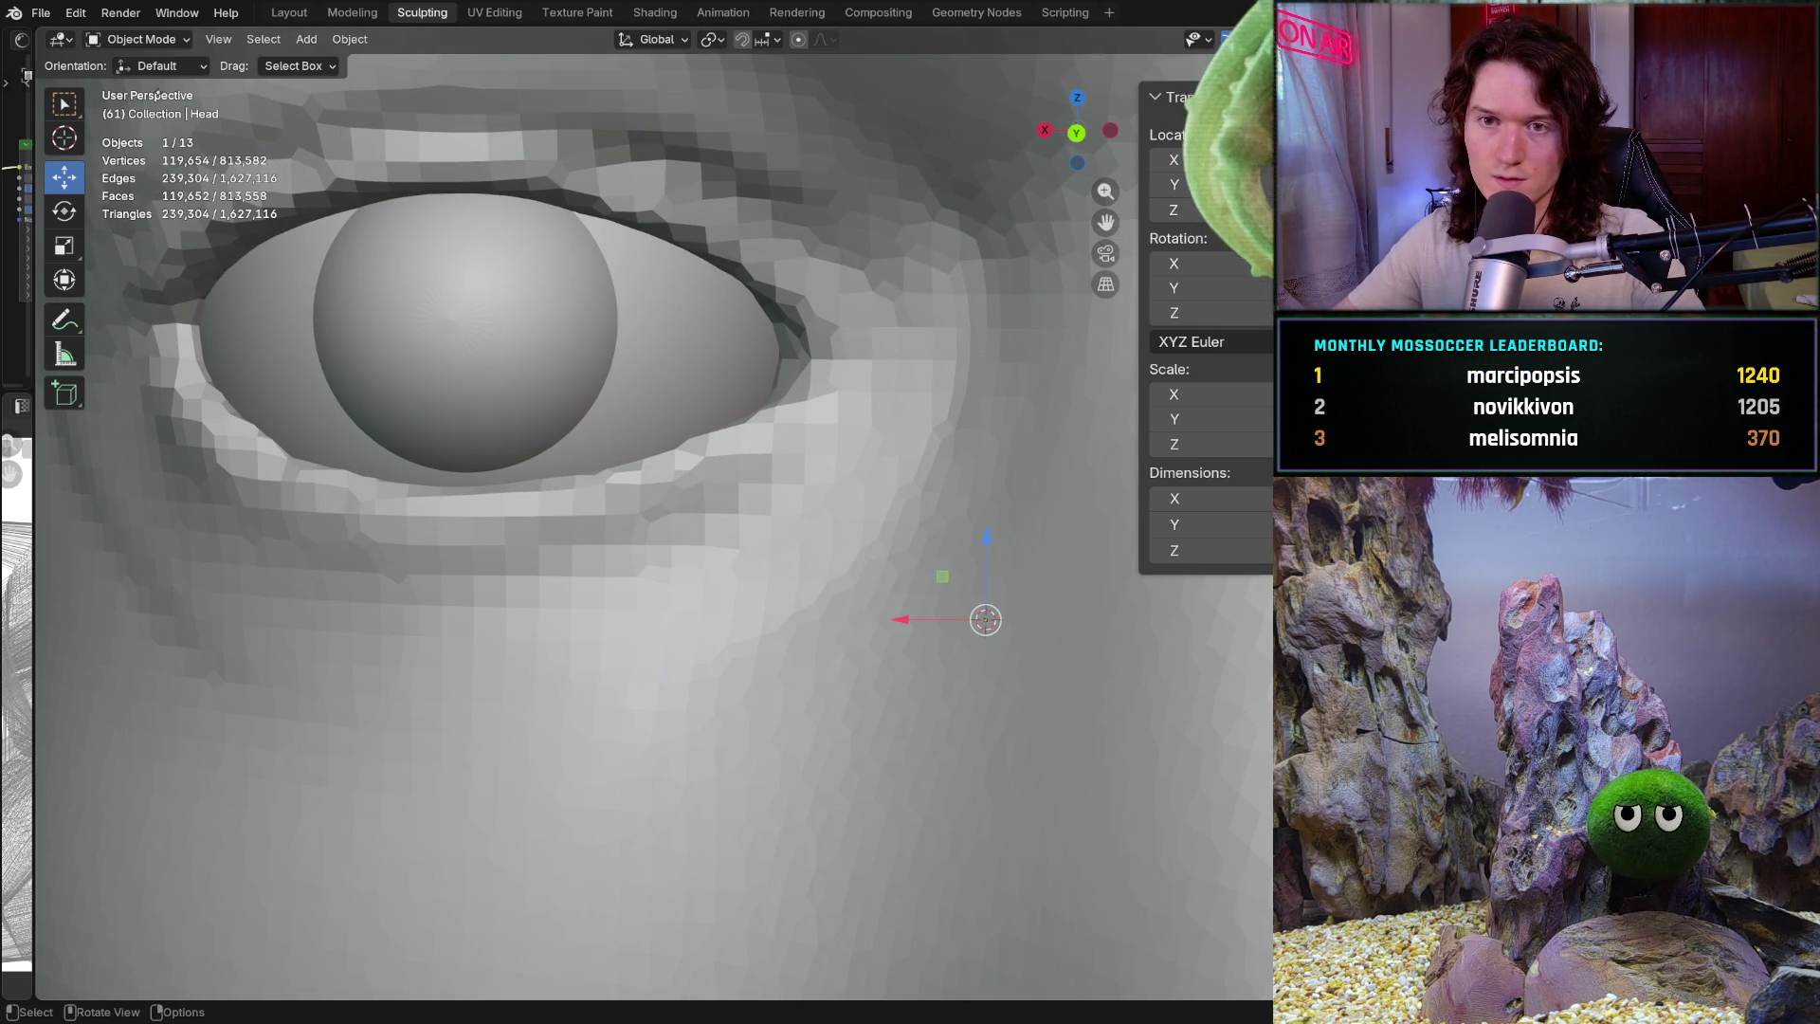
Return the head to Sculpt Mode, zoom on the left eye in back view, and check symmetry options
click(141, 39)
click(142, 105)
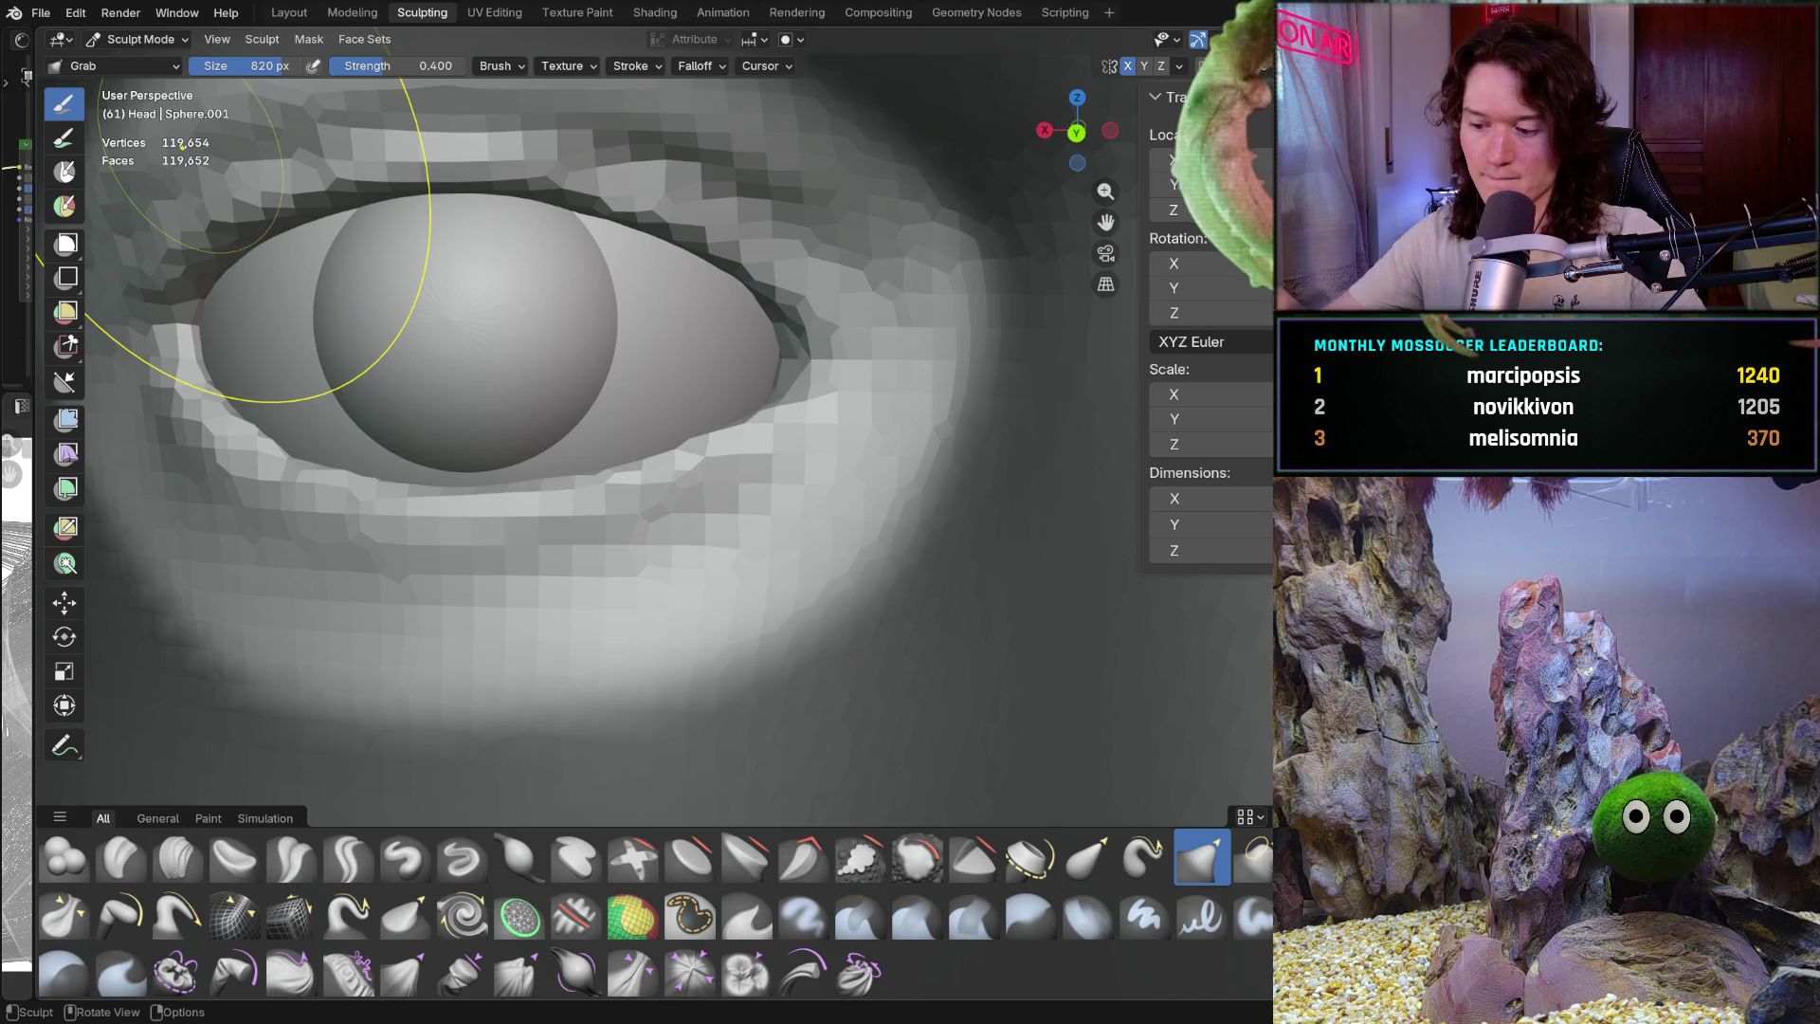
key(ctrl+KP_1)
ctrl+middle_drag(776, 530, 786, 512)
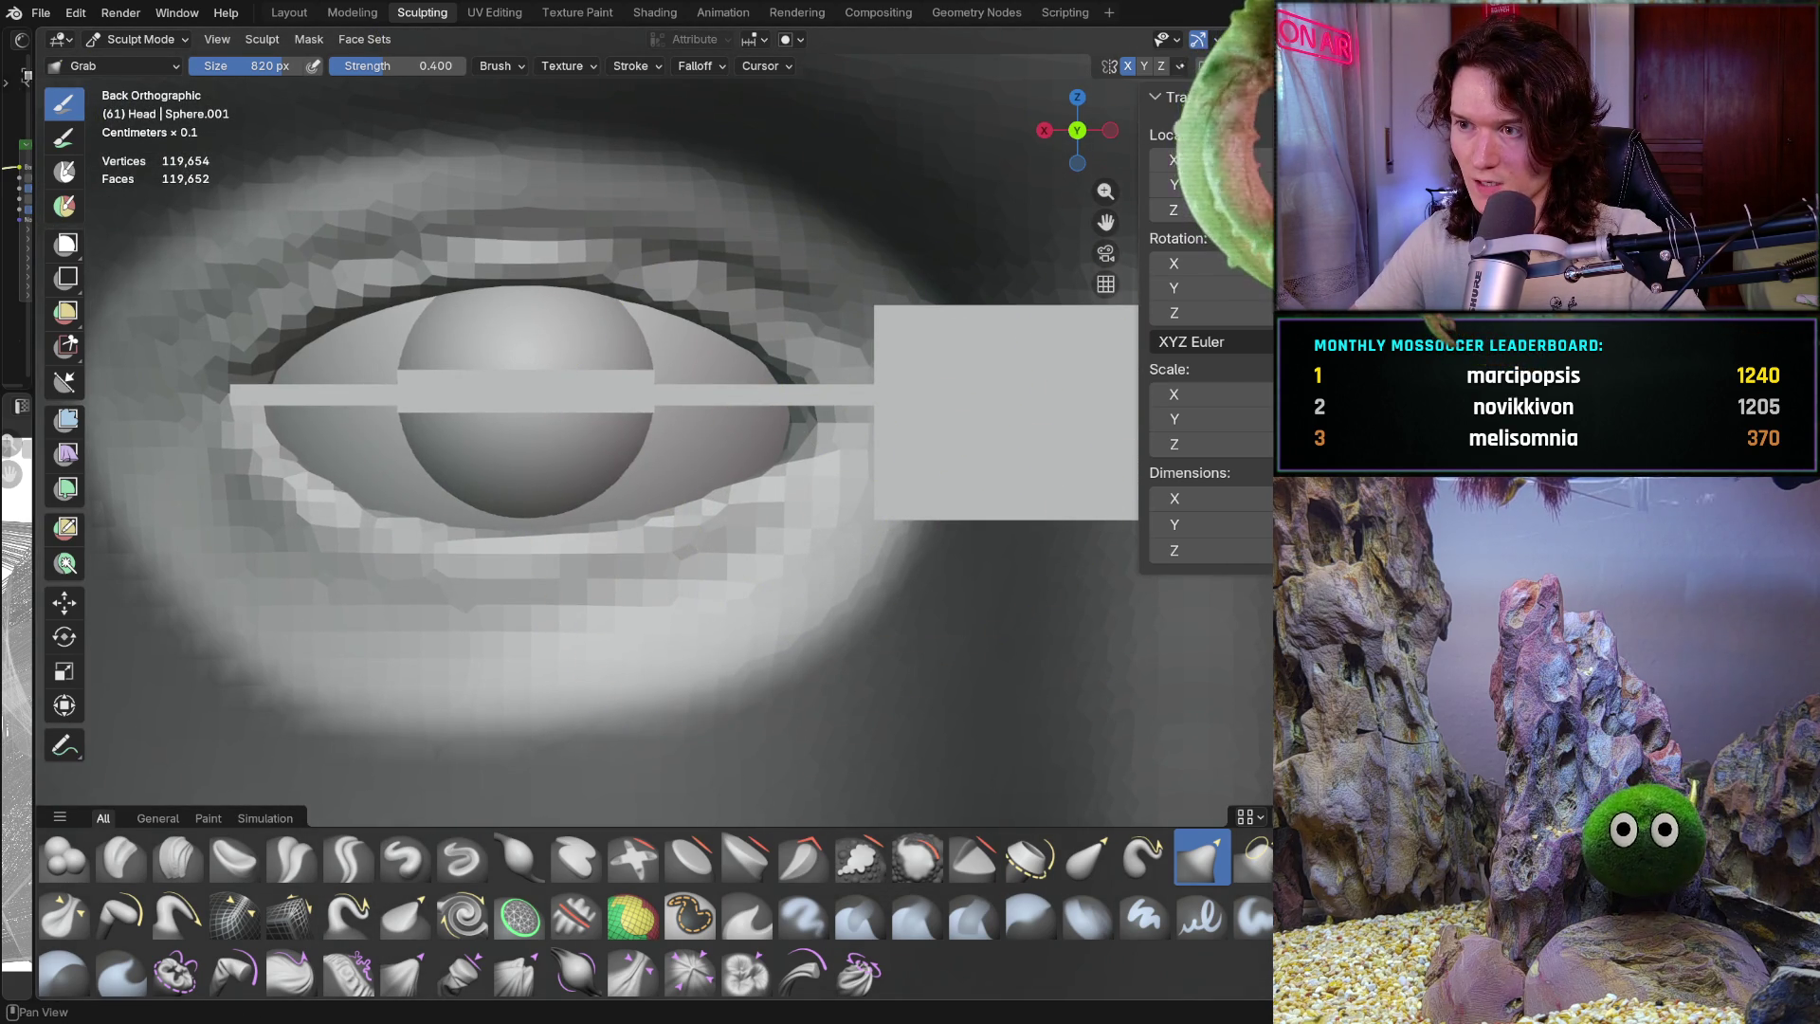
click(1179, 66)
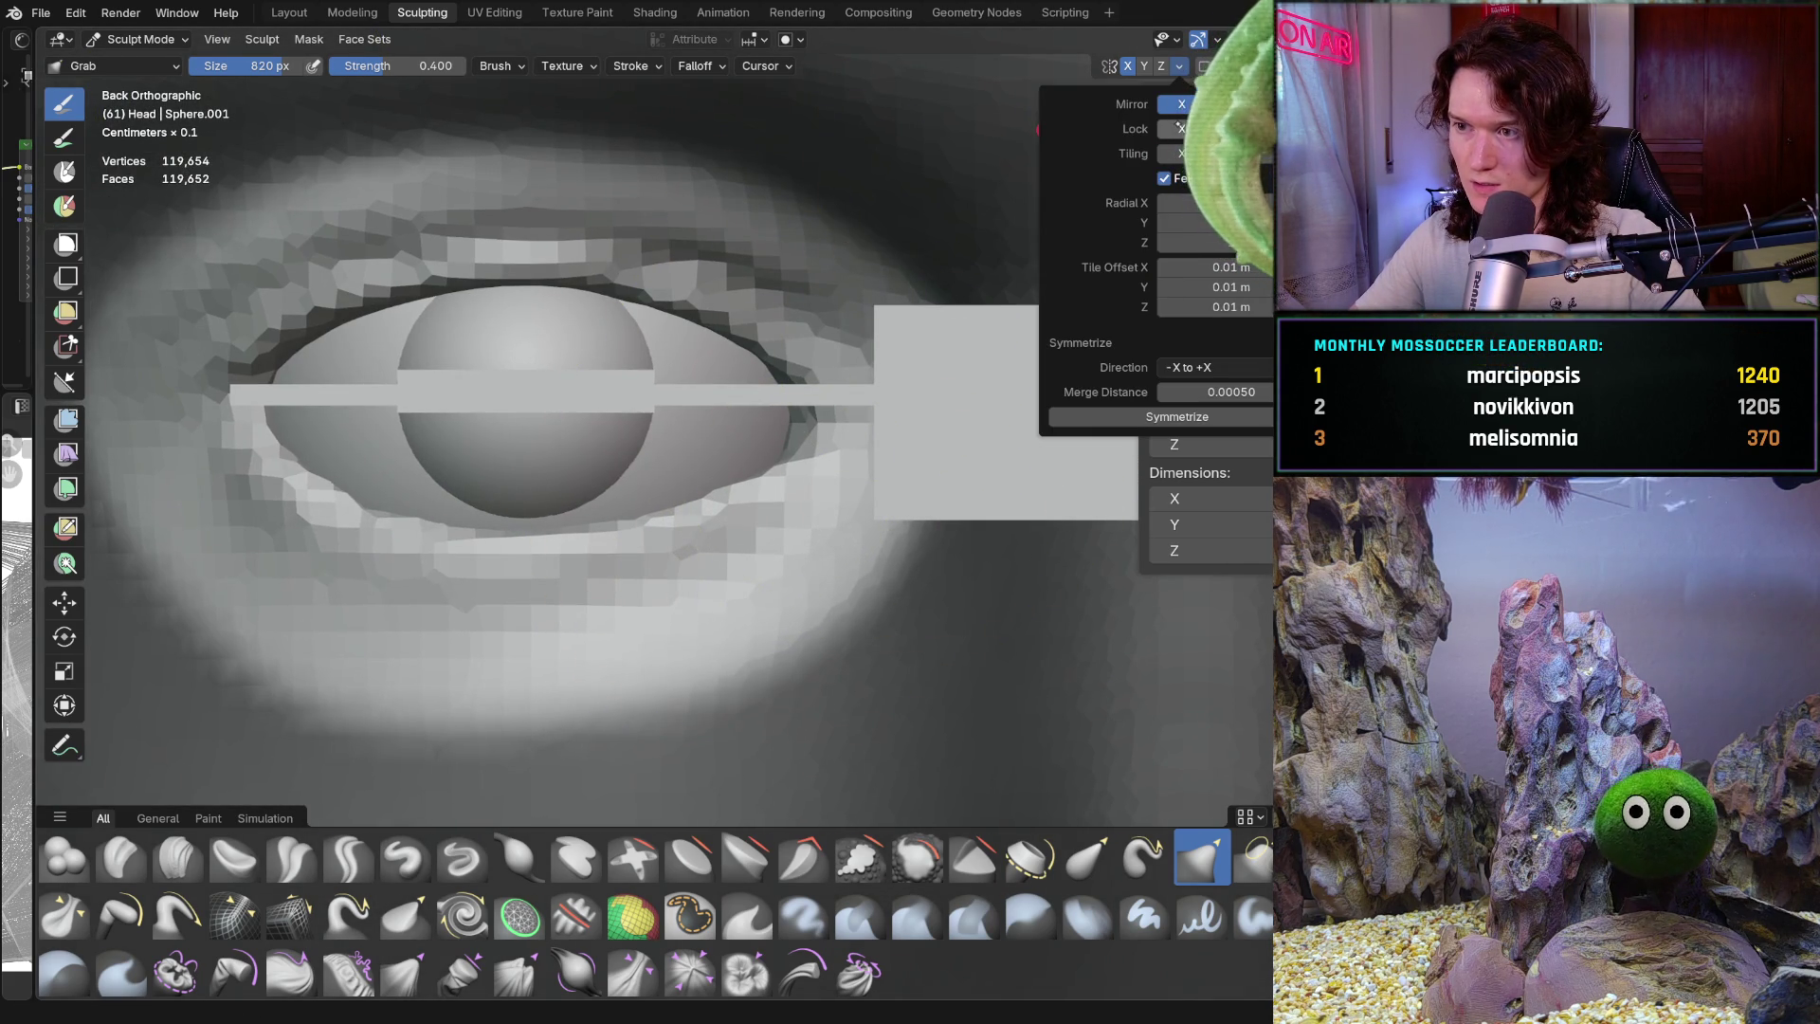
With a 364 px Grab brush, pull the lower lid and outer eye corner against the eyeball
key(f)
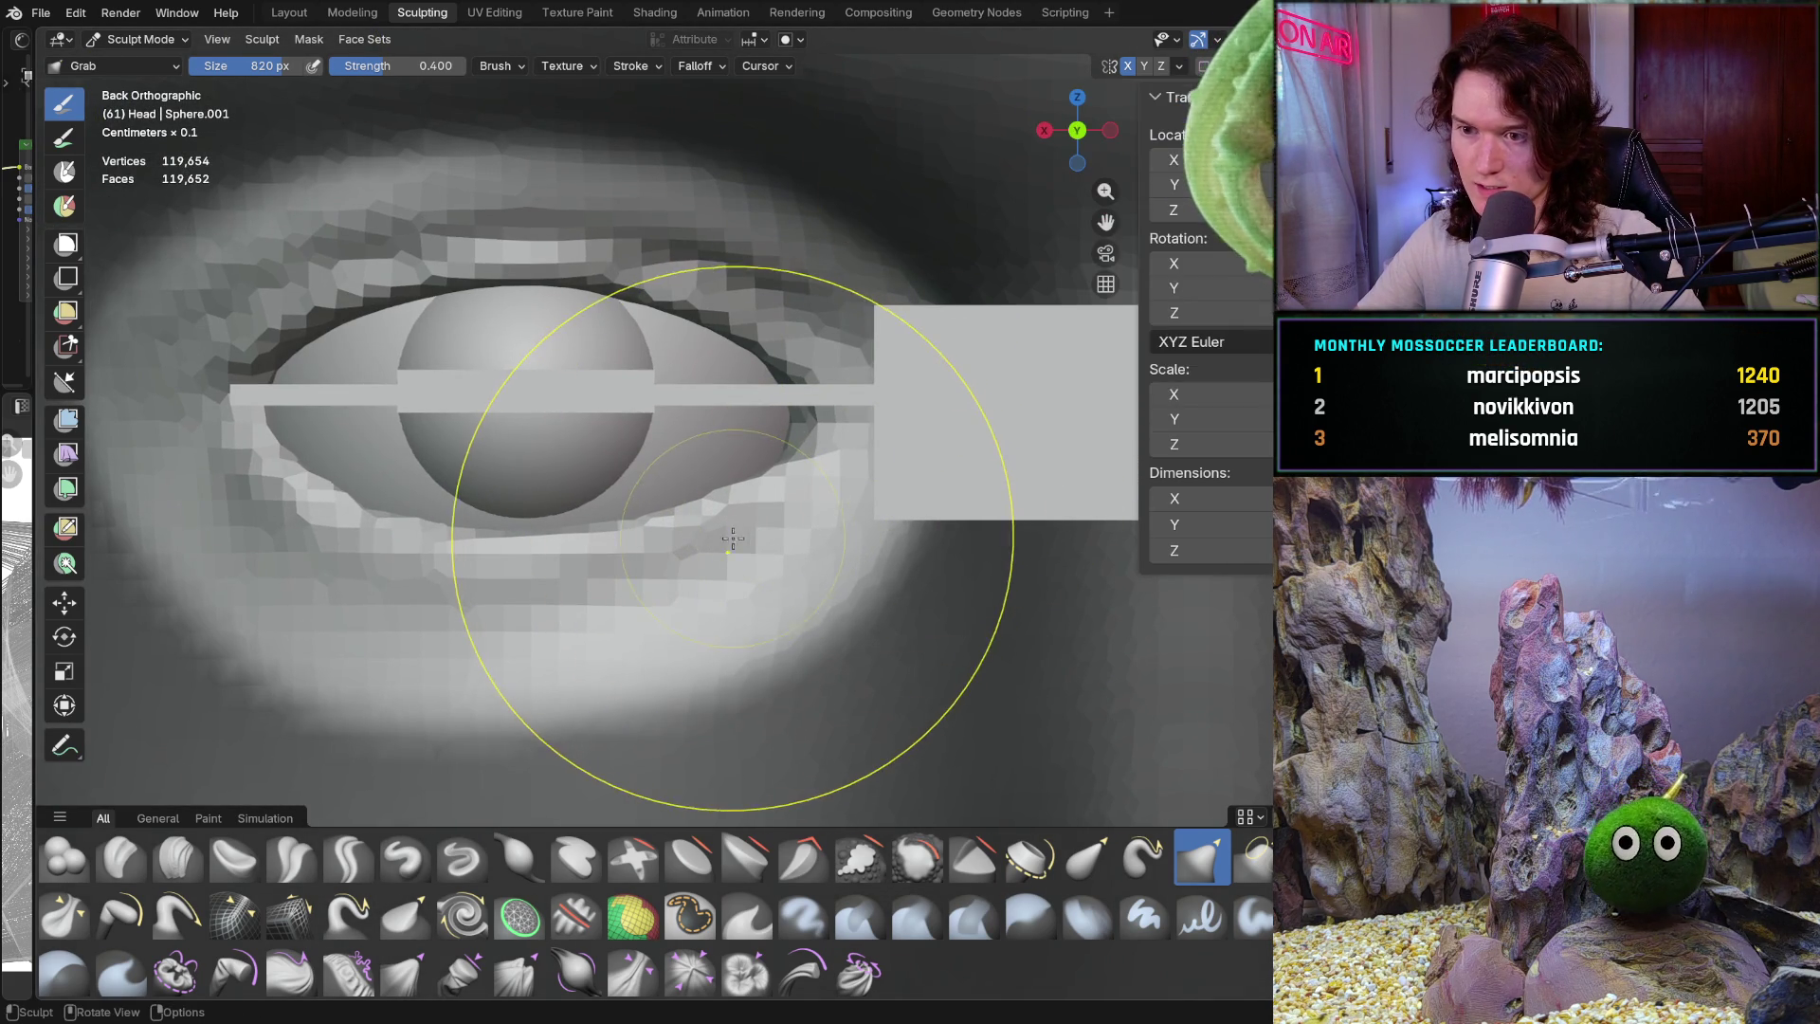
click(677, 577)
scroll(739, 503, up, 1)
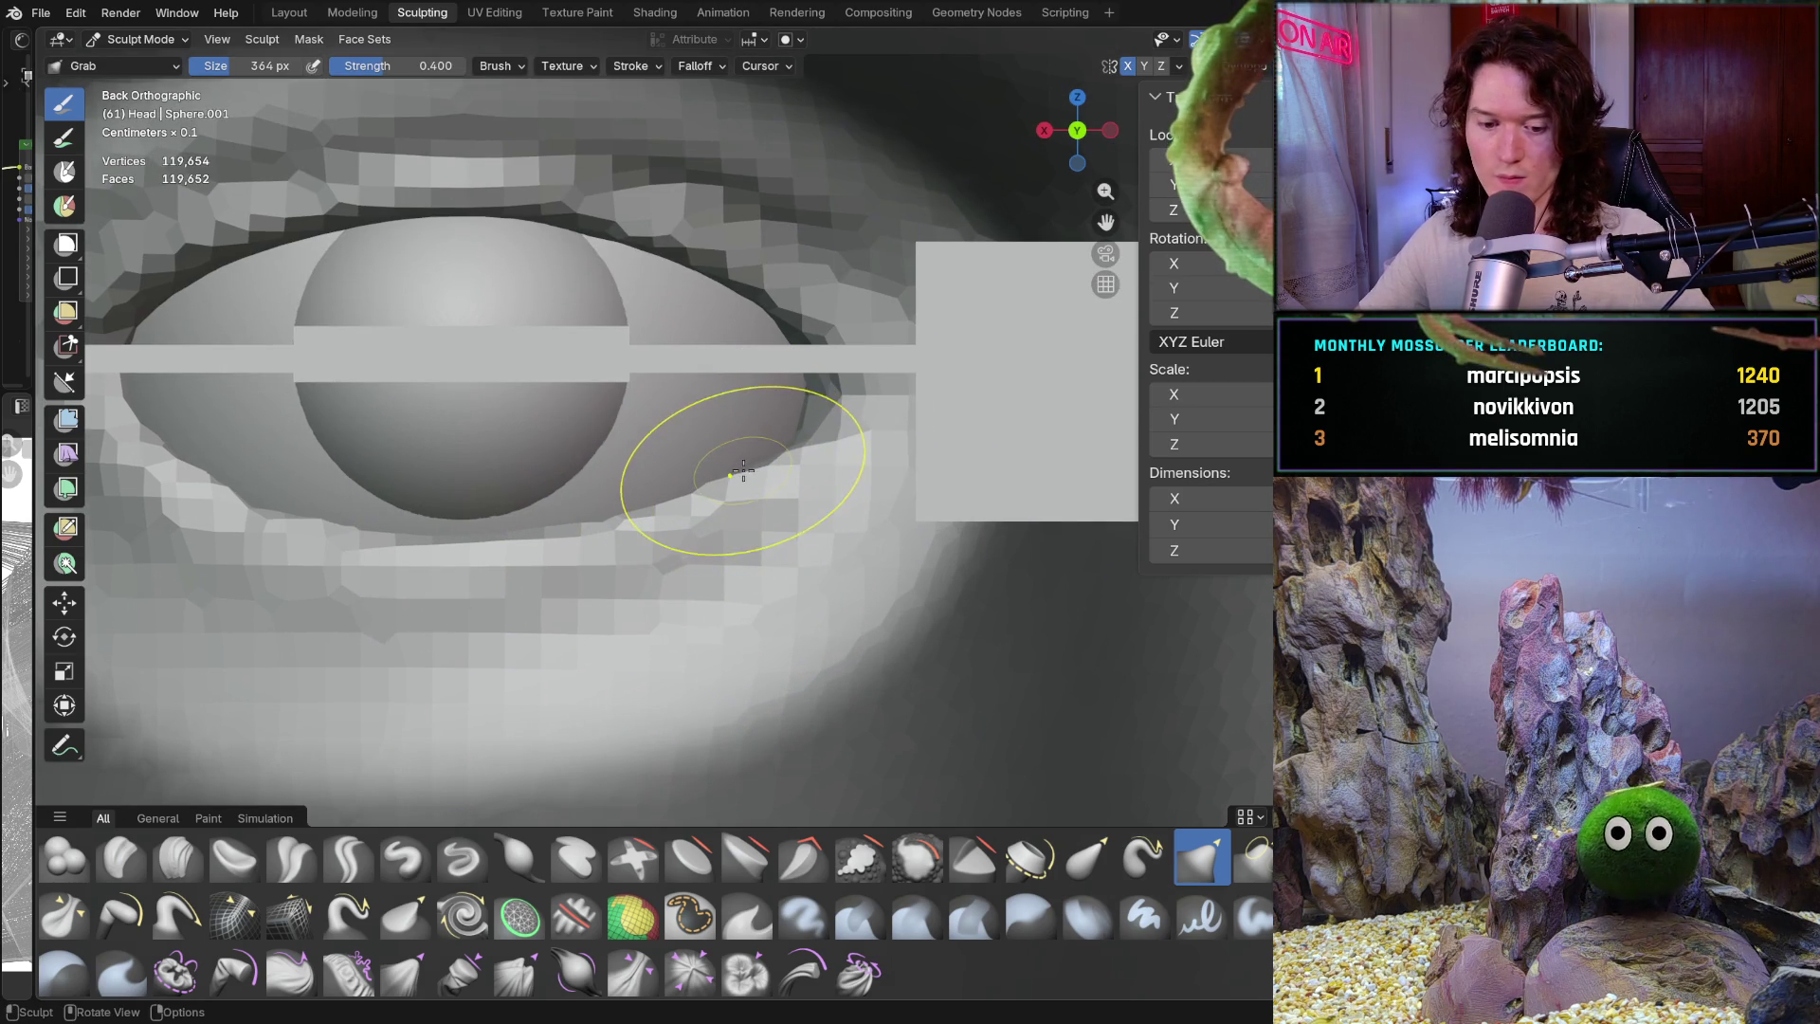
drag(799, 450, 789, 462)
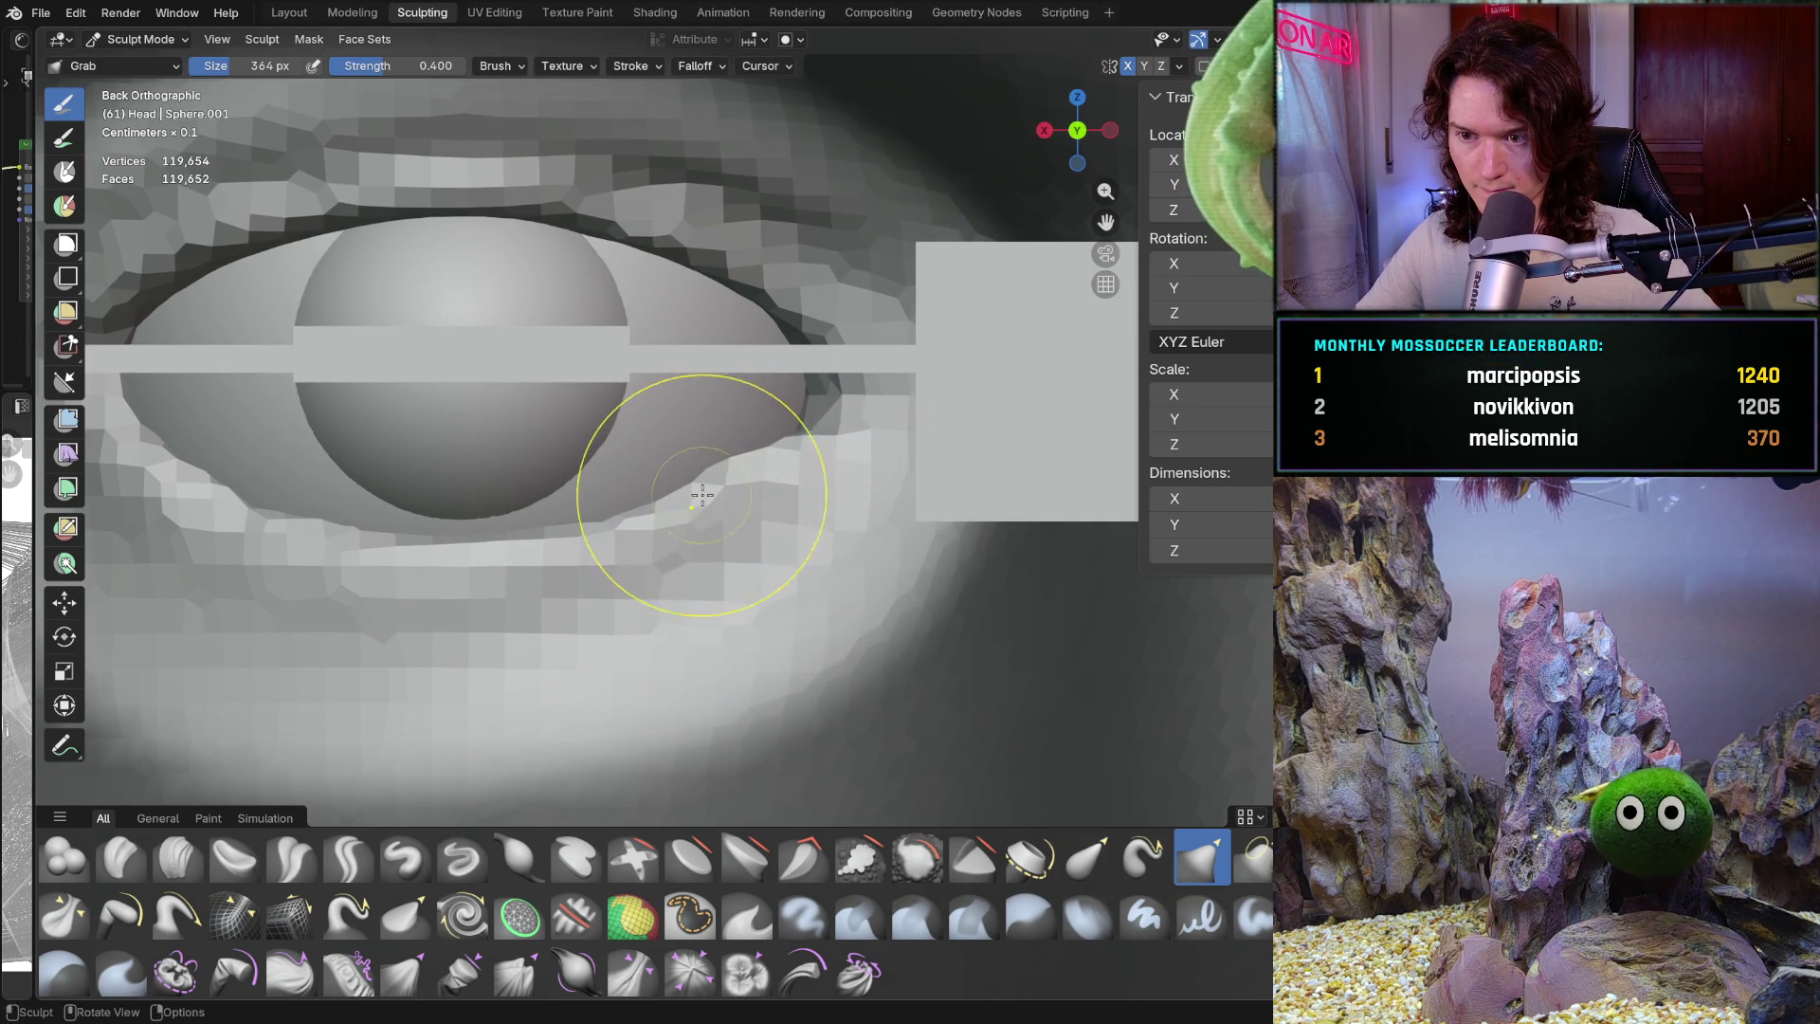
drag(661, 516, 648, 512)
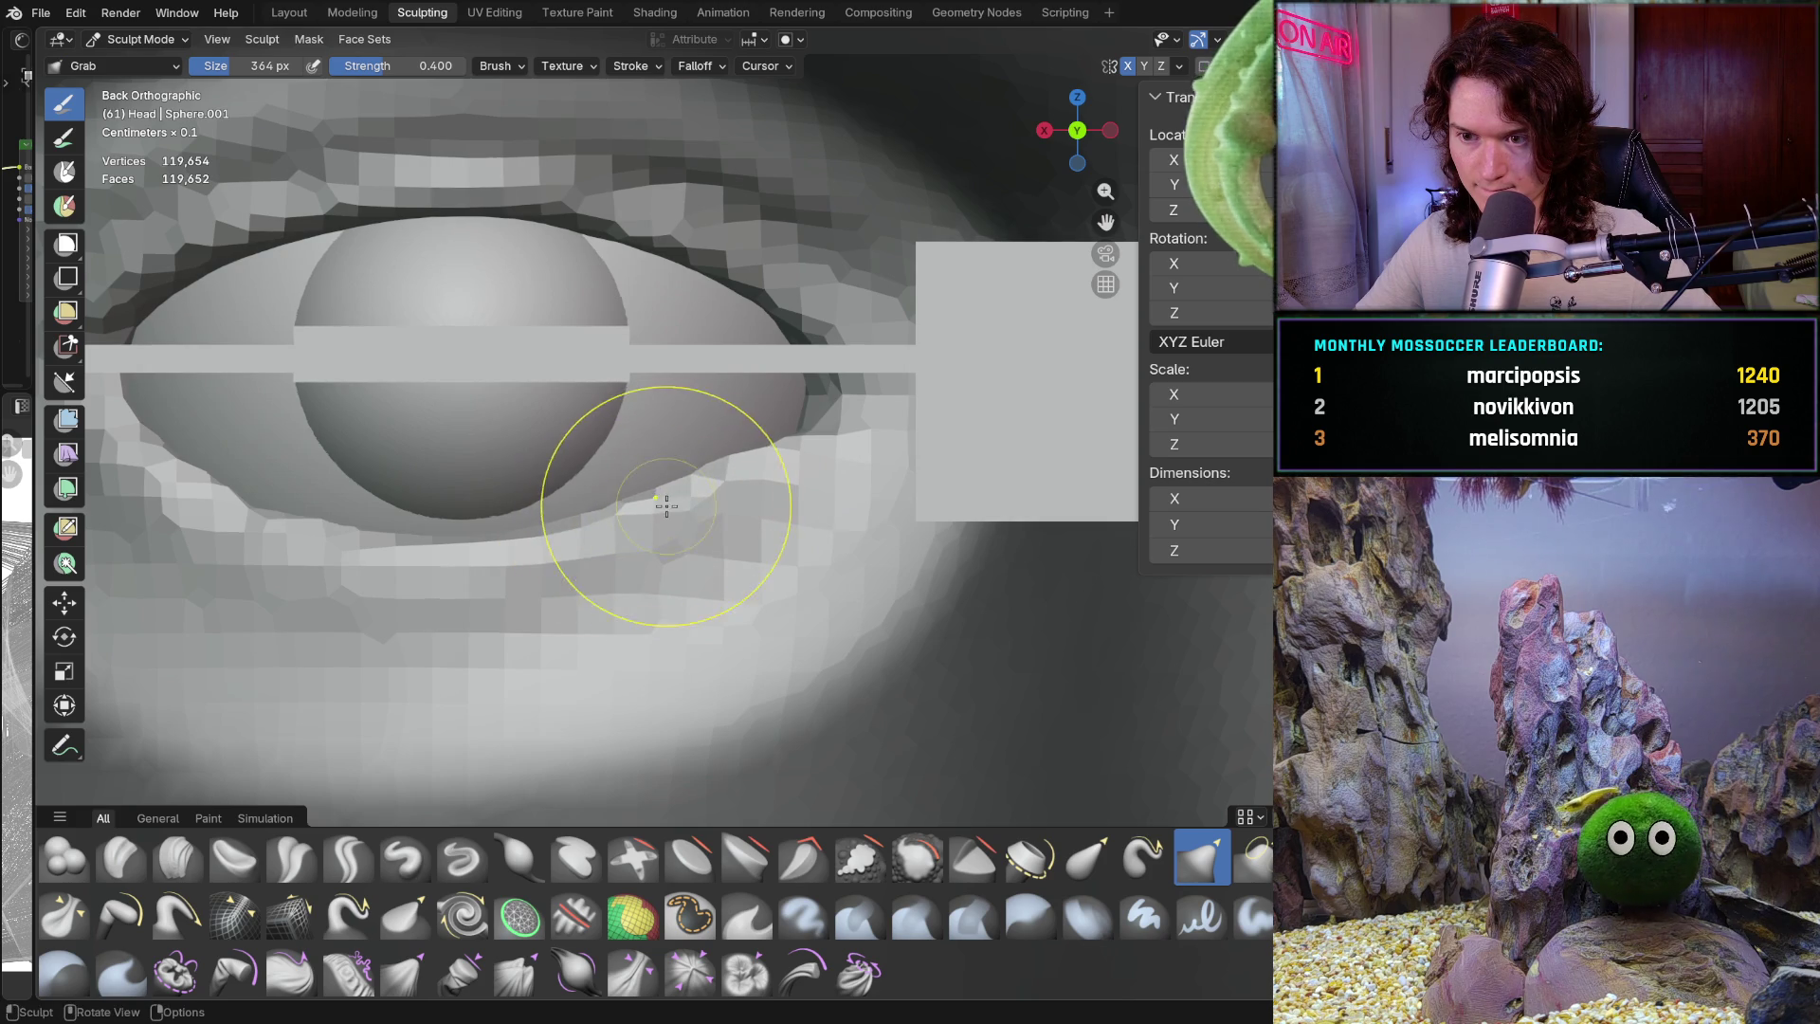
mouse_move(776, 455)
mouse_down()
mouse_move(810, 444)
mouse_move(734, 456)
mouse_up()
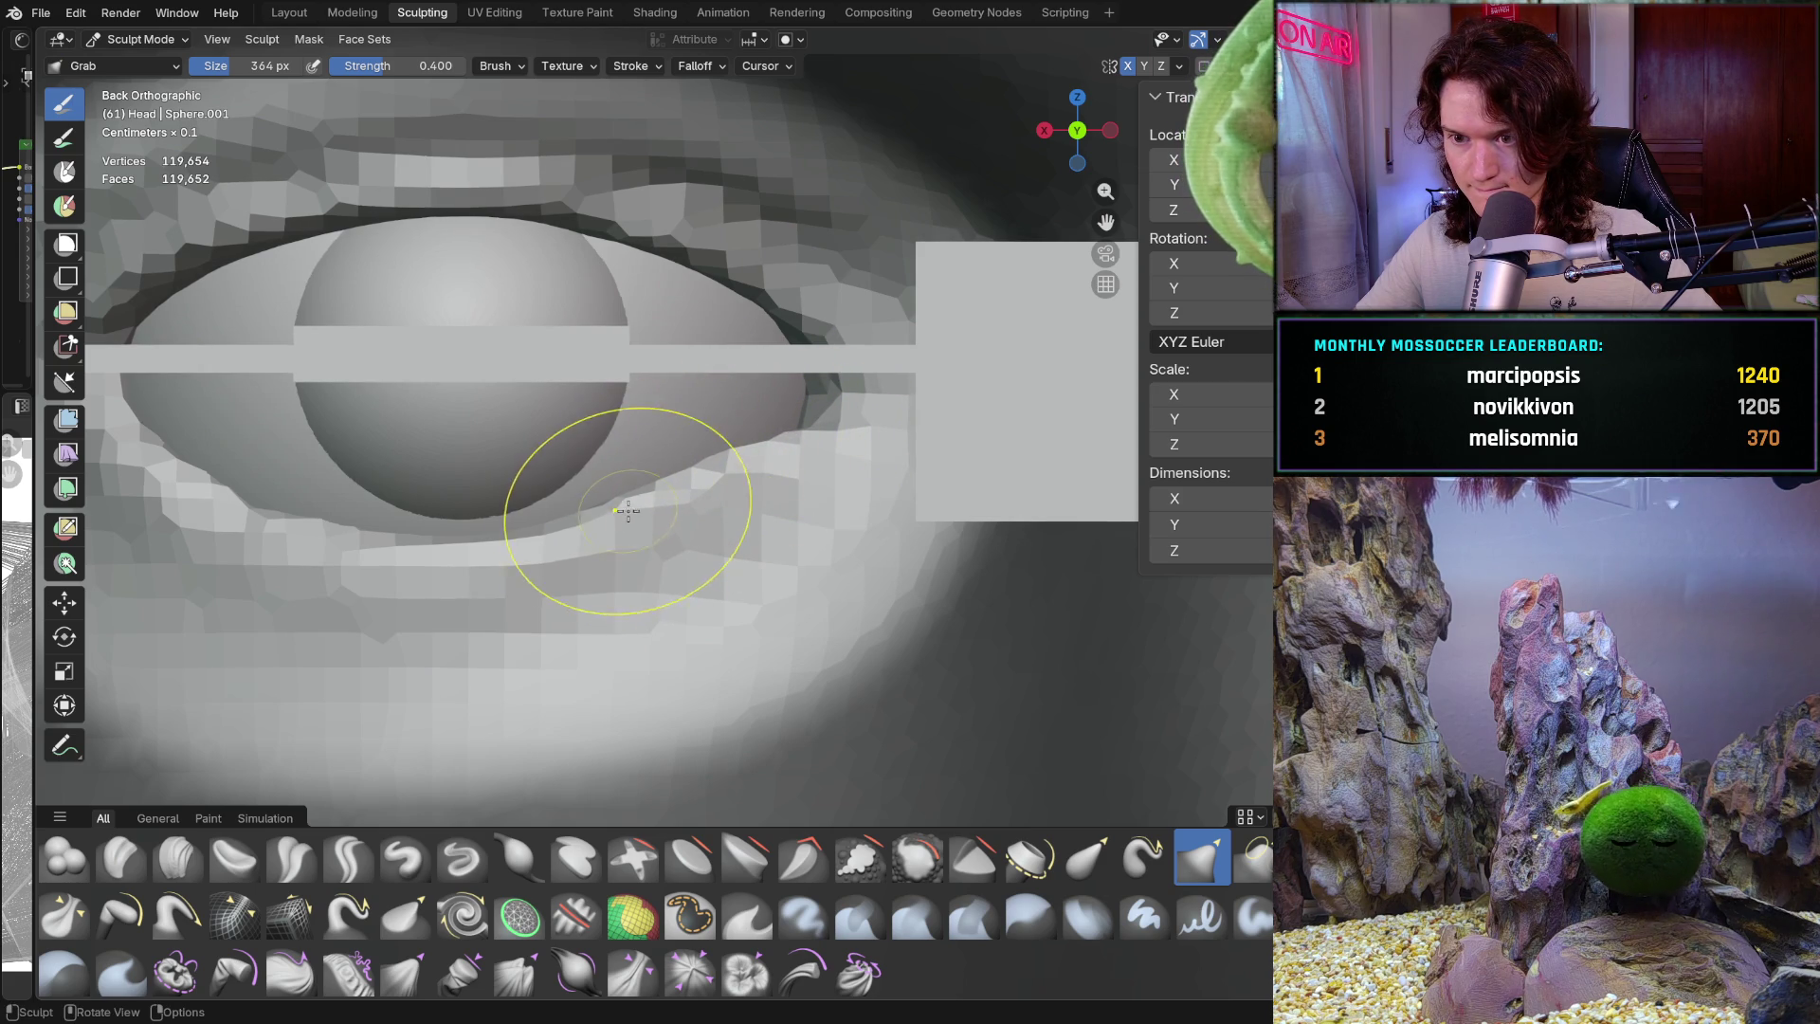
mouse_move(486, 531)
mouse_down()
mouse_move(374, 553)
mouse_move(480, 528)
mouse_up()
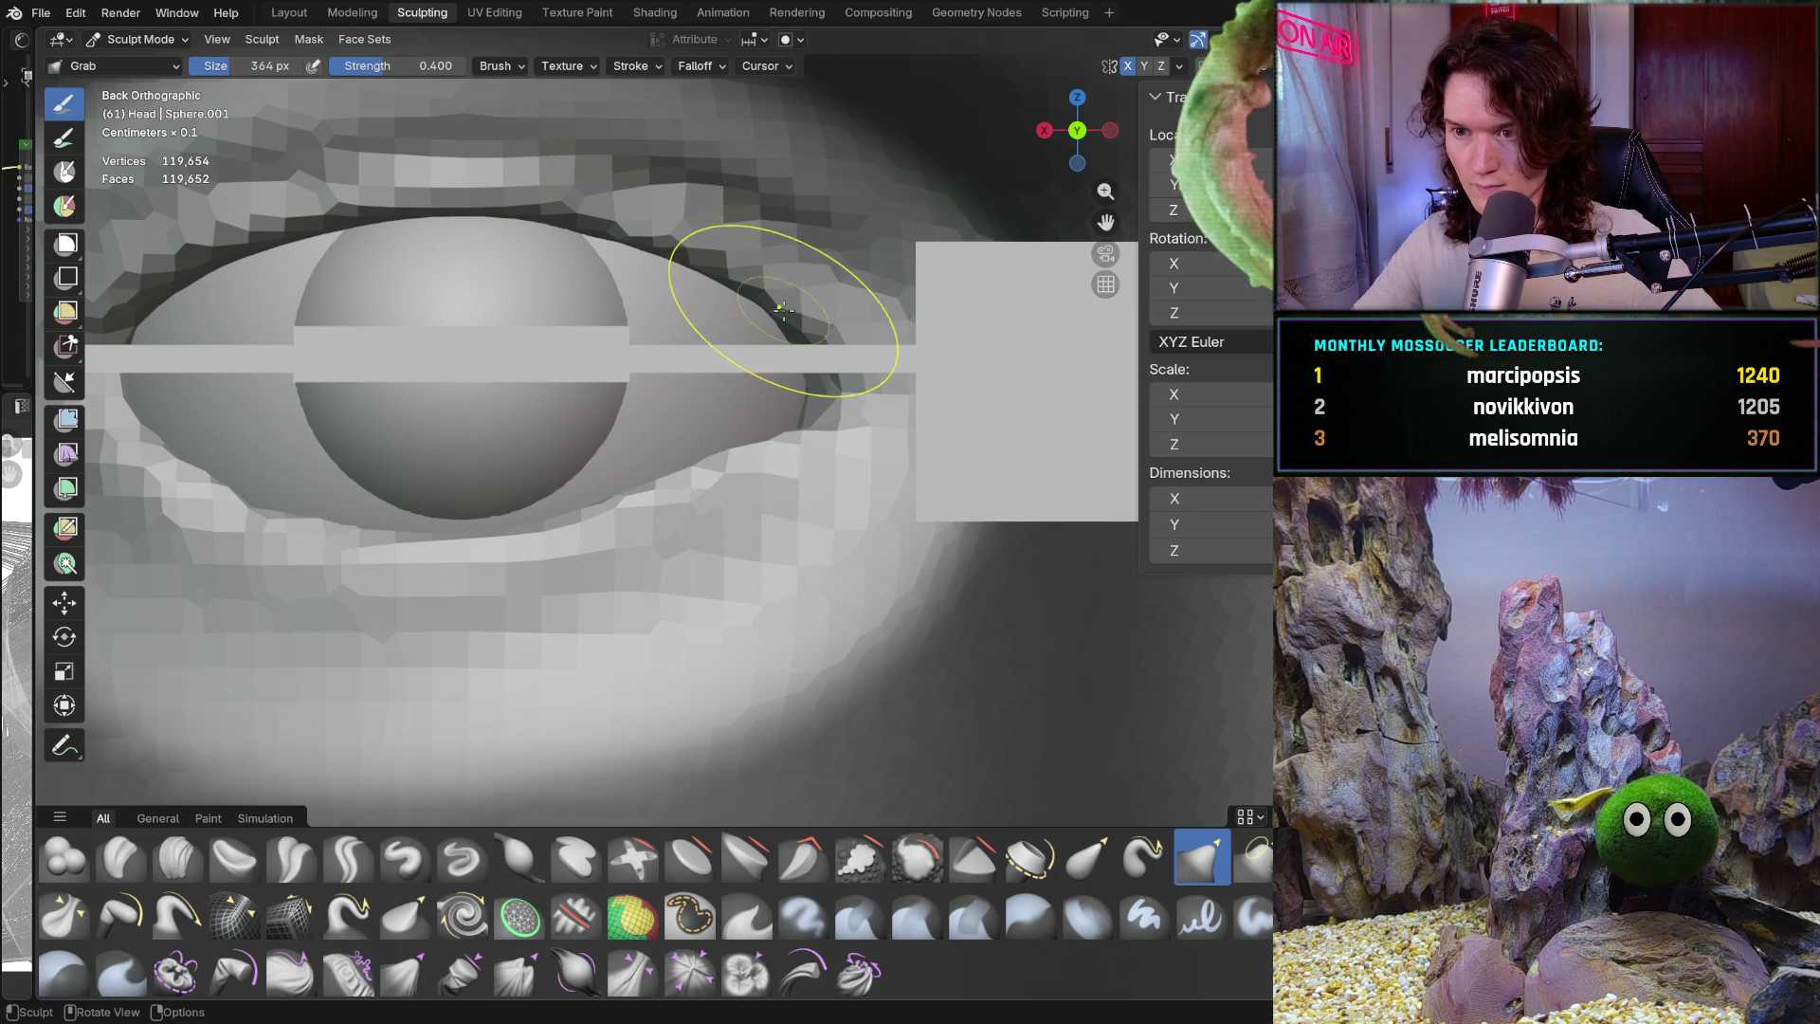
drag(787, 309, 799, 324)
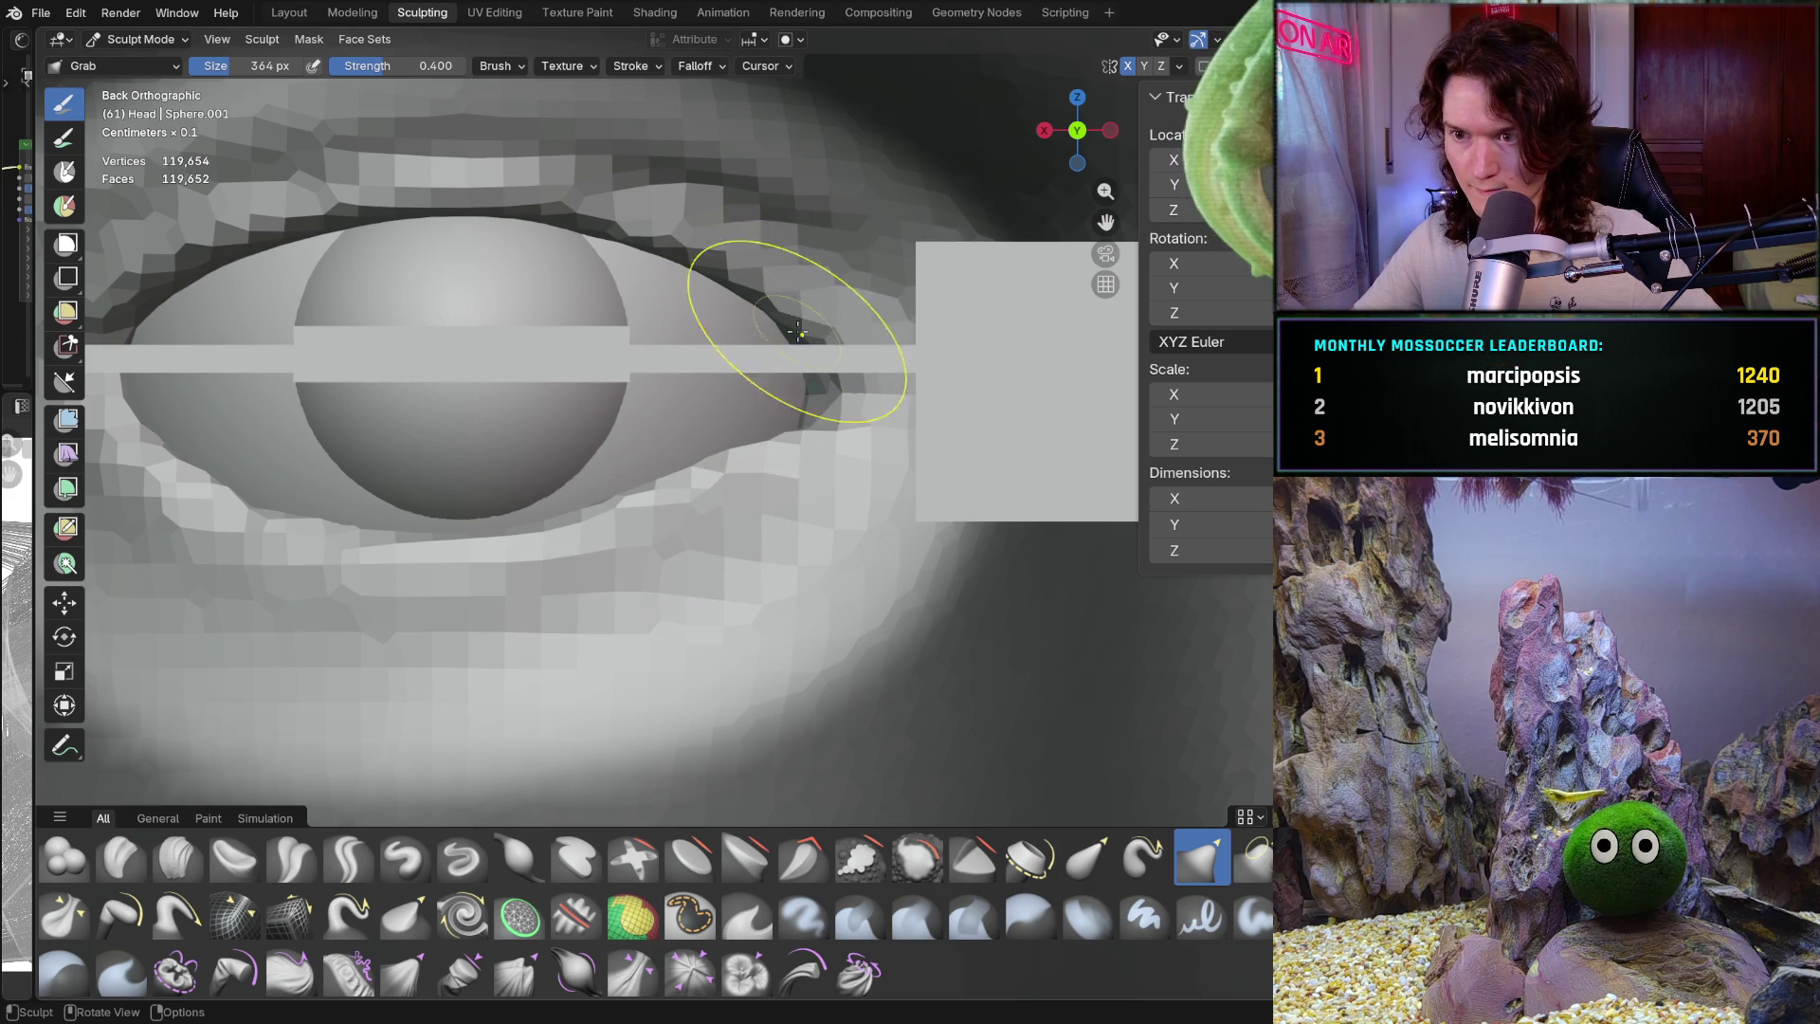
middle_drag(776, 306, 757, 308)
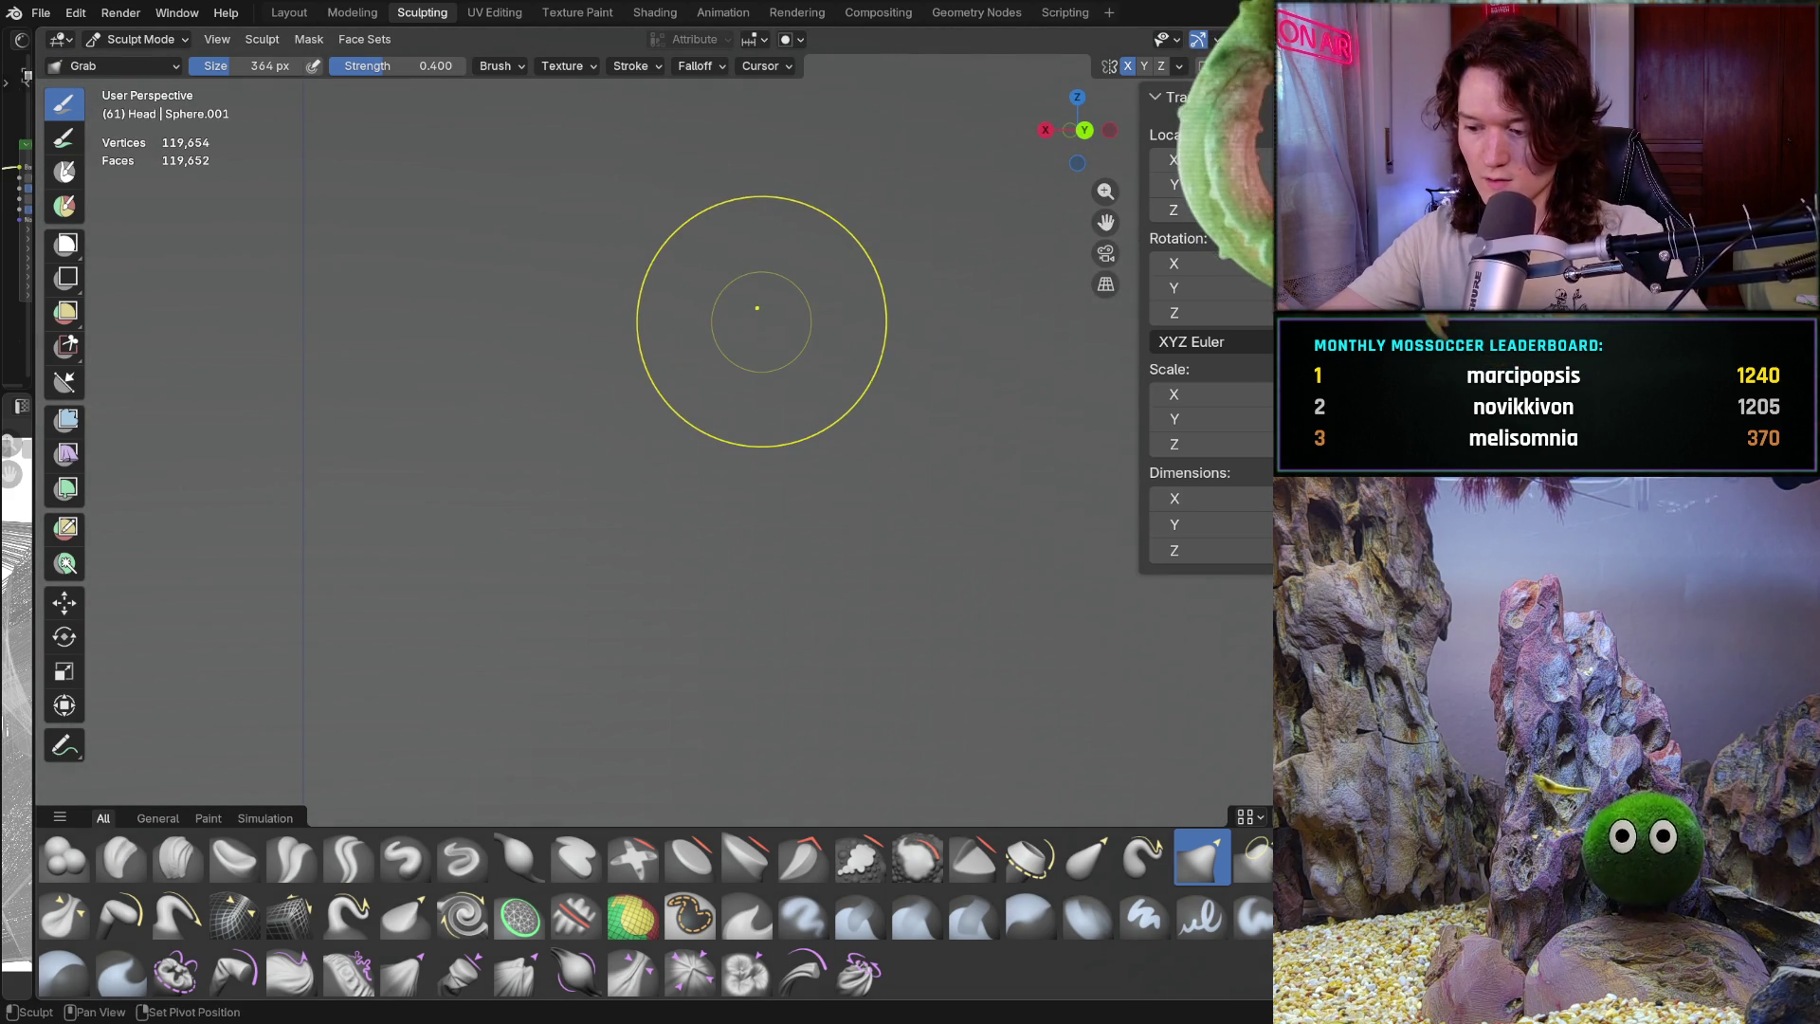
key(ctrl+KP_1)
Set the Grab brush to 596 px and pull the outer-corner lower lid and upper lid along the eyeball
key(f)
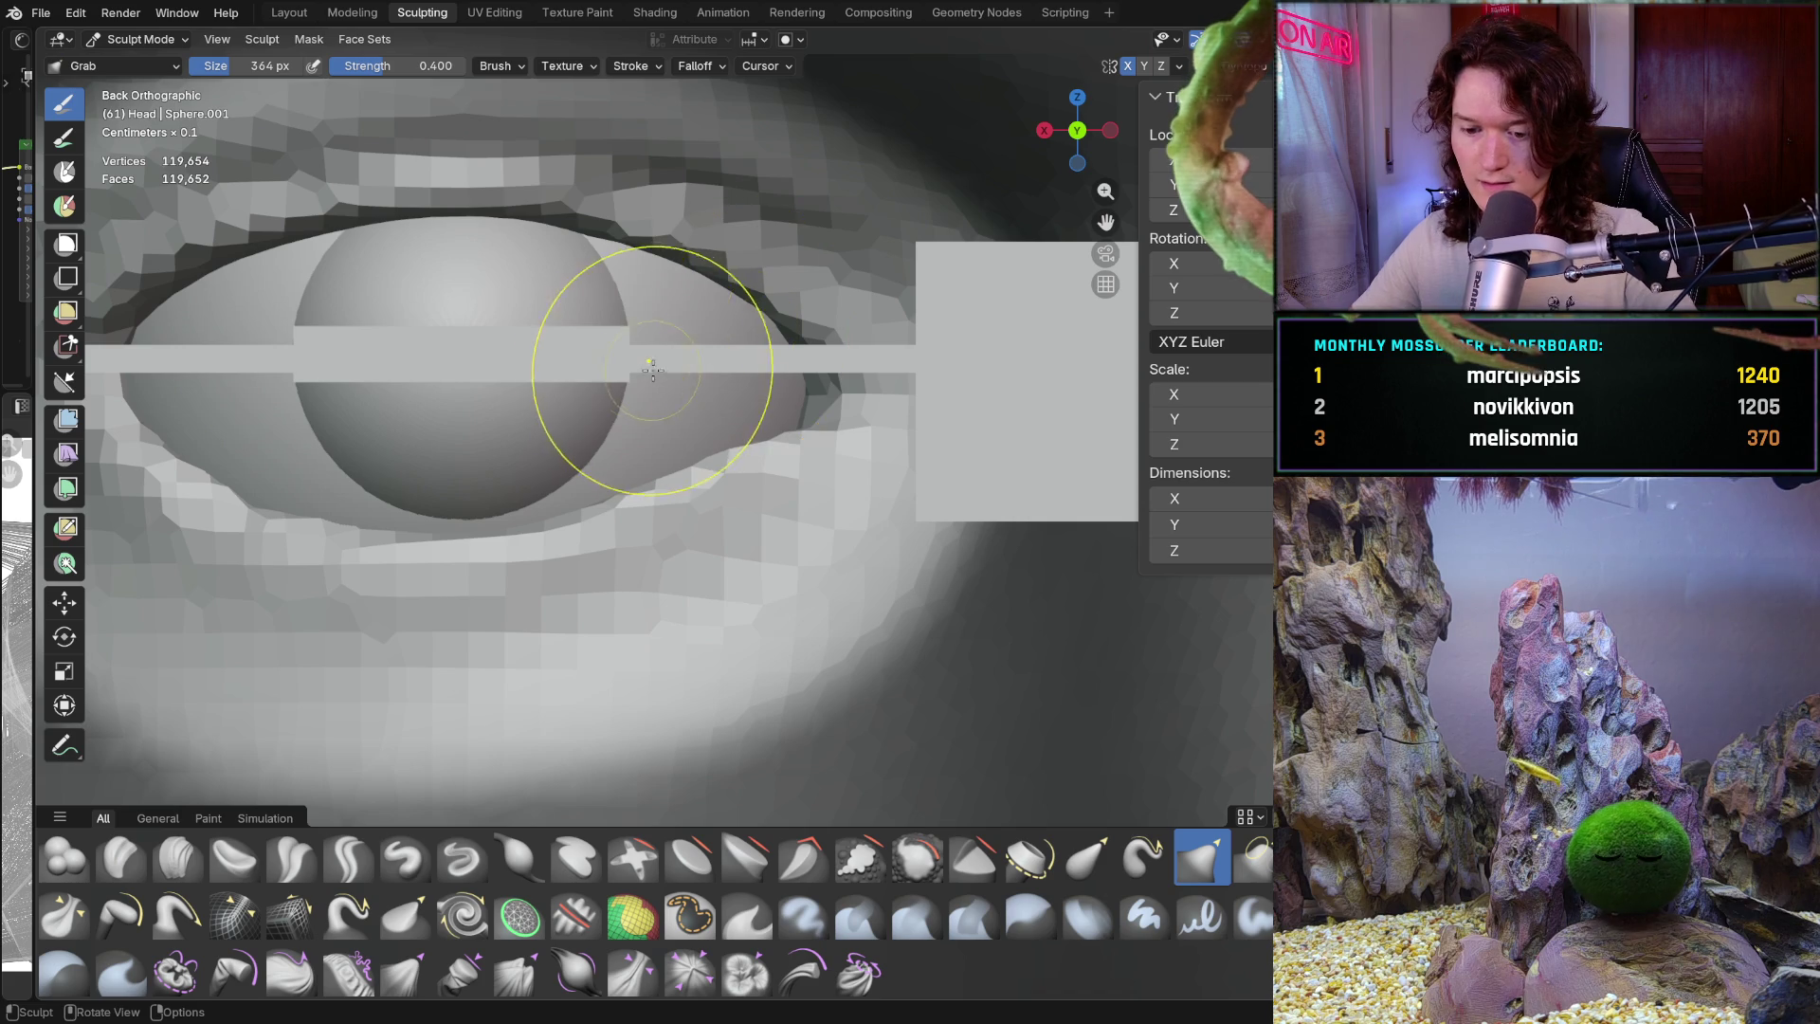
click(683, 313)
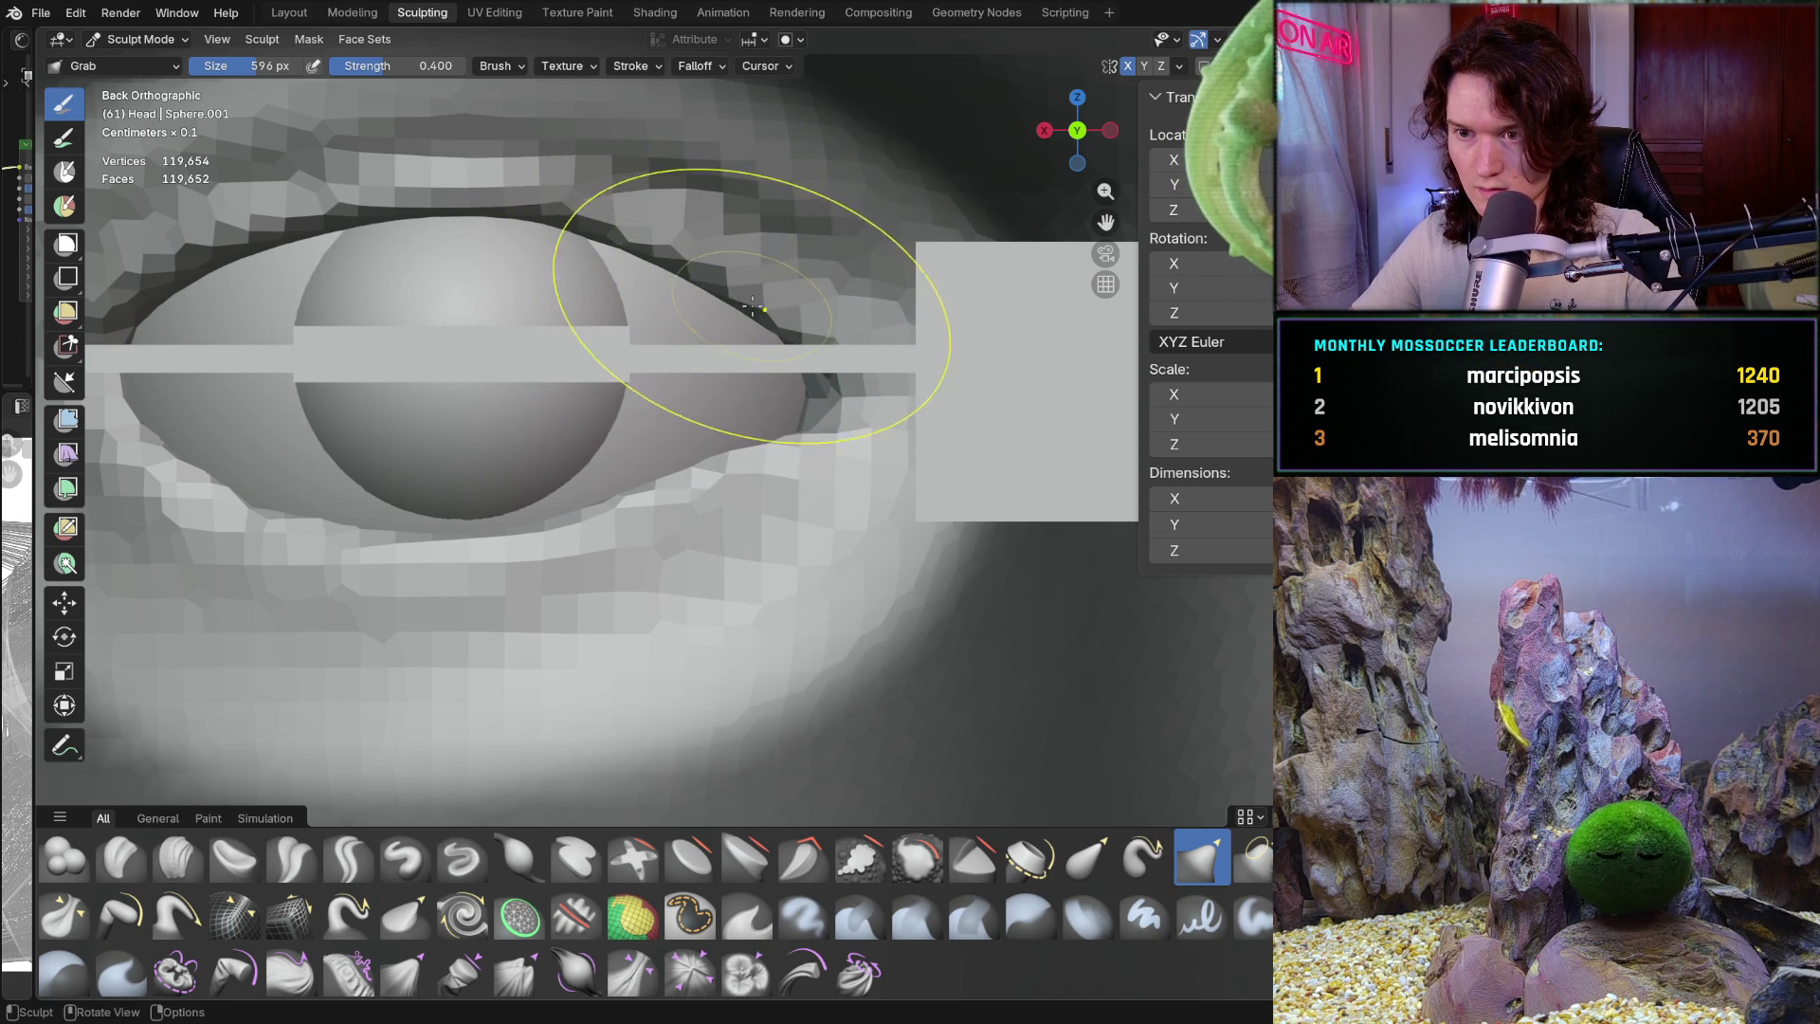
mouse_move(788, 325)
ctrl+middle_down()
mouse_move(612, 573)
mouse_move(783, 423)
mouse_move(788, 396)
ctrl+middle_up()
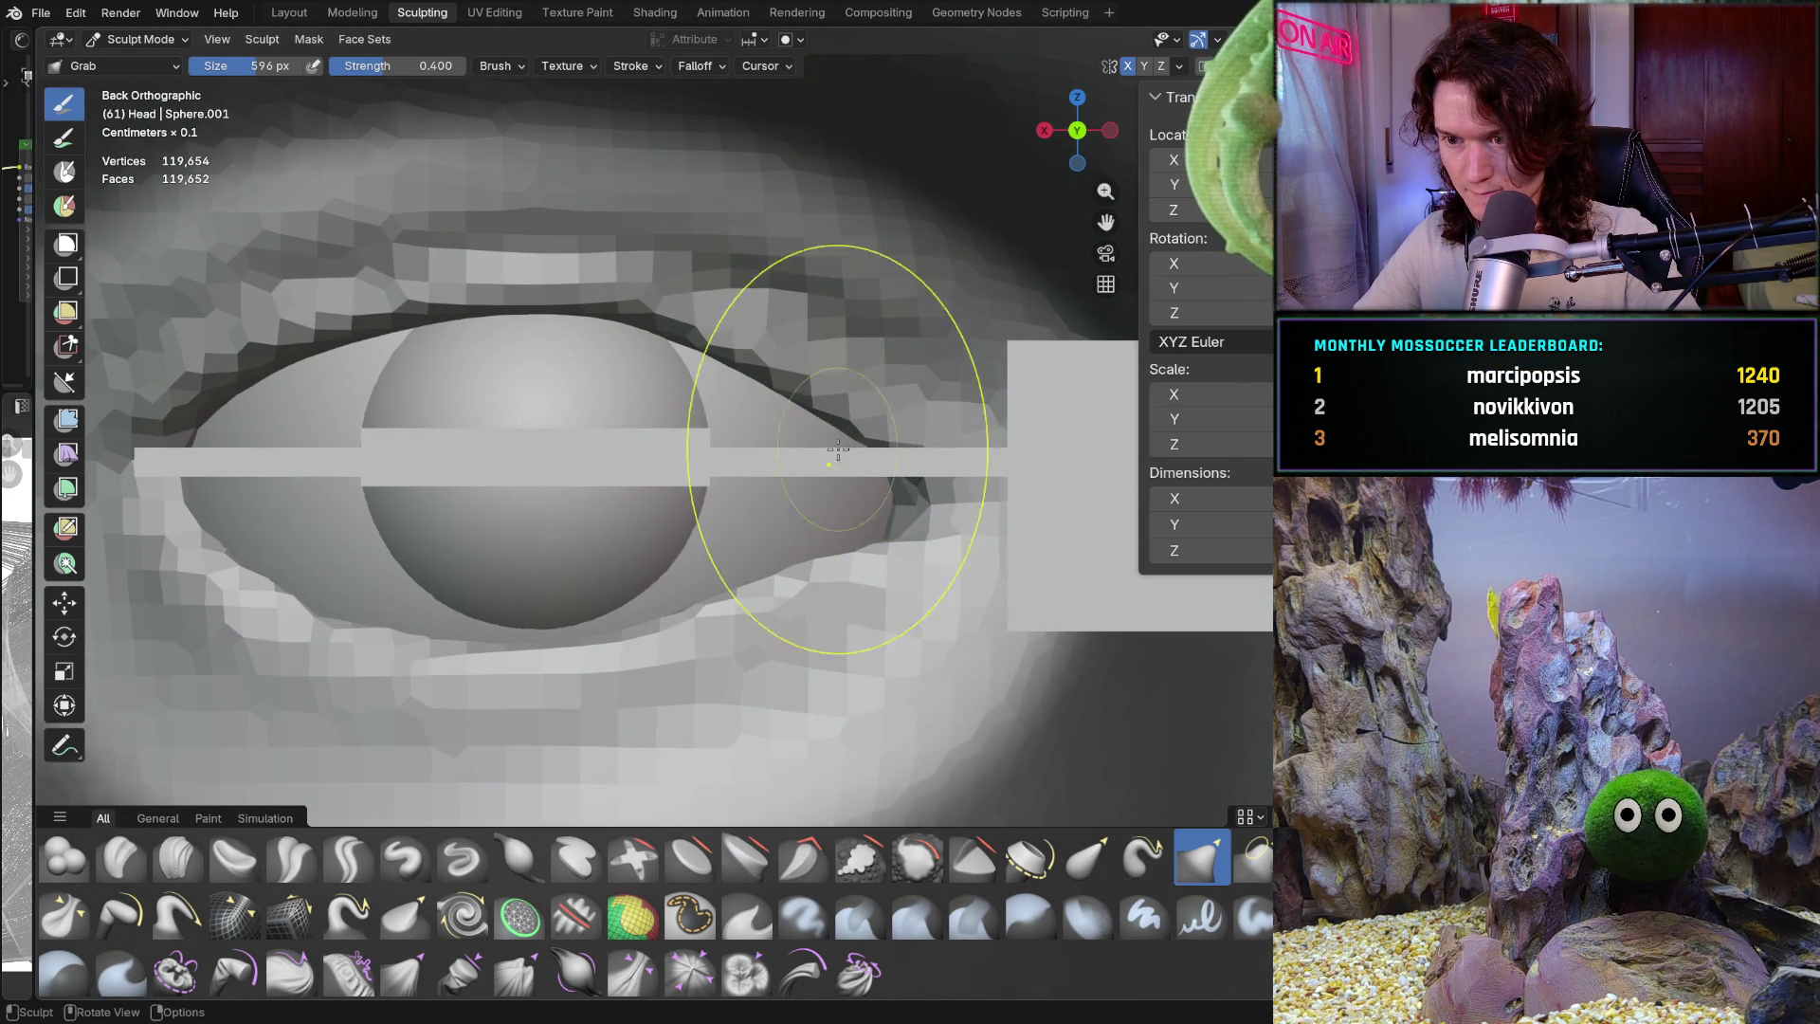
scroll(851, 418, up, 1)
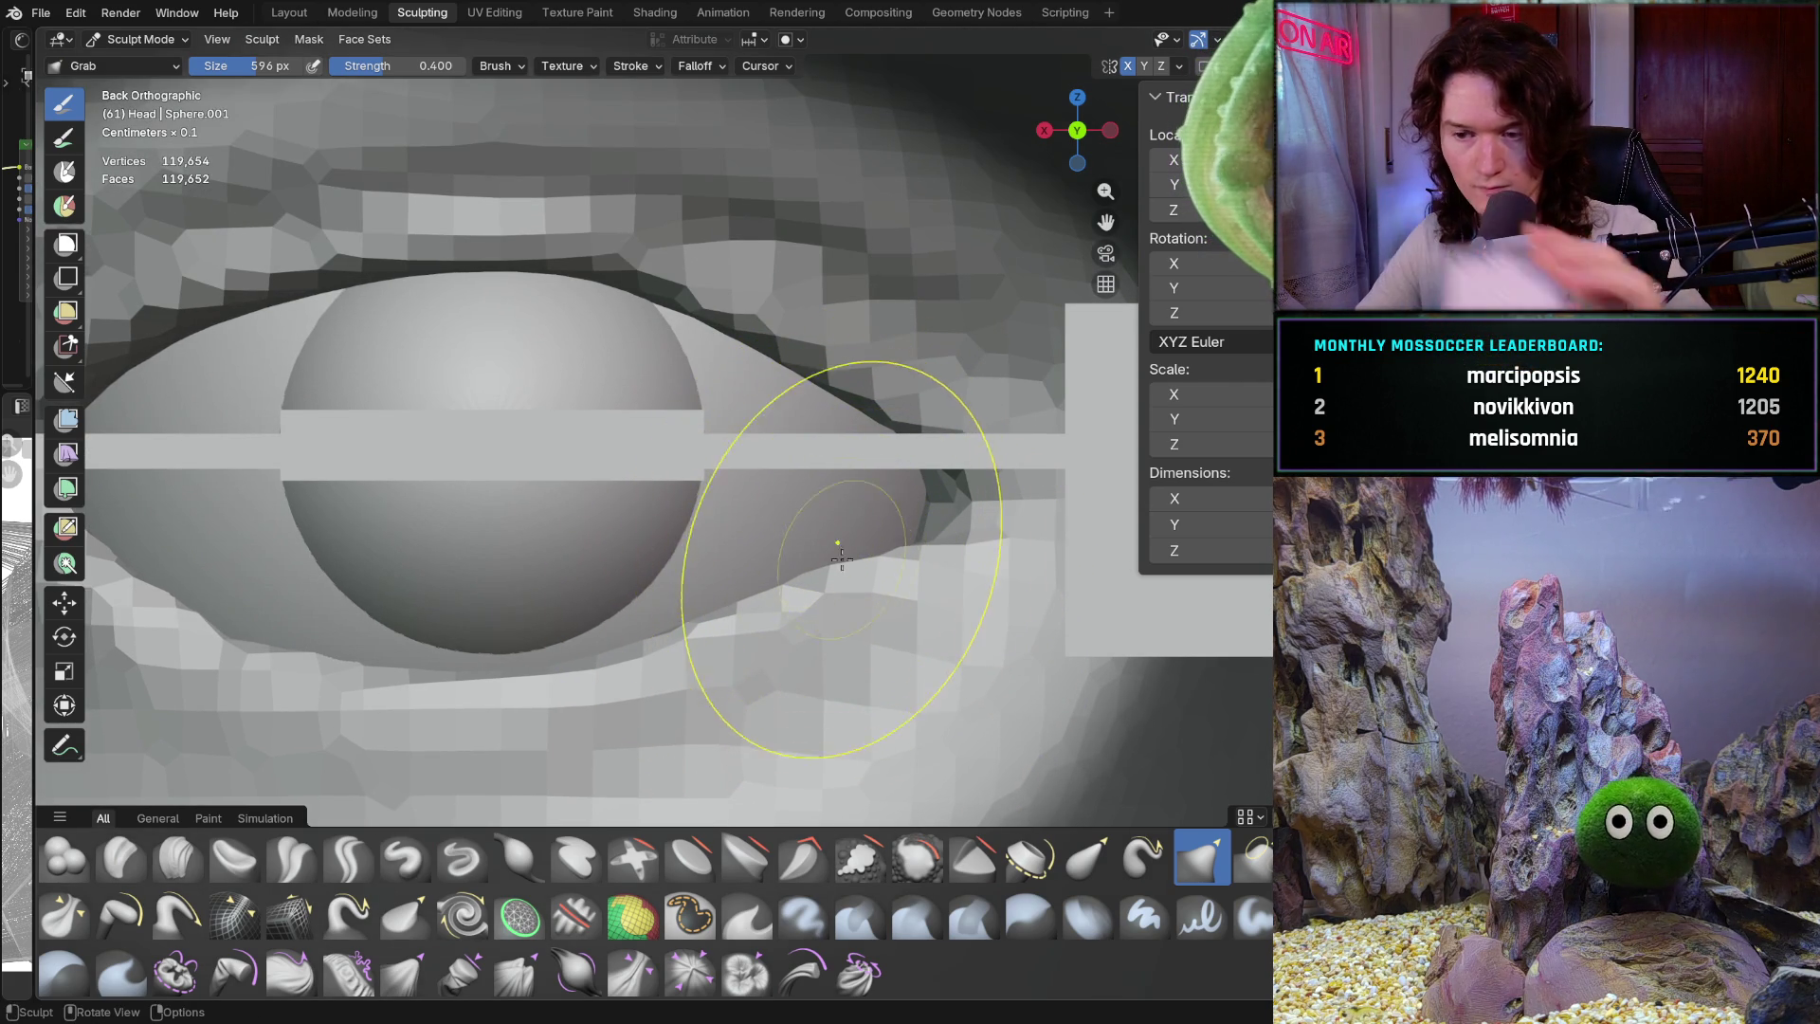
mouse_move(842, 567)
mouse_down()
mouse_move(934, 528)
mouse_move(945, 441)
mouse_up()
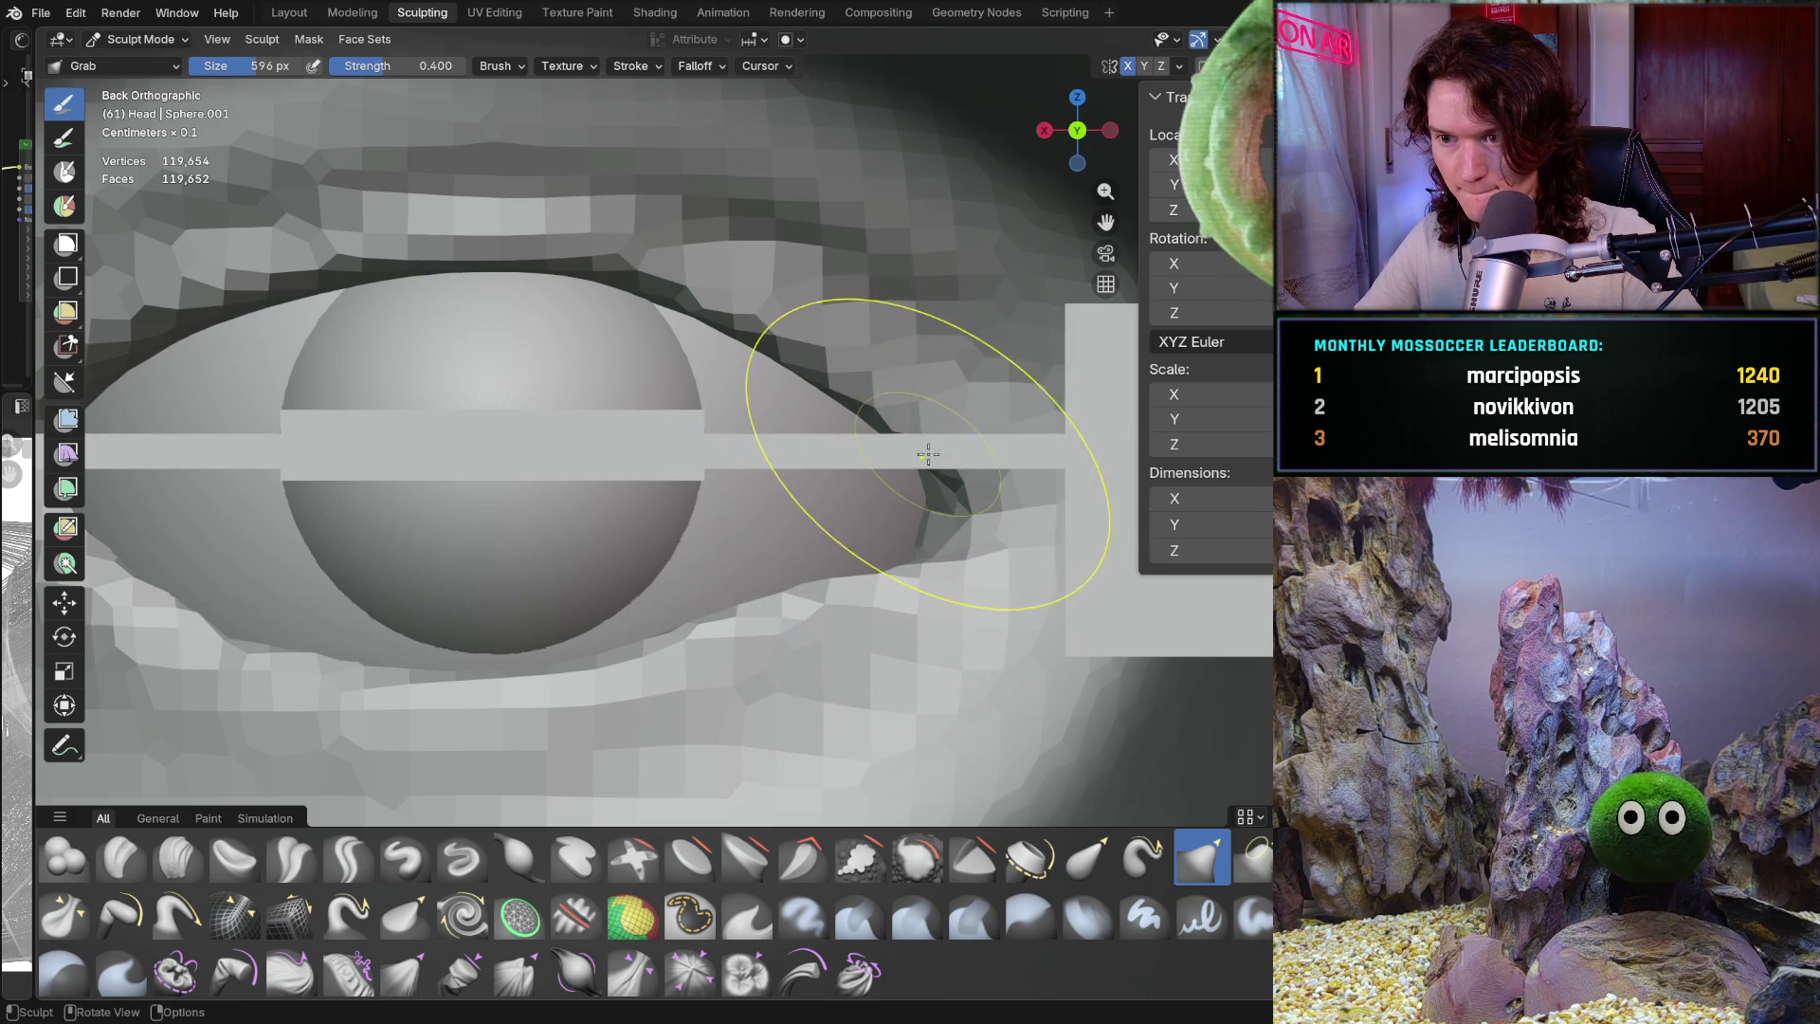
drag(747, 323, 678, 303)
Reshape the lower lid at the outer eye corner, then zoom out to the whole head
scroll(678, 303, up, 1)
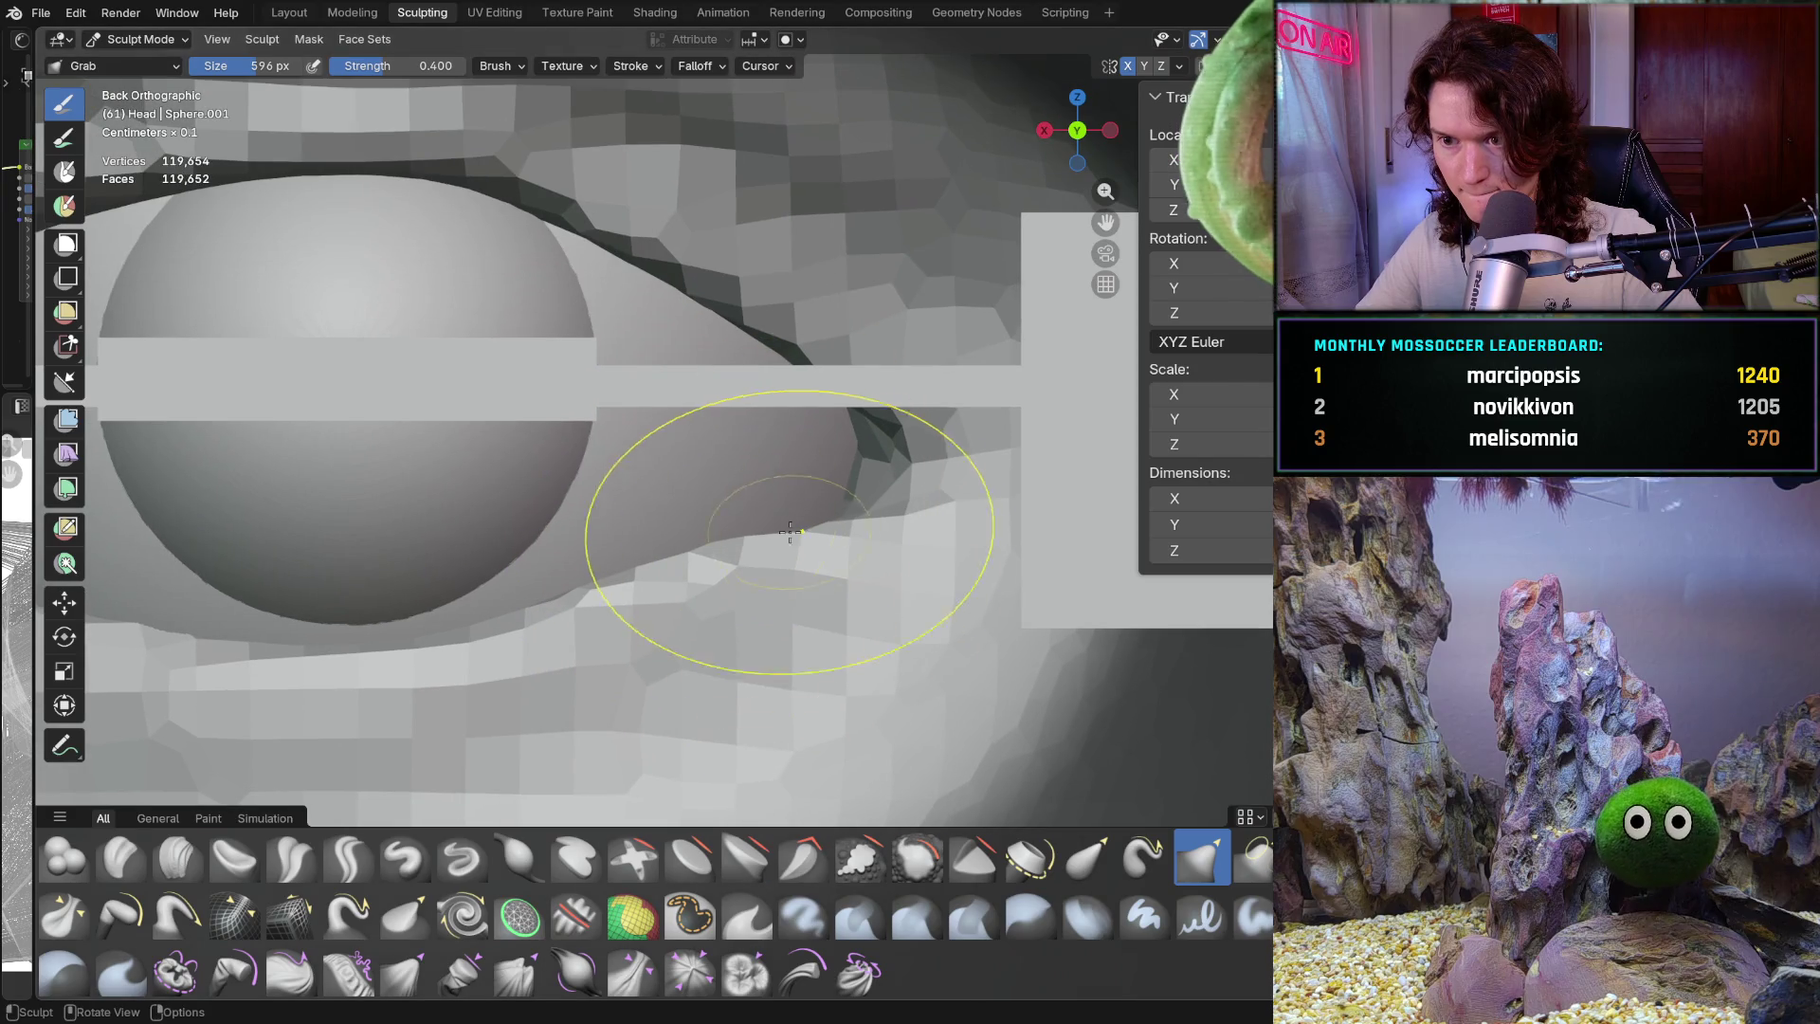
mouse_move(787, 533)
mouse_down()
mouse_move(726, 540)
mouse_move(764, 533)
mouse_up()
mouse_move(773, 532)
mouse_down()
mouse_move(796, 527)
mouse_move(578, 593)
mouse_up()
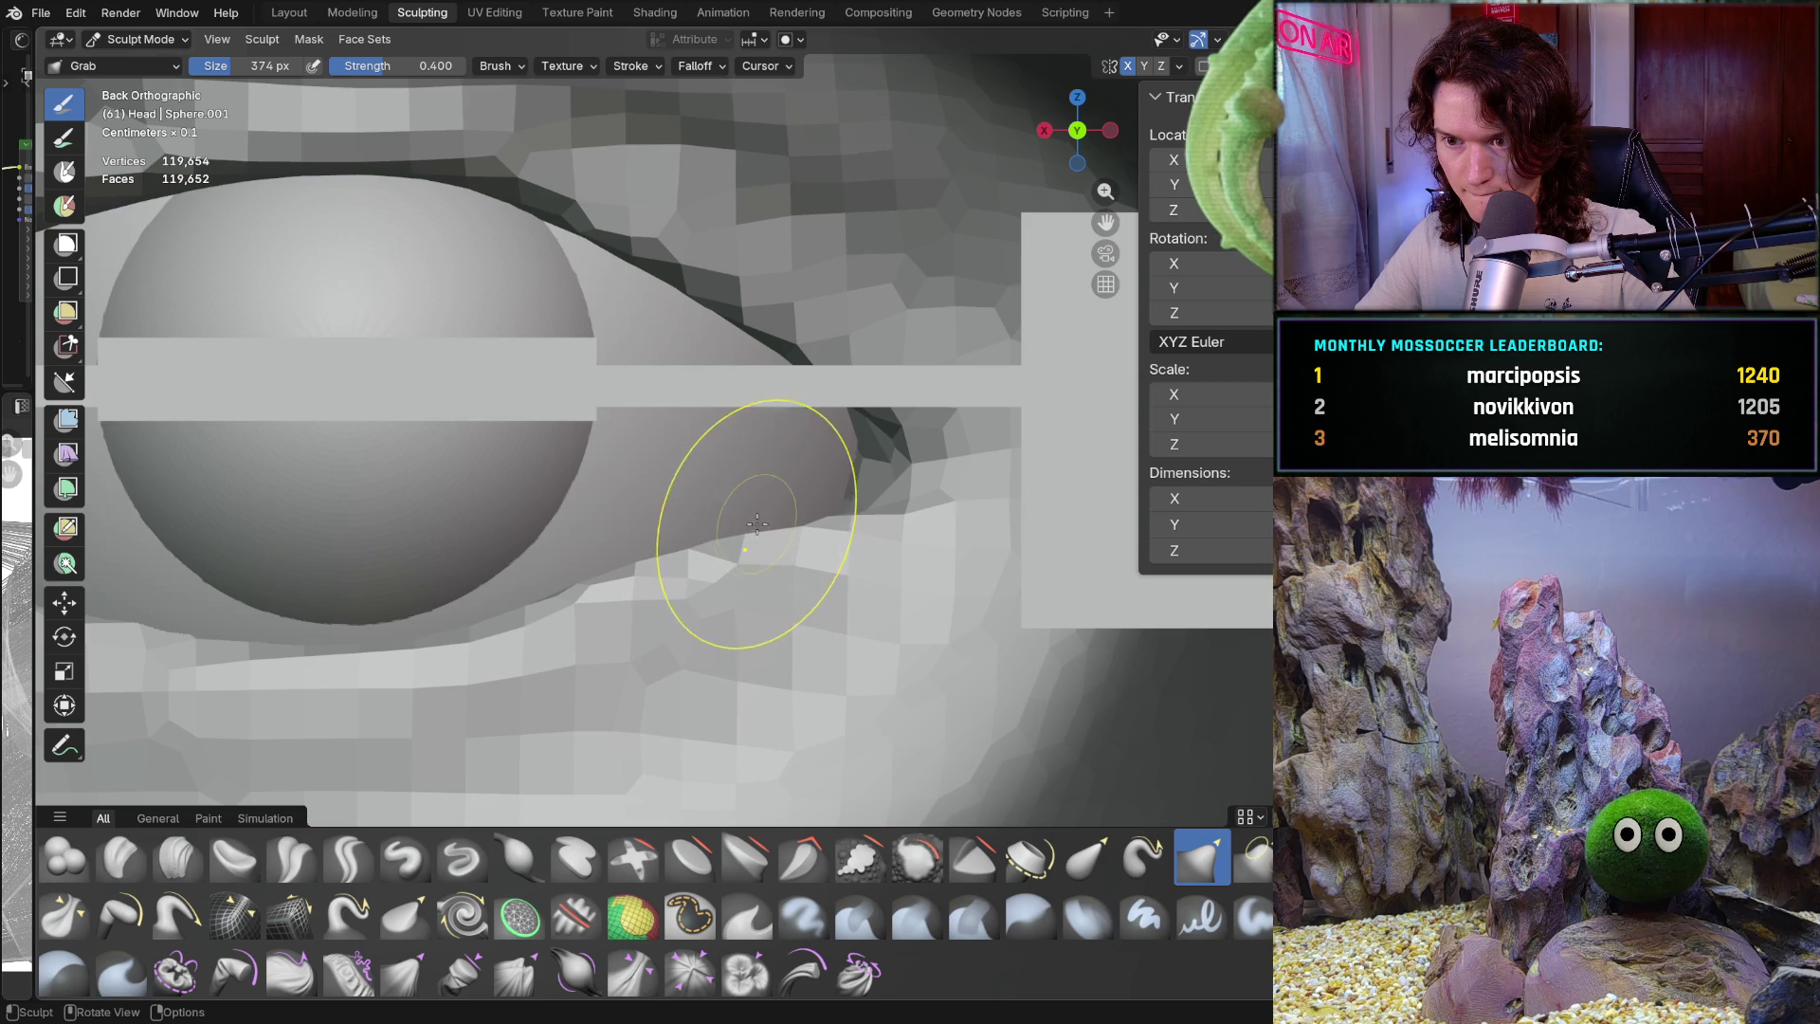
scroll(654, 702, down, 6)
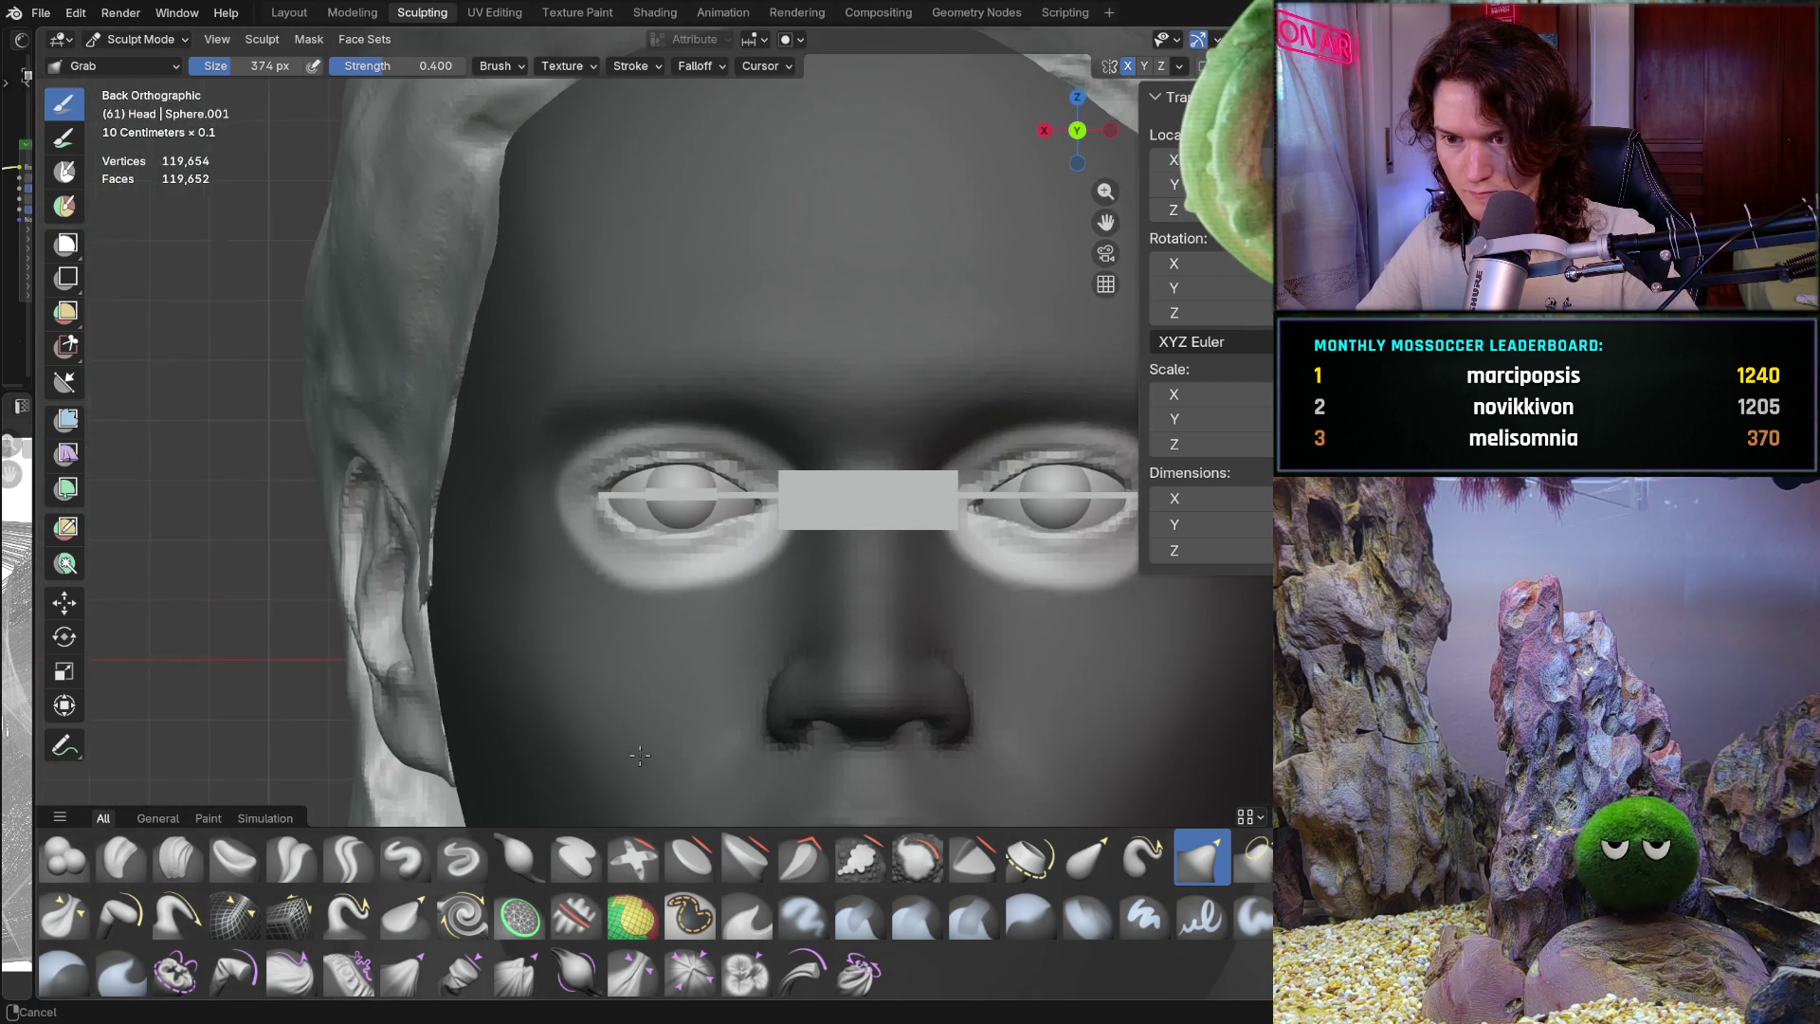
scroll(720, 764, down, 5)
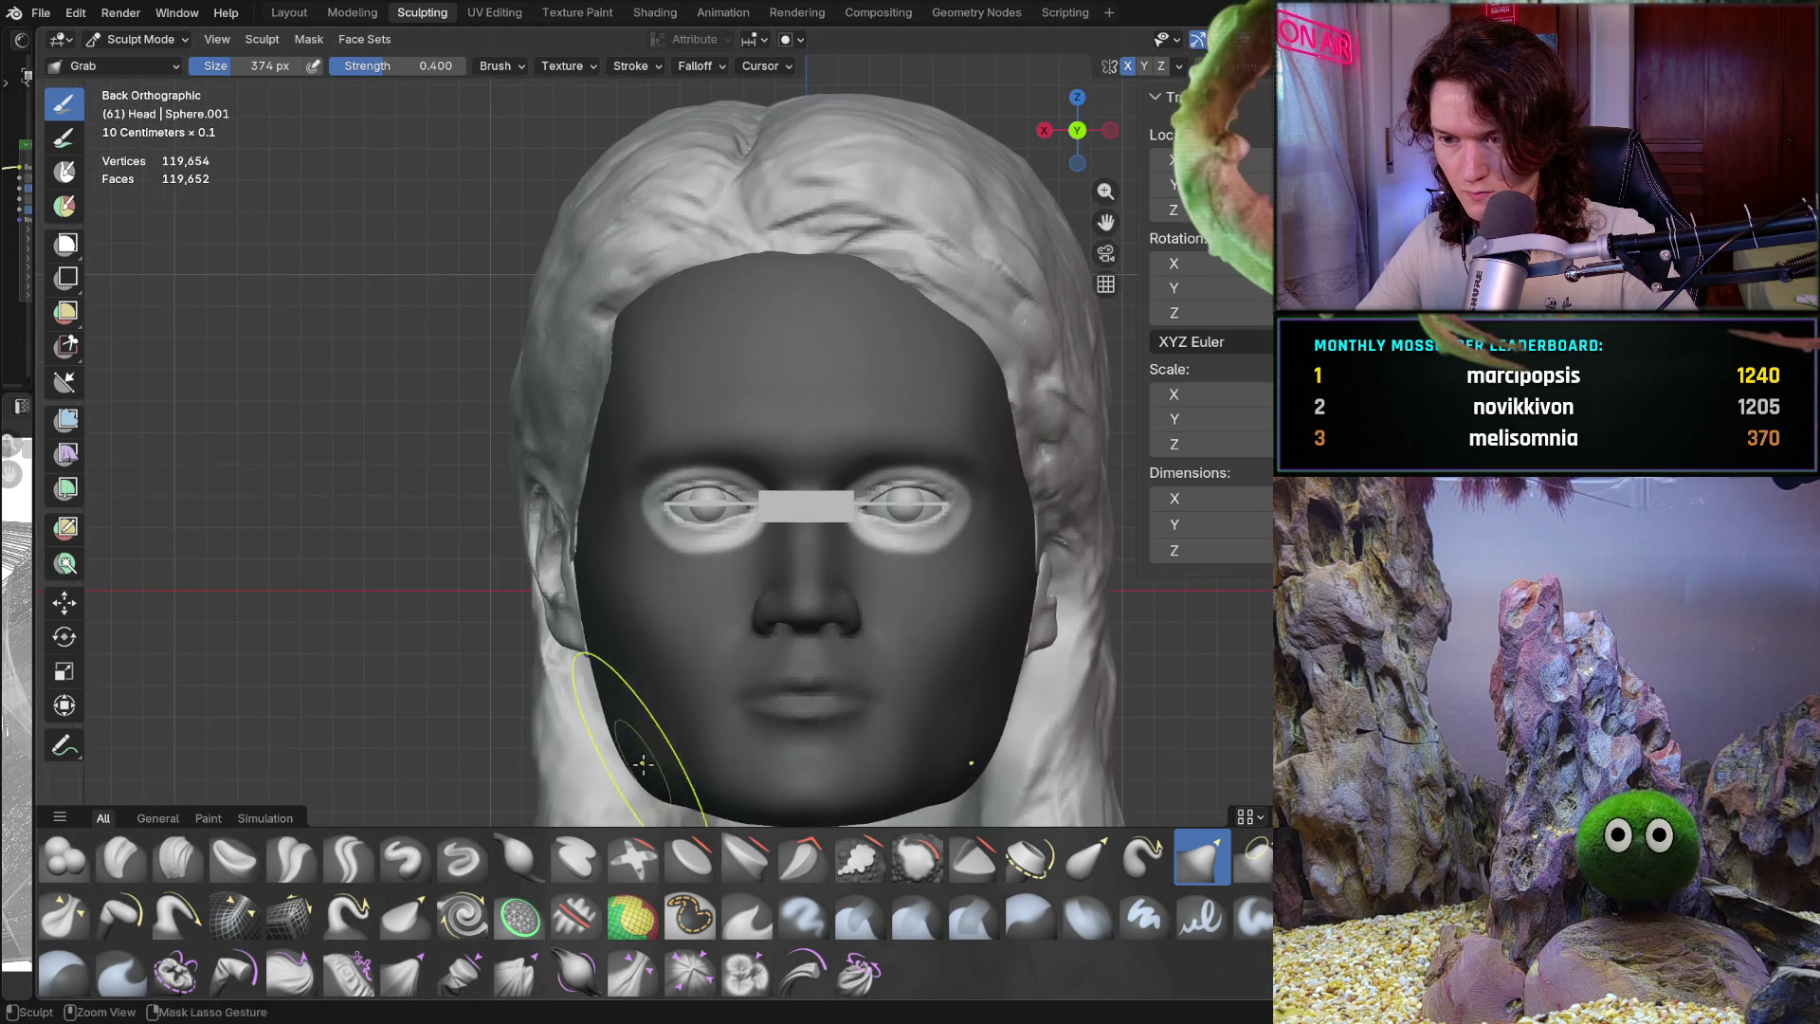
shift+middle_drag(721, 720, 735, 657)
scroll(776, 517, up, 8)
Set the Grab brush strength to 0.749 and resize the brush to 282 px
key(f)
click(910, 525)
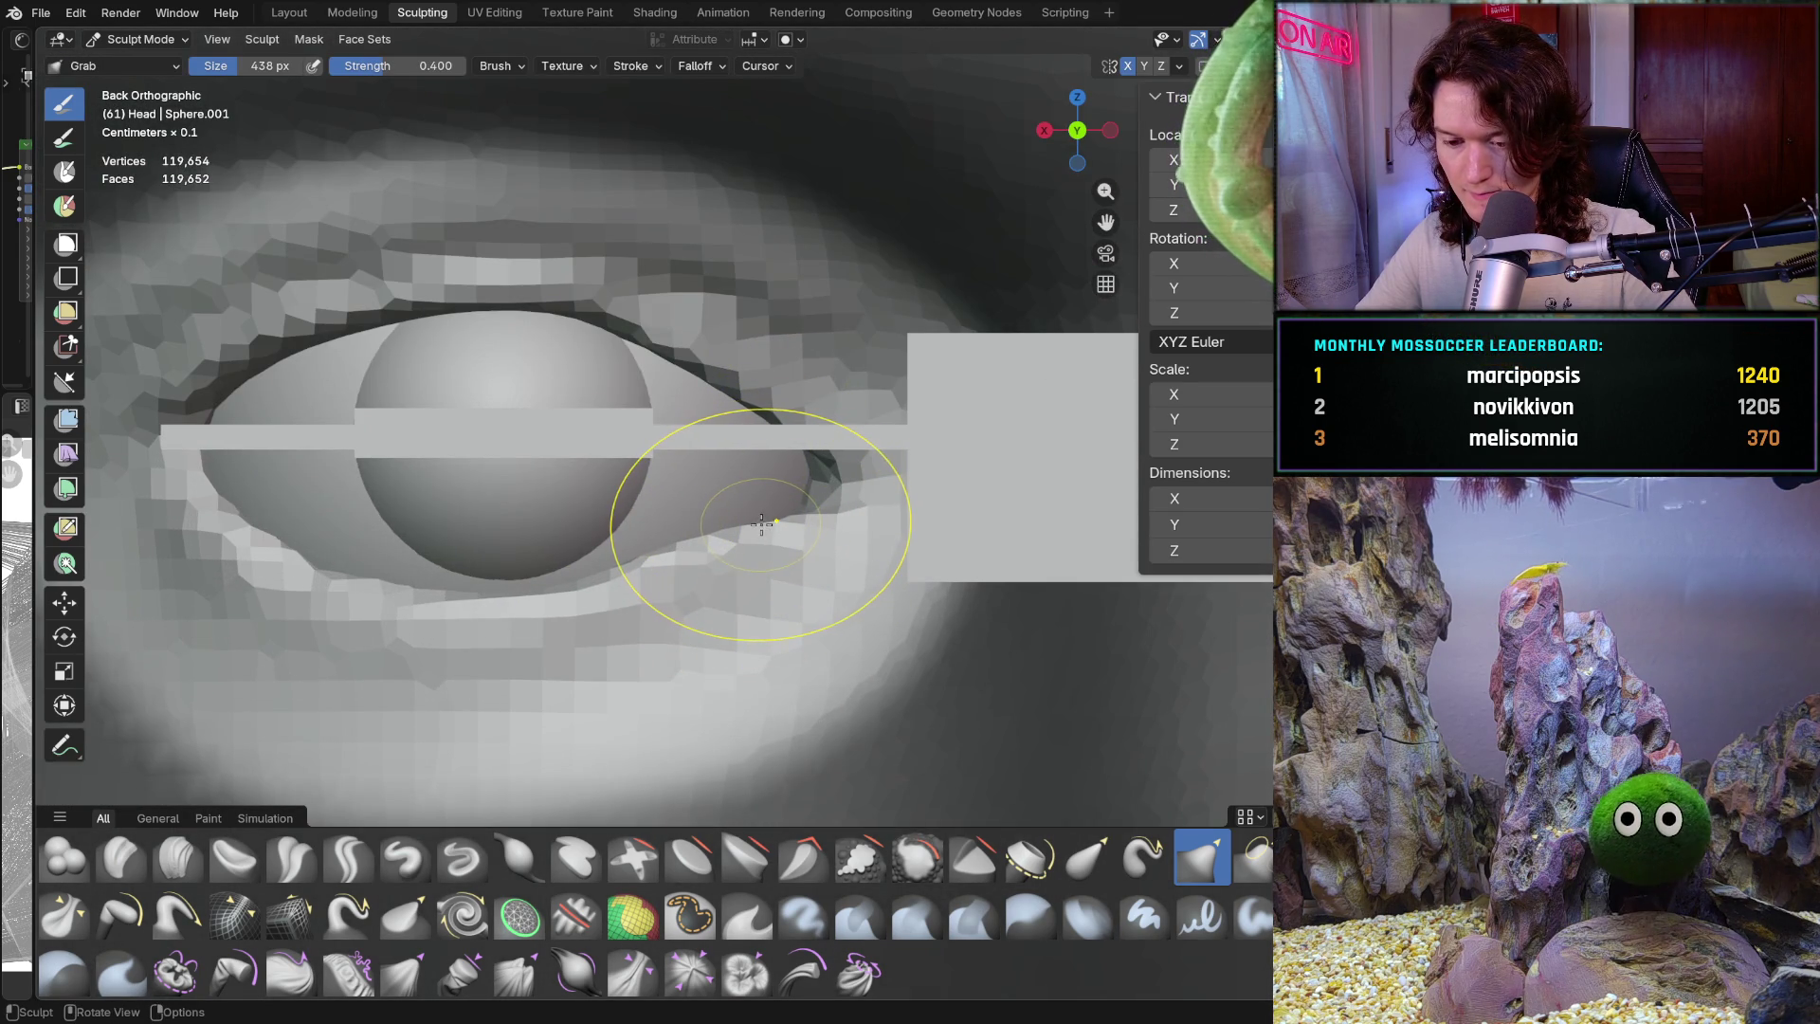
key(ctrl+f)
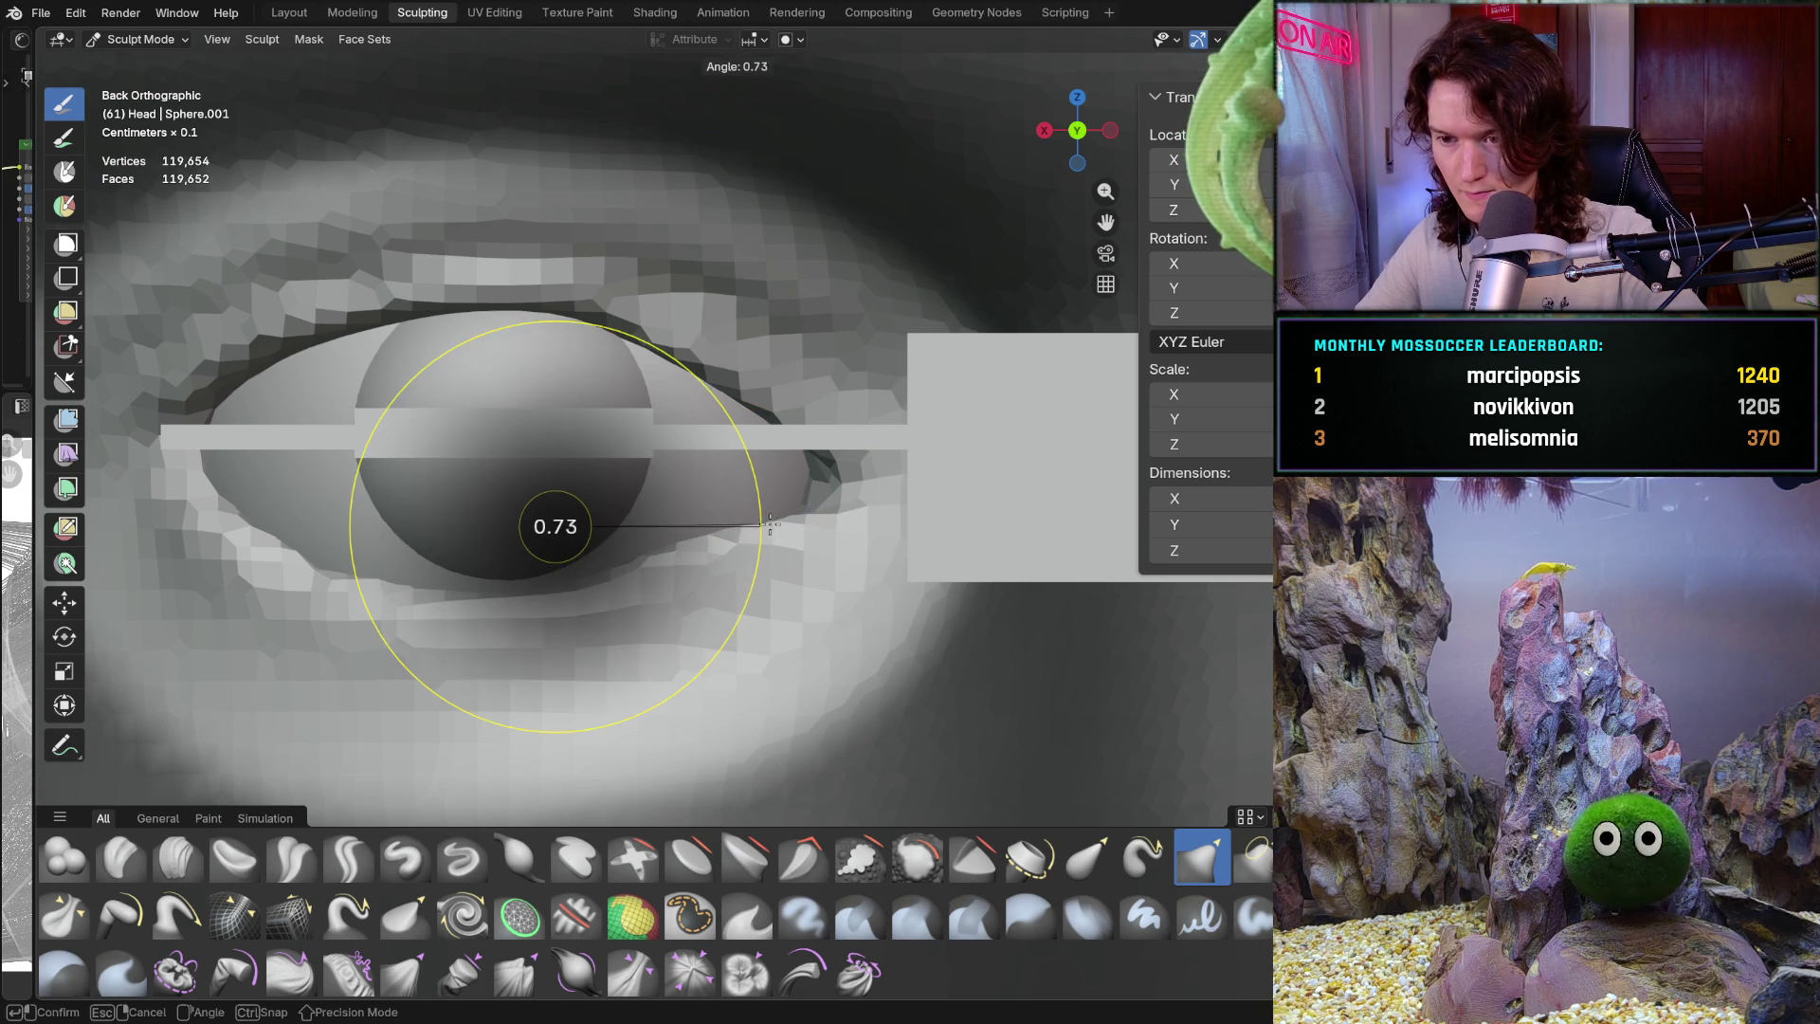
click(722, 537)
key(shift+f)
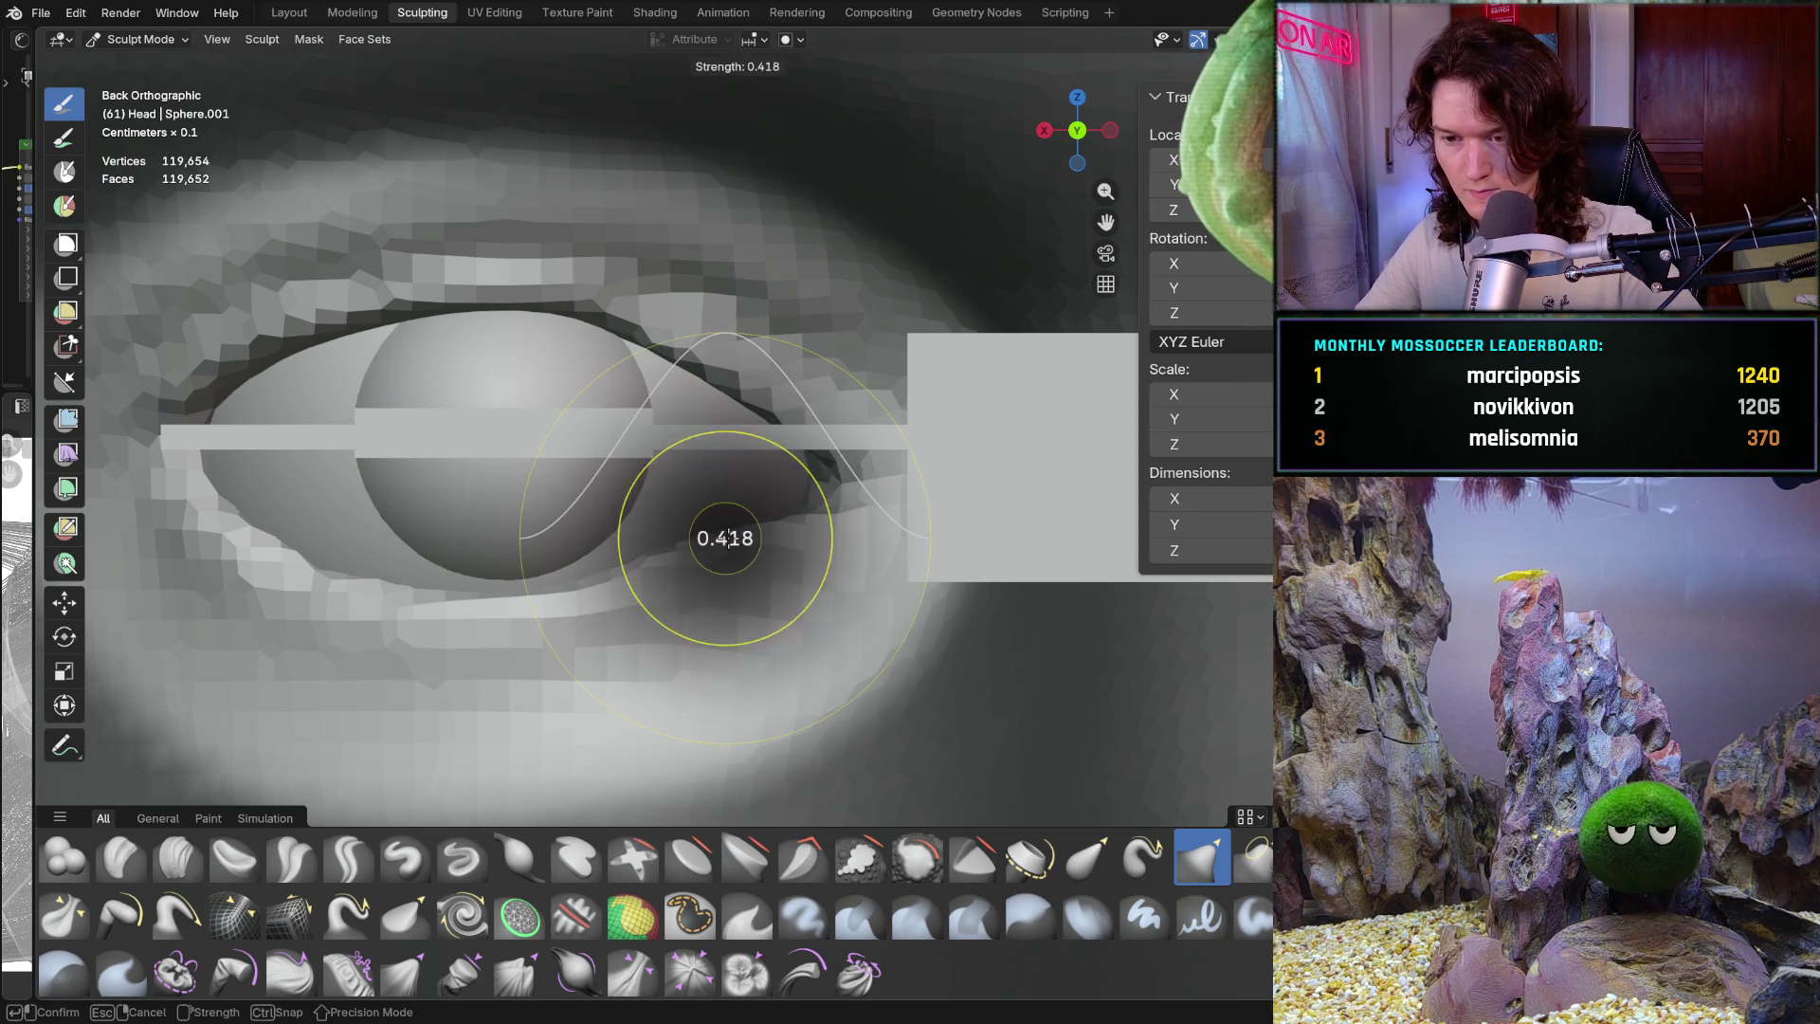
click(772, 531)
scroll(771, 490, up, 1)
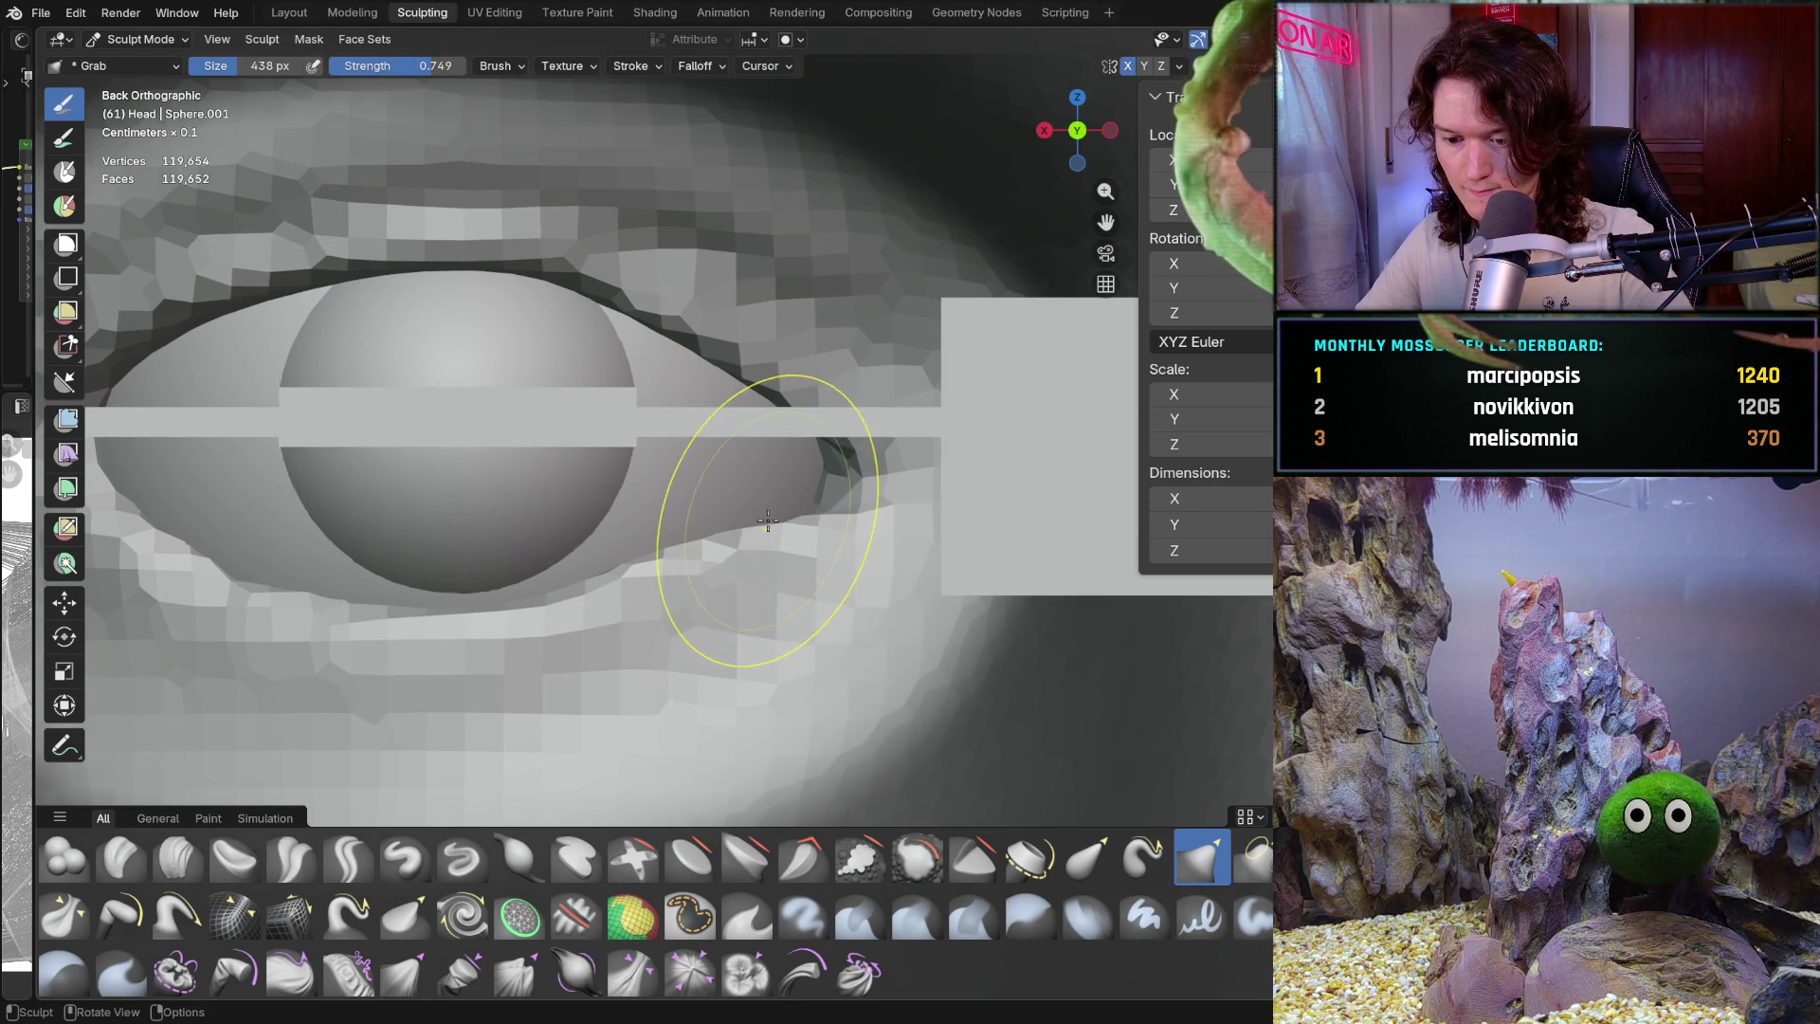
key(f)
click(770, 526)
Pull the lower lid near the outer eye corner snugly against the eyeball
mouse_move(772, 528)
mouse_down()
mouse_move(813, 524)
mouse_move(823, 495)
mouse_up()
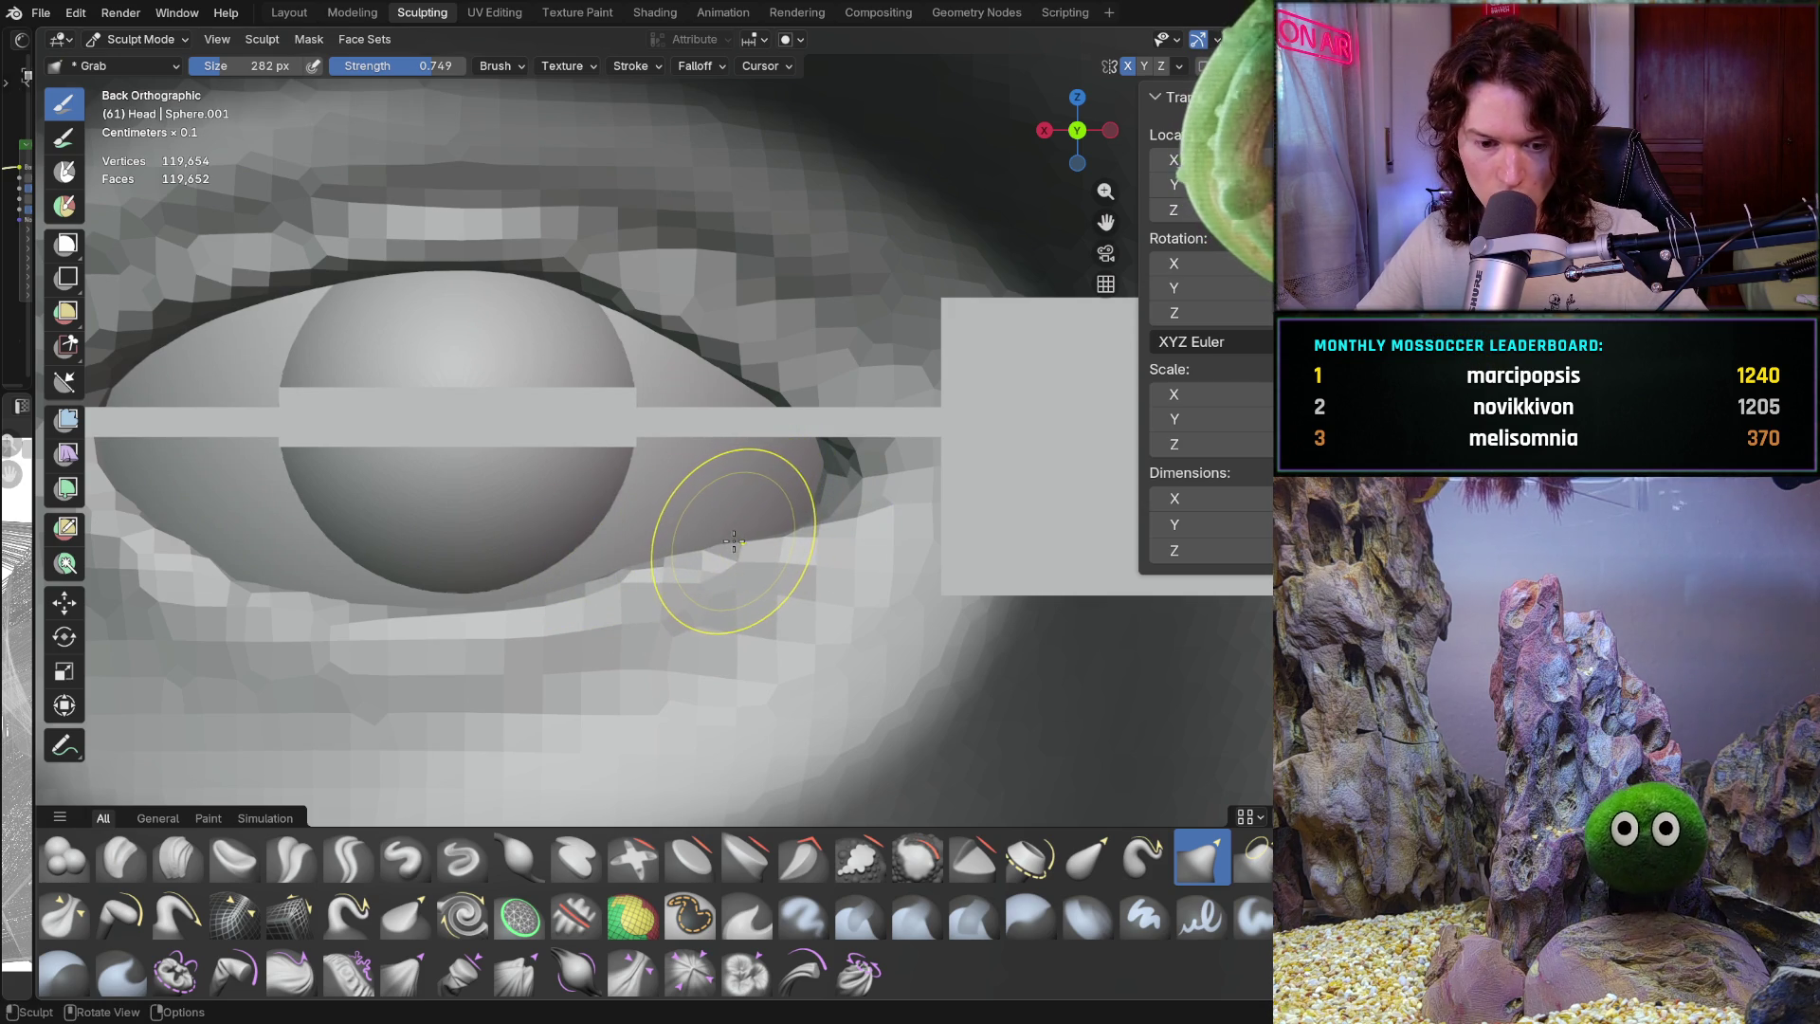
drag(757, 536, 794, 531)
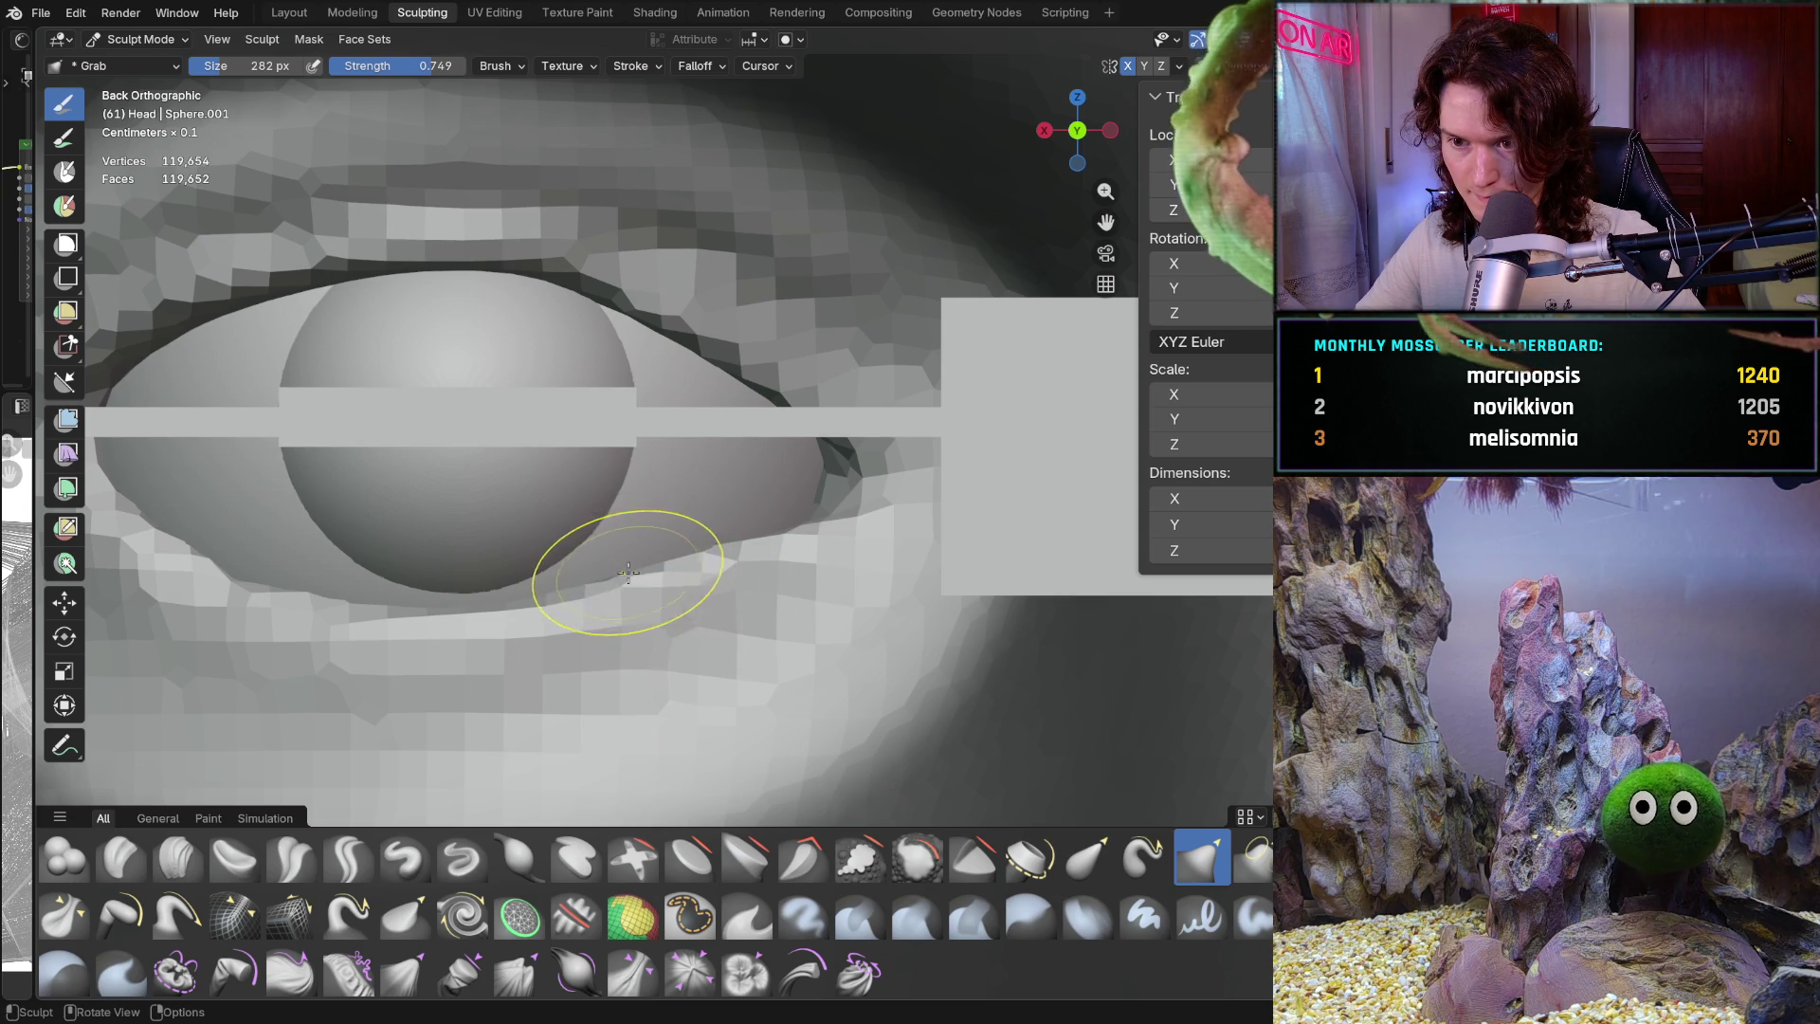
shift+middle_drag(629, 542, 787, 551)
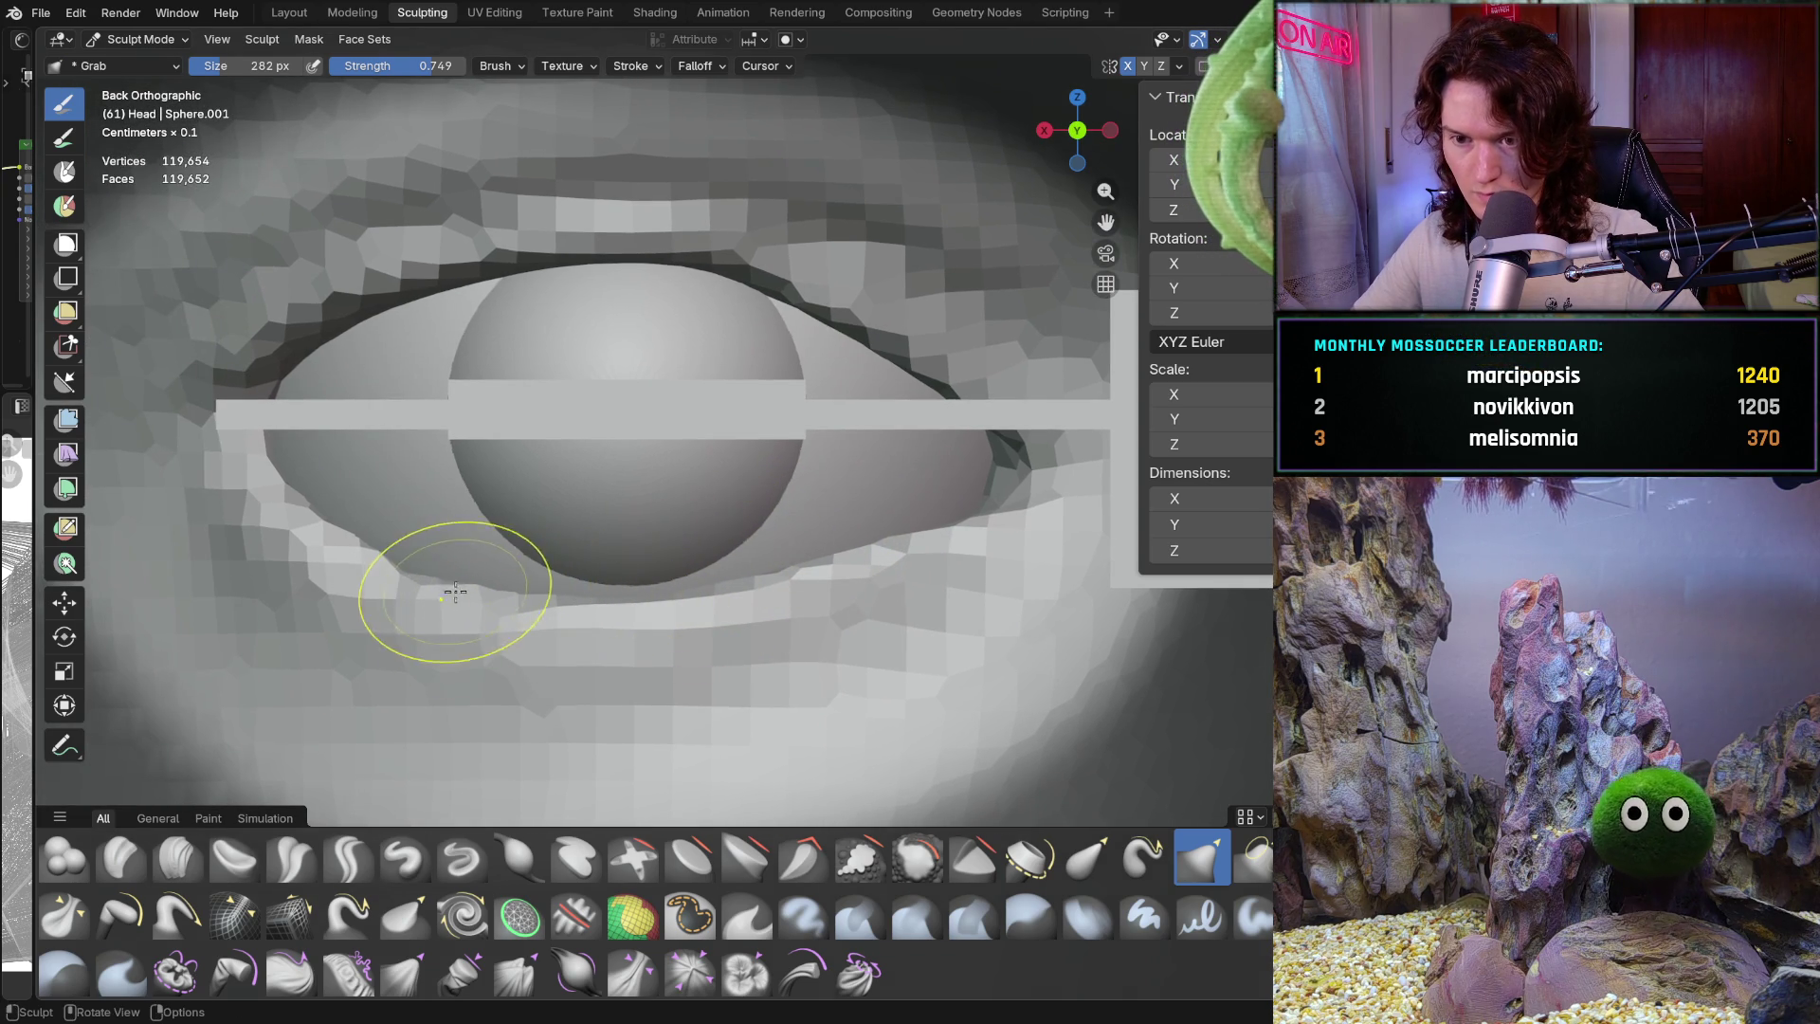
mouse_move(436, 588)
ctrl+middle_down()
mouse_move(678, 583)
mouse_move(752, 642)
ctrl+middle_up()
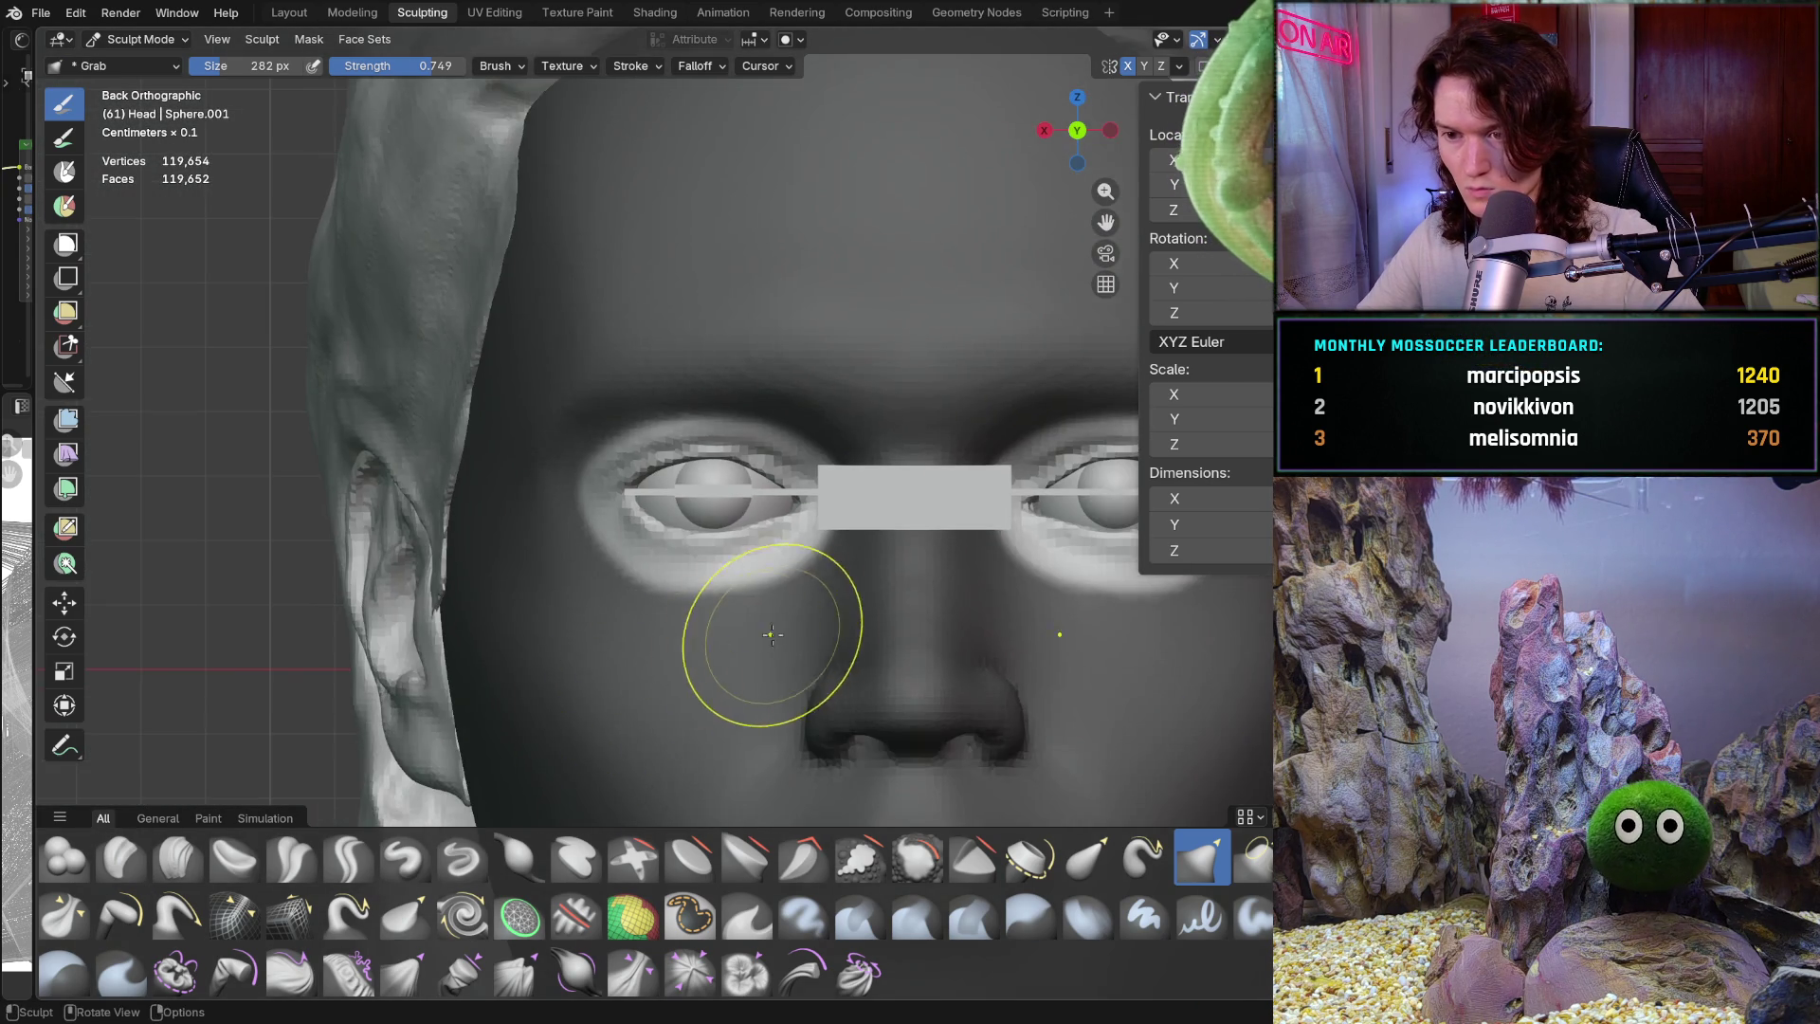
Resize the Grab brush to 336 px and pull the outer corner, upper lid and lower lid toward the eyeball
scroll(854, 465, up, 6)
key(f)
click(850, 460)
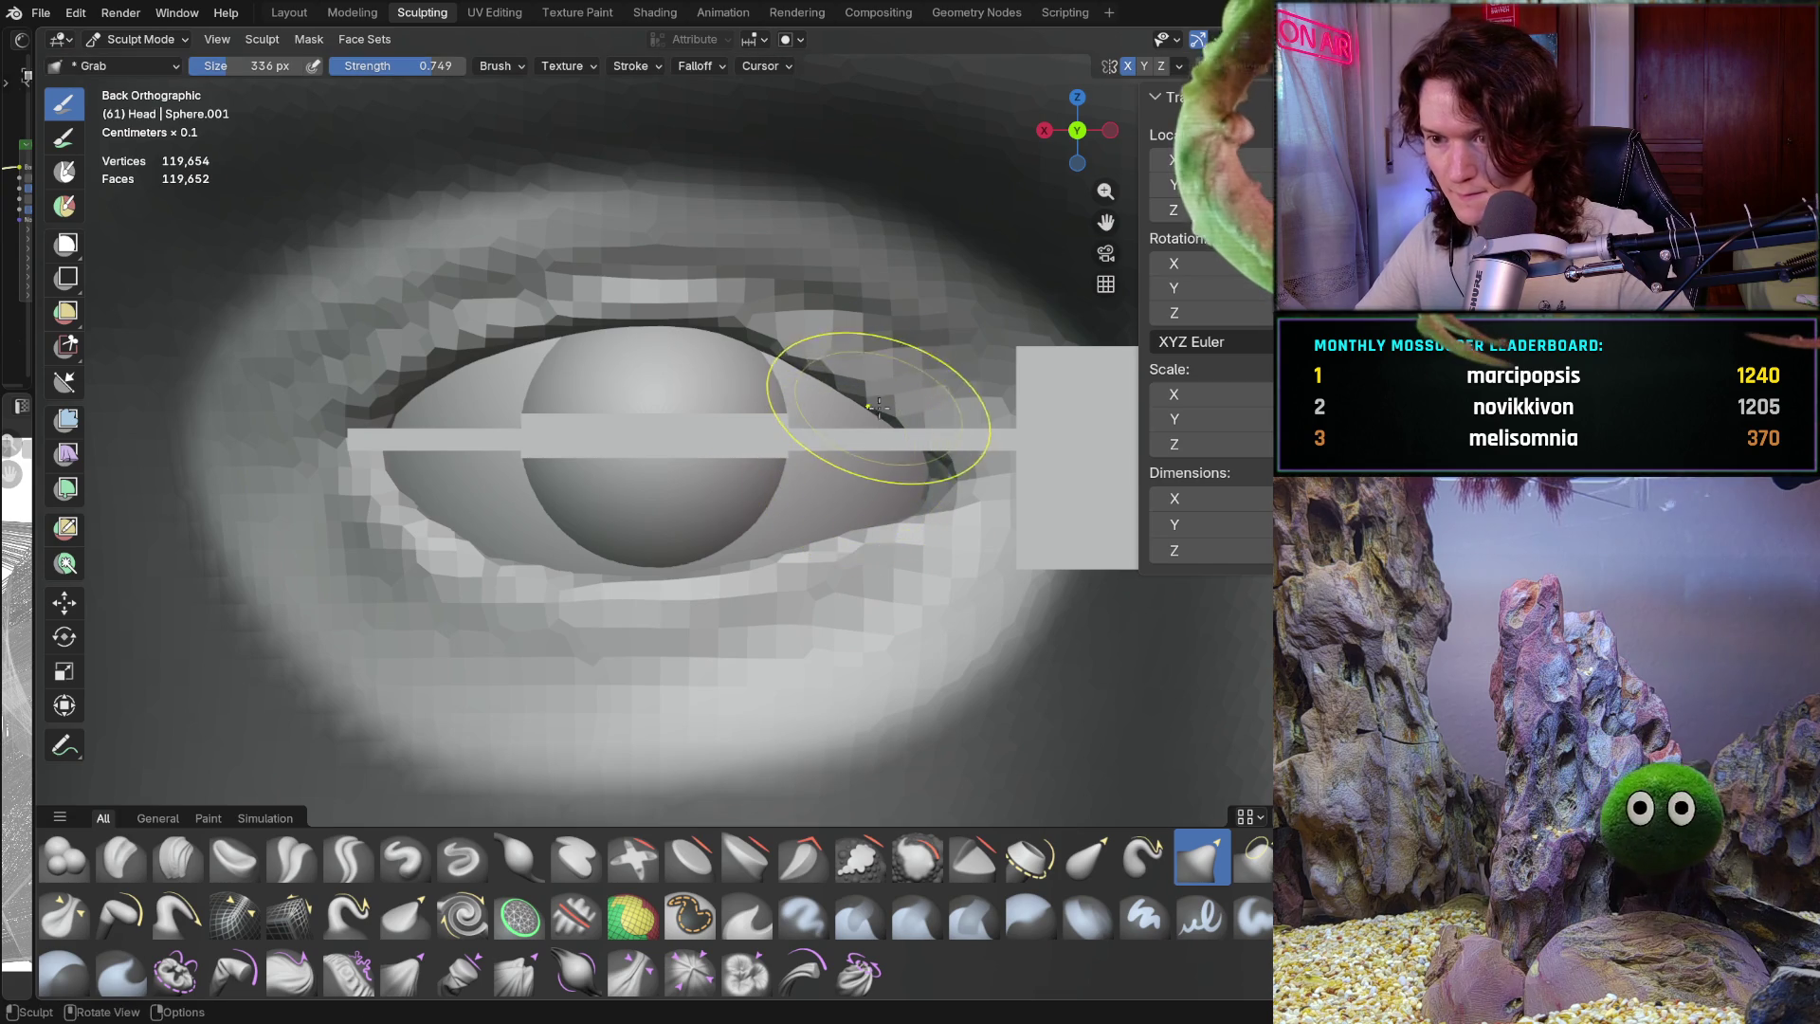
drag(883, 434, 924, 451)
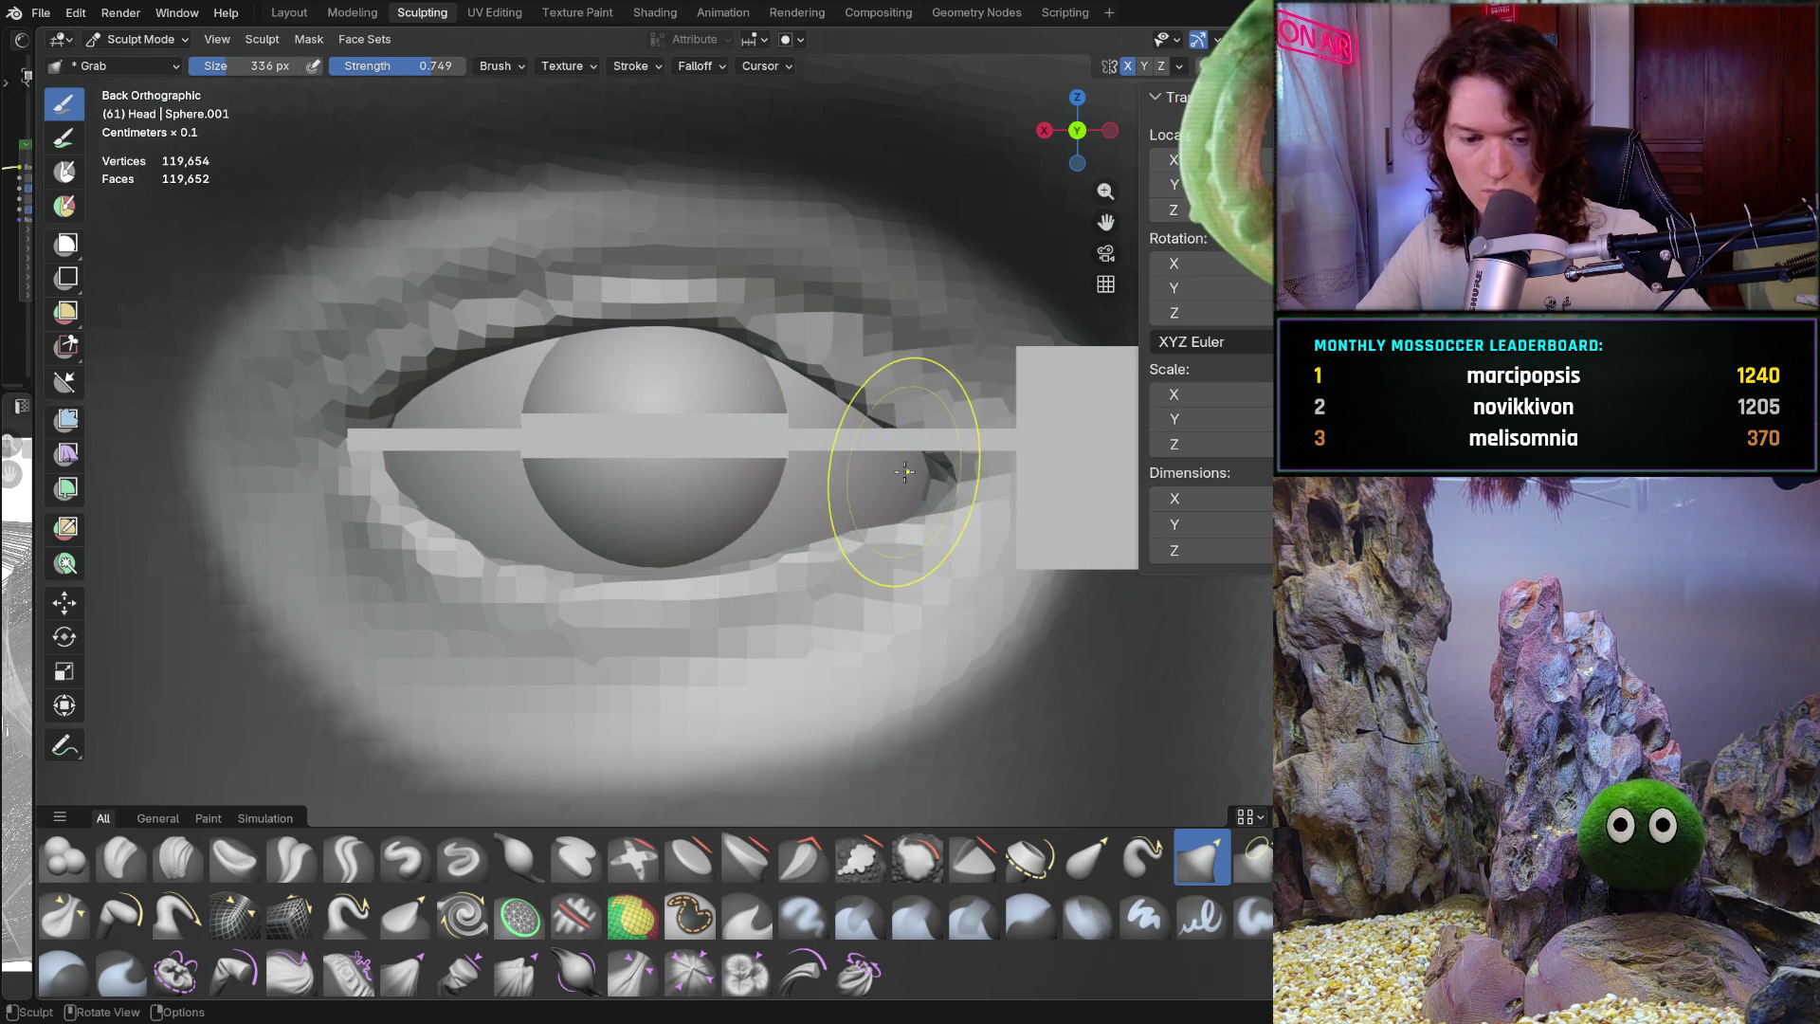
mouse_move(906, 479)
mouse_down()
mouse_move(873, 426)
mouse_move(870, 366)
mouse_move(865, 387)
mouse_up()
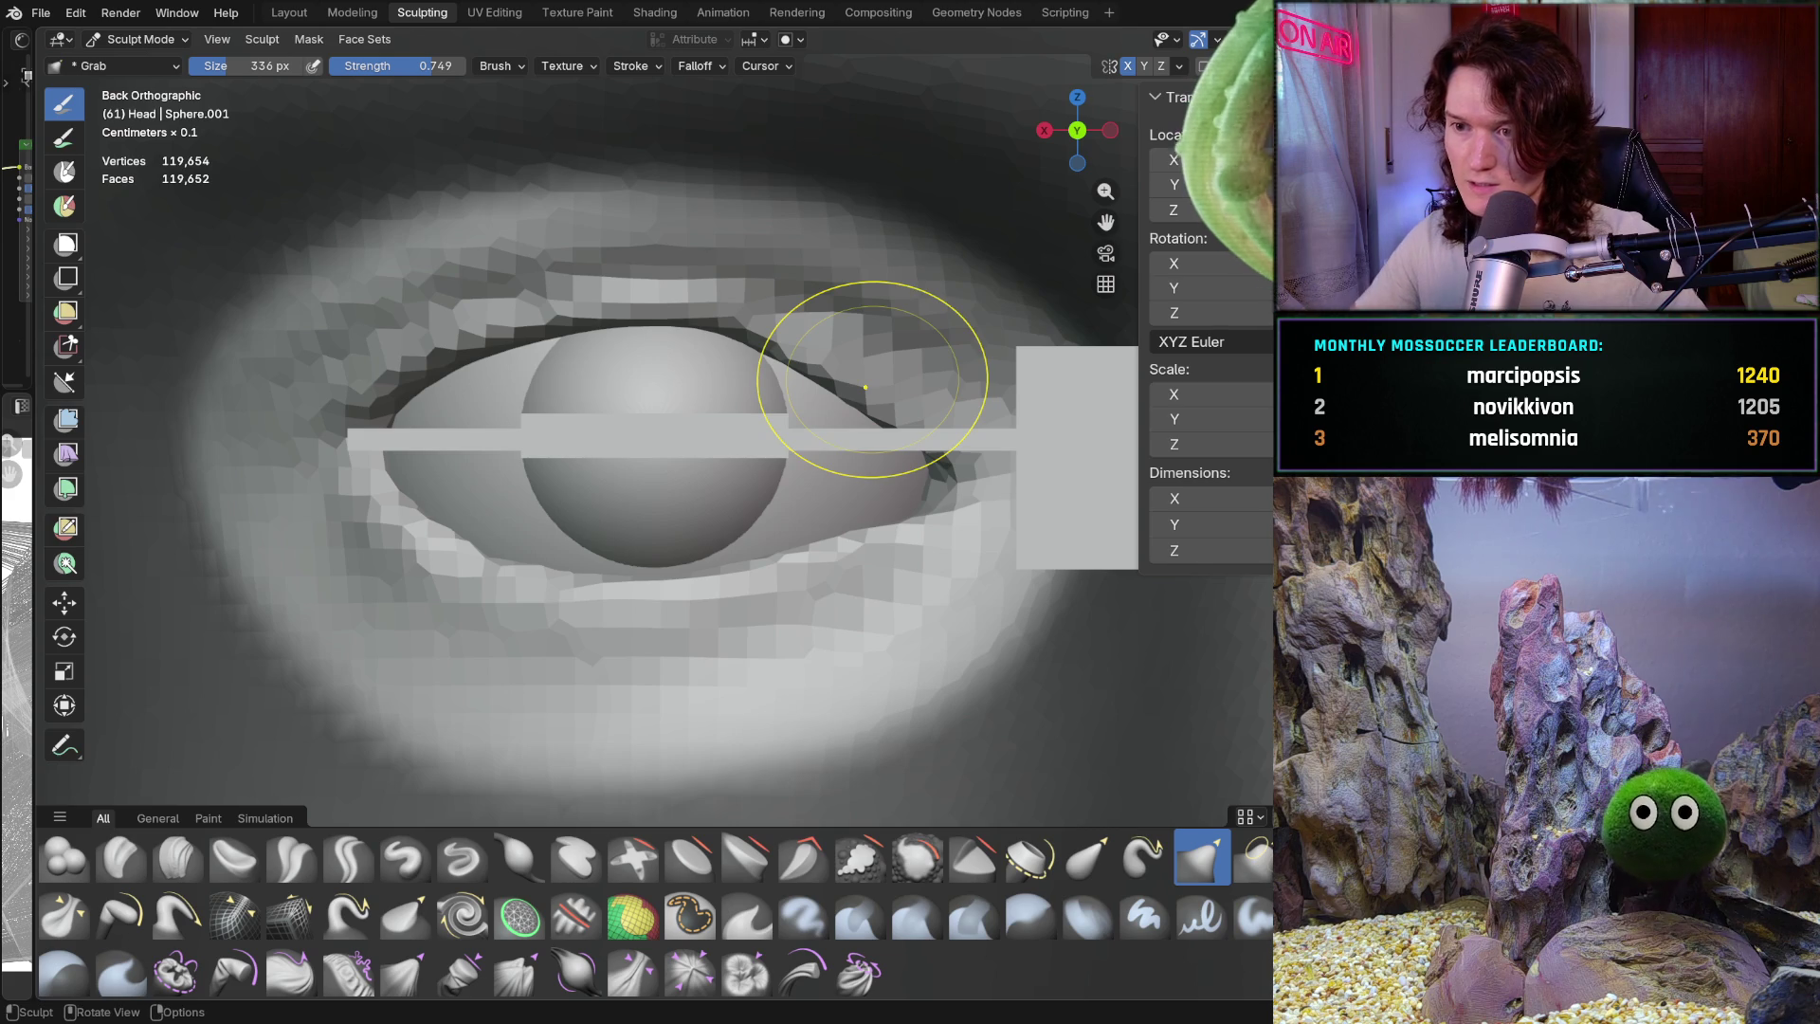
scroll(931, 423, up, 1)
scroll(746, 497, up, 3)
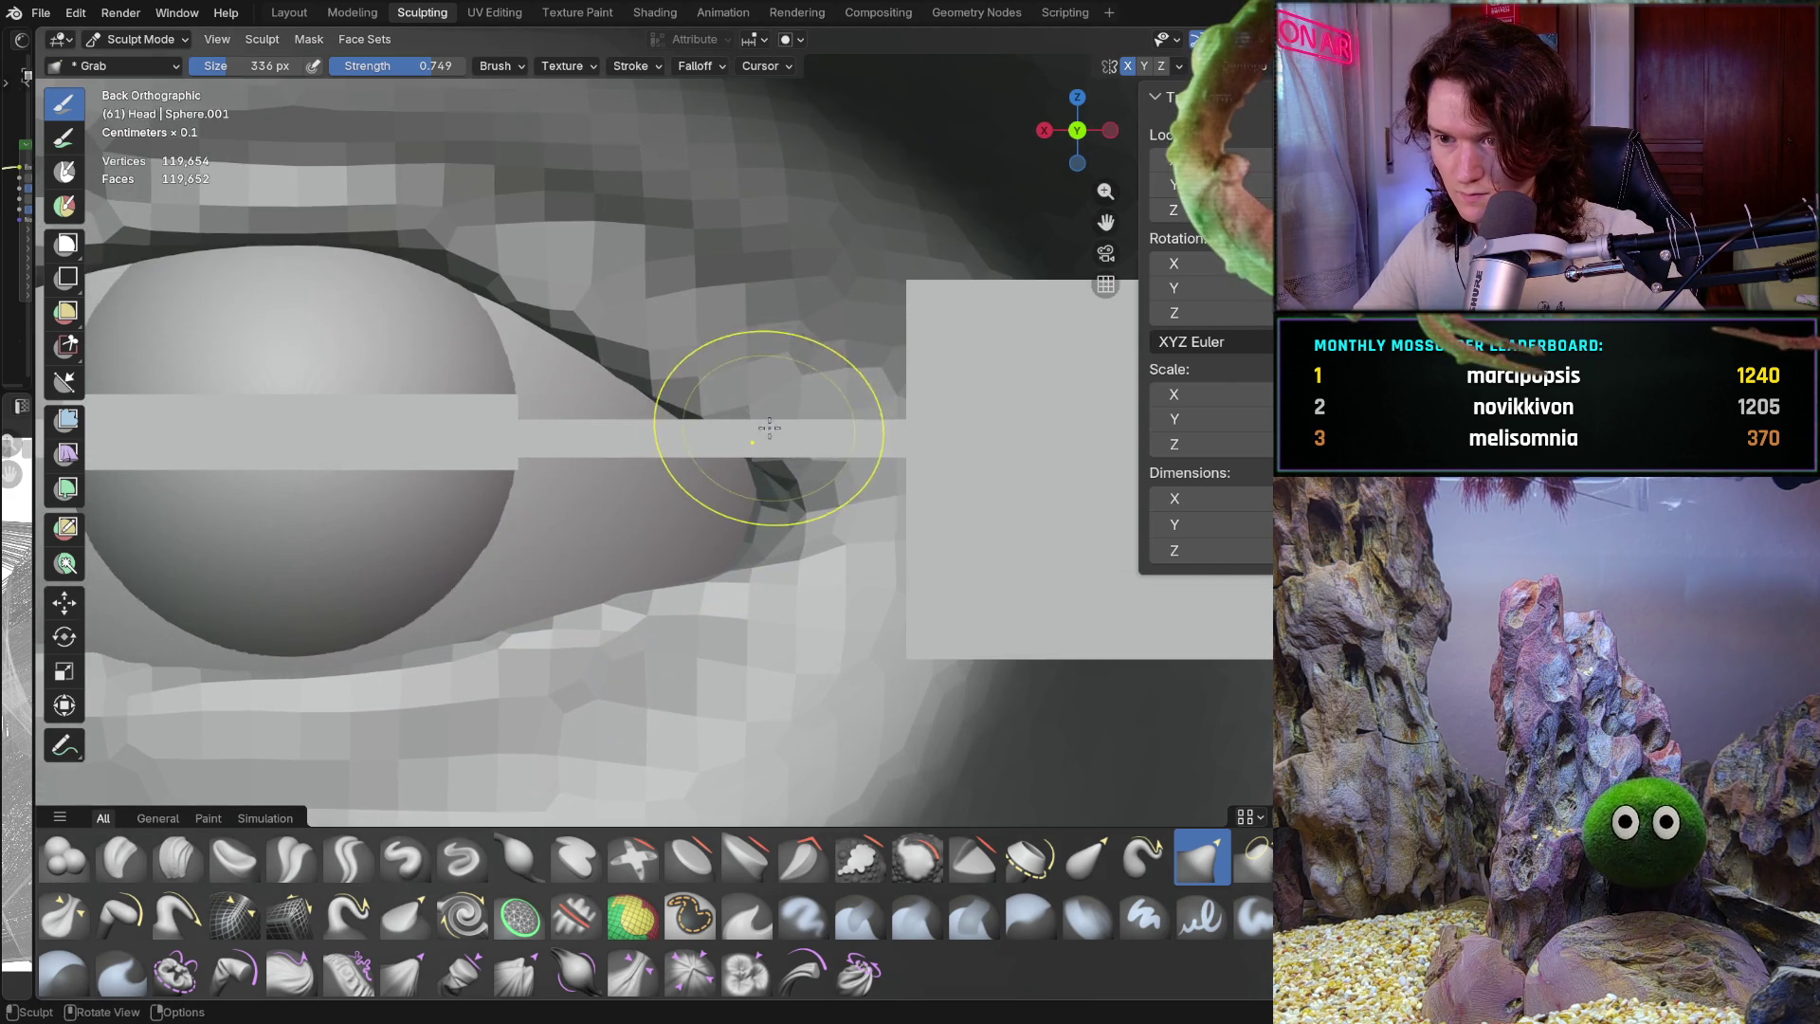
scroll(769, 428, up, 2)
drag(771, 431, 769, 435)
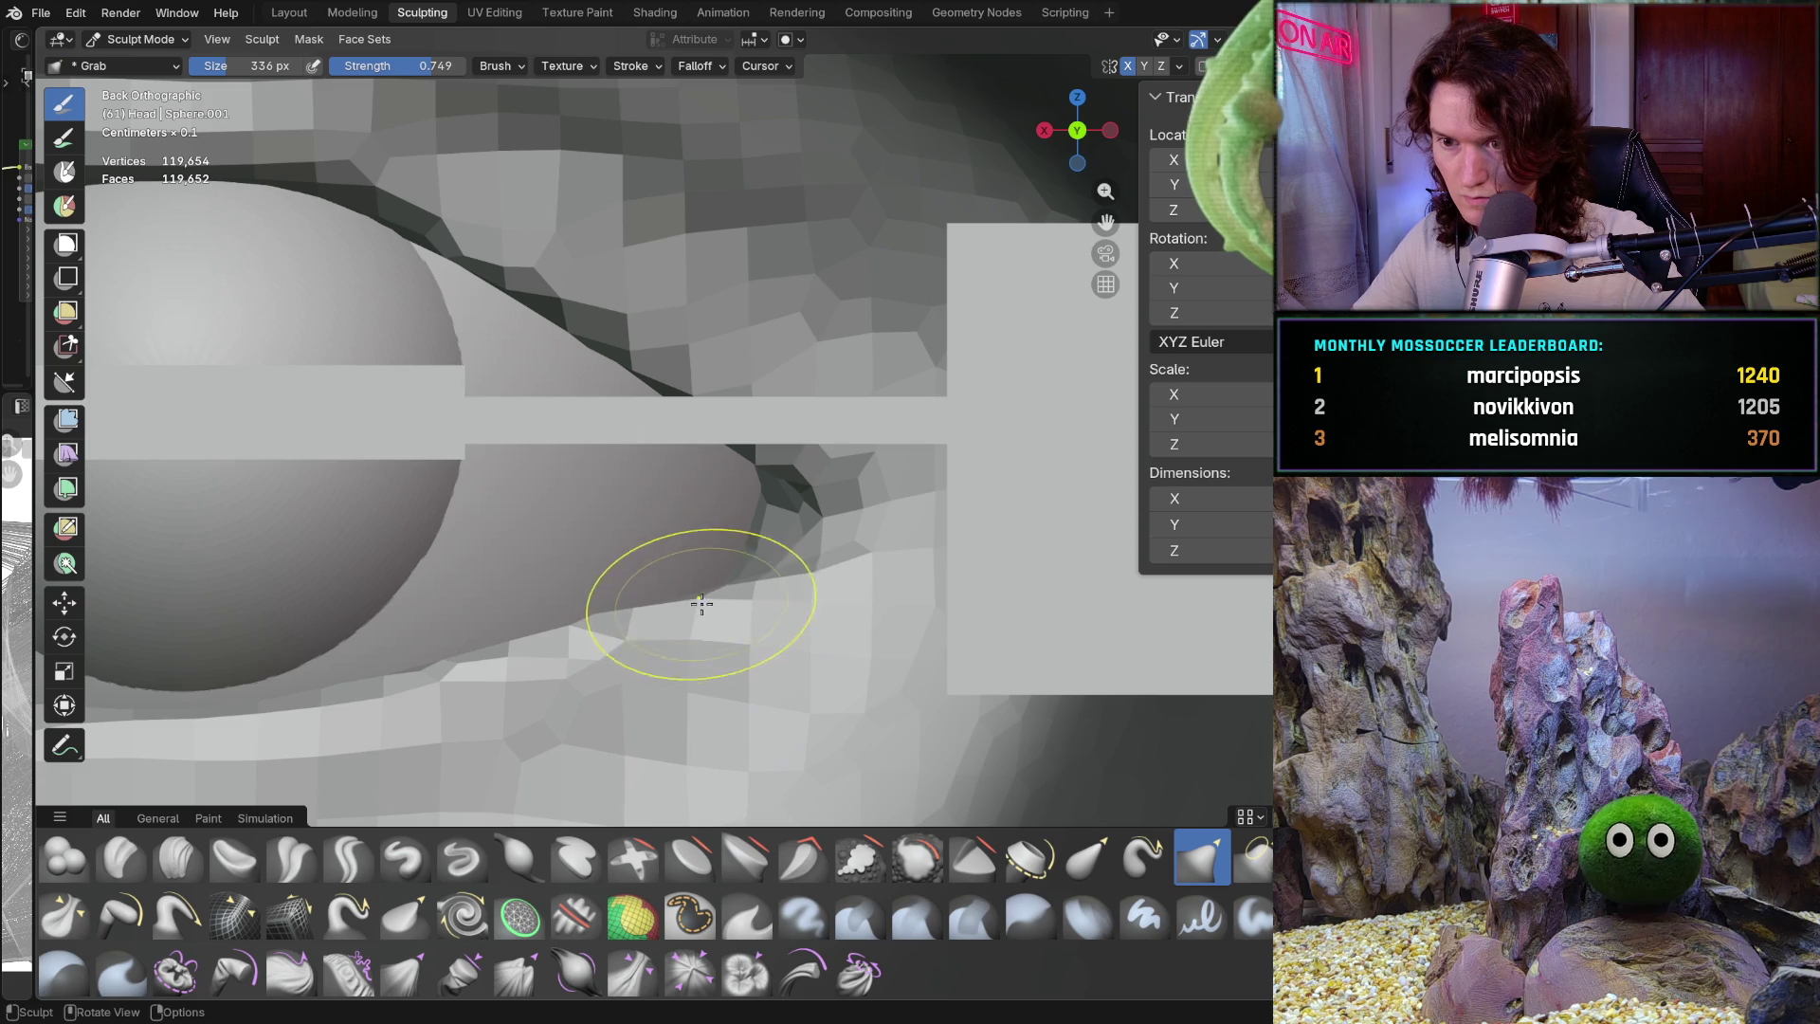
Orbit and zoom around the head to check how the lids fit the eyeball
shift+middle_drag(693, 598, 777, 564)
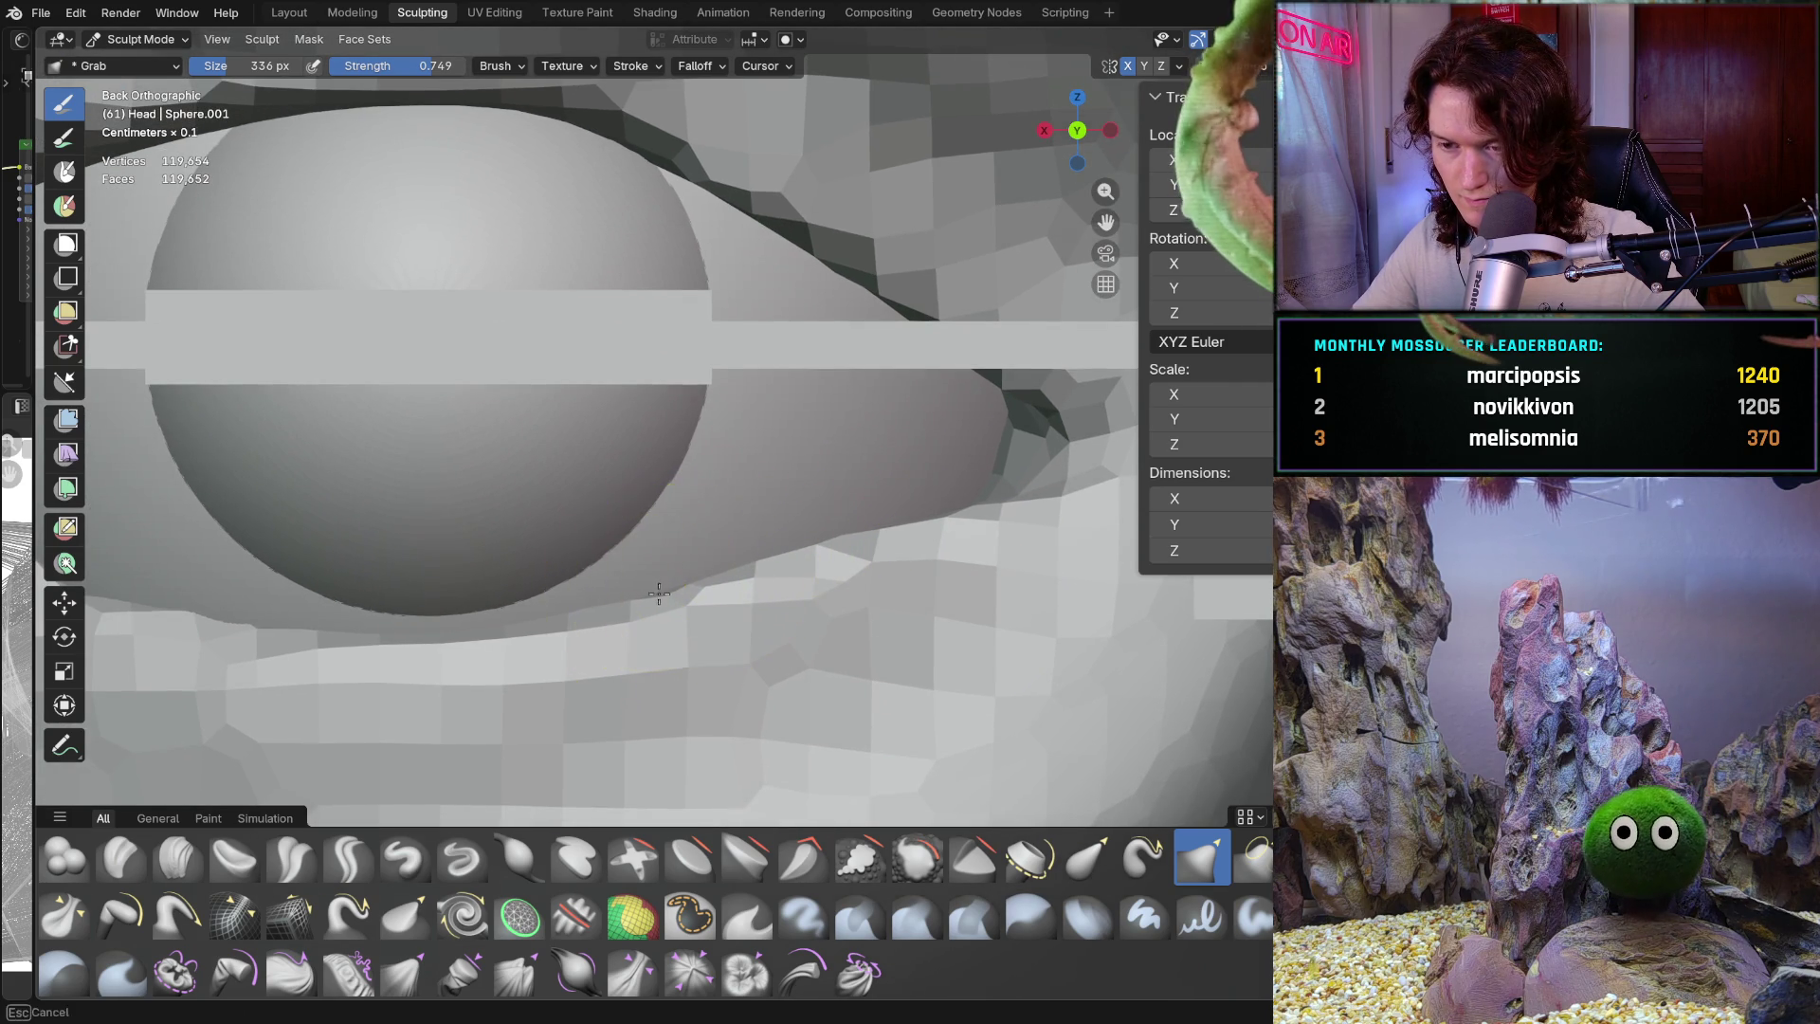
scroll(671, 707, down, 6)
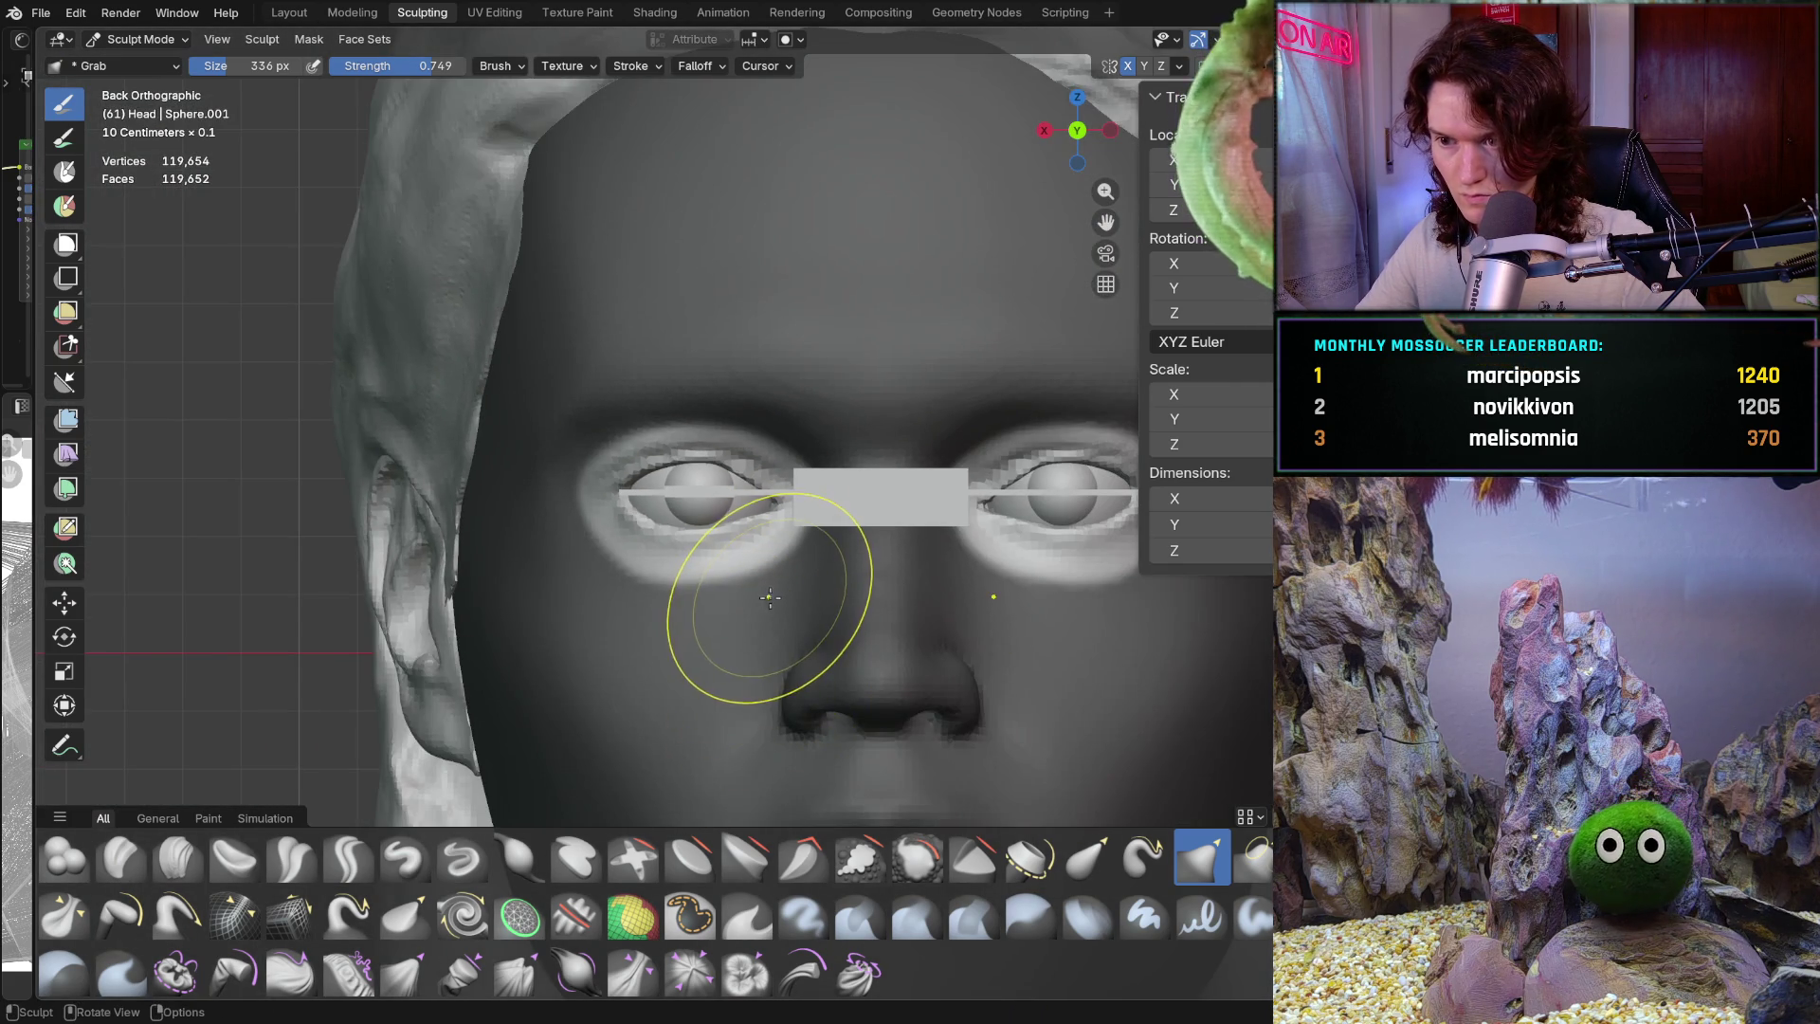
middle_drag(770, 597, 749, 626)
scroll(744, 650, down, 6)
middle_drag(663, 682, 772, 650)
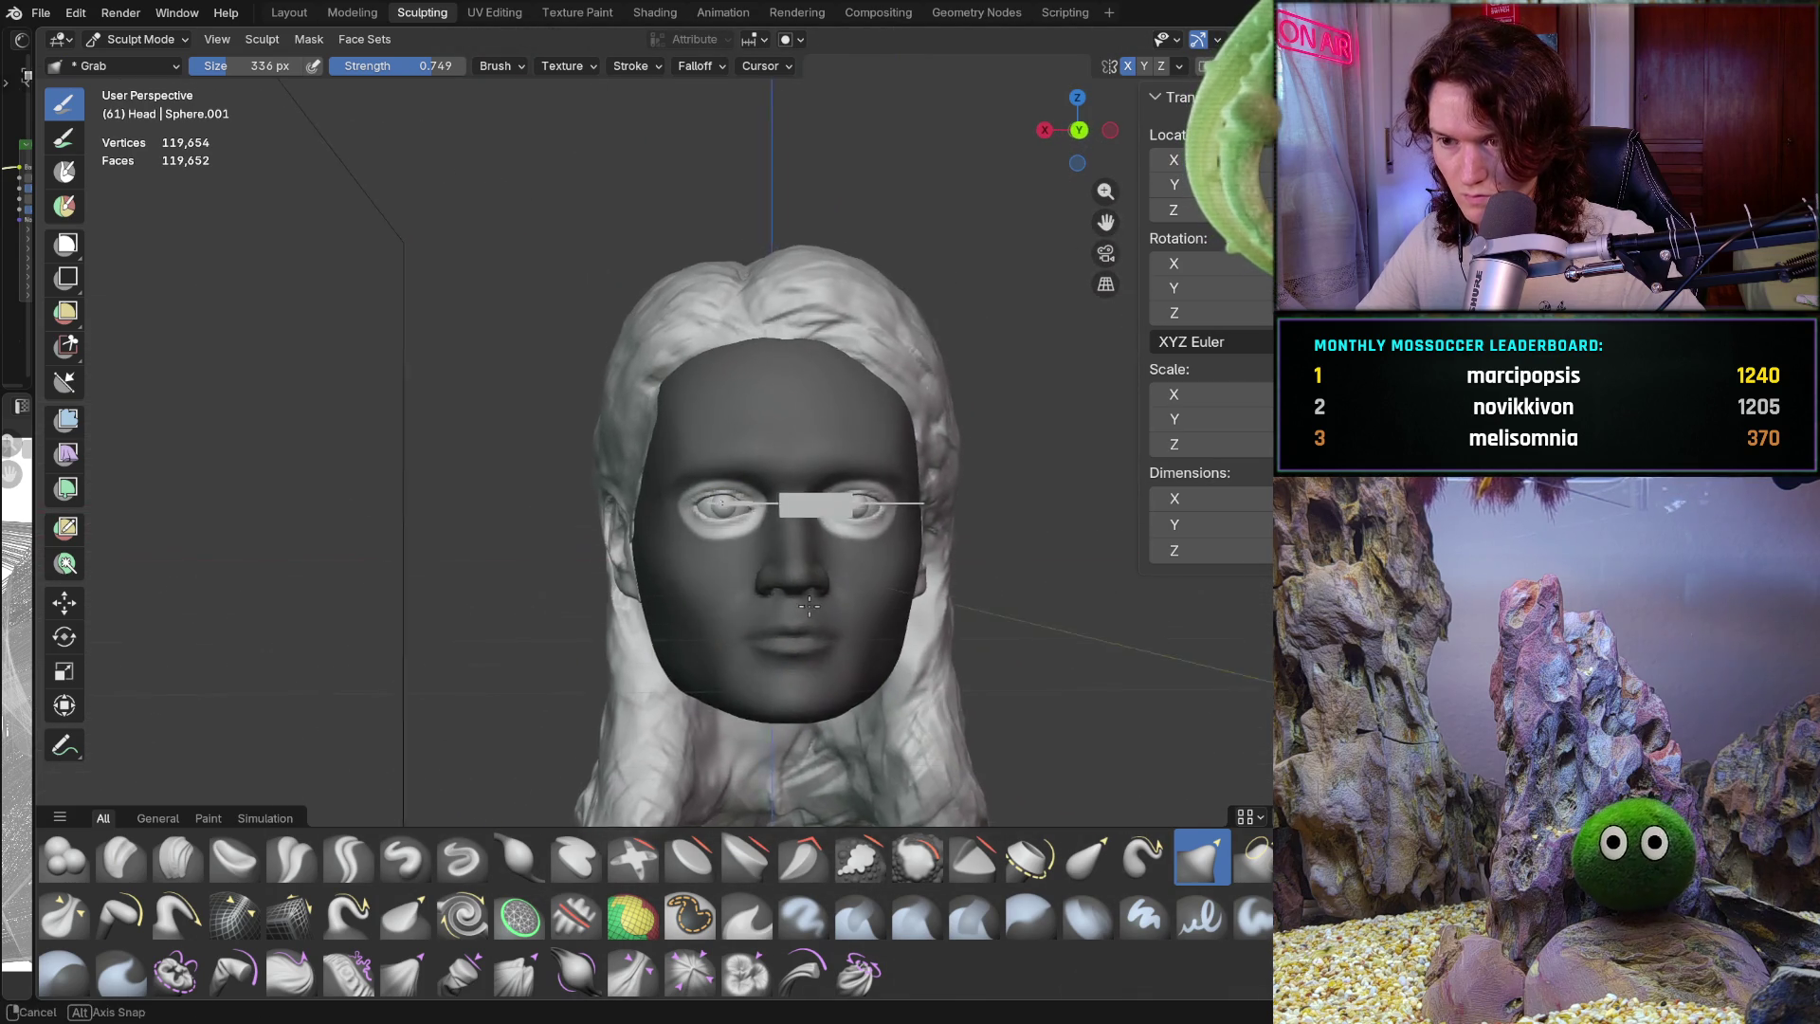
scroll(849, 488, up, 6)
scroll(850, 488, up, 5)
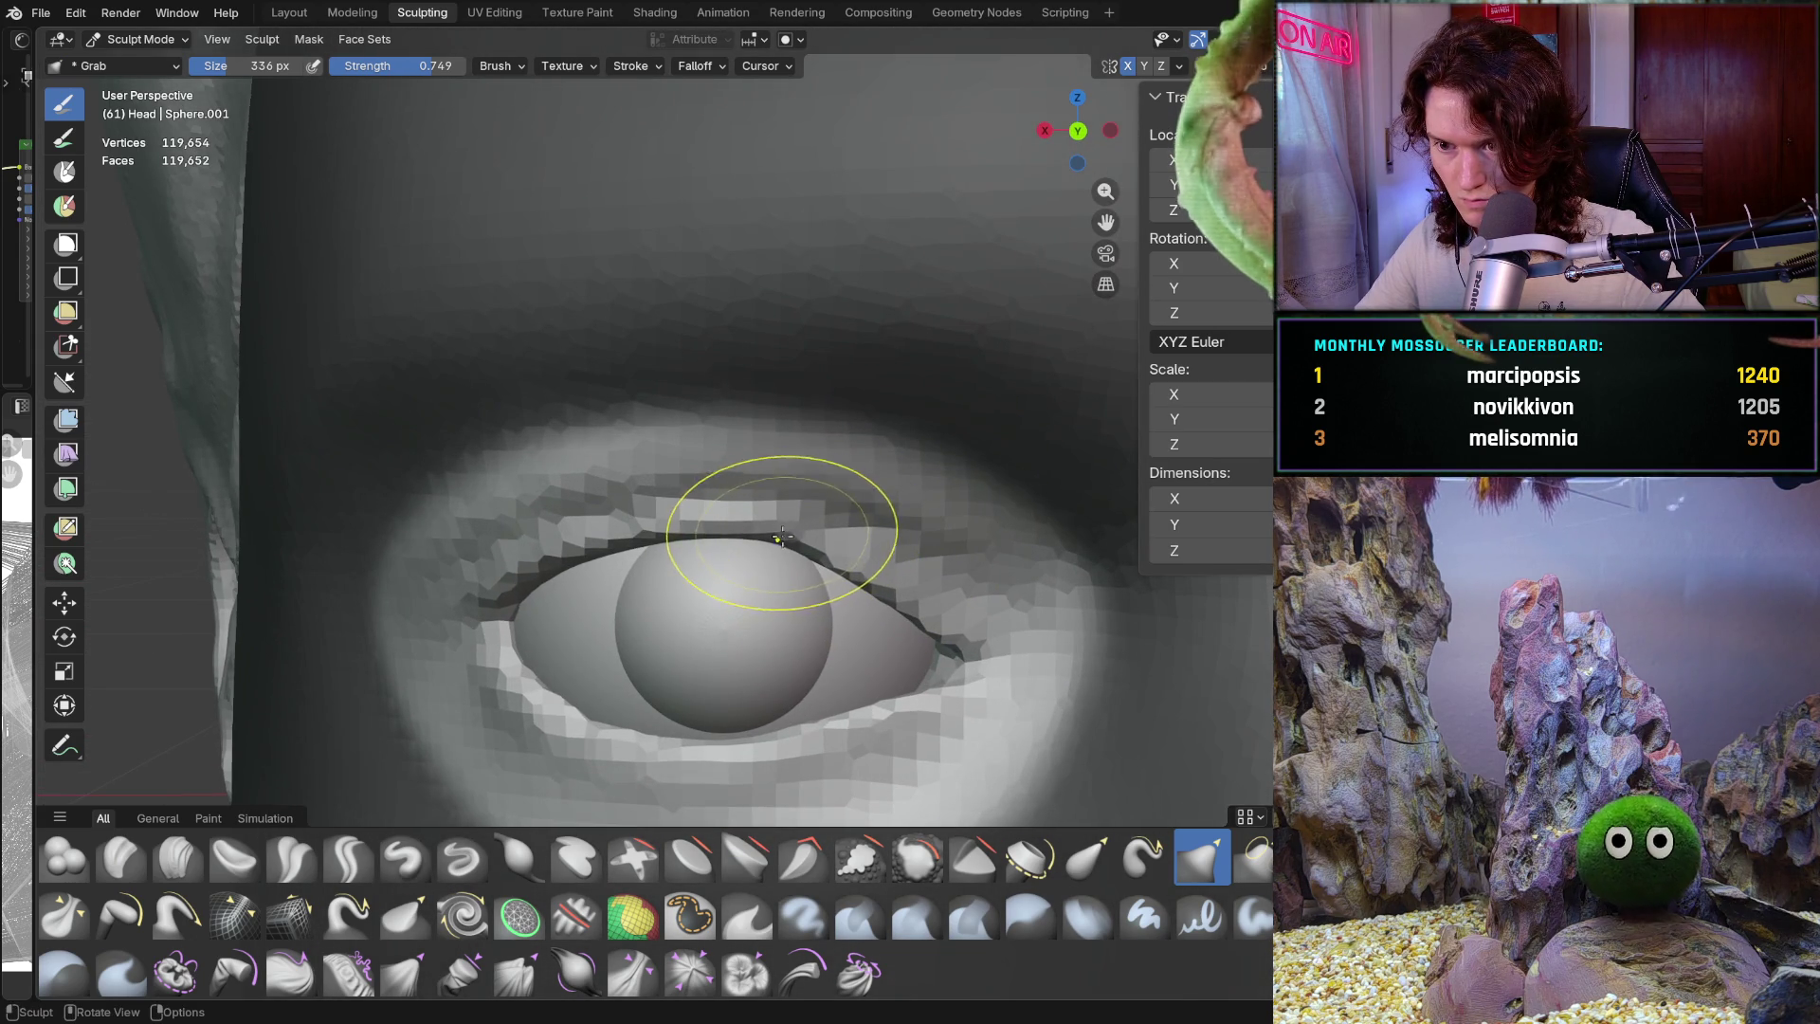
middle_drag(798, 542, 816, 525)
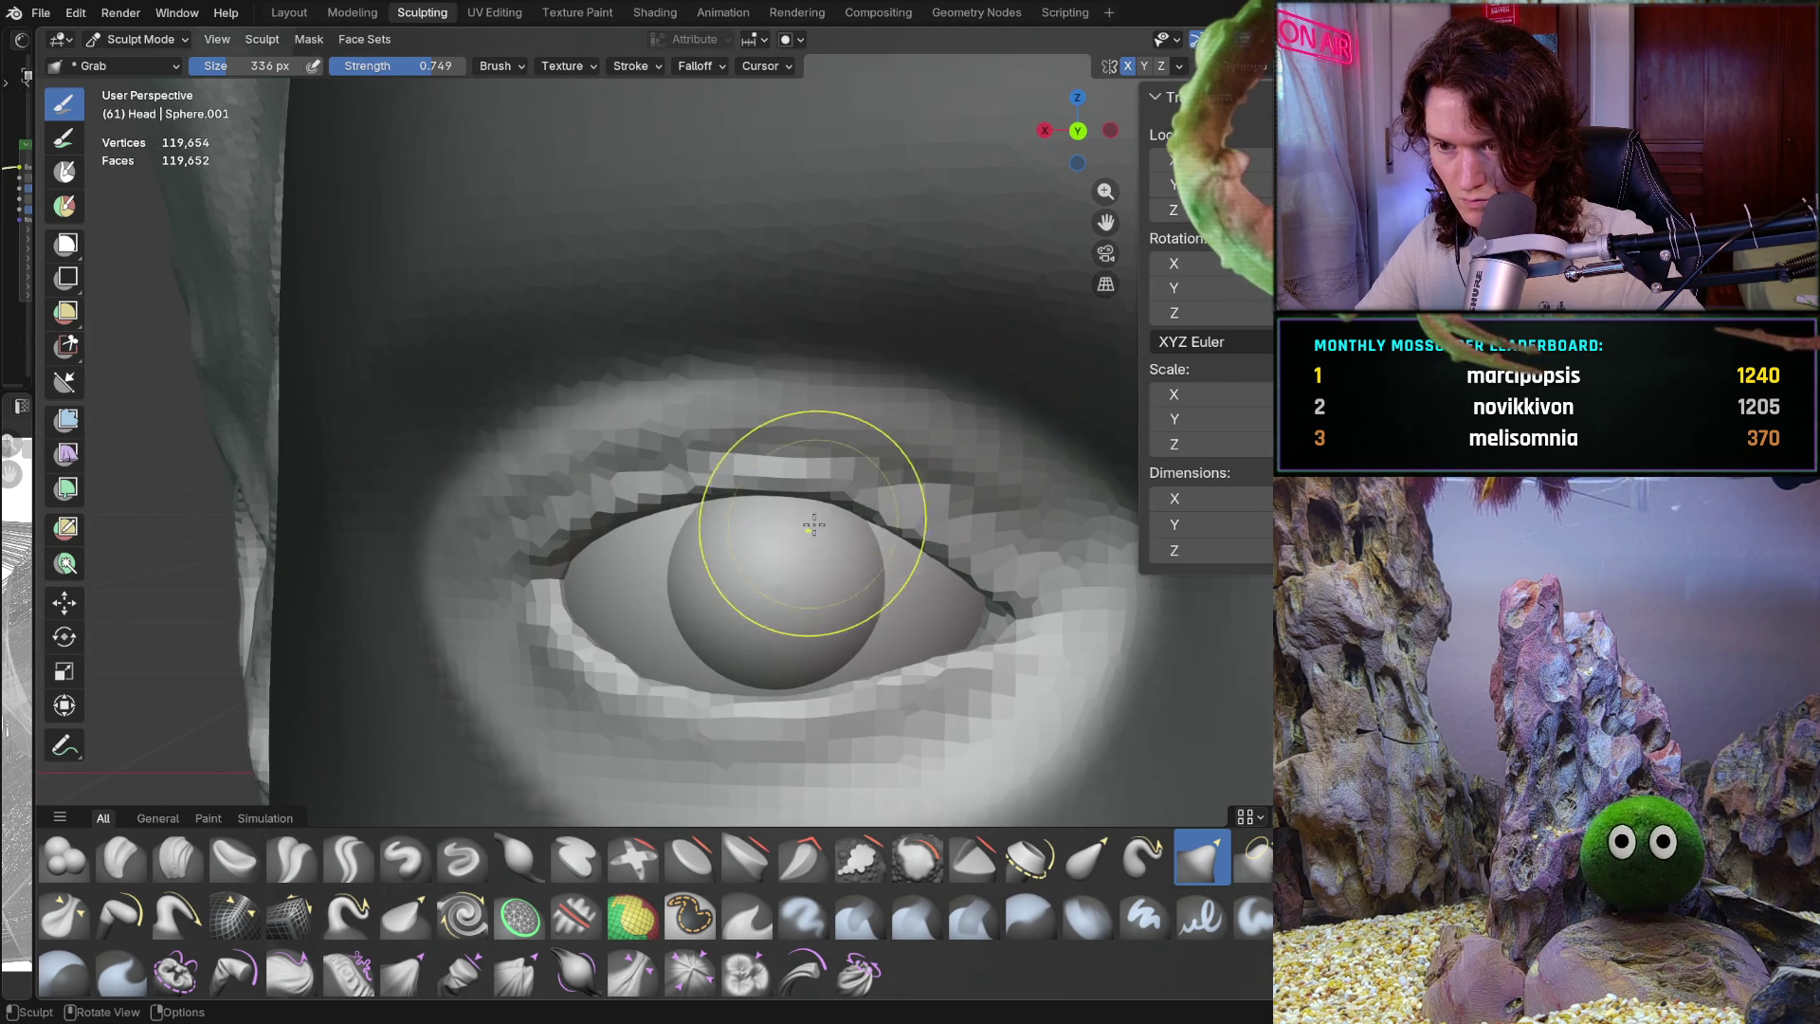
mouse_move(703, 570)
middle_down()
mouse_move(752, 560)
mouse_move(757, 445)
middle_up()
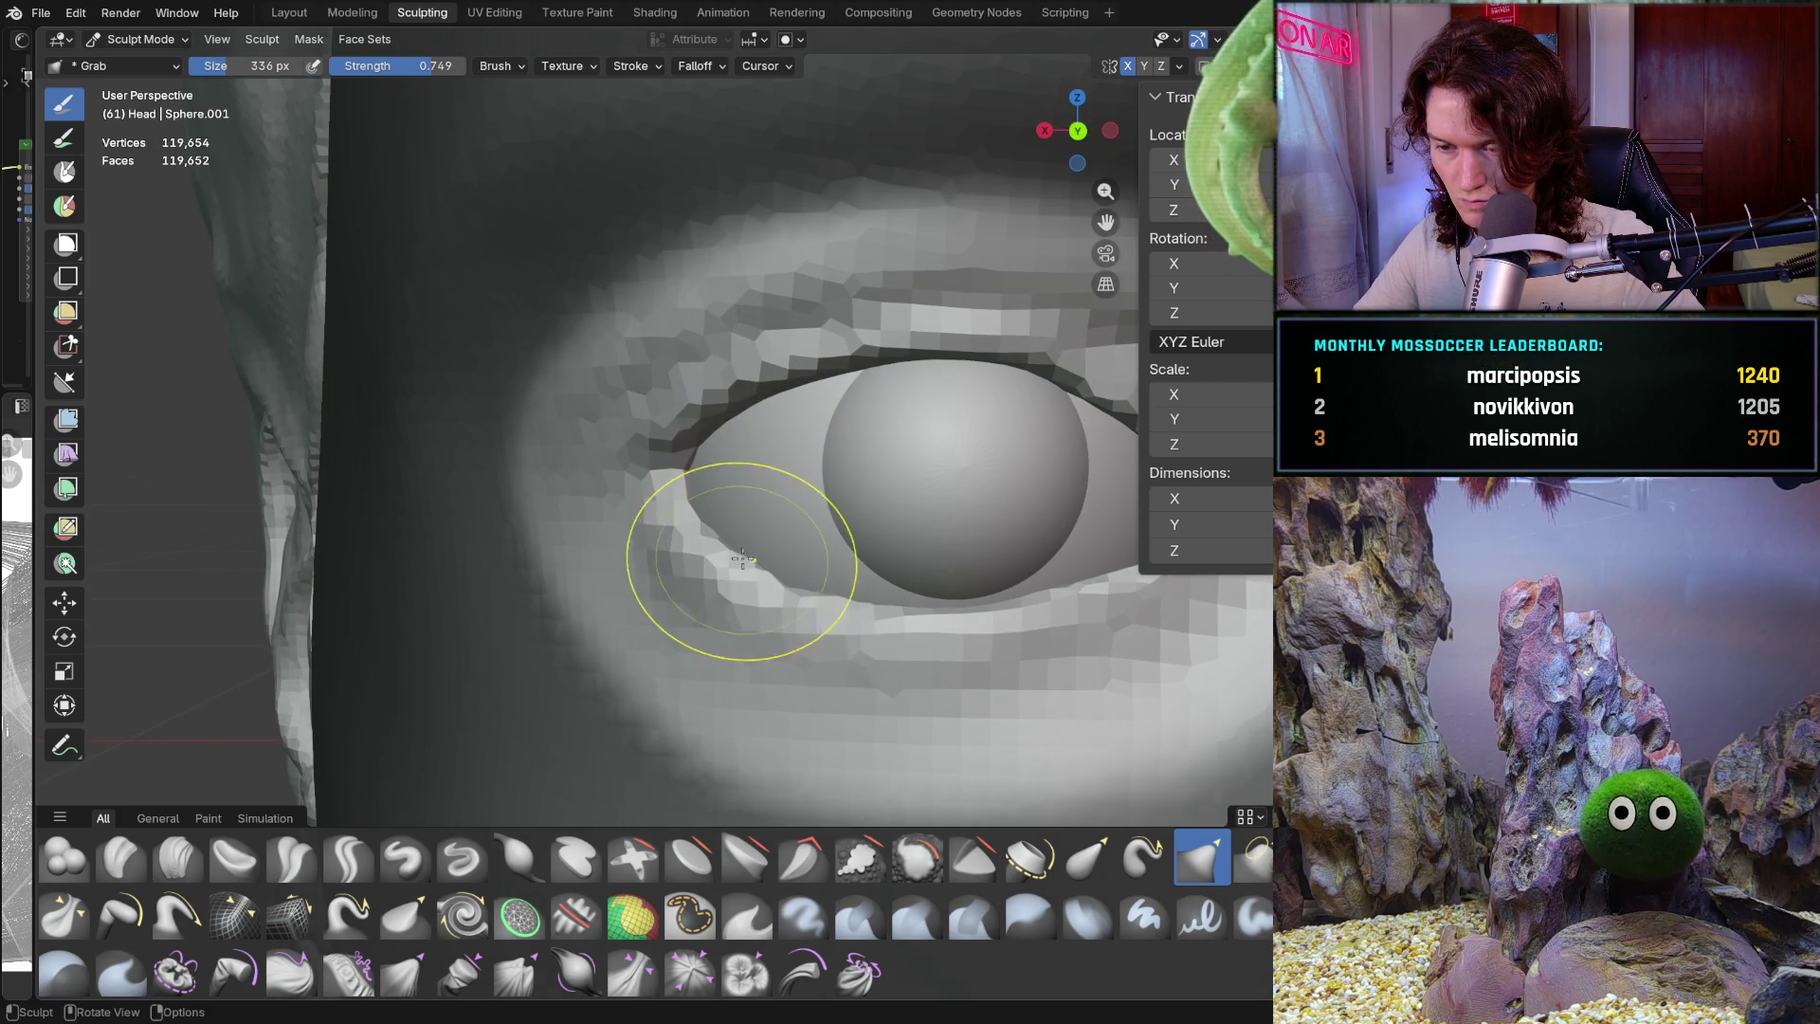
middle_drag(860, 618, 694, 494)
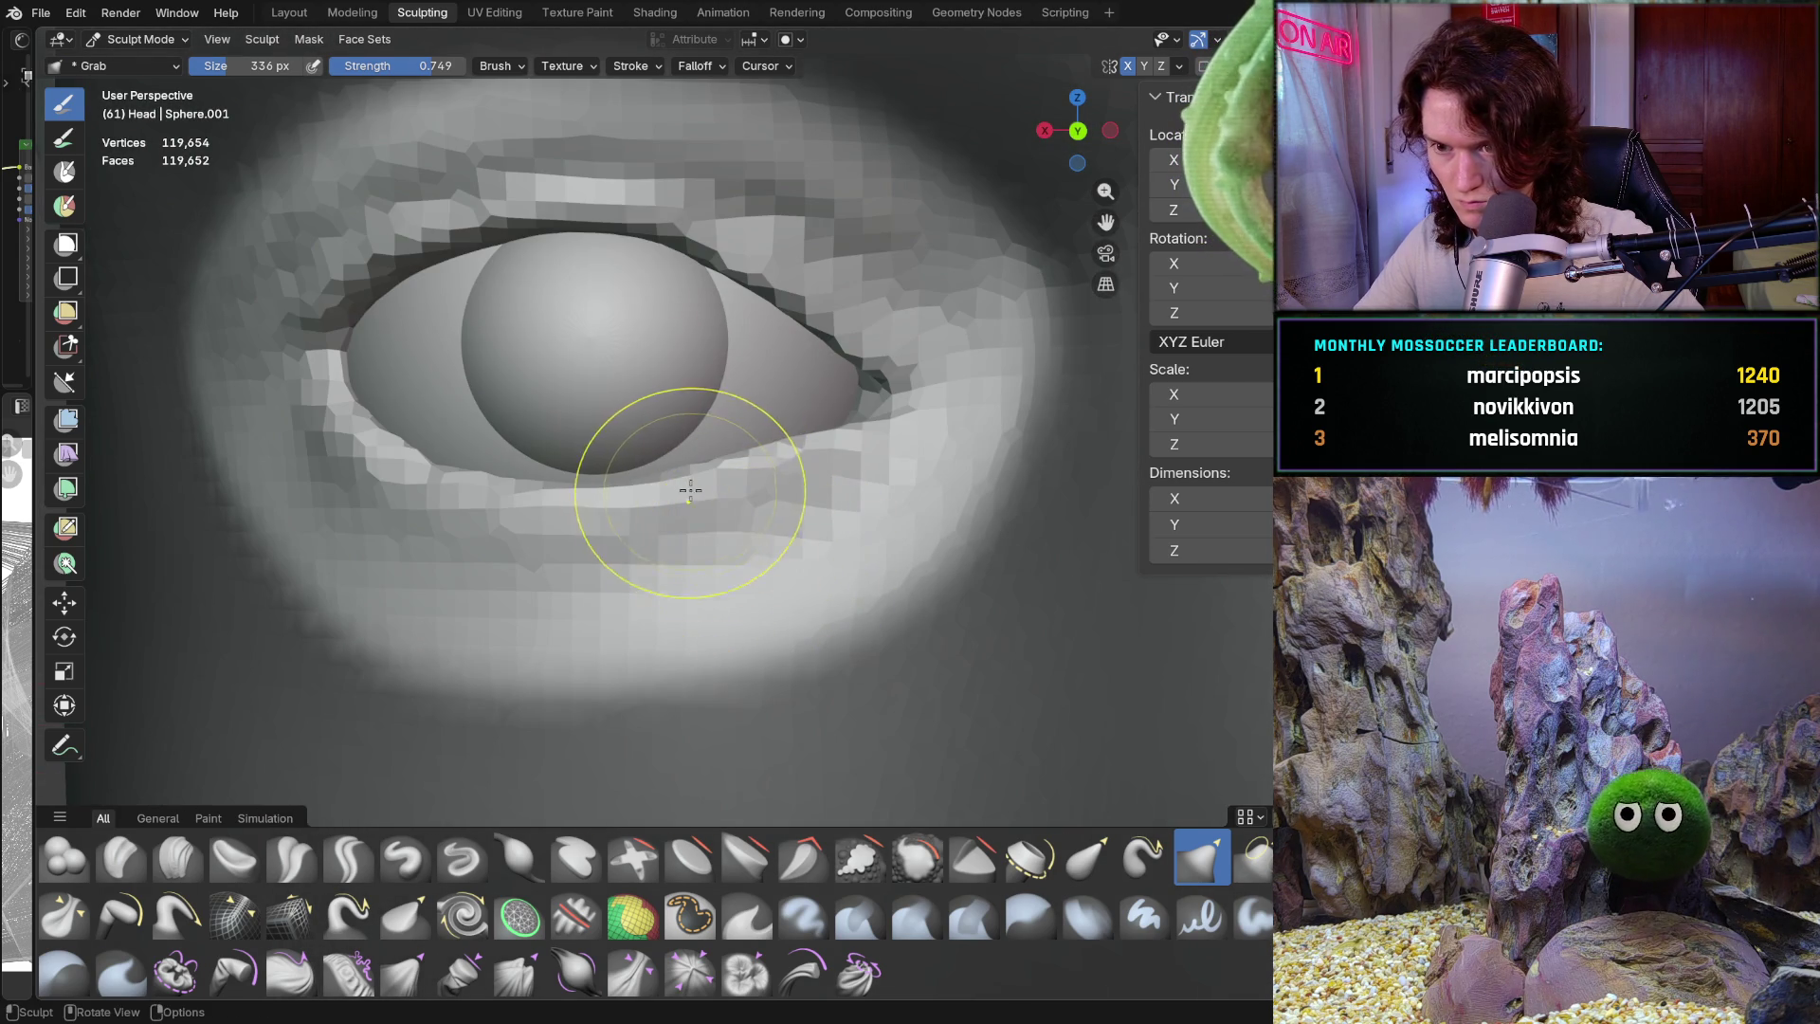
scroll(569, 503, down, 10)
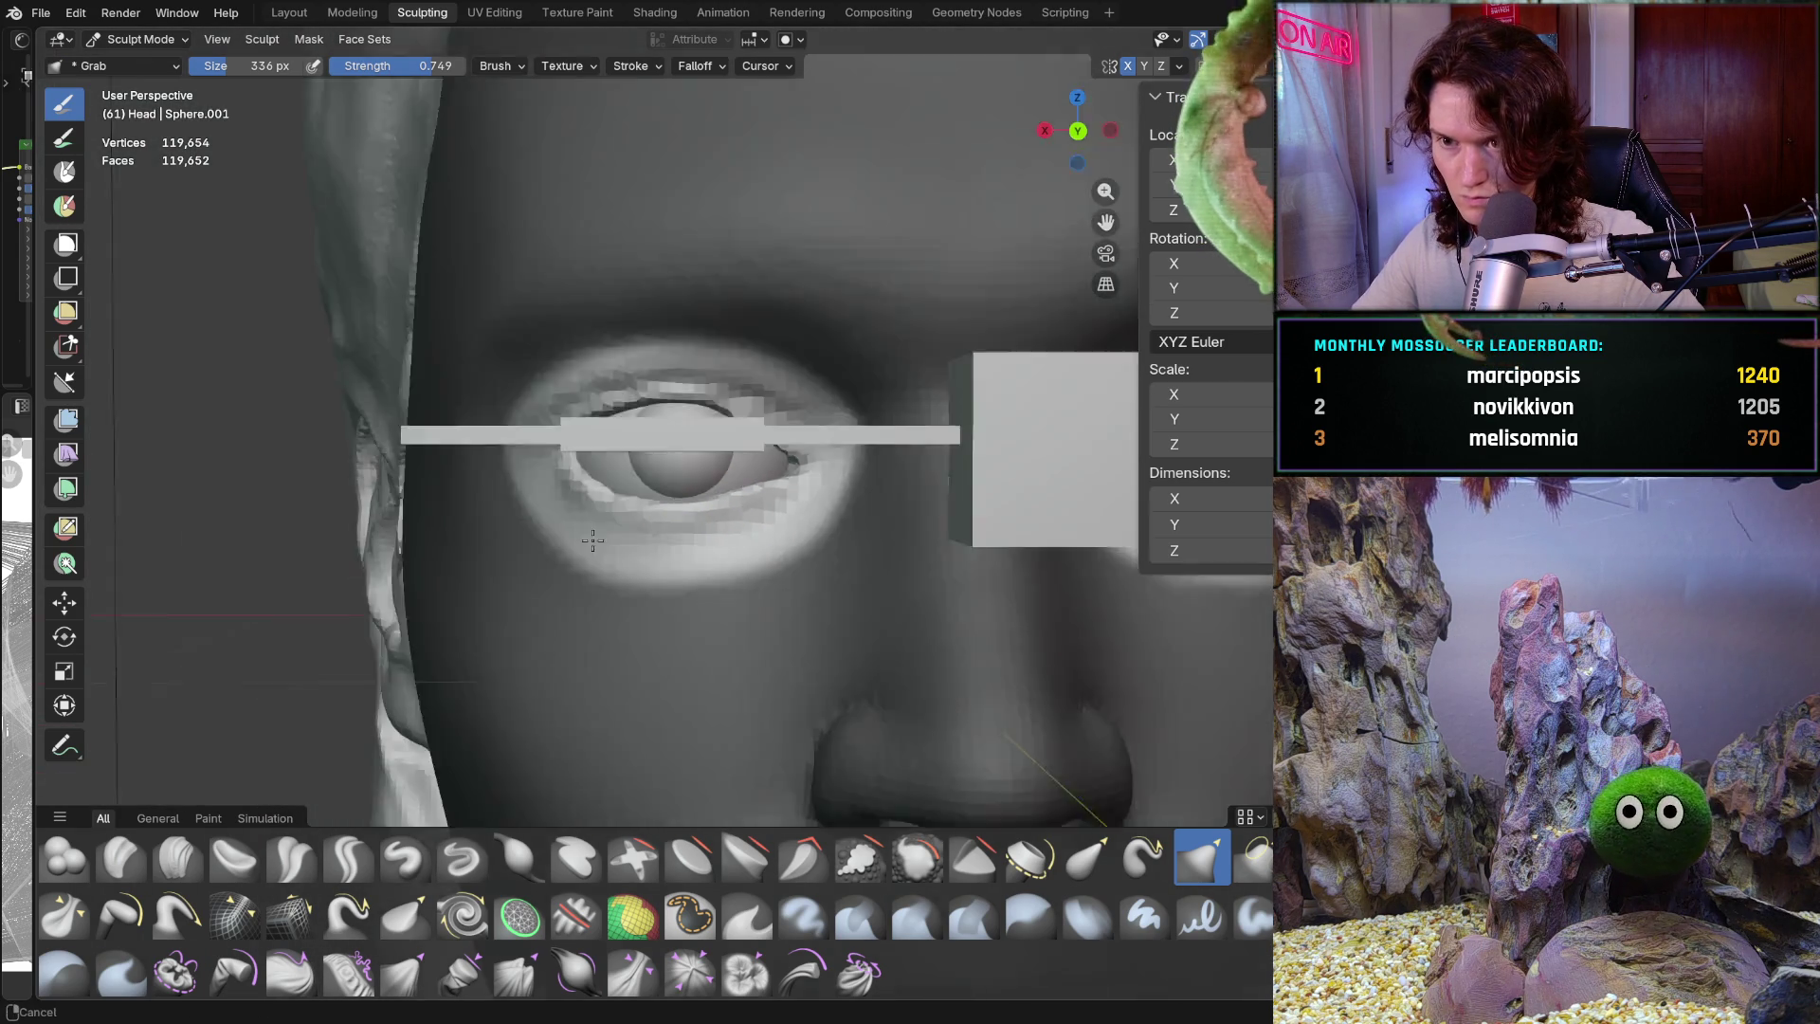
middle_drag(678, 592, 690, 583)
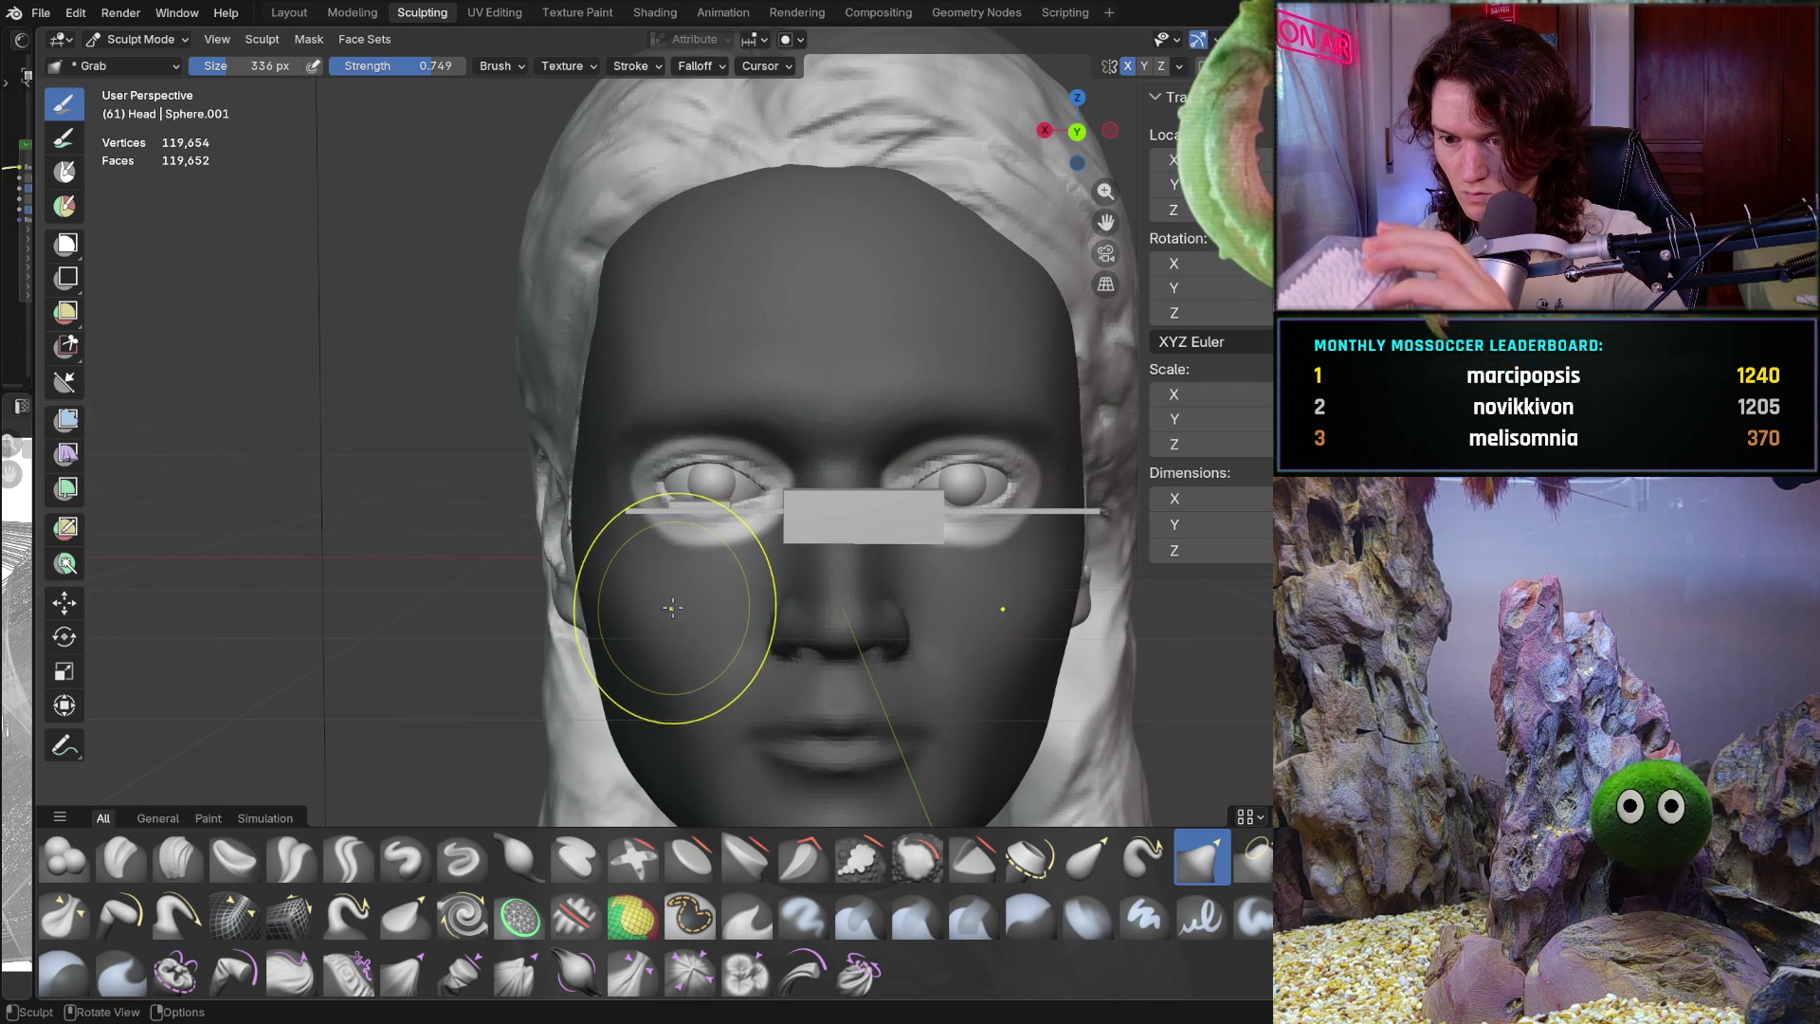
Zoom in on the eyelid crease and tilt to a frontal view of the face
ctrl+middle_drag(765, 512, 684, 519)
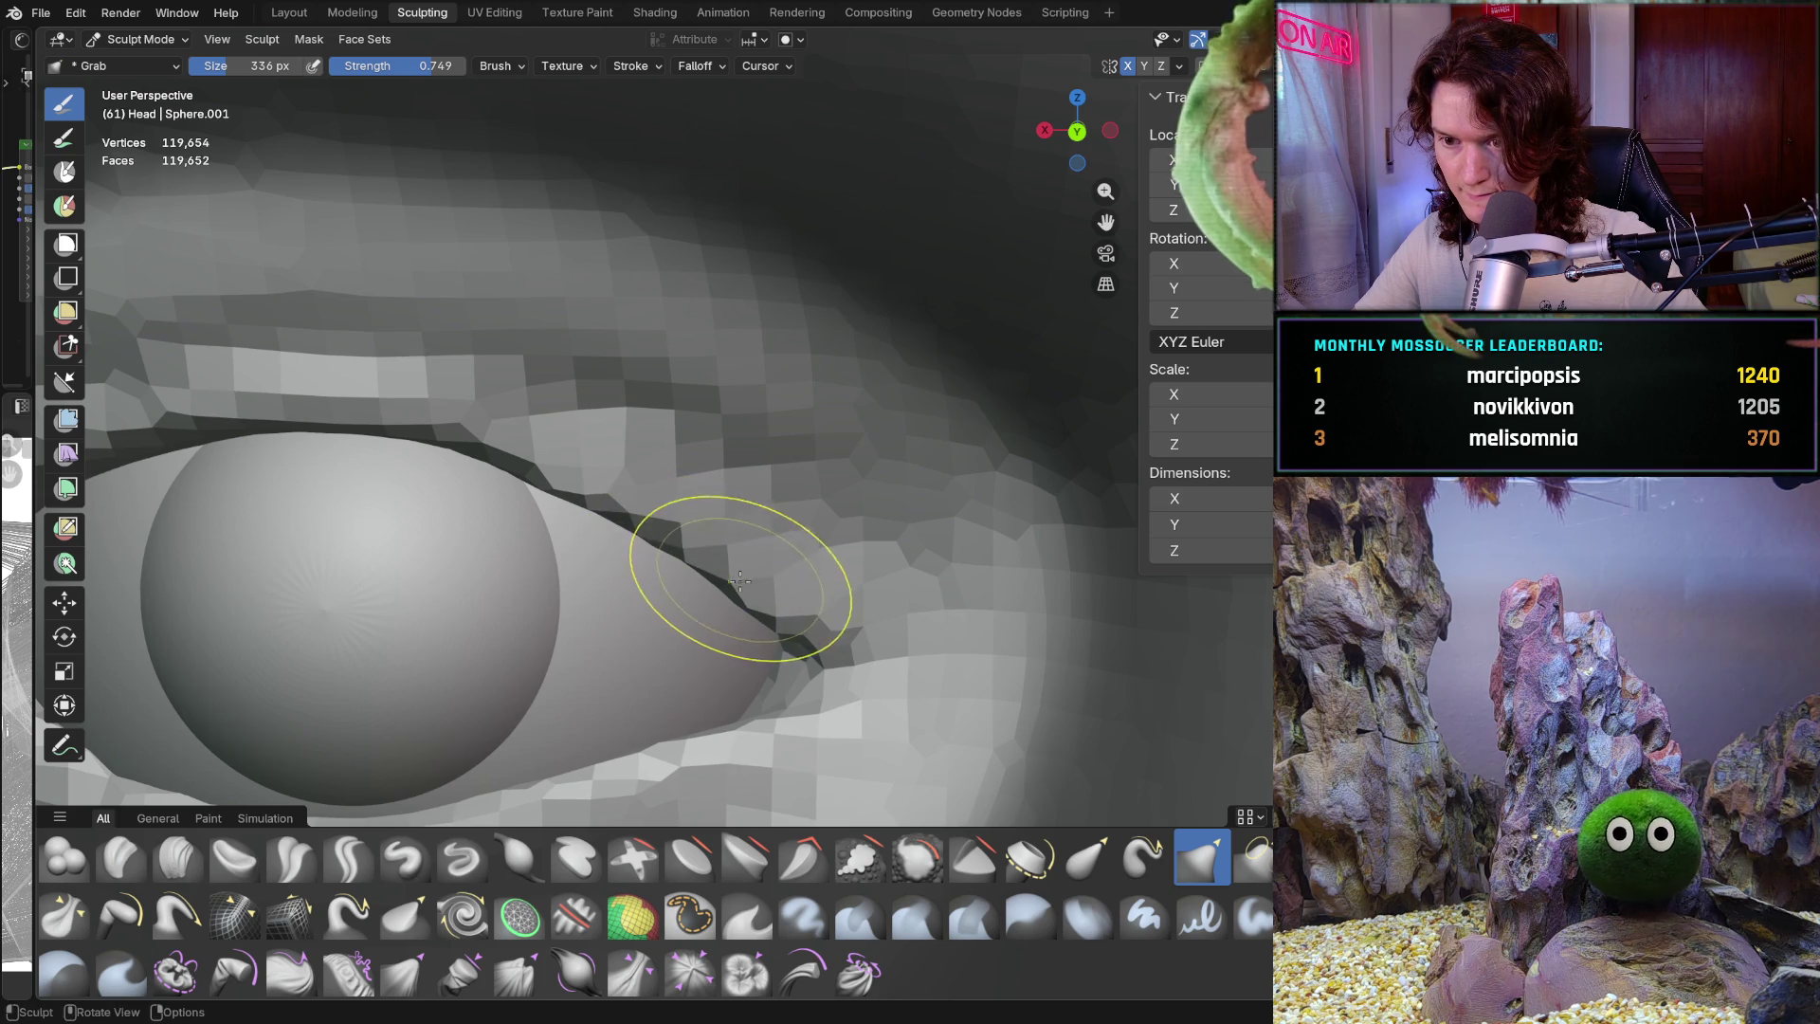
scroll(740, 557, down, 7)
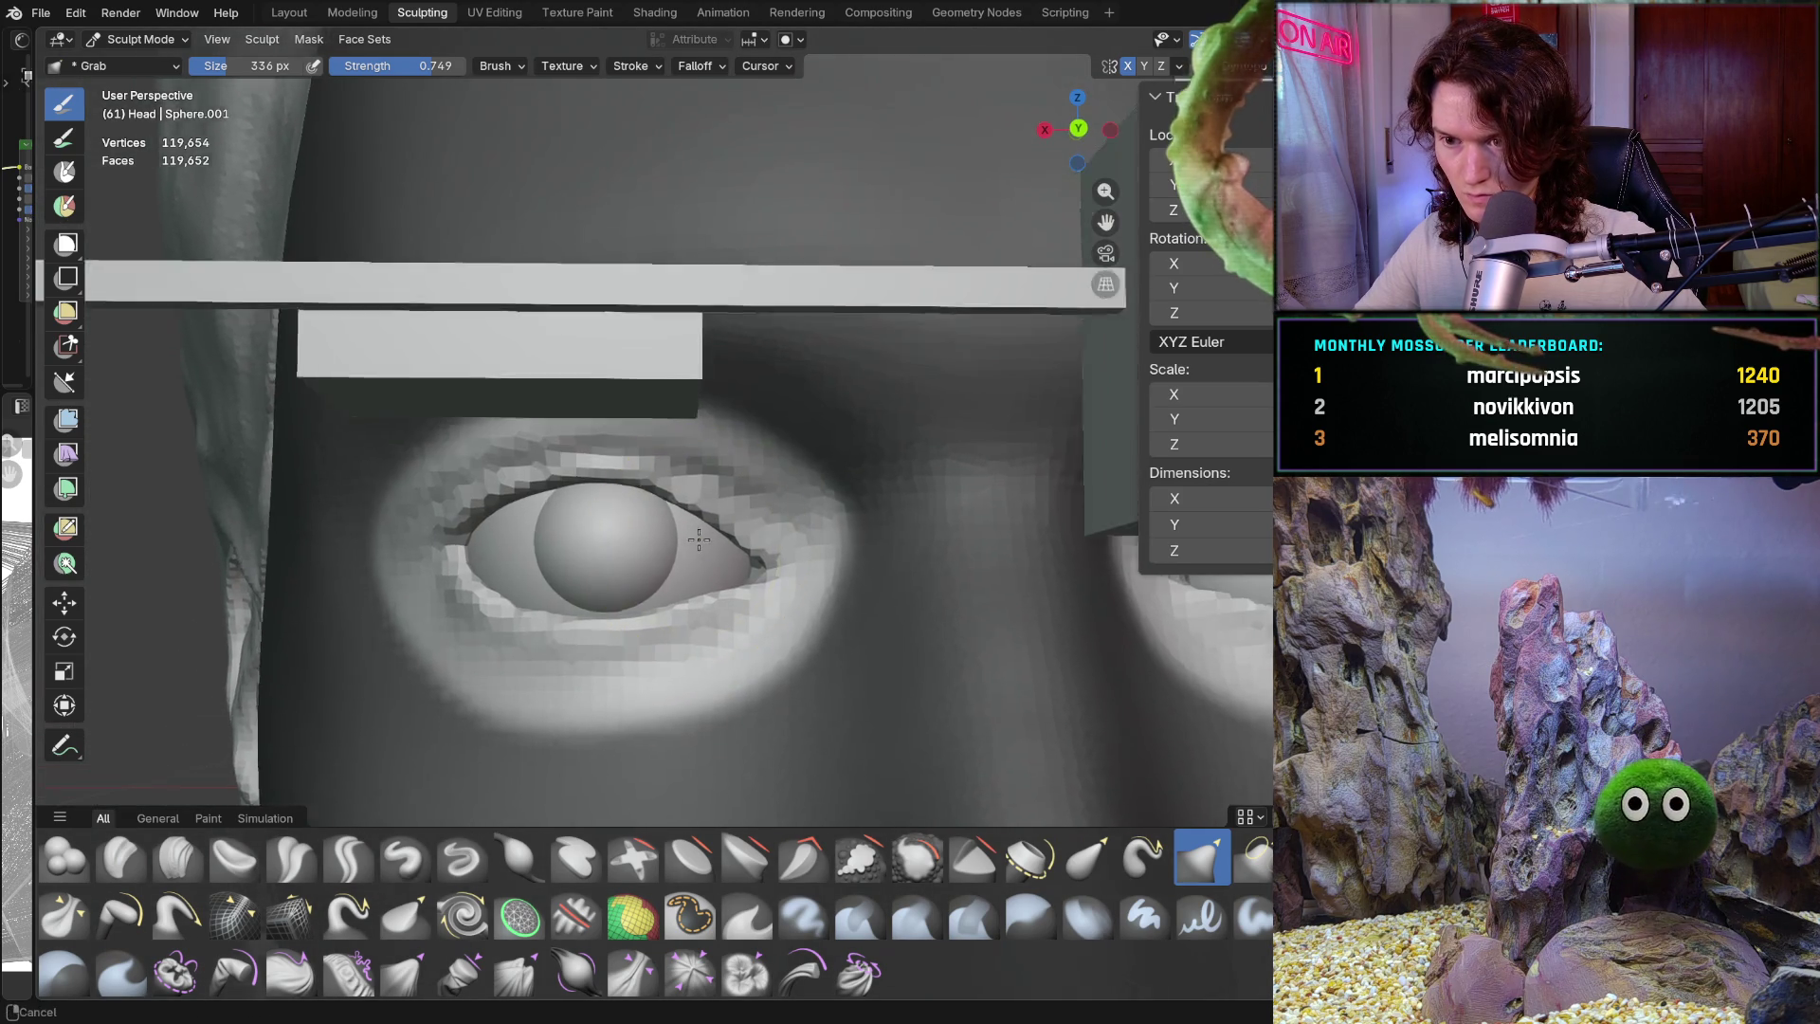
scroll(670, 531, up, 3)
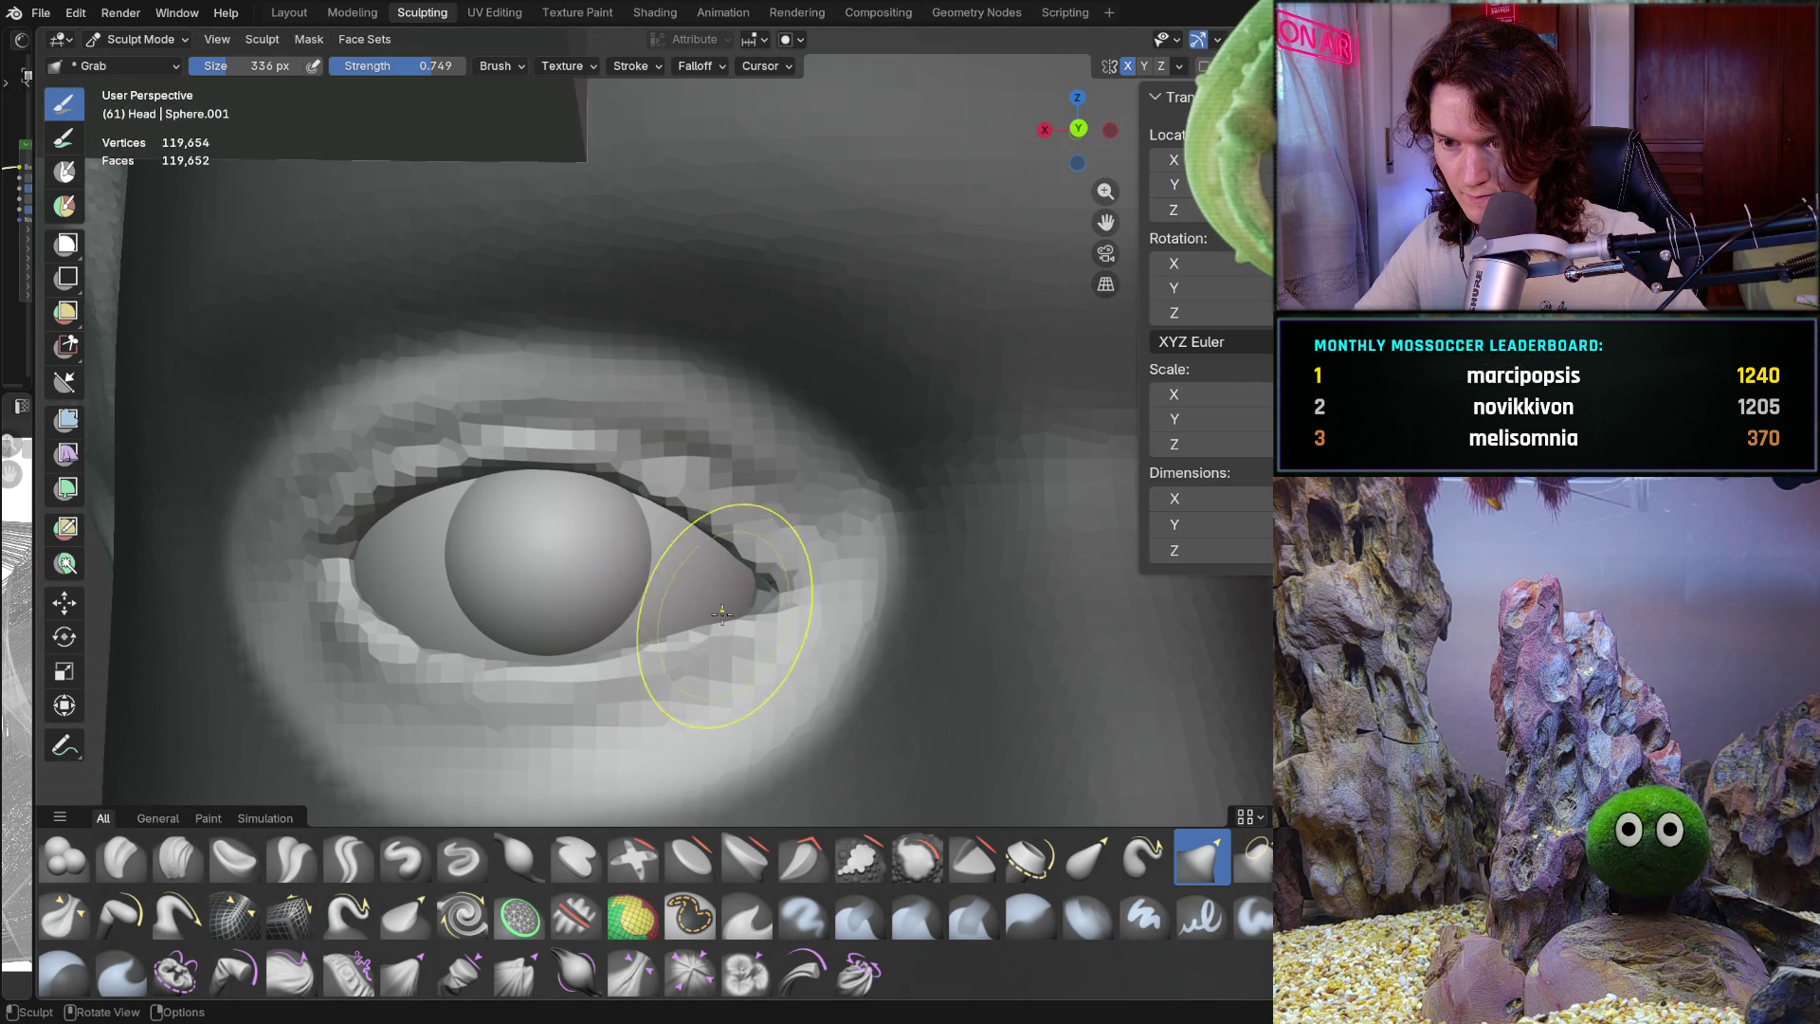
scroll(715, 603, up, 6)
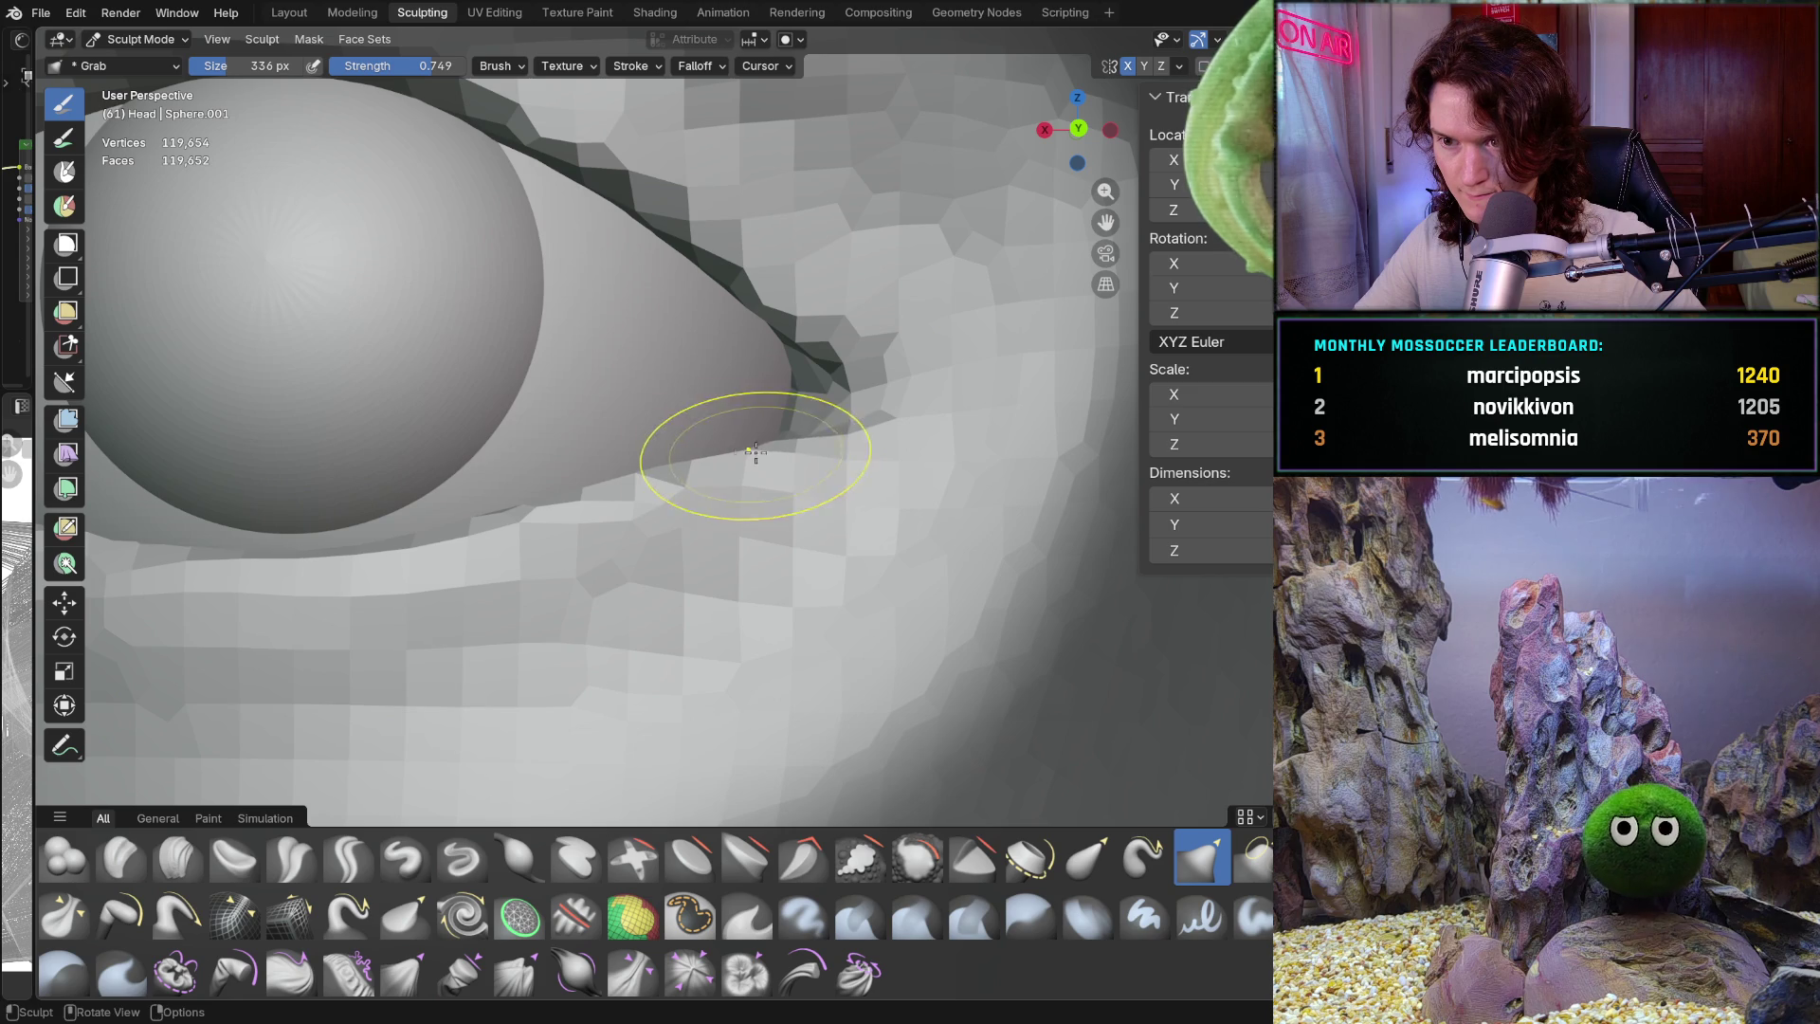
scroll(613, 502, down, 8)
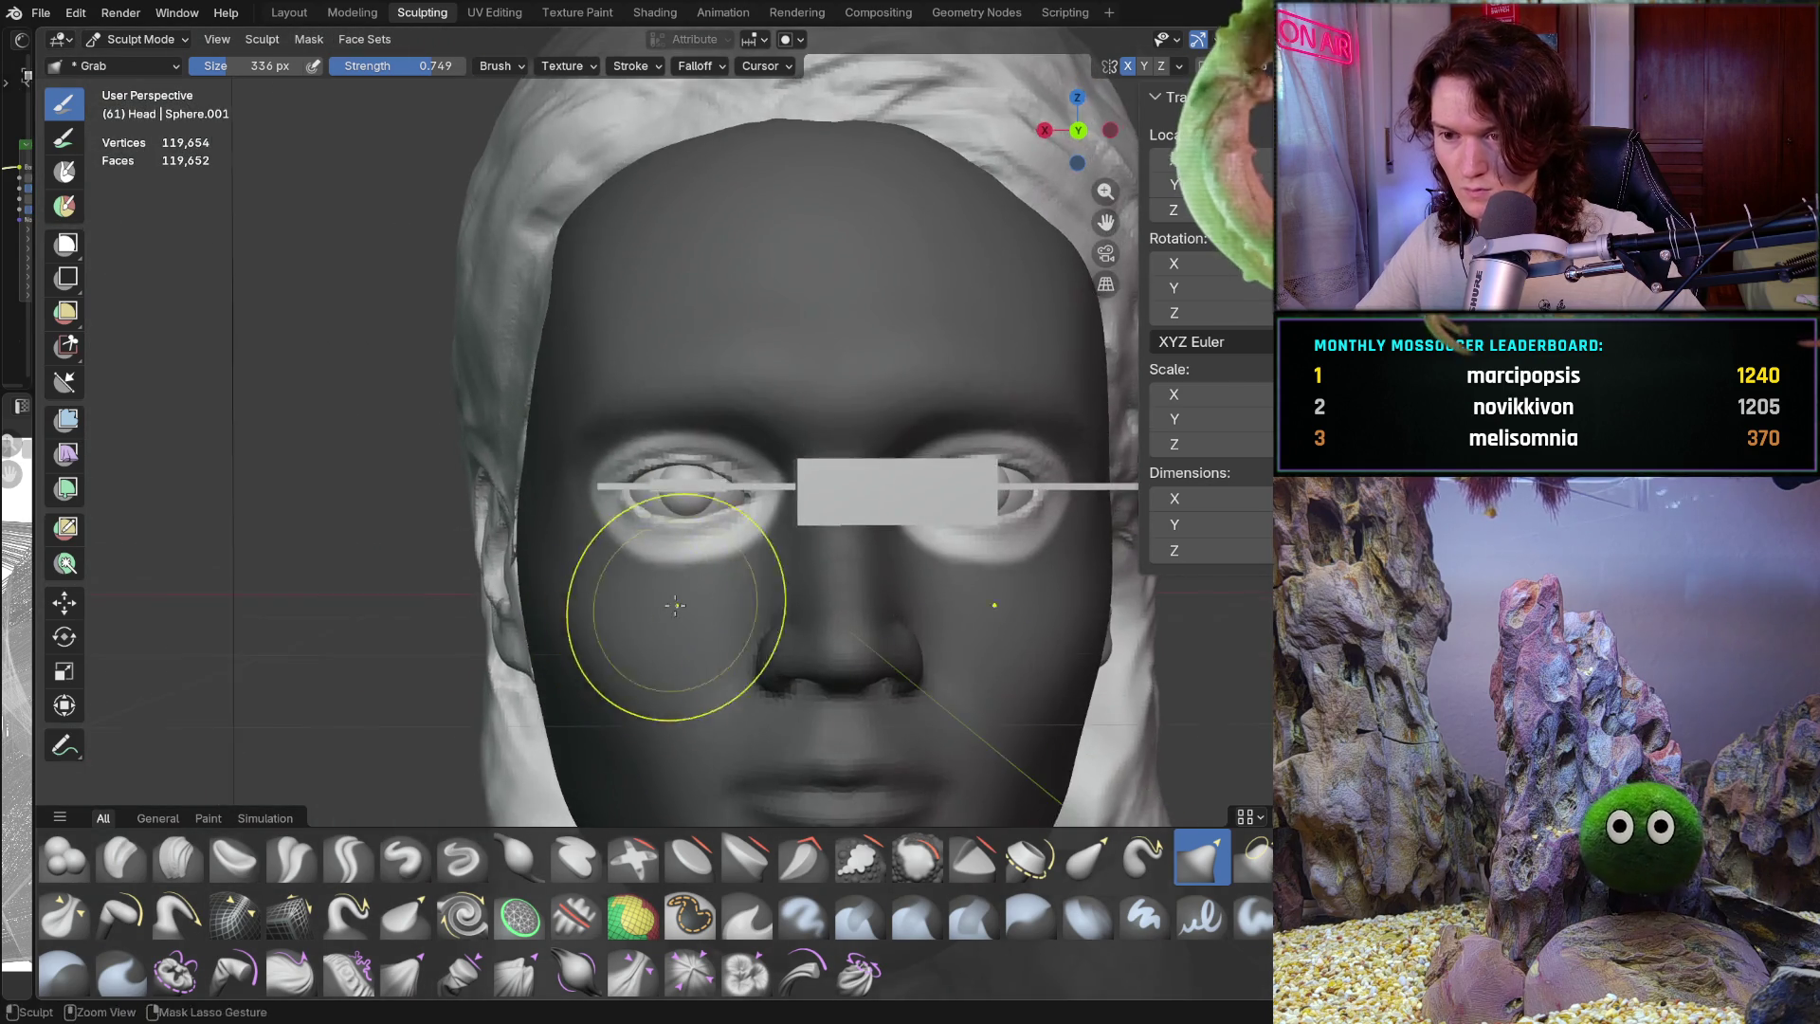
scroll(701, 522, up, 7)
scroll(734, 482, up, 2)
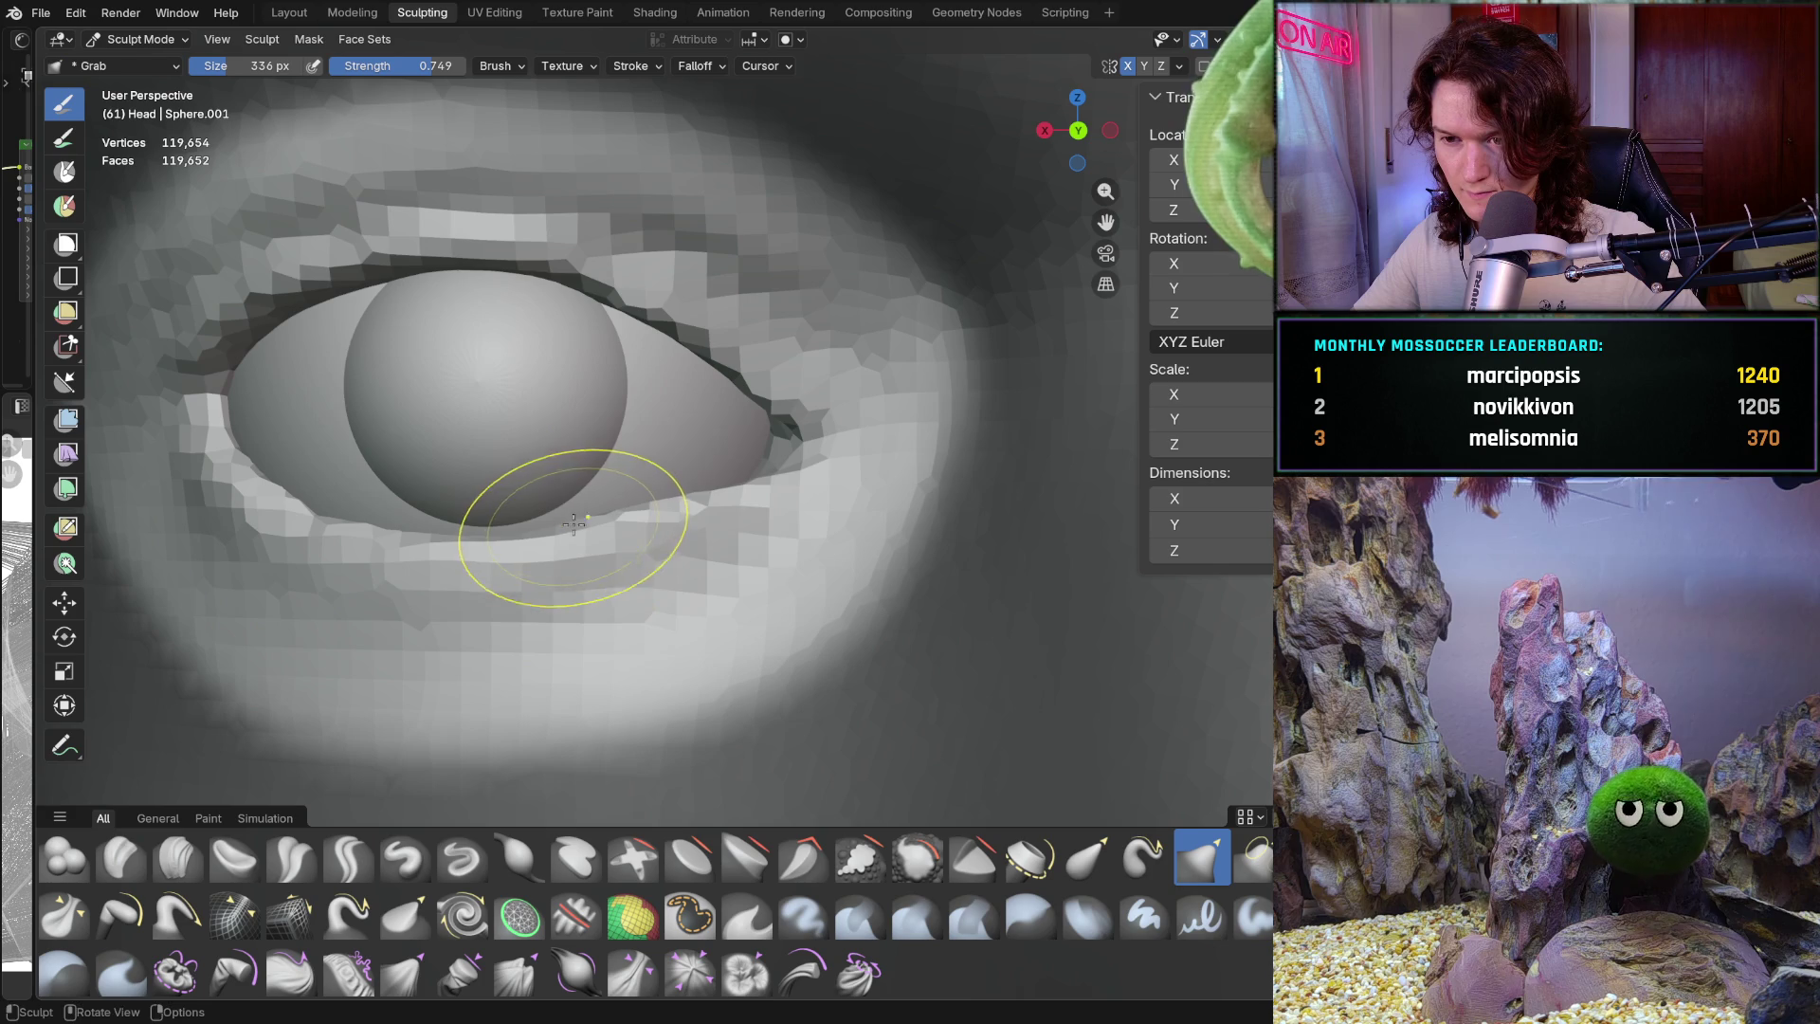
scroll(711, 474, down, 6)
middle_drag(662, 568, 646, 589)
scroll(646, 589, down, 3)
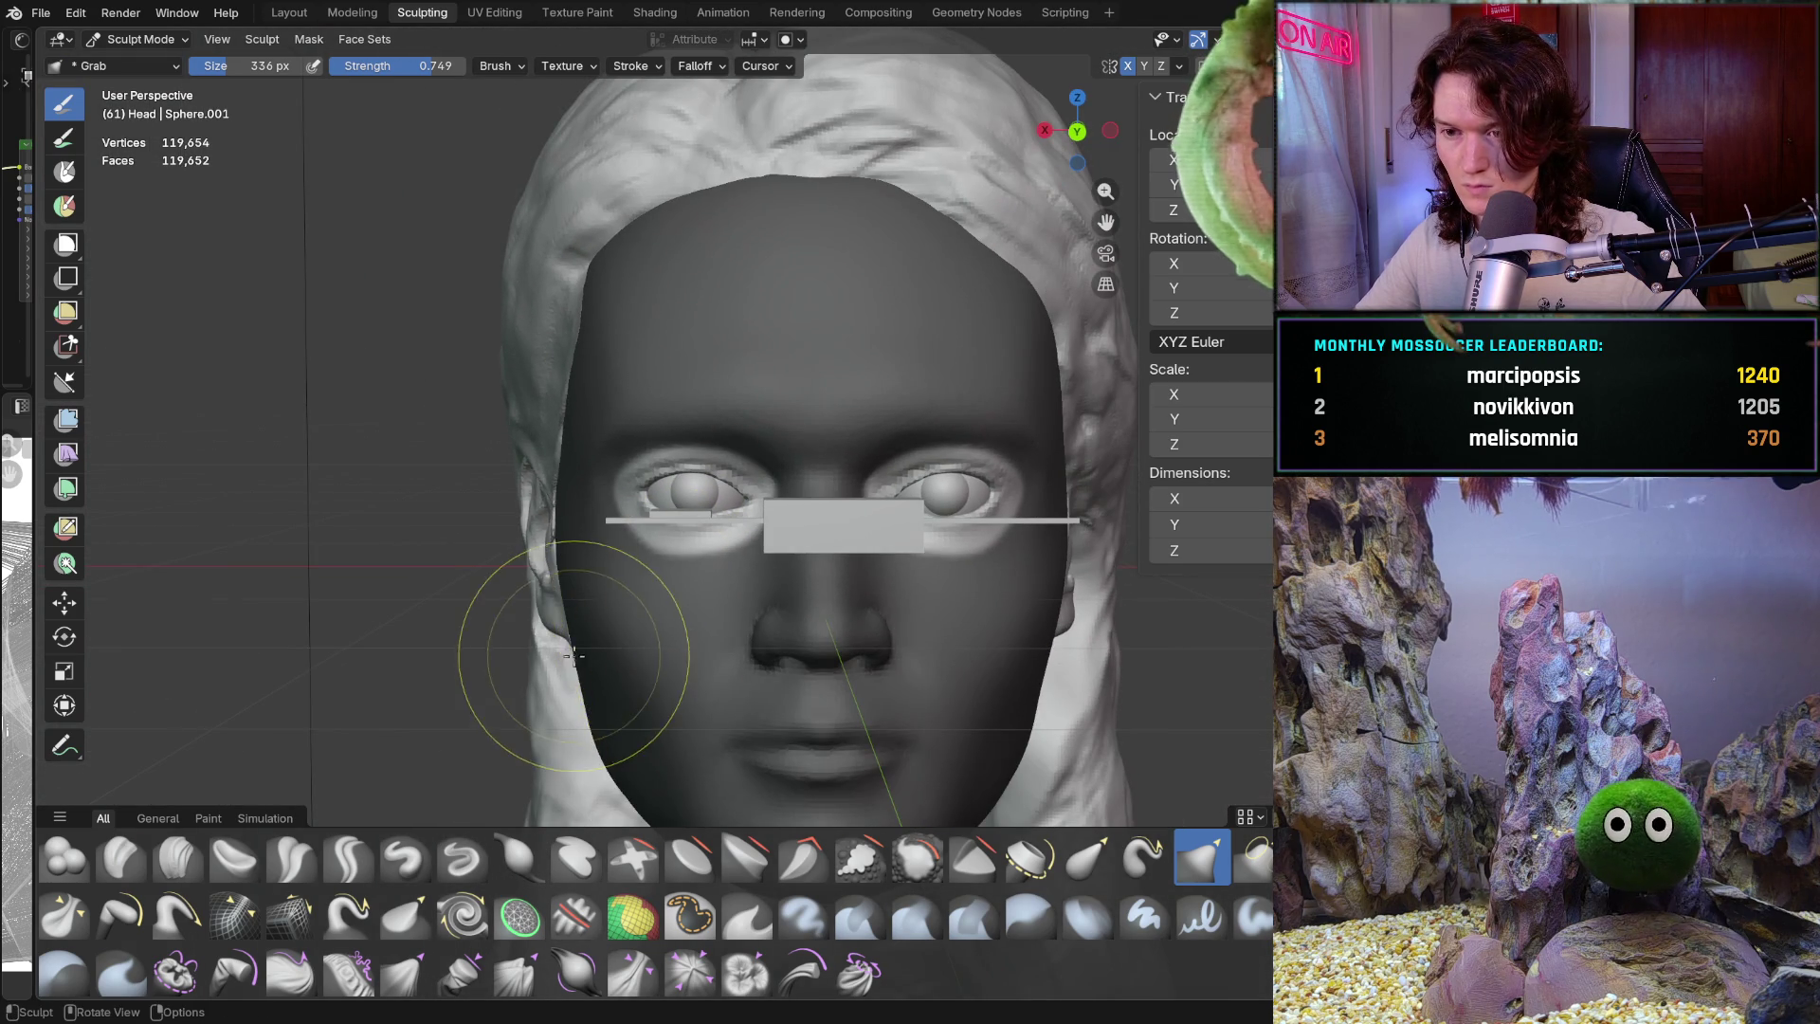
mouse_move(607, 663)
middle_down()
mouse_move(566, 623)
mouse_move(628, 505)
mouse_move(711, 569)
middle_up()
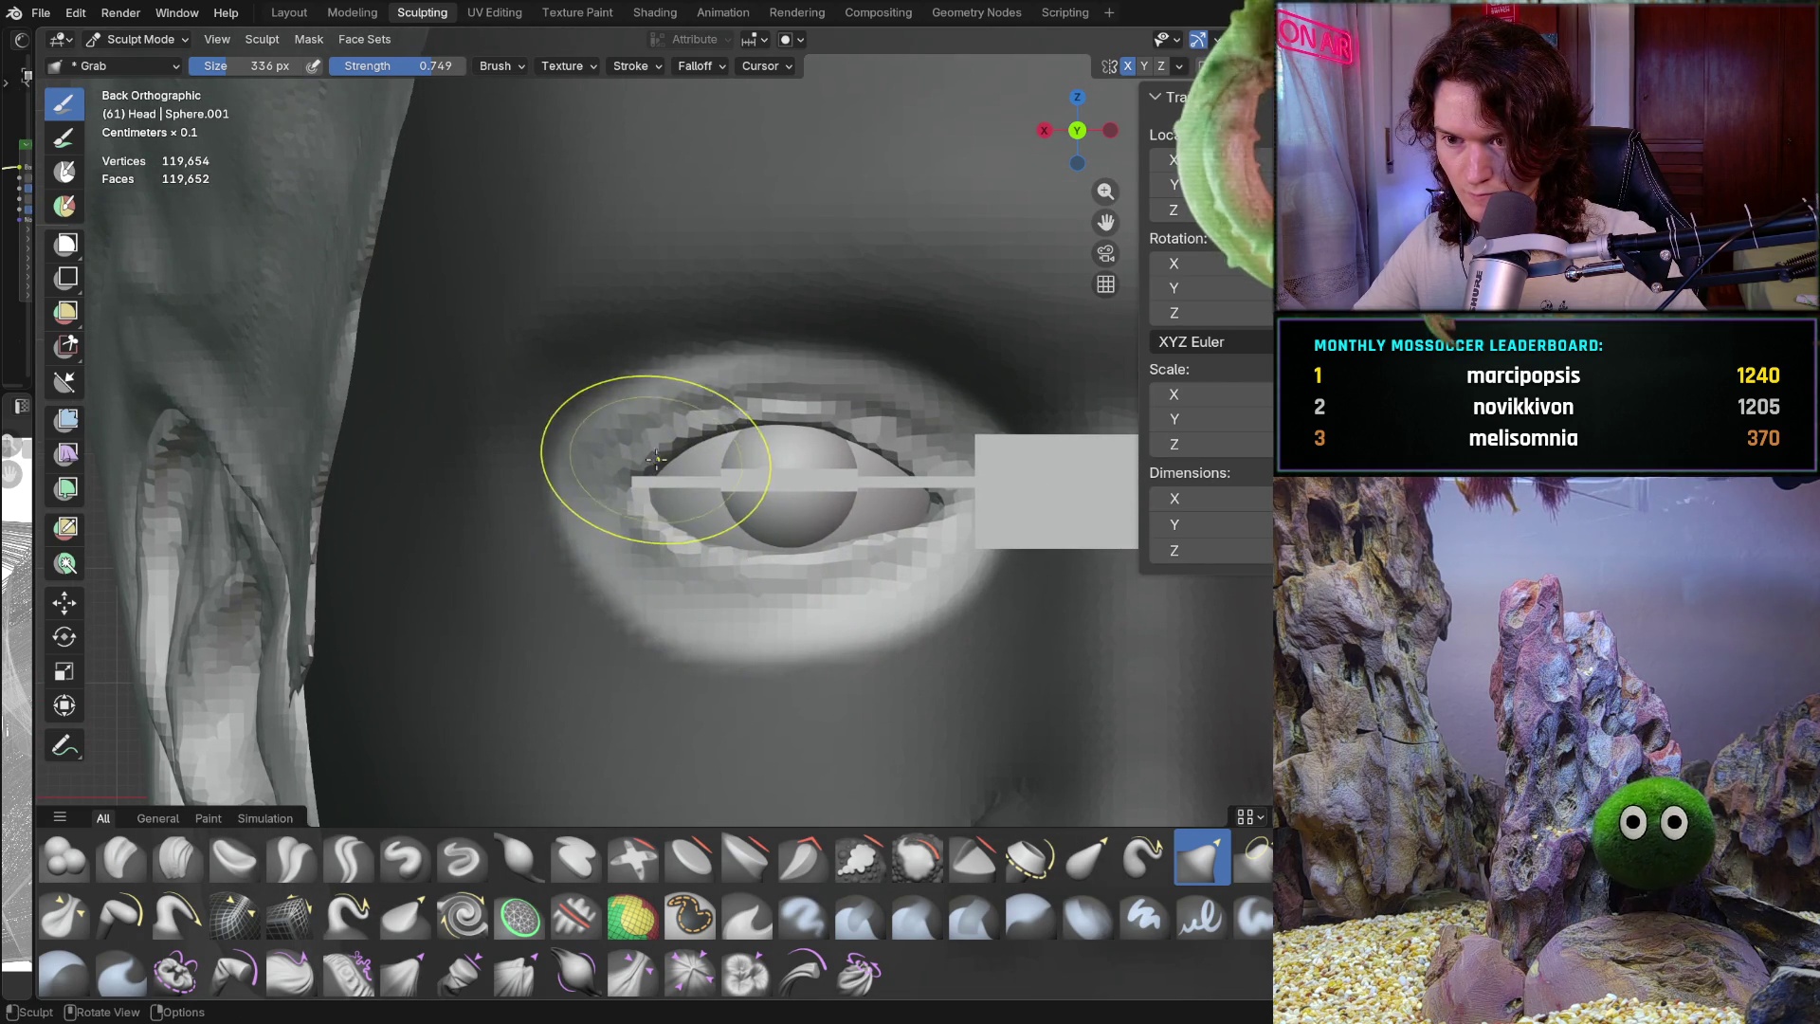
mouse_move(644, 488)
middle_down()
mouse_move(667, 549)
mouse_move(601, 532)
mouse_move(720, 569)
mouse_move(644, 551)
middle_up()
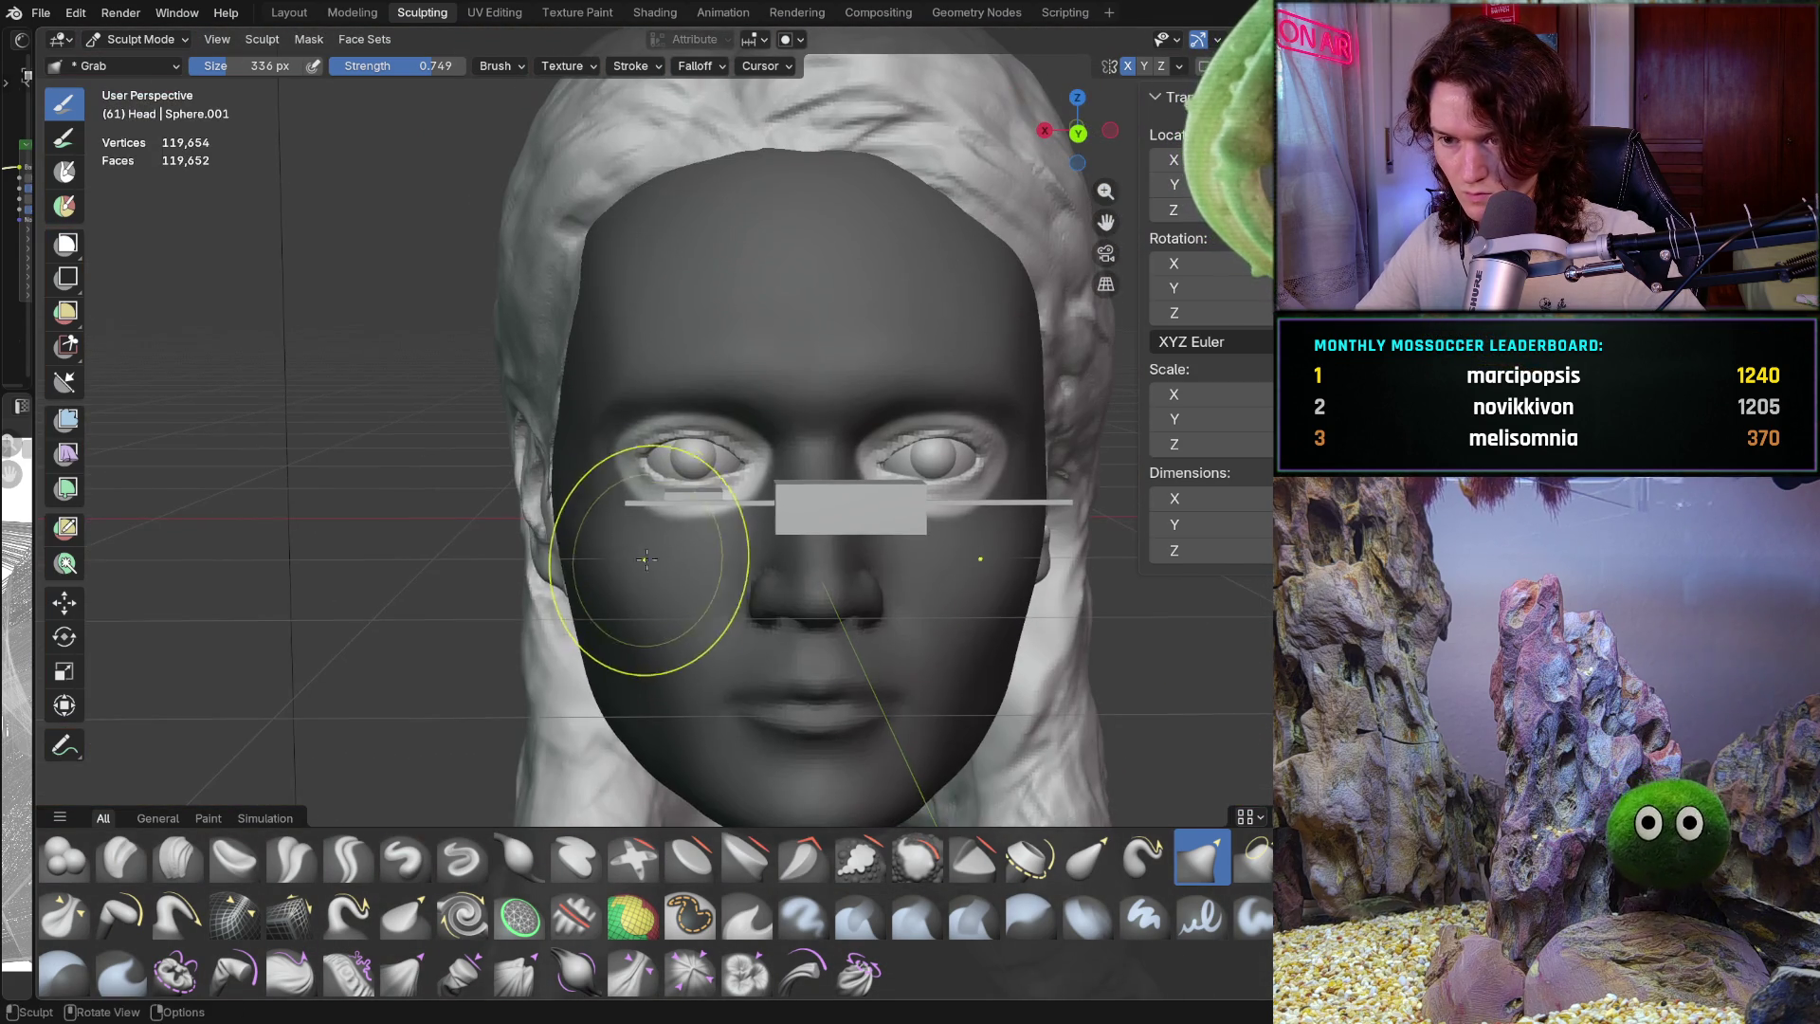
scroll(644, 551, up, 2)
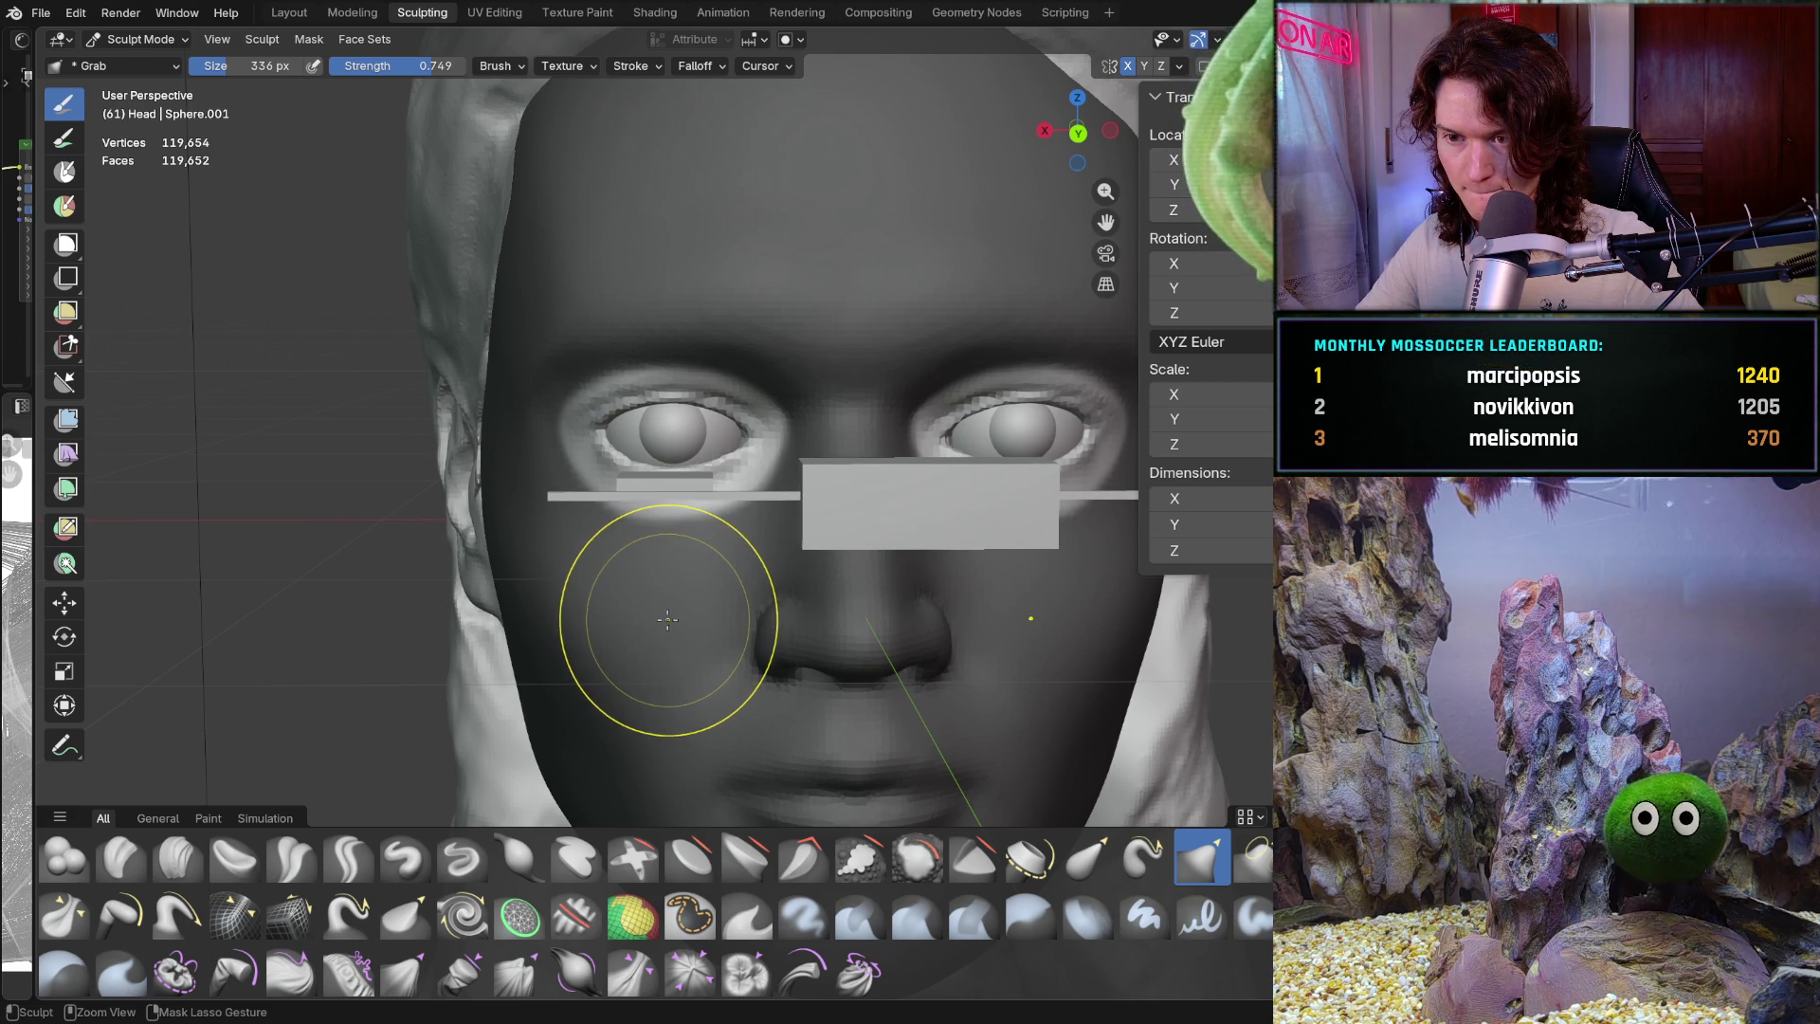
key(ctrl+Tab)
key(ctrl+Tab)
key(ctrl+Tab)
key(ctrl+Tab)
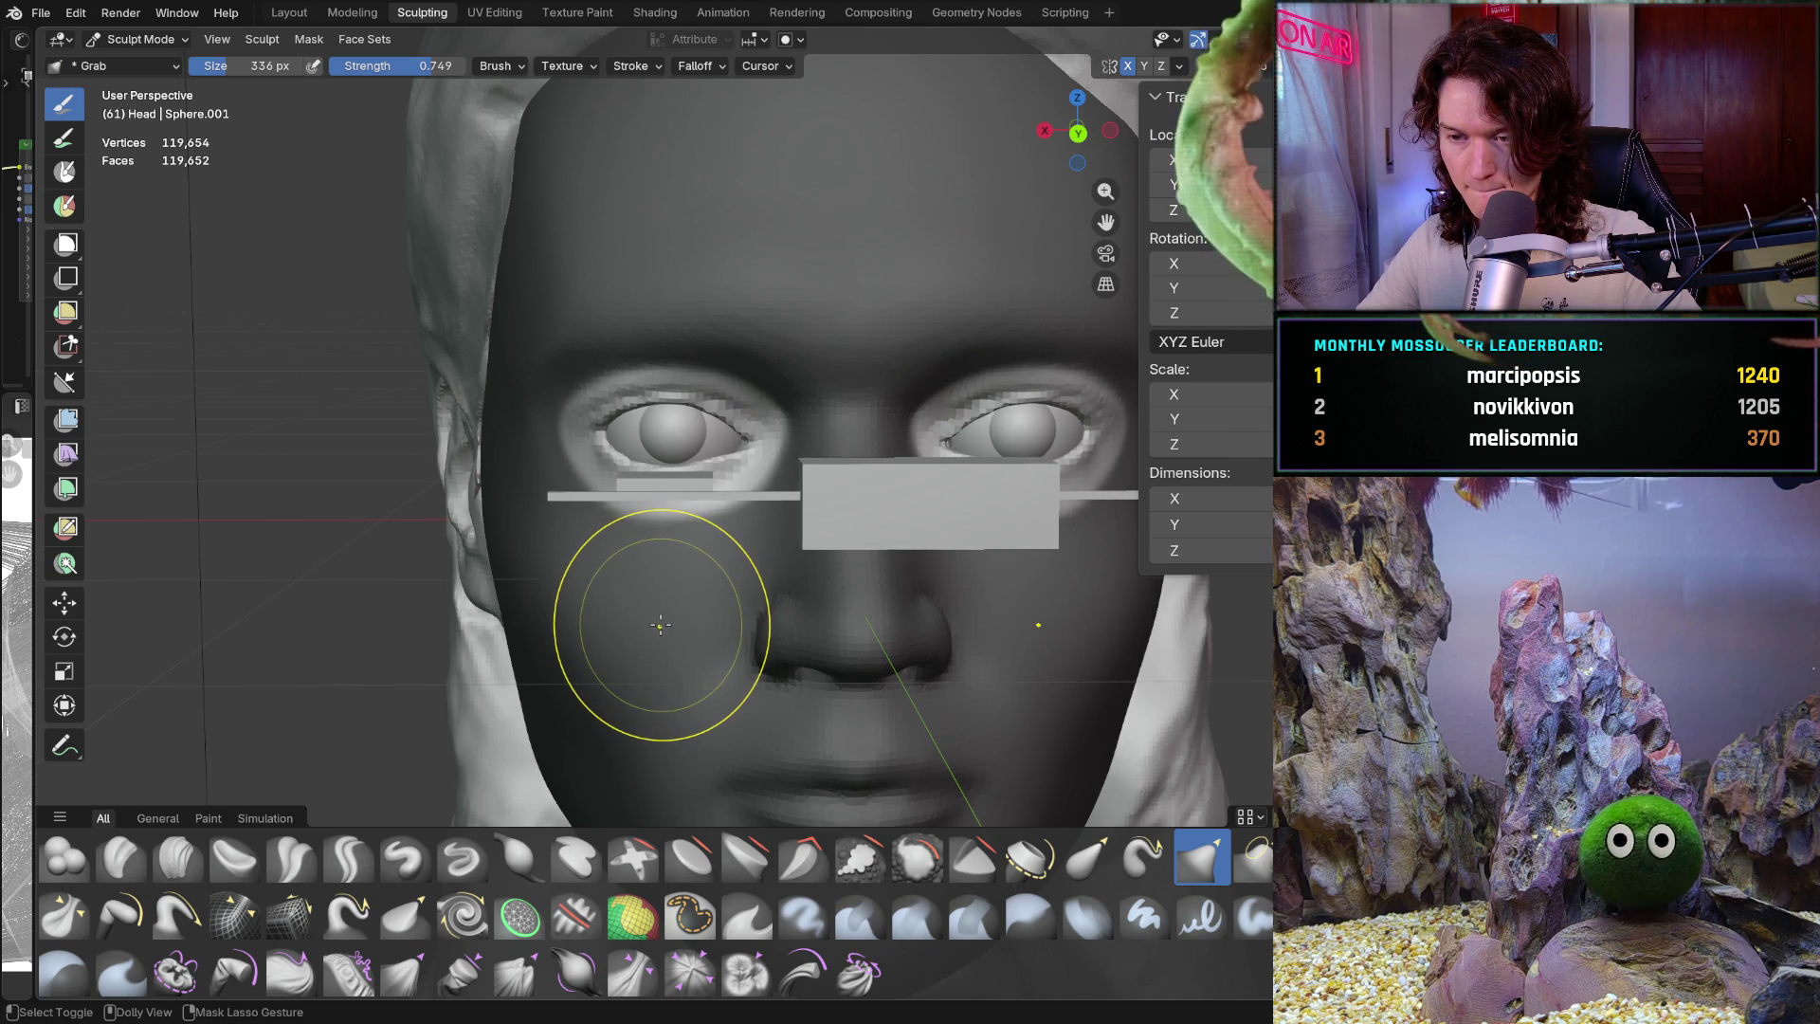
mouse_move(661, 624)
ctrl+shift+middle_down()
mouse_move(720, 583)
mouse_move(751, 444)
ctrl+shift+middle_up()
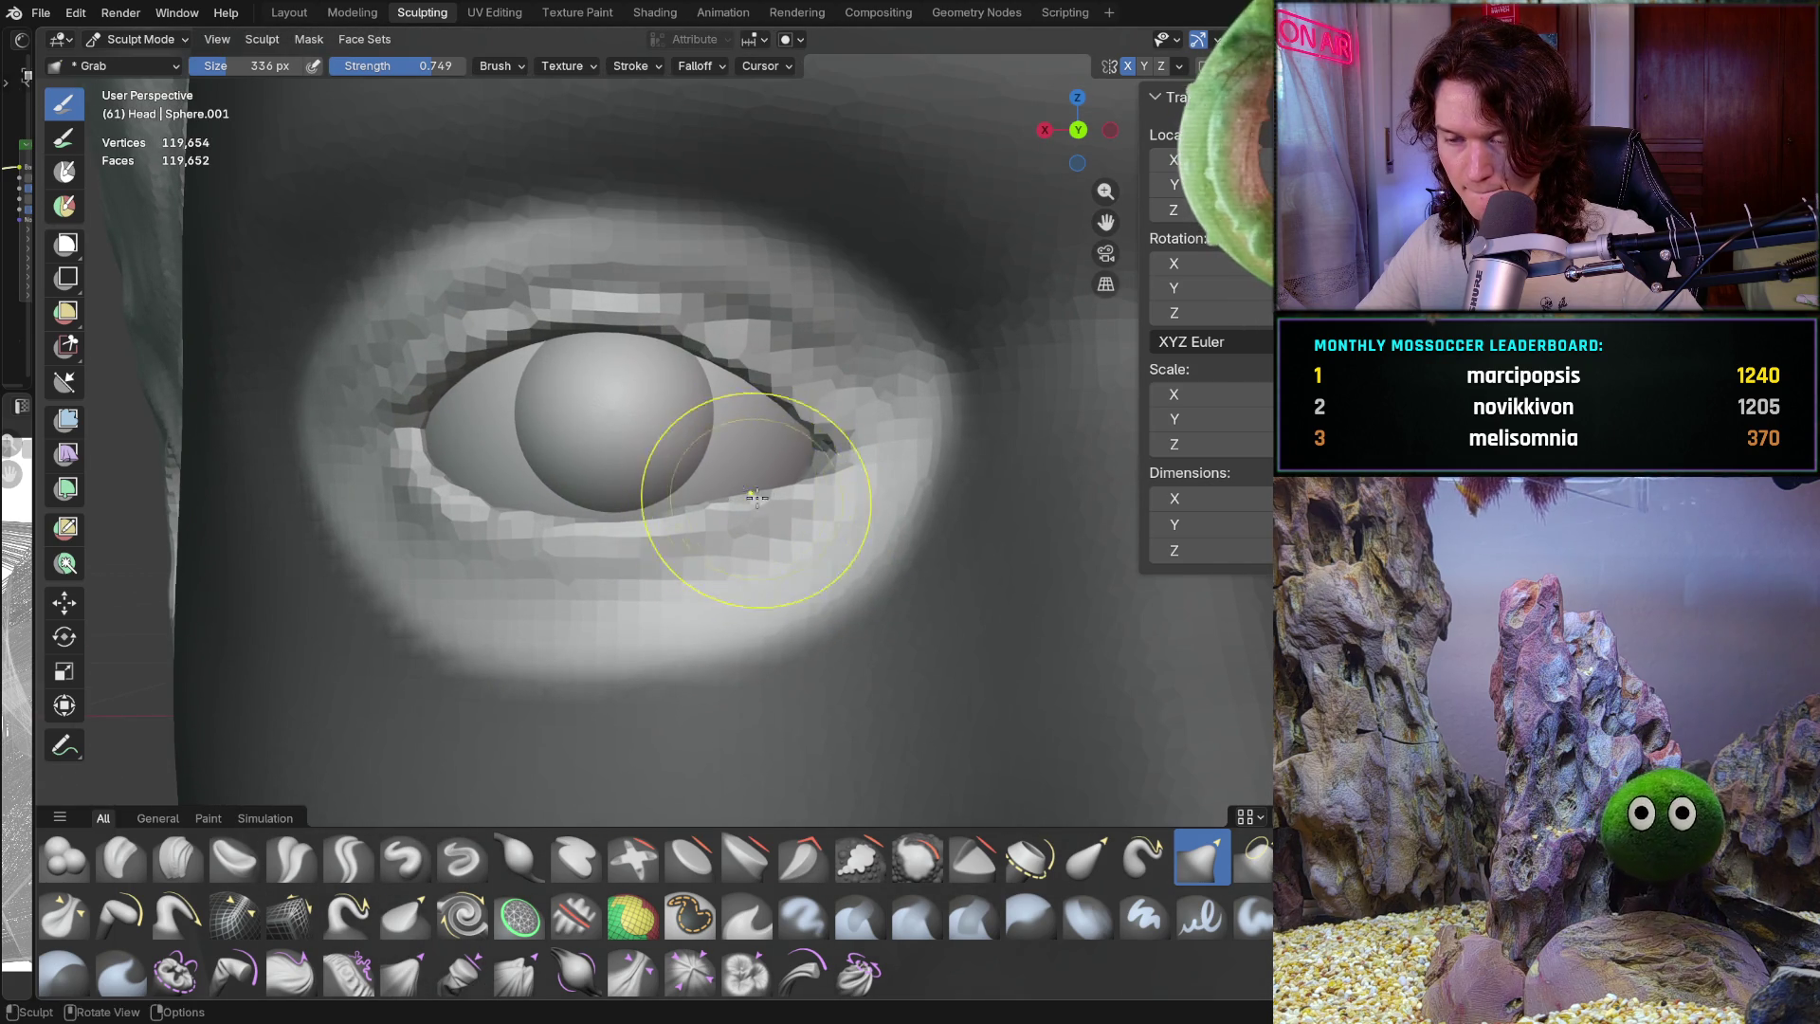
scroll(754, 445, up, 2)
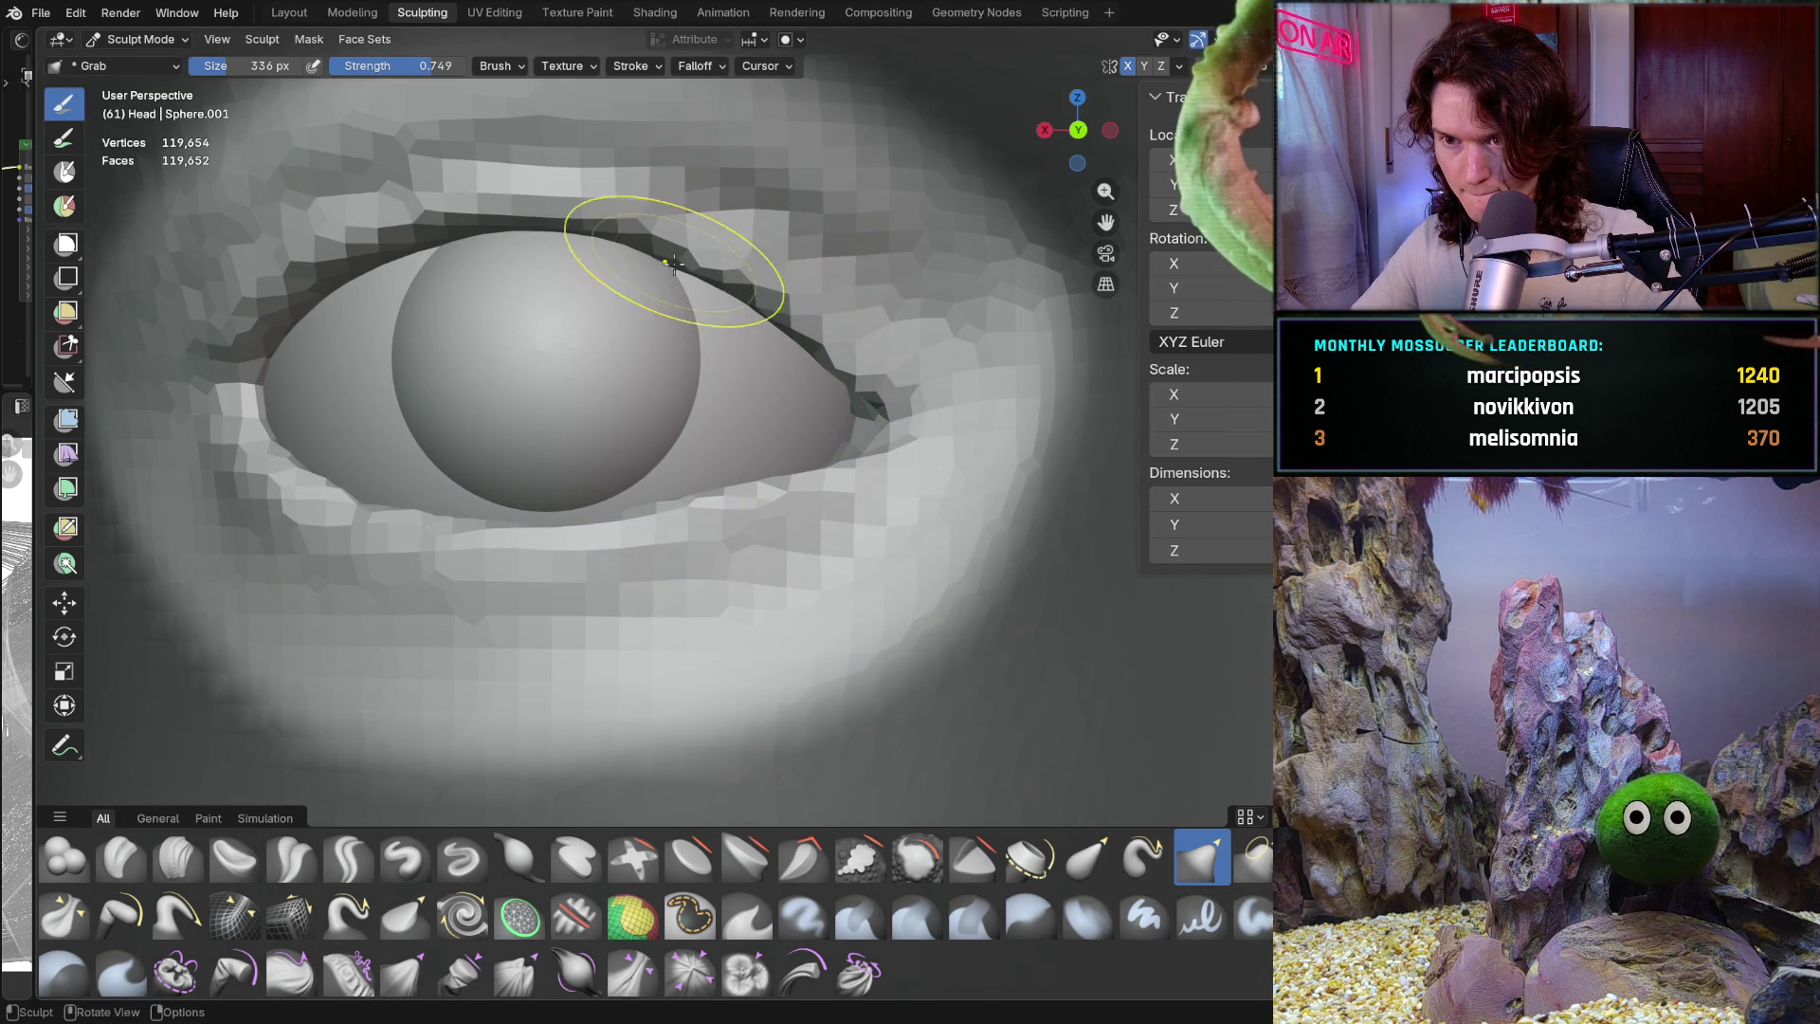
middle_drag(832, 365, 793, 477)
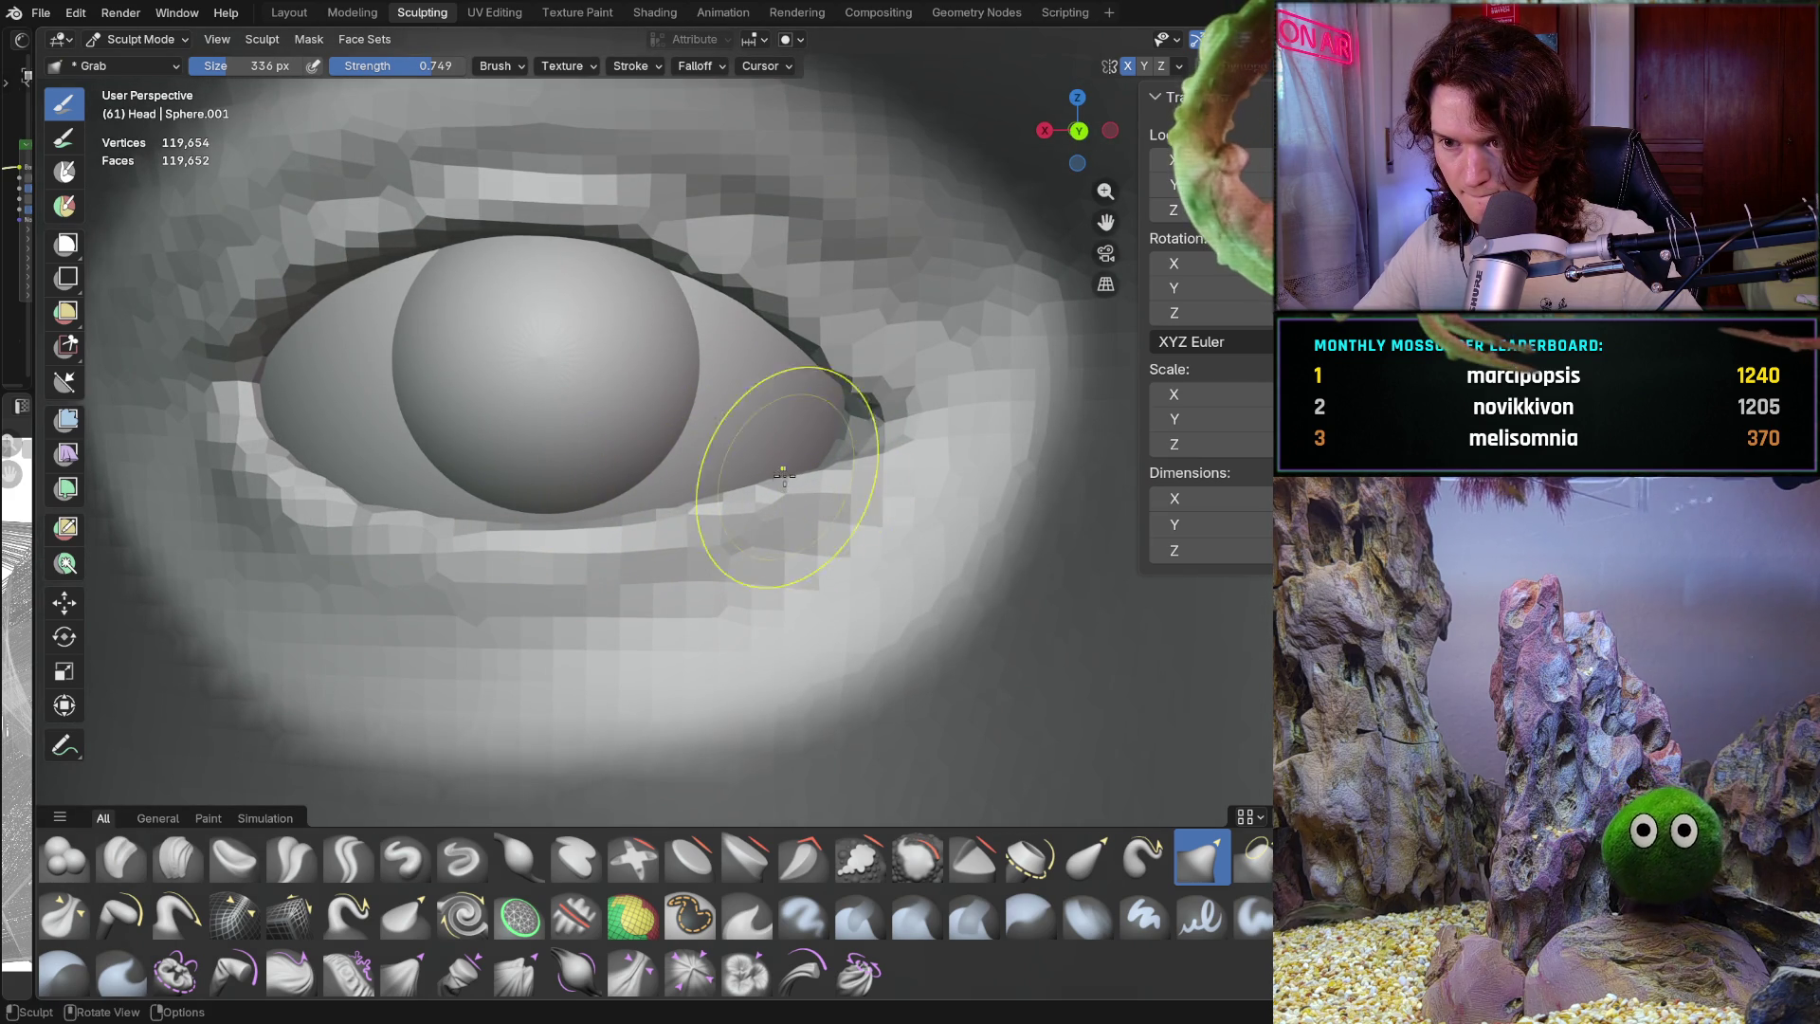
mouse_move(853, 453)
ctrl+middle_down()
mouse_move(606, 670)
mouse_move(610, 588)
mouse_move(564, 613)
ctrl+middle_up()
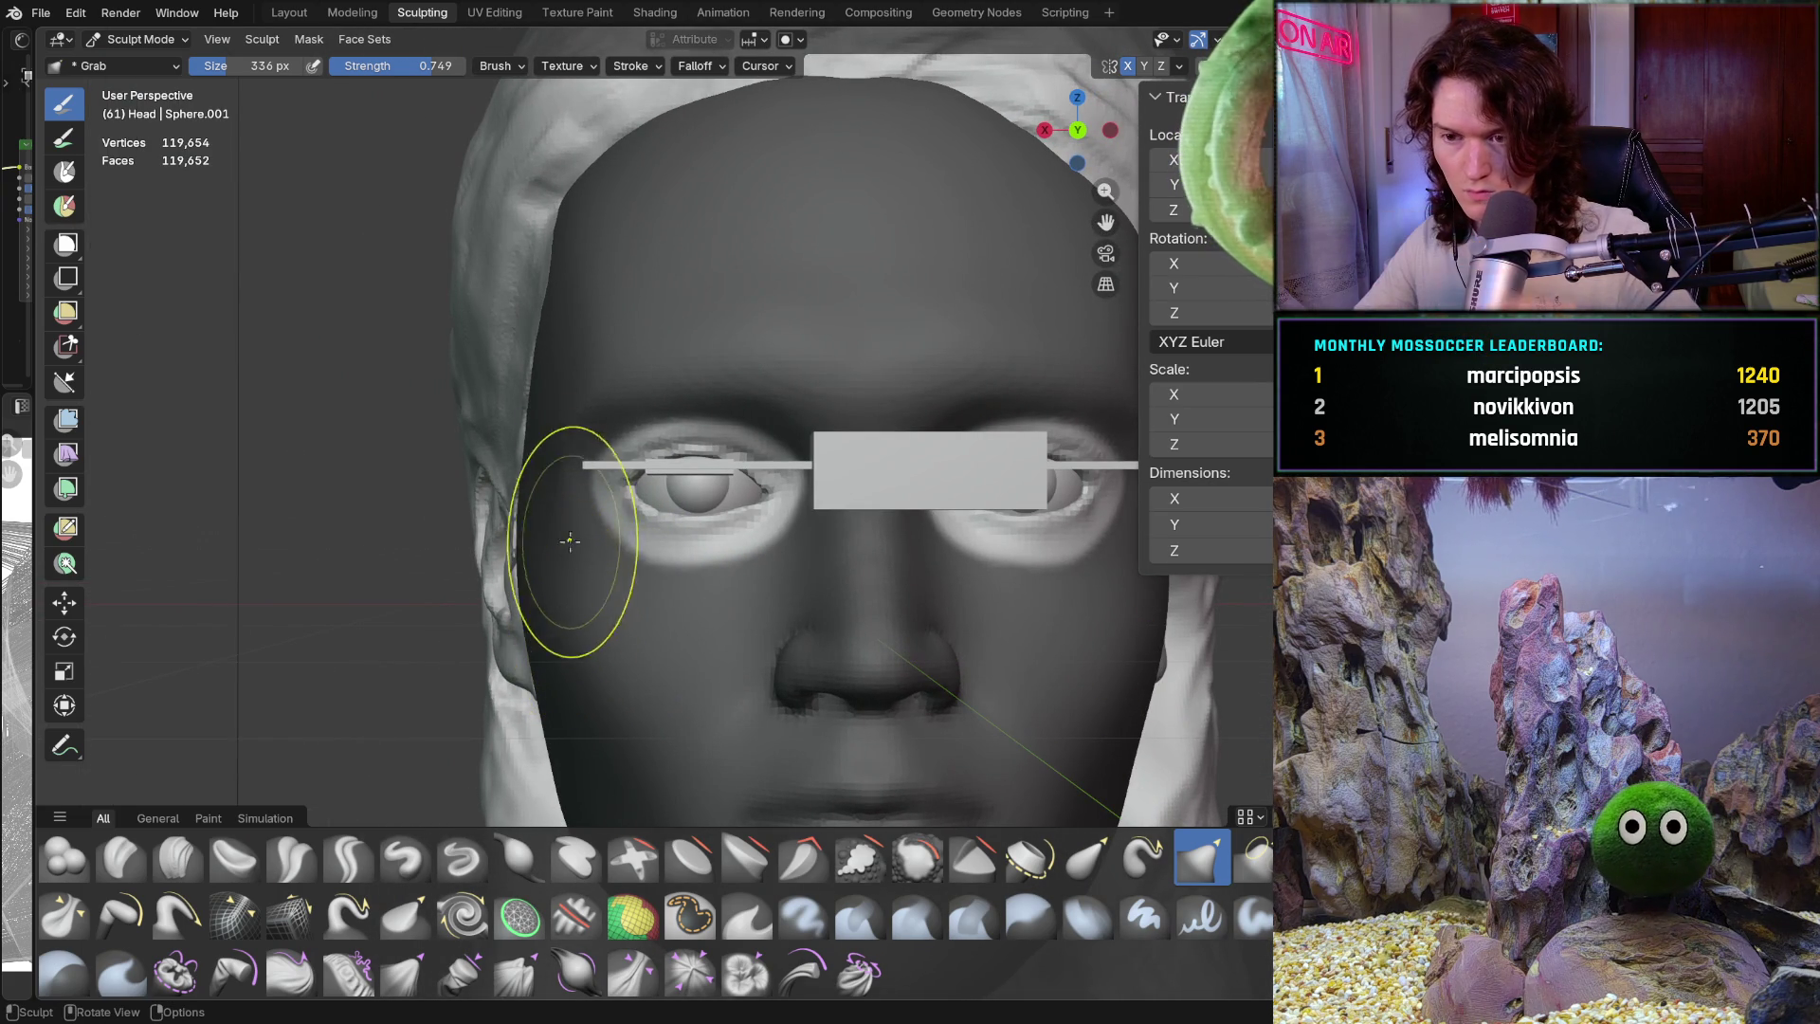
scroll(614, 525, up, 6)
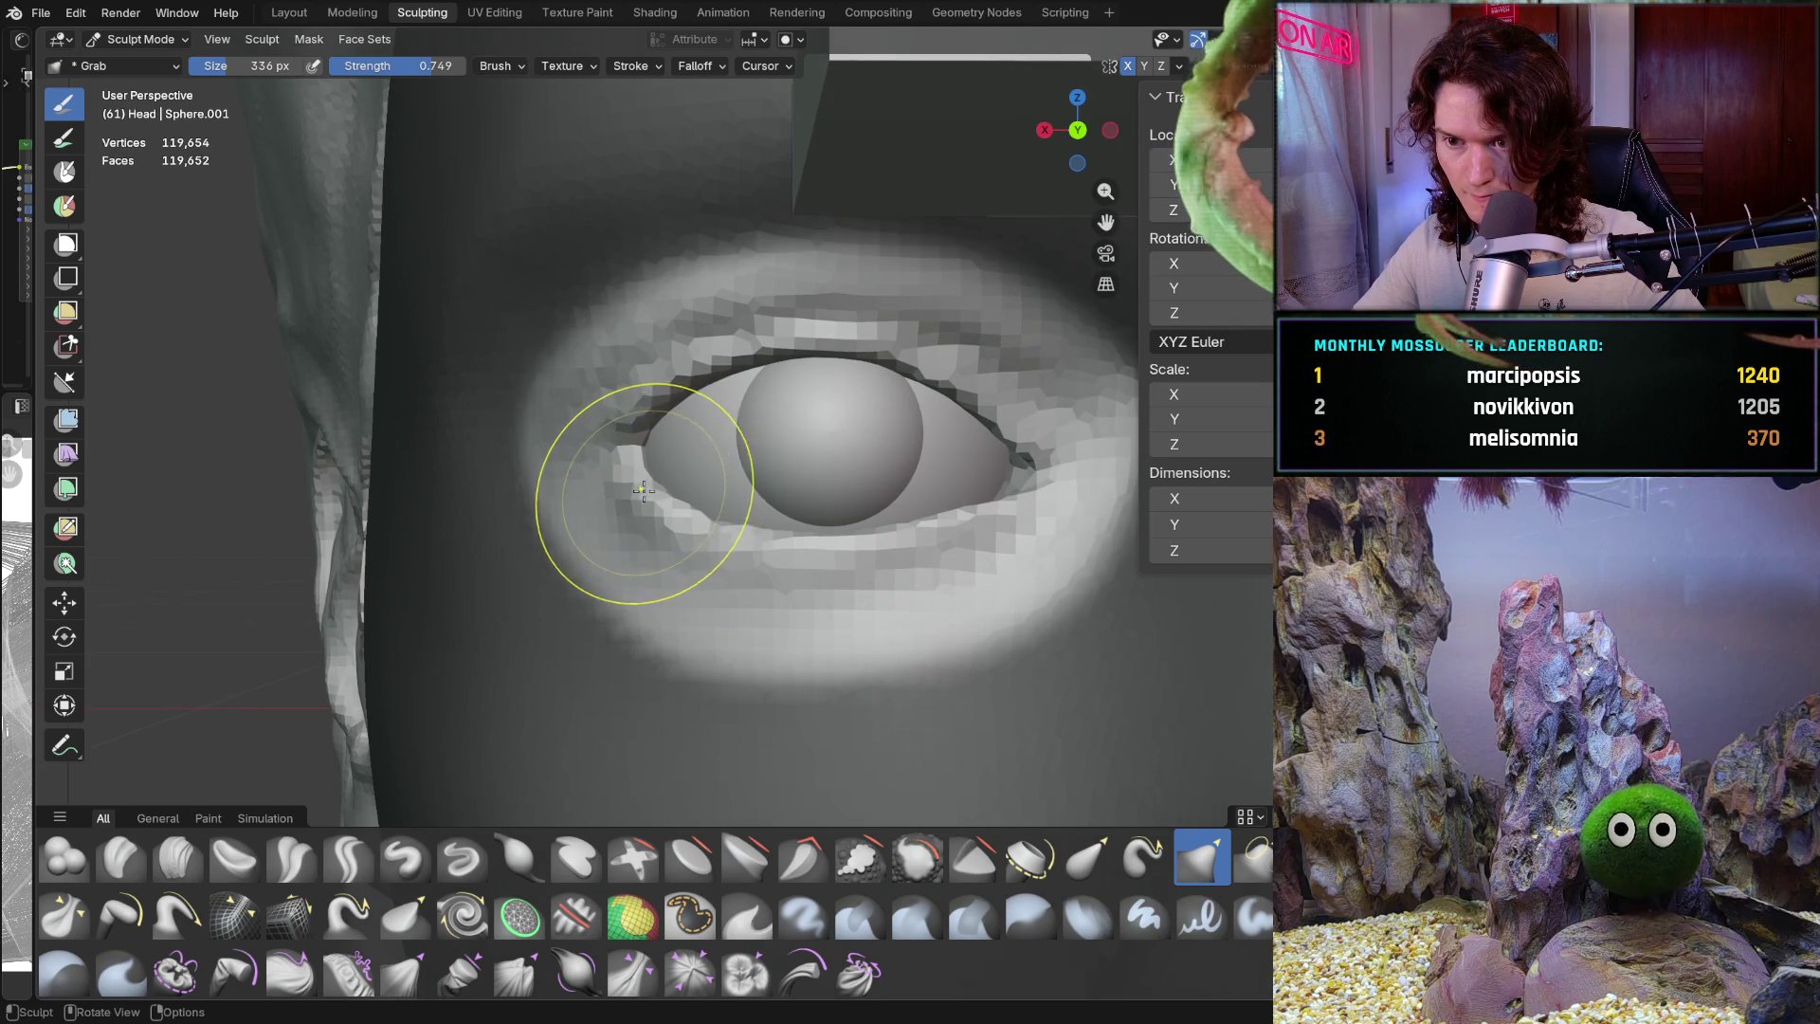
scroll(646, 490, down, 8)
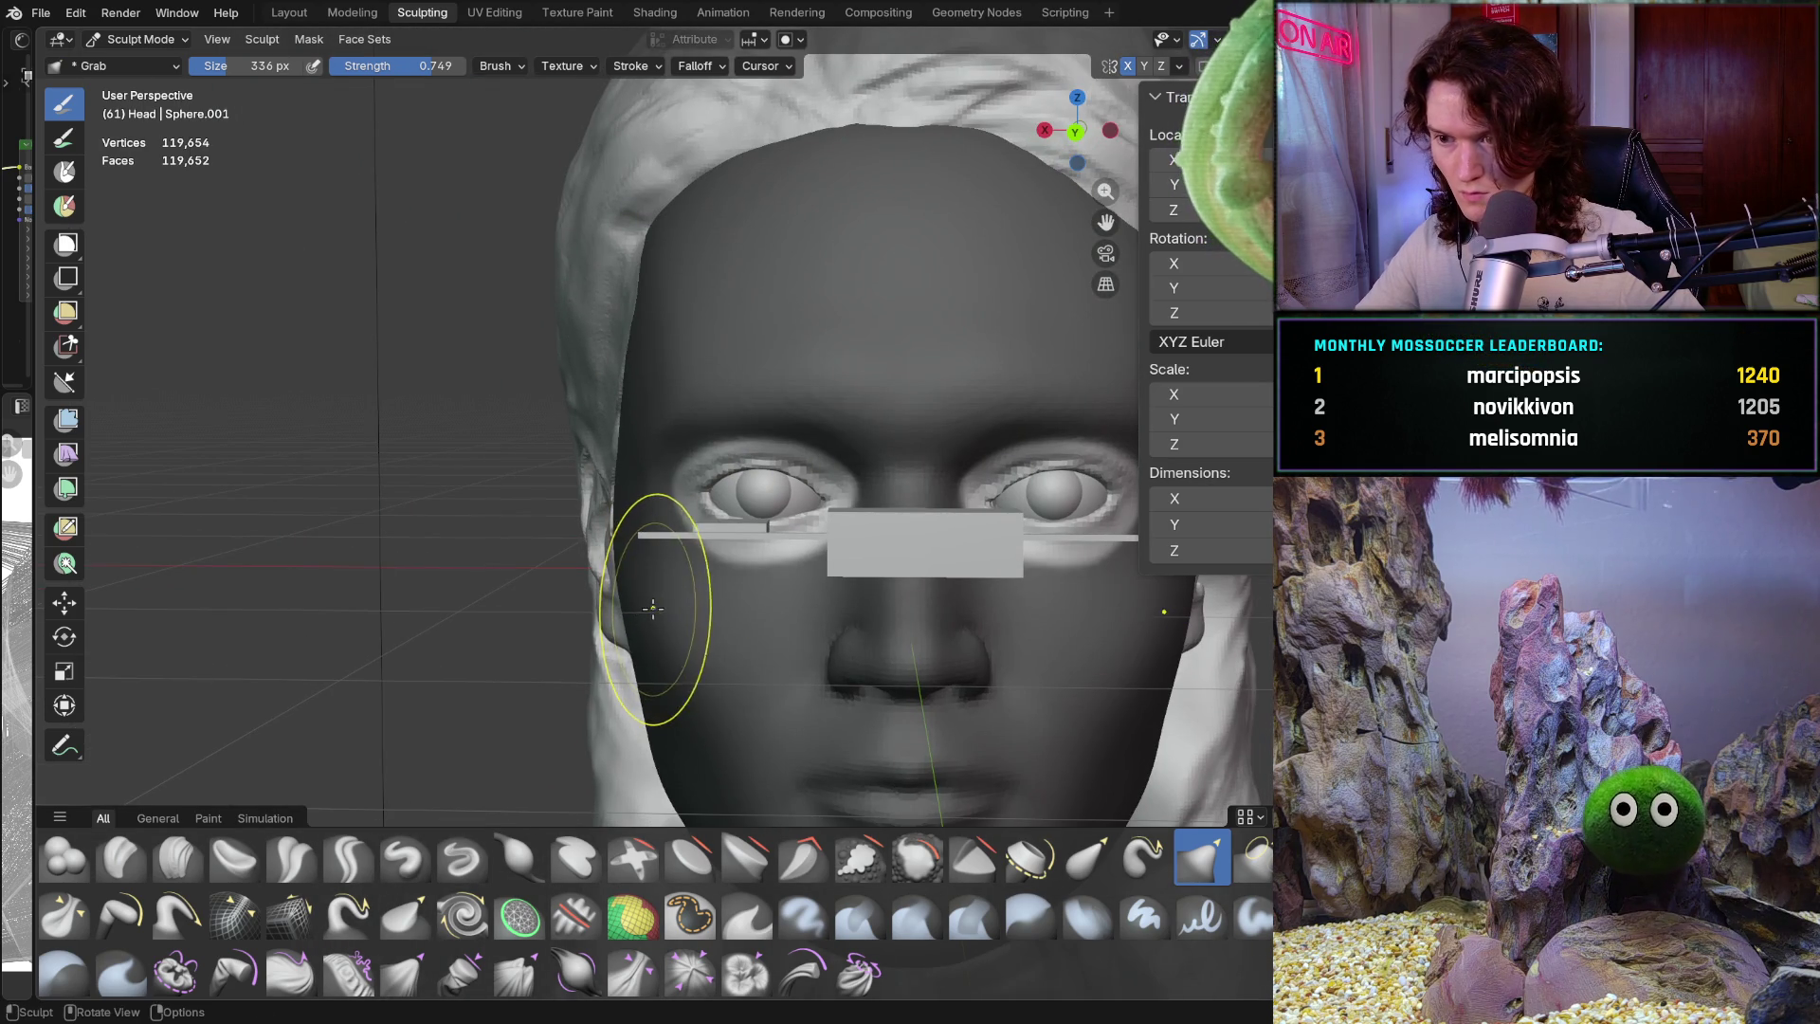
mouse_move(690, 605)
ctrl+middle_down()
mouse_move(853, 407)
mouse_move(789, 439)
ctrl+middle_up()
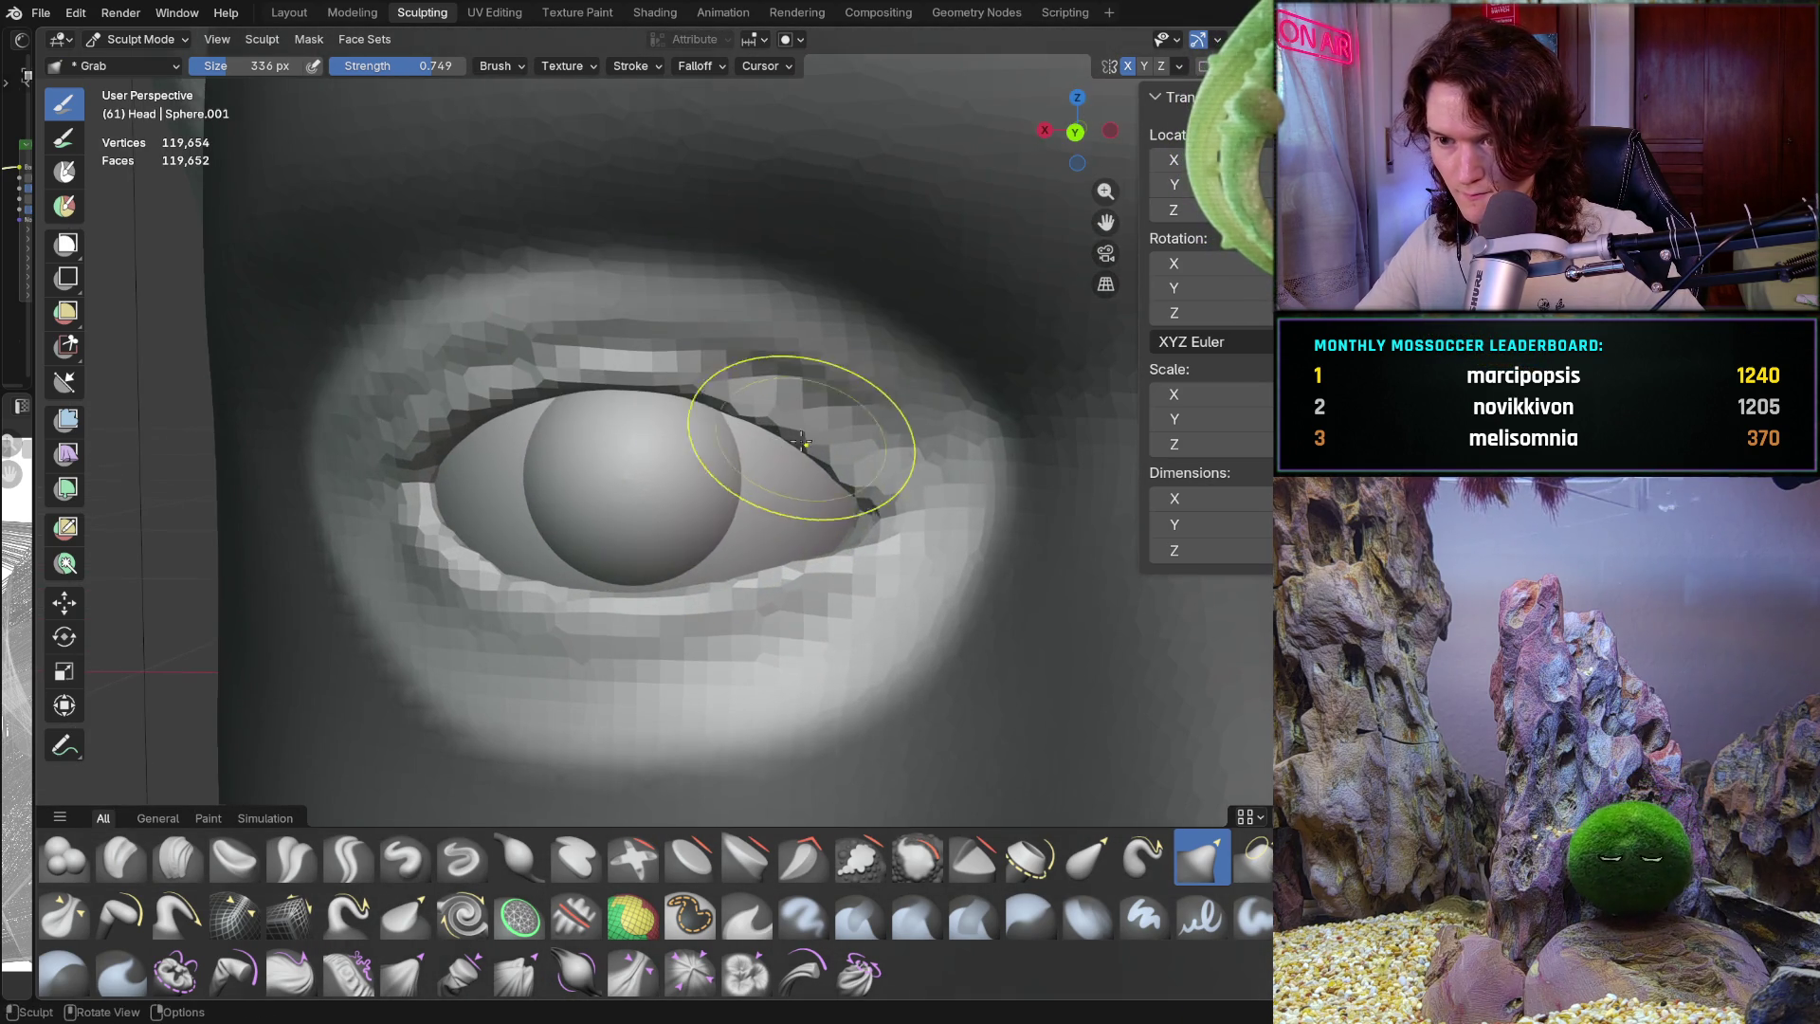
scroll(850, 394, down, 8)
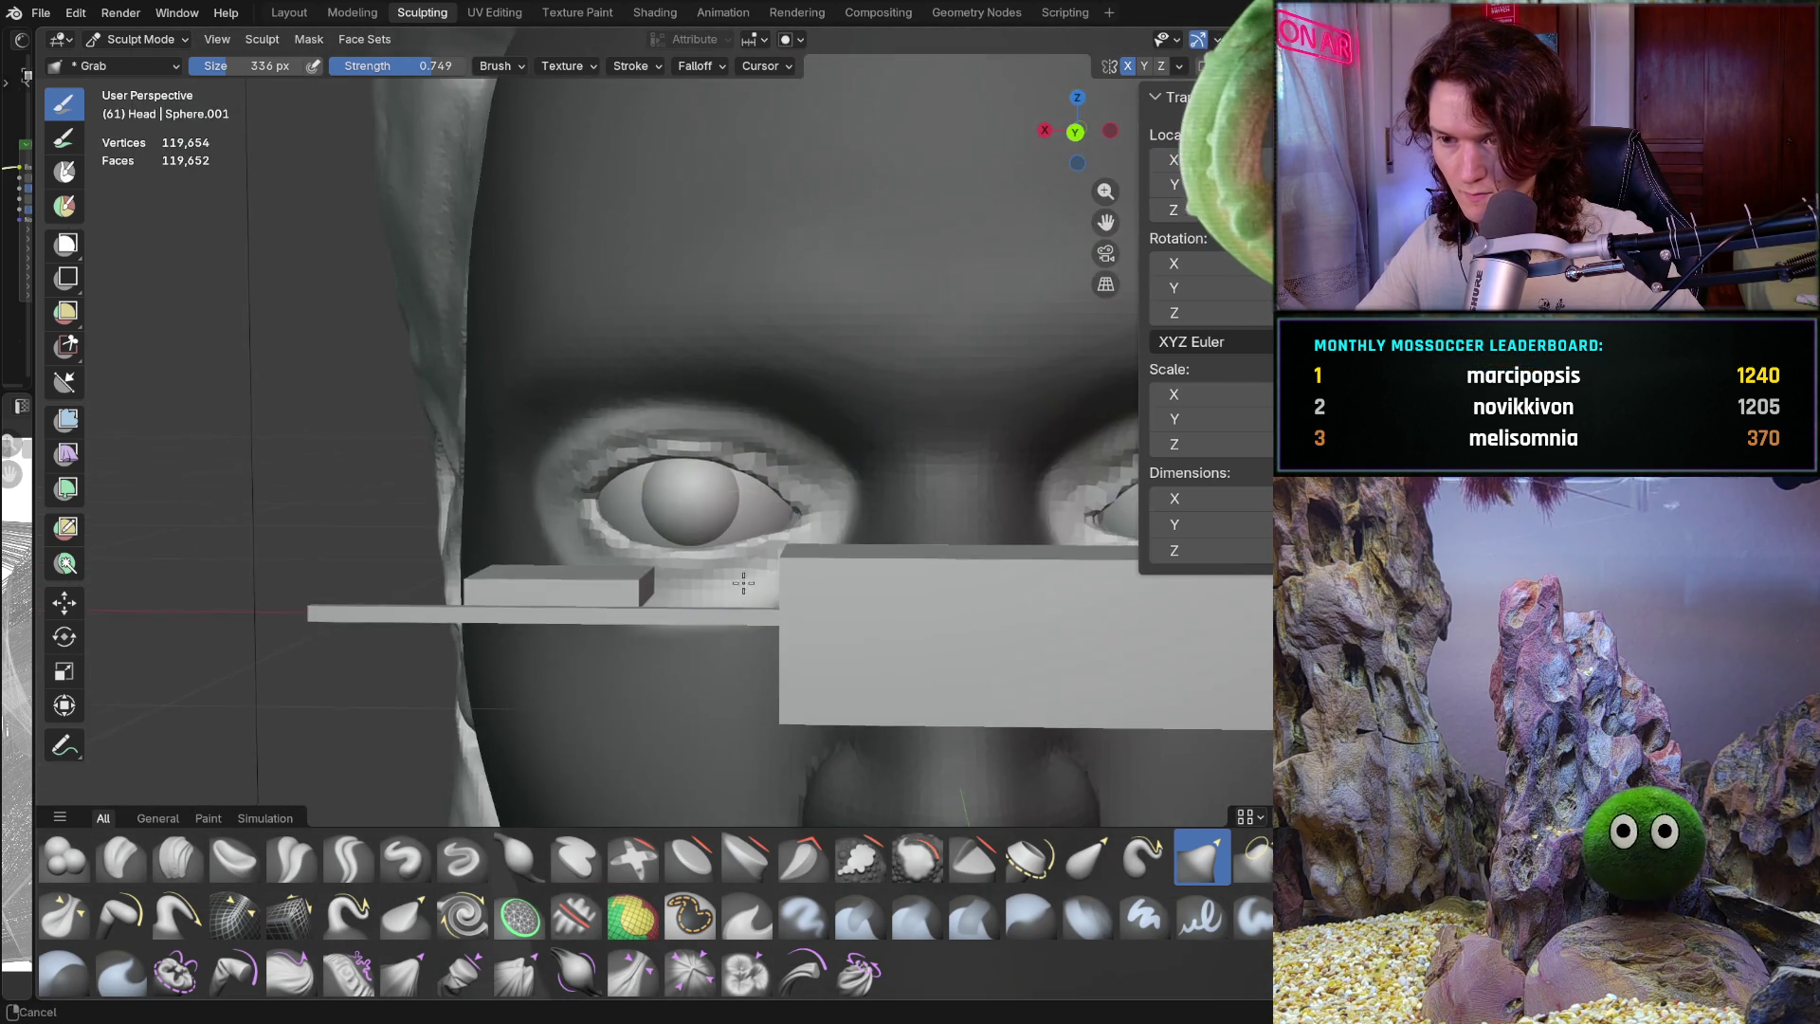
mouse_move(731, 569)
middle_down()
mouse_move(853, 427)
mouse_move(662, 671)
mouse_move(811, 575)
middle_up()
scroll(794, 527, up, 6)
key(KP_1)
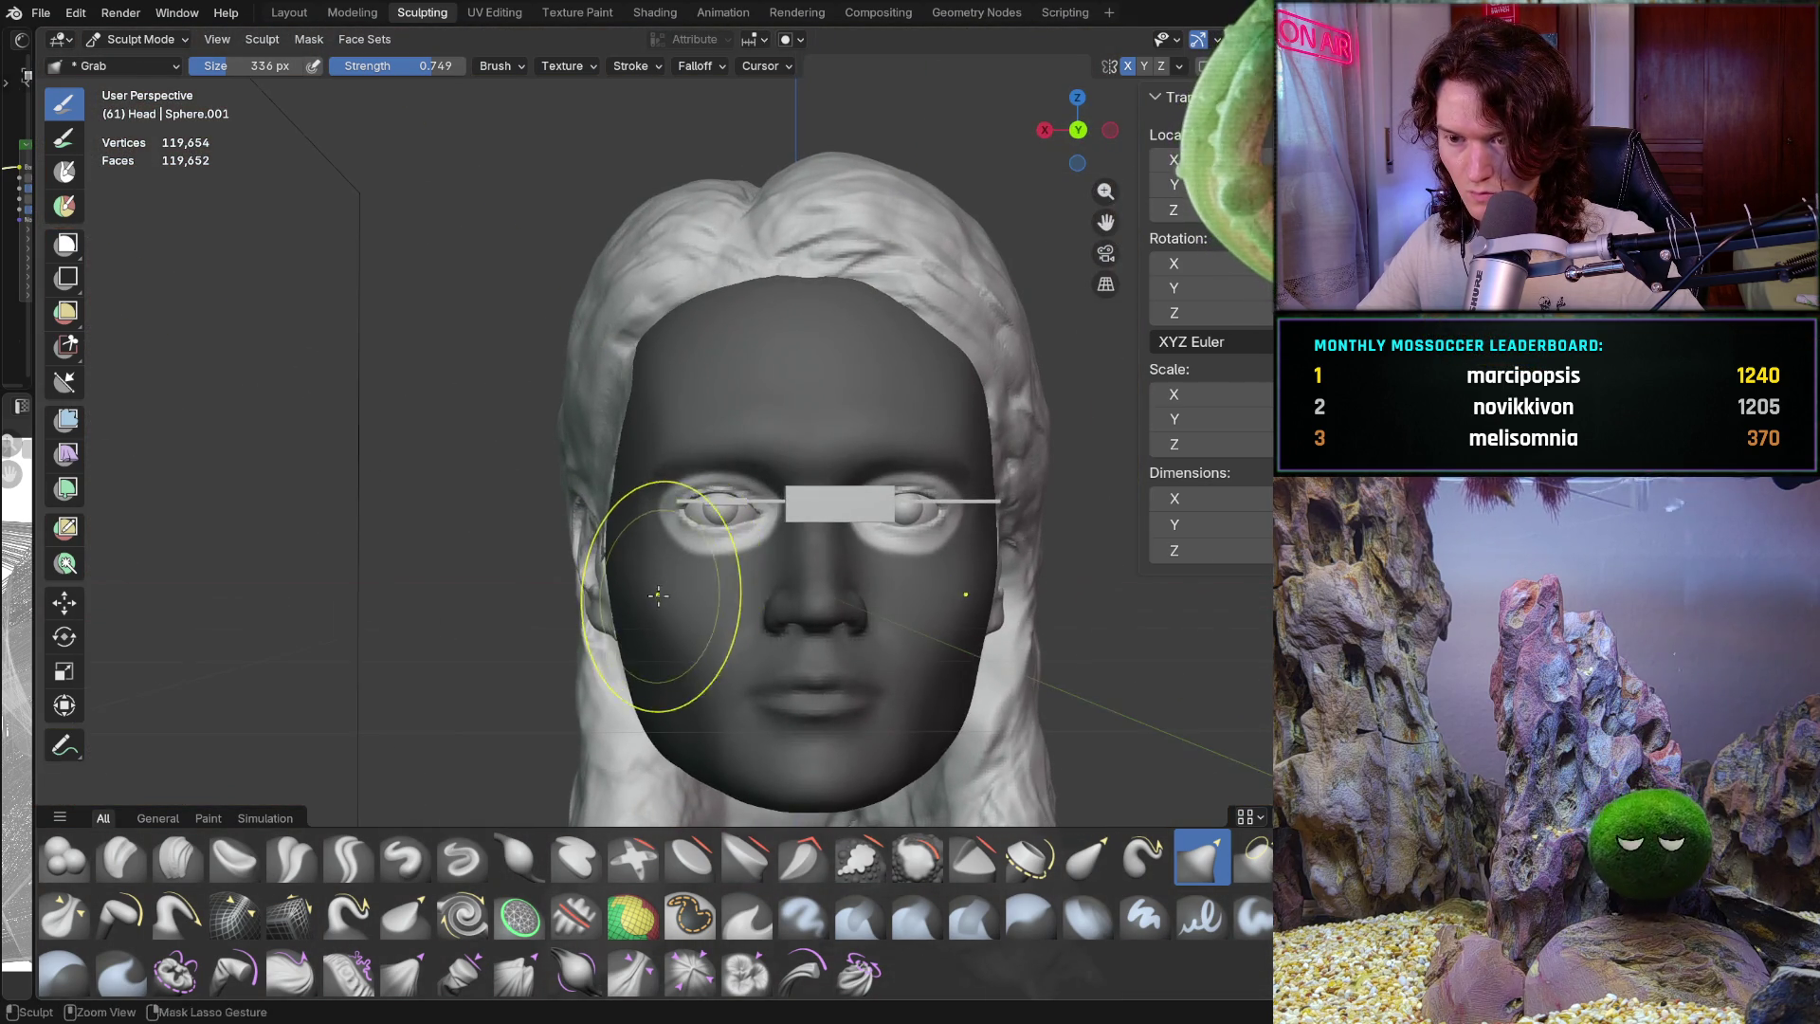
scroll(710, 524, up, 5)
scroll(720, 512, up, 6)
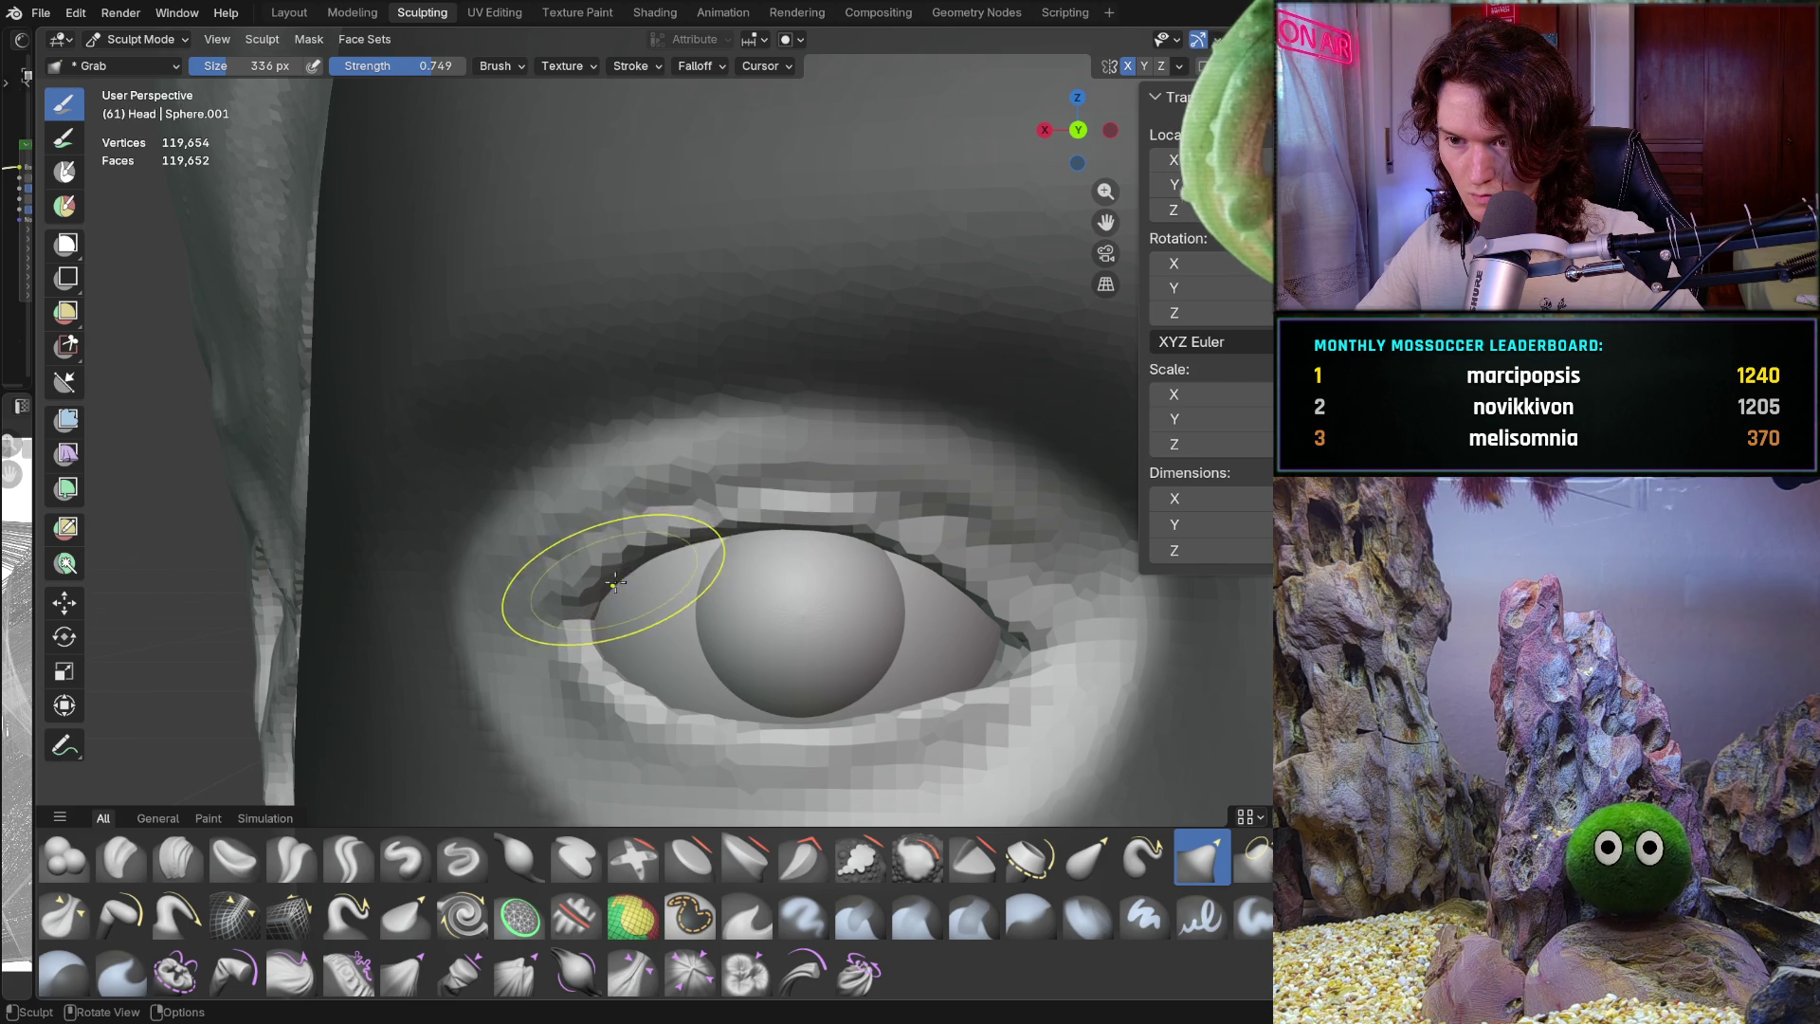
scroll(668, 599, down, 2)
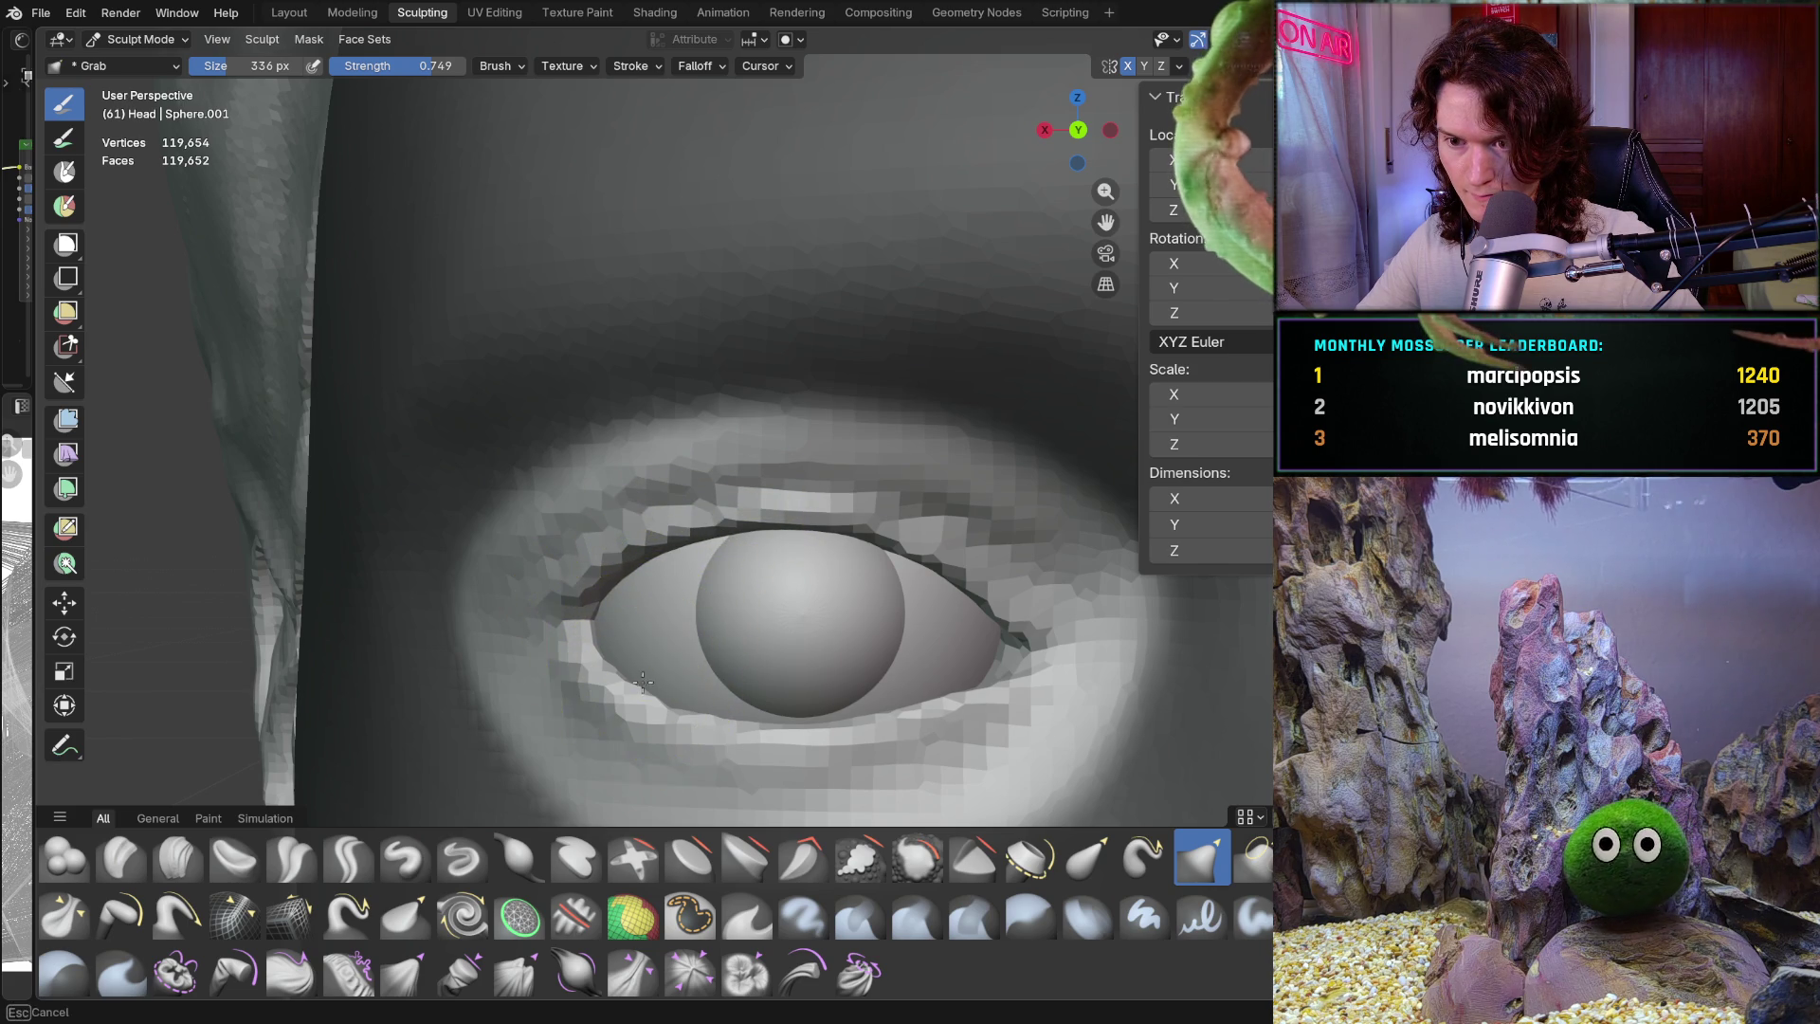
middle_drag(651, 698, 672, 671)
scroll(672, 671, down, 8)
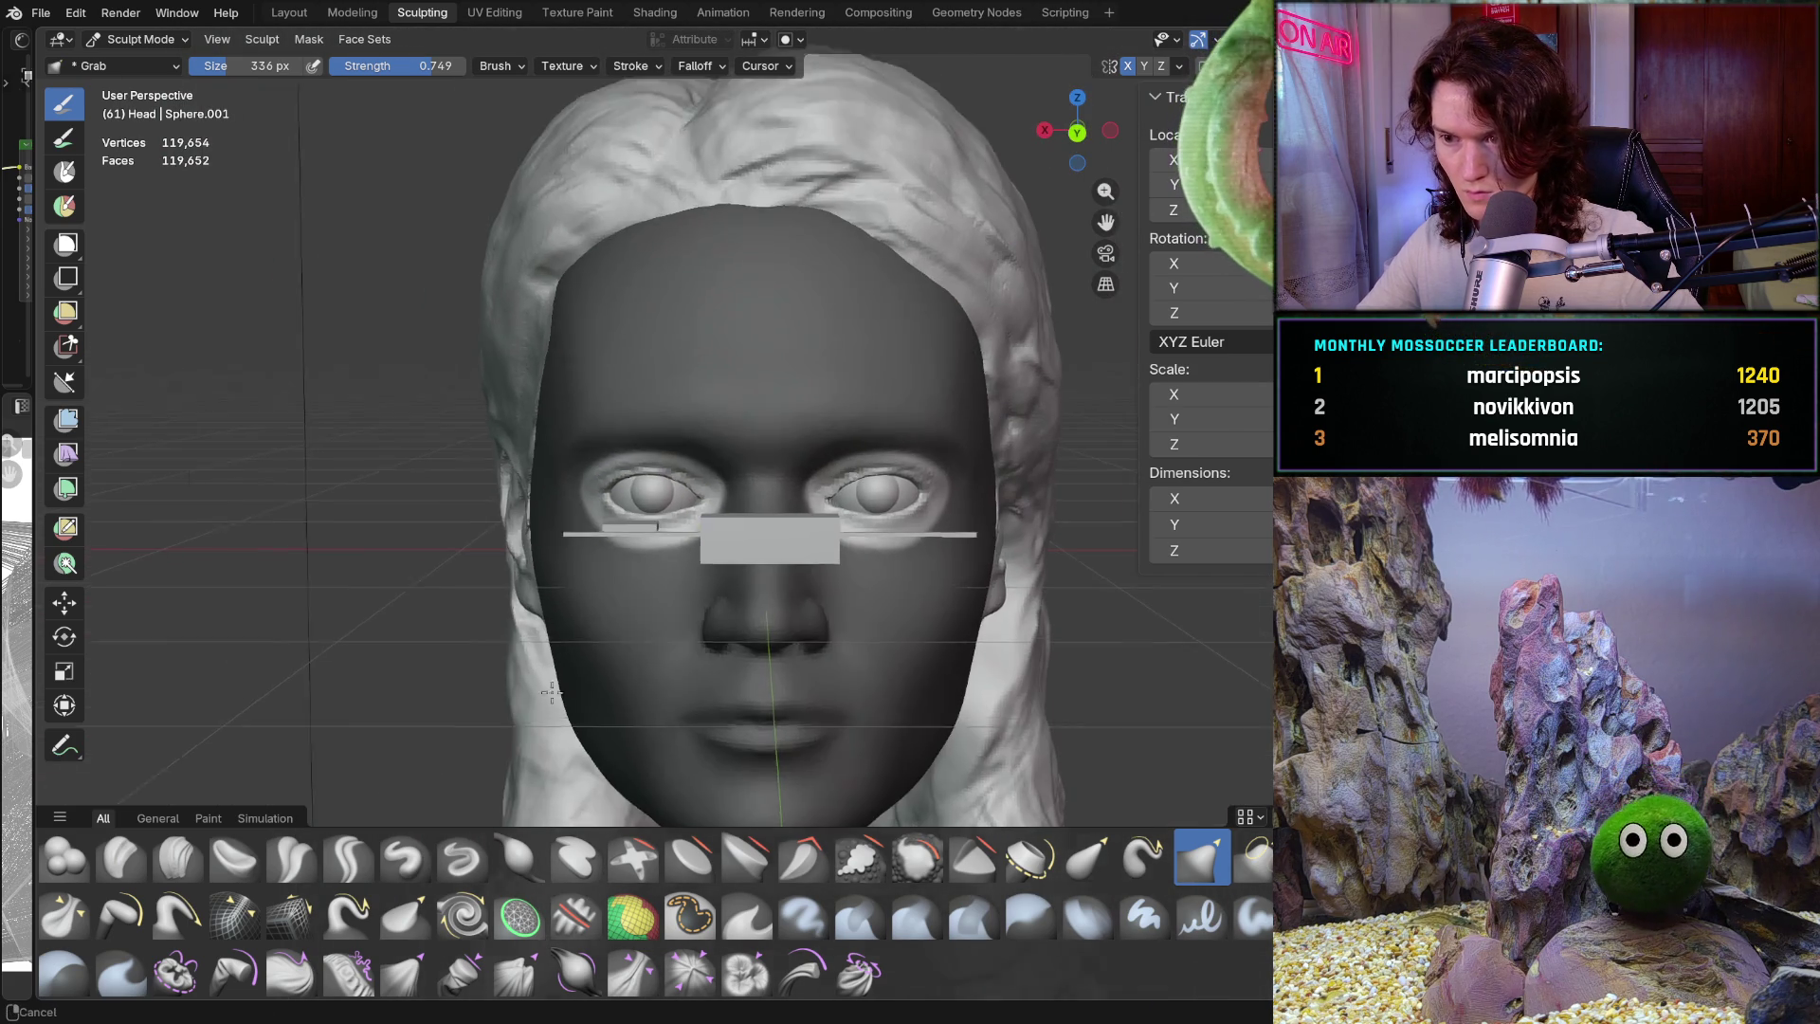
middle_drag(551, 692, 585, 684)
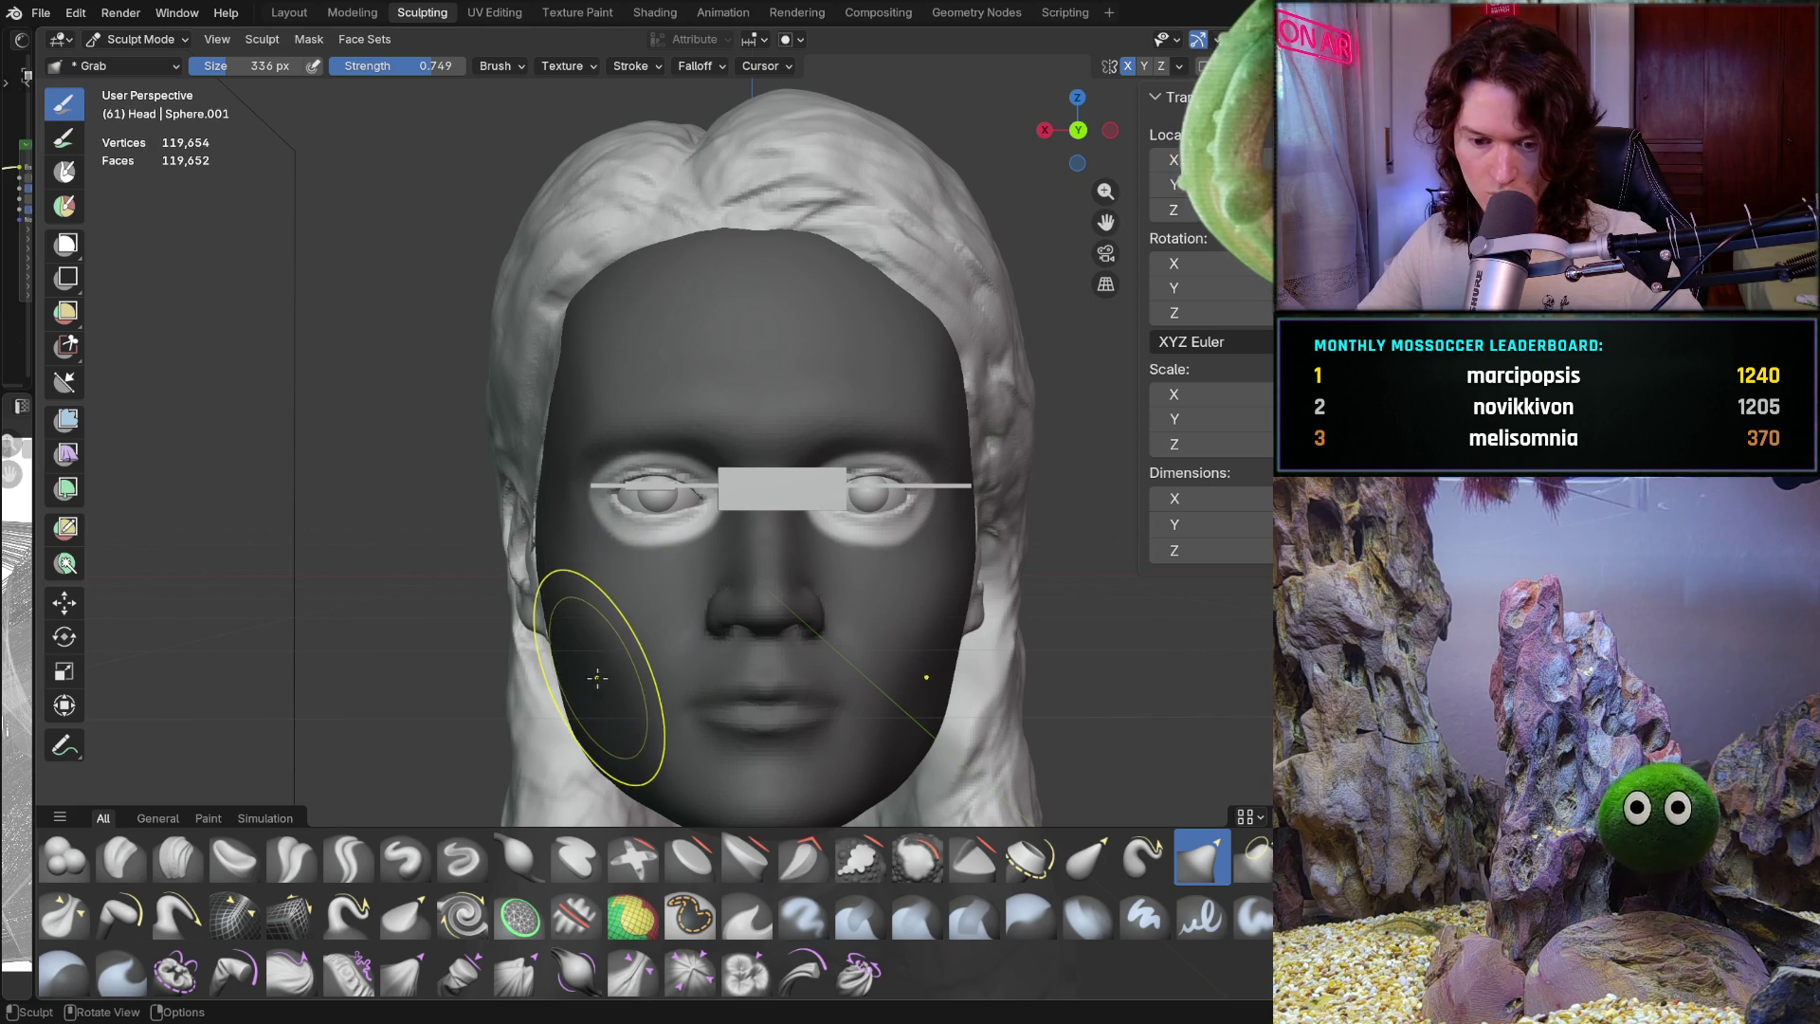
mouse_move(634, 637)
middle_down()
mouse_move(601, 581)
mouse_move(736, 520)
mouse_move(590, 526)
middle_up()
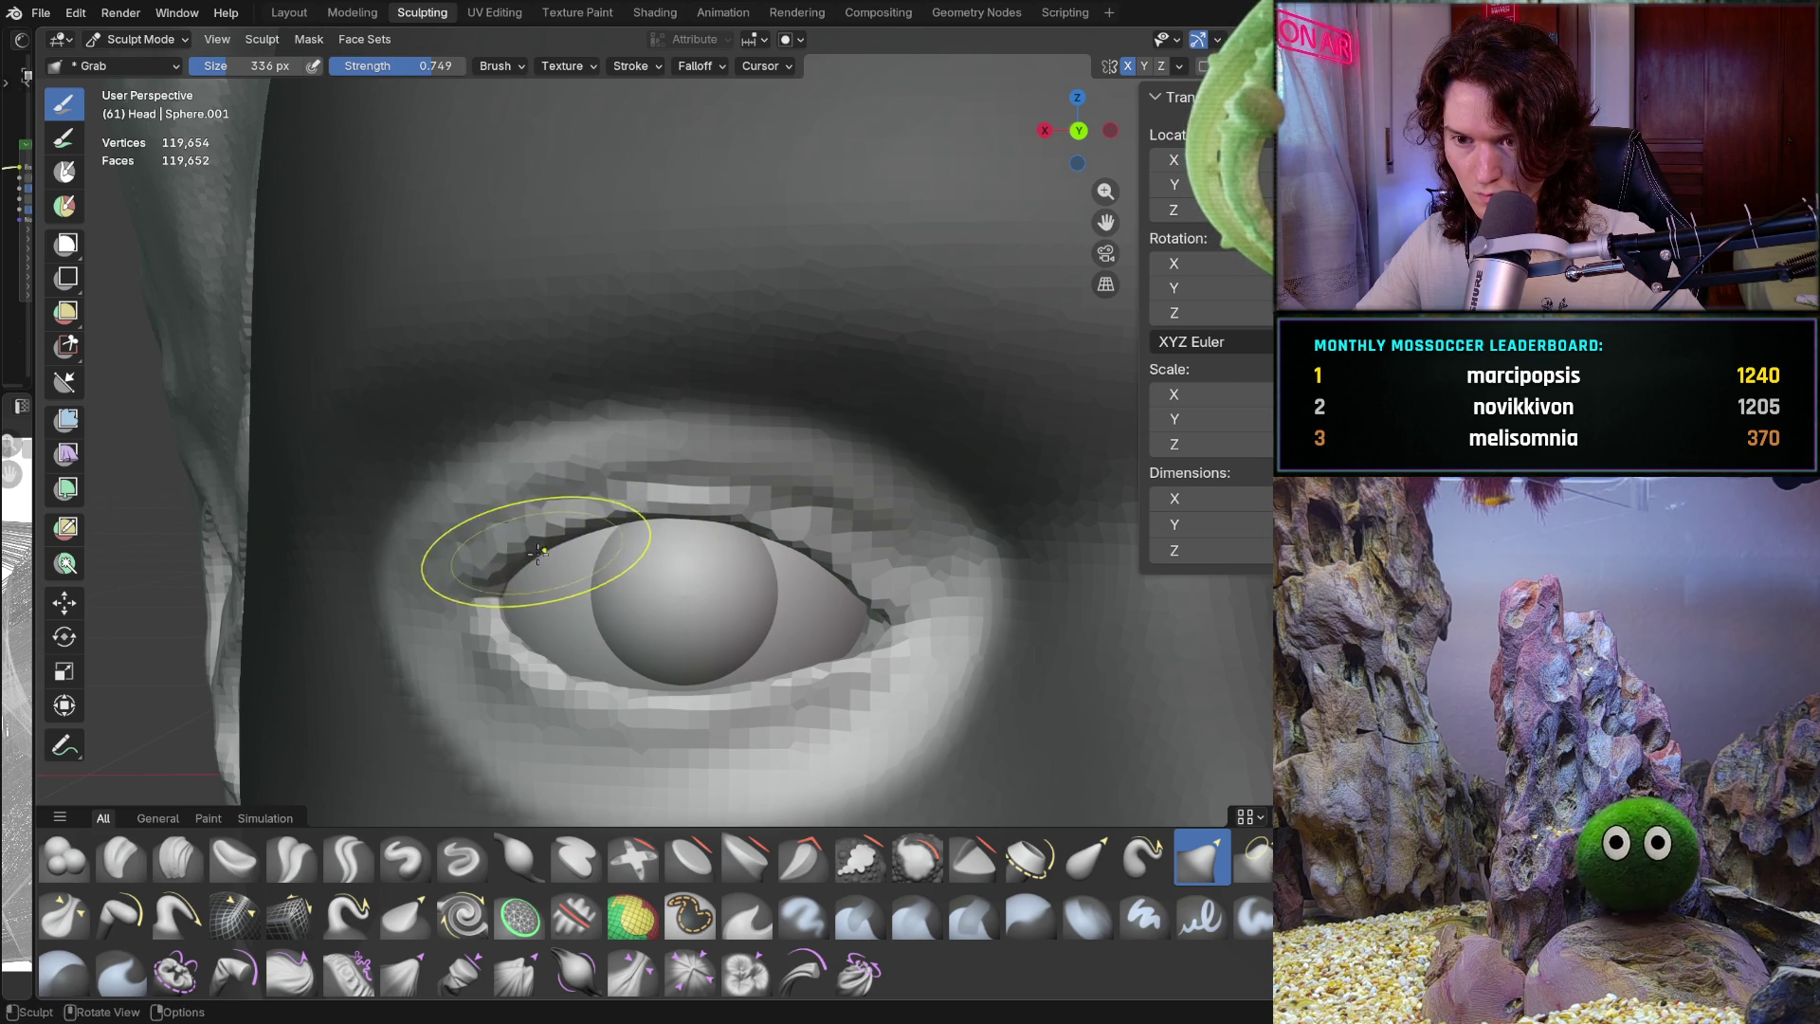
mouse_move(520, 555)
middle_down()
mouse_move(488, 604)
mouse_move(493, 554)
mouse_move(528, 521)
mouse_move(616, 588)
mouse_move(628, 725)
mouse_move(605, 740)
mouse_move(630, 537)
middle_up()
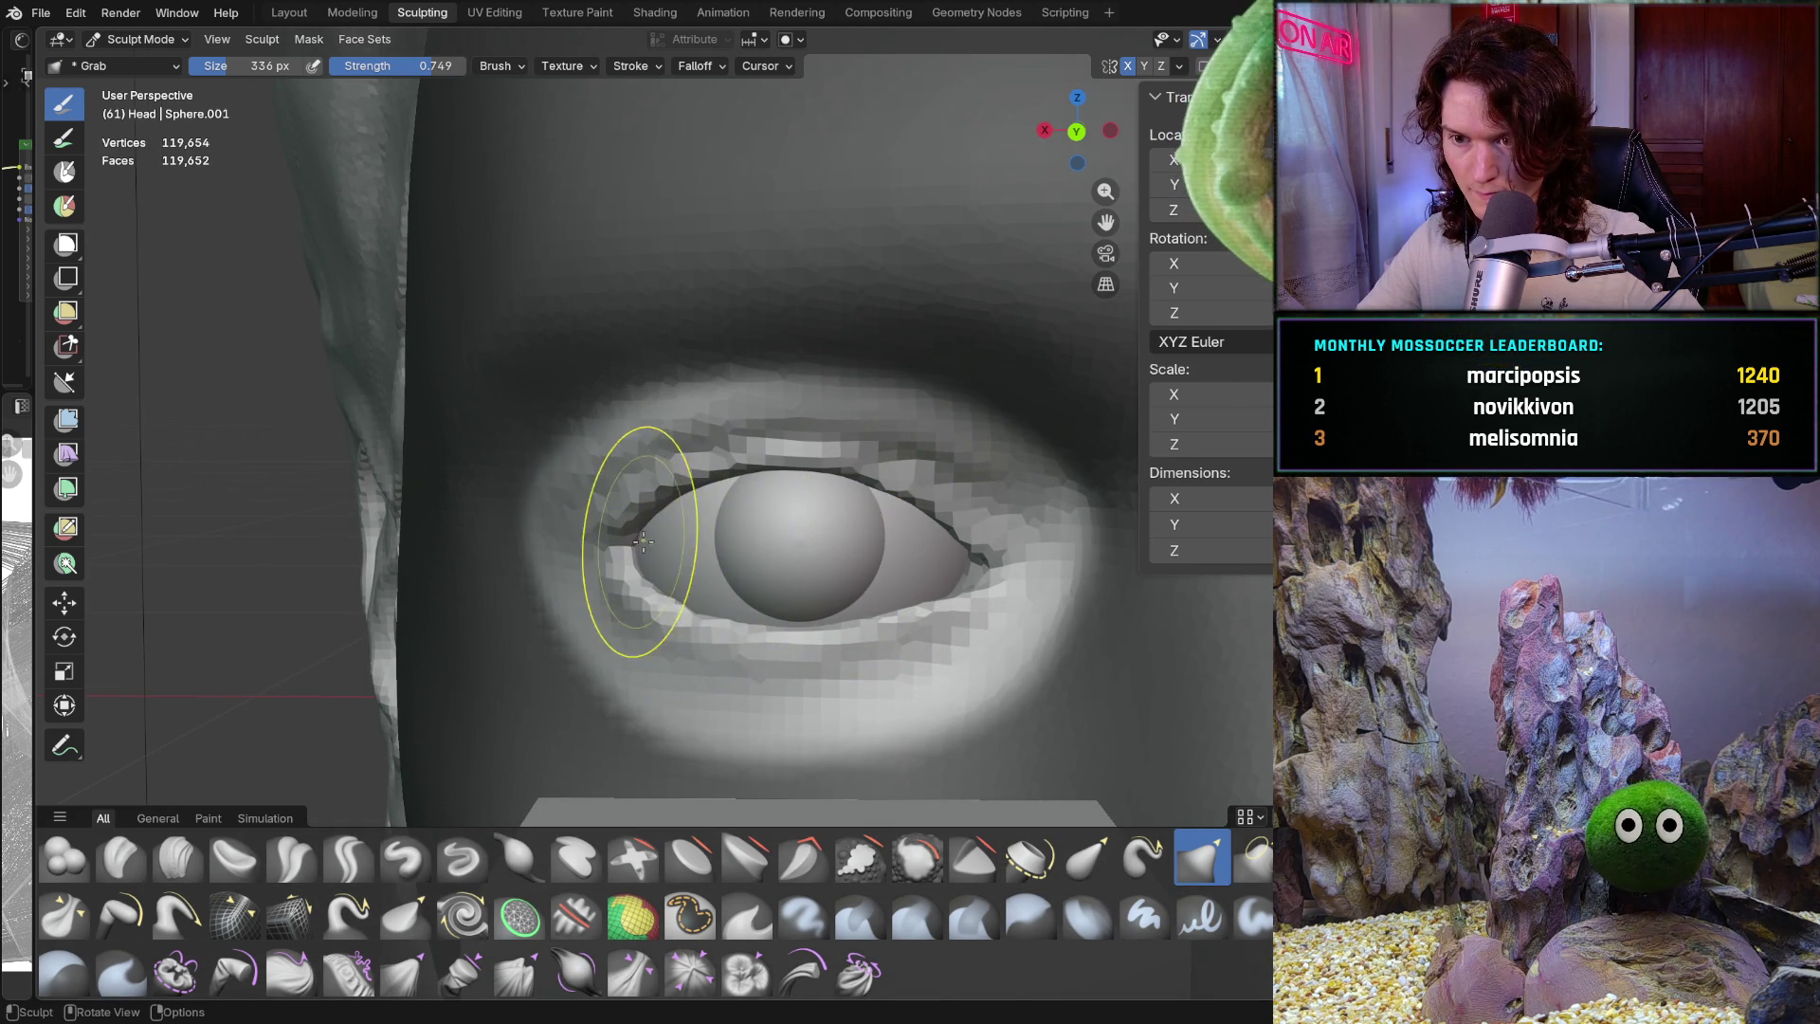
mouse_move(661, 597)
middle_down()
mouse_move(772, 568)
mouse_move(747, 570)
middle_up()
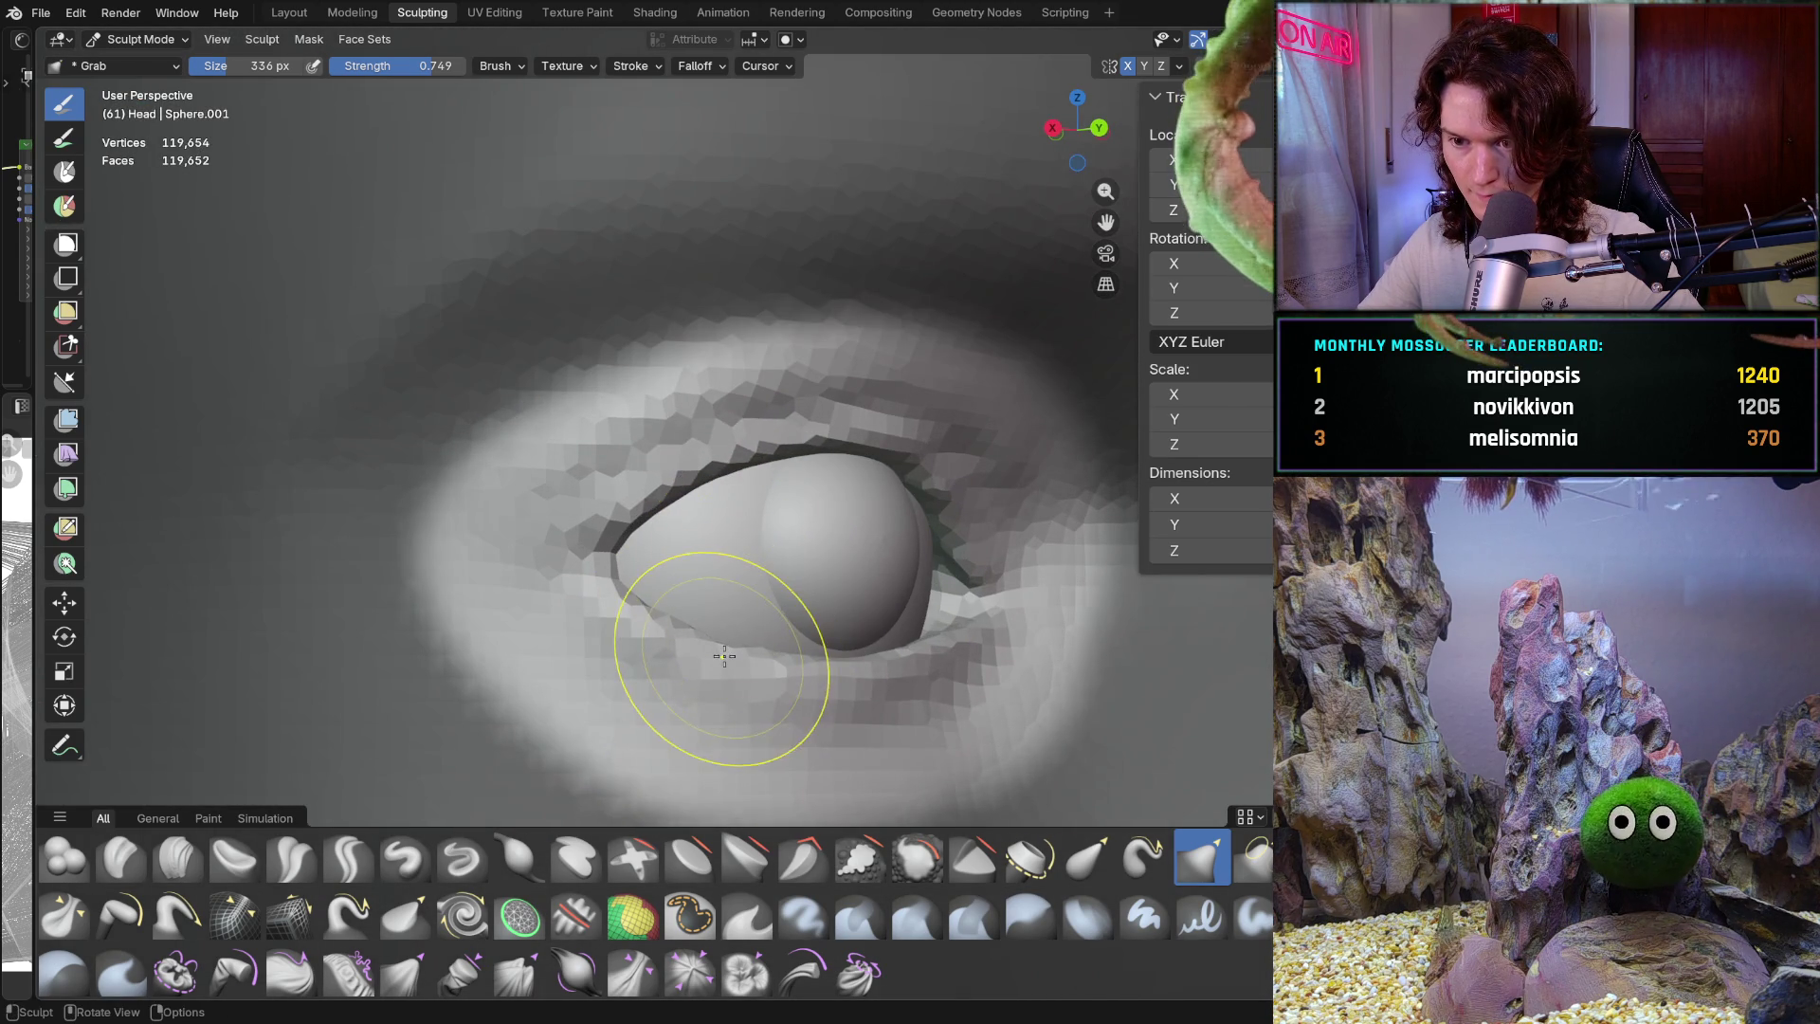
scroll(723, 657, down, 8)
mouse_move(720, 656)
middle_down()
mouse_move(682, 639)
mouse_move(729, 578)
middle_up()
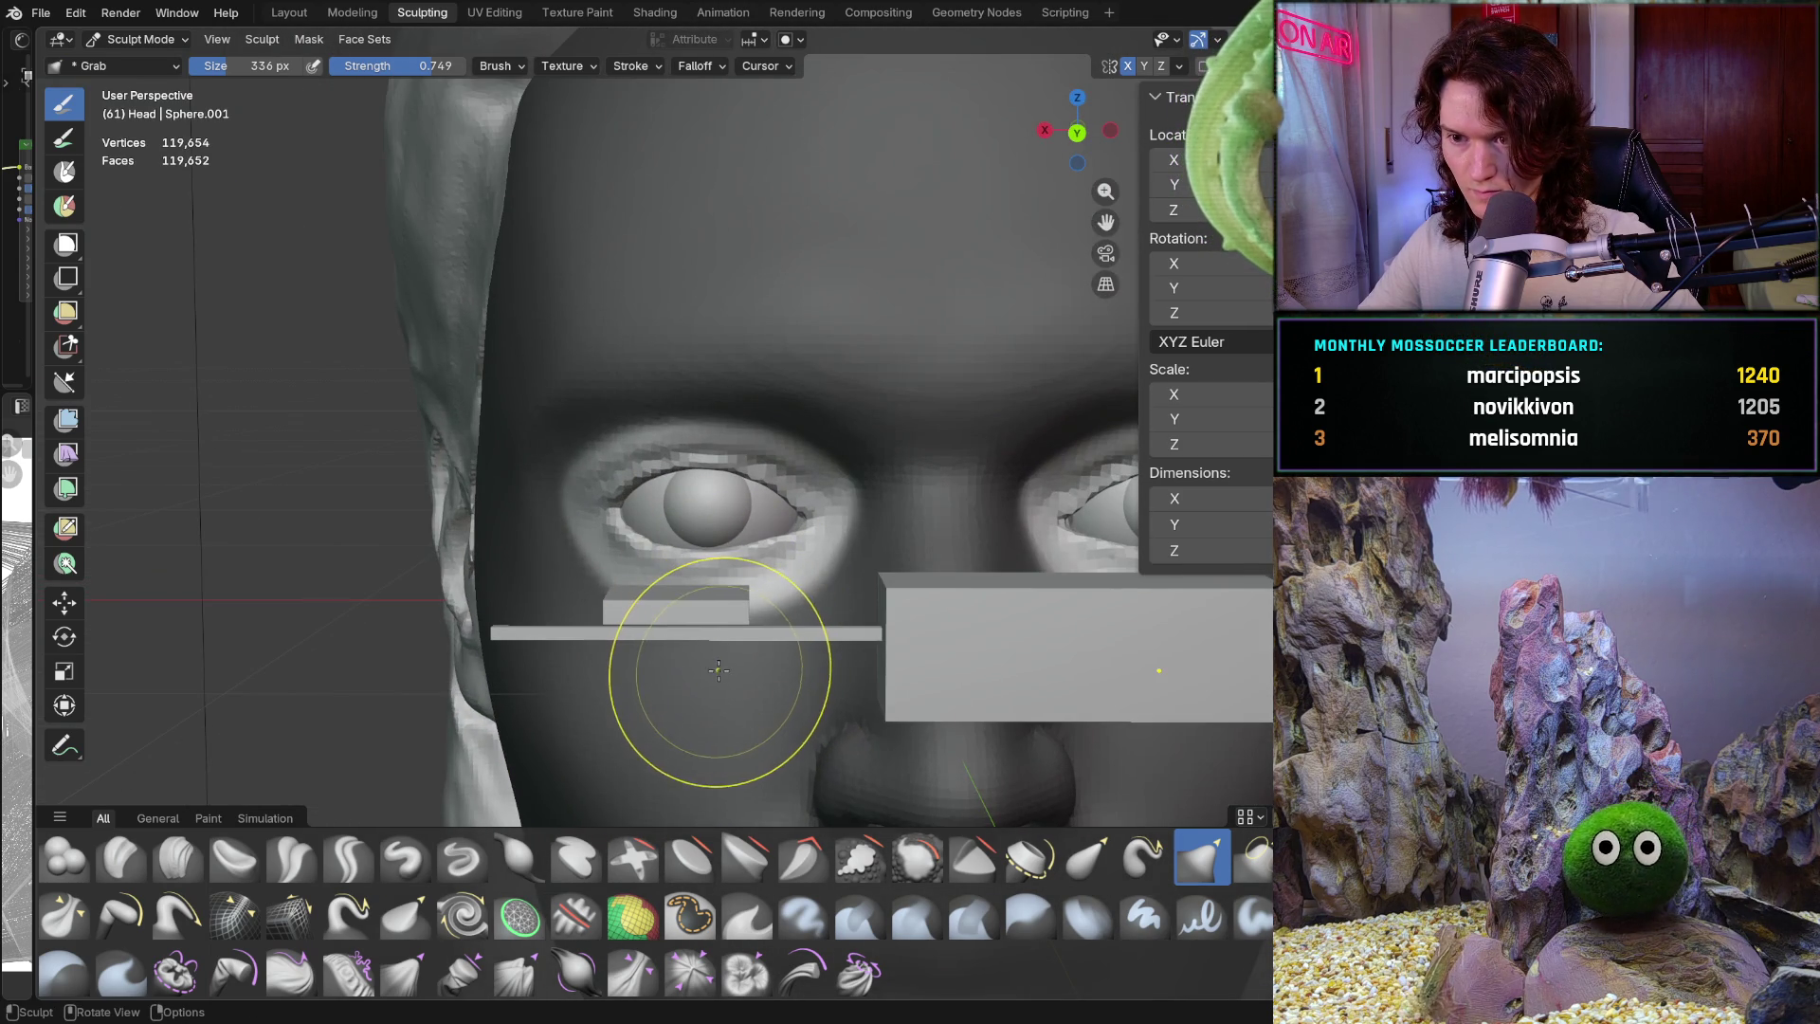
mouse_move(717, 691)
ctrl+middle_down()
mouse_move(741, 613)
mouse_move(744, 664)
mouse_move(678, 600)
mouse_move(759, 587)
mouse_move(882, 609)
mouse_move(910, 471)
mouse_move(631, 552)
mouse_move(873, 569)
mouse_move(841, 577)
mouse_move(773, 531)
mouse_move(813, 569)
ctrl+middle_up()
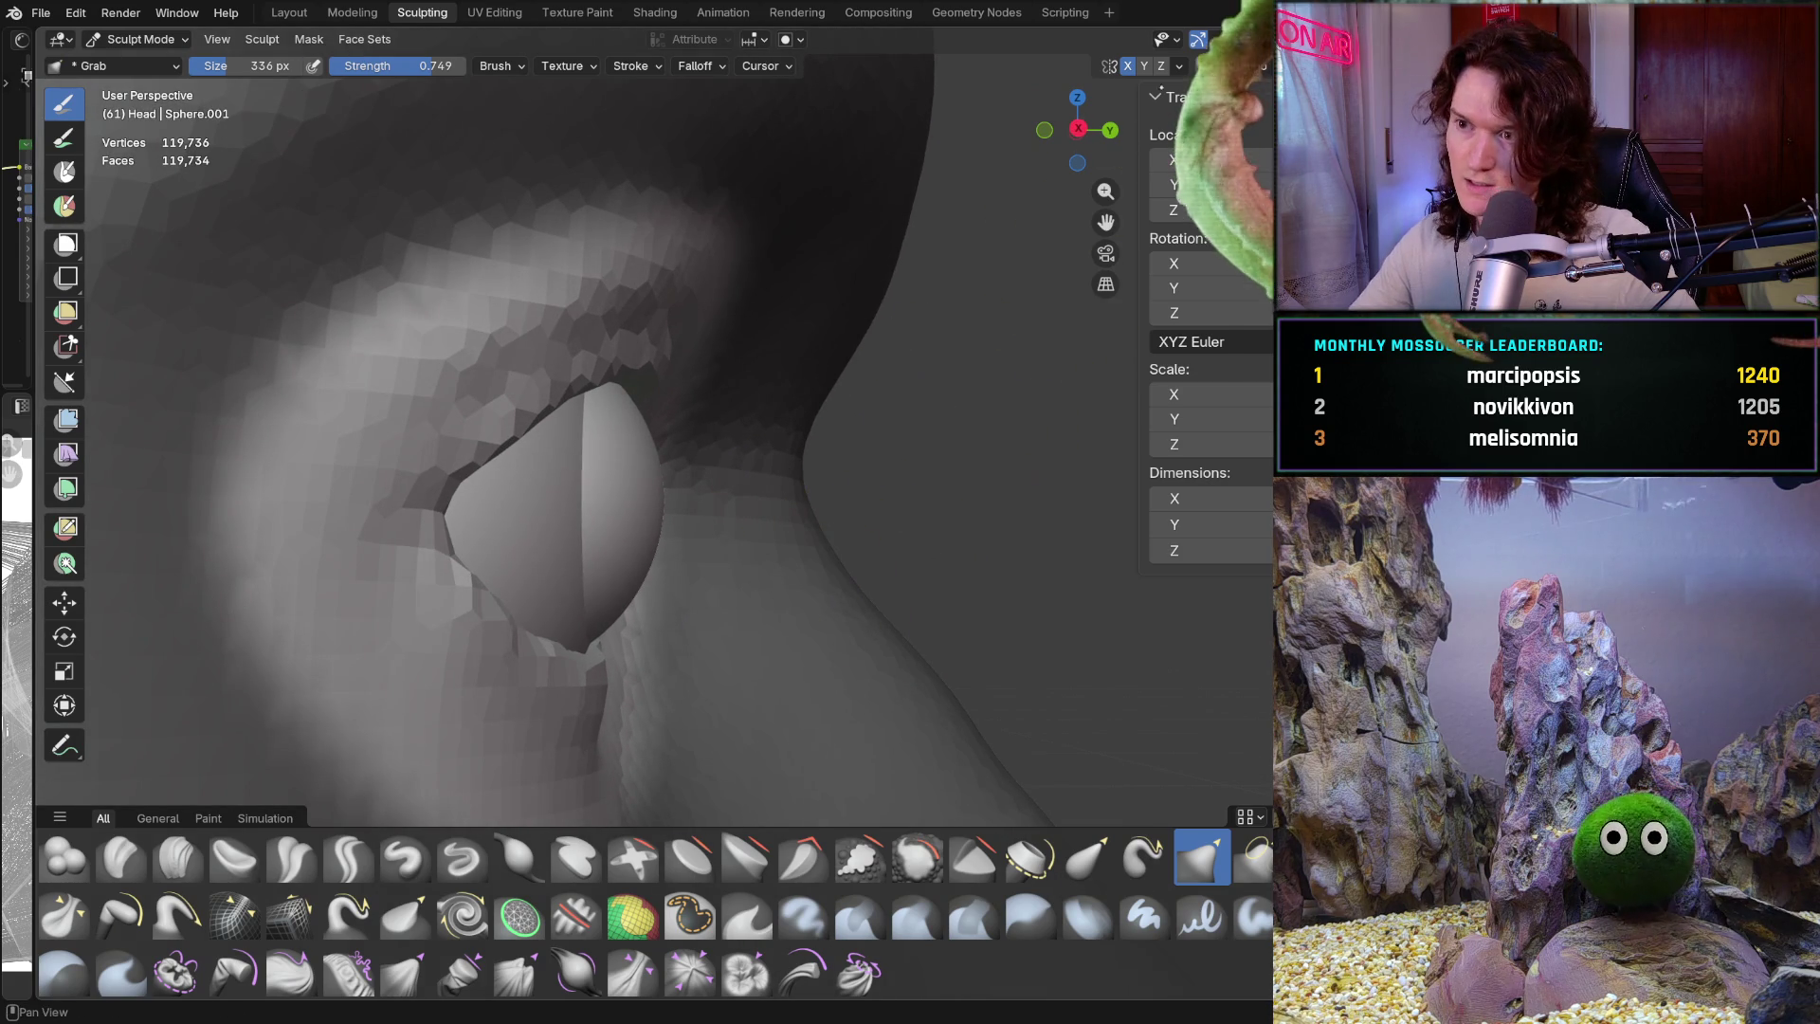
Check the symmetry settings and set the Grab brush to 336 px with strength 0.556
click(1180, 66)
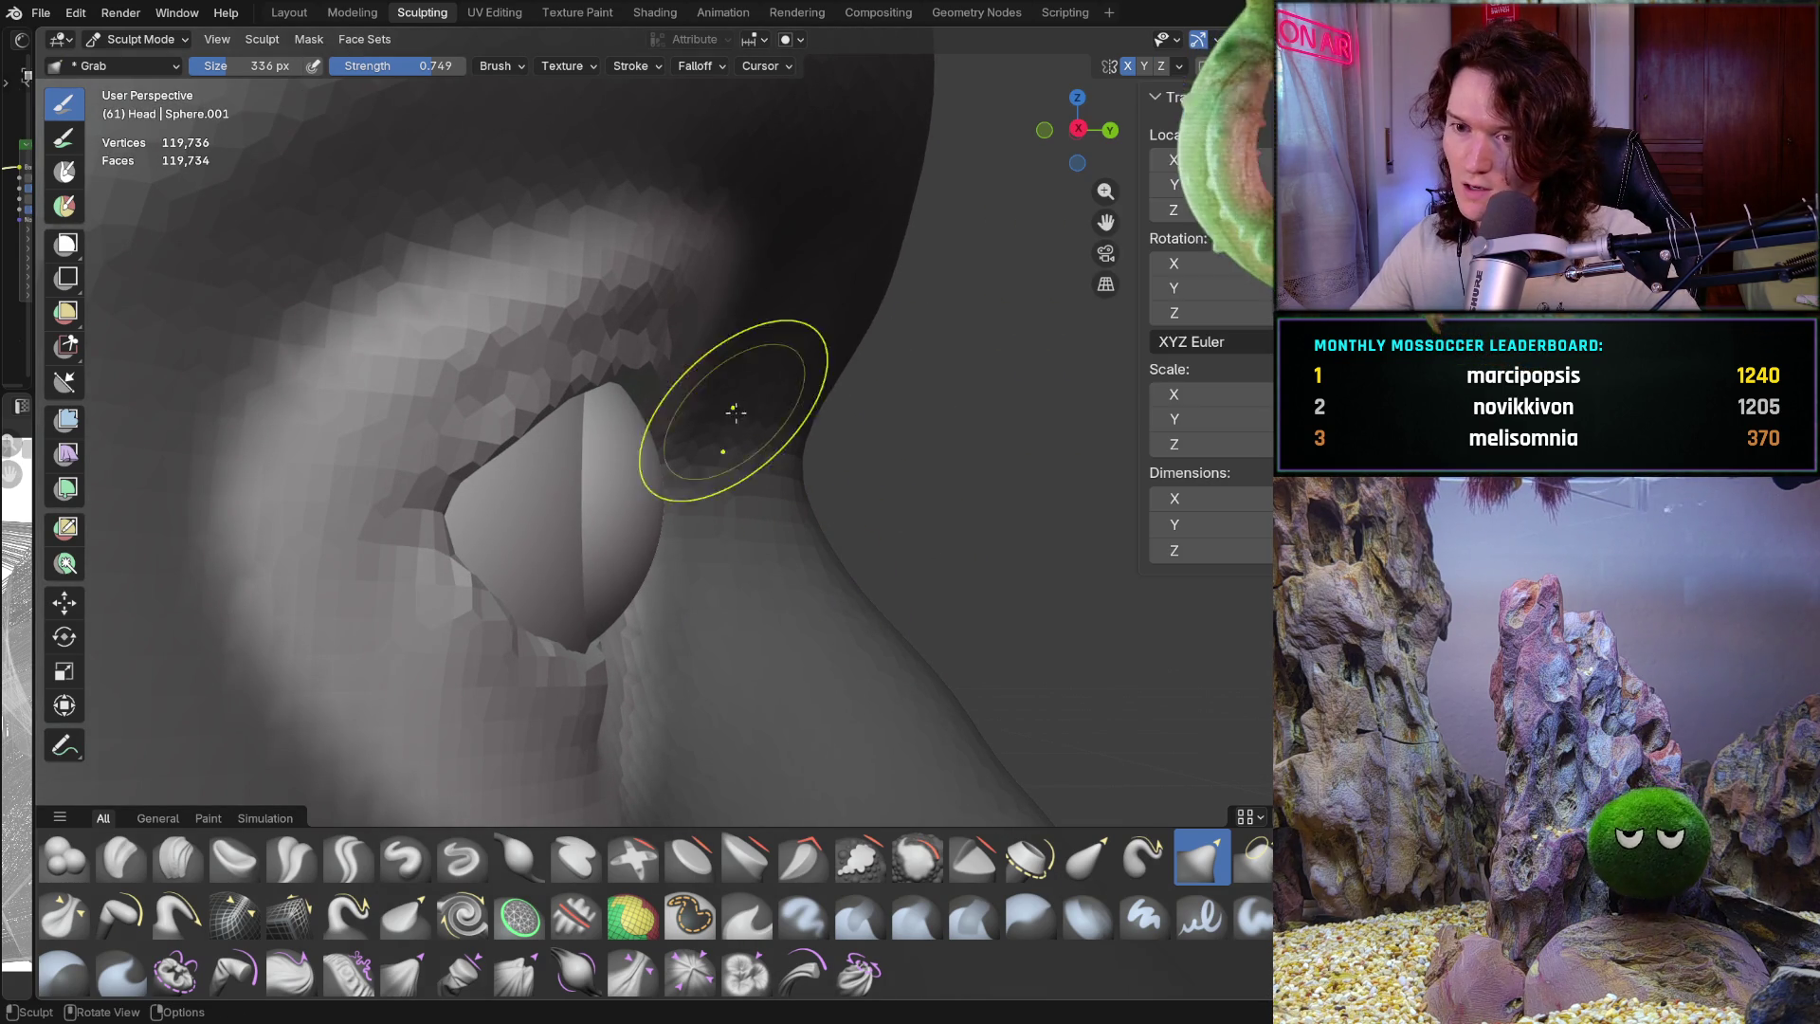
key(f)
click(495, 451)
key(f)
click(574, 449)
key(shift+f)
click(531, 455)
Pull the left upper eyelid and its crease in toward the eyeball
middle_drag(531, 455, 512, 425)
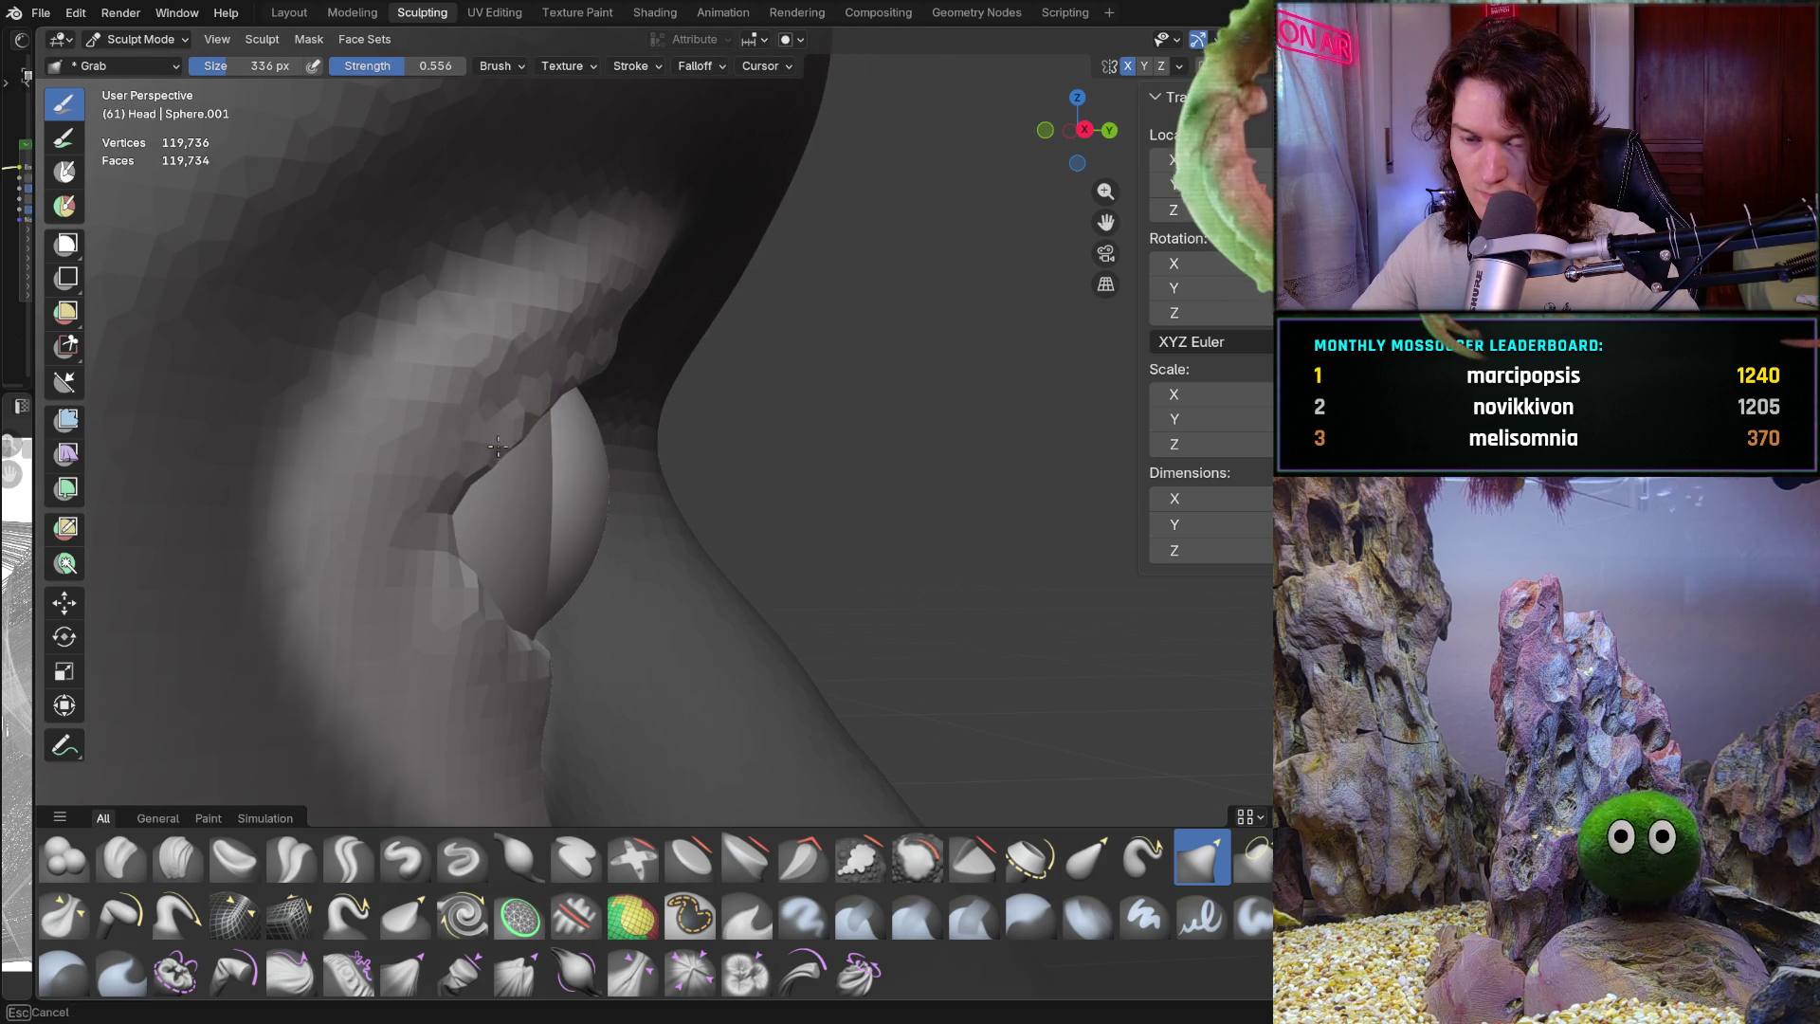
drag(511, 419, 593, 379)
mouse_move(593, 379)
middle_down()
mouse_move(479, 304)
mouse_move(643, 291)
mouse_move(663, 323)
mouse_move(588, 357)
middle_up()
mouse_move(588, 357)
mouse_down()
mouse_move(625, 357)
mouse_move(572, 360)
mouse_up()
mouse_move(572, 361)
mouse_down()
mouse_move(521, 386)
mouse_move(630, 354)
mouse_move(695, 360)
mouse_move(762, 429)
mouse_move(878, 441)
mouse_up()
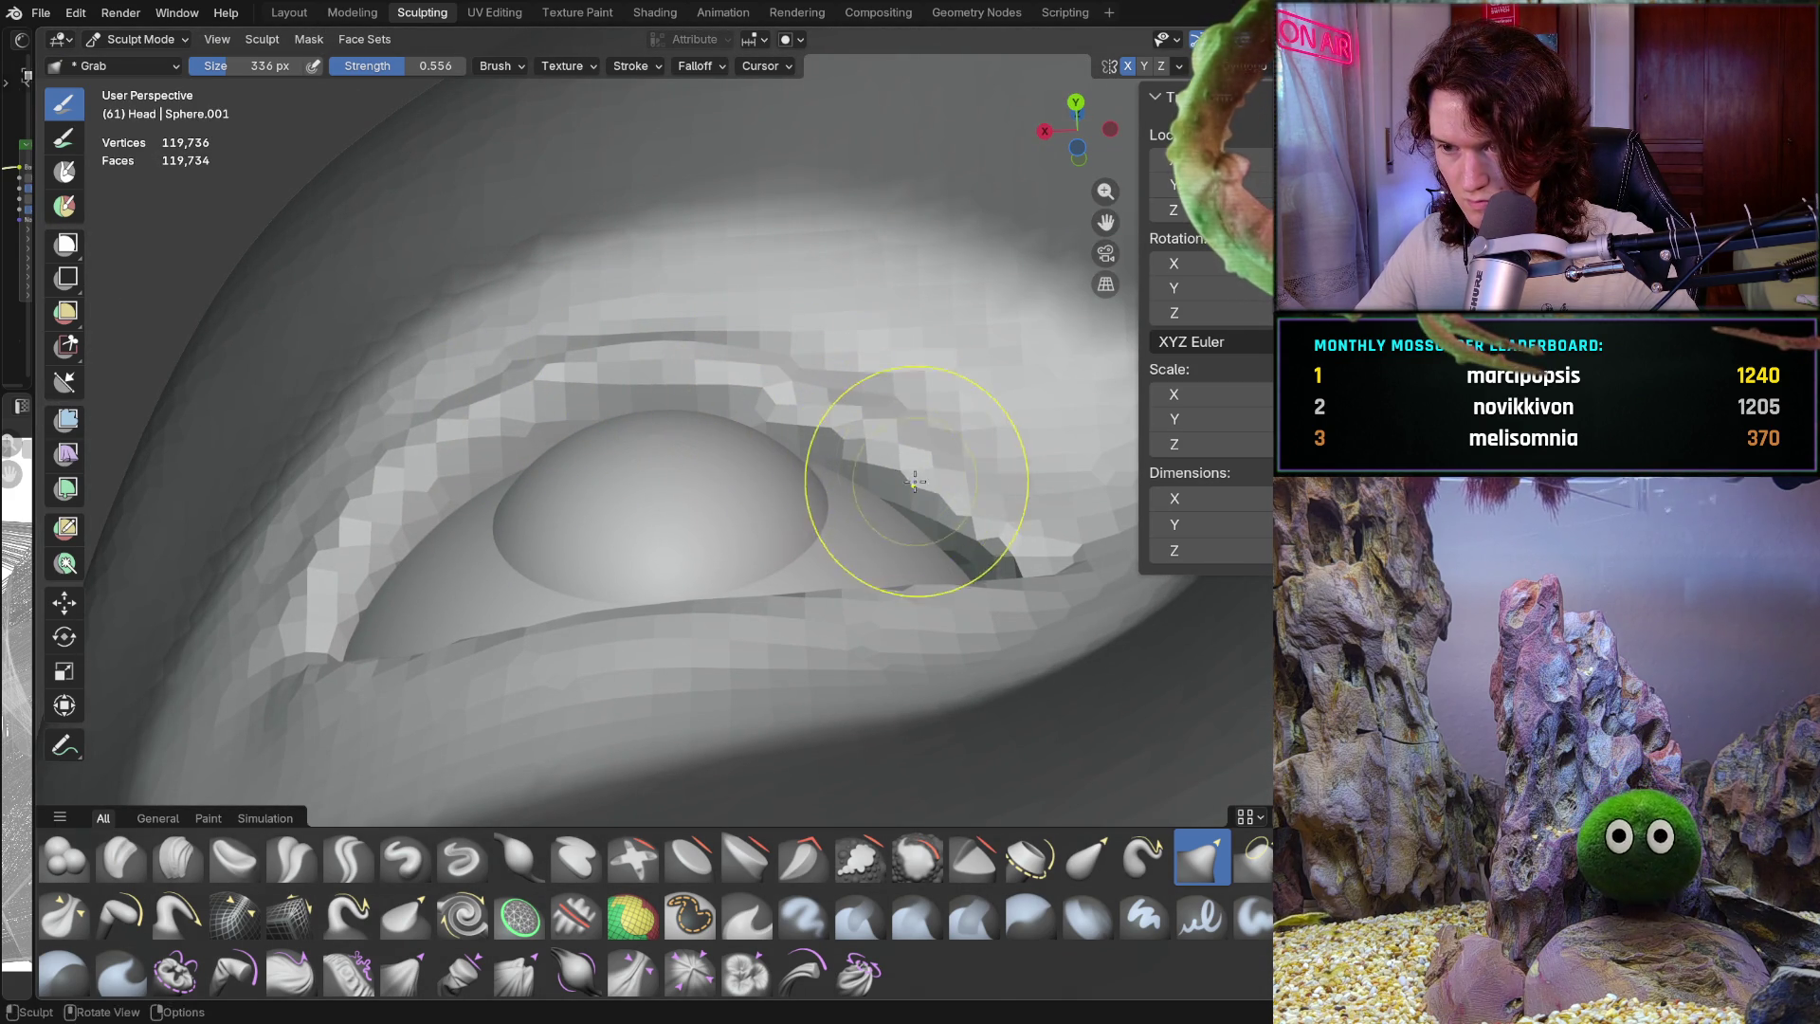
mouse_move(878, 441)
middle_down()
mouse_move(841, 422)
mouse_move(853, 441)
mouse_move(890, 401)
middle_up()
mouse_move(974, 488)
middle_down()
mouse_move(991, 670)
mouse_move(986, 521)
middle_up()
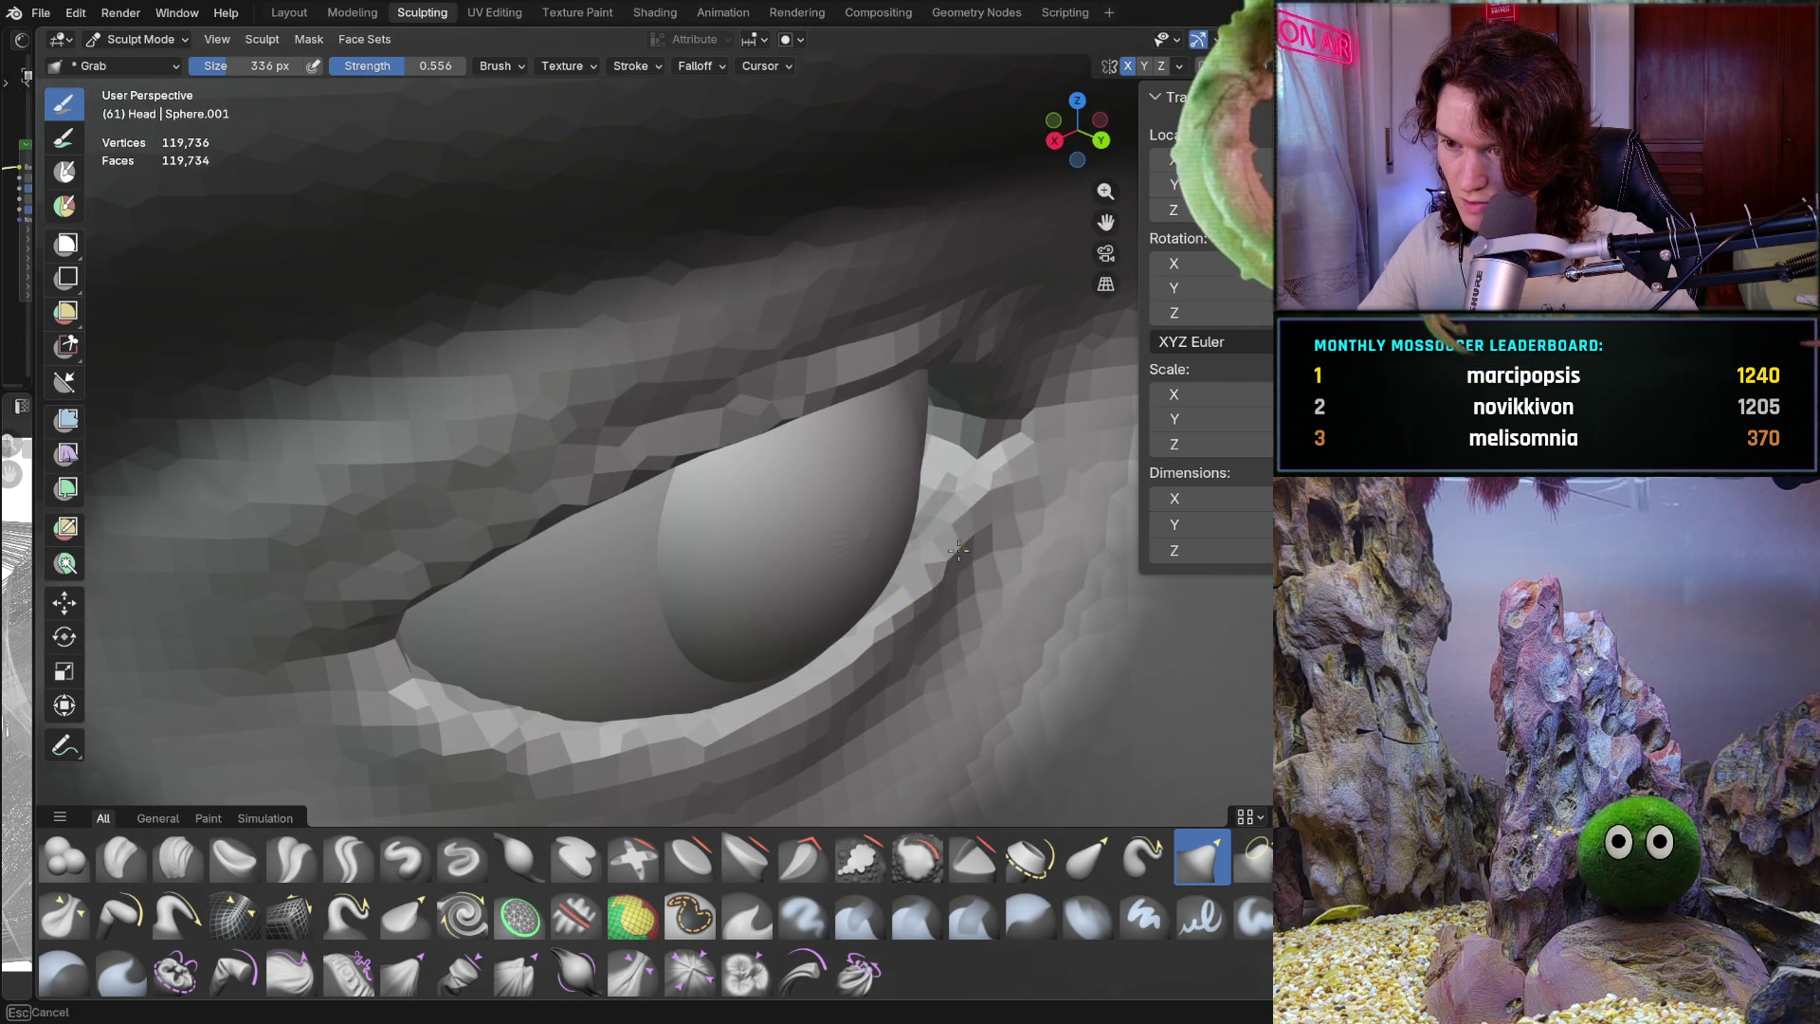
middle_drag(967, 560, 852, 513)
mouse_move(775, 616)
middle_down()
mouse_move(927, 628)
mouse_move(893, 664)
middle_up()
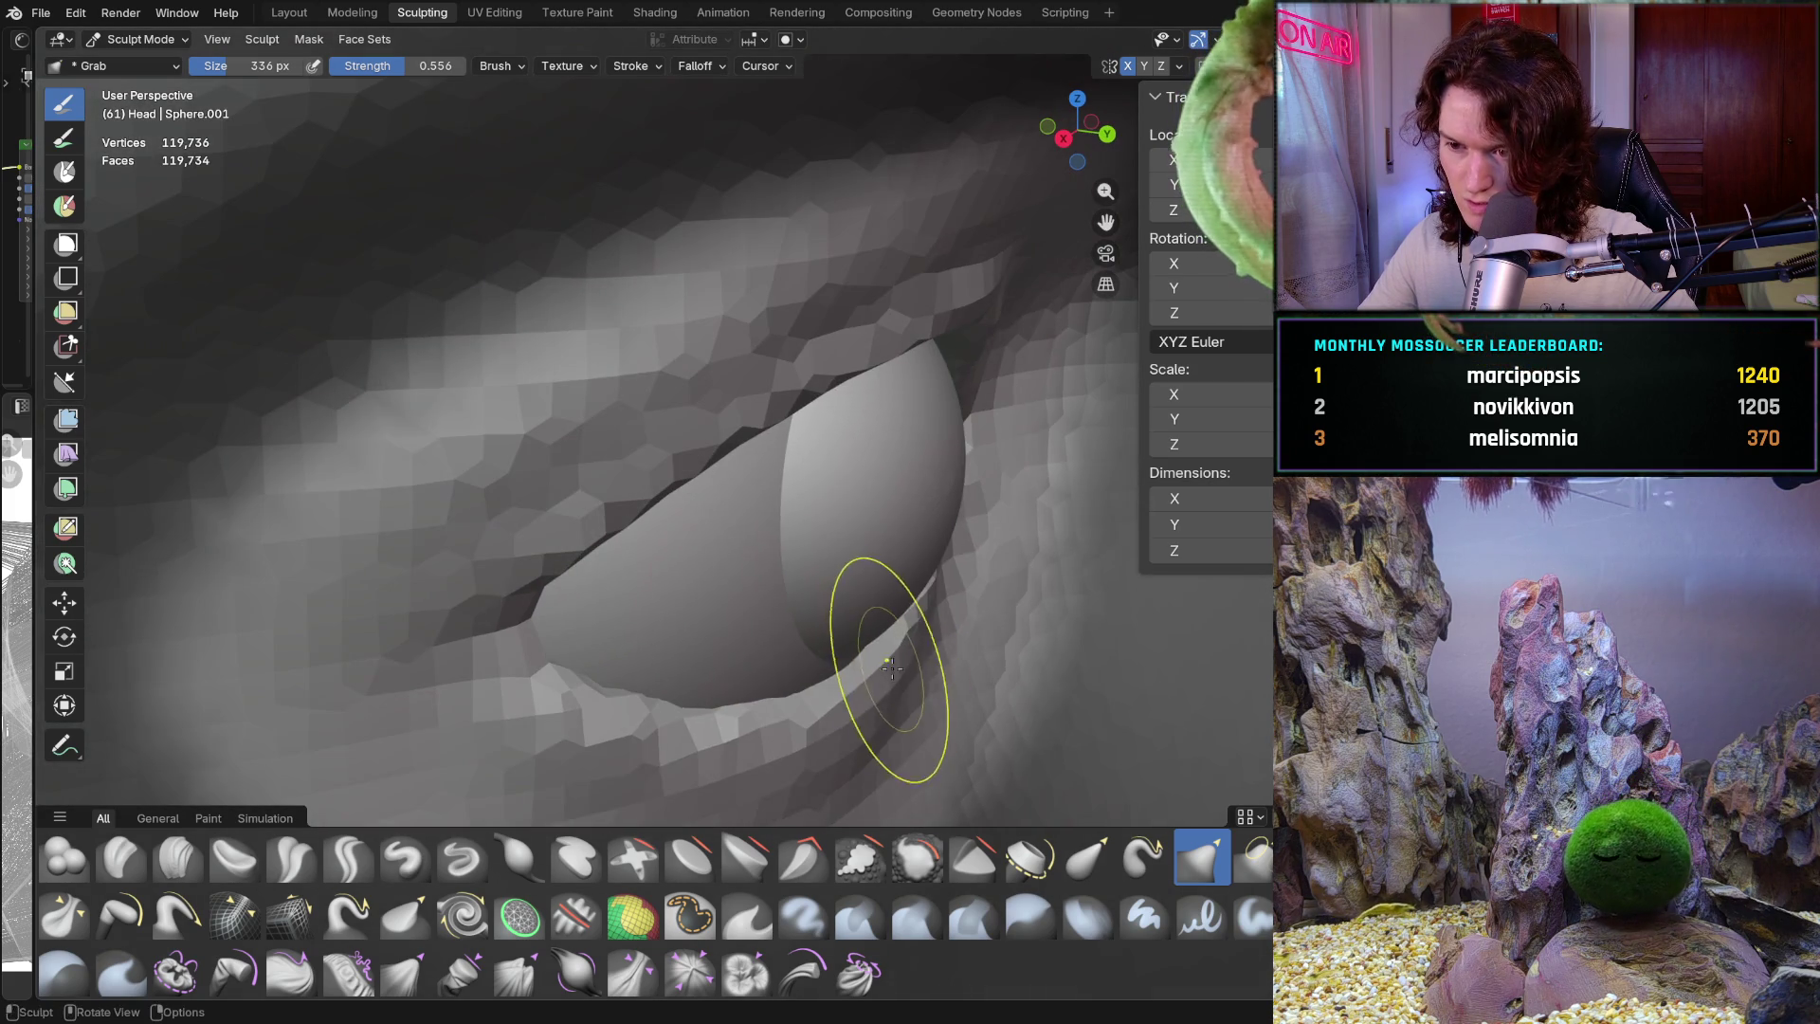
mouse_move(784, 698)
middle_down()
mouse_move(508, 663)
mouse_move(712, 652)
mouse_move(886, 568)
mouse_move(812, 610)
mouse_move(853, 557)
mouse_move(769, 418)
mouse_move(806, 455)
middle_up()
drag(806, 455, 795, 444)
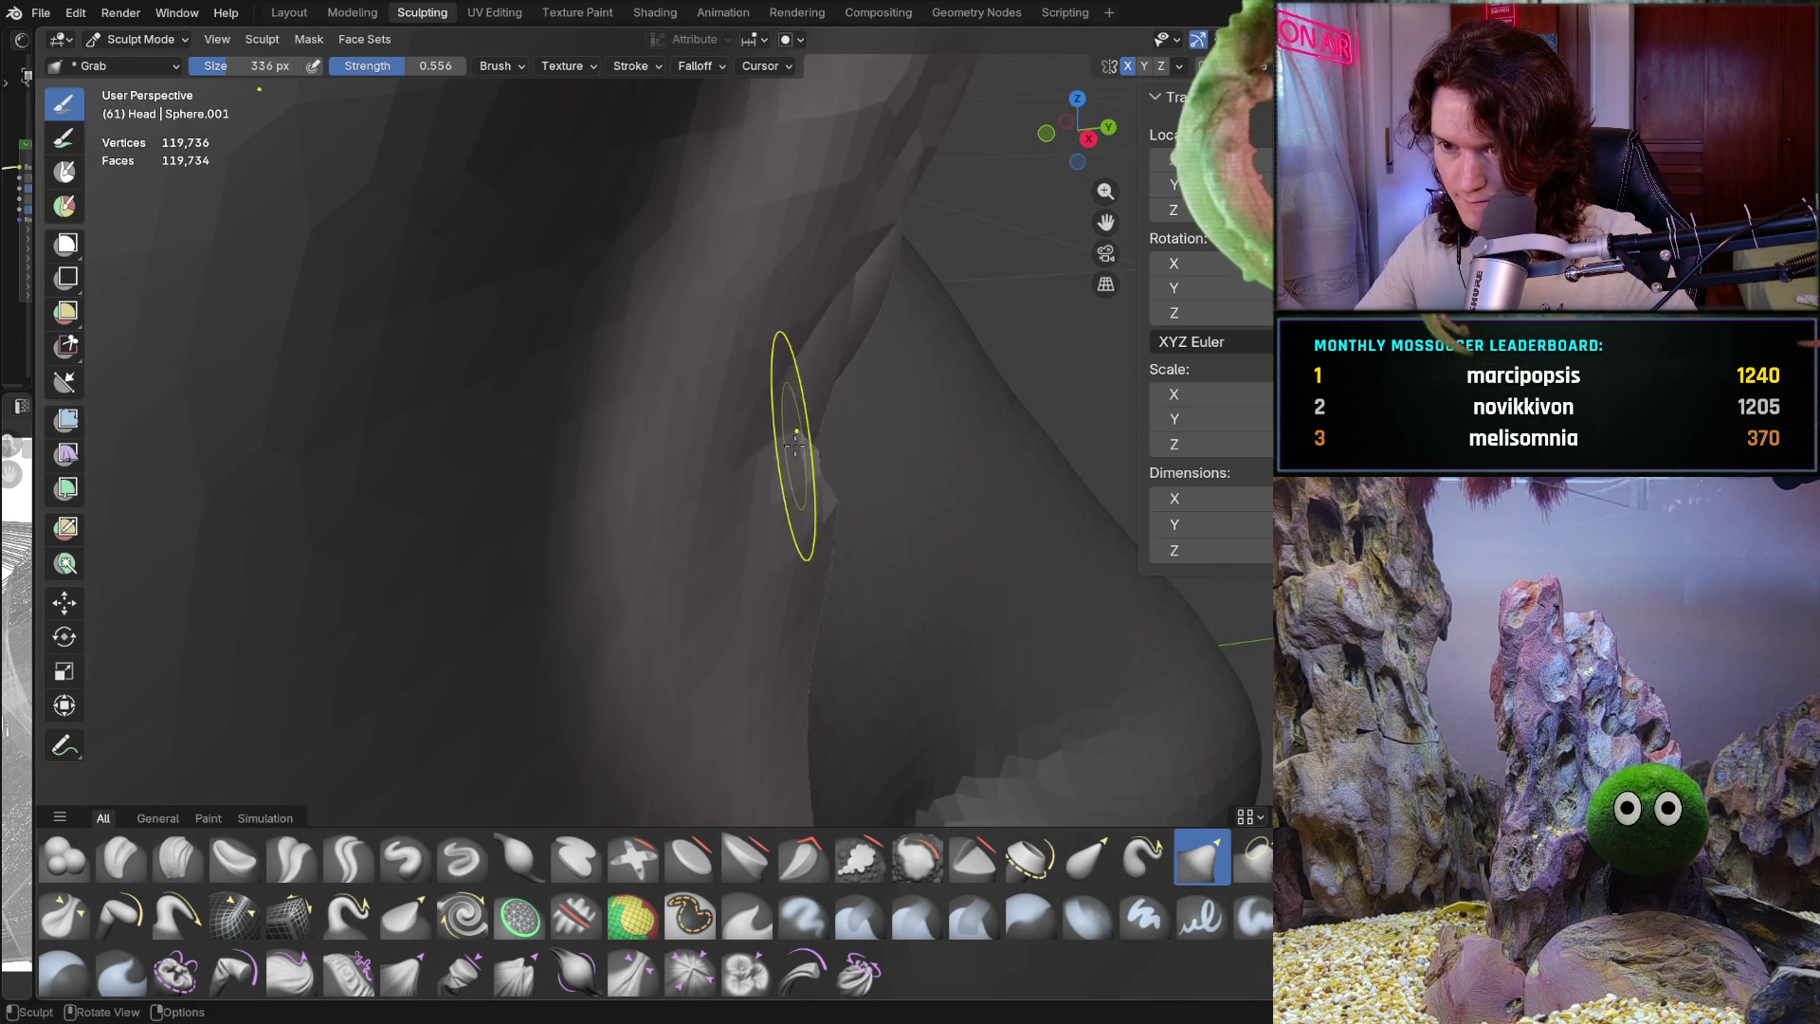
Orbit and zoom around the eye to inspect the reshaped upper lid
mouse_move(785, 438)
middle_down()
mouse_move(832, 508)
mouse_move(808, 572)
middle_up()
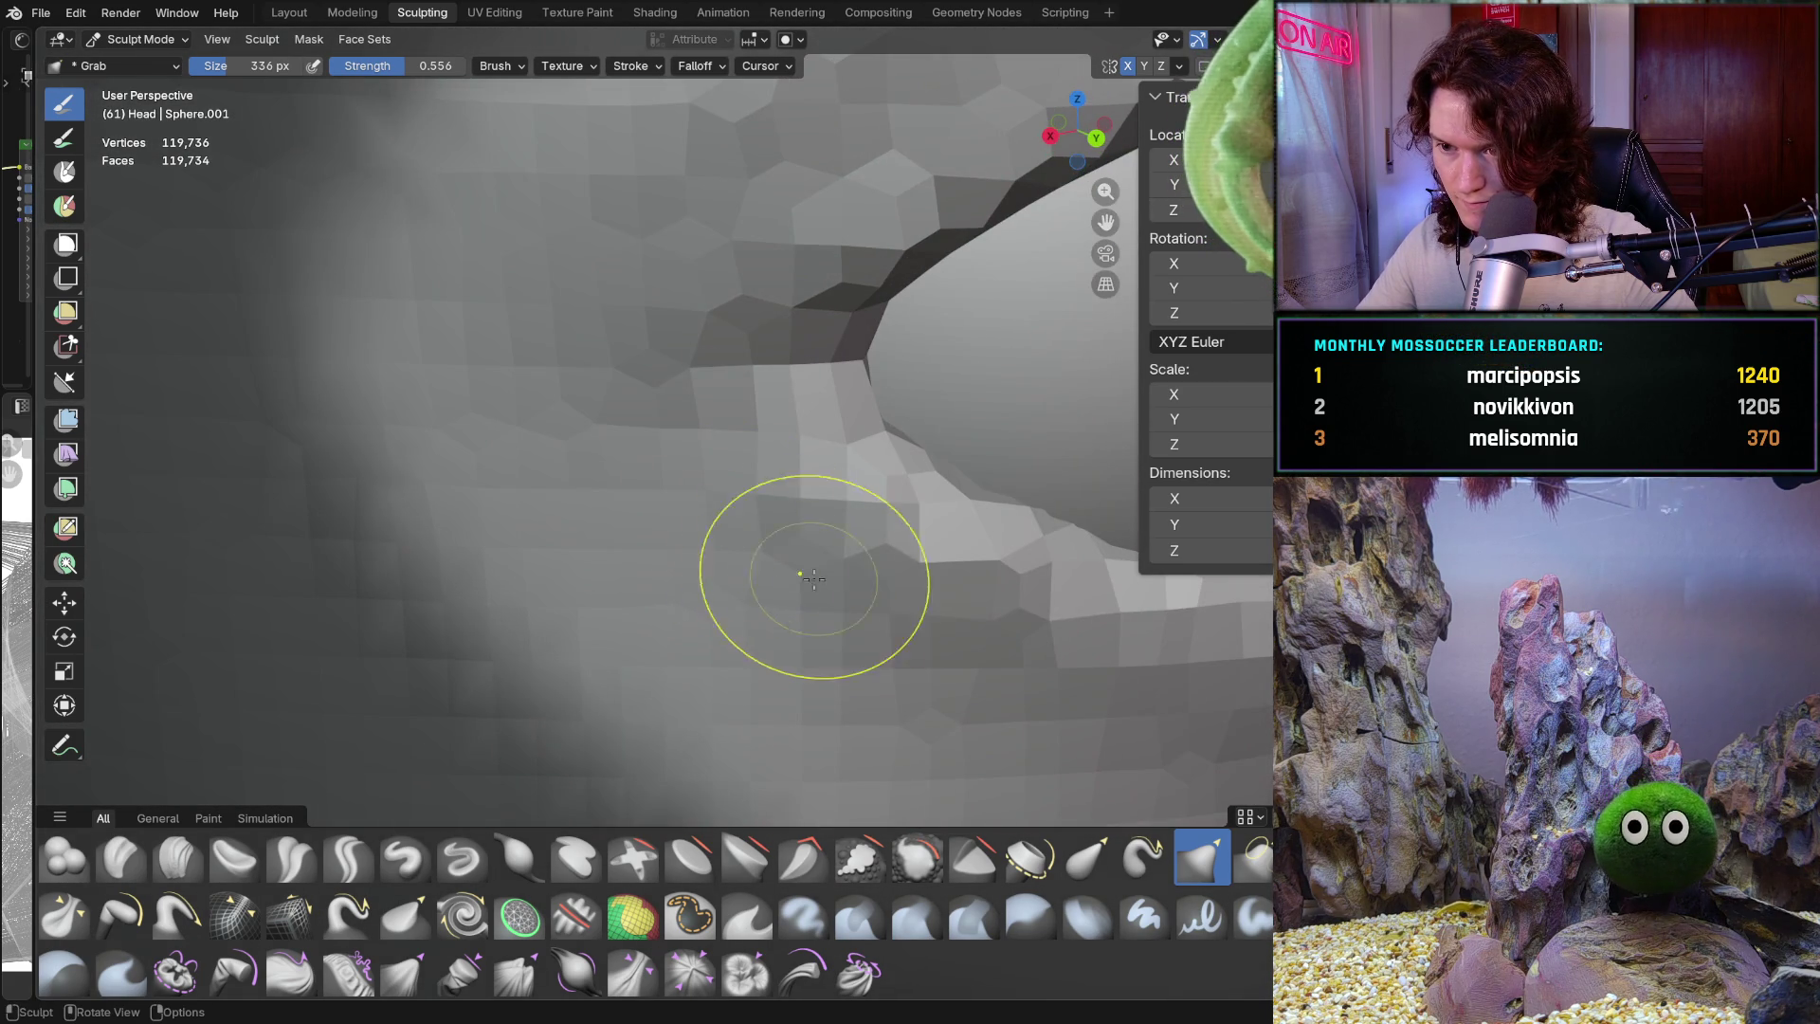
middle_drag(740, 566, 610, 521)
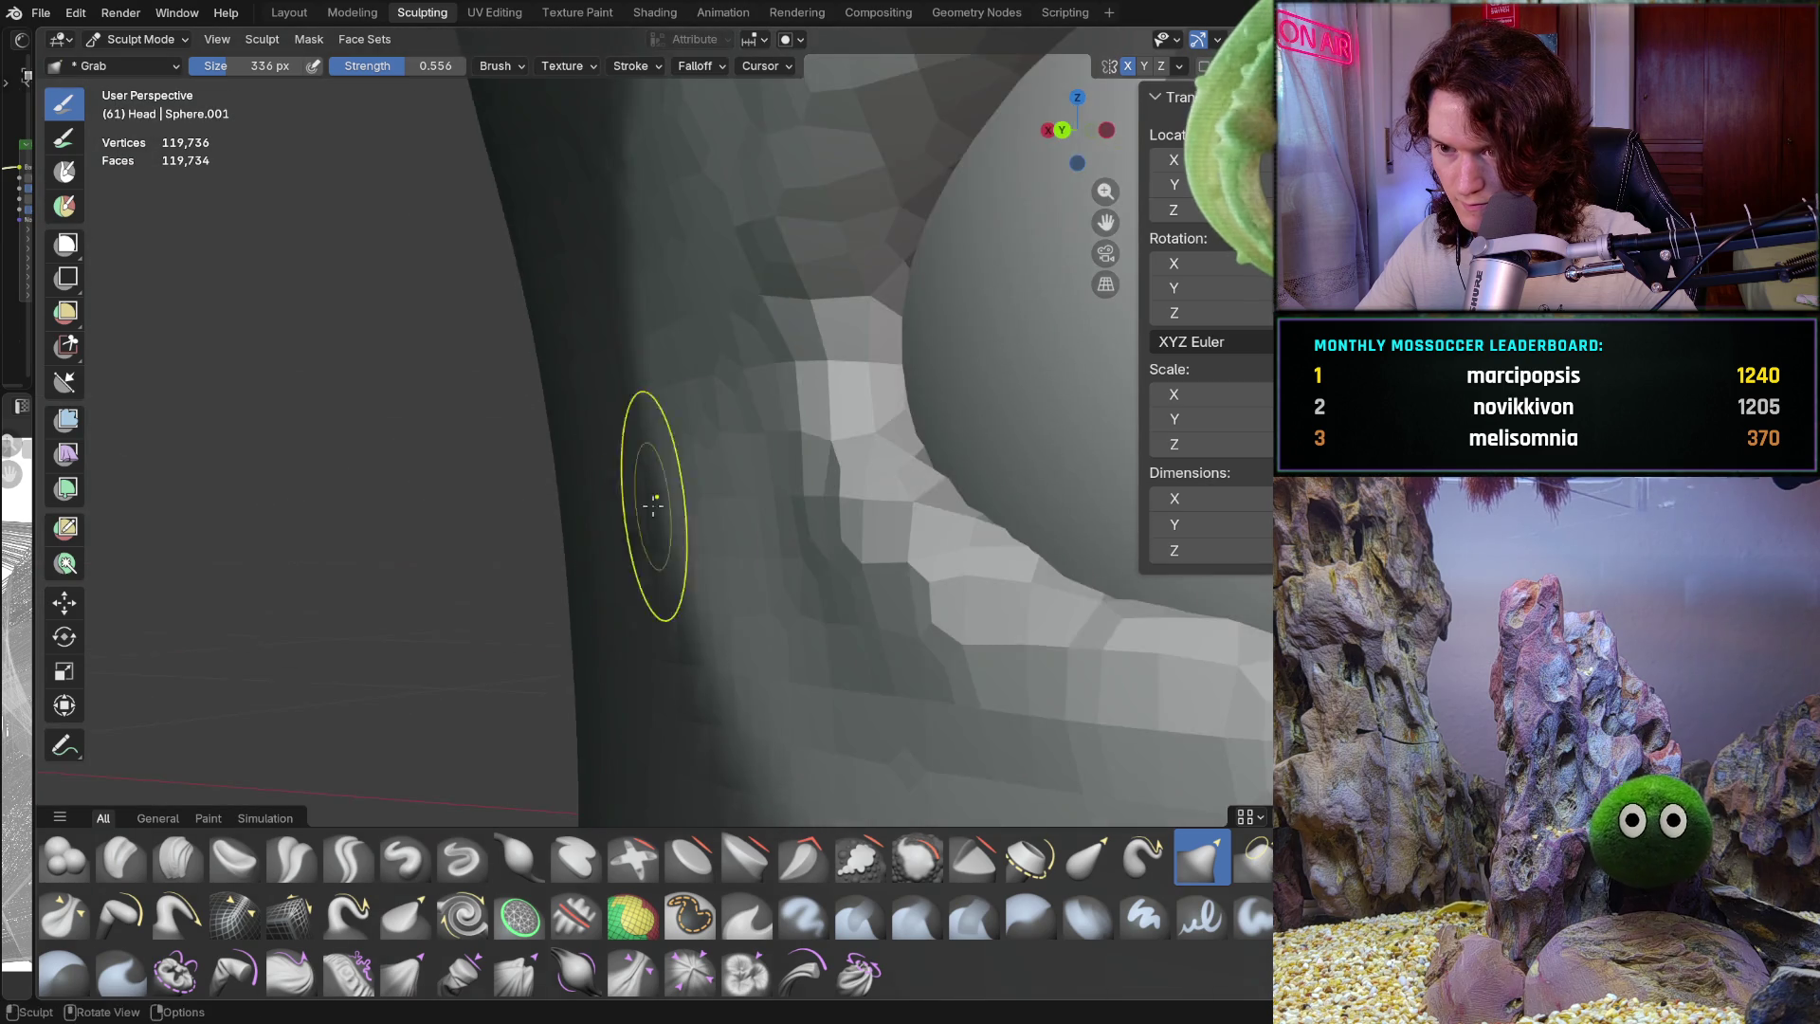
scroll(664, 549, down, 3)
middle_drag(711, 569, 759, 622)
scroll(759, 622, down, 3)
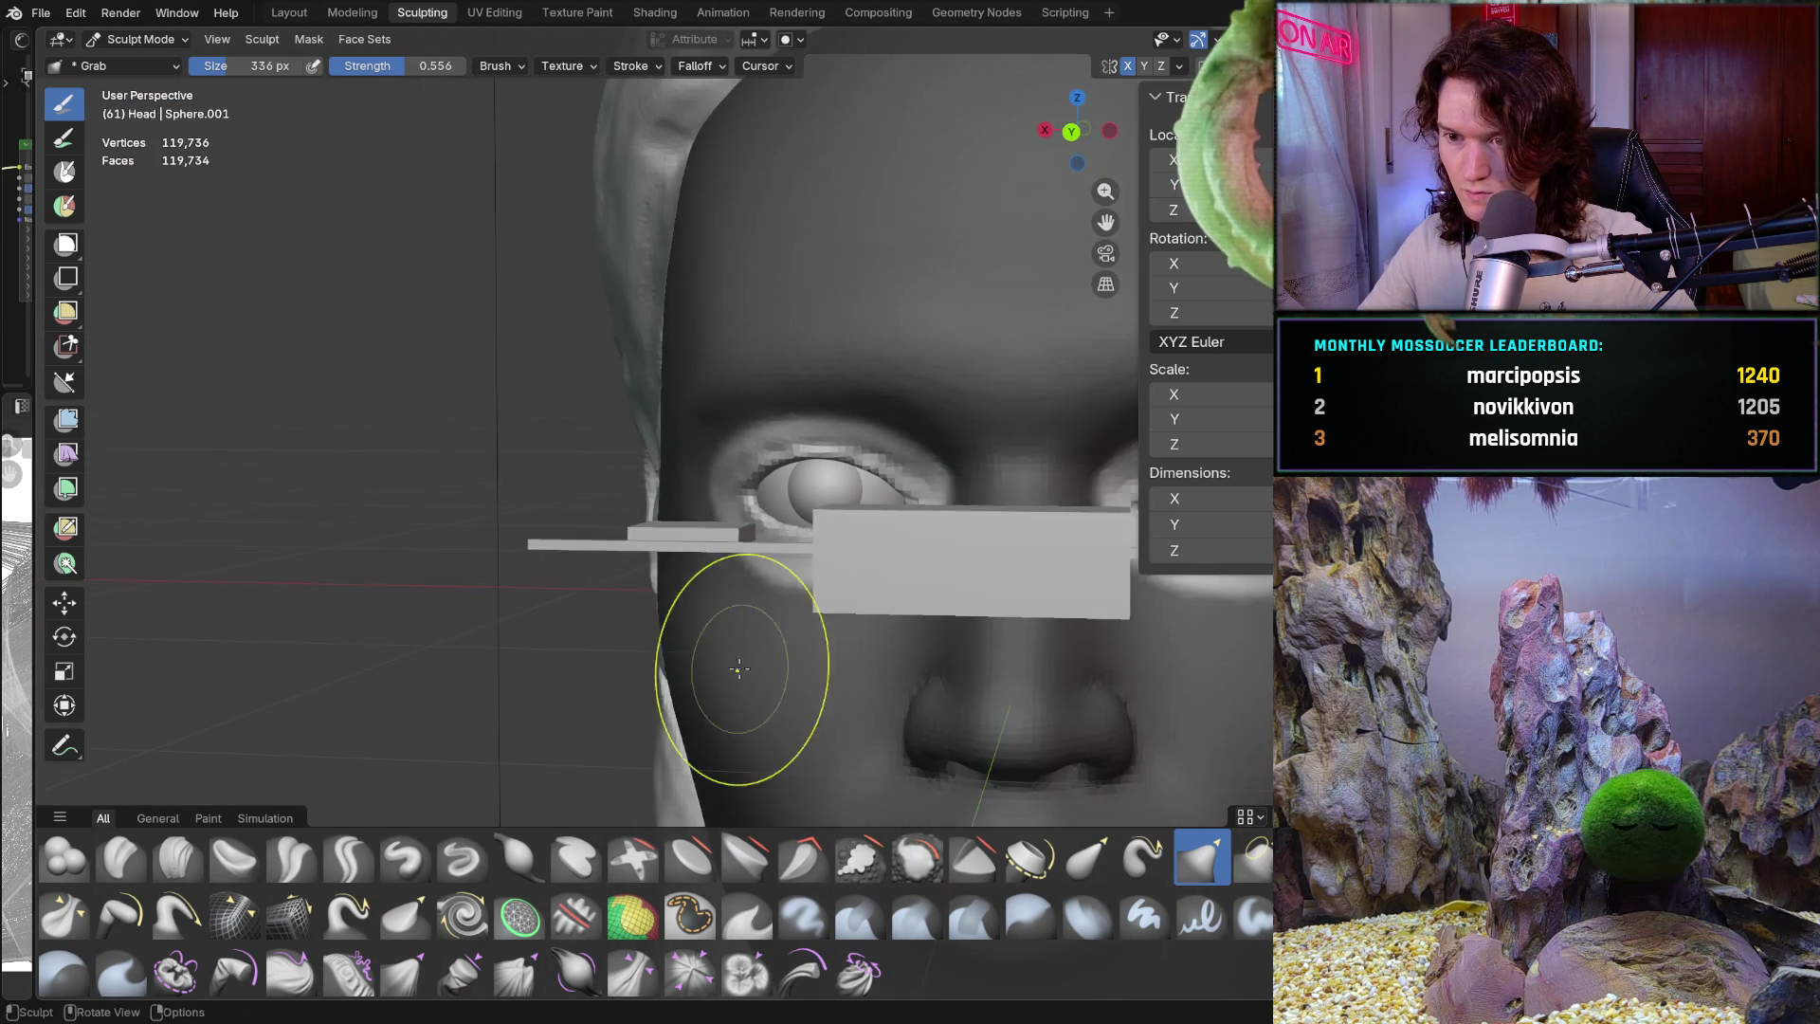
middle_drag(731, 691, 670, 630)
scroll(670, 629, up, 3)
middle_drag(723, 569, 935, 417)
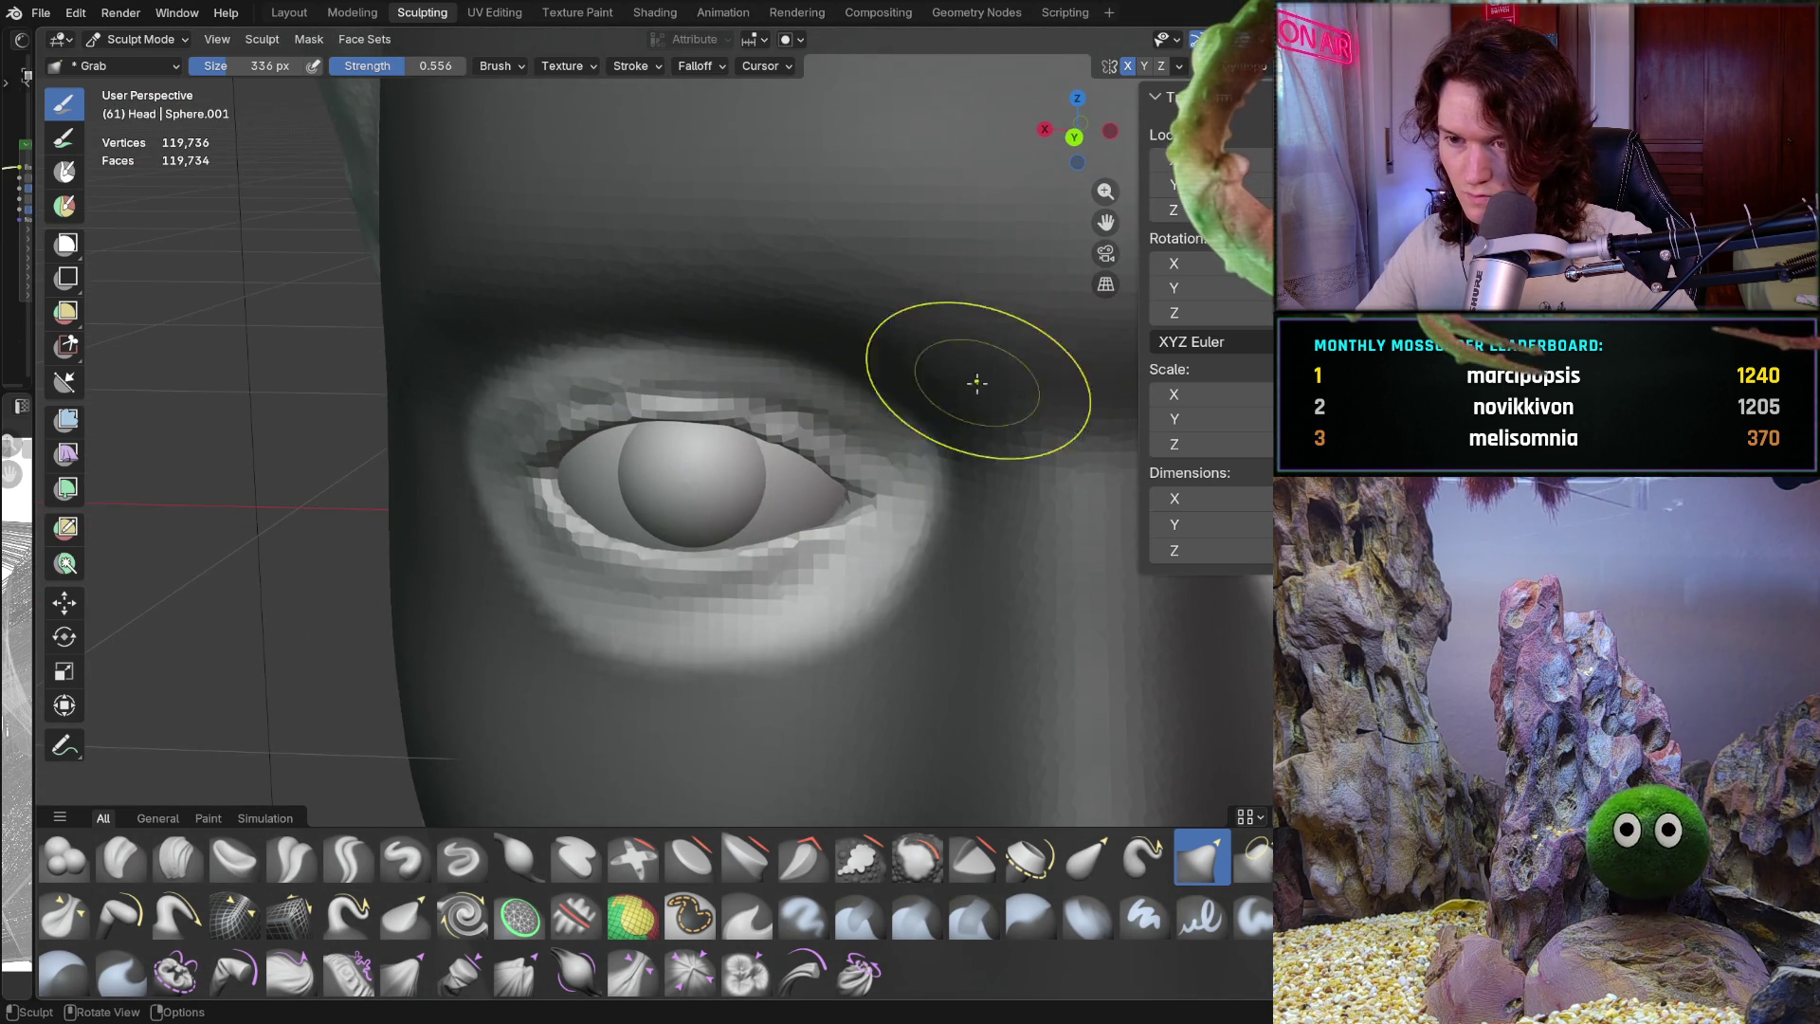
middle_drag(775, 406, 773, 436)
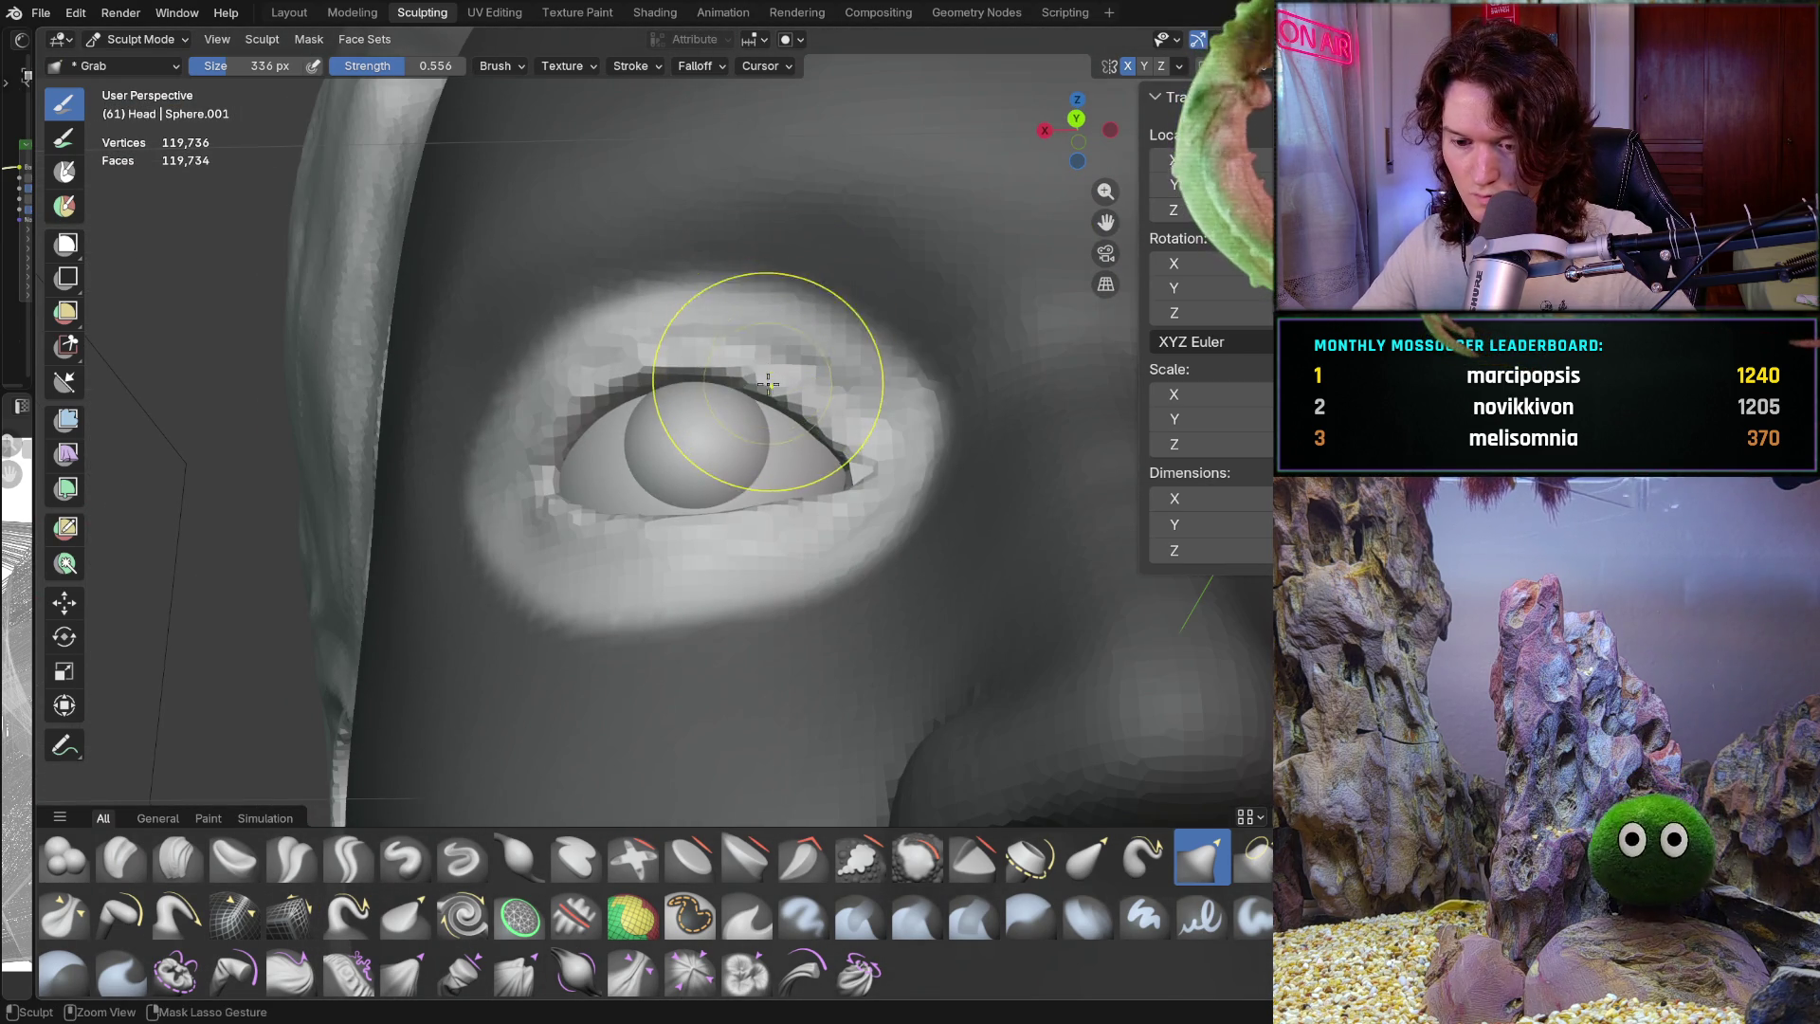
scroll(773, 436, down, 5)
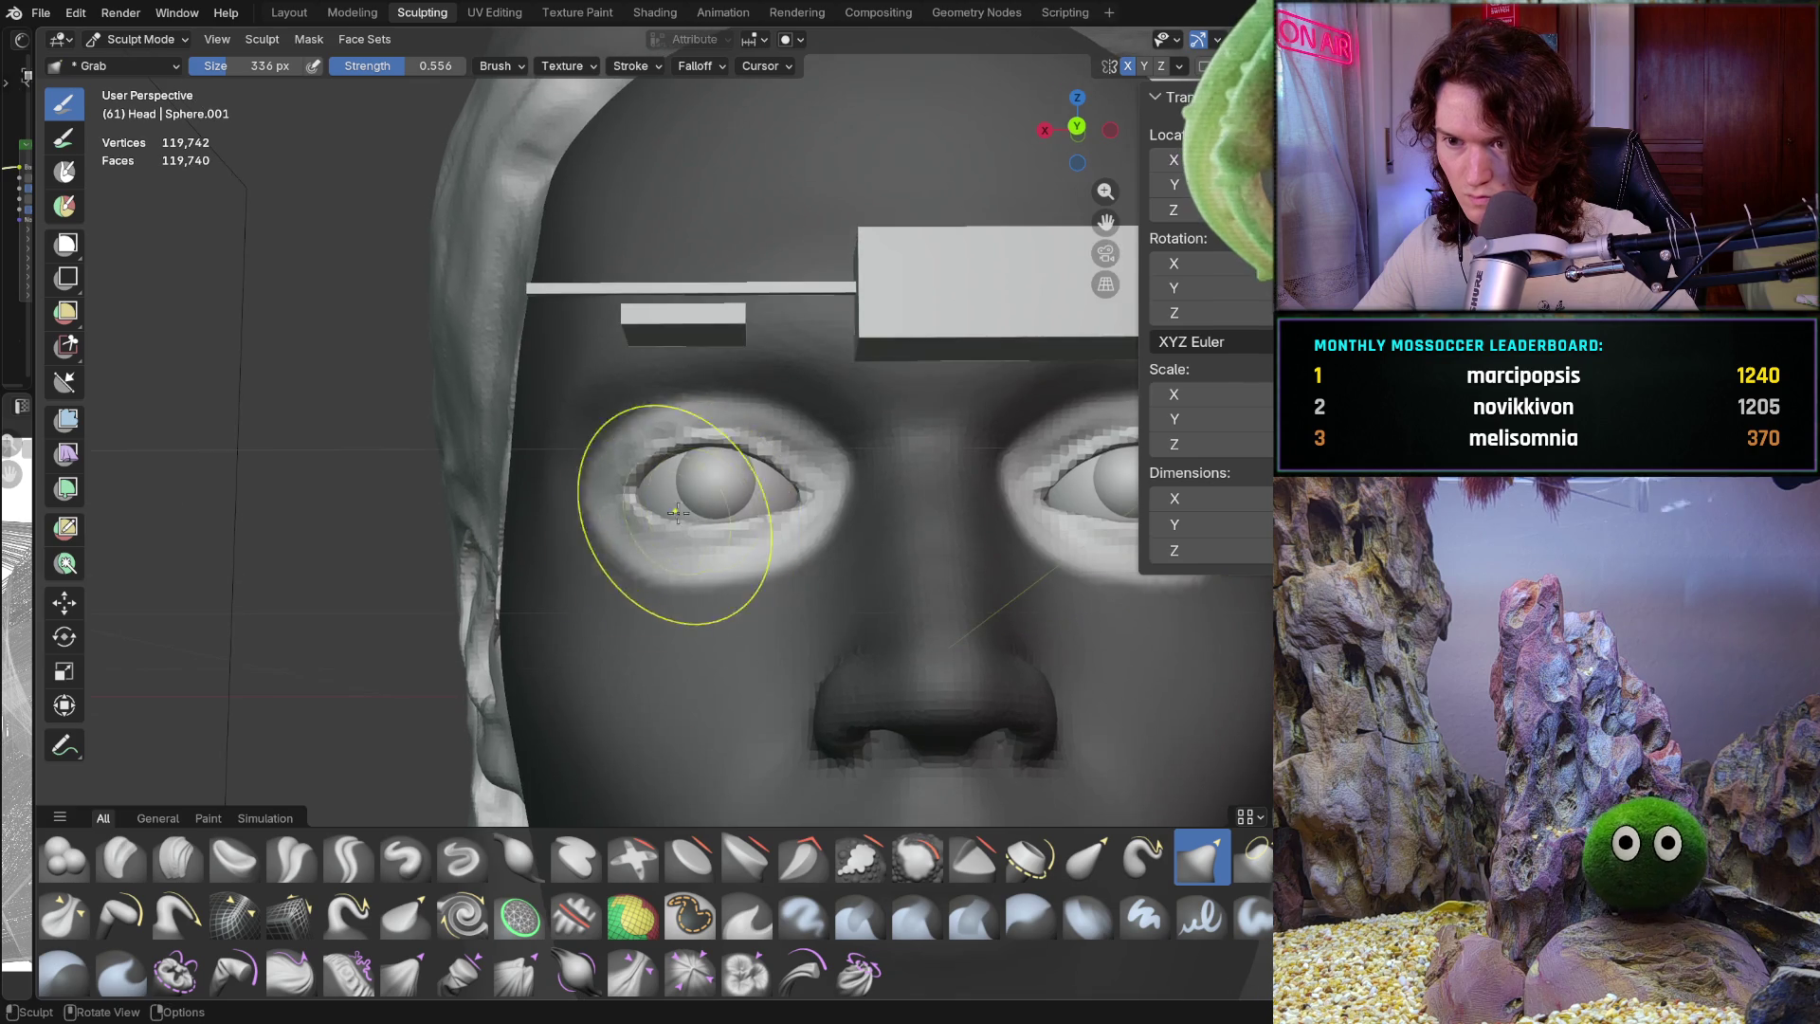
scroll(670, 456, up, 5)
scroll(670, 456, up, 5)
middle_drag(670, 456, 681, 495)
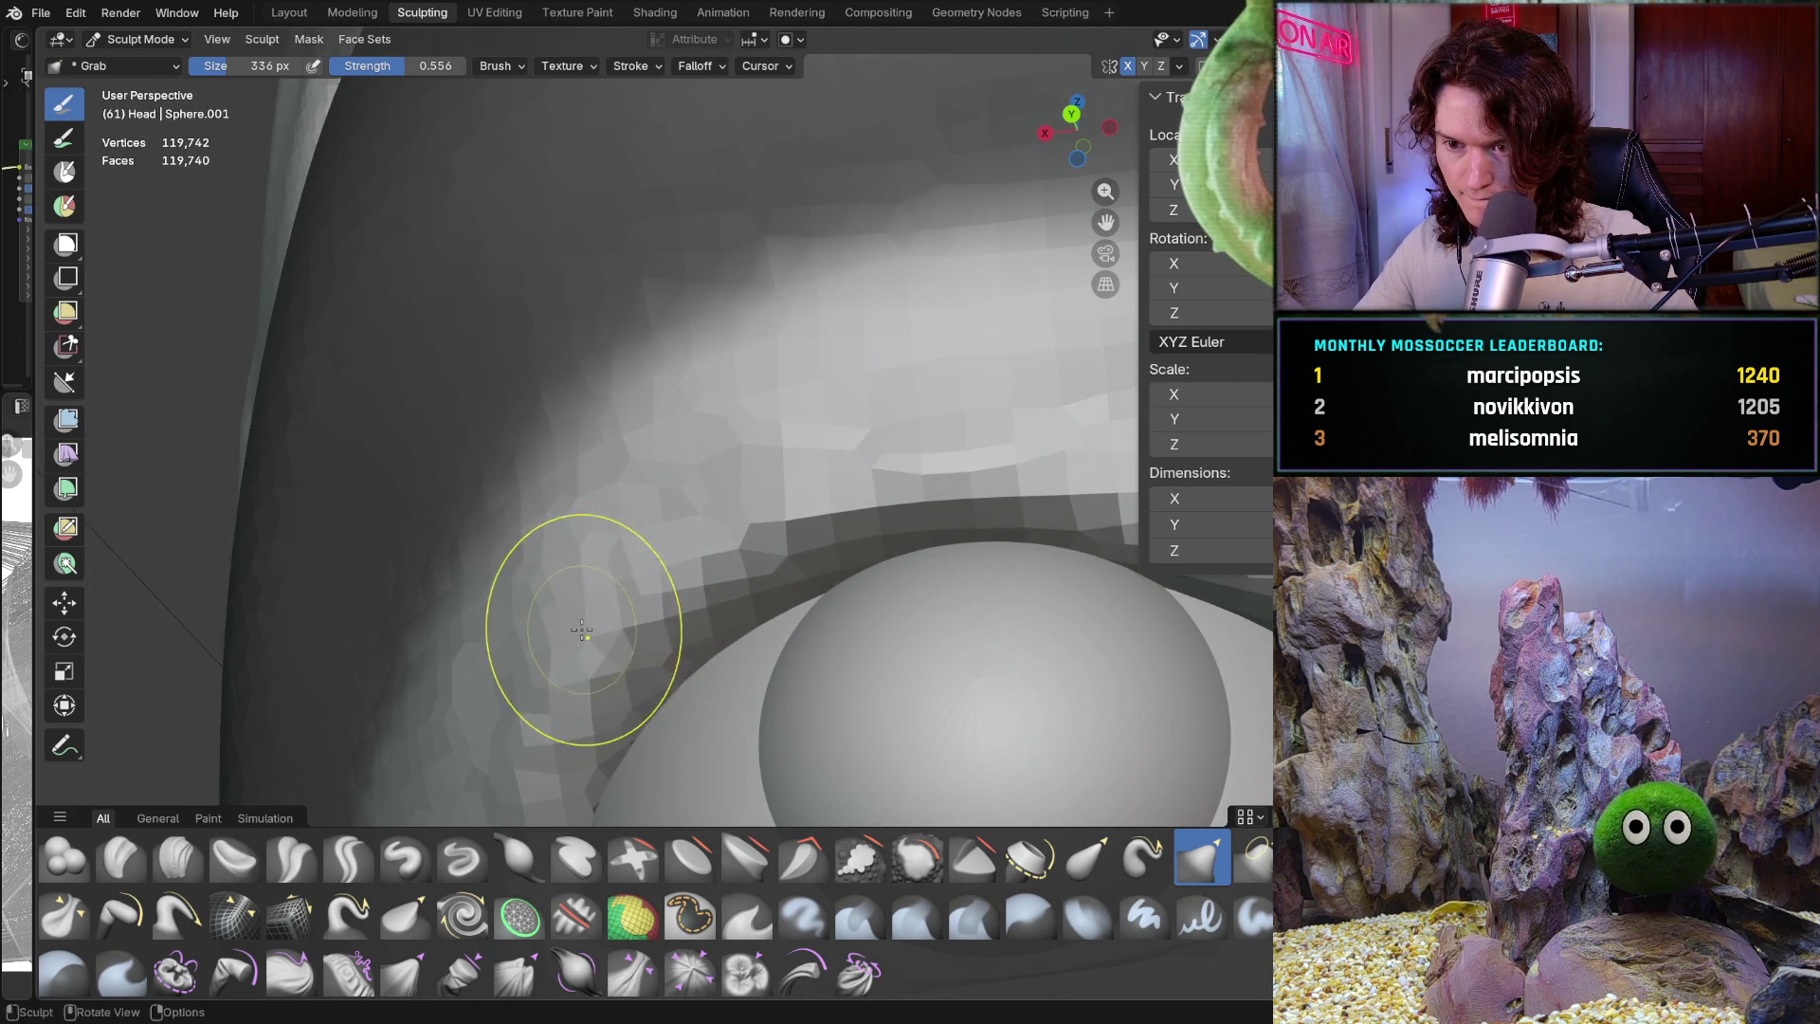
scroll(648, 578, down, 3)
scroll(755, 487, up, 3)
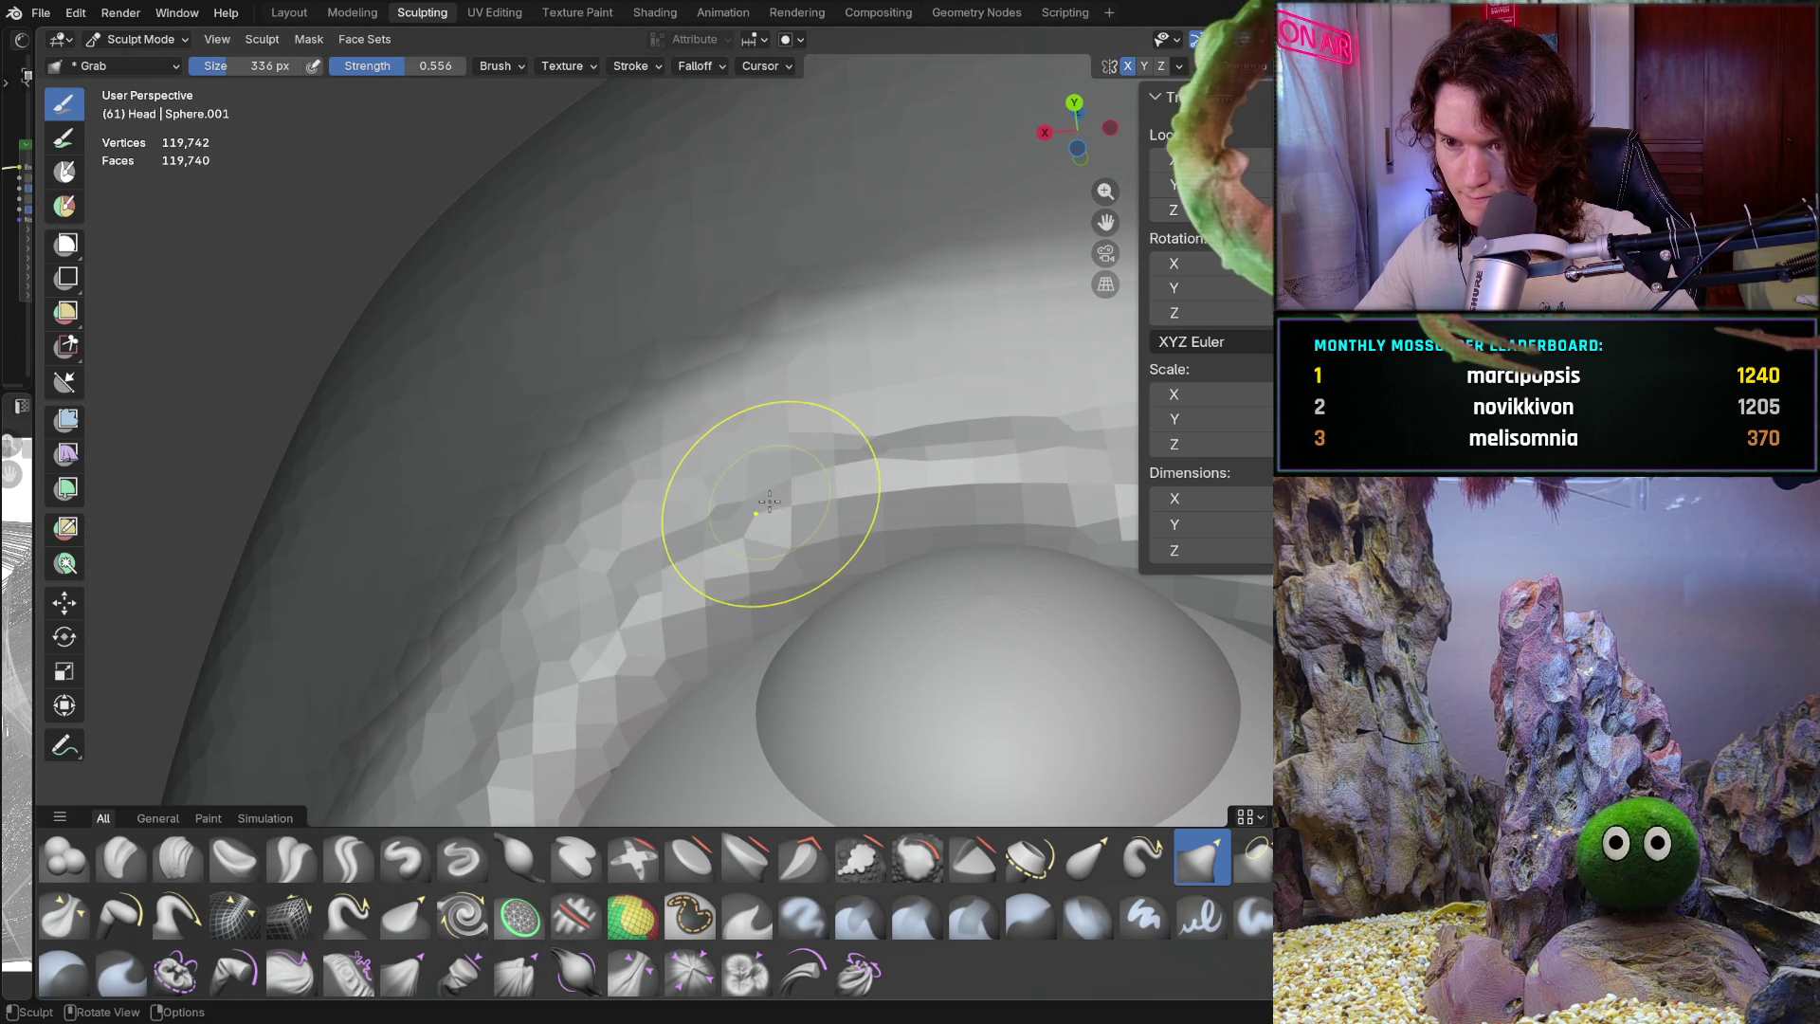
scroll(759, 504, down, 3)
mouse_move(760, 504)
middle_down()
mouse_move(711, 556)
mouse_move(775, 573)
middle_up()
scroll(711, 556, up, 2)
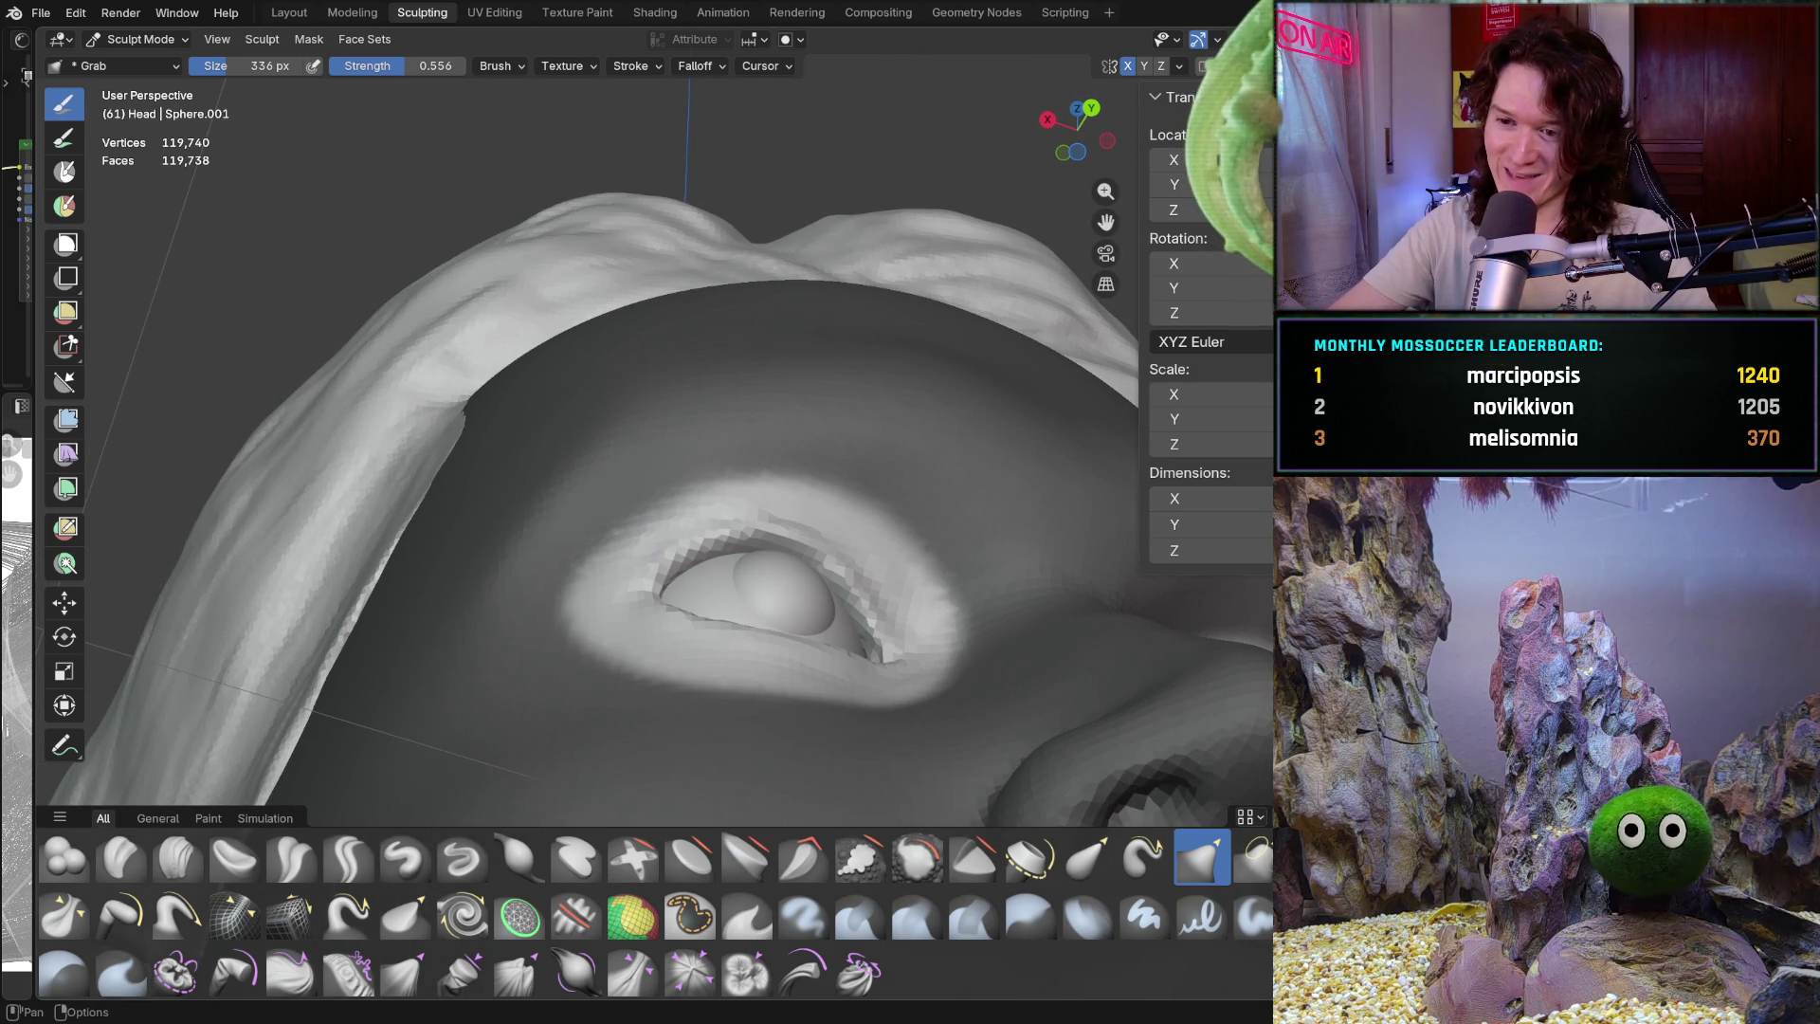
Hide the viewport overlays and the navigation gizmo
key(shift+alt+z)
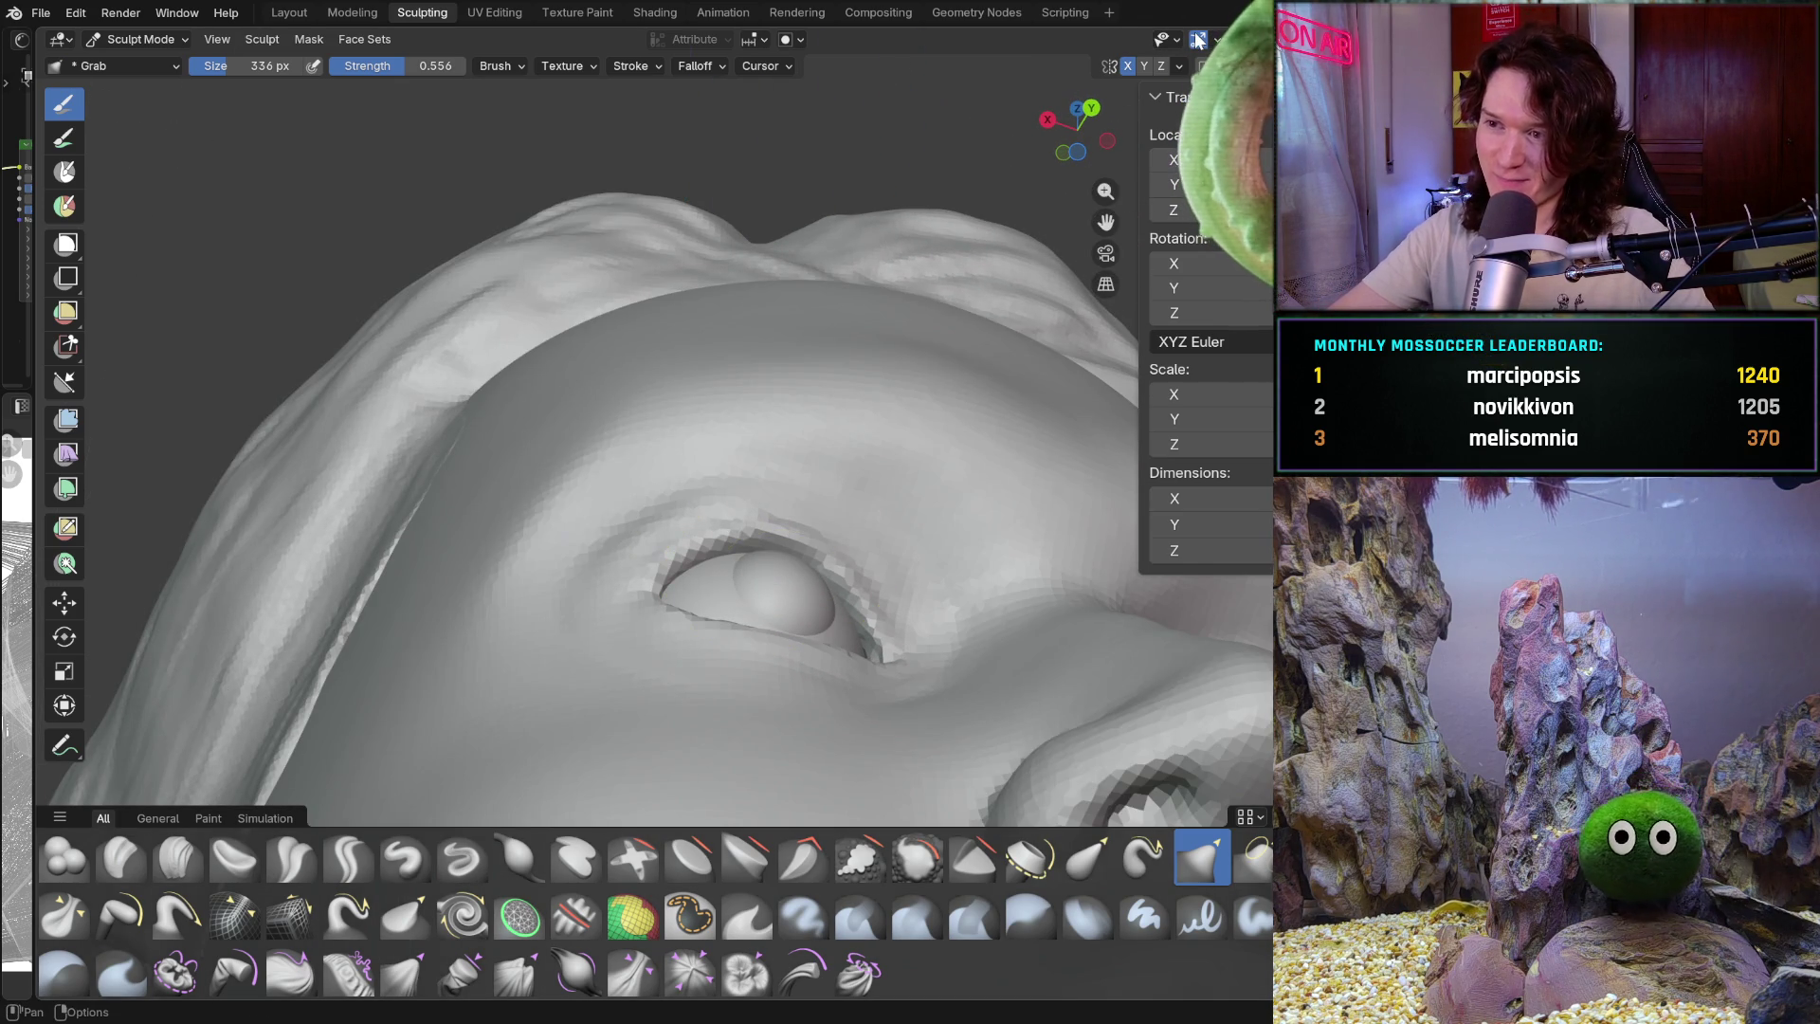
click(1198, 39)
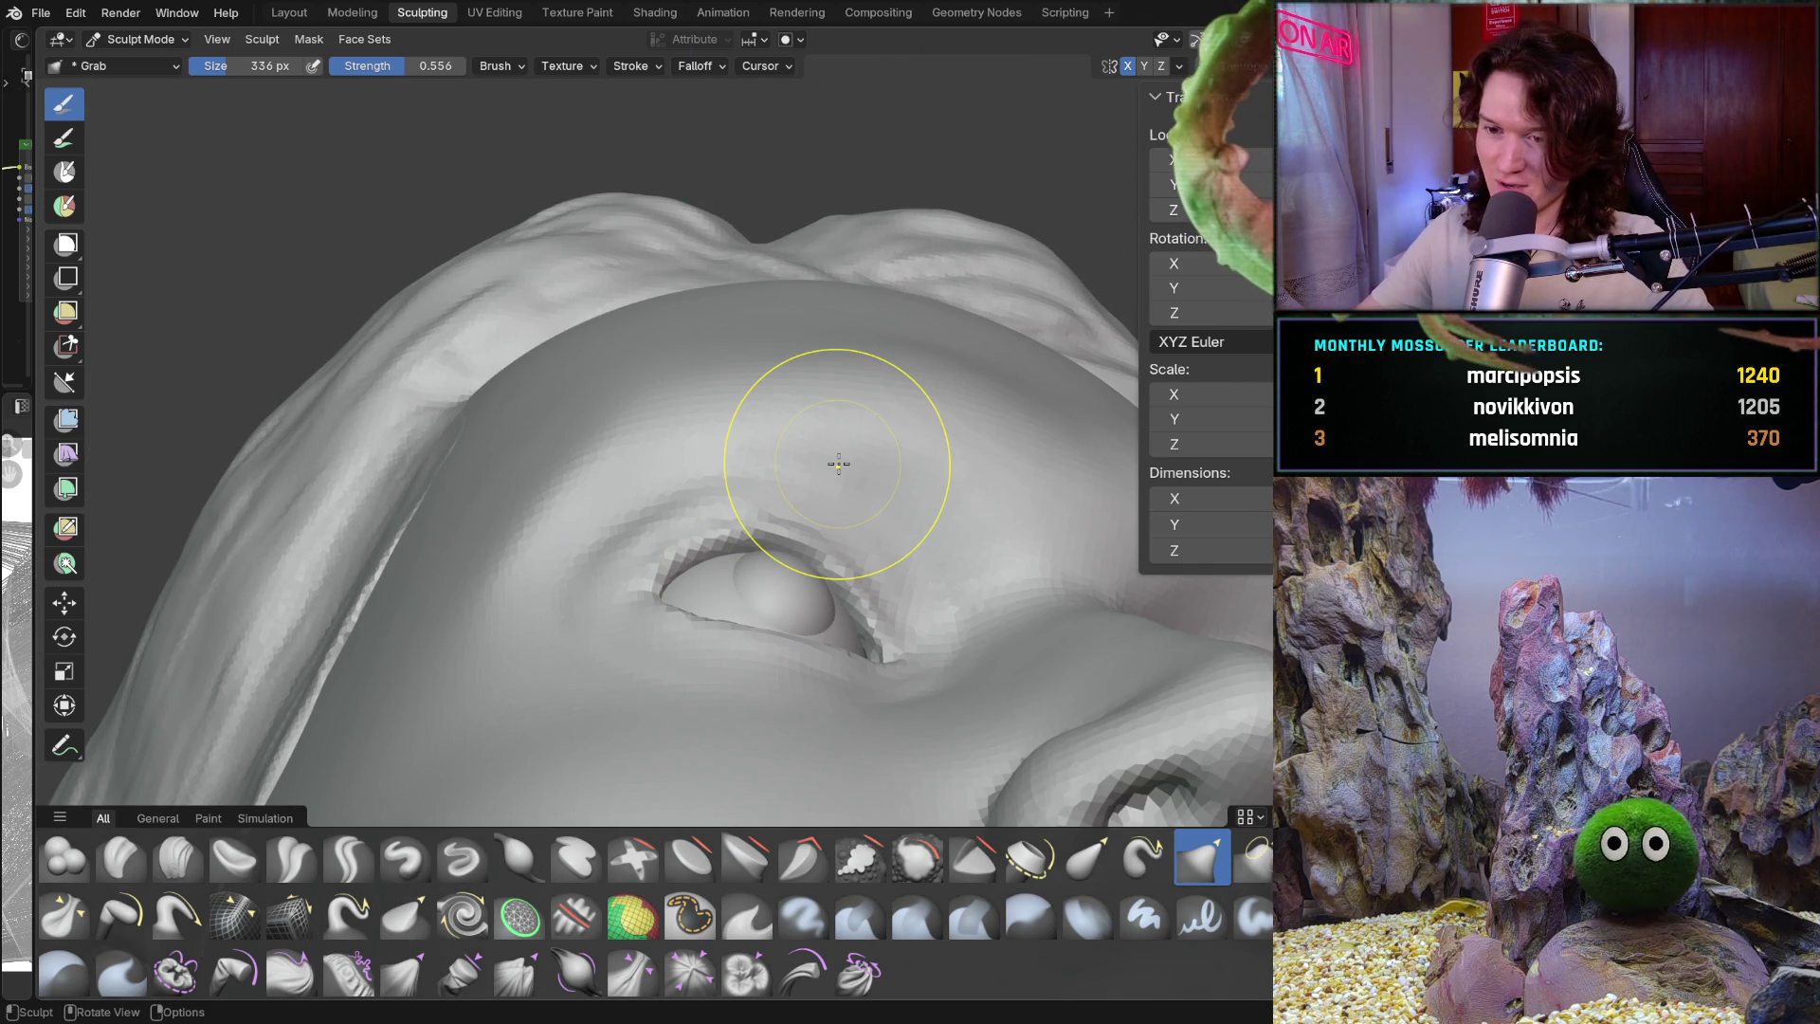
mouse_move(569, 691)
middle_down()
mouse_move(670, 711)
mouse_move(574, 777)
mouse_move(638, 537)
middle_up()
scroll(574, 777, up, 3)
Switch to the Smooth brush and check the symmetry options
key(shift+s)
middle_drag(601, 613, 650, 515)
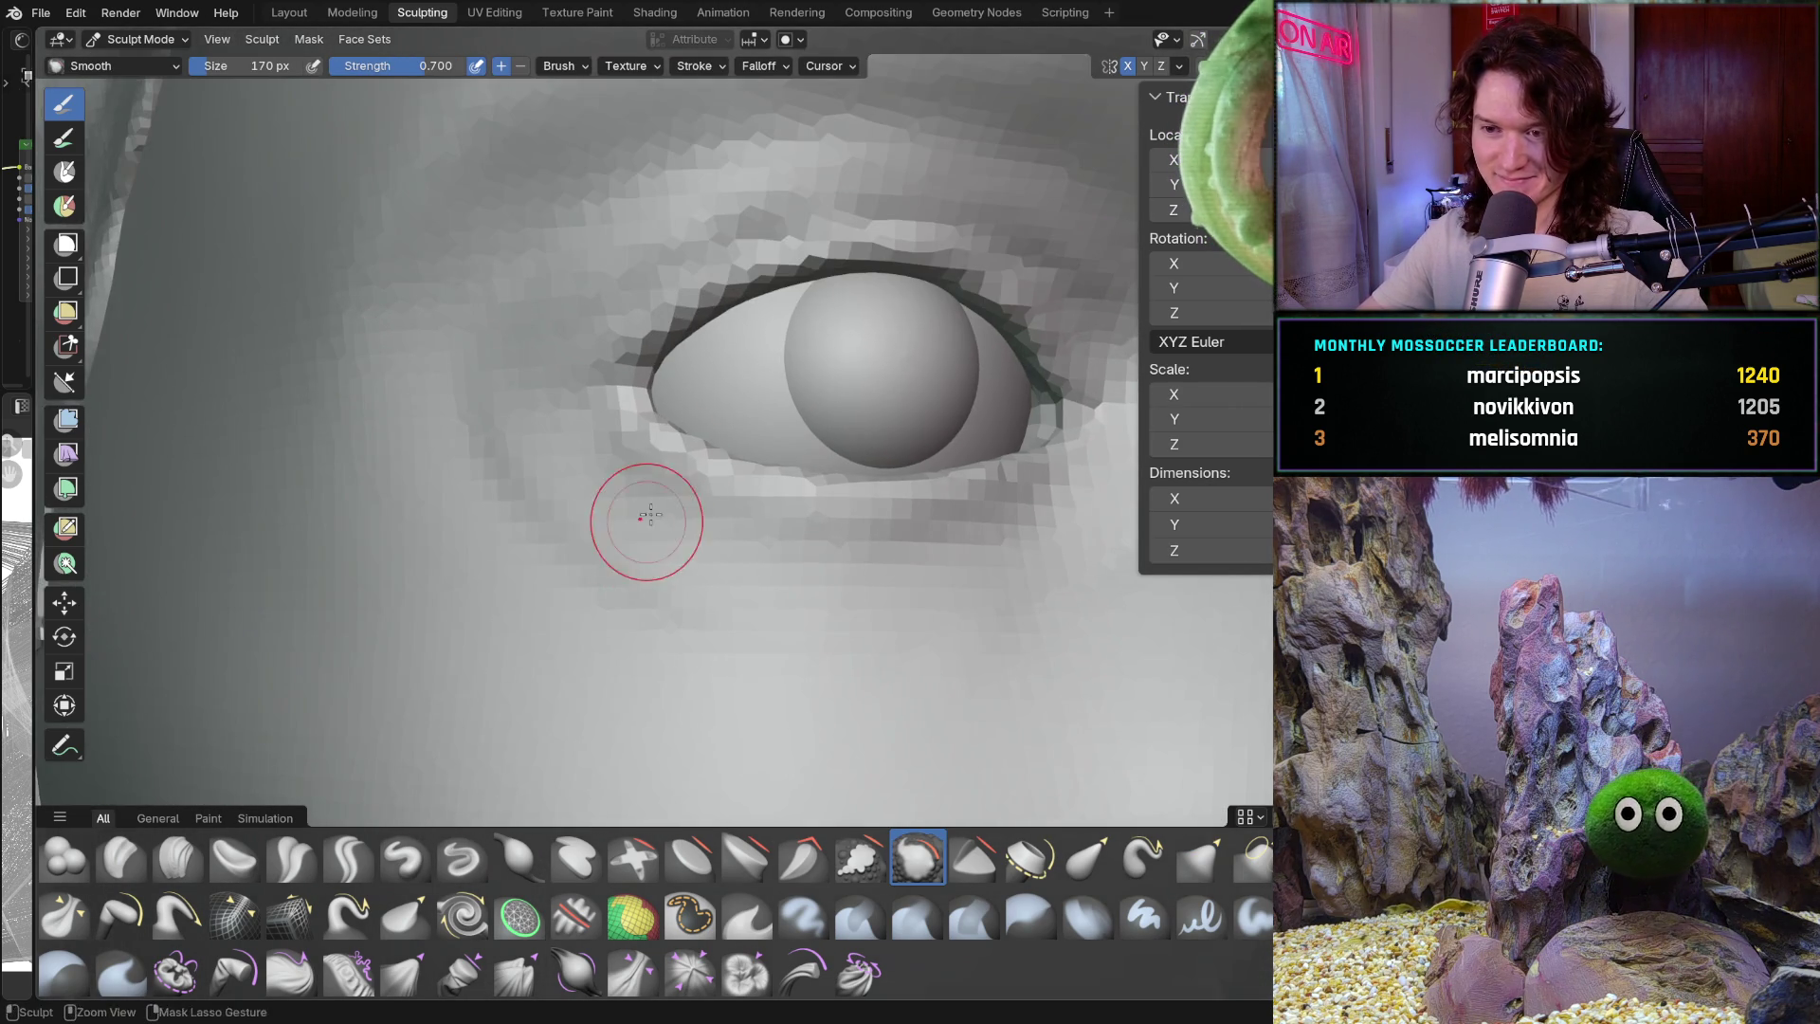
middle_drag(674, 577, 810, 608)
scroll(810, 607, up, 5)
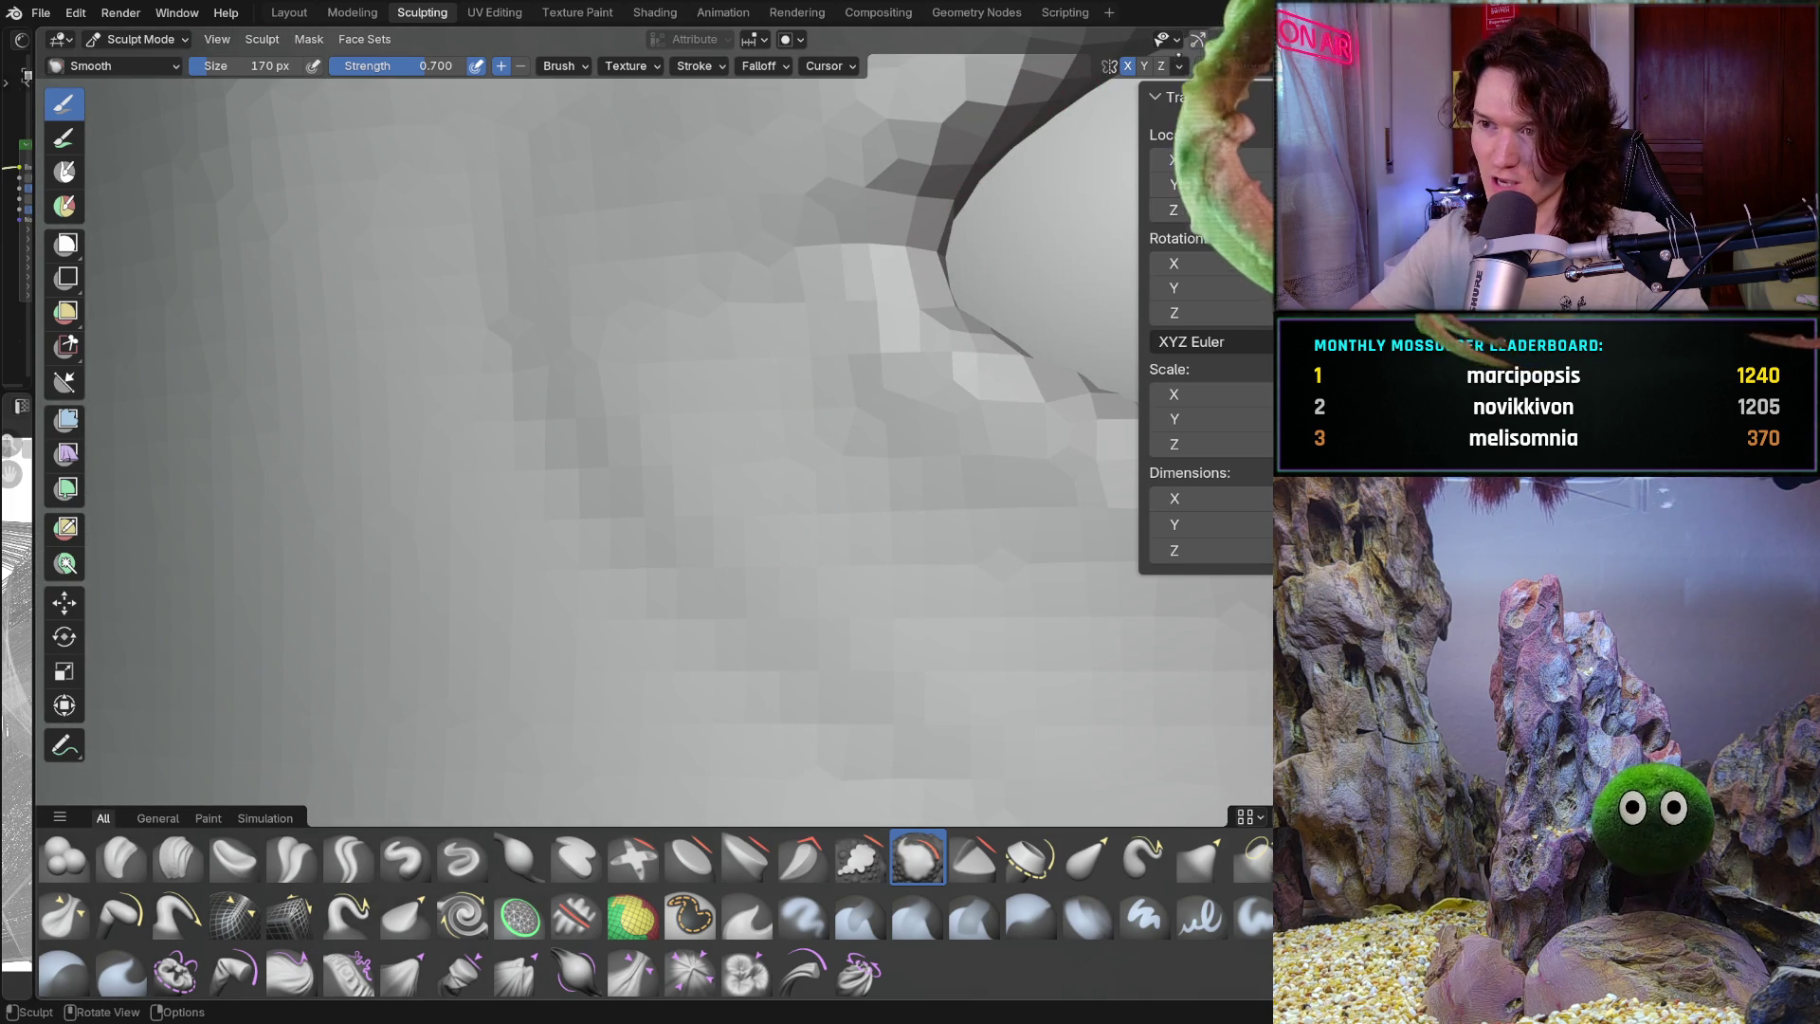
click(1179, 65)
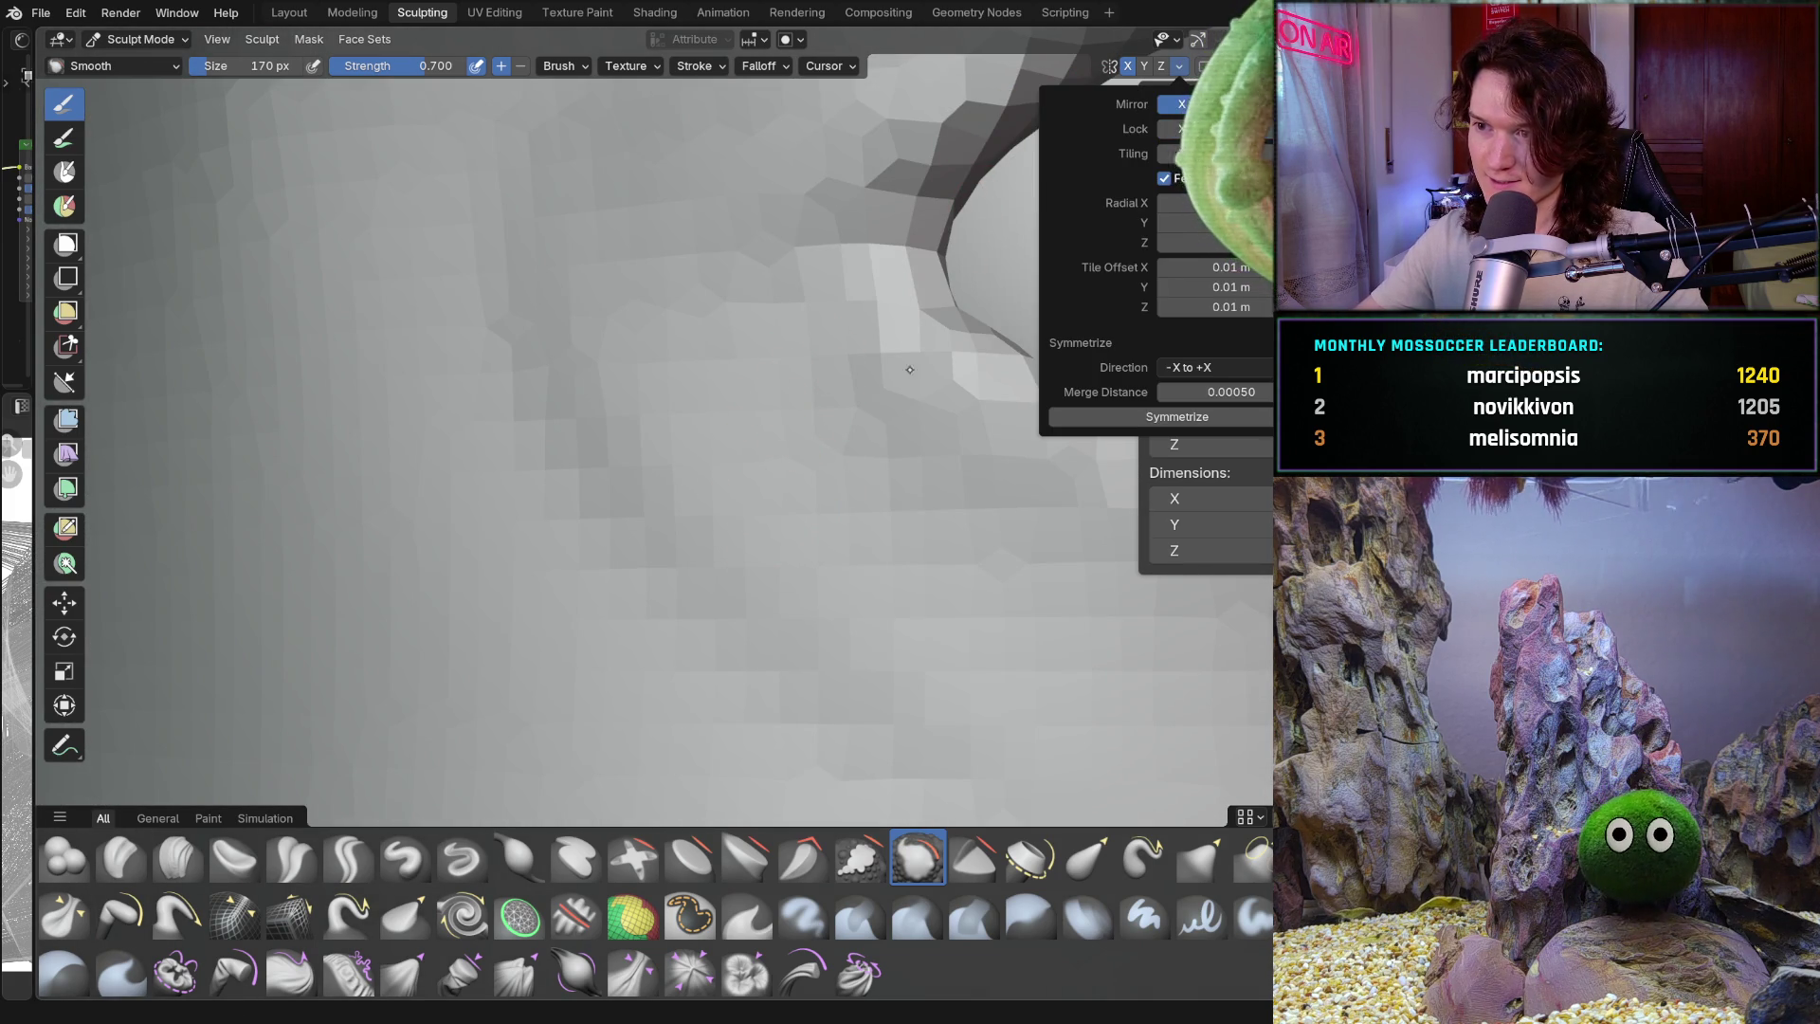
middle_drag(829, 435, 726, 473)
Enlarge the Smooth brush to 352 px and bring the whole eyeball into view
key(f)
click(732, 427)
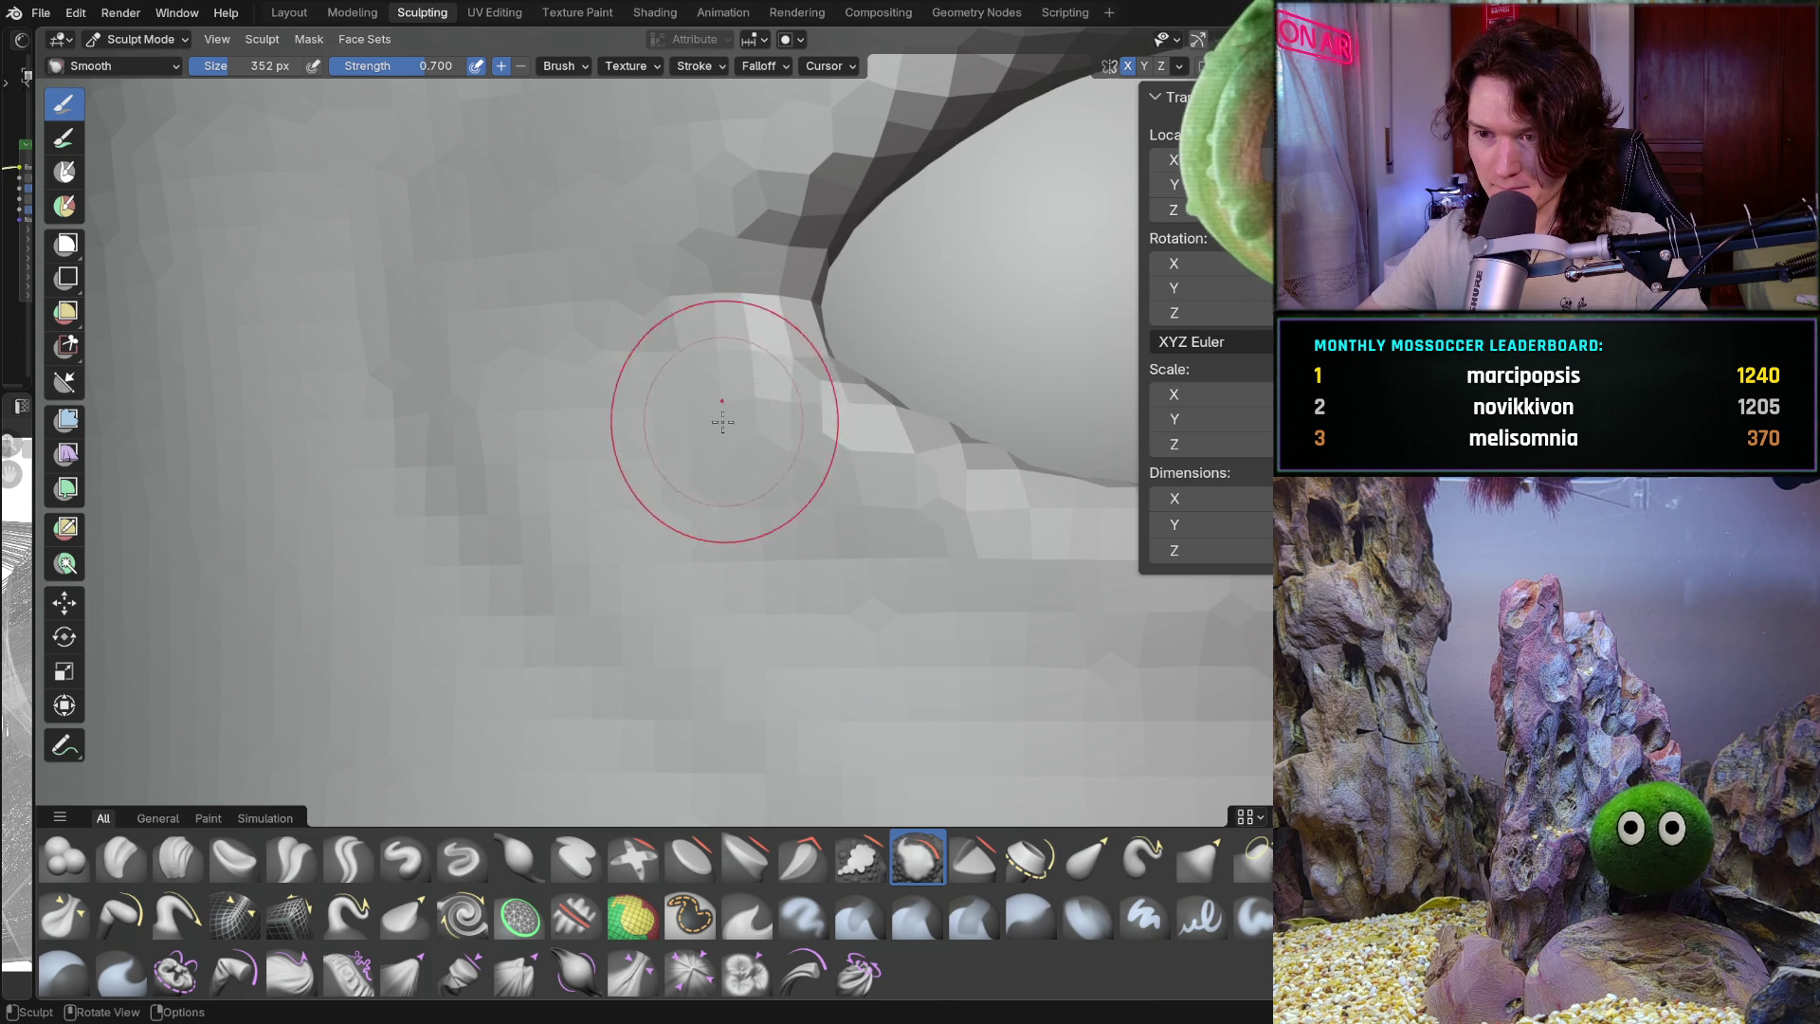
mouse_move(955, 560)
middle_down()
mouse_move(678, 613)
mouse_move(852, 635)
mouse_move(796, 662)
mouse_move(670, 528)
mouse_move(679, 400)
mouse_move(664, 455)
mouse_move(557, 556)
mouse_move(673, 504)
mouse_move(651, 569)
middle_up()
scroll(650, 569, down, 10)
middle_drag(697, 636, 741, 629)
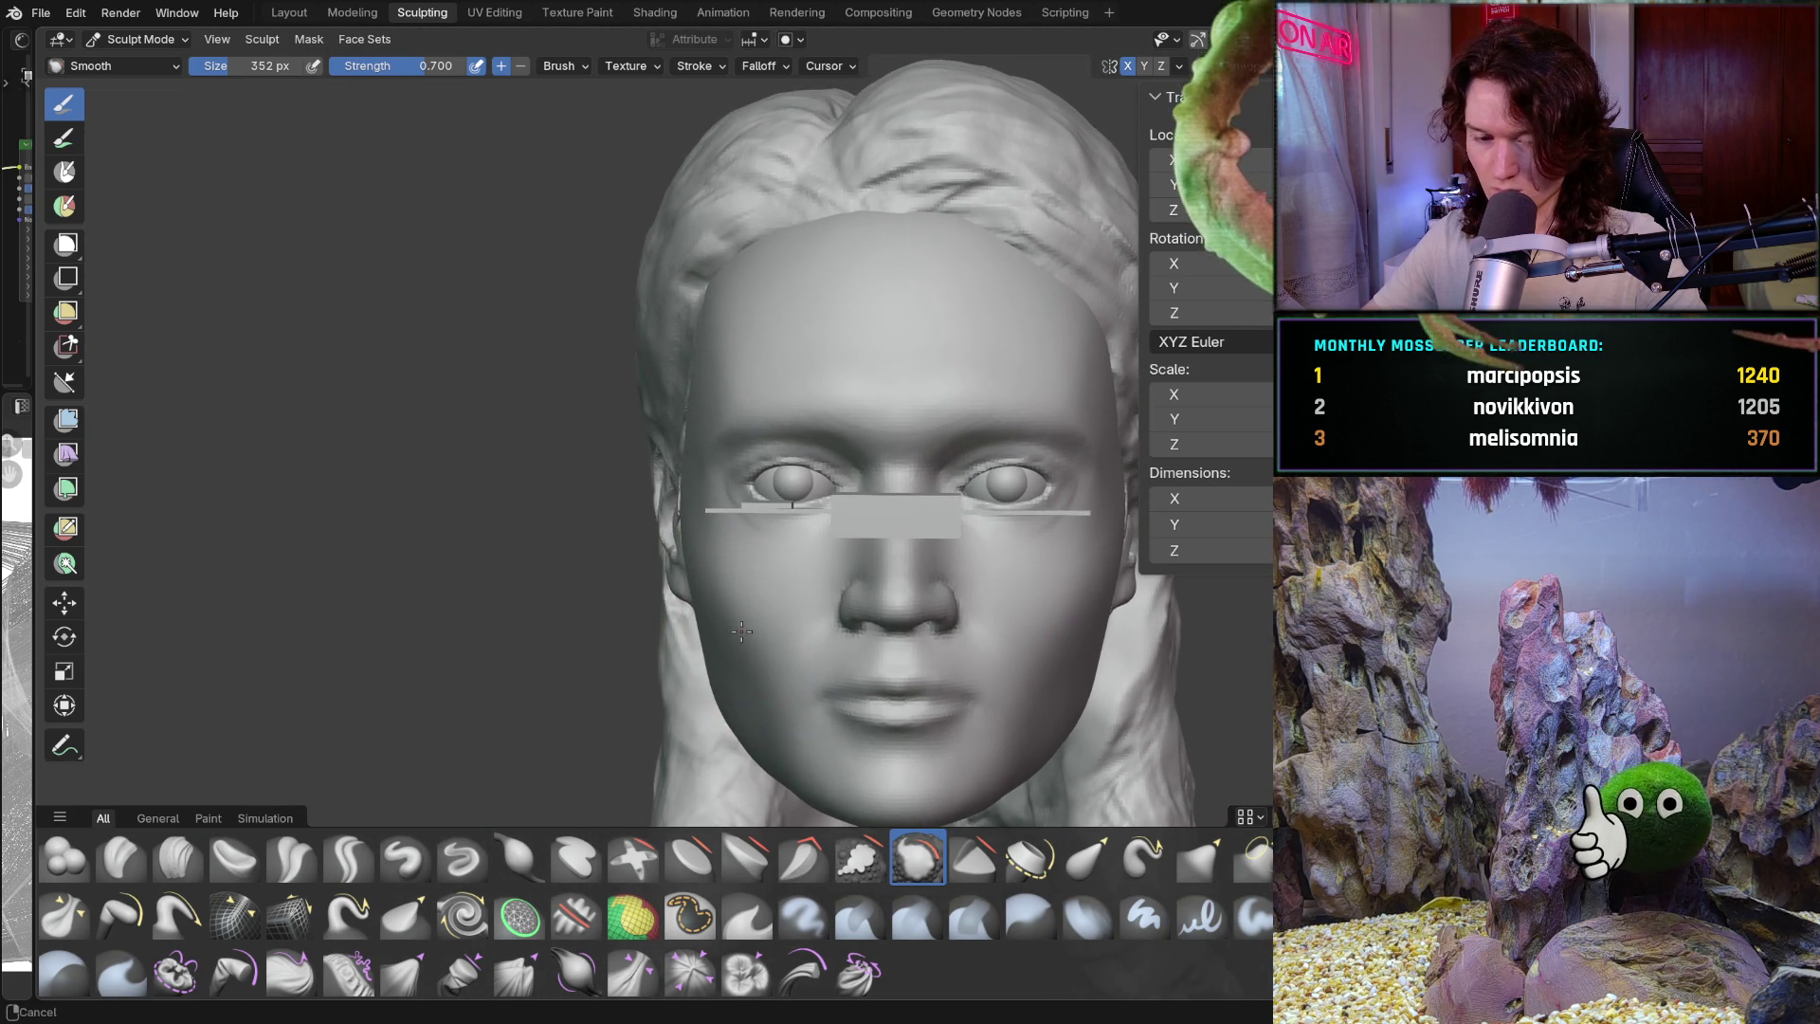
scroll(770, 568, up, 5)
scroll(748, 583, up, 2)
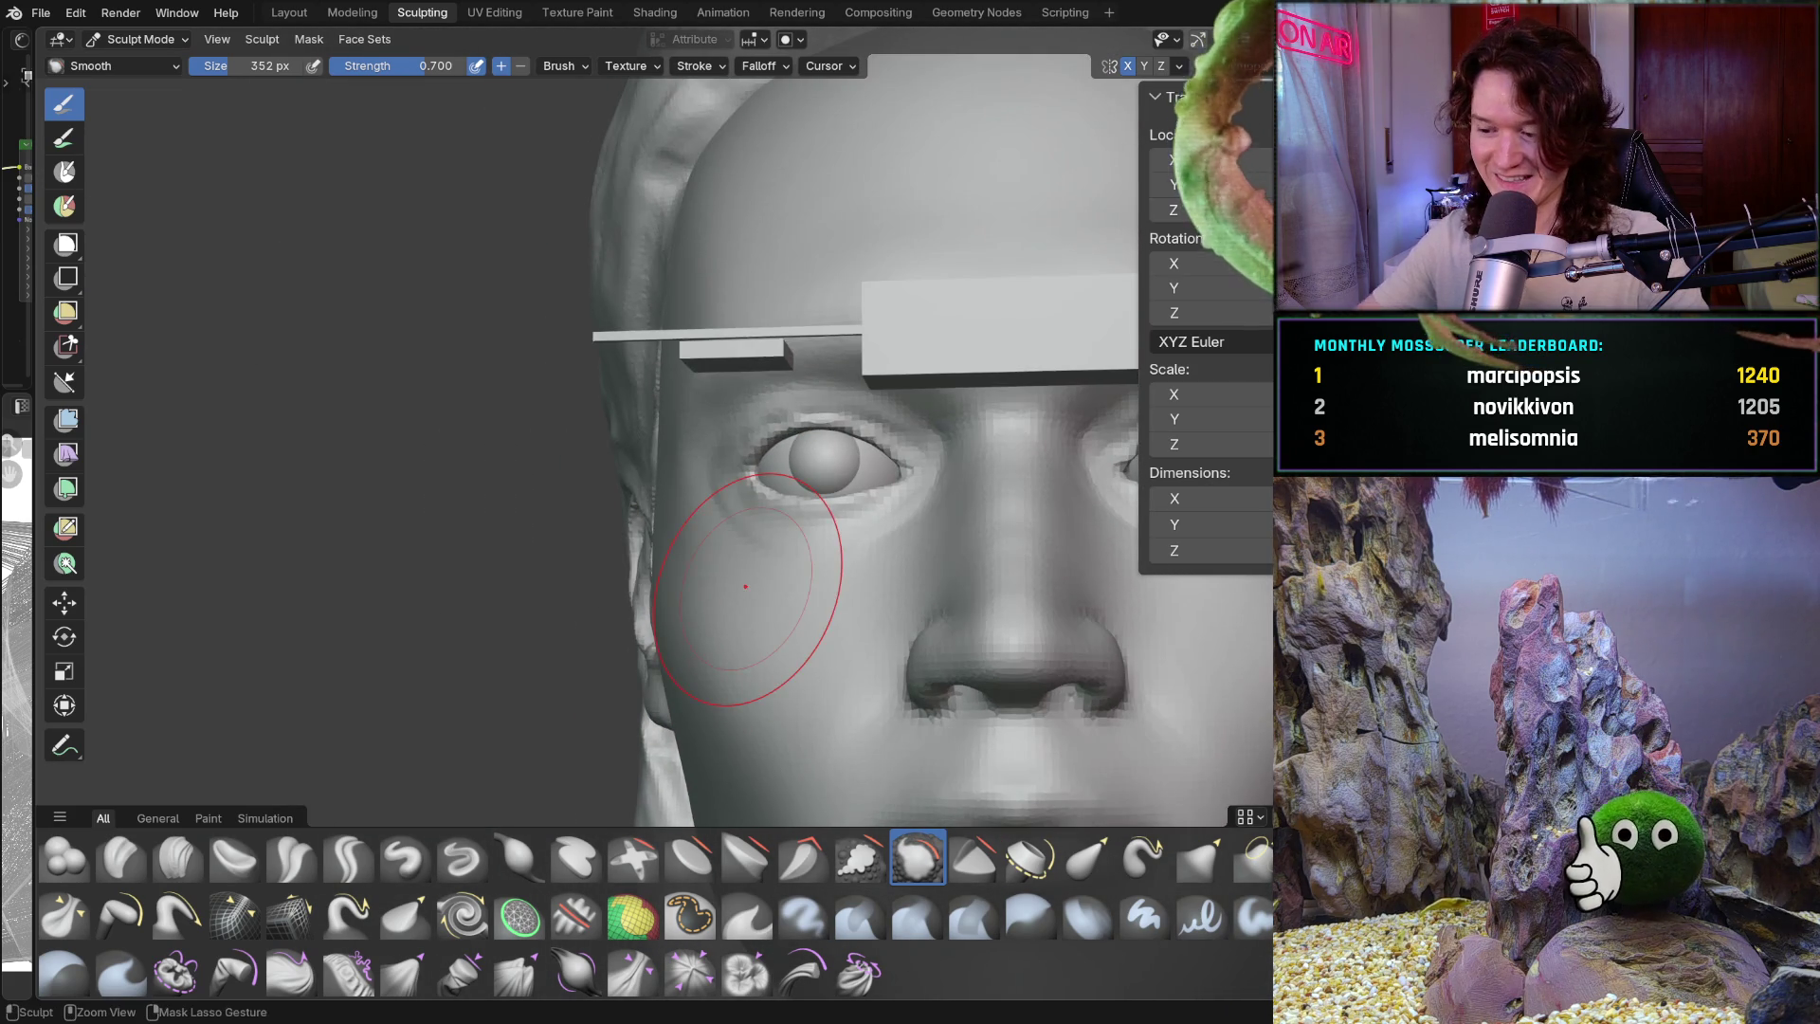
Snap to a straight front view of the face and inspect the left eye
key(KP_1)
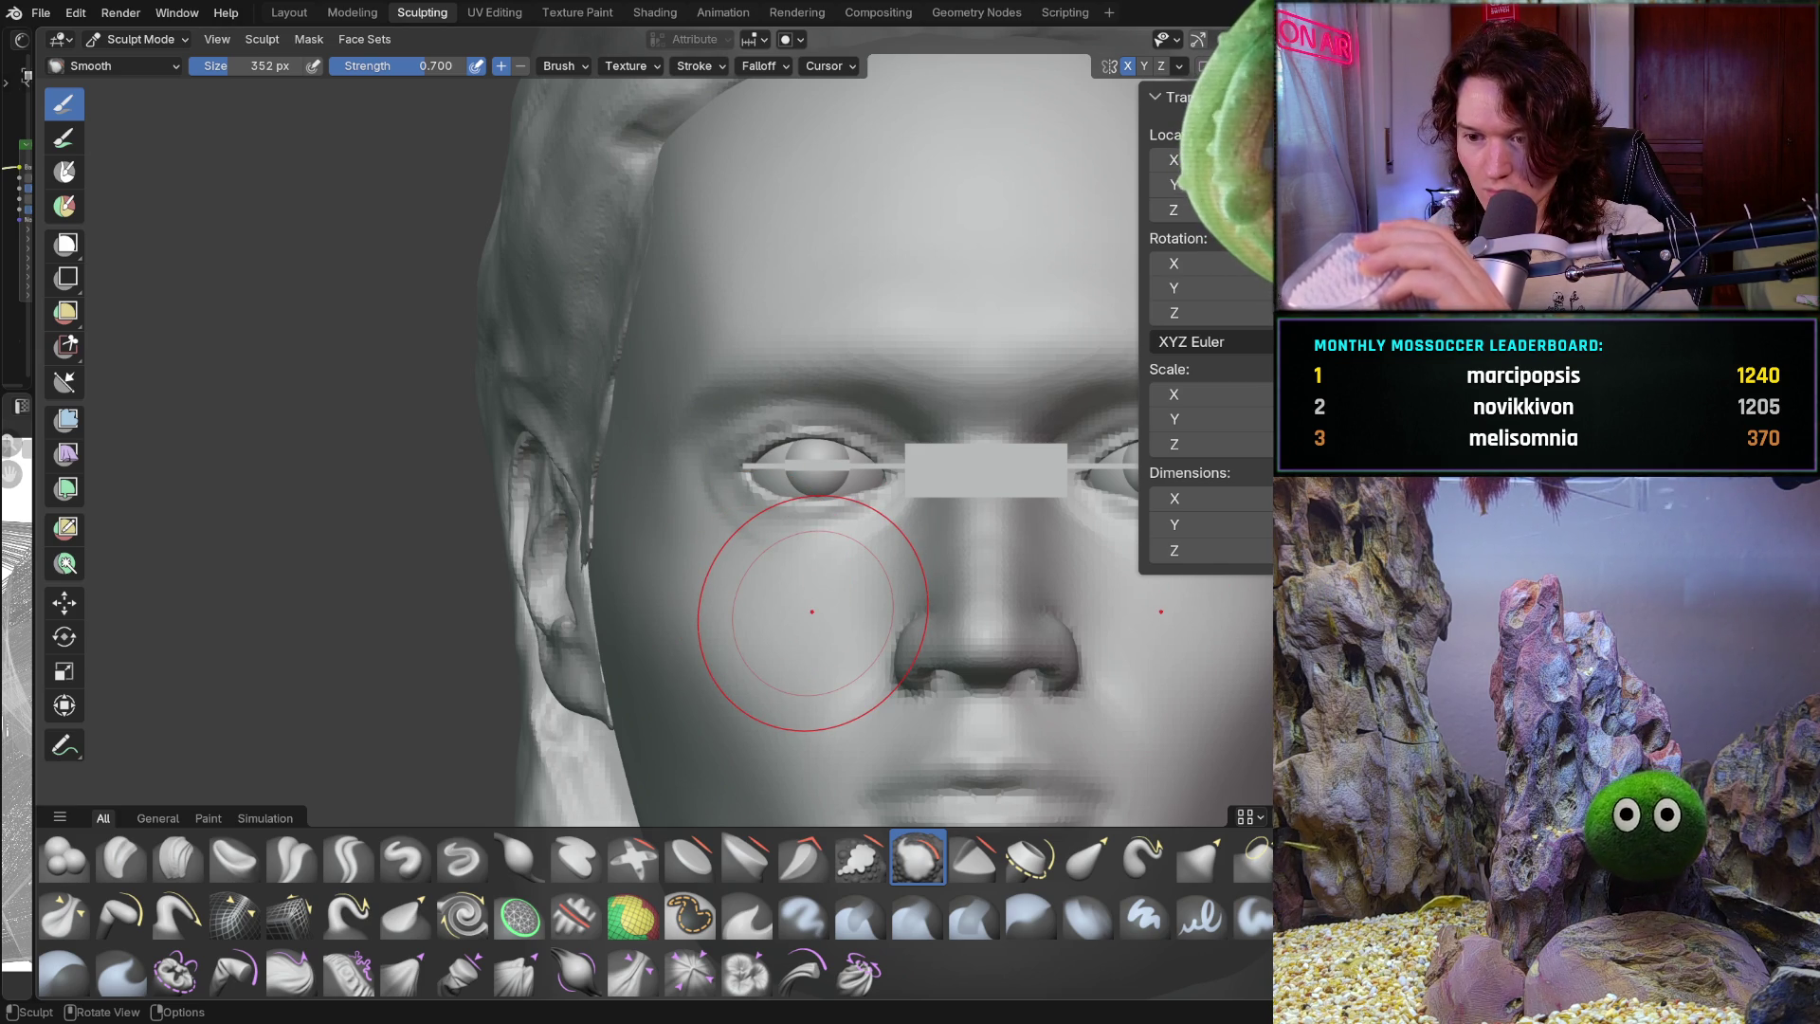
mouse_move(771, 562)
middle_down()
mouse_move(813, 588)
mouse_move(784, 598)
mouse_move(771, 569)
mouse_move(833, 523)
mouse_move(752, 581)
middle_up()
mouse_move(751, 670)
middle_down()
mouse_move(756, 617)
mouse_move(706, 718)
mouse_move(758, 654)
mouse_move(756, 617)
mouse_move(752, 731)
middle_up()
click(168, 38)
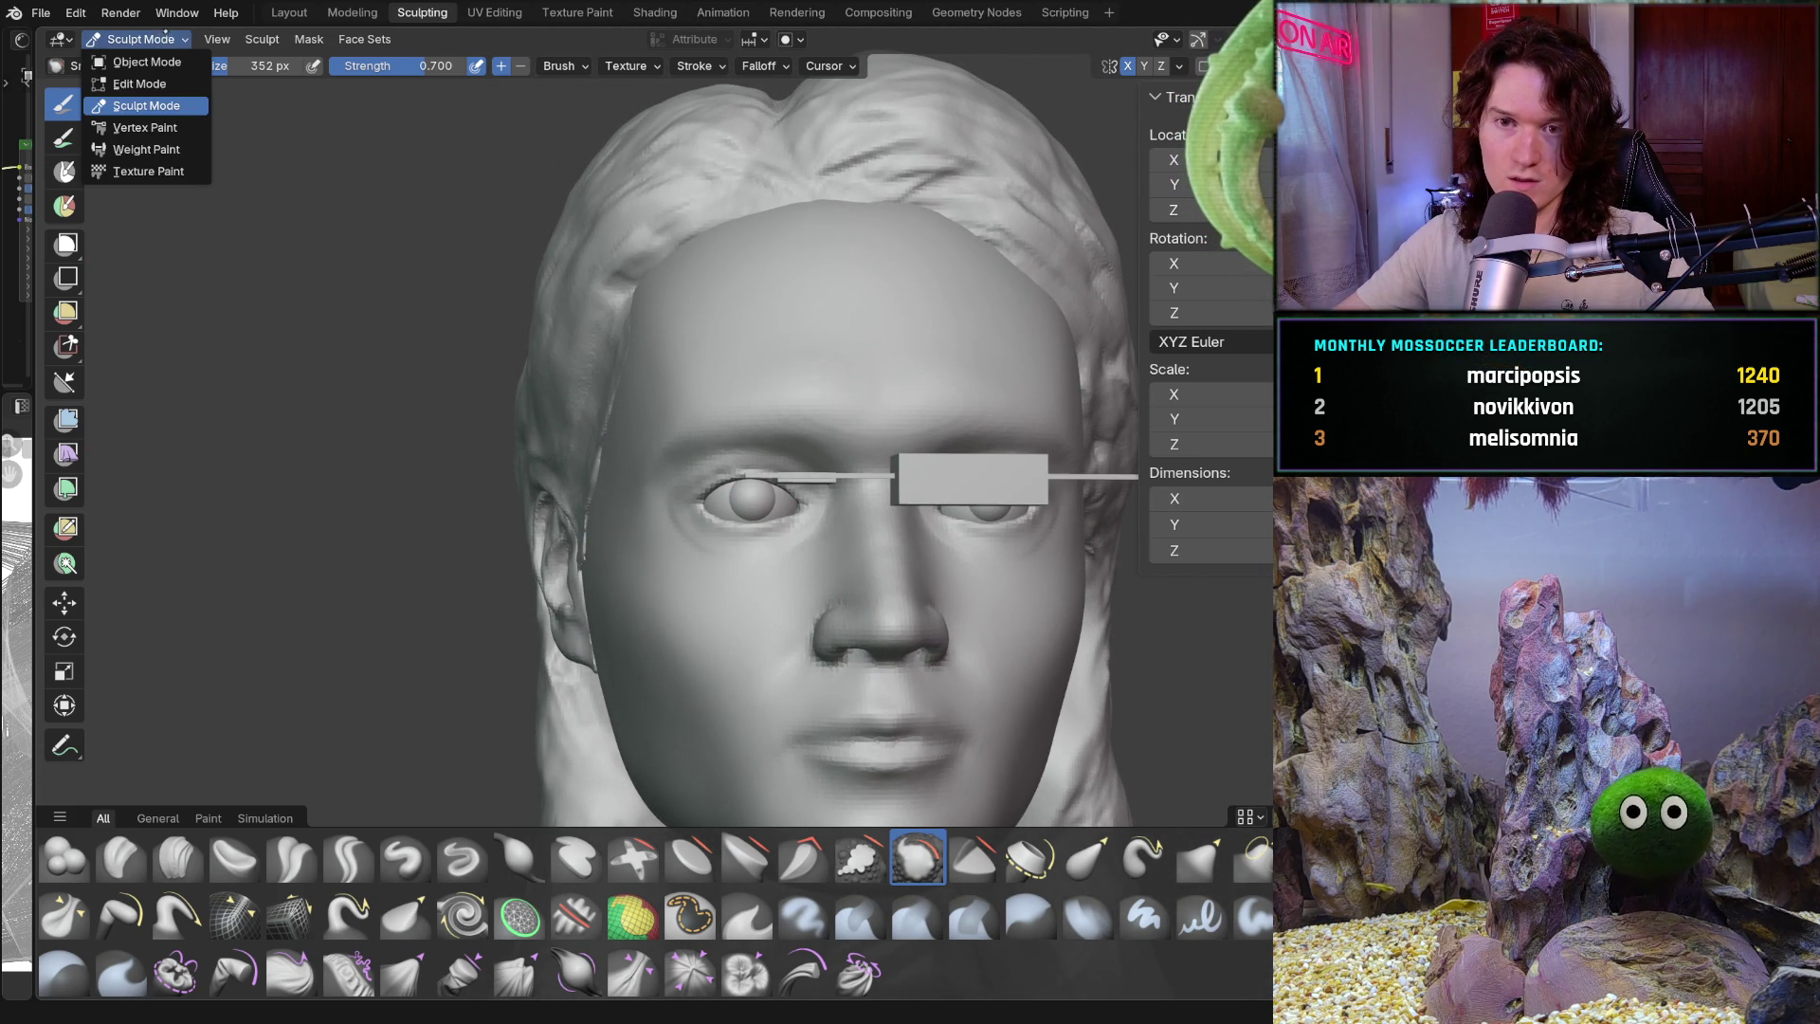
In Object Mode with orthographic view, nudge the eyeball slightly along the Z axis
click(147, 61)
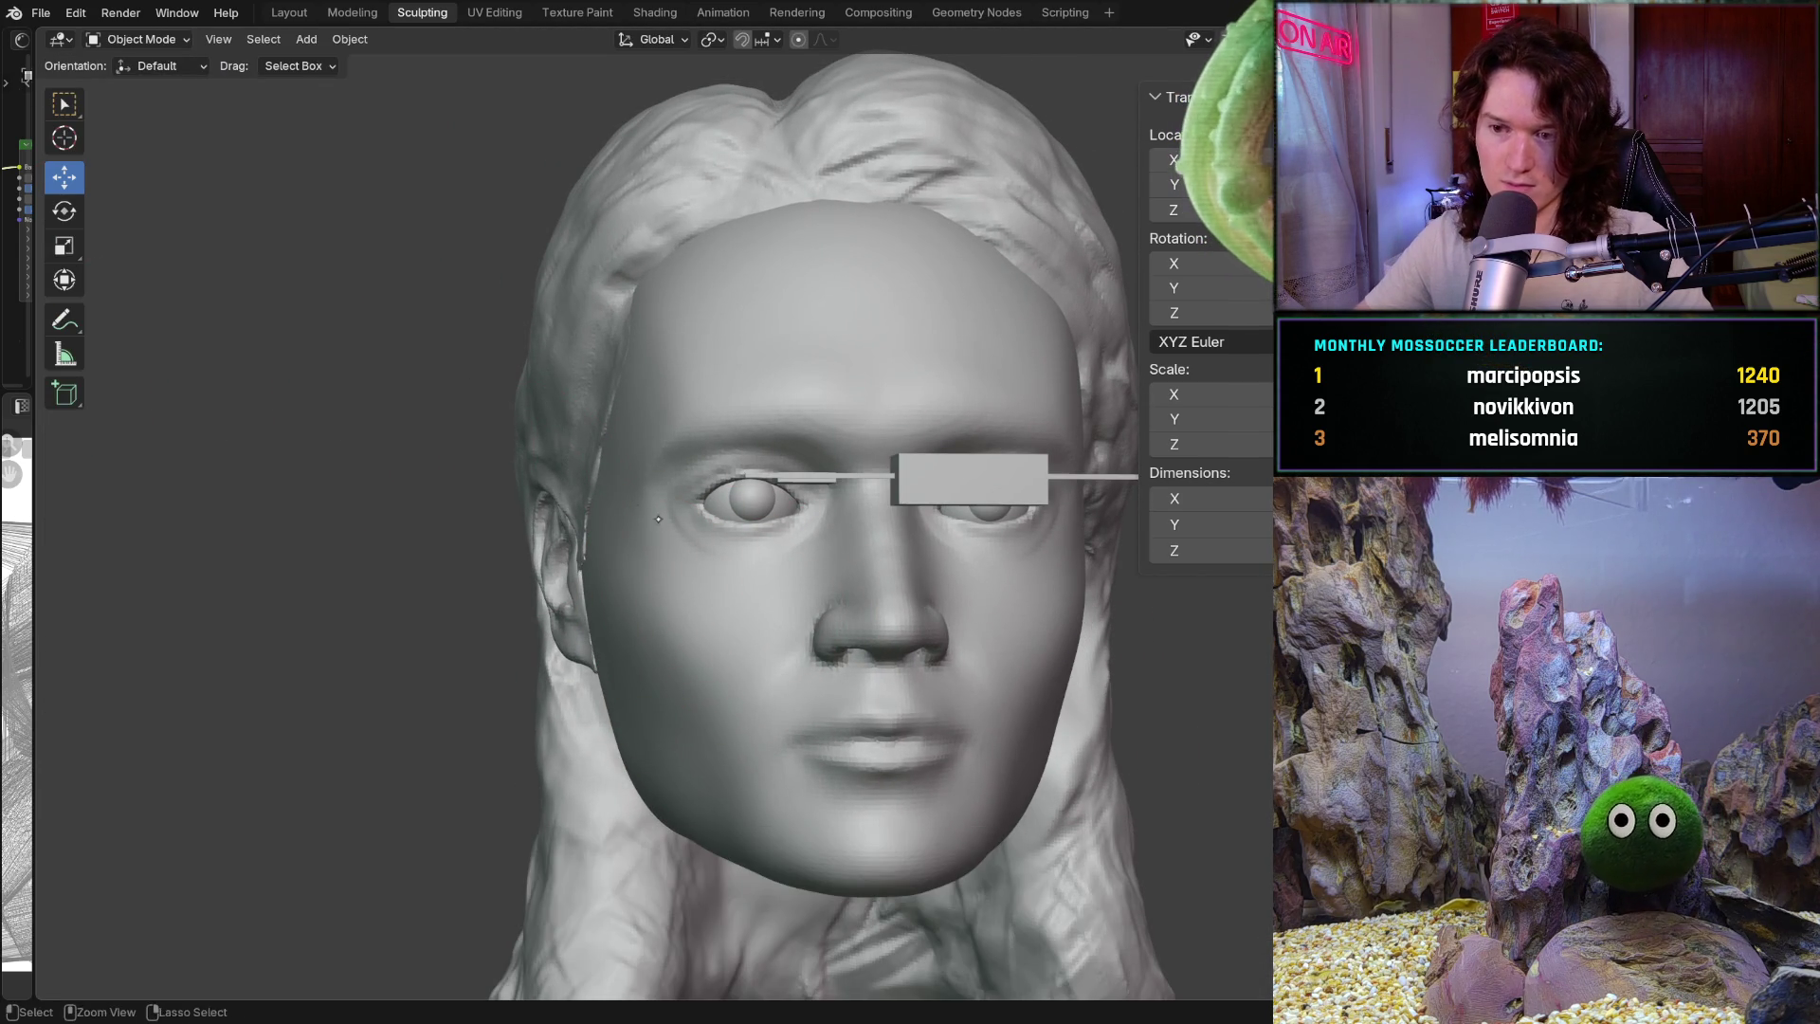
scroll(745, 424, up, 5)
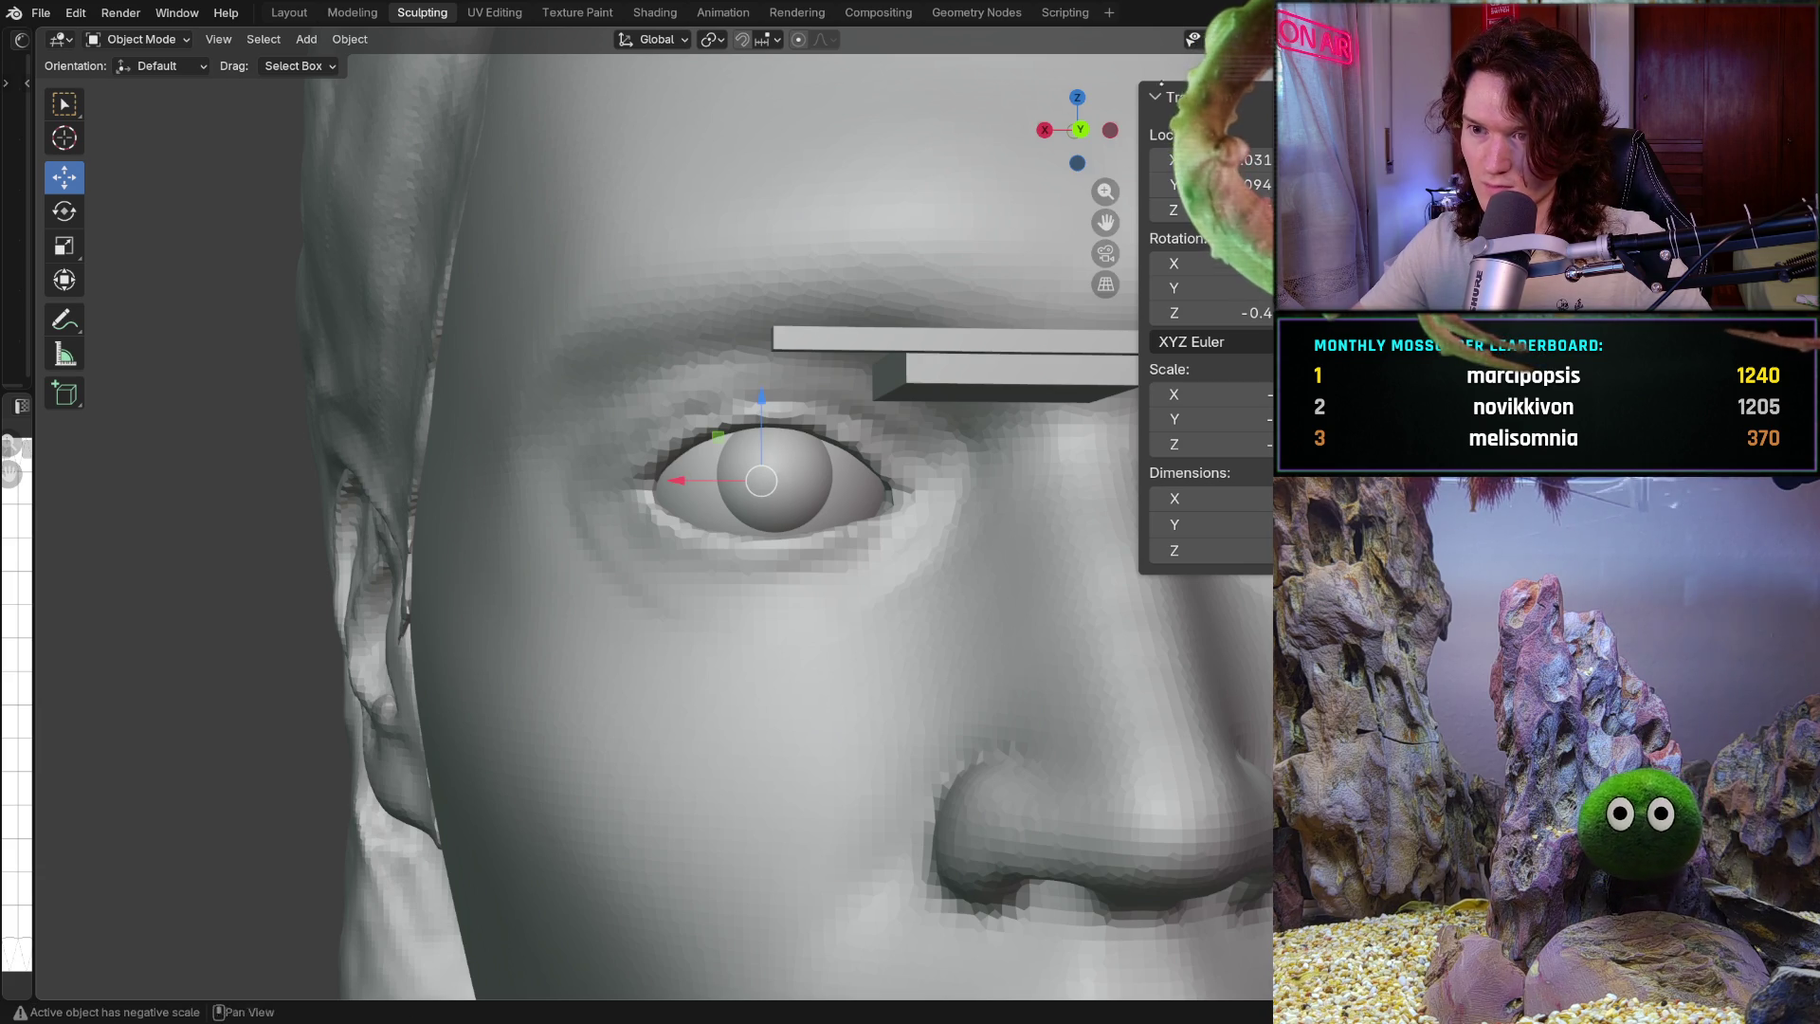
key(KP_5)
key(KP_5)
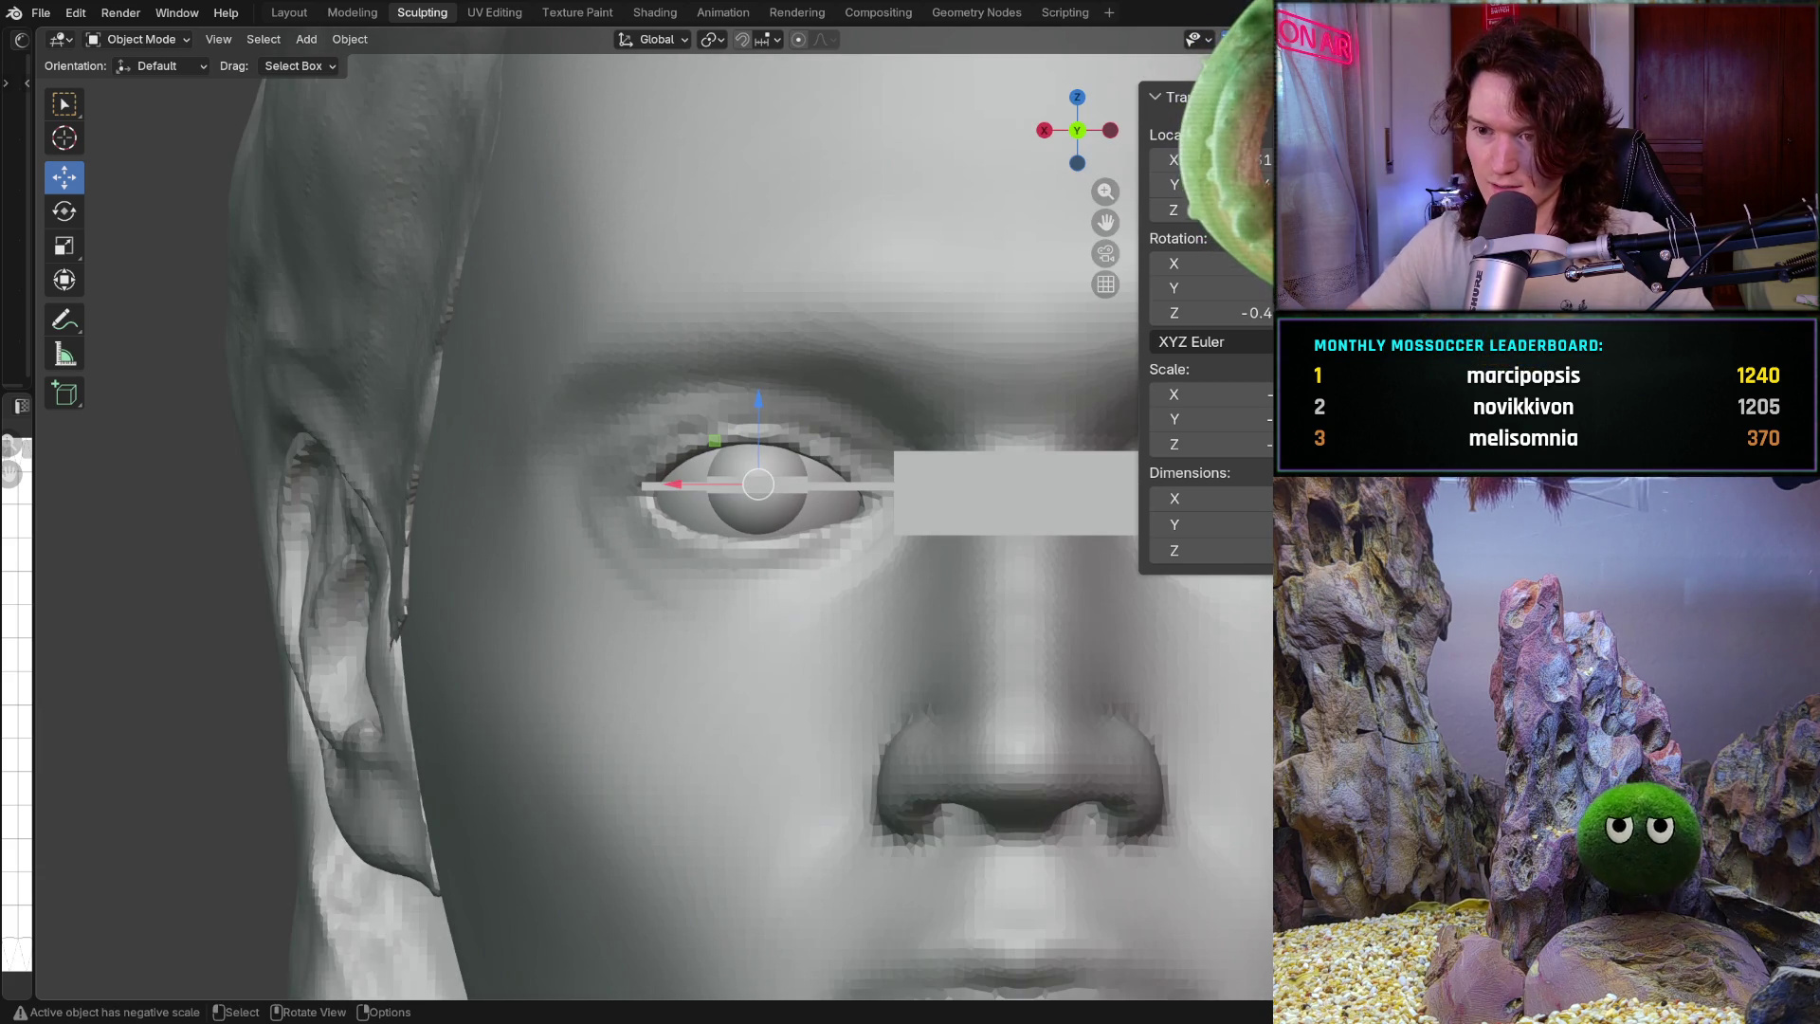
scroll(766, 474, up, 3)
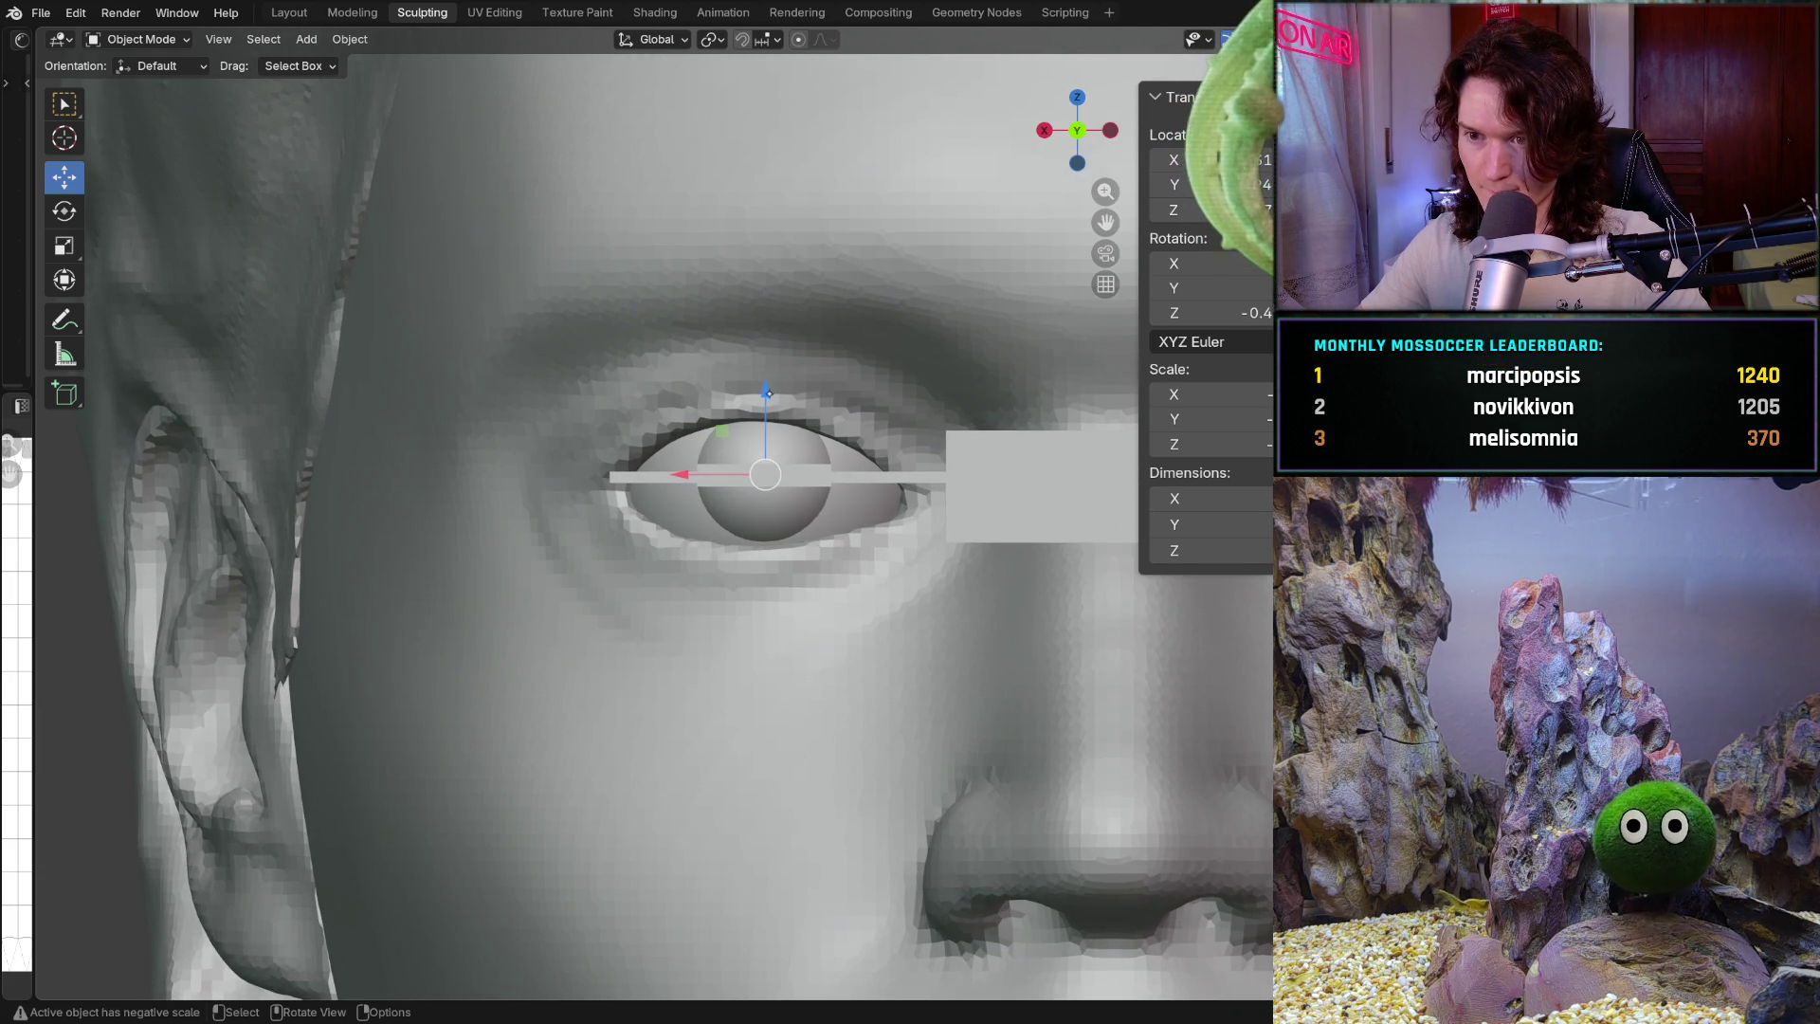
drag(766, 398, 769, 415)
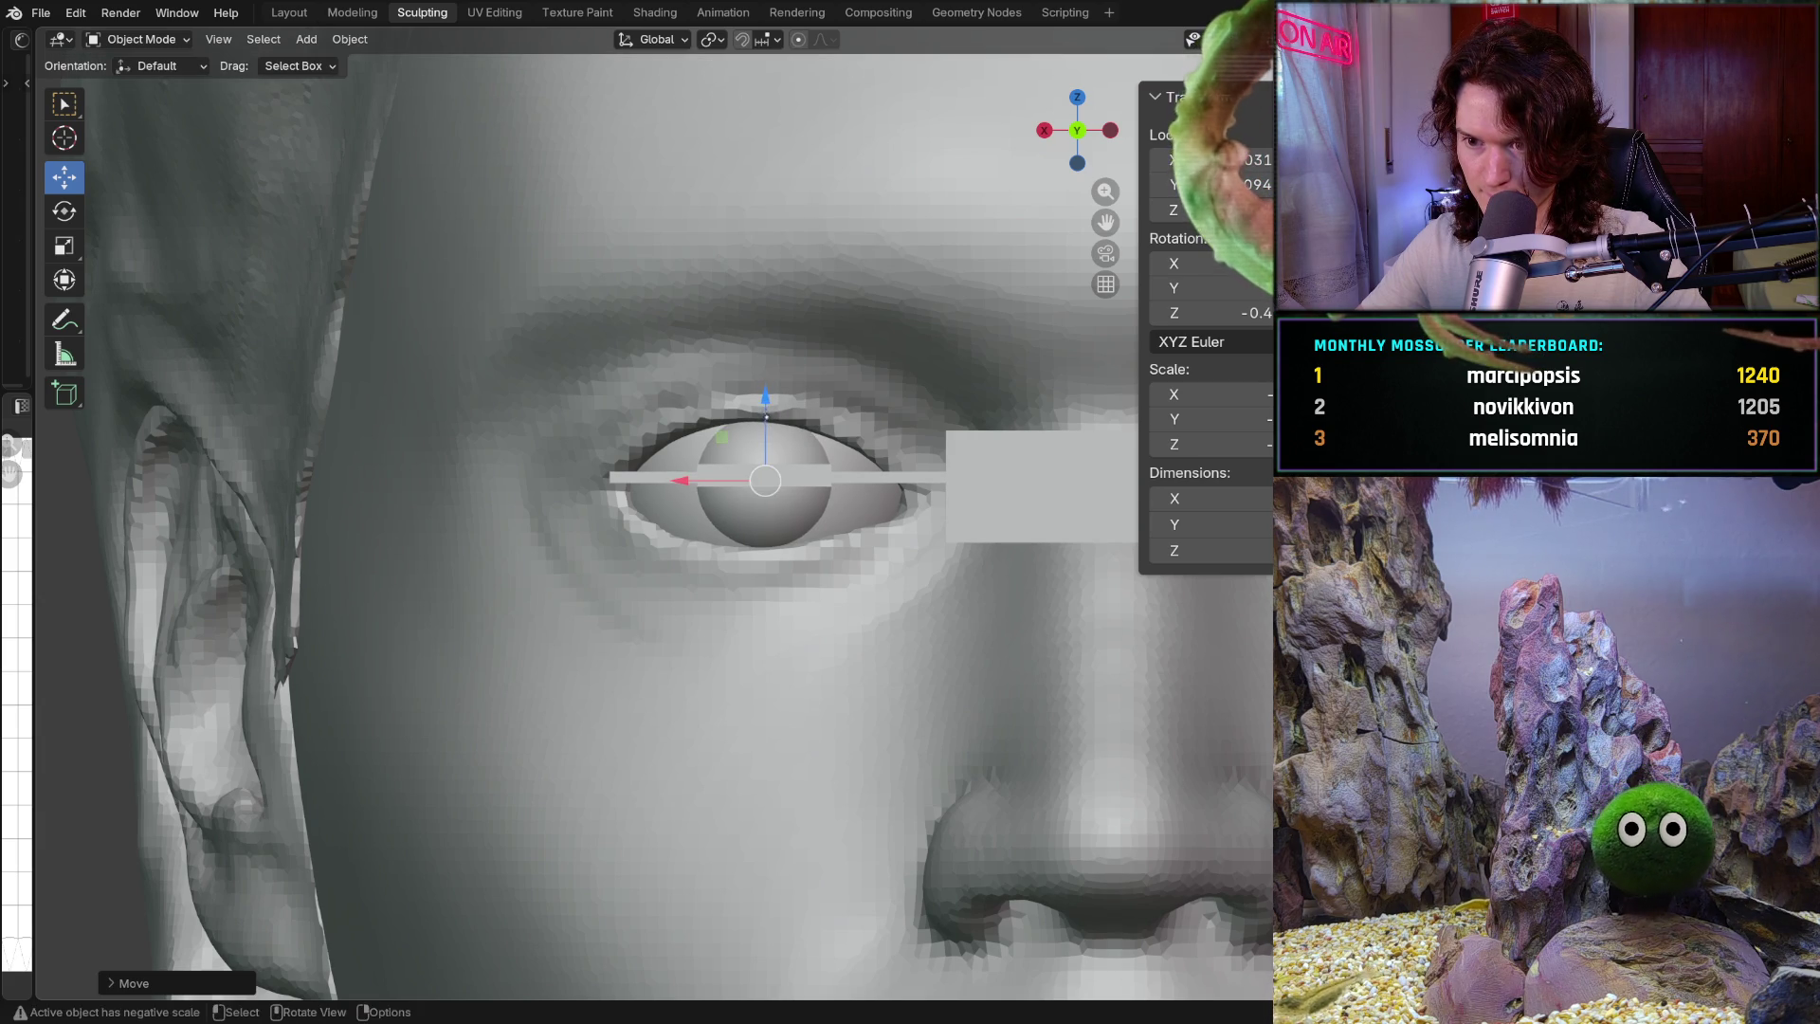
Orbit the head through three-quarter, frontal and side views to inspect the eyeball position
scroll(492, 773, down, 6)
mouse_move(492, 774)
middle_down()
mouse_move(569, 768)
mouse_move(521, 747)
mouse_move(427, 765)
middle_up()
scroll(502, 761, down, 2)
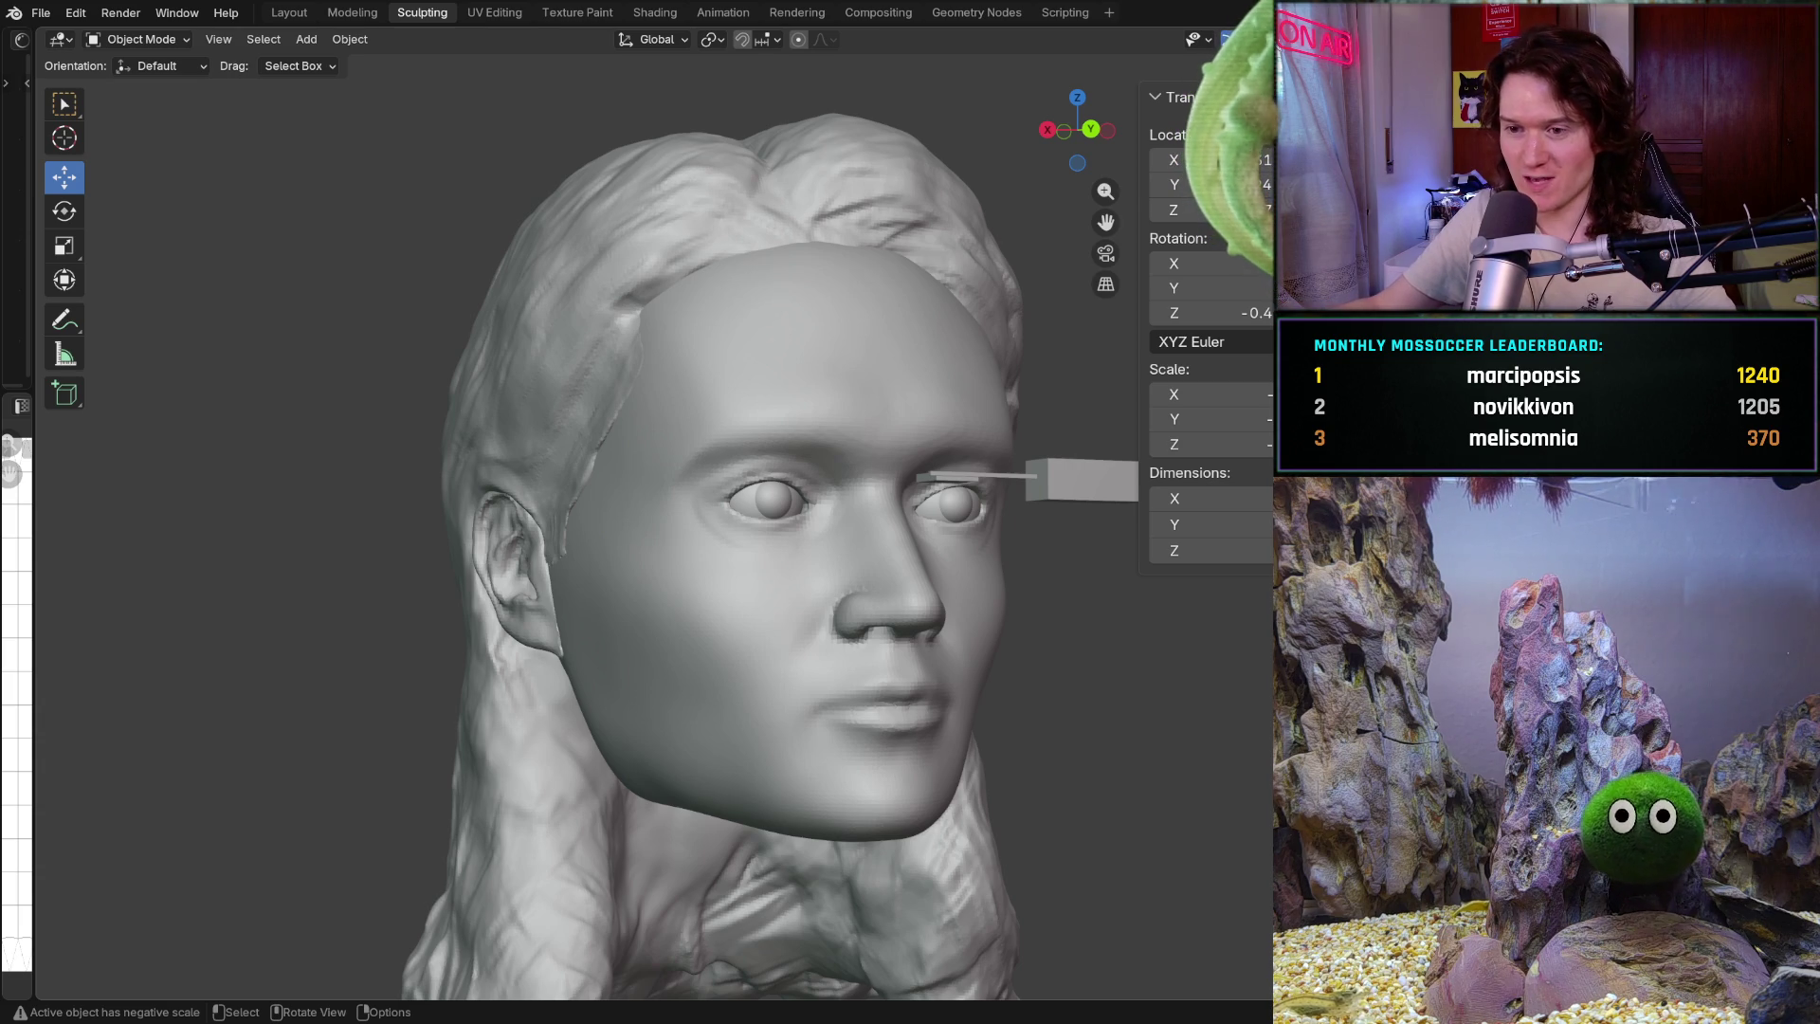
middle_drag(739, 607, 820, 610)
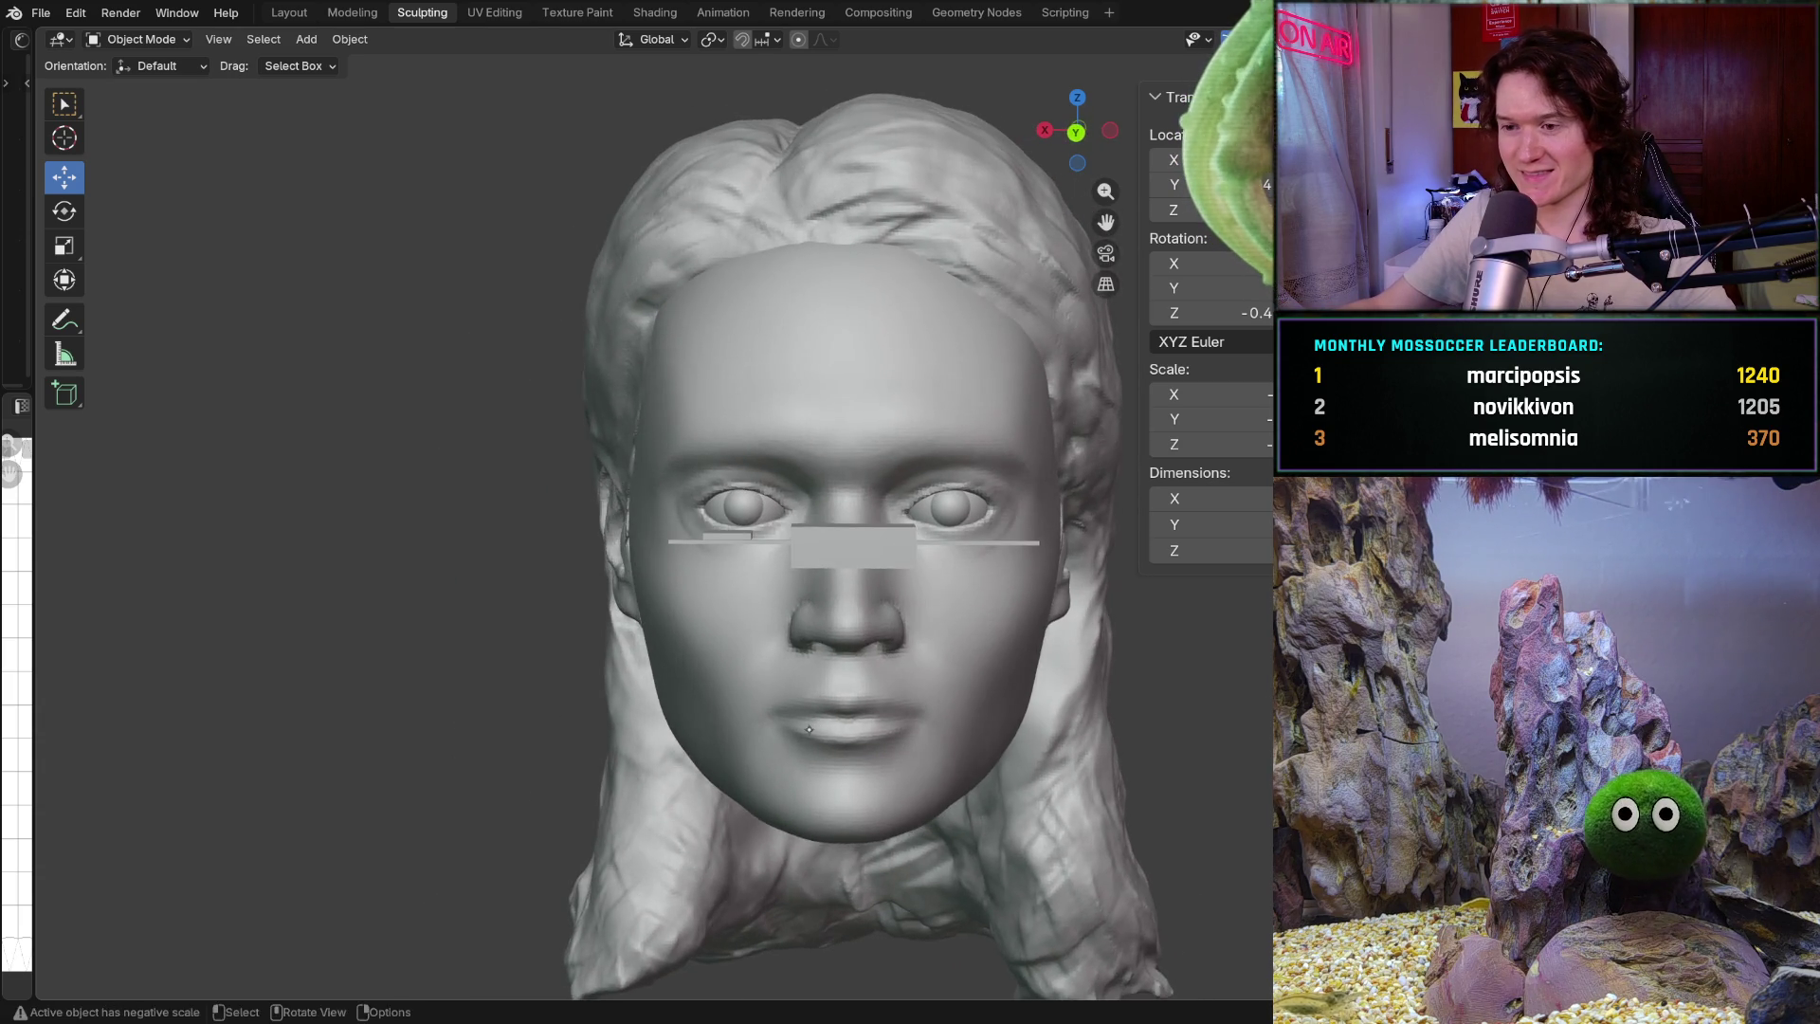
scroll(827, 609, up, 4)
scroll(827, 609, up, 5)
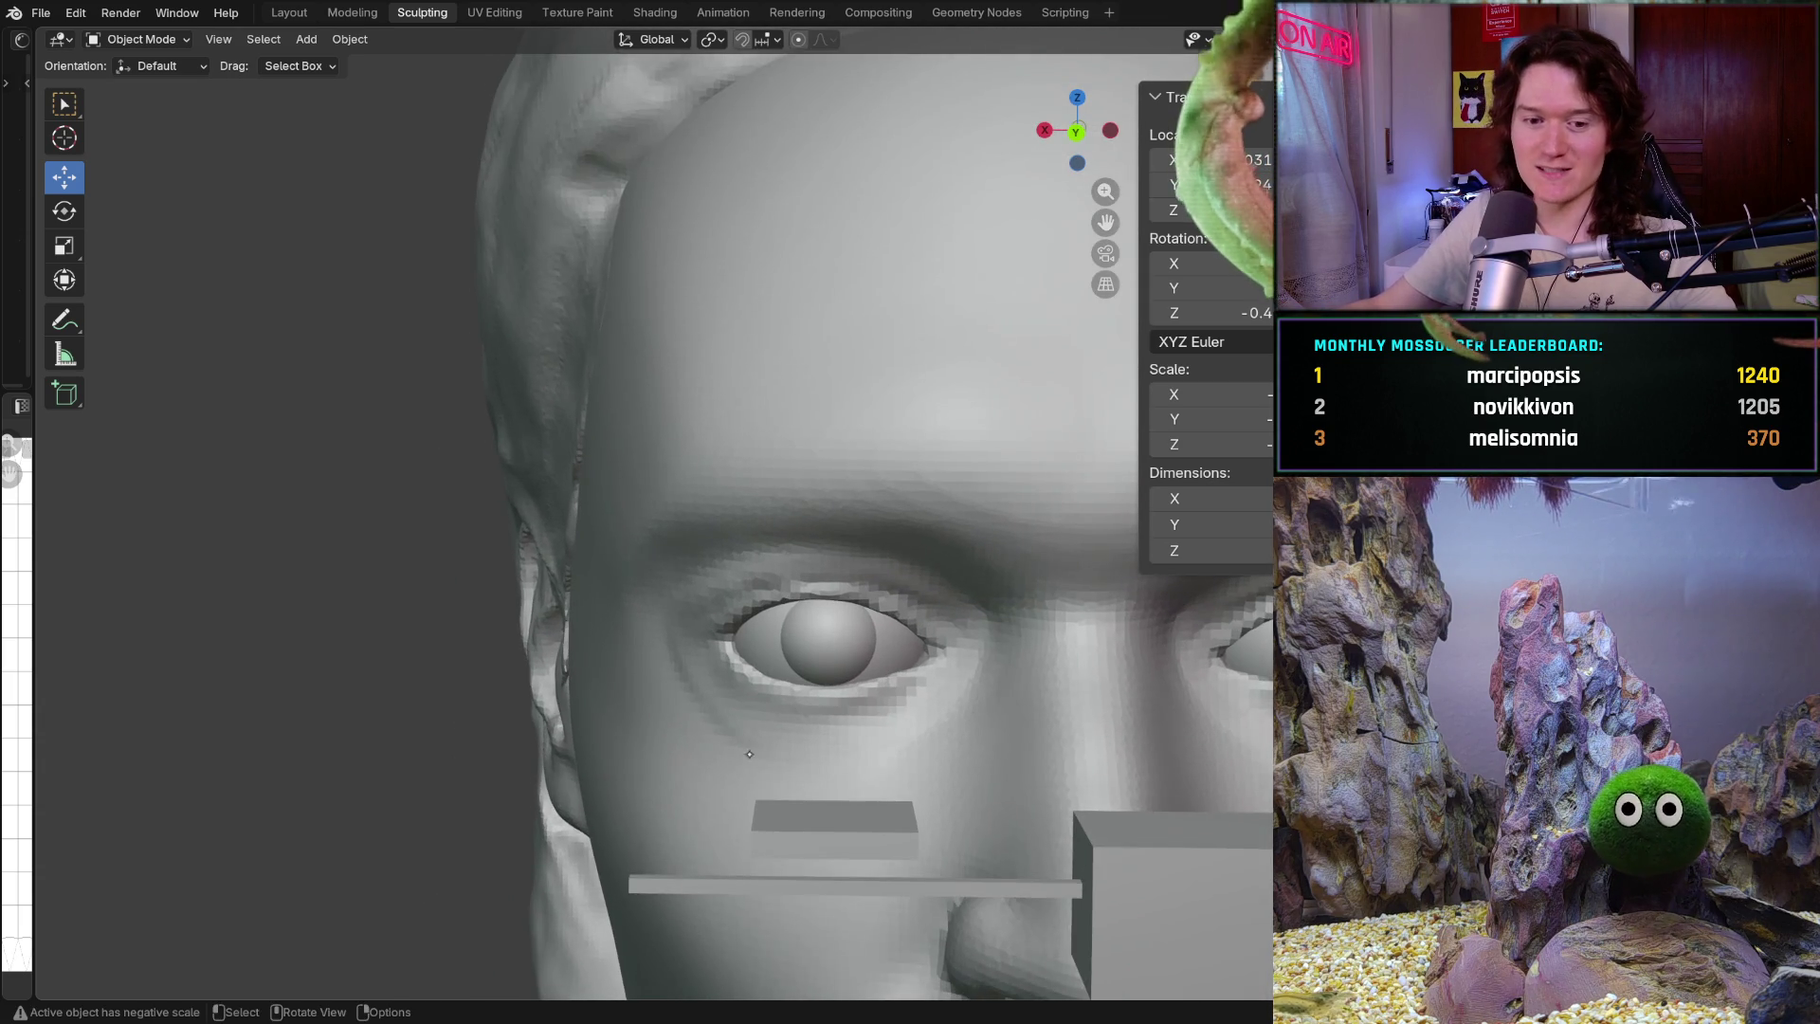
scroll(726, 820, down, 3)
mouse_move(699, 799)
middle_down()
mouse_move(760, 804)
mouse_move(601, 752)
mouse_move(702, 651)
mouse_move(756, 658)
mouse_move(507, 684)
mouse_move(545, 757)
mouse_move(610, 752)
mouse_move(568, 759)
mouse_move(606, 721)
mouse_move(592, 796)
mouse_move(650, 777)
middle_up()
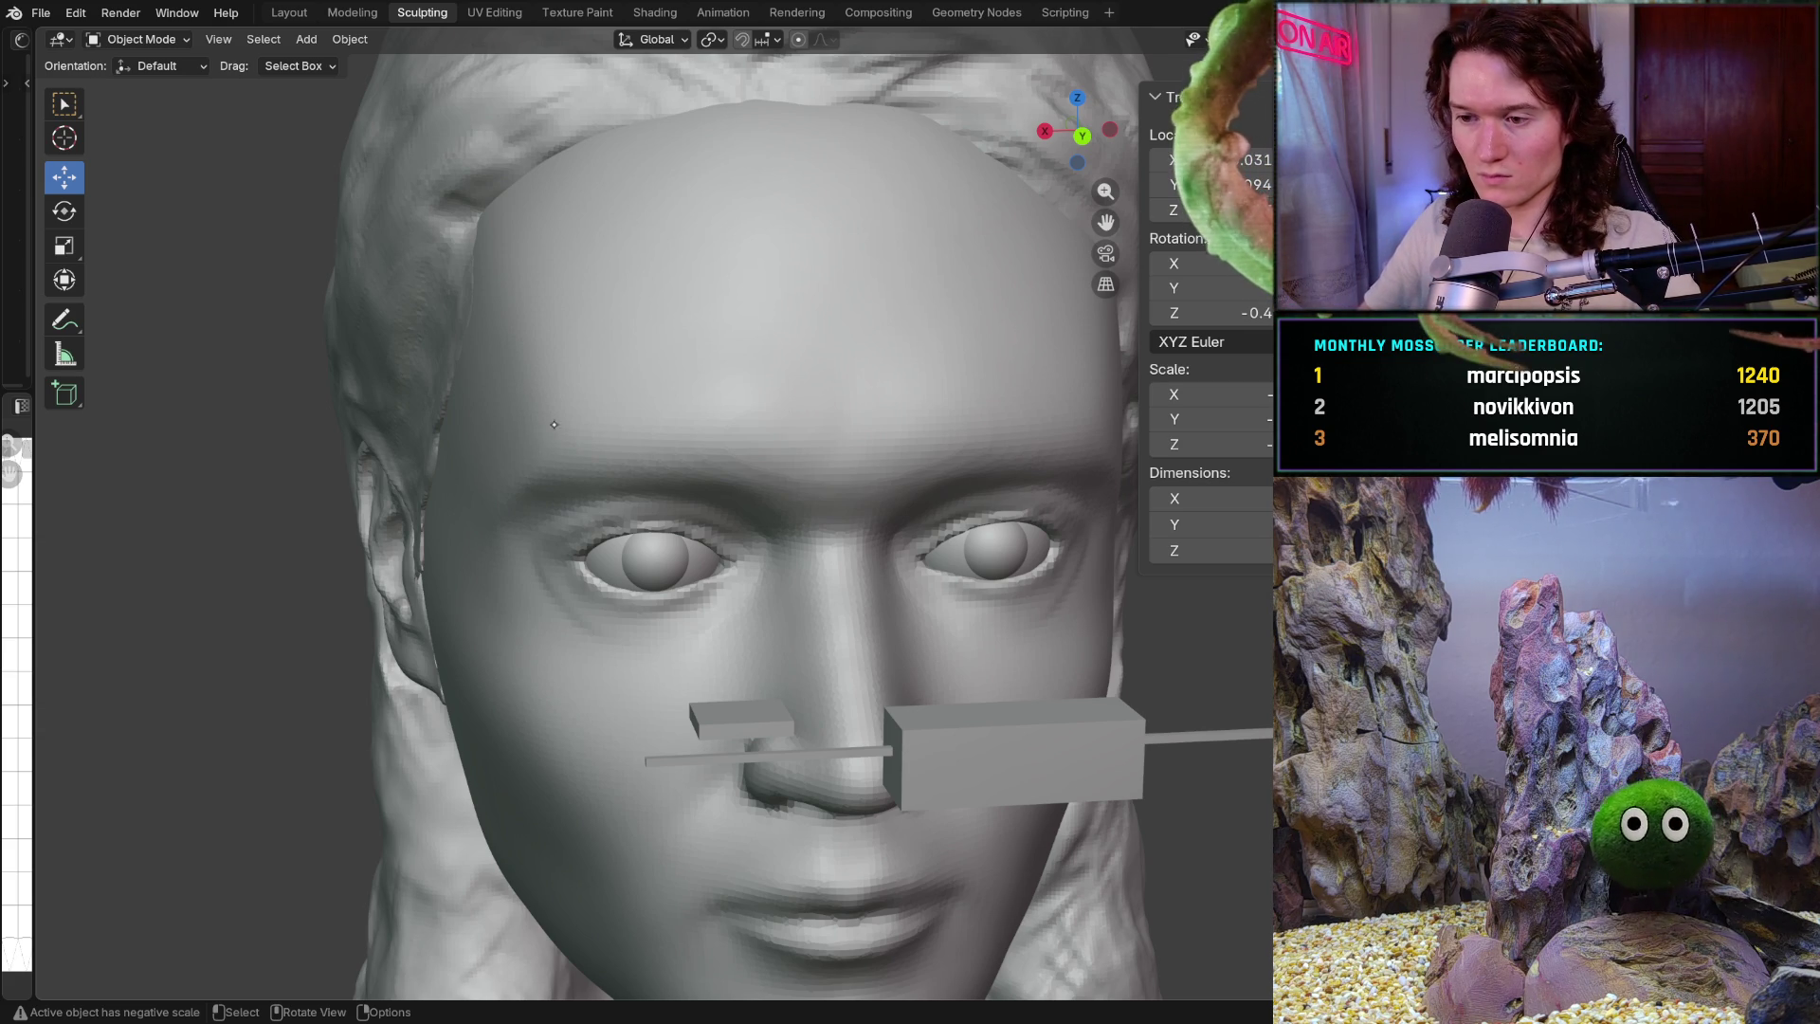
key(ctrl+KP_1)
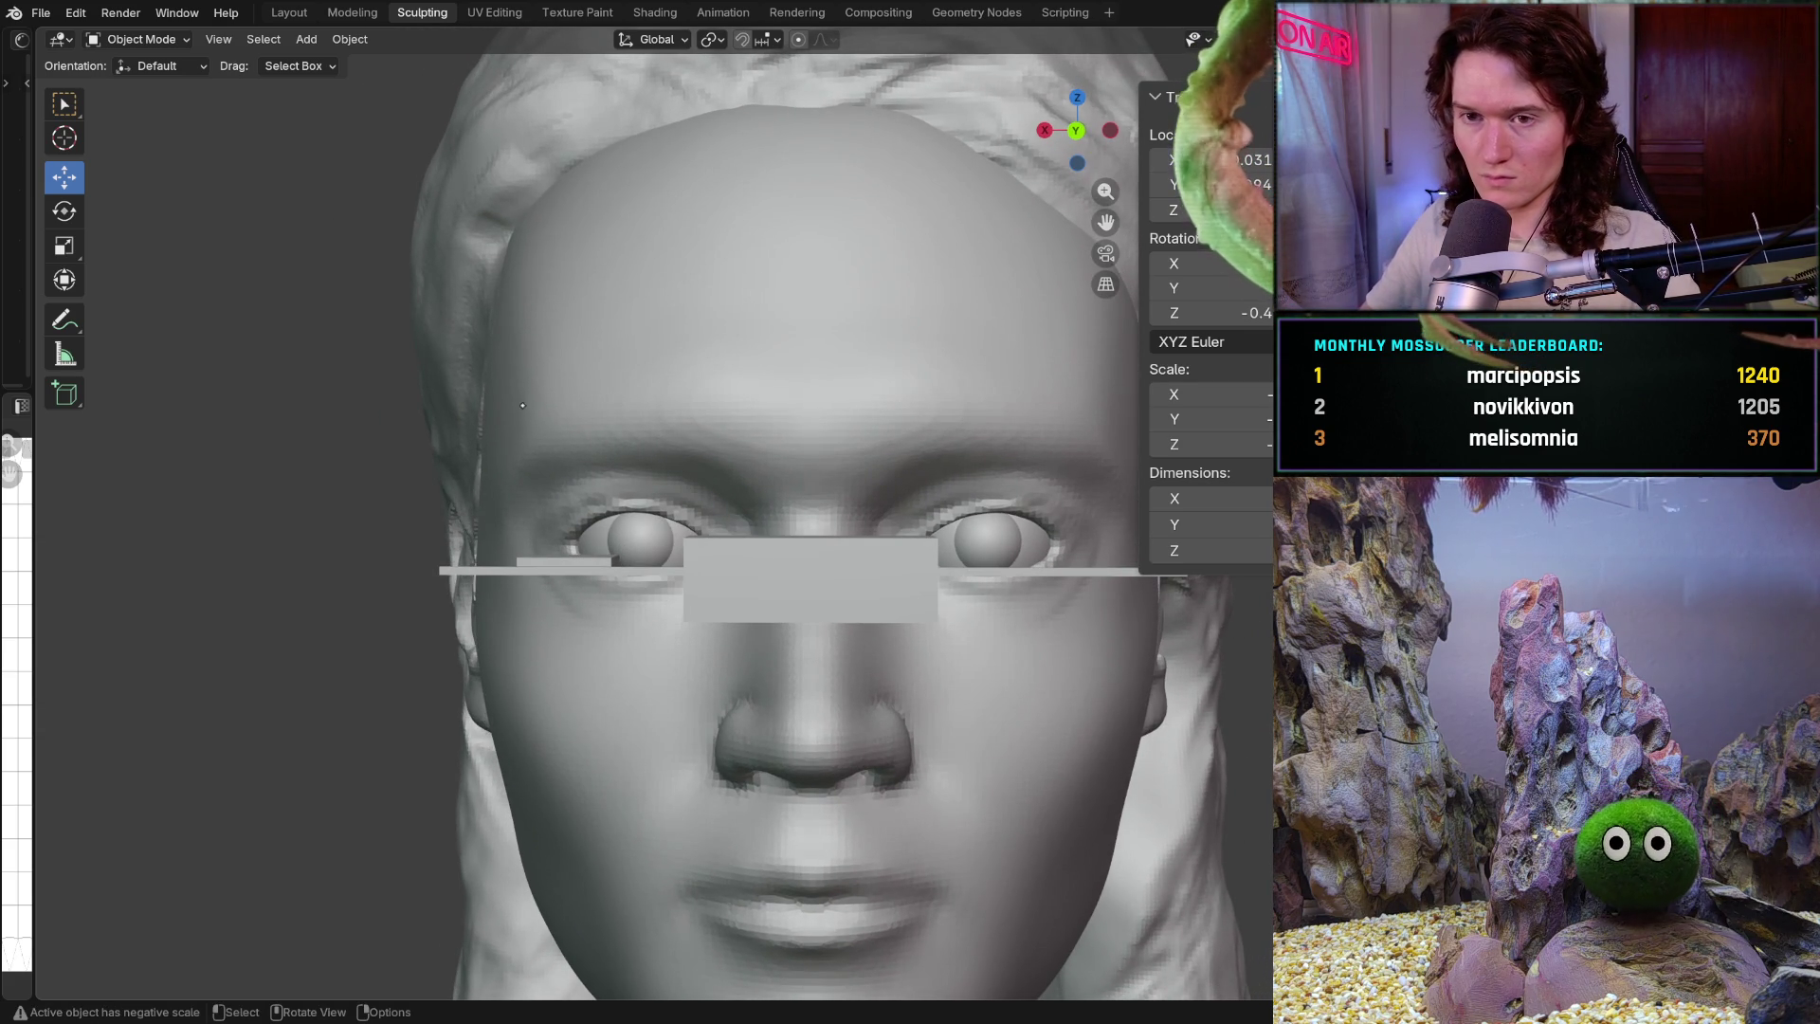
Switch to perspective view and remove the grey block at the nose bridge and the bar between the eyes
key(KP_5)
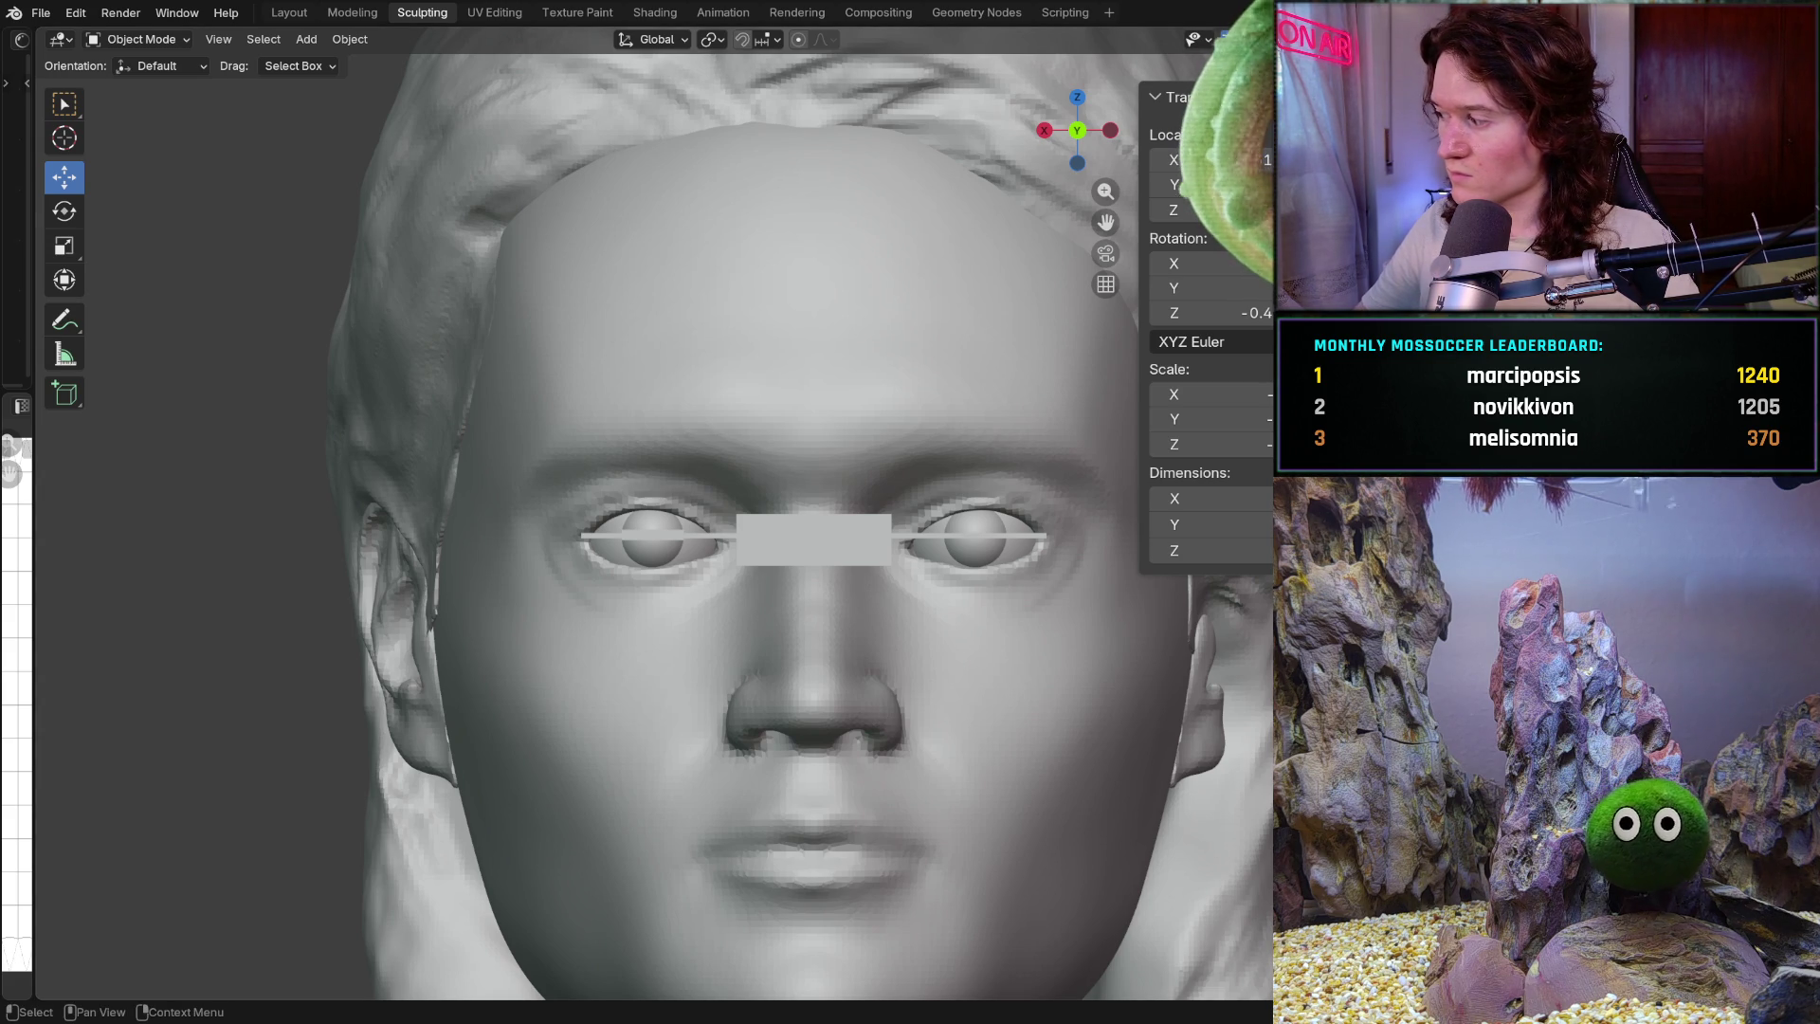
key(ctrl+z)
key(ctrl+z)
key(ctrl+z)
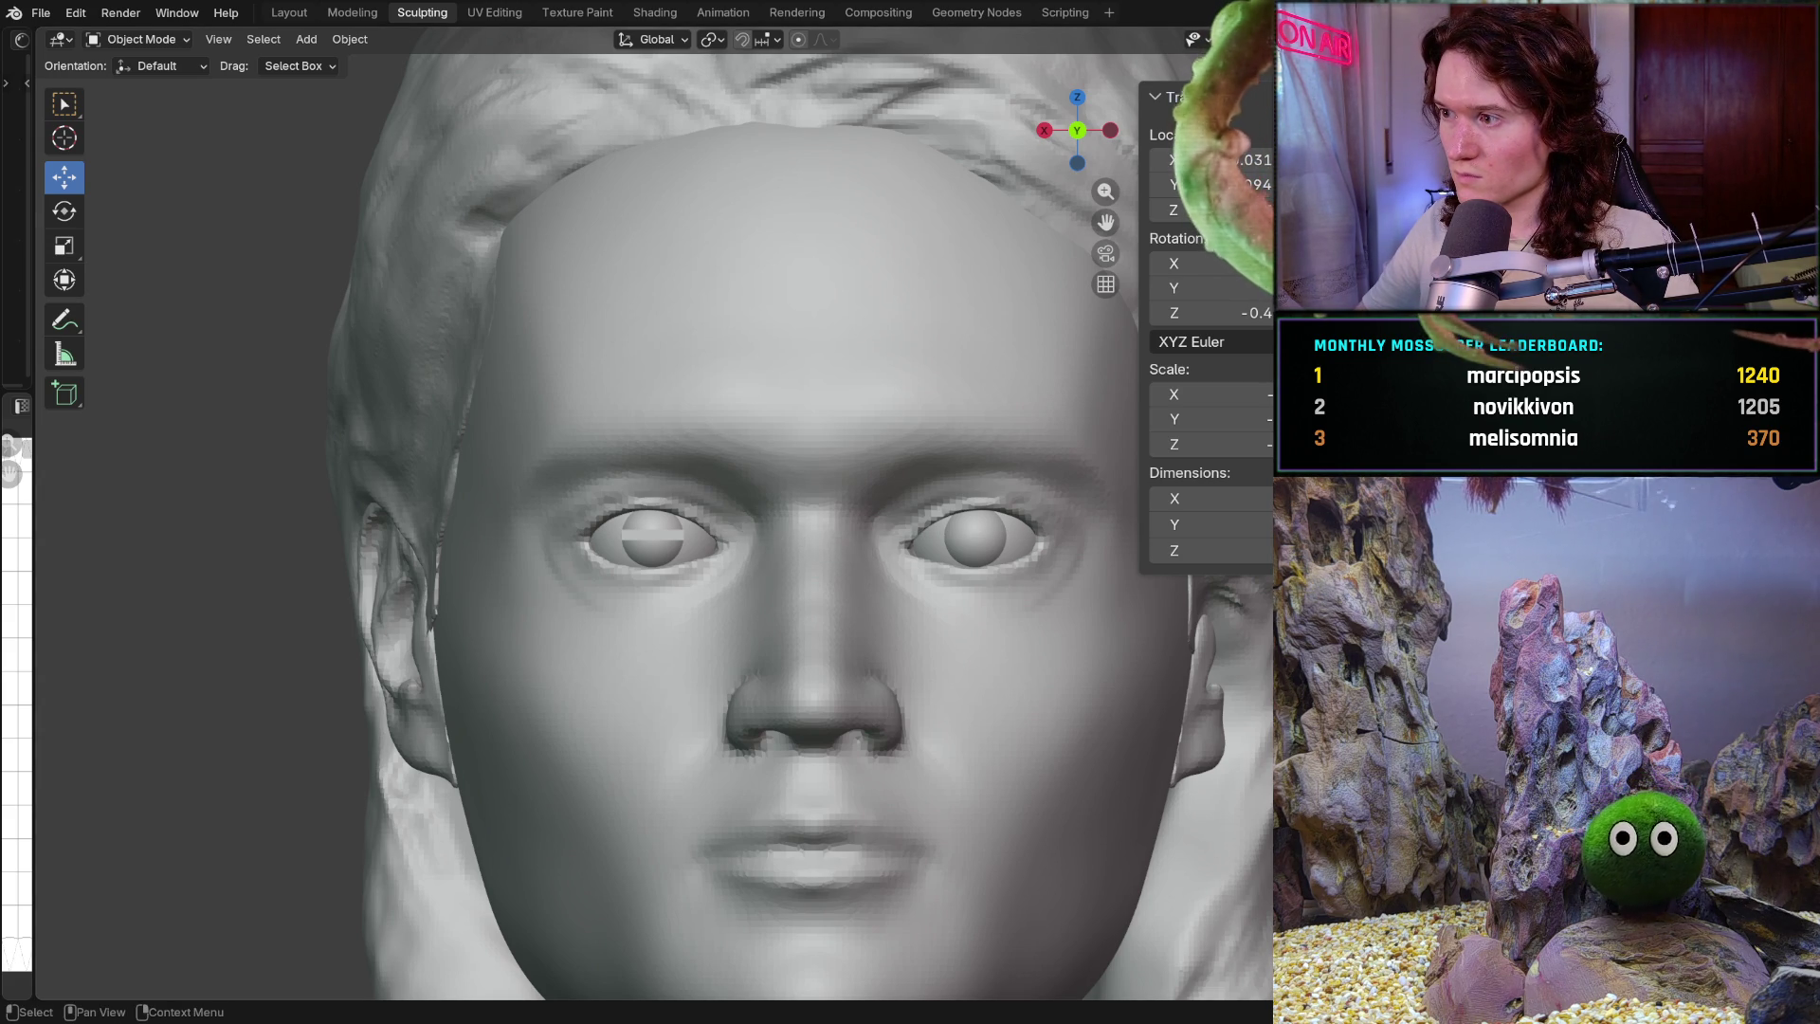
key(ctrl+z)
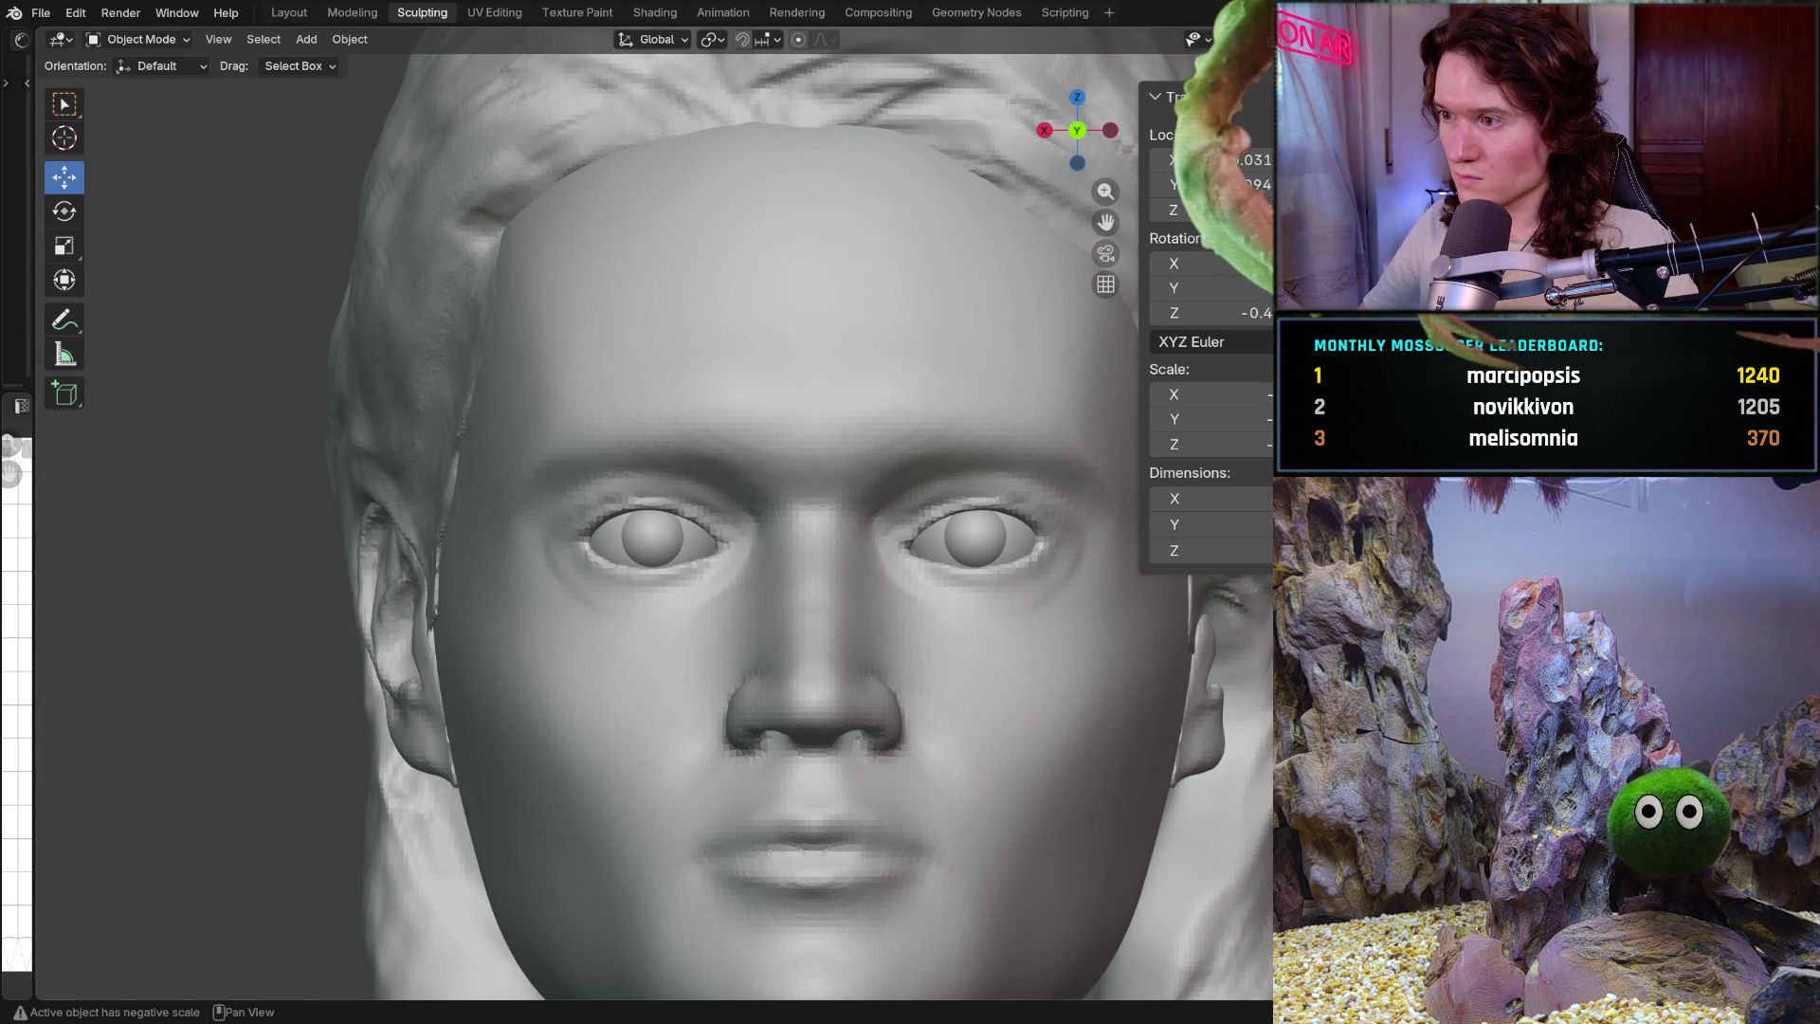
Return the head to Sculpt Mode
mouse_move(563, 625)
middle_down()
mouse_move(623, 591)
mouse_move(637, 538)
middle_up()
scroll(623, 590, up, 2)
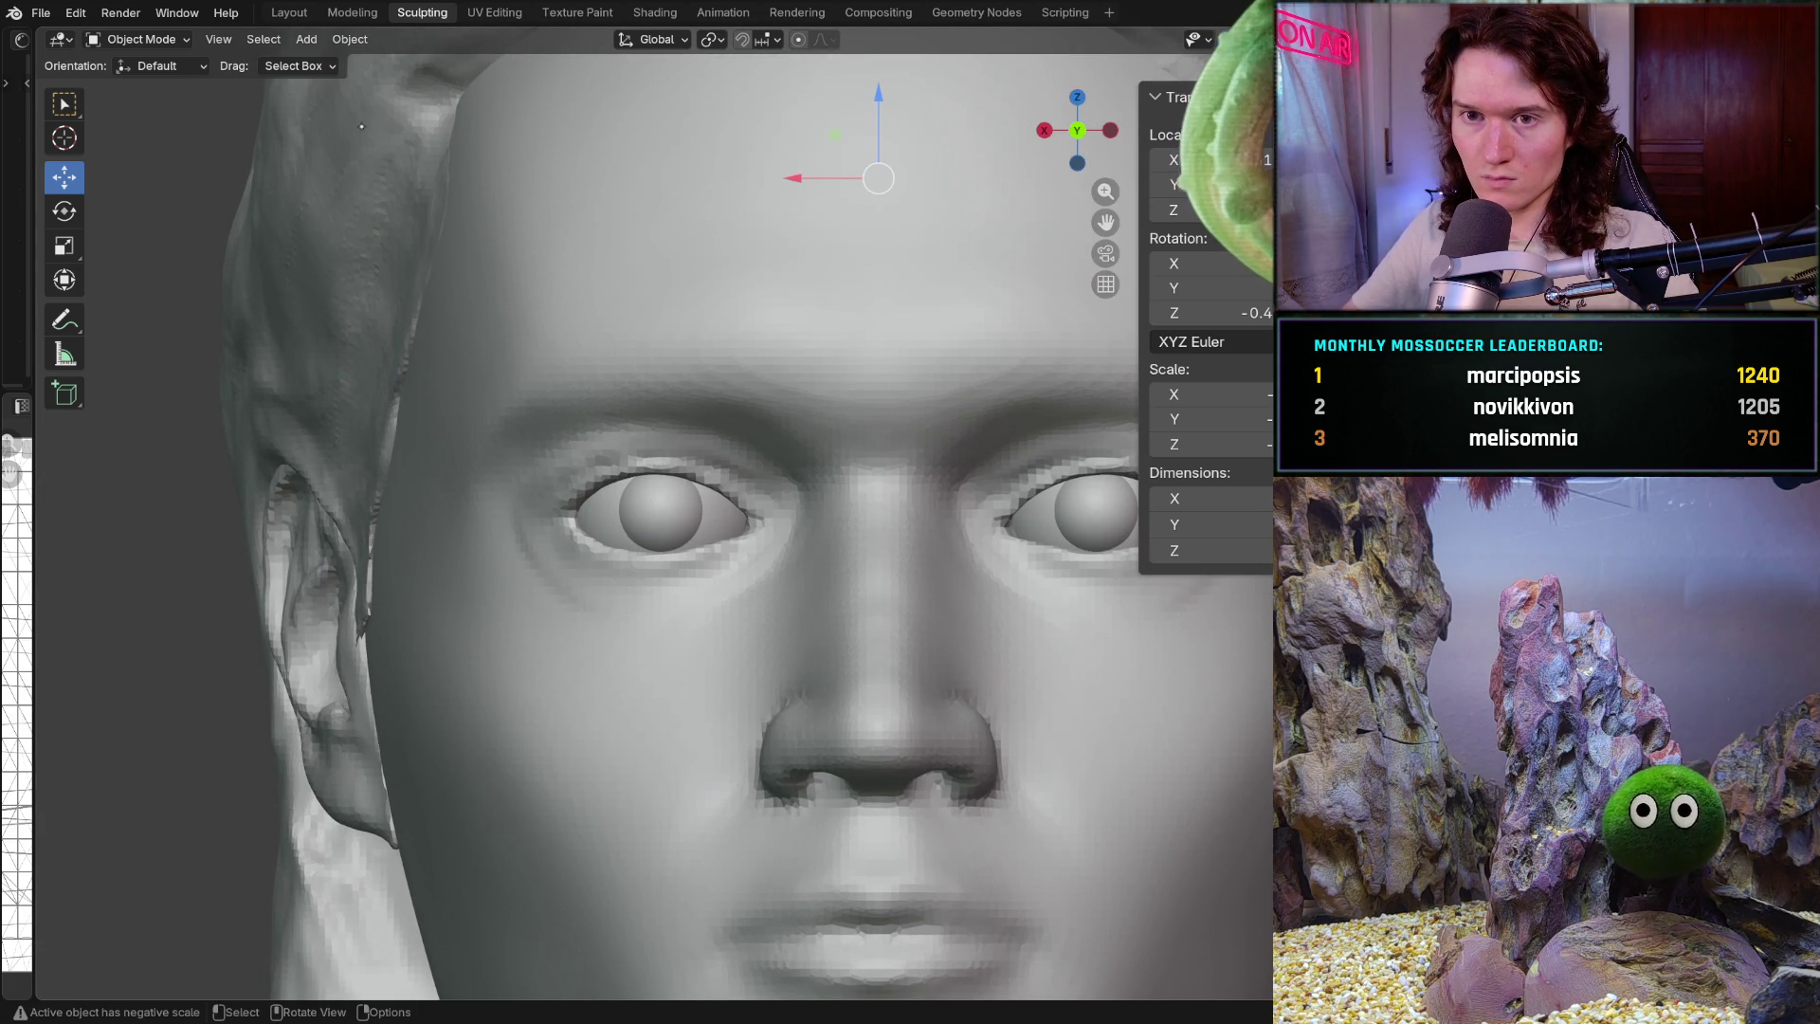
click(137, 39)
click(146, 106)
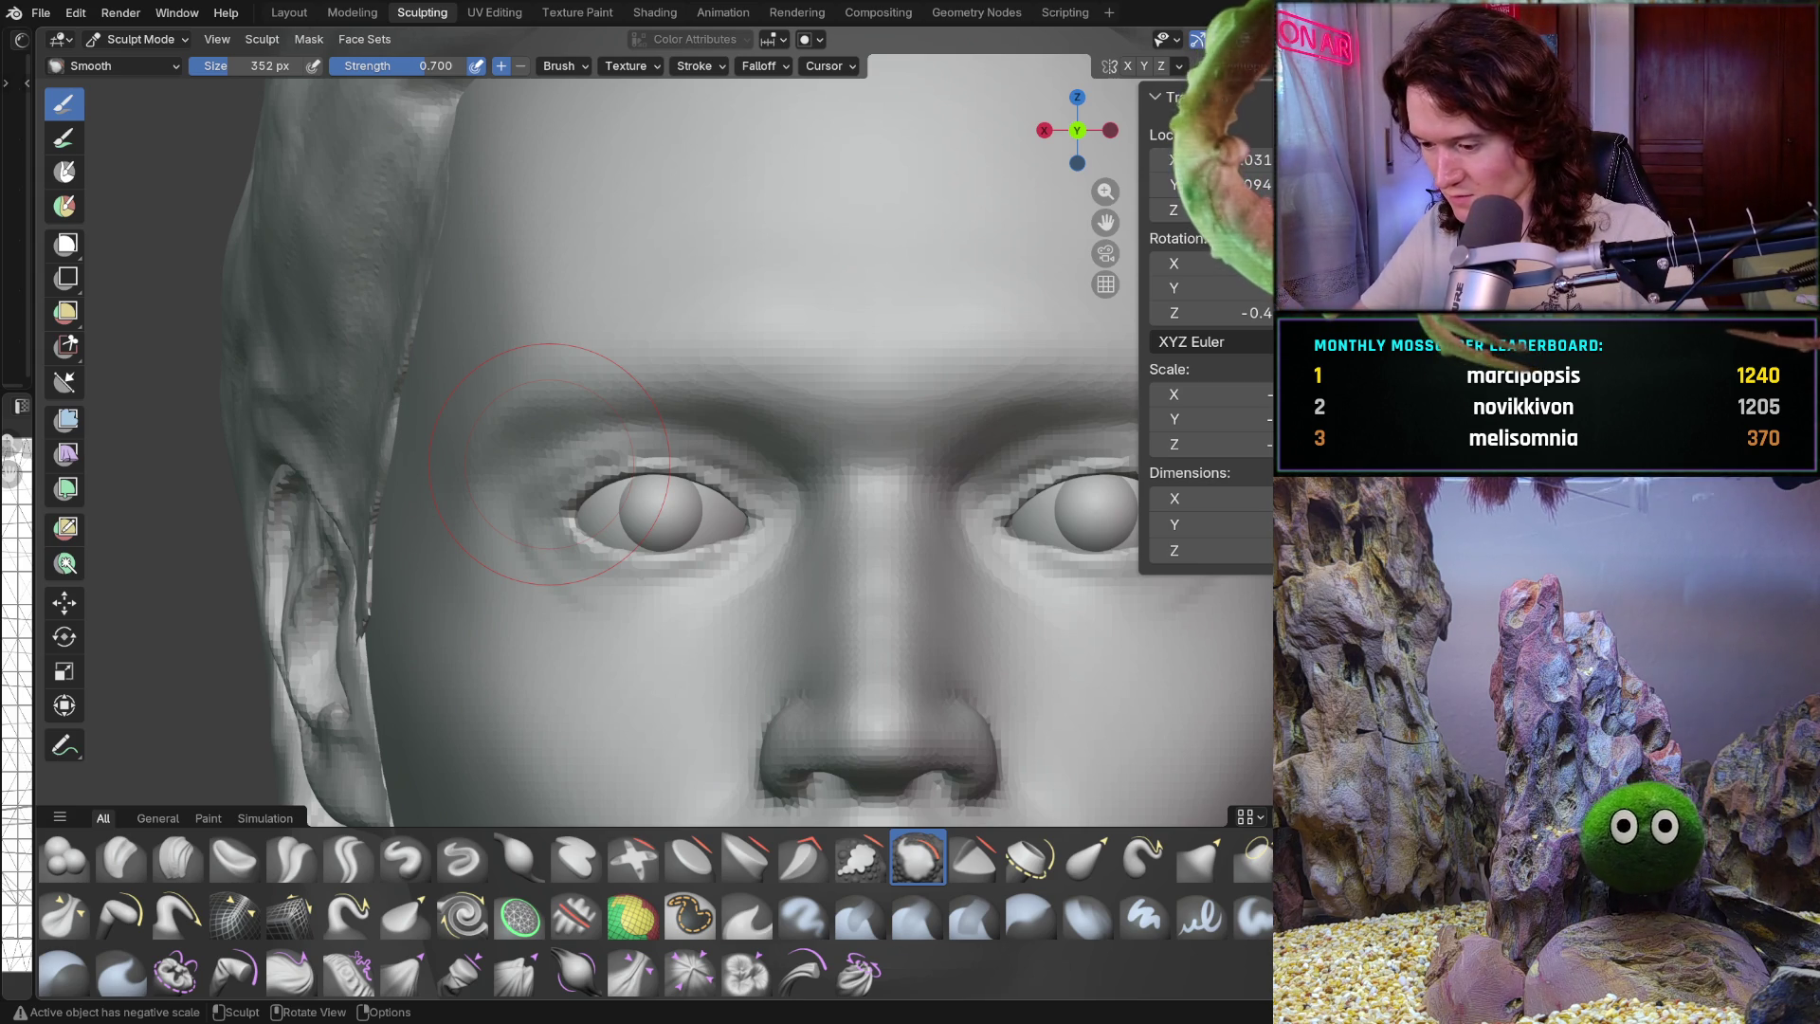
Smooth the skin under the eye and resize the Smooth brush
drag(548, 464, 550, 550)
scroll(530, 569, up, 2)
key(f)
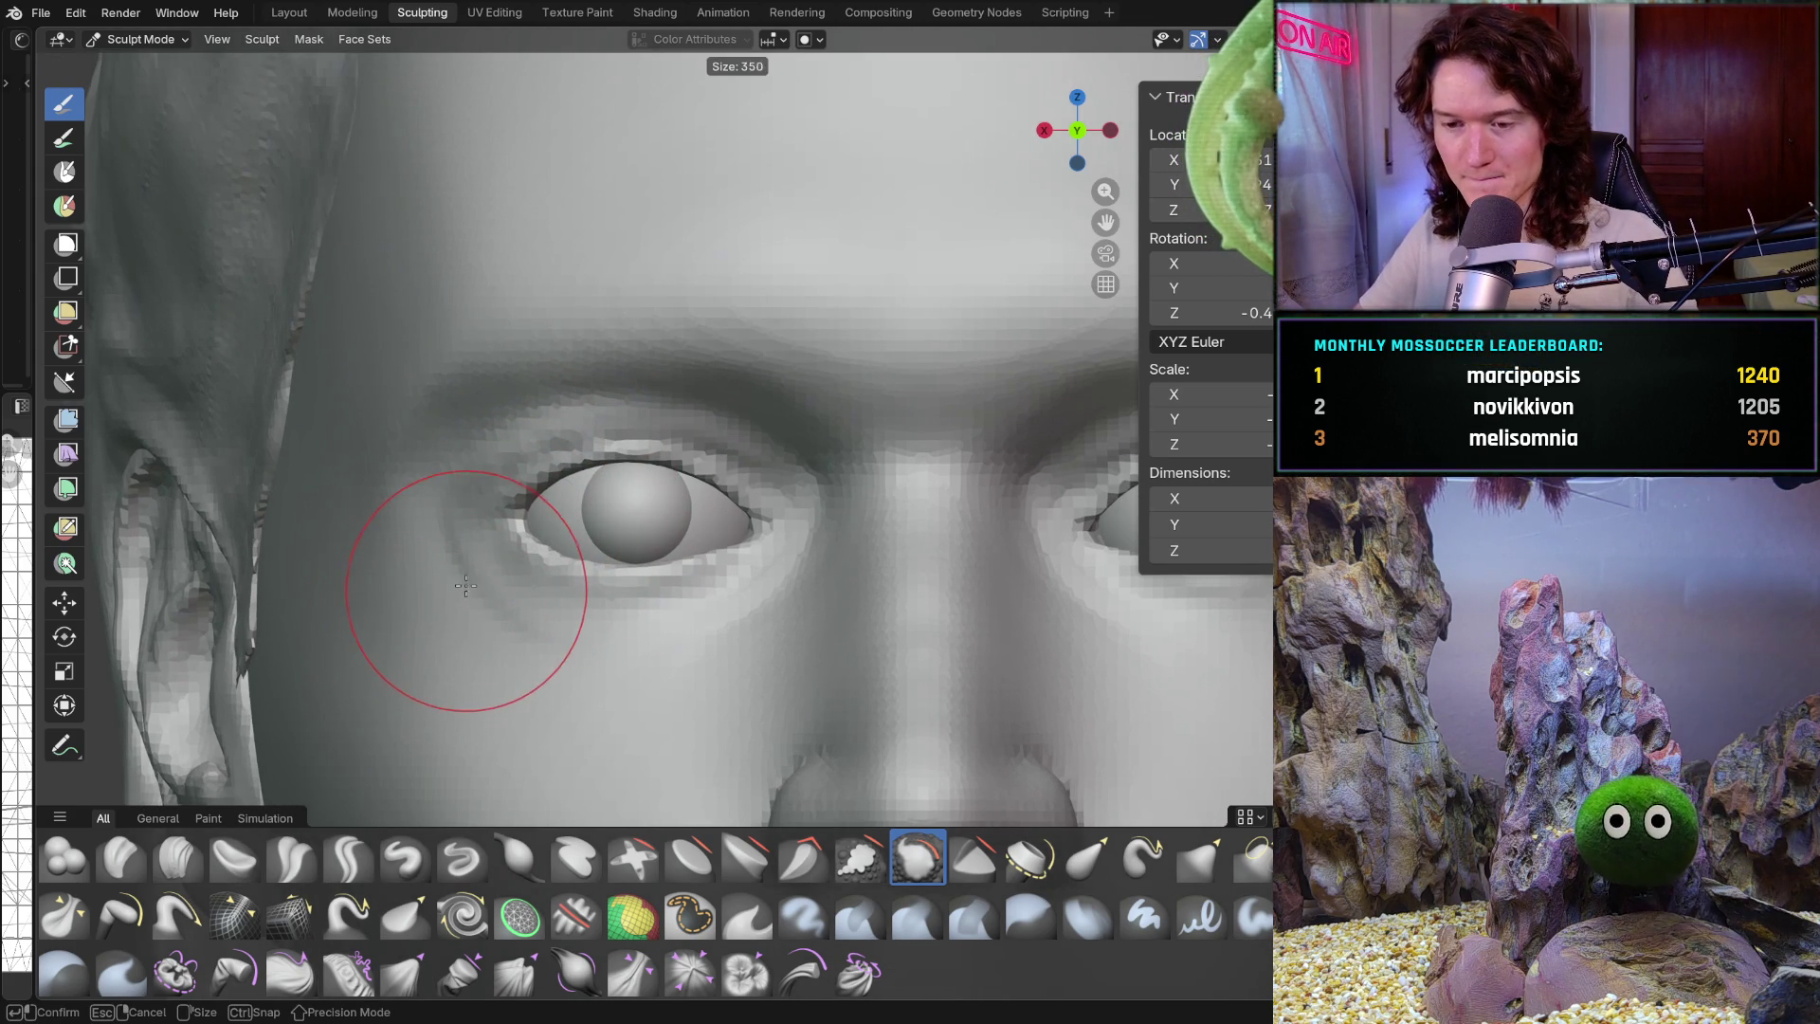
click(474, 597)
Switch to the Grab brush, enlarge it to 506 px, and check the mirror symmetry options
key(g)
key(bracketright)
drag(524, 516, 521, 532)
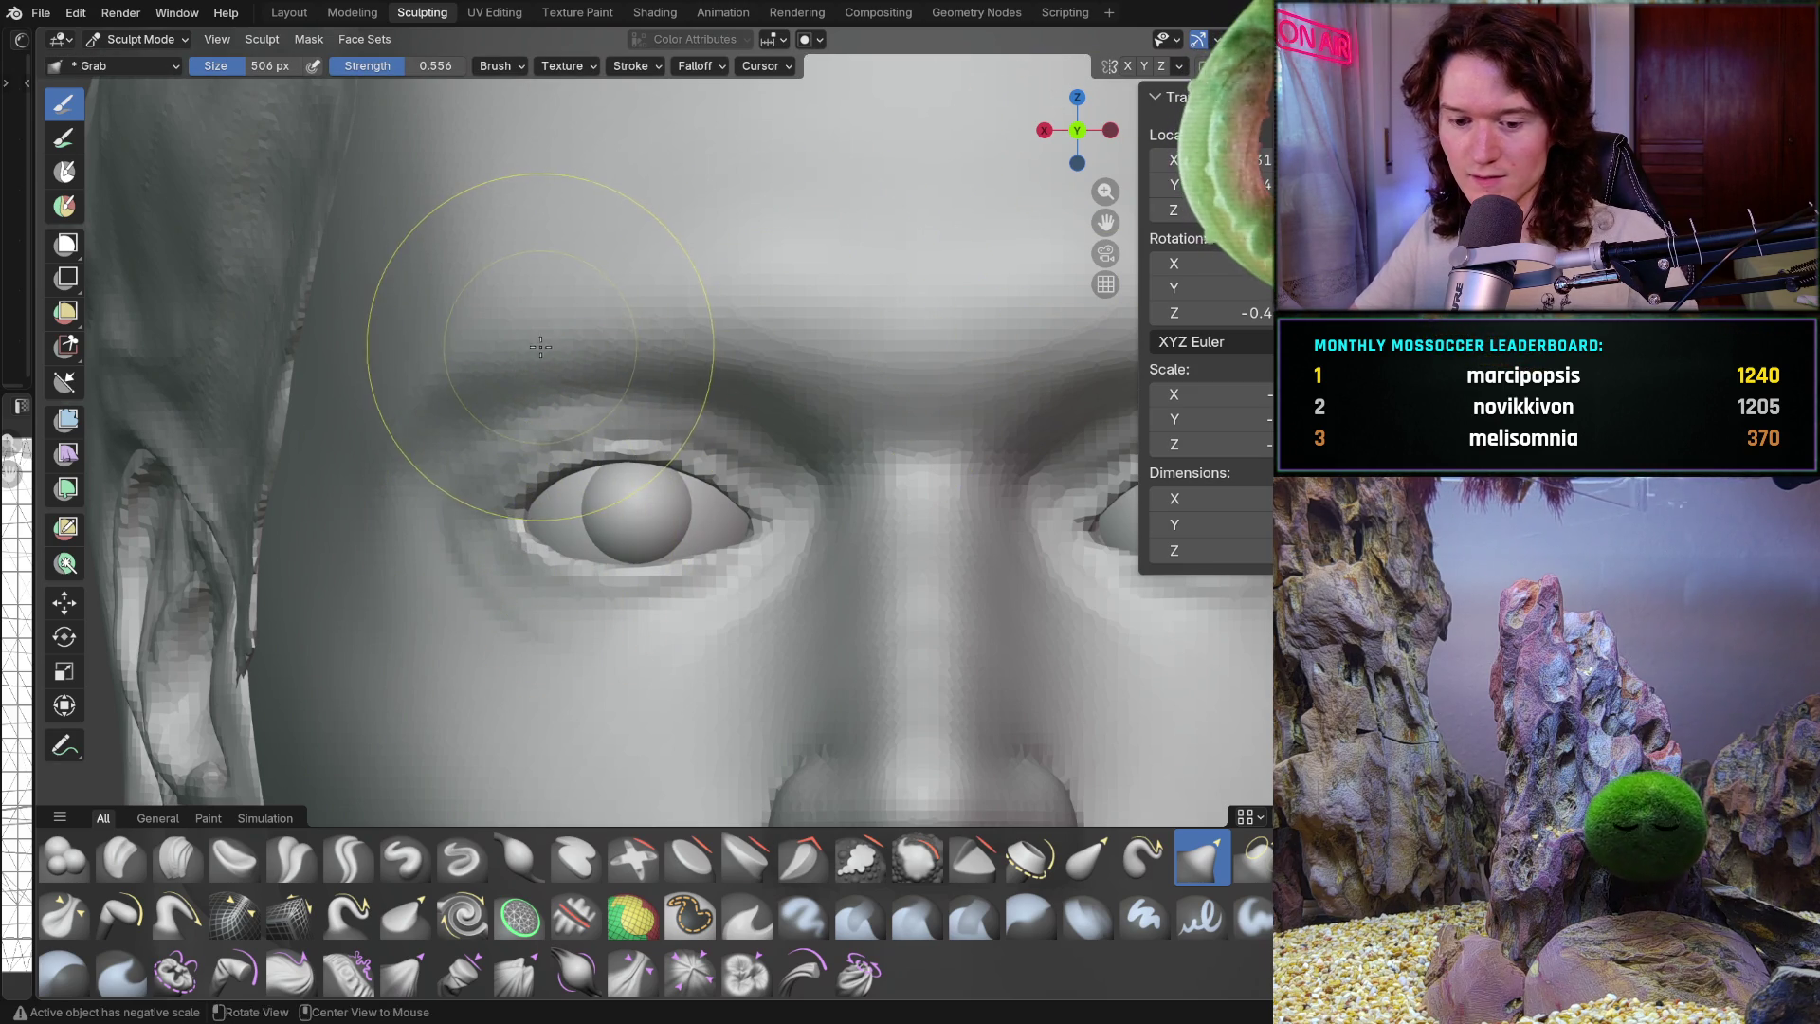
click(1179, 65)
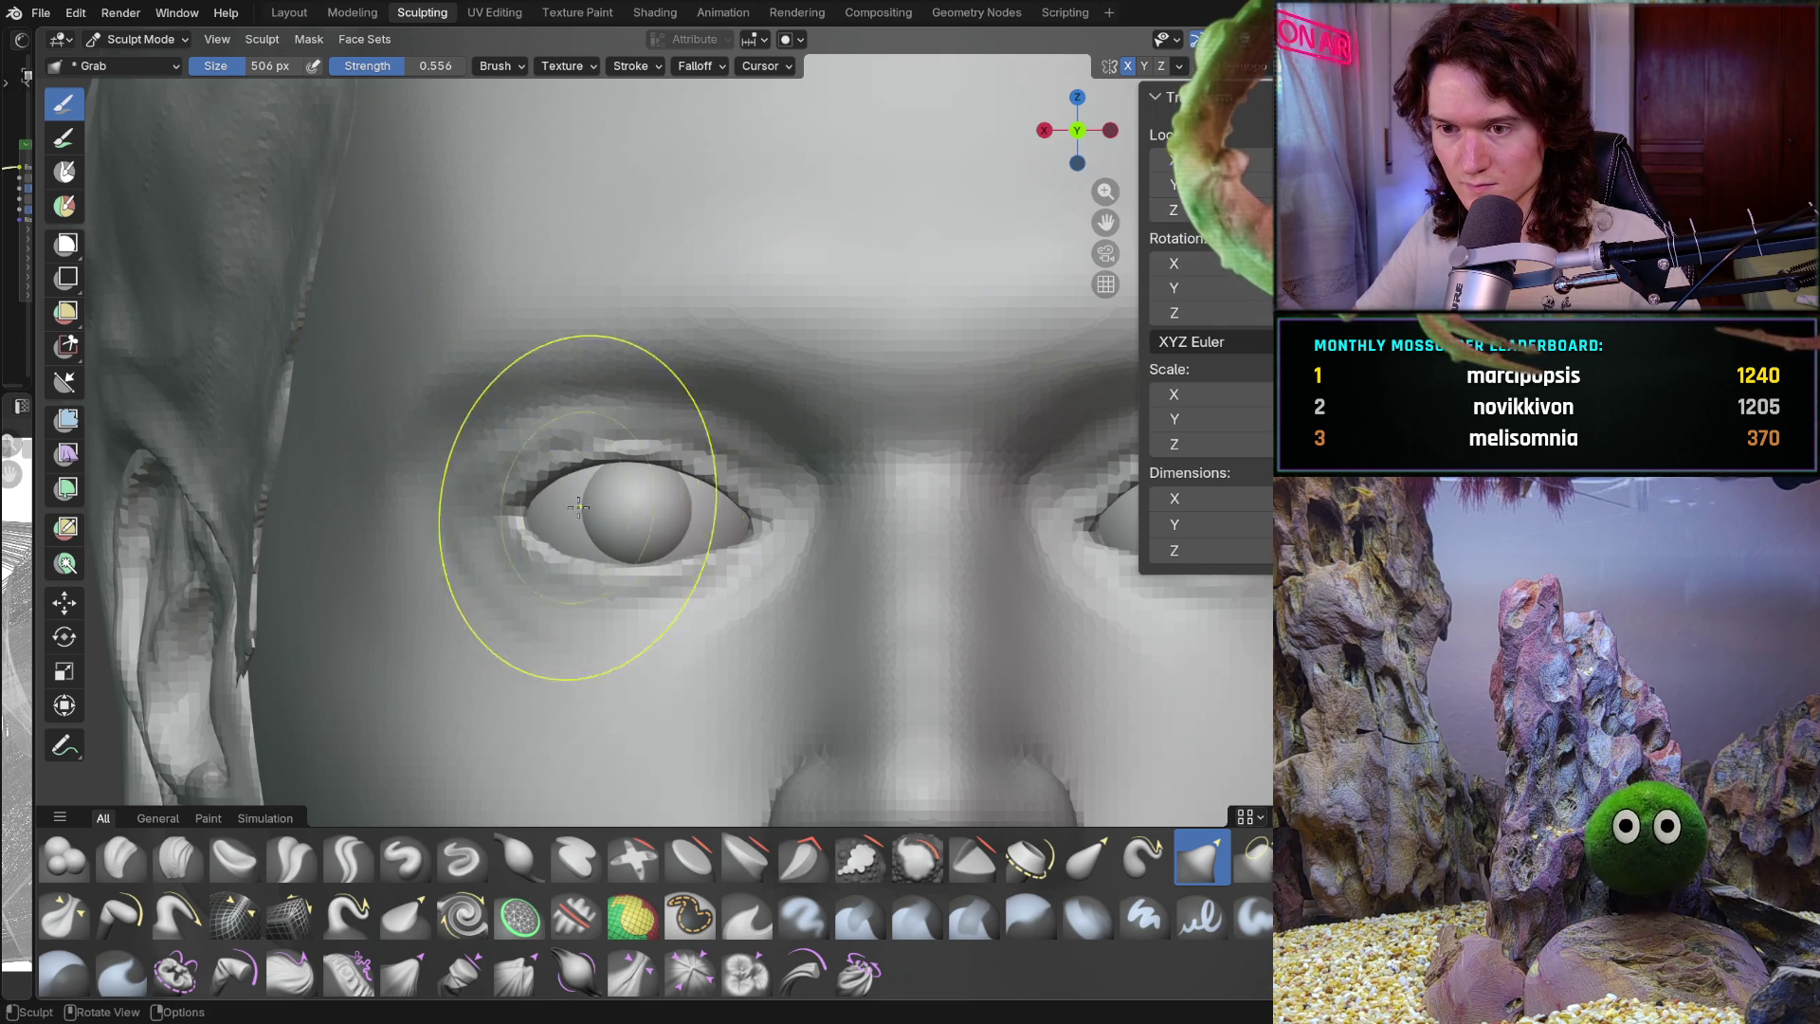
scroll(722, 459, down, 5)
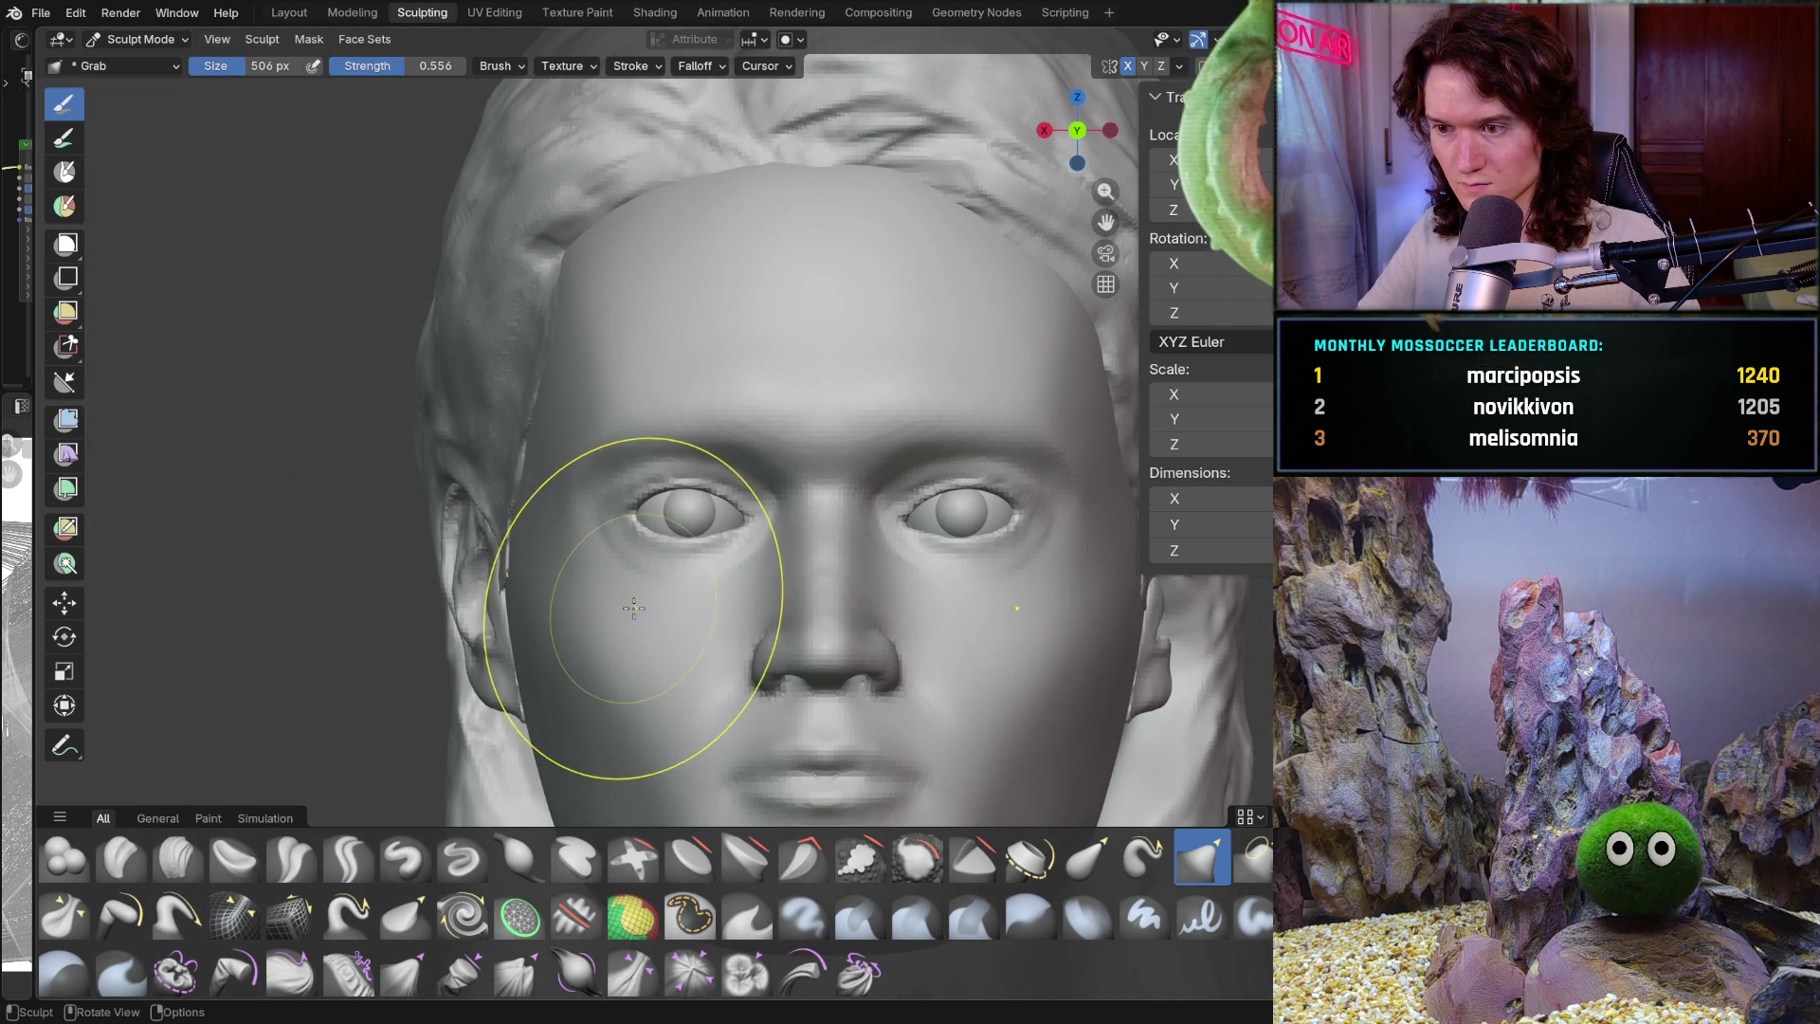
key(ctrl)
scroll(626, 626, up, 8)
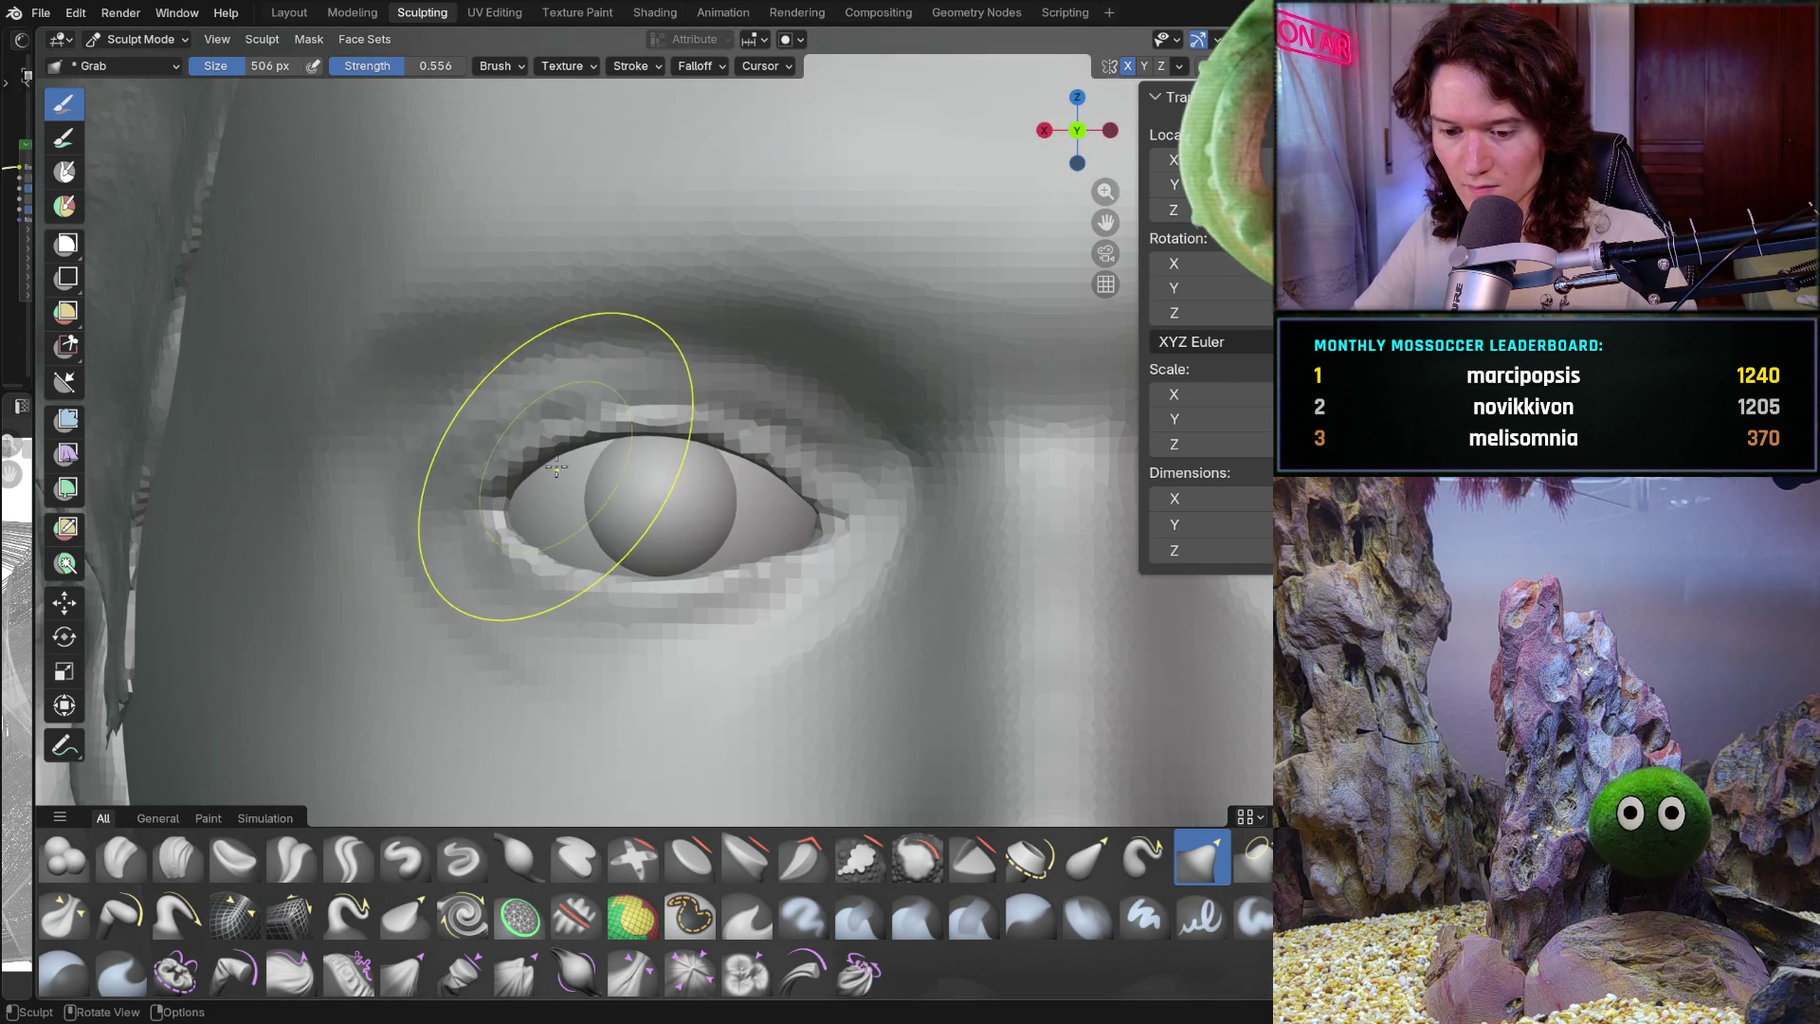
Shrink the Grab brush to 384 px
key(f)
click(508, 455)
drag(508, 455, 534, 452)
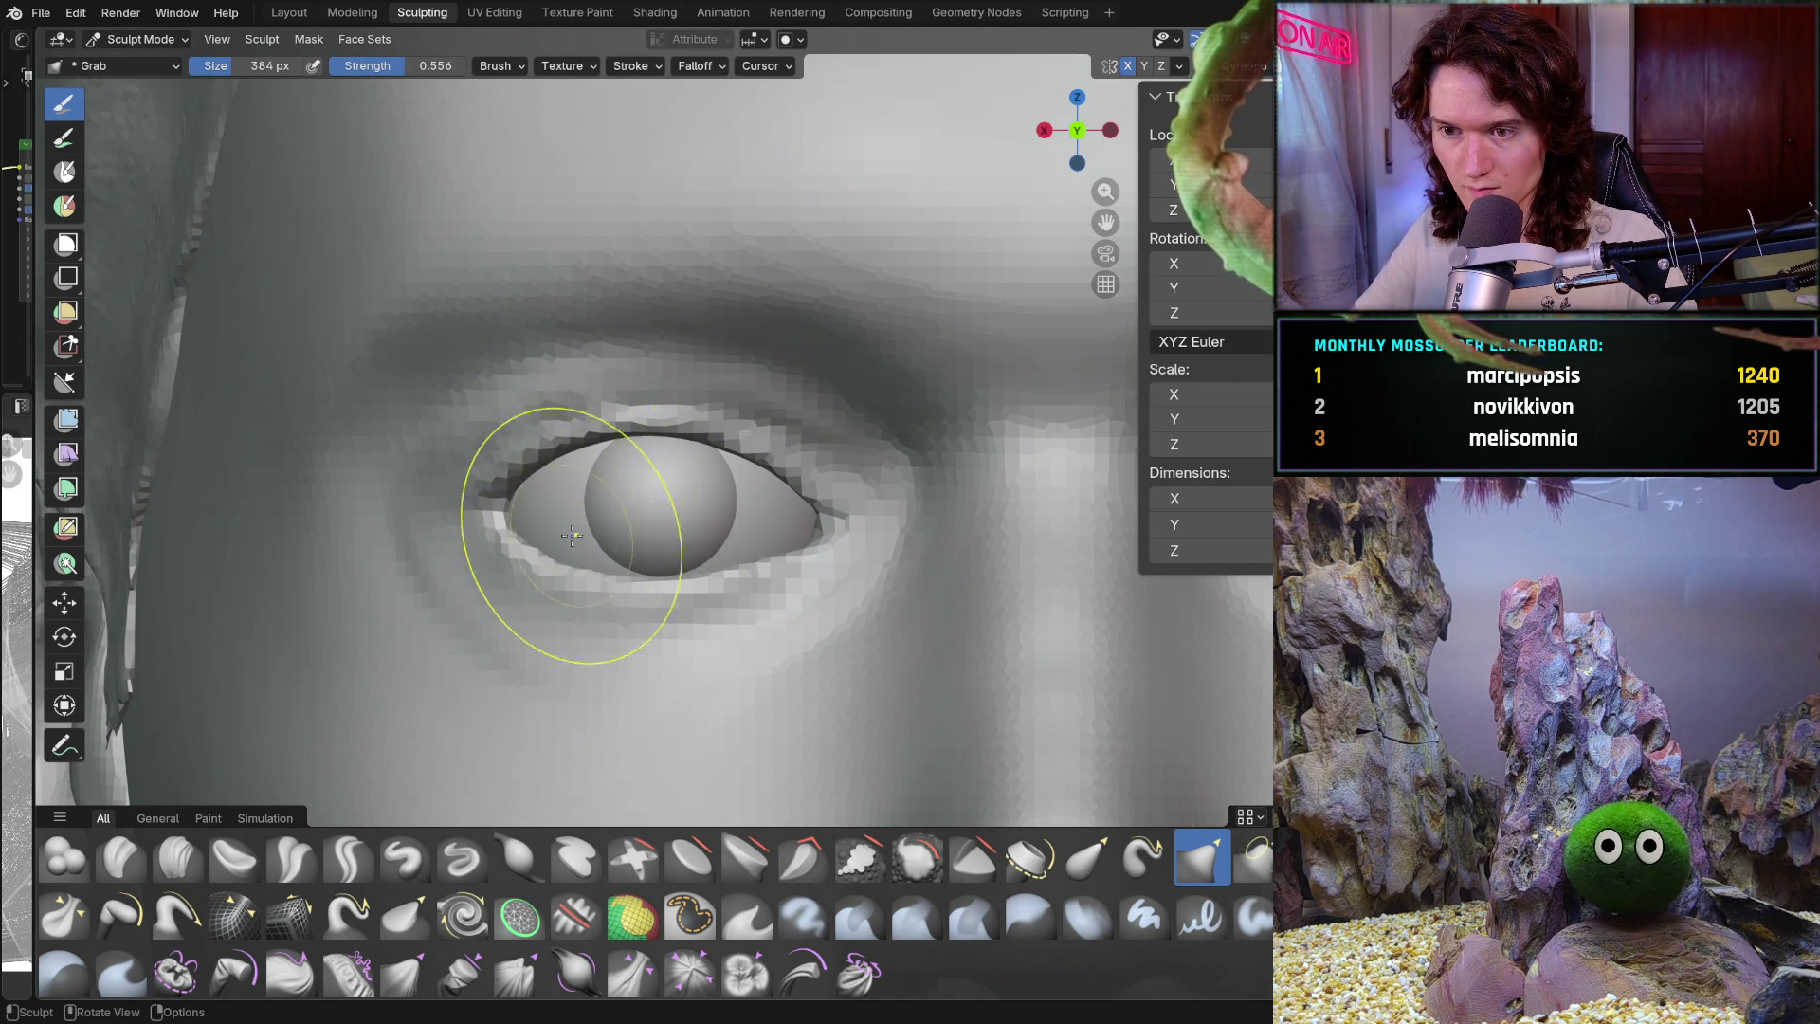
scroll(643, 706, down, 8)
scroll(654, 626, down, 3)
scroll(673, 540, up, 10)
Zoom in on the left eye's corner, then zoom back out to the whole head
drag(673, 540, 673, 537)
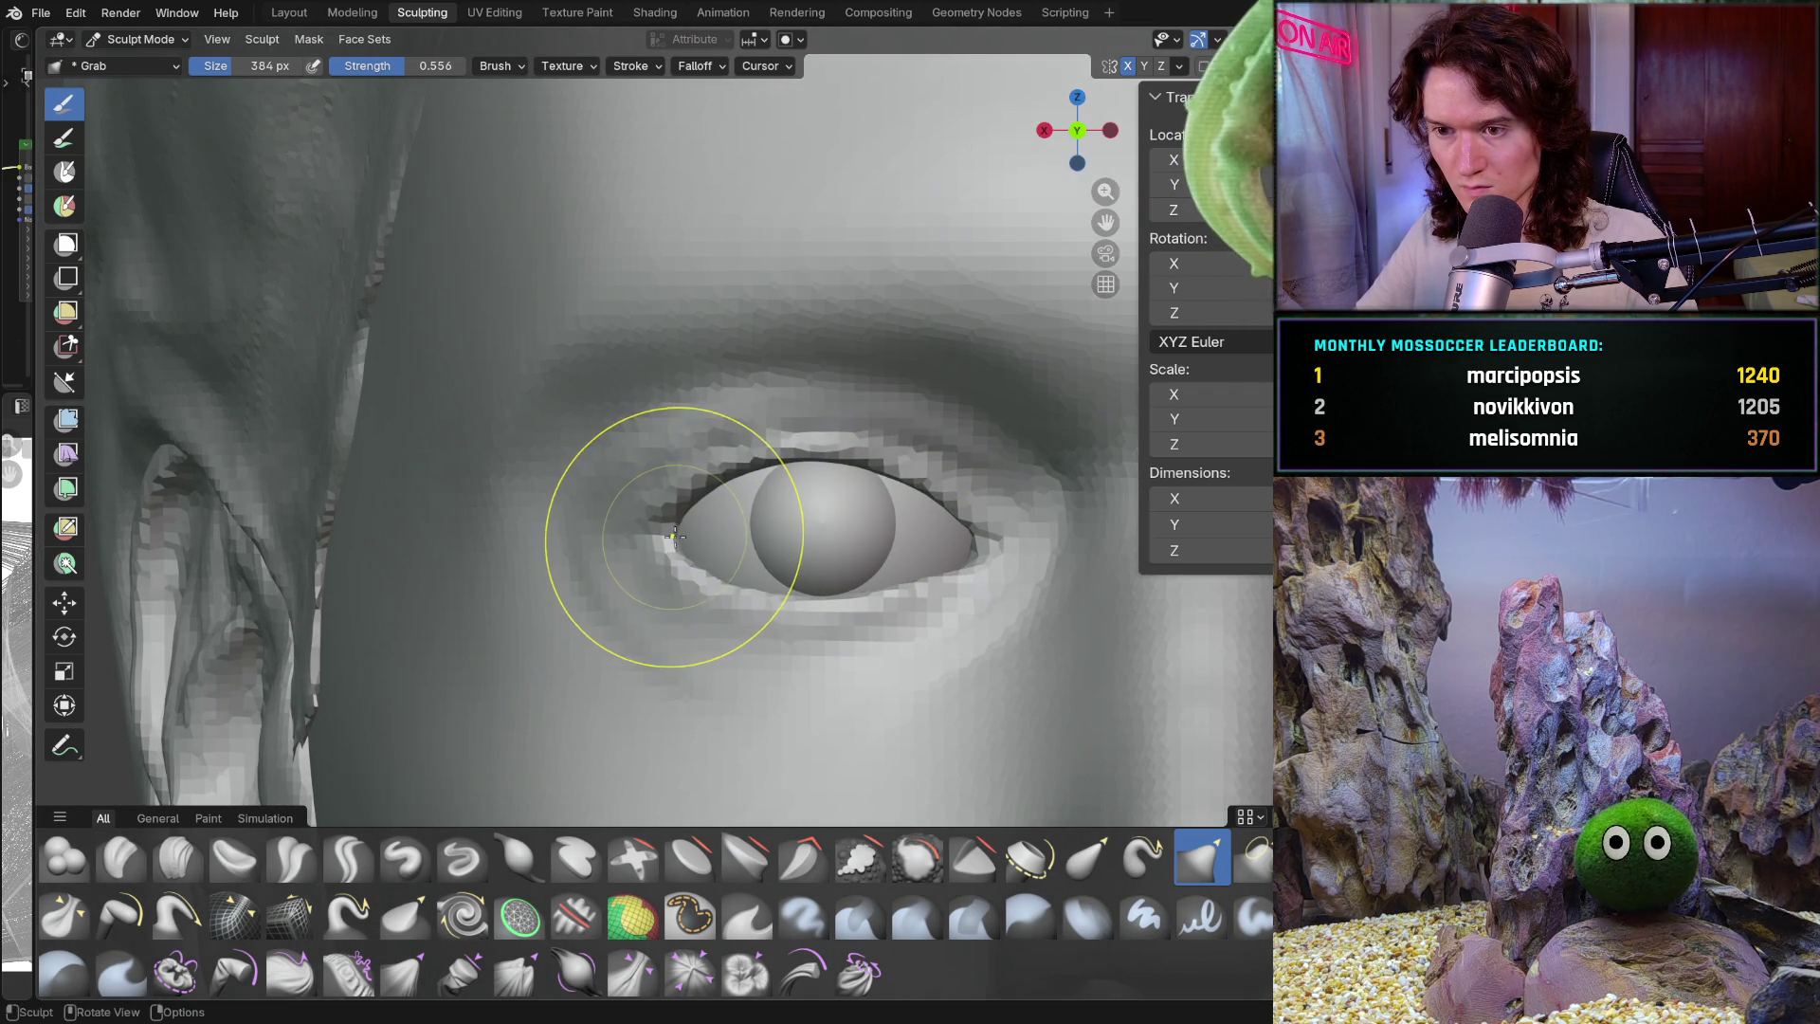
middle_drag(673, 540, 569, 540)
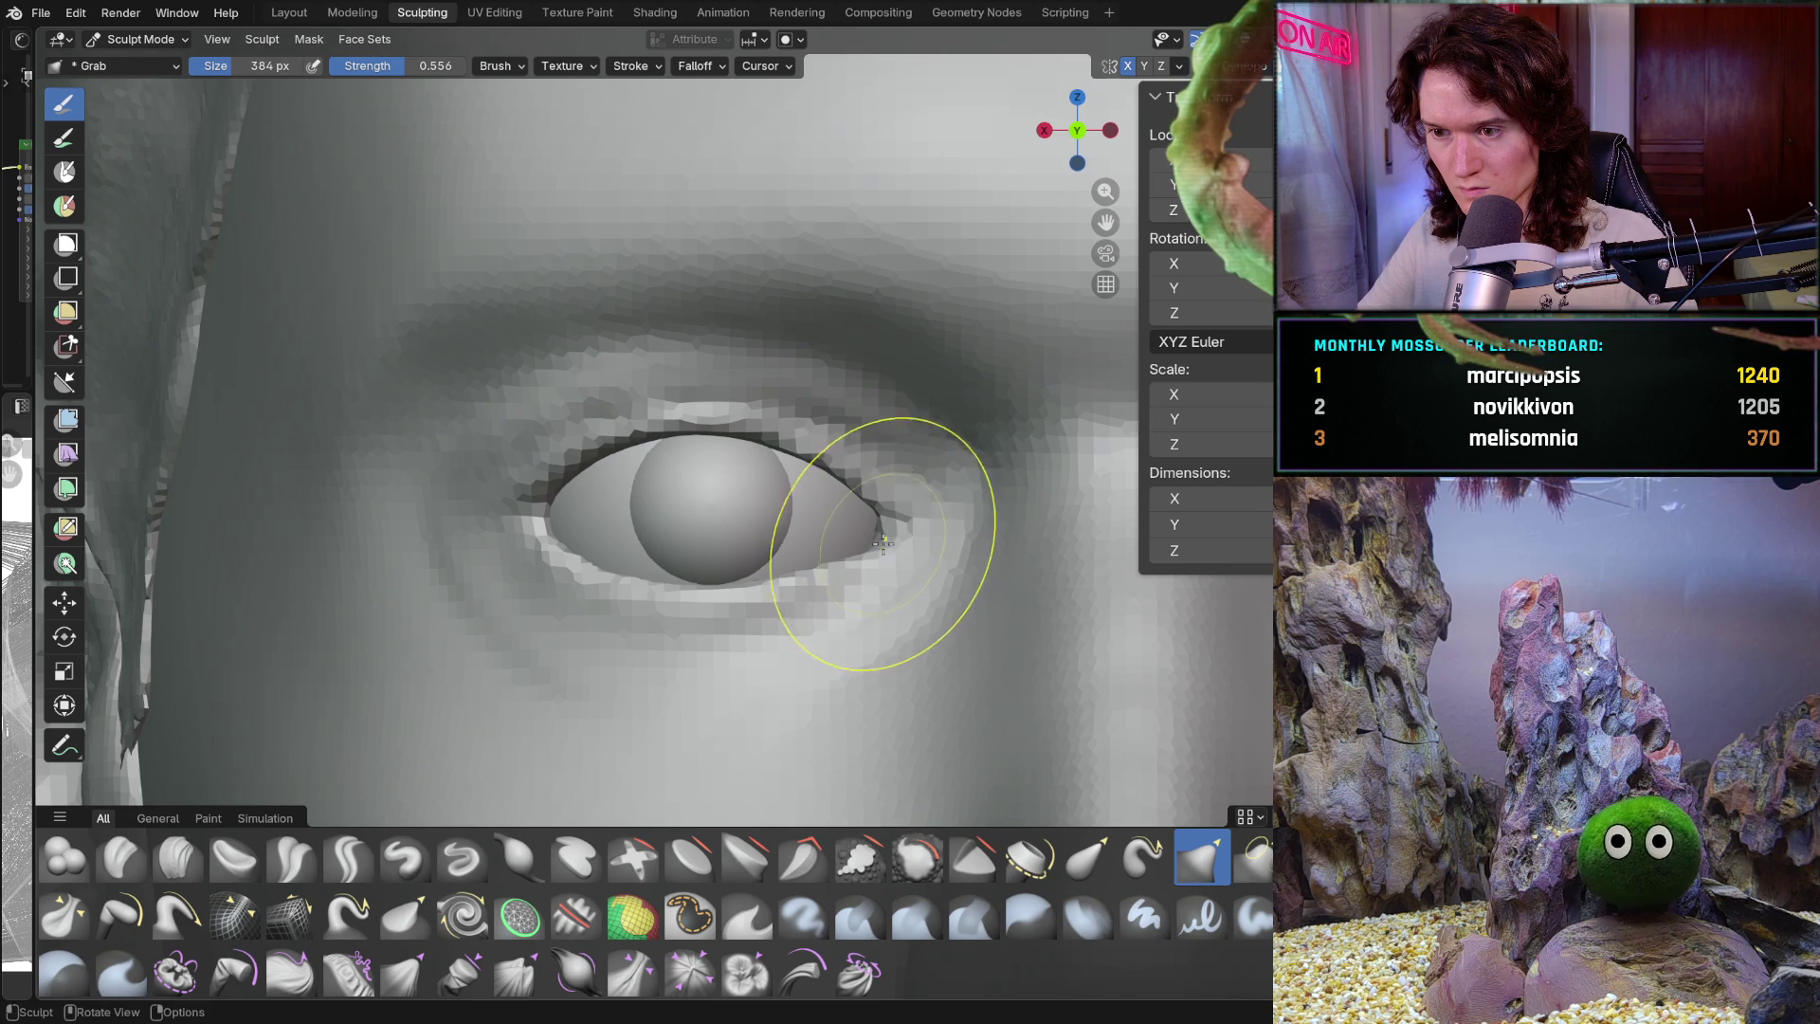
scroll(786, 661, down, 5)
scroll(785, 660, down, 2)
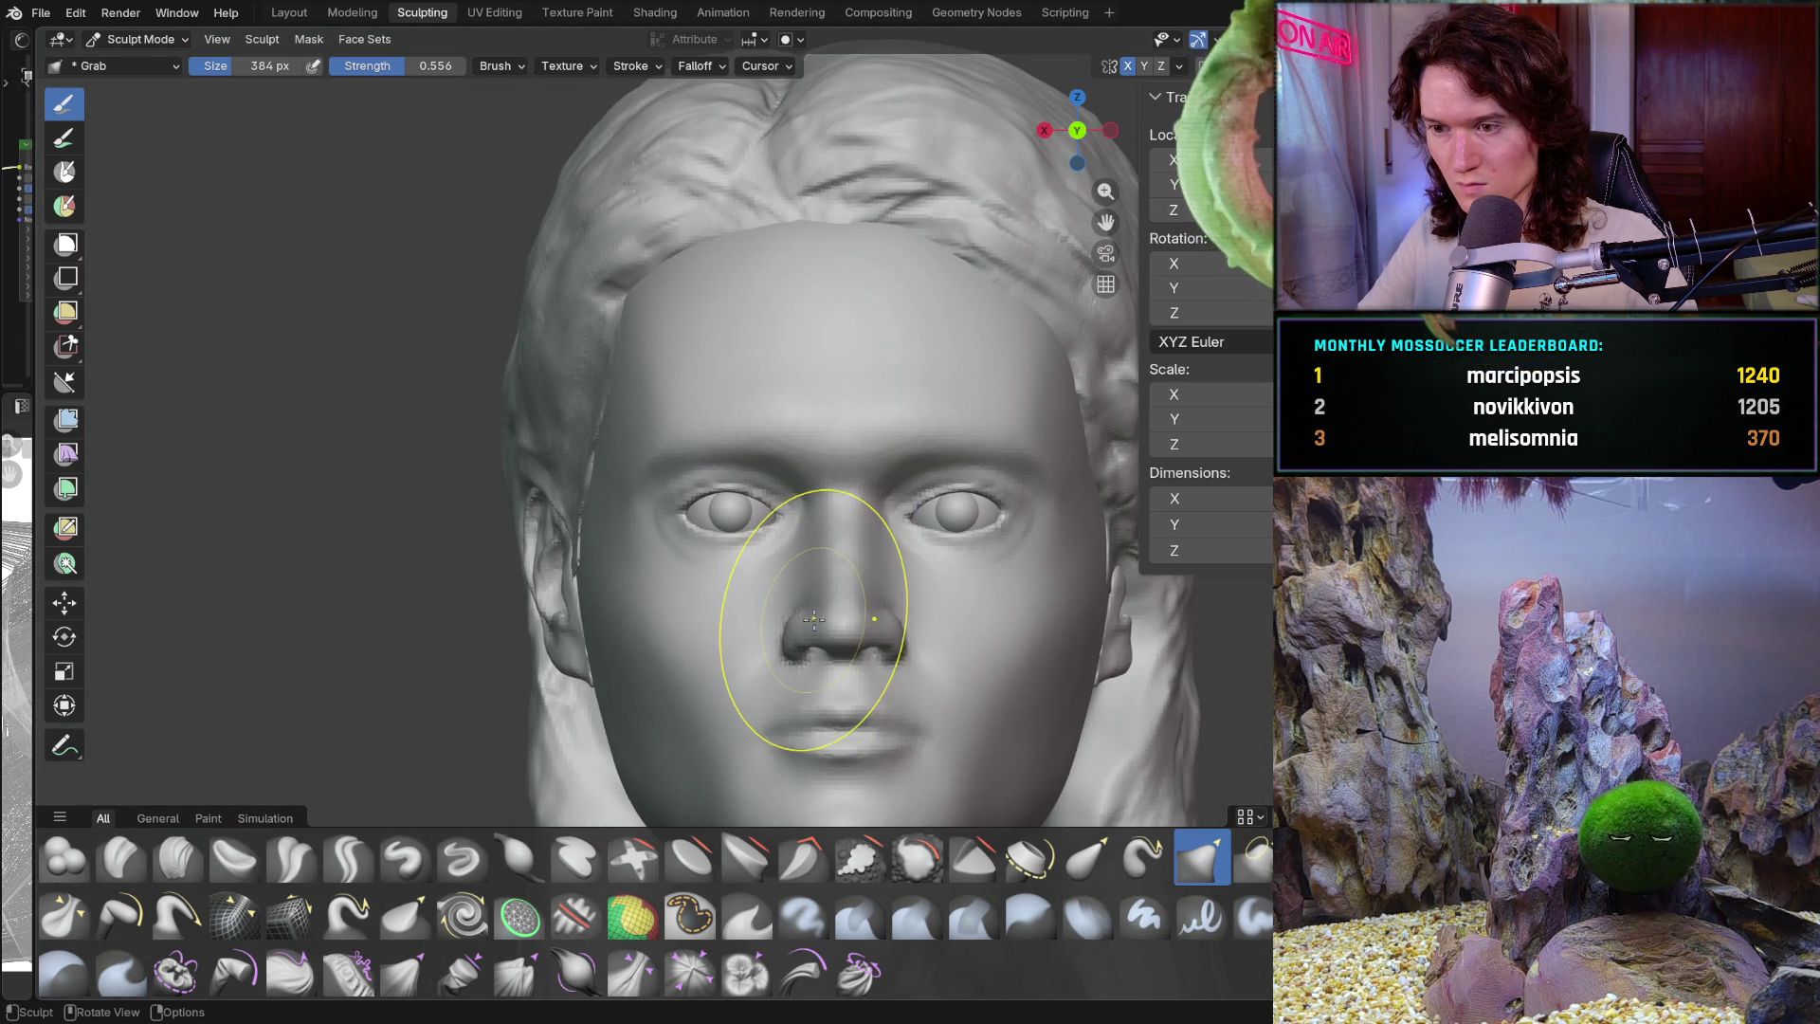
scroll(833, 509, down, 3)
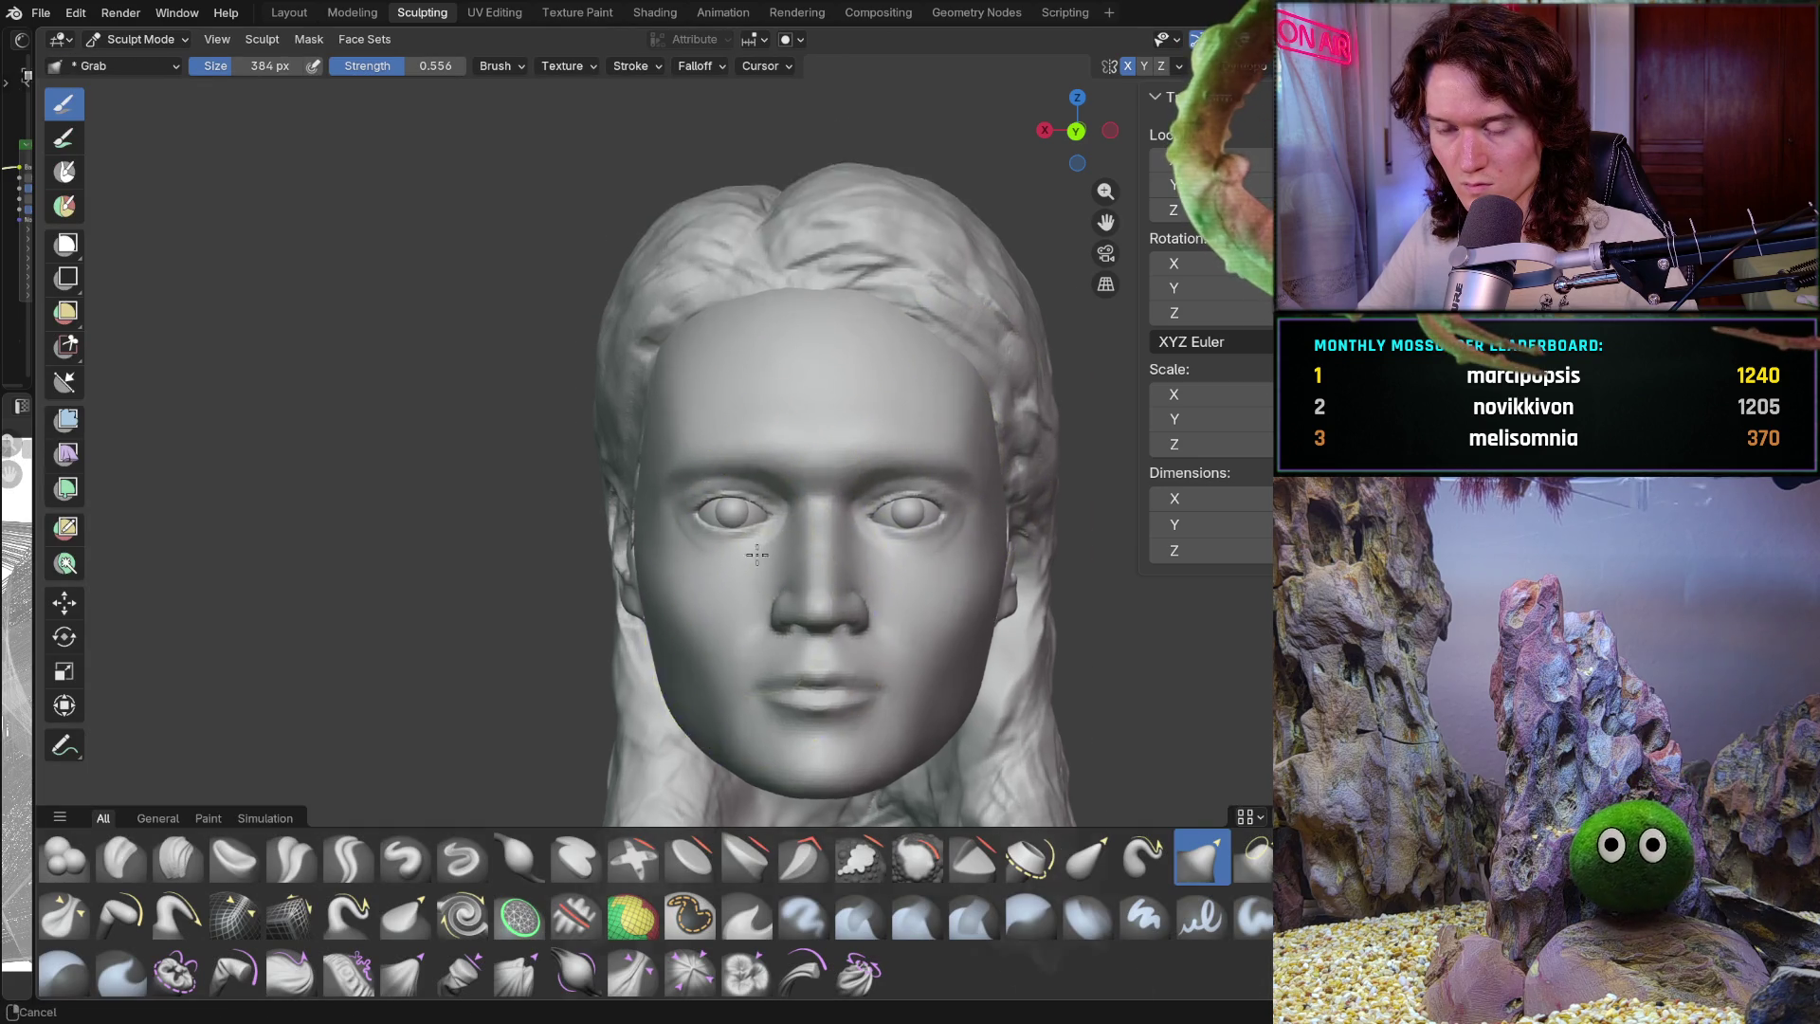
scroll(773, 487, up, 6)
Orbit, pan and zoom around the left eye to inspect it from the side and front
middle_drag(801, 528, 787, 517)
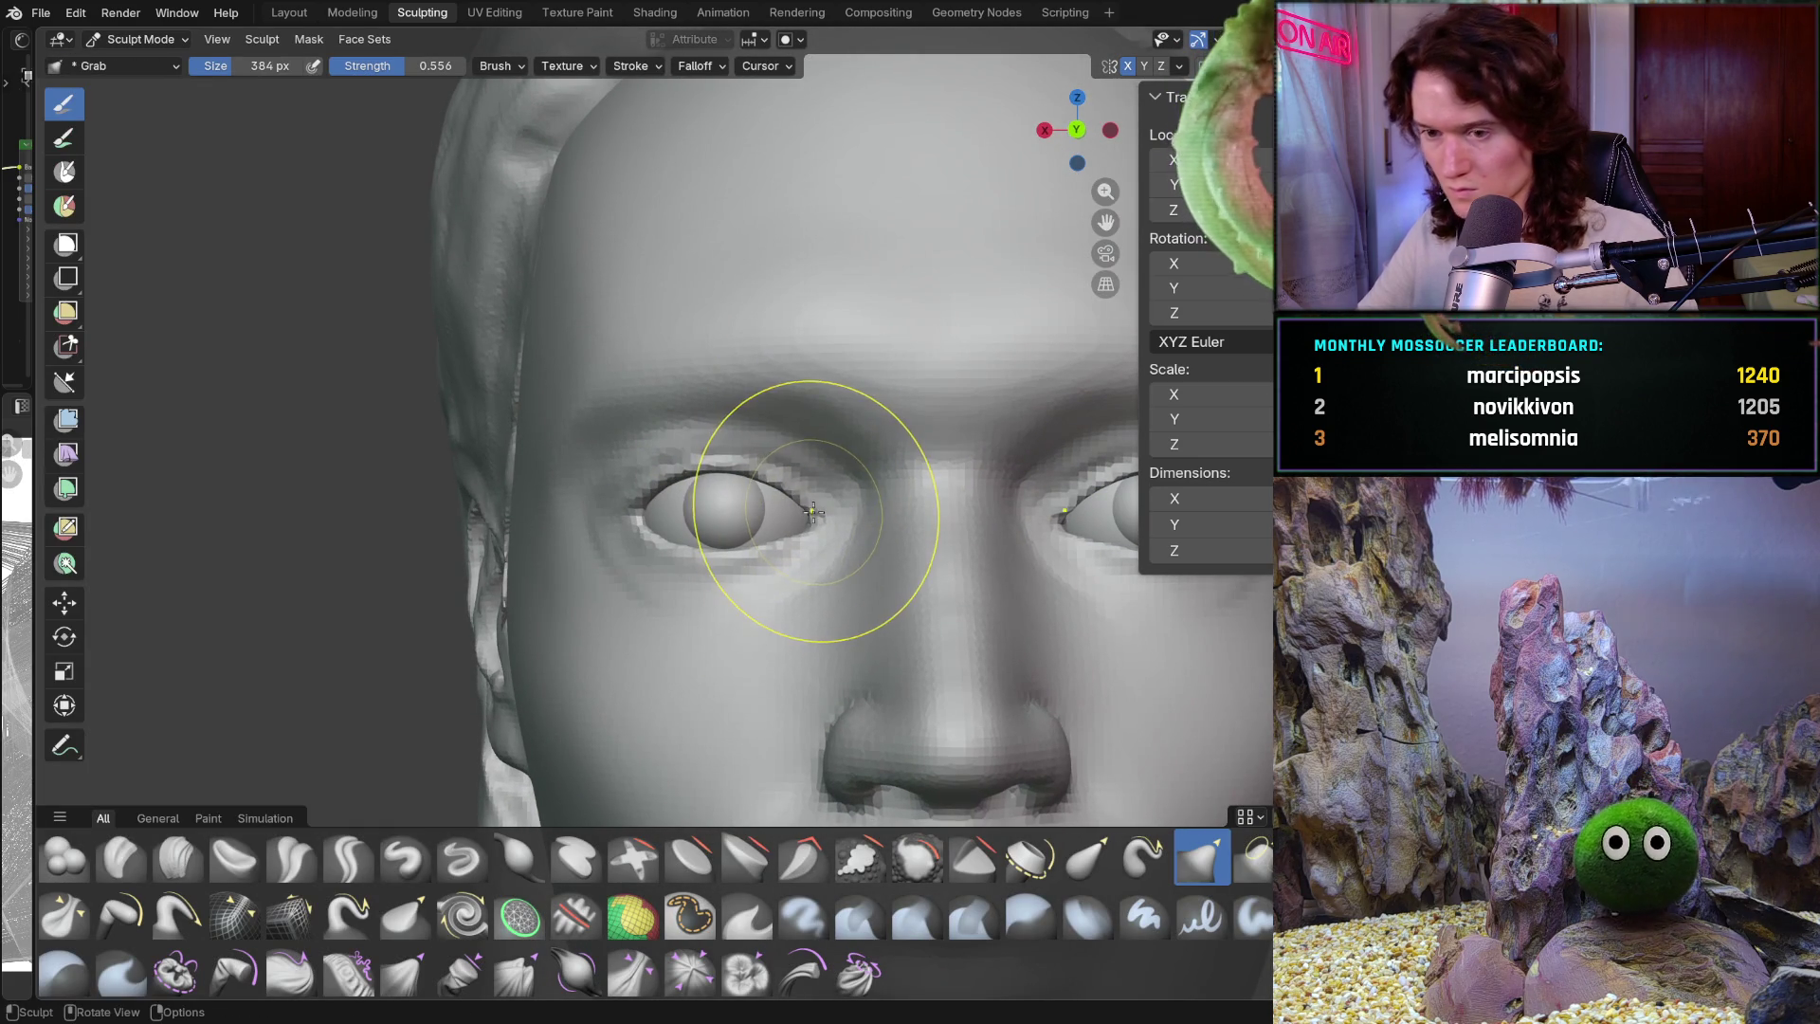
scroll(726, 535, up, 3)
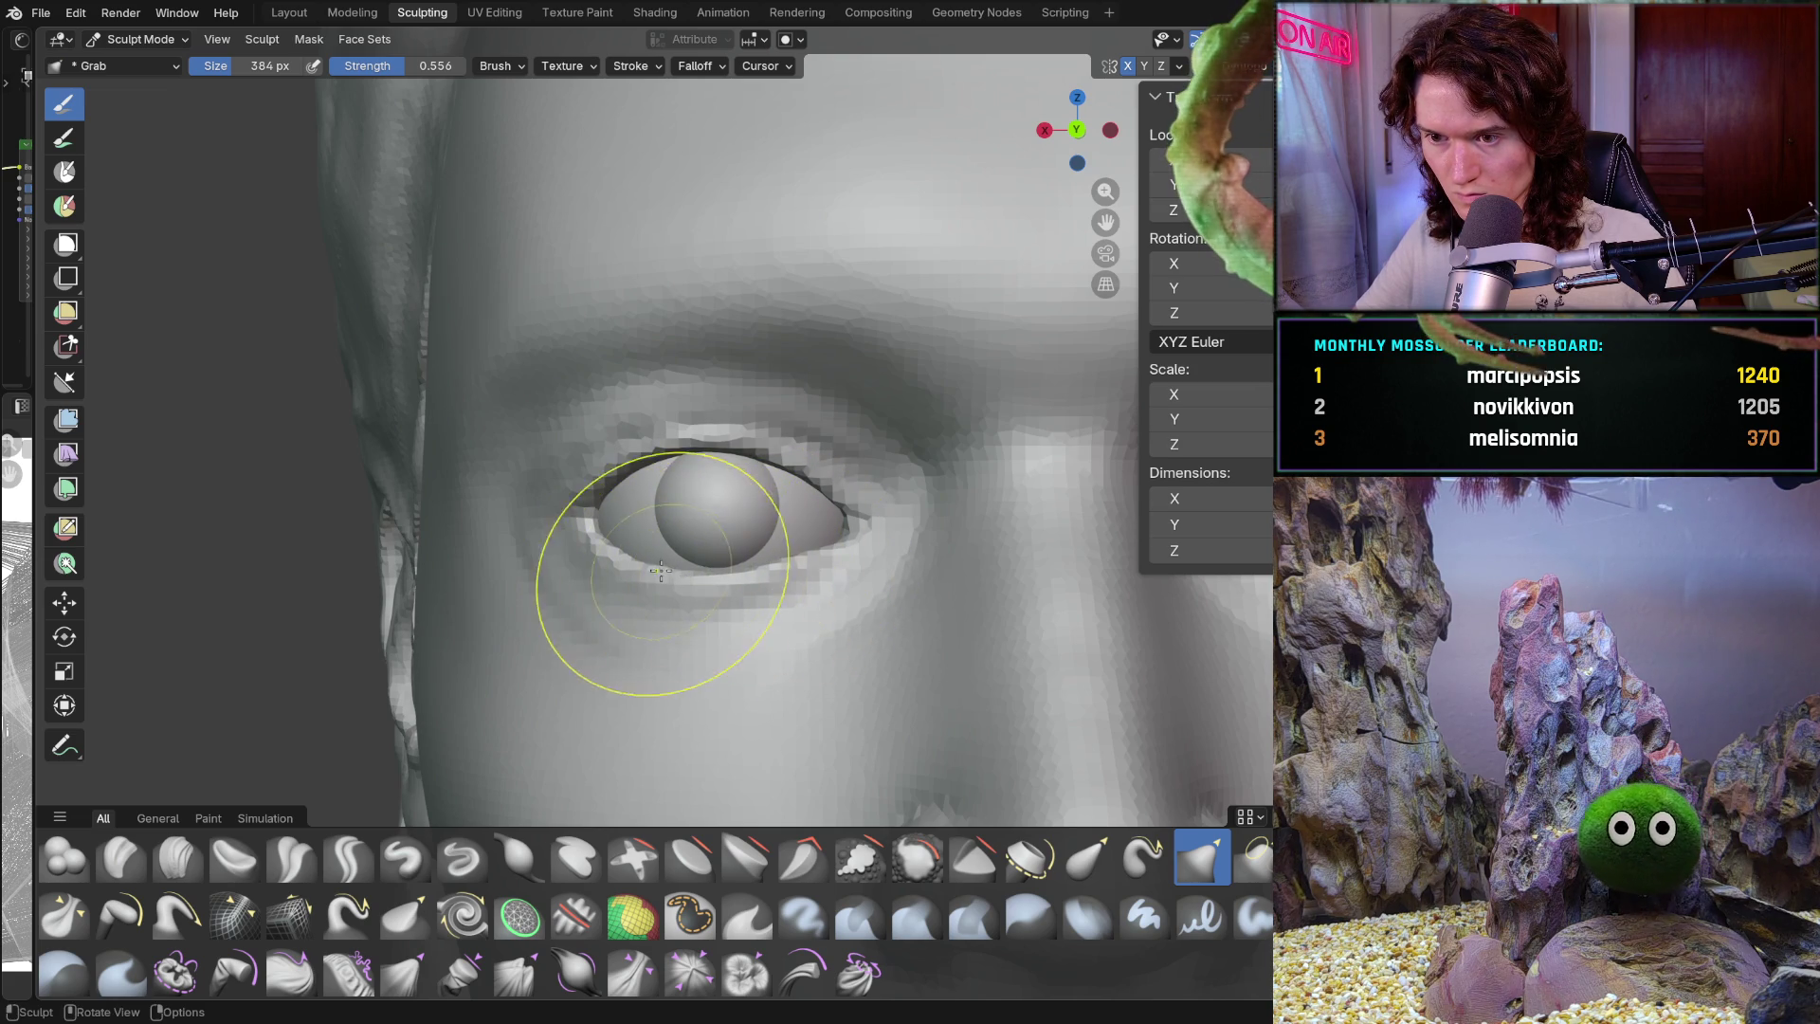
middle_drag(751, 581, 846, 572)
scroll(914, 569, up, 4)
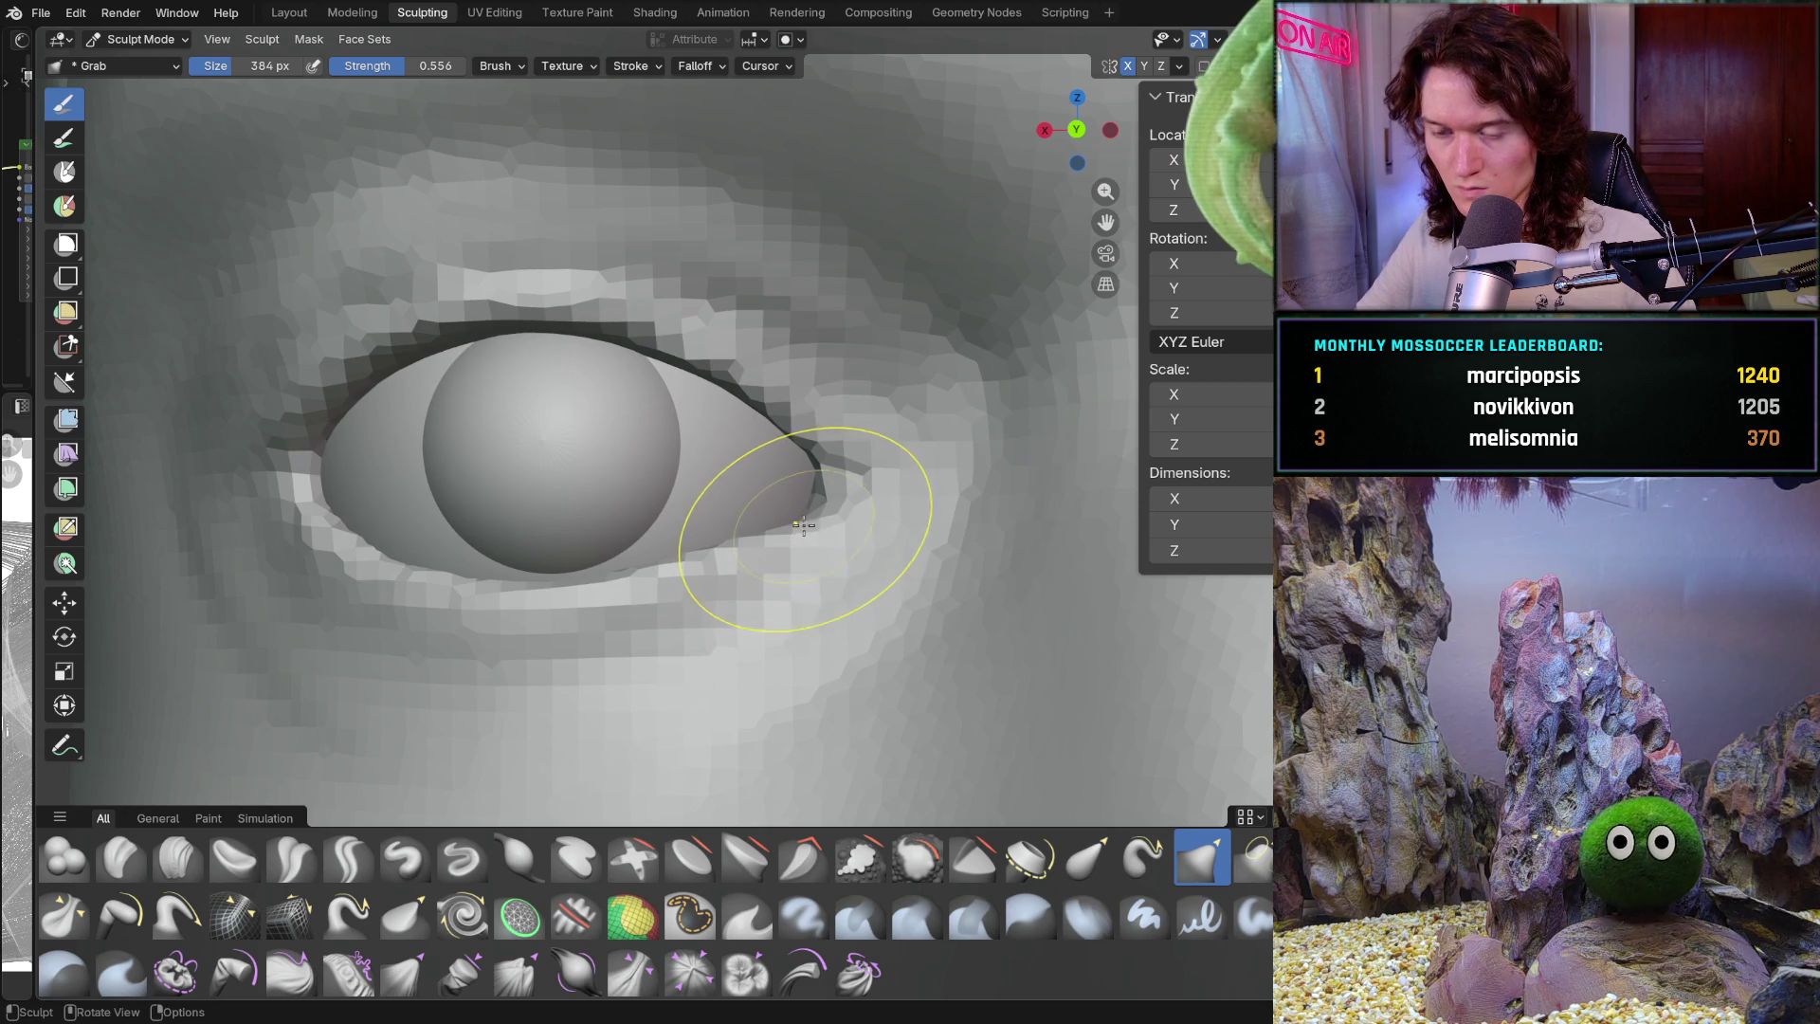
scroll(806, 517, down, 4)
scroll(850, 505, down, 5)
shift+middle_drag(779, 624, 831, 536)
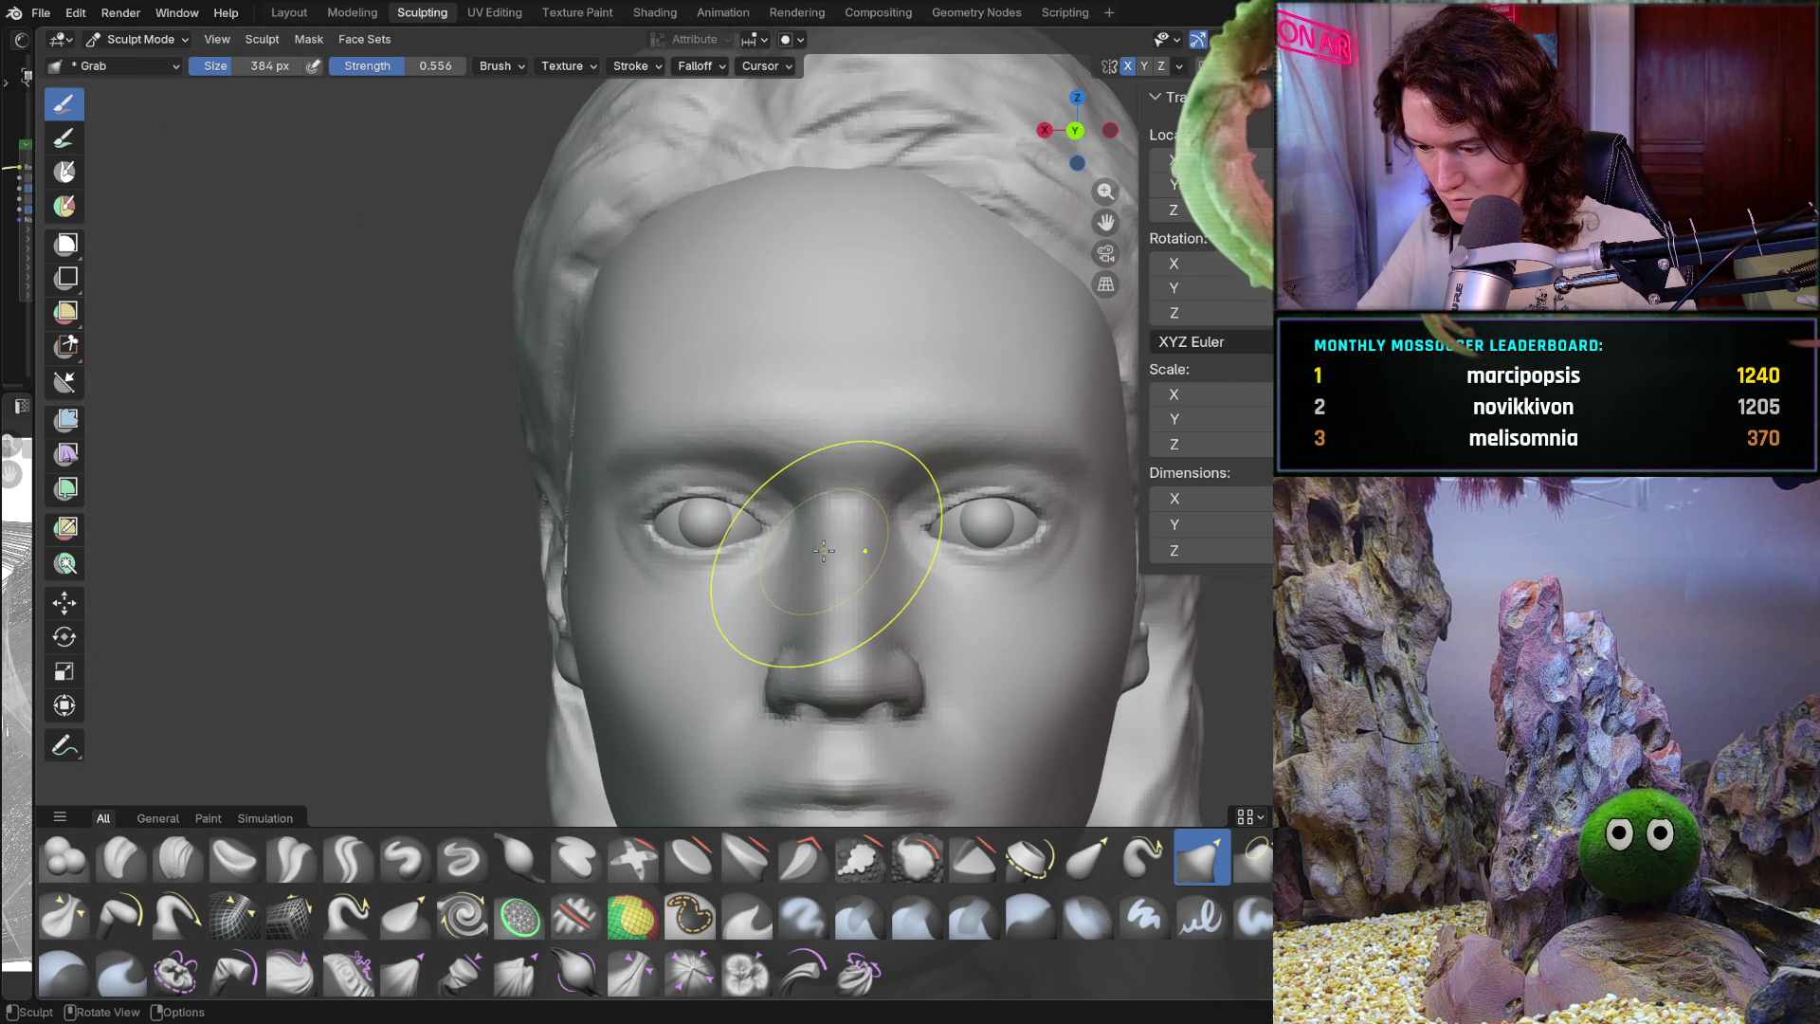
scroll(748, 550, up, 6)
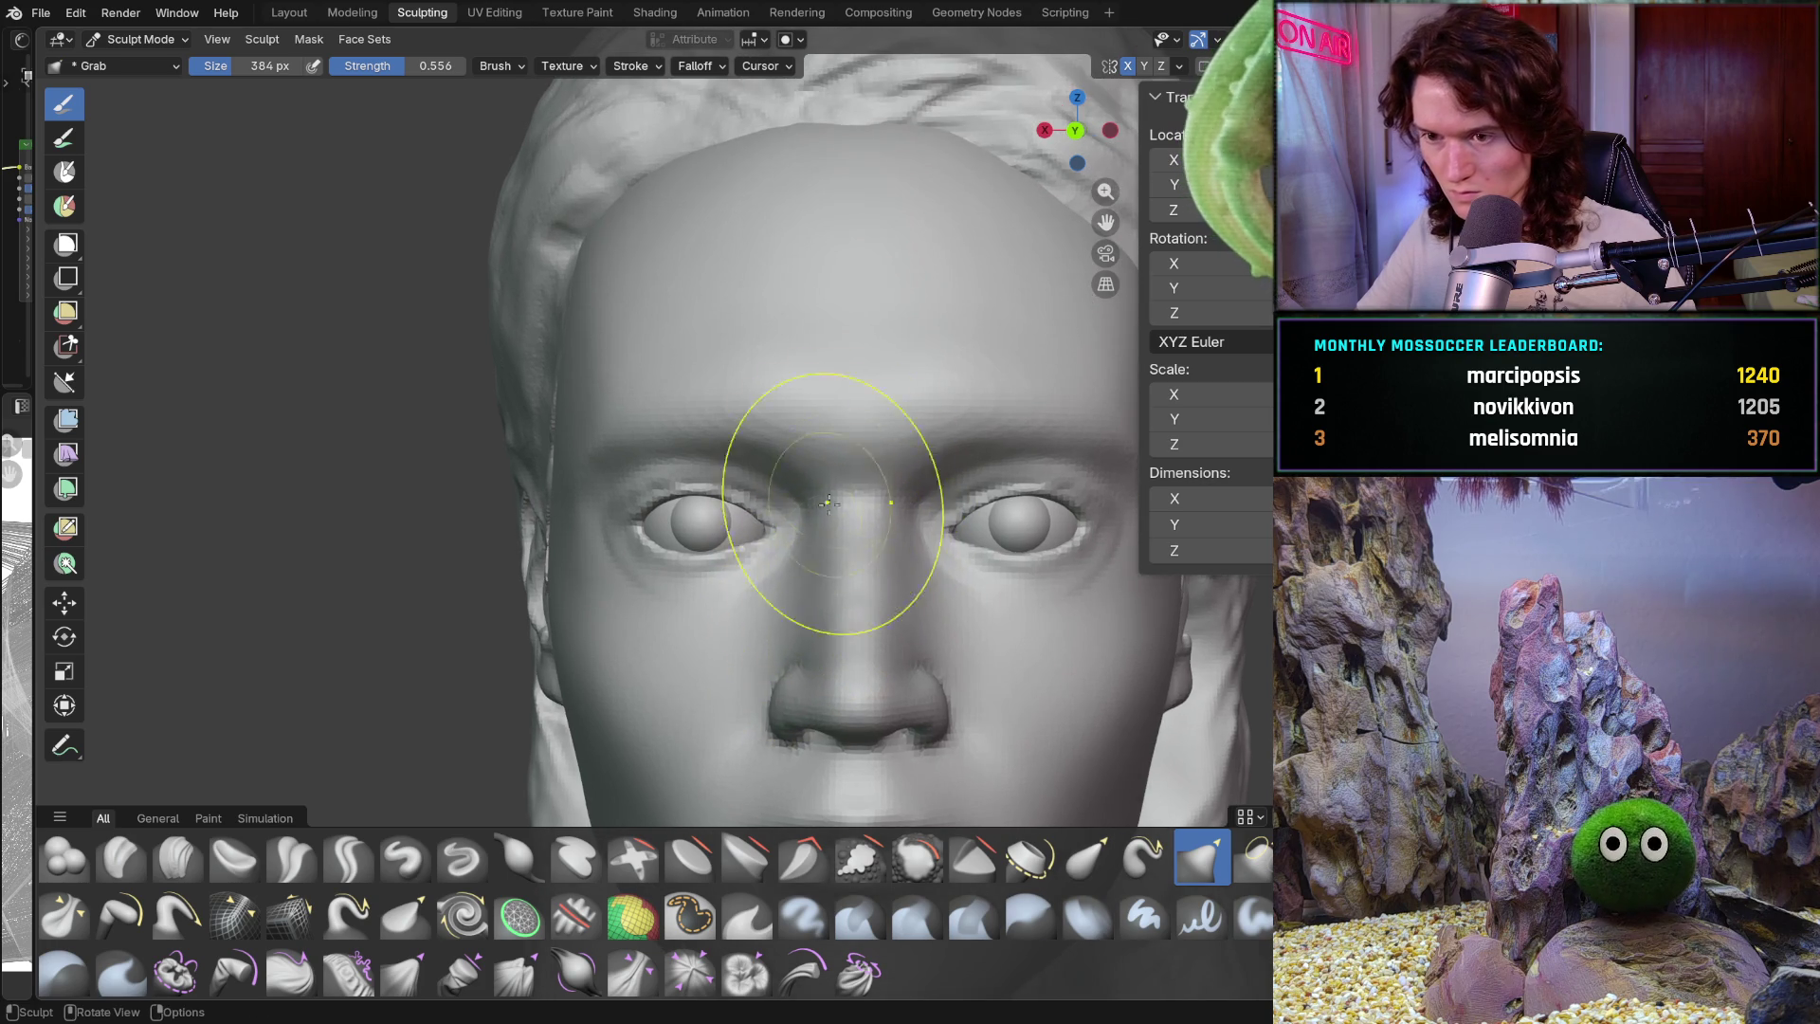
scroll(737, 543, up, 2)
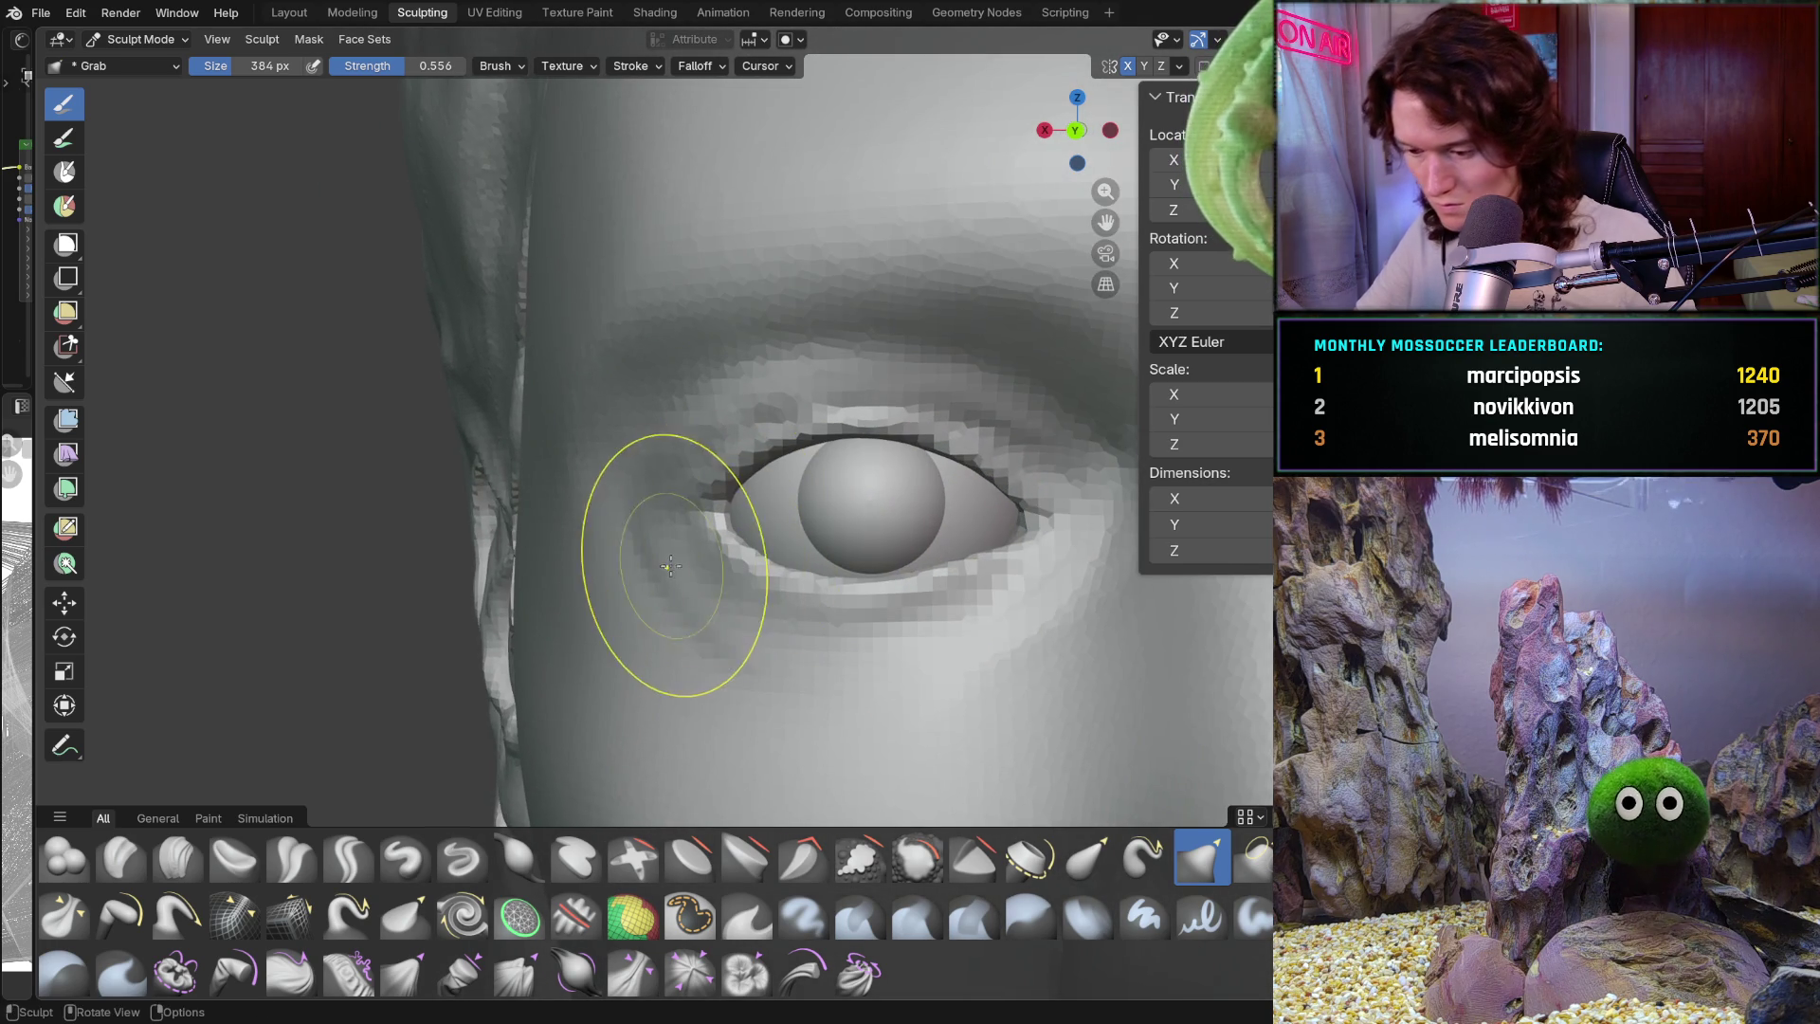
middle_drag(650, 528, 805, 542)
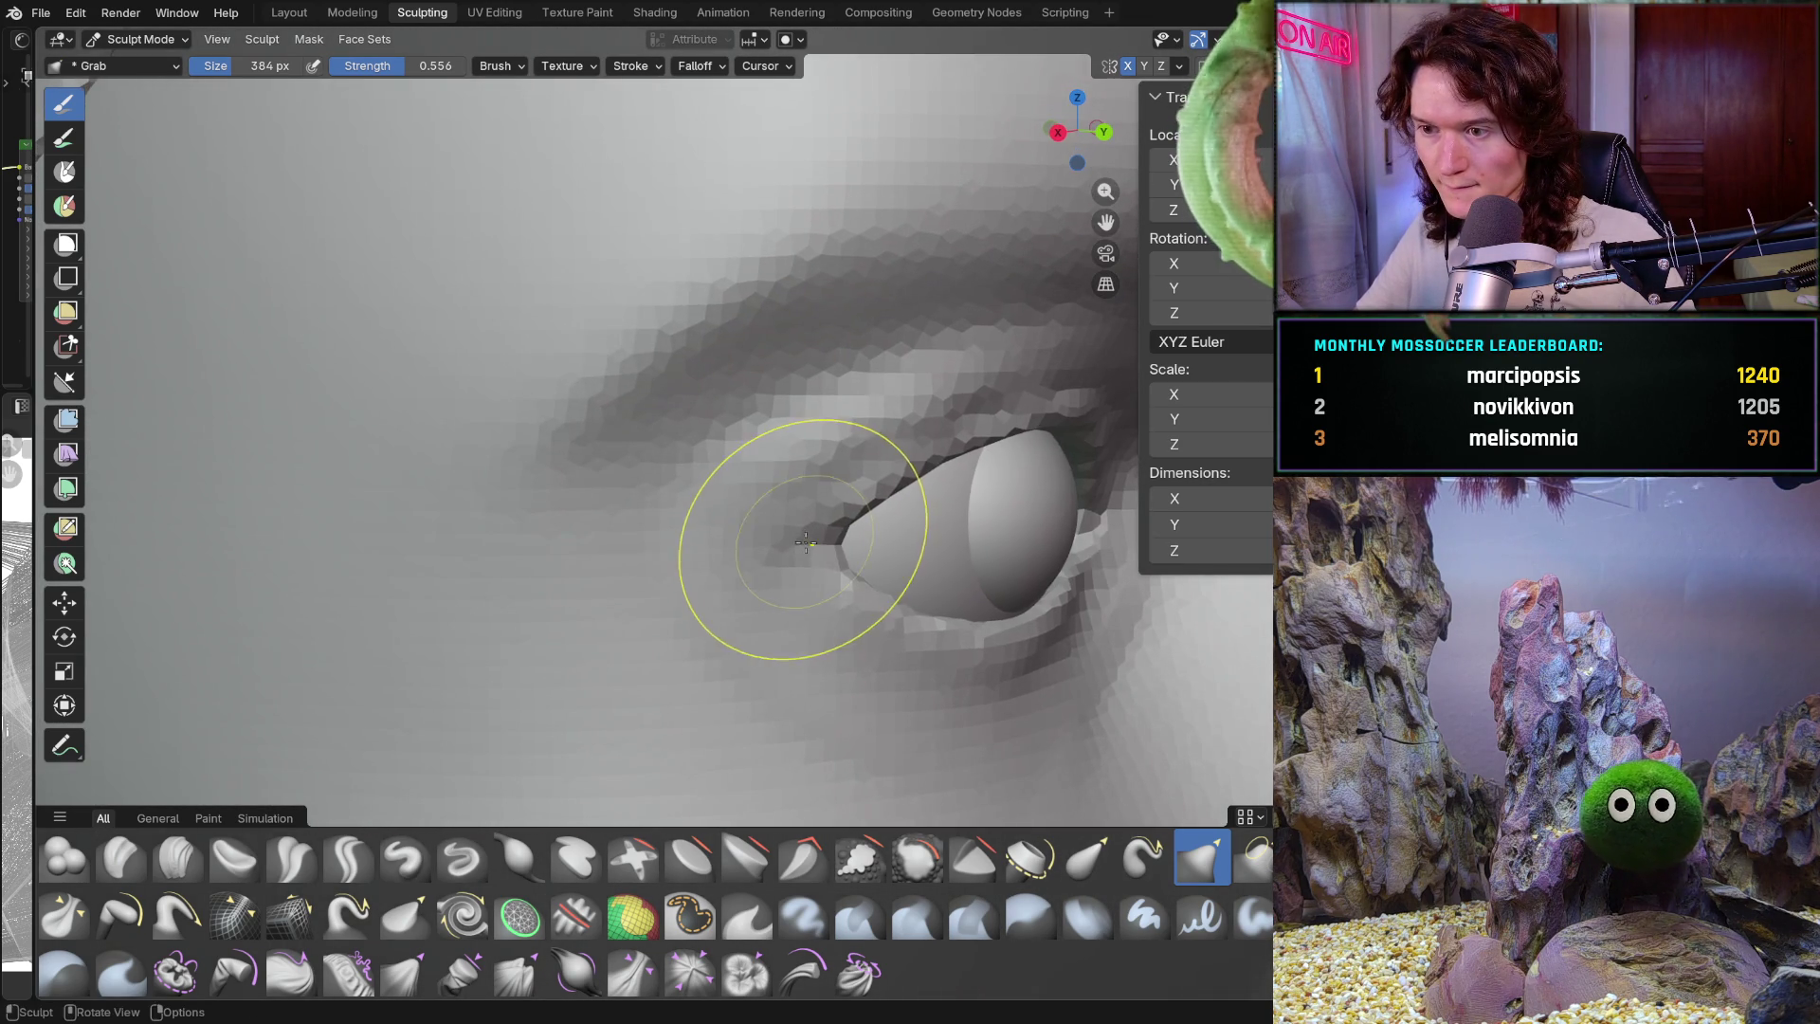
scroll(811, 558, down, 10)
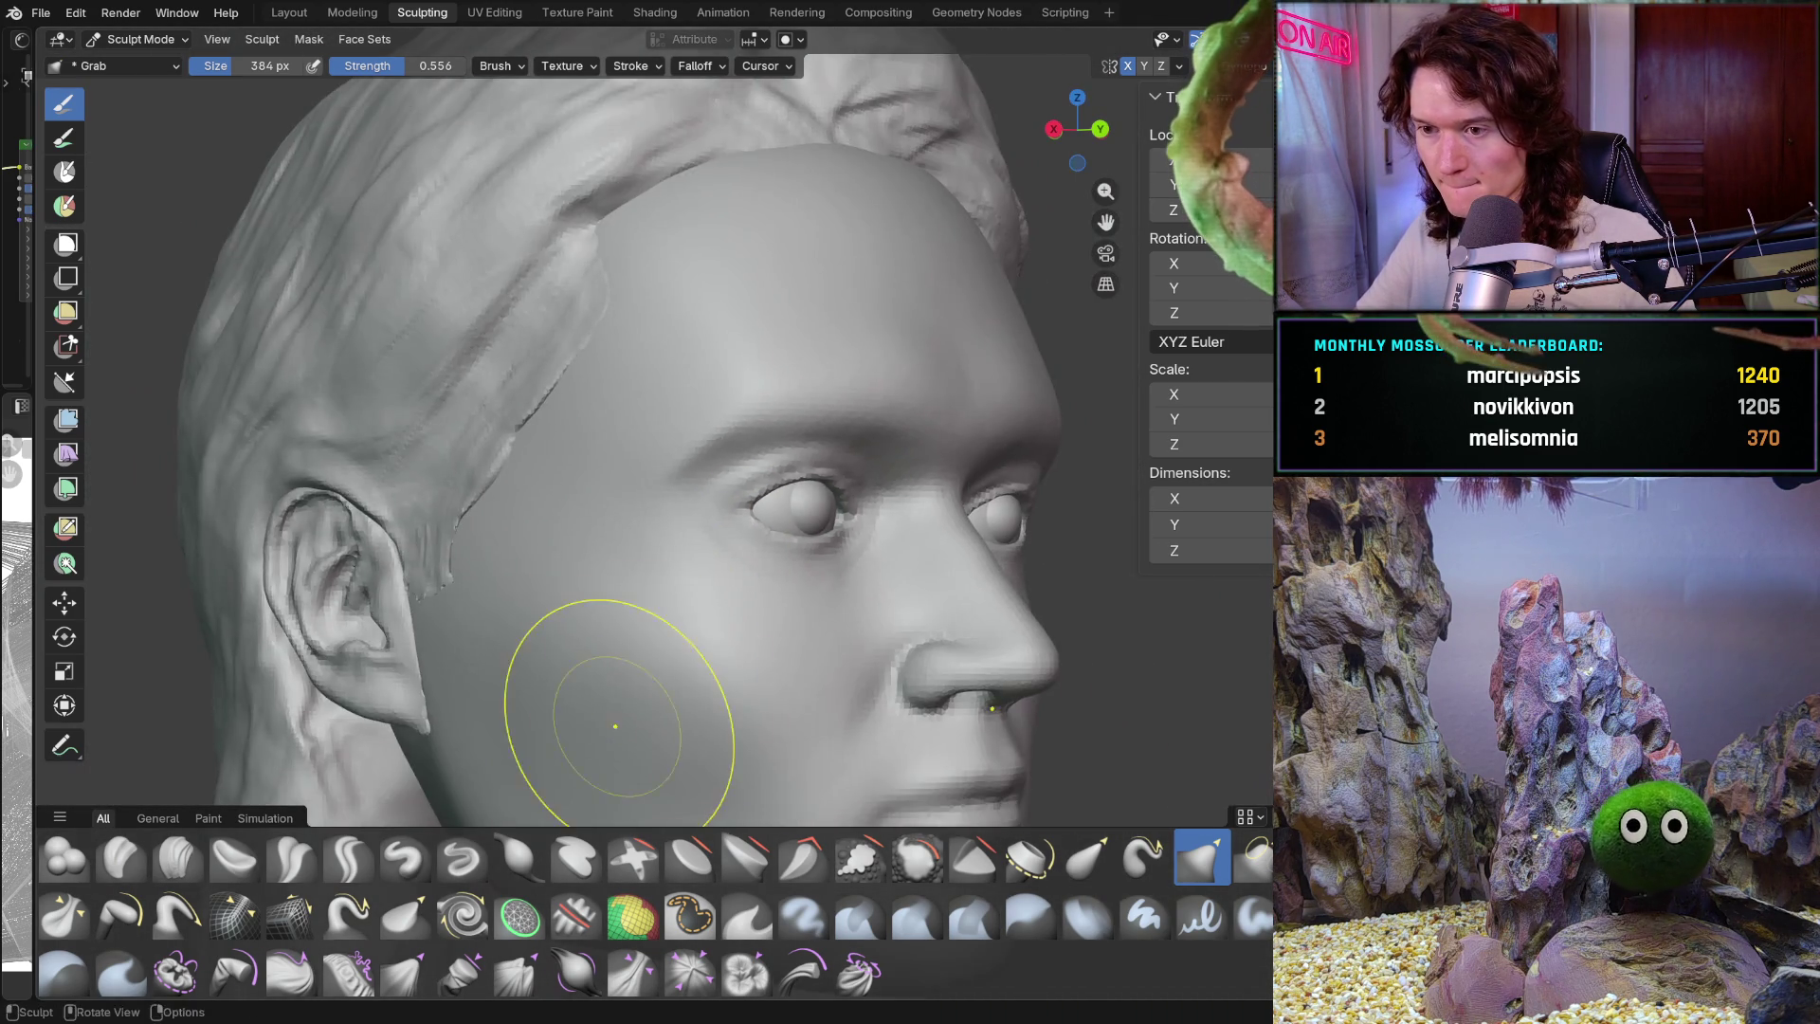
middle_drag(653, 650, 548, 650)
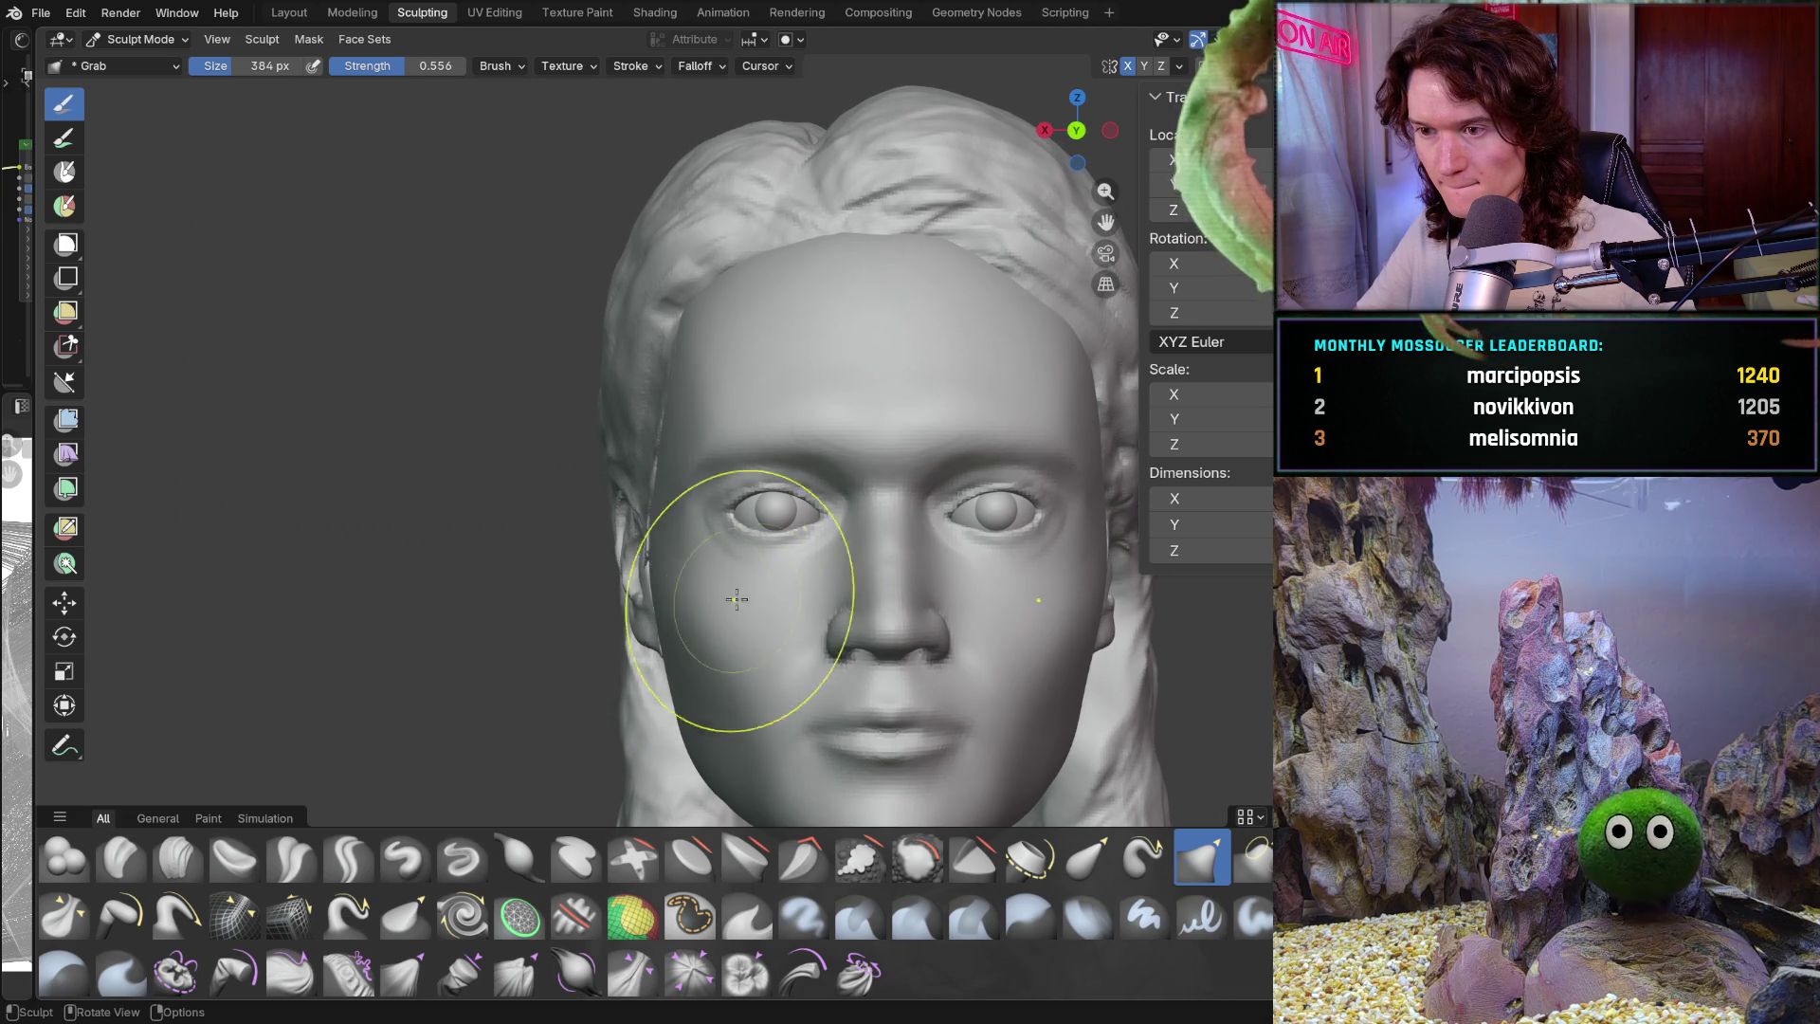
Compare the face from side and front angles, then select the Mask brush
mouse_move(750, 595)
middle_down()
mouse_move(609, 601)
mouse_move(727, 597)
mouse_move(731, 664)
mouse_move(745, 652)
middle_up()
scroll(757, 527, up, 8)
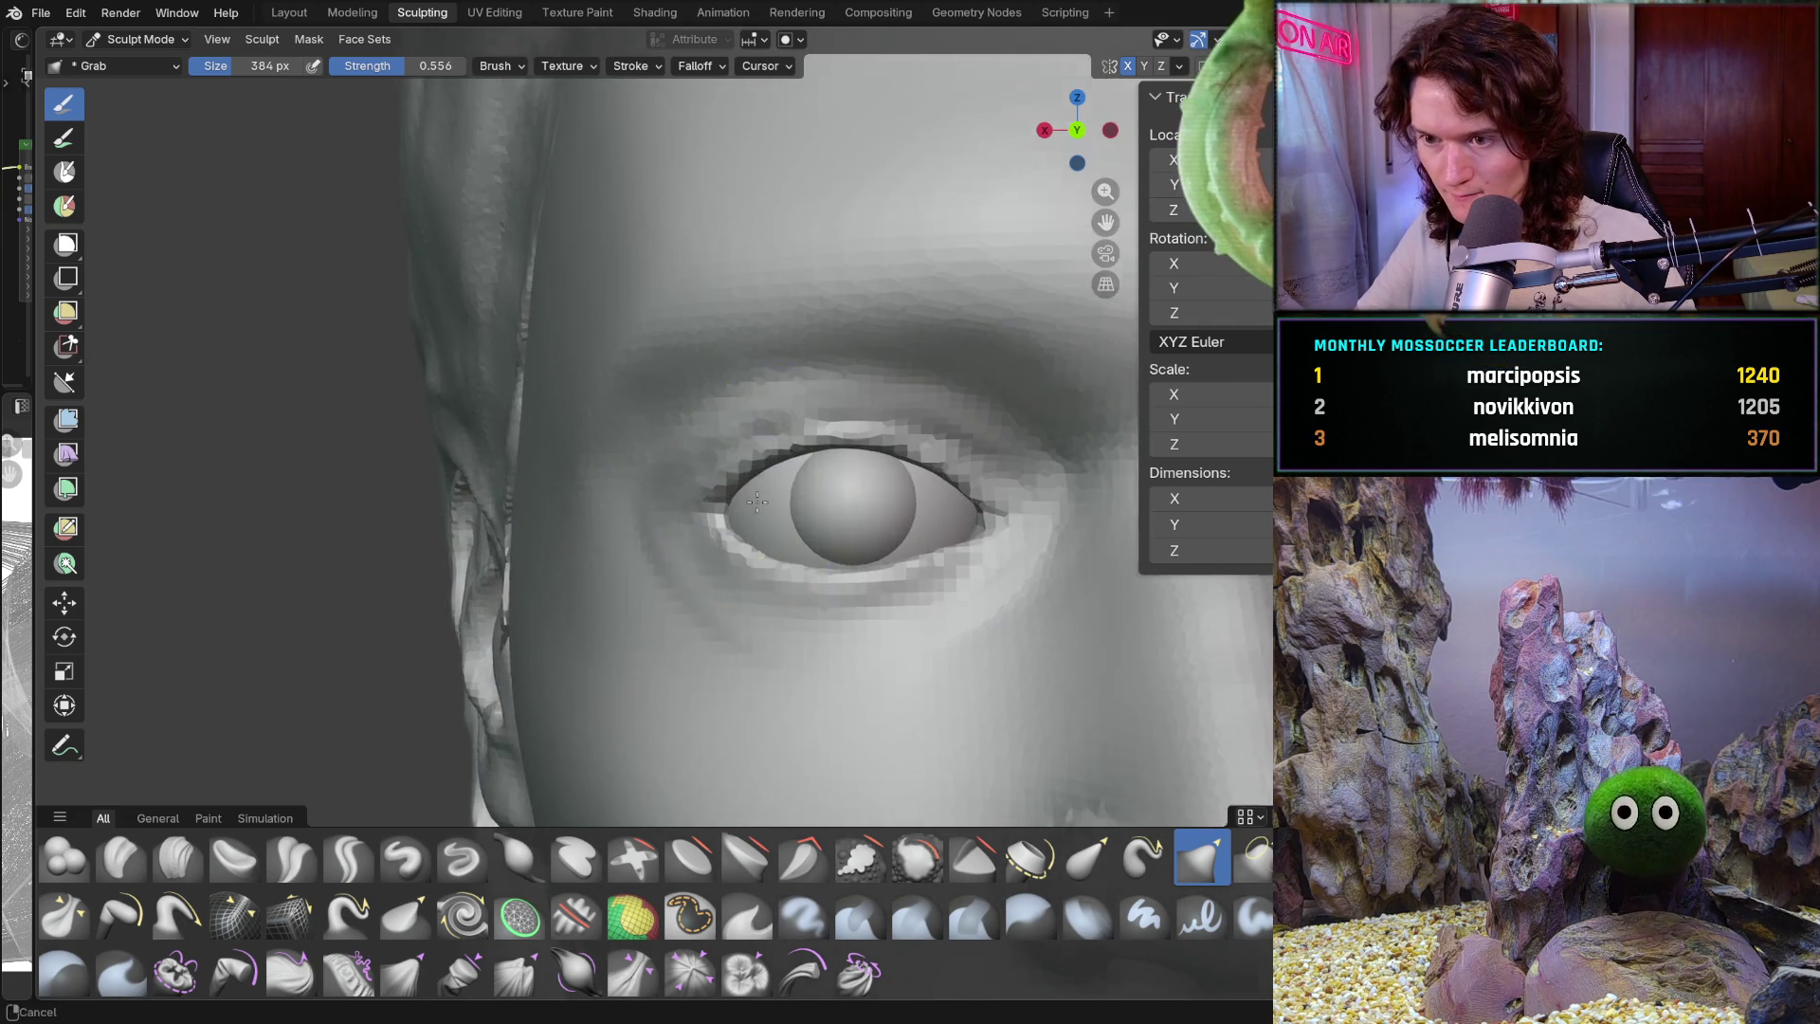
scroll(723, 556, down, 8)
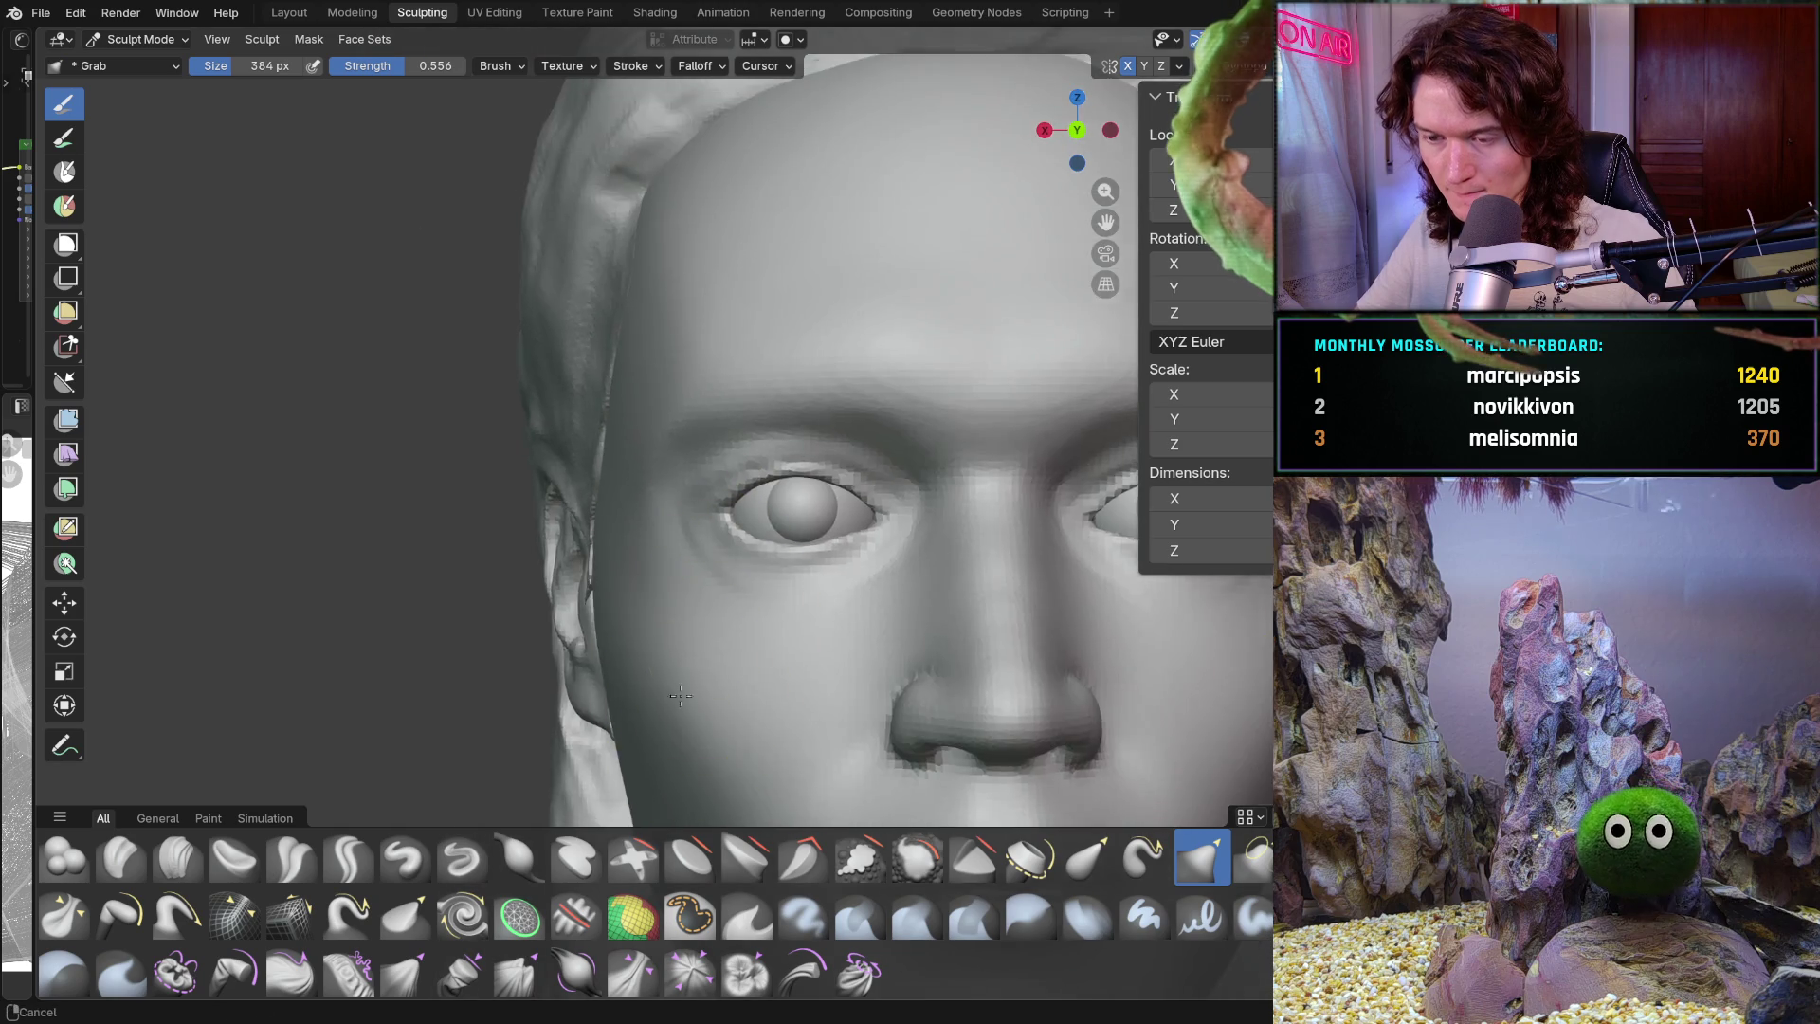
middle_drag(683, 707, 731, 671)
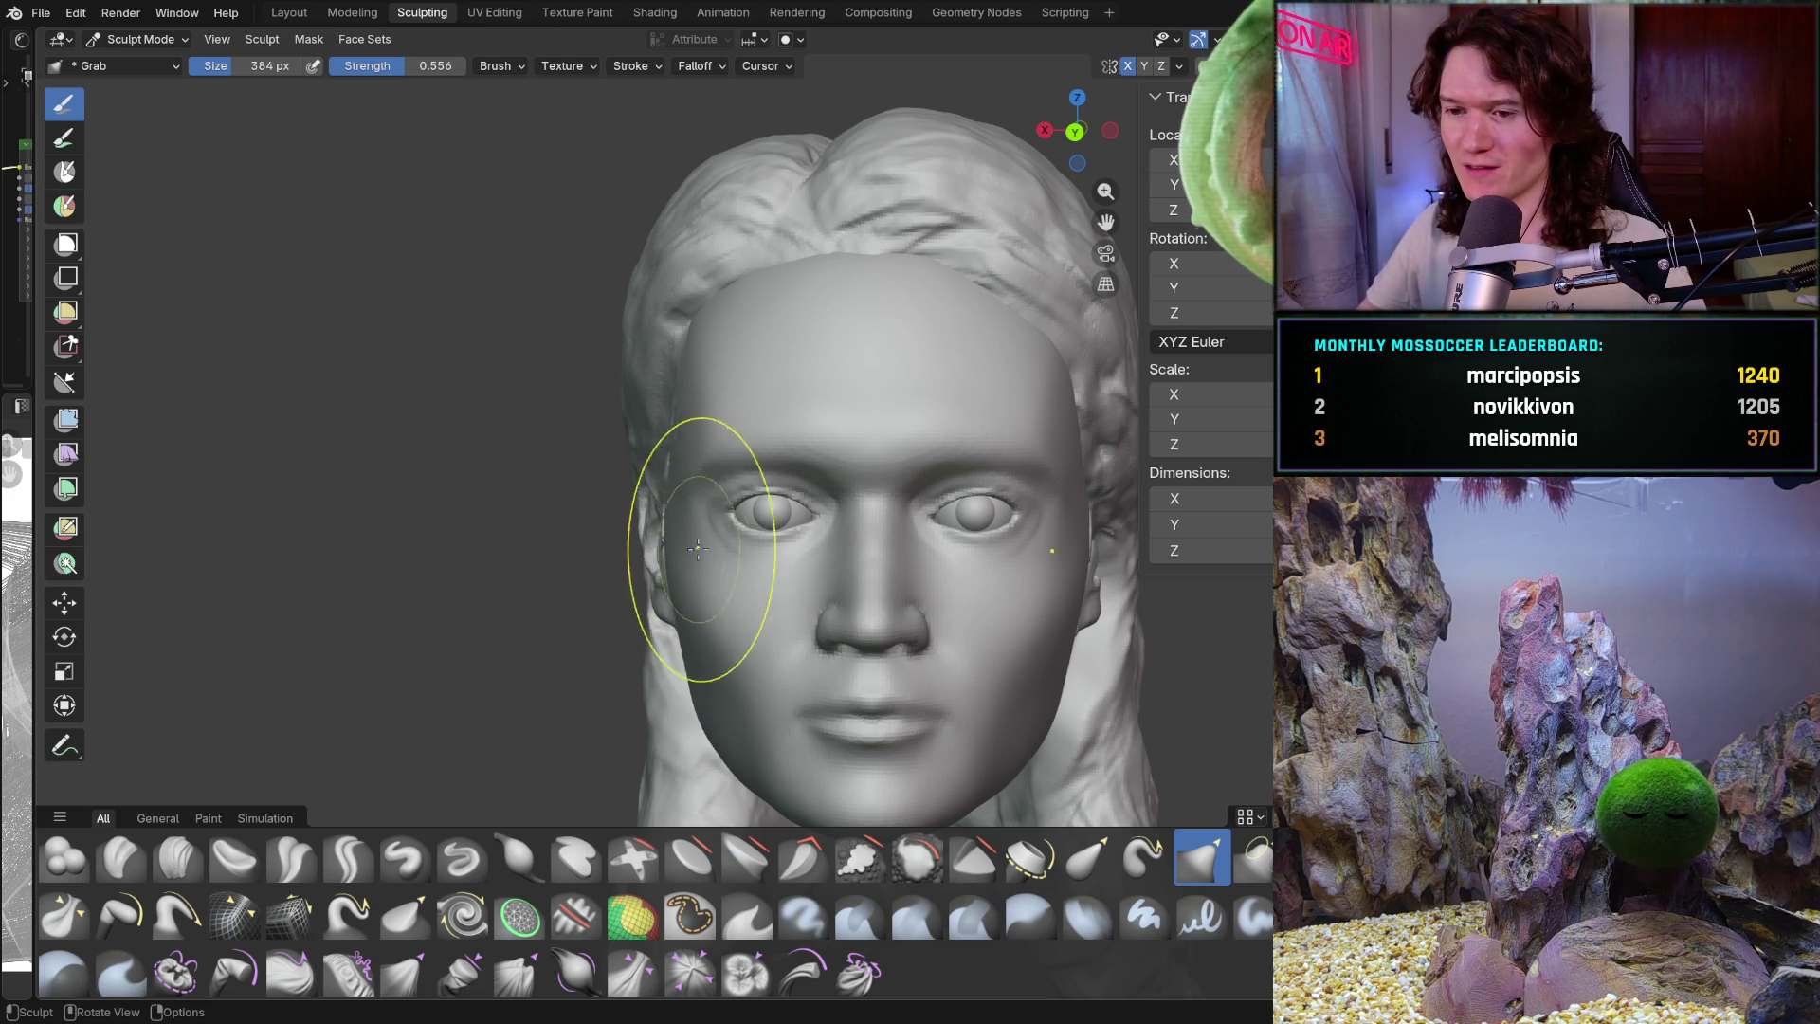
mouse_move(682, 607)
ctrl+middle_down()
mouse_move(721, 588)
mouse_move(738, 623)
mouse_move(800, 588)
mouse_move(833, 480)
mouse_move(832, 576)
mouse_move(878, 560)
ctrl+middle_up()
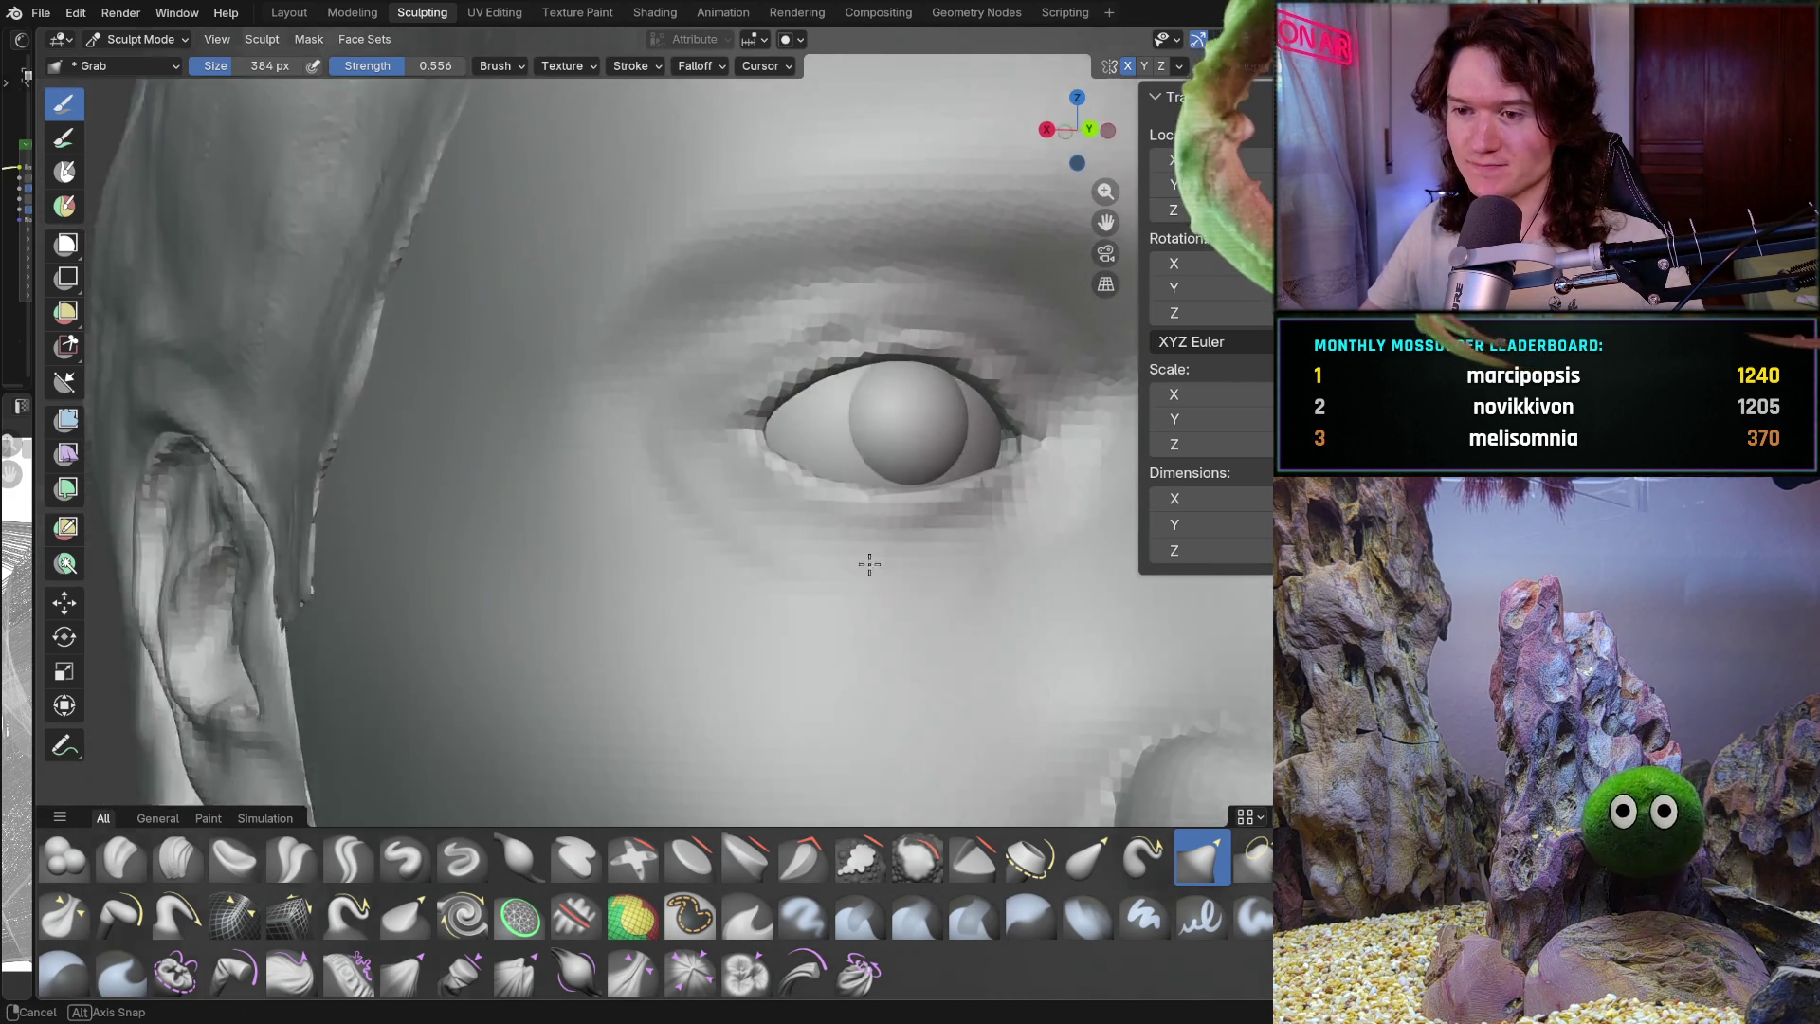
scroll(792, 528, down, 6)
middle_drag(723, 695, 650, 662)
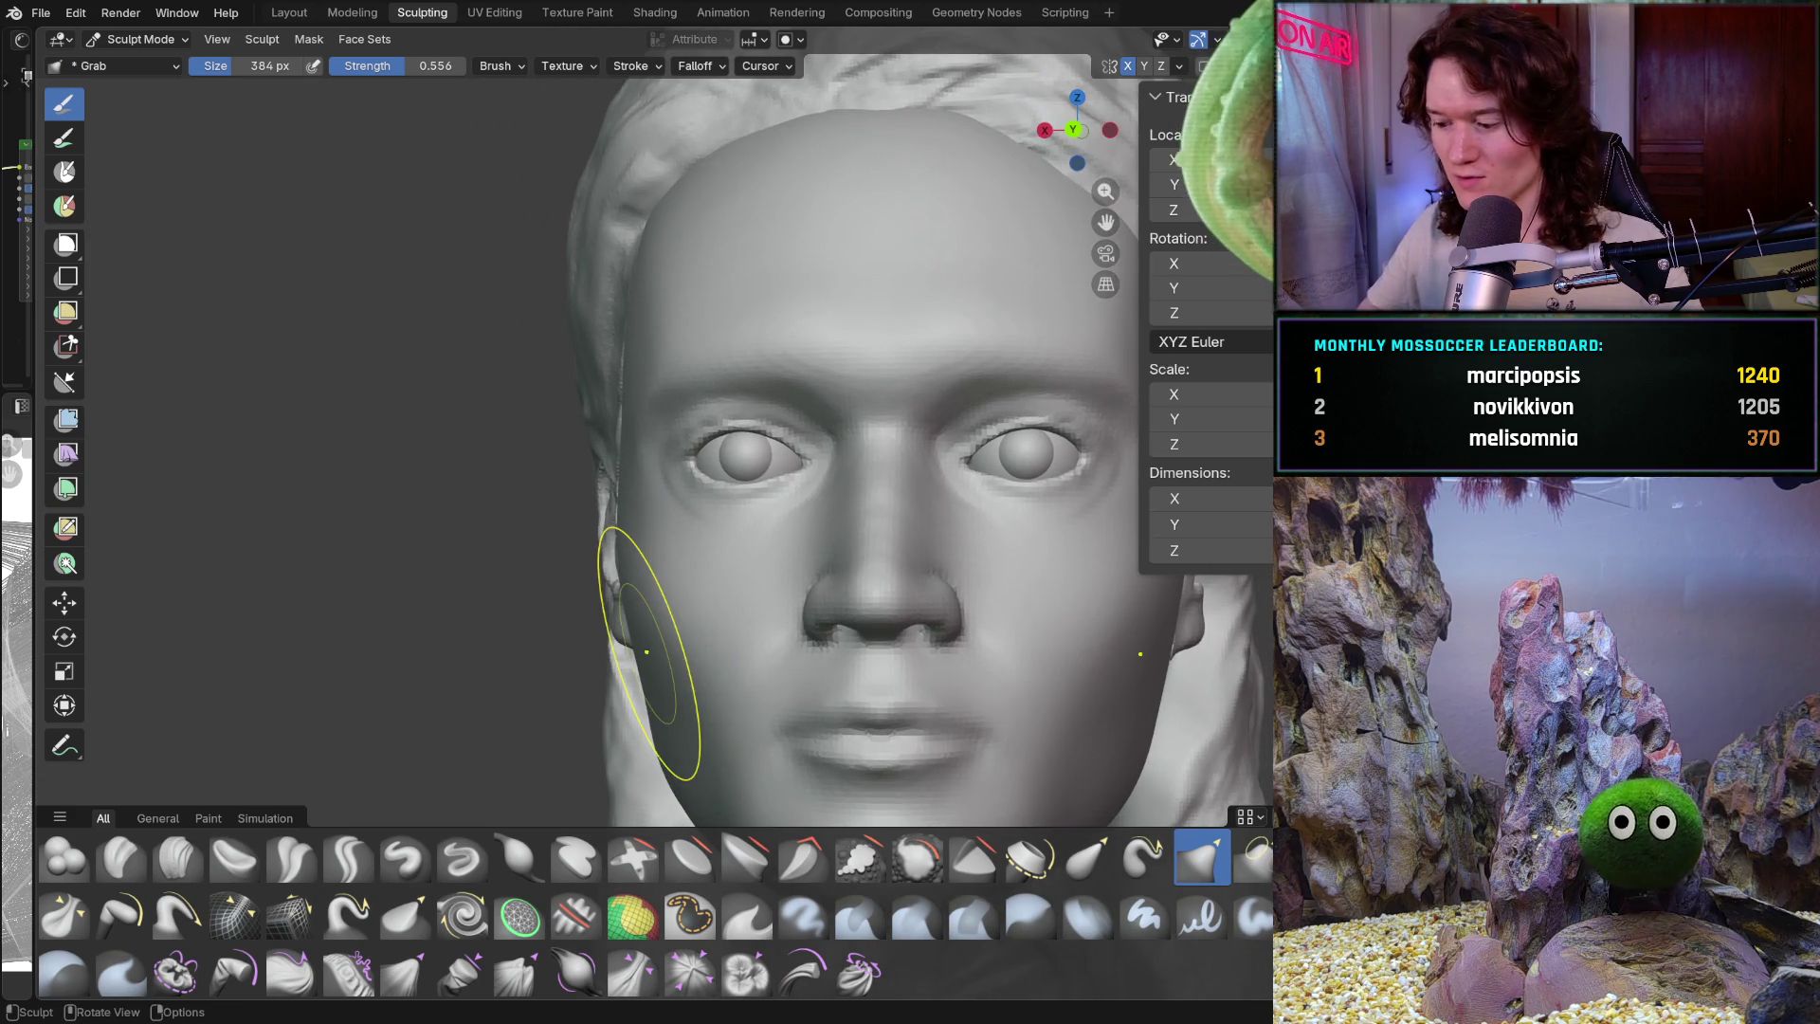
mouse_move(752, 528)
middle_down()
mouse_move(824, 556)
mouse_move(731, 610)
mouse_move(729, 630)
middle_up()
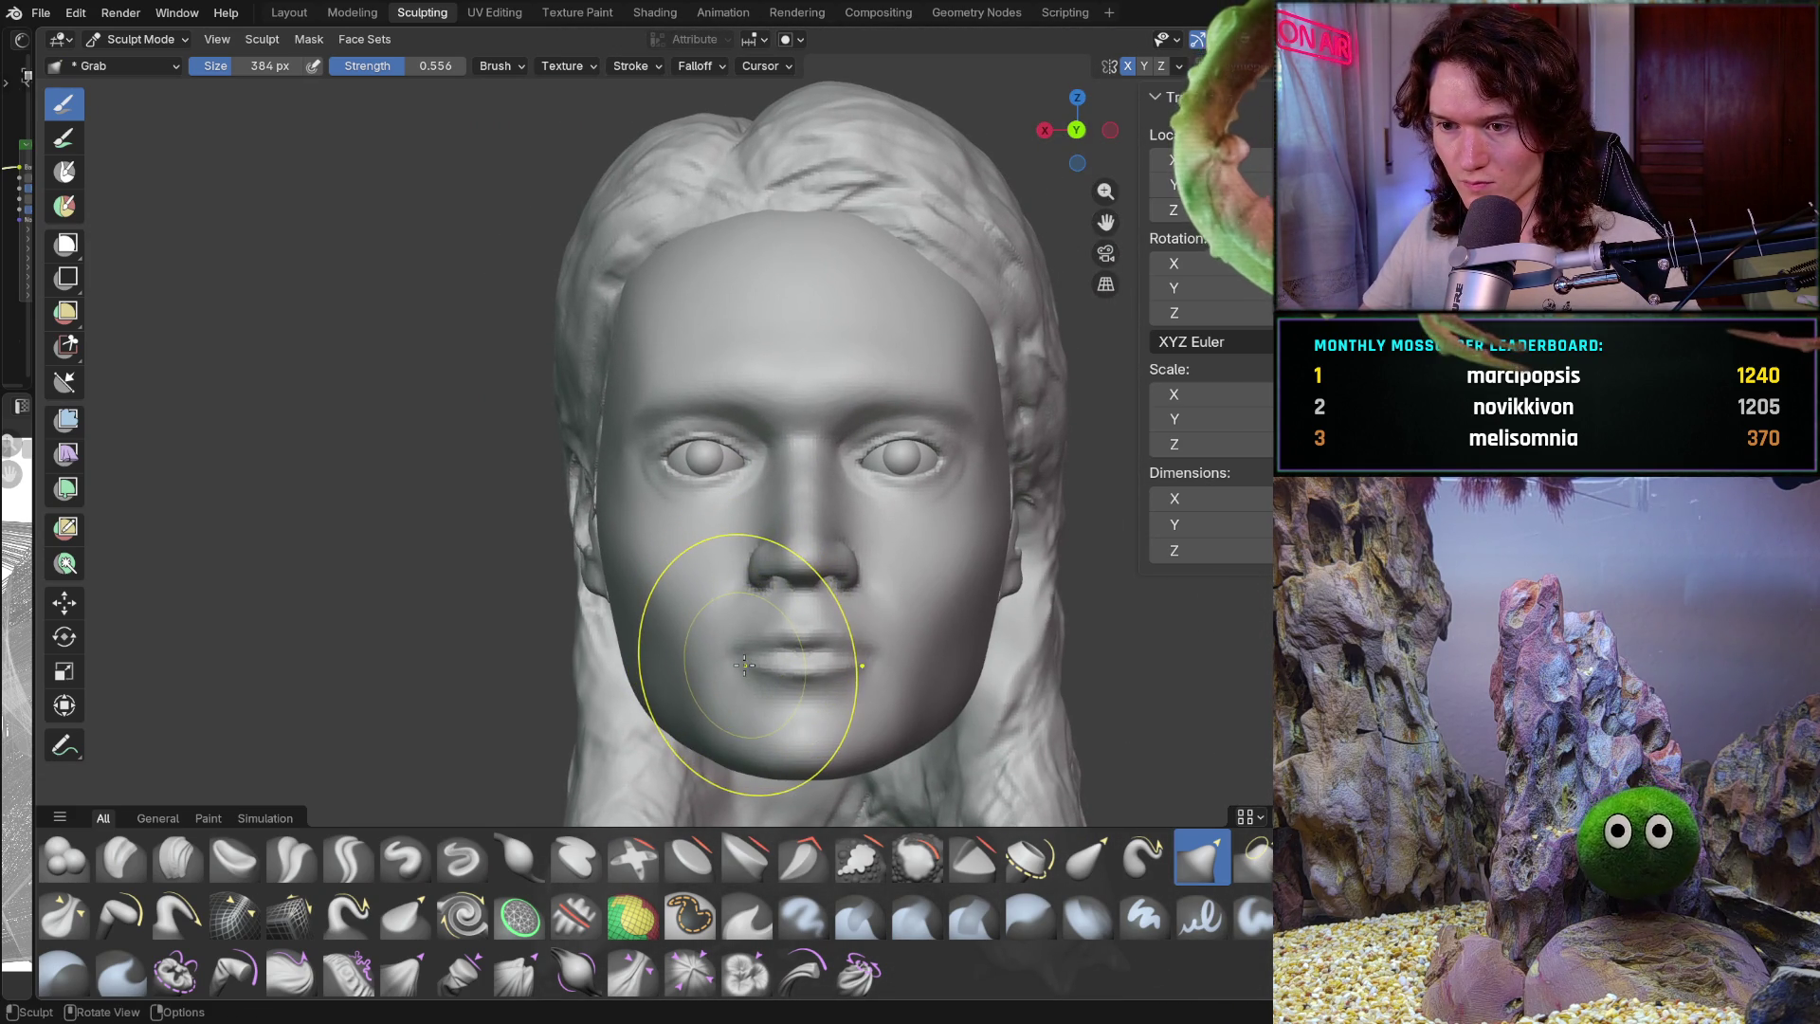
scroll(691, 508, up, 10)
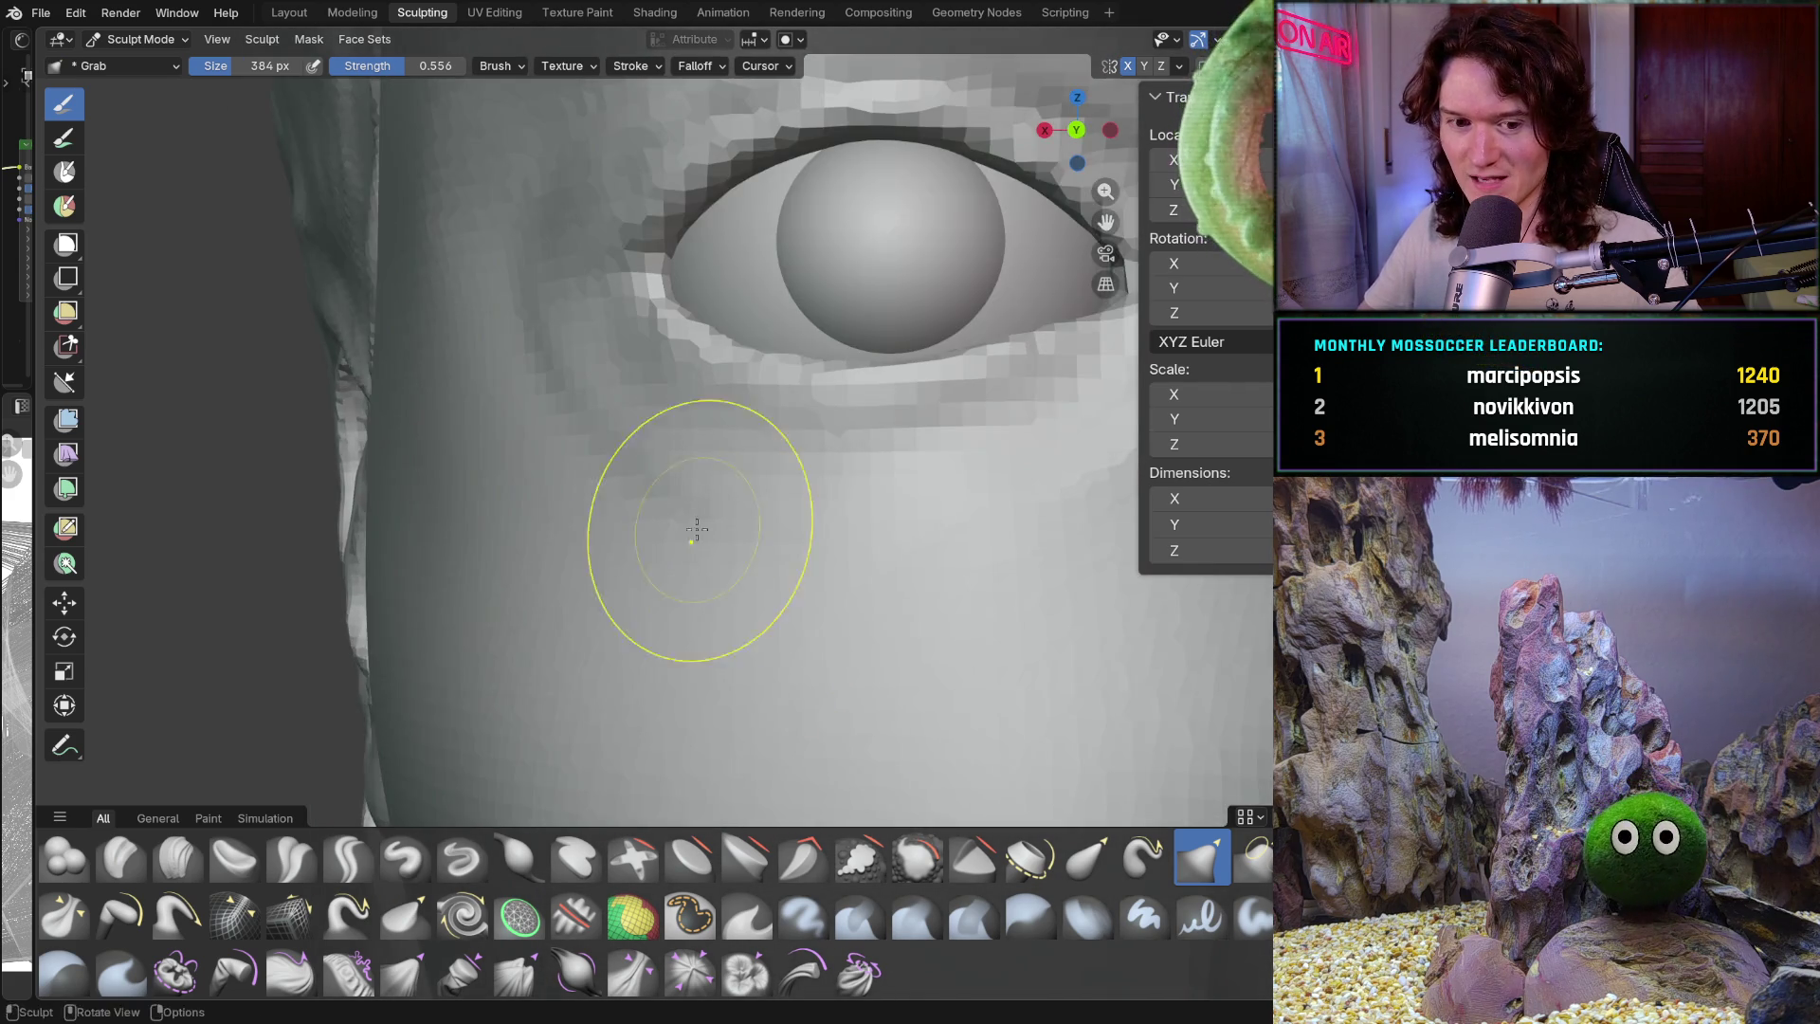
middle_drag(696, 529, 749, 593)
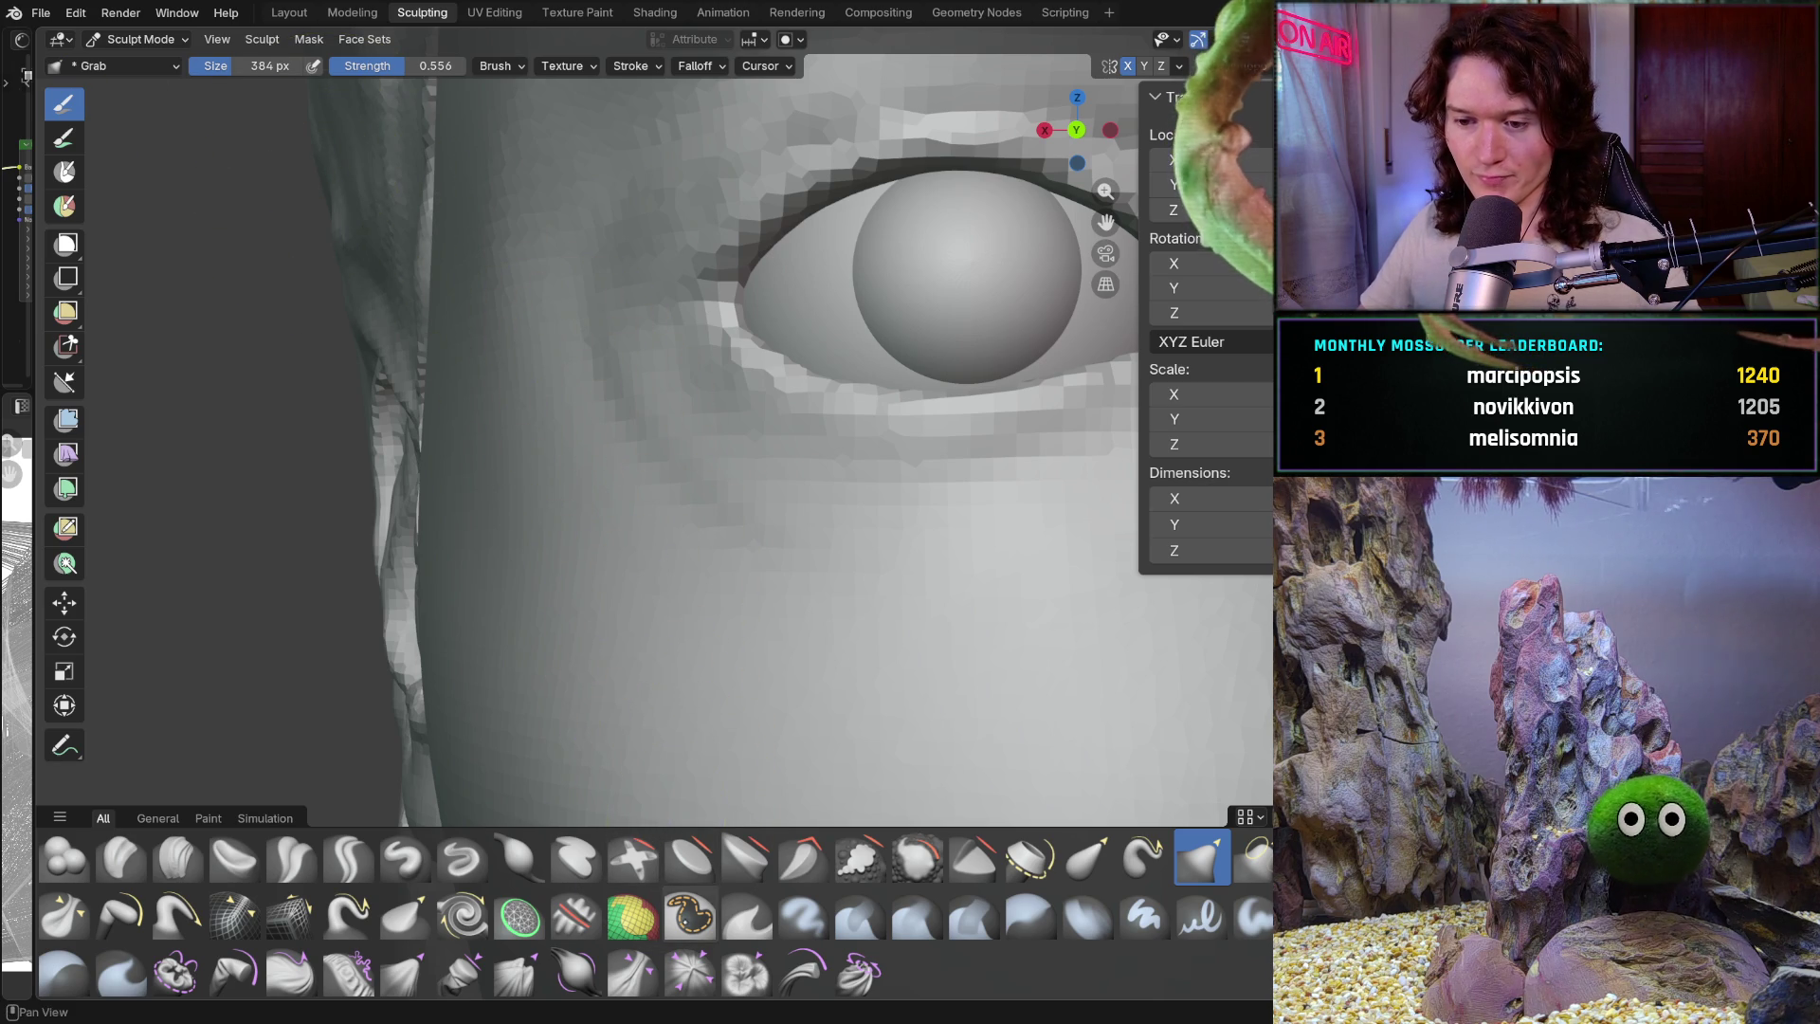
click(690, 913)
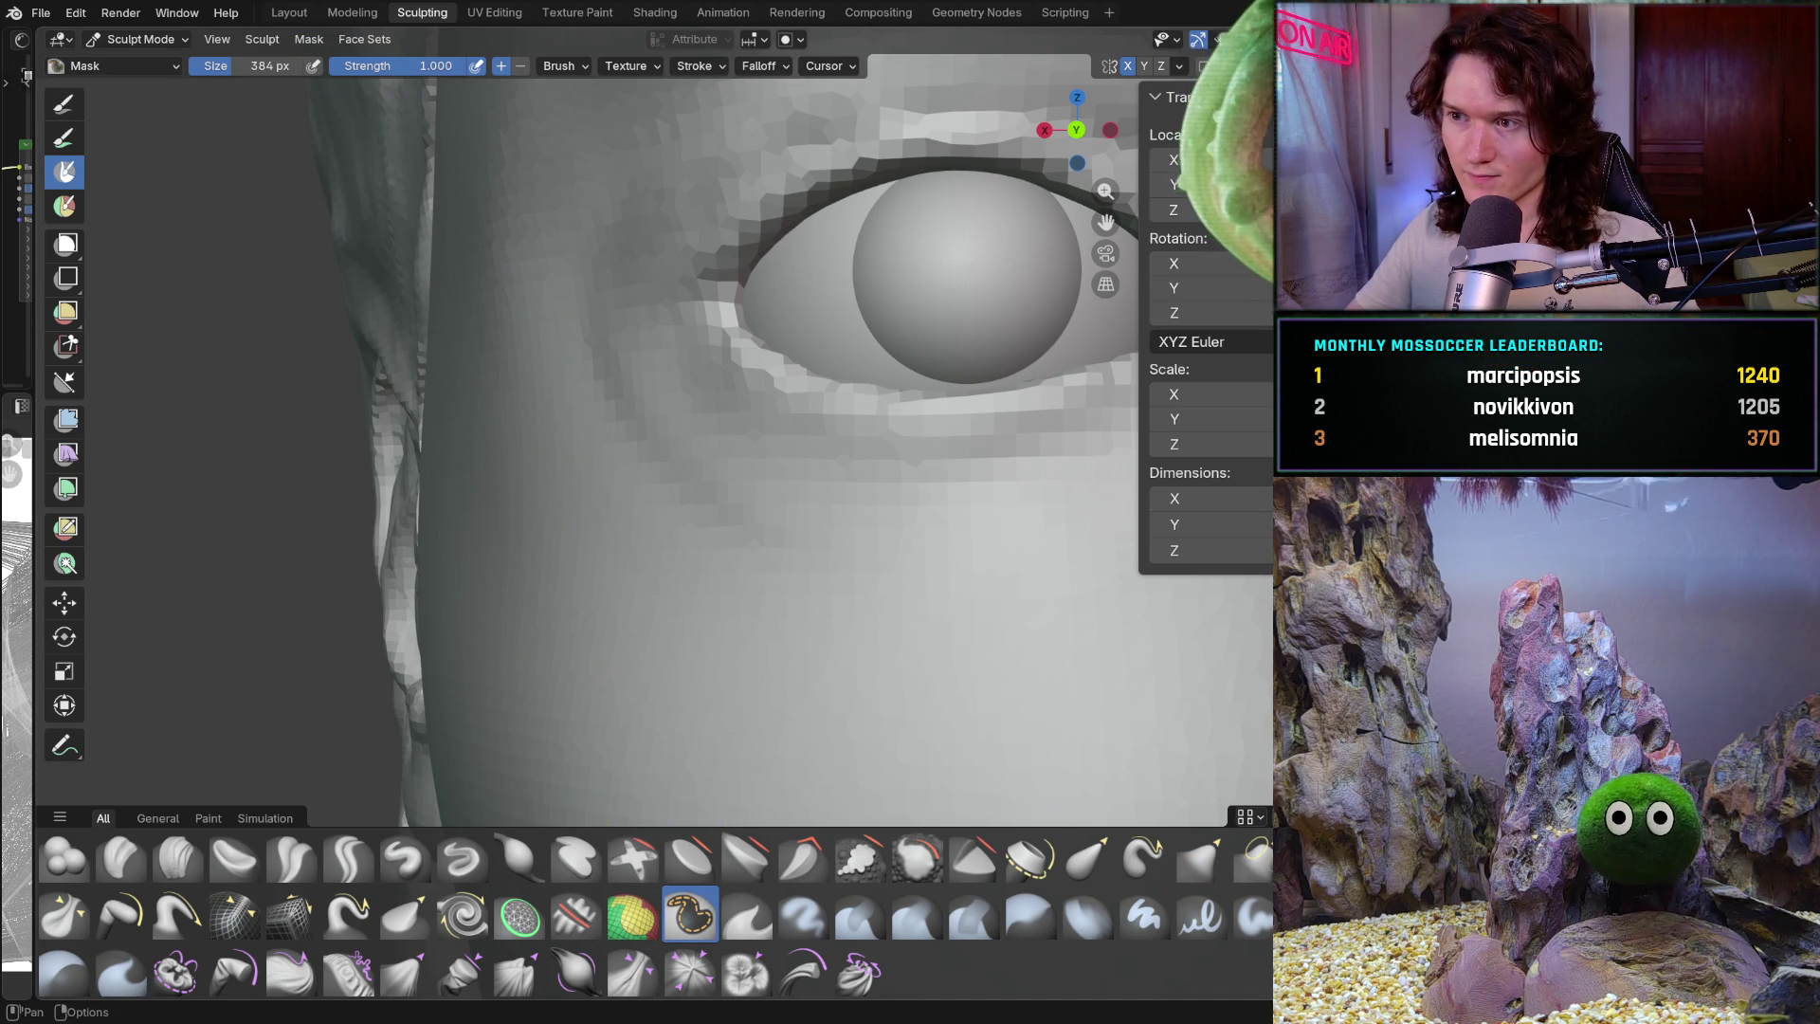
Show the overlays again, clear the head's mask with Alt+M, and switch to the Smooth brush
key(shift+alt+z)
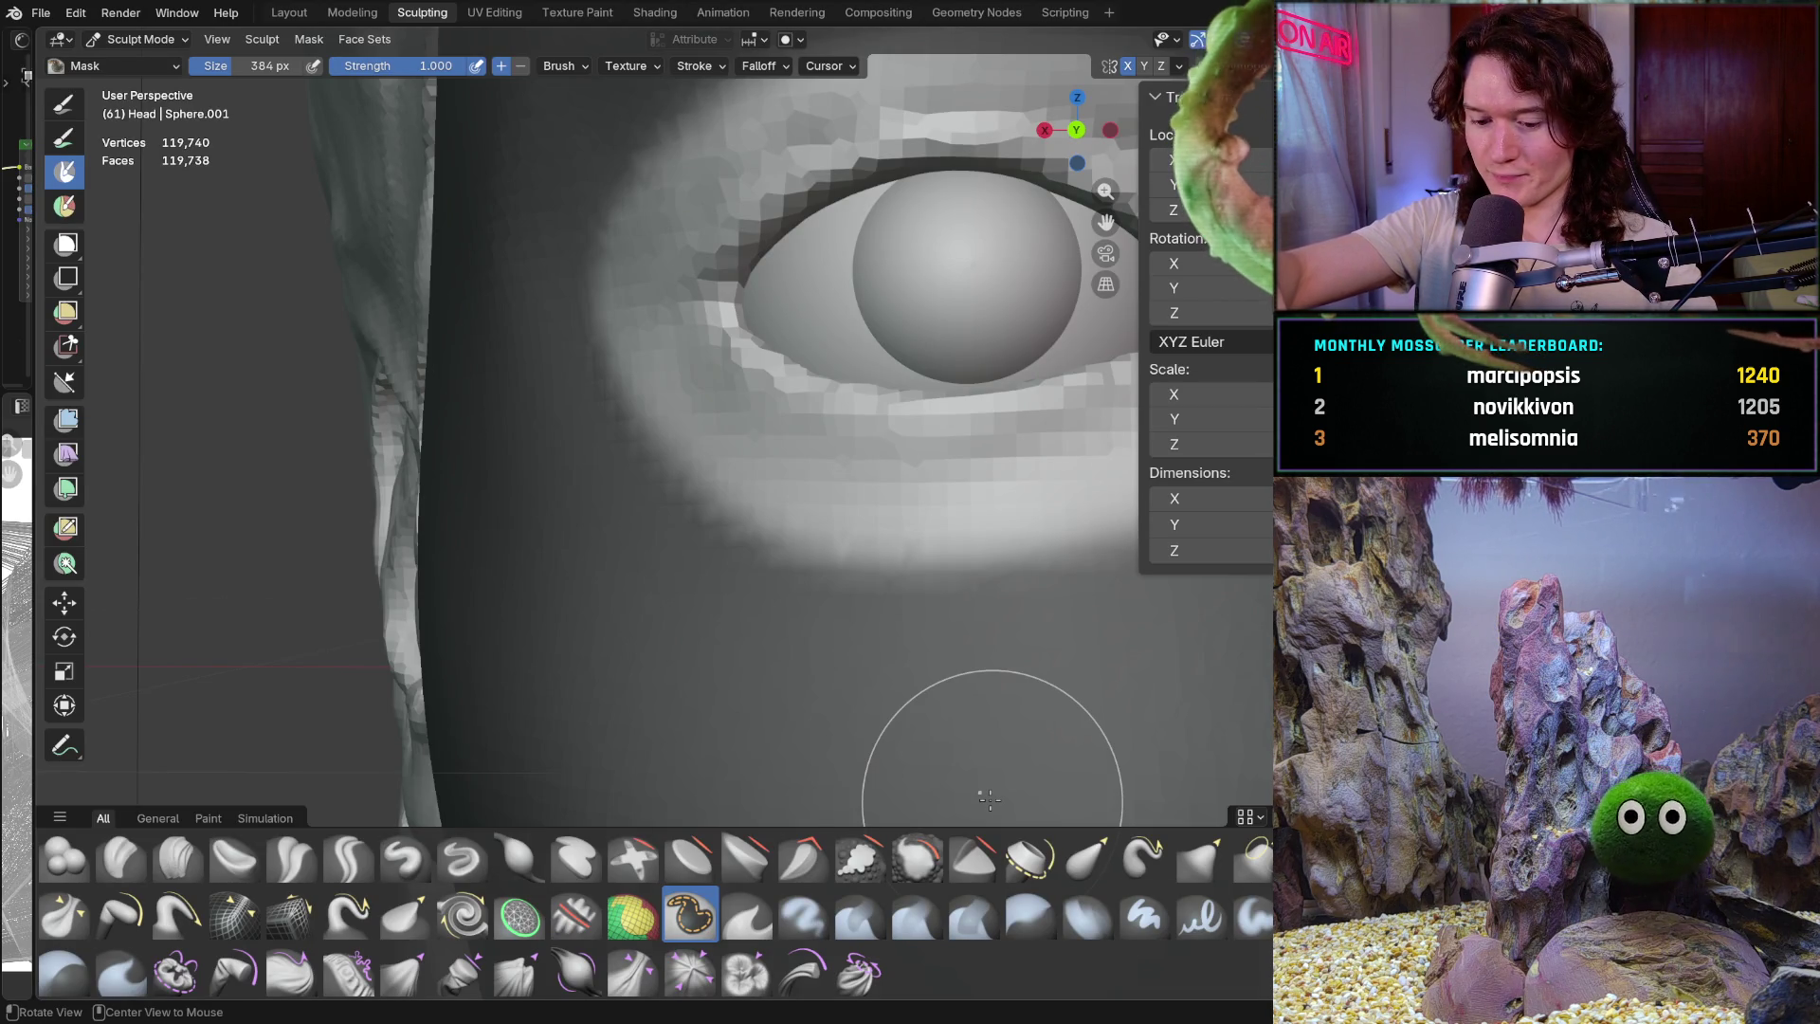
key(alt+m)
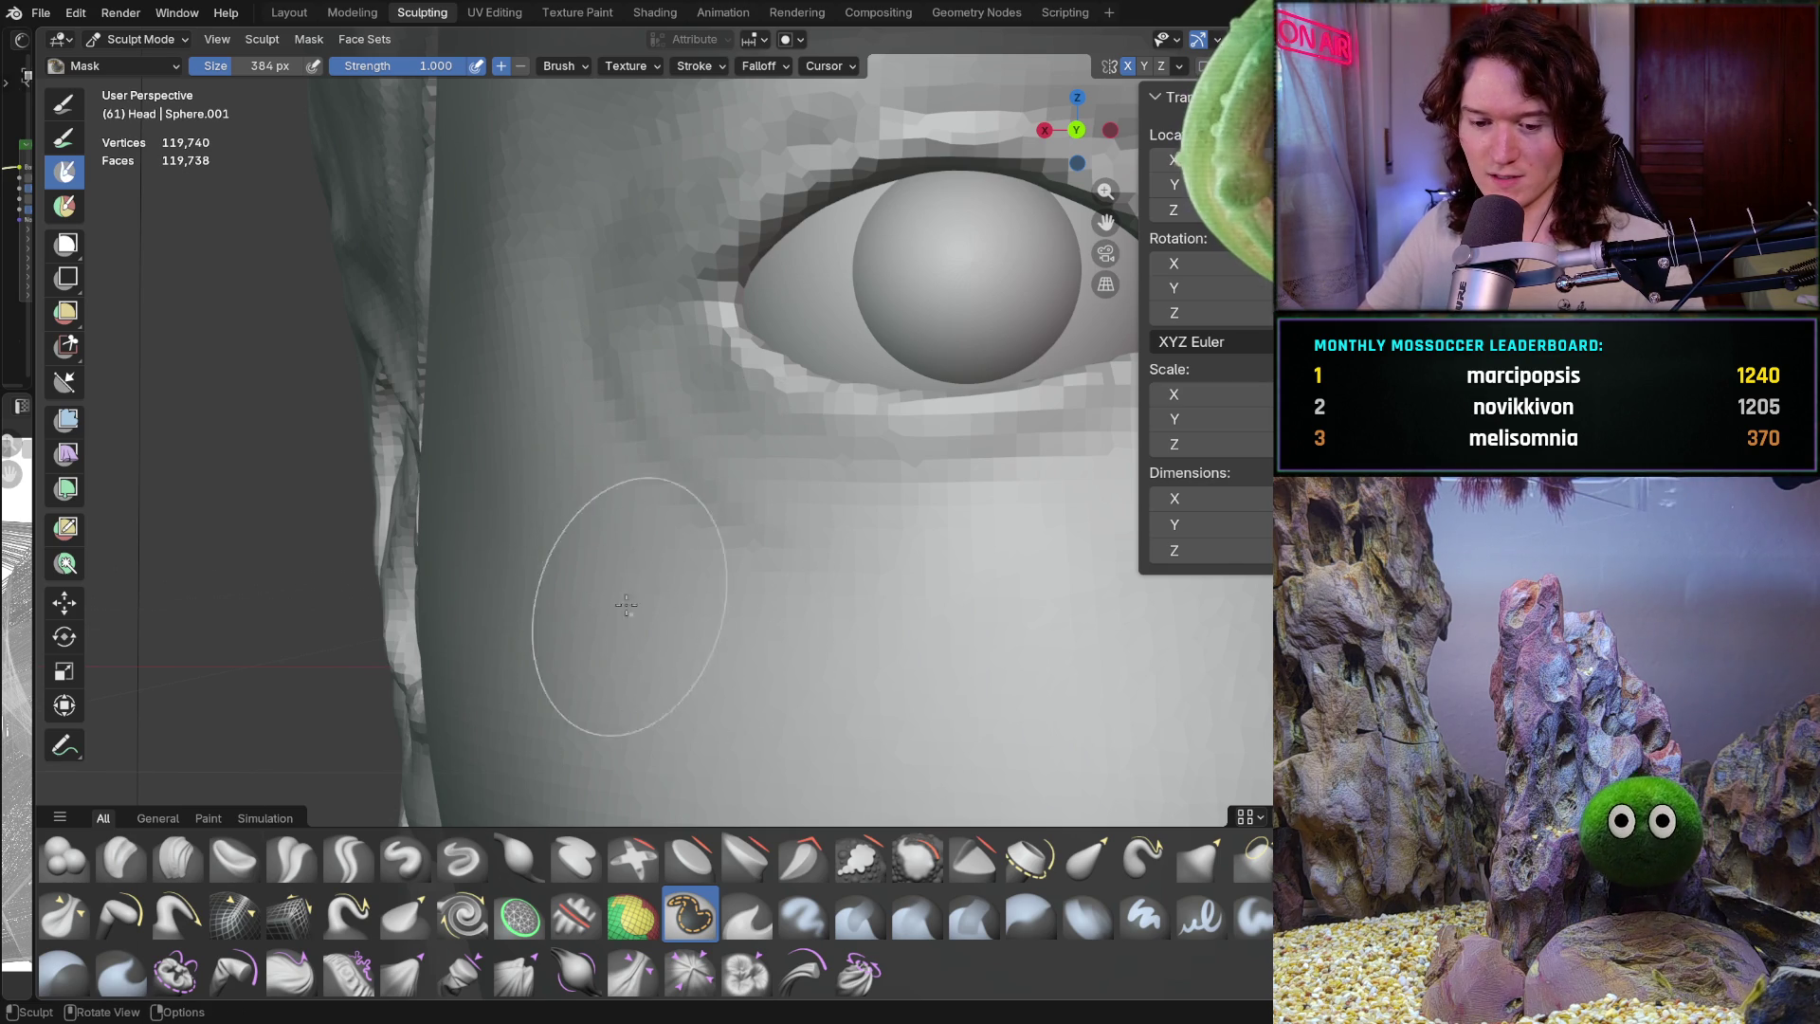
key(shift+s)
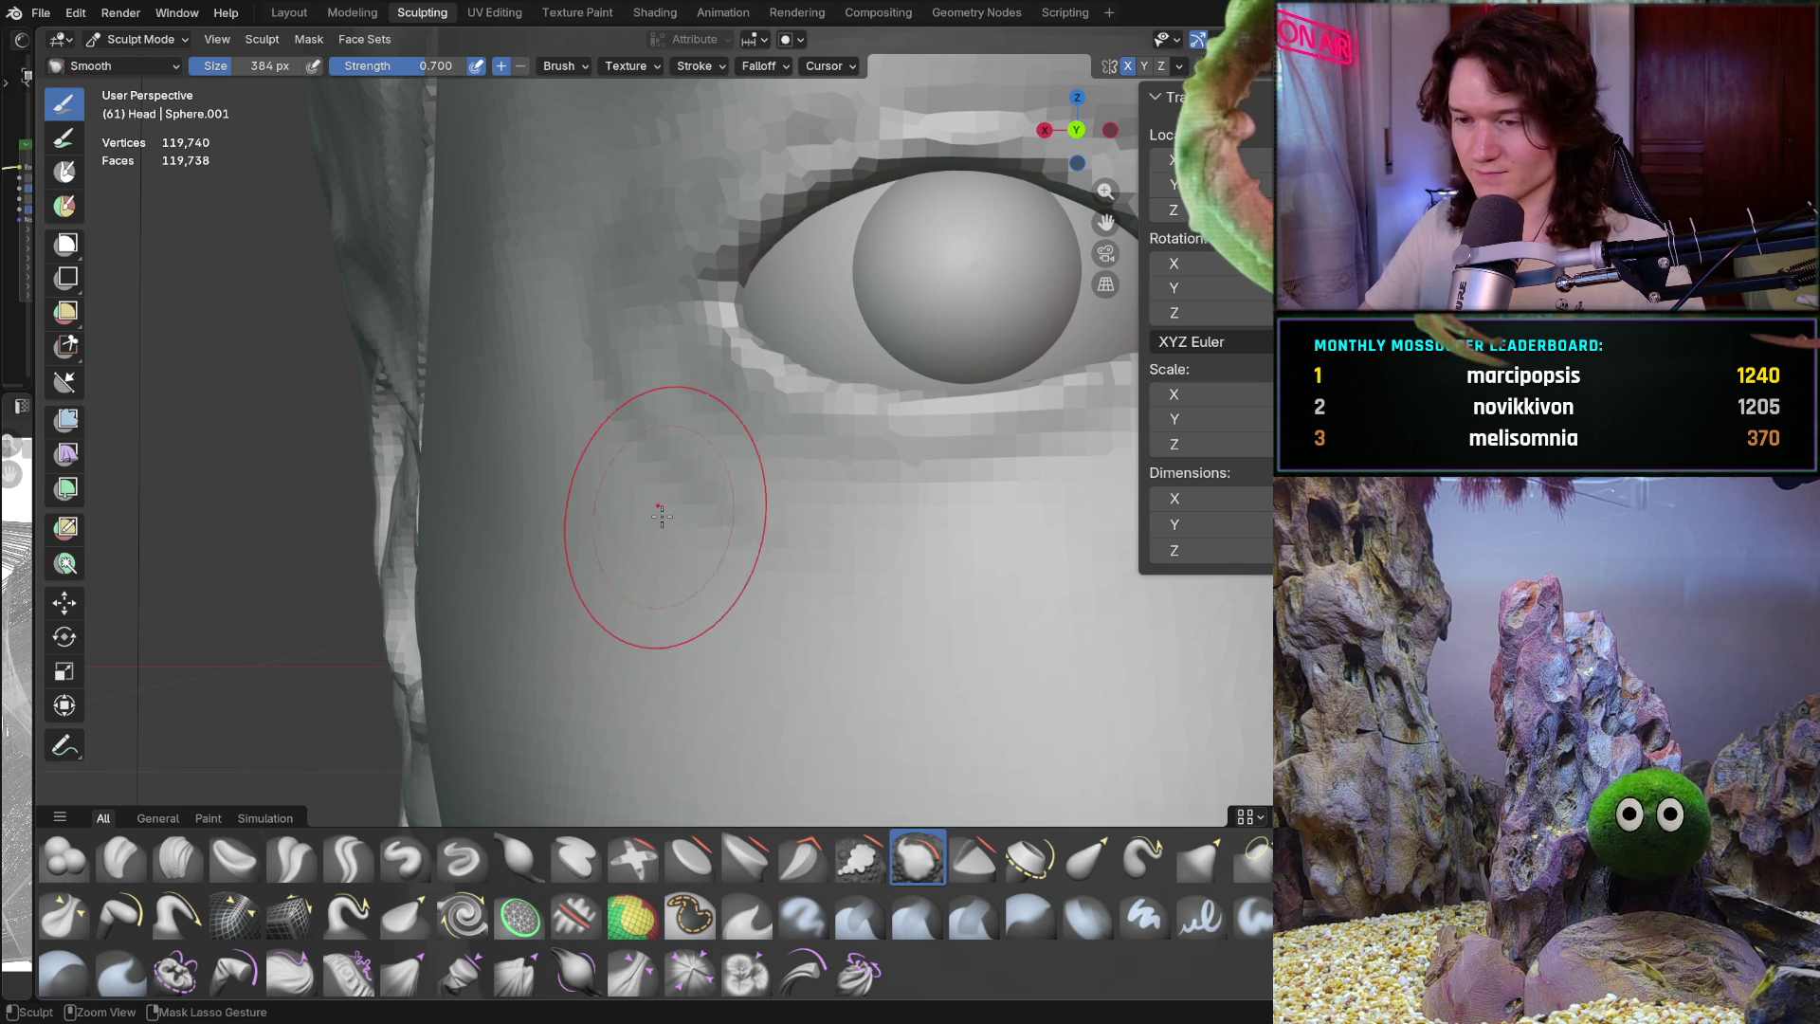
Check the mirror options and smooth the blocky skin near the inner eye corner
middle_drag(670, 488, 754, 520)
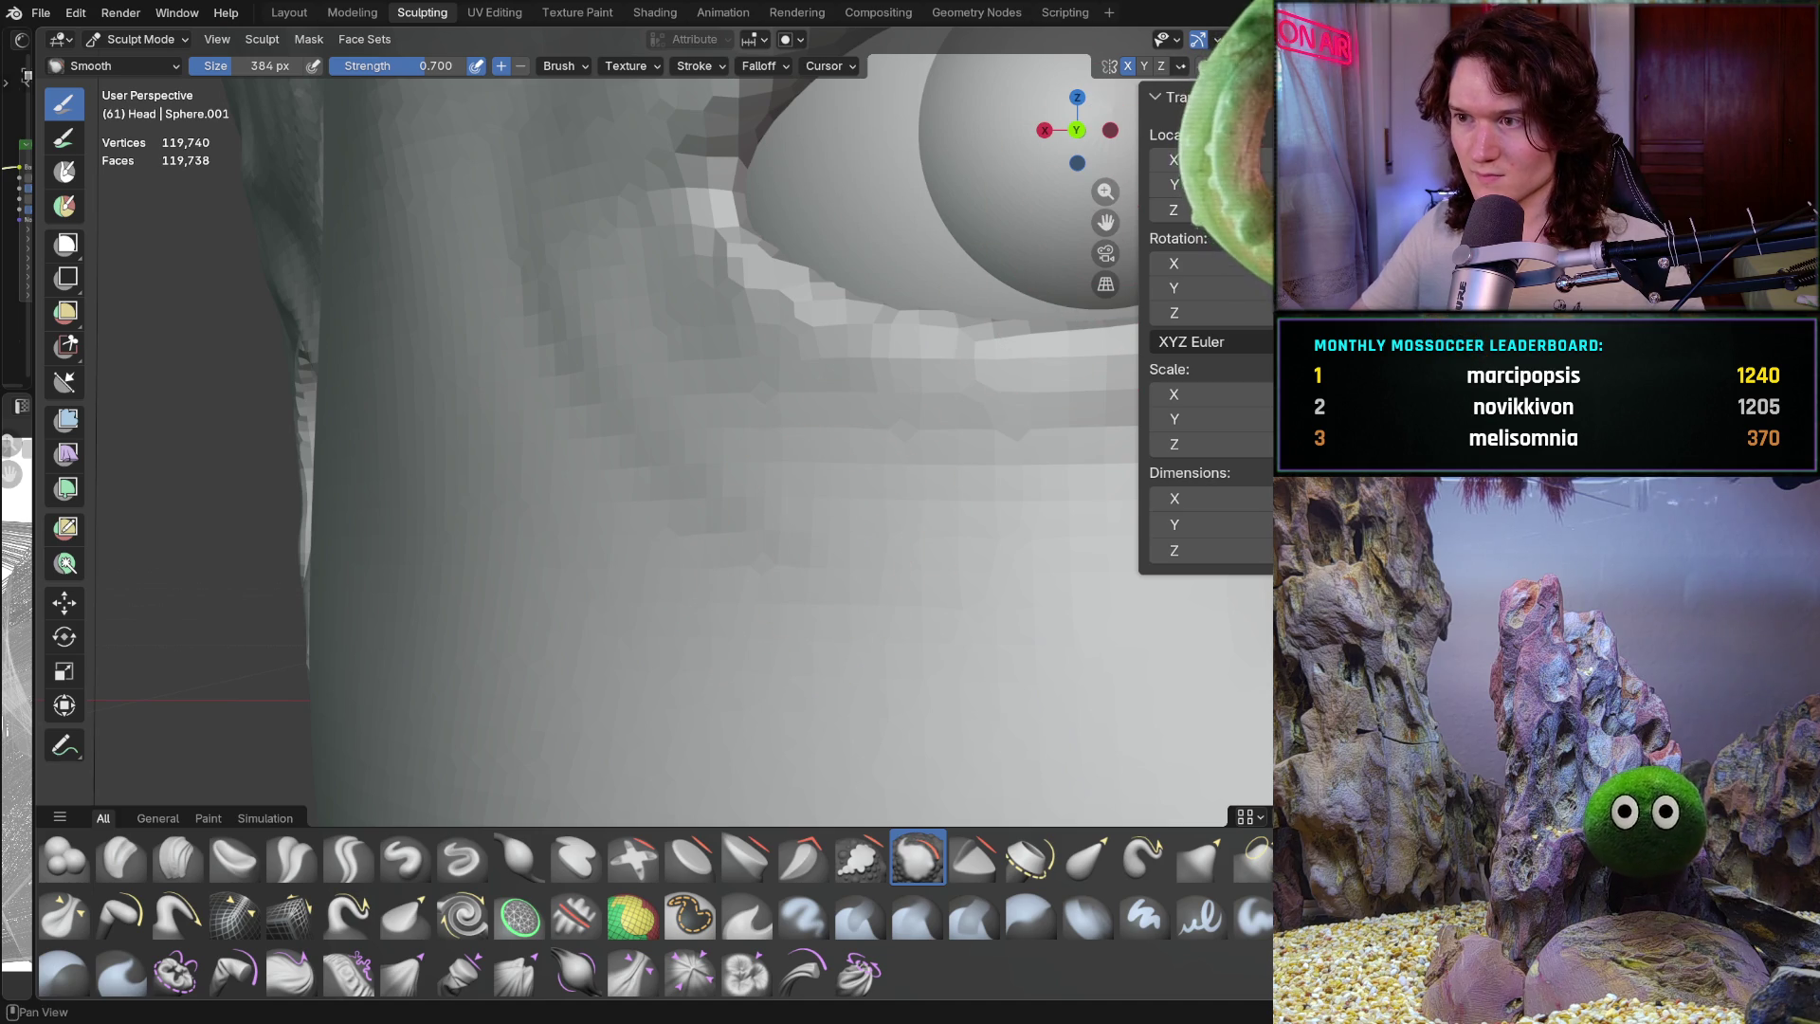
click(1179, 66)
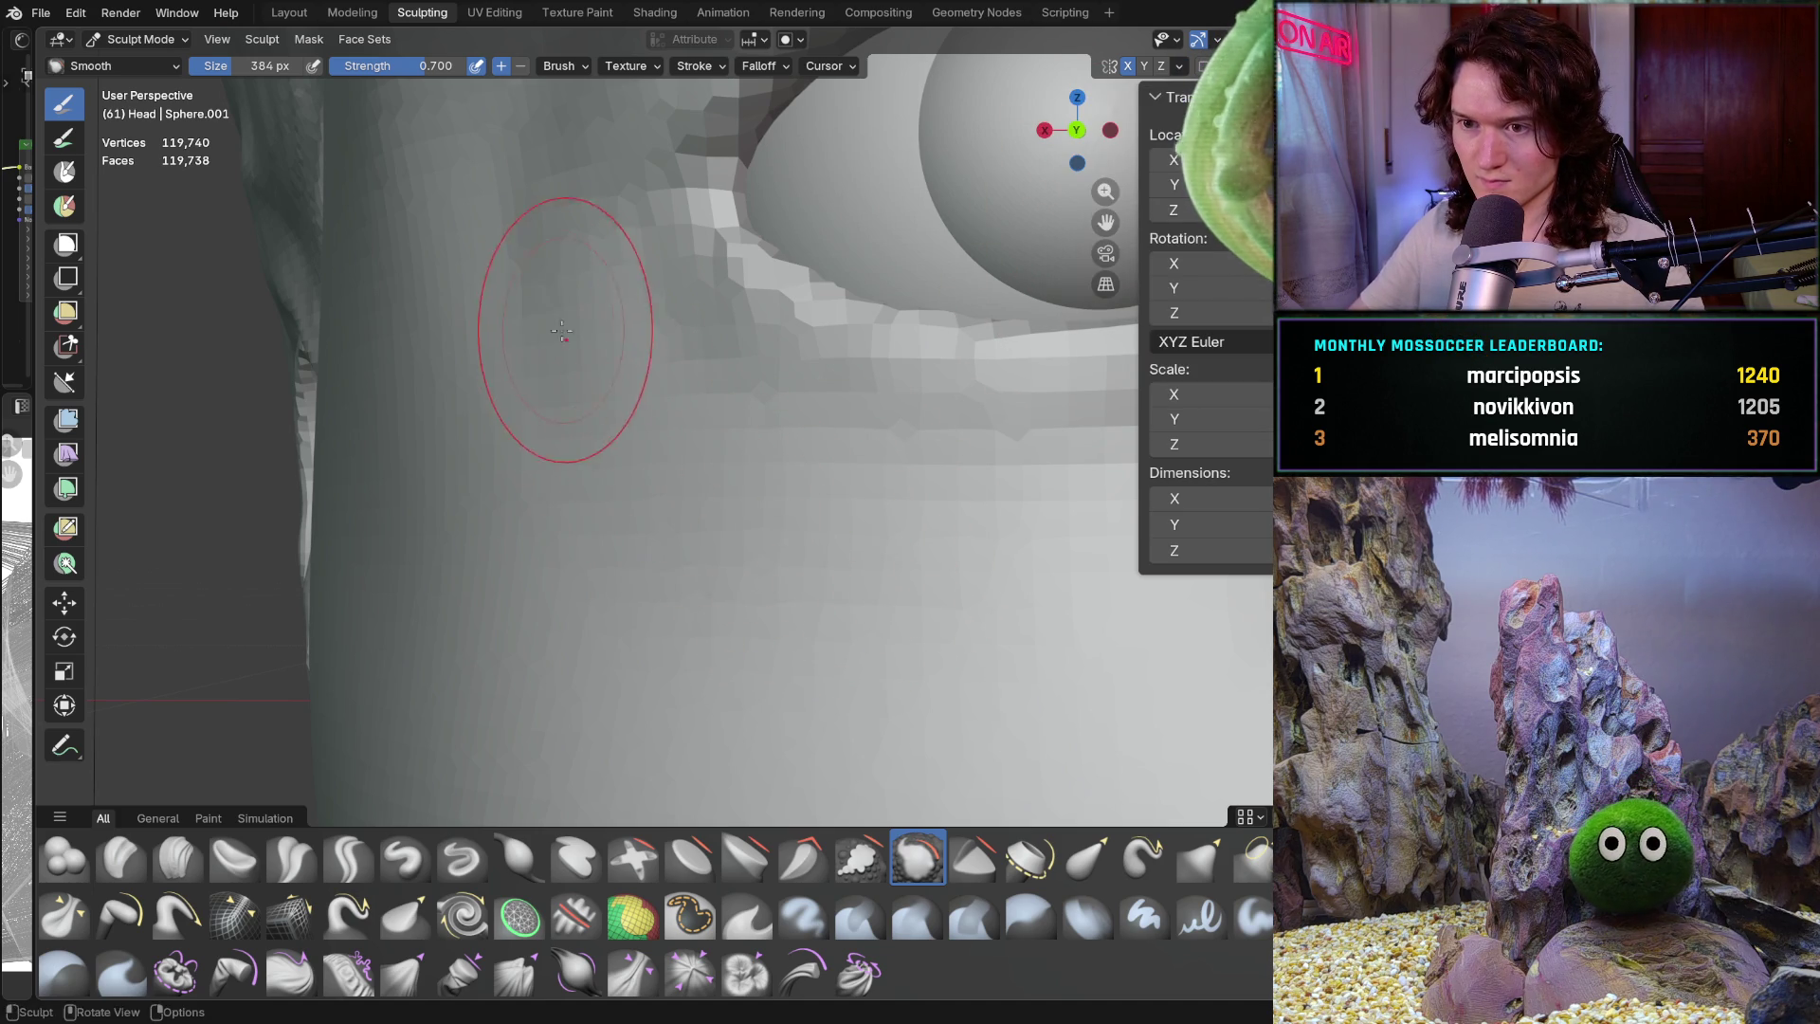
middle_drag(552, 321, 534, 357)
Inspect the eye area, then snap to the front orthographic view with Ctrl+Numpad 1
mouse_move(877, 617)
middle_down()
mouse_move(816, 569)
mouse_move(634, 568)
mouse_move(657, 526)
mouse_move(609, 670)
mouse_move(646, 639)
mouse_move(657, 516)
middle_up()
mouse_move(670, 614)
middle_down()
mouse_move(724, 549)
mouse_move(634, 592)
mouse_move(784, 496)
mouse_move(711, 629)
mouse_move(658, 569)
mouse_move(681, 625)
mouse_move(769, 590)
middle_up()
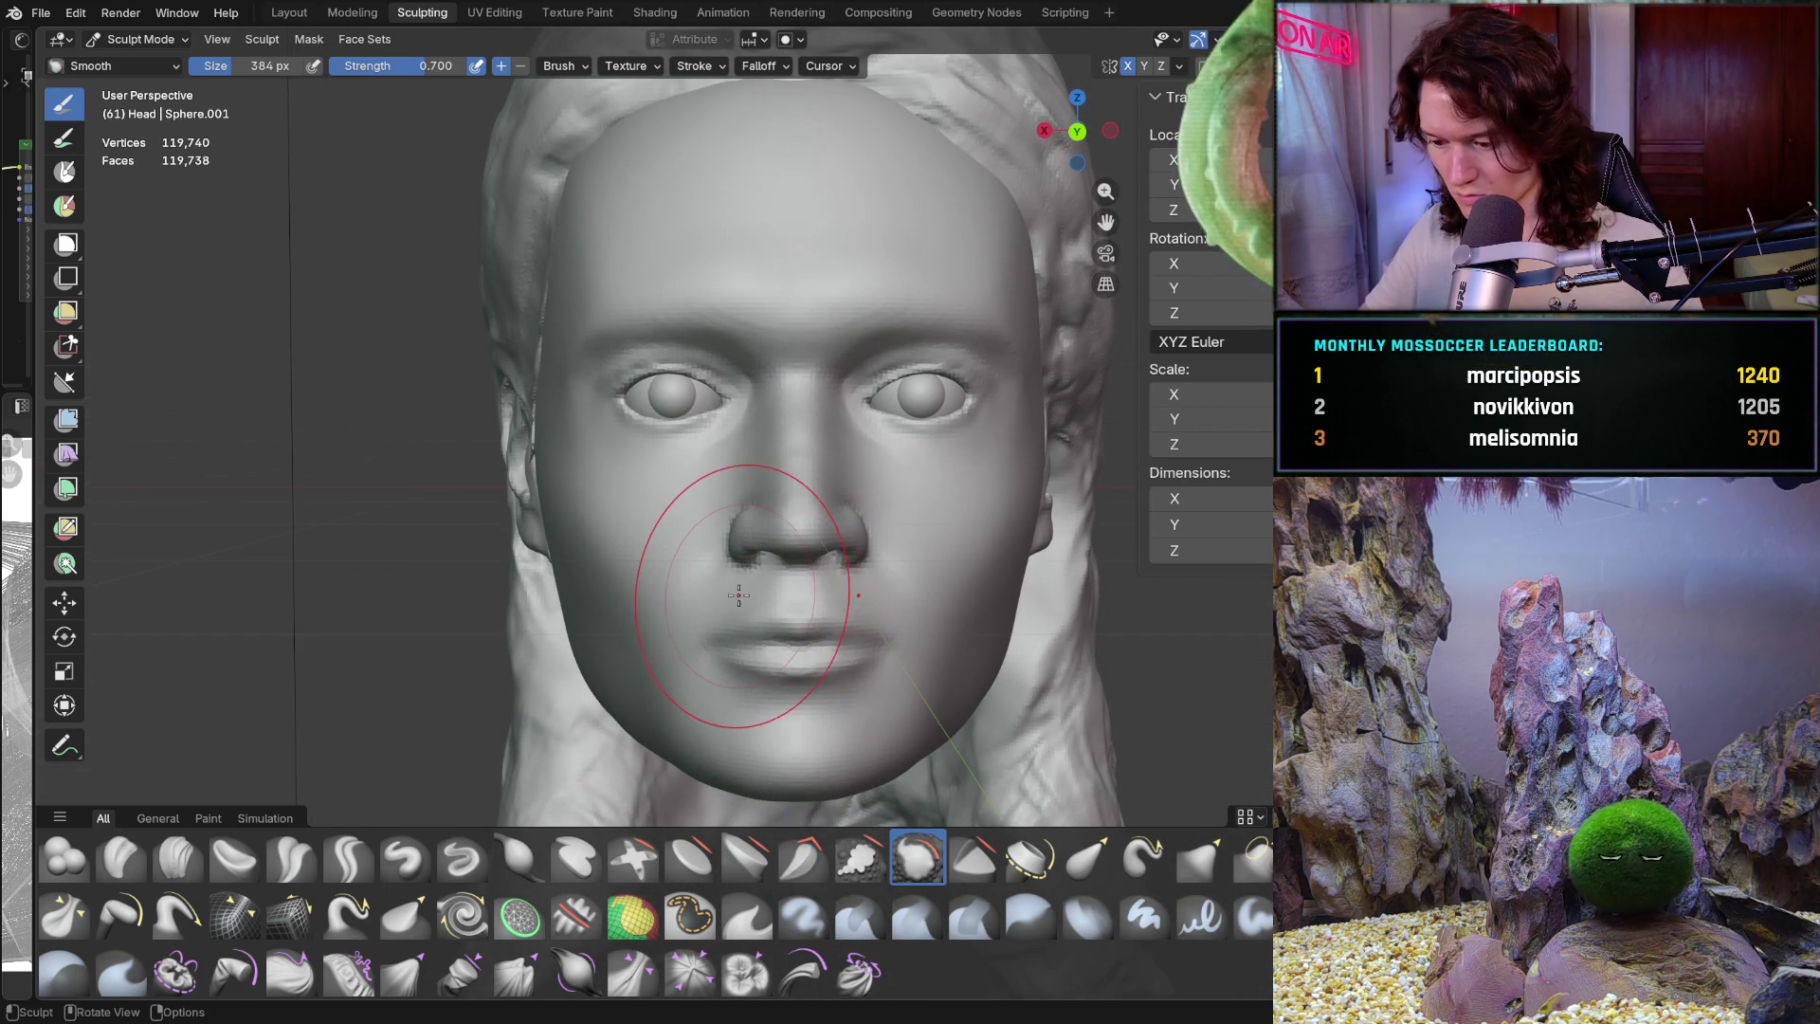
mouse_move(720, 582)
ctrl+middle_down()
mouse_move(758, 547)
mouse_move(754, 597)
ctrl+middle_up()
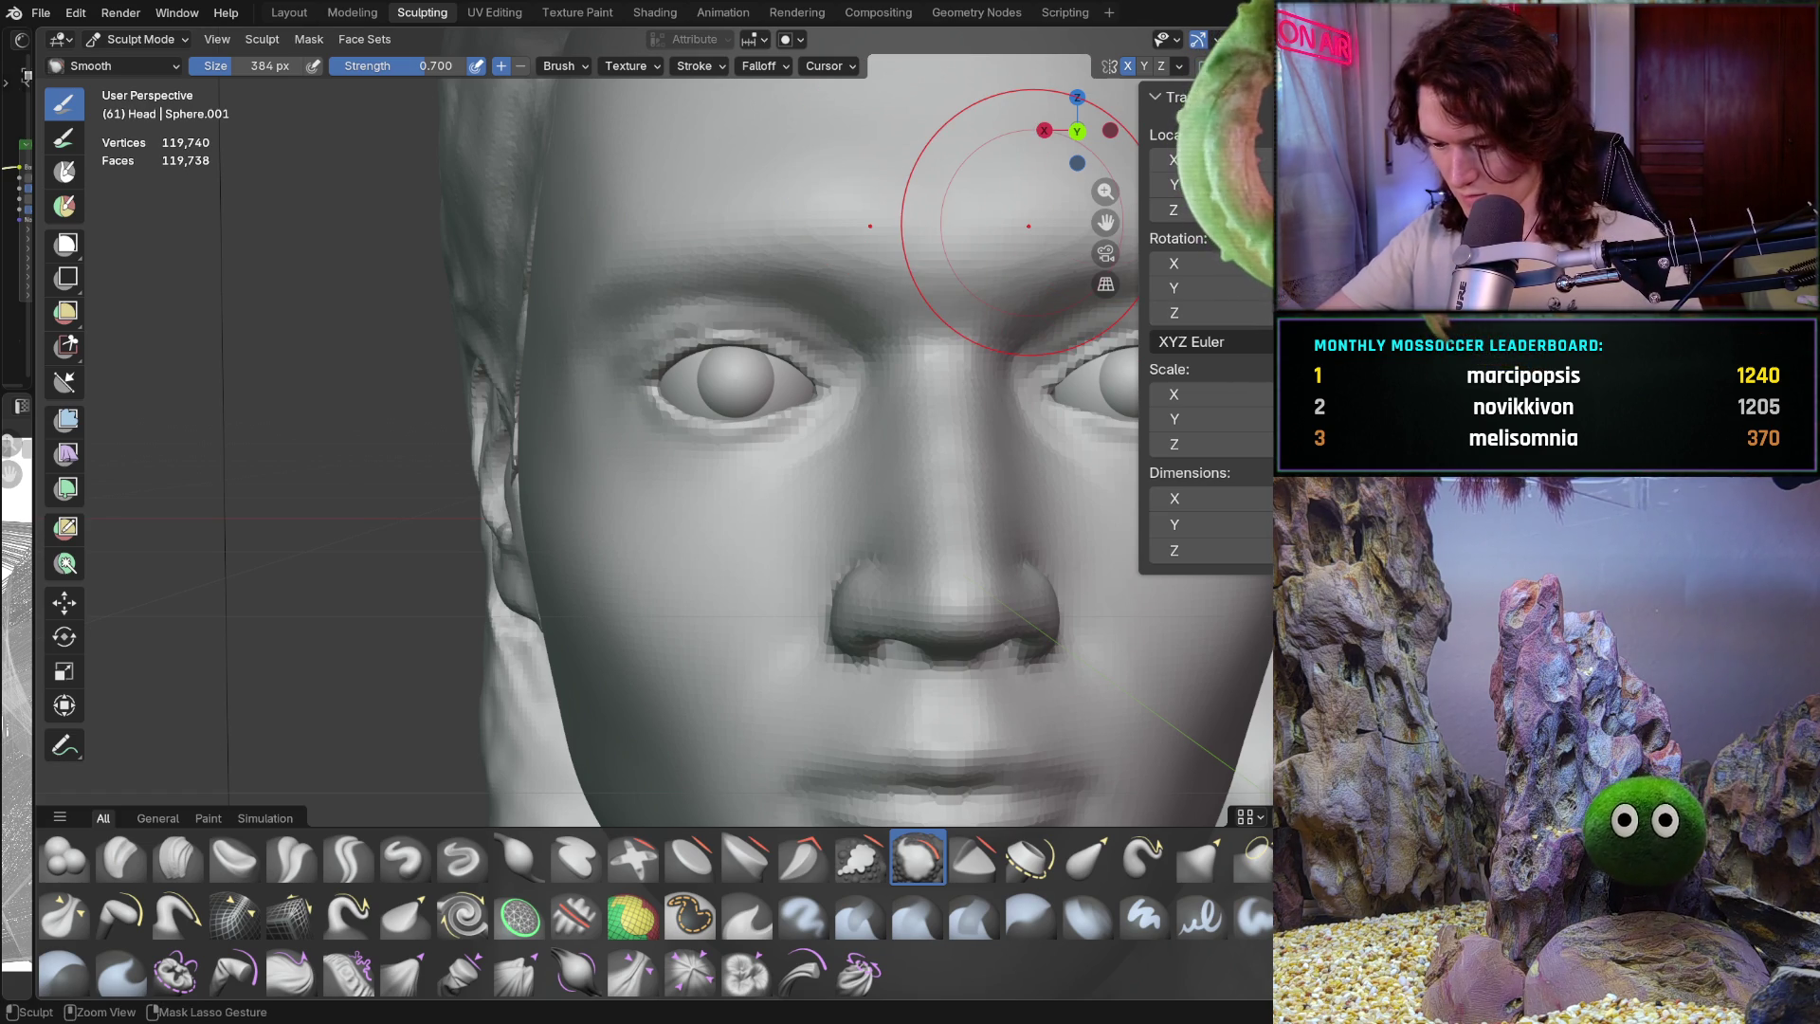
key(ctrl+KP_1)
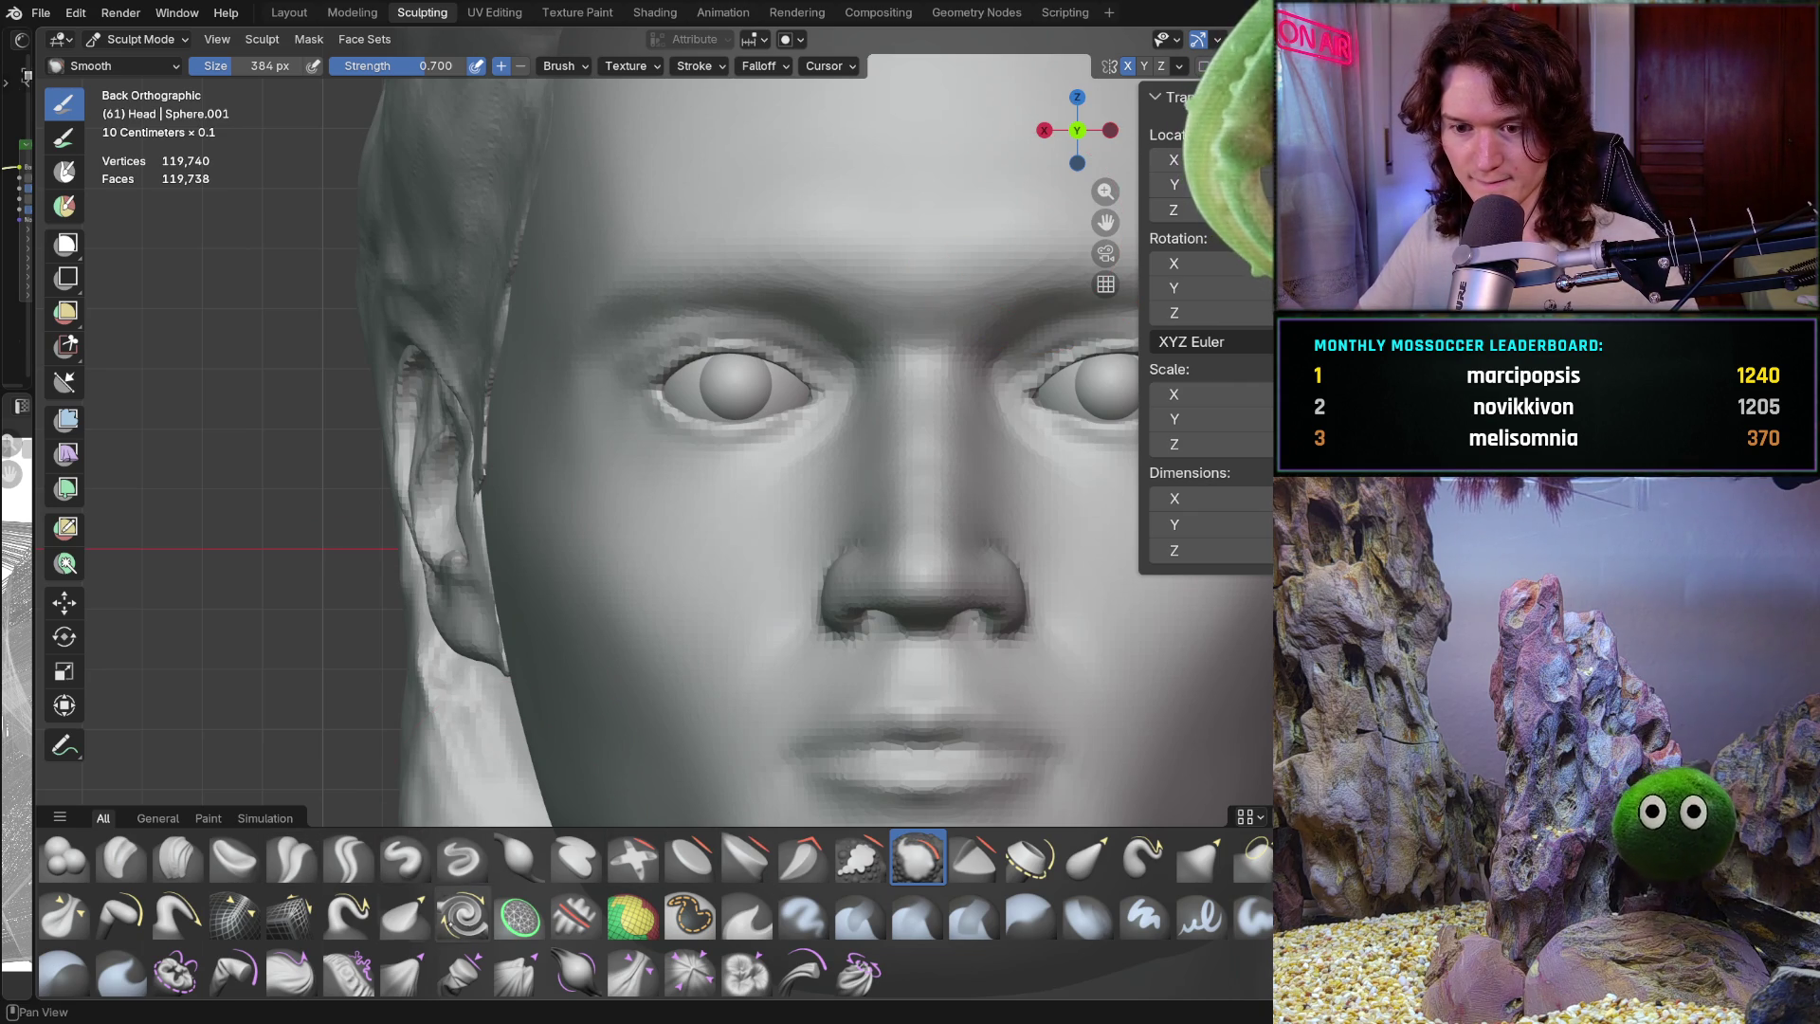
click(1202, 857)
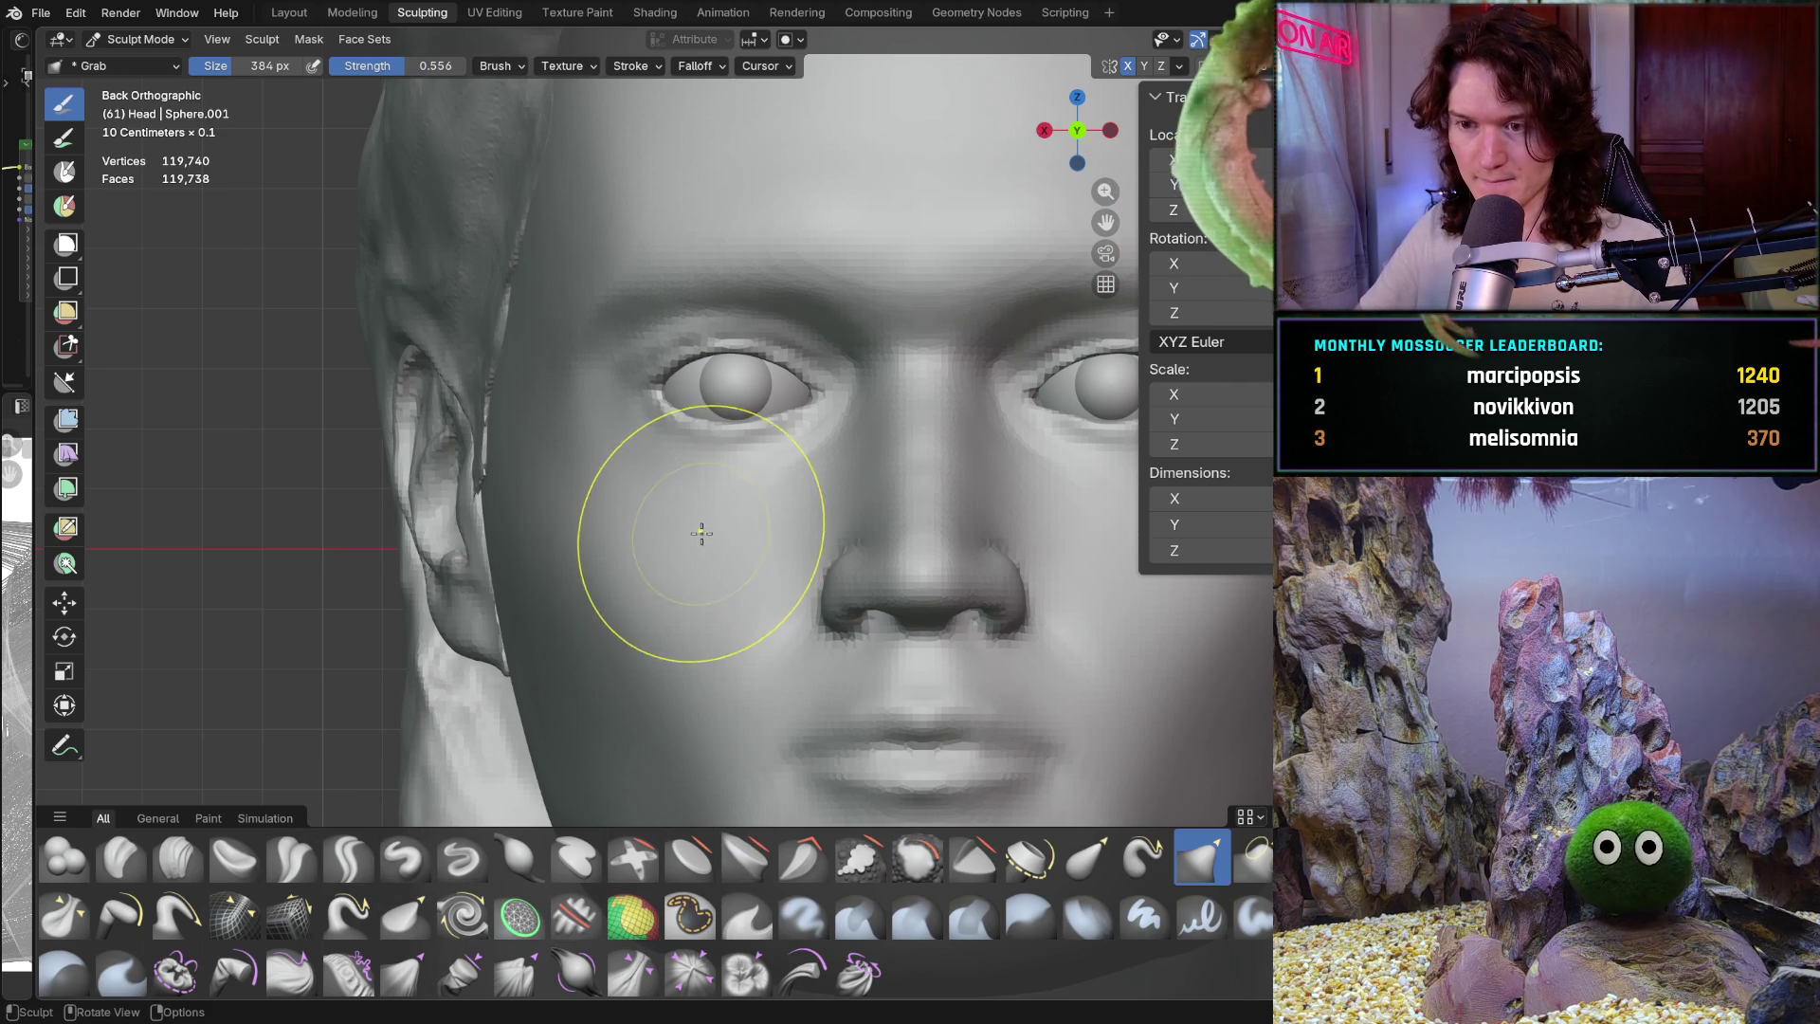
Check the symmetry settings and frame a close-up of the left eye
scroll(751, 405, up, 5)
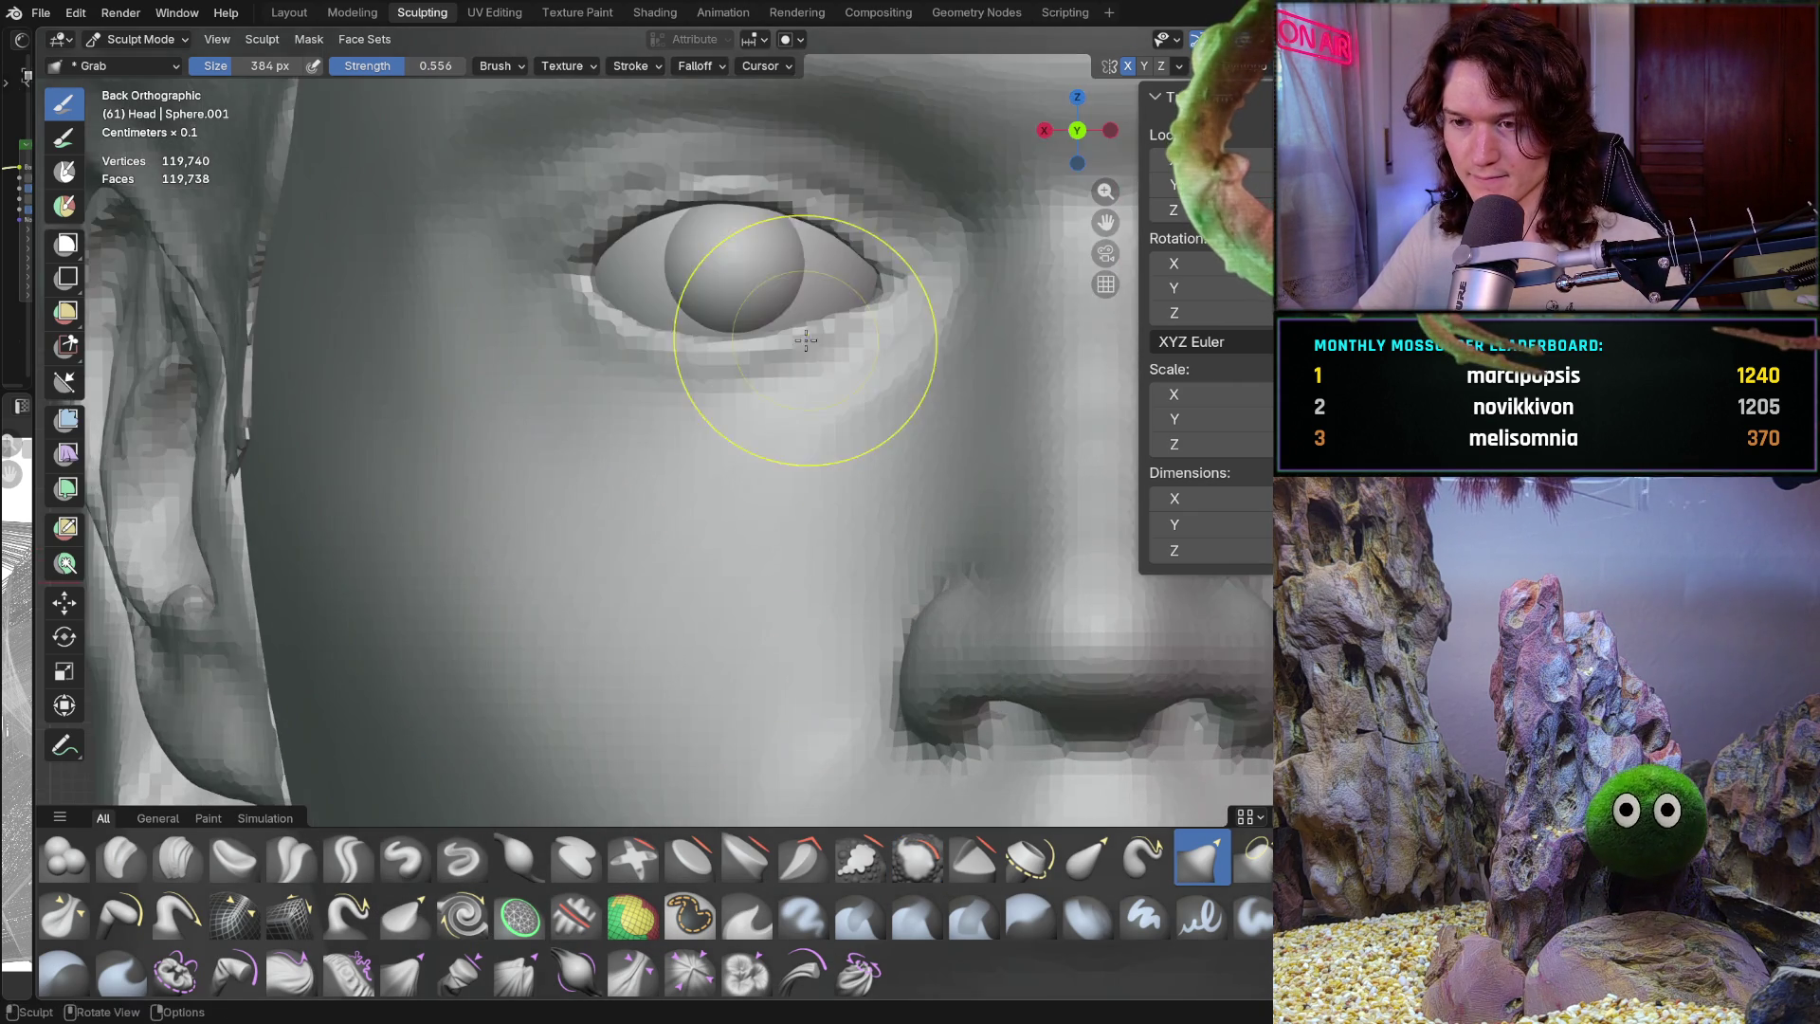
click(1179, 65)
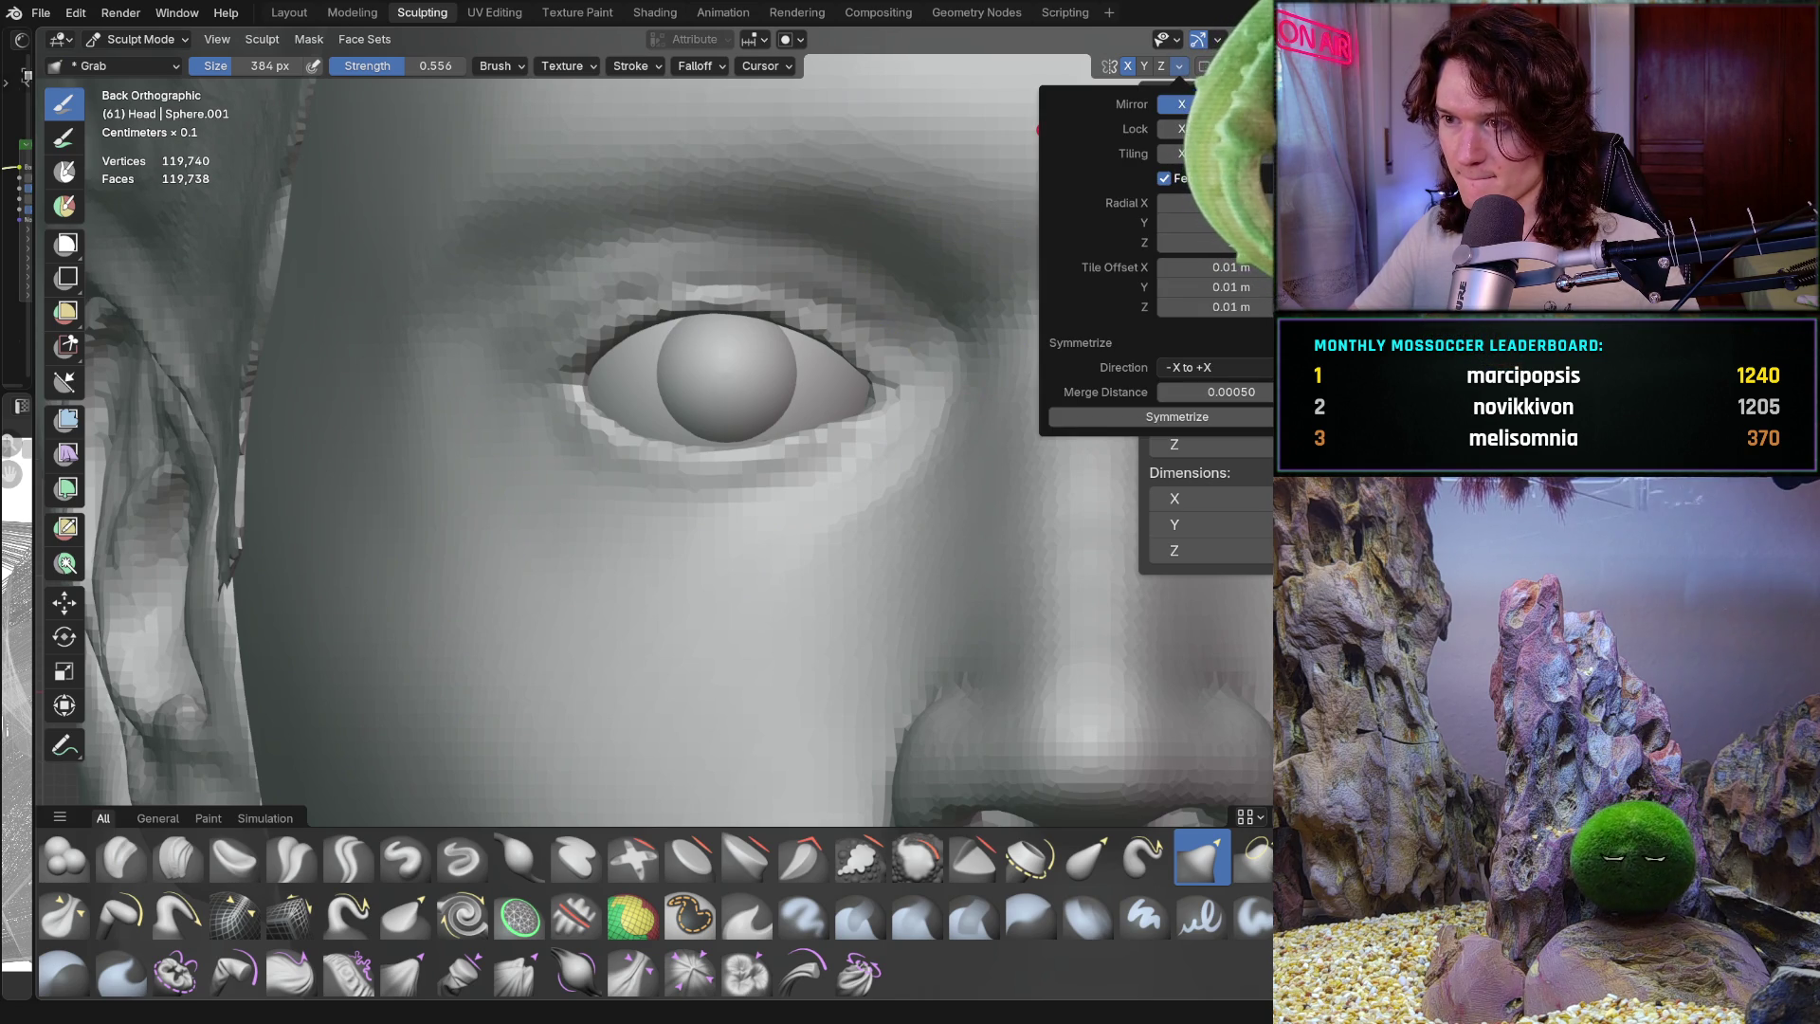
scroll(597, 399, up, 2)
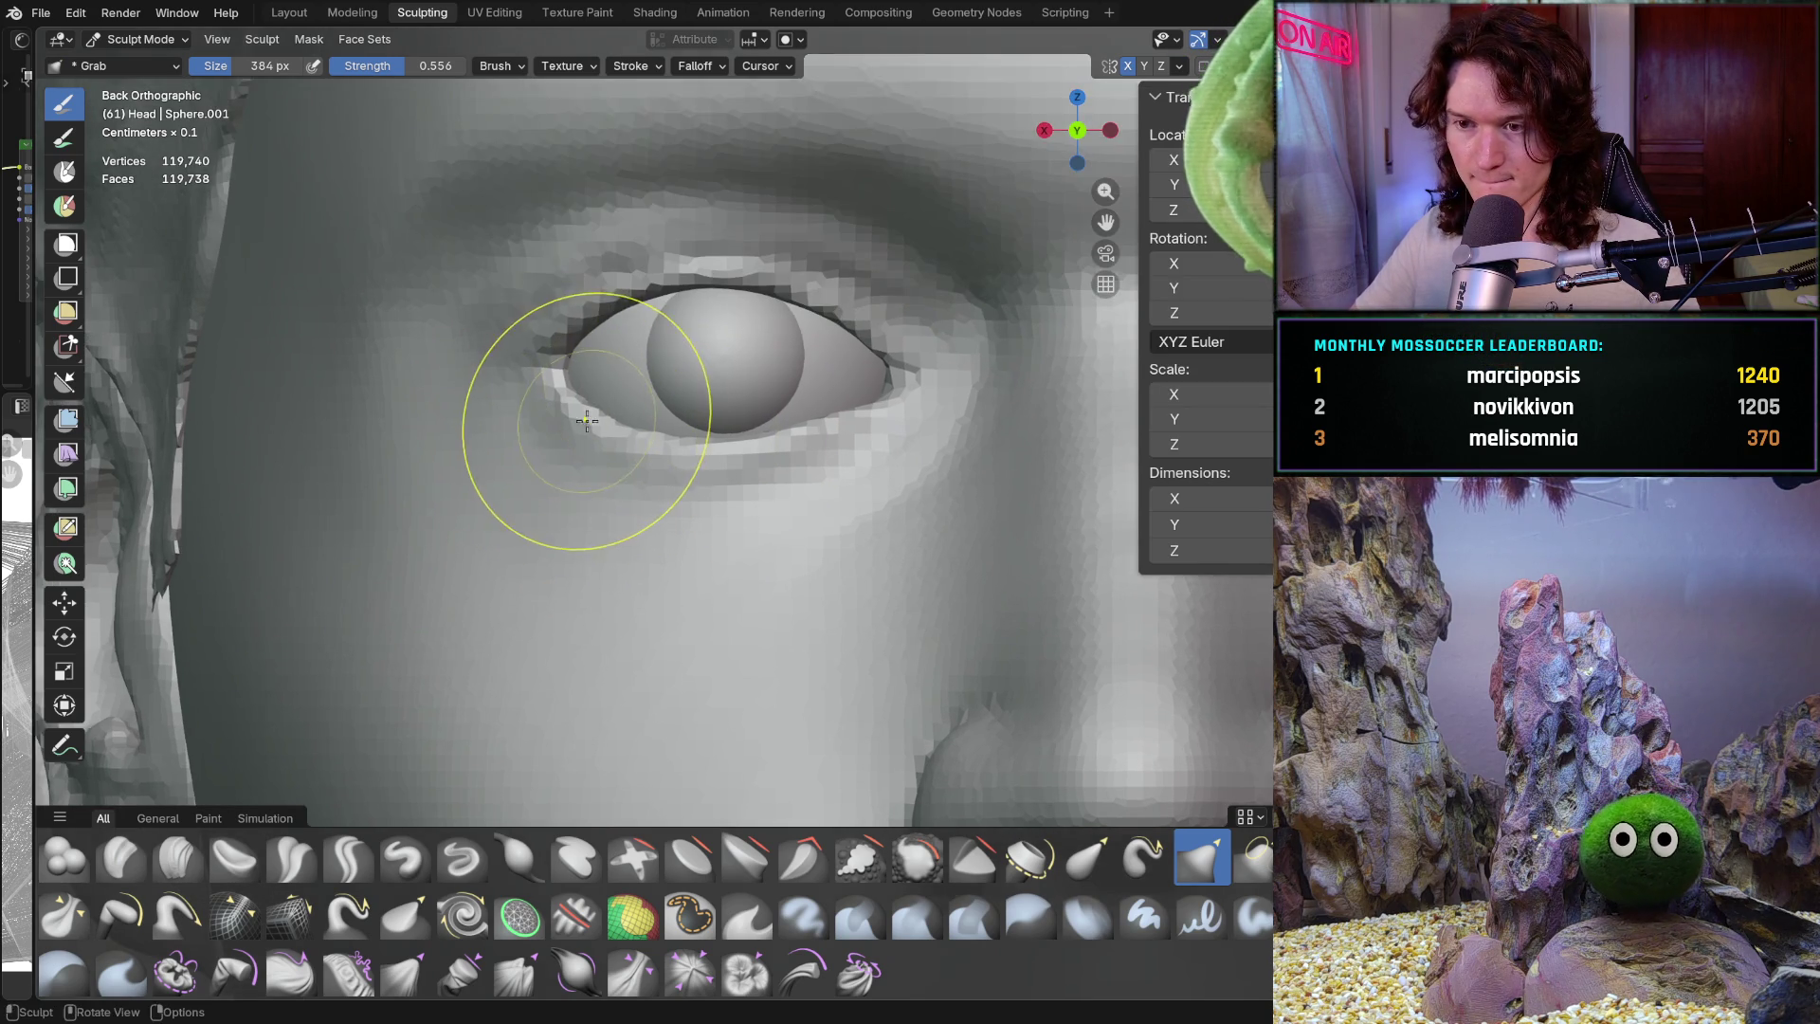
shift+middle_drag(598, 399, 696, 467)
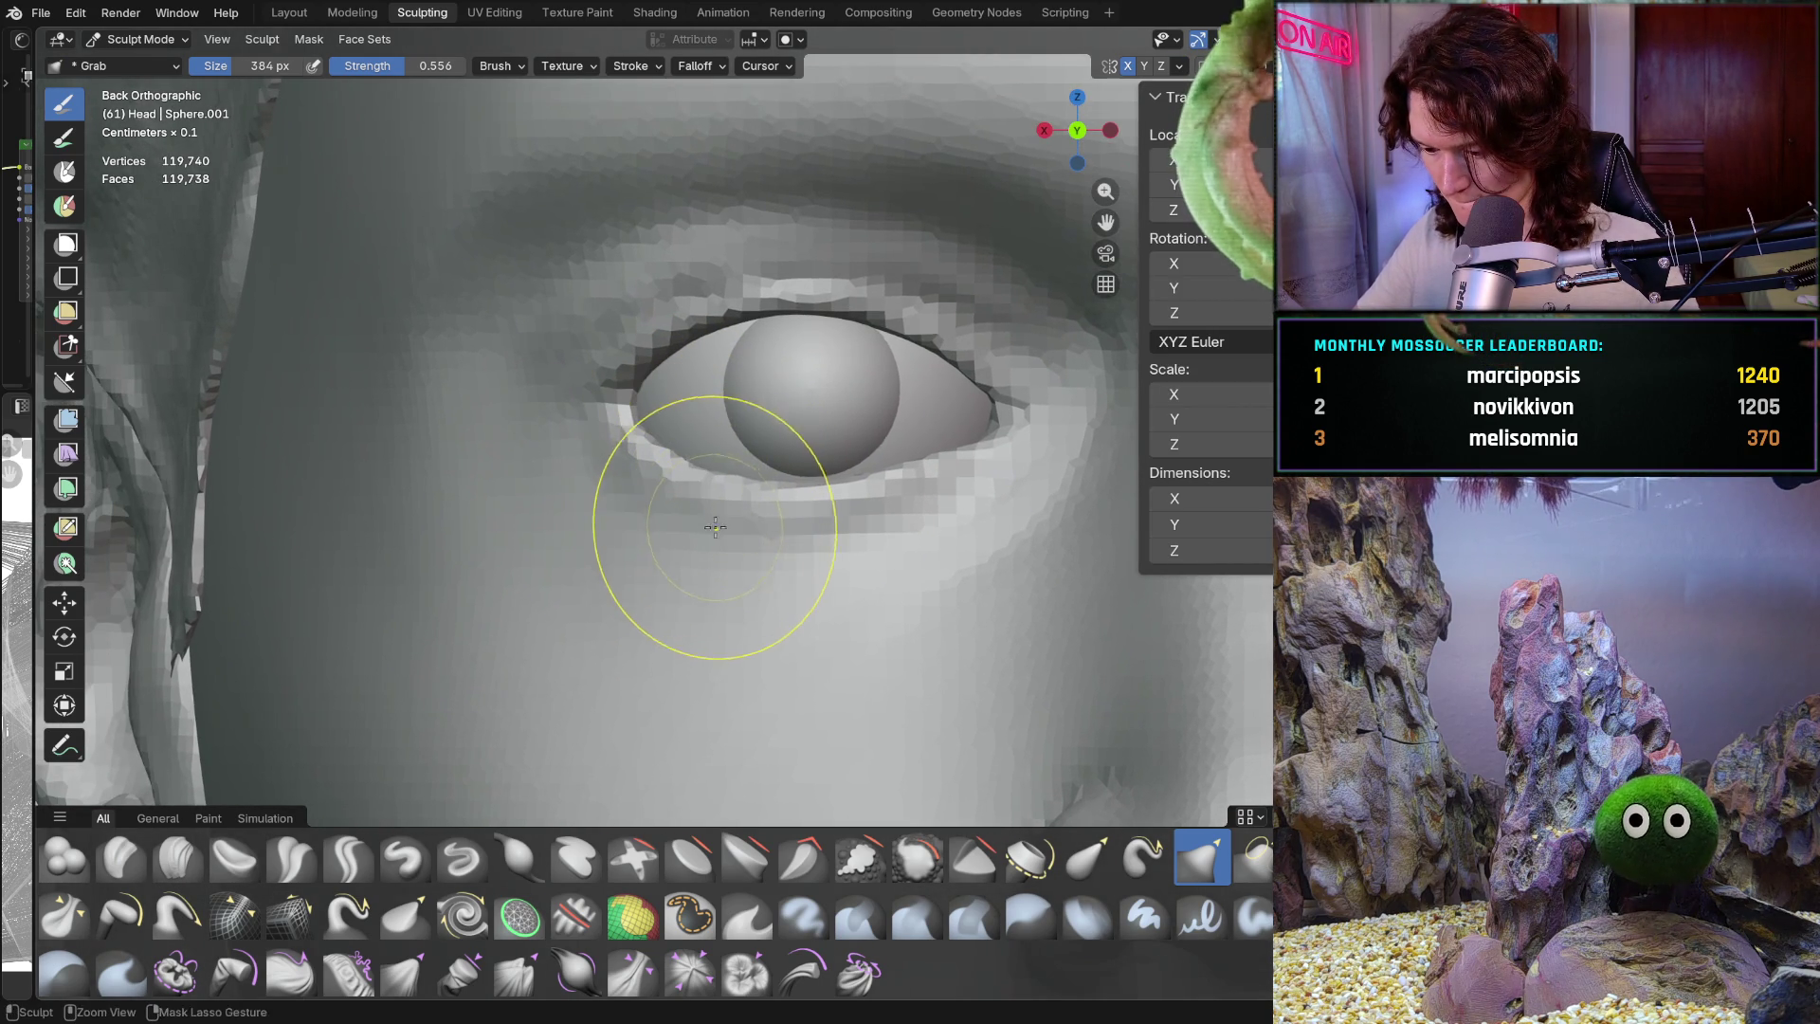
scroll(695, 479, up, 1)
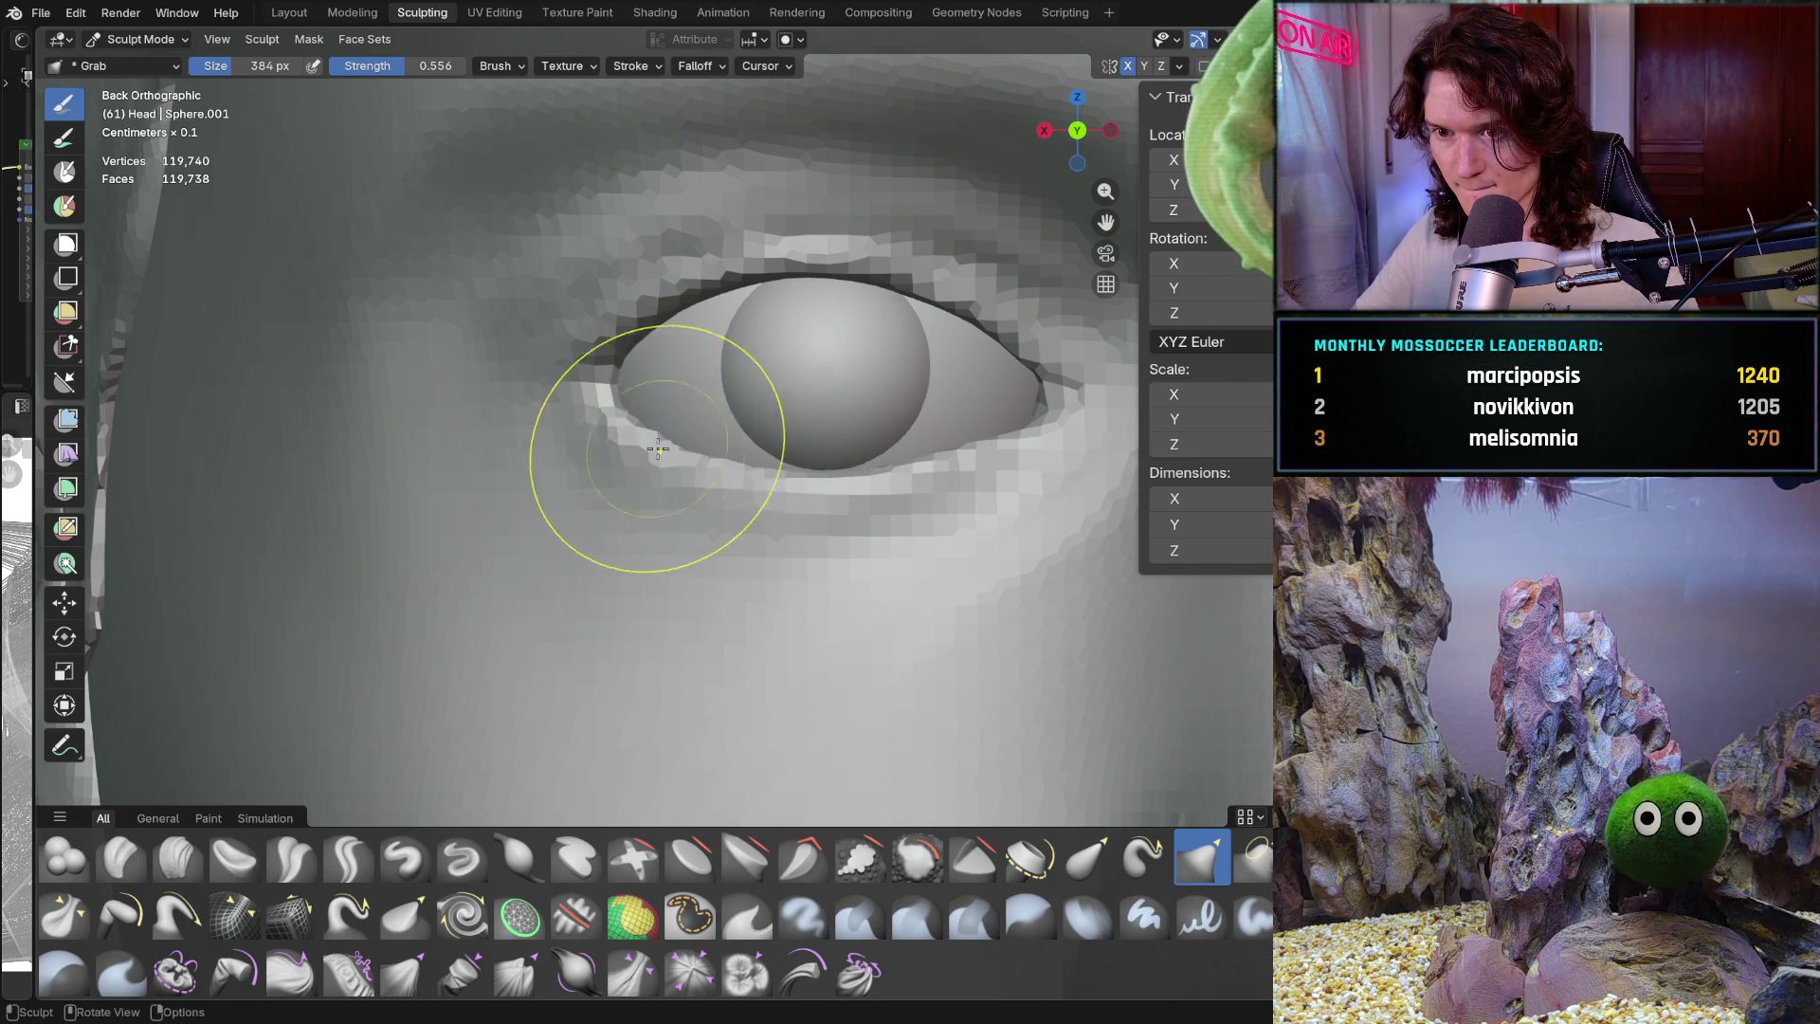
scroll(645, 443, down, 6)
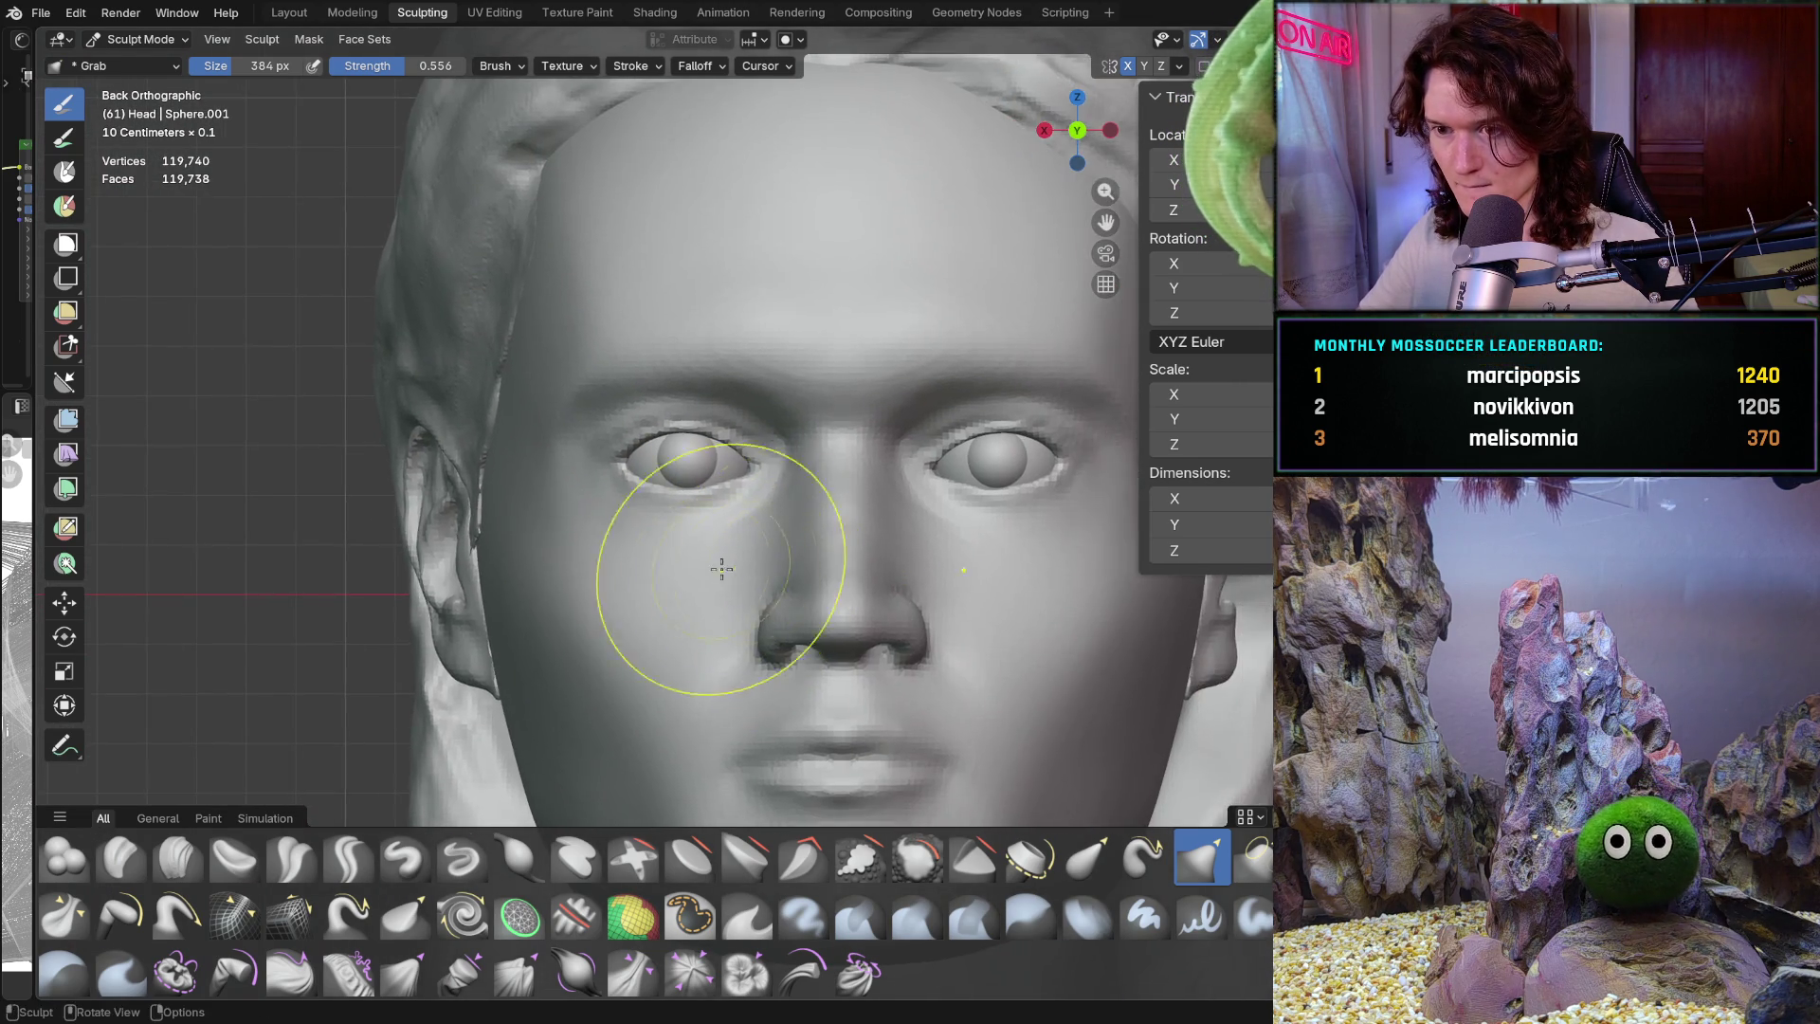
scroll(635, 436, up, 6)
scroll(718, 543, up, 3)
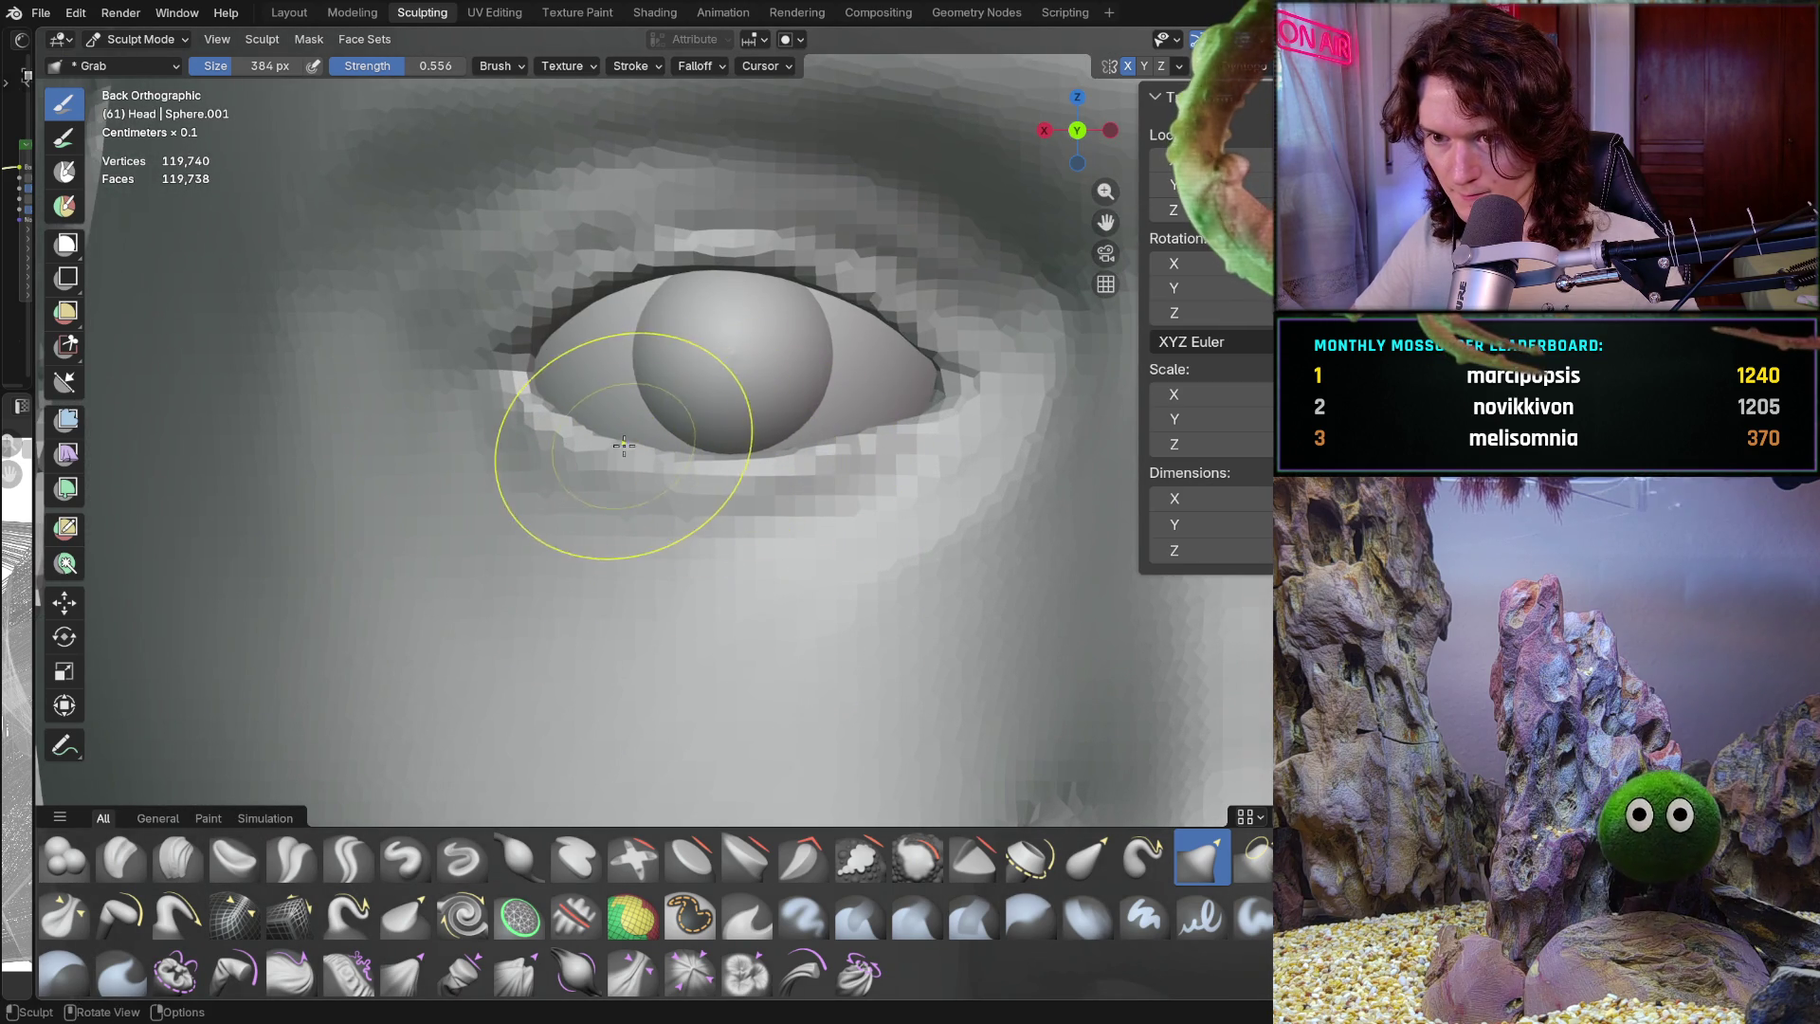
scroll(632, 456, up, 2)
mouse_move(550, 334)
shift+middle_down()
mouse_move(650, 386)
mouse_move(637, 399)
shift+middle_up()
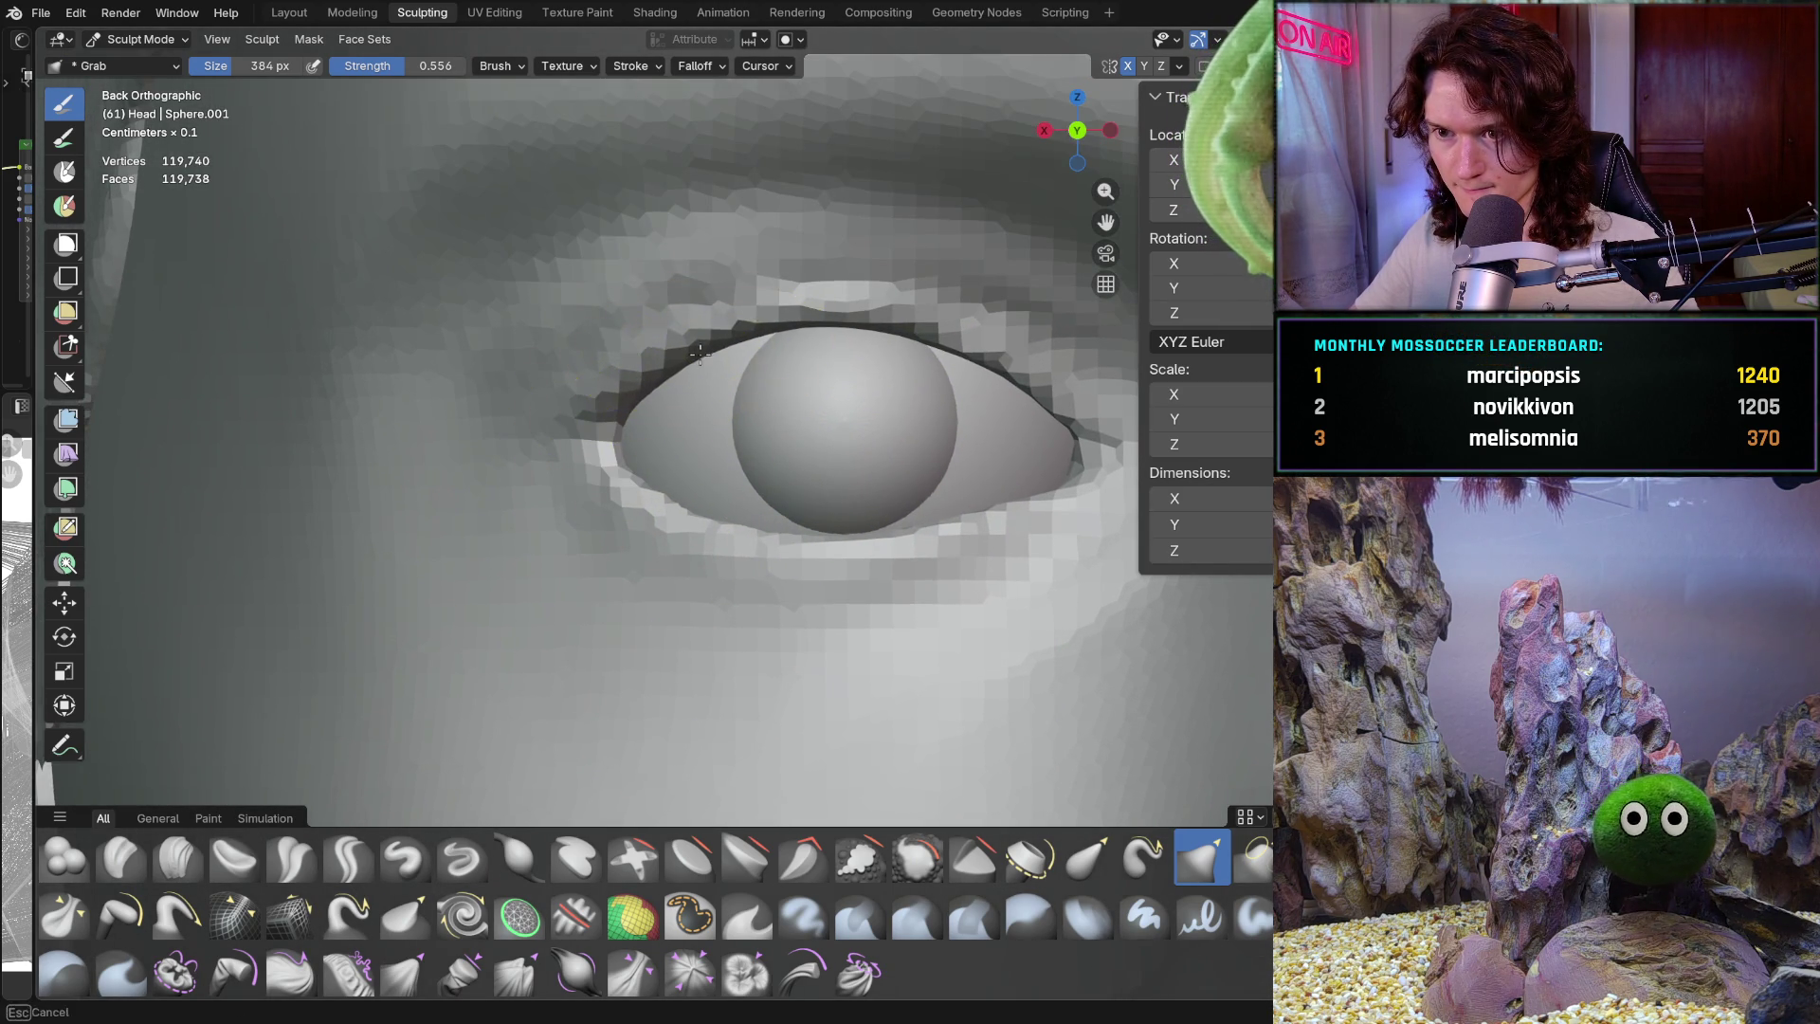
scroll(813, 357, down, 8)
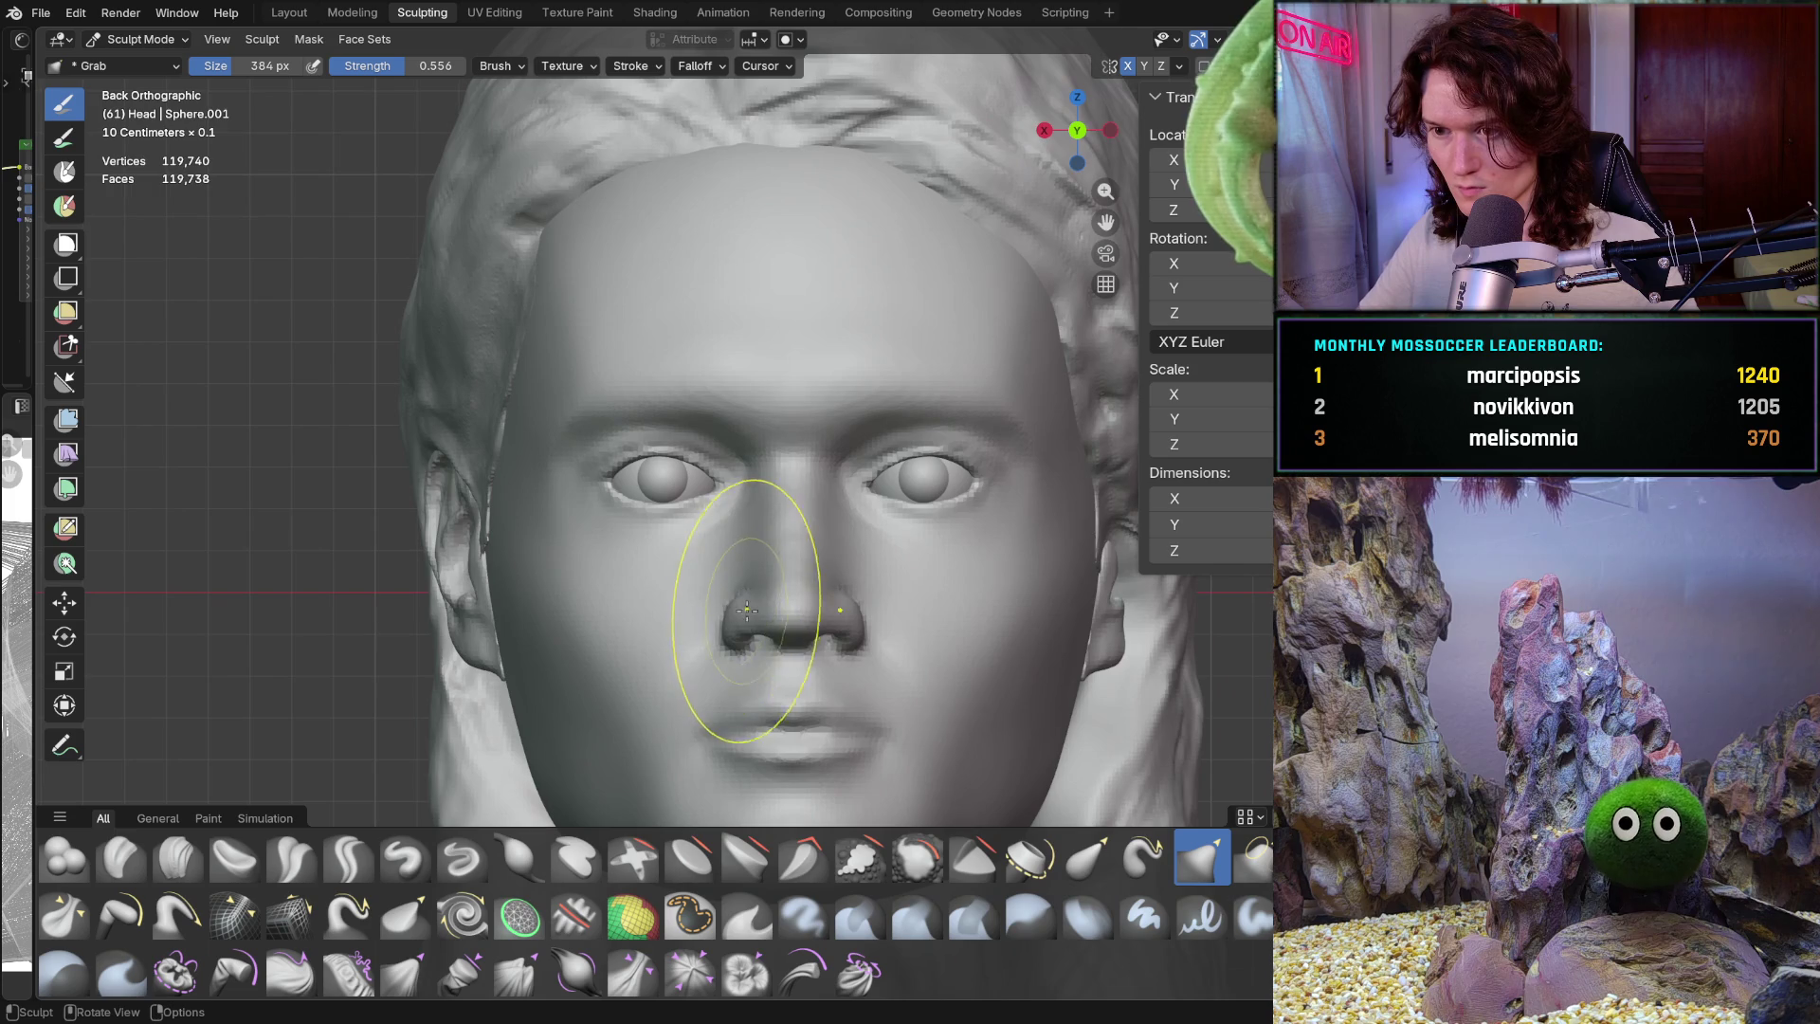
In a perspective view, pull the inner eye corner against the eyeball with the Grab brush
middle_drag(750, 593, 741, 598)
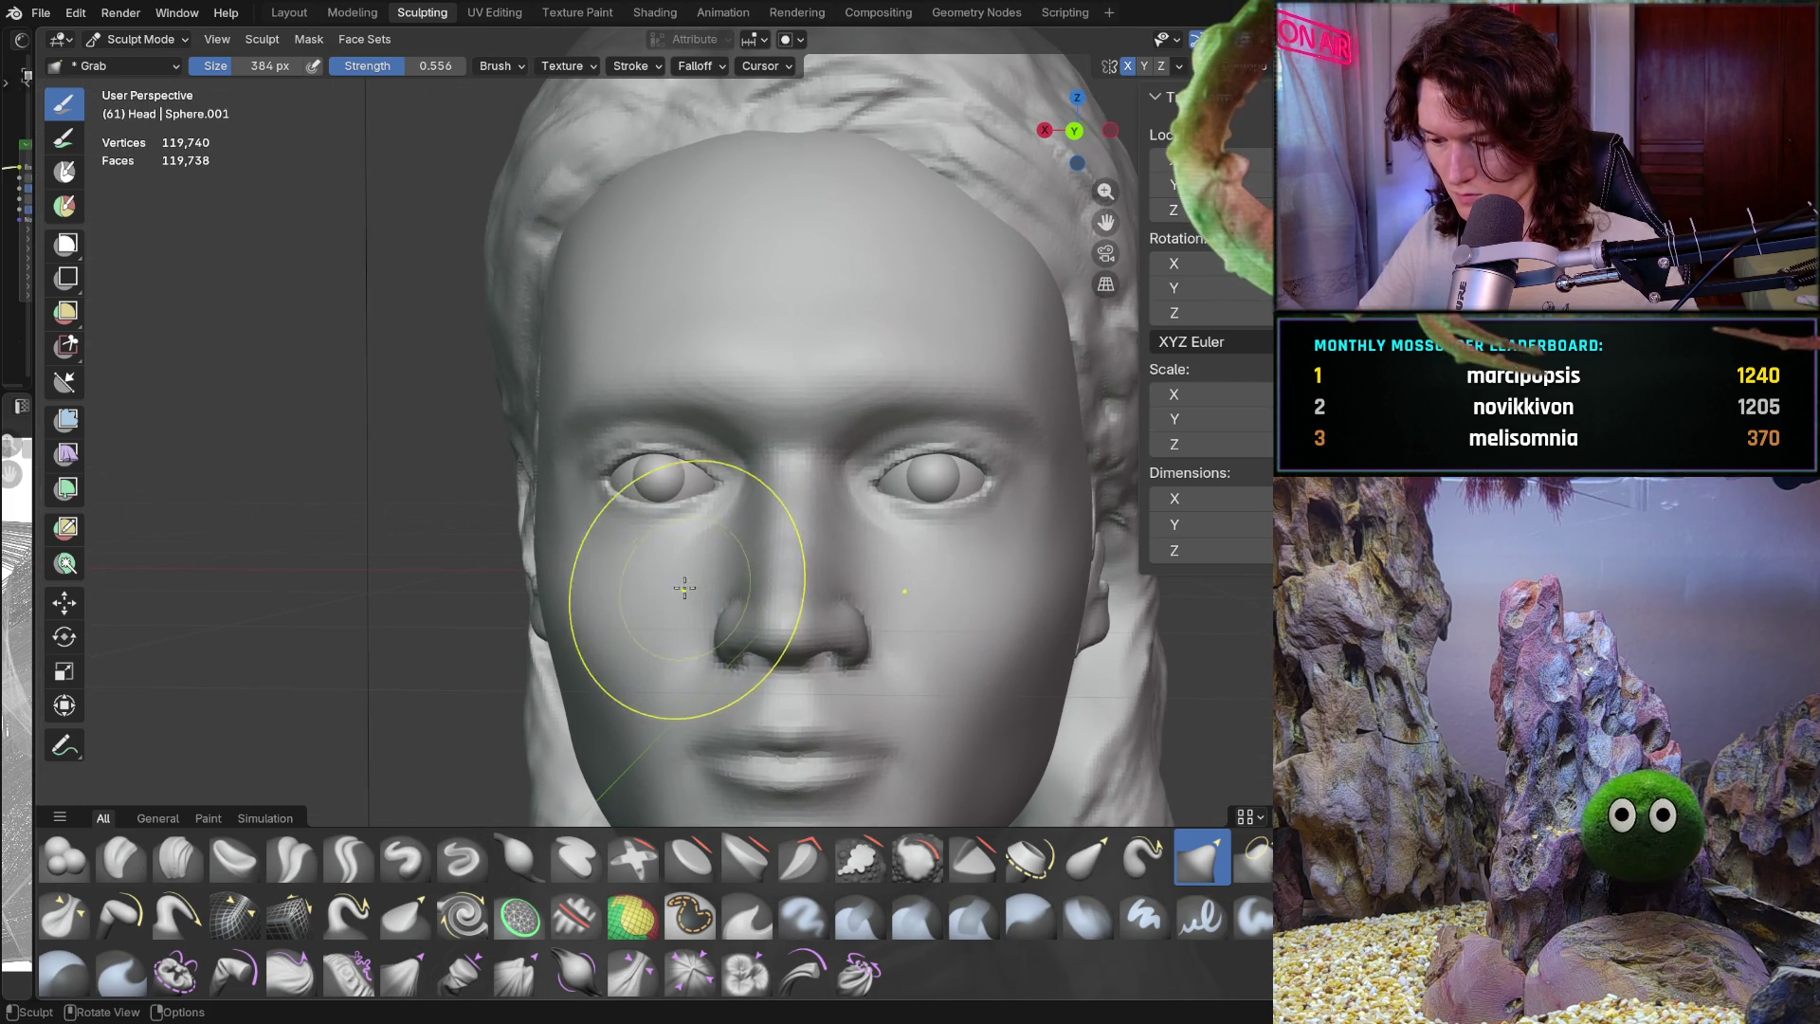
scroll(738, 429, up, 6)
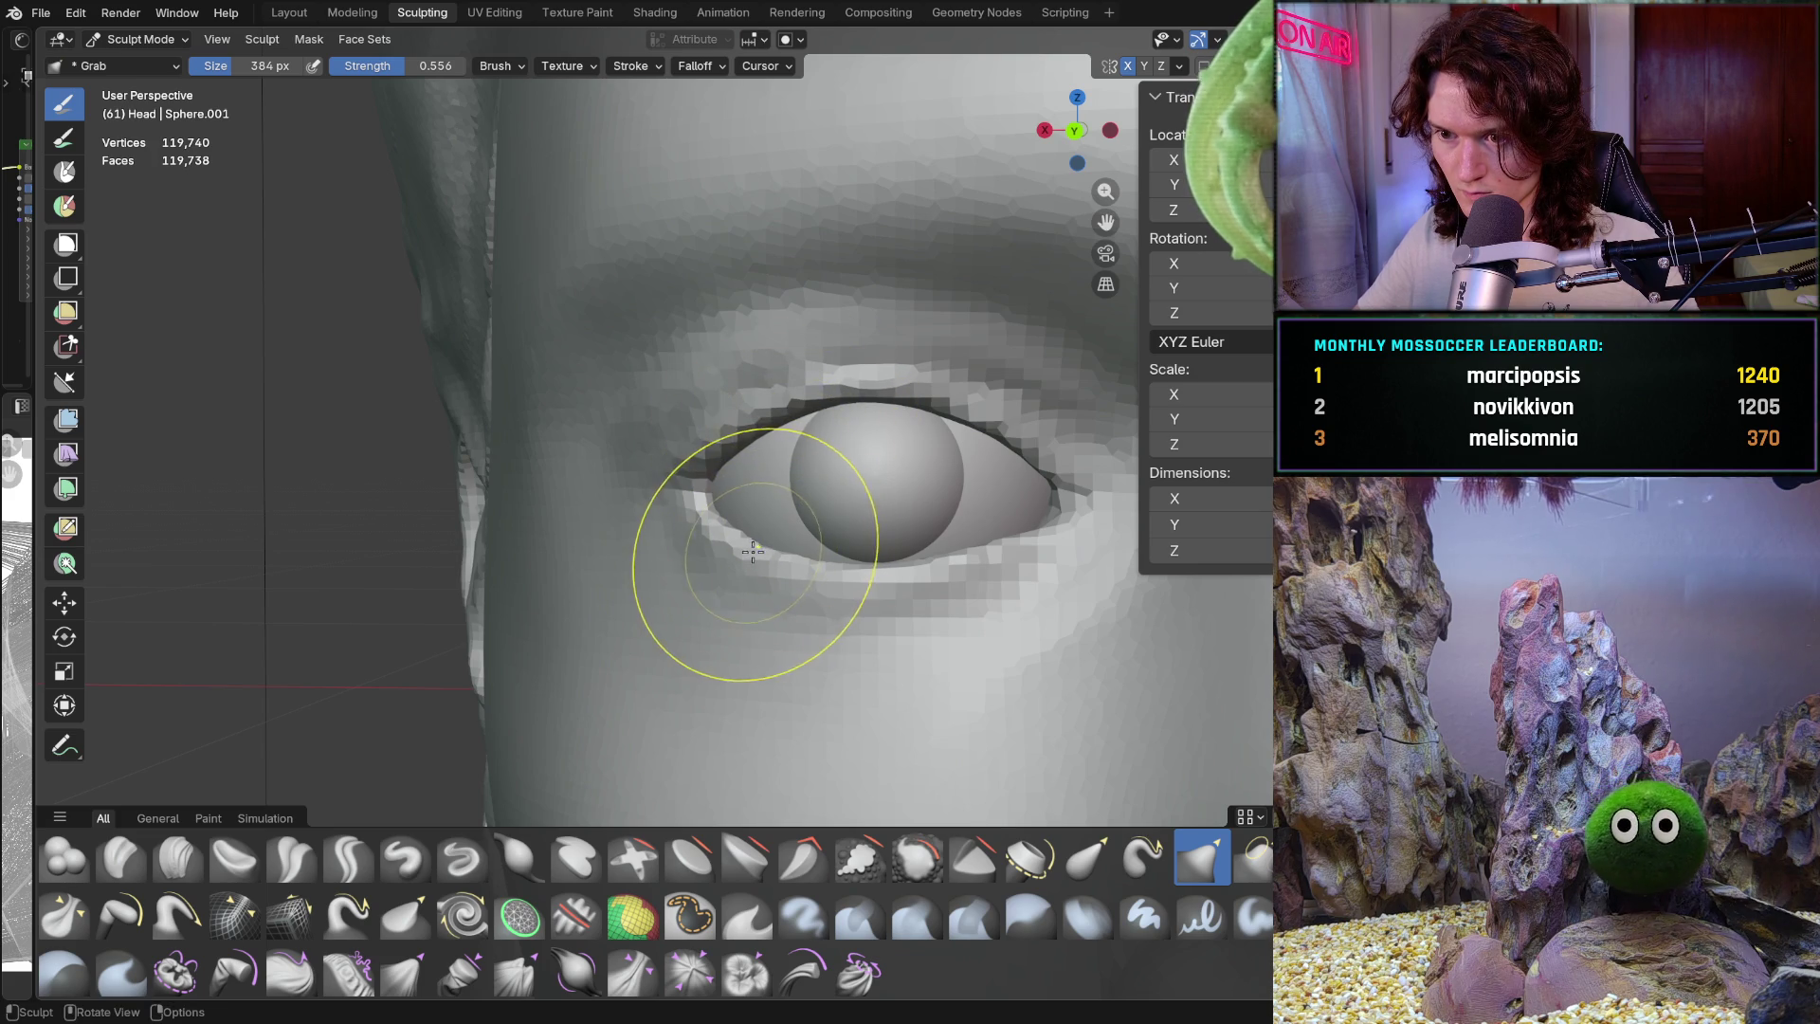
scroll(839, 486, down, 5)
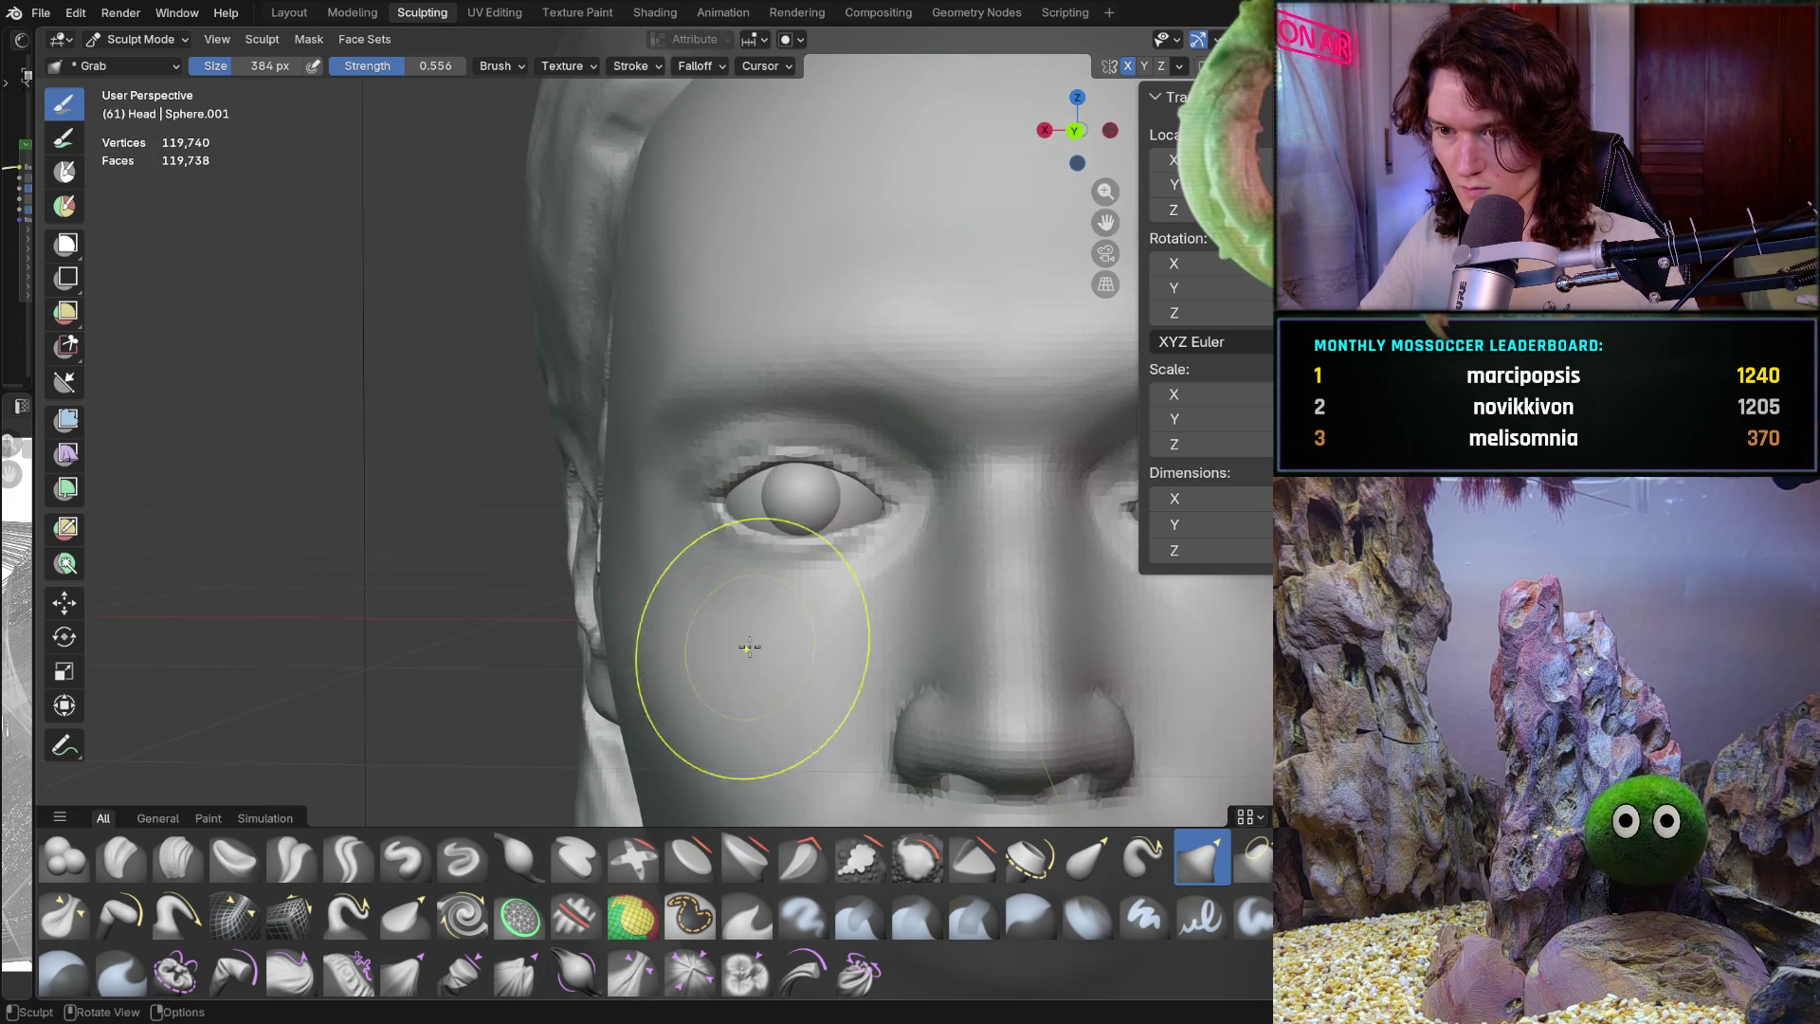
scroll(943, 569, down, 2)
scroll(706, 502, up, 6)
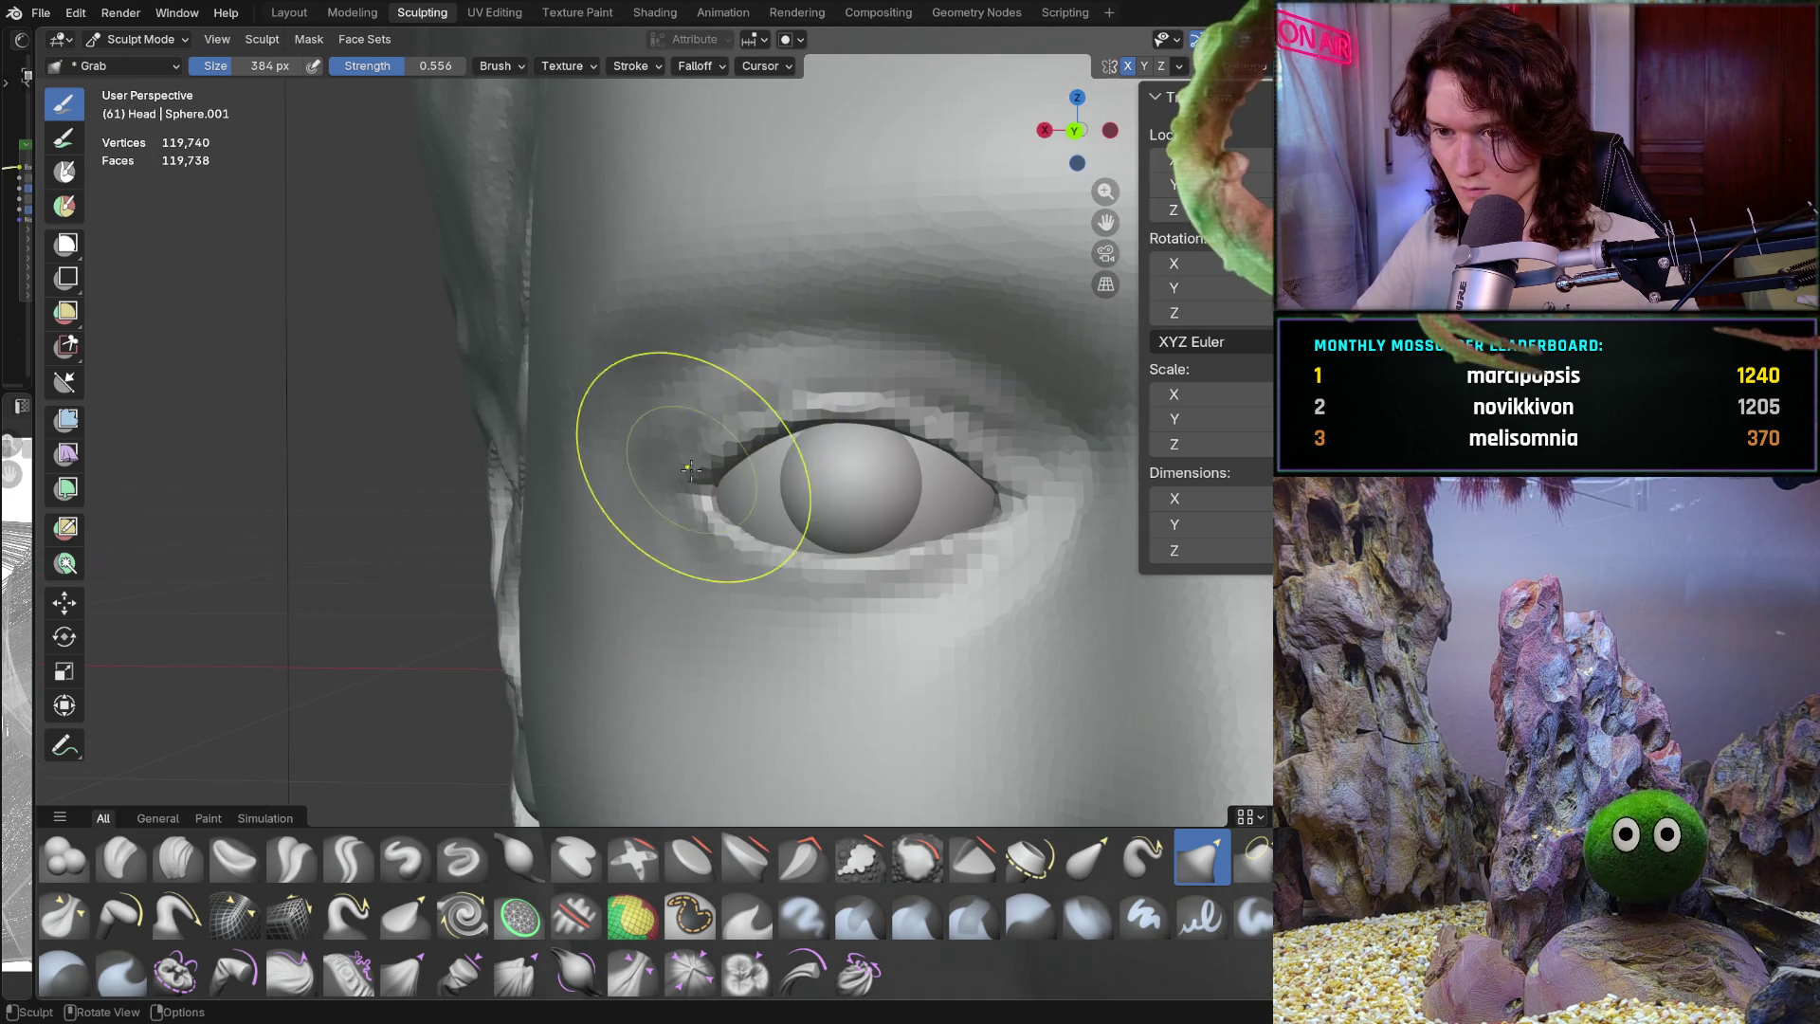
drag(709, 490, 716, 490)
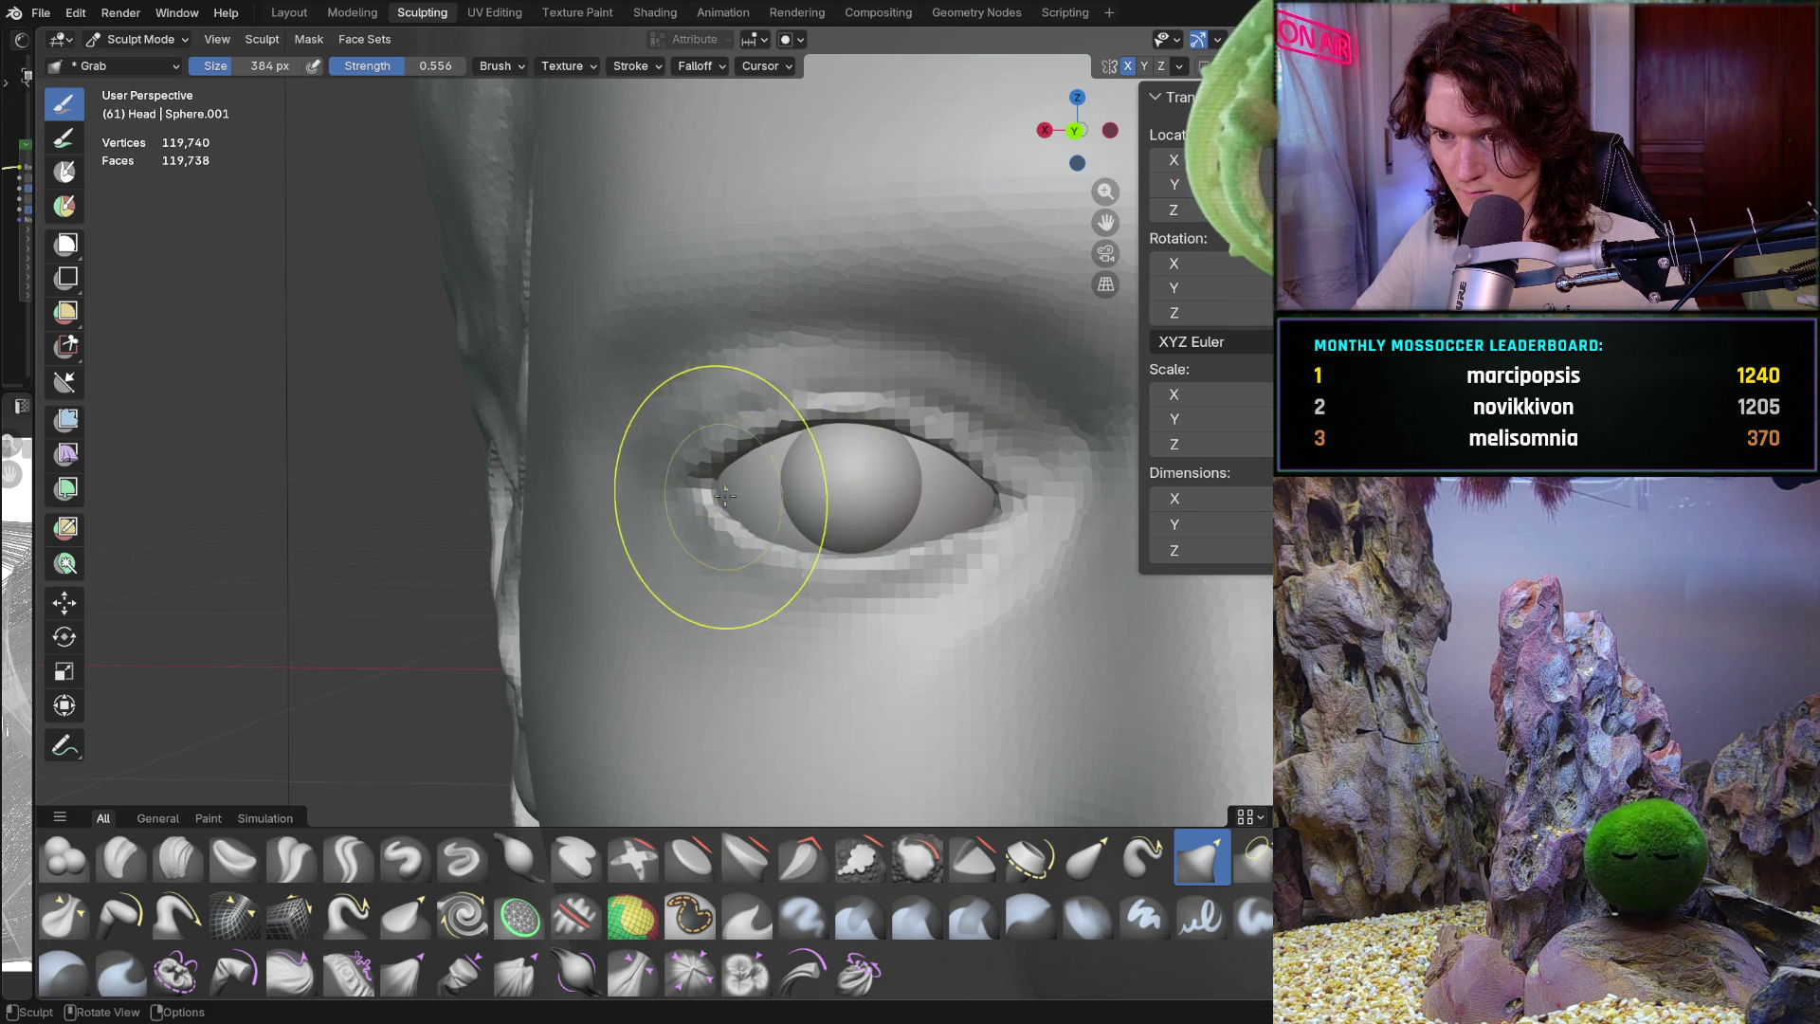
scroll(726, 492, down, 6)
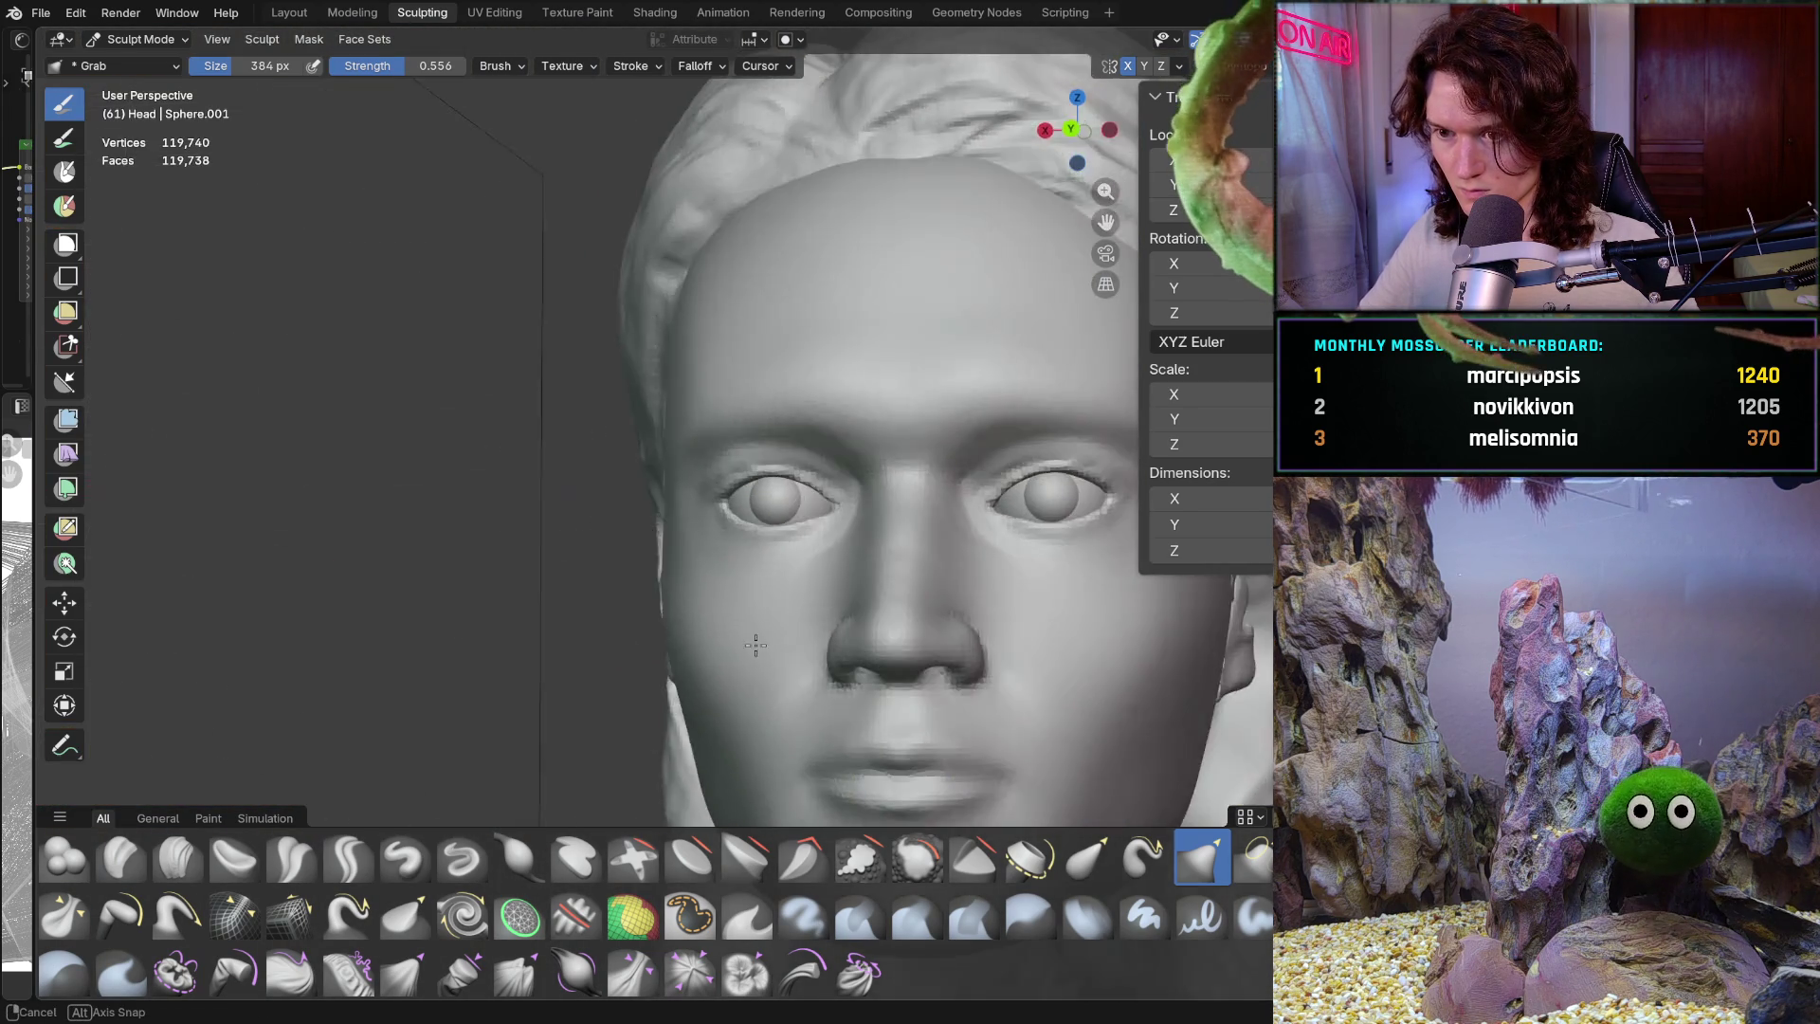
shift+middle_drag(779, 654, 666, 616)
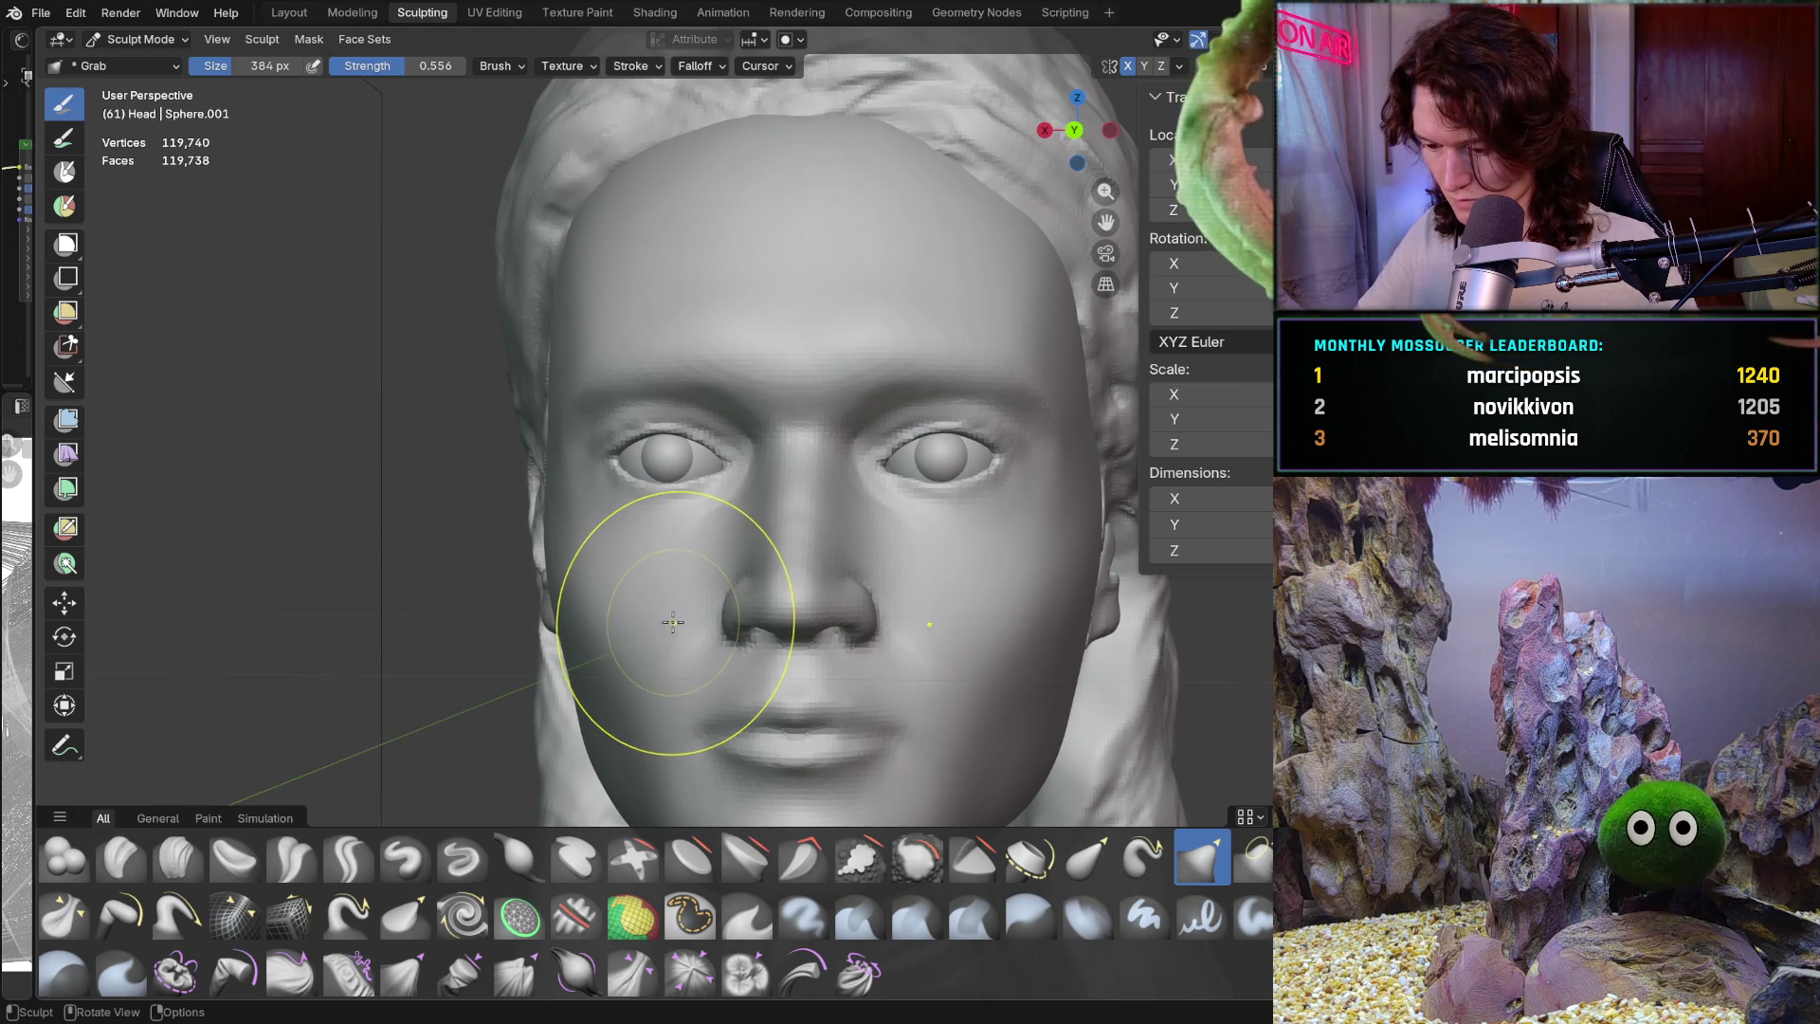
From a slightly higher angle, drag the left upper eyelid over the eyeball
mouse_move(669, 630)
ctrl+middle_down()
mouse_move(669, 516)
mouse_move(696, 423)
ctrl+middle_up()
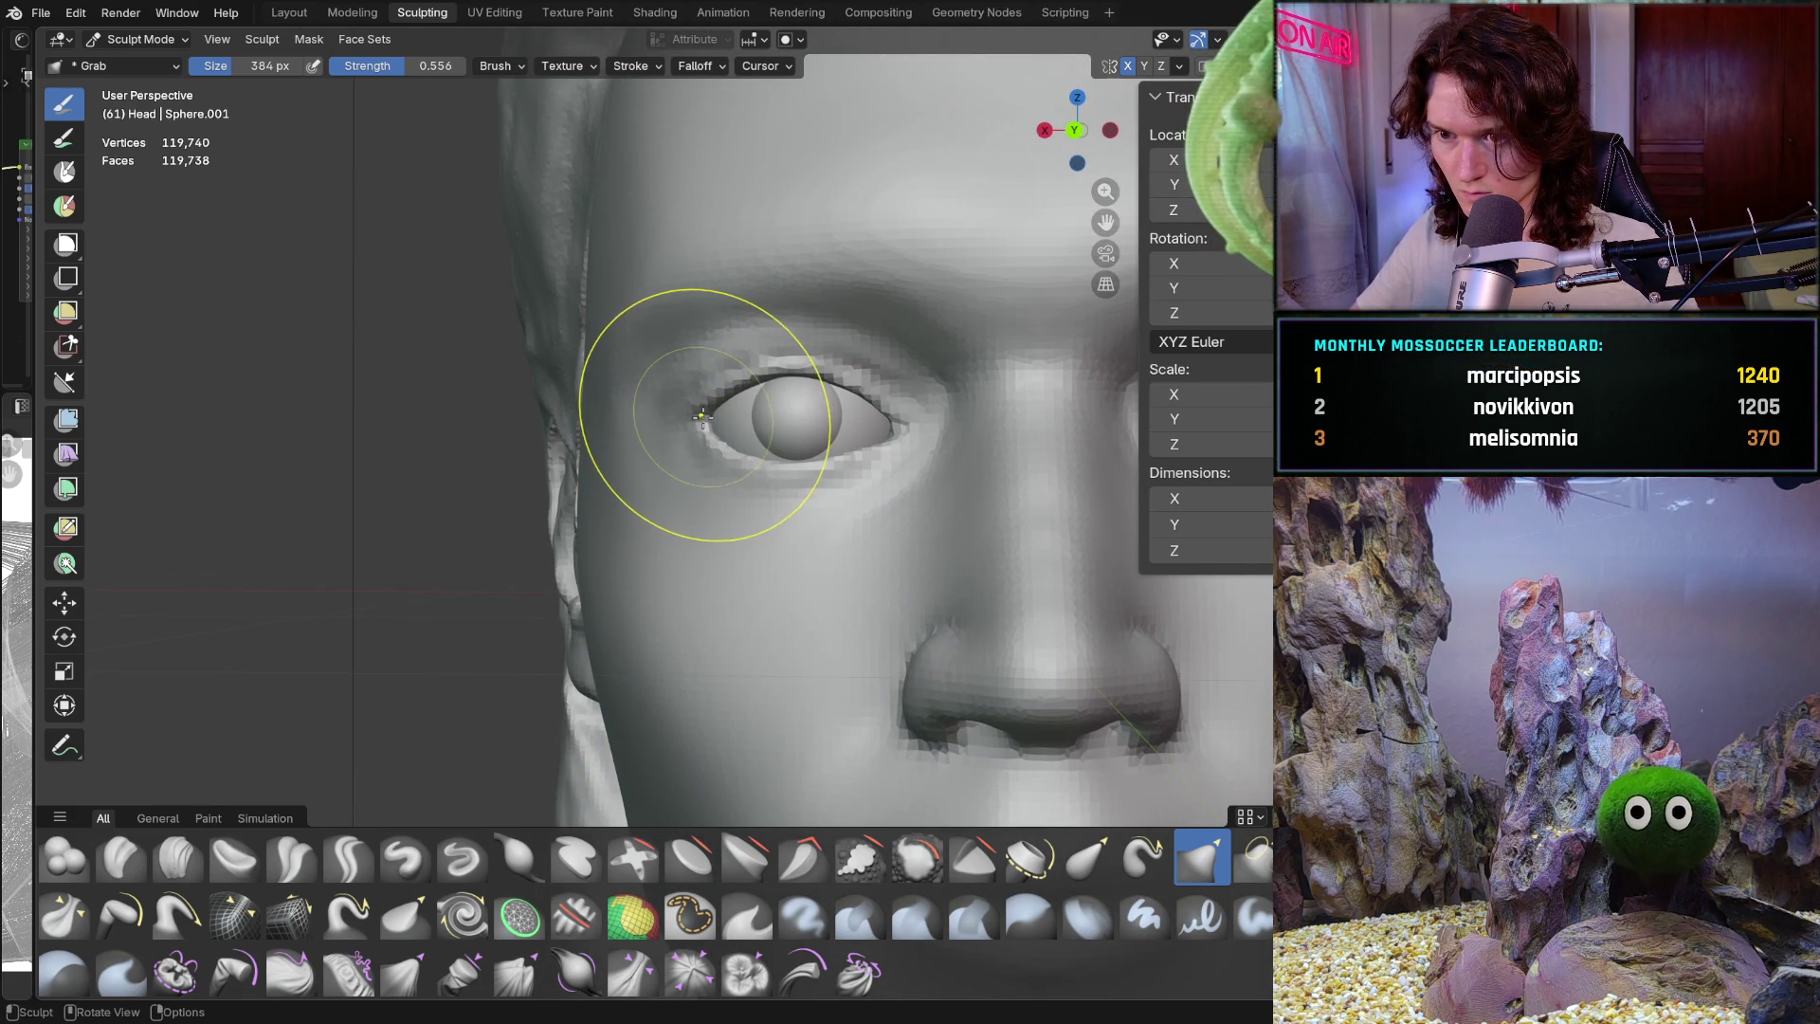
scroll(705, 445, up, 5)
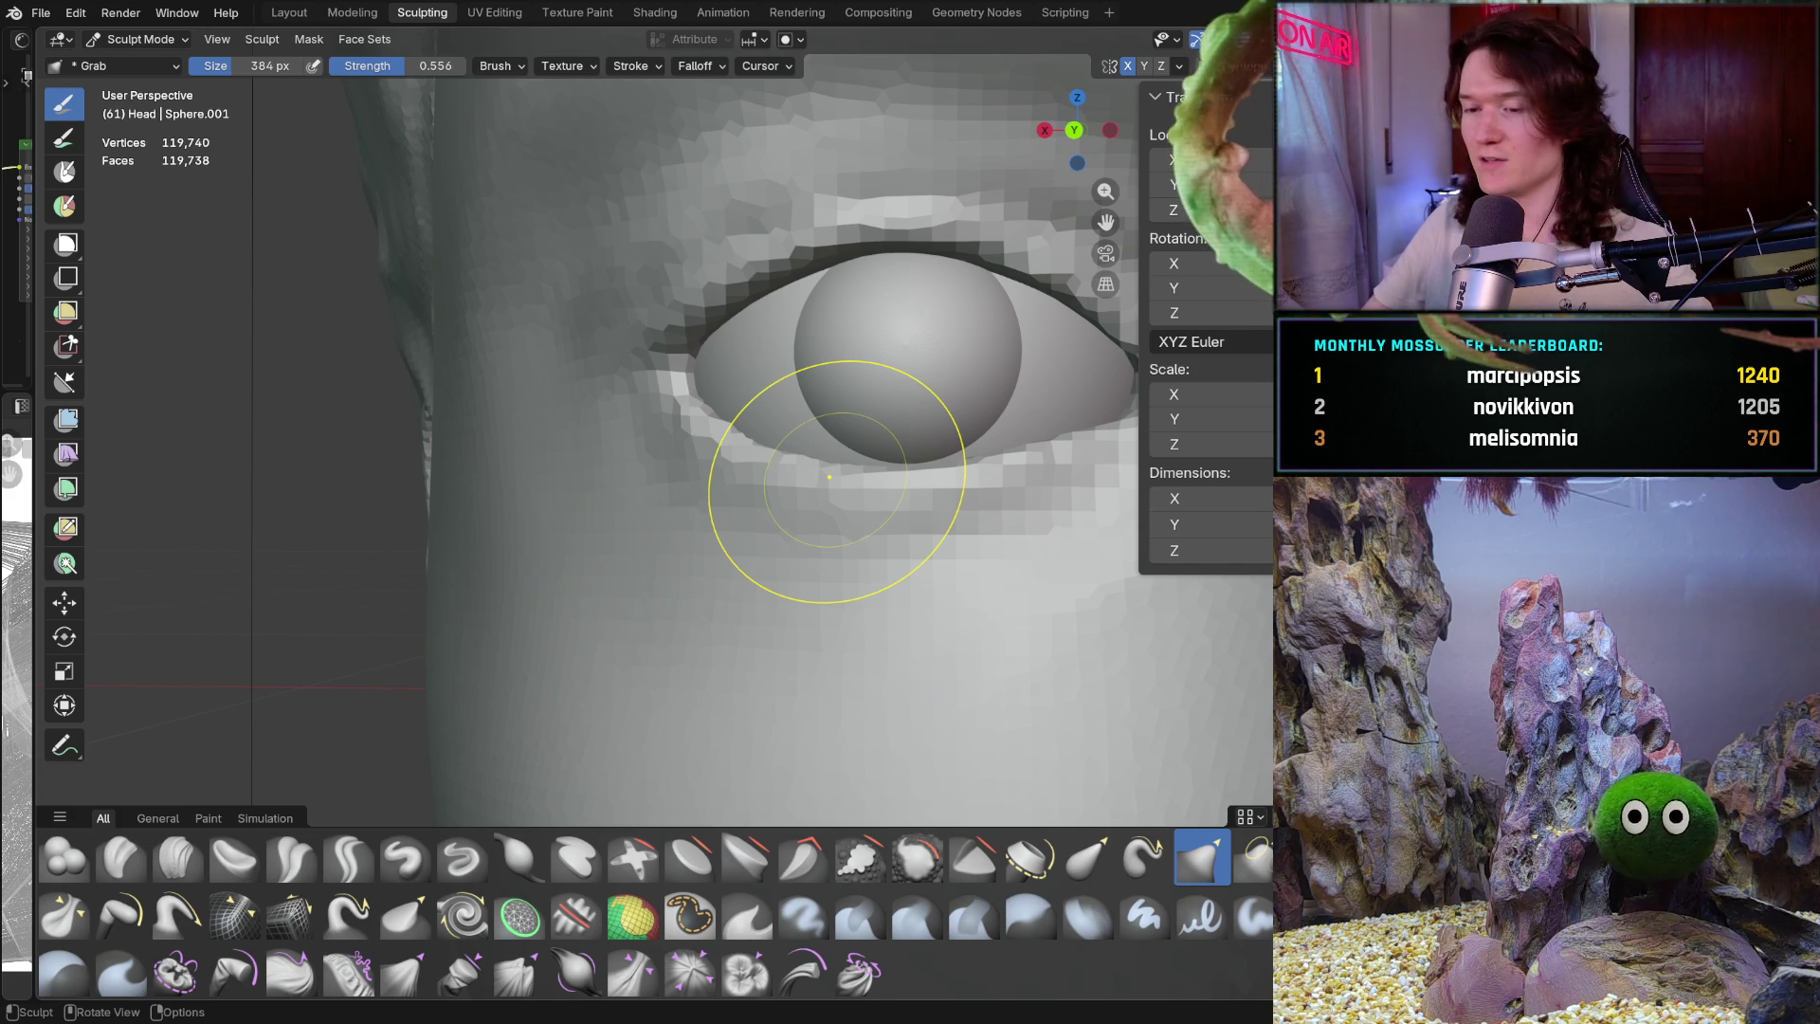
scroll(812, 455, down, 3)
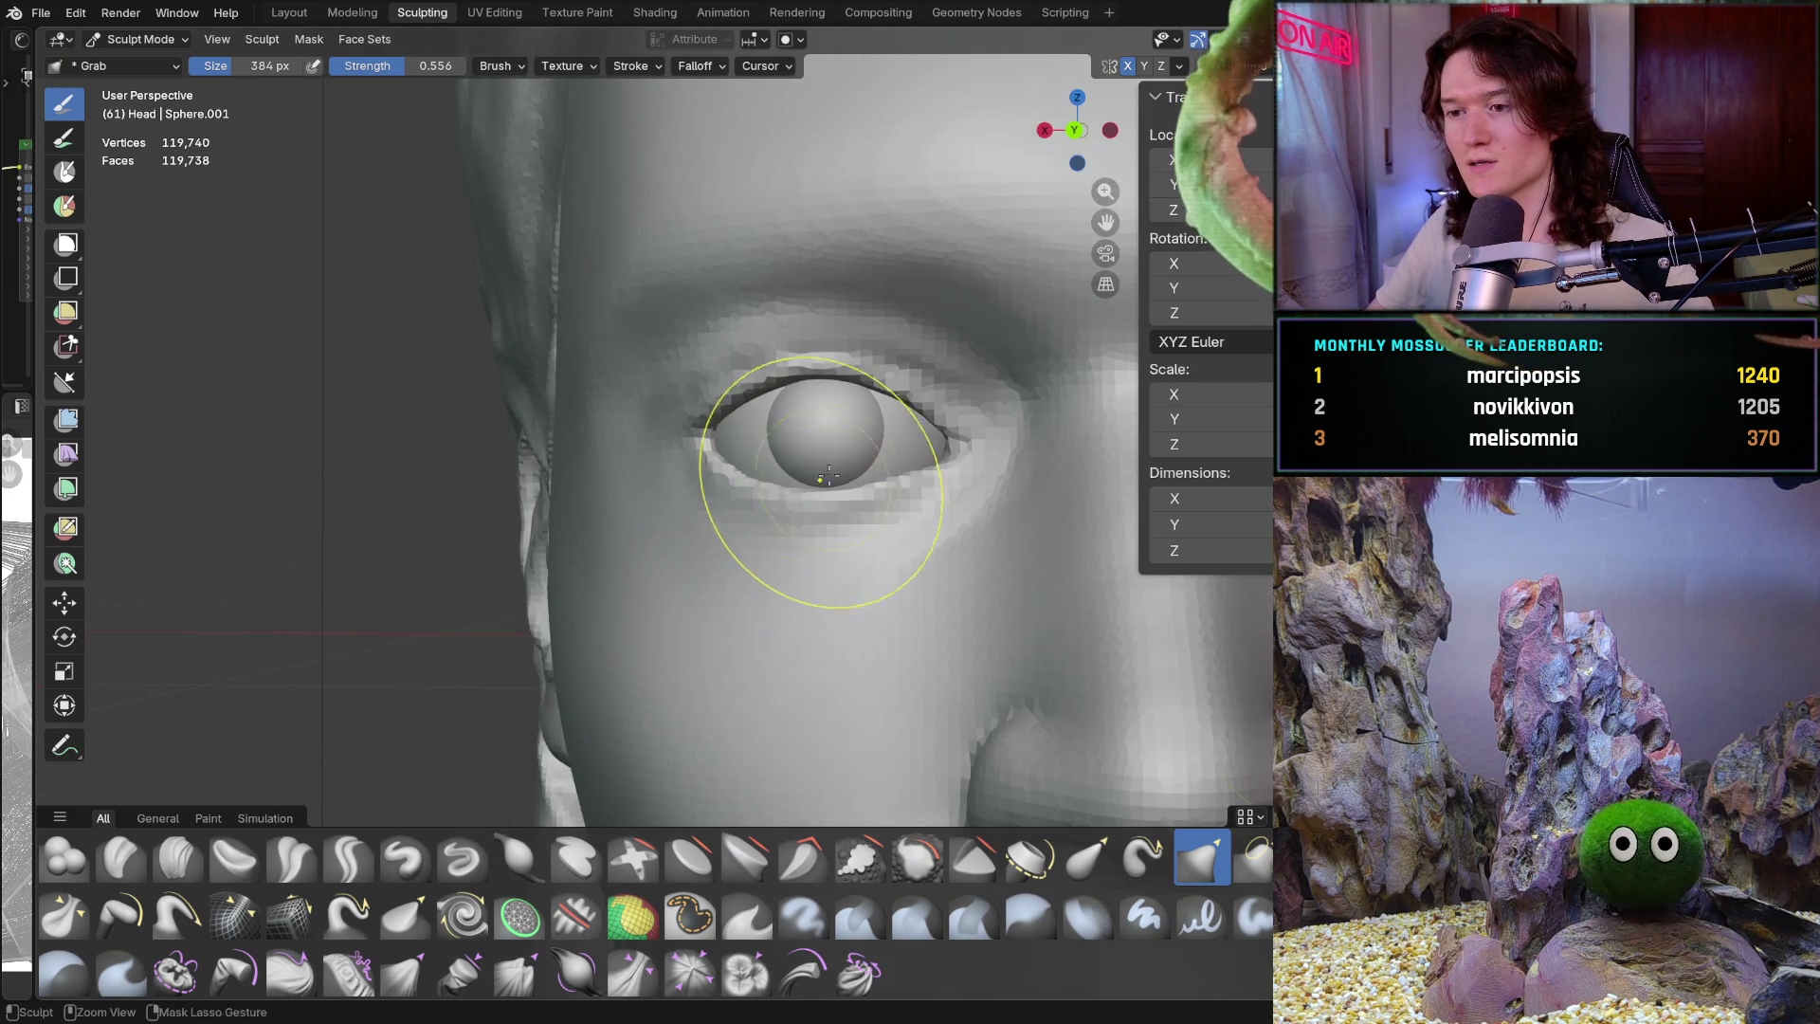
scroll(811, 491, down, 4)
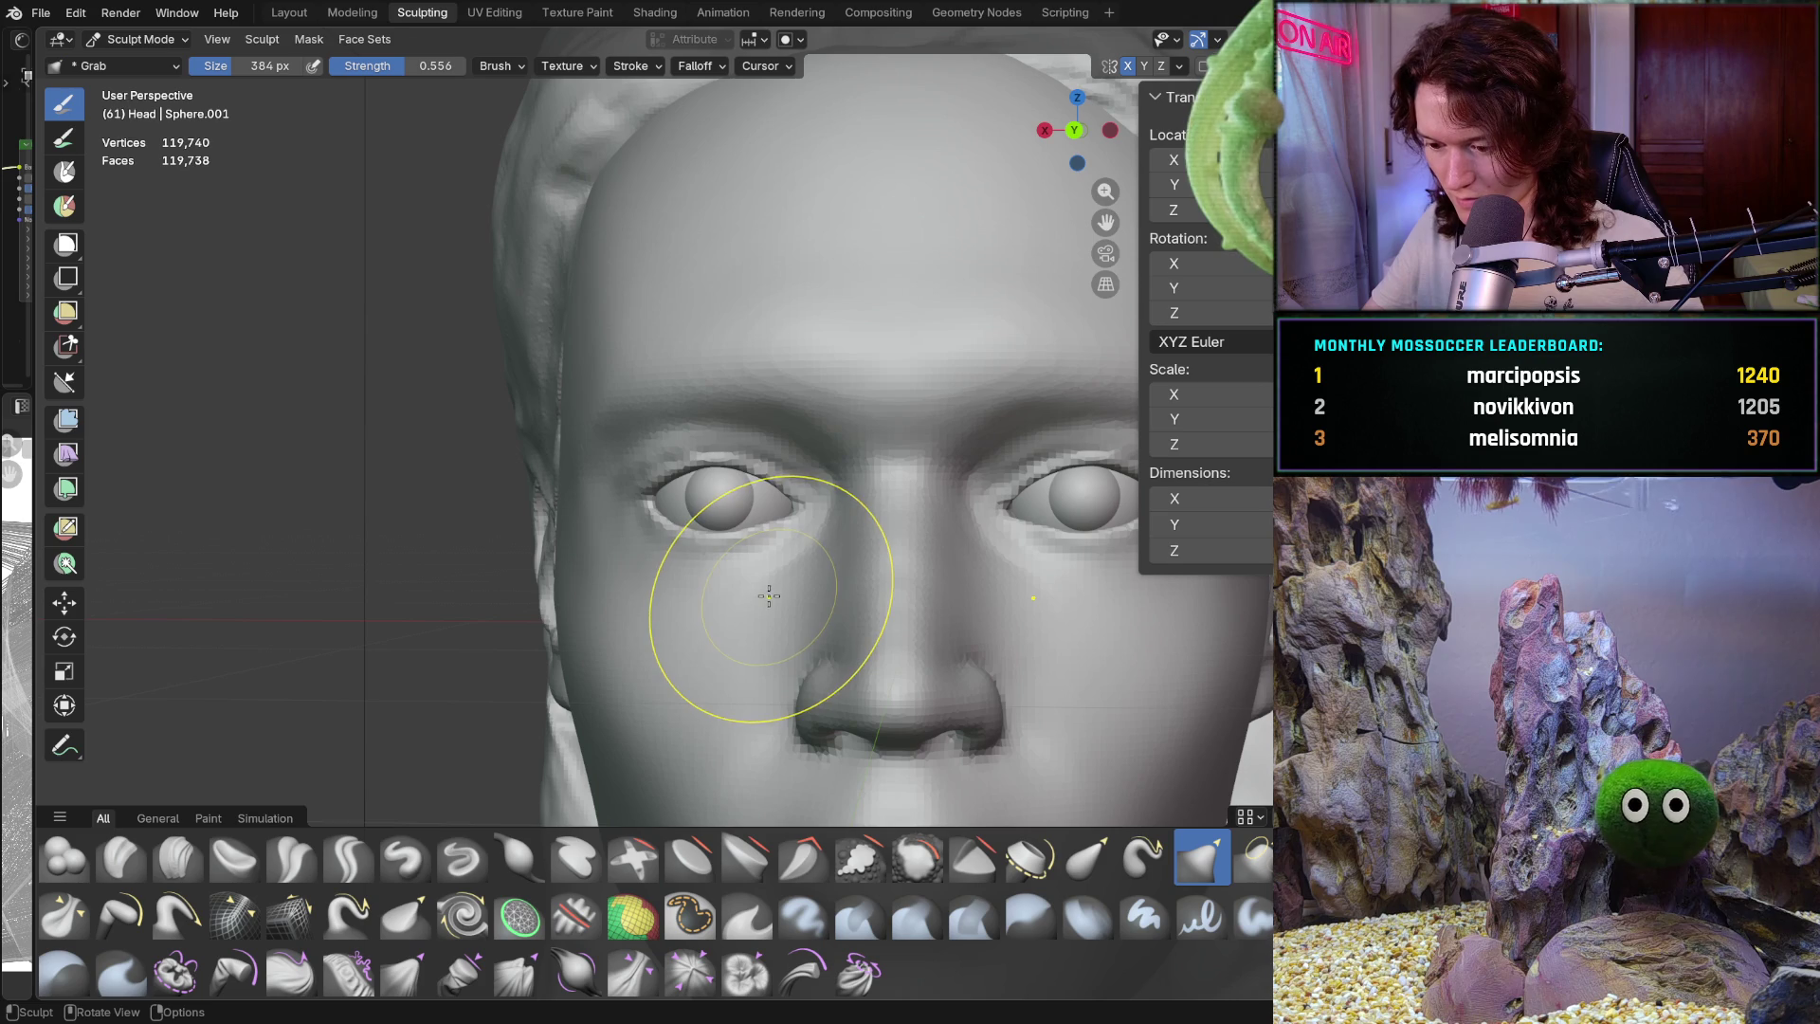
middle_drag(766, 592, 762, 594)
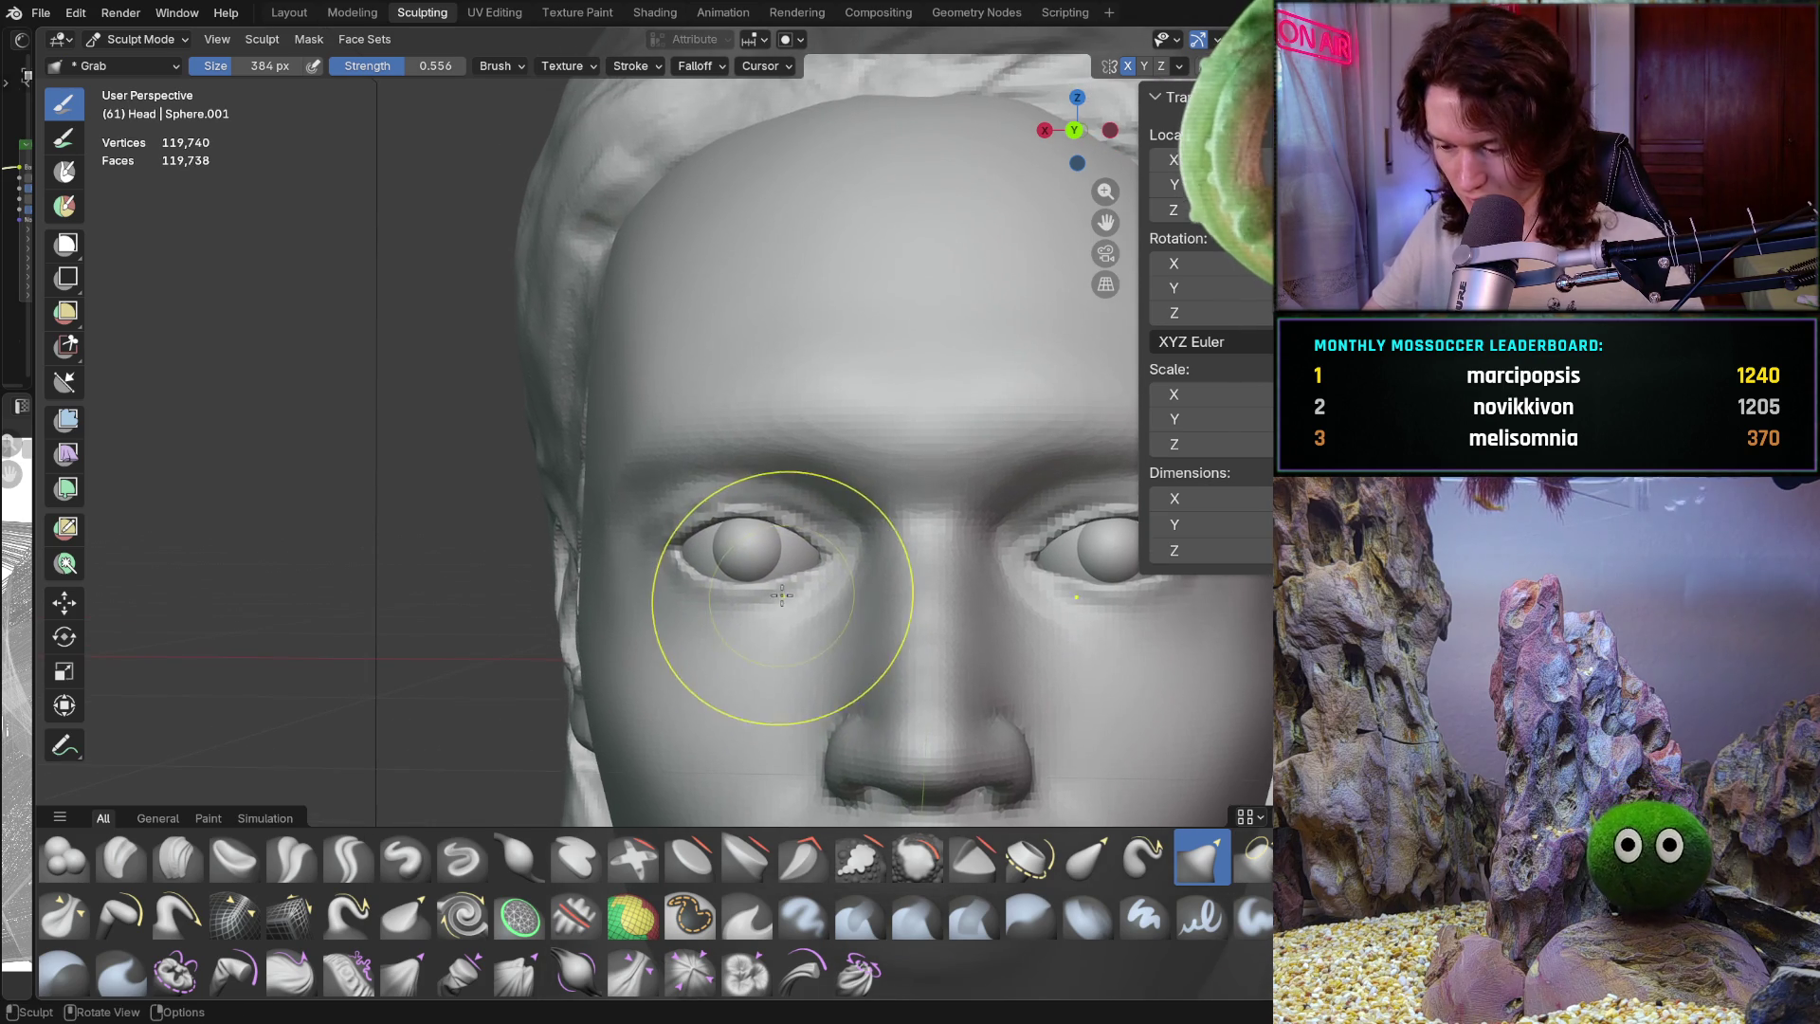
scroll(762, 595, up, 6)
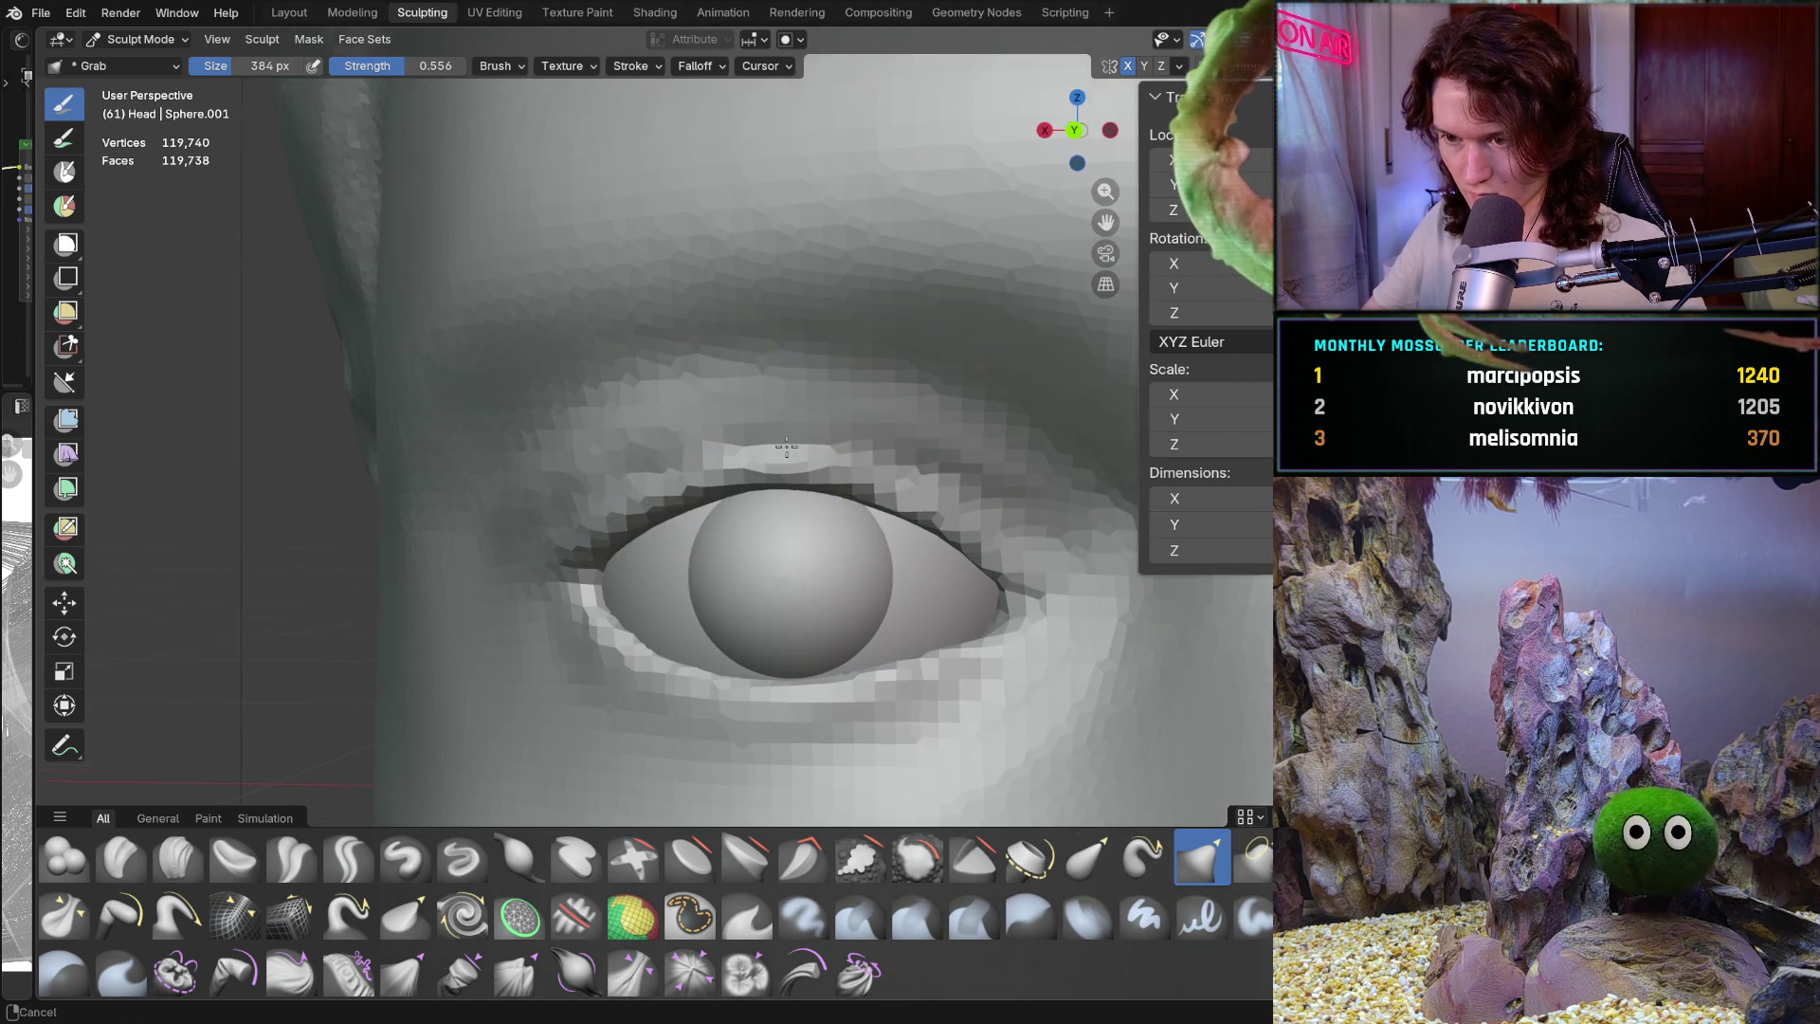
drag(797, 488, 796, 481)
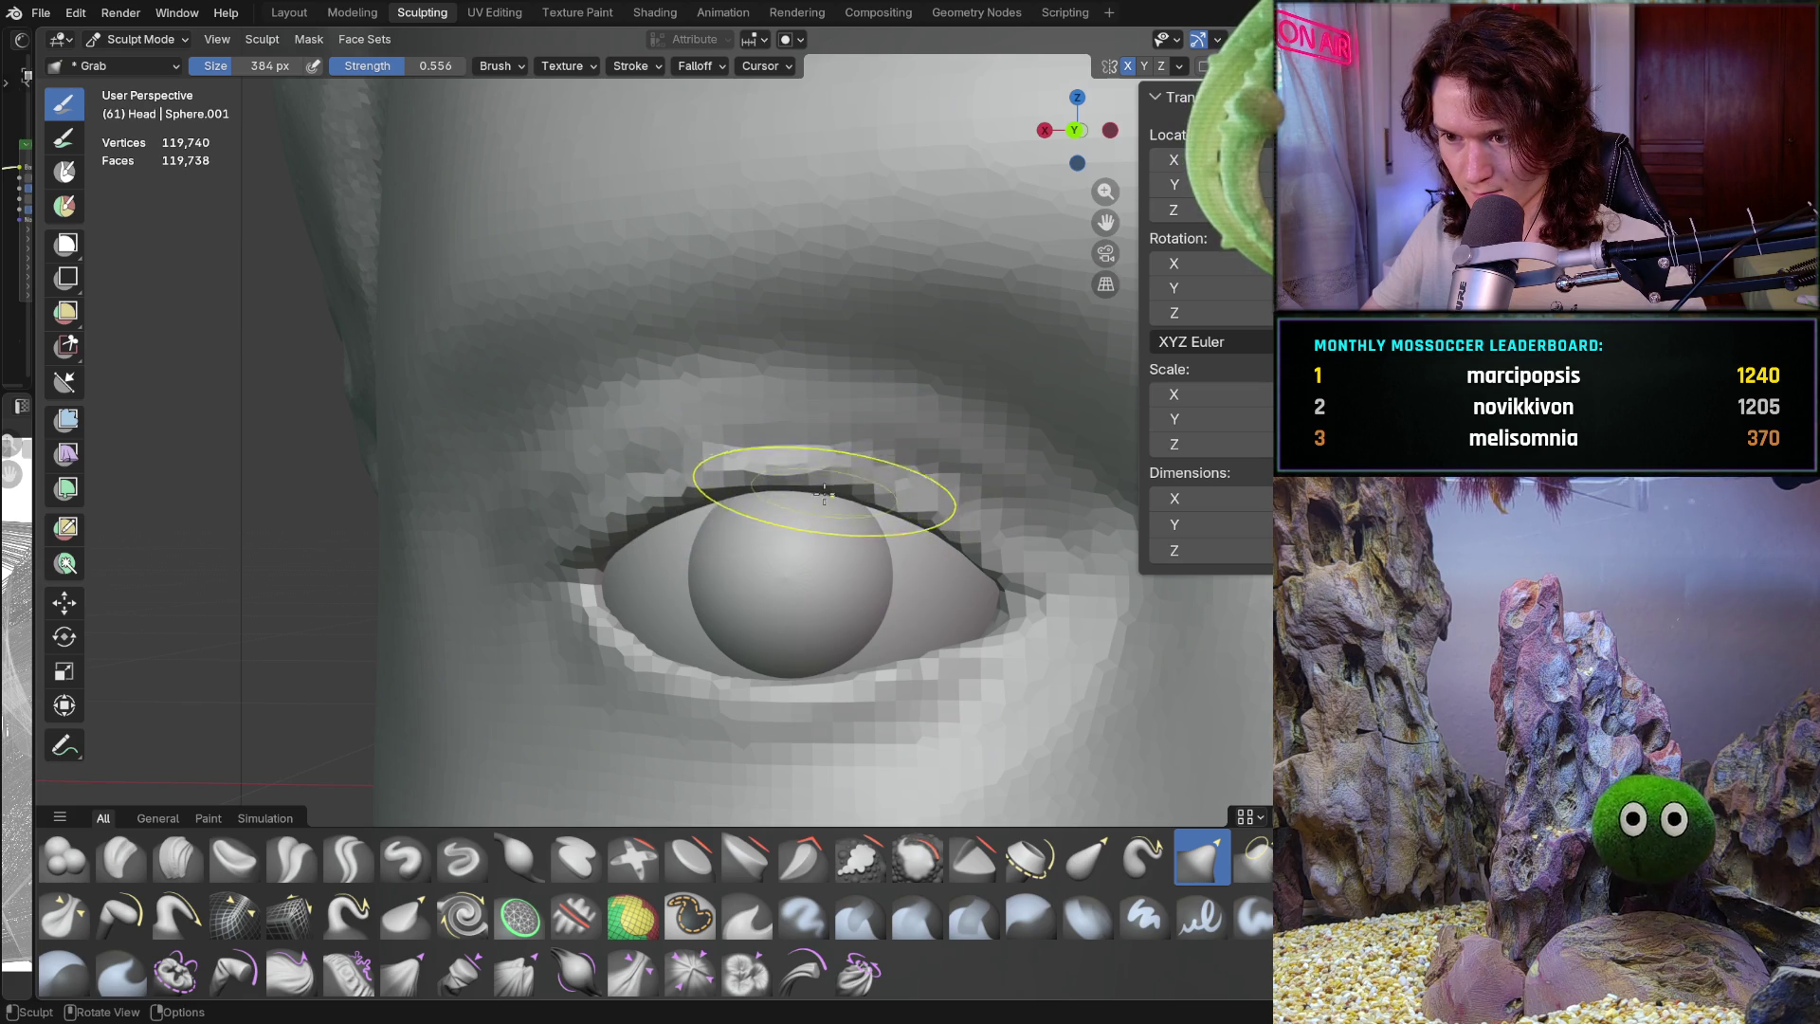
Zoom in close on the left eye and rotate around it to check the lids
scroll(811, 579, down, 3)
scroll(819, 584, up, 4)
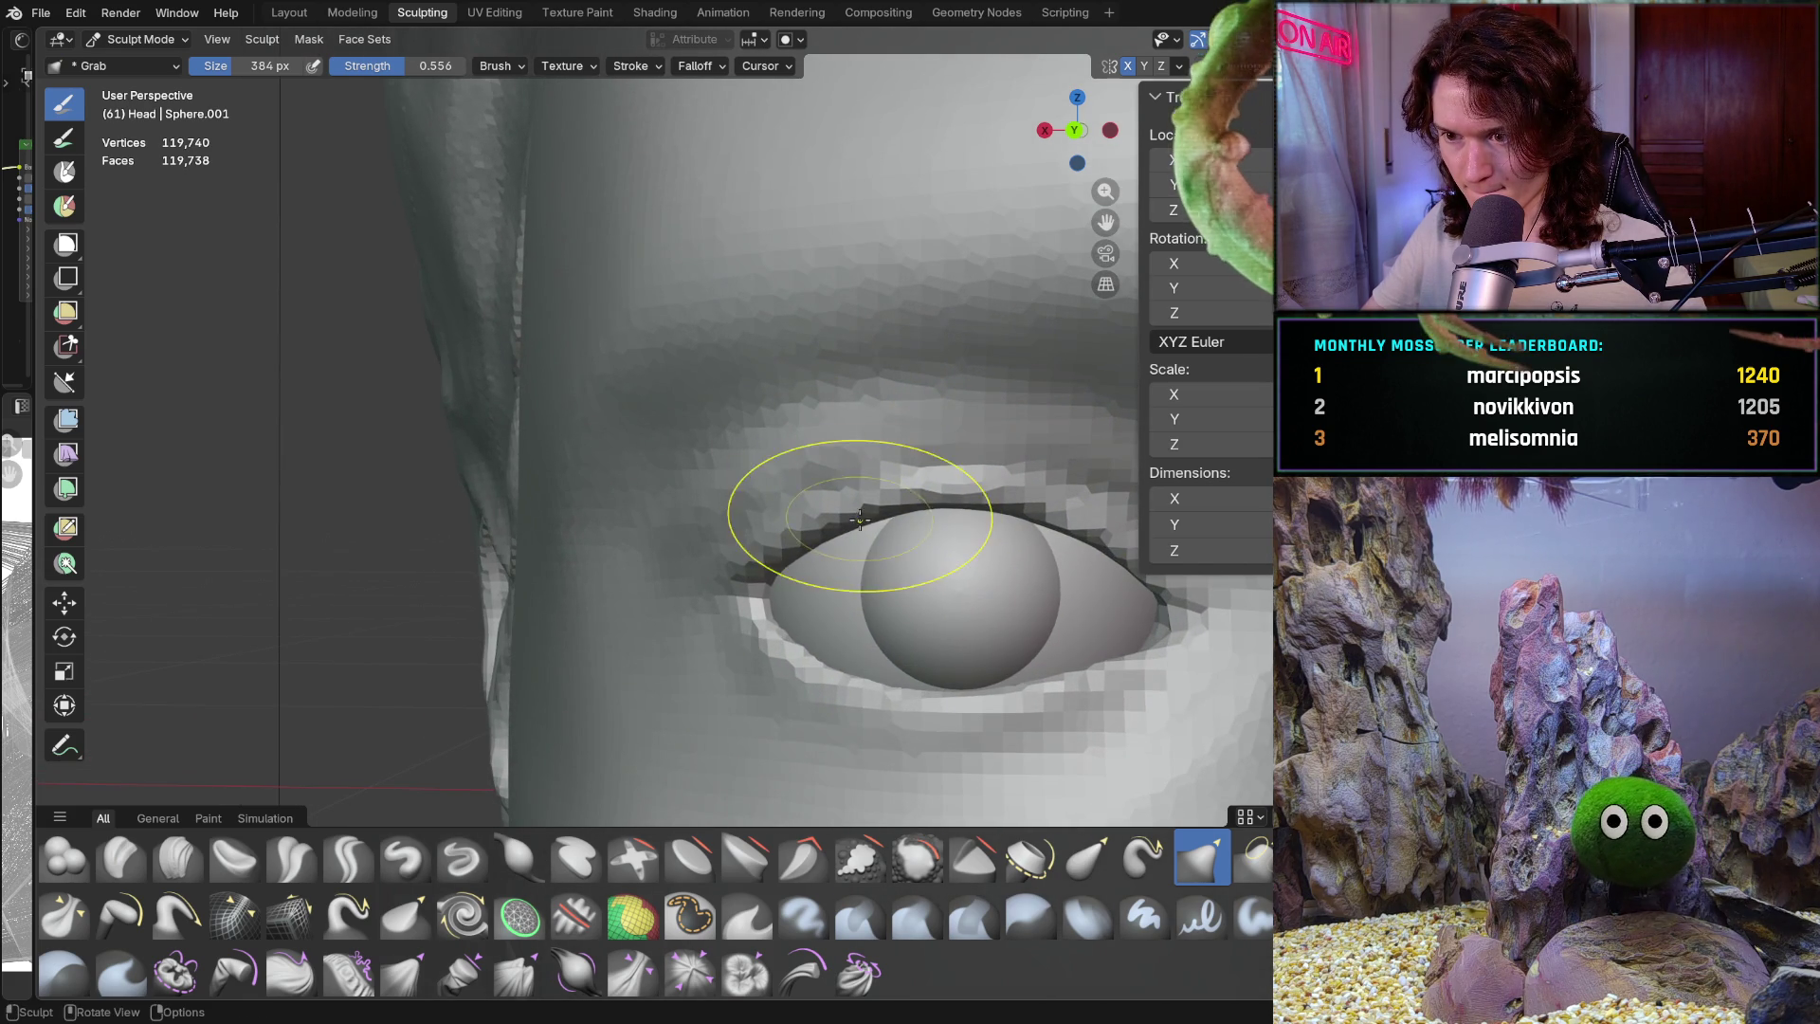
scroll(811, 508, down, 5)
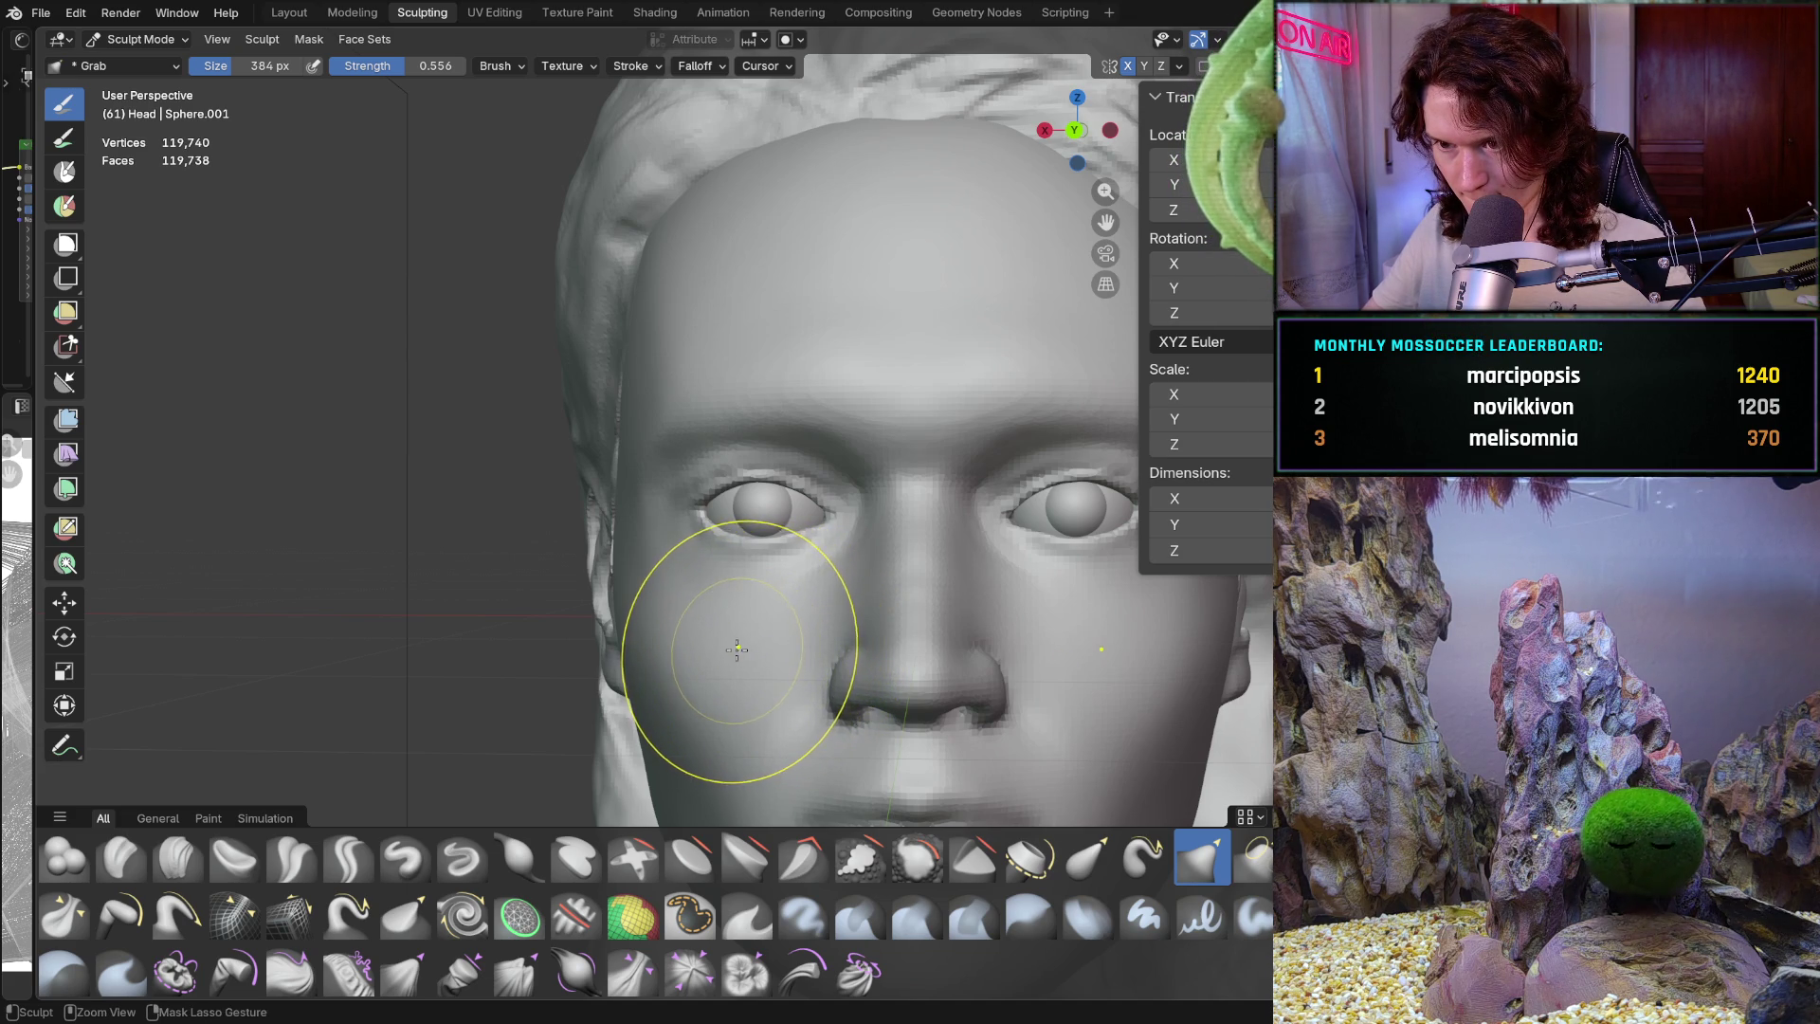
mouse_move(738, 652)
ctrl+middle_down()
mouse_move(788, 526)
mouse_move(830, 493)
ctrl+middle_up()
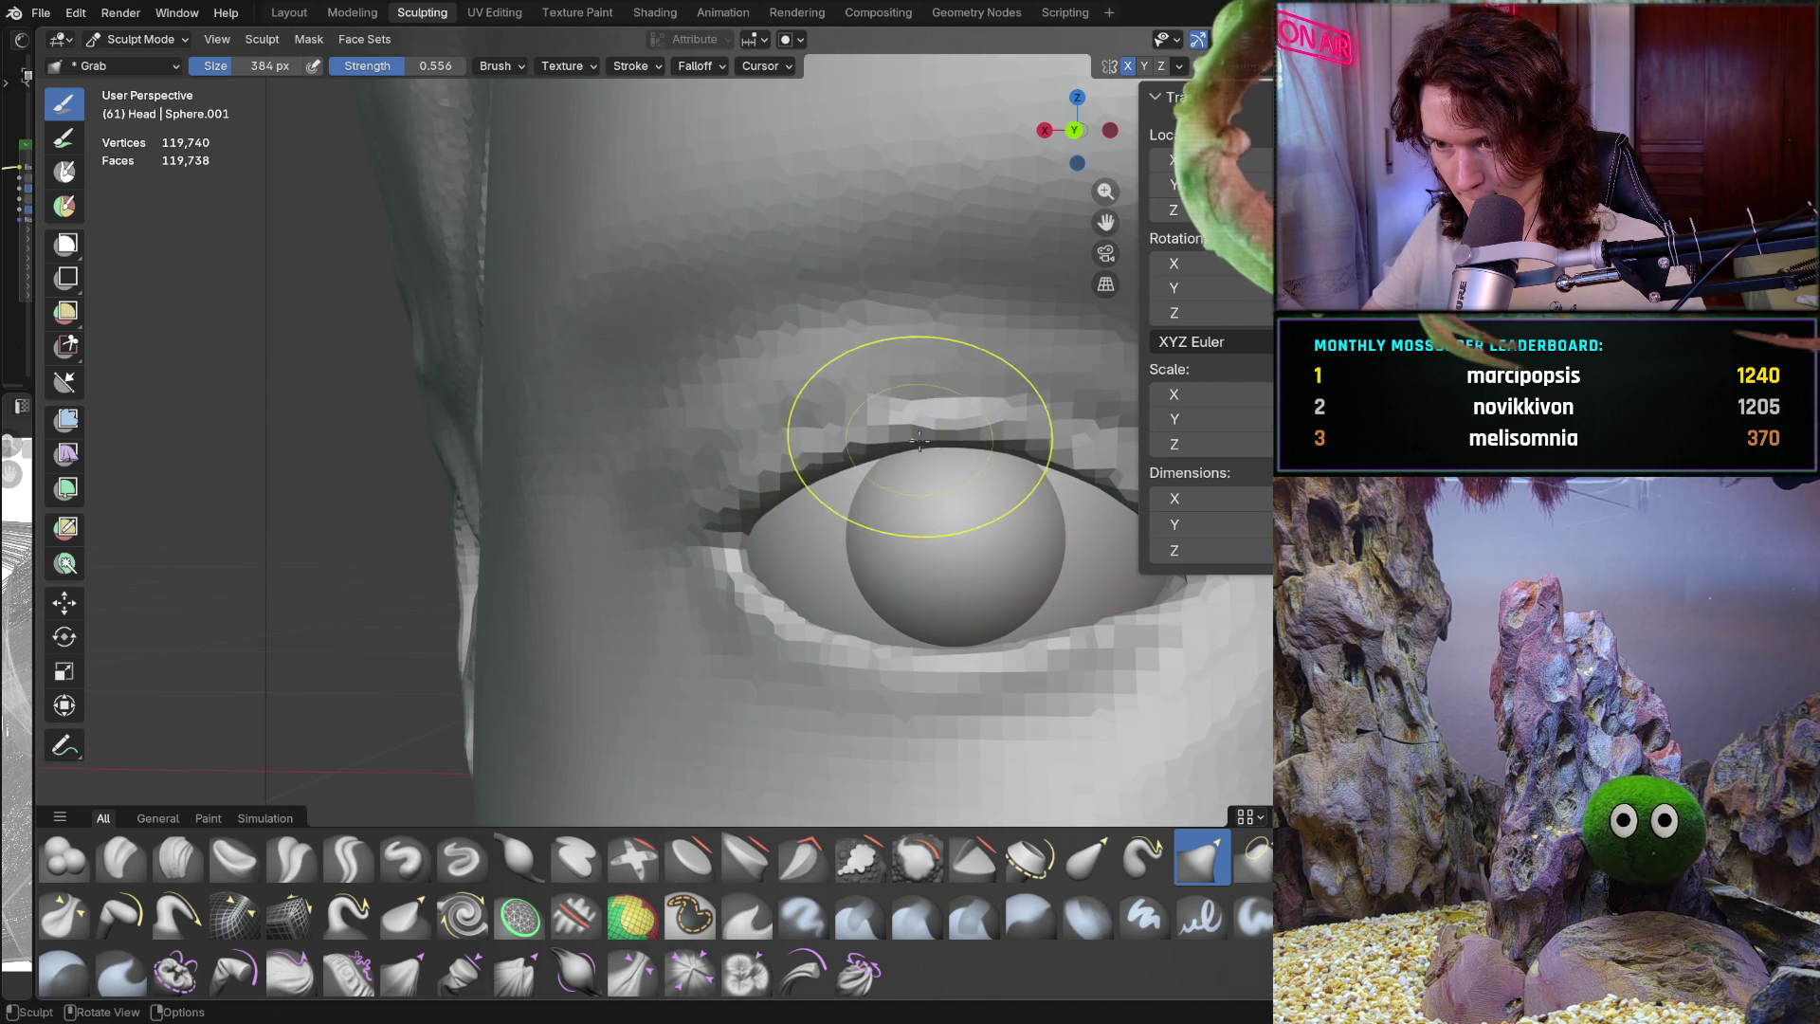
mouse_move(911, 460)
middle_down()
mouse_move(861, 426)
mouse_move(786, 573)
middle_up()
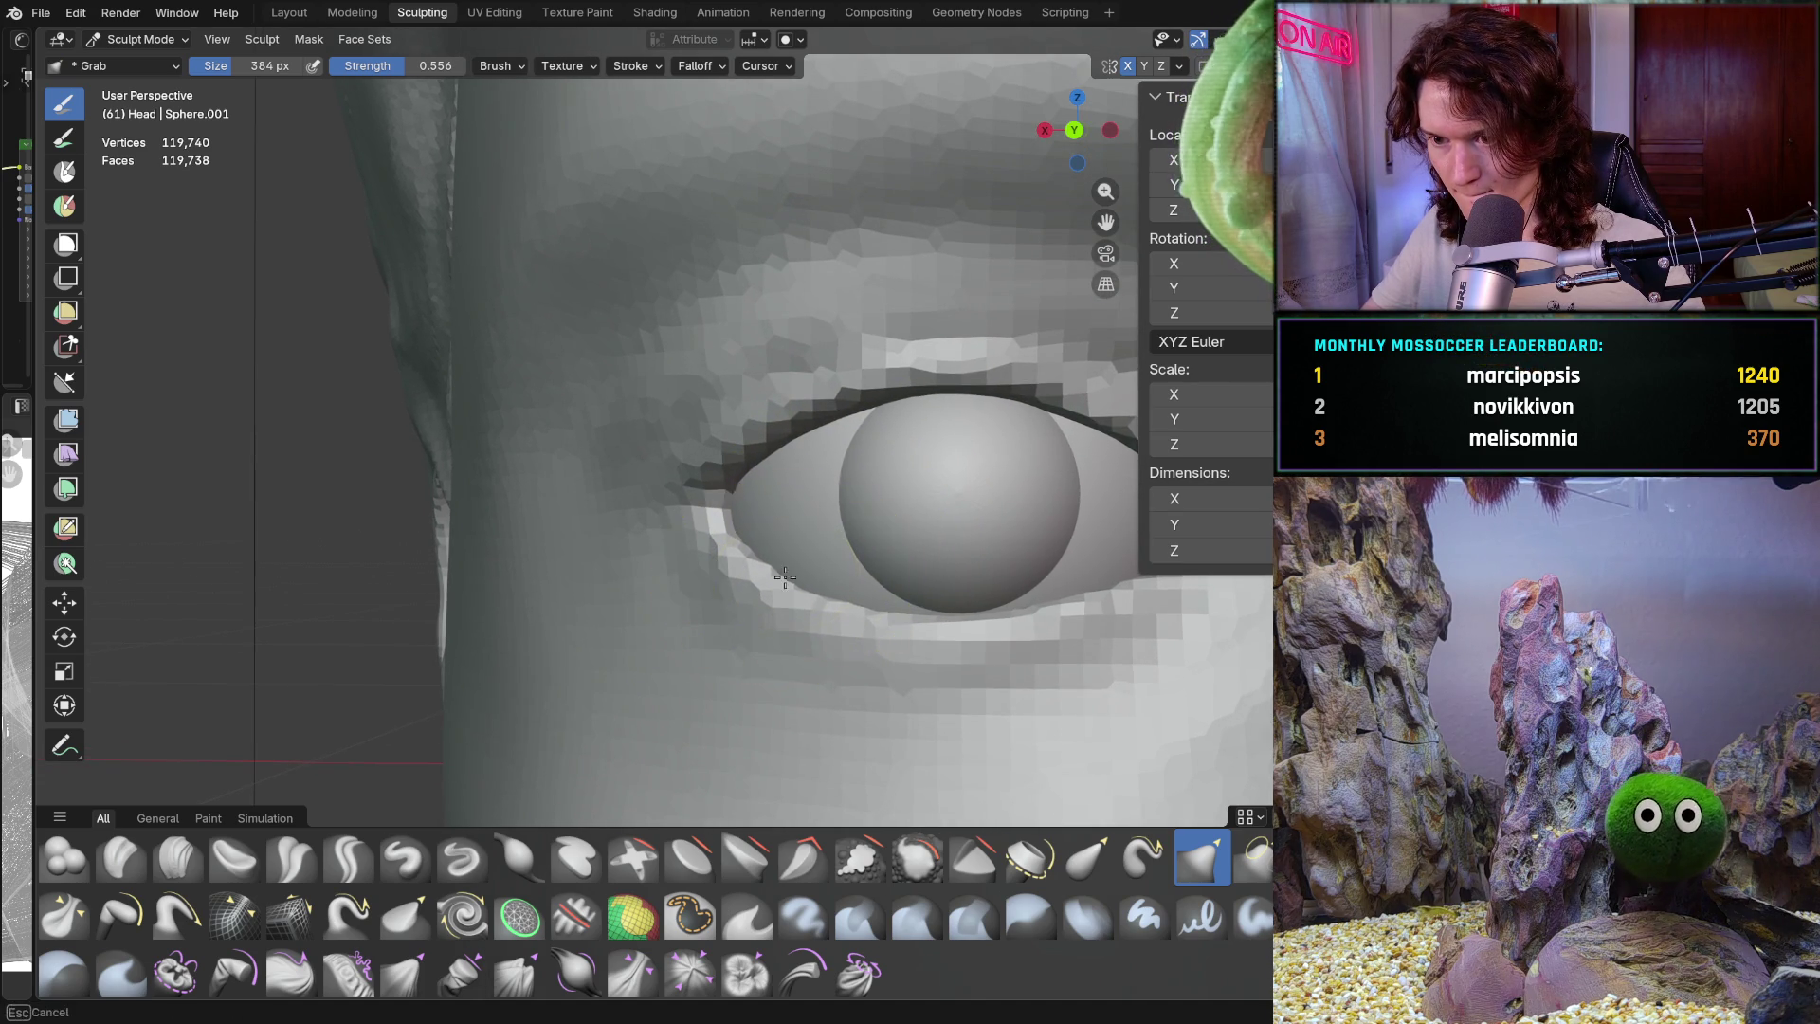
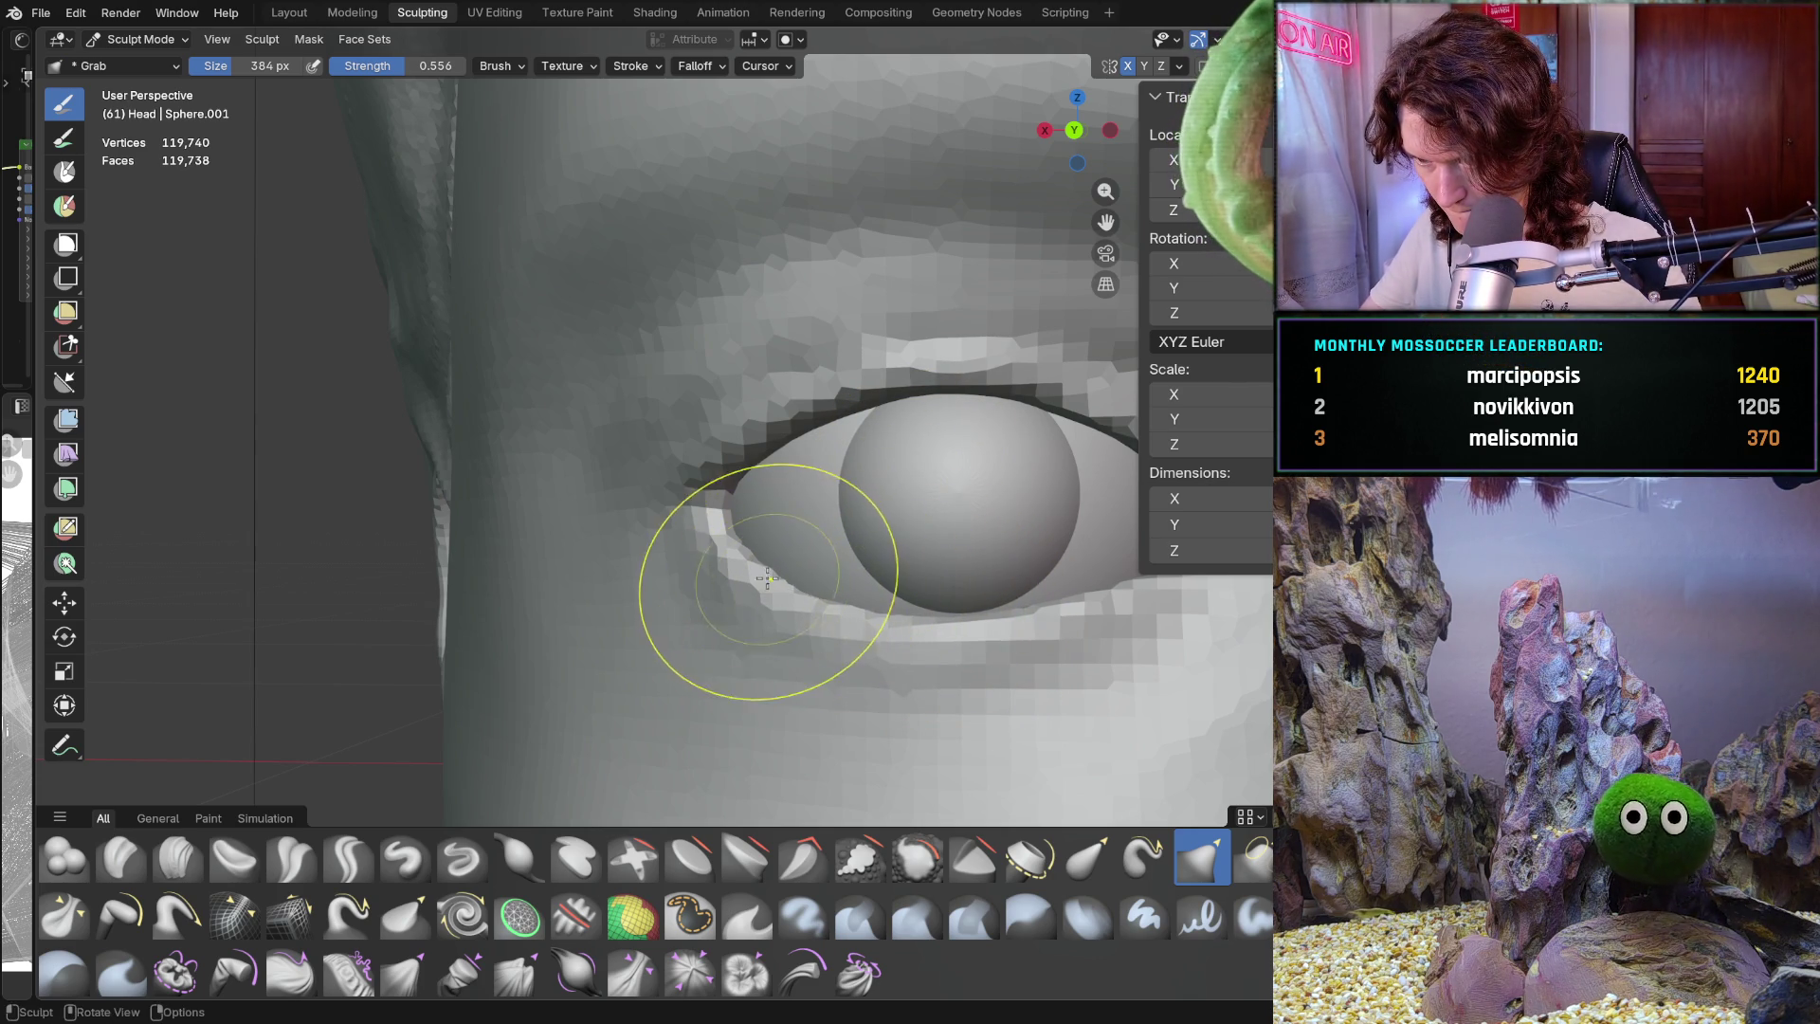
Grab-pull the inner corner and lower eyelid snugly against the eyeball, checking from several angles
drag(771, 581, 764, 570)
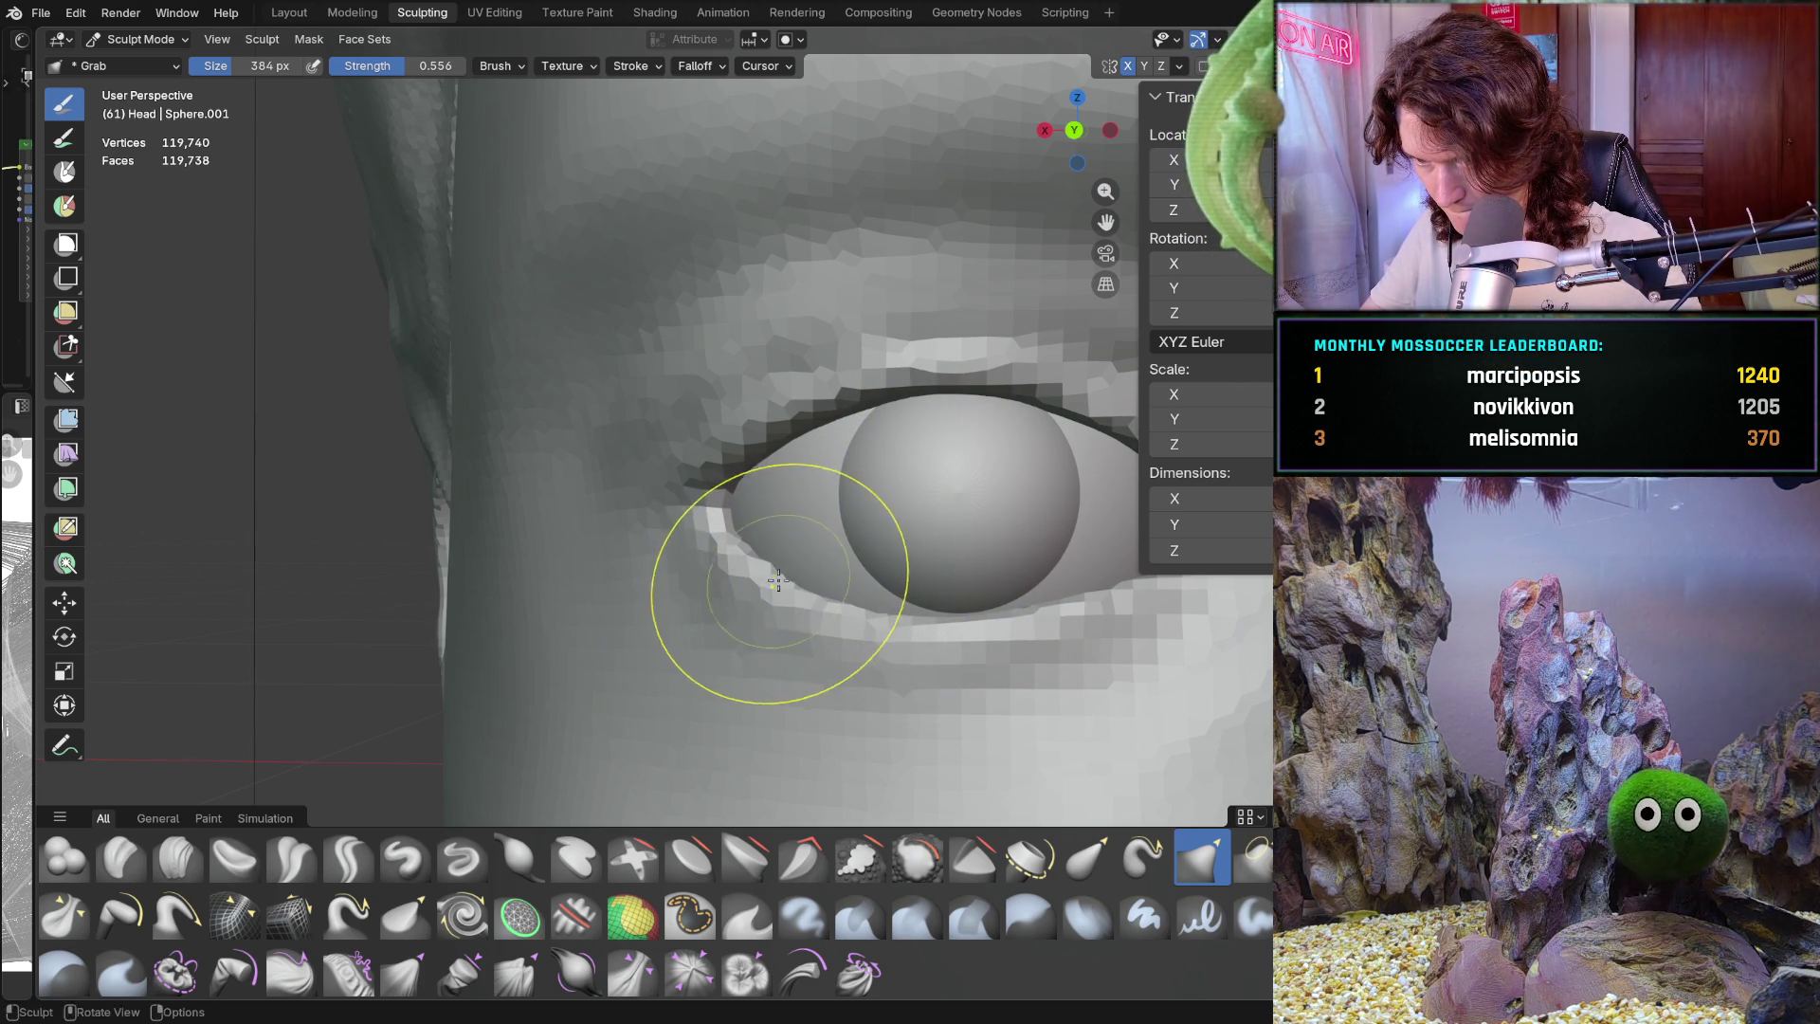
drag(910, 574, 926, 577)
middle_drag(926, 577, 917, 595)
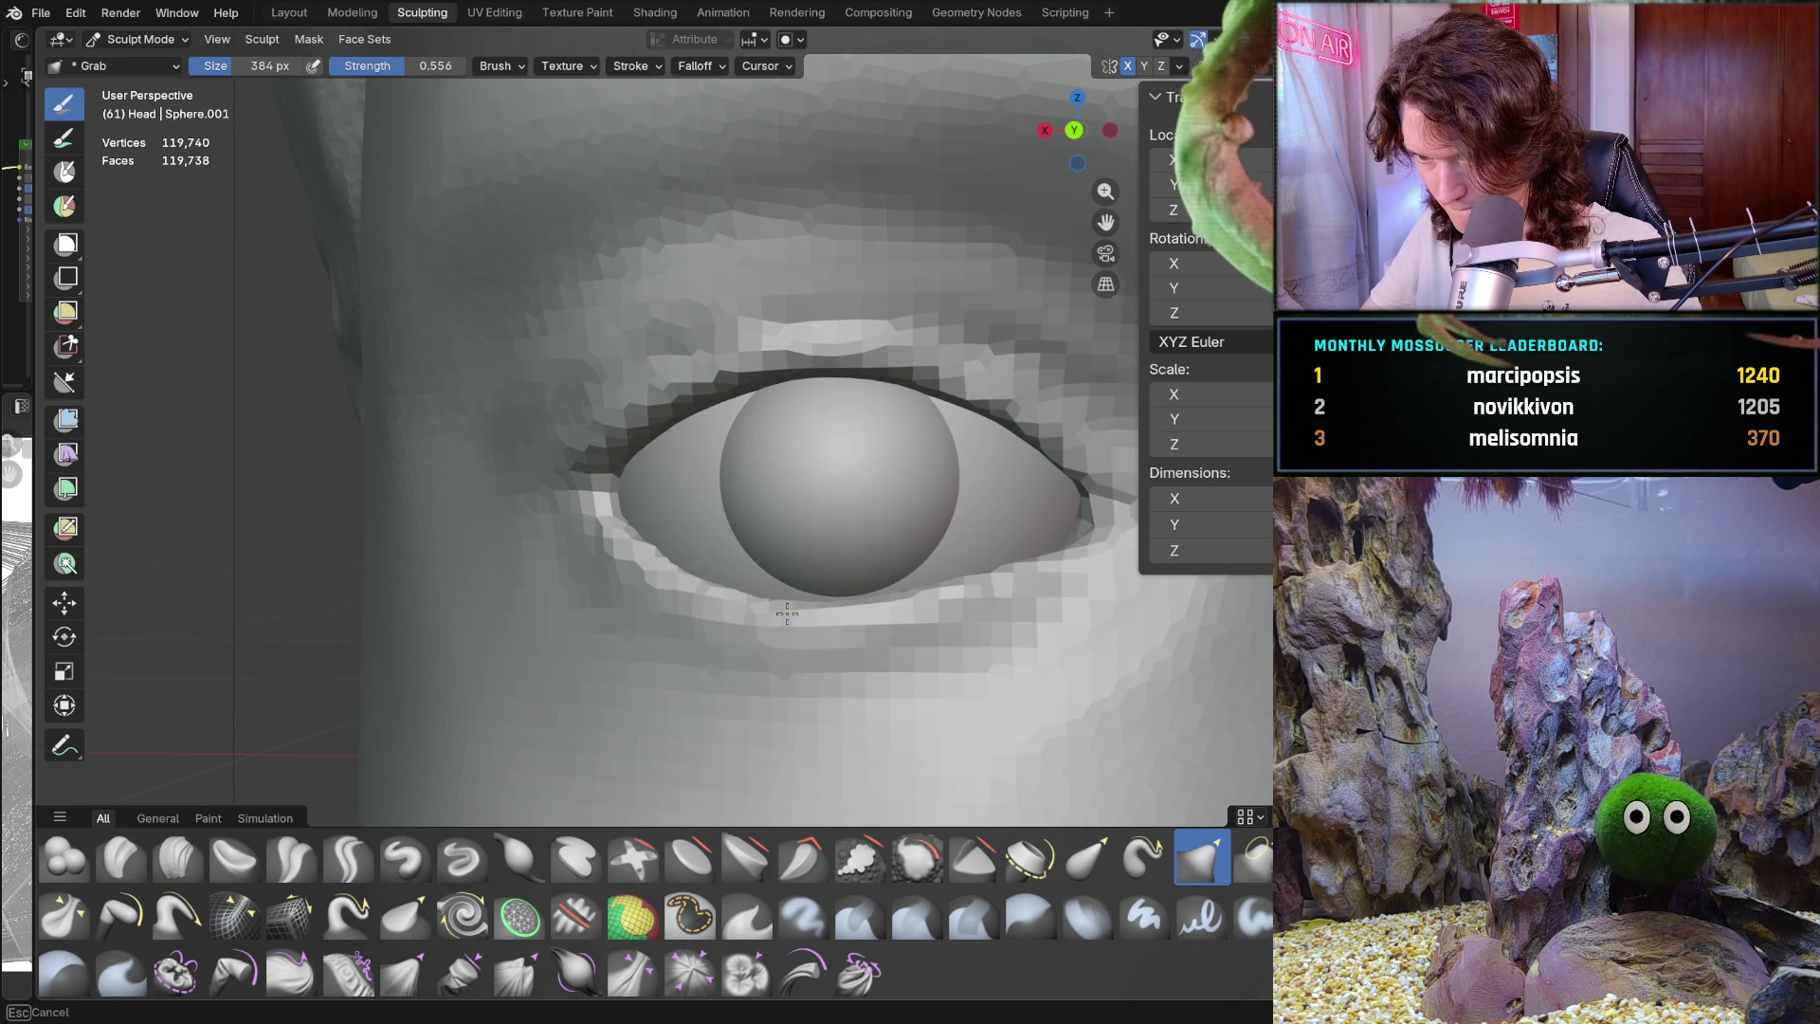
drag(787, 616, 778, 607)
scroll(772, 607, down, 8)
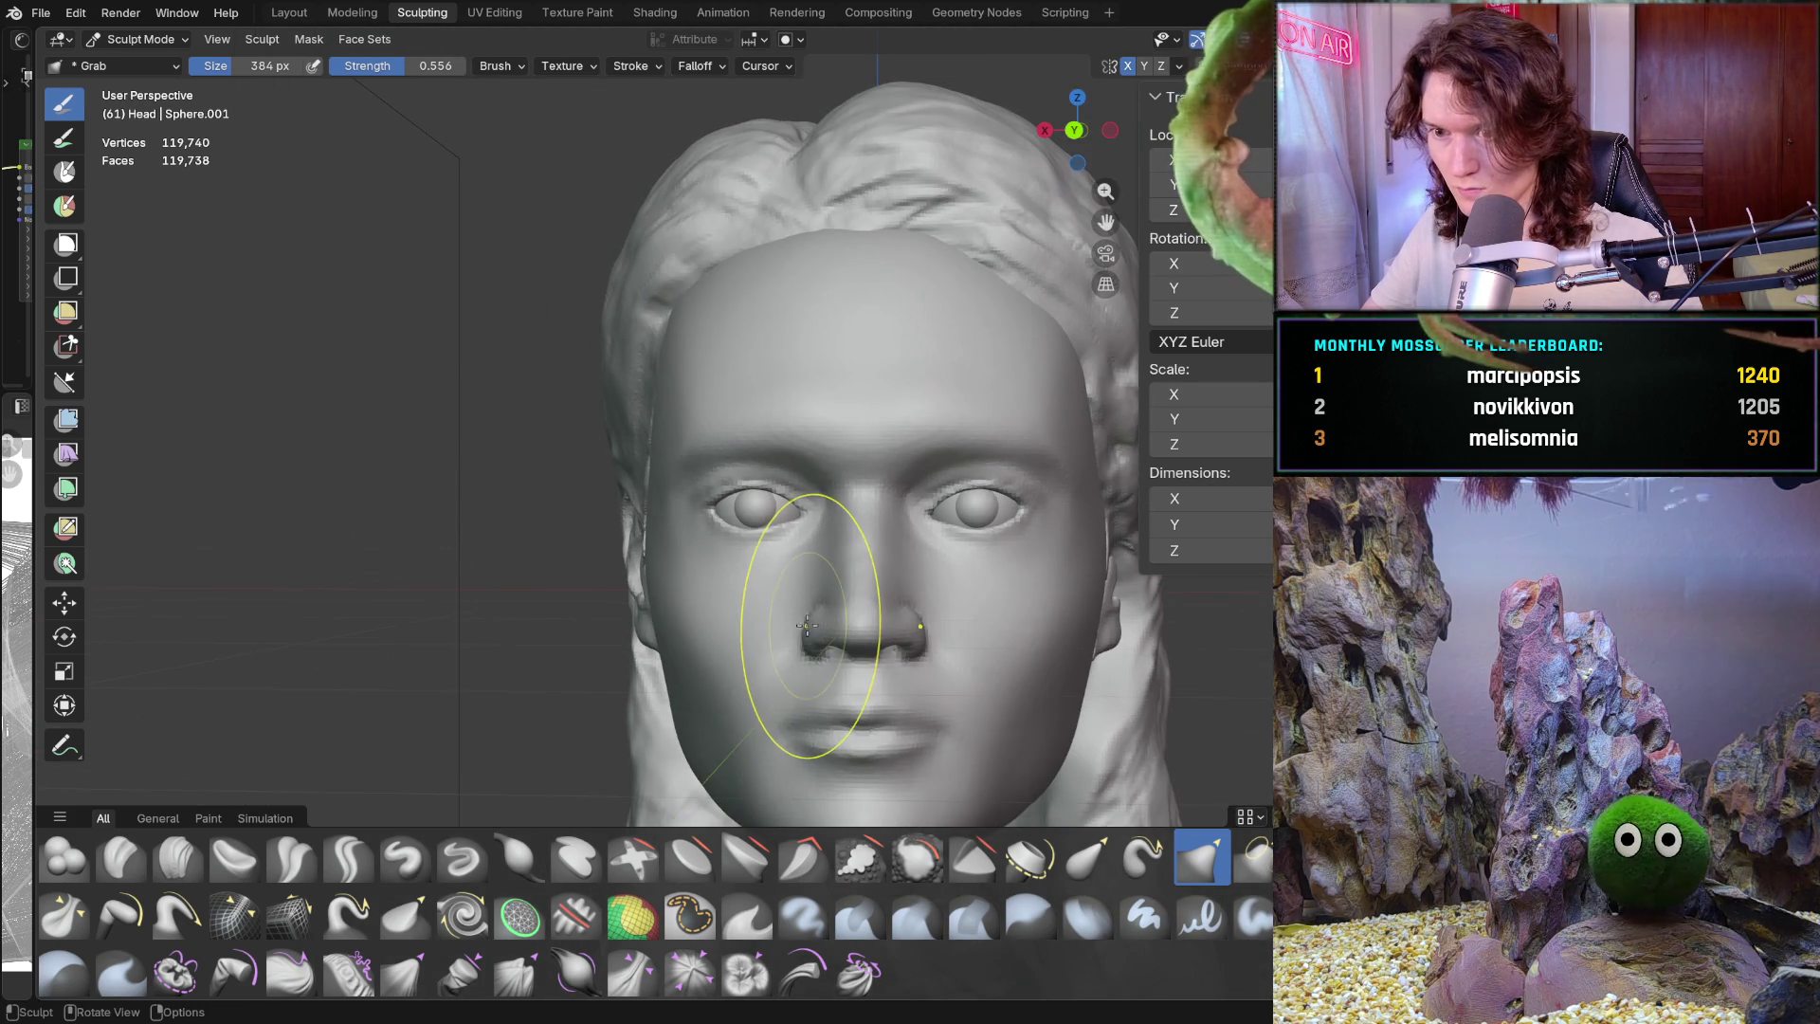
mouse_move(807, 628)
middle_down()
mouse_move(816, 650)
mouse_move(823, 623)
middle_up()
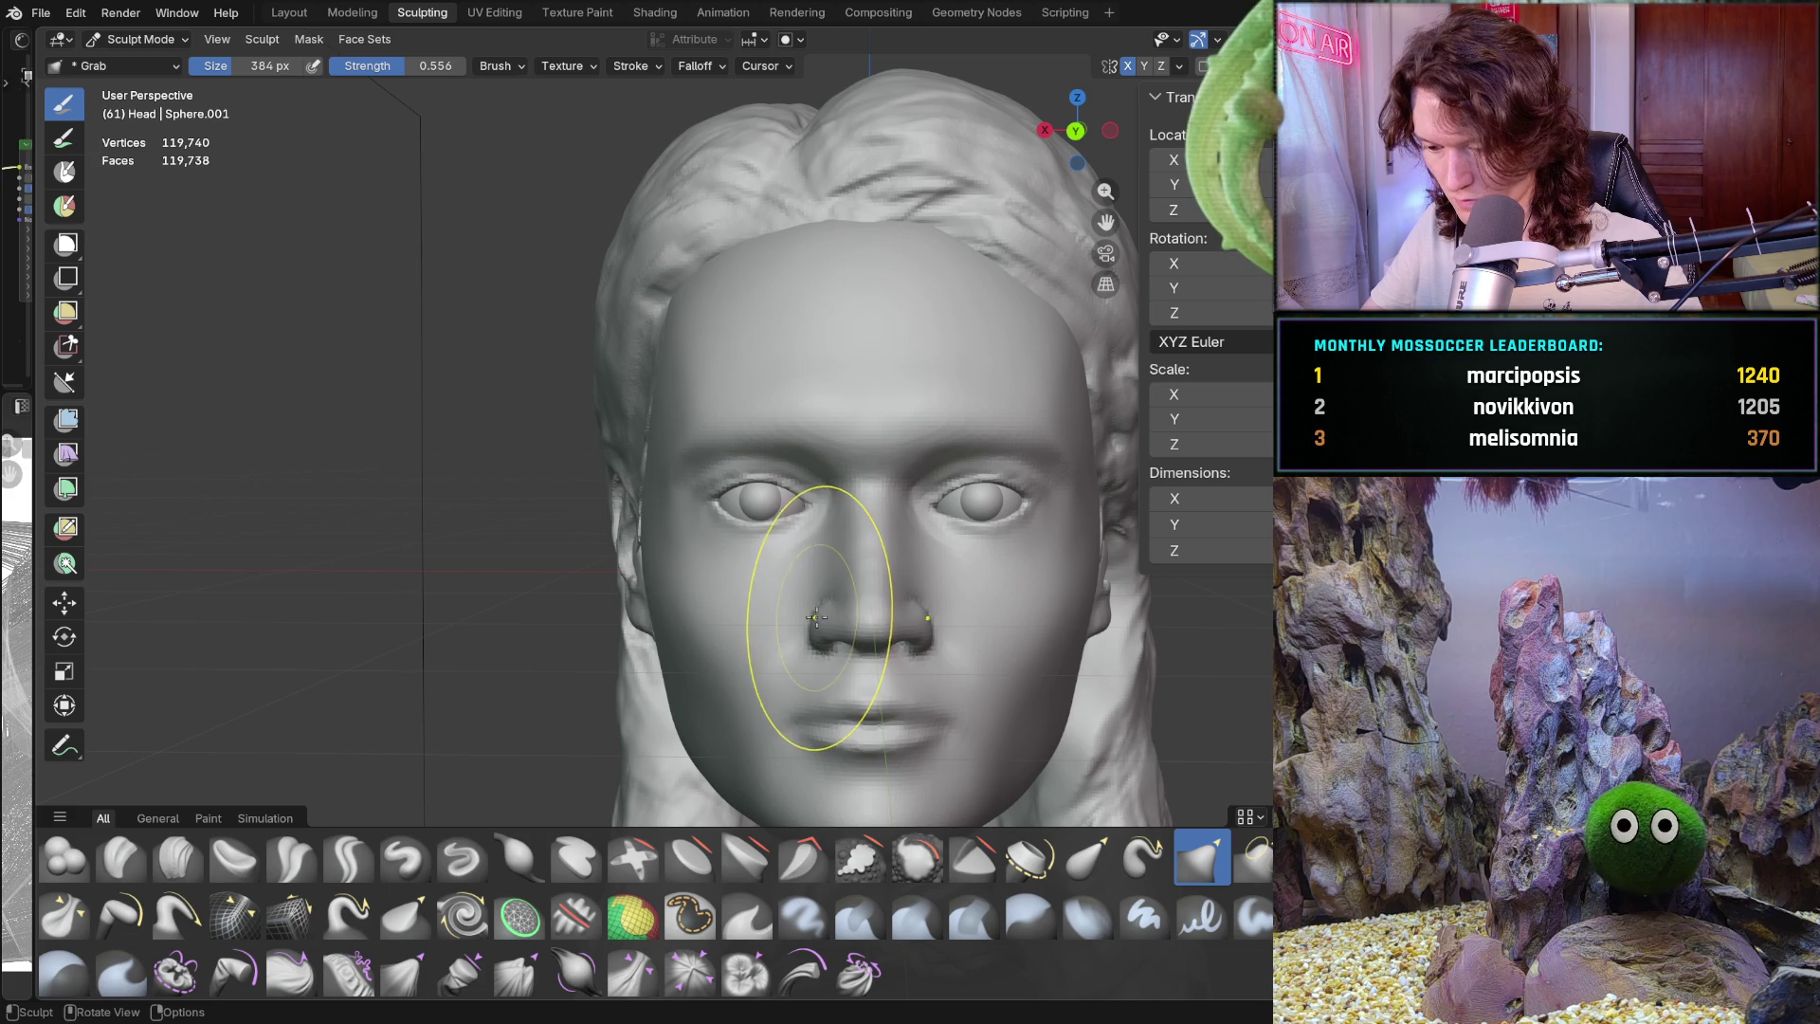
scroll(757, 613, up, 5)
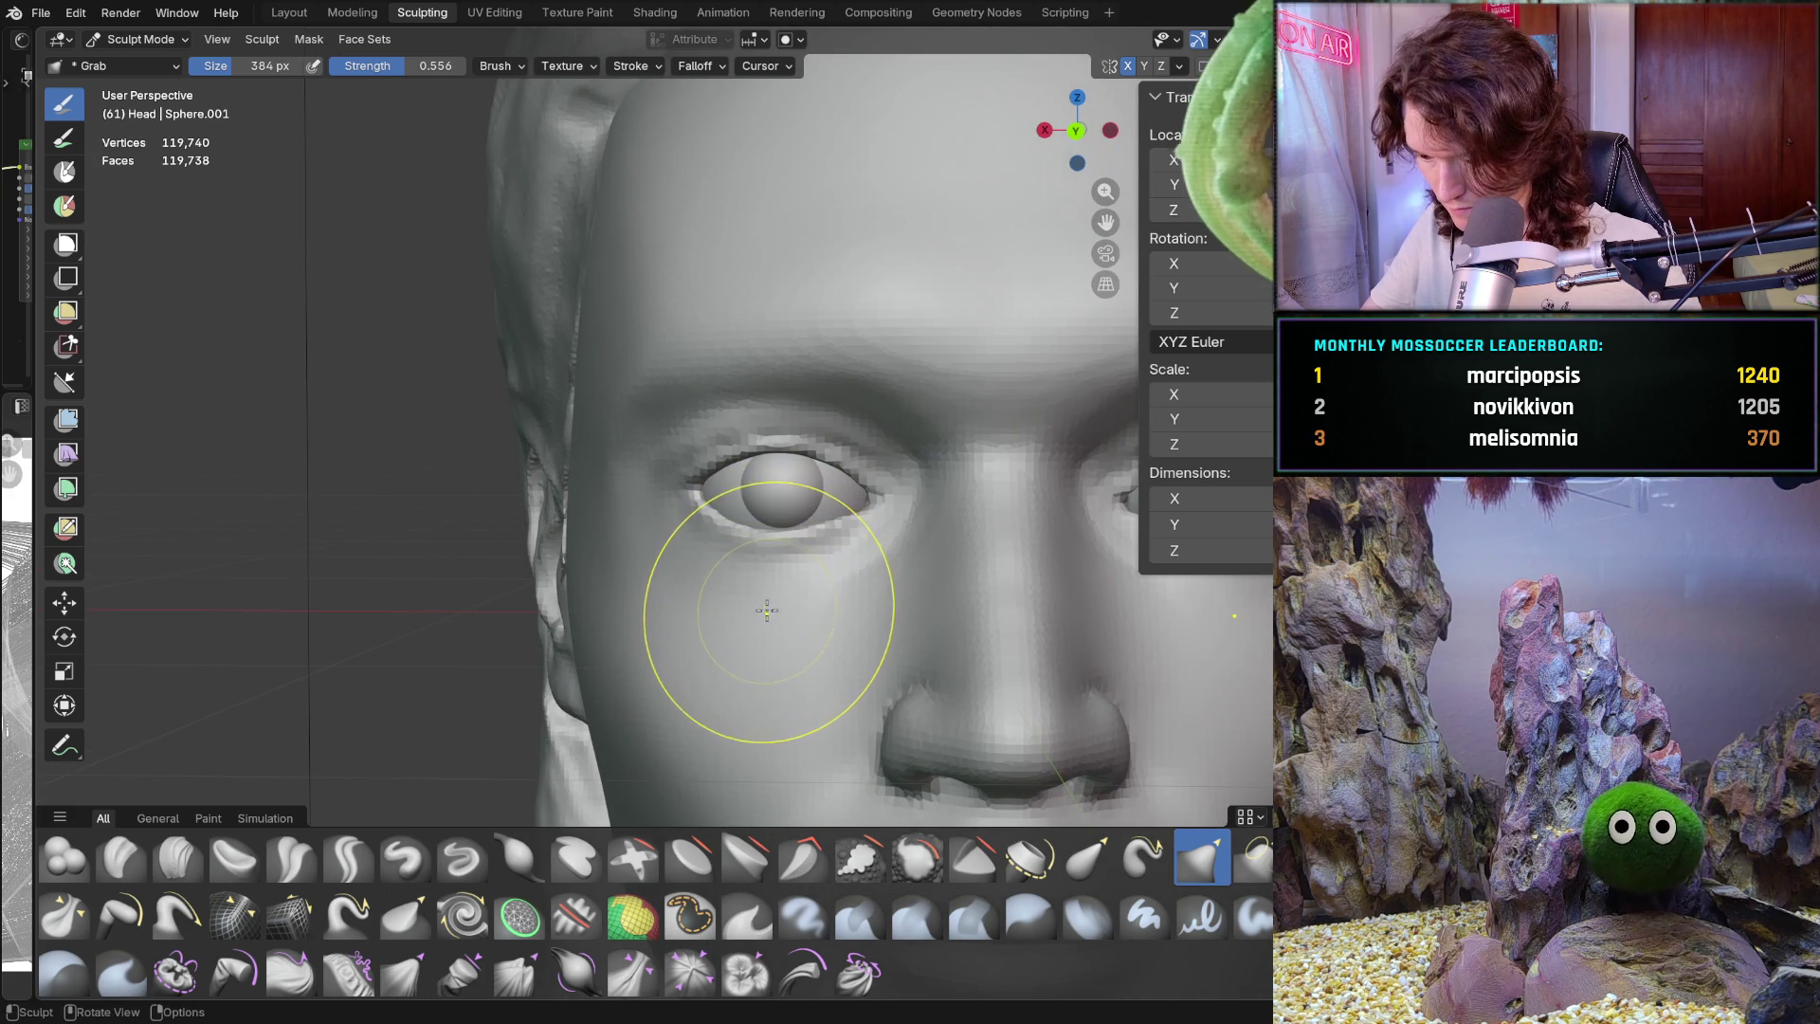
scroll(759, 621, up, 6)
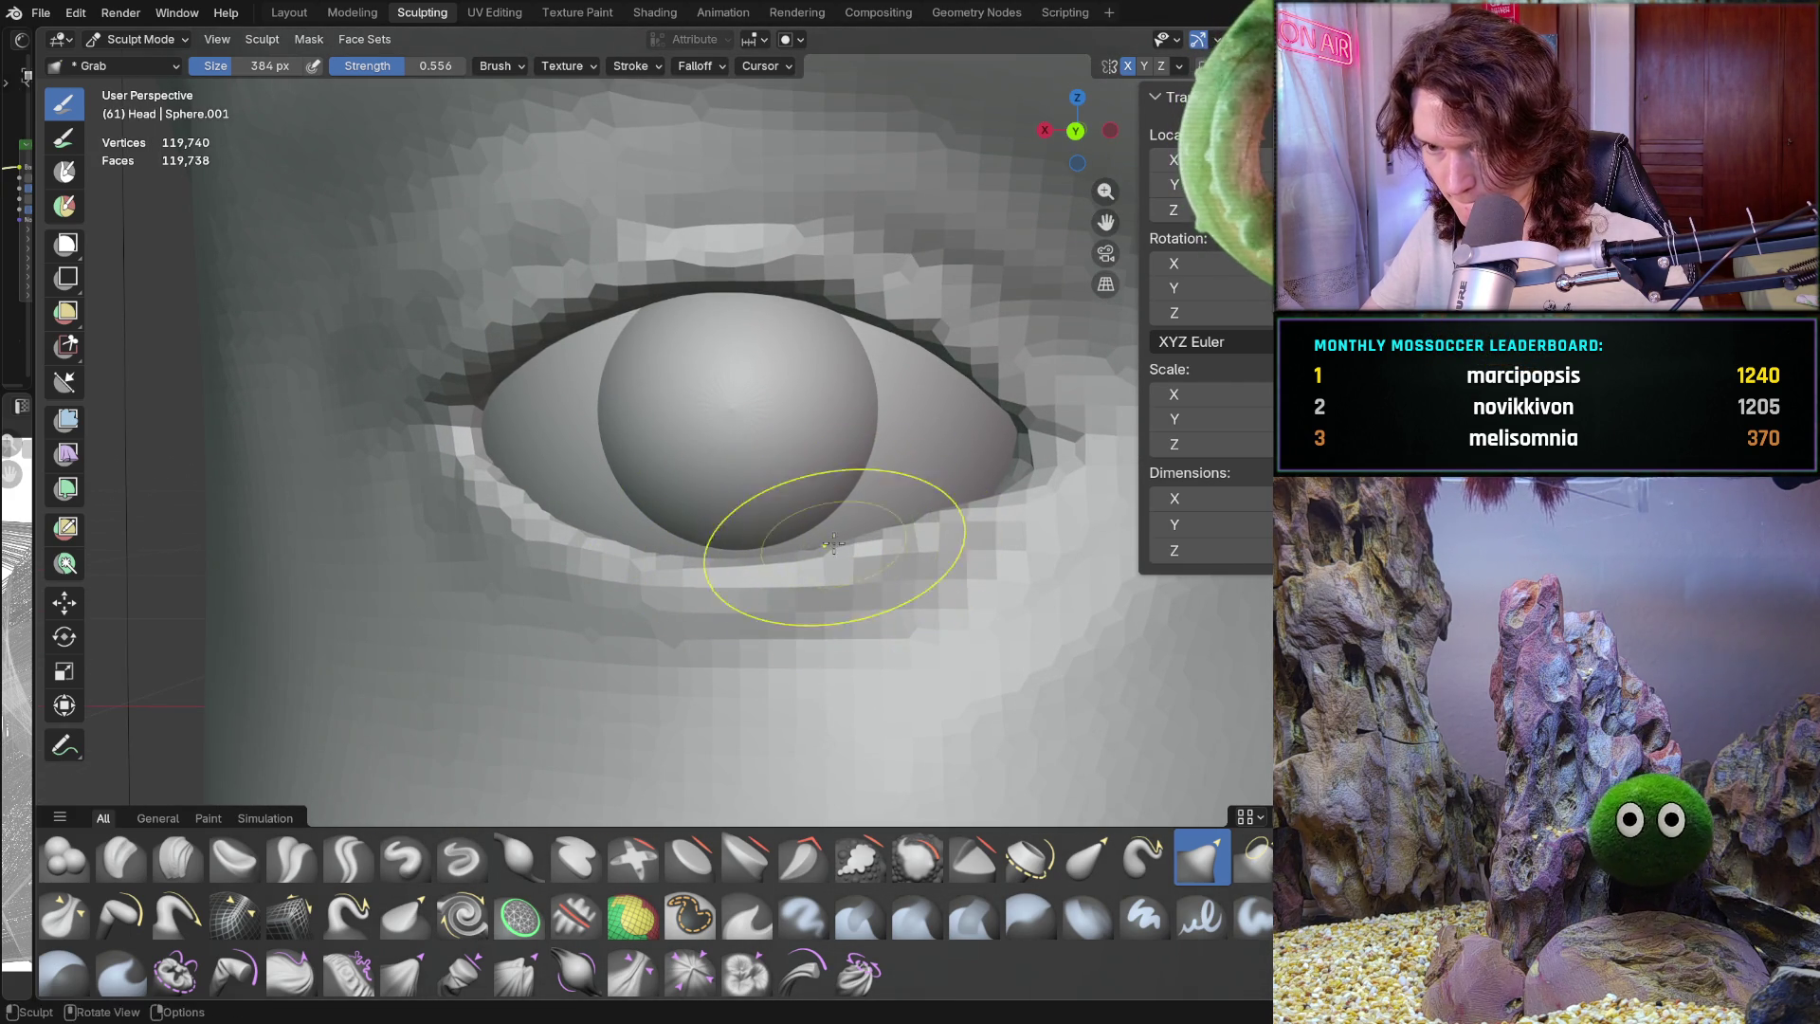
shift+middle_drag(843, 542, 815, 529)
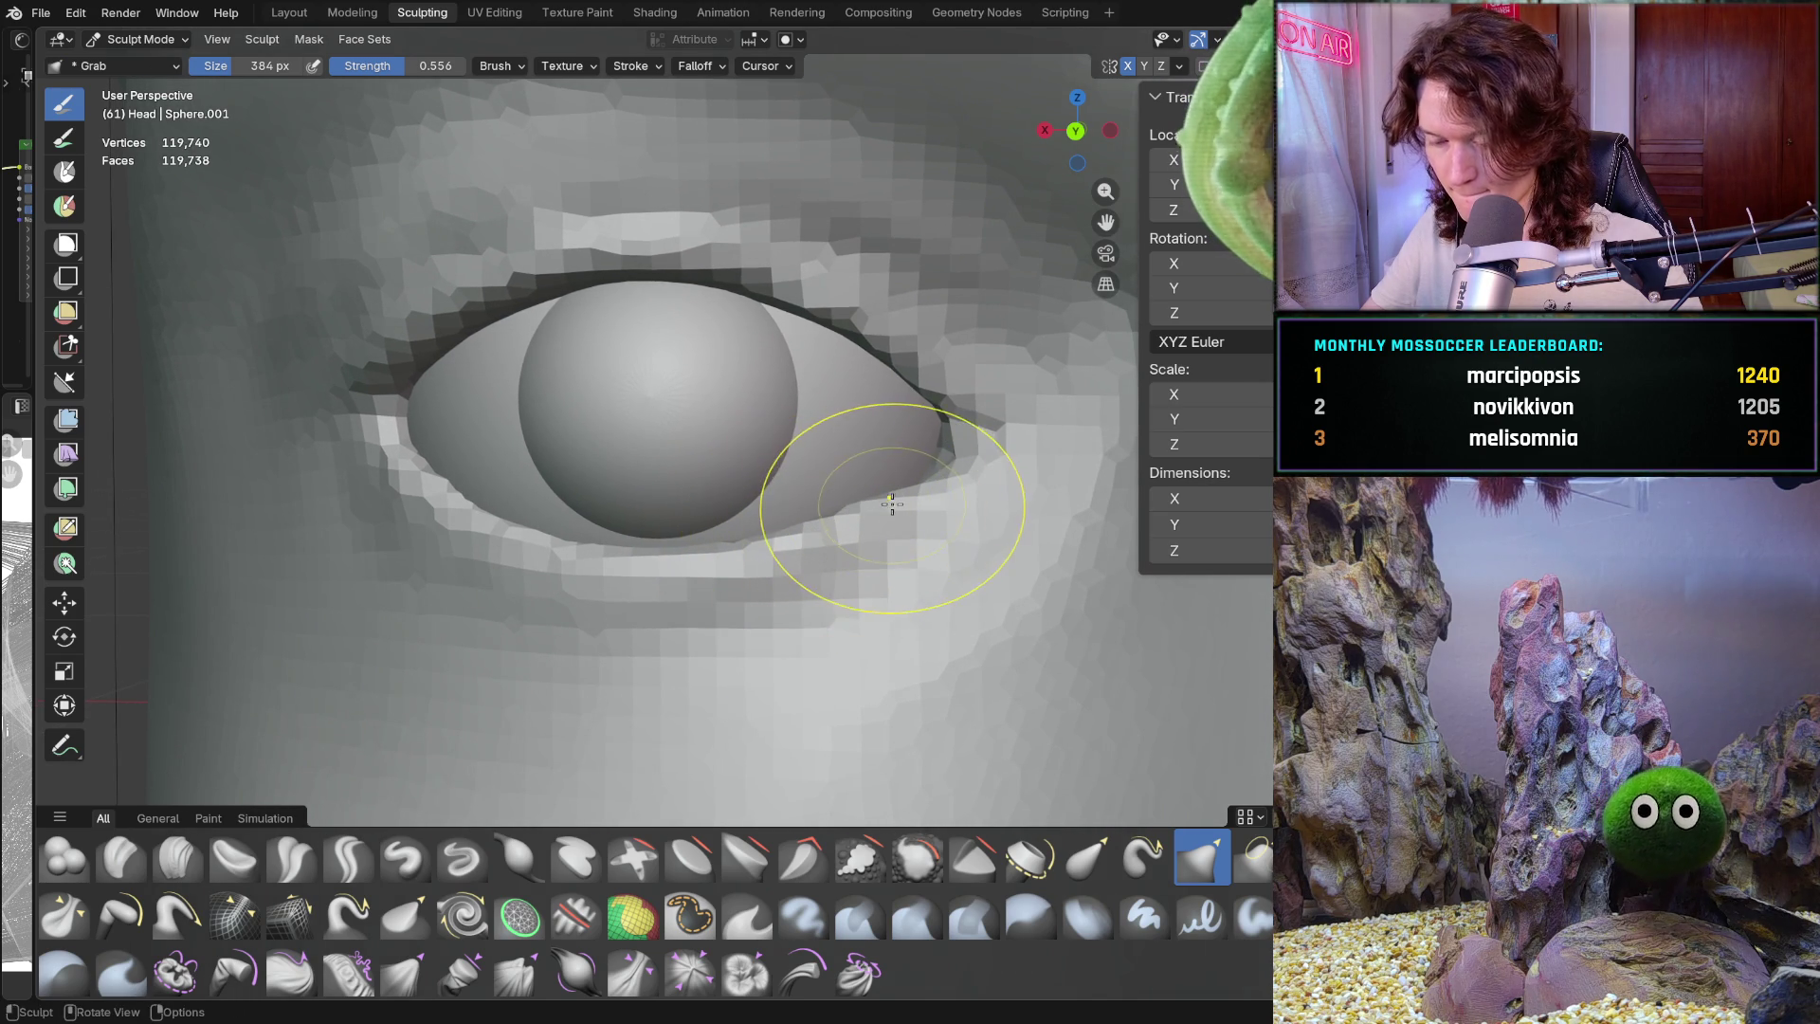
scroll(897, 518, up, 2)
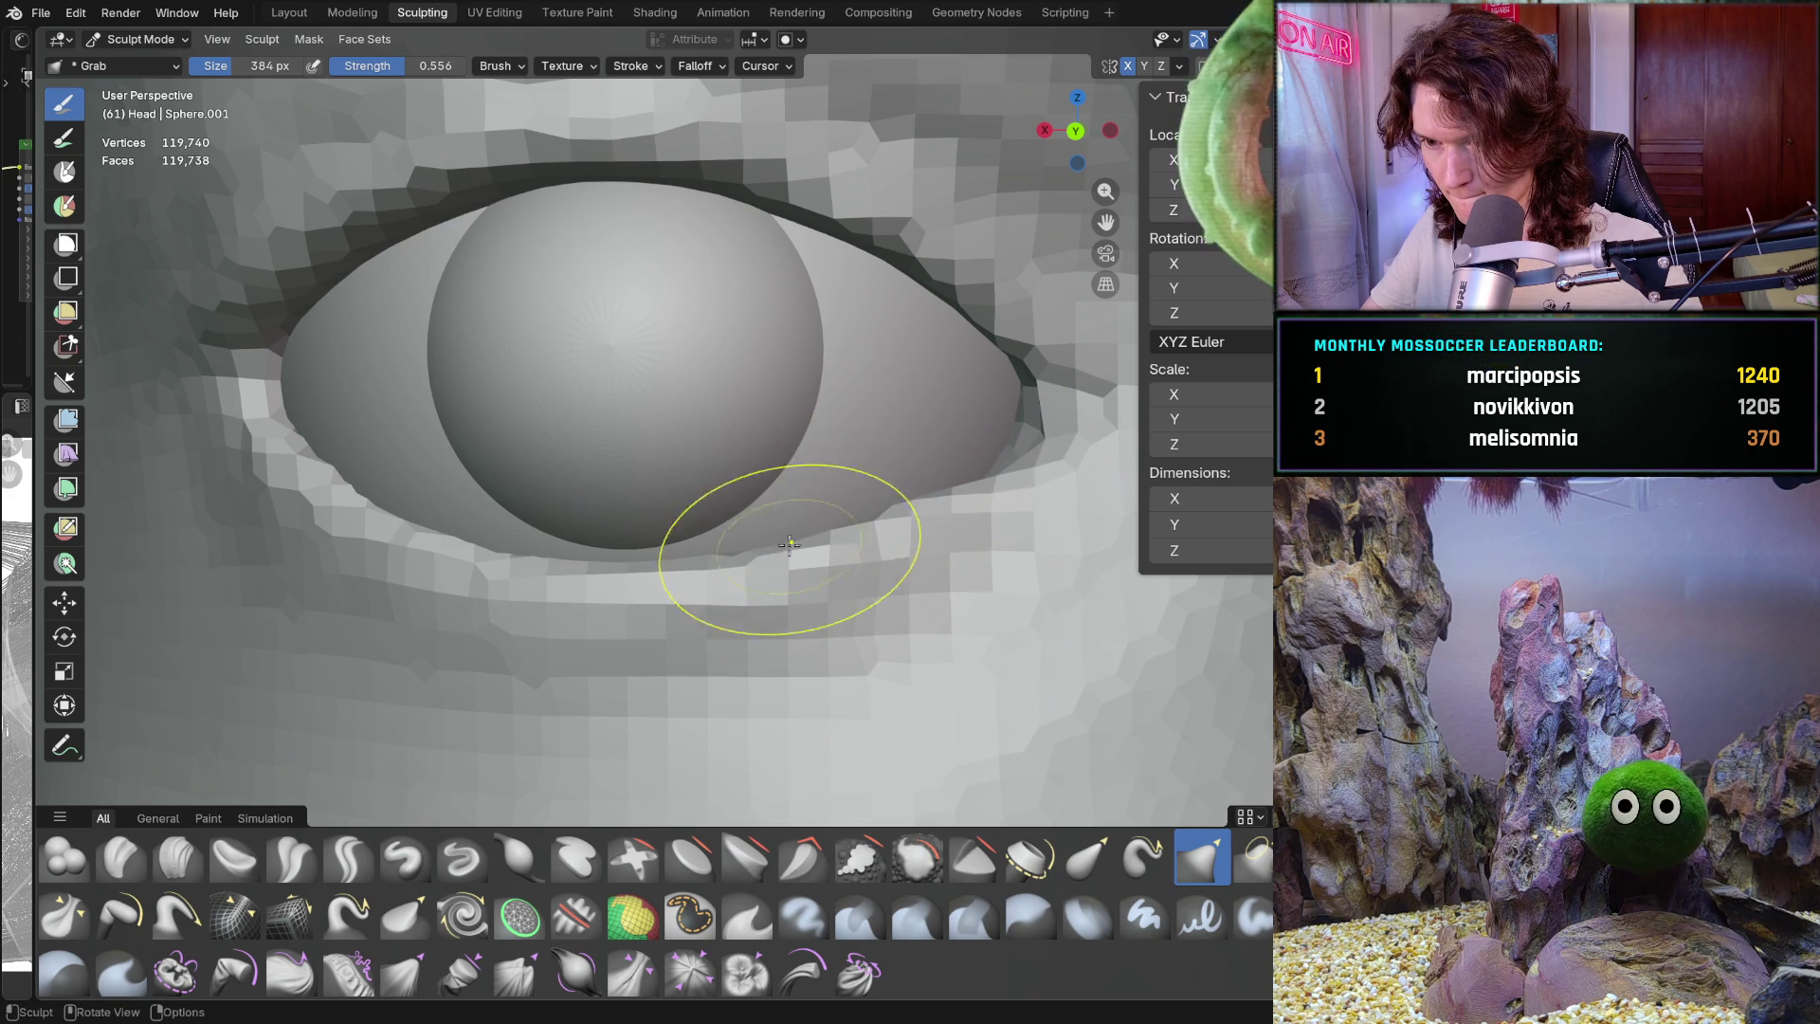
scroll(740, 555, down, 6)
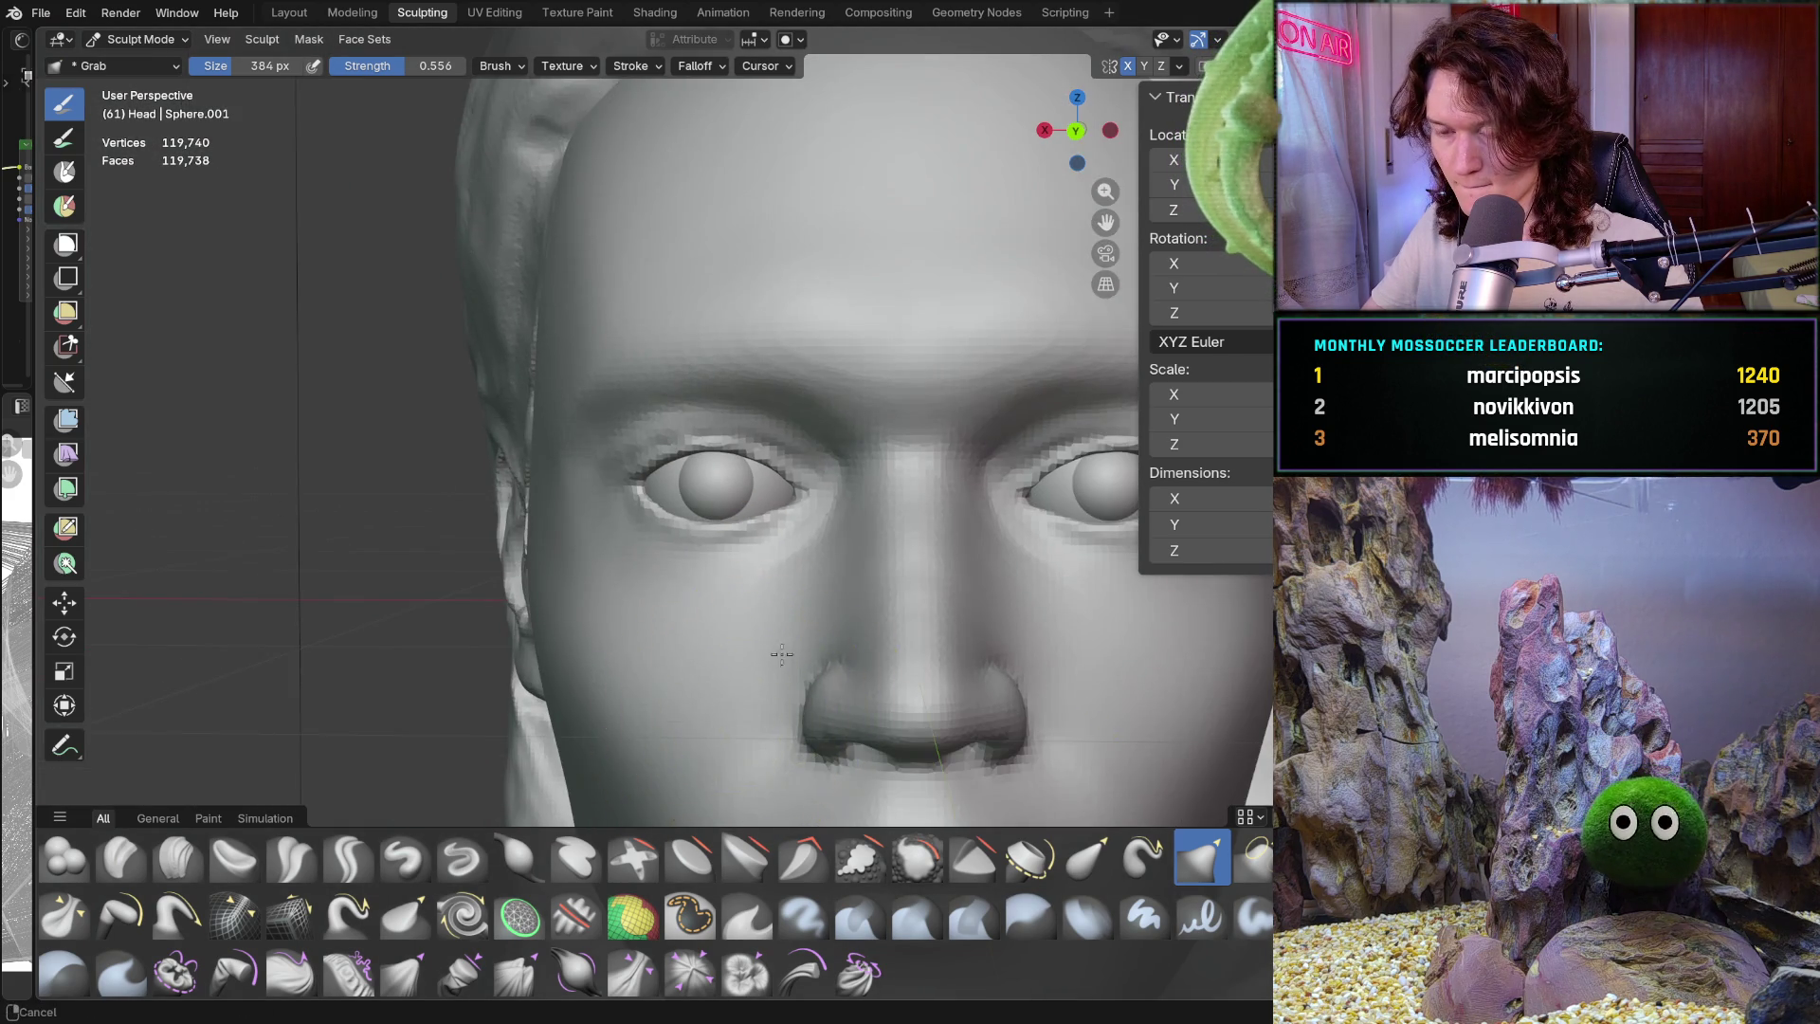
Pull the lower eyelid along the eyeball and shape the outer eye corner
scroll(840, 450, up, 6)
scroll(784, 435, up, 1)
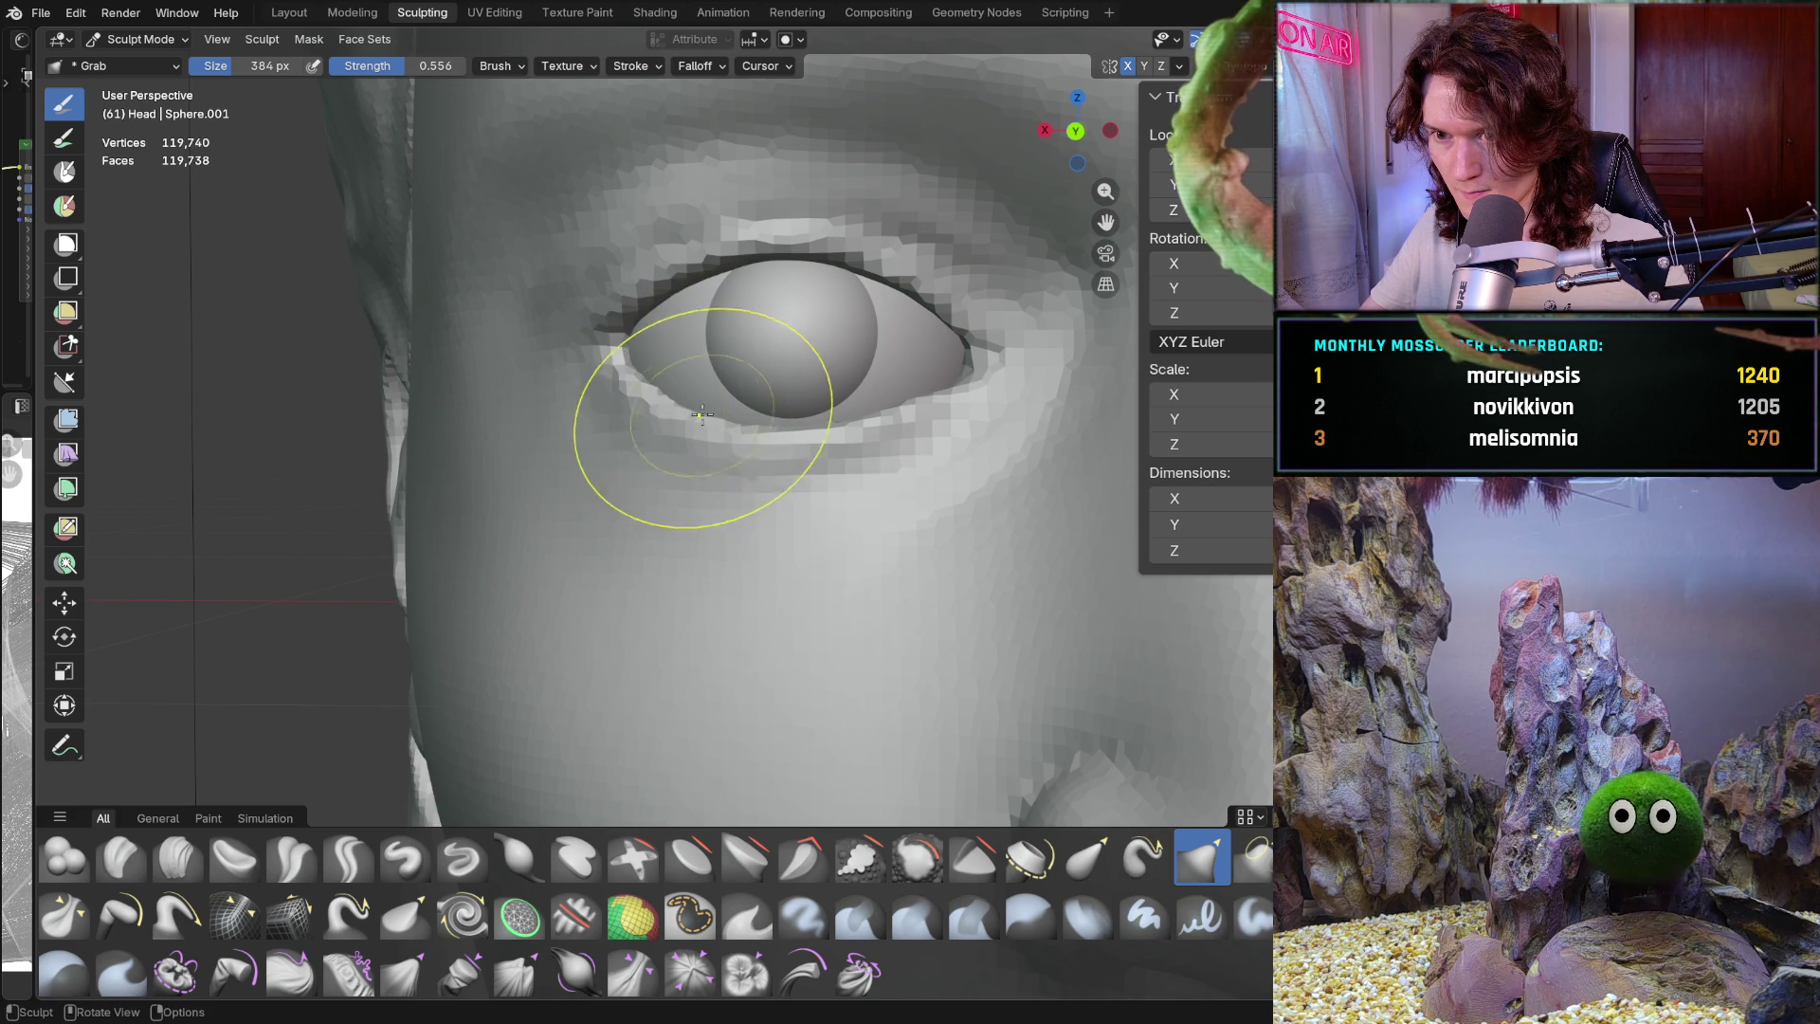
shift+middle_drag(751, 439, 699, 481)
scroll(749, 460, up, 1)
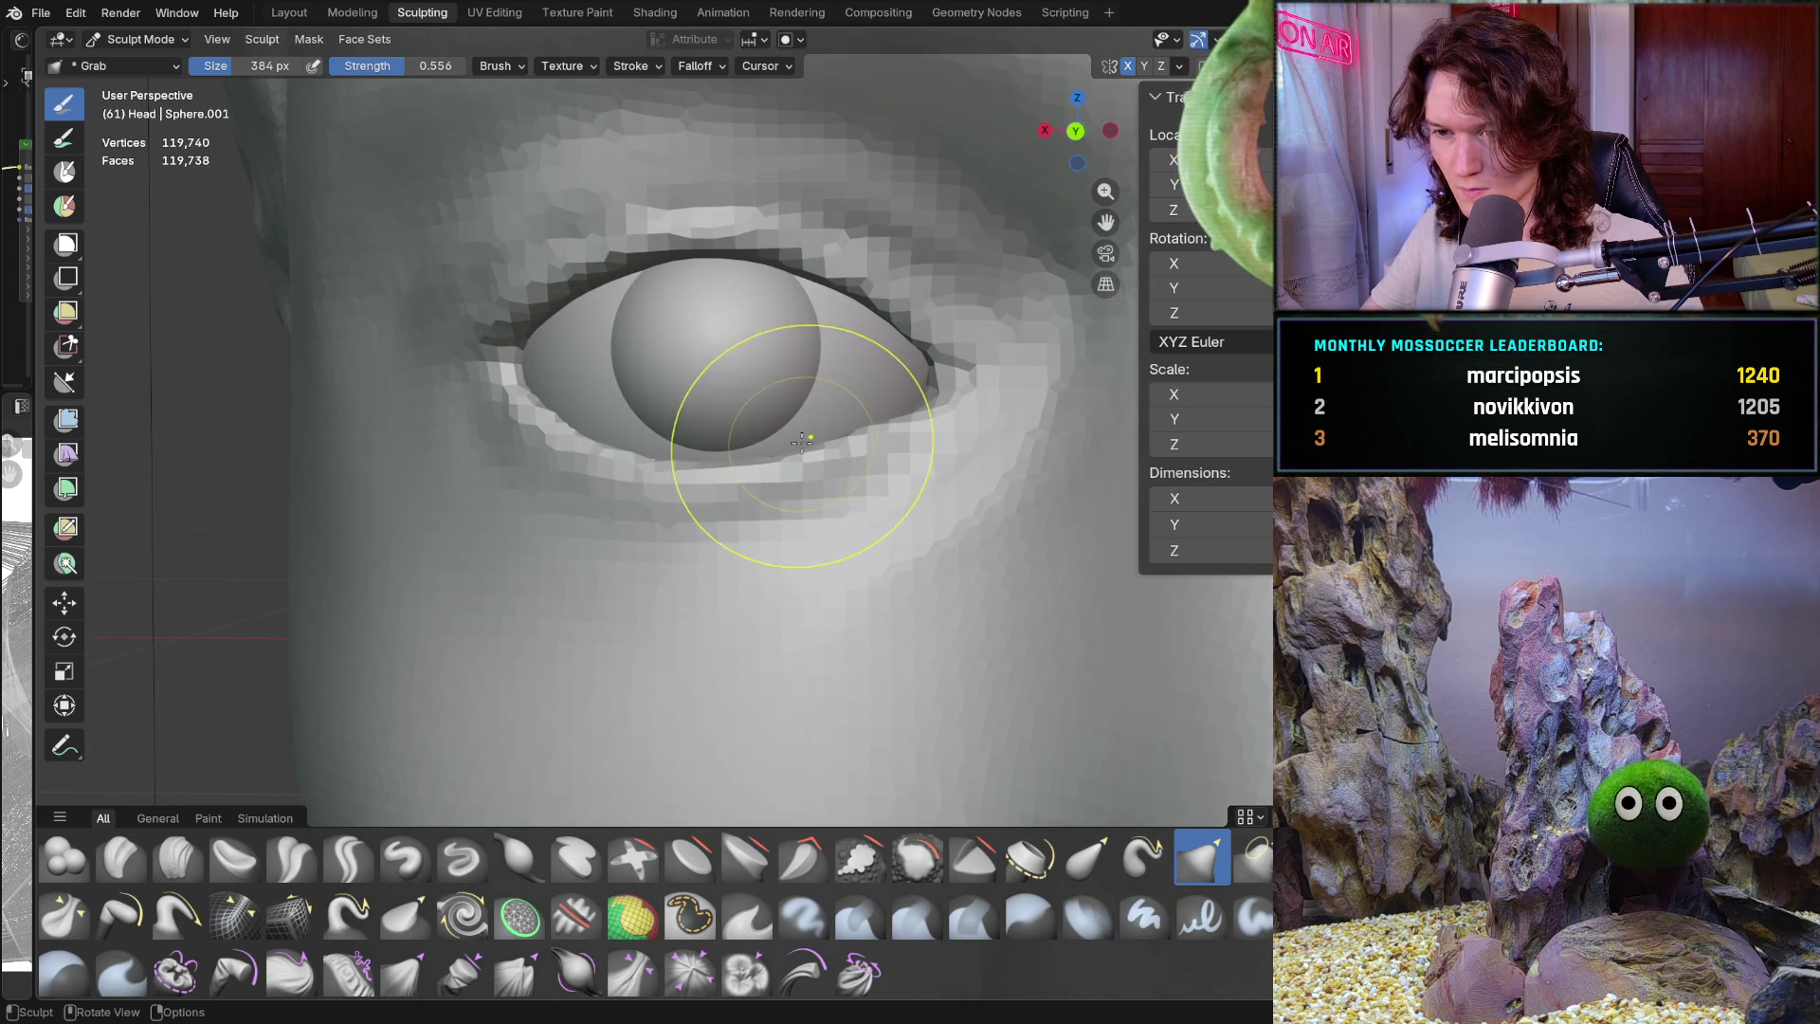
scroll(819, 446, up, 2)
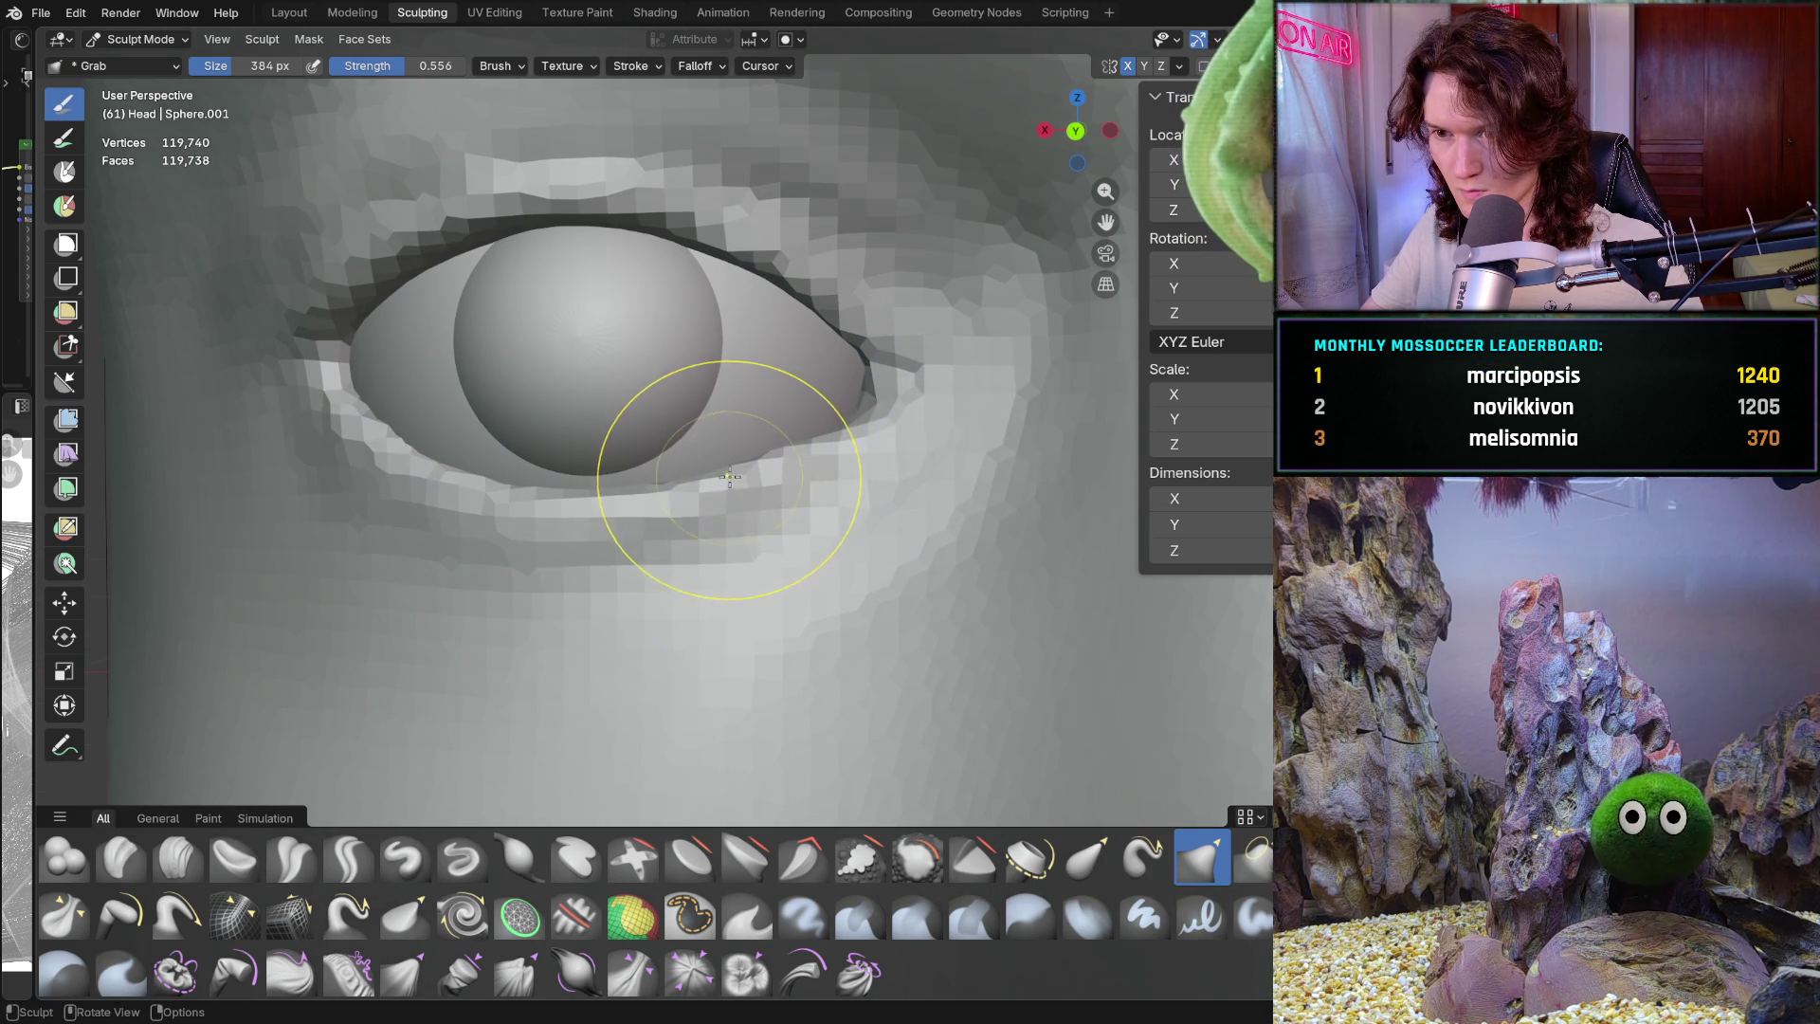
drag(846, 425, 842, 422)
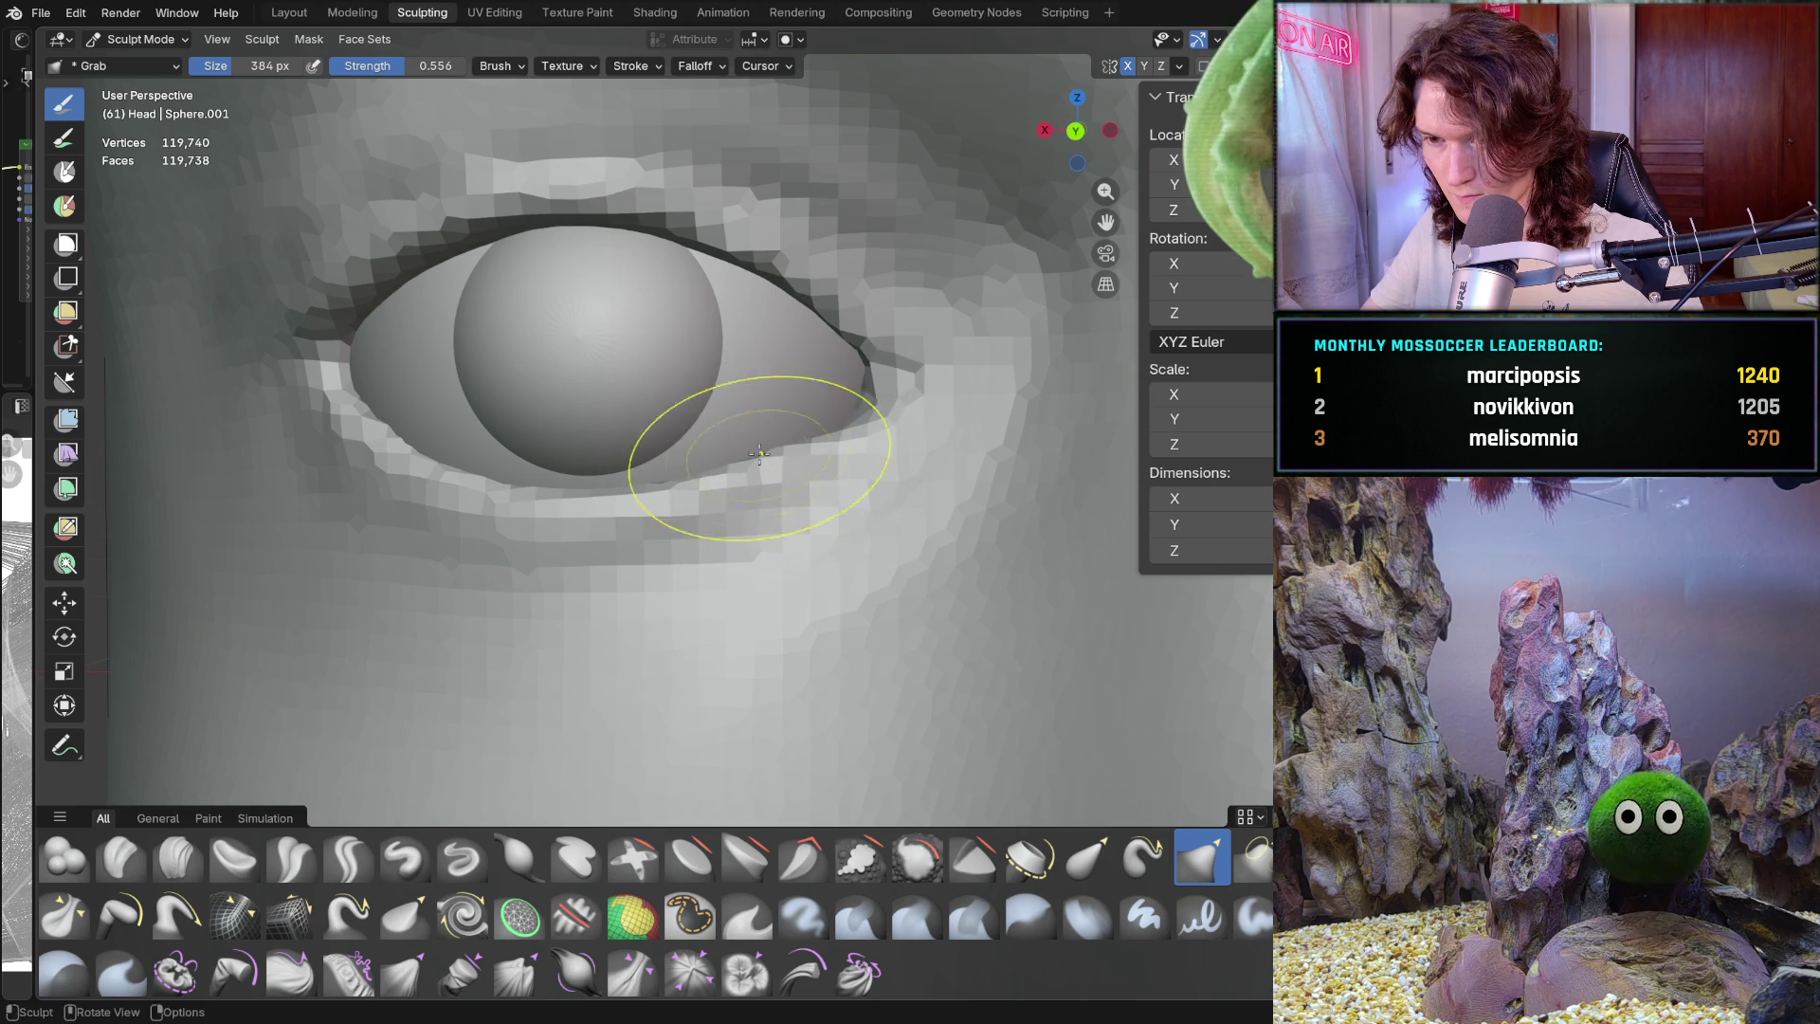
Check the whole face, then nudge the lower eyelid to hug the eyeball
scroll(825, 474, down, 10)
mouse_move(797, 569)
middle_down()
mouse_move(772, 610)
mouse_move(833, 594)
mouse_move(821, 611)
middle_up()
scroll(821, 611, down, 3)
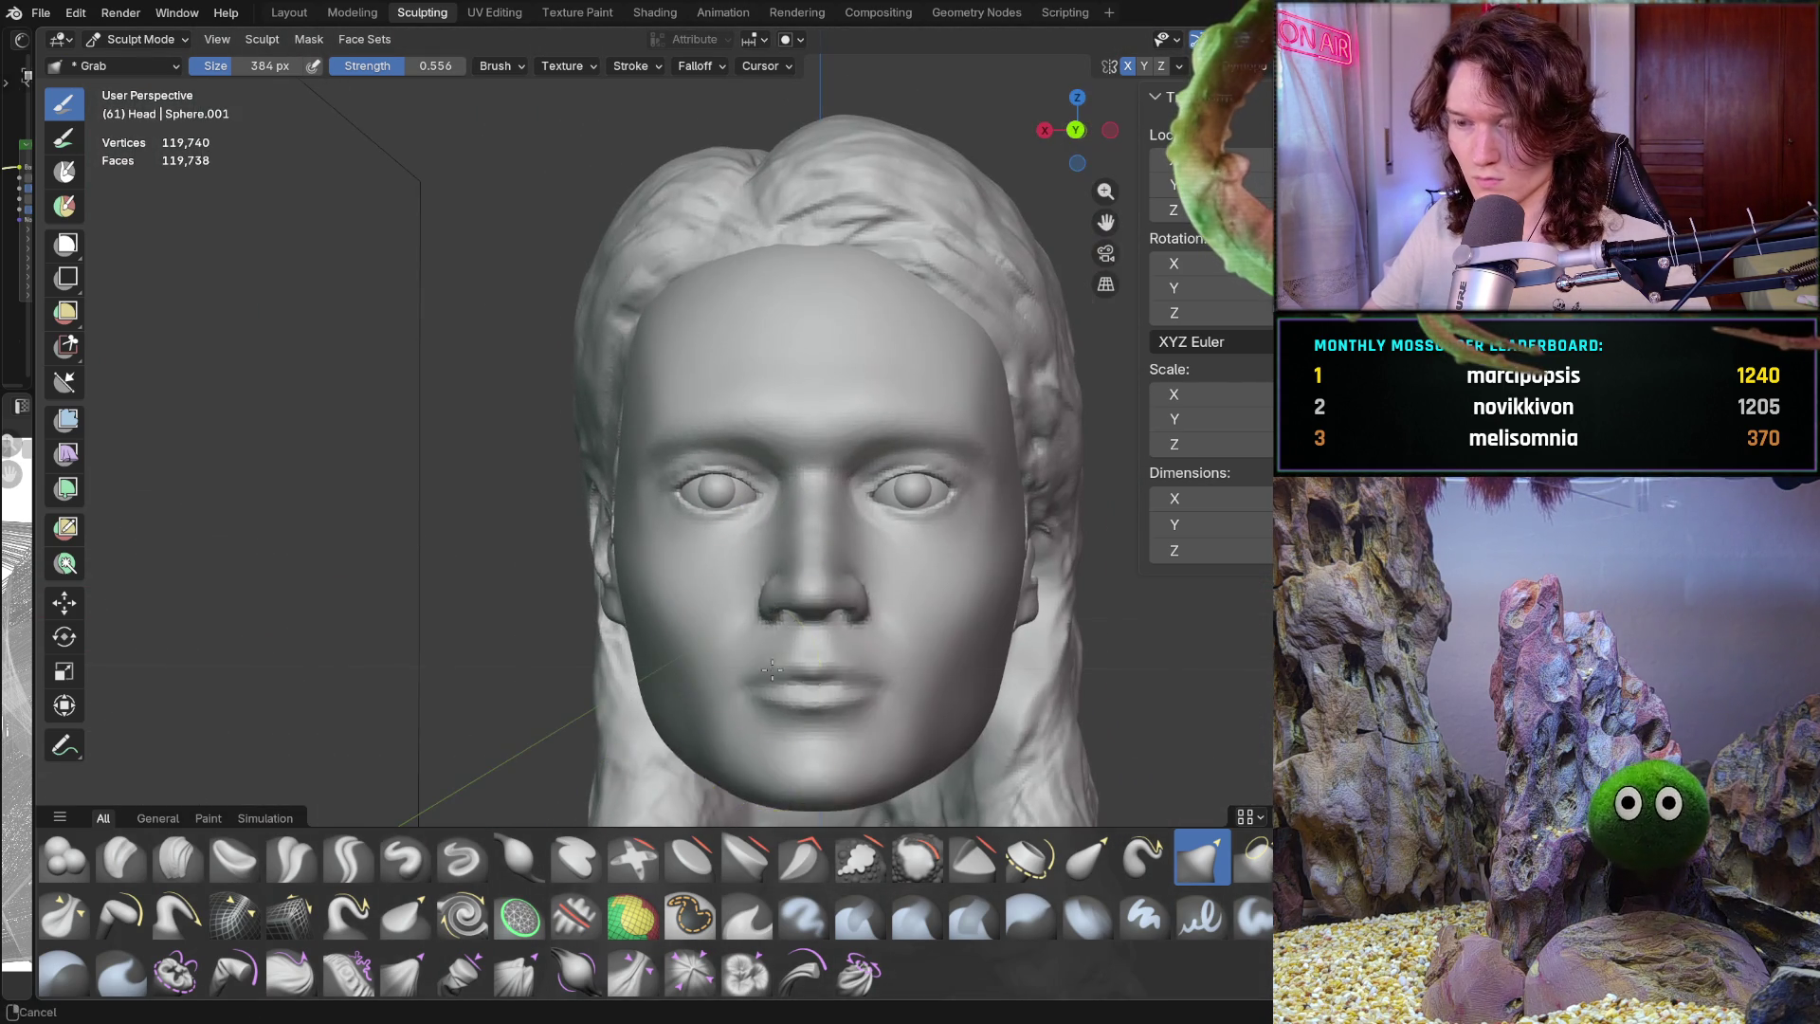
scroll(743, 672, up, 8)
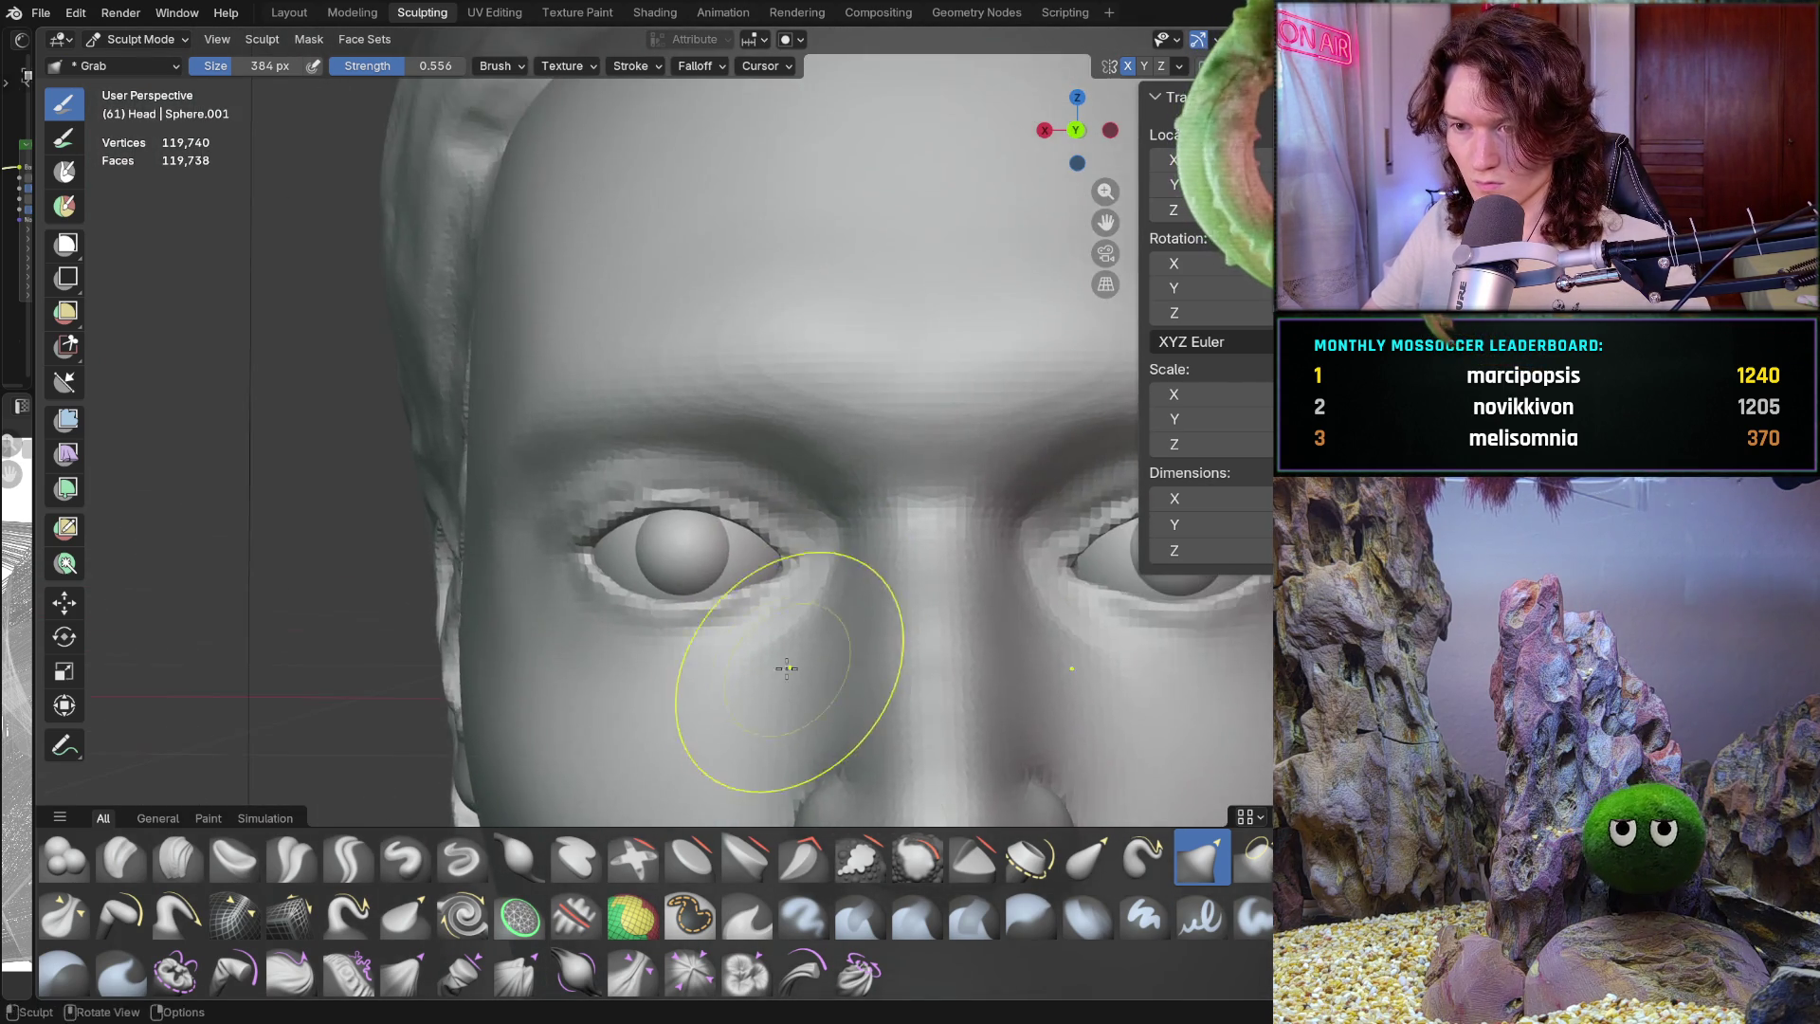
scroll(745, 613, up, 1)
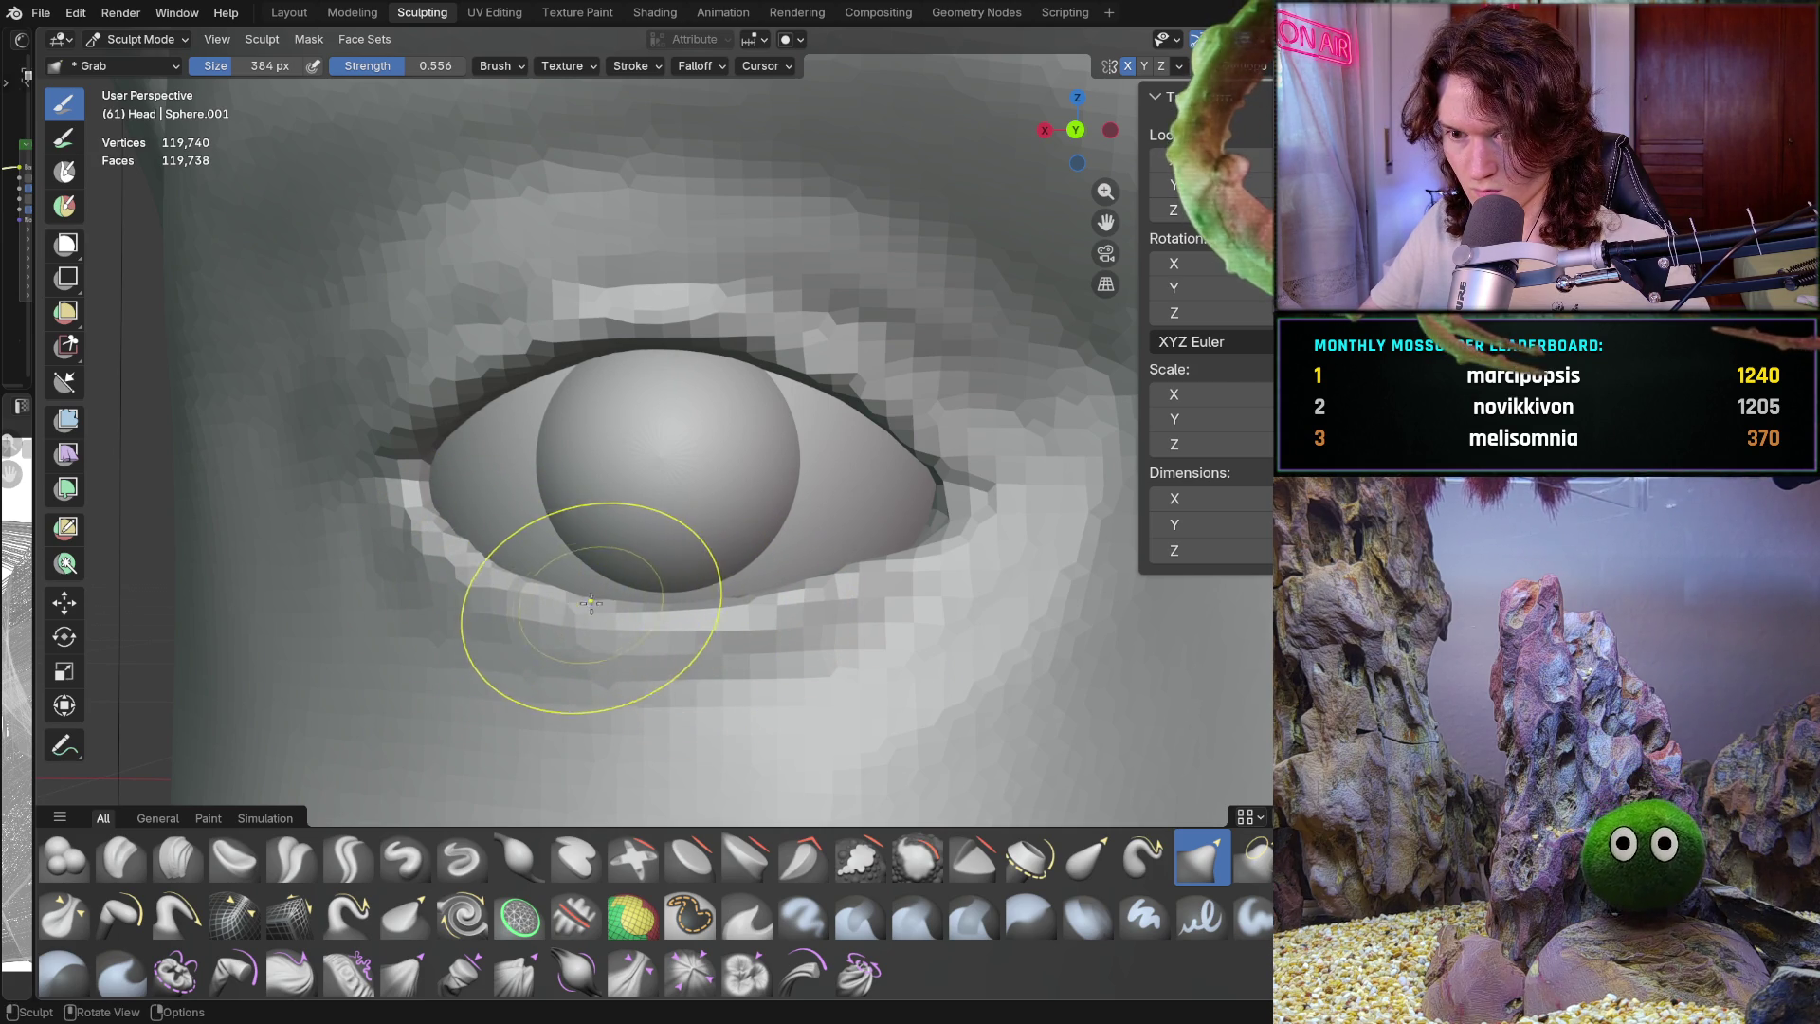
scroll(910, 549, up, 3)
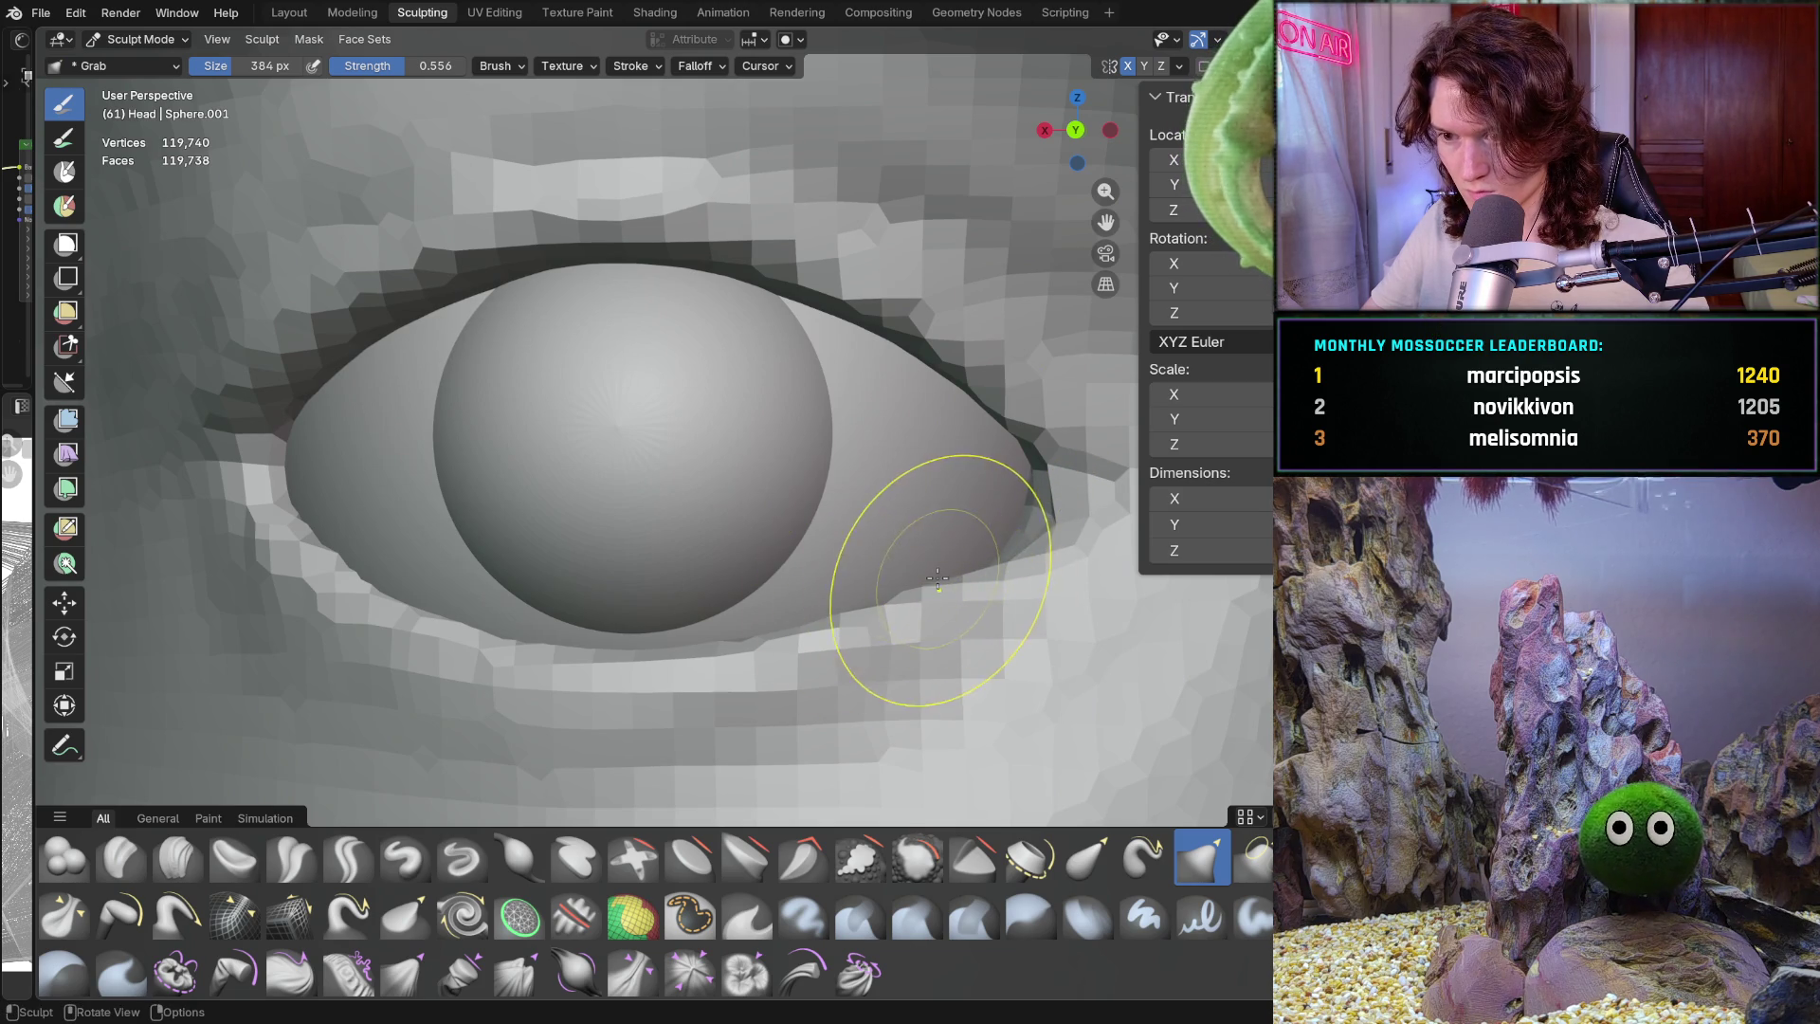
mouse_move(958, 581)
mouse_down()
mouse_move(843, 610)
mouse_move(898, 600)
mouse_up()
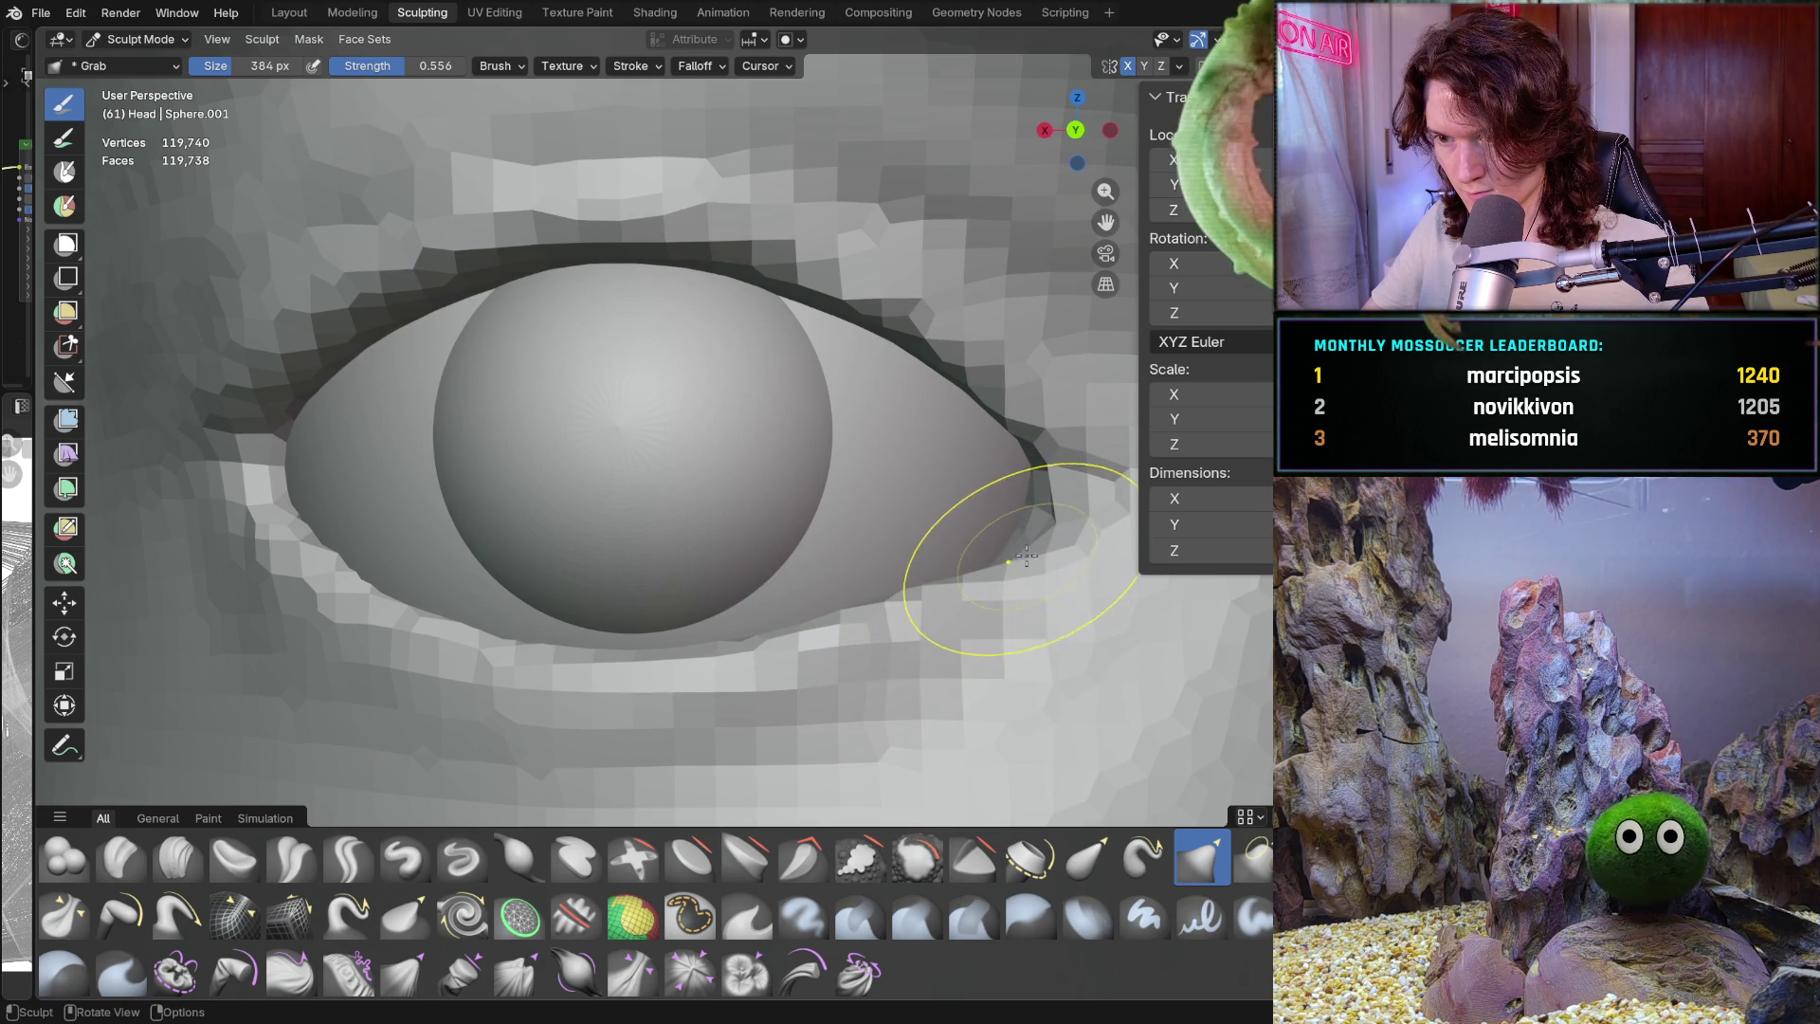
Inspect the left eye from several angles and tug the lid edge near the outer corner
mouse_move(1026, 557)
middle_down()
mouse_move(843, 618)
mouse_move(900, 598)
middle_up()
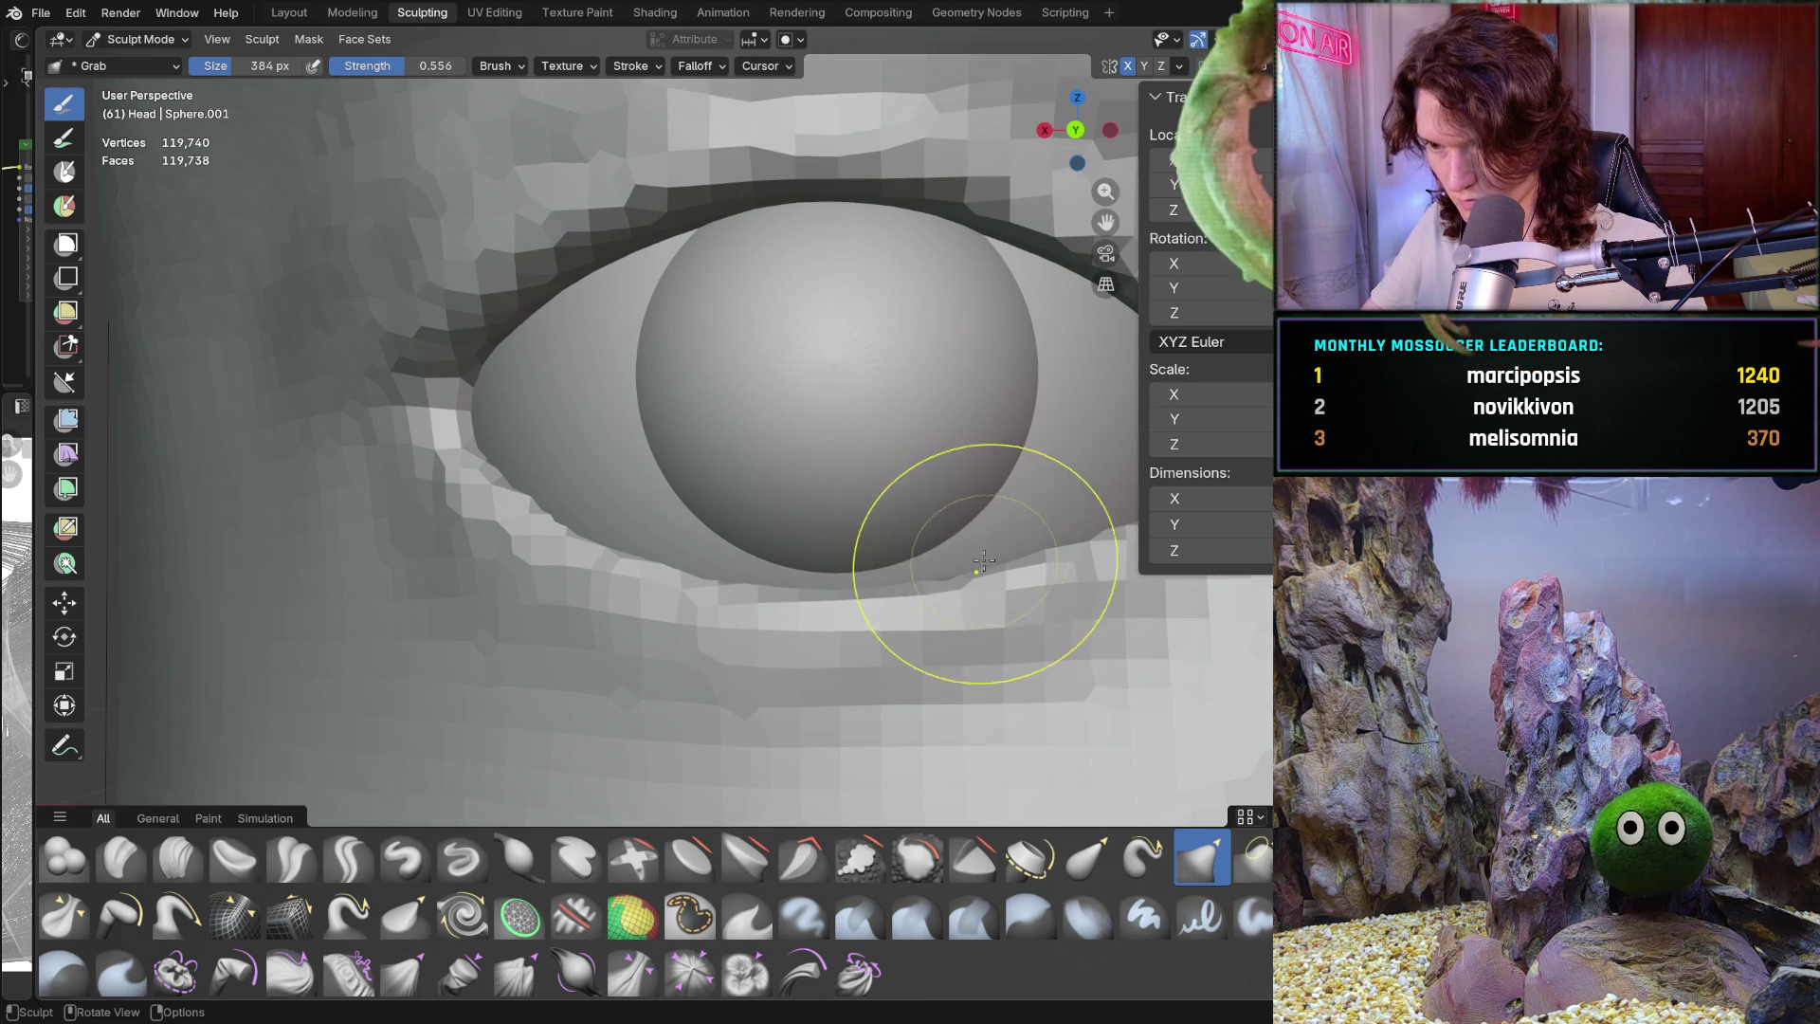
middle_drag(1024, 557, 901, 569)
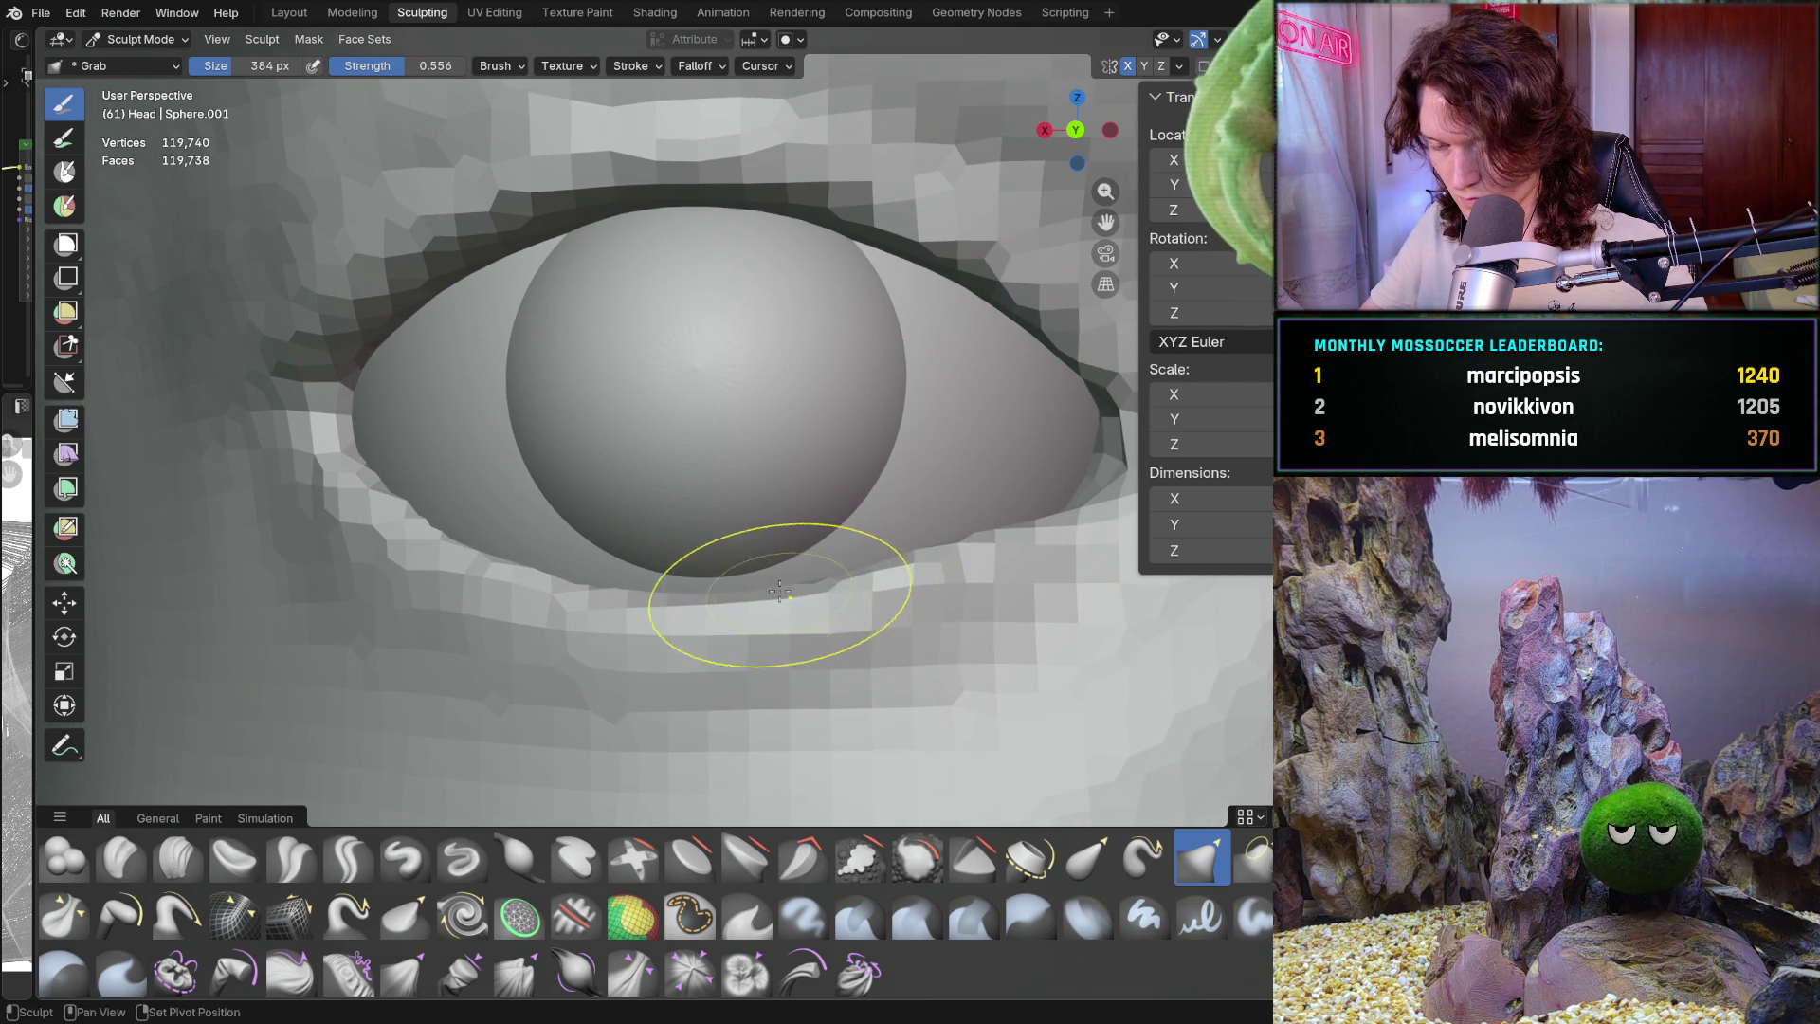
middle_drag(782, 595, 802, 581)
mouse_move(937, 511)
ctrl+middle_down()
mouse_move(768, 499)
mouse_move(800, 622)
mouse_move(713, 595)
ctrl+middle_up()
mouse_move(793, 528)
ctrl+middle_down()
mouse_move(833, 528)
mouse_move(752, 467)
ctrl+middle_up()
drag(710, 471, 715, 477)
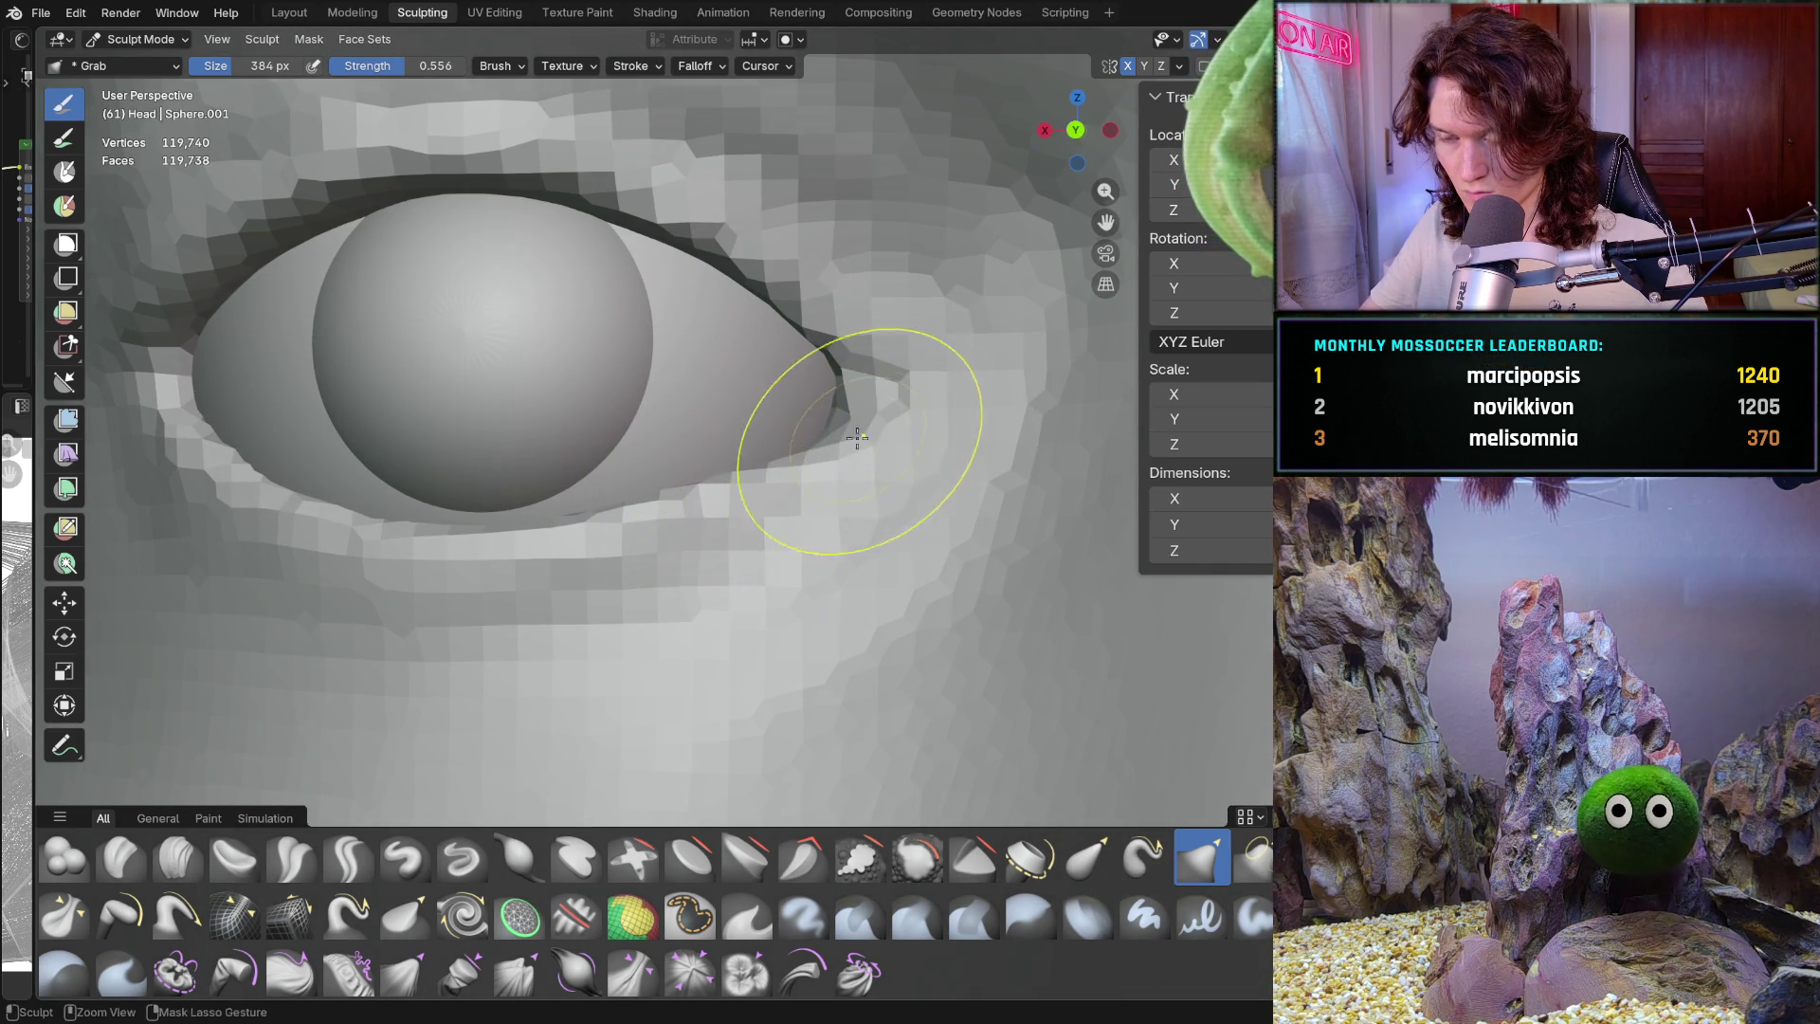
scroll(840, 446, down, 10)
middle_drag(753, 589, 807, 632)
scroll(810, 629, down, 5)
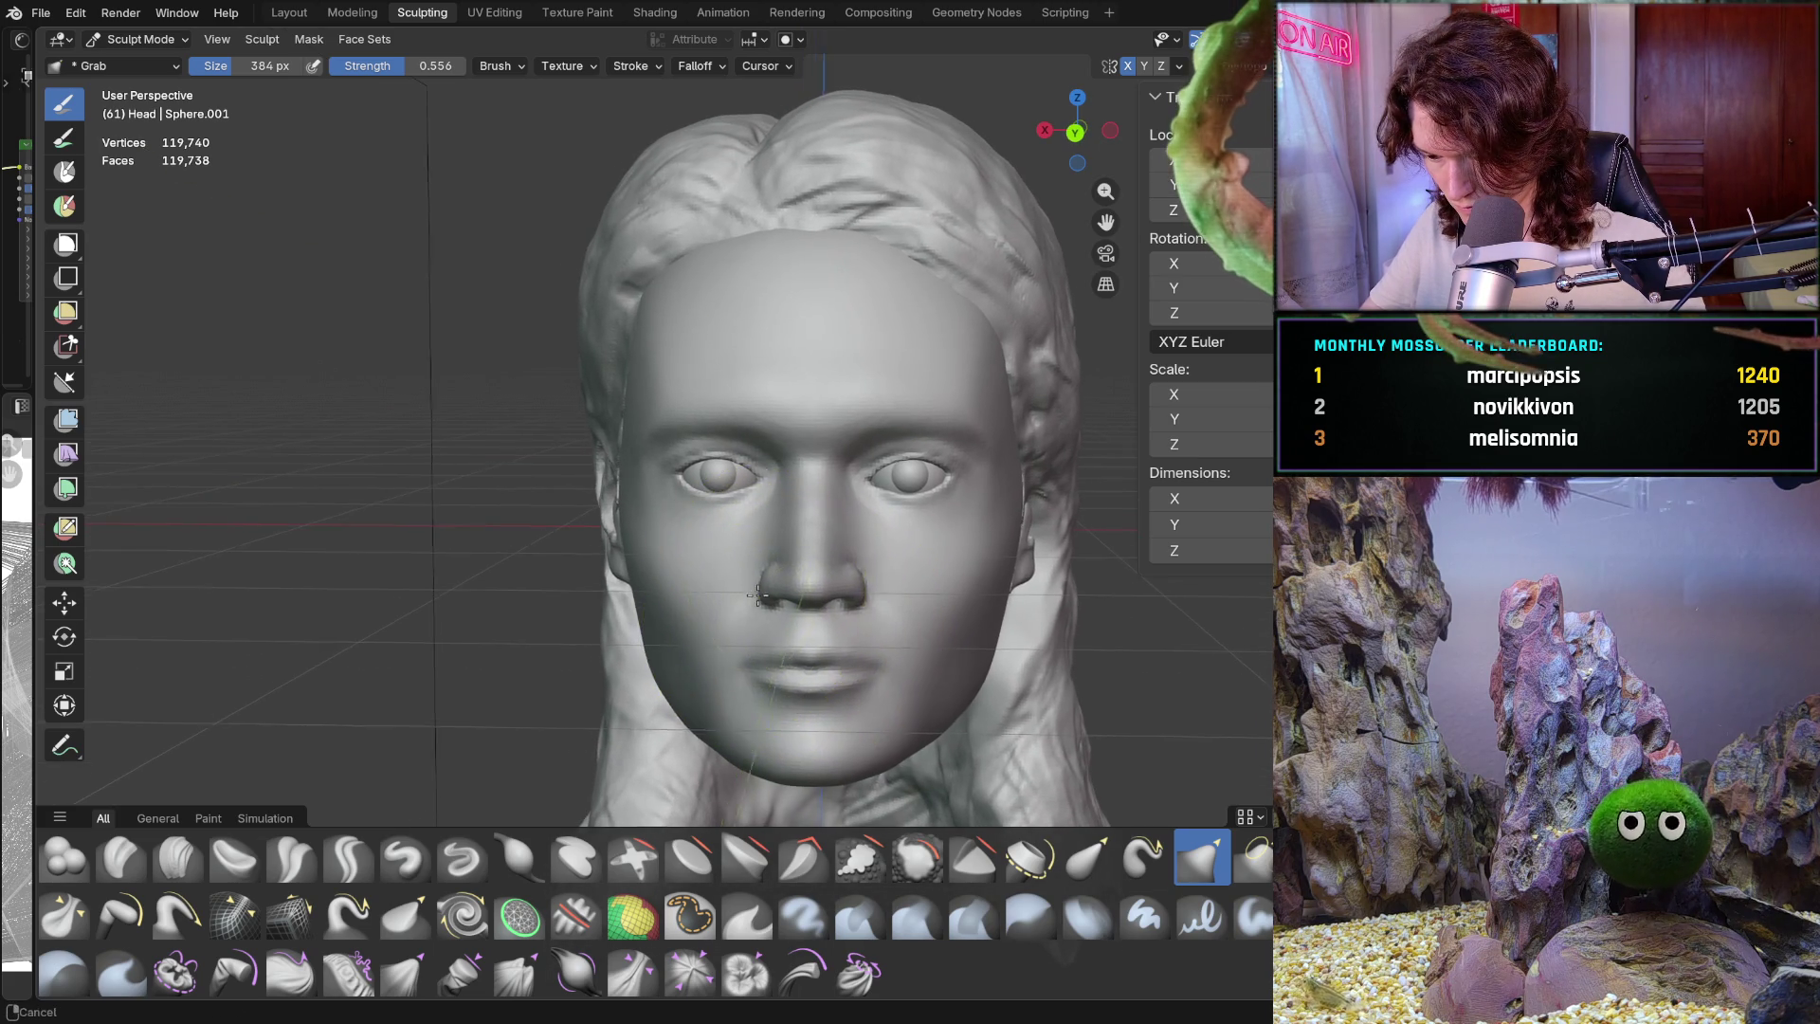
Zoom and orbit around the head to a side view of the left eye
scroll(763, 469, up, 6)
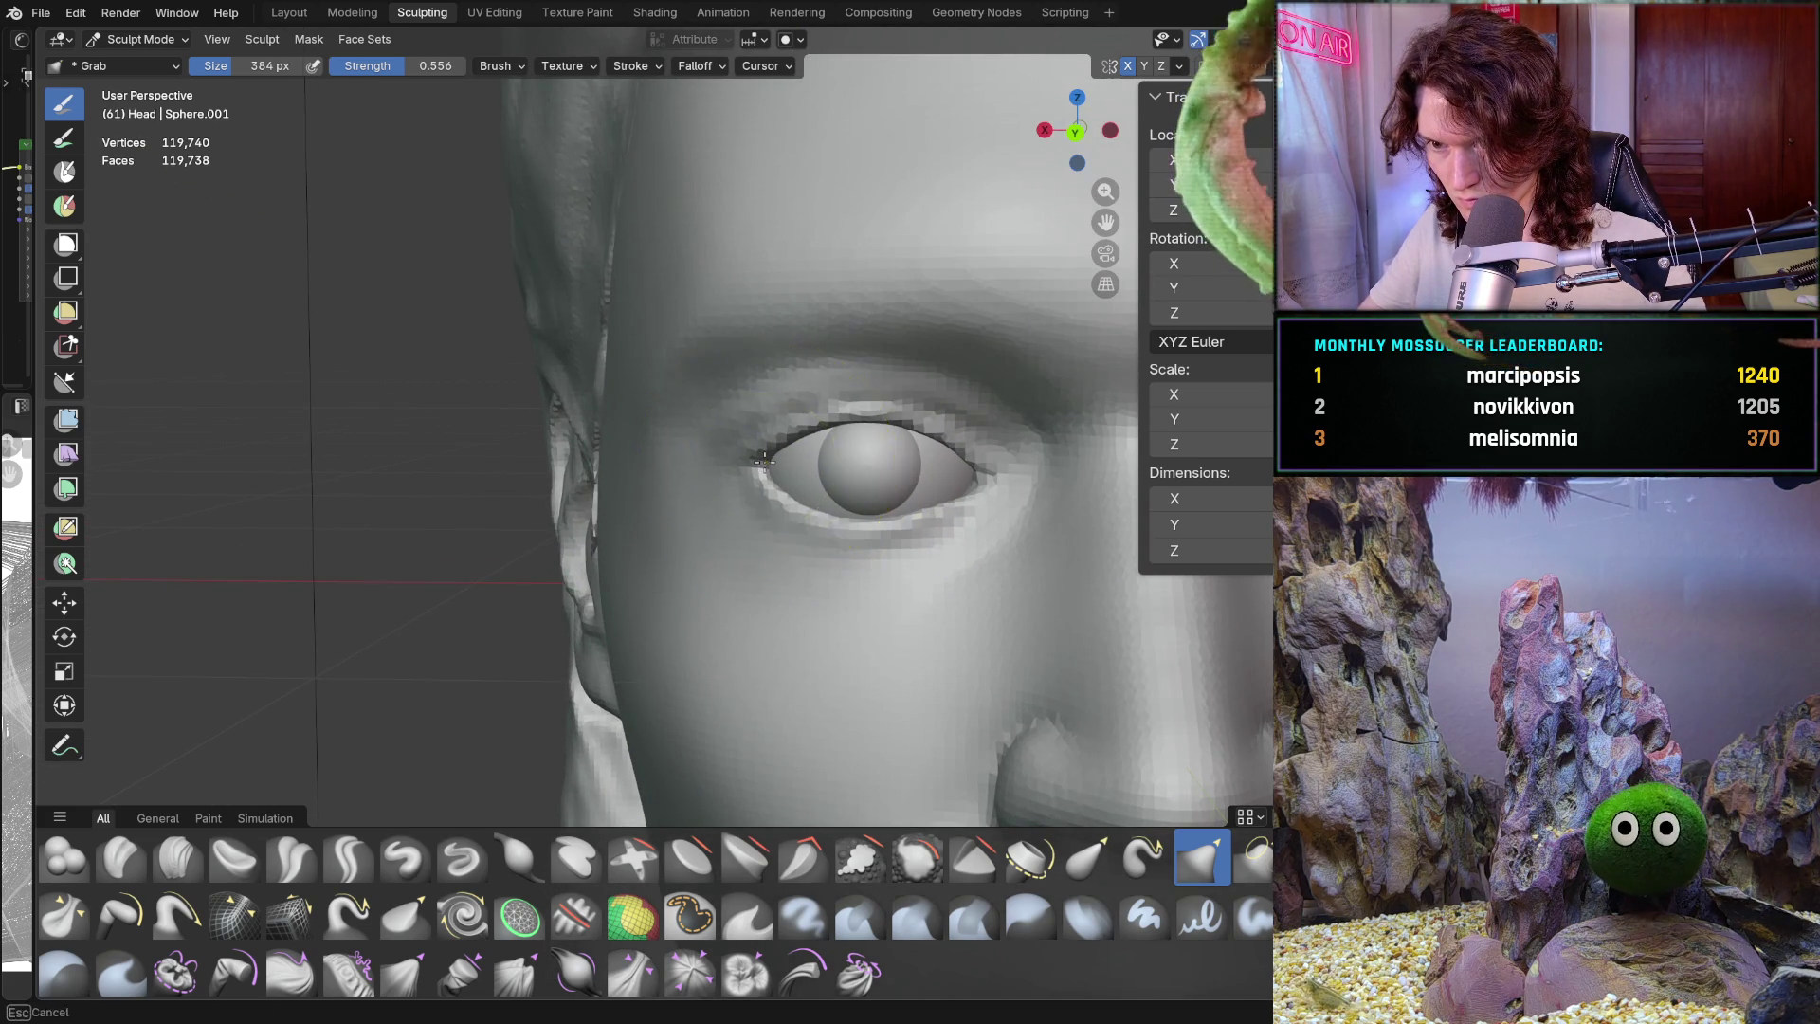
scroll(853, 451, down, 7)
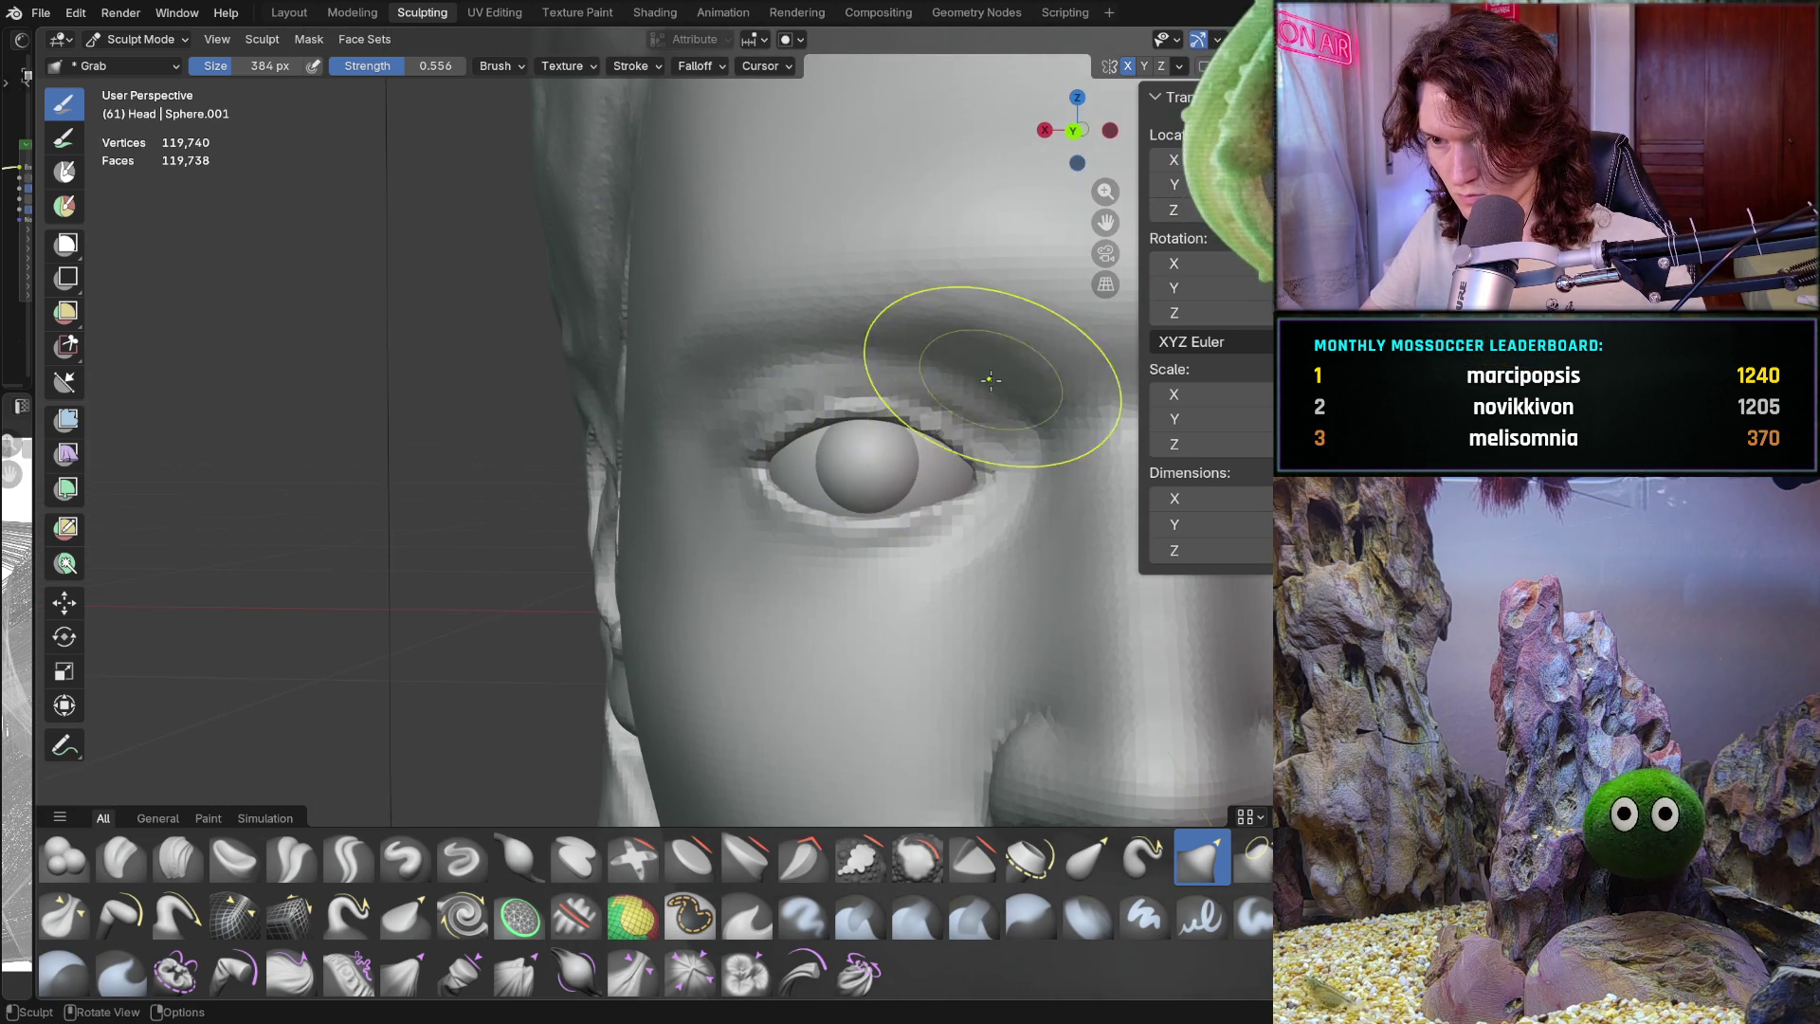
scroll(901, 528, up, 6)
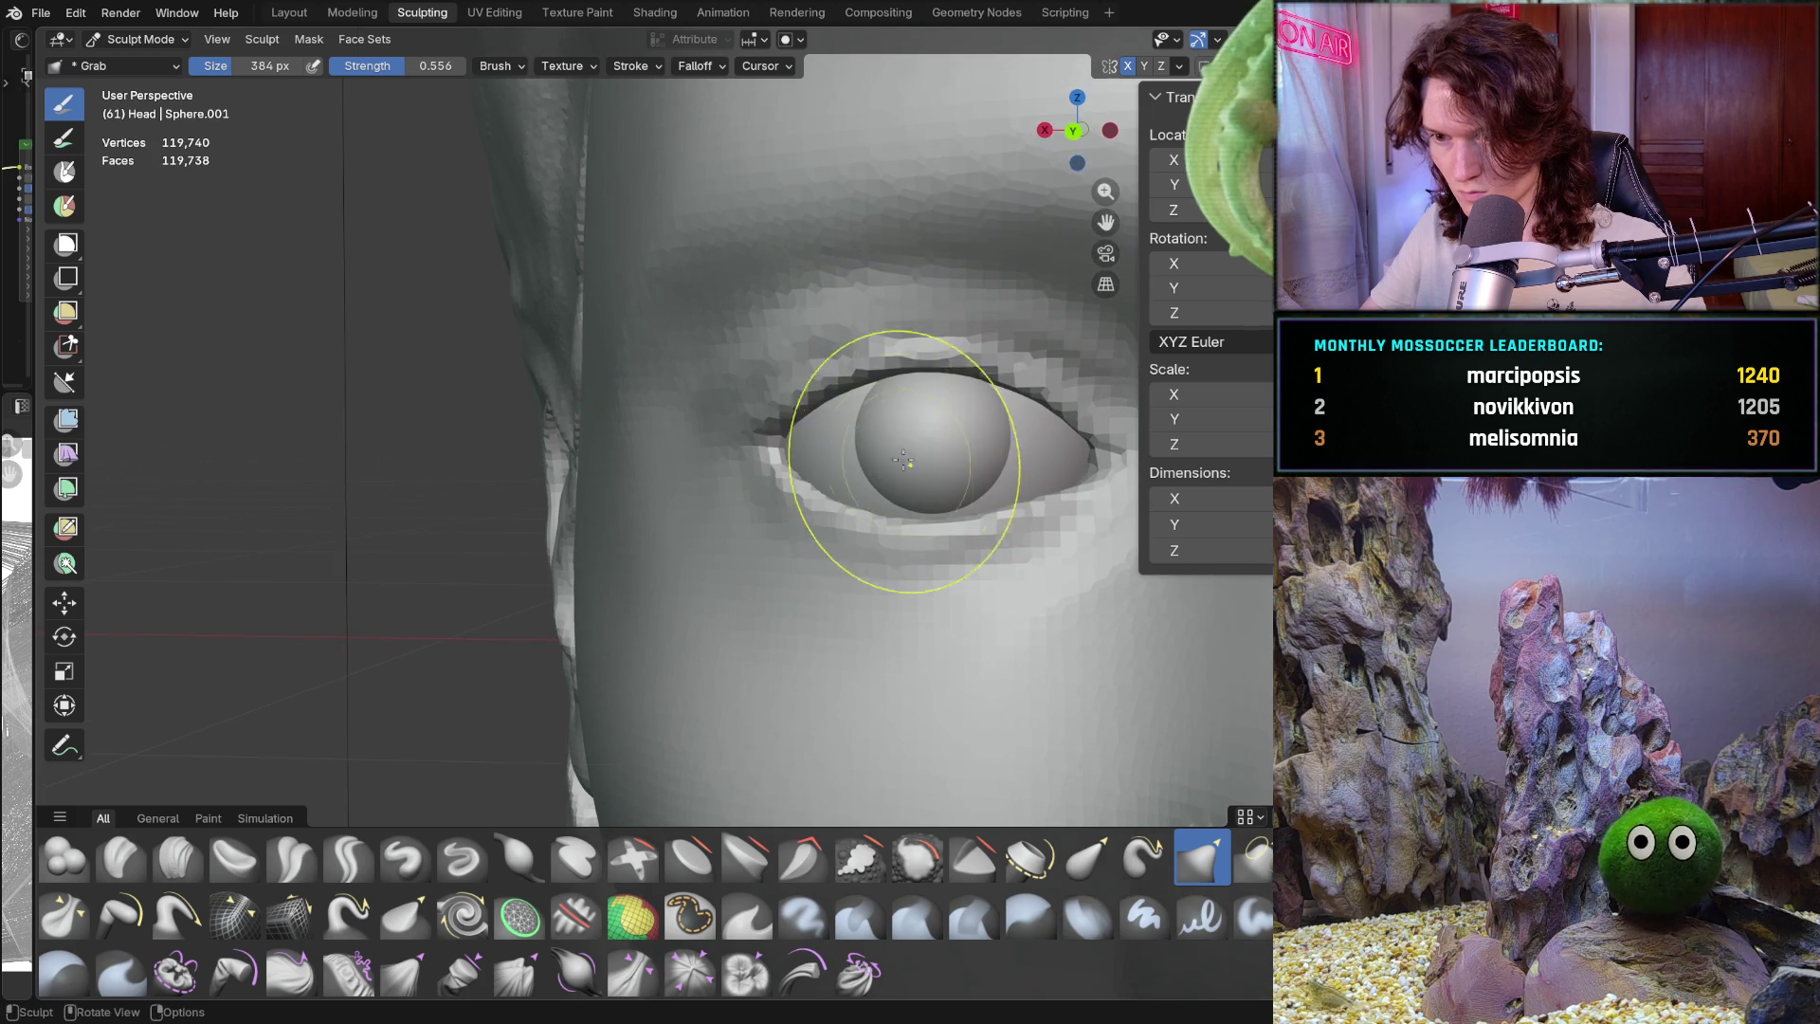
scroll(883, 517, down, 6)
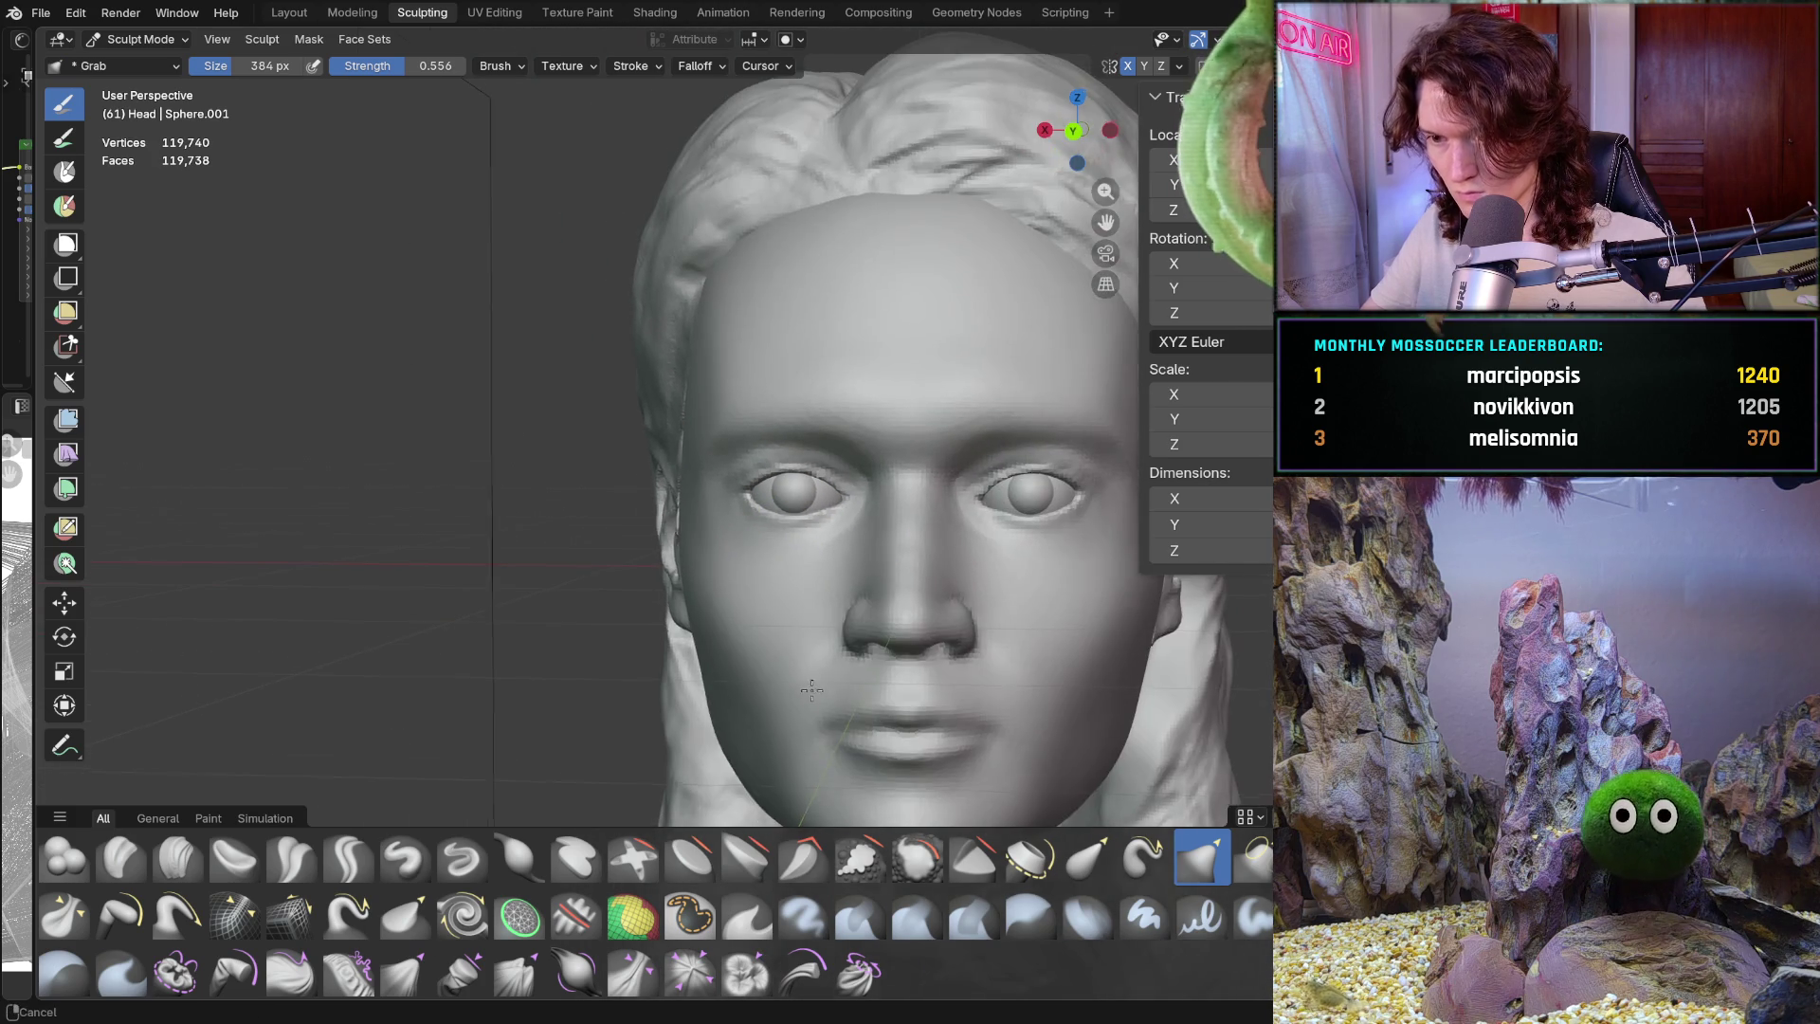
scroll(849, 657, down, 4)
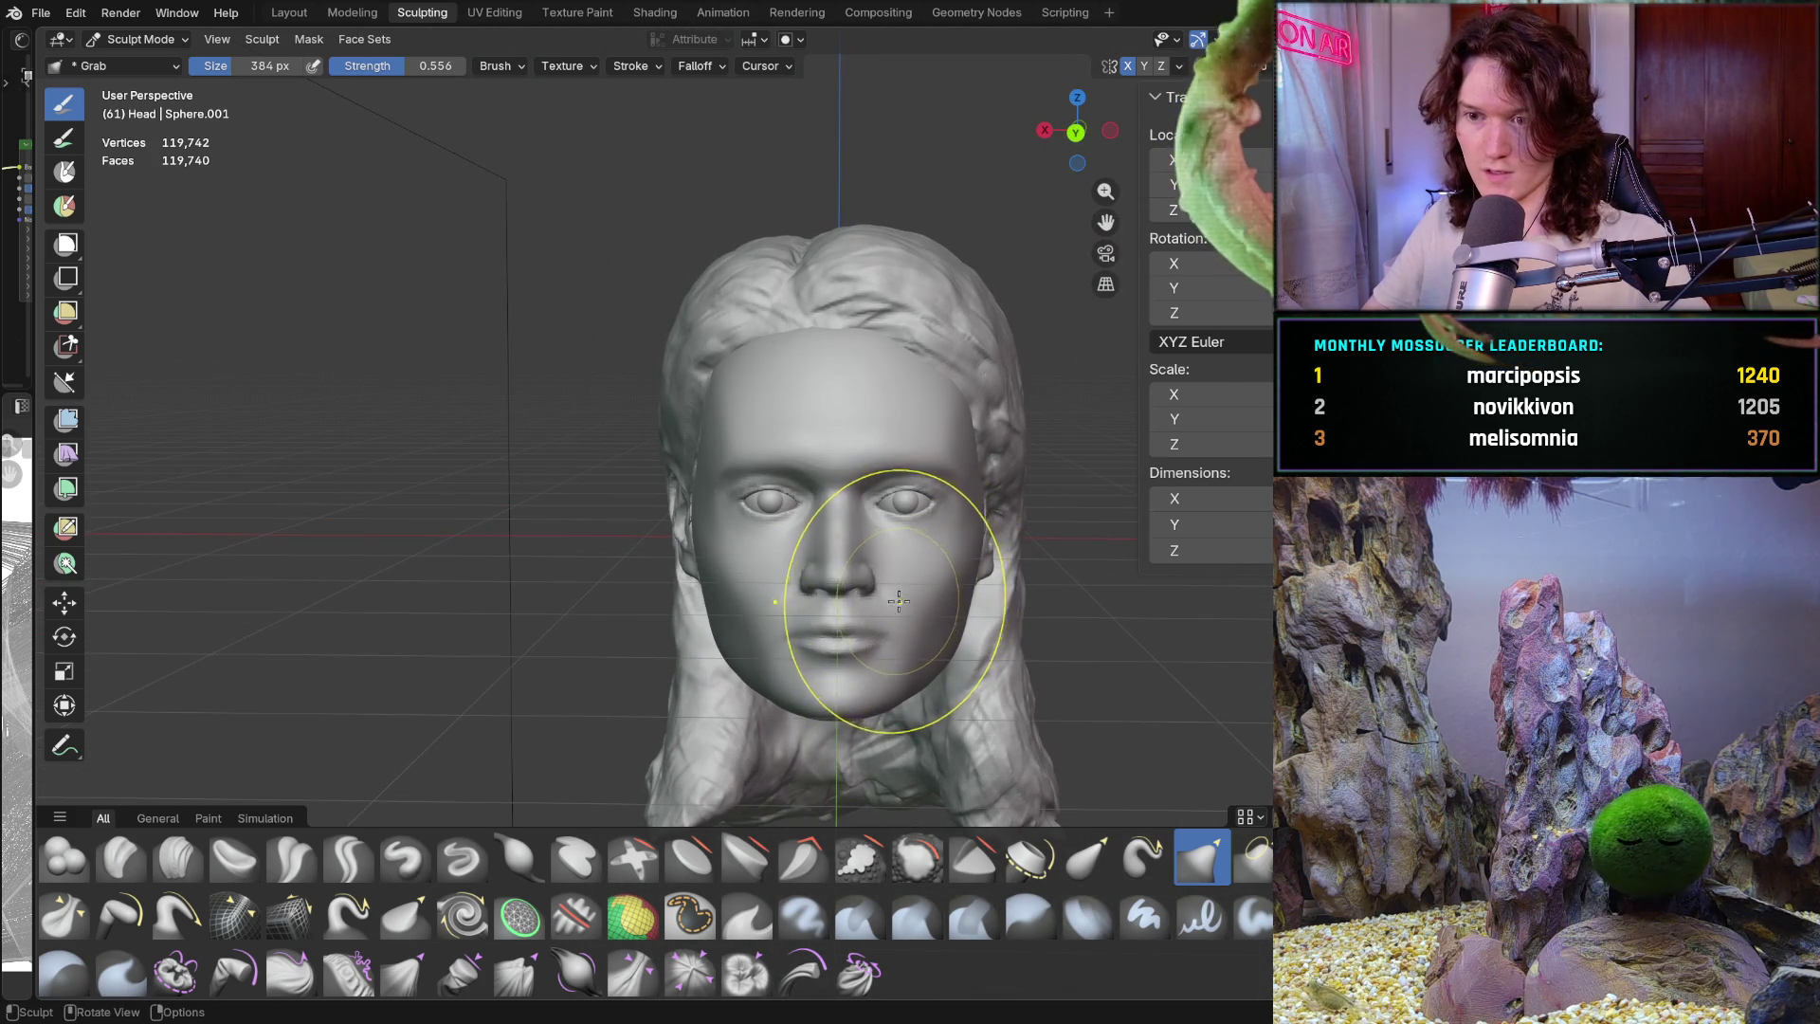
scroll(900, 600, up, 8)
middle_drag(975, 496, 1065, 540)
scroll(1064, 540, up, 5)
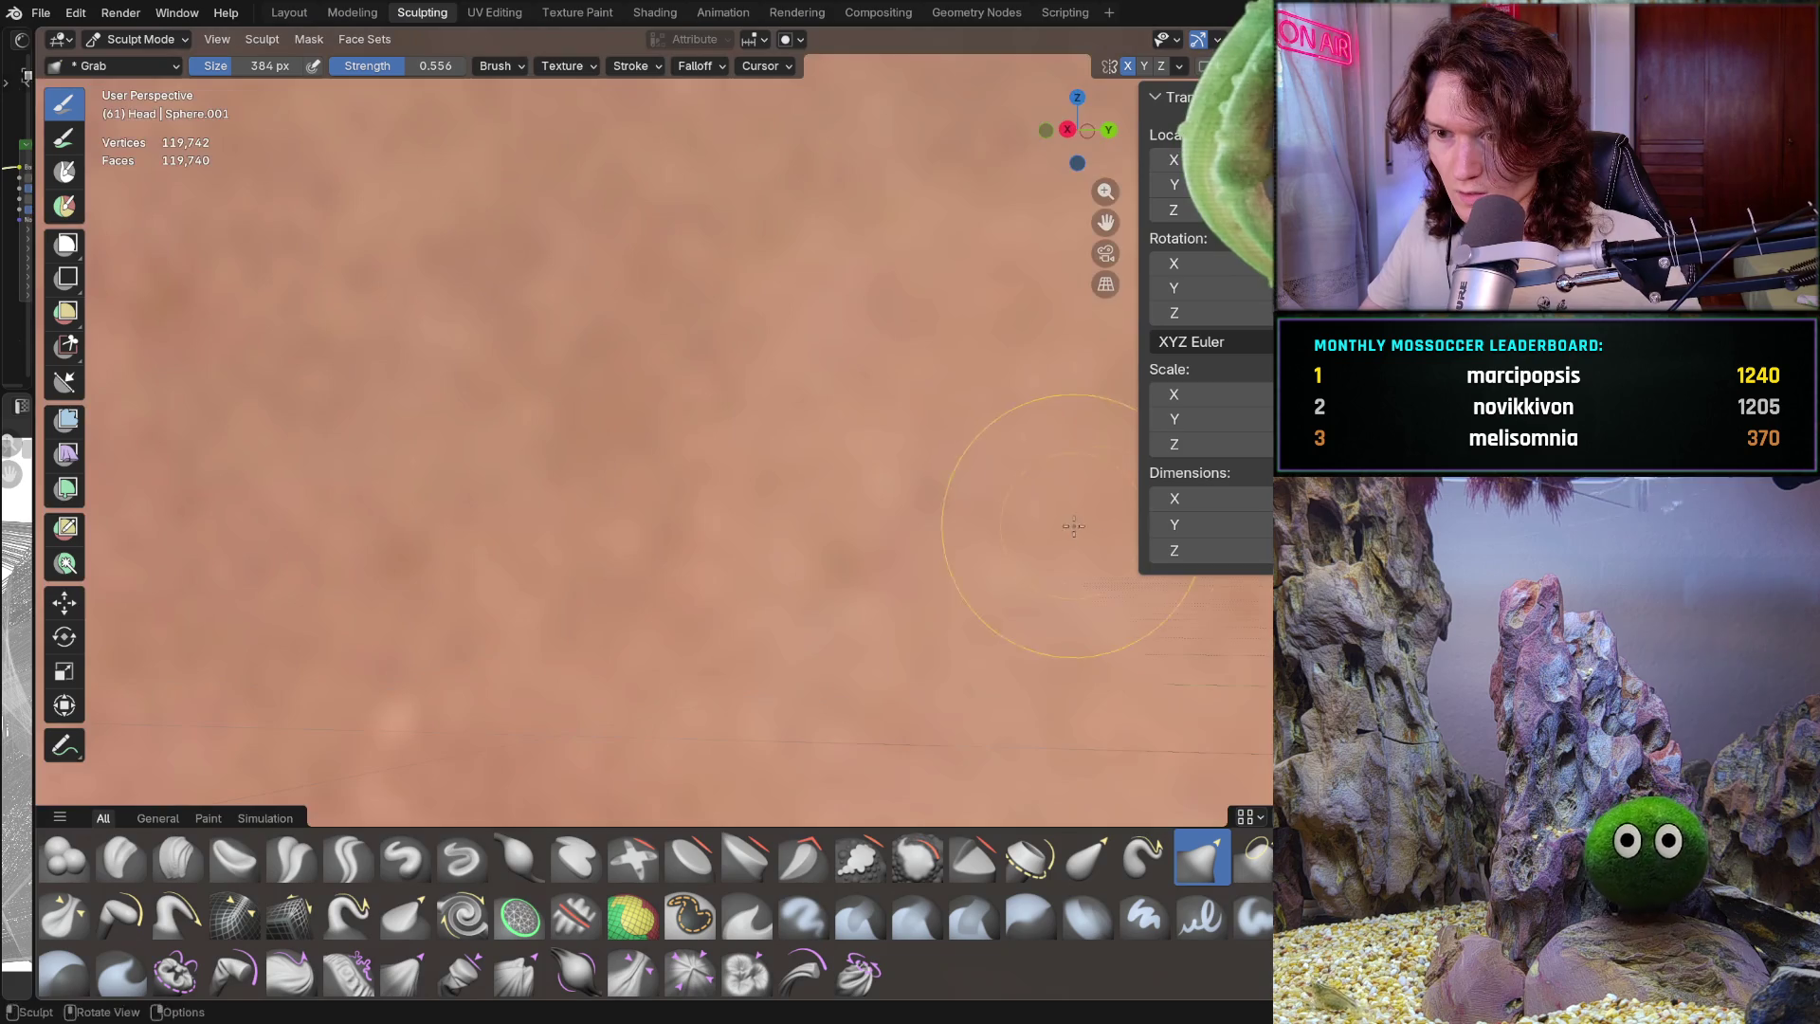
scroll(1101, 519, down, 5)
scroll(996, 467, up, 3)
Orbit back to a frontal view of the eye and zoom out to the whole face
middle_drag(995, 467, 691, 499)
scroll(785, 591, down, 2)
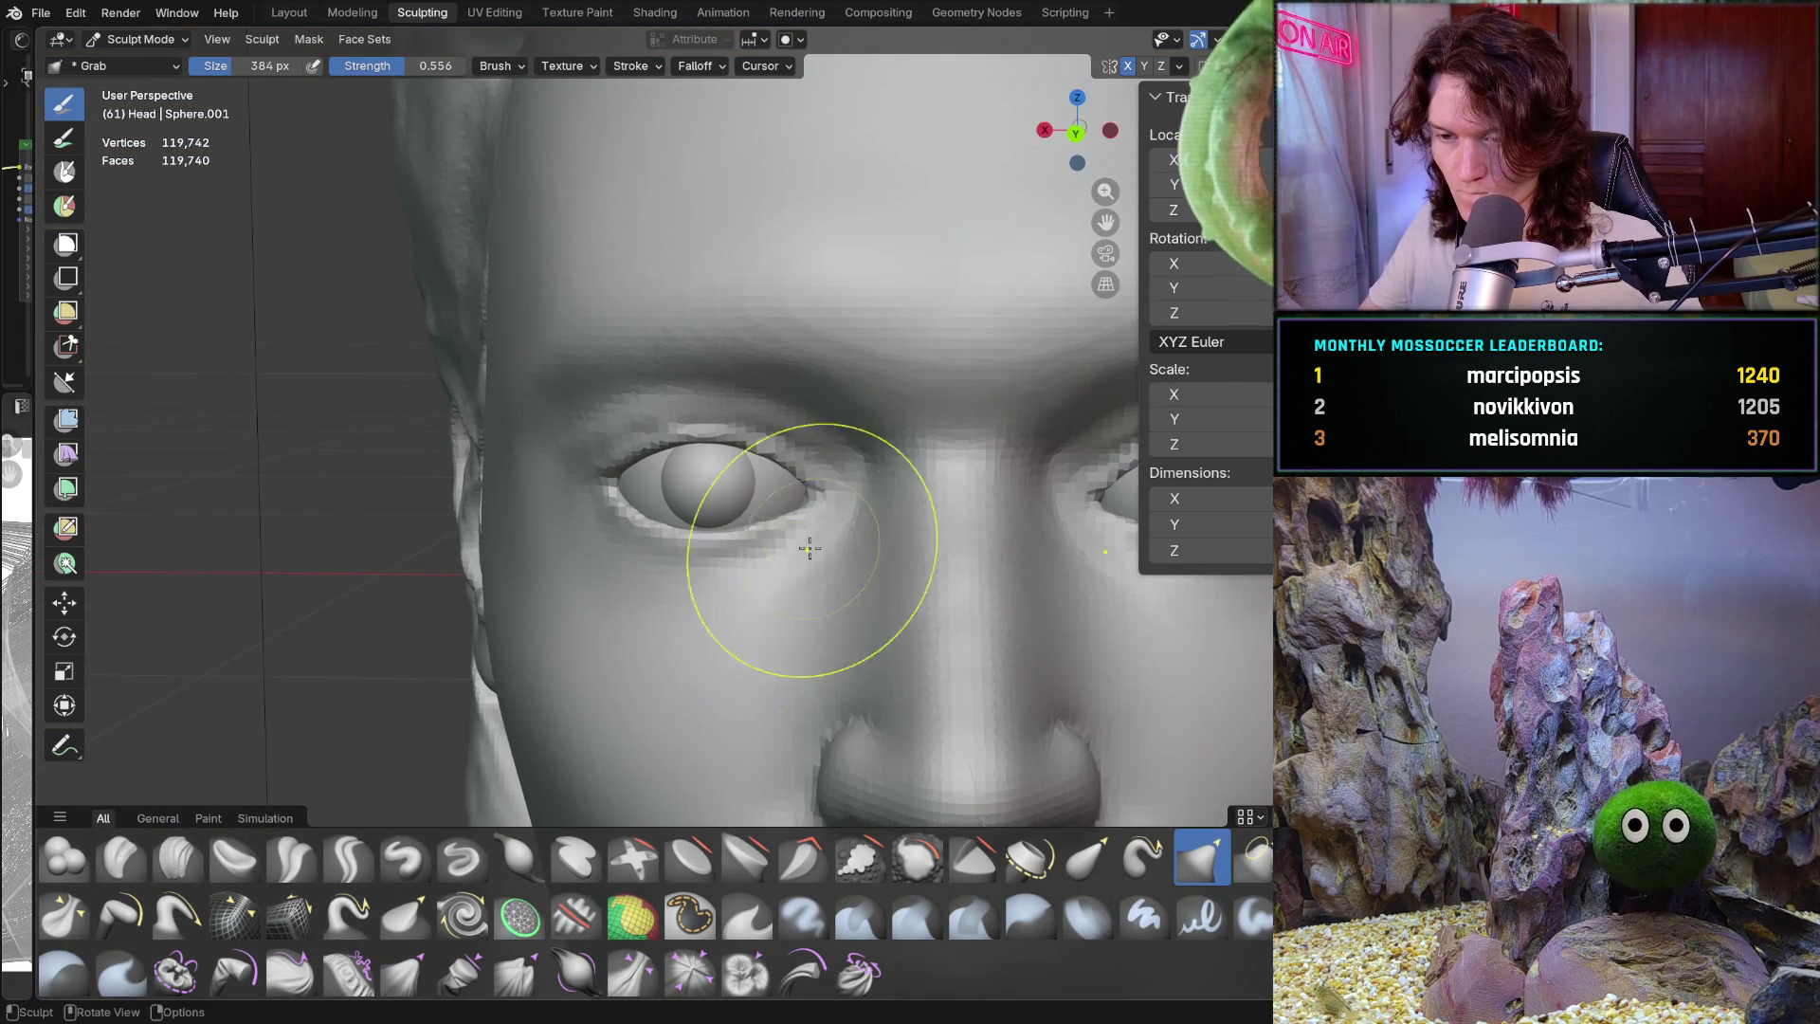
scroll(785, 590, down, 2)
middle_drag(813, 569, 814, 570)
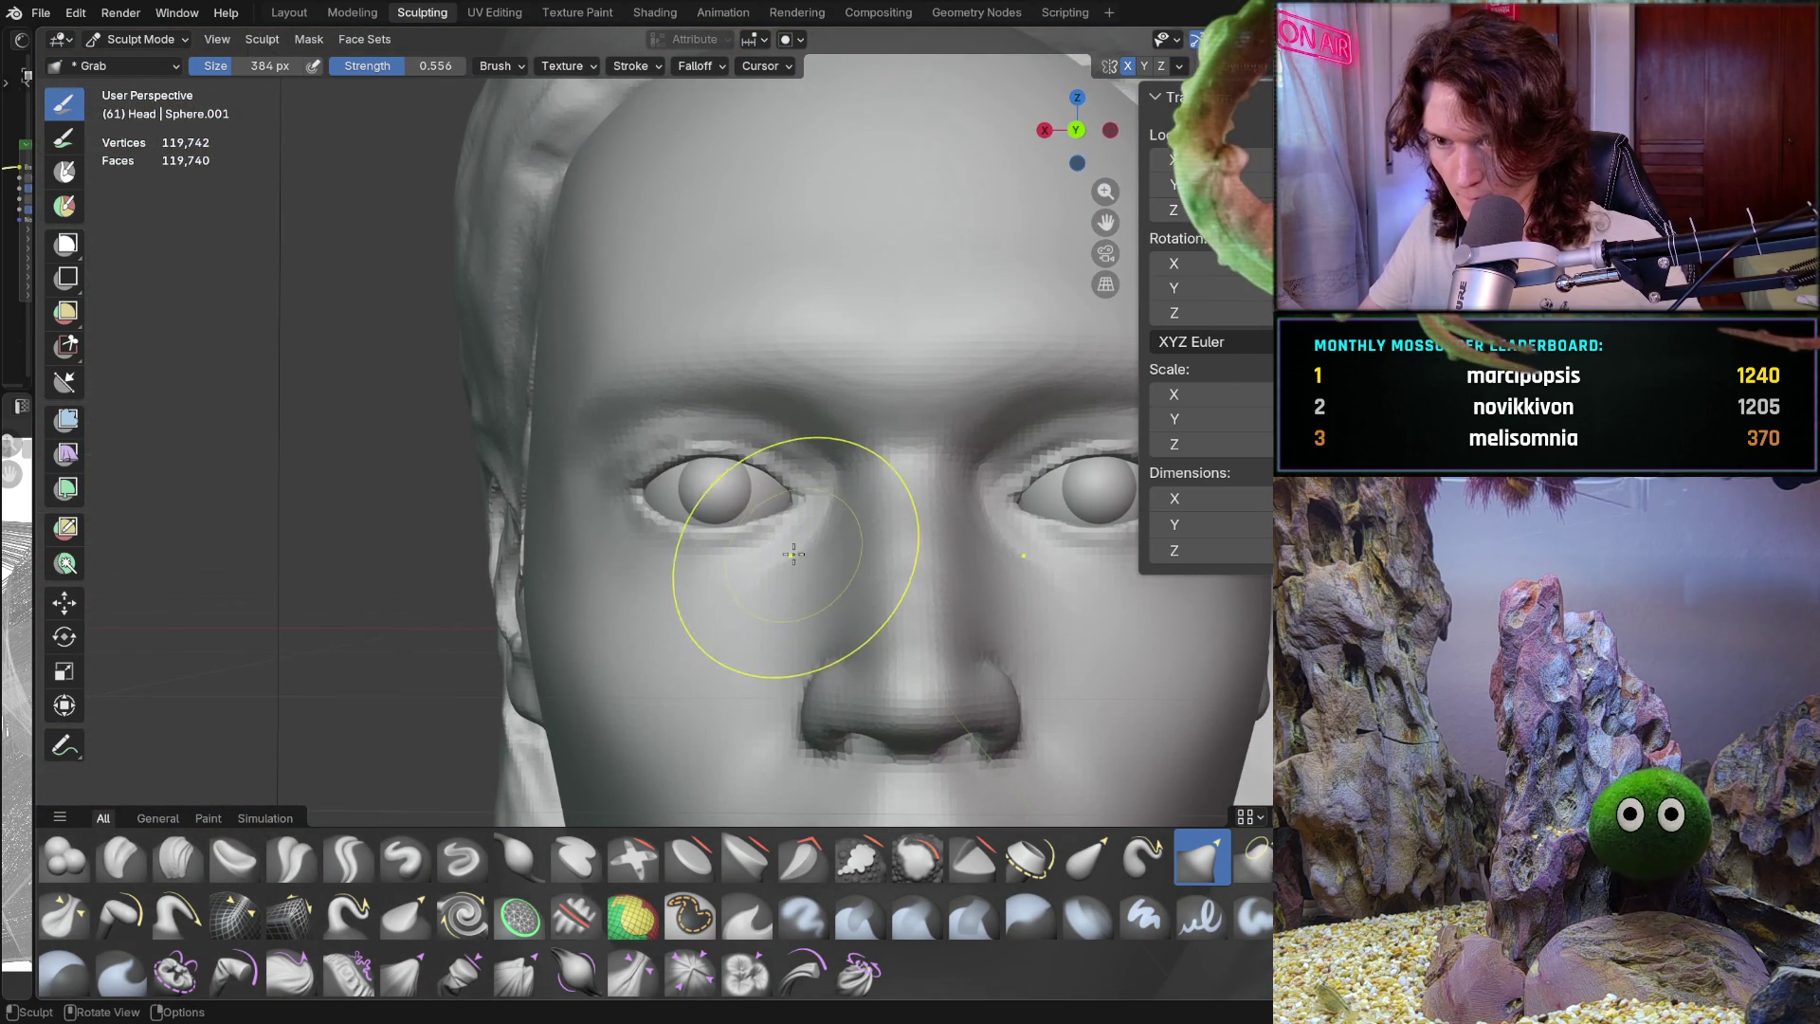
scroll(750, 578, up, 8)
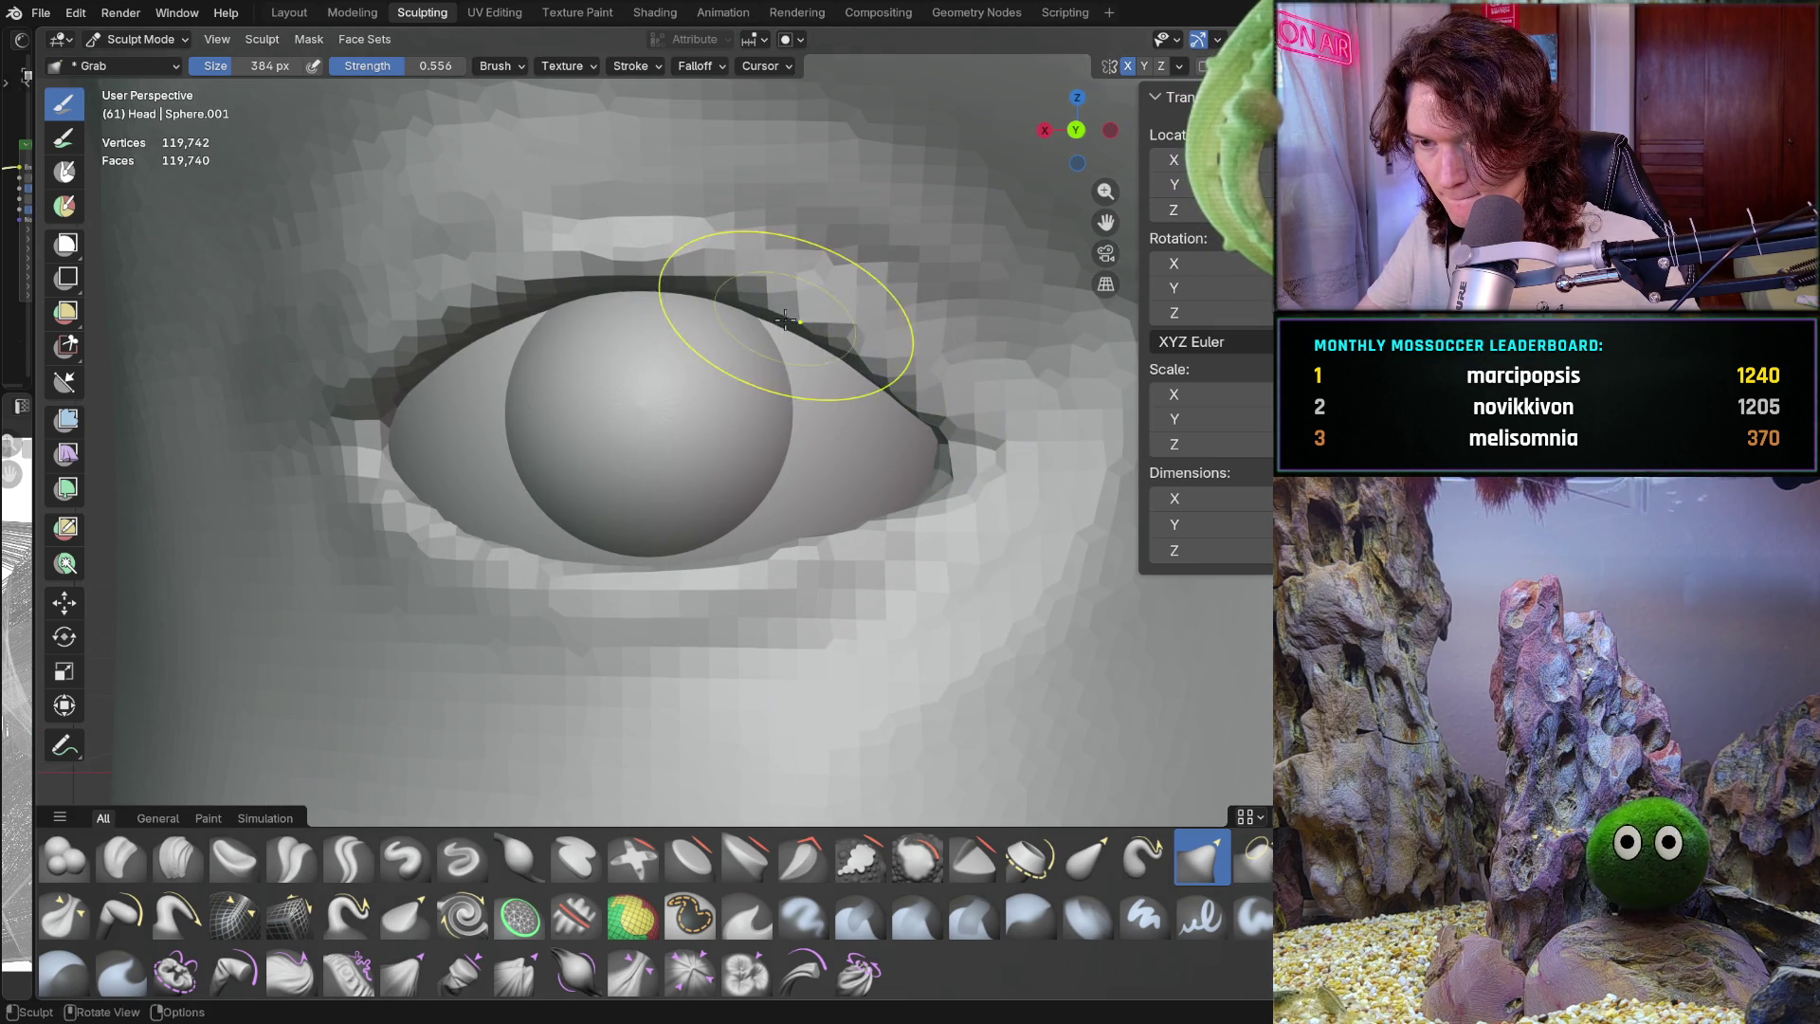
middle_drag(768, 318, 792, 348)
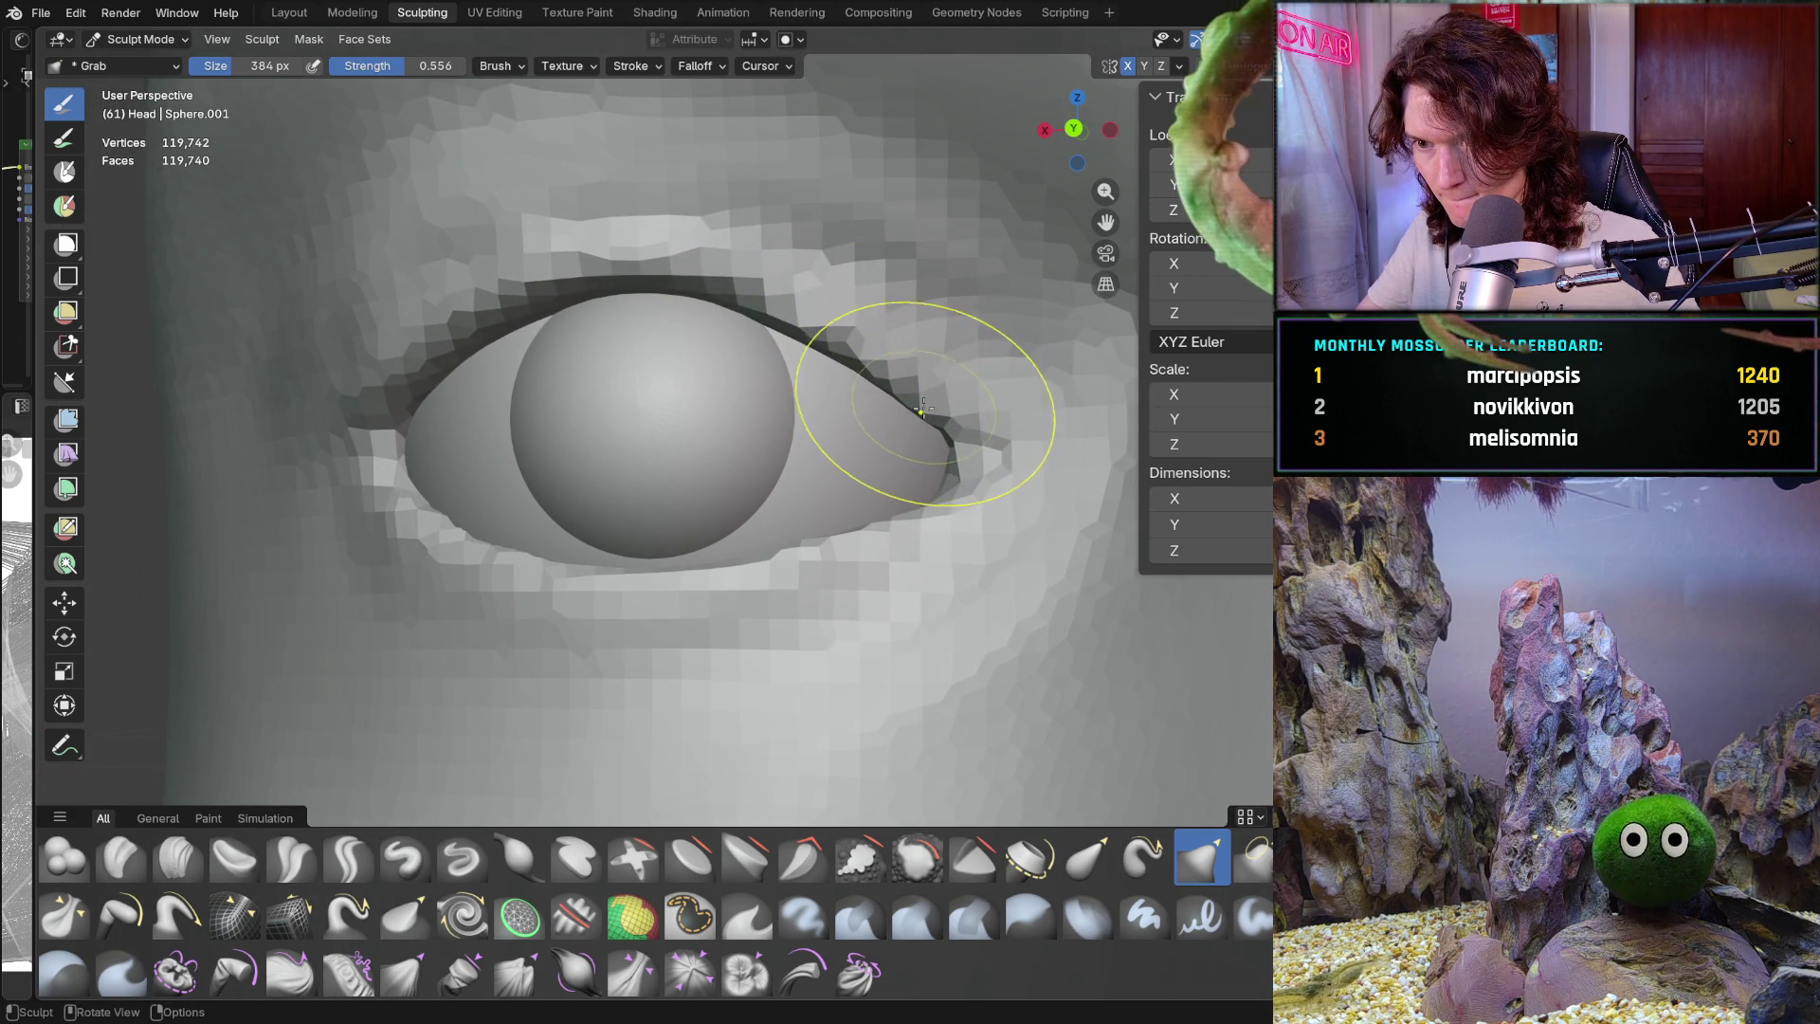
scroll(934, 406, down, 5)
scroll(927, 446, down, 3)
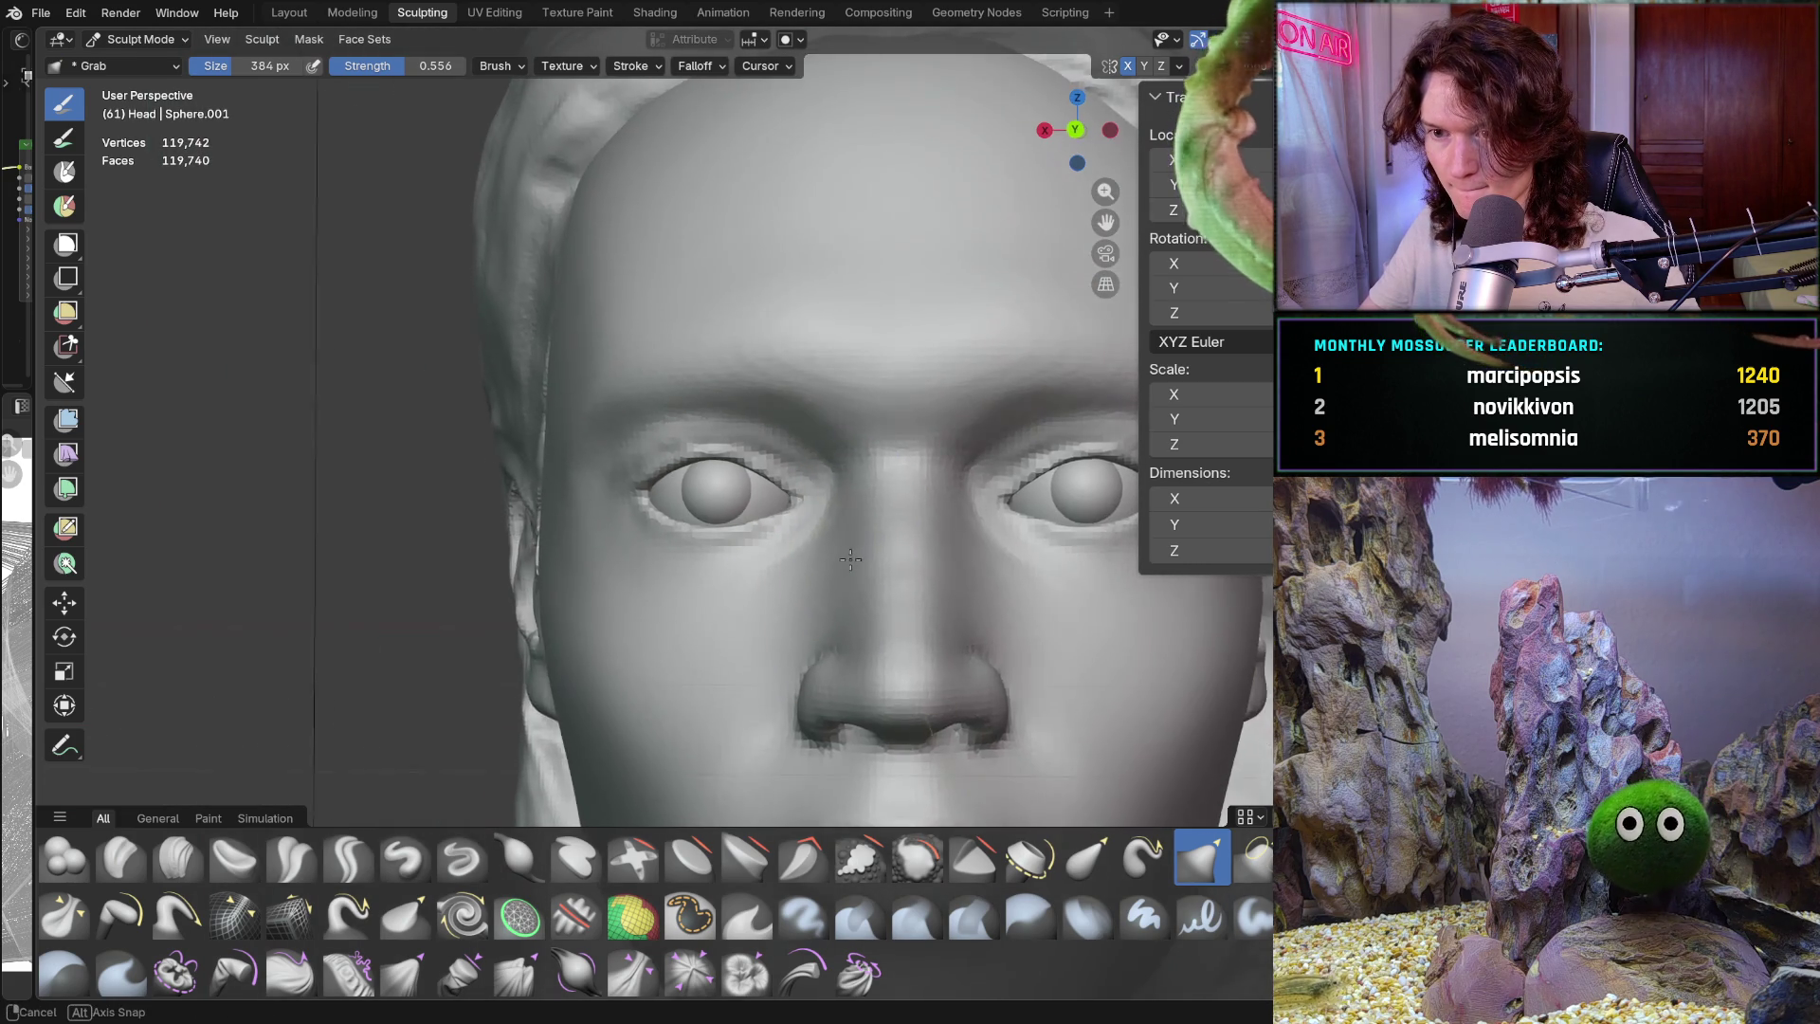
Pan, zoom and orbit to frame the left eye's outer corner closely
shift+middle_drag(858, 660, 858, 553)
scroll(858, 553, down, 3)
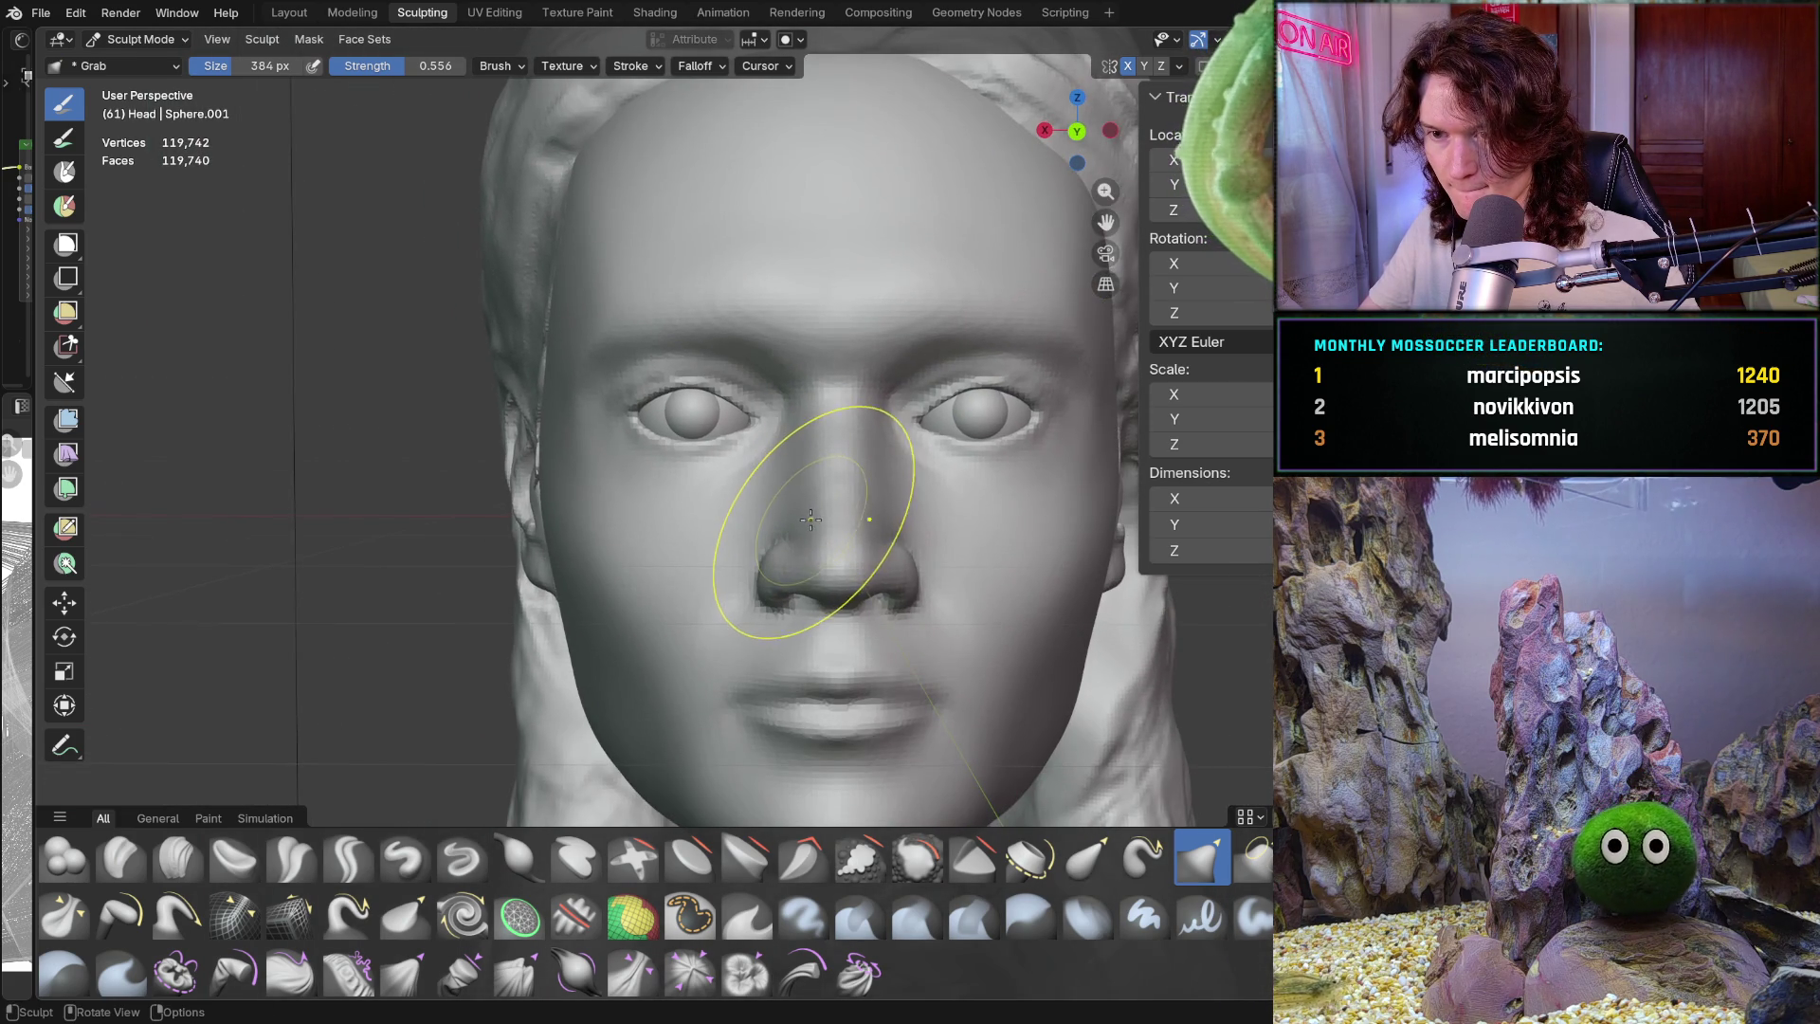
shift+middle_drag(703, 480, 706, 711)
scroll(835, 385, up, 6)
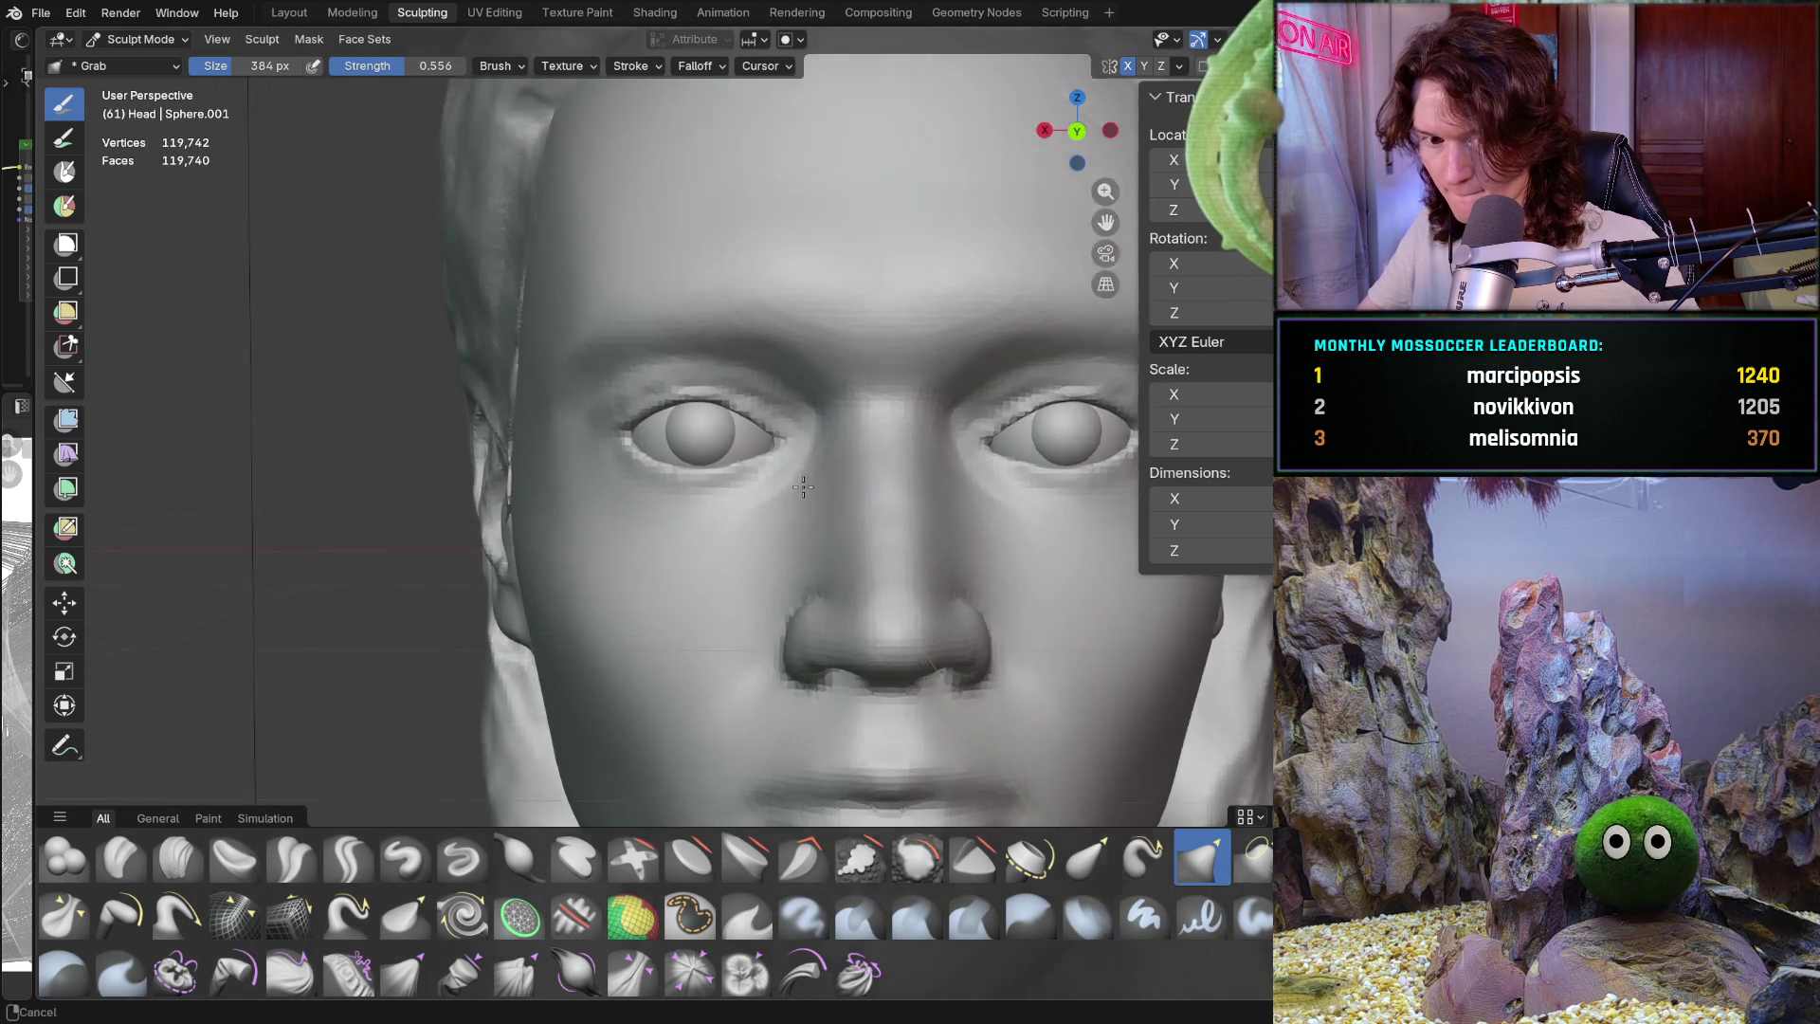
shift+middle_drag(834, 385, 829, 461)
scroll(799, 376, up, 3)
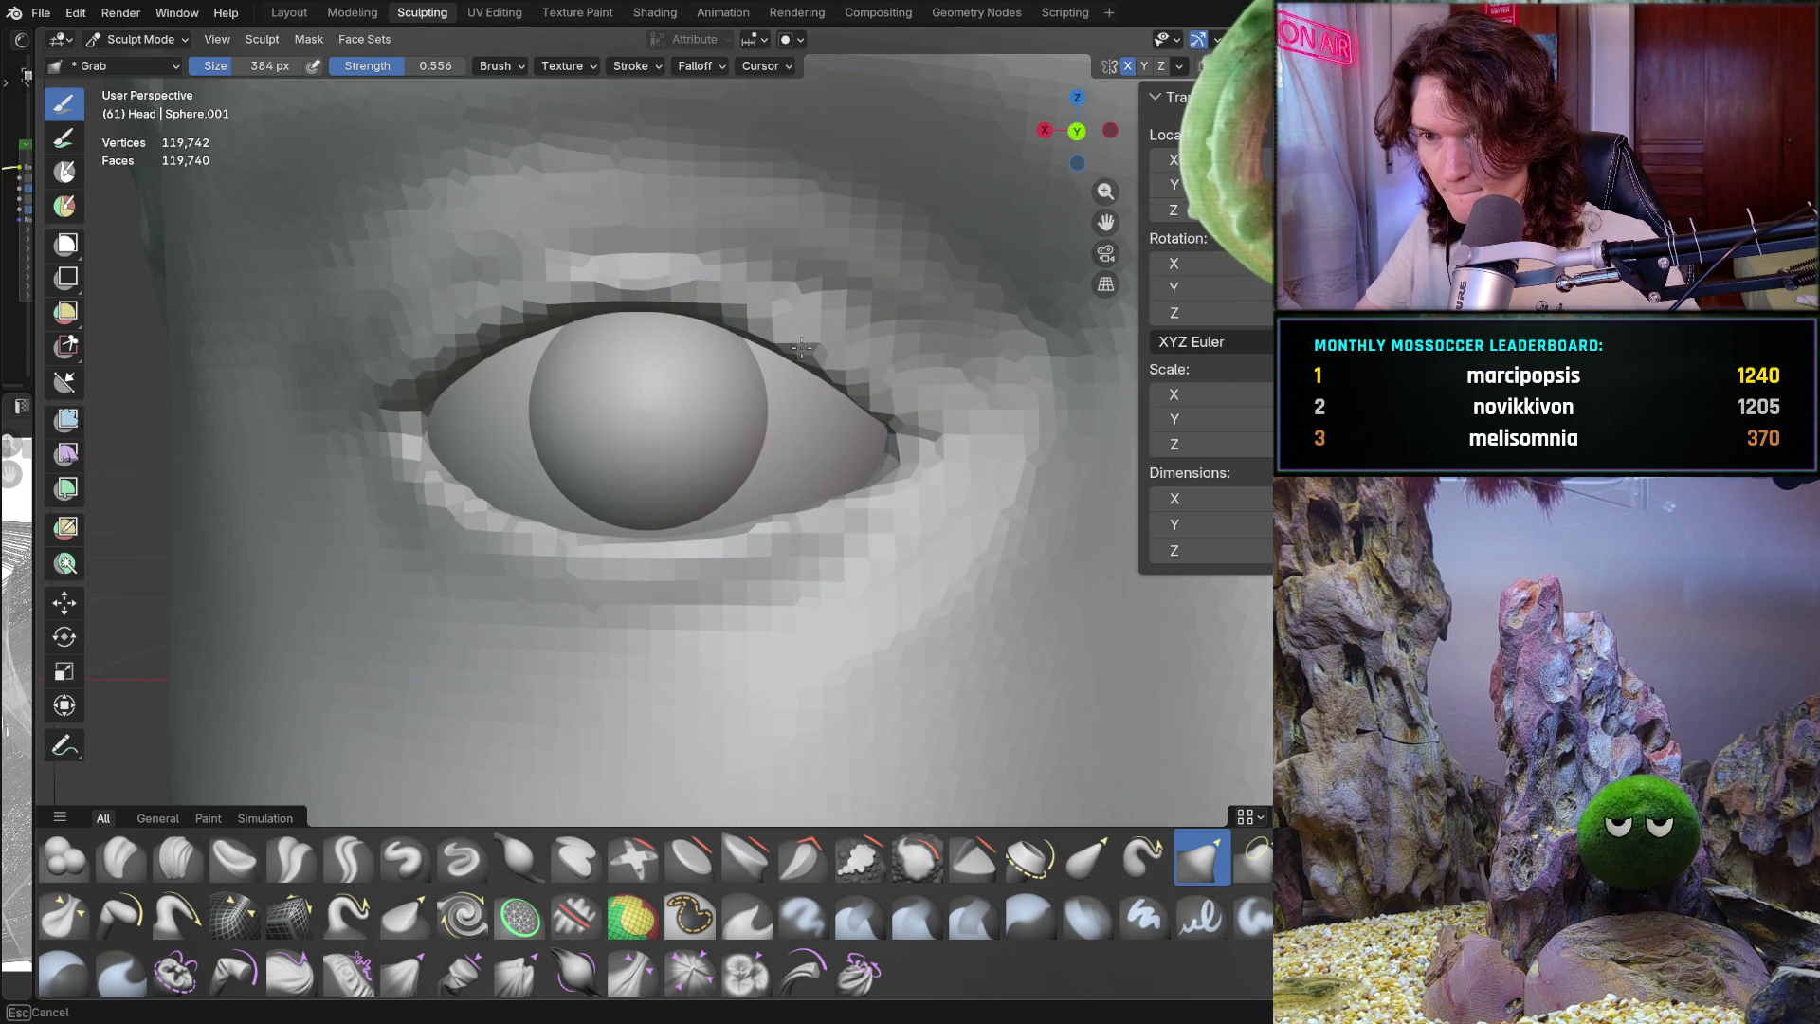
scroll(836, 327, down, 3)
middle_drag(772, 435, 877, 418)
scroll(877, 418, up, 5)
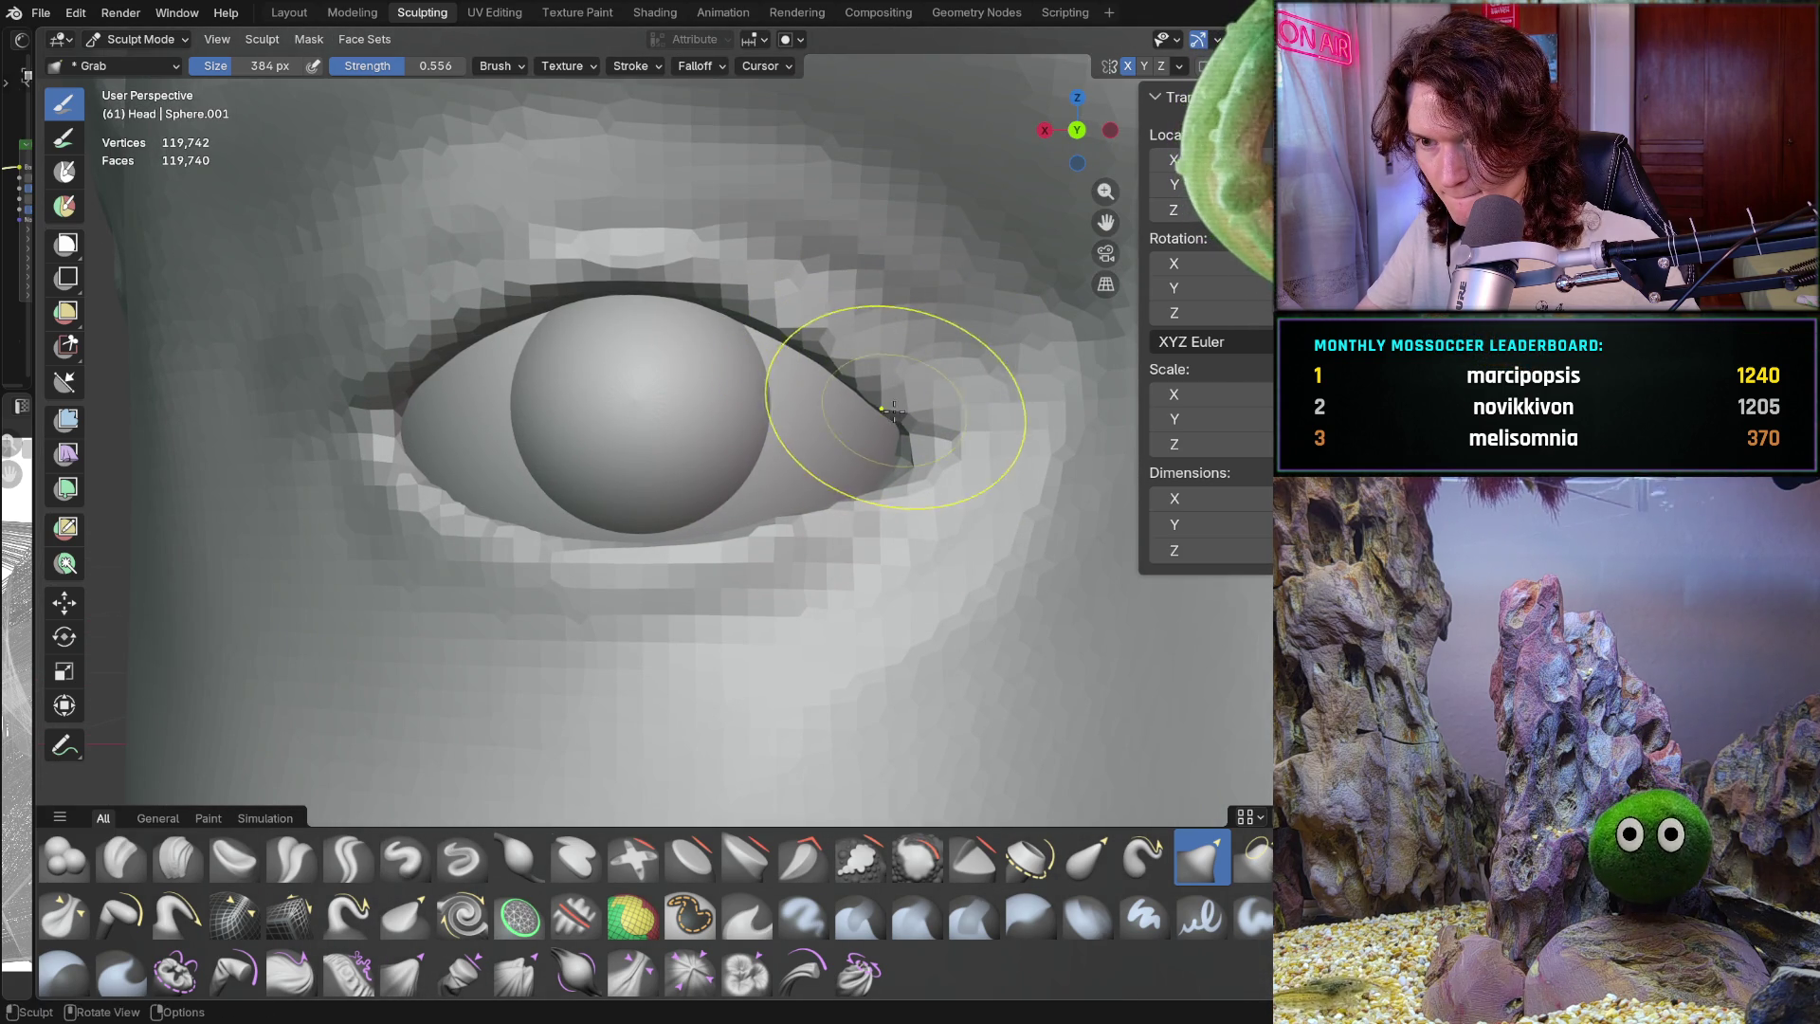
middle_drag(885, 372, 885, 362)
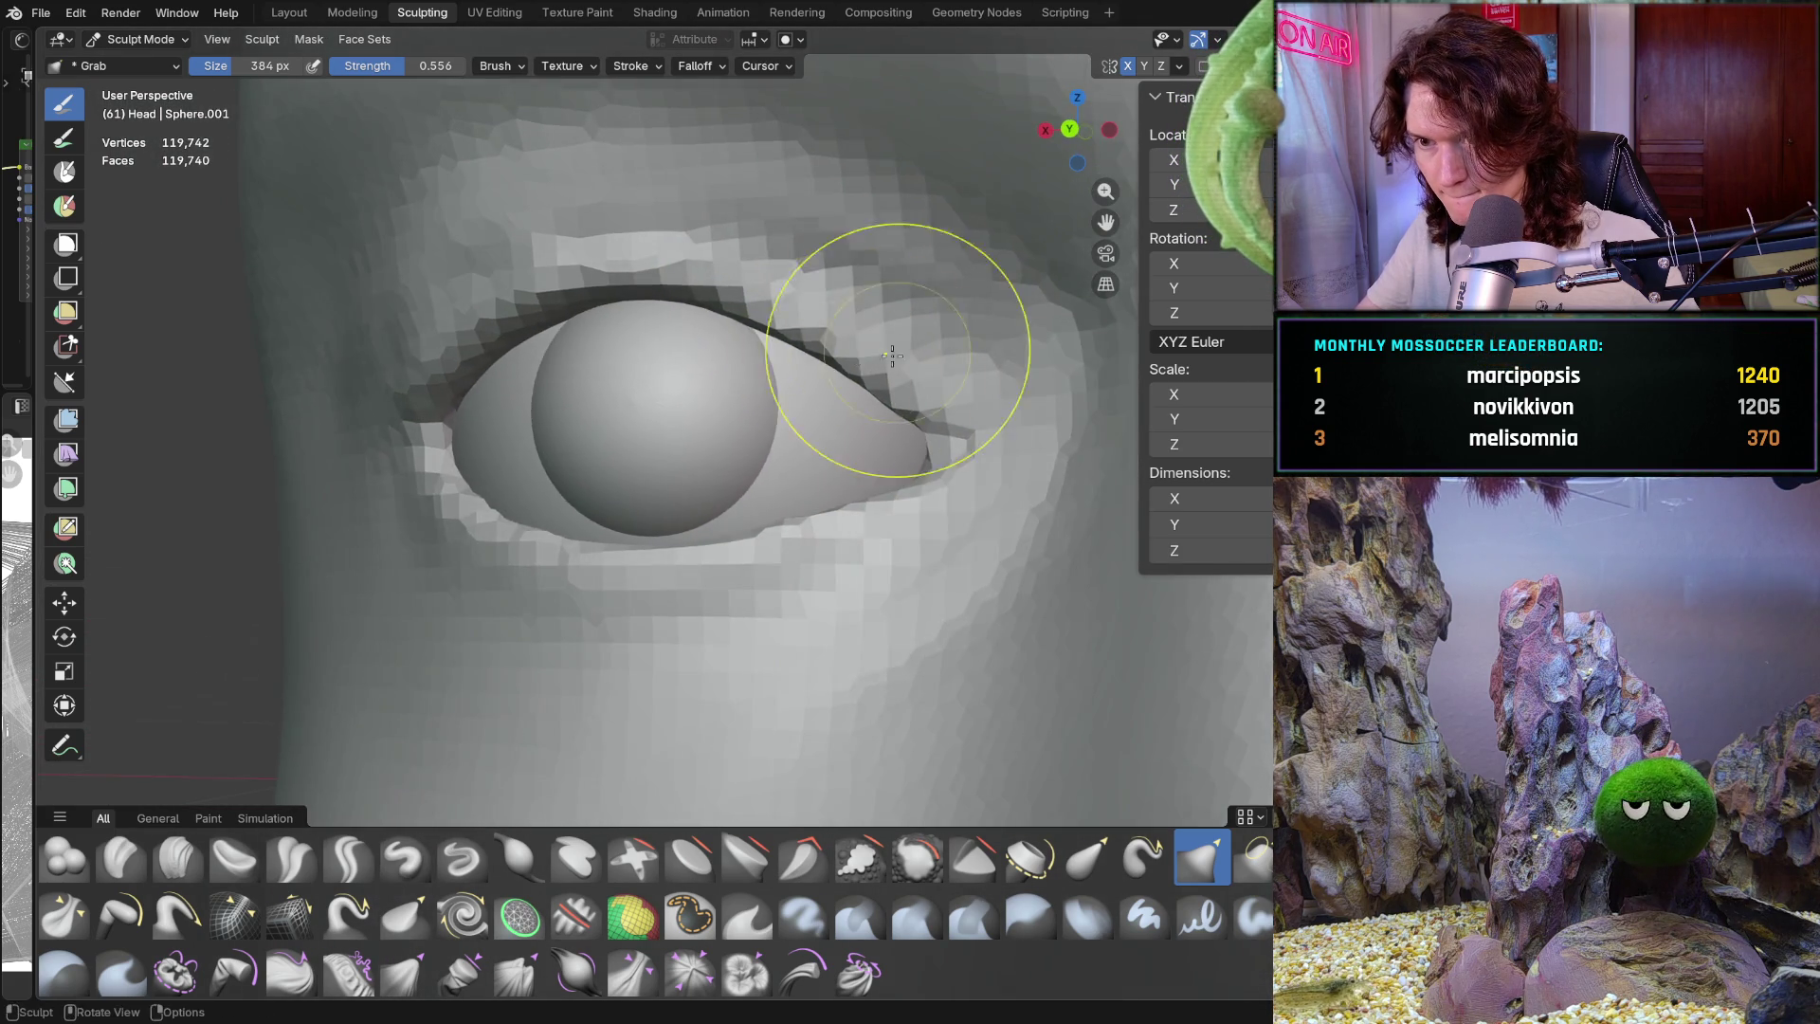
scroll(772, 438, down, 4)
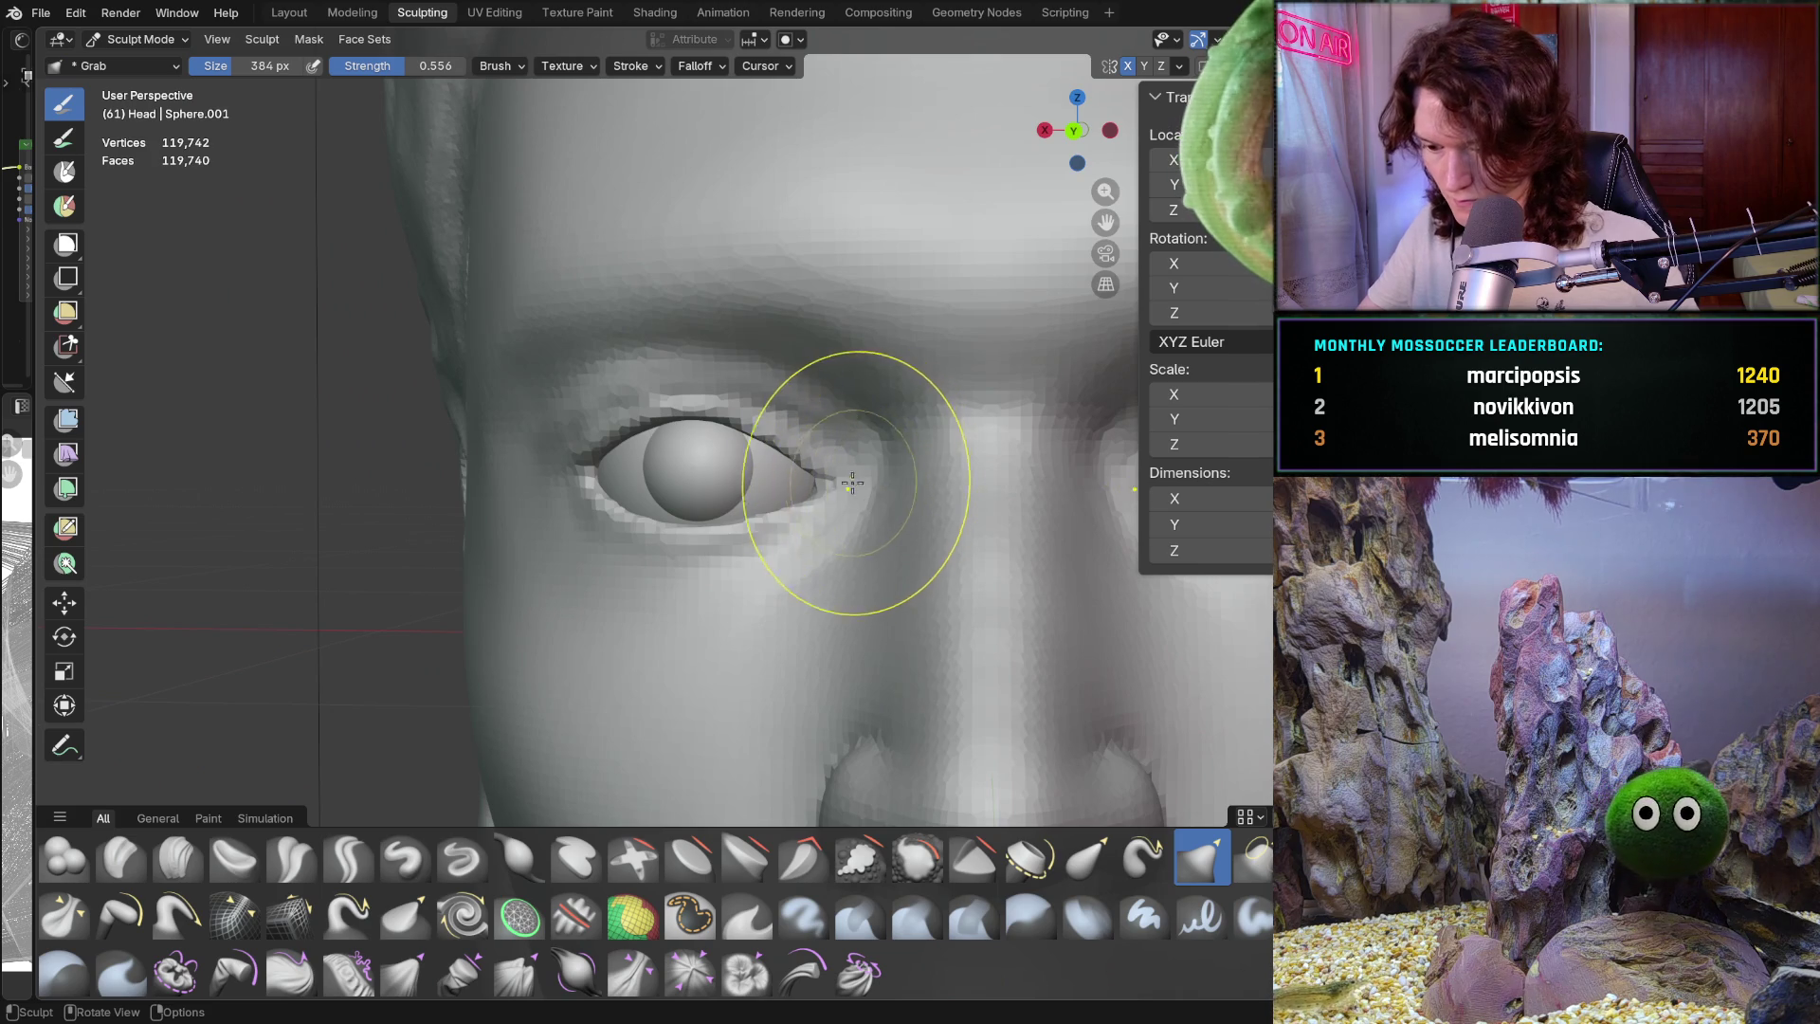
scroll(818, 505, up, 5)
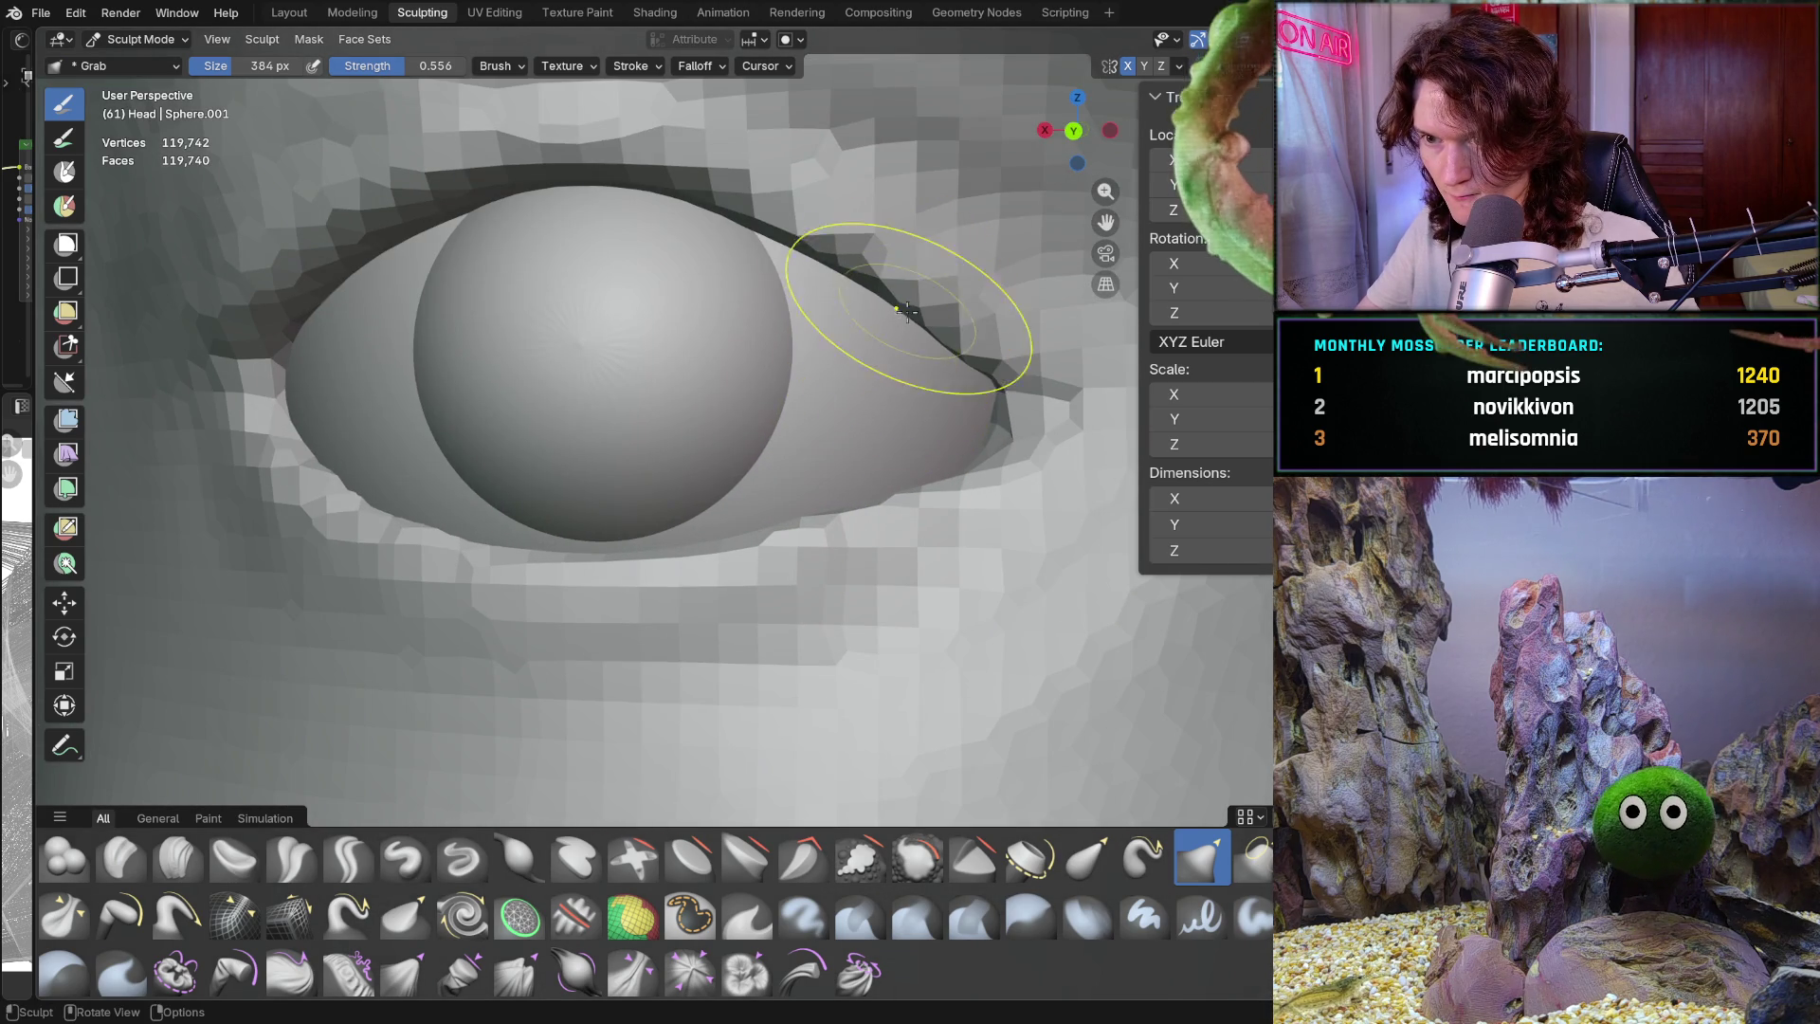
Pull the upper-lid crease up and left near the outer eye corner
drag(925, 324, 913, 315)
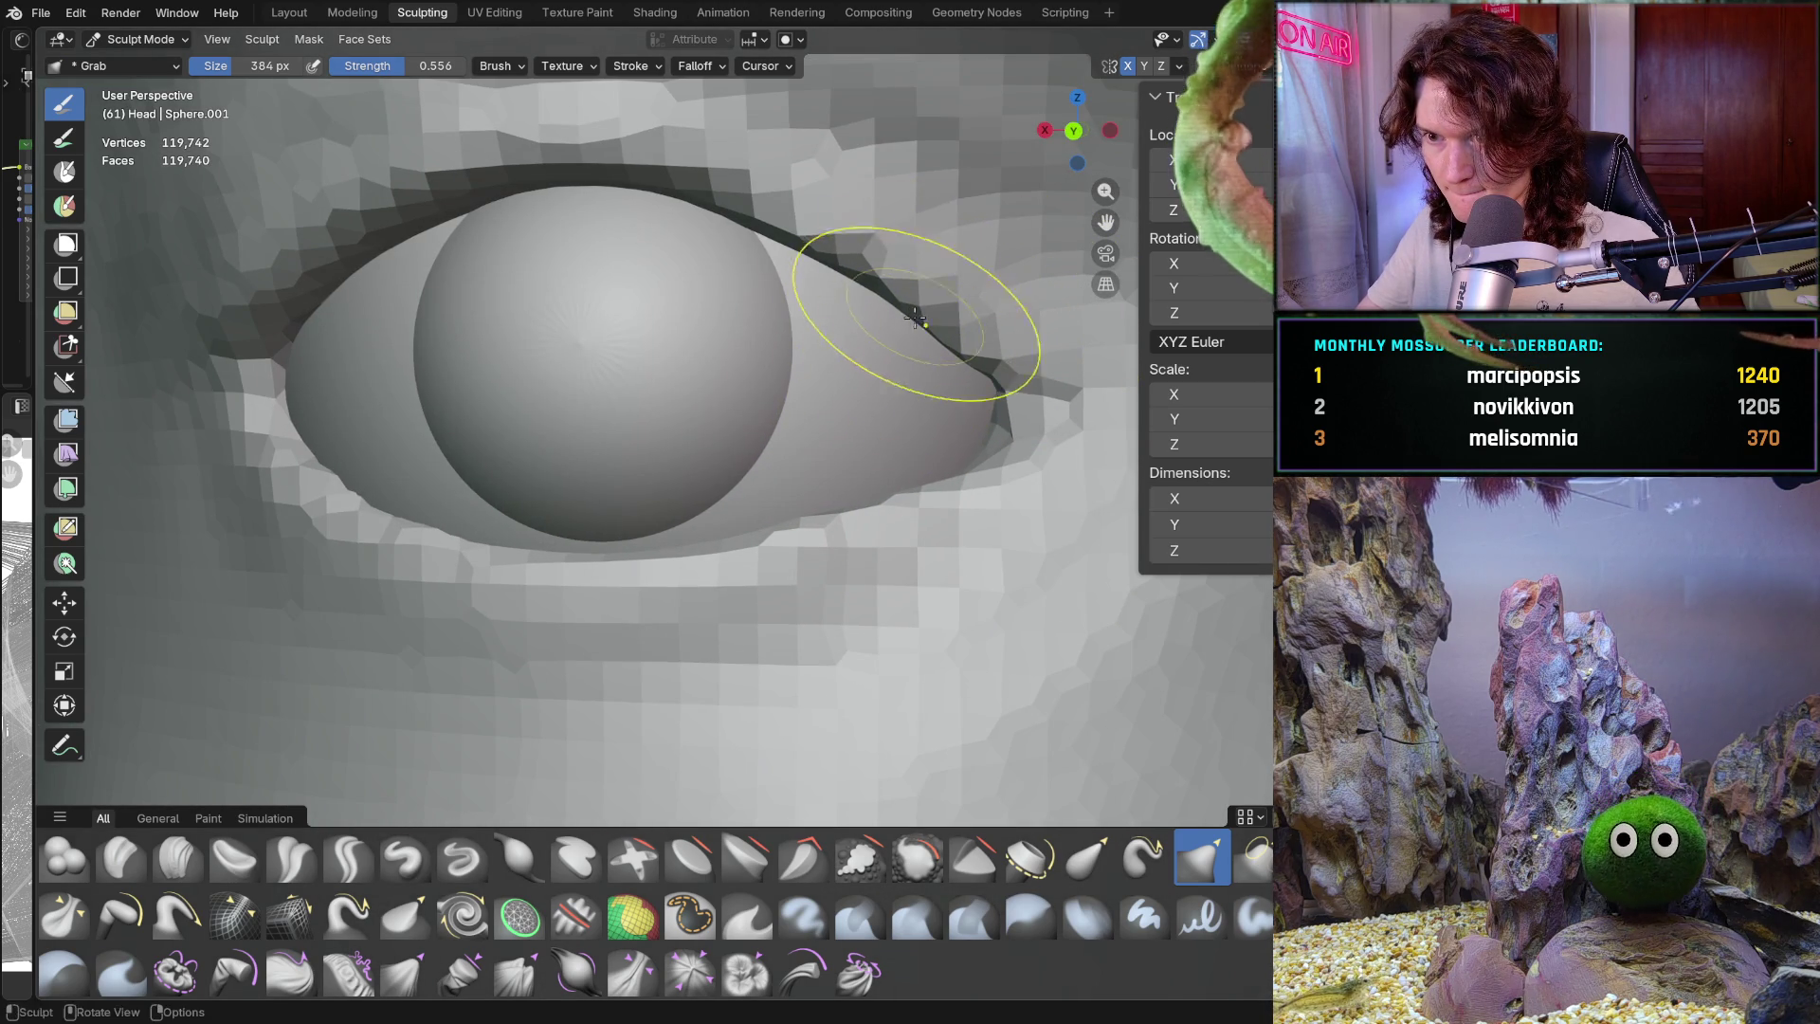
scroll(941, 316, down, 6)
middle_drag(787, 587, 807, 603)
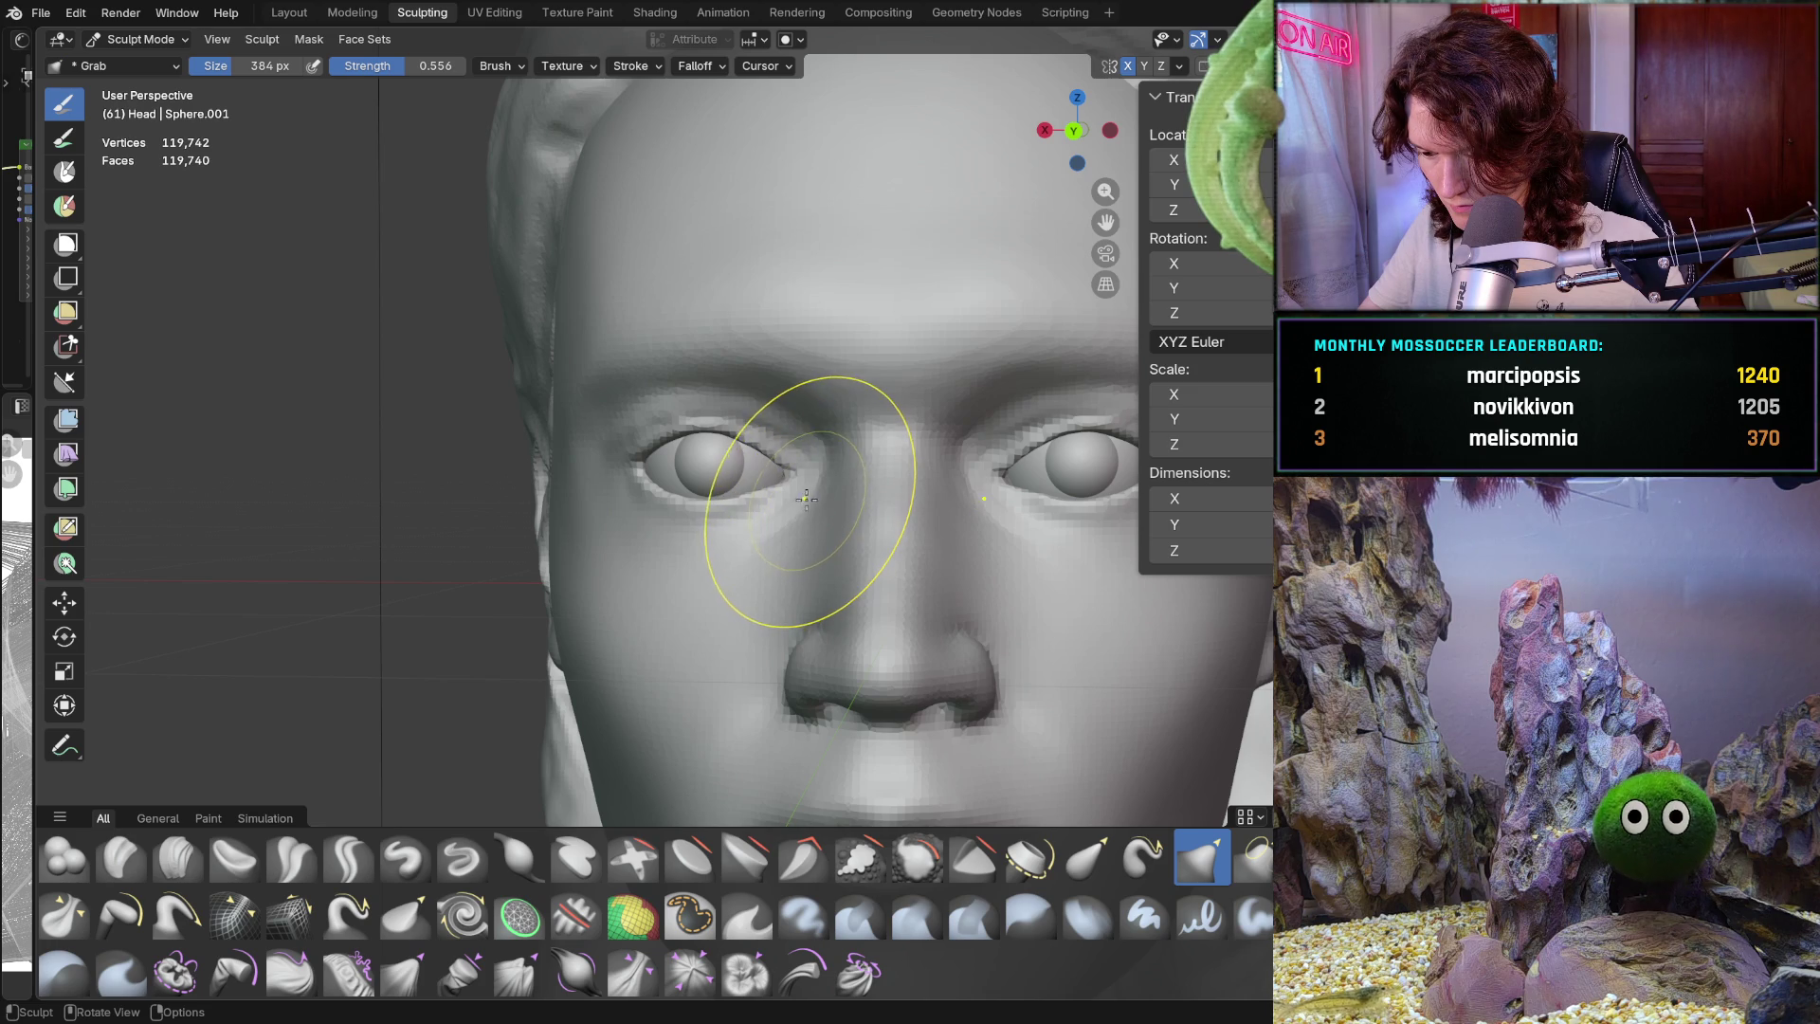
middle_drag(801, 503, 784, 480)
scroll(784, 480, up, 6)
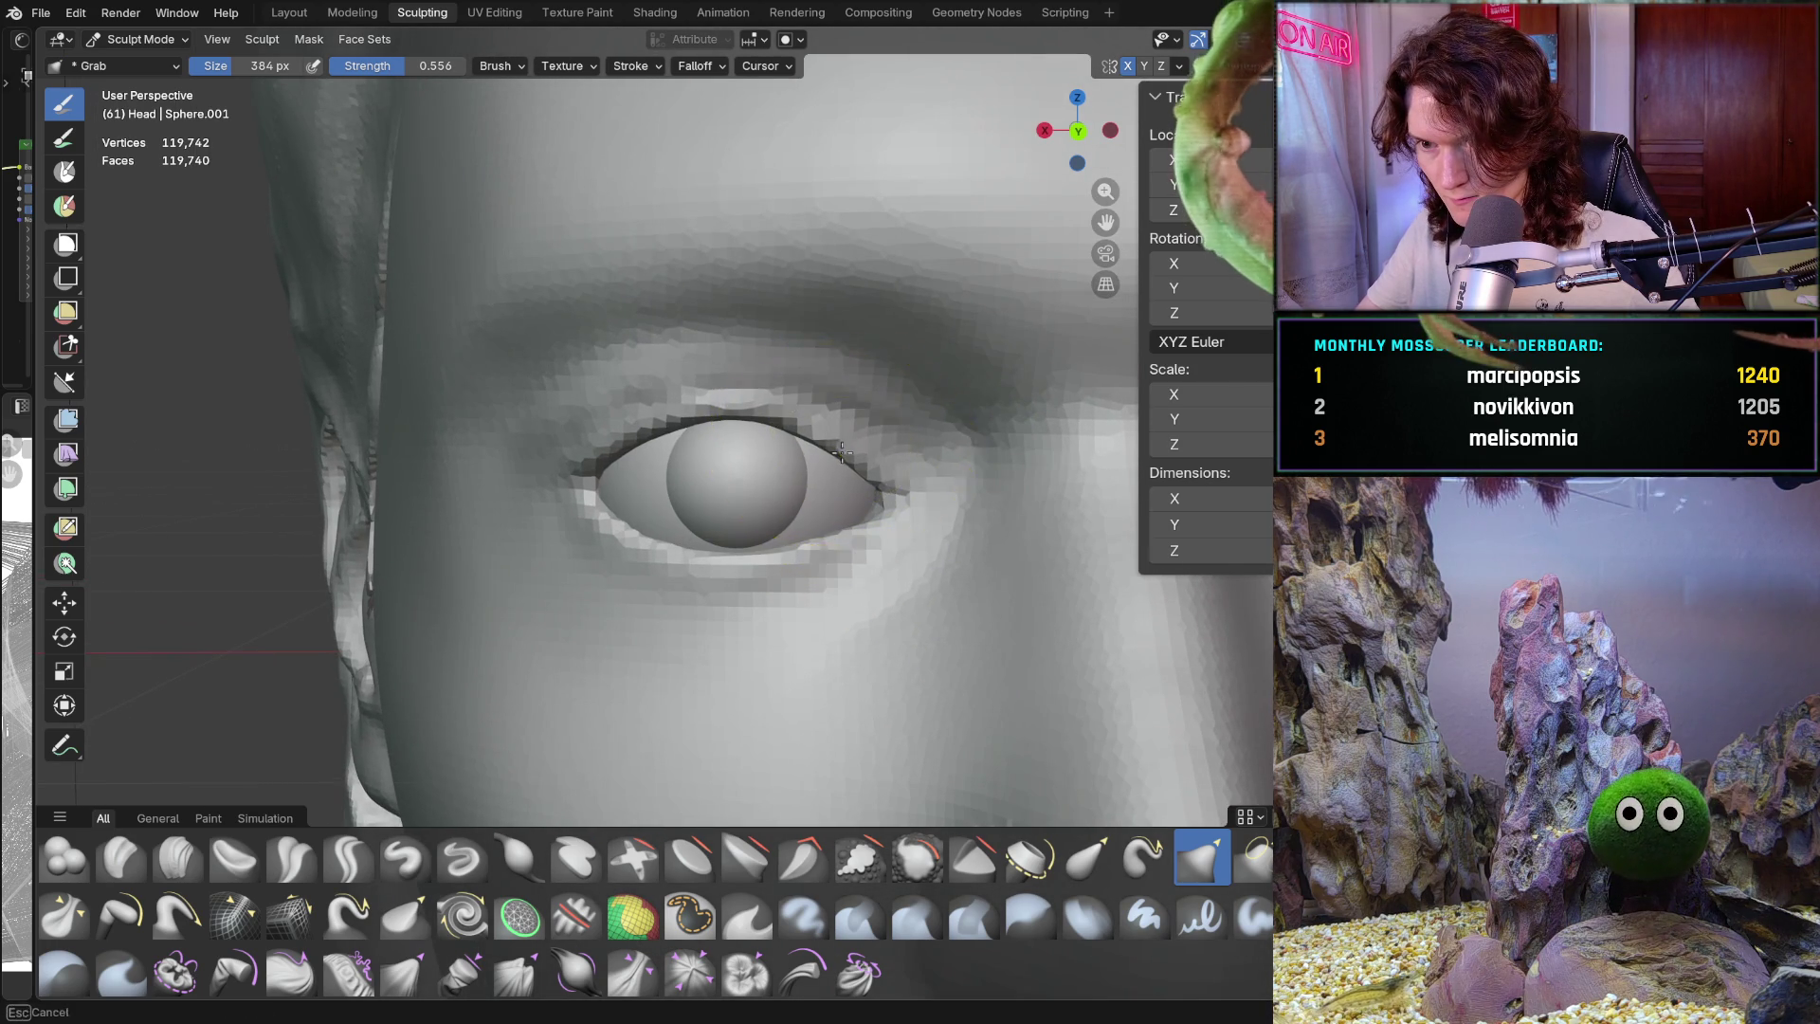
scroll(894, 513, down, 4)
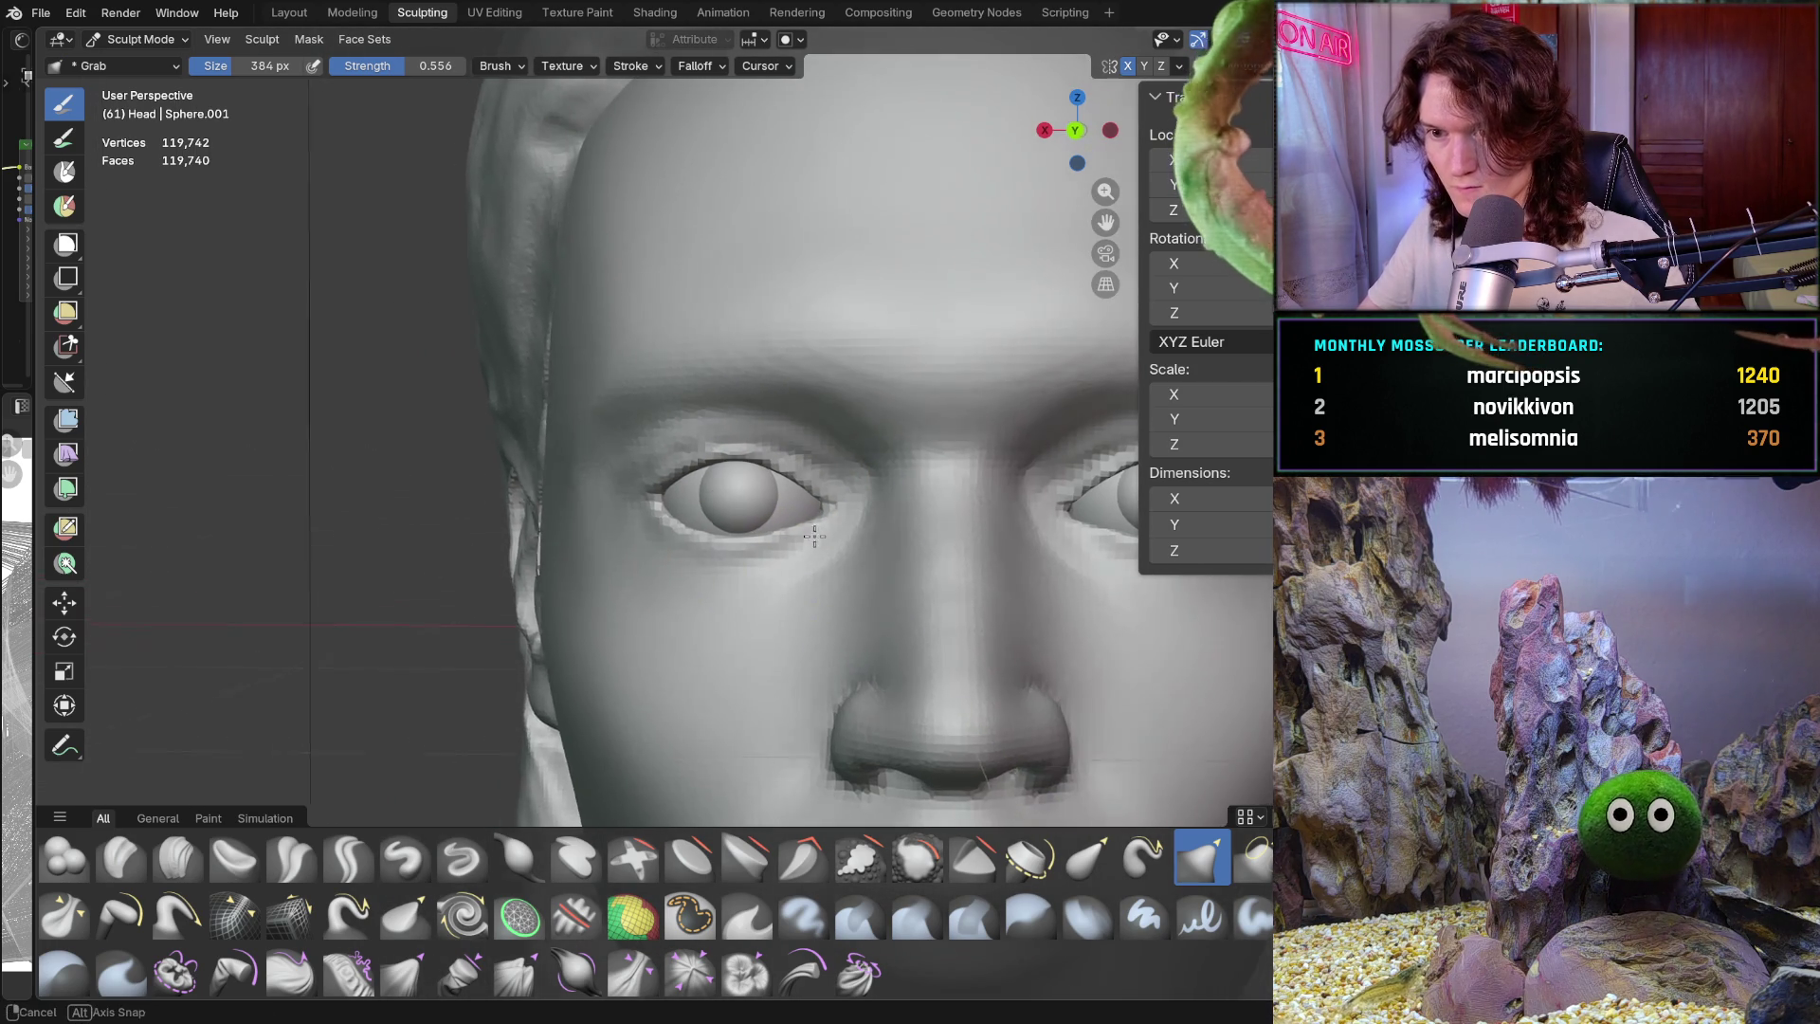
scroll(894, 512, down, 5)
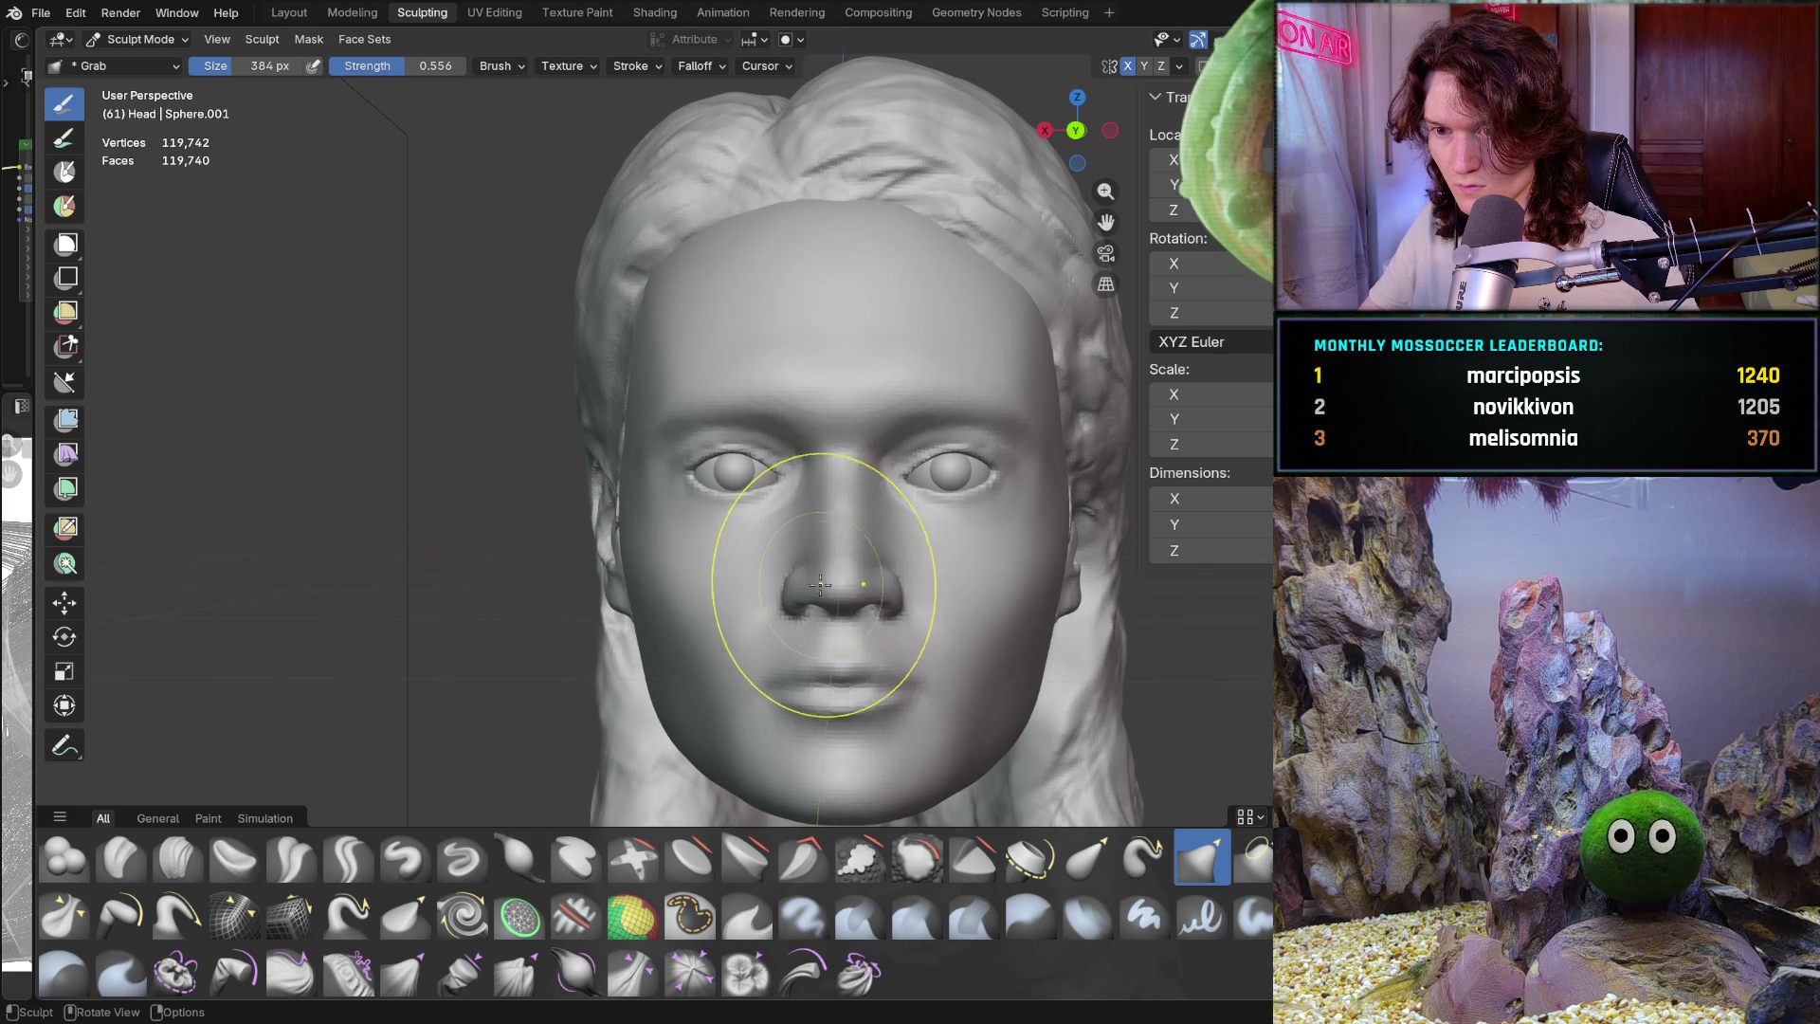
scroll(778, 564, up, 6)
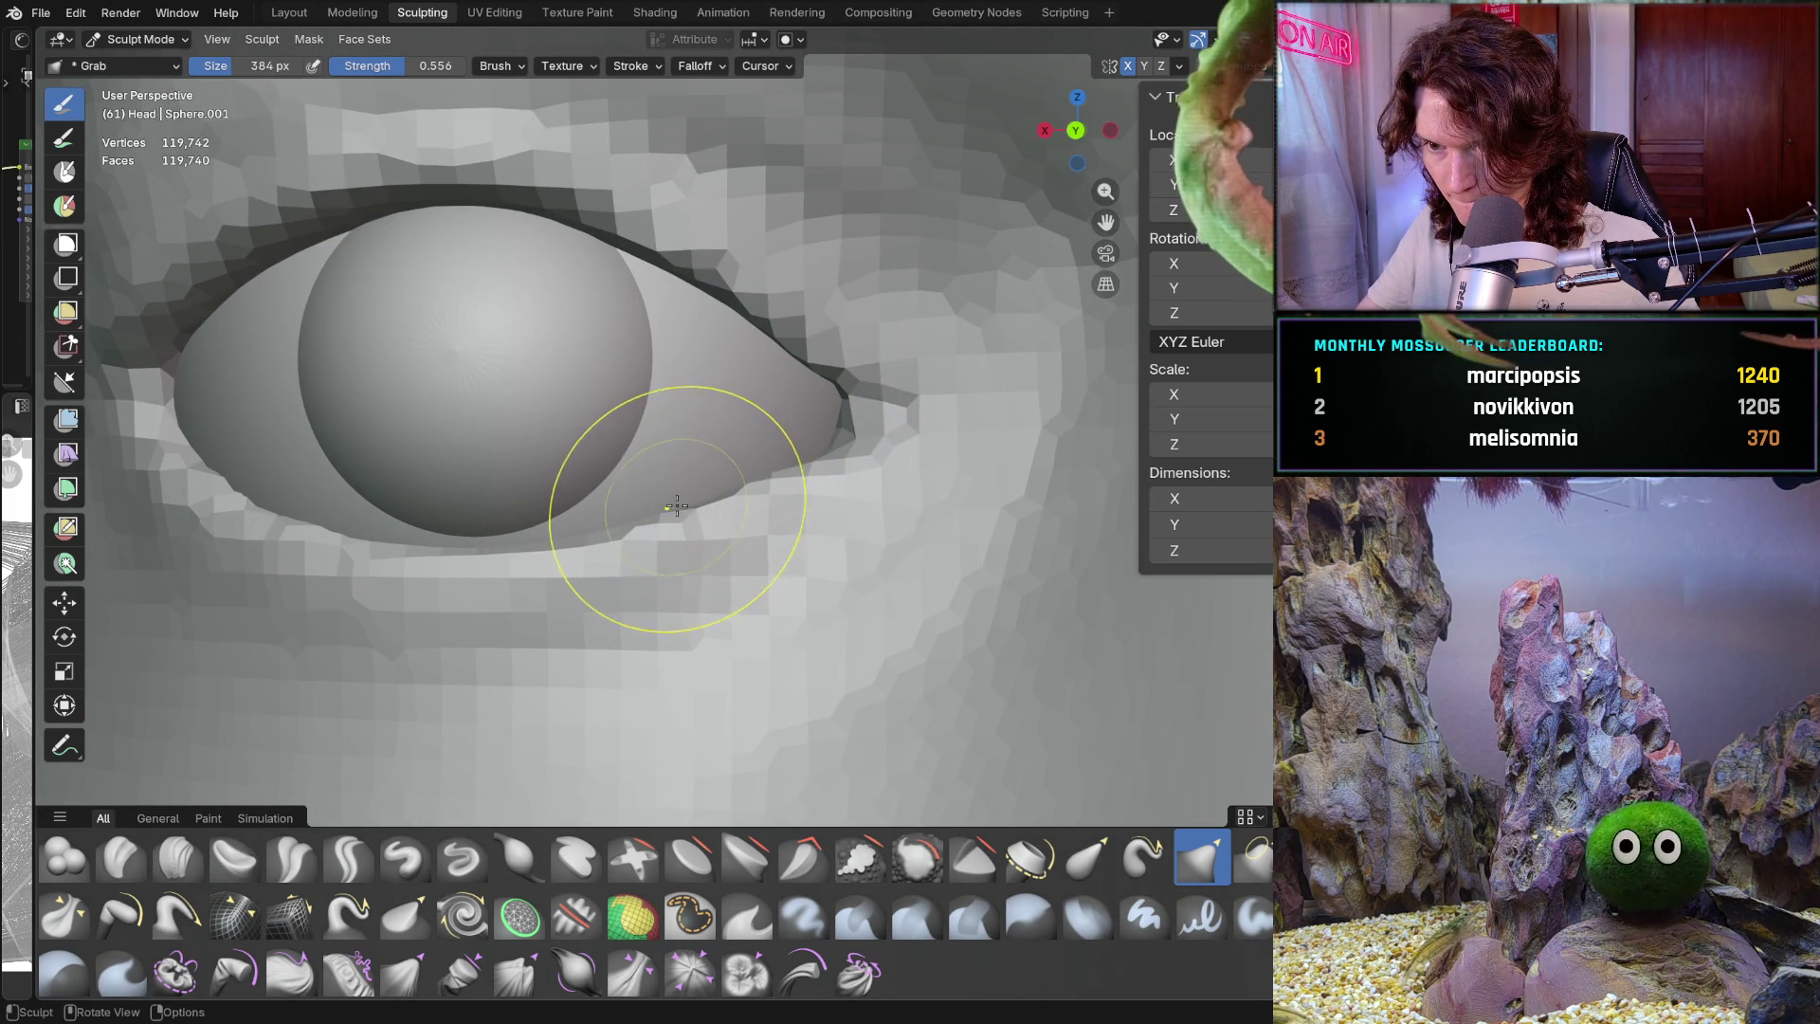
Review the whole face, then nudge the outer eye corner into a tighter, tapered point
mouse_move(767, 481)
ctrl+middle_down()
mouse_move(663, 638)
mouse_move(691, 670)
mouse_move(832, 437)
mouse_move(812, 468)
ctrl+middle_up()
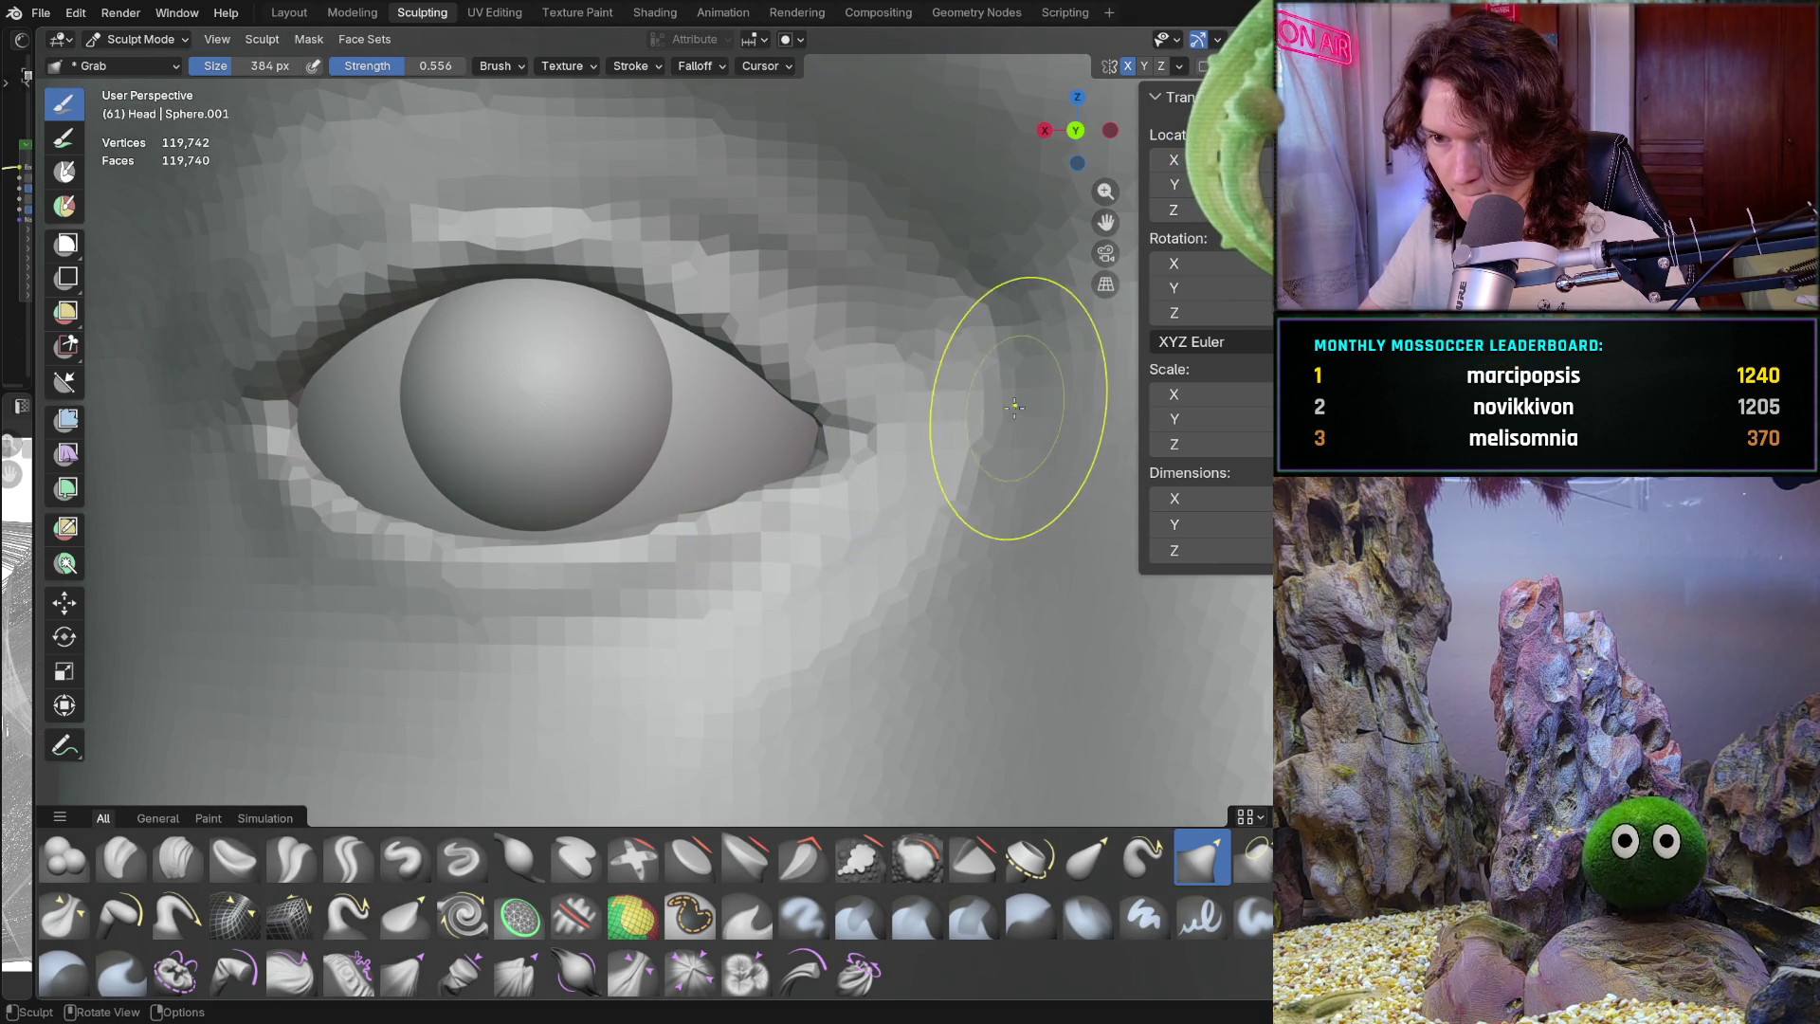
mouse_move(833, 446)
ctrl+middle_down()
mouse_move(690, 680)
mouse_move(700, 467)
mouse_move(691, 508)
ctrl+middle_up()
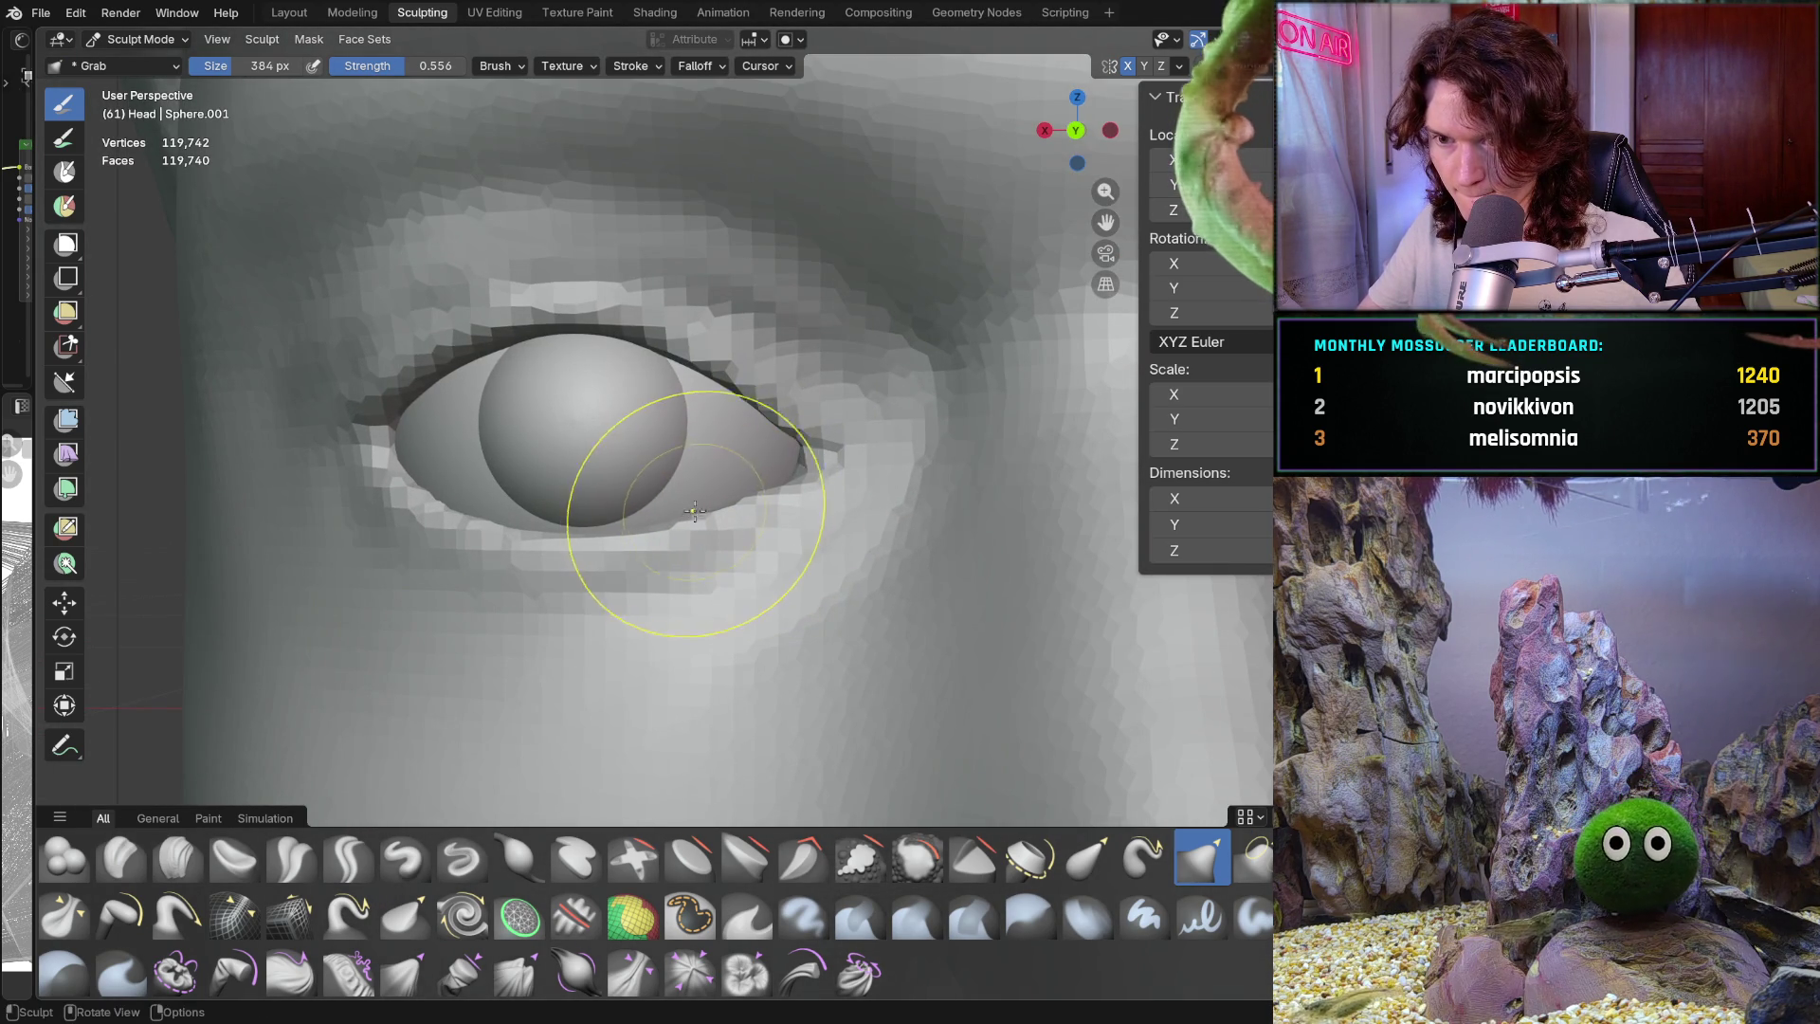
ctrl+middle_drag(780, 447, 720, 675)
mouse_move(771, 549)
ctrl+middle_down()
mouse_move(749, 626)
mouse_move(763, 585)
ctrl+middle_up()
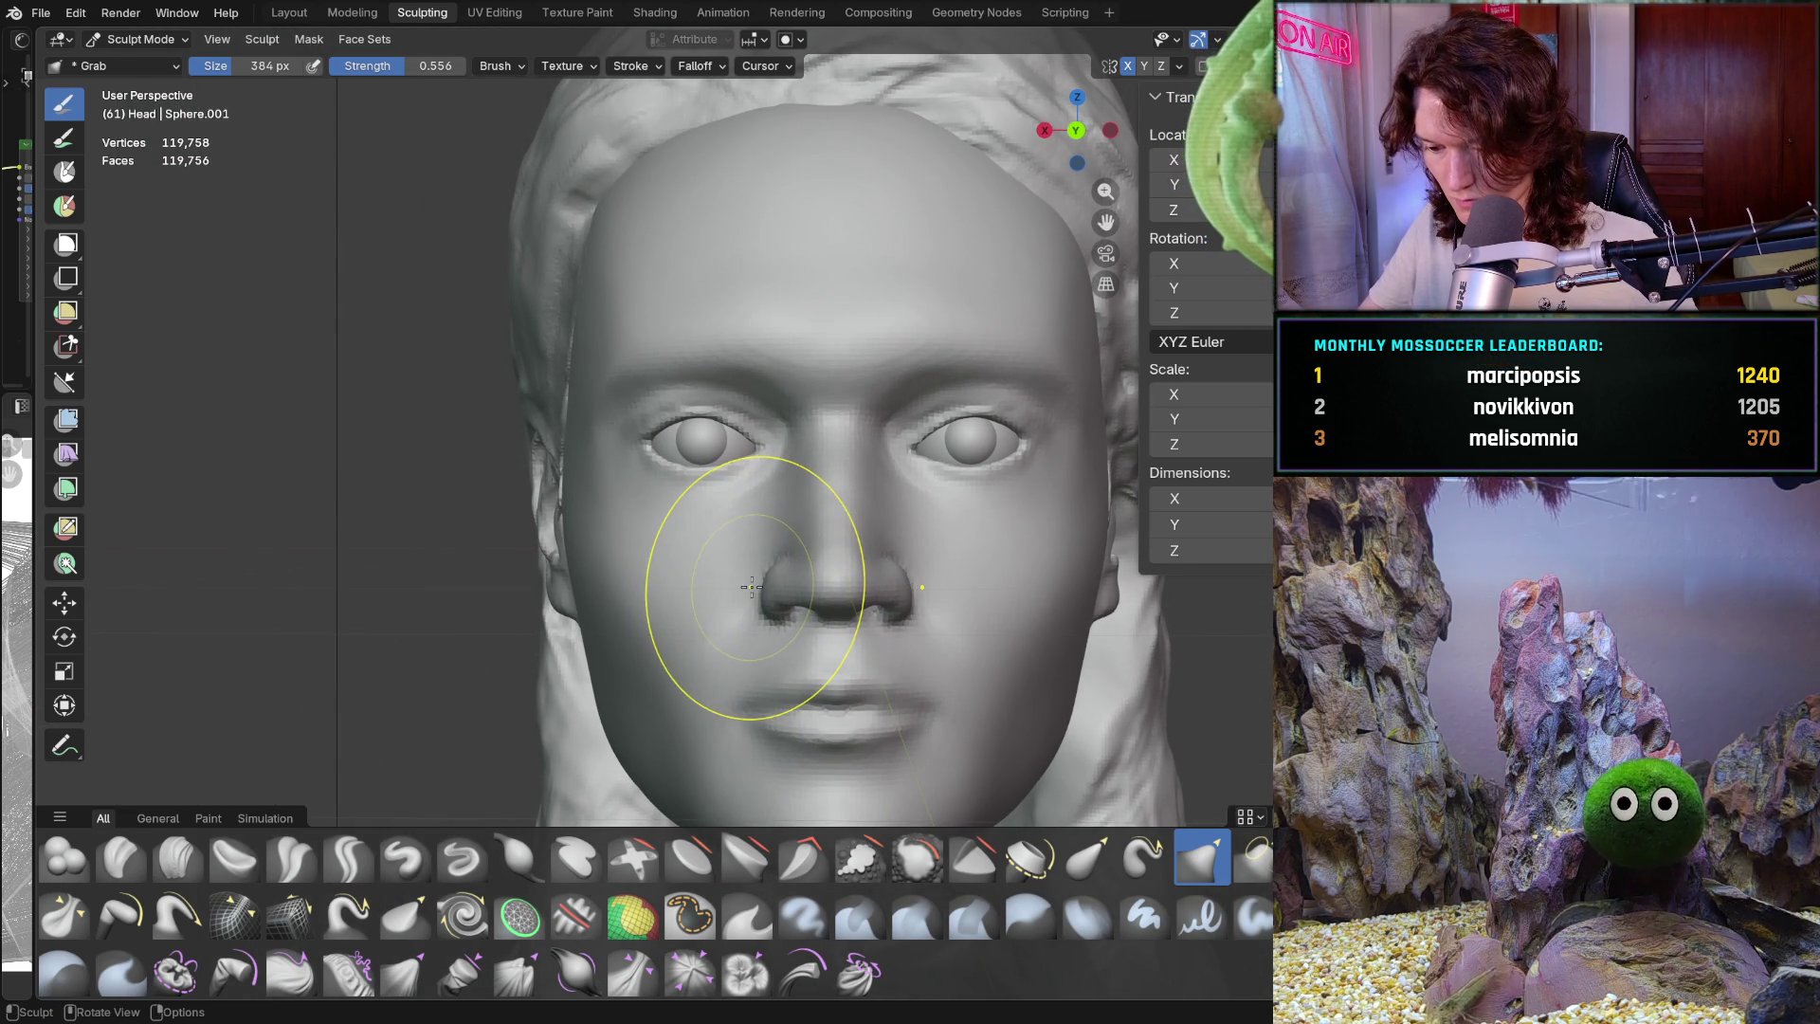
mouse_move(751, 589)
ctrl+middle_down()
mouse_move(758, 607)
mouse_move(801, 588)
mouse_move(788, 563)
mouse_move(865, 436)
ctrl+middle_up()
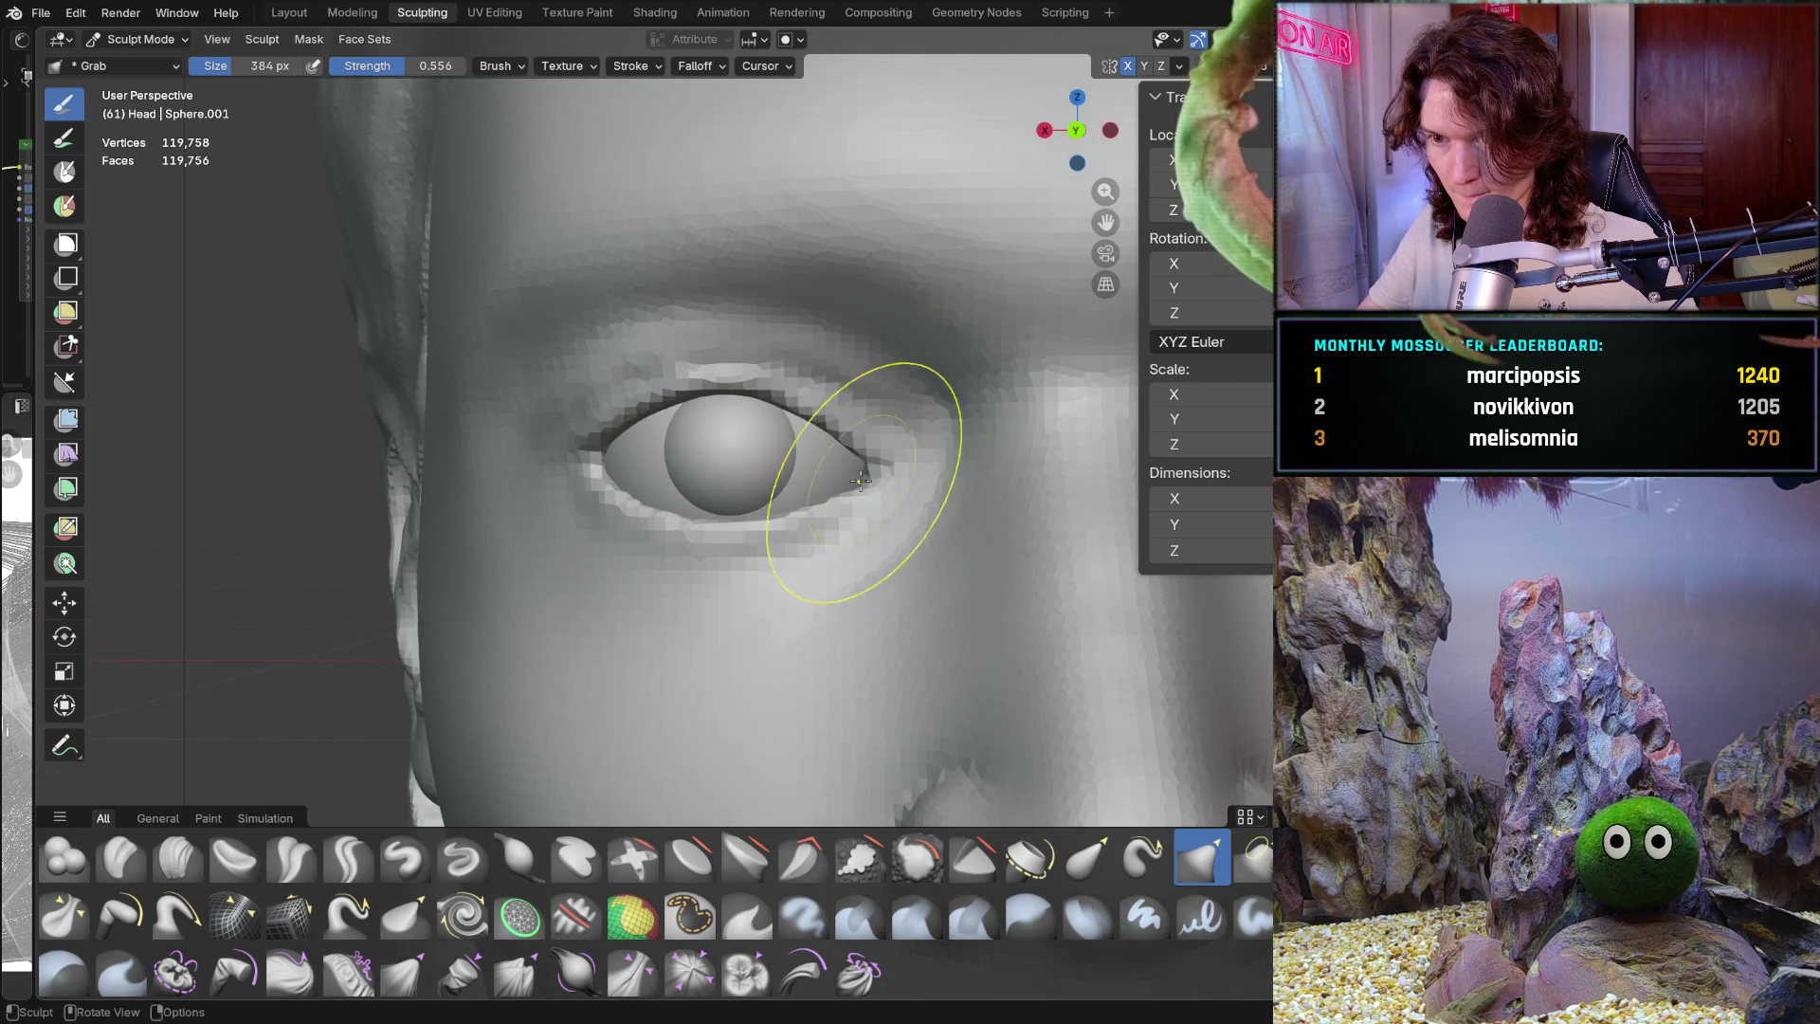
scroll(763, 665, down, 8)
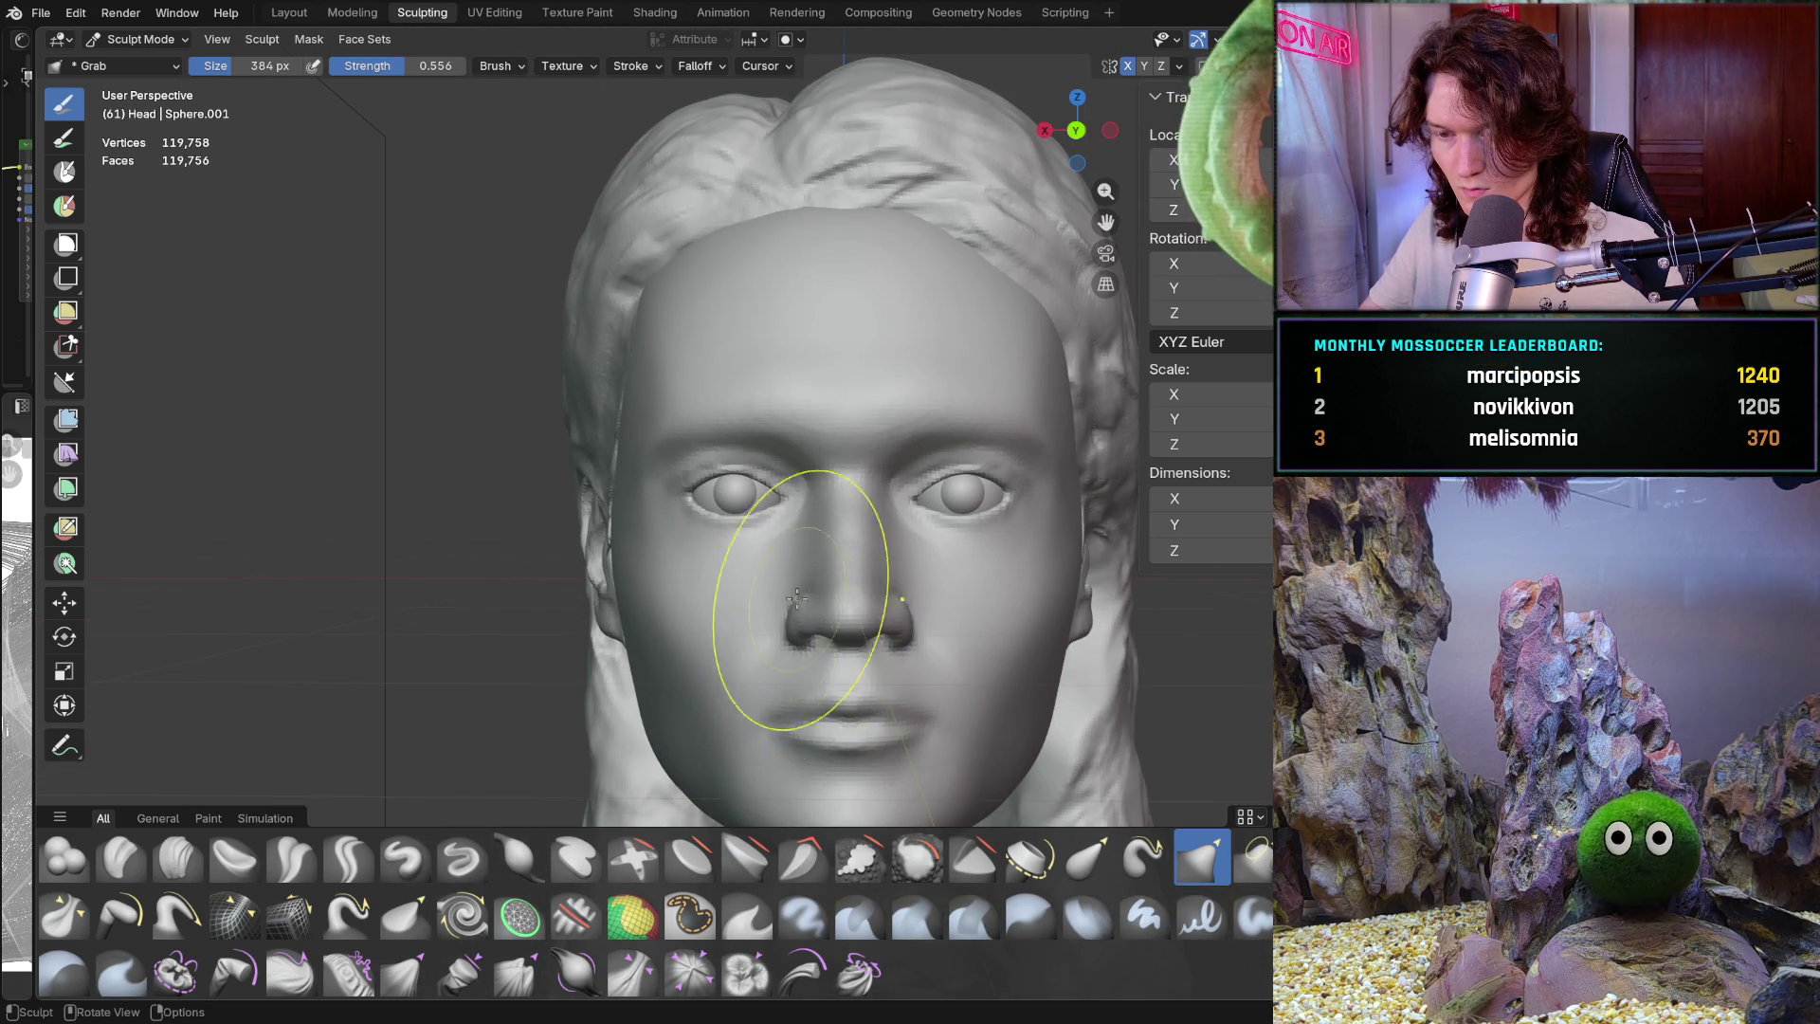
scroll(745, 700, down, 3)
scroll(744, 702, up, 10)
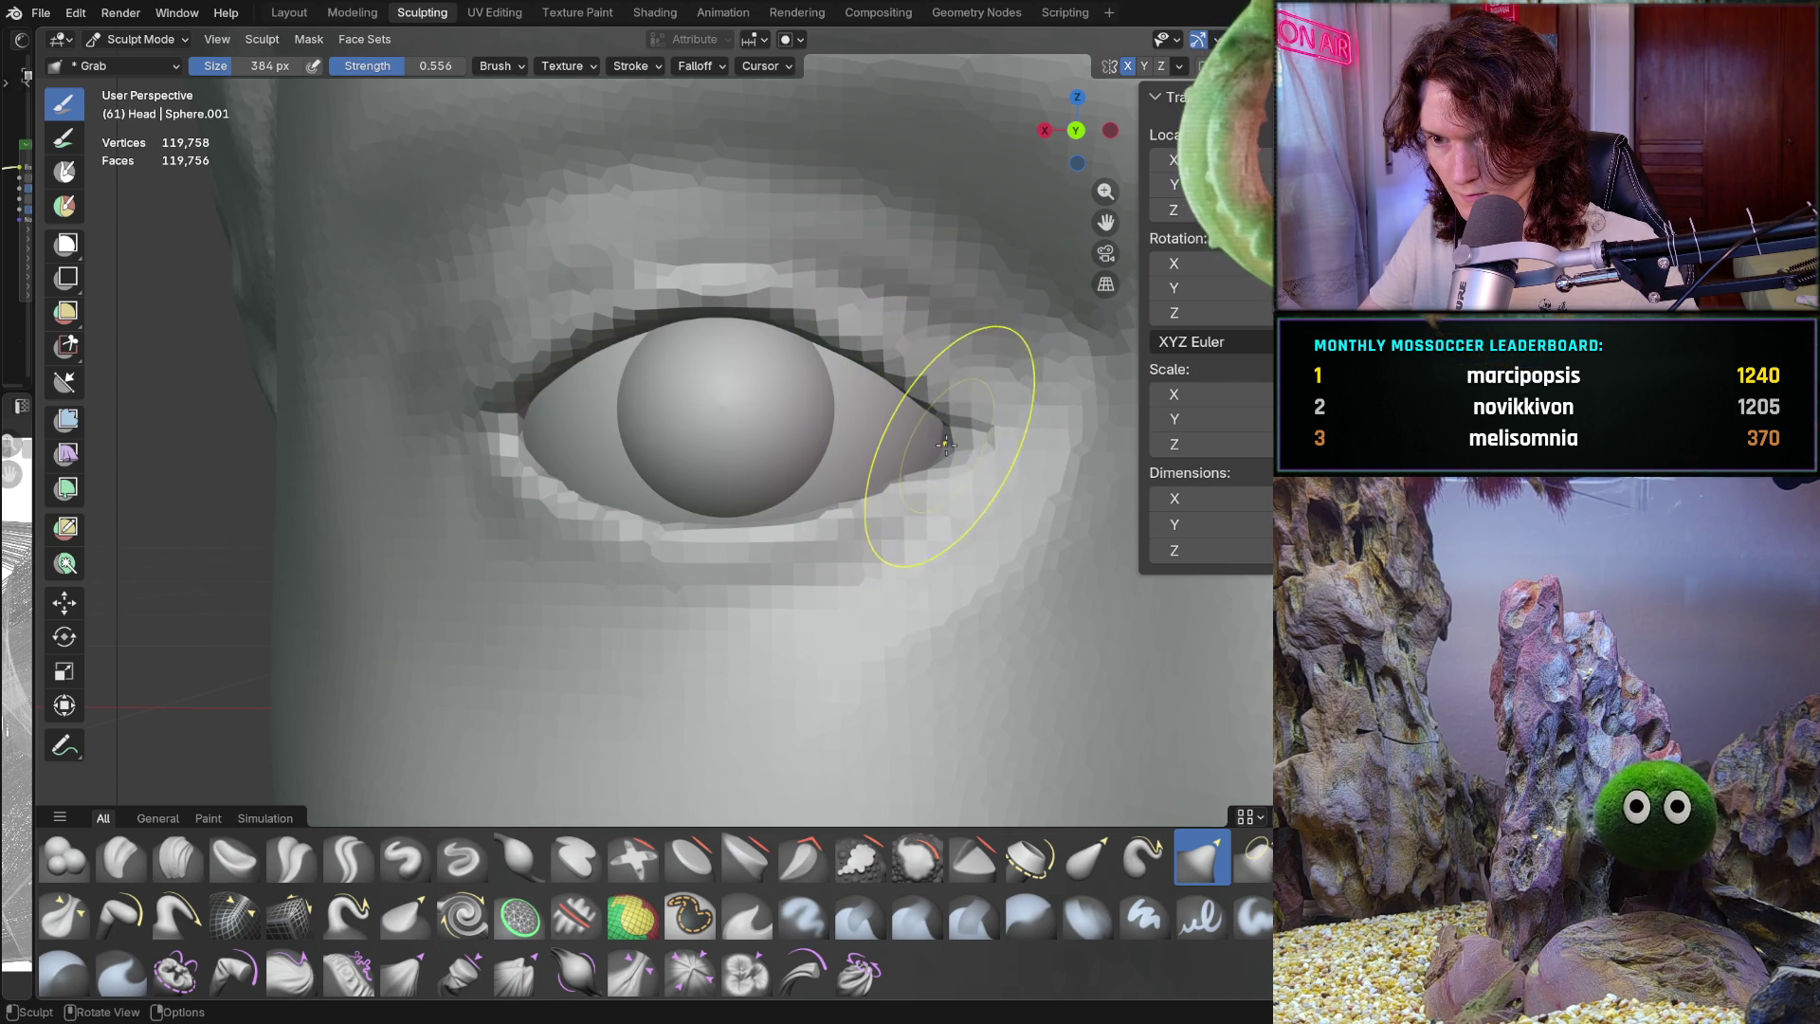
drag(947, 442, 945, 440)
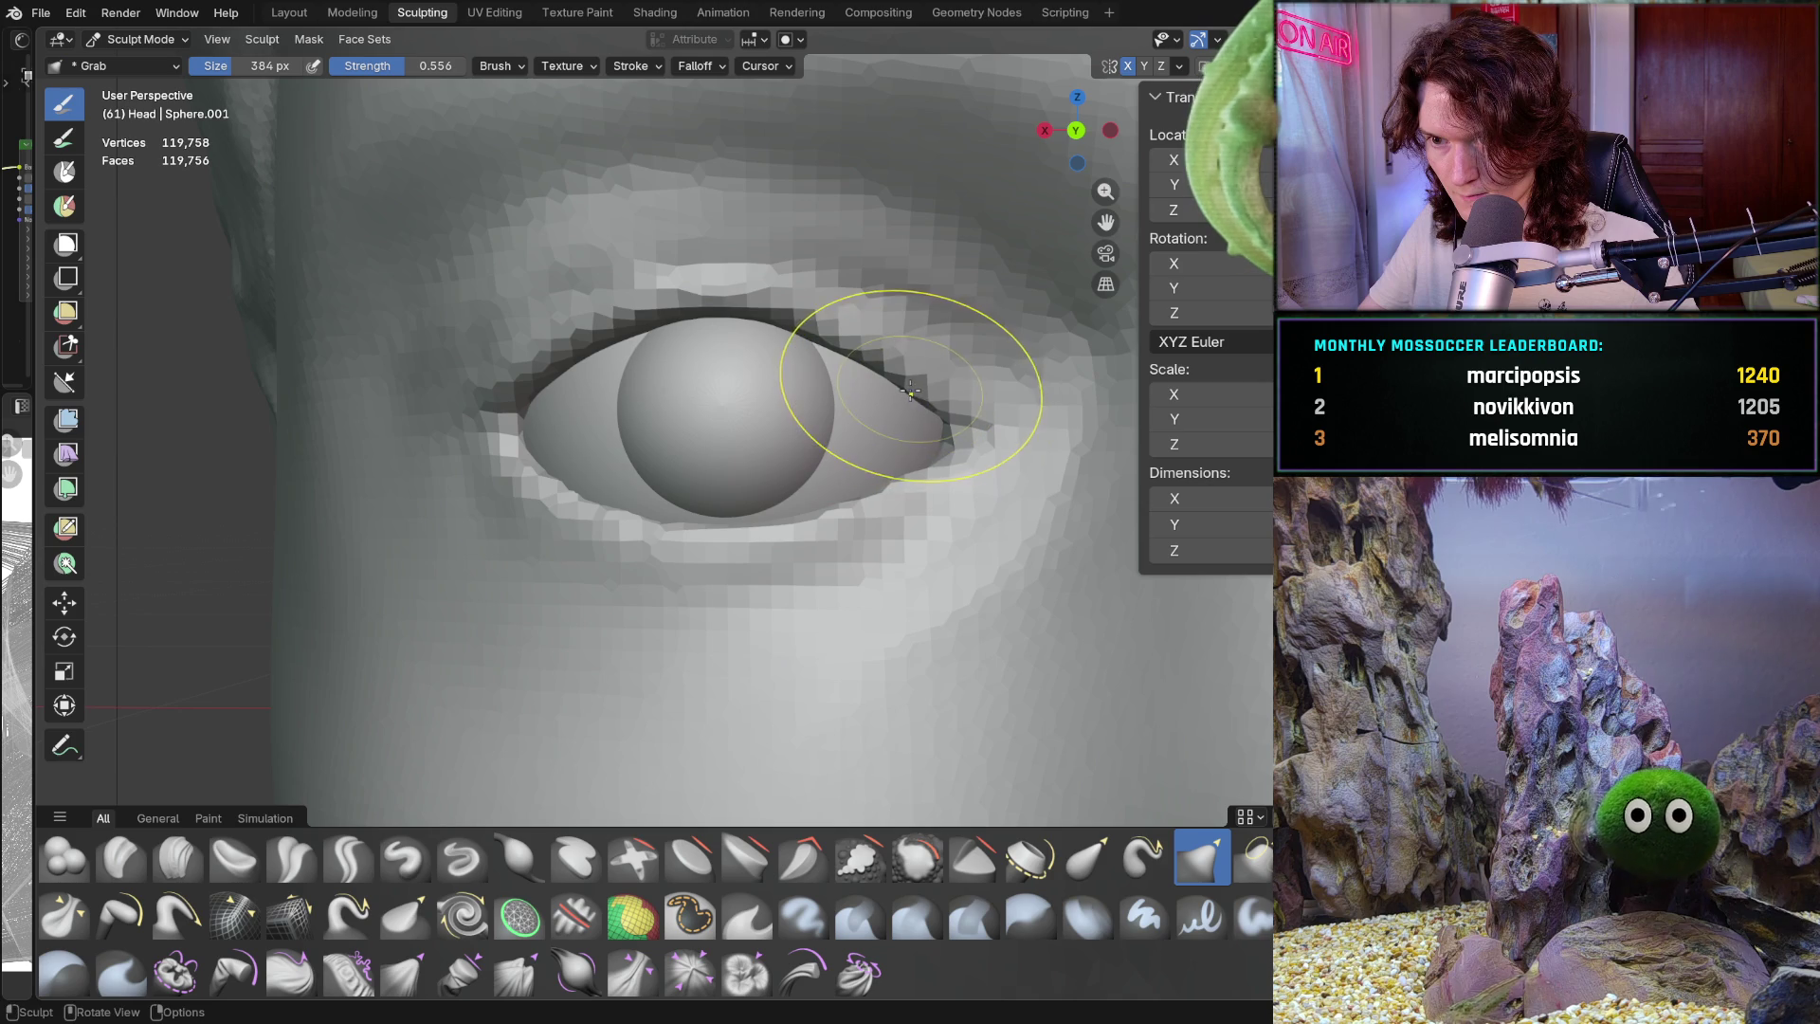
shift+middle_drag(936, 433, 832, 408)
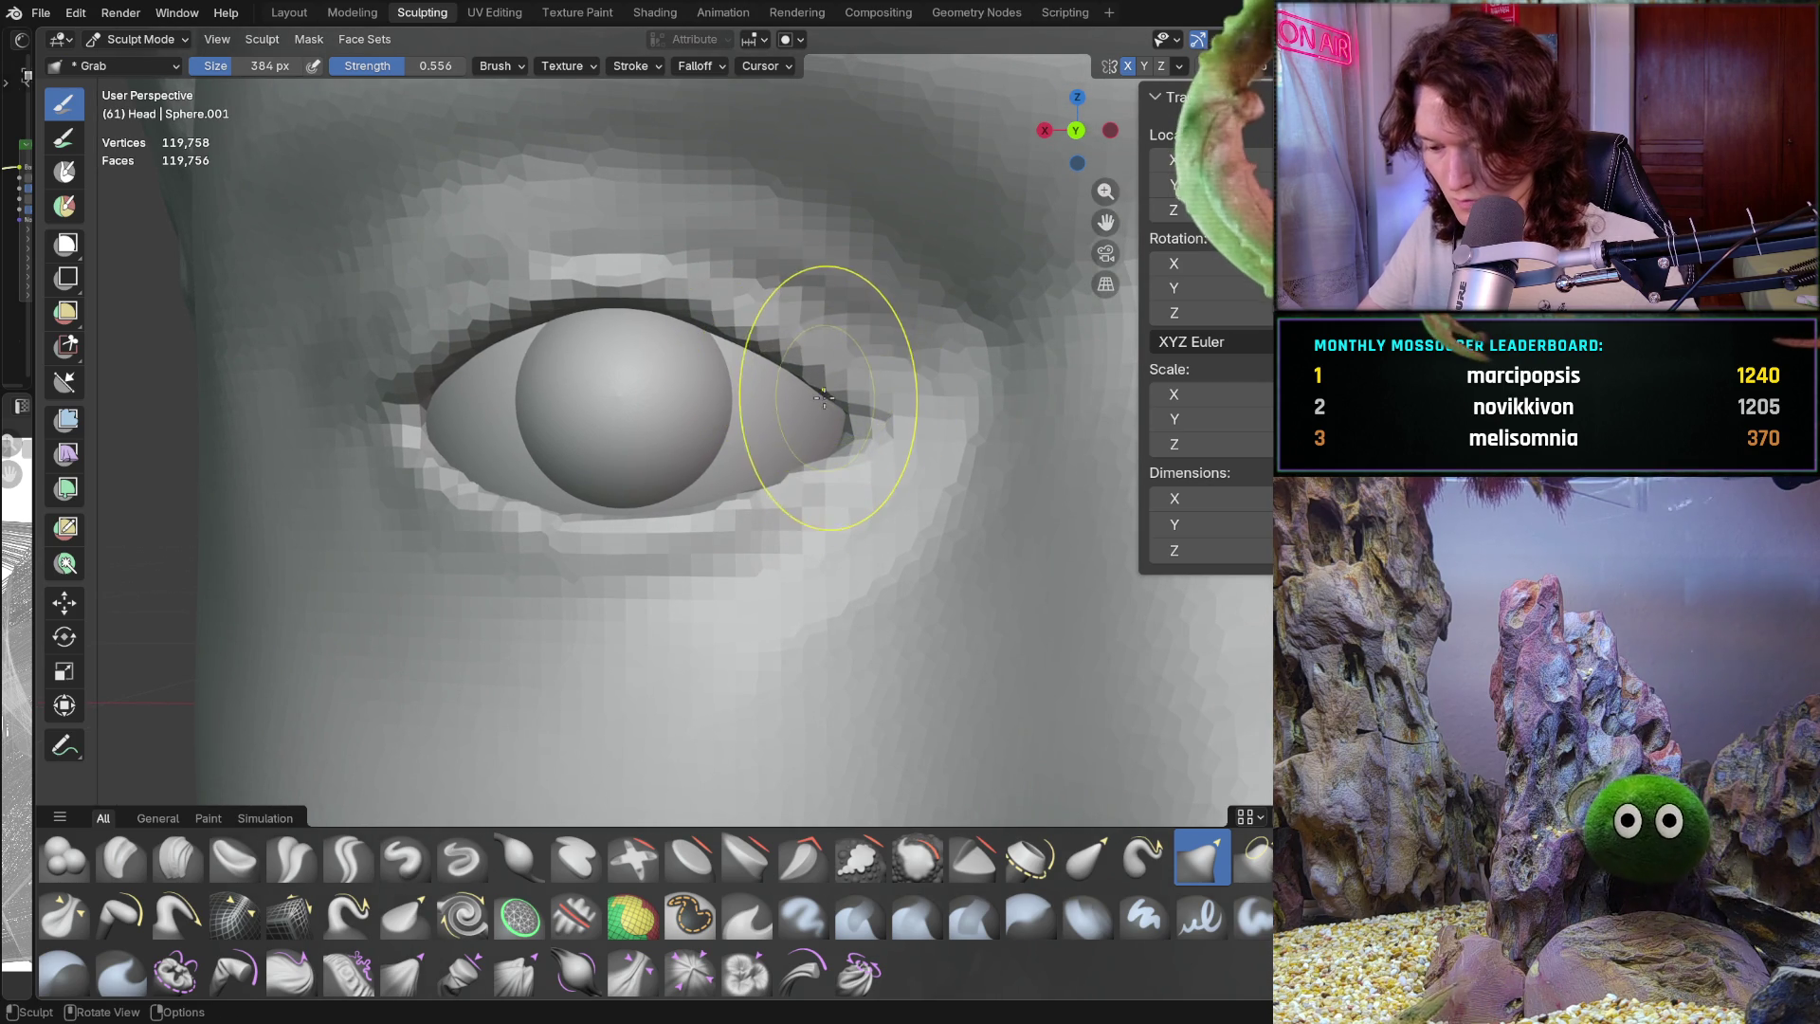
ctrl+middle_drag(817, 398, 719, 610)
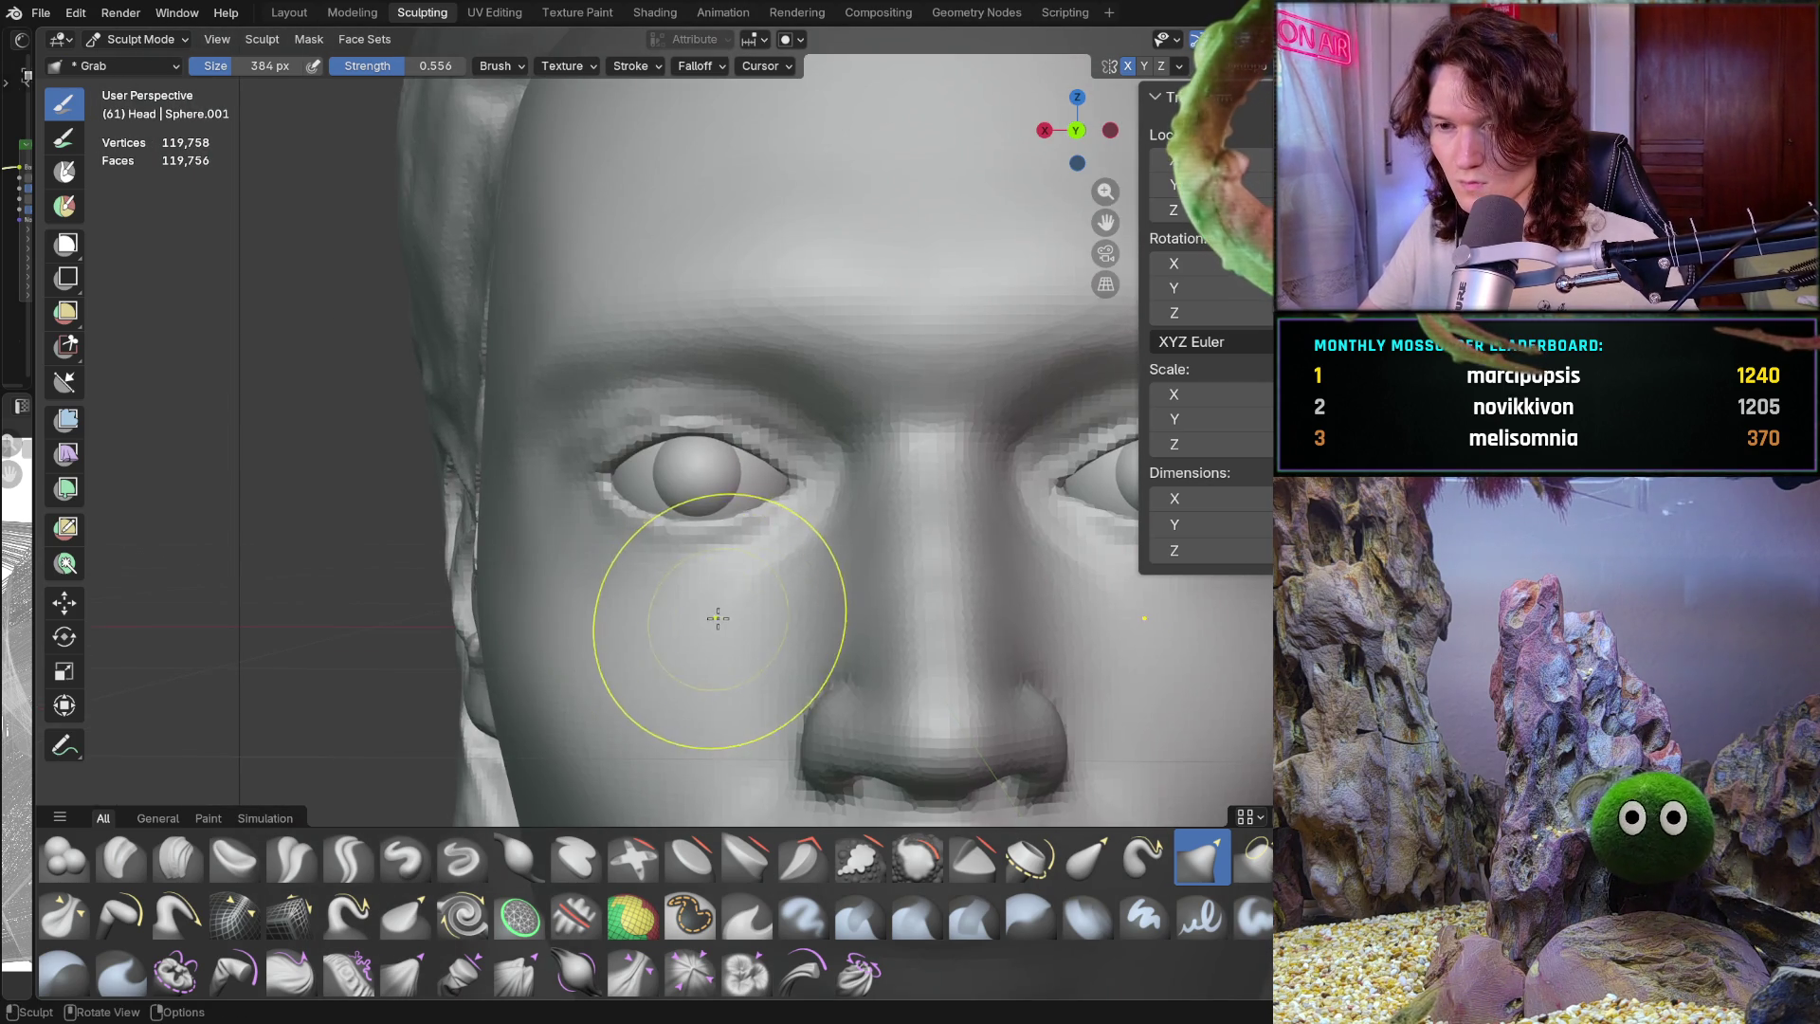
Pull the lower lid at the eye's outer corner down closer against the eyeball
scroll(767, 581, down, 2)
scroll(813, 569, up, 4)
middle_drag(817, 484, 788, 457)
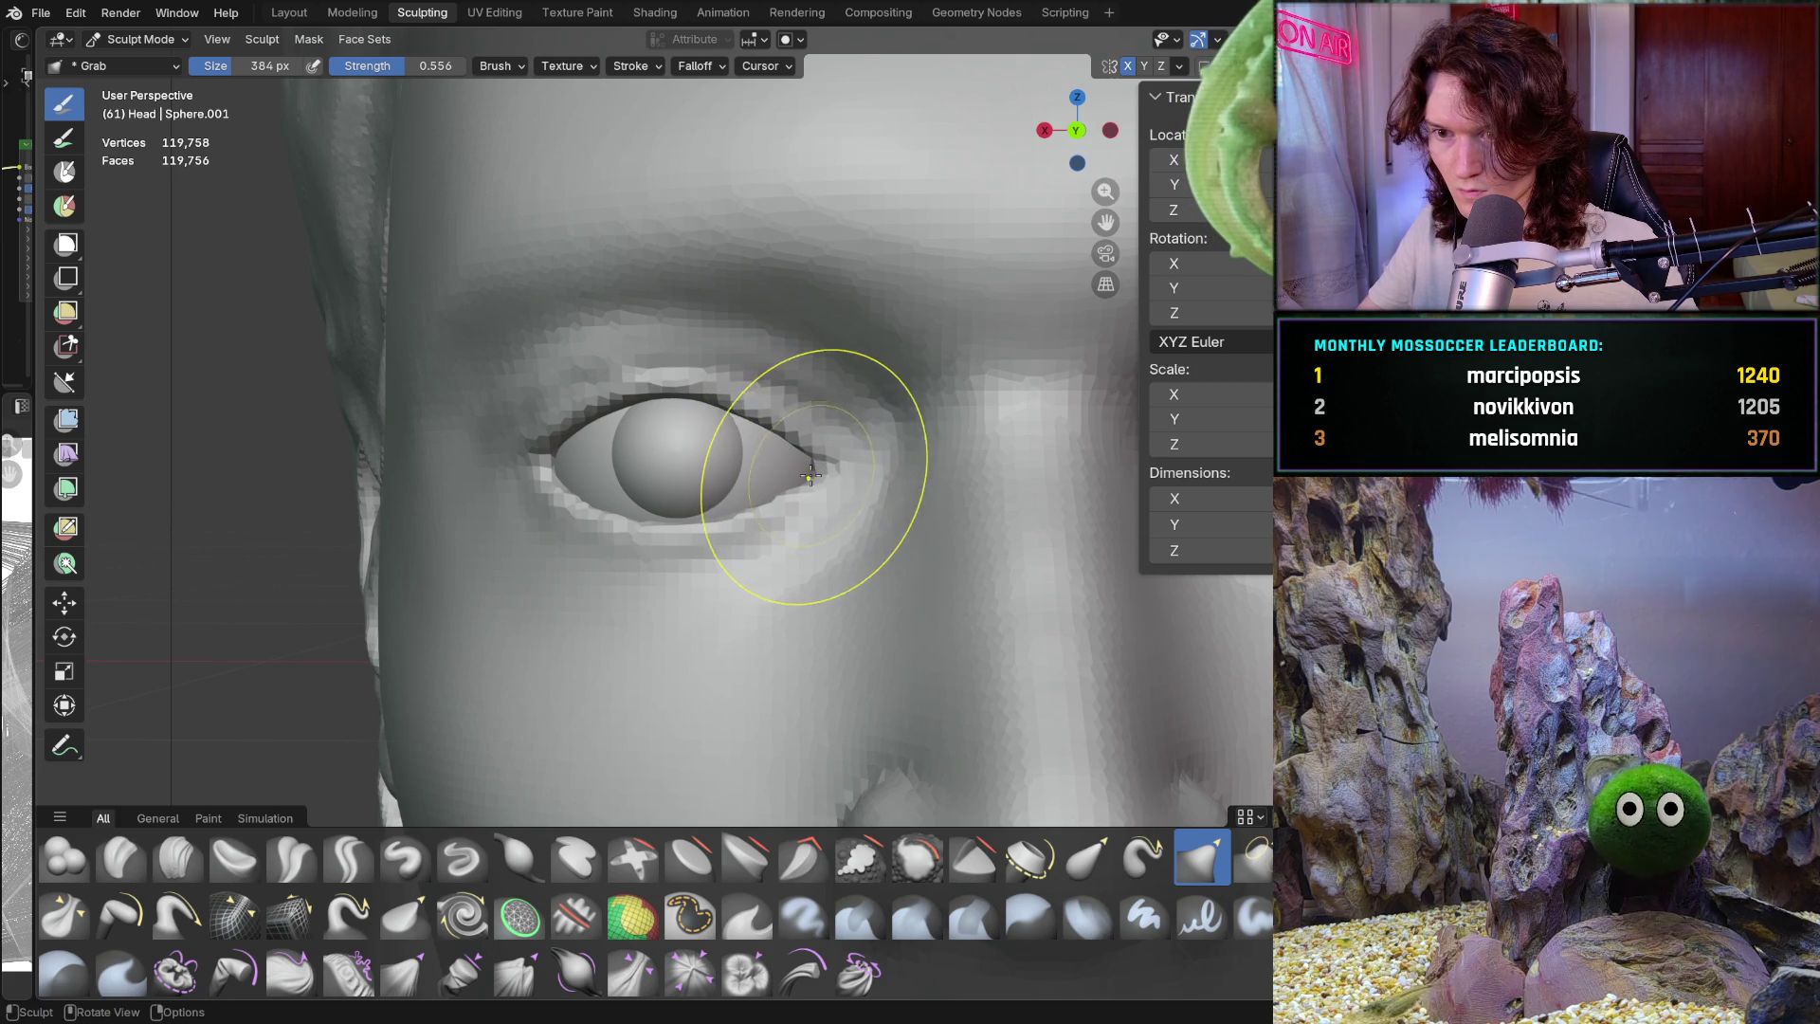
scroll(778, 428, up, 4)
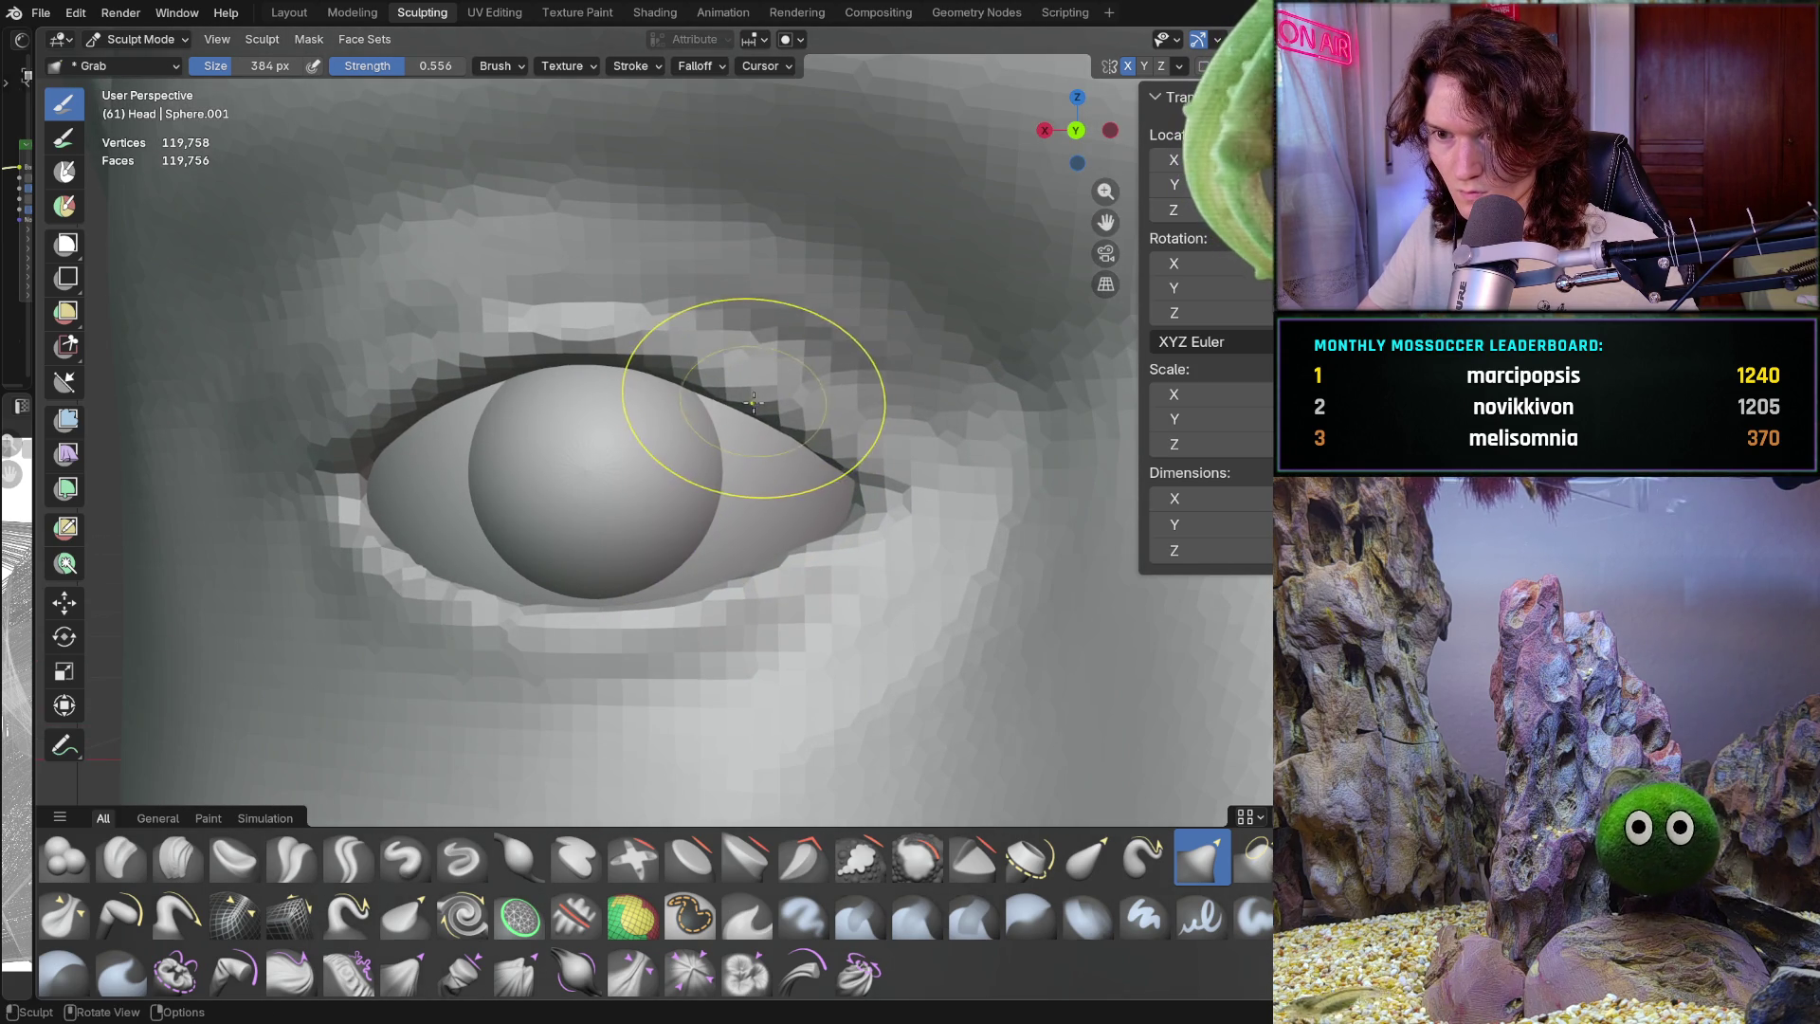
scroll(839, 502, down, 4)
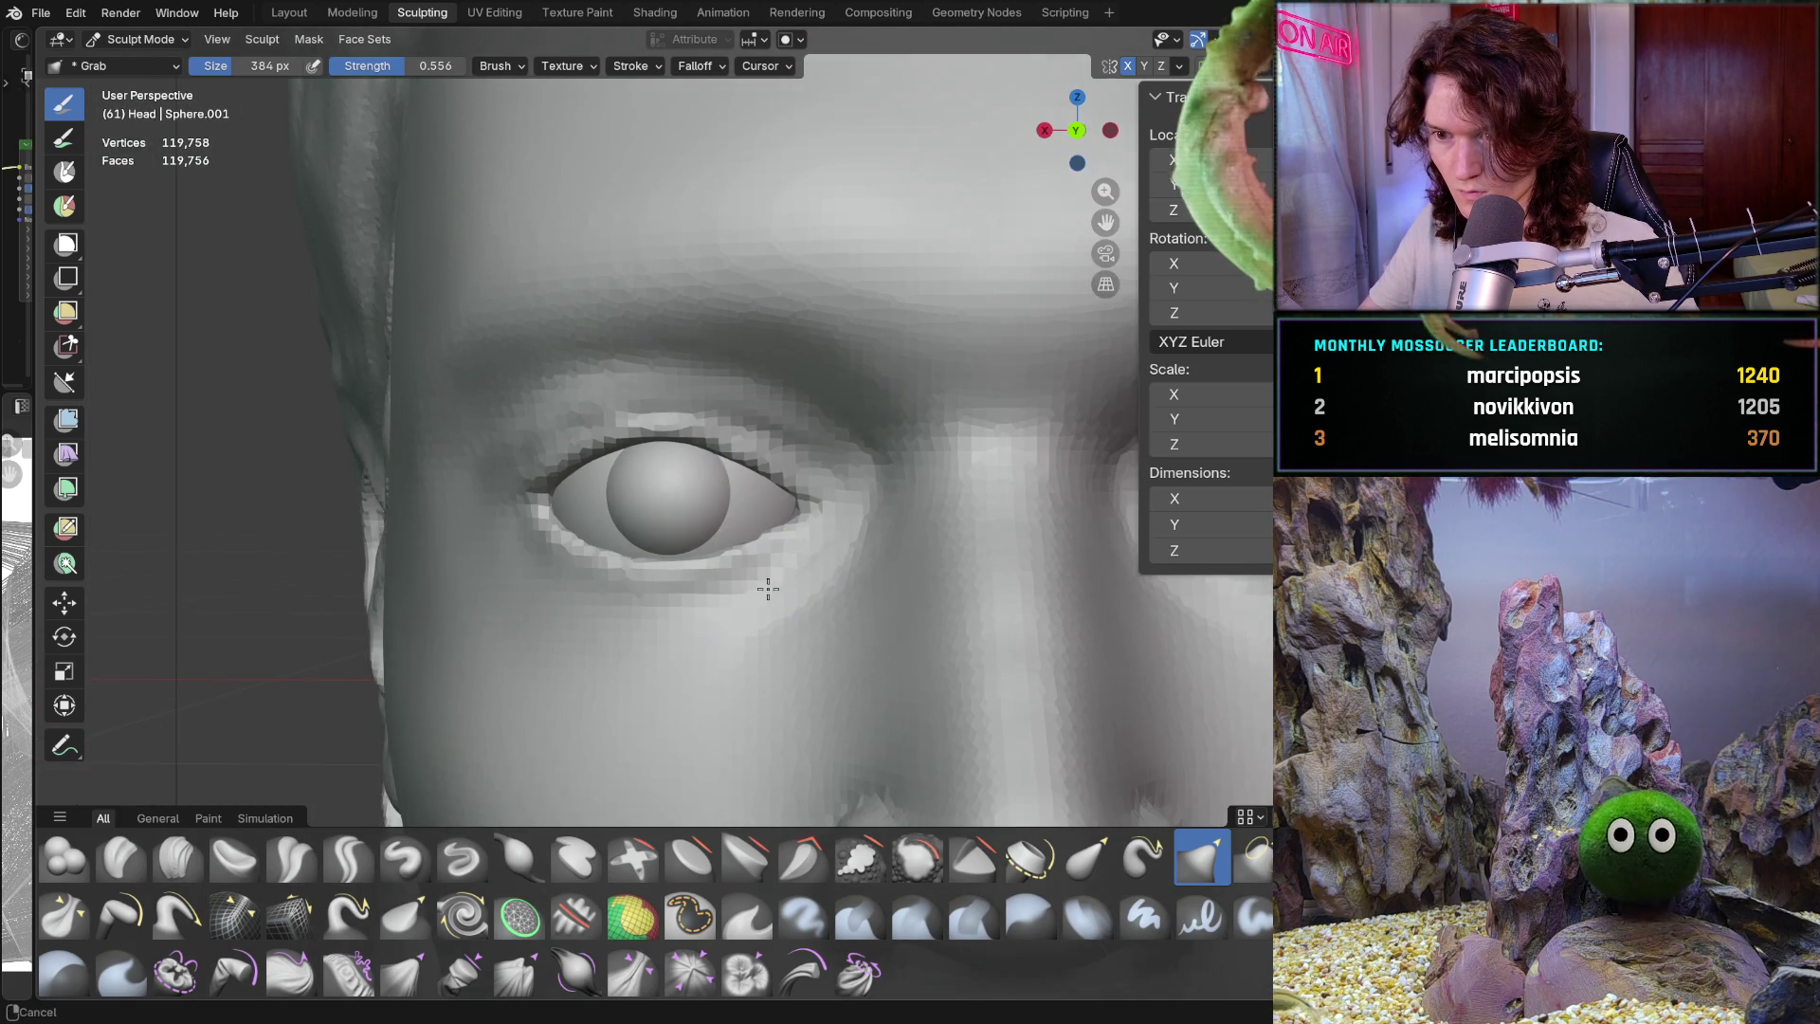
middle_drag(793, 528, 801, 512)
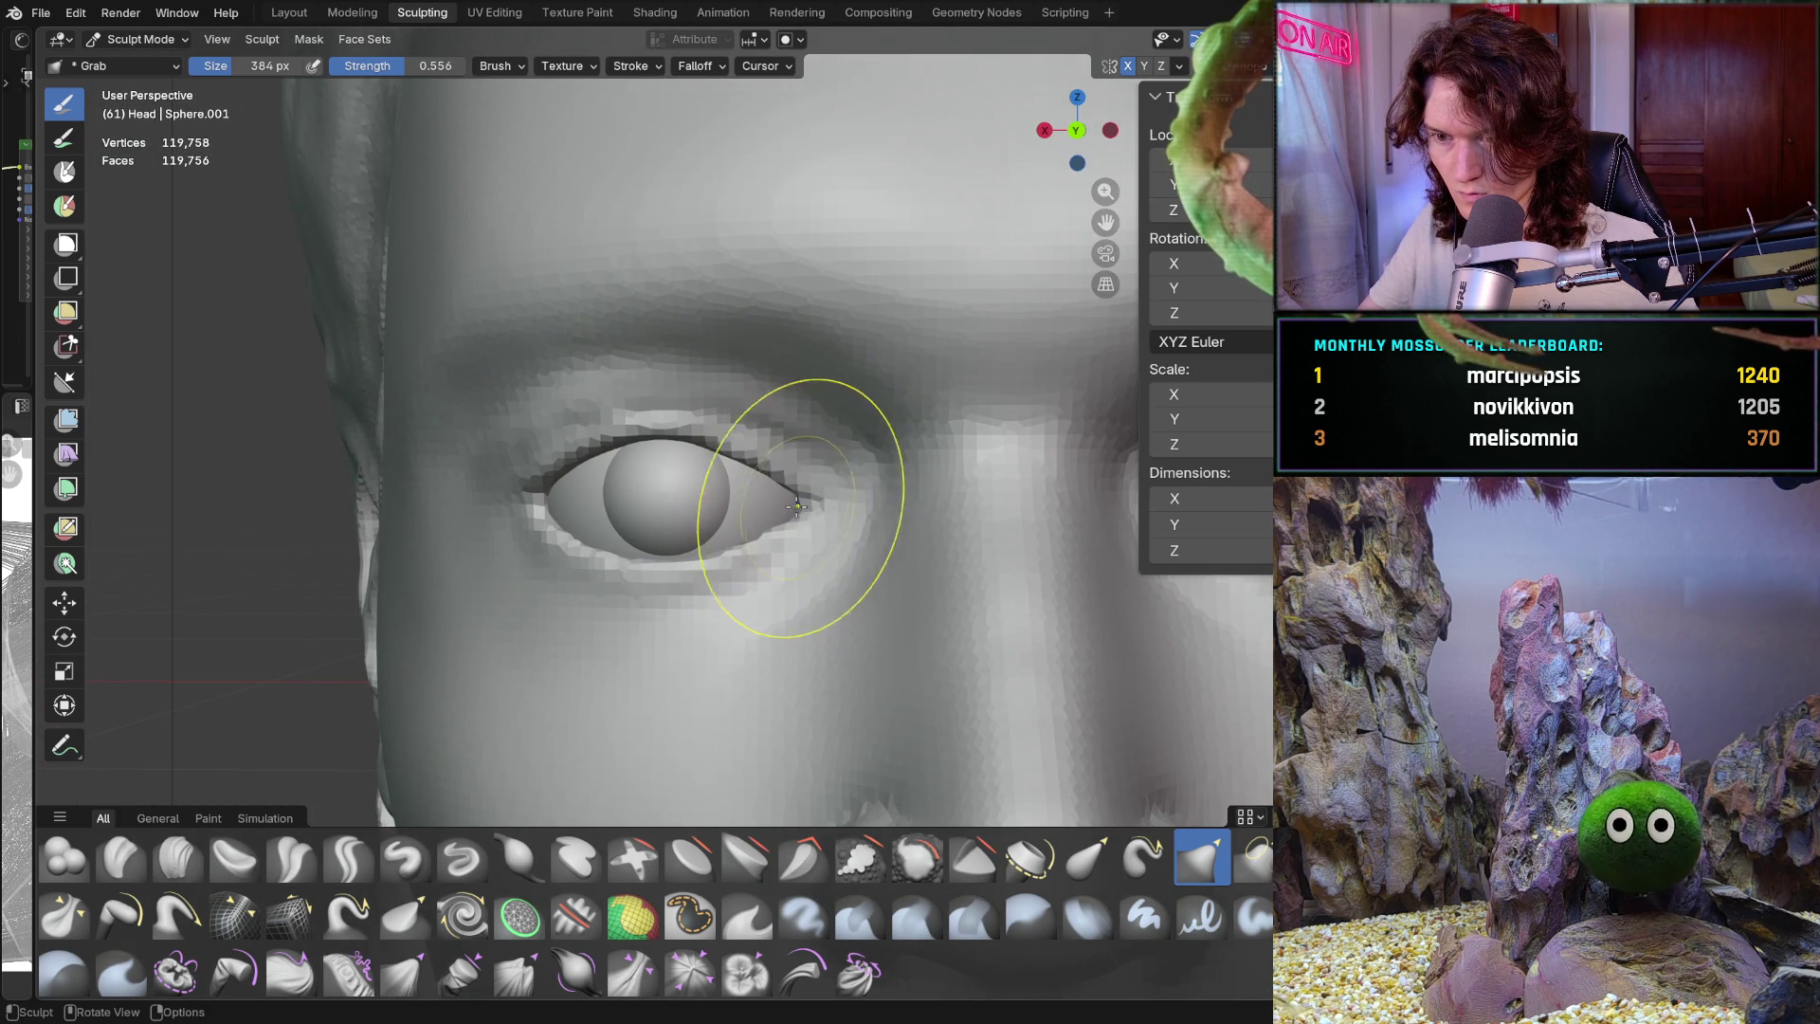
scroll(853, 512, up, 6)
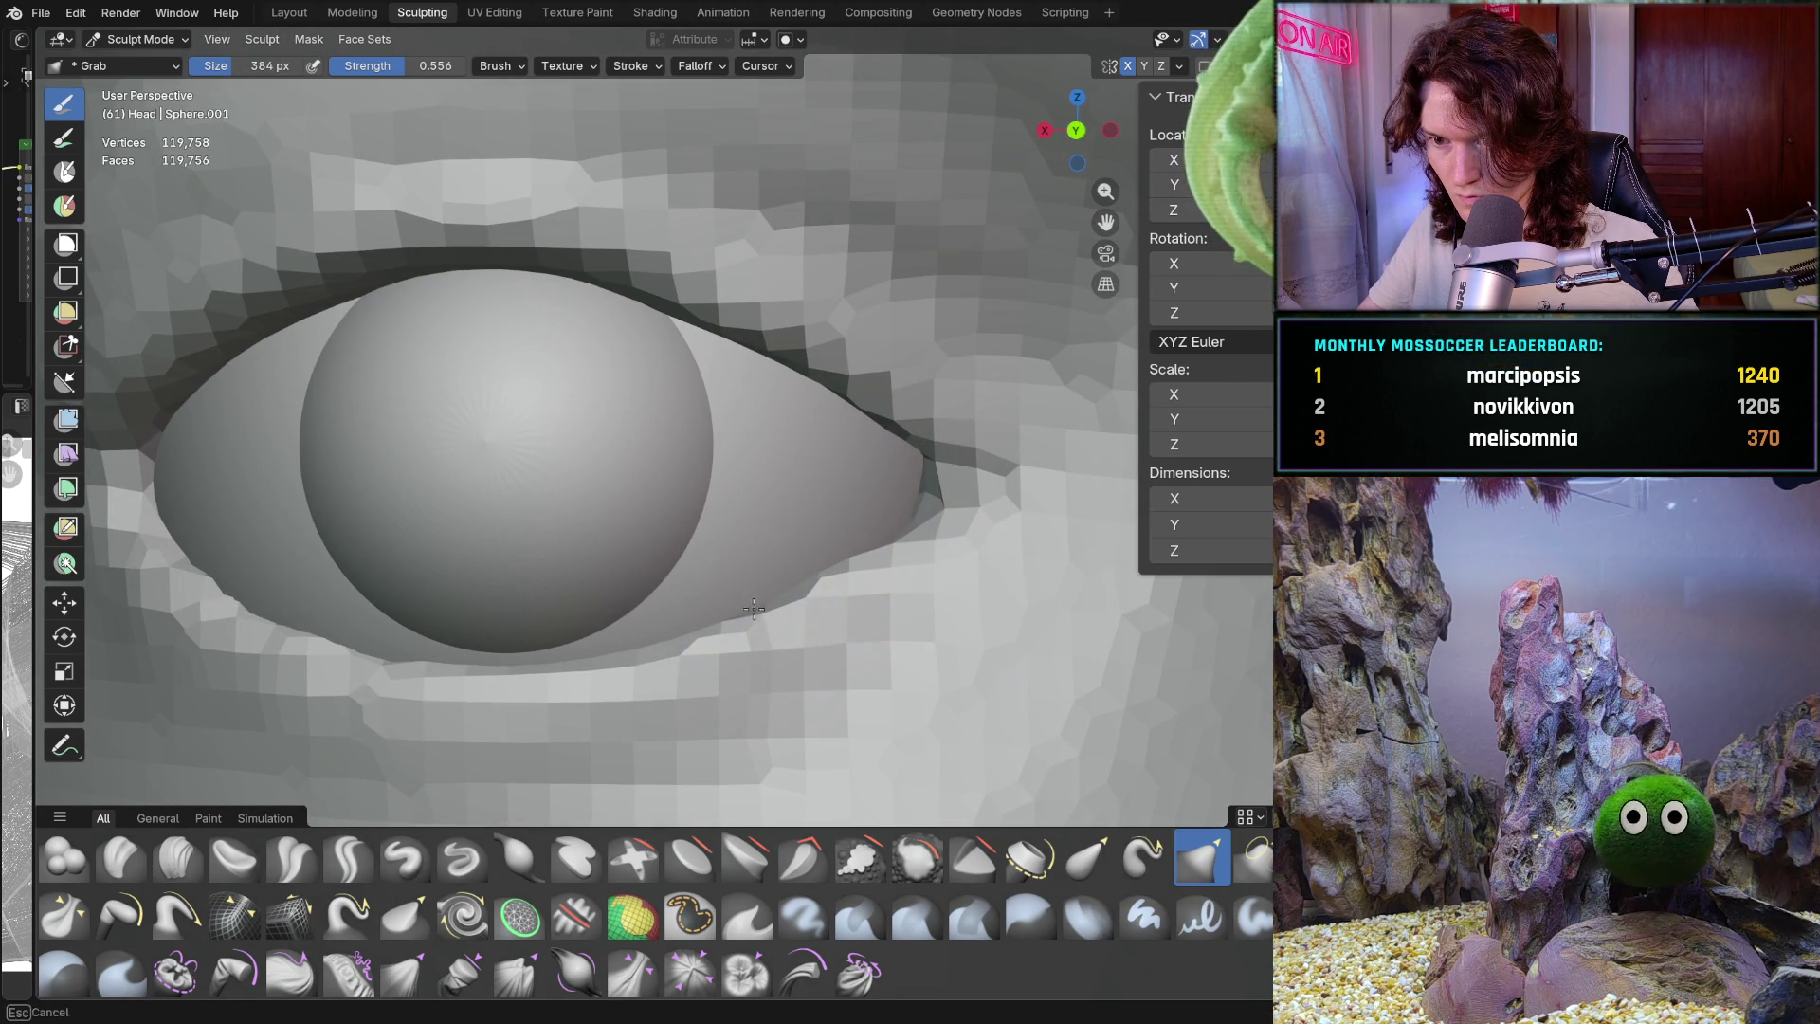
scroll(816, 474, down, 5)
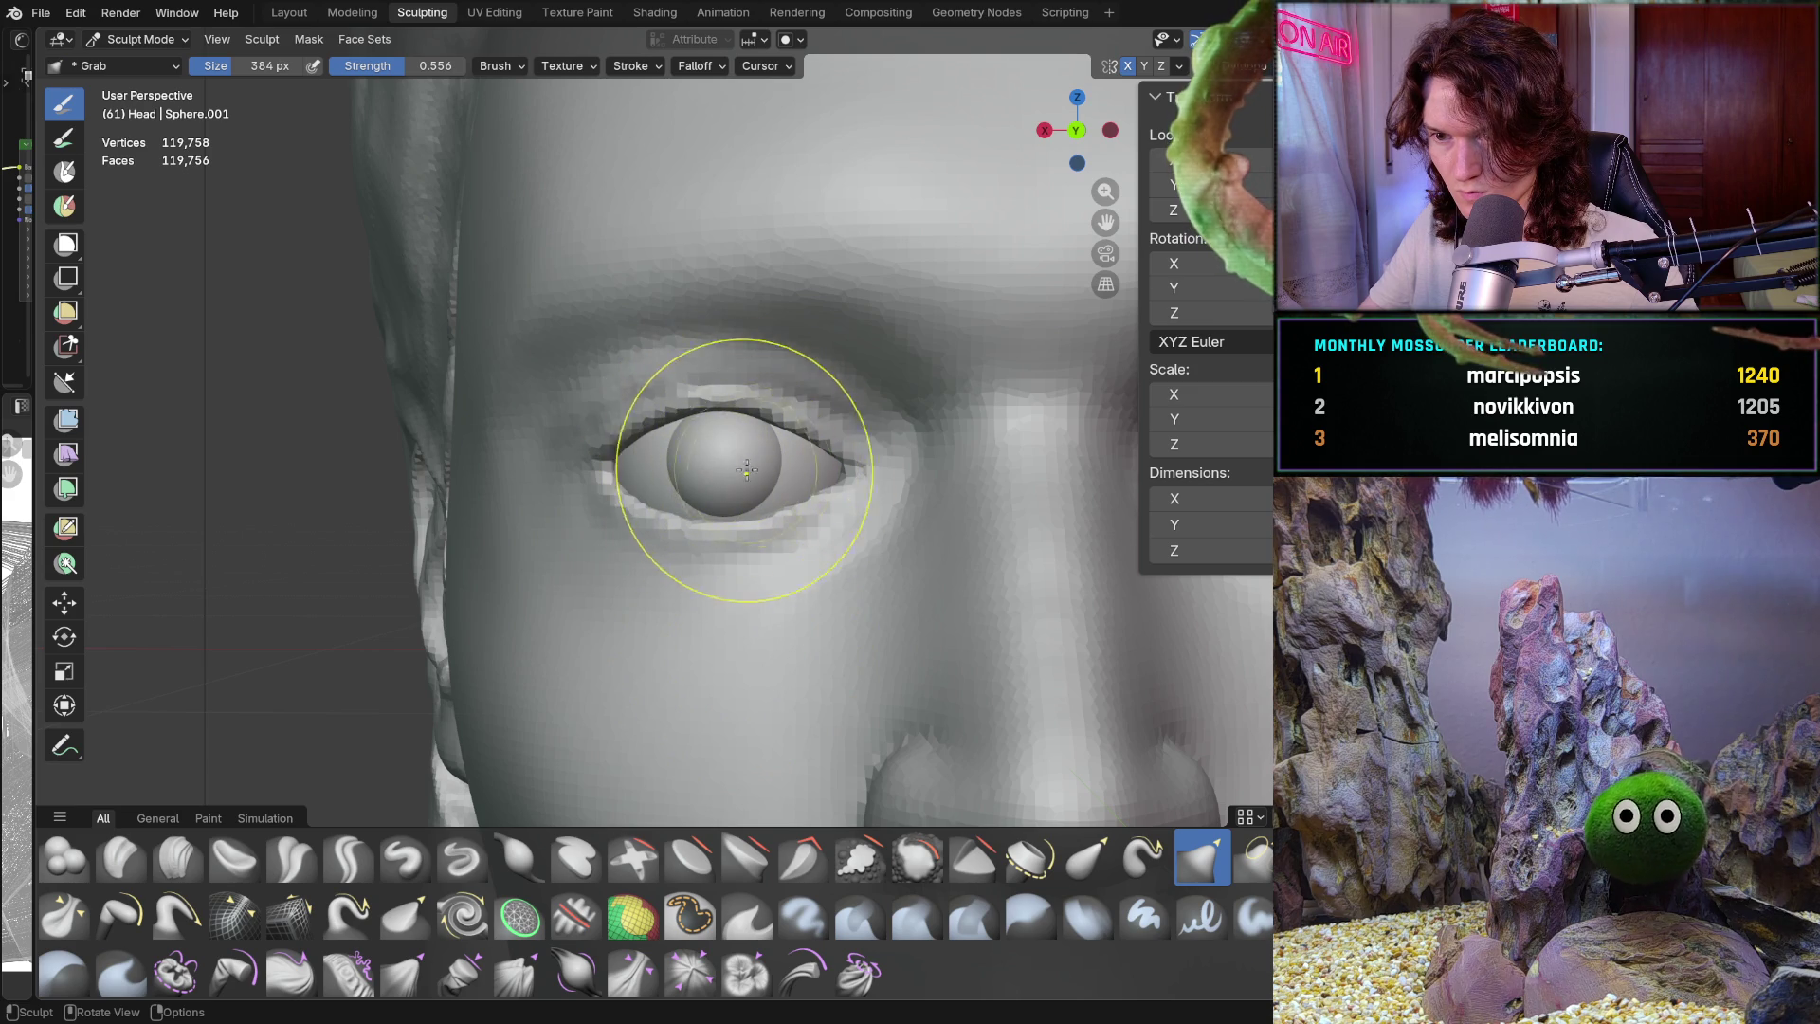
scroll(805, 455, up, 2)
drag(884, 452, 852, 540)
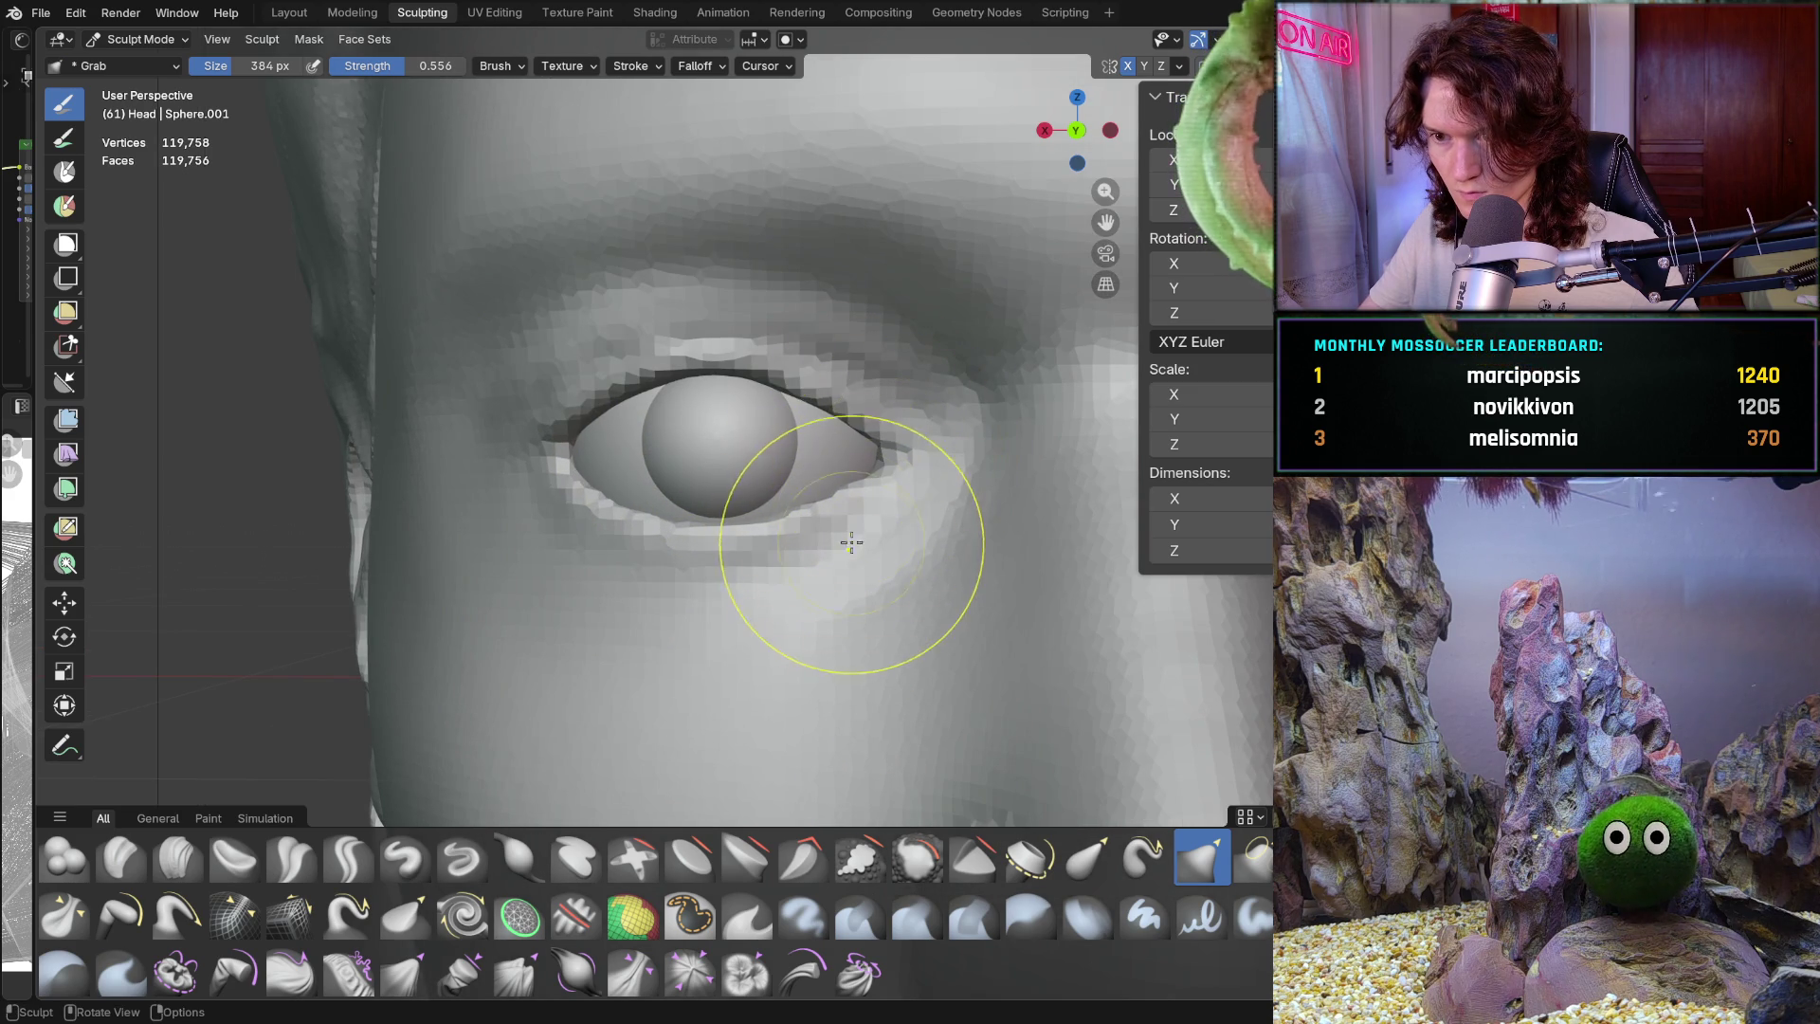
Zoom in on the left eye, then zoom out to compare it with the whole head
scroll(834, 564, down, 5)
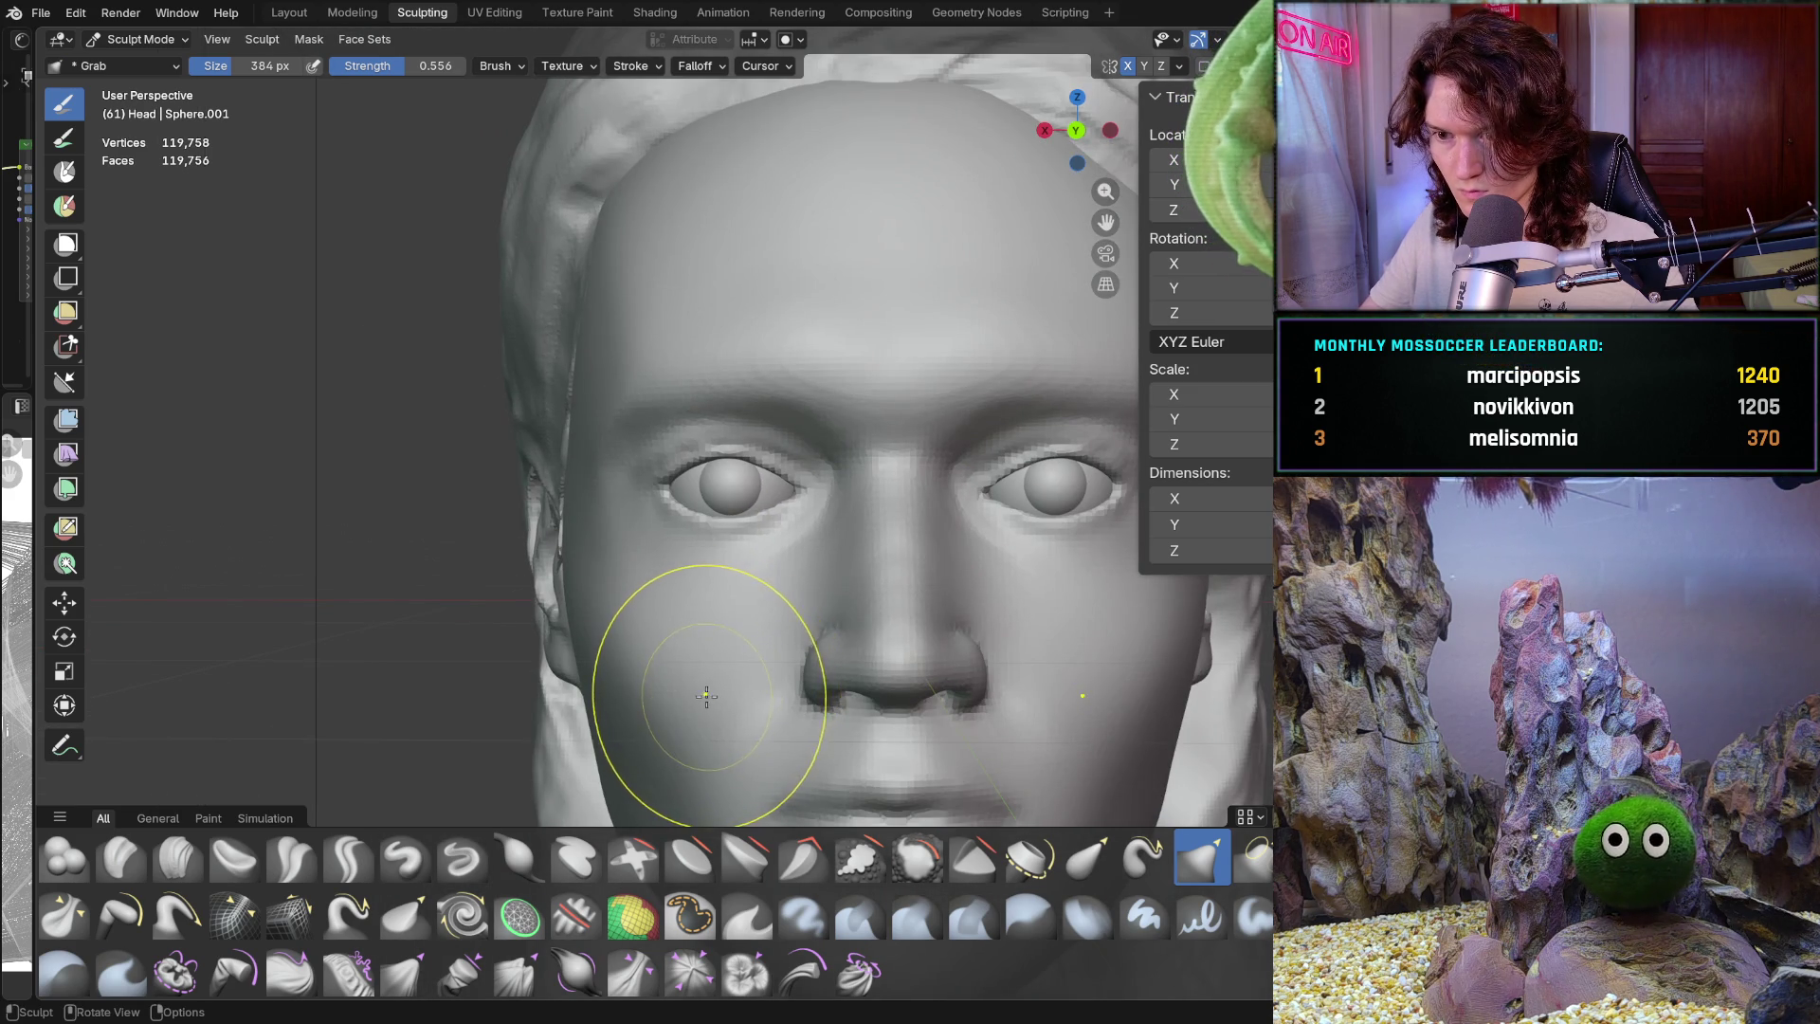
scroll(735, 646, down, 2)
mouse_move(687, 634)
ctrl+middle_down()
mouse_move(773, 455)
mouse_move(625, 481)
ctrl+middle_up()
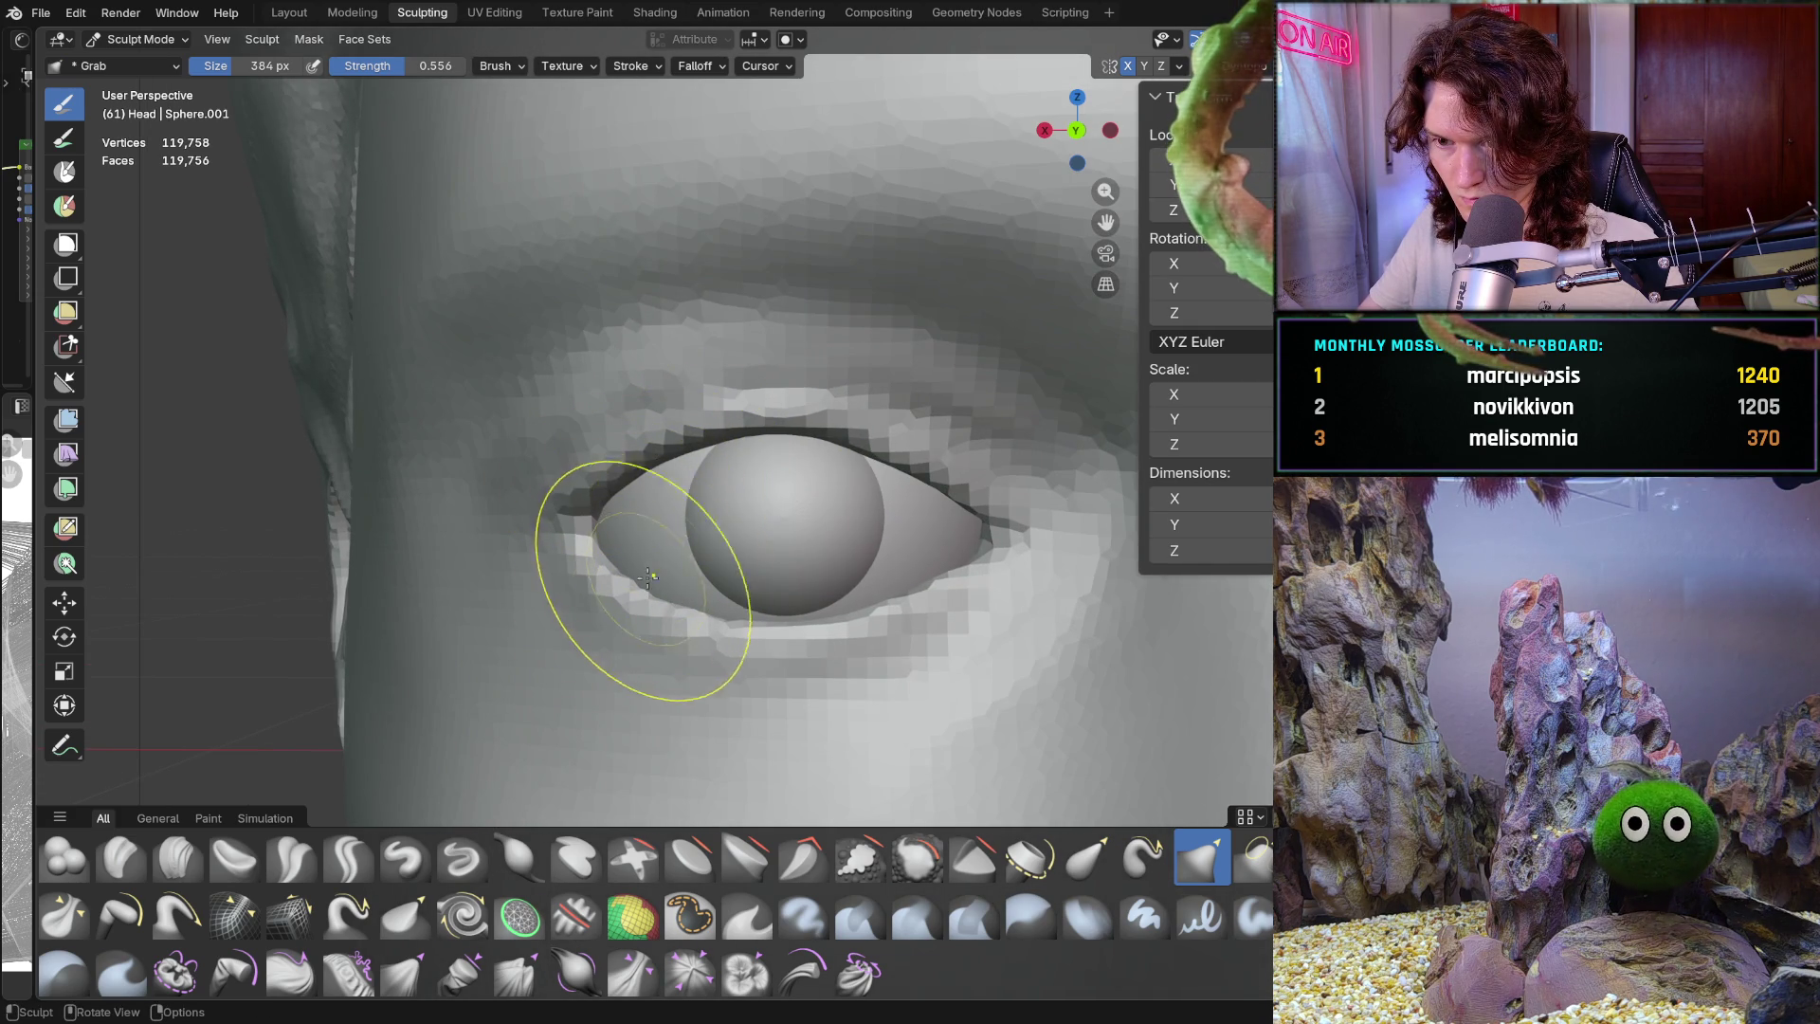
scroll(711, 630, down, 3)
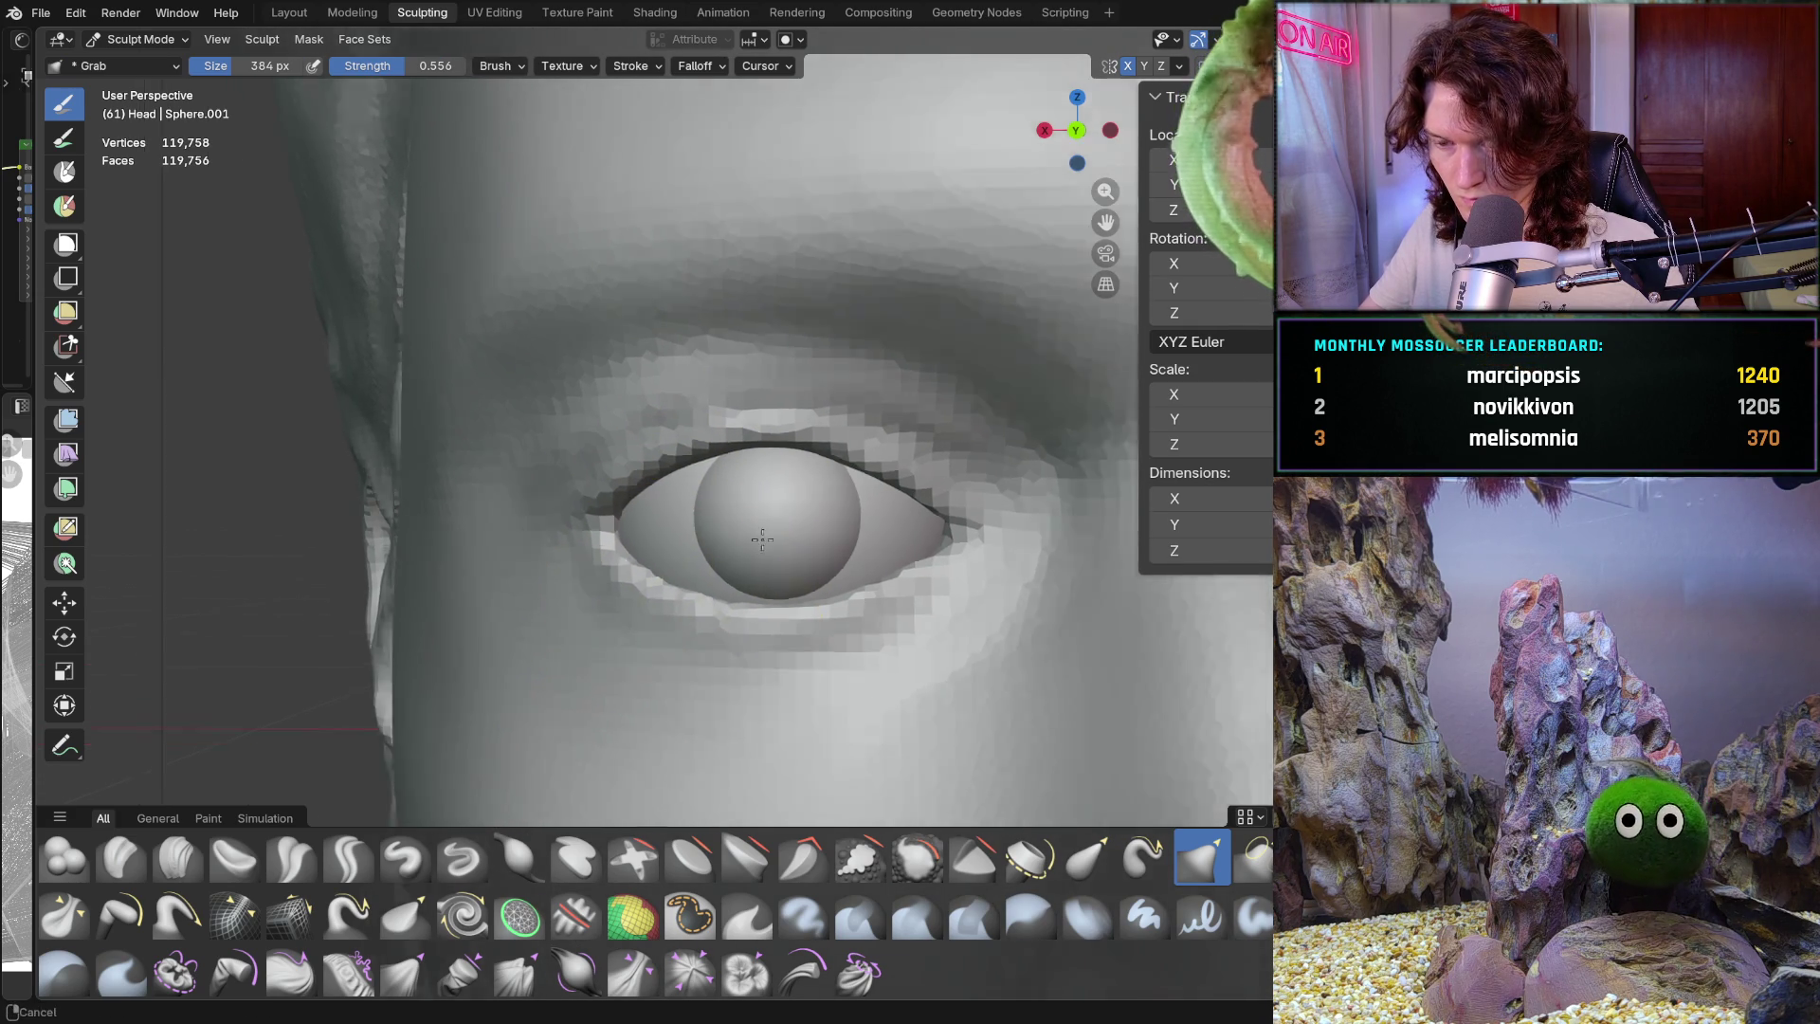
scroll(712, 652, down, 5)
scroll(701, 625, down, 2)
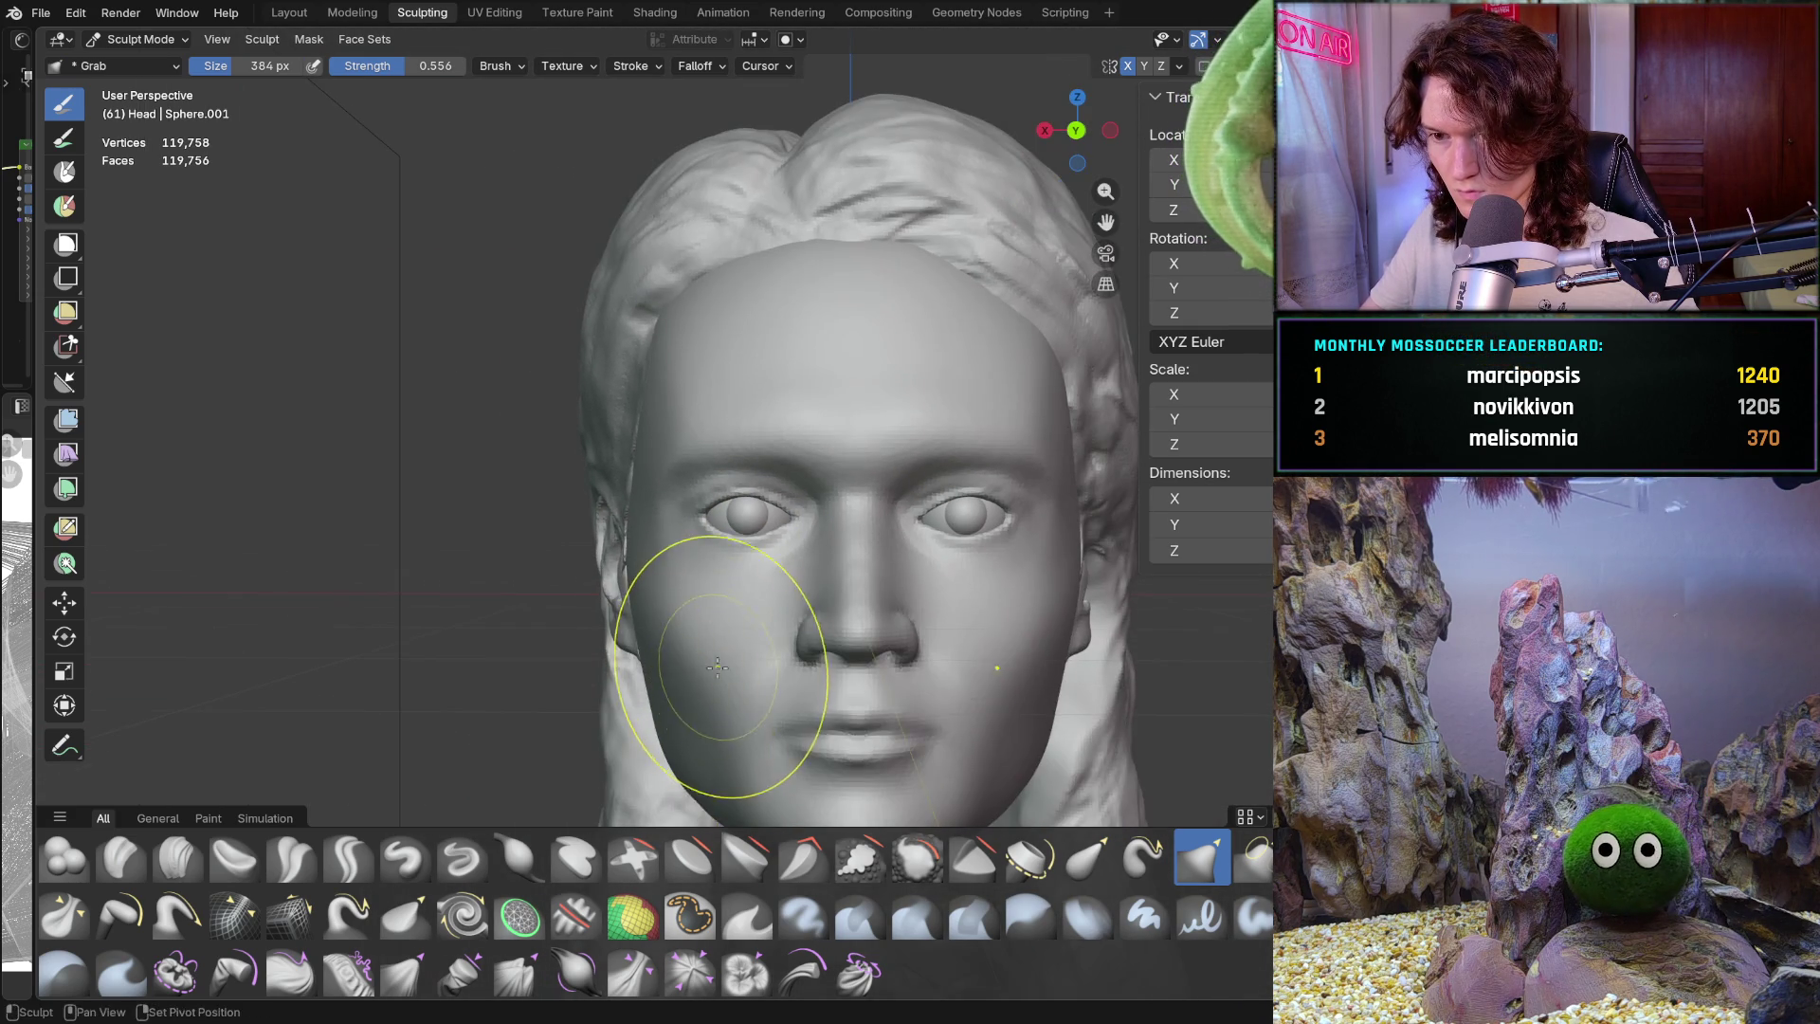
Drag the lid at the left eye corner up toward the brow with the Grab brush
scroll(702, 606, up, 8)
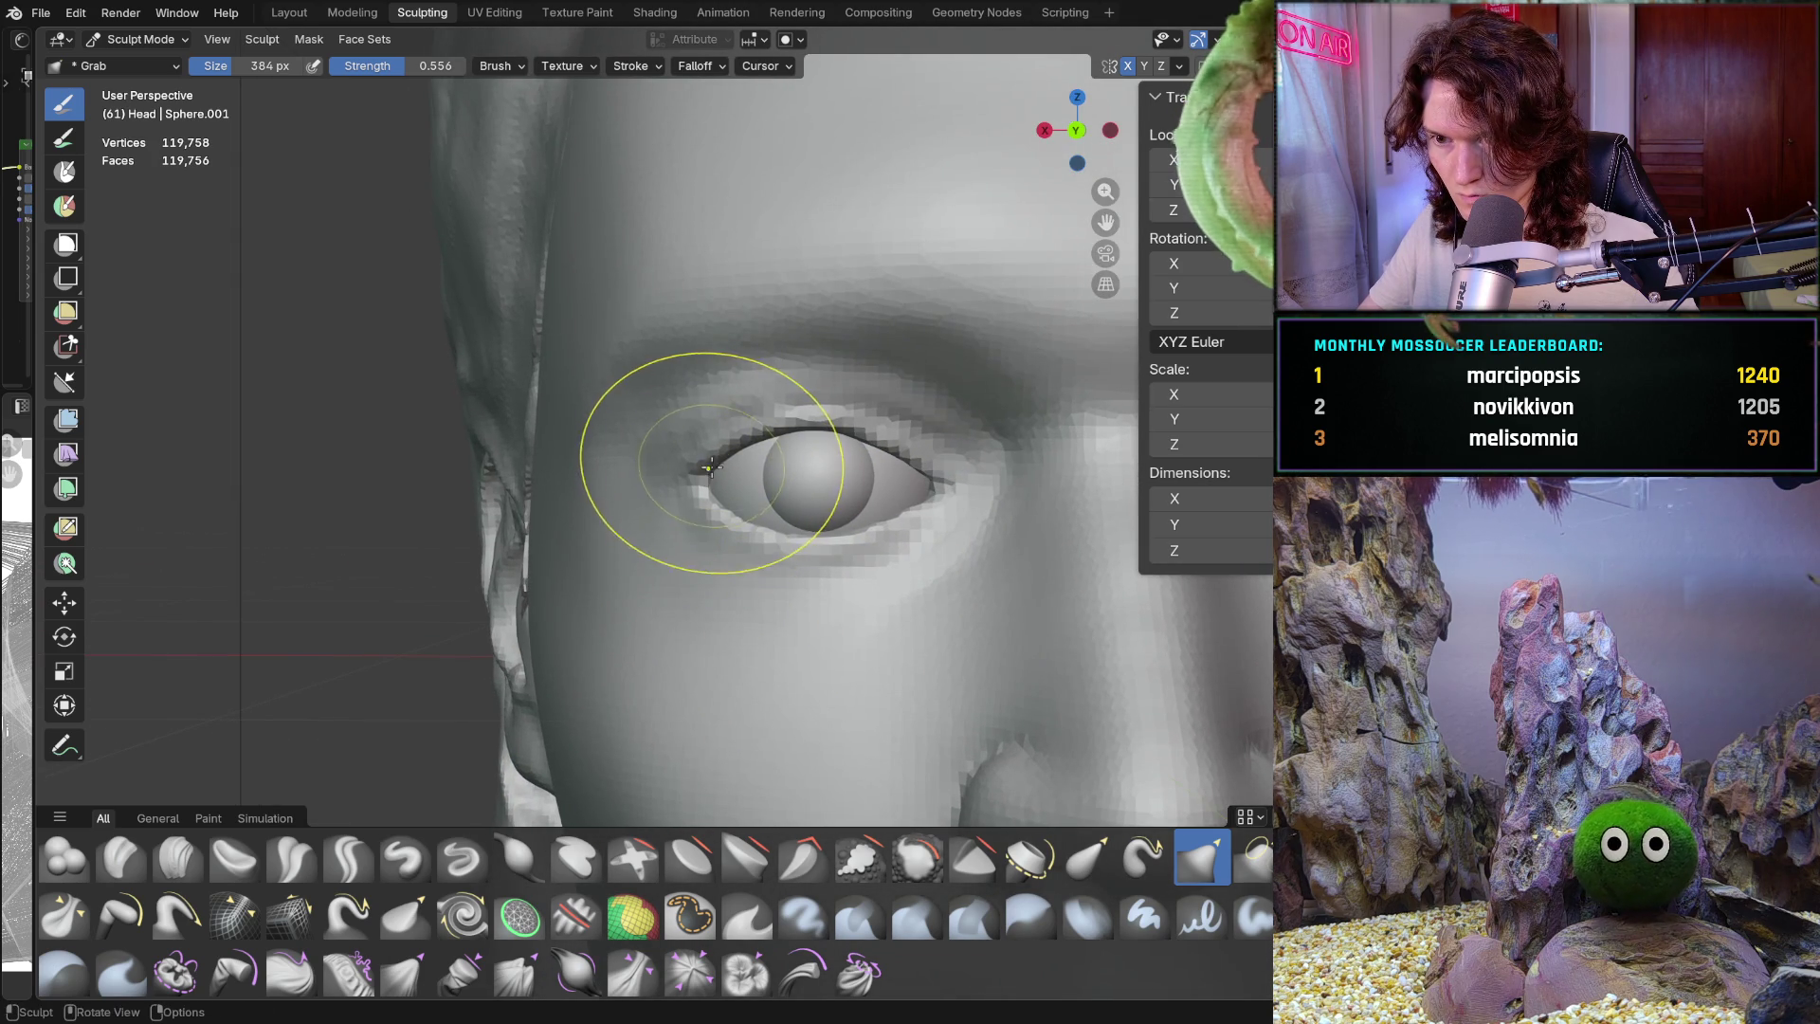
scroll(833, 398, down, 5)
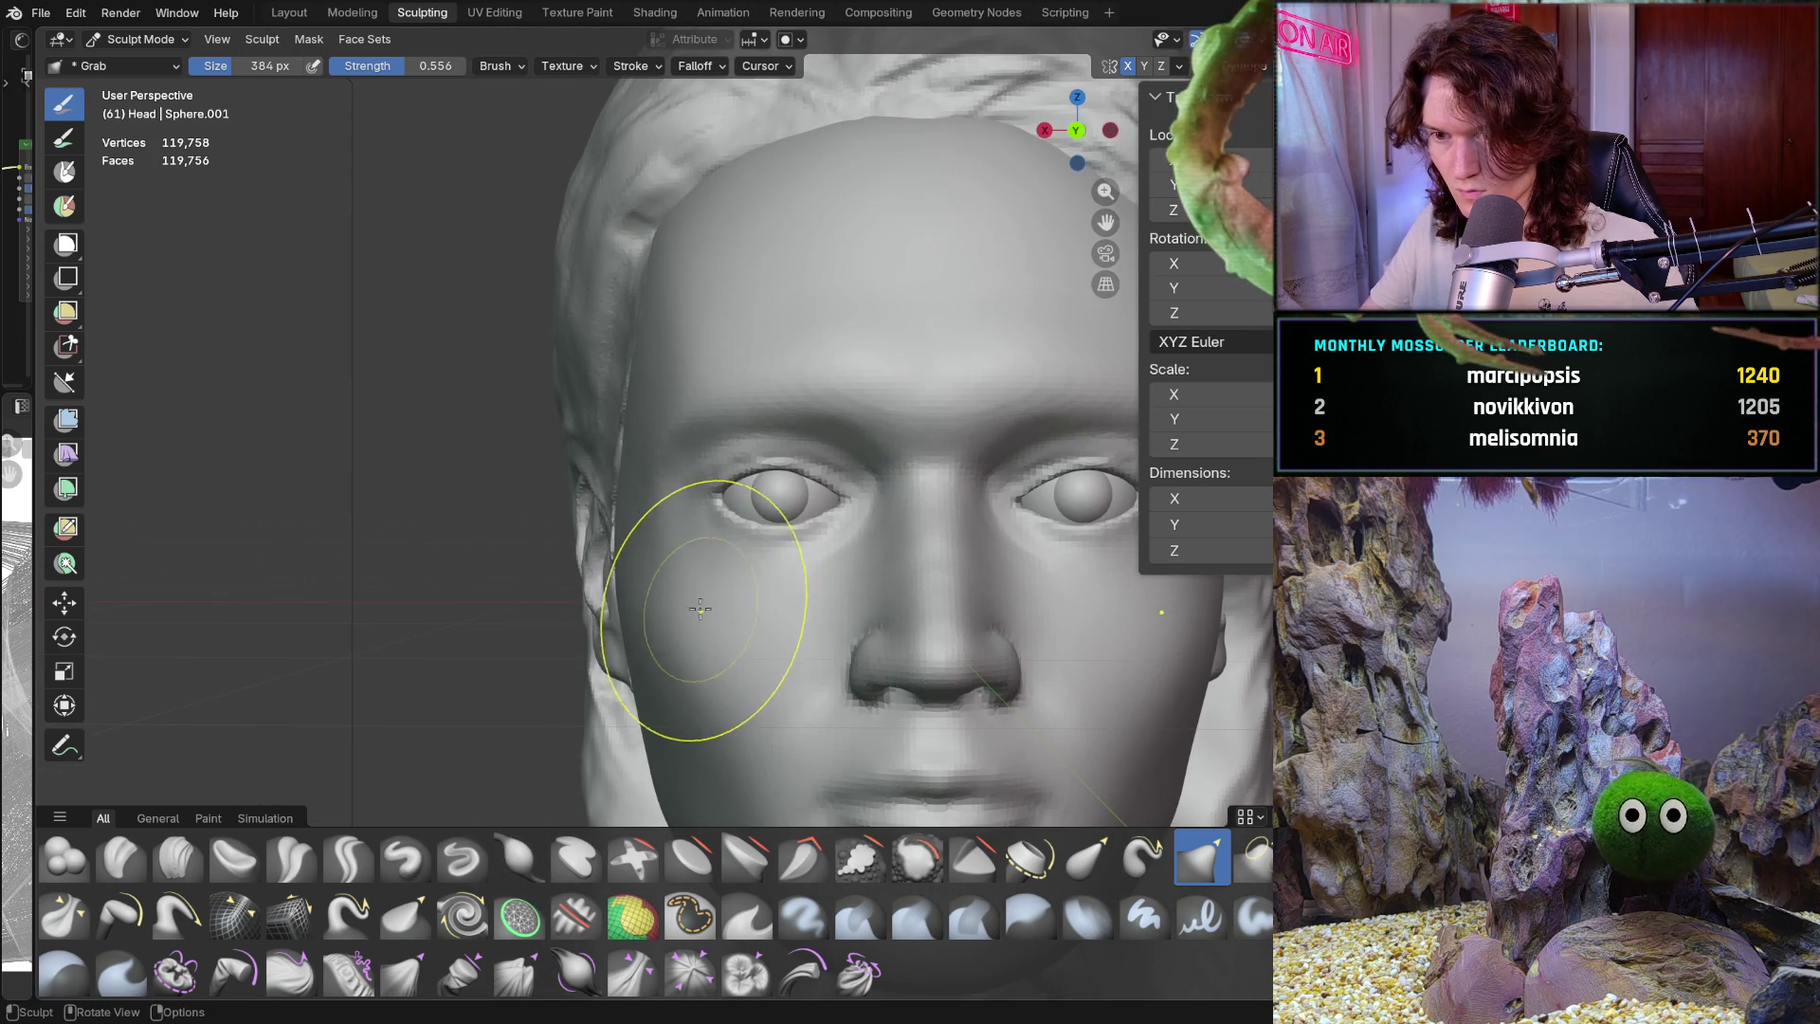
scroll(771, 499, up, 6)
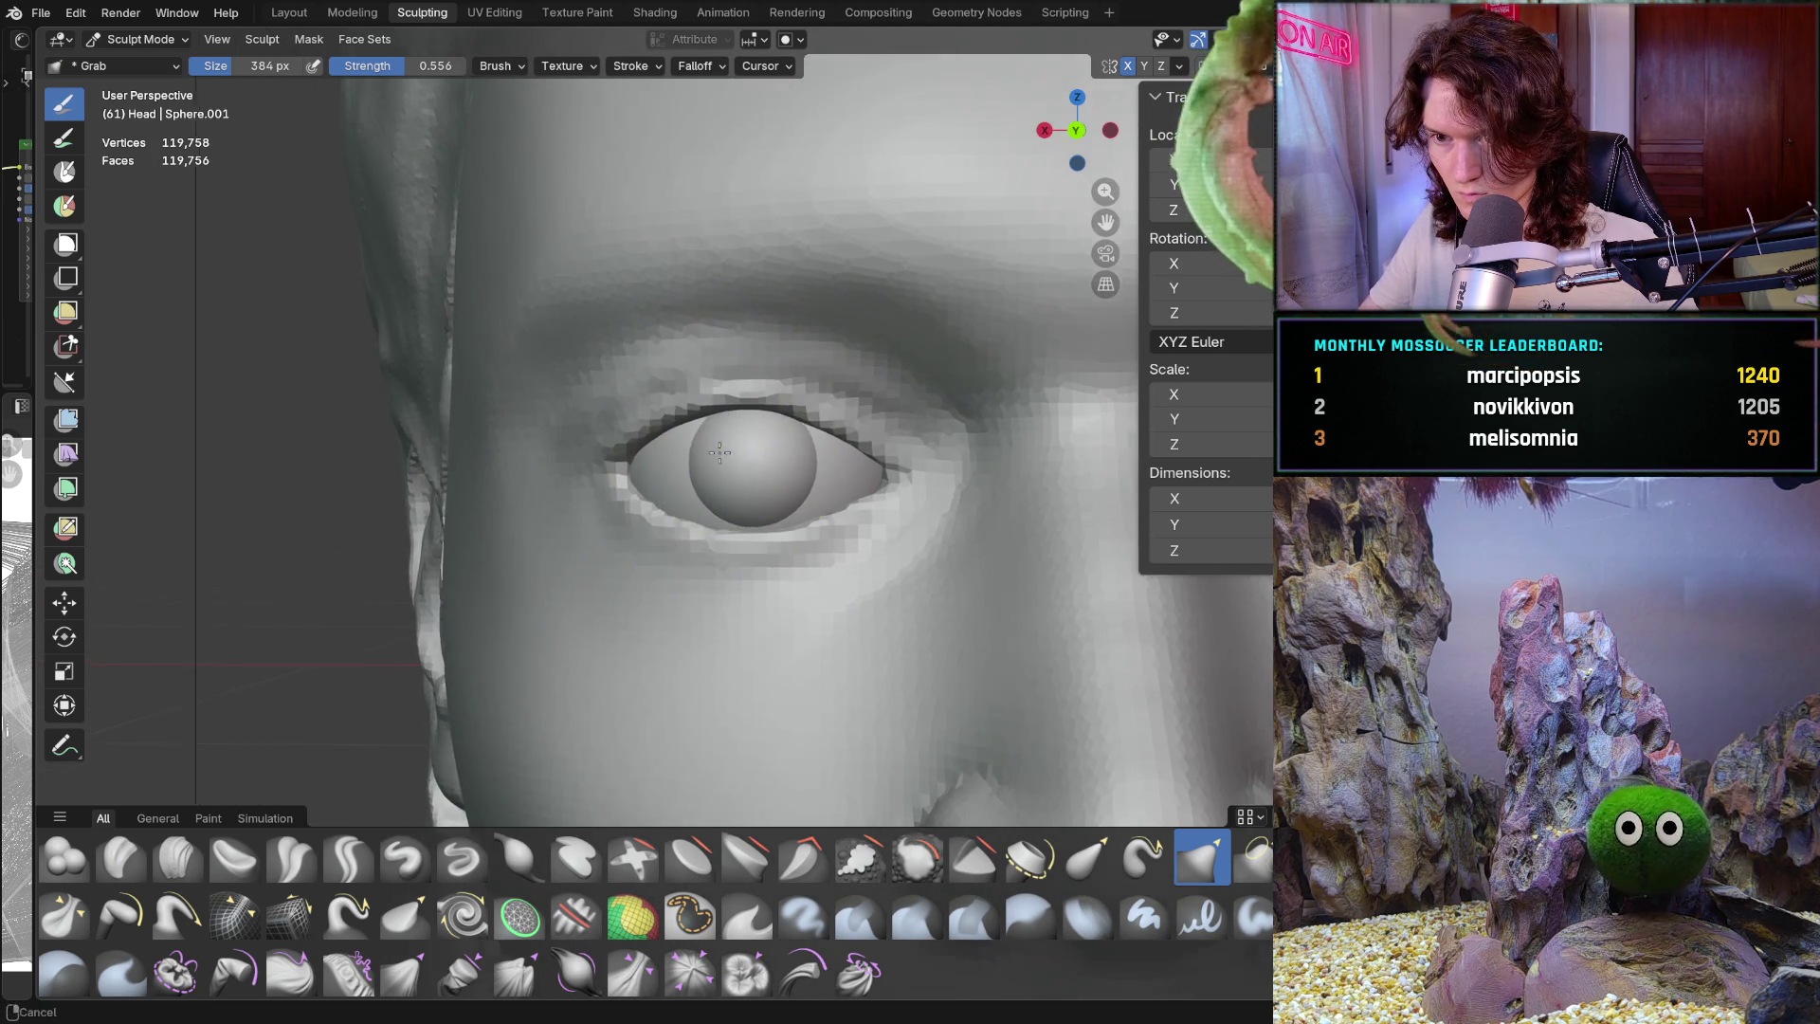
middle_drag(826, 496, 719, 448)
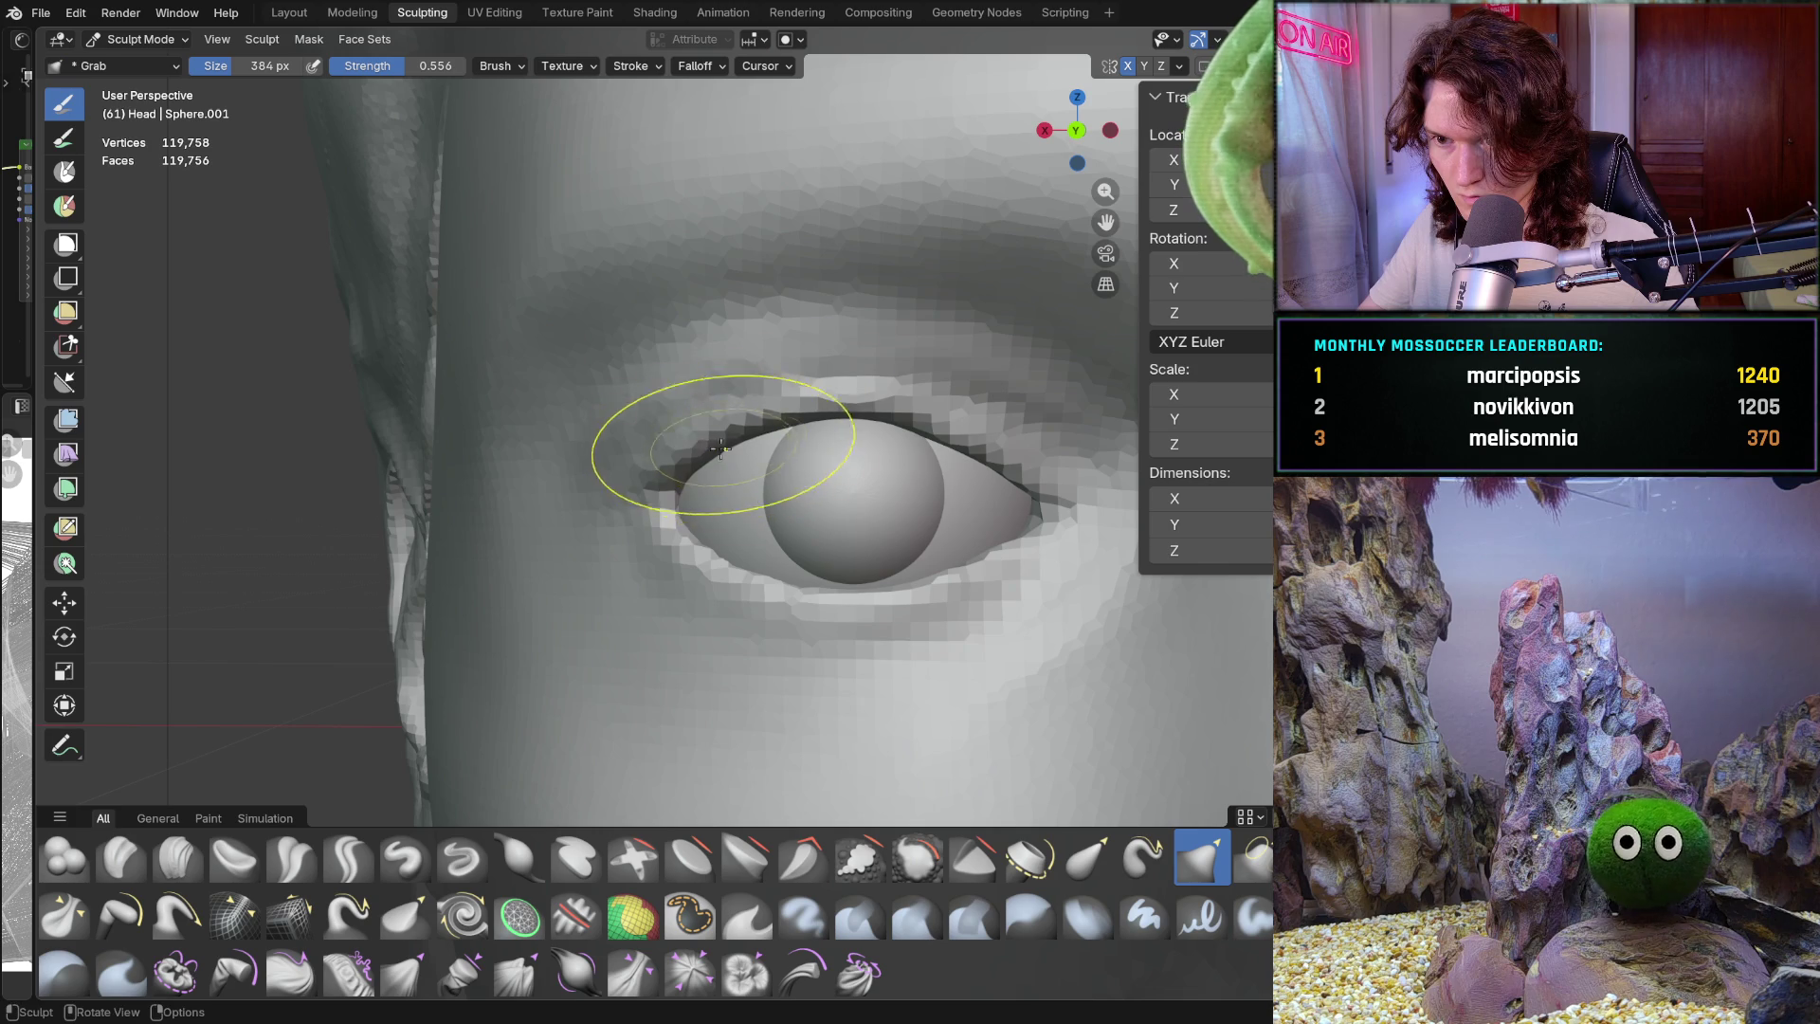
scroll(761, 555, down, 4)
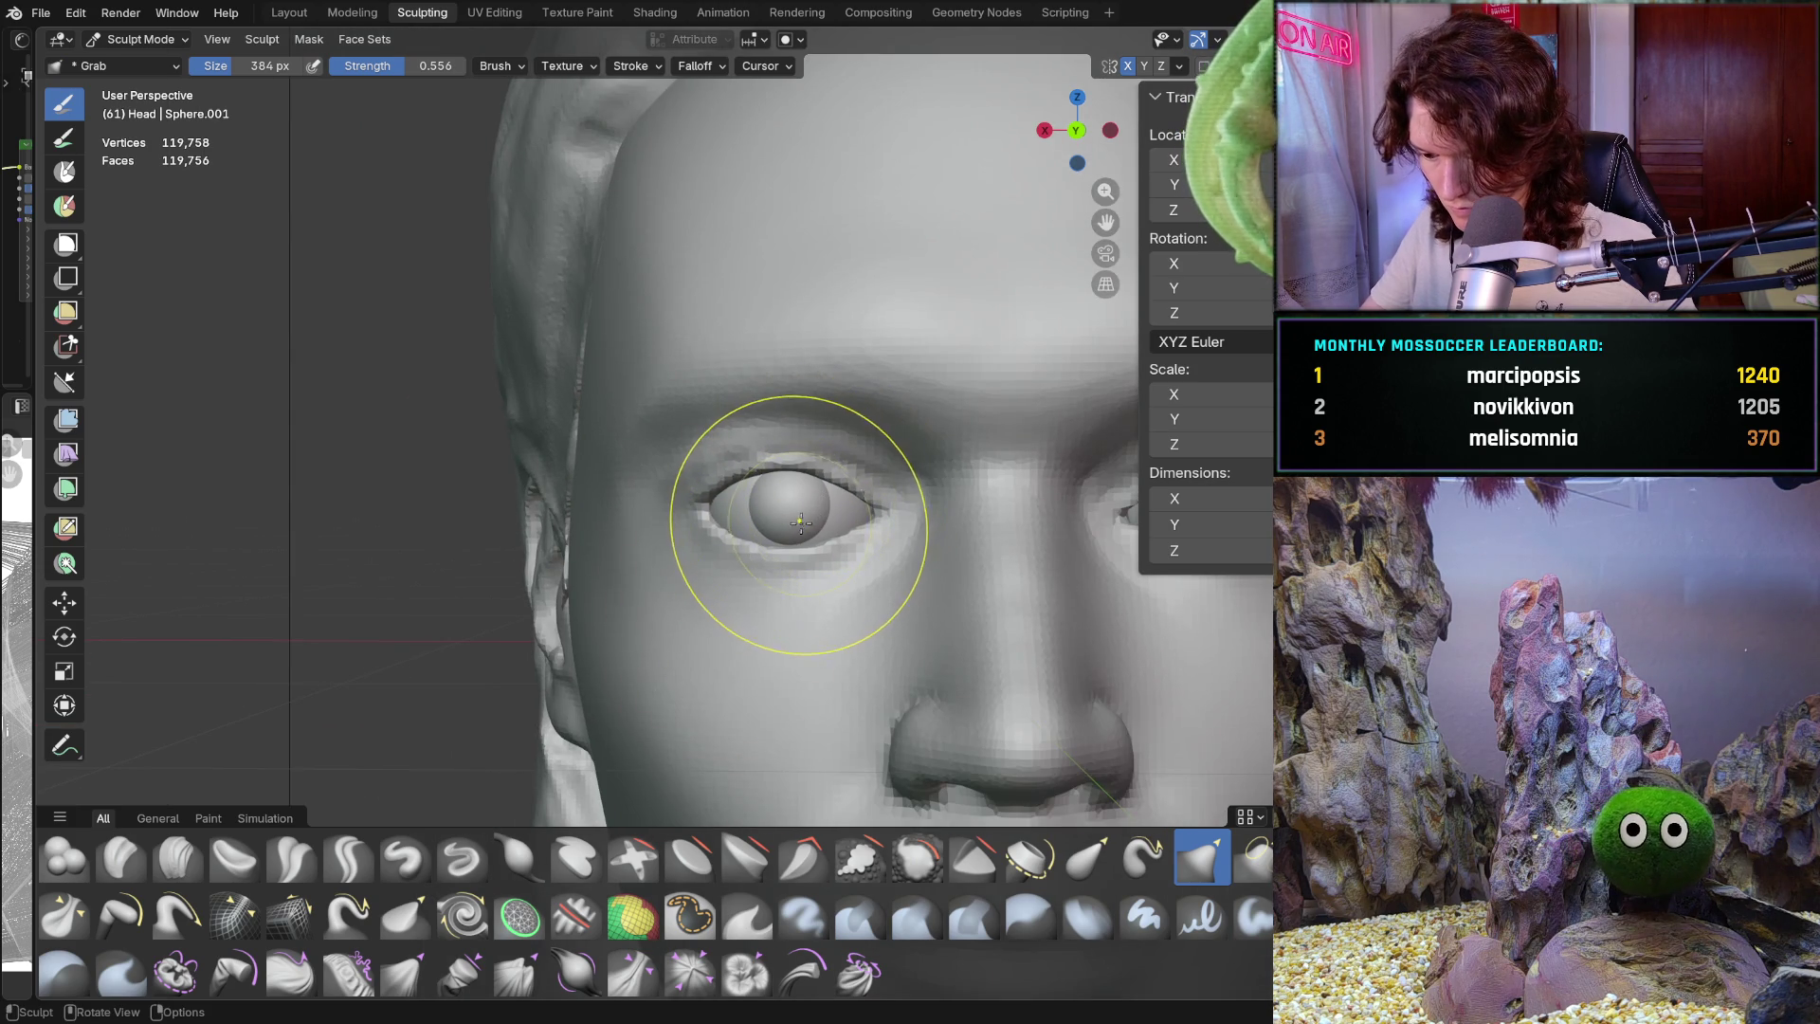
scroll(762, 536, down, 2)
scroll(697, 507, up, 4)
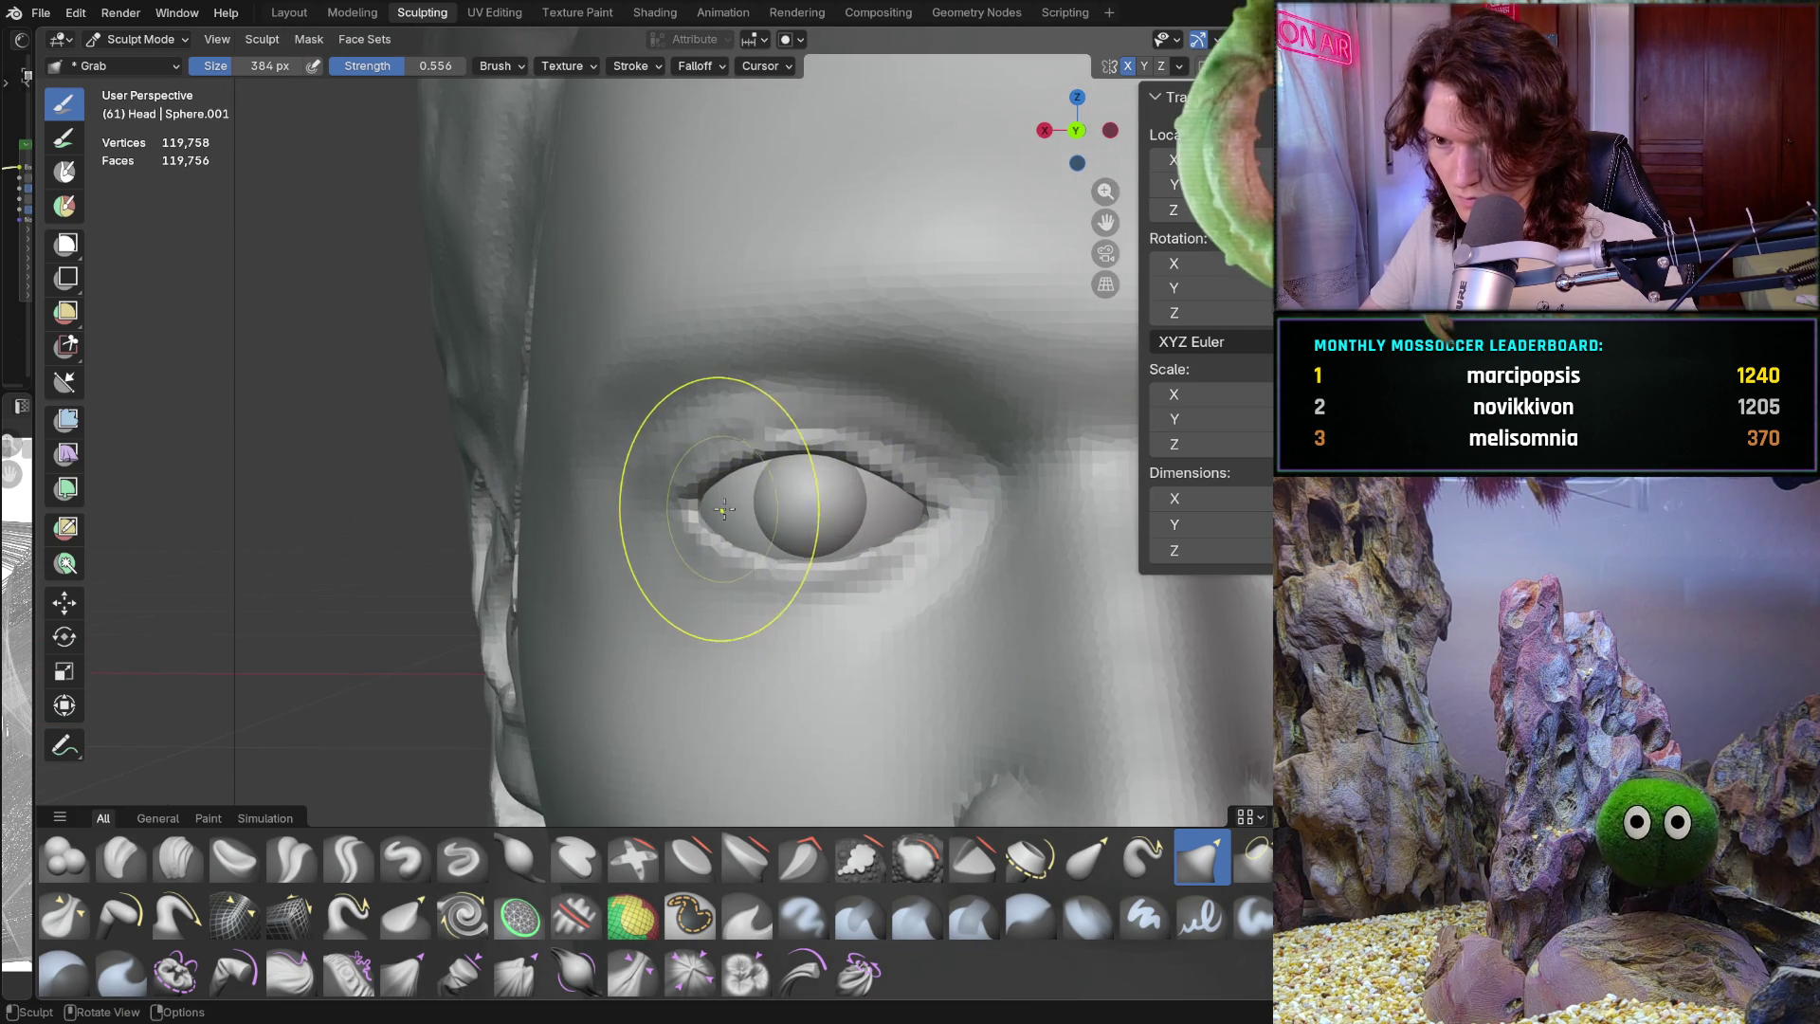
scroll(782, 491, down, 4)
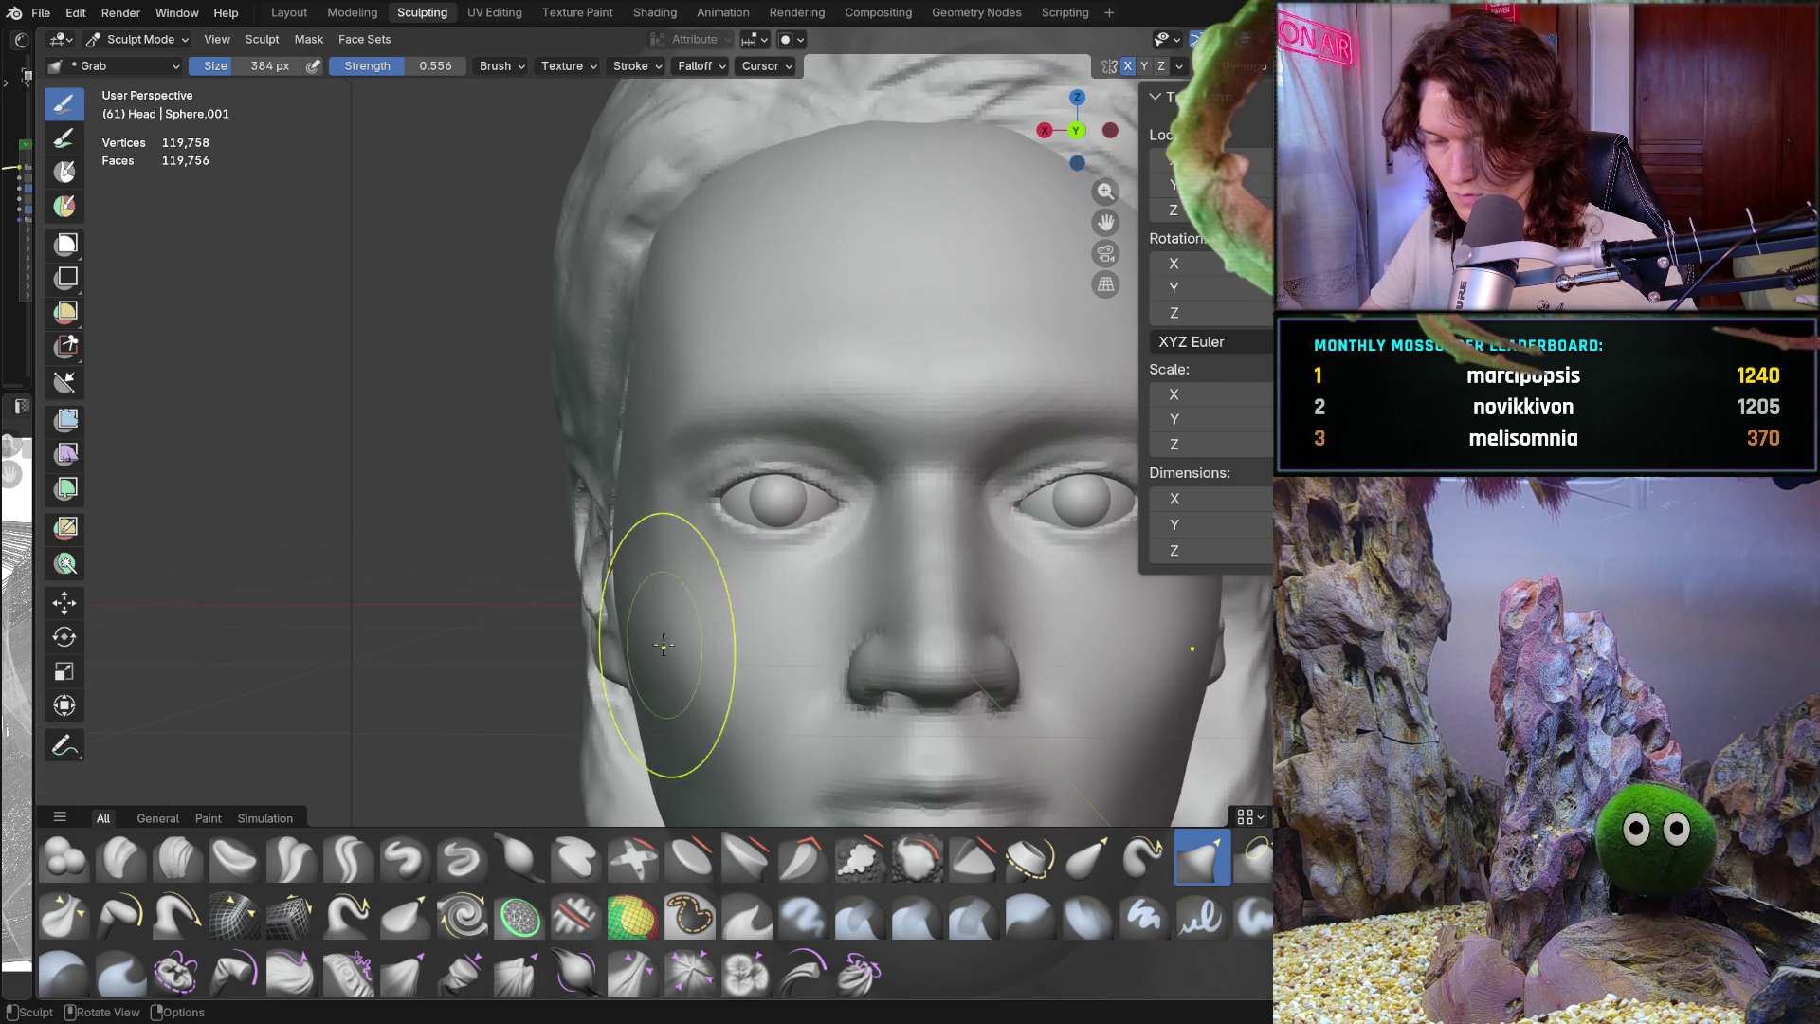
scroll(800, 555, up, 3)
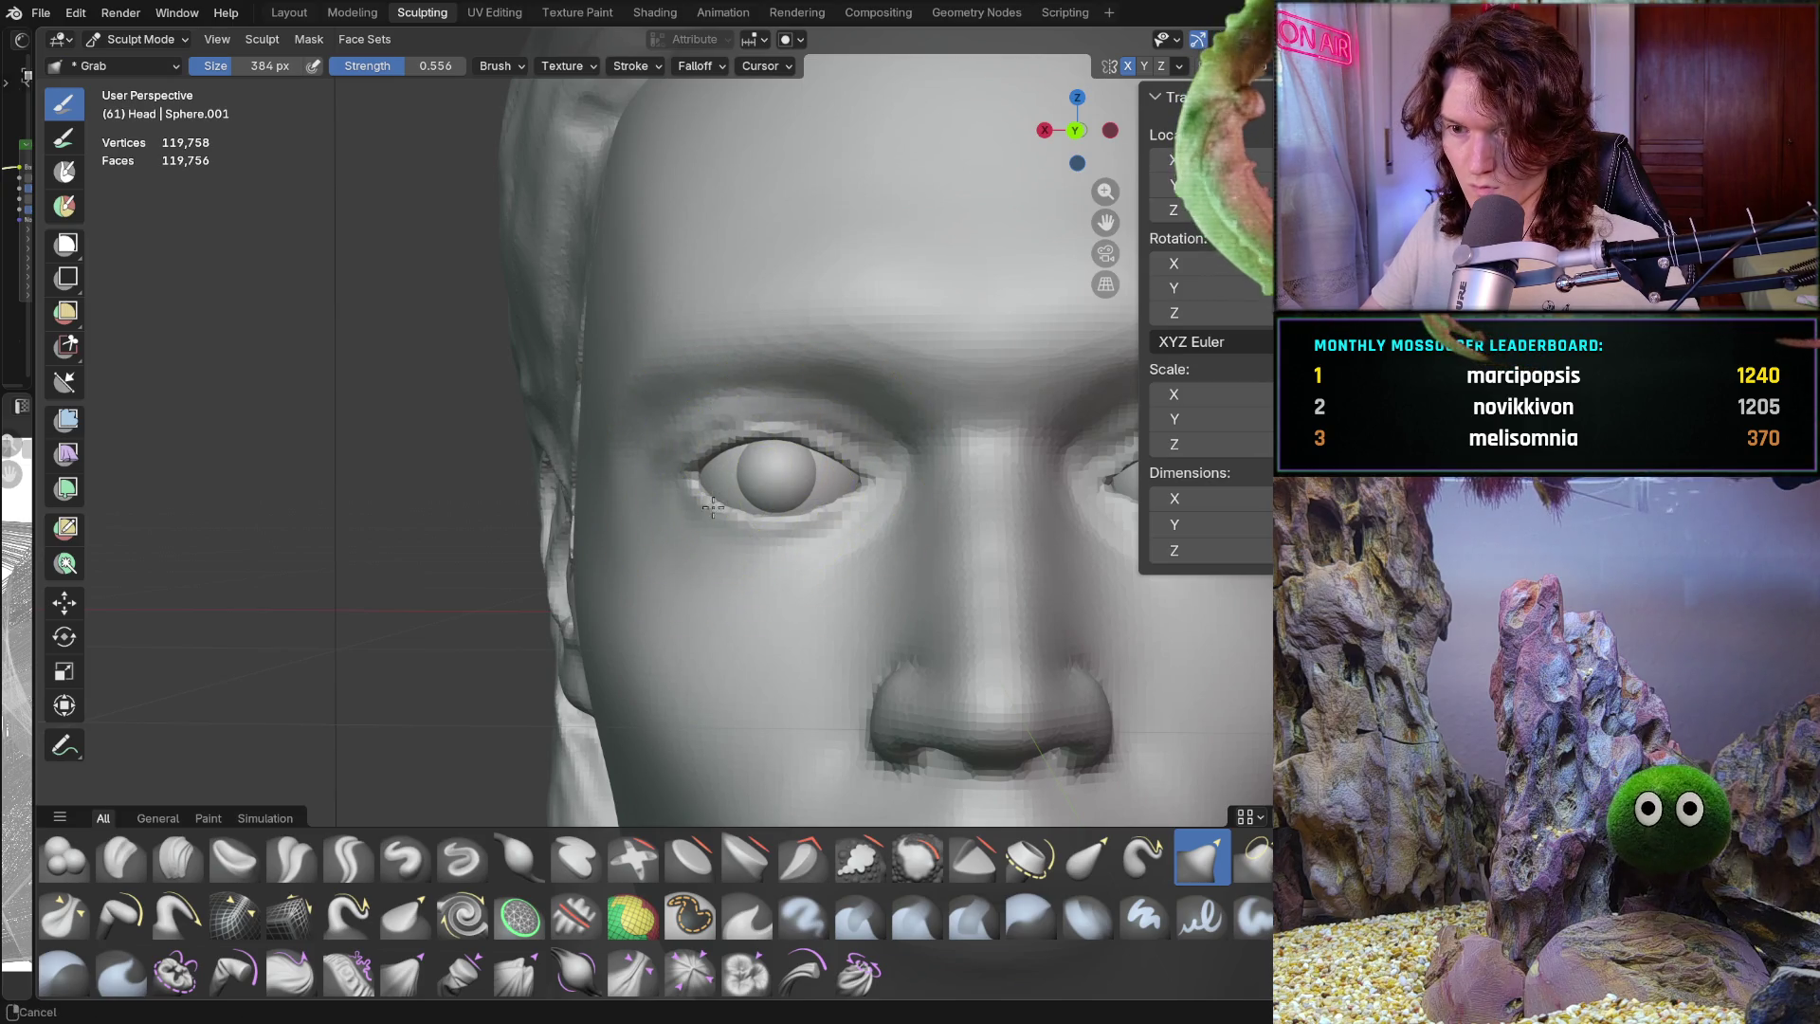
scroll(749, 465, up, 4)
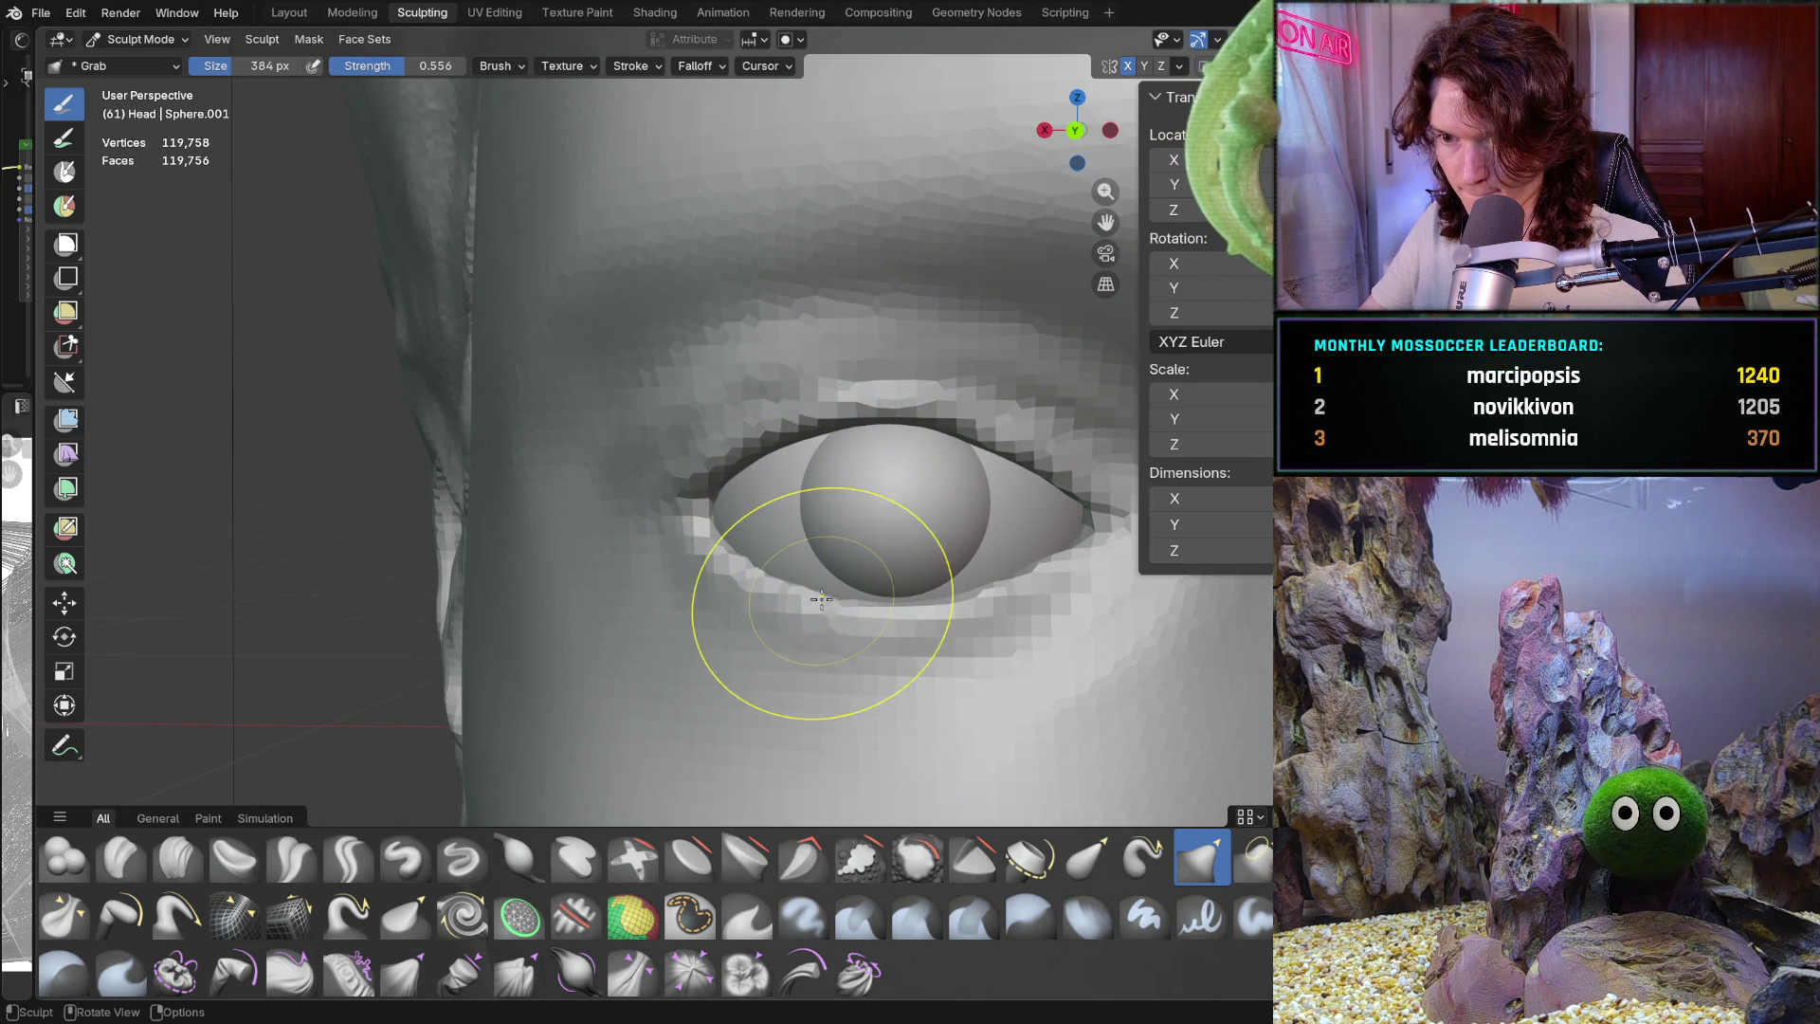
scroll(822, 598, down, 5)
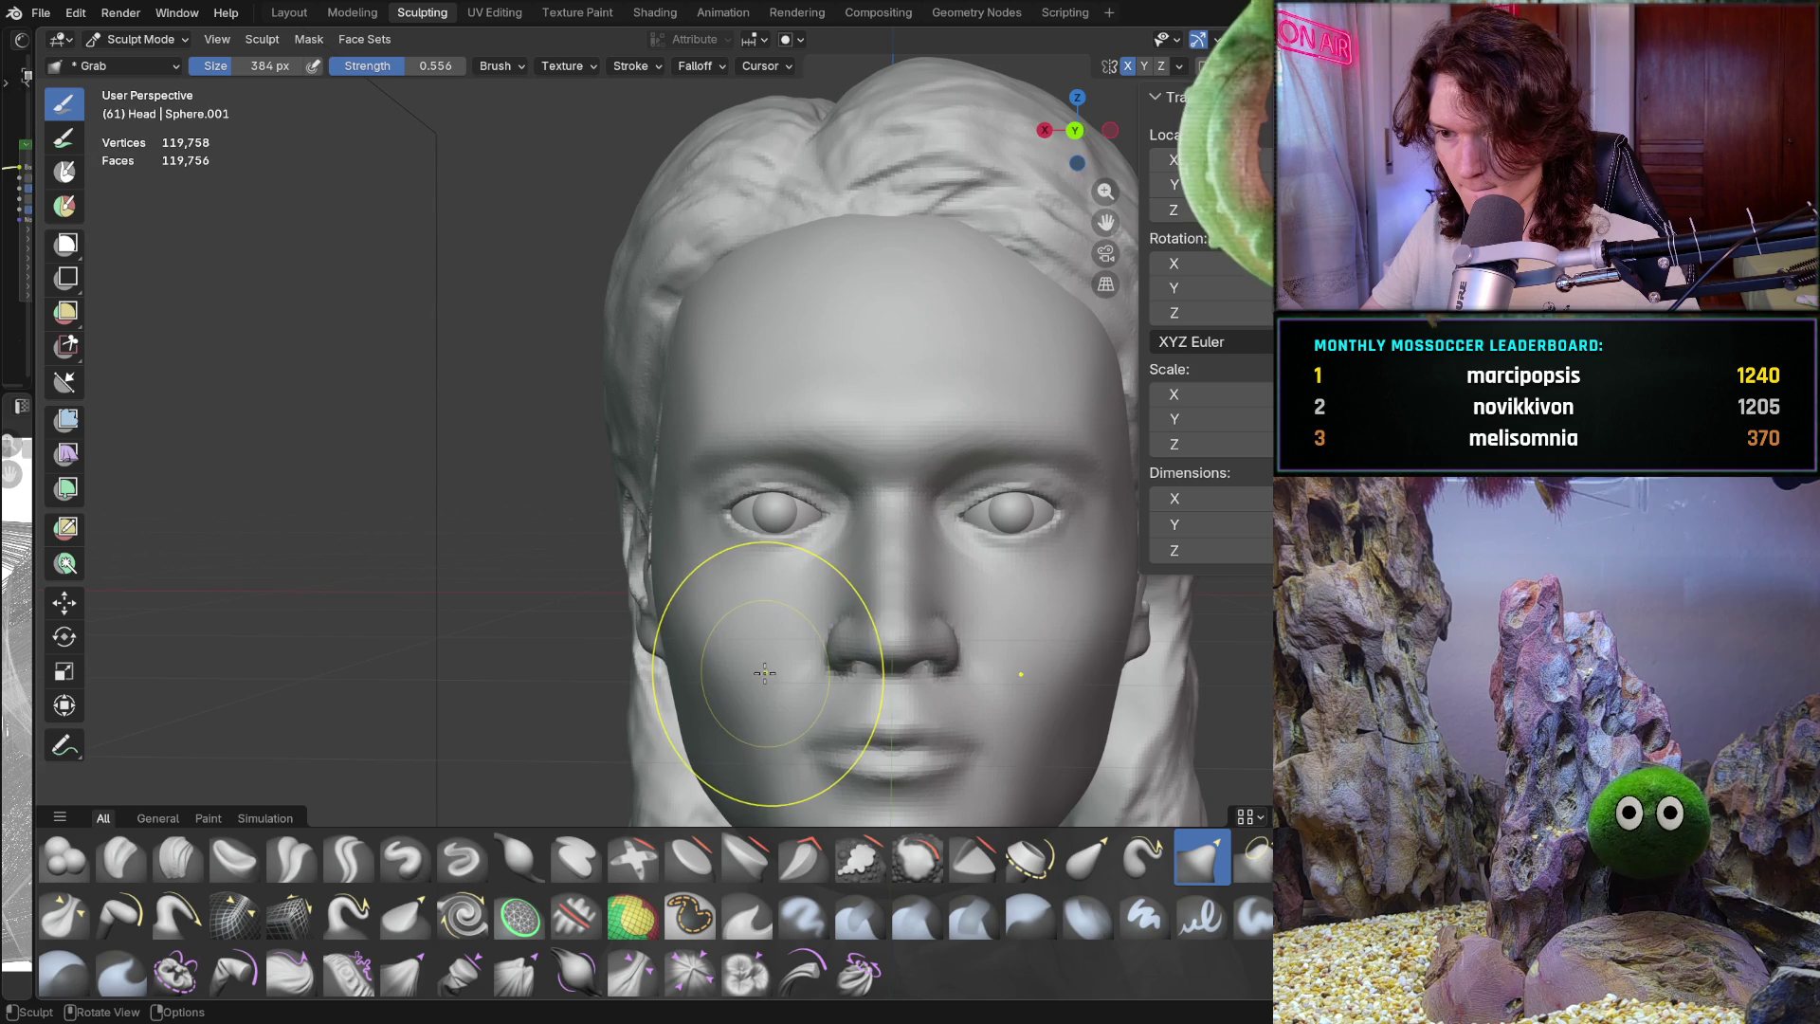
scroll(749, 588, up, 5)
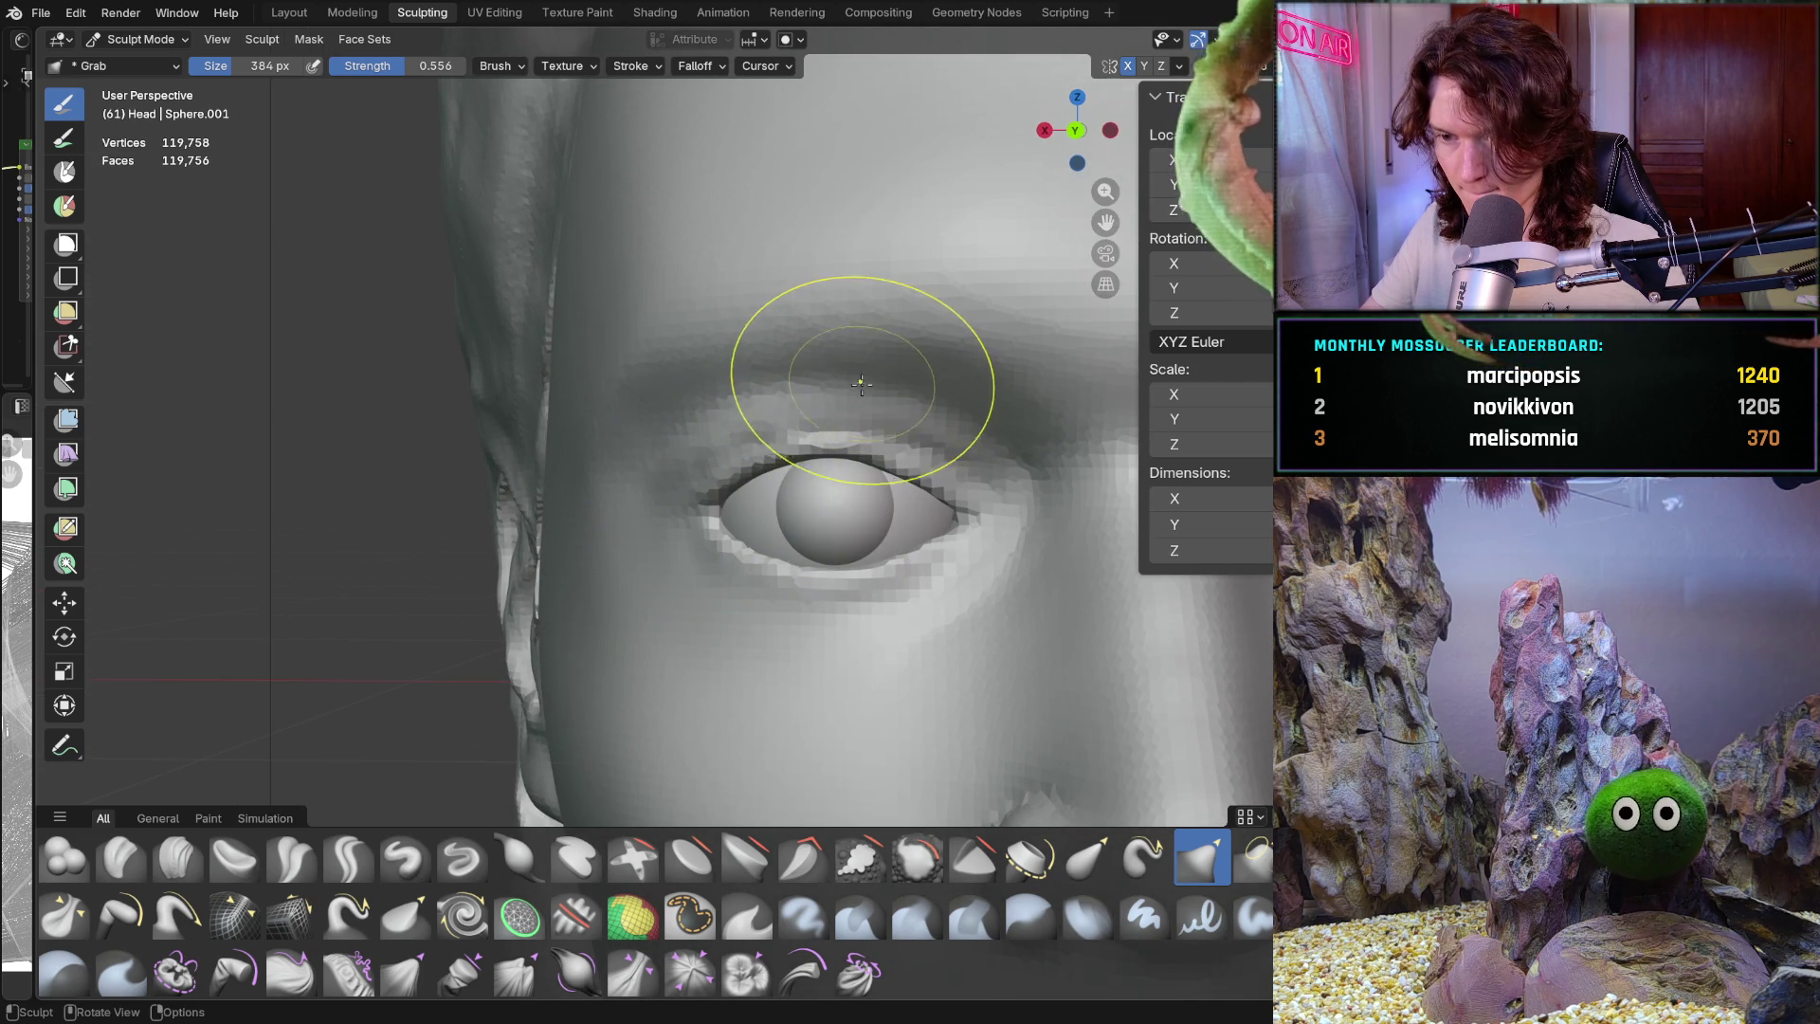
mouse_move(882, 374)
mouse_down()
mouse_move(889, 392)
mouse_move(899, 355)
mouse_up()
Zoom out to review the eye opening and bring up the interaction mode menu
scroll(898, 356, down, 5)
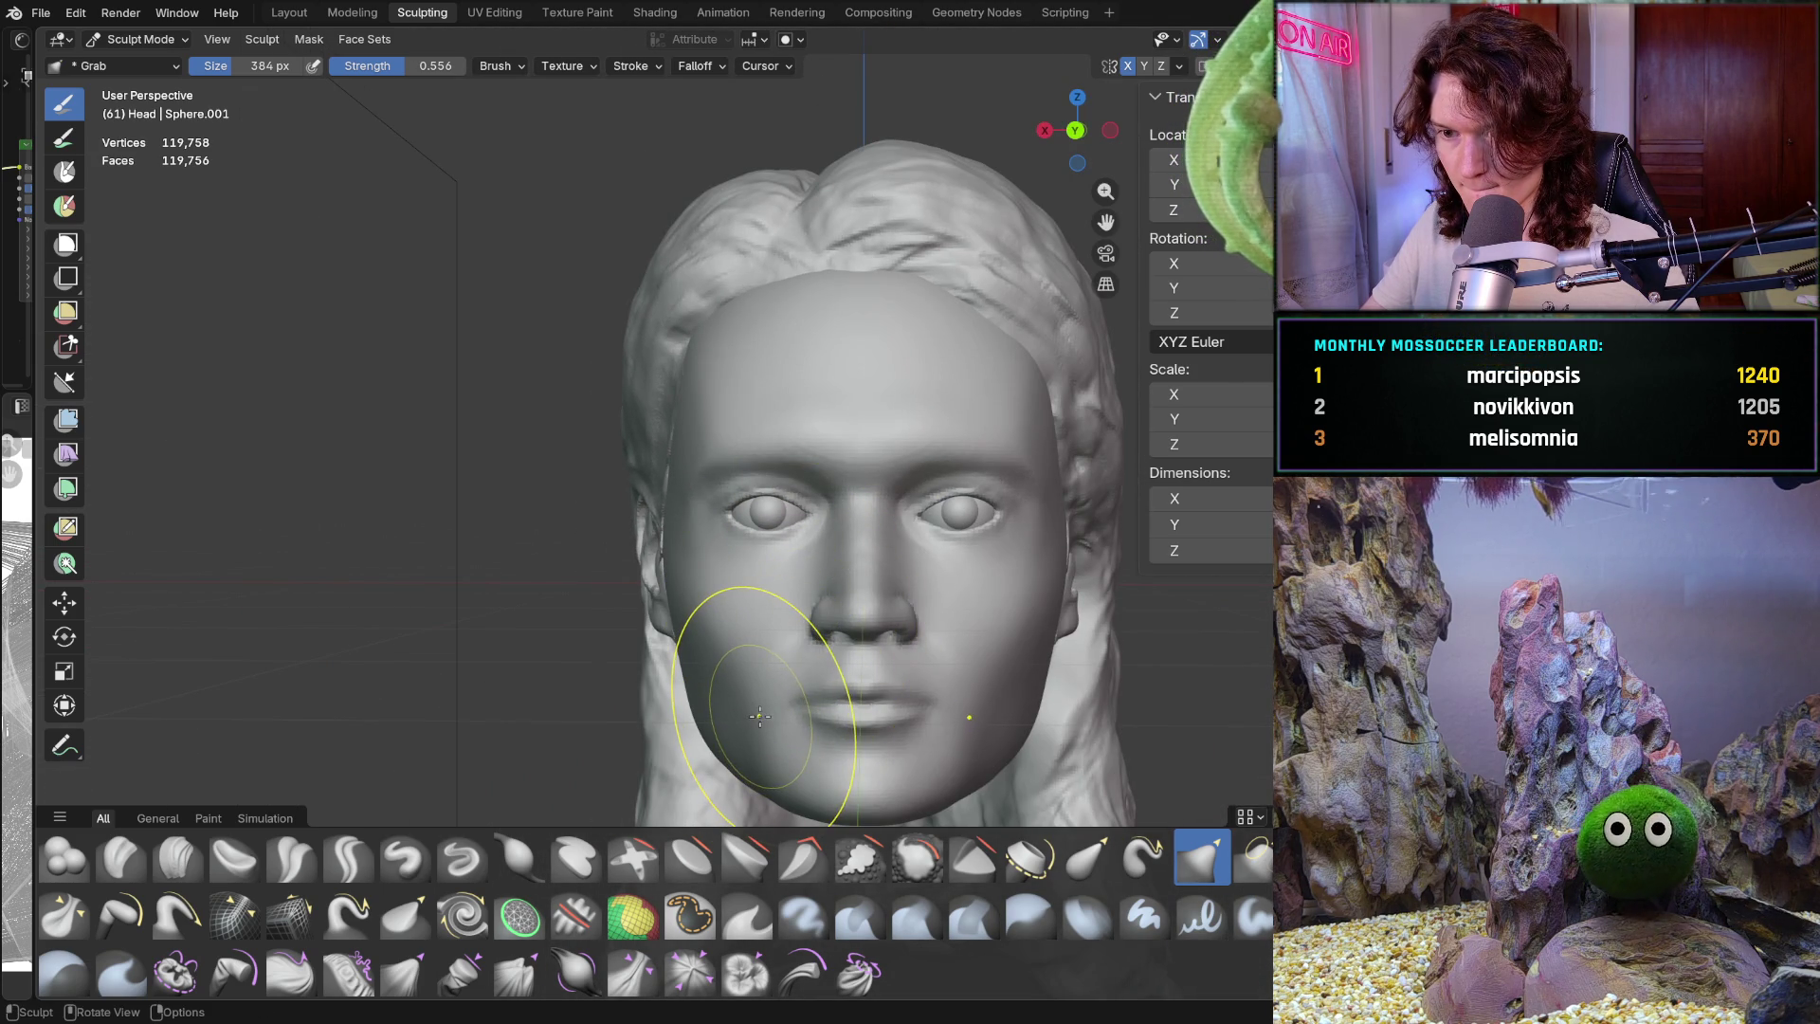
scroll(787, 617, up, 6)
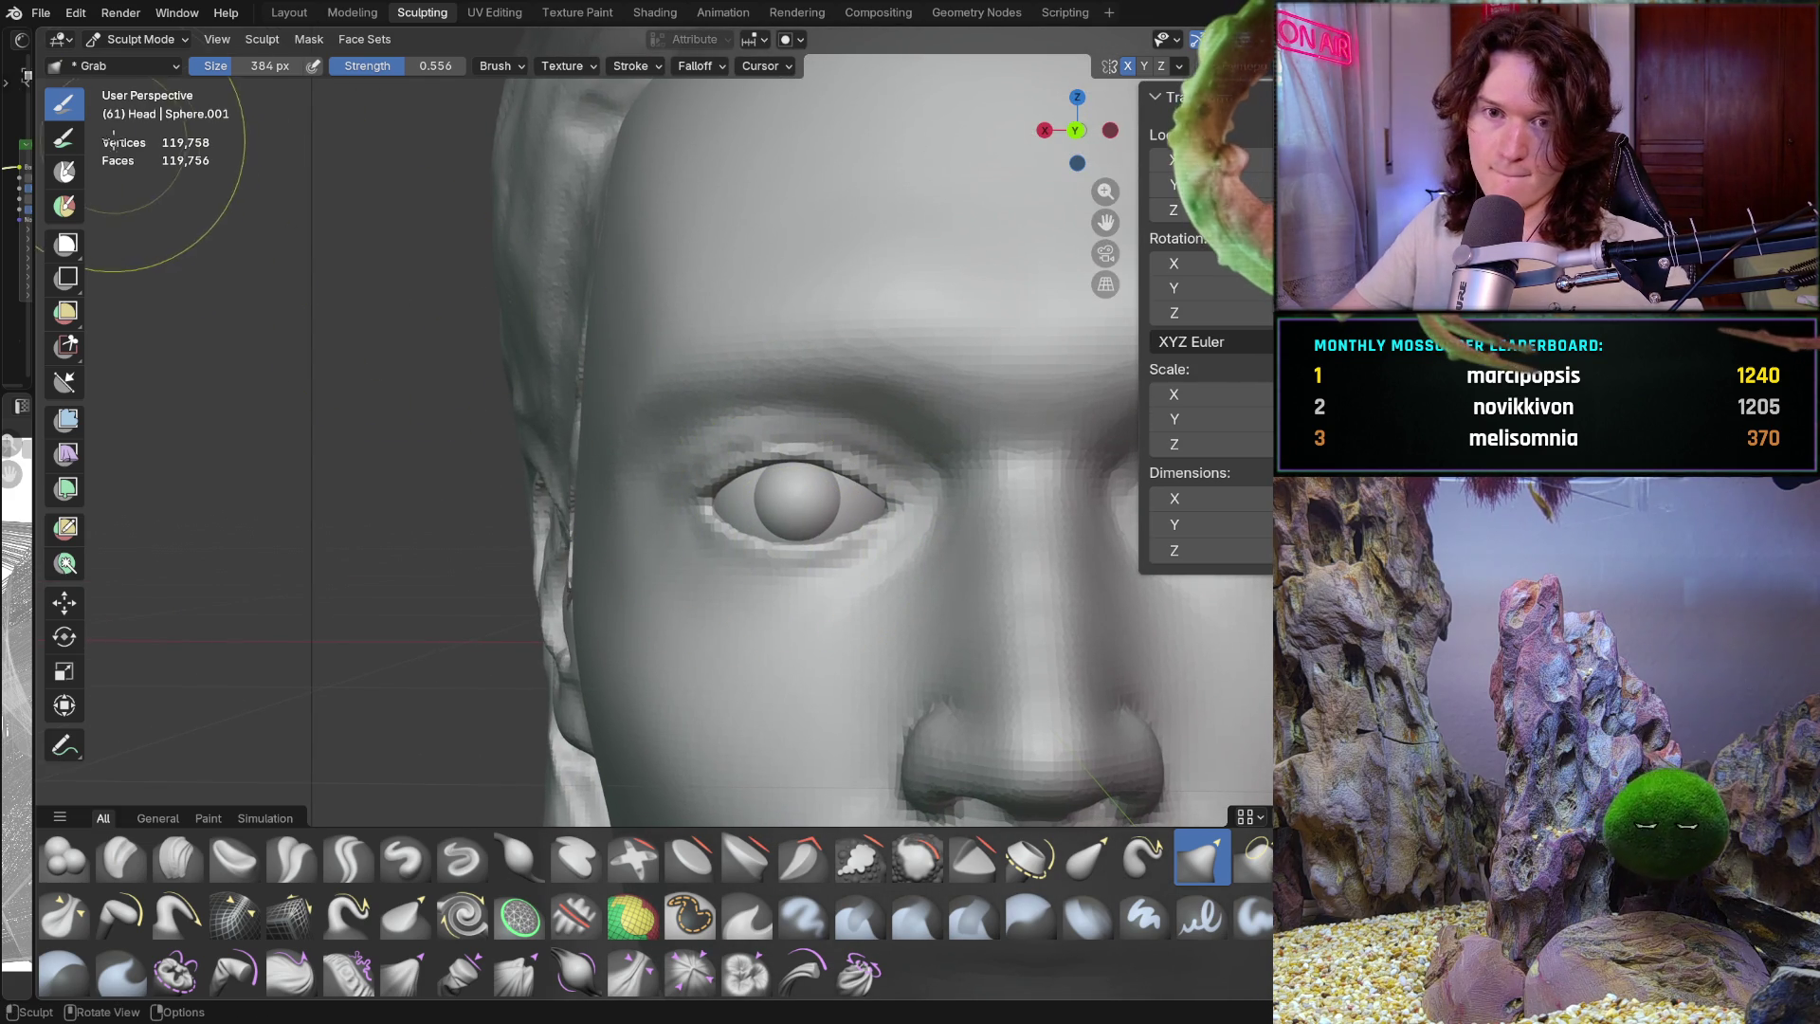
click(143, 40)
Switch to Object Mode and nudge eyeball Sphere.002 slightly along the X axis
click(142, 61)
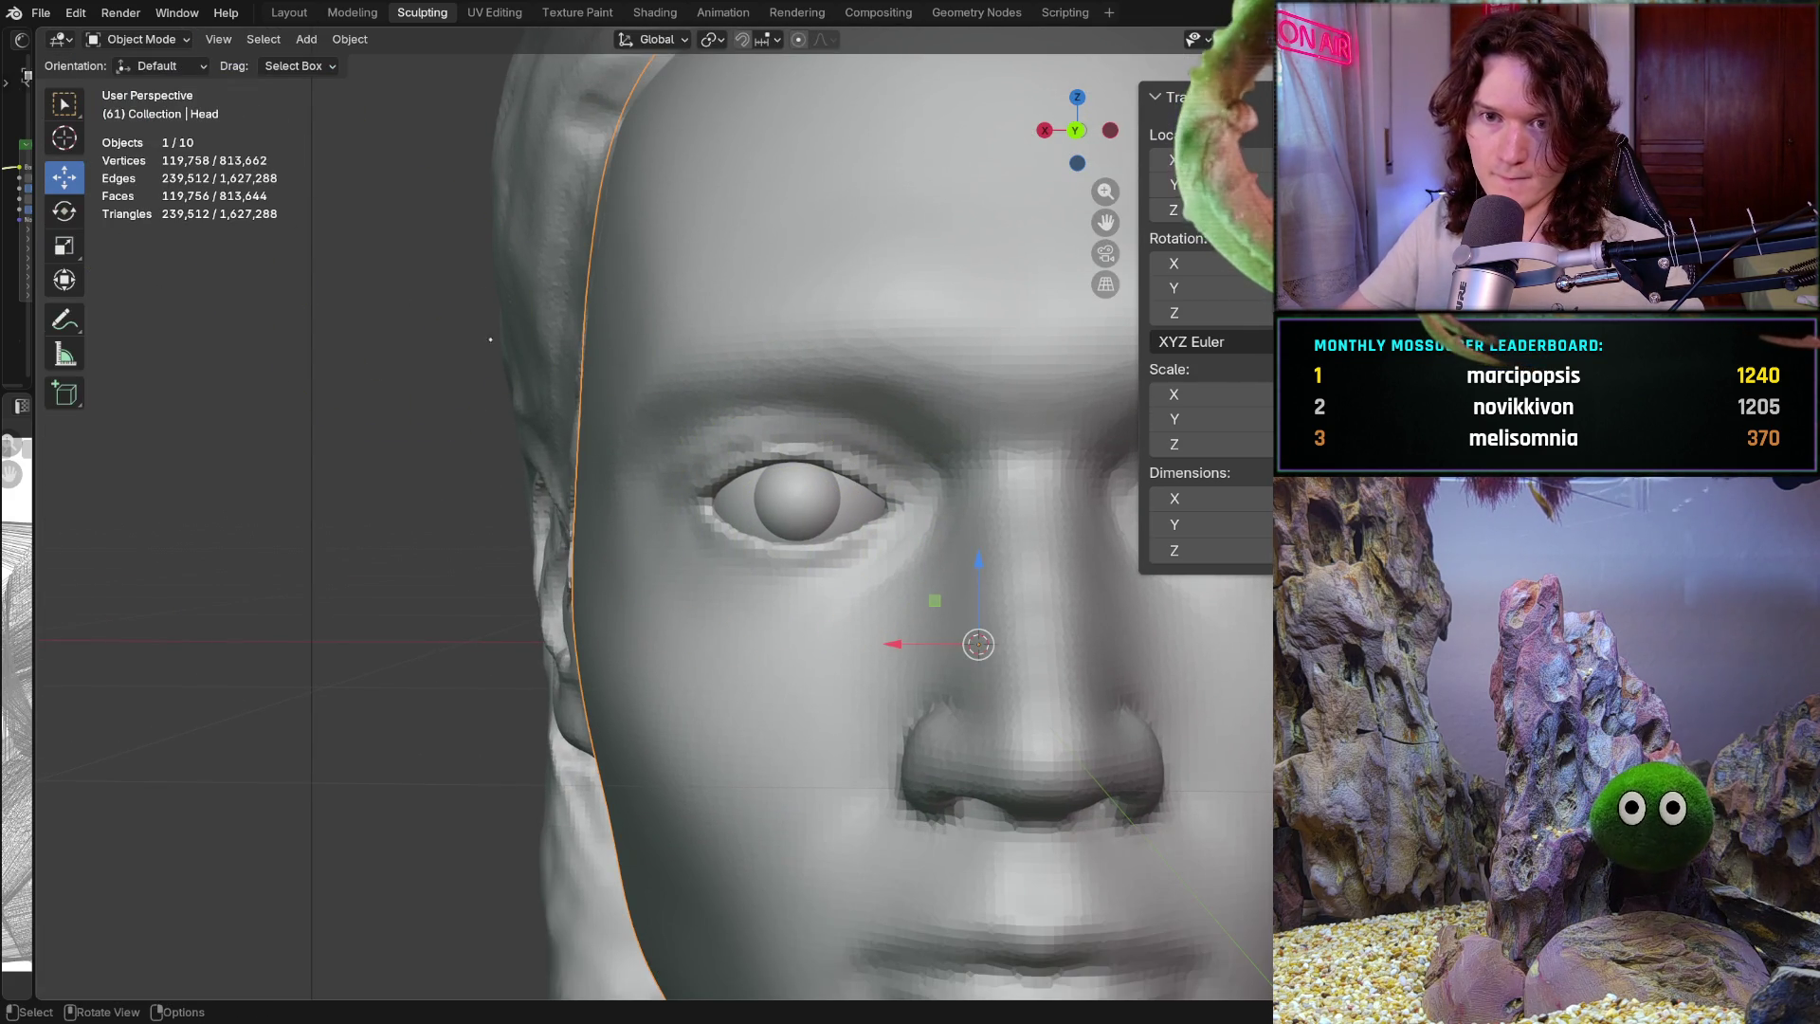
click(736, 505)
scroll(734, 497, up, 2)
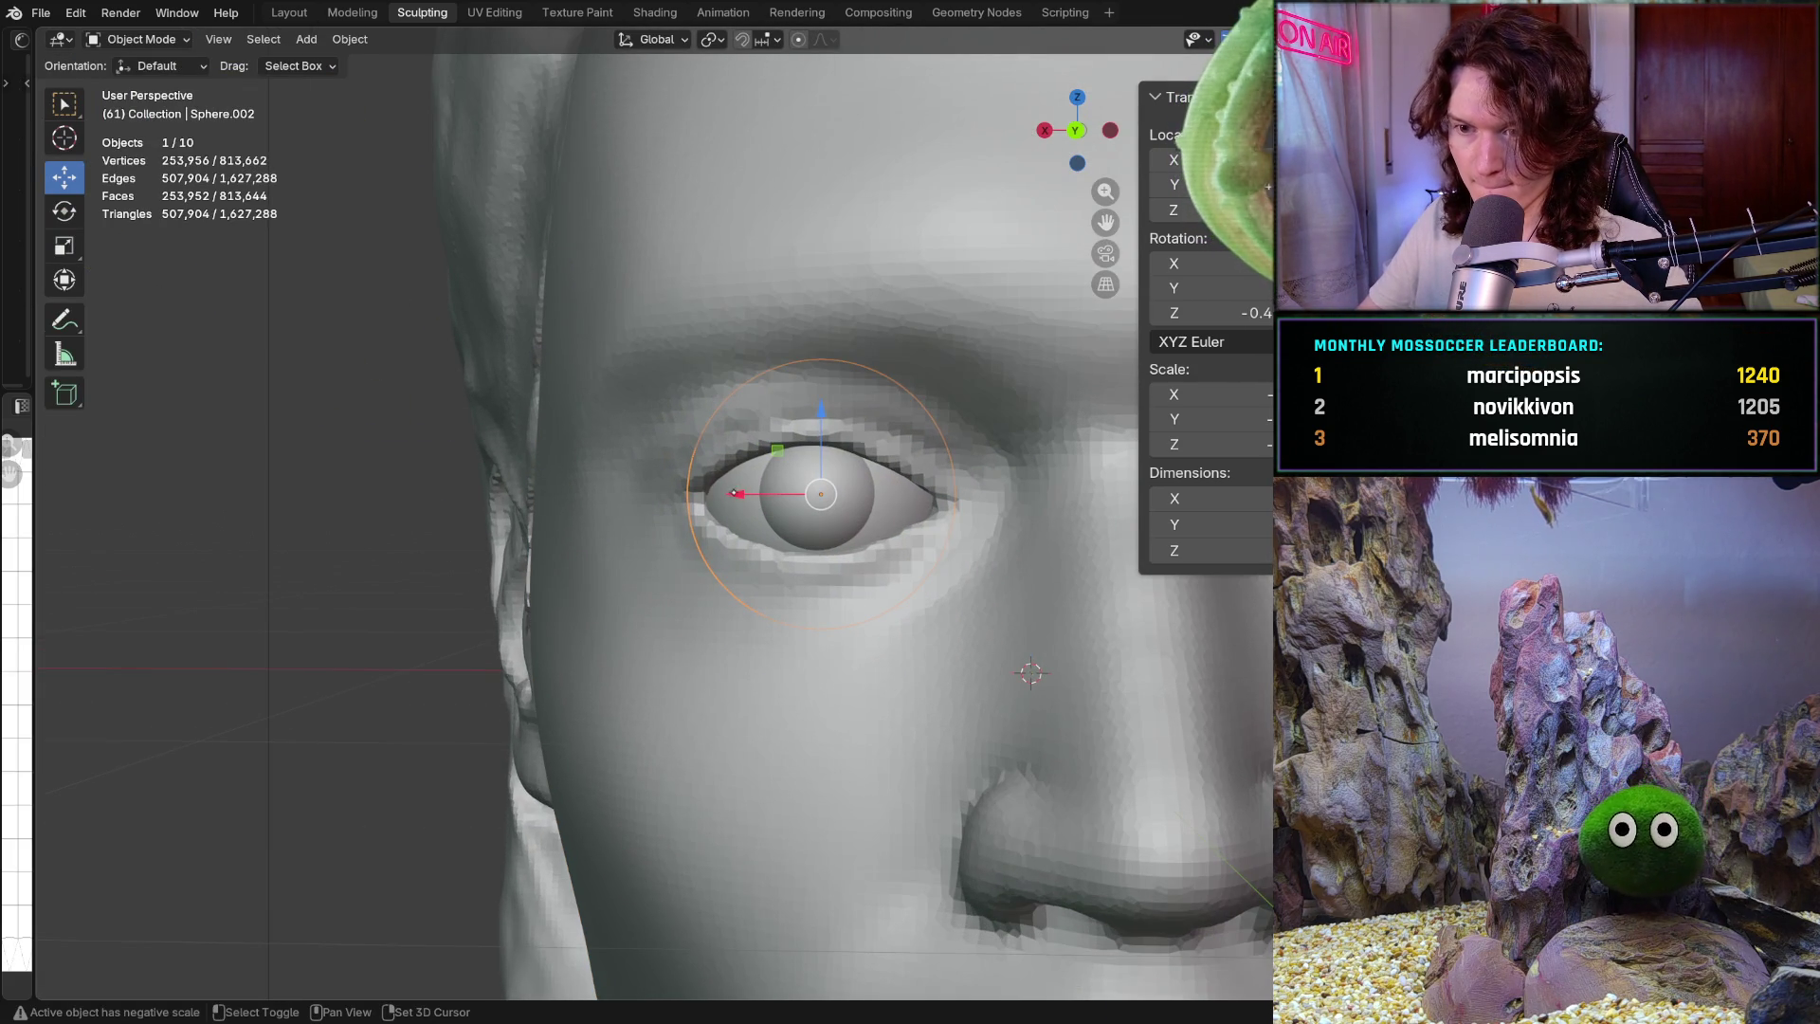
key(s)
key(Escape)
drag(734, 494, 732, 493)
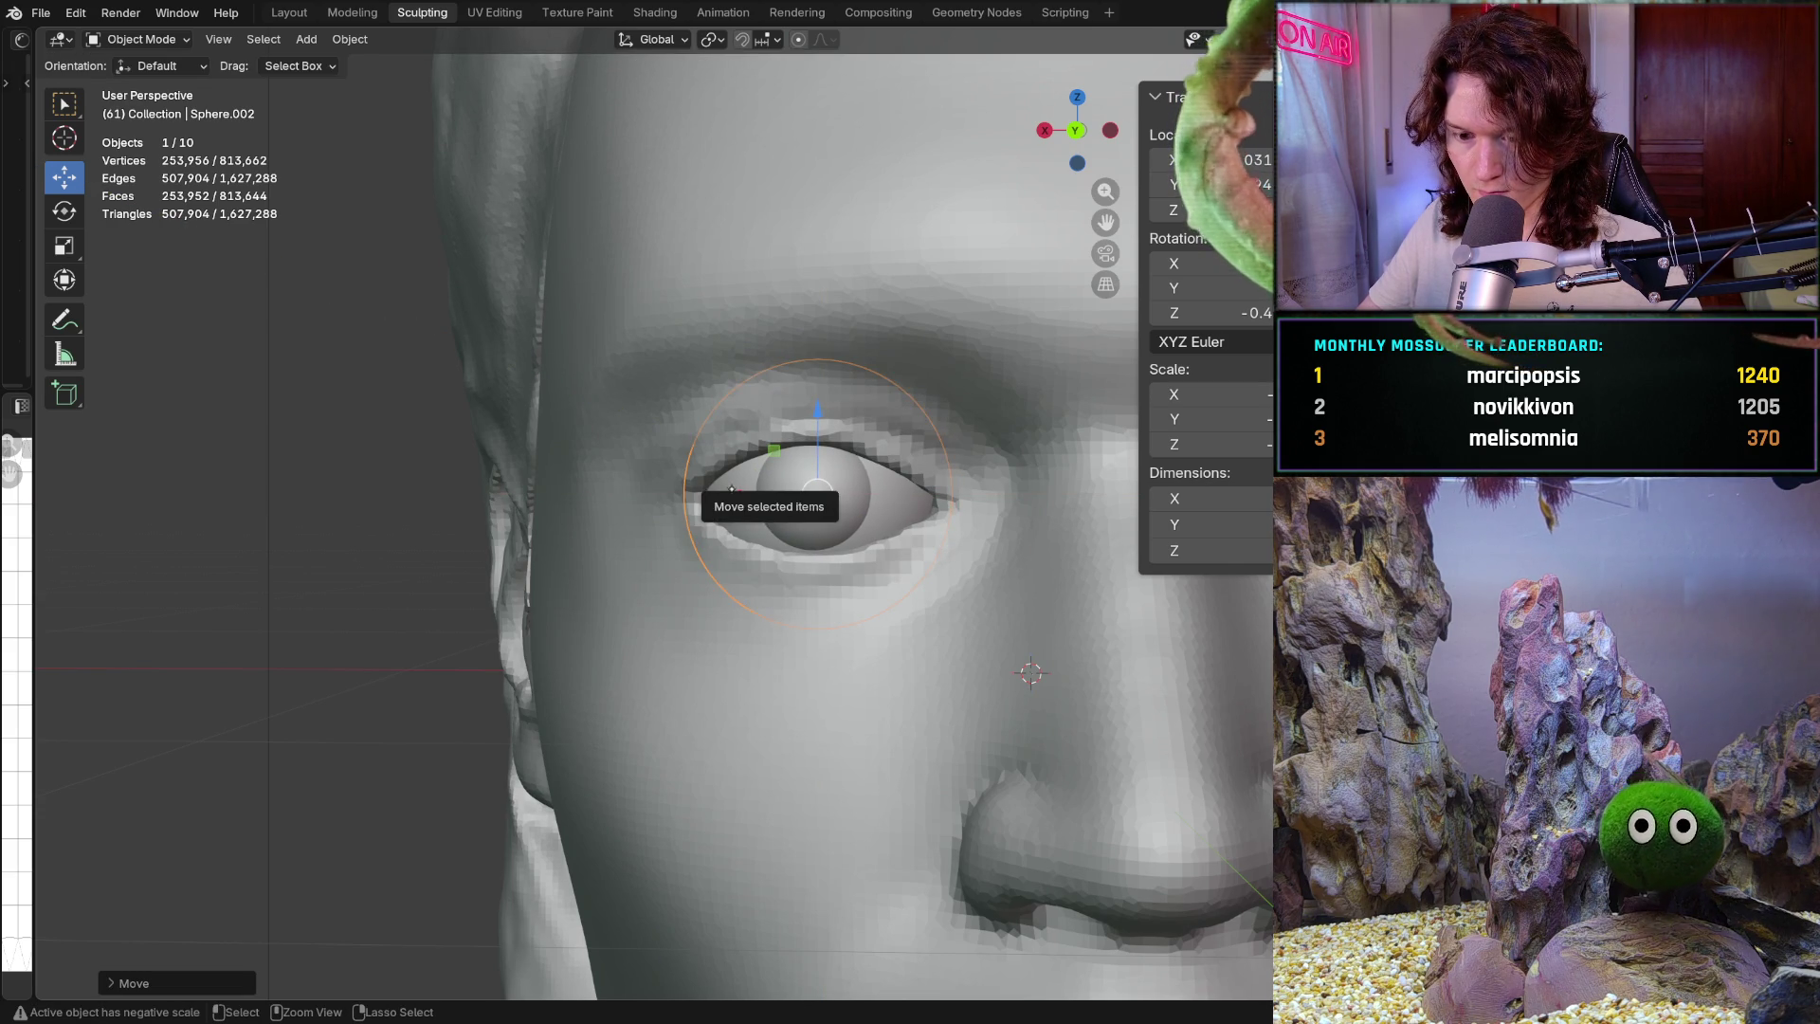
Deselect the eyeball, review the whole head, then zoom back onto the left eye
key(alt+a)
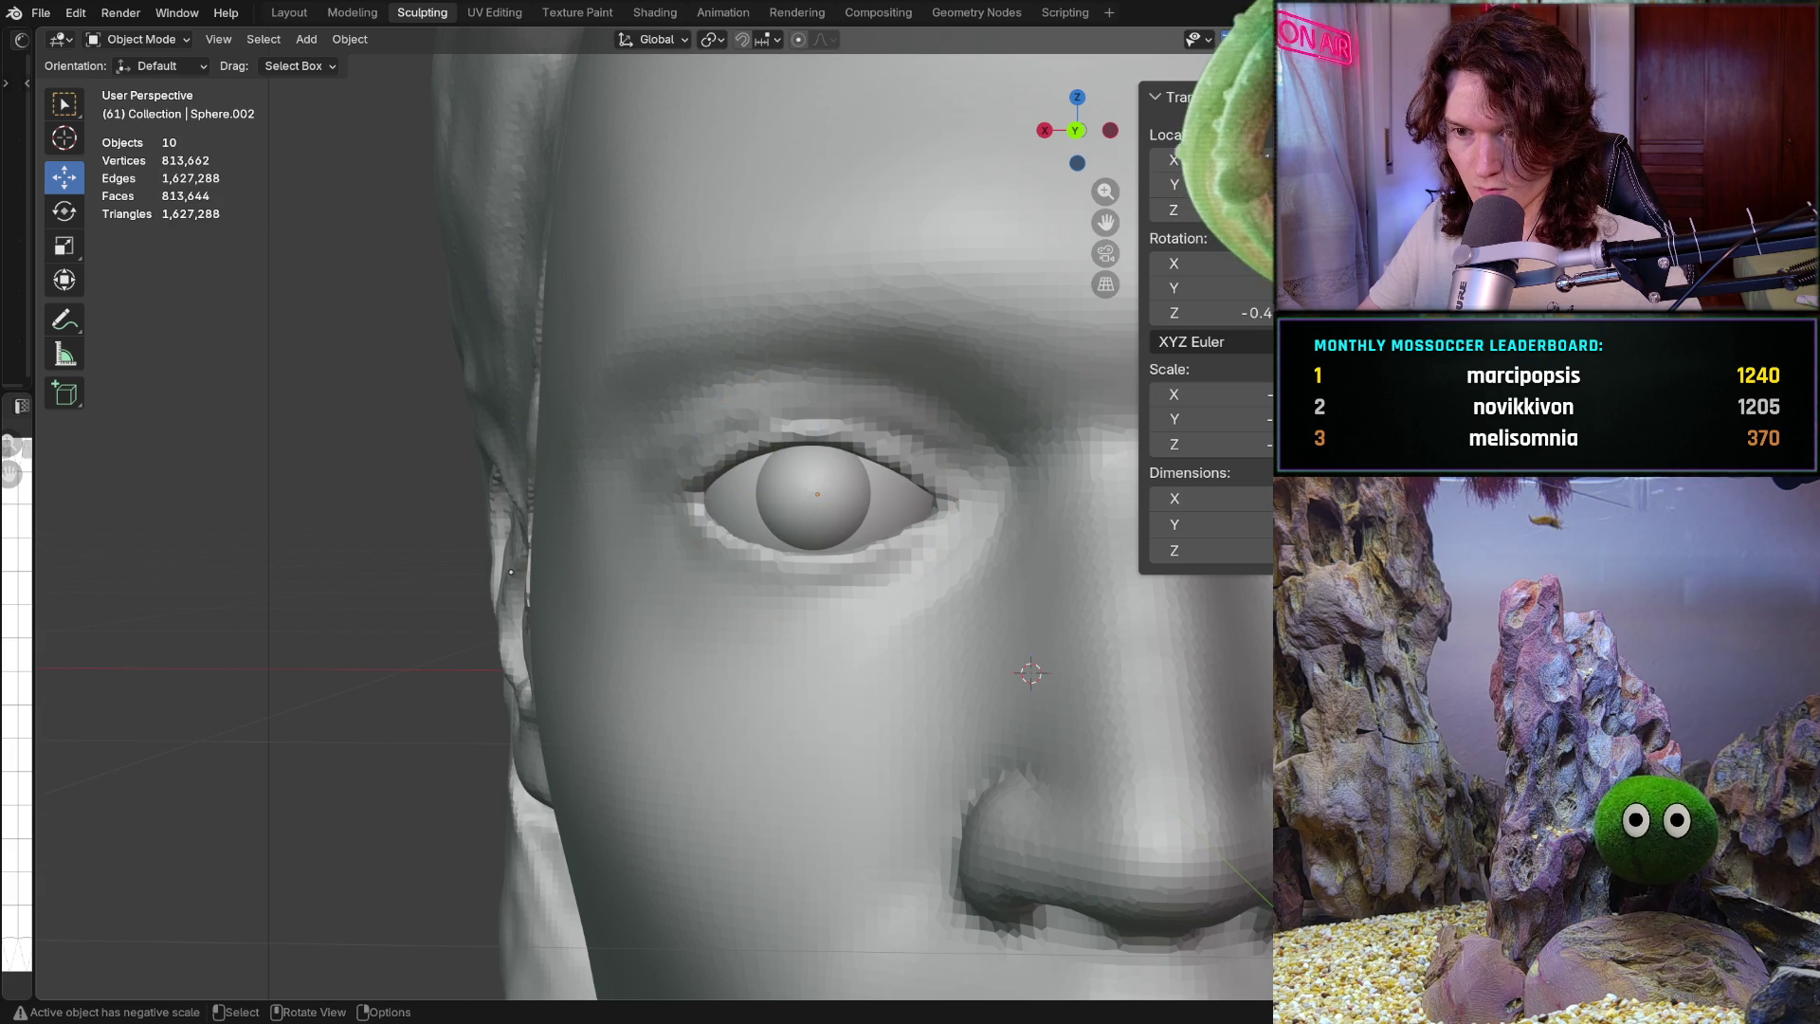
scroll(576, 601, down, 5)
middle_drag(588, 606, 569, 619)
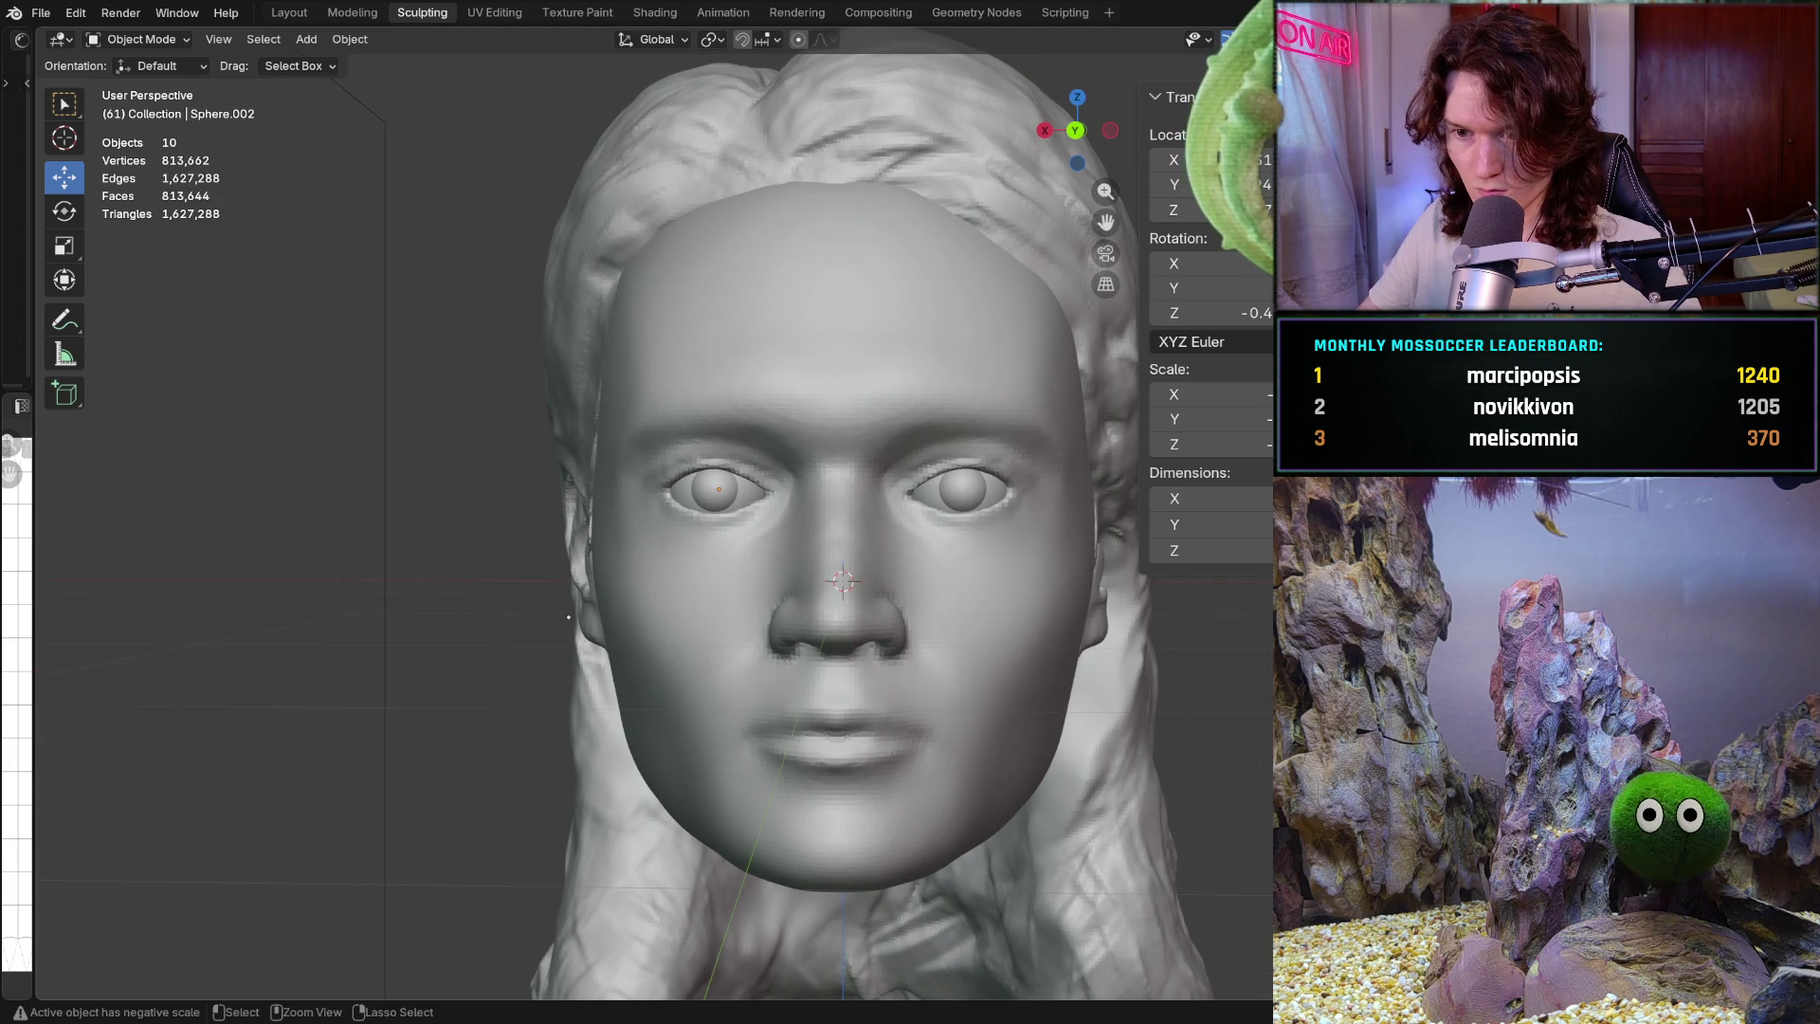
key(ctrl+z)
key(alt+a)
middle_drag(542, 625, 588, 617)
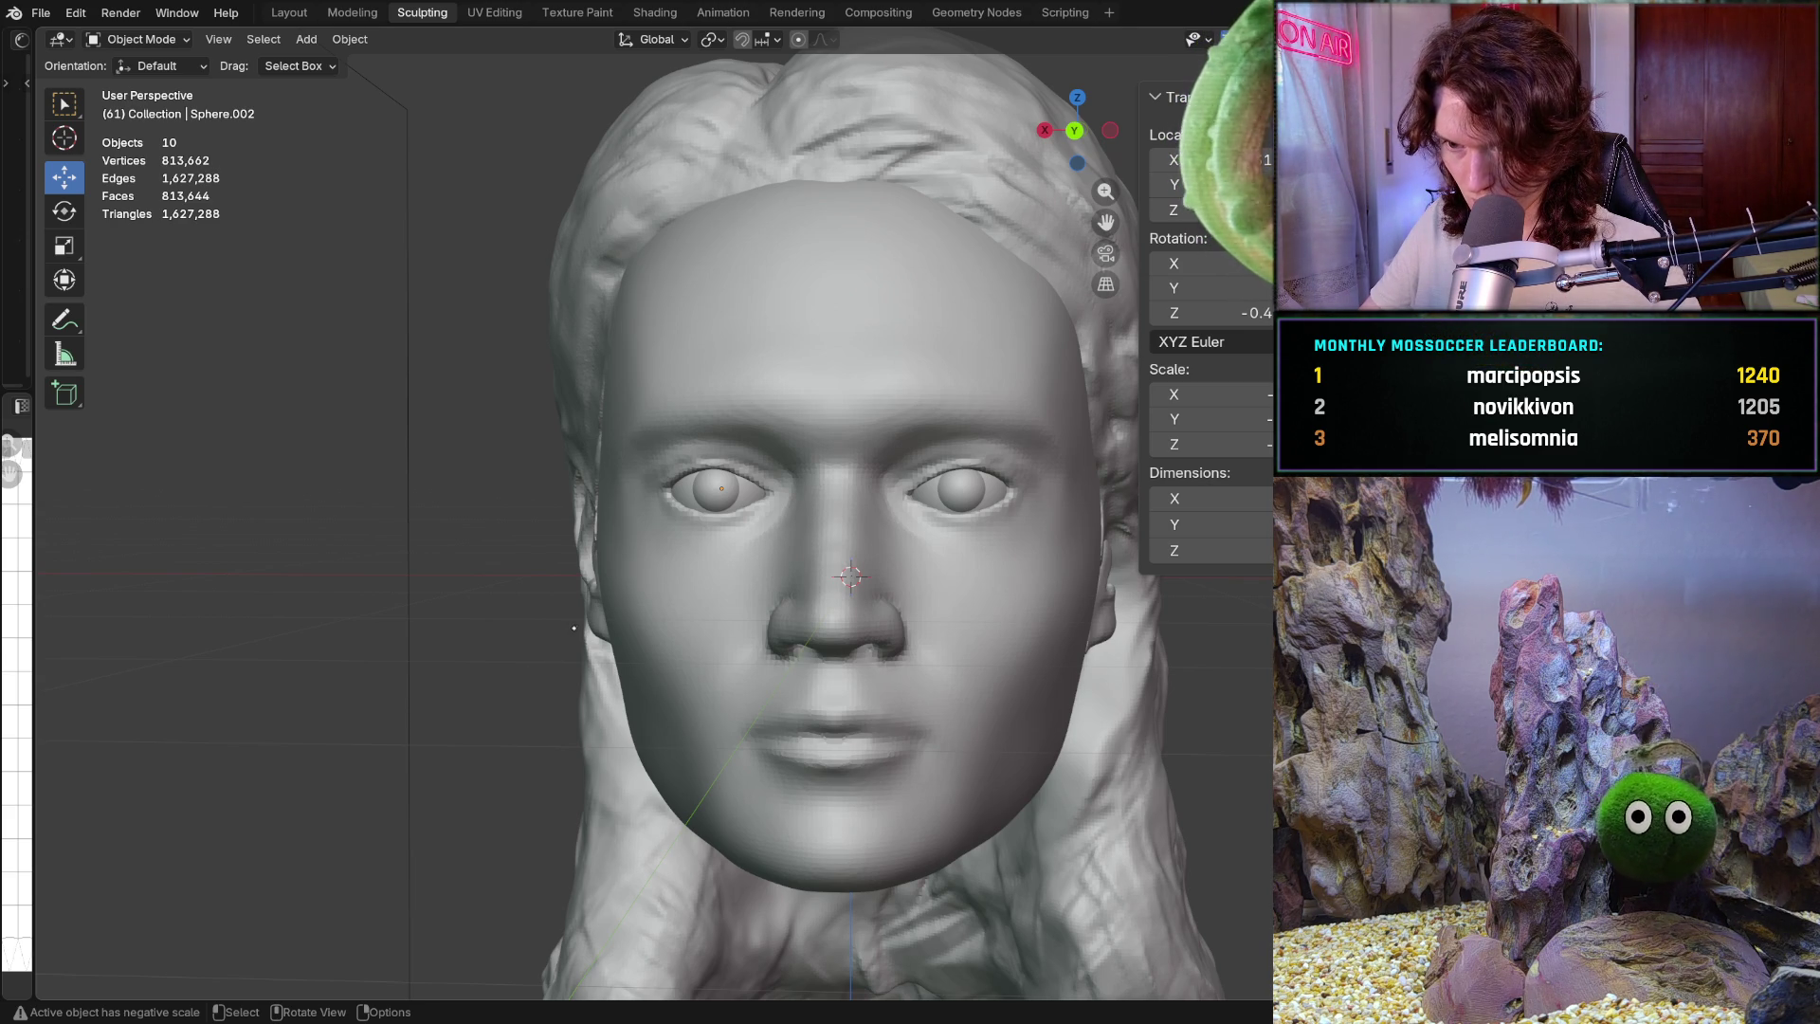
ctrl+middle_drag(578, 627, 713, 513)
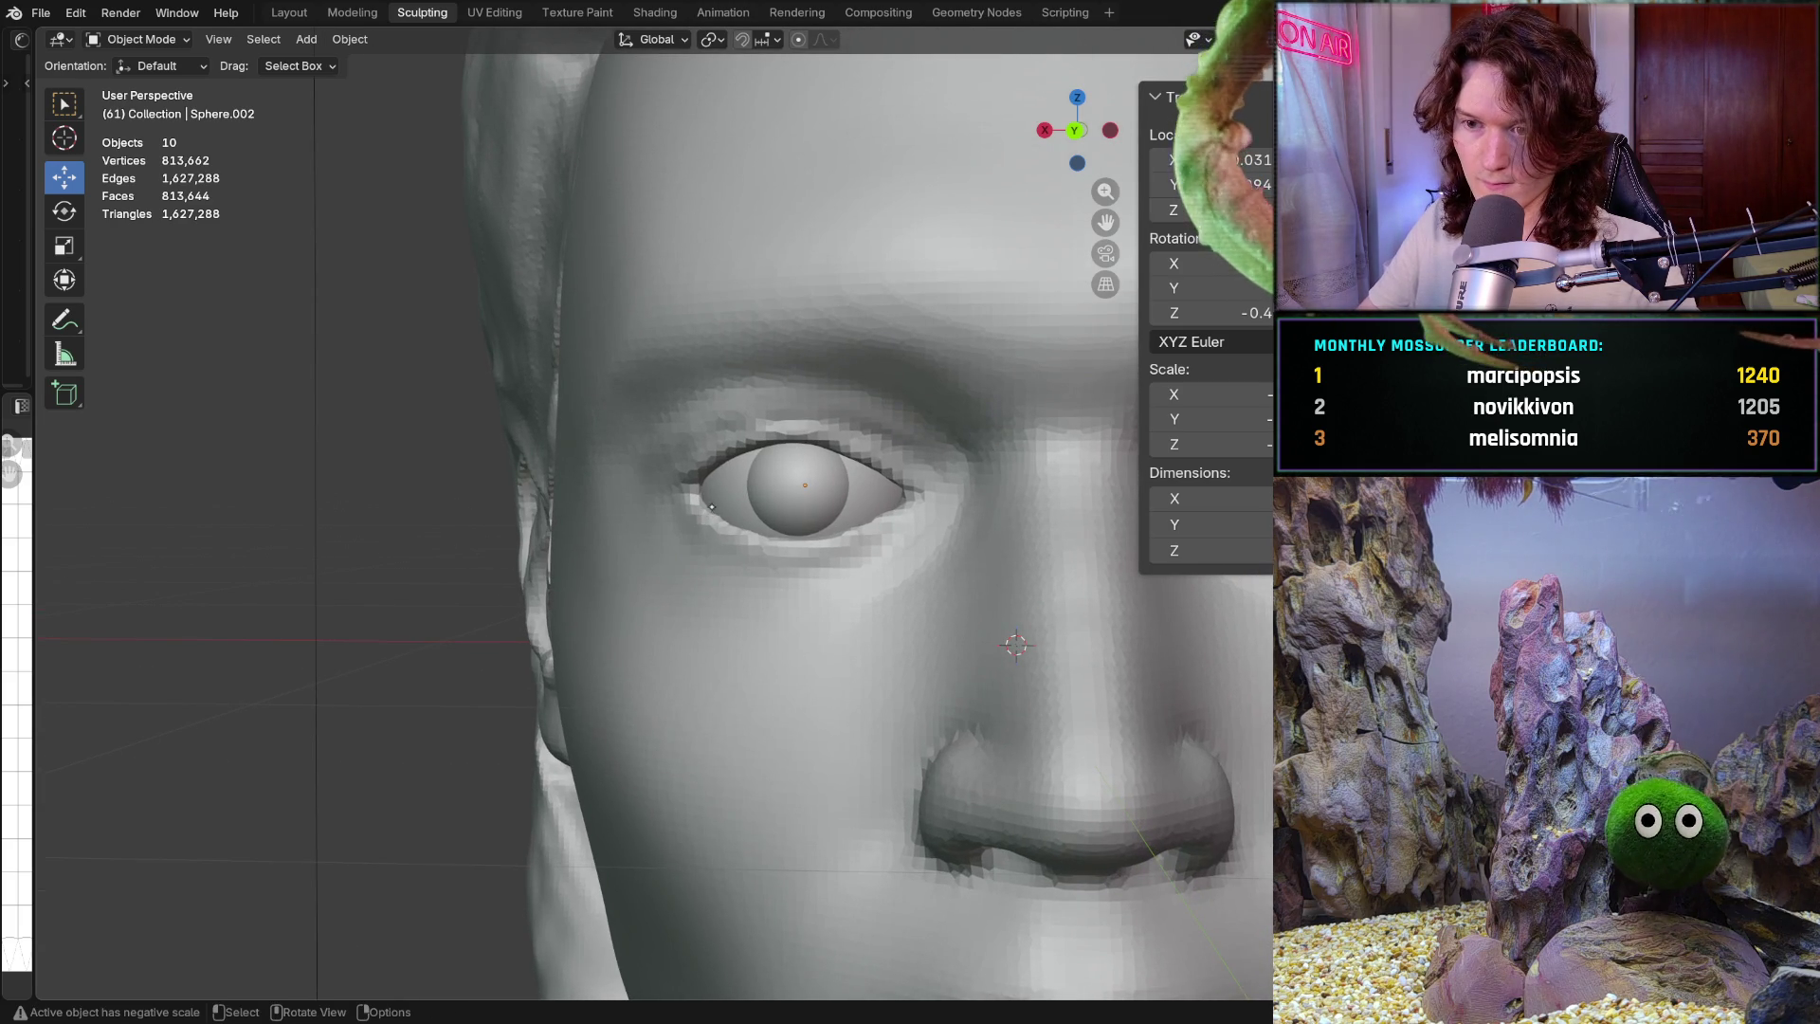
click(140, 39)
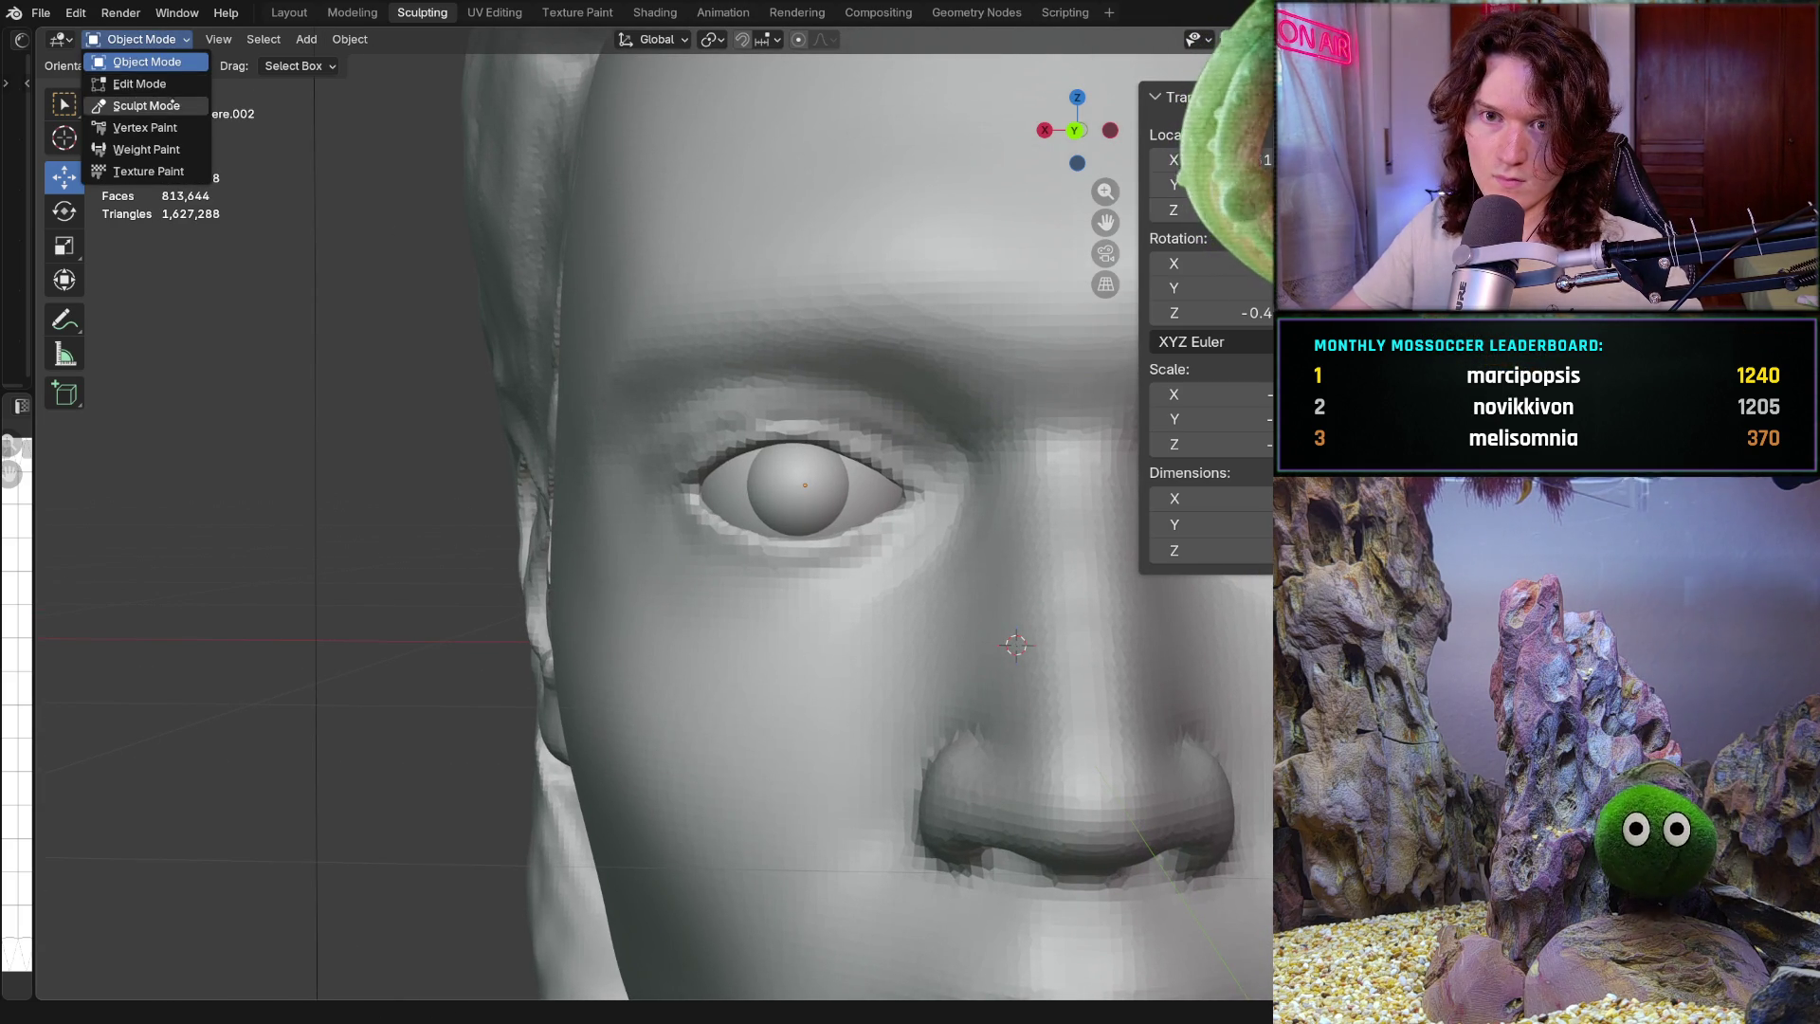
Put the Head mesh, rather than the eyeball, into Sculpt Mode
click(142, 106)
mouse_move(772, 569)
ctrl+middle_down()
mouse_move(814, 569)
mouse_move(853, 507)
mouse_move(833, 569)
mouse_move(913, 569)
ctrl+middle_up()
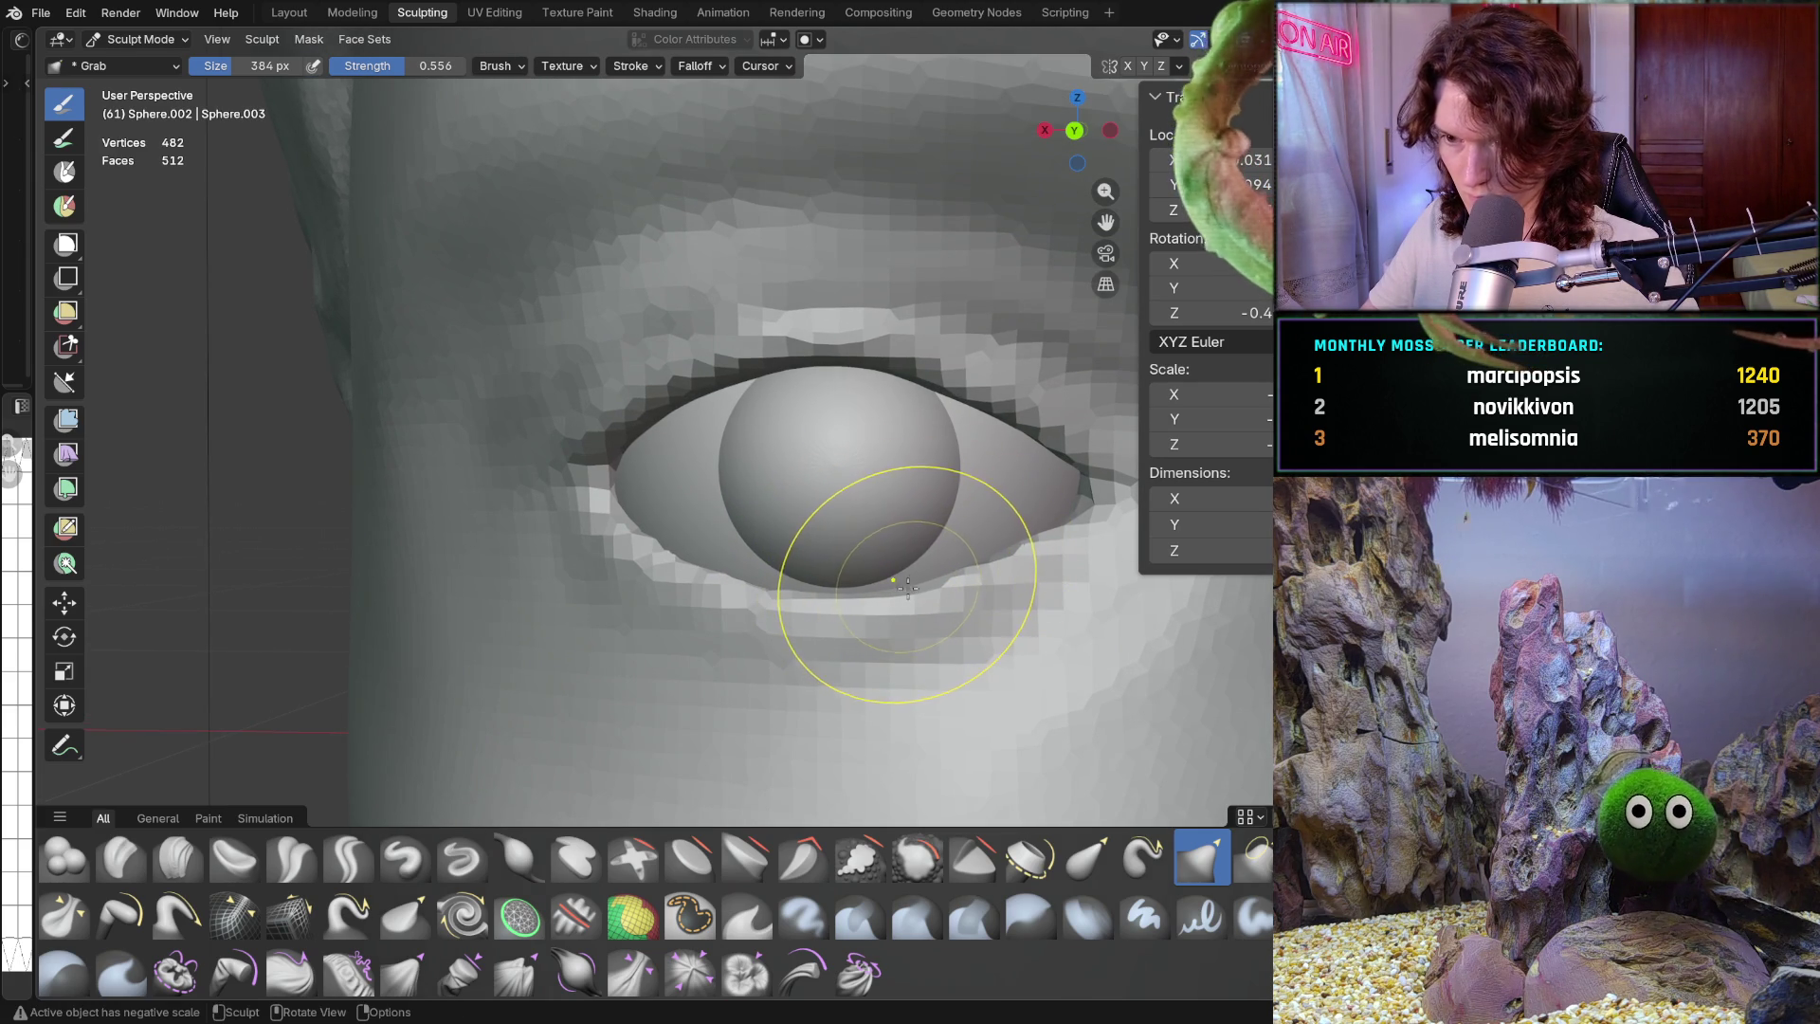
key(ctrl+Tab)
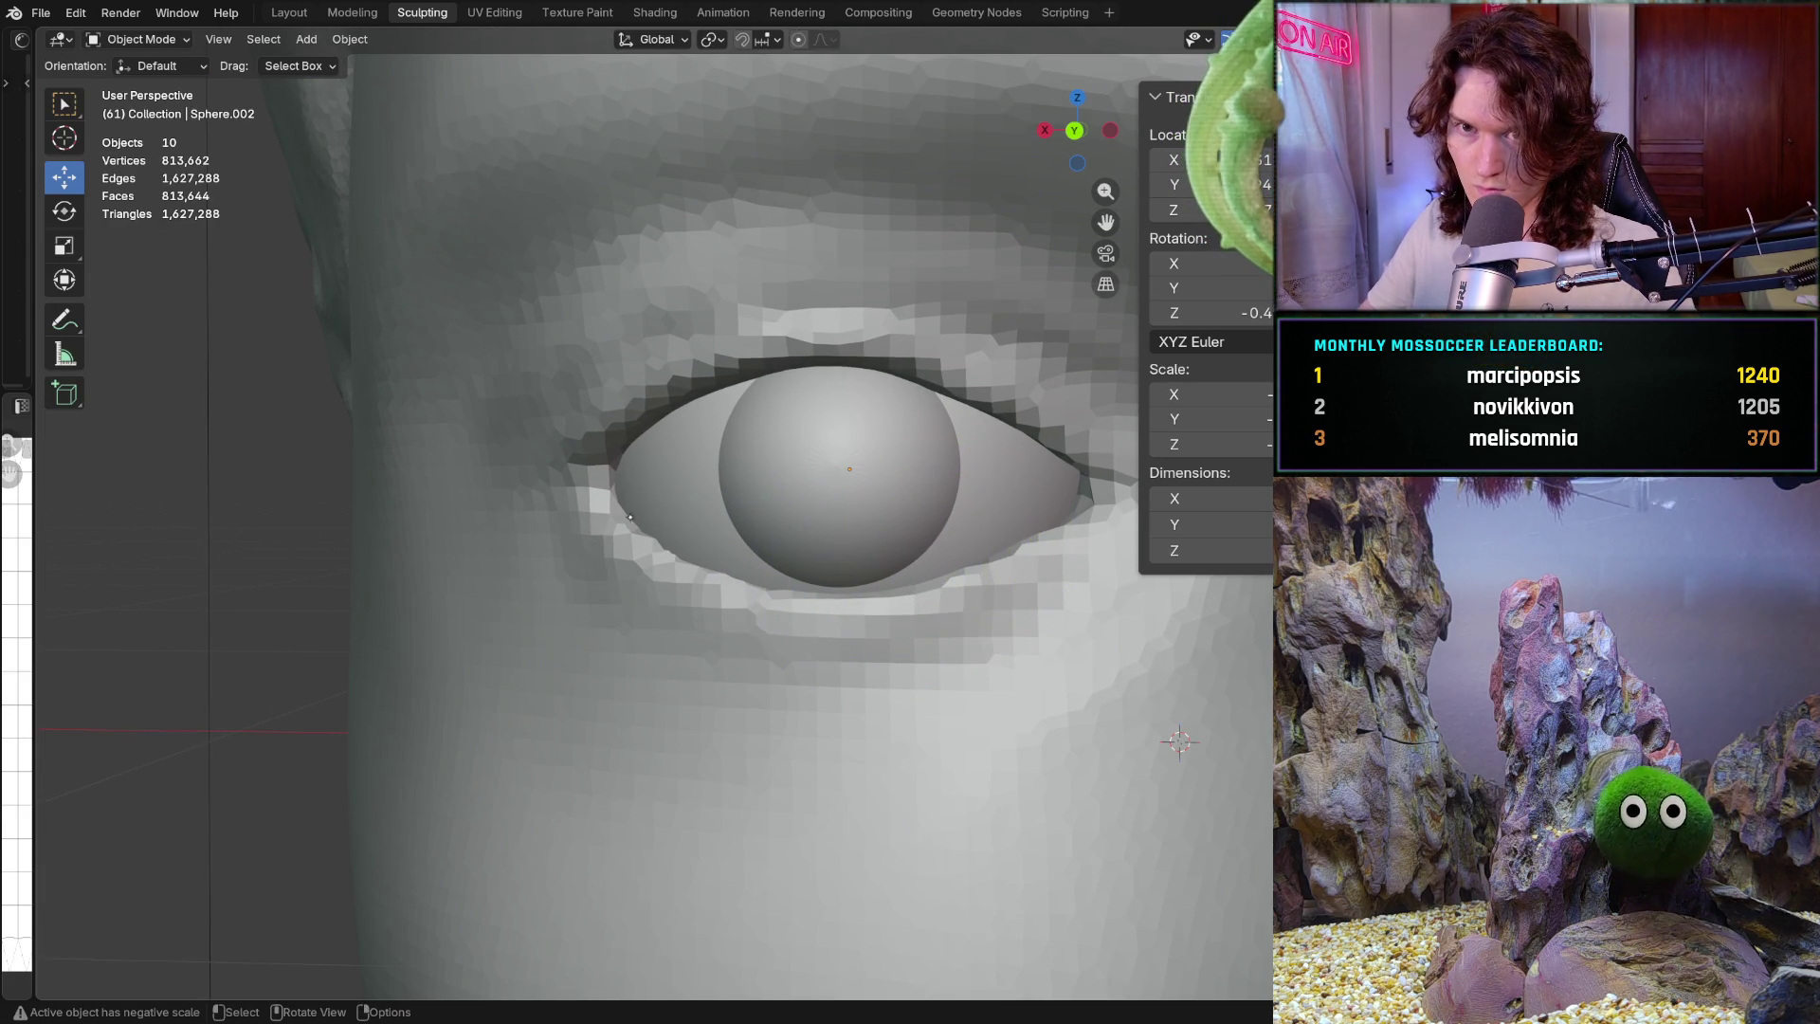
click(373, 221)
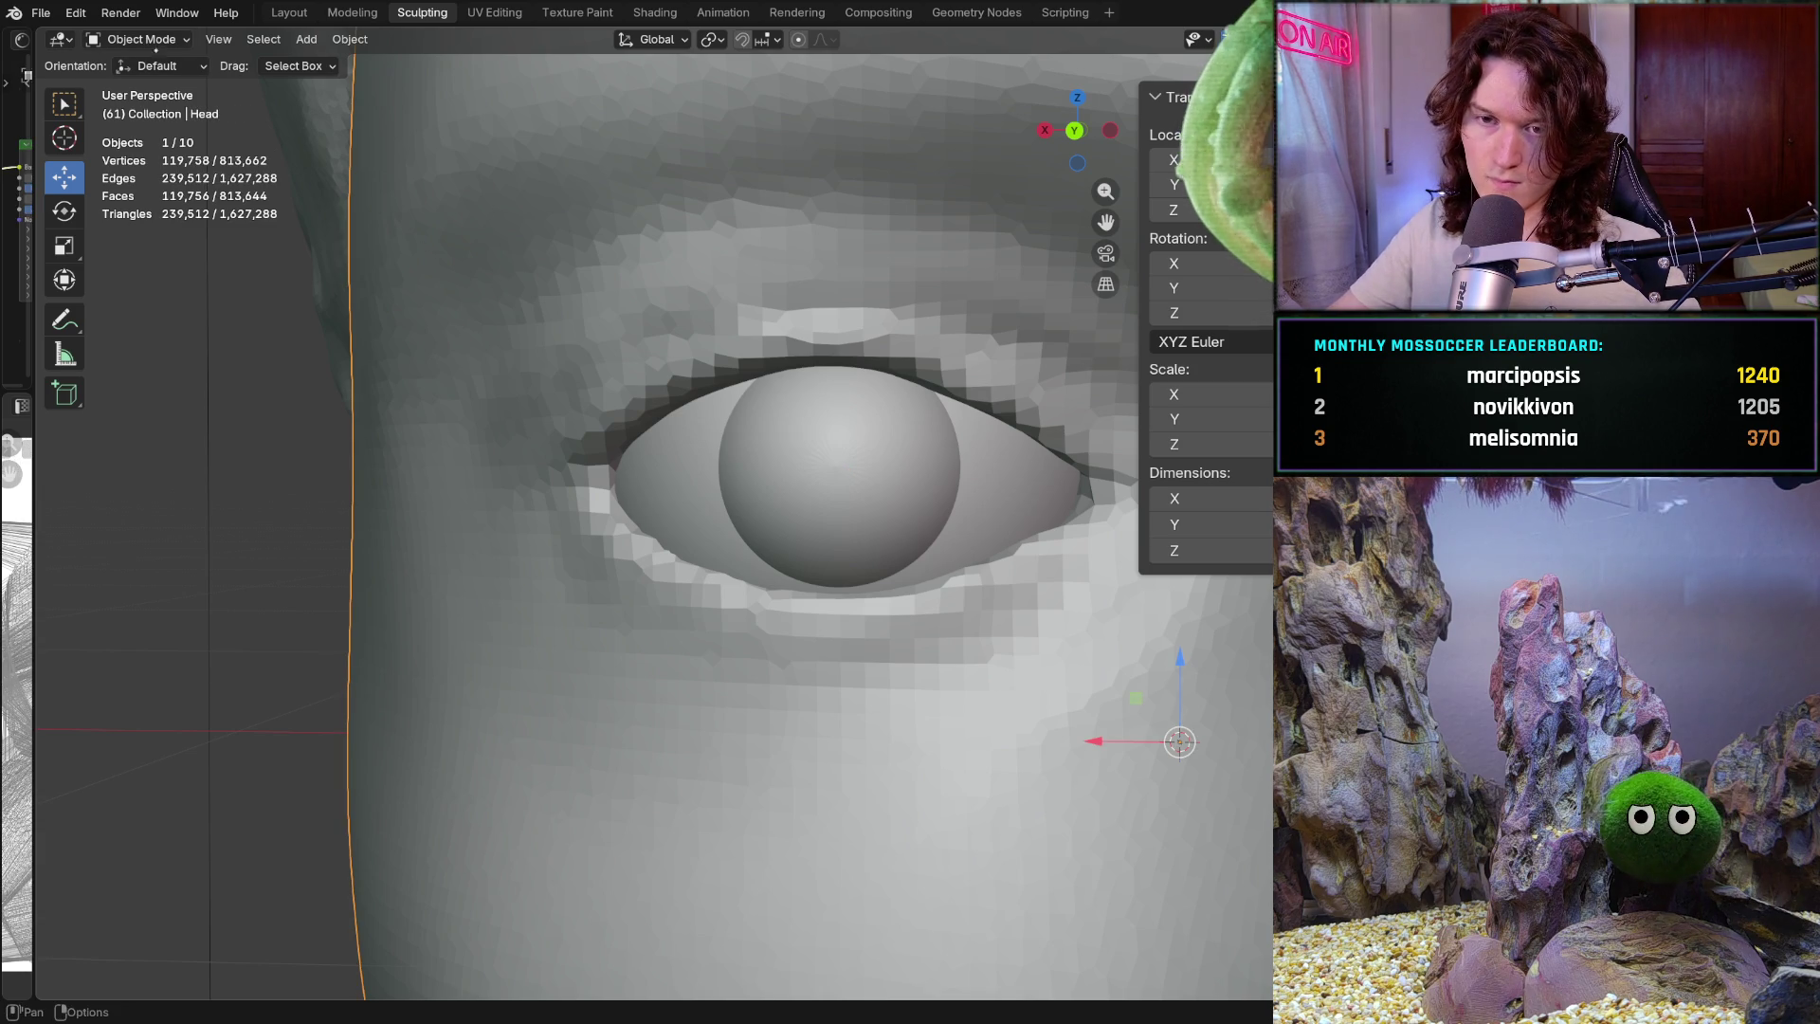
click(140, 38)
click(198, 109)
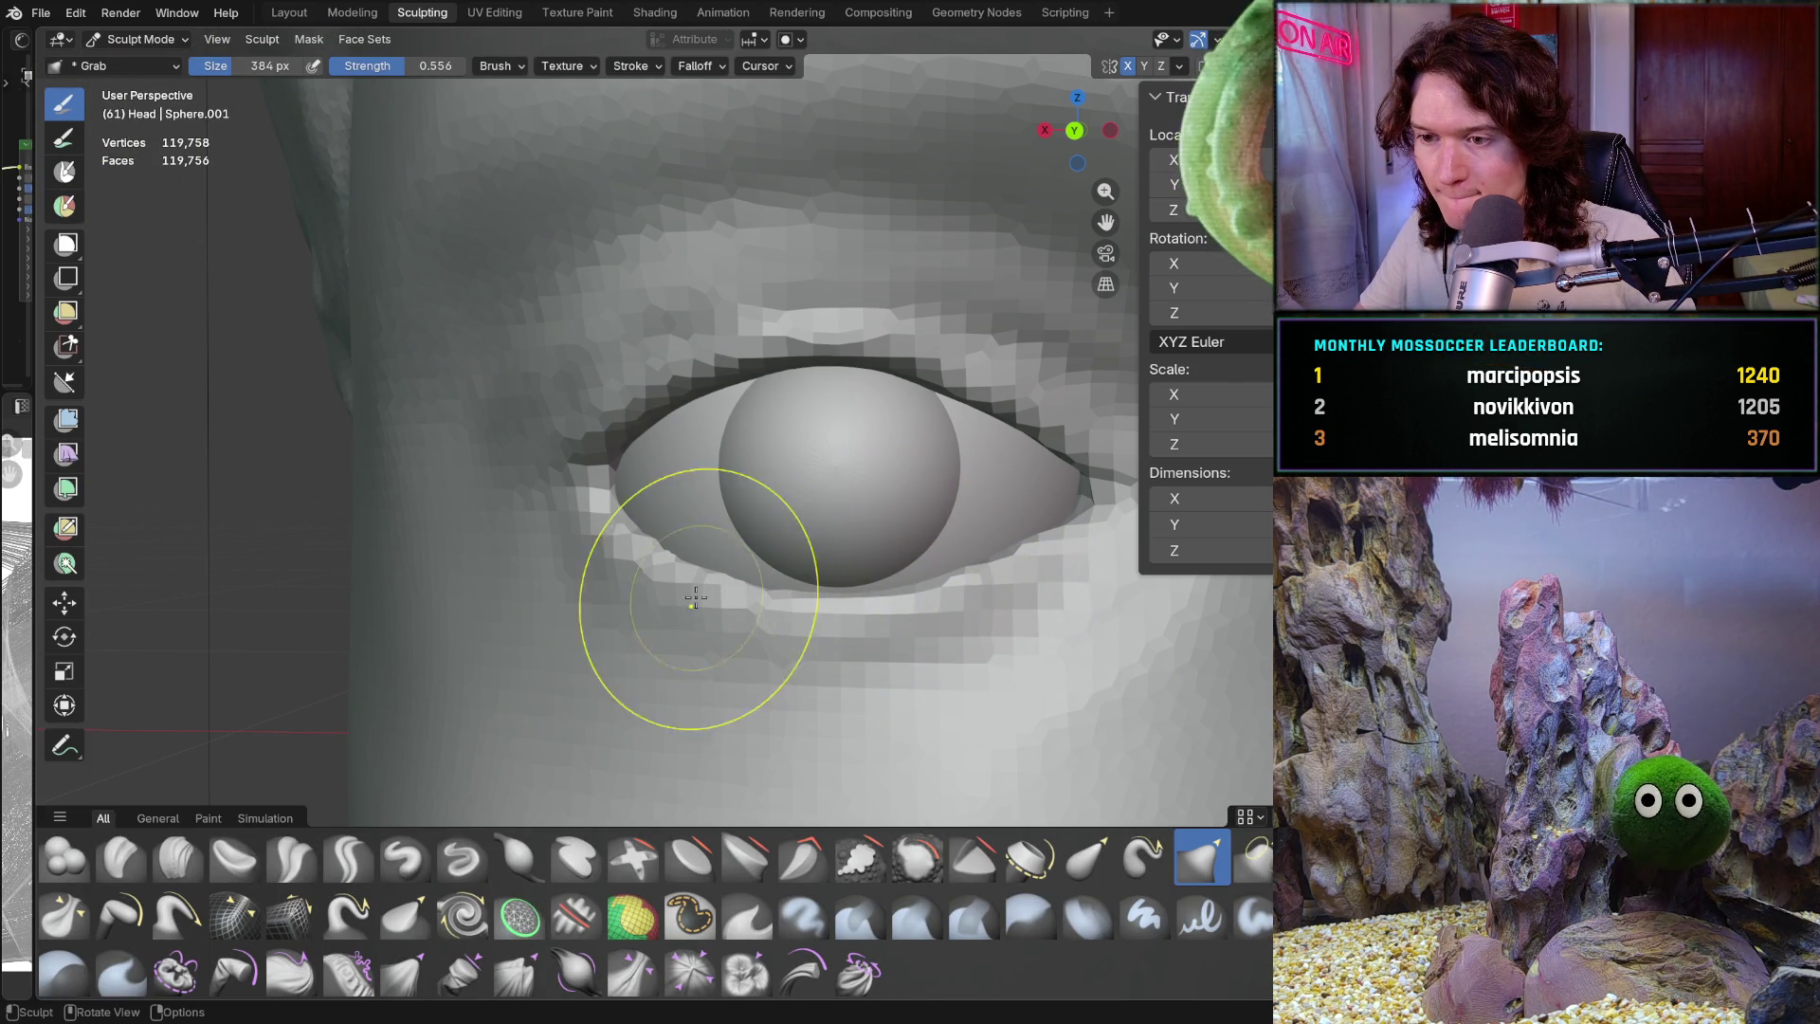
Orbit and zoom around the head to frame the whole face and eye from the front
middle_drag(689, 552, 630, 545)
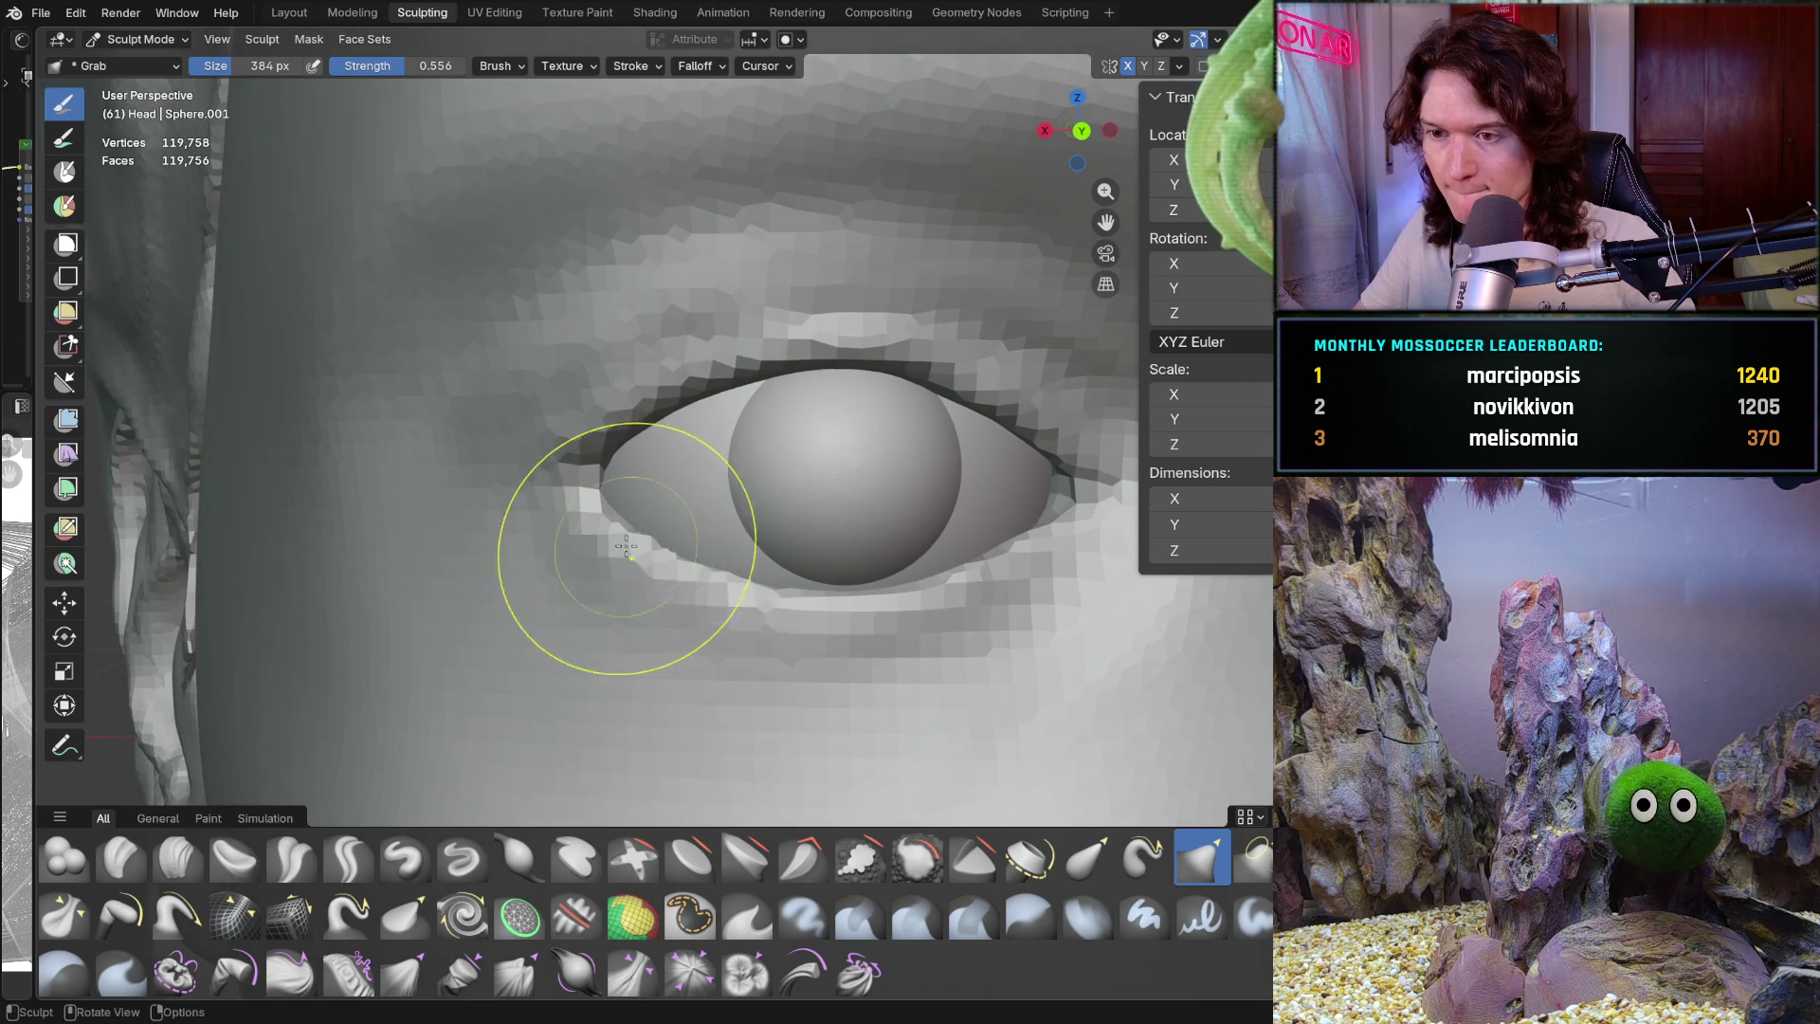
mouse_move(779, 567)
ctrl+middle_down()
mouse_move(719, 707)
mouse_move(723, 764)
mouse_move(715, 597)
ctrl+middle_up()
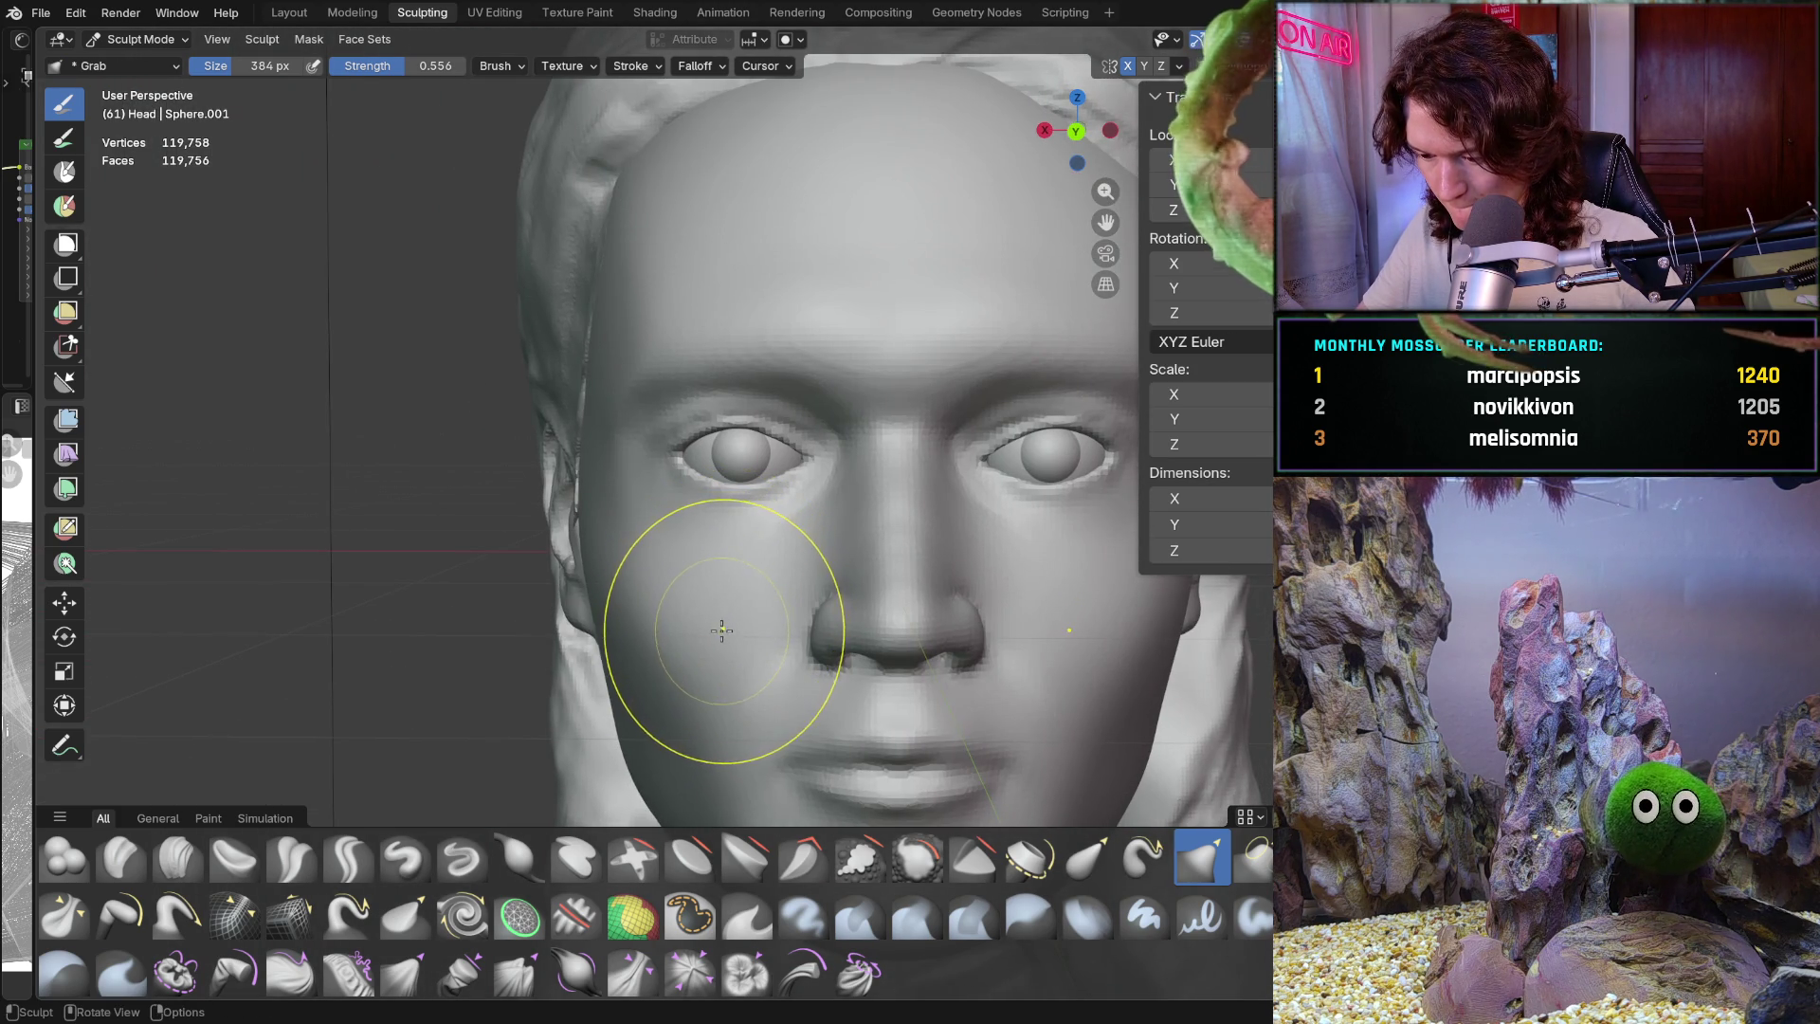
middle_drag(755, 630, 759, 565)
scroll(759, 565, up, 6)
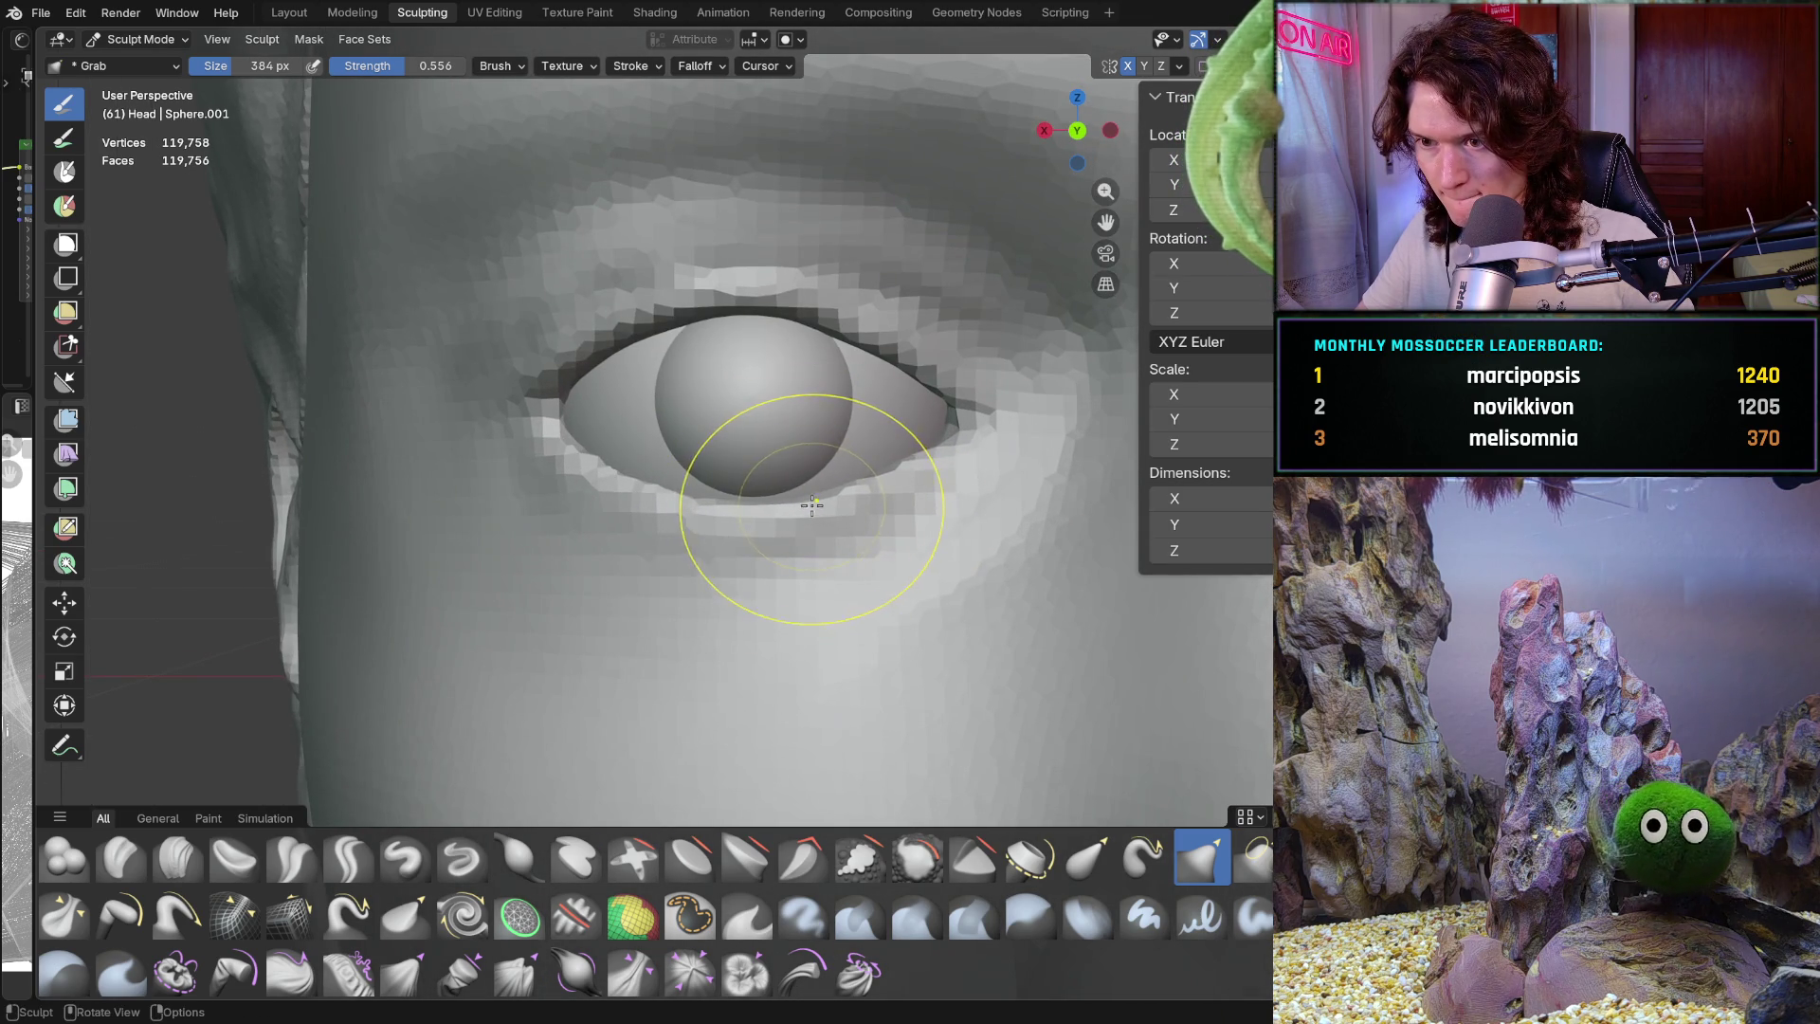
scroll(812, 506, down, 3)
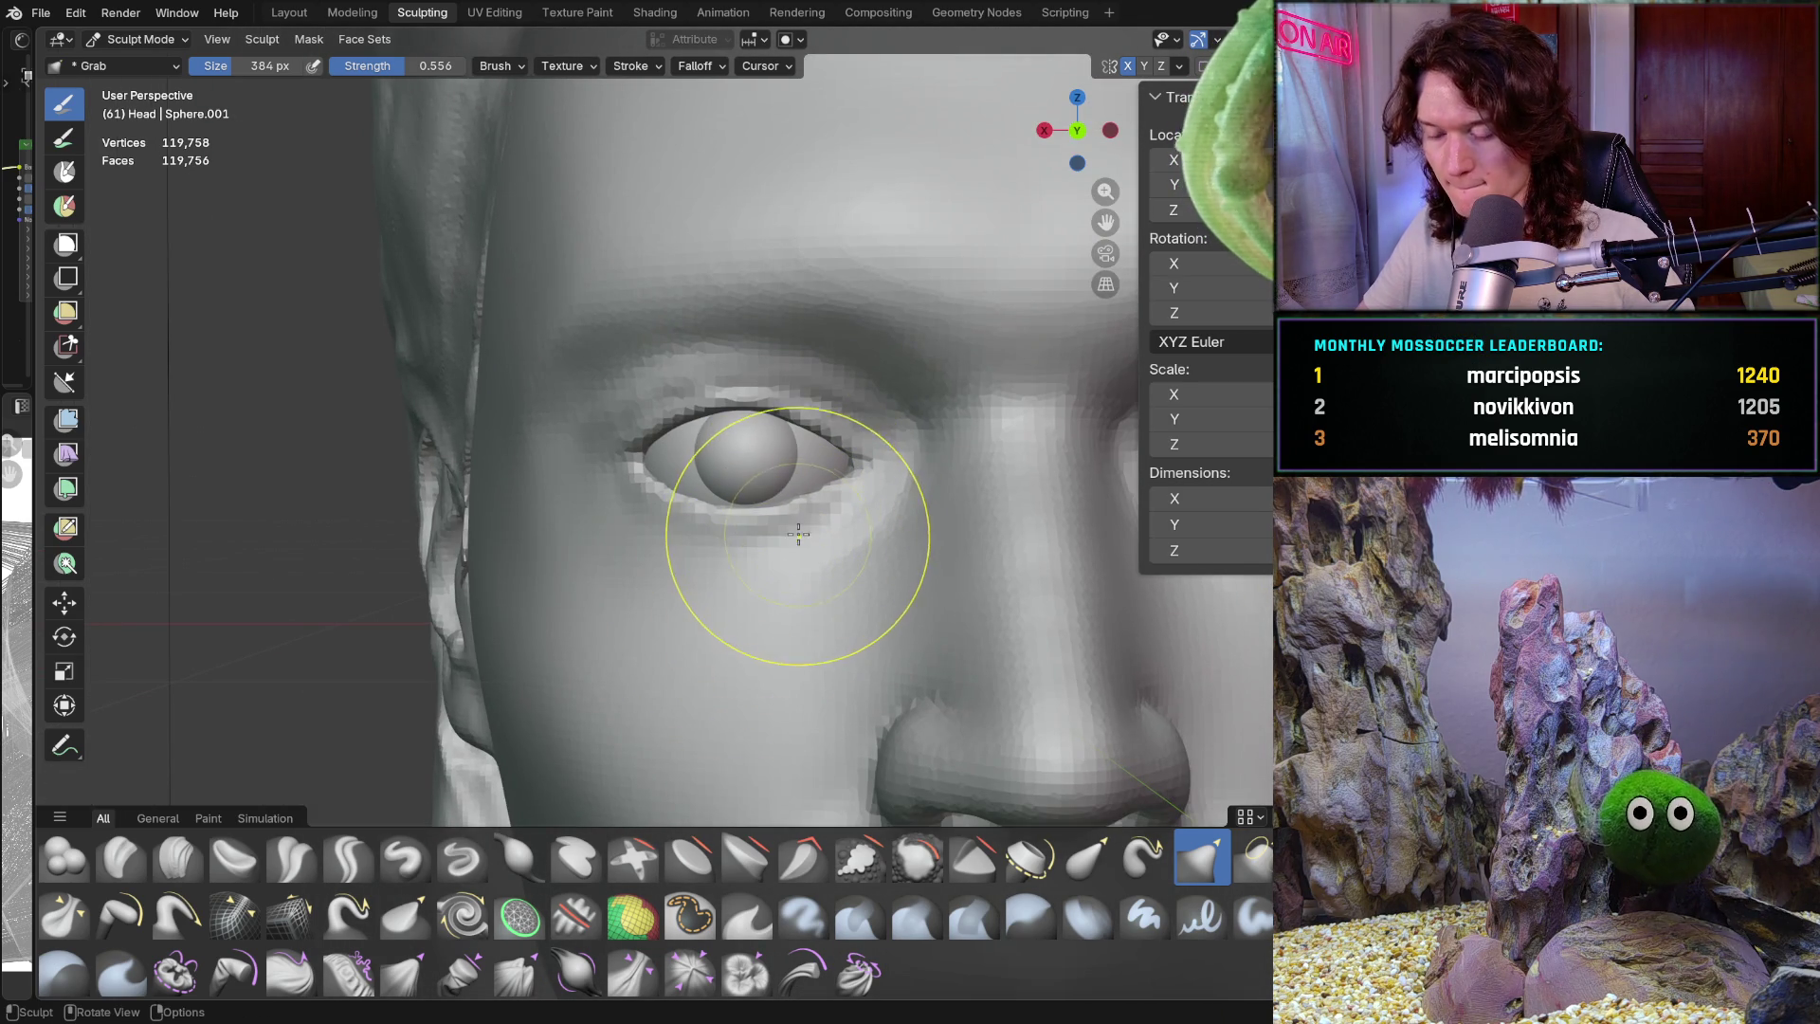
scroll(798, 540, up, 3)
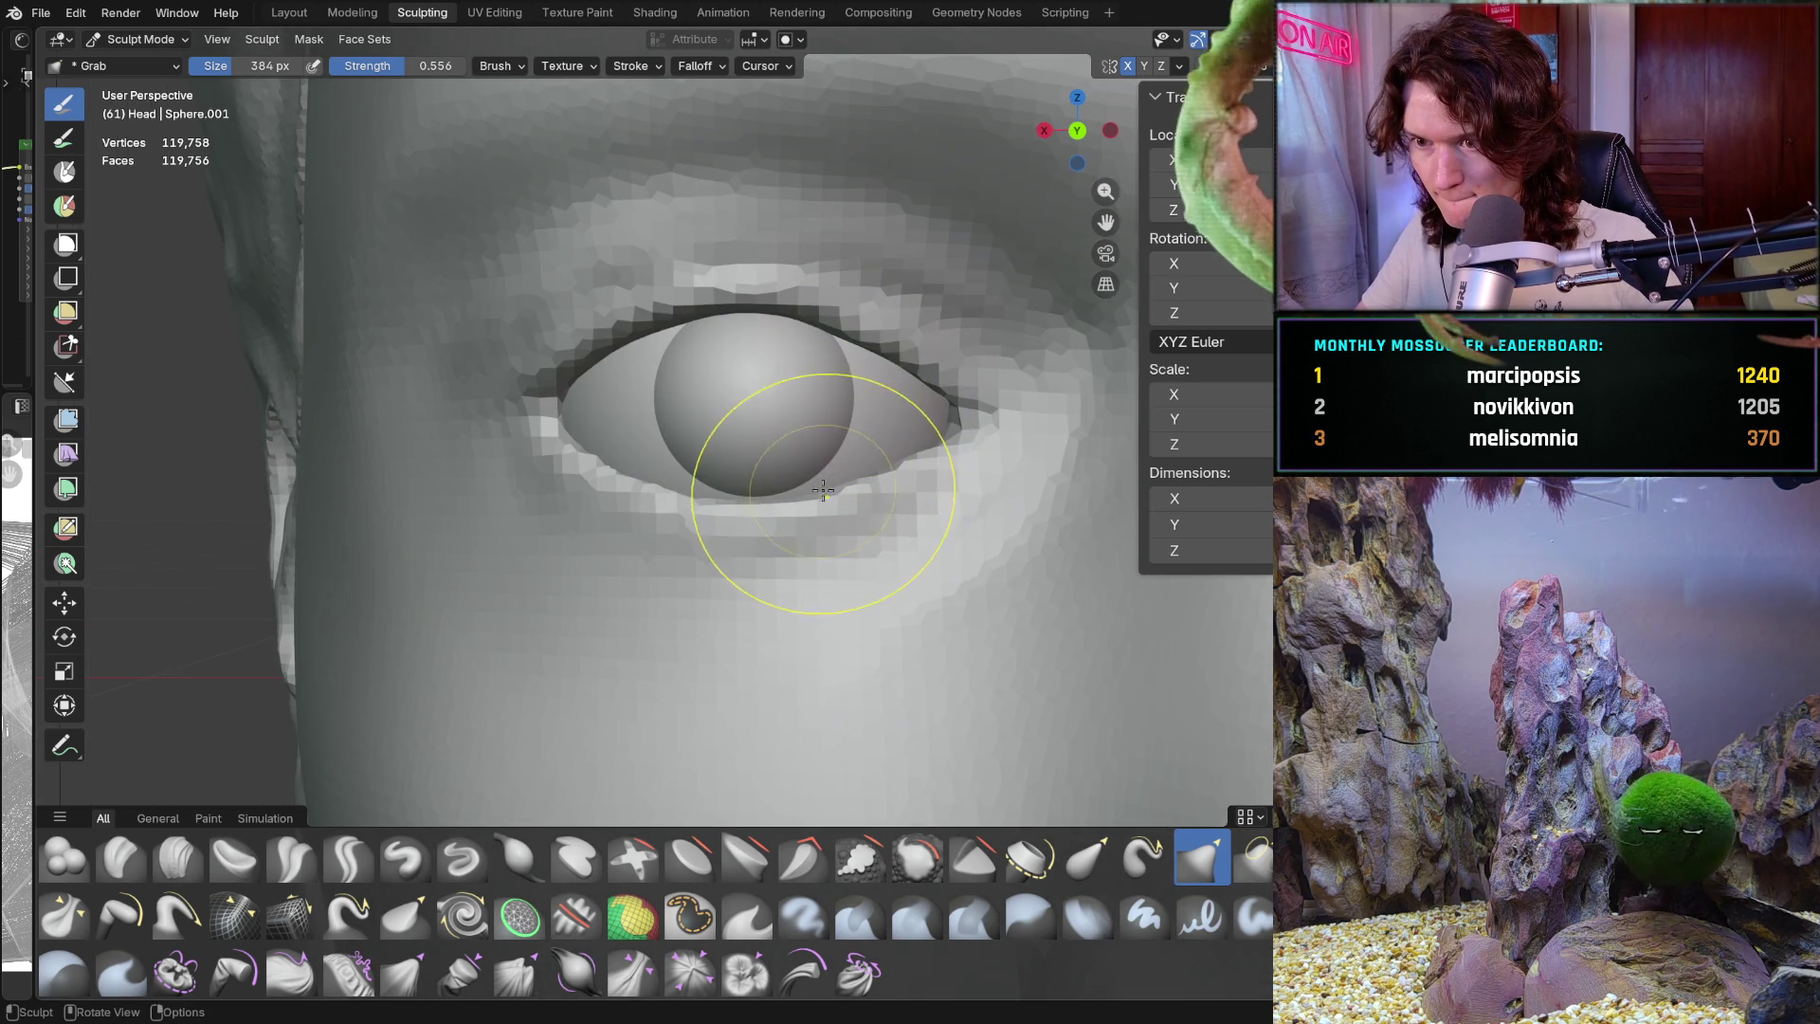
scroll(866, 471, down, 5)
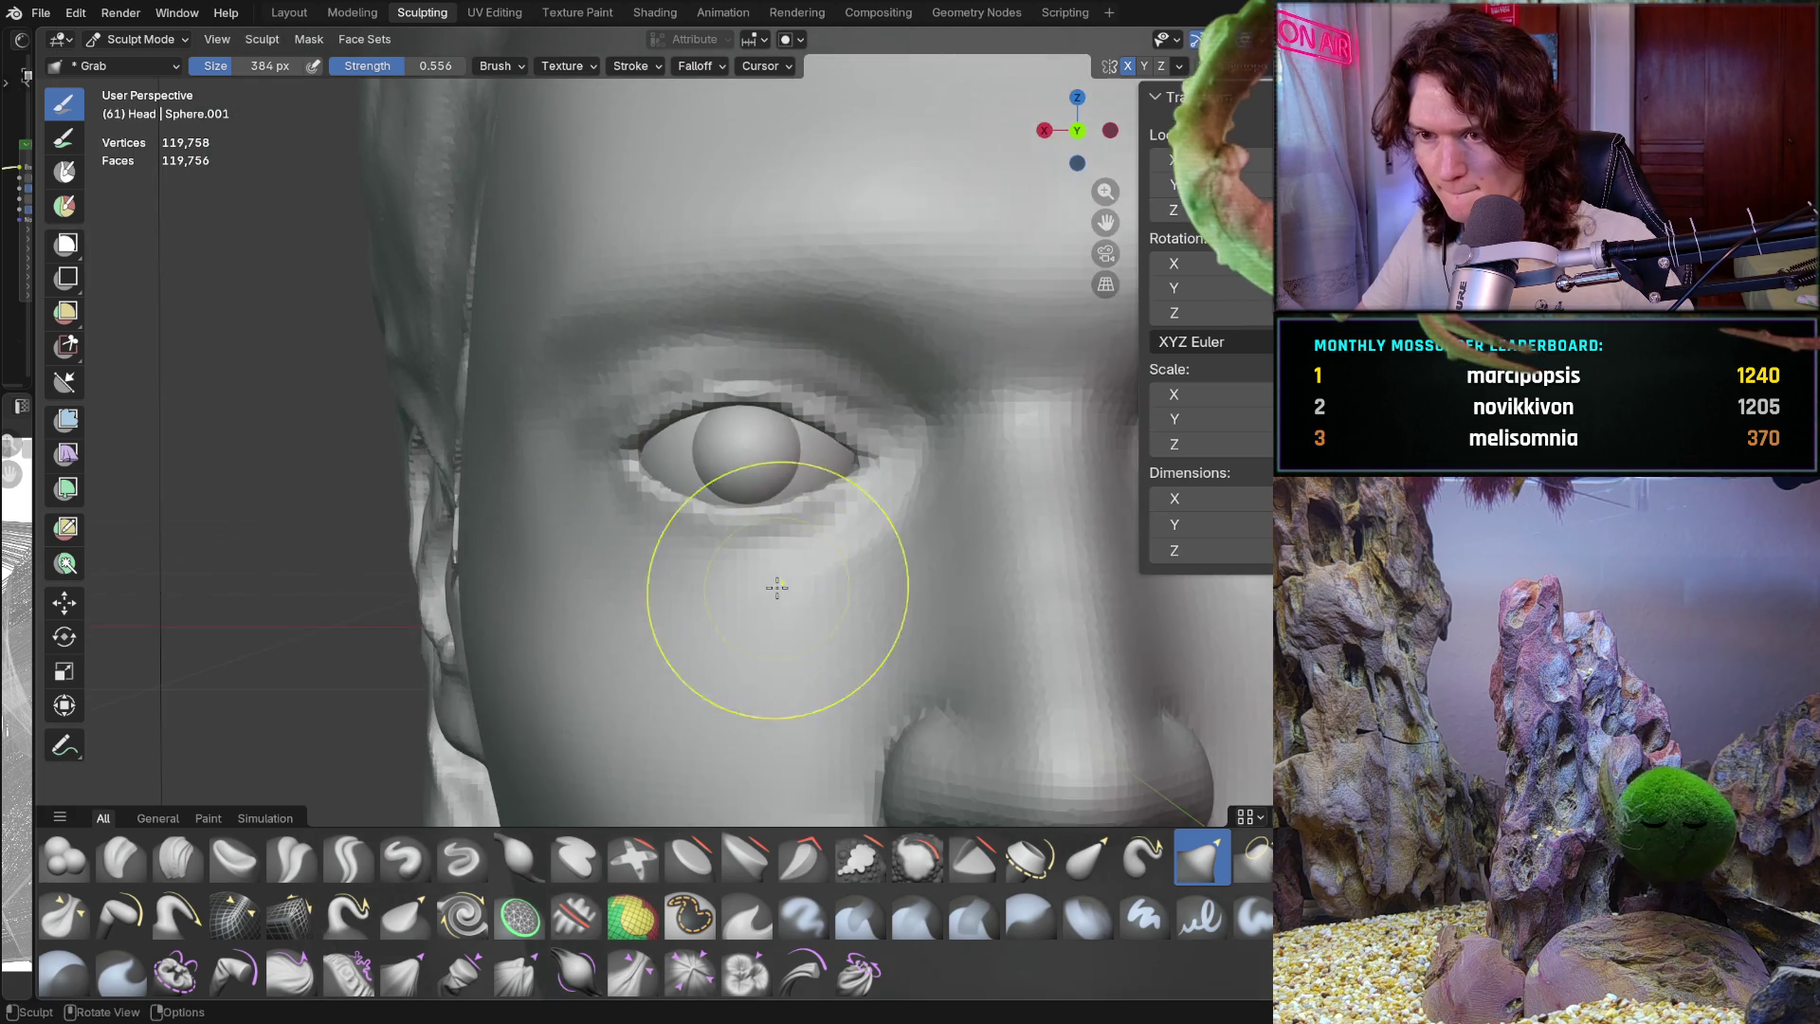
scroll(820, 516, down, 2)
middle_drag(815, 560, 828, 553)
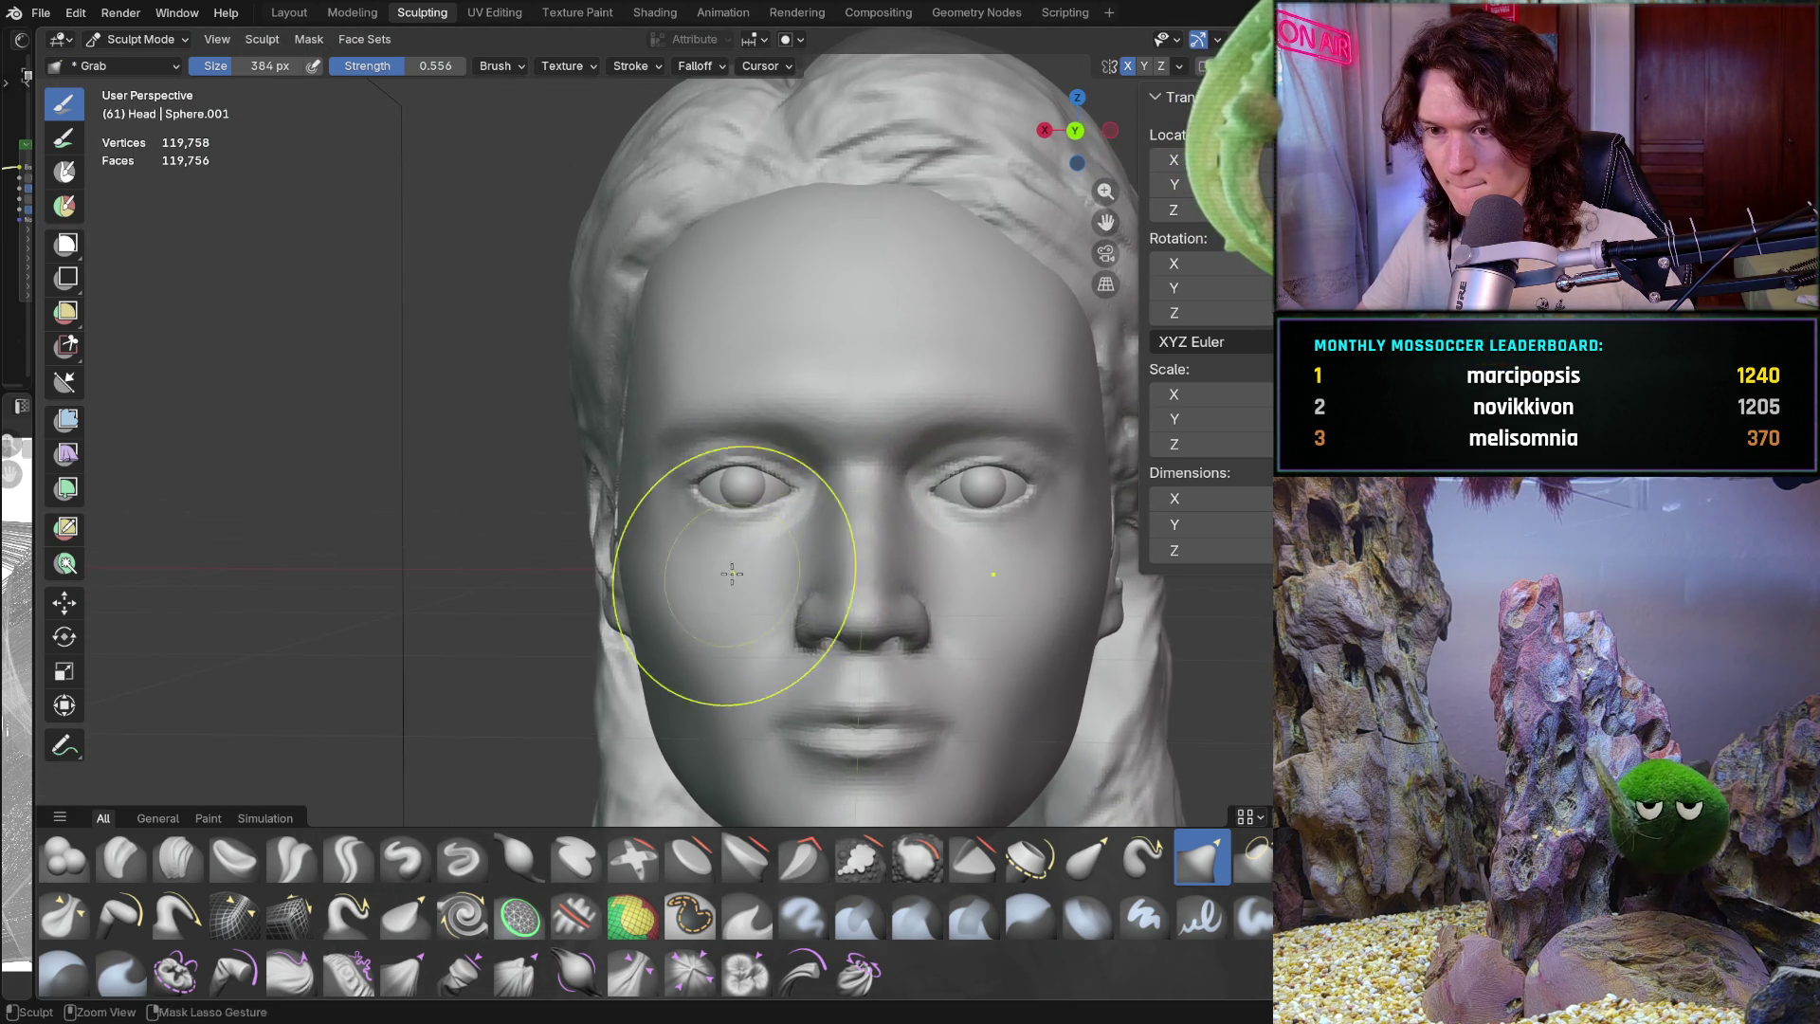
scroll(758, 531, up, 6)
Orbit around the eye, zoom in close and nudge the eyelid with the Grab brush
mouse_move(769, 498)
middle_down()
mouse_move(805, 537)
mouse_move(785, 492)
mouse_move(722, 498)
mouse_move(713, 481)
mouse_move(720, 497)
middle_up()
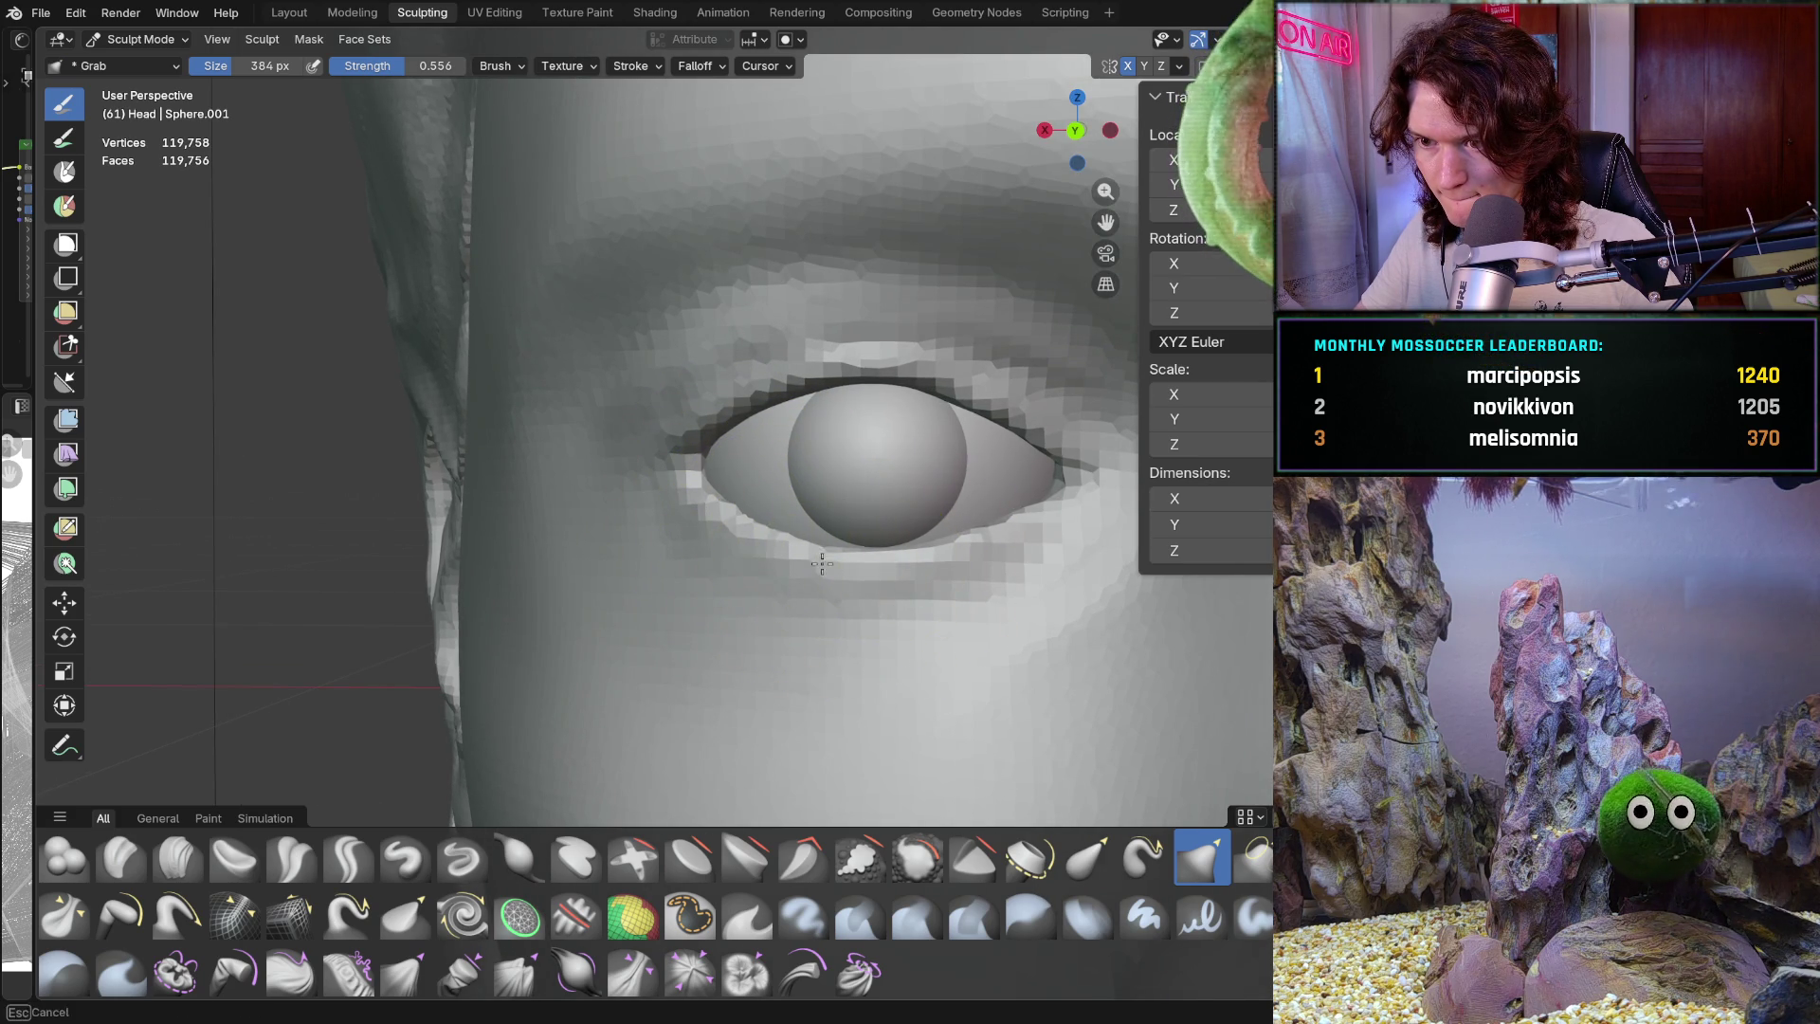
mouse_move(869, 548)
middle_down()
mouse_move(890, 546)
mouse_move(764, 549)
middle_up()
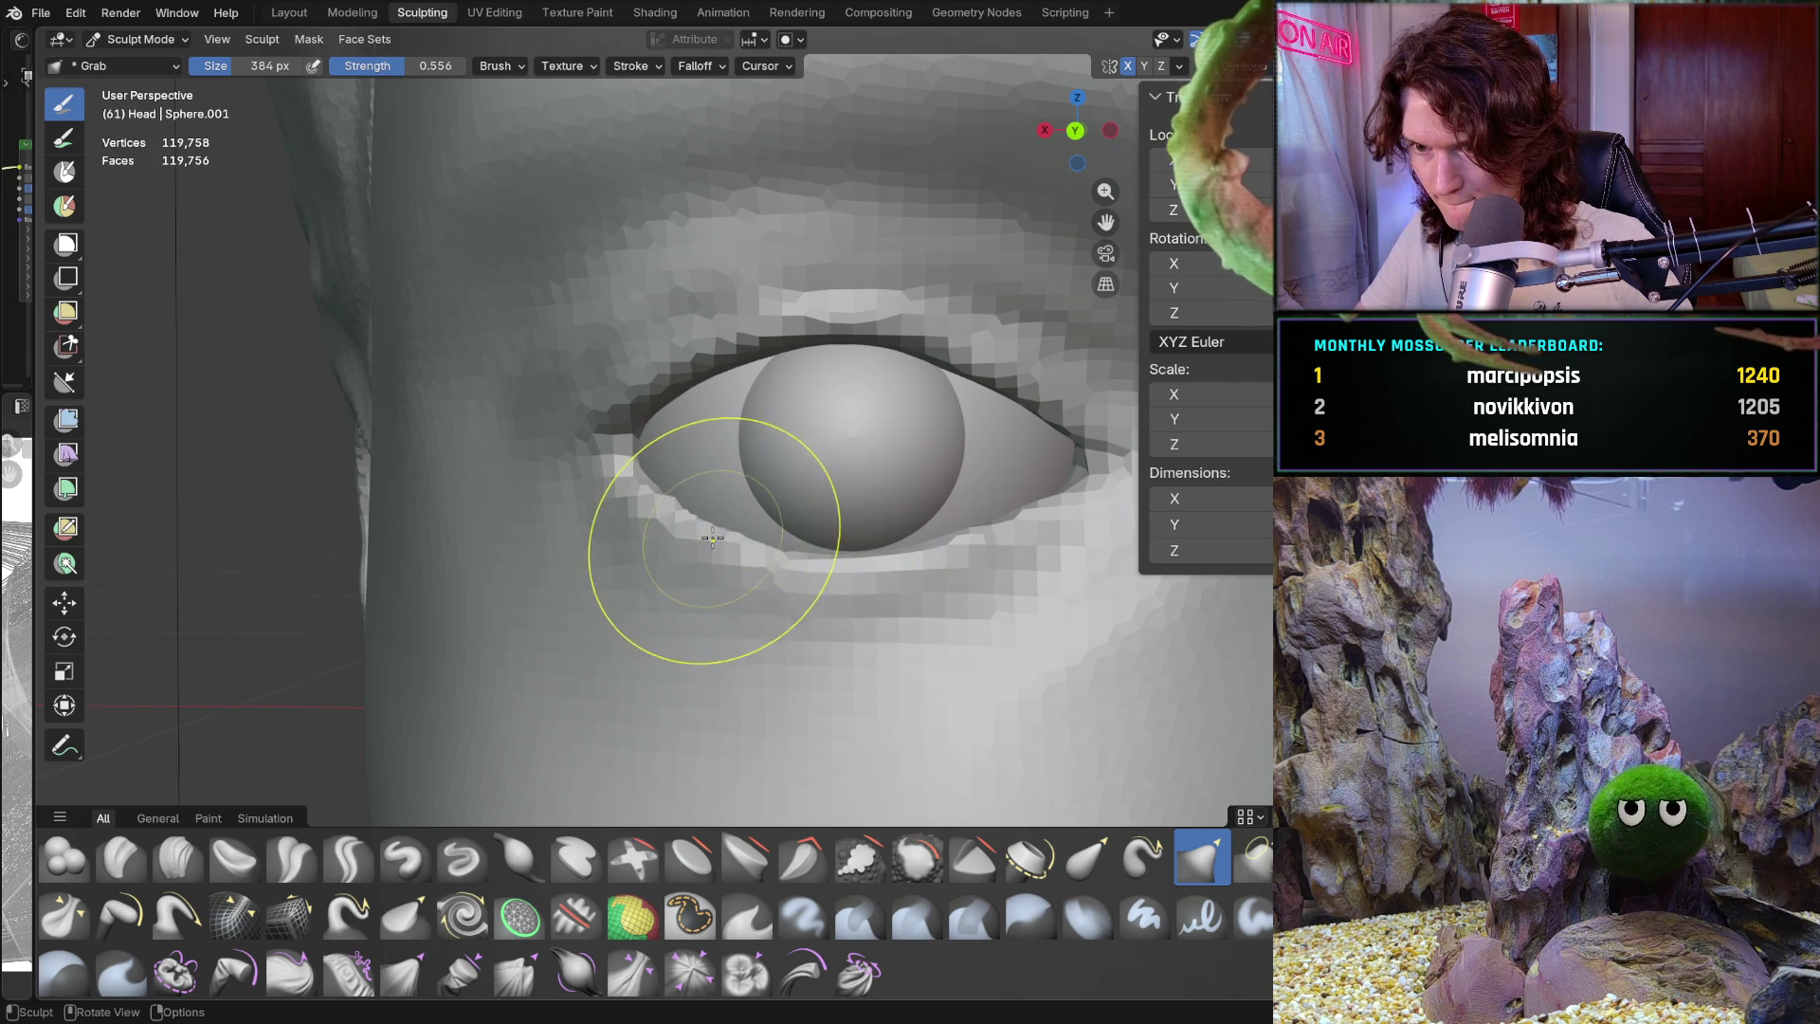
mouse_move(683, 480)
ctrl+middle_down()
mouse_move(827, 449)
mouse_move(744, 521)
ctrl+middle_up()
scroll(770, 445, up, 3)
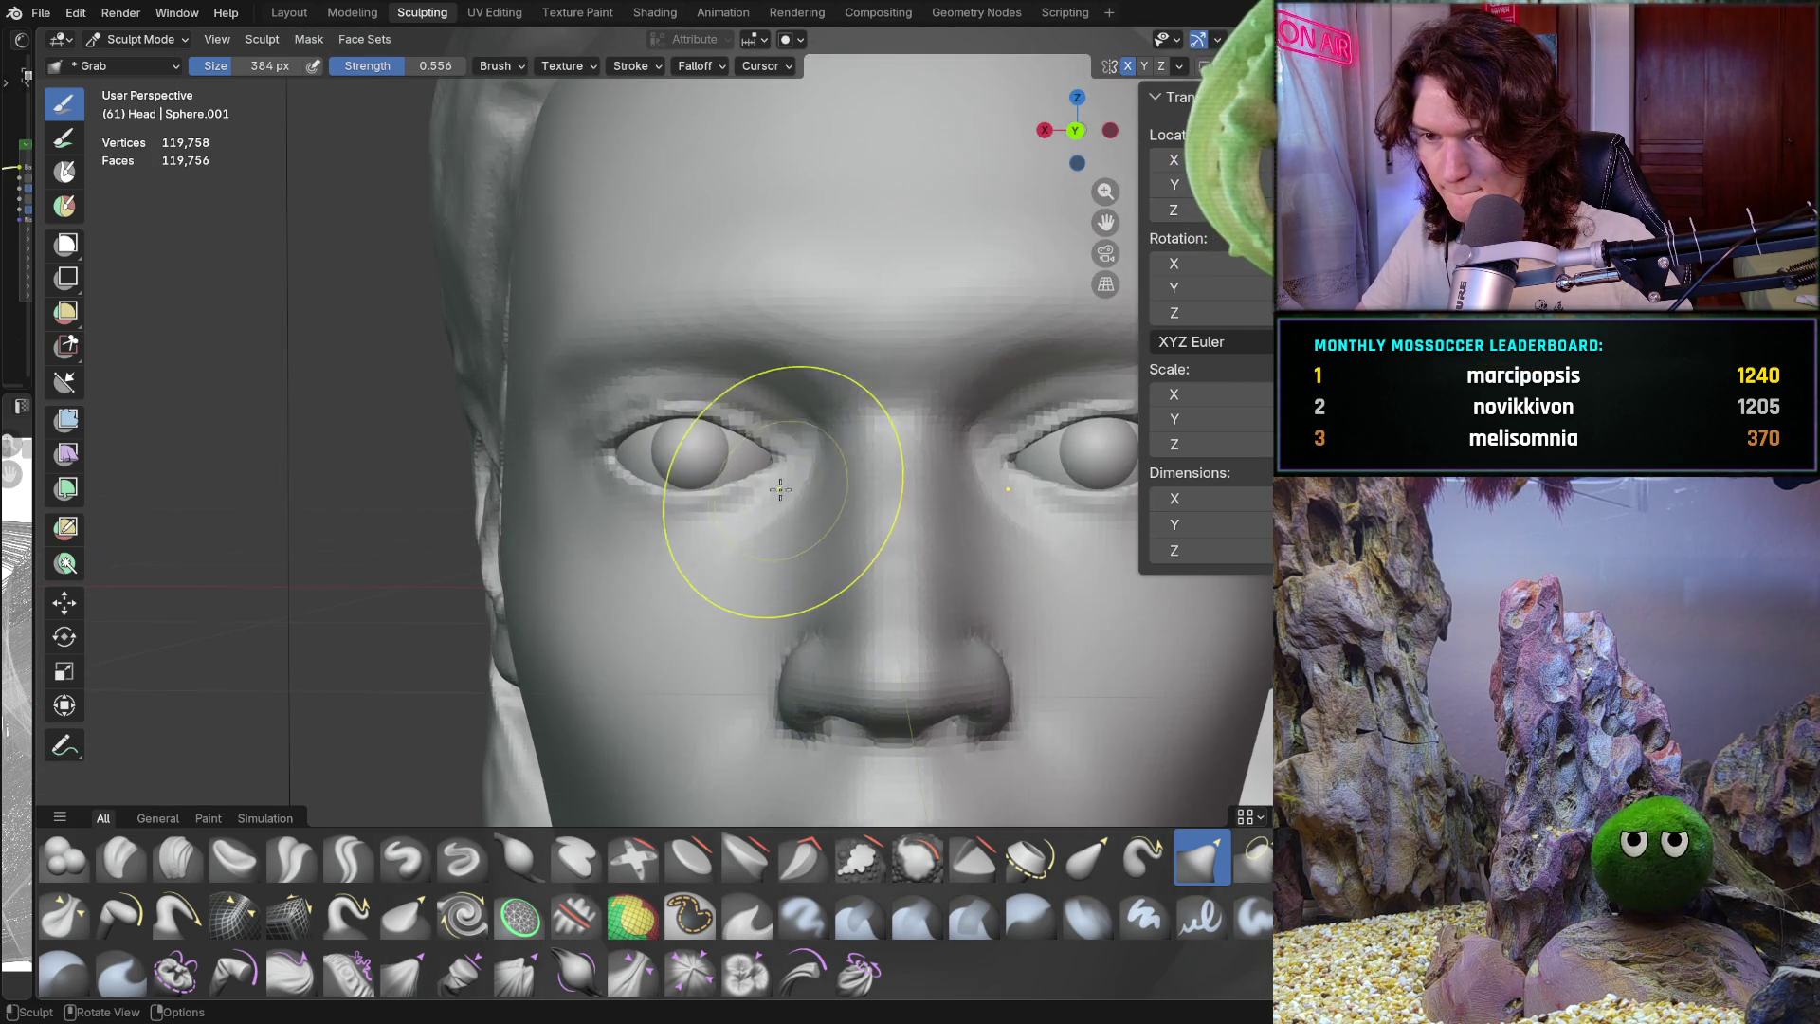
mouse_move(772, 455)
ctrl+middle_down()
mouse_move(802, 516)
mouse_move(654, 564)
mouse_move(682, 567)
ctrl+middle_up()
drag(678, 513, 680, 512)
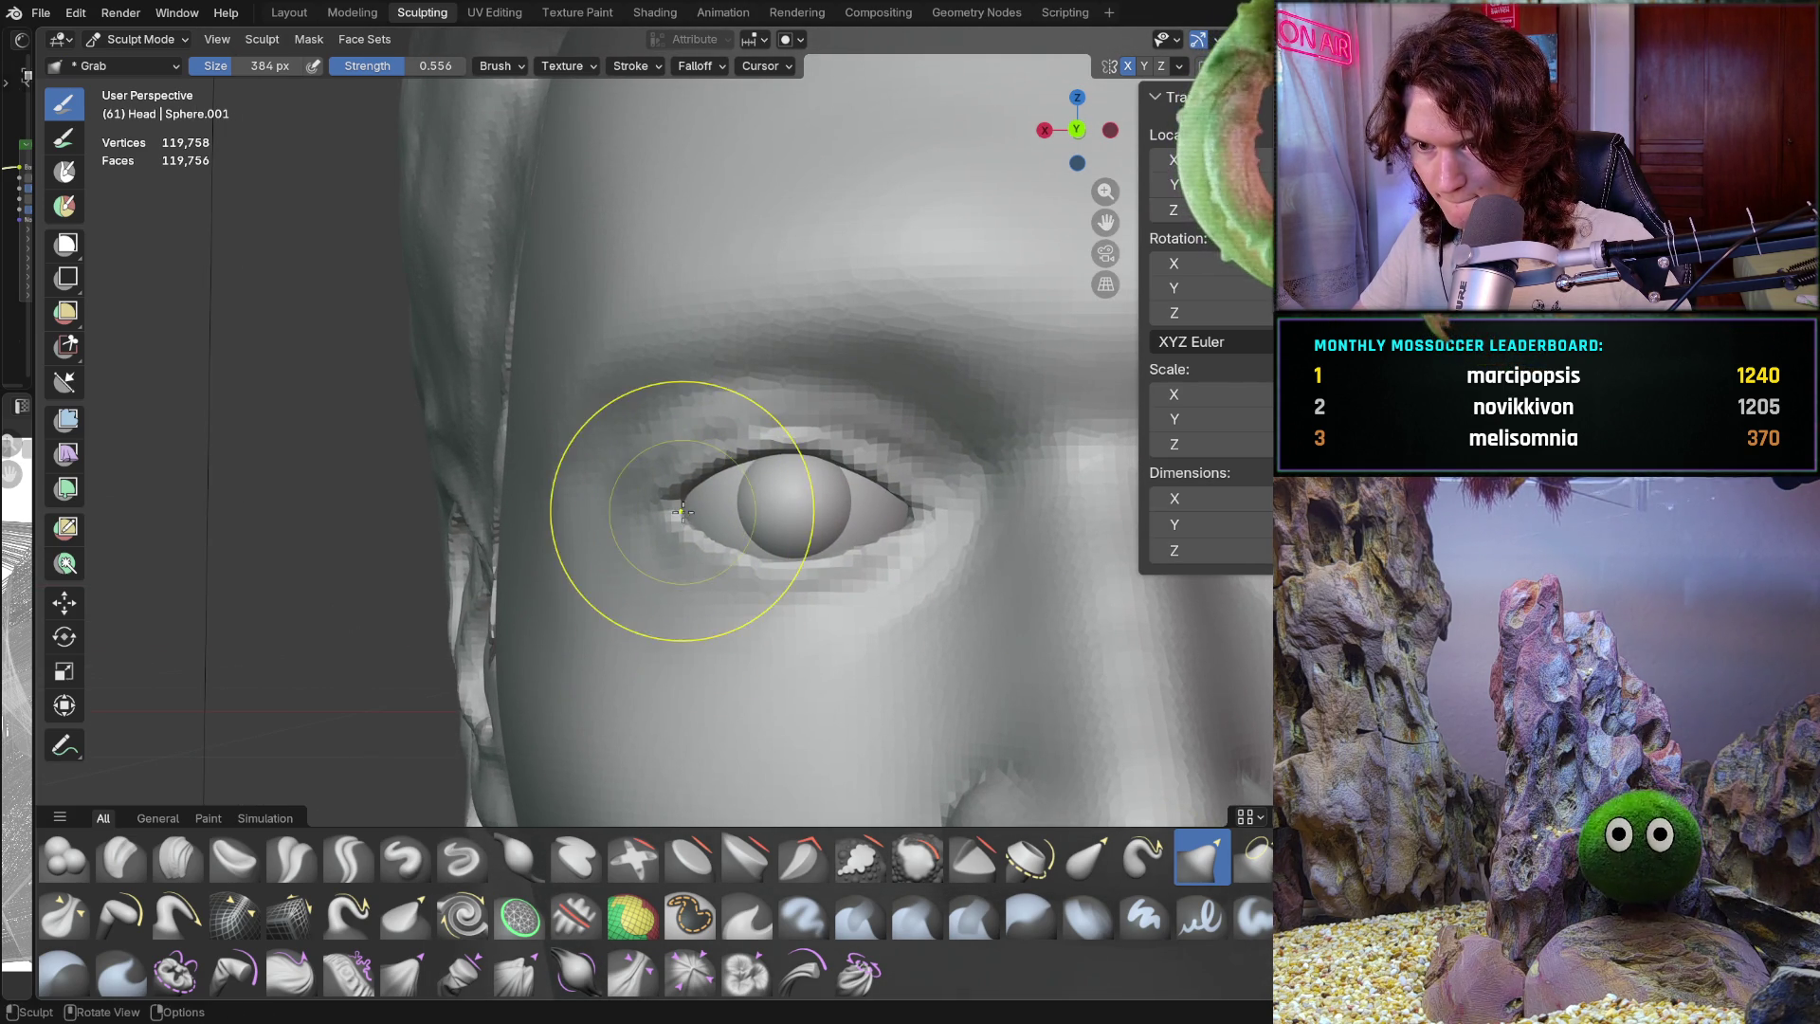
Grab the lower lid closer around the eyeball, then zoom out and check the eye from the side
ctrl+middle_drag(689, 524, 792, 523)
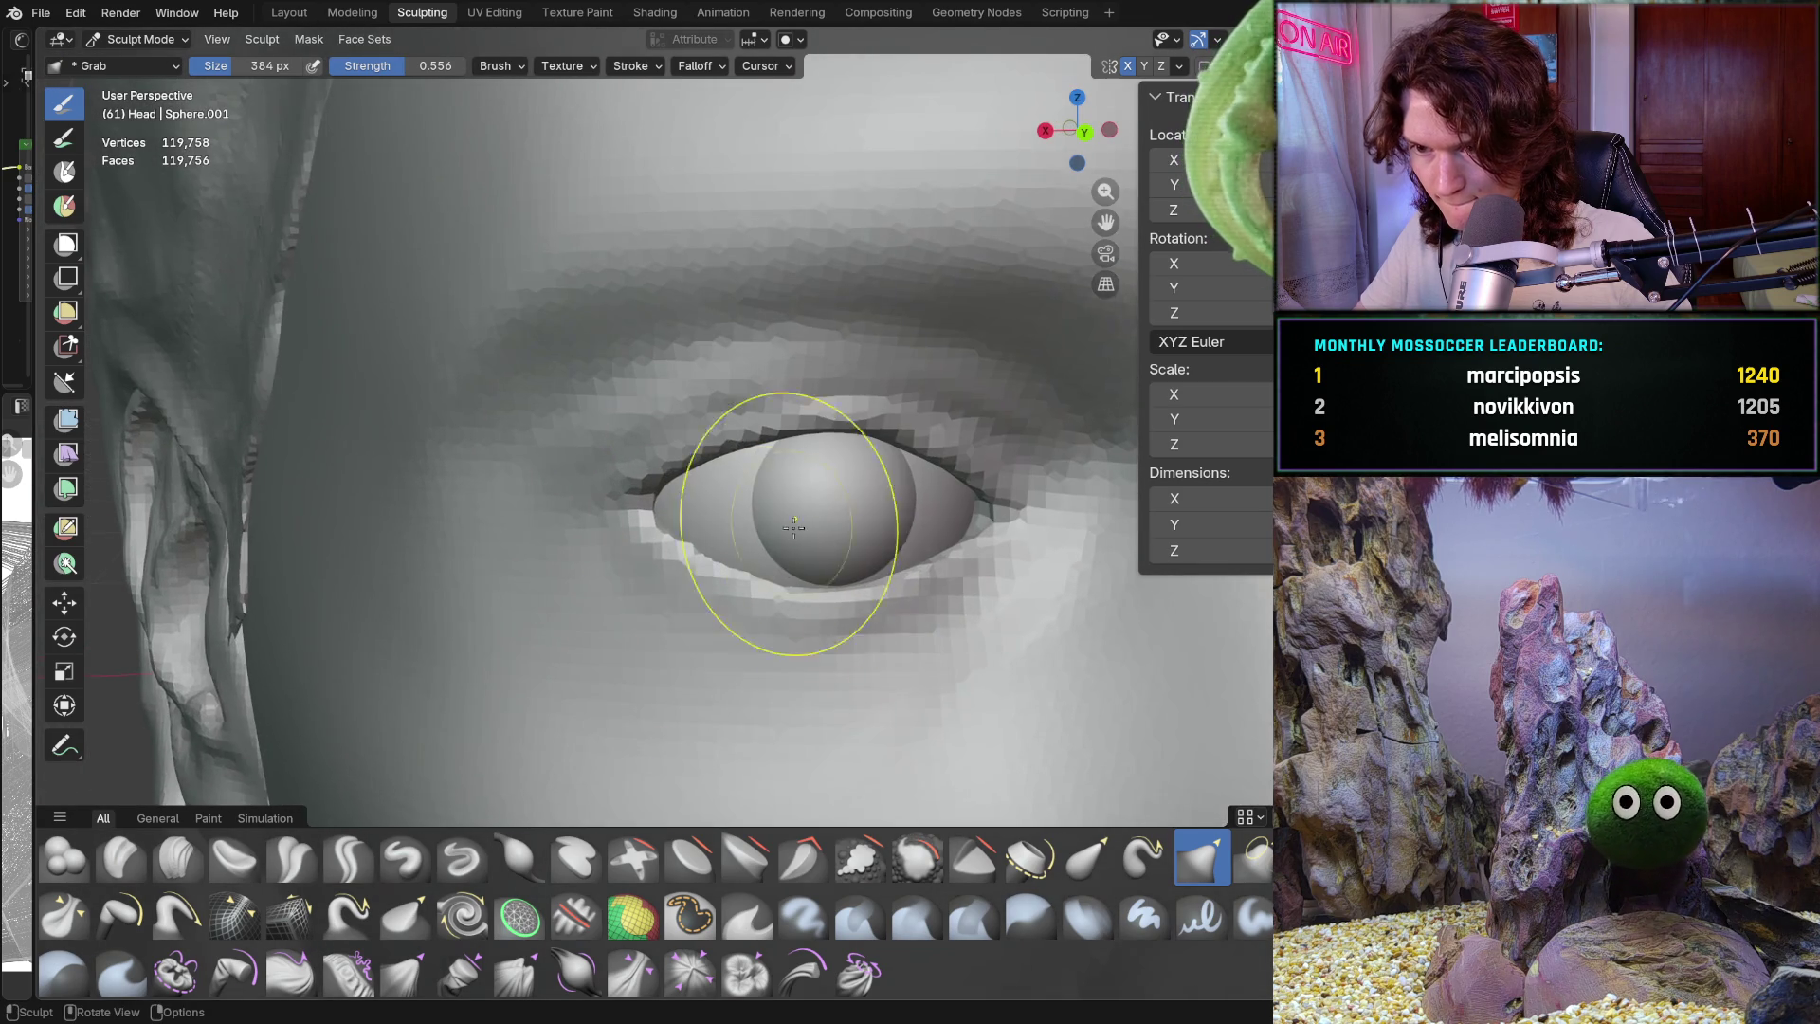
scroll(783, 590, down, 3)
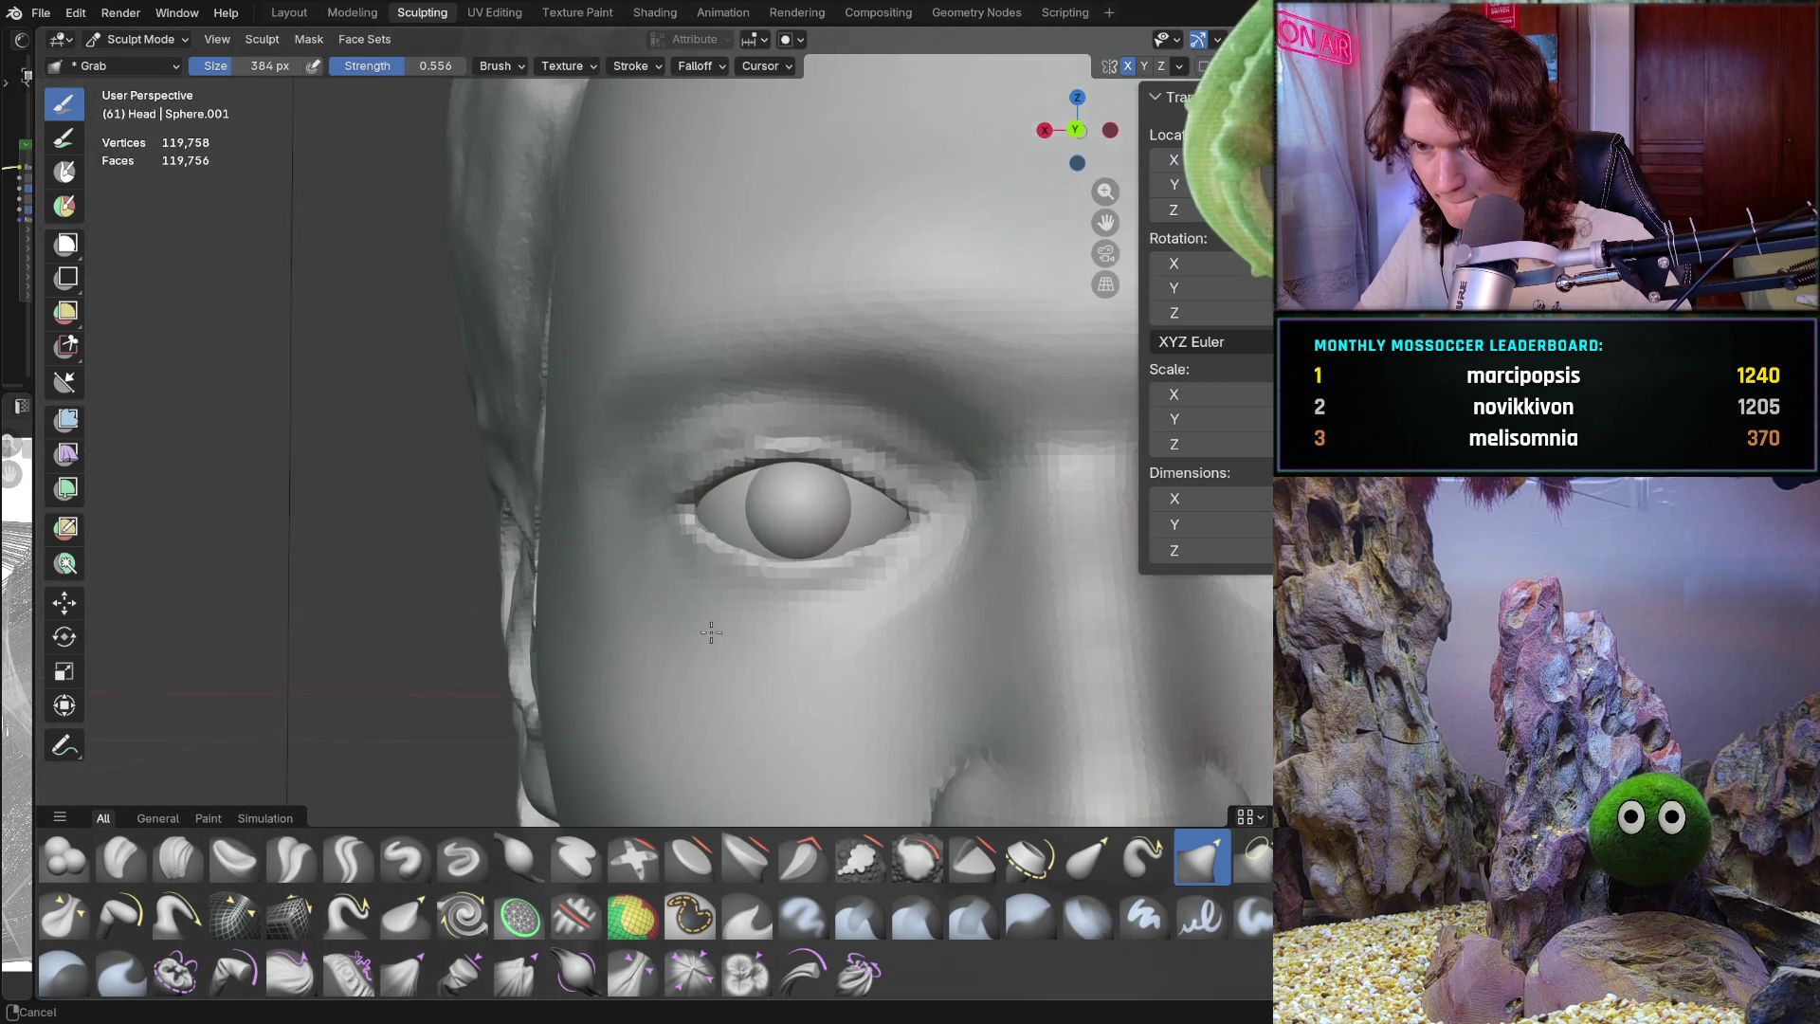
scroll(729, 560, up, 3)
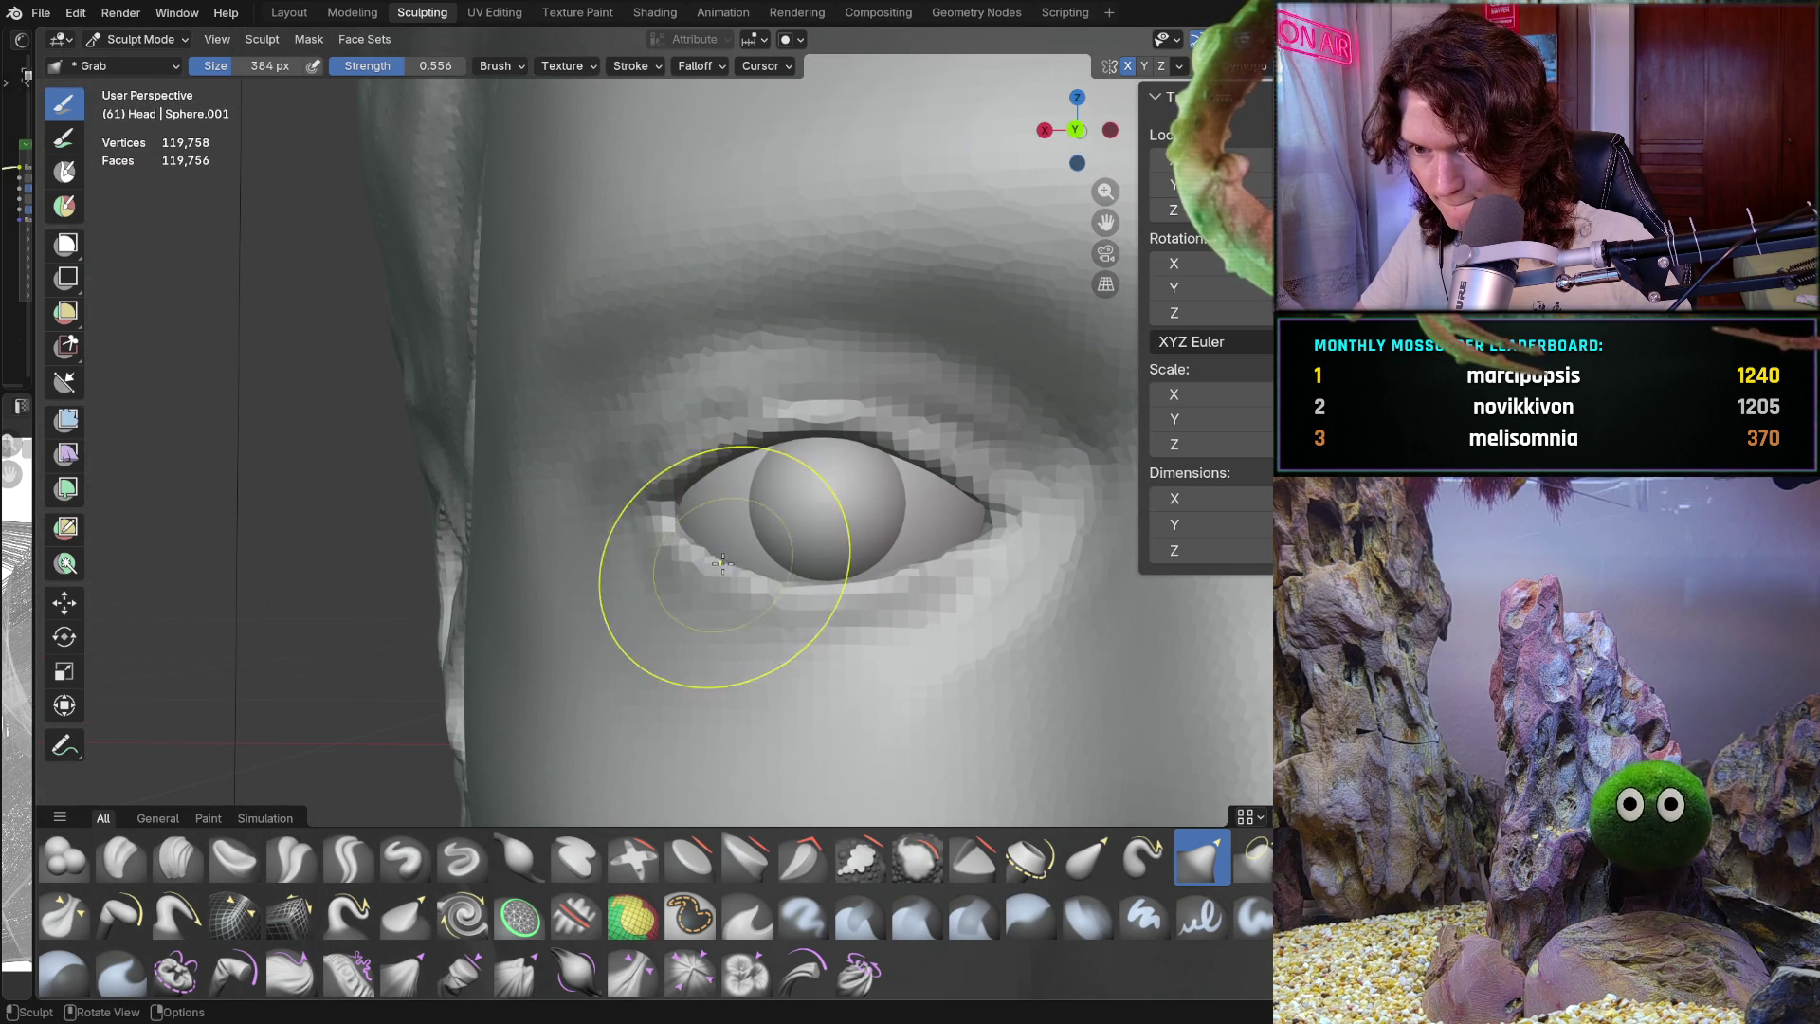
mouse_move(690, 724)
ctrl+middle_down()
mouse_move(706, 647)
mouse_move(737, 622)
ctrl+middle_up()
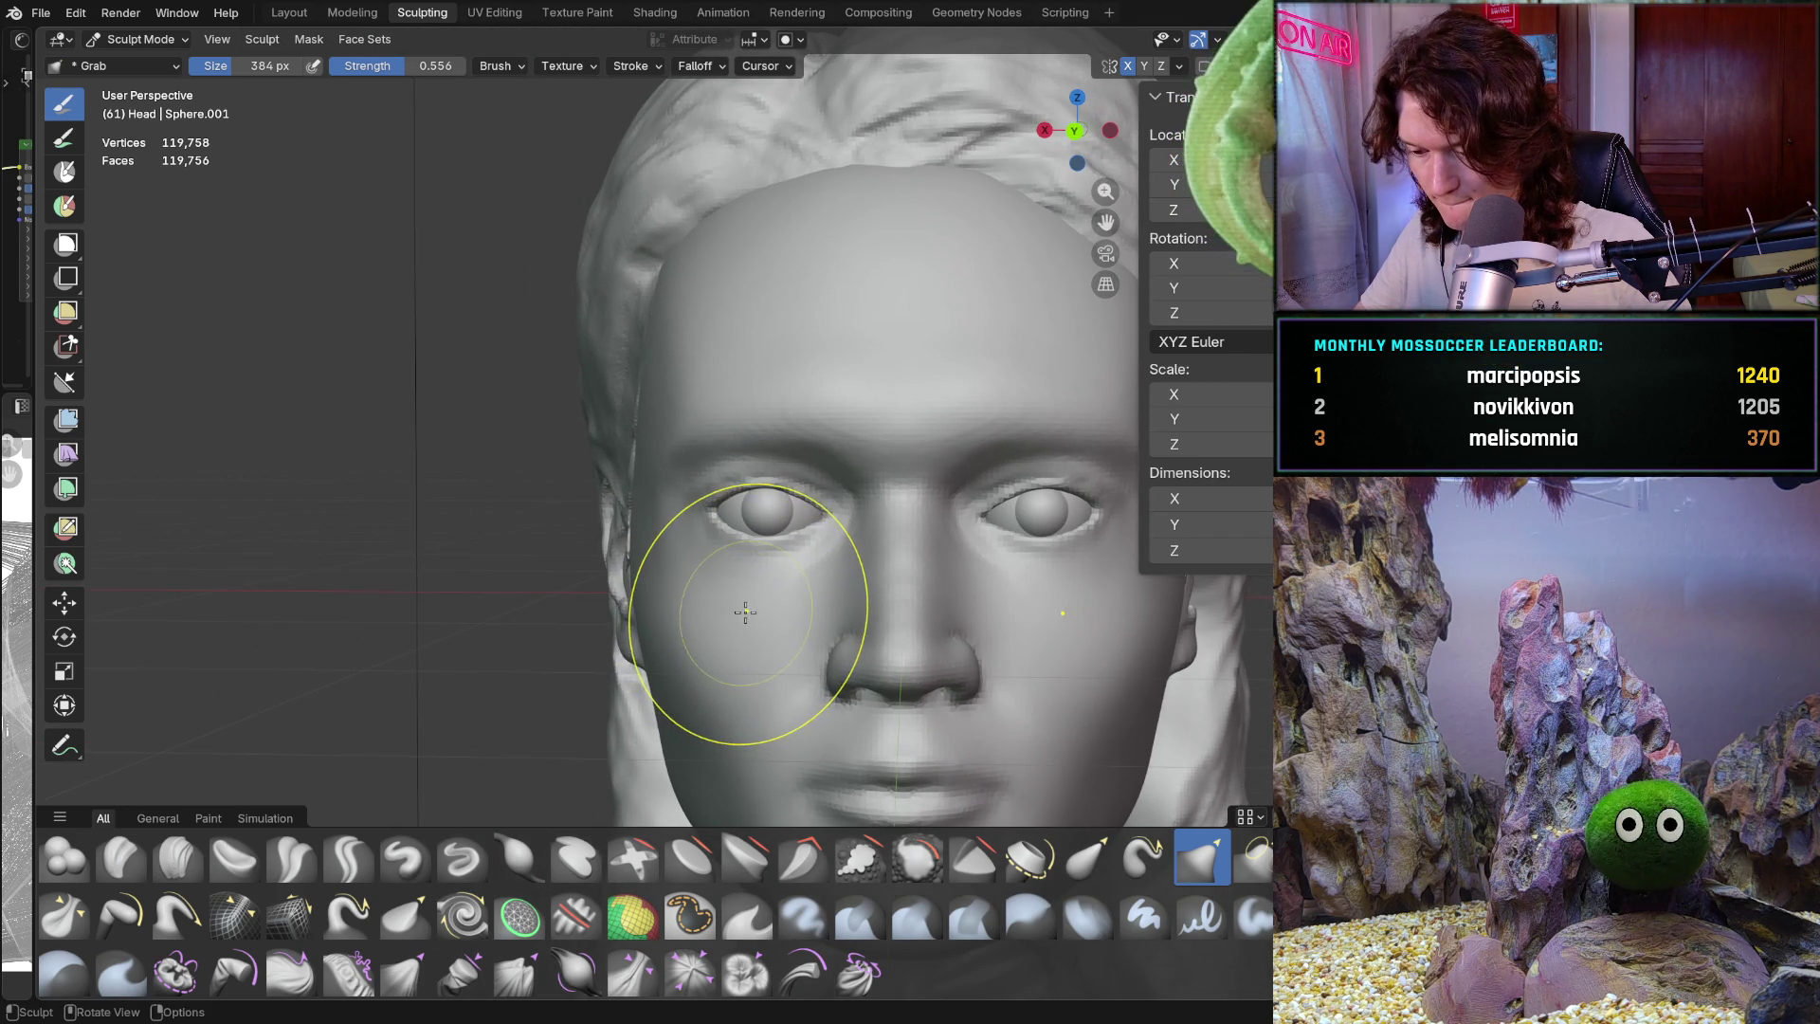
scroll(722, 623, up, 5)
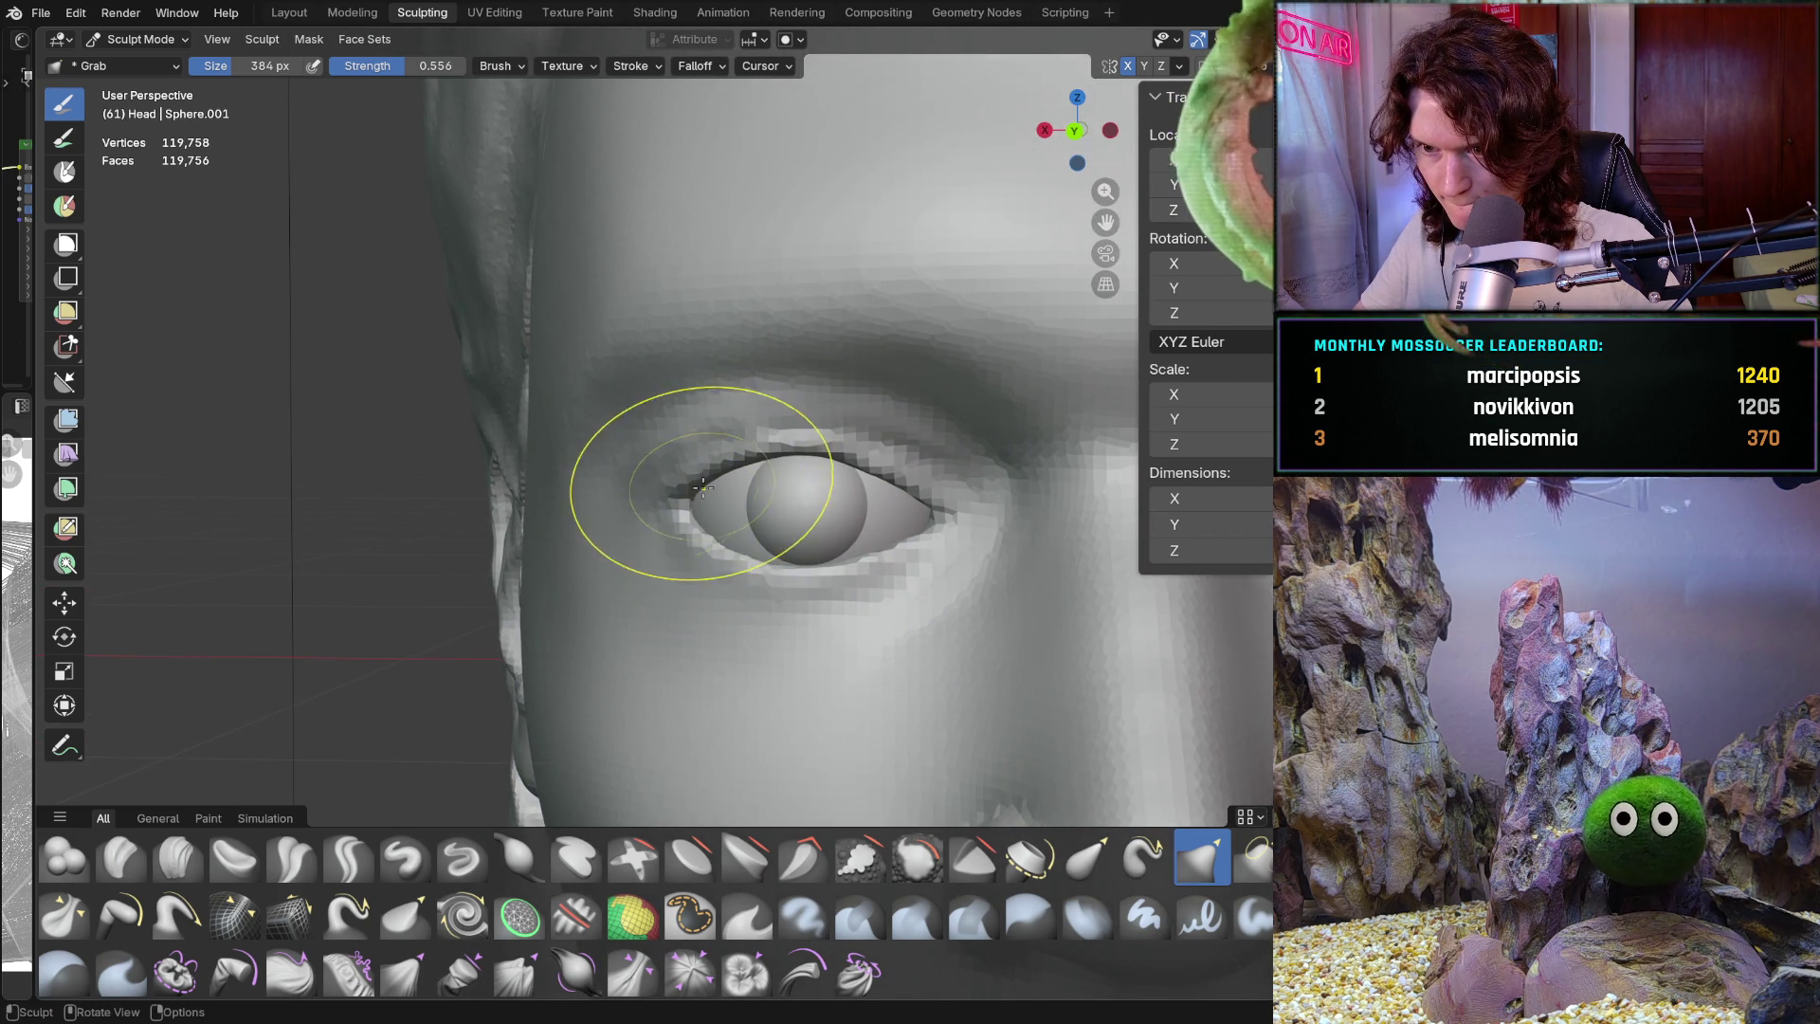
mouse_move(753, 461)
middle_down()
mouse_move(901, 474)
mouse_move(743, 484)
mouse_move(983, 439)
mouse_move(948, 445)
middle_up()
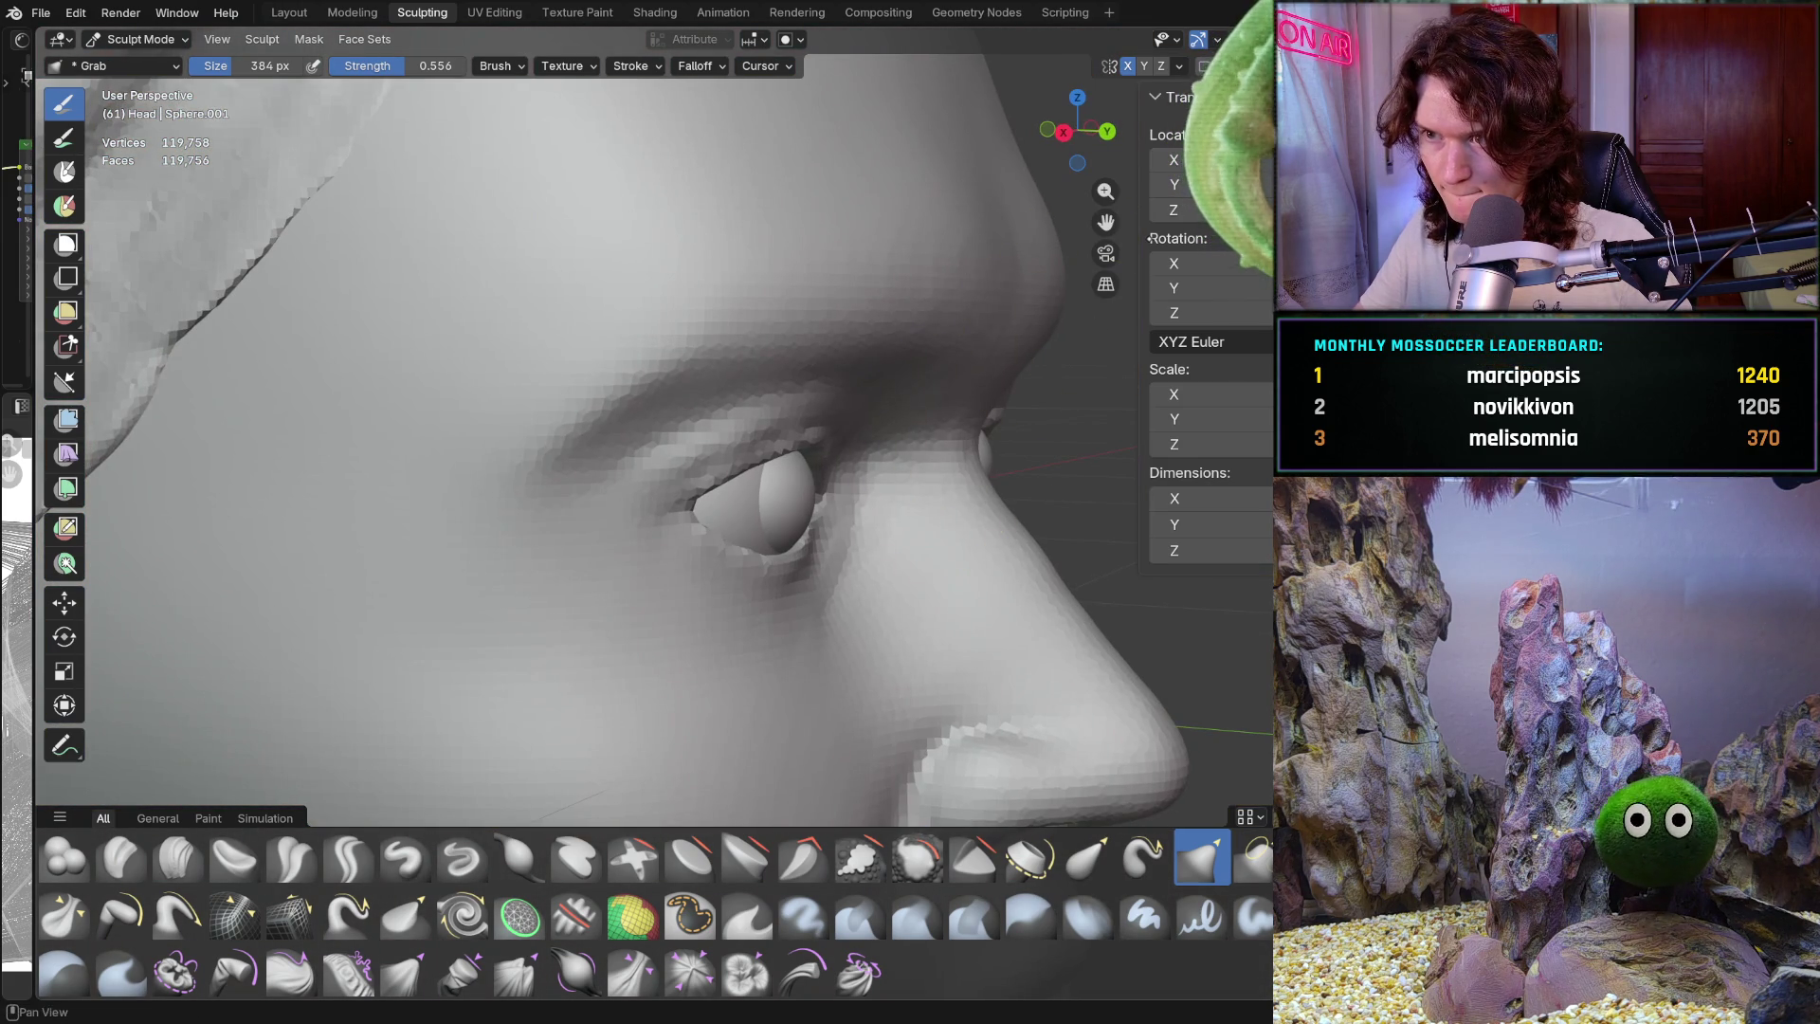
Check the symmetry options and pull the upper eyelid toward the eyeball
click(1181, 65)
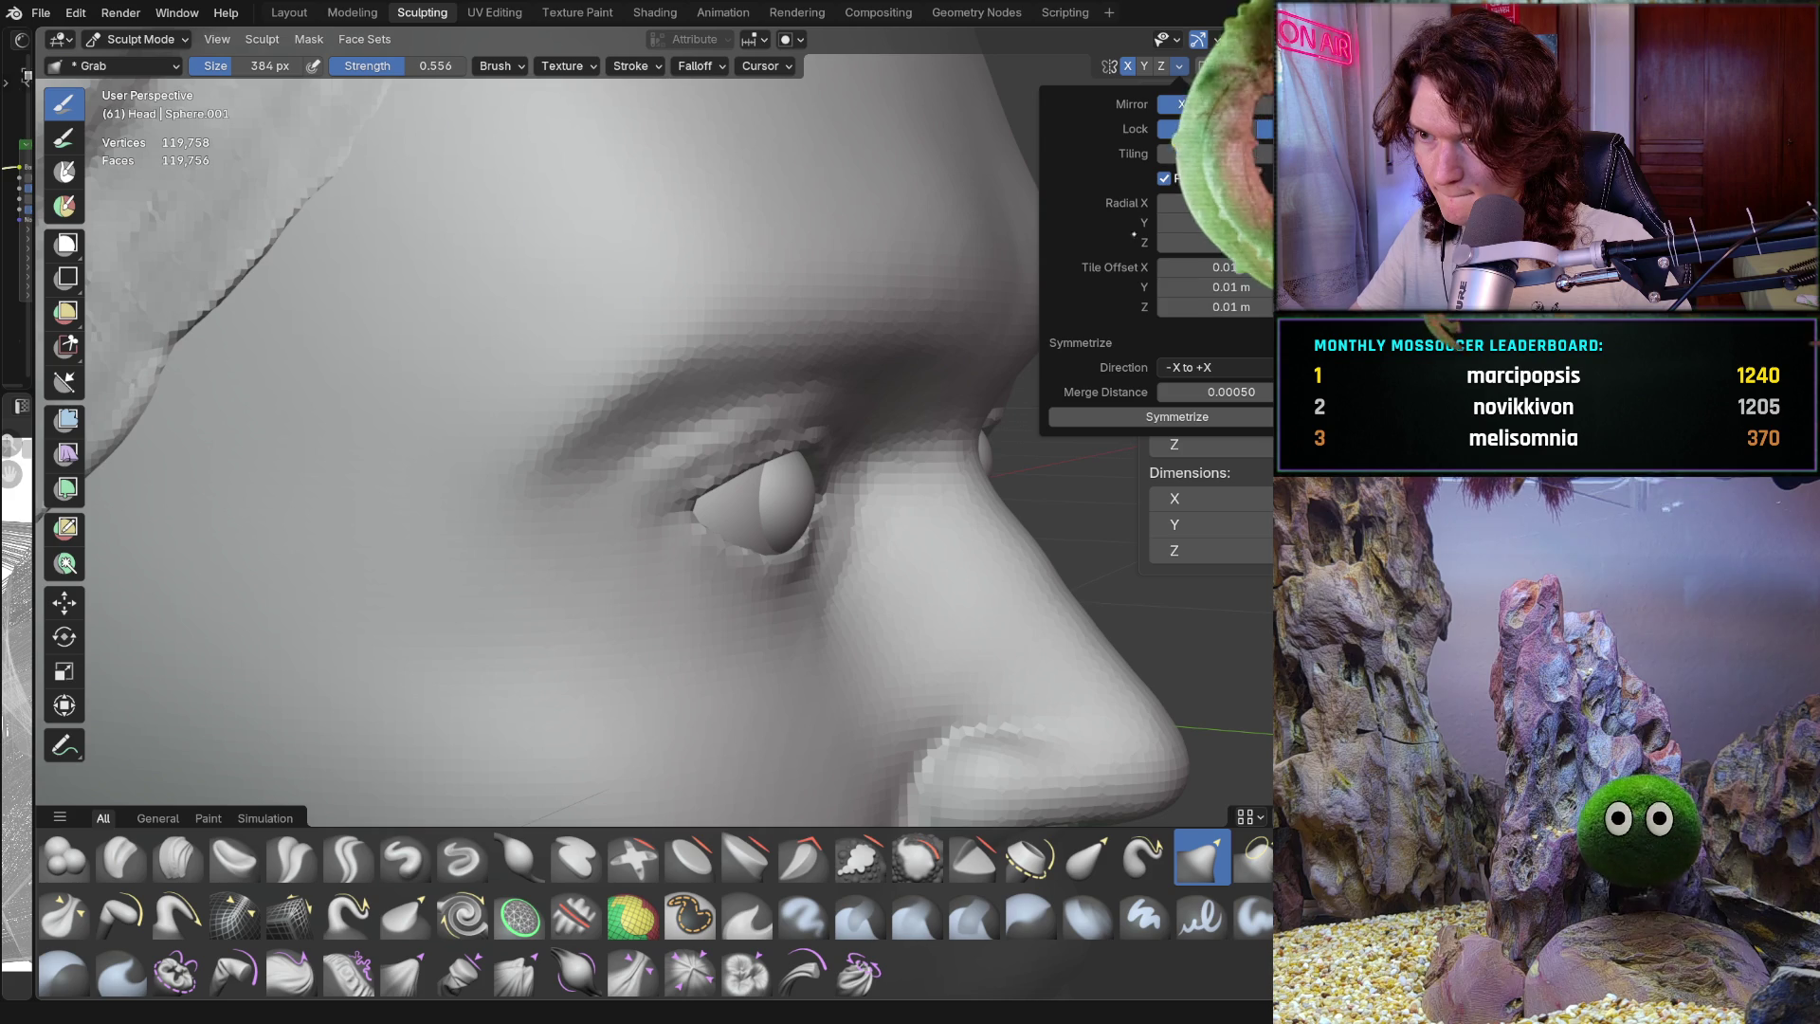
mouse_move(663, 516)
mouse_down()
mouse_move(687, 511)
mouse_move(671, 473)
mouse_up()
mouse_move(672, 474)
middle_down()
mouse_move(602, 520)
mouse_move(500, 521)
middle_up()
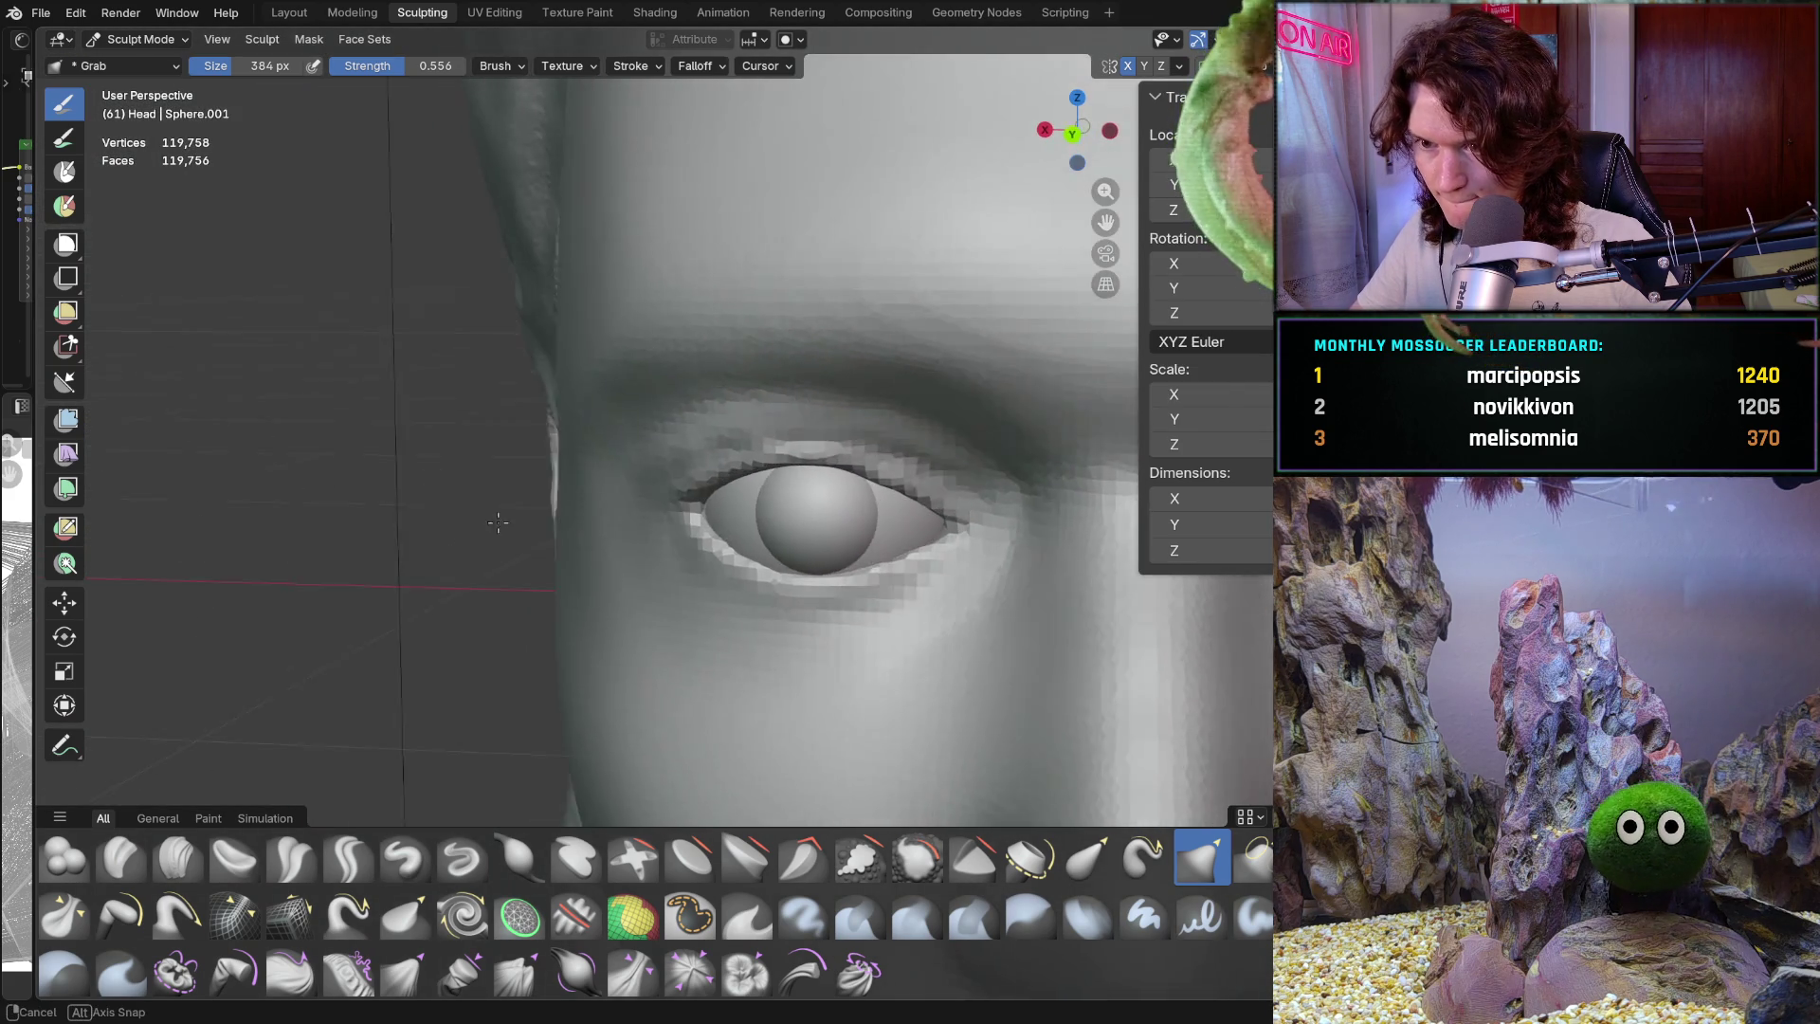
shift+middle_drag(761, 357, 761, 357)
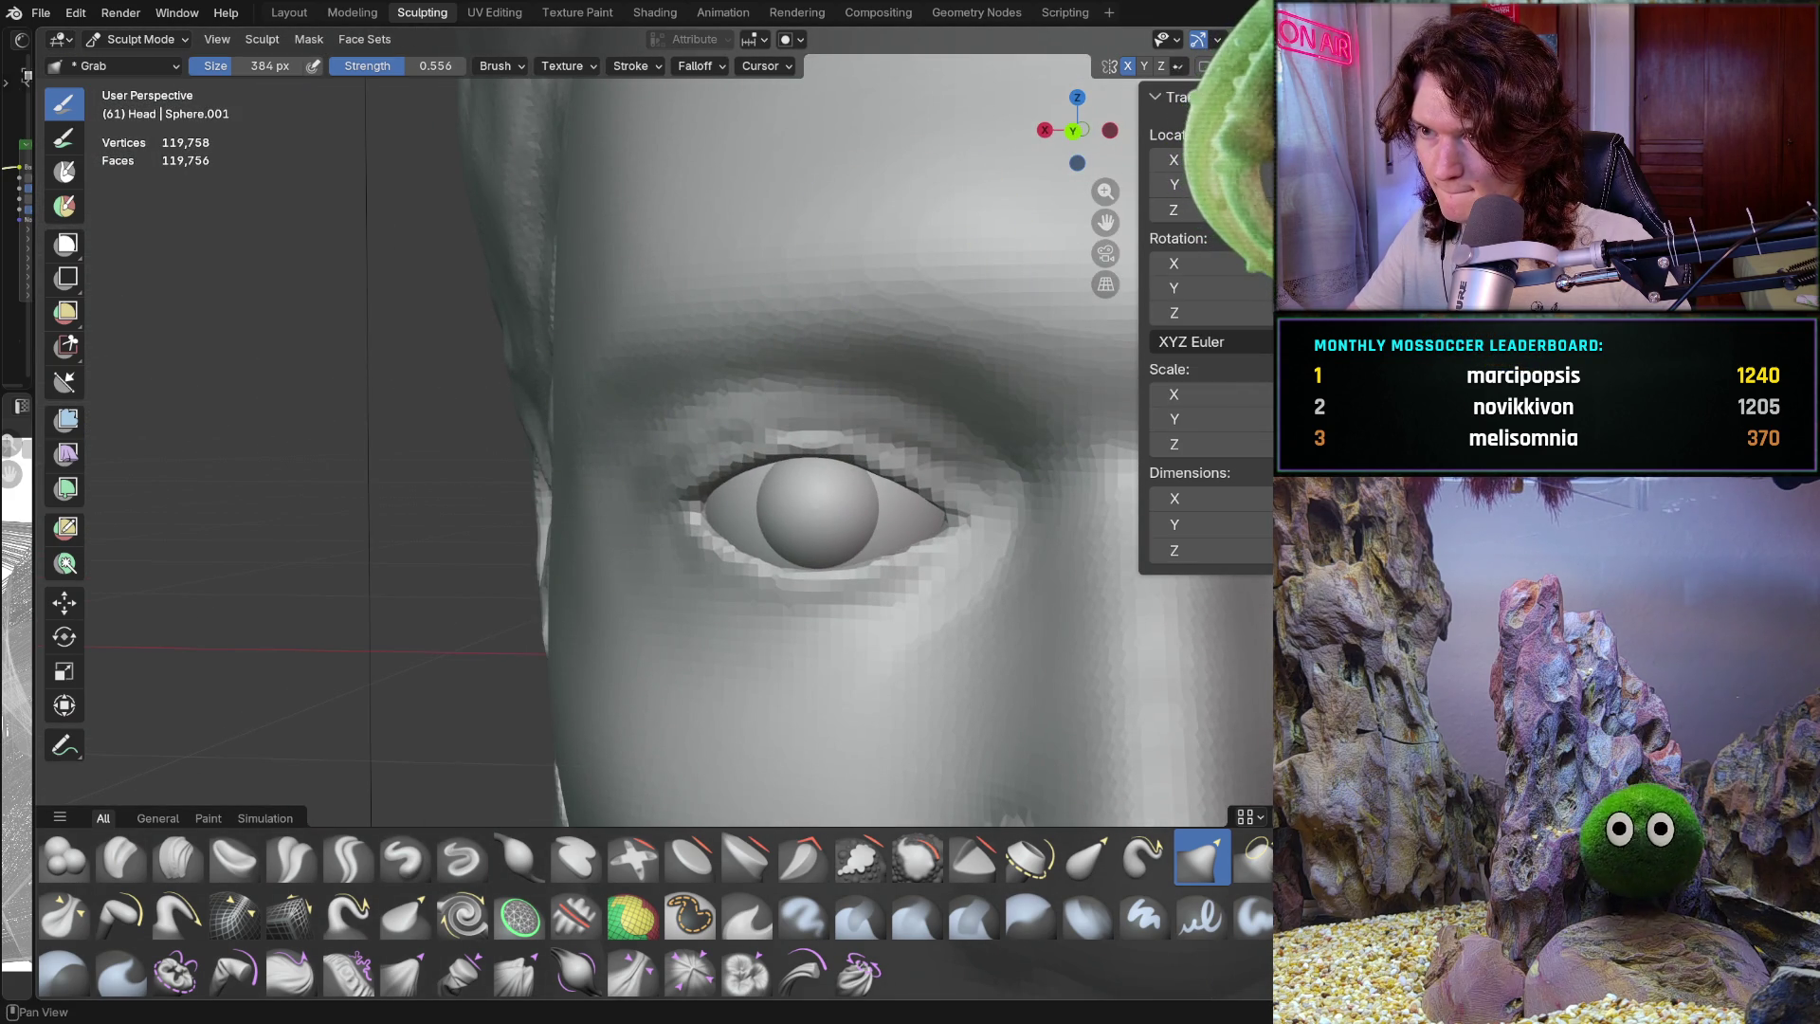
Reshape the upper lid and drag its outer corner snugly over the eyeball
click(1180, 65)
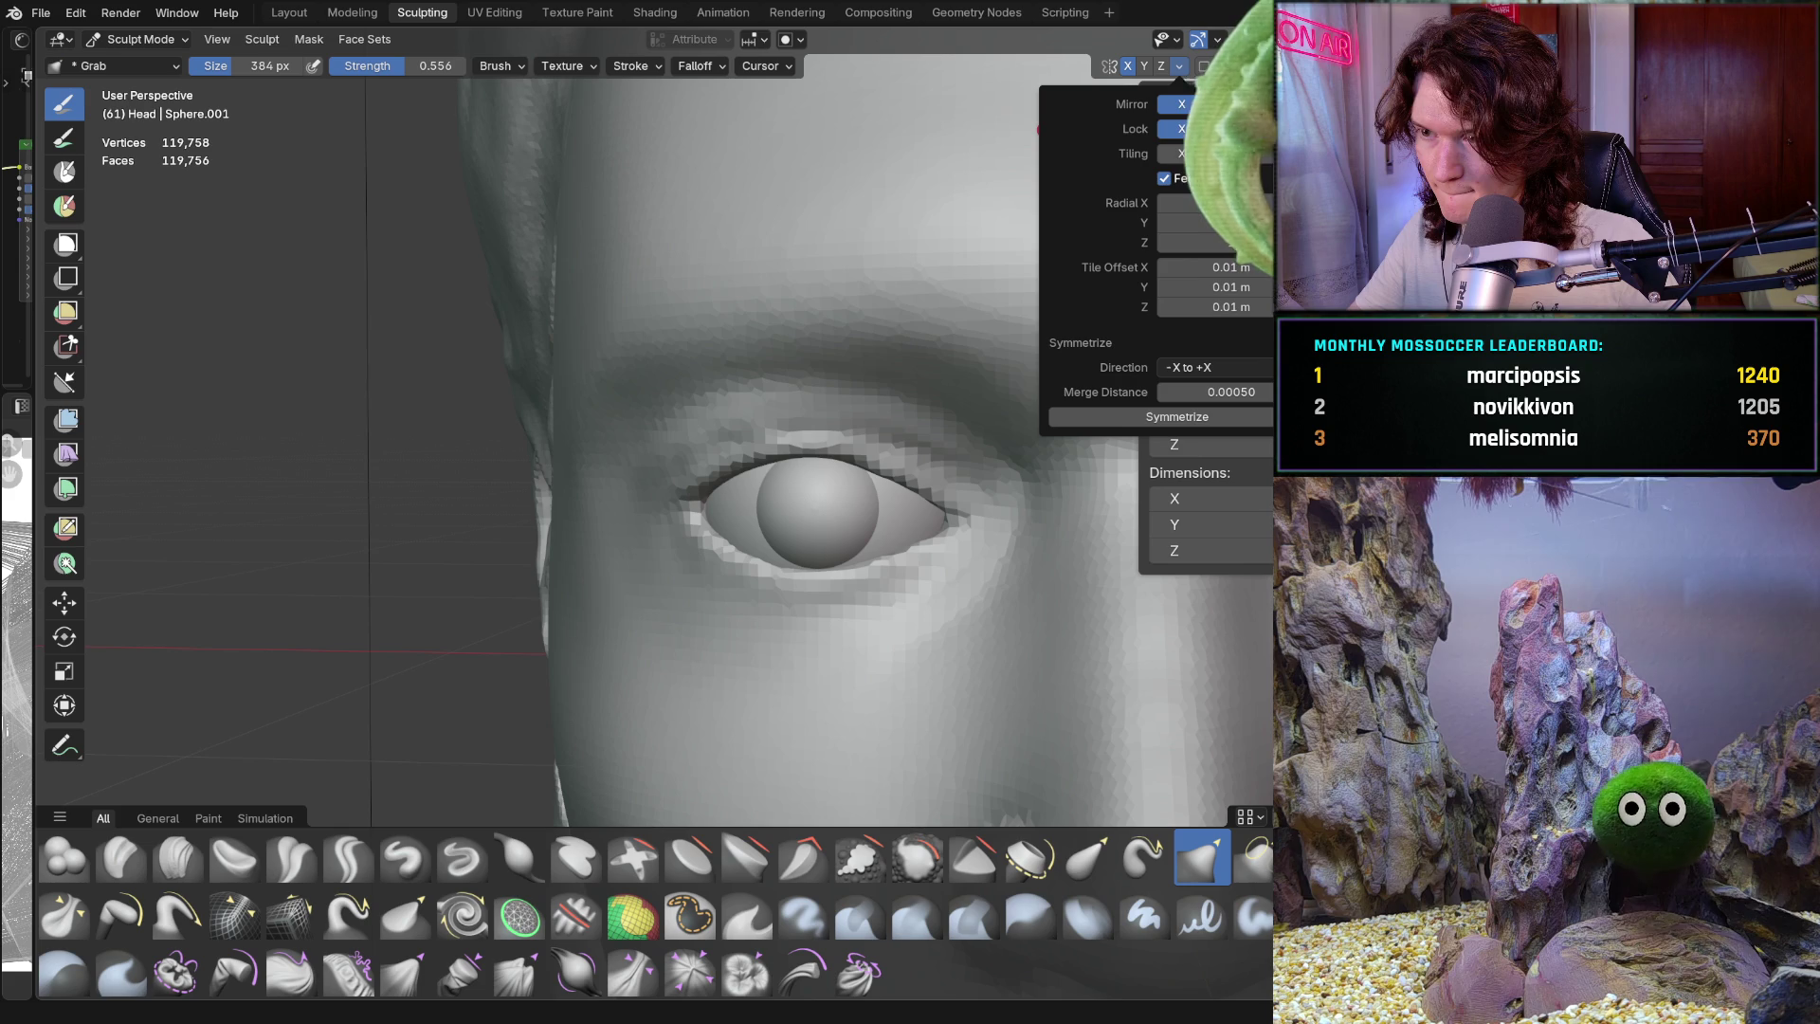
drag(703, 485, 690, 512)
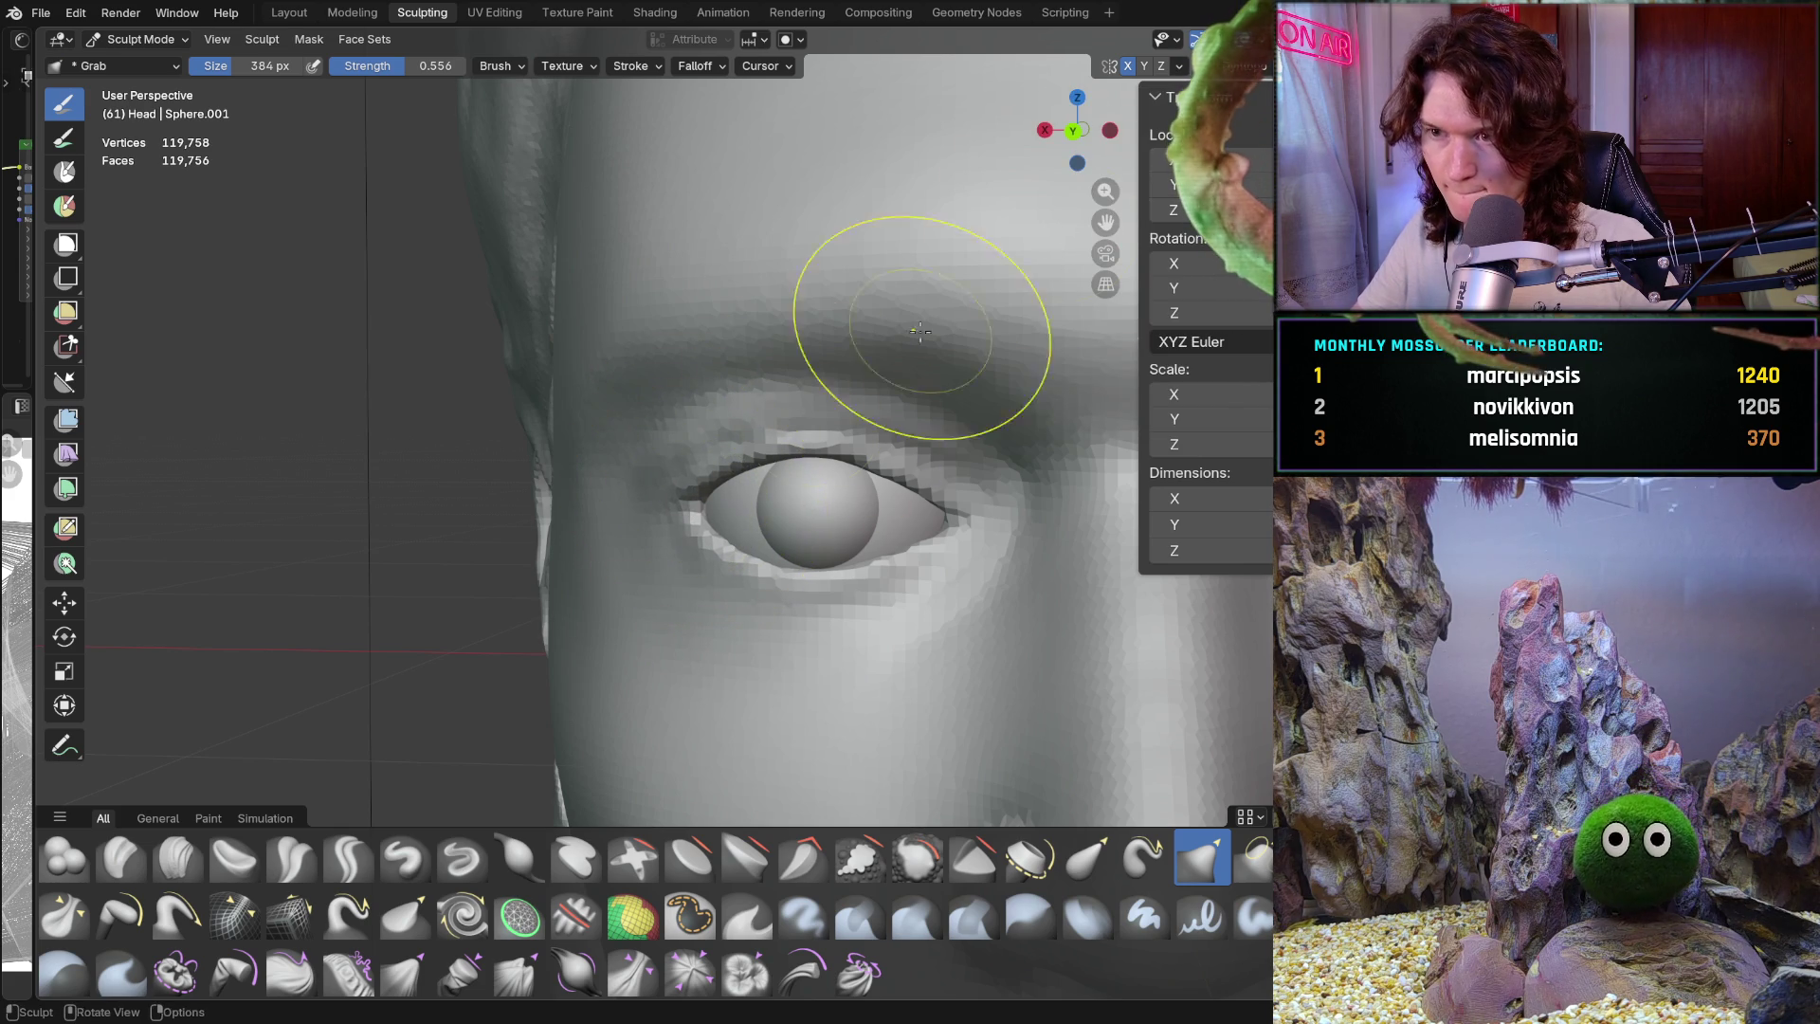
click(1180, 65)
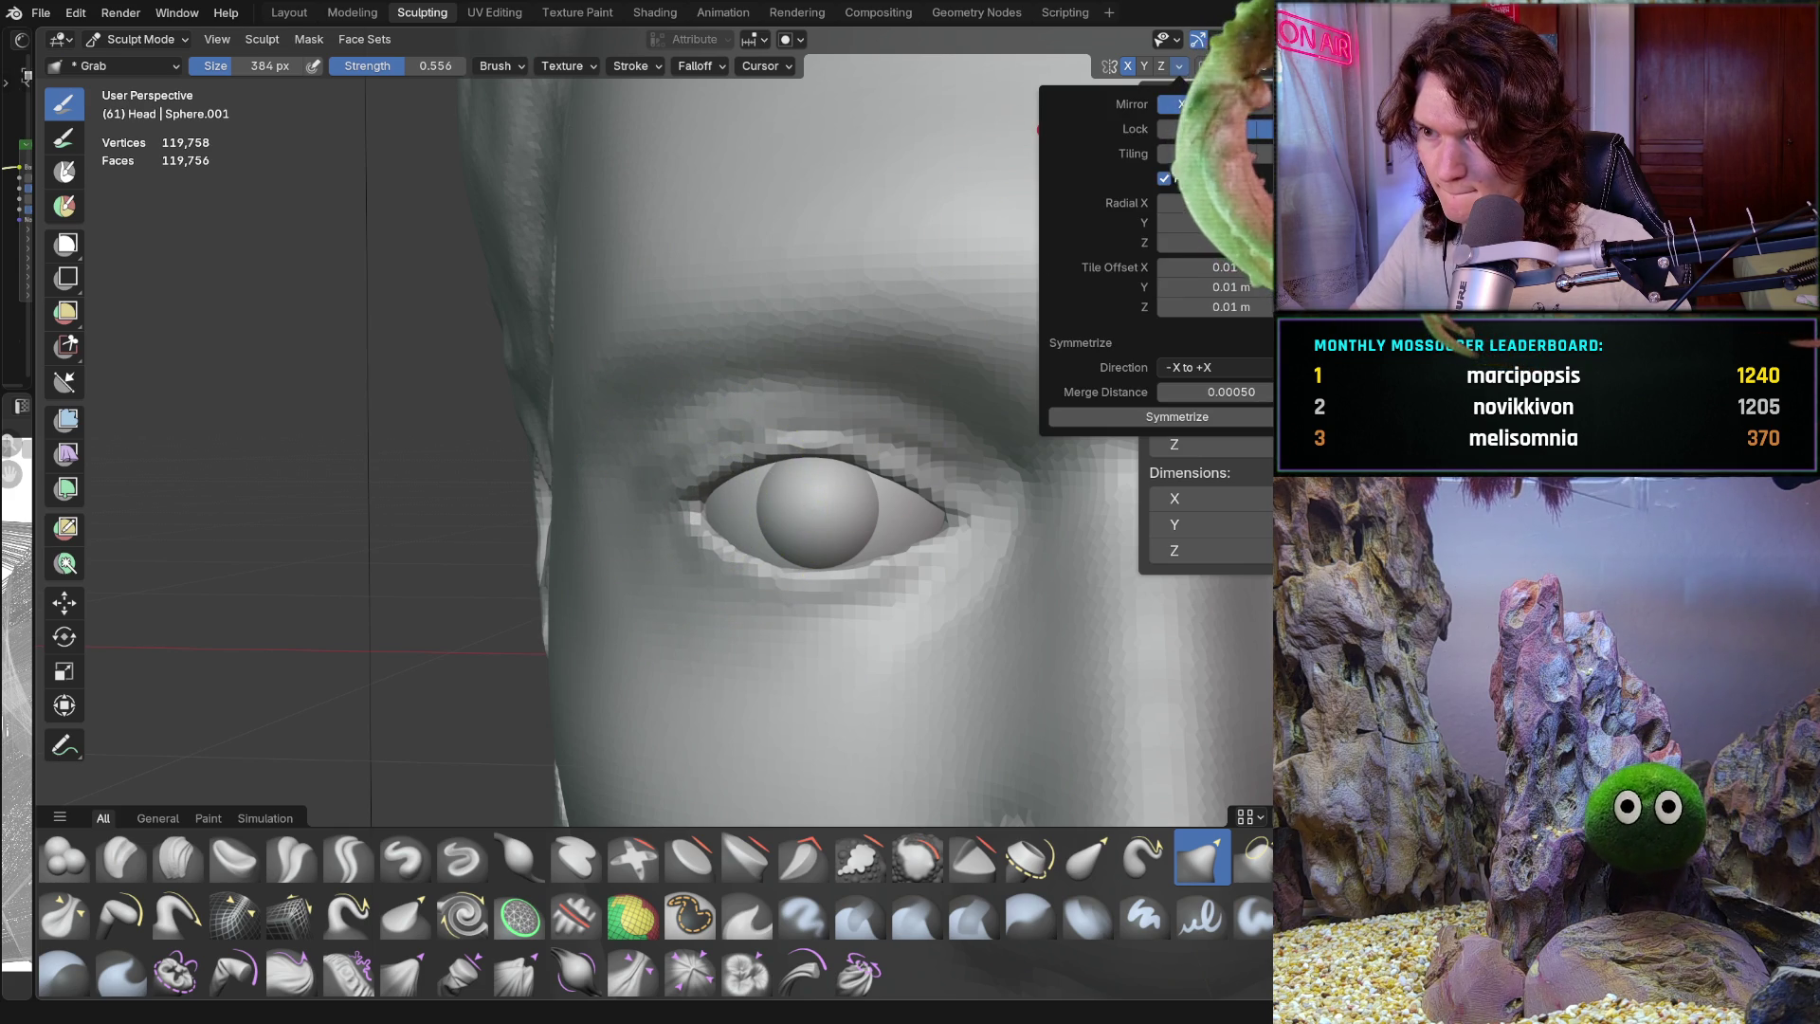
mouse_move(690, 487)
mouse_down()
mouse_move(700, 507)
mouse_move(722, 462)
mouse_up()
mouse_move(722, 463)
middle_down()
mouse_move(702, 474)
mouse_move(739, 531)
mouse_move(795, 448)
mouse_move(724, 468)
mouse_move(691, 549)
mouse_move(715, 575)
mouse_move(759, 569)
middle_up()
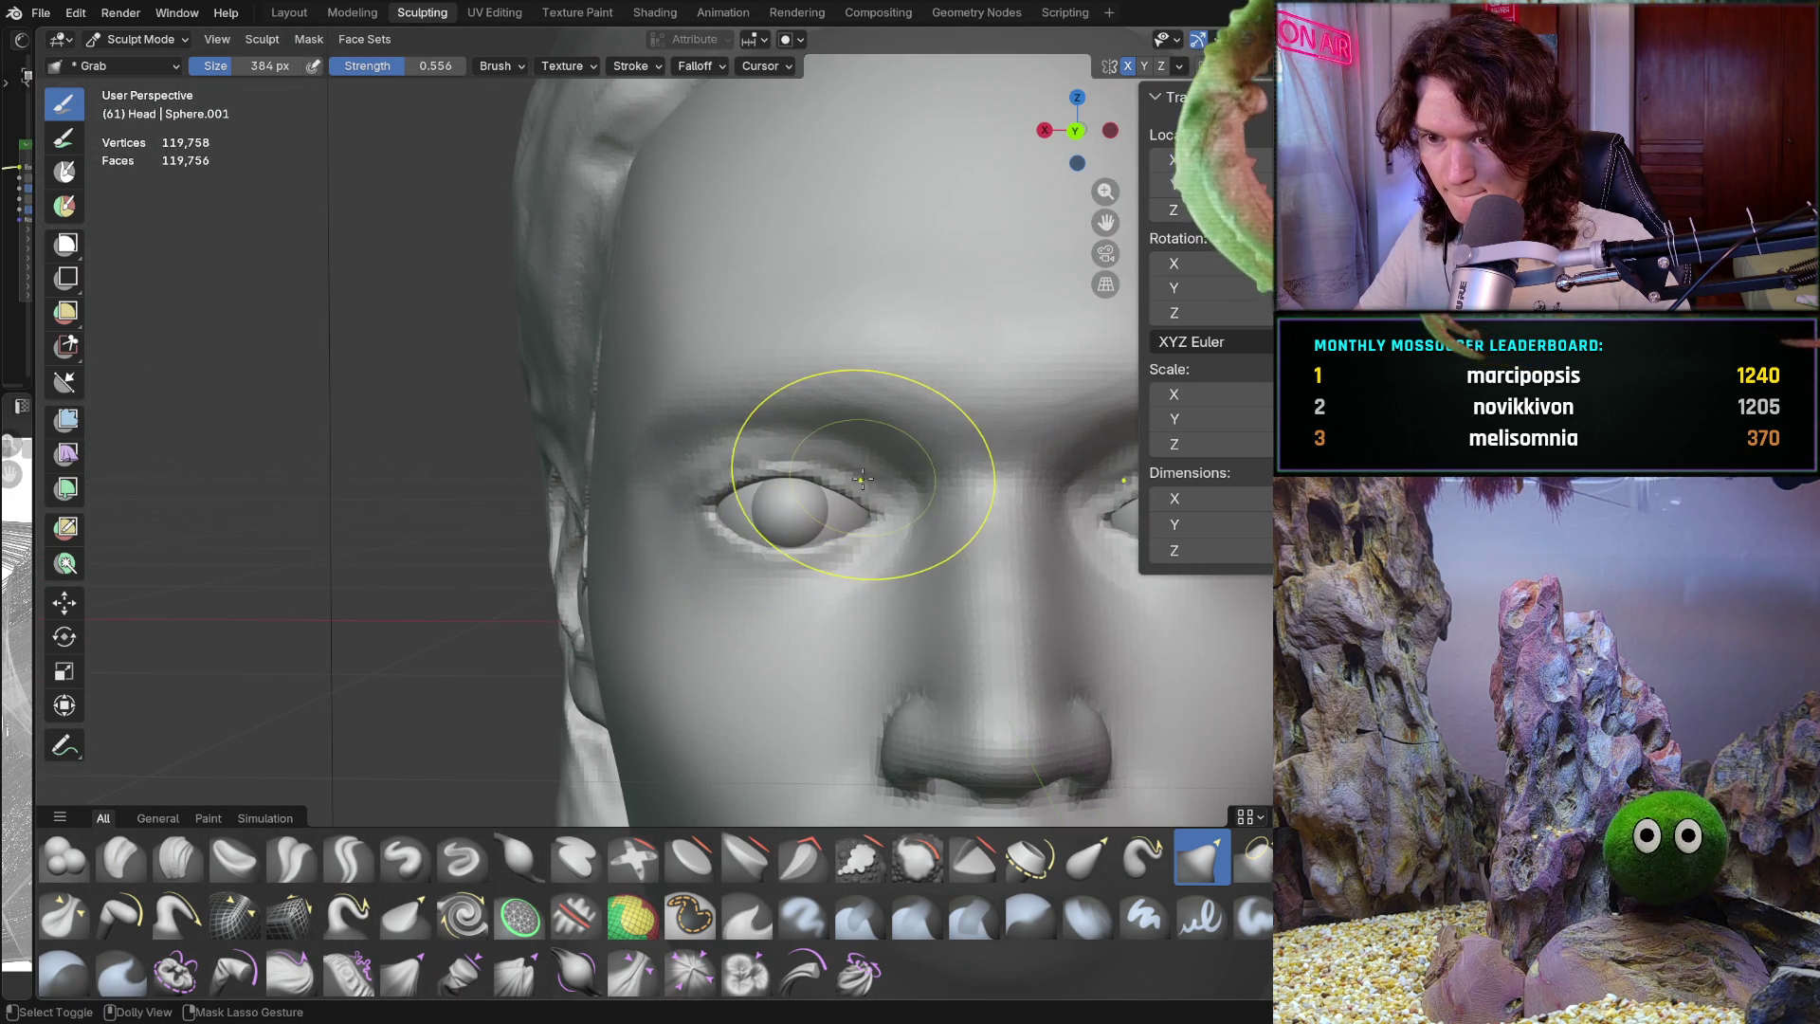
Zoom and shift the view toward the eye, then review the symmetry settings
scroll(877, 517, down, 5)
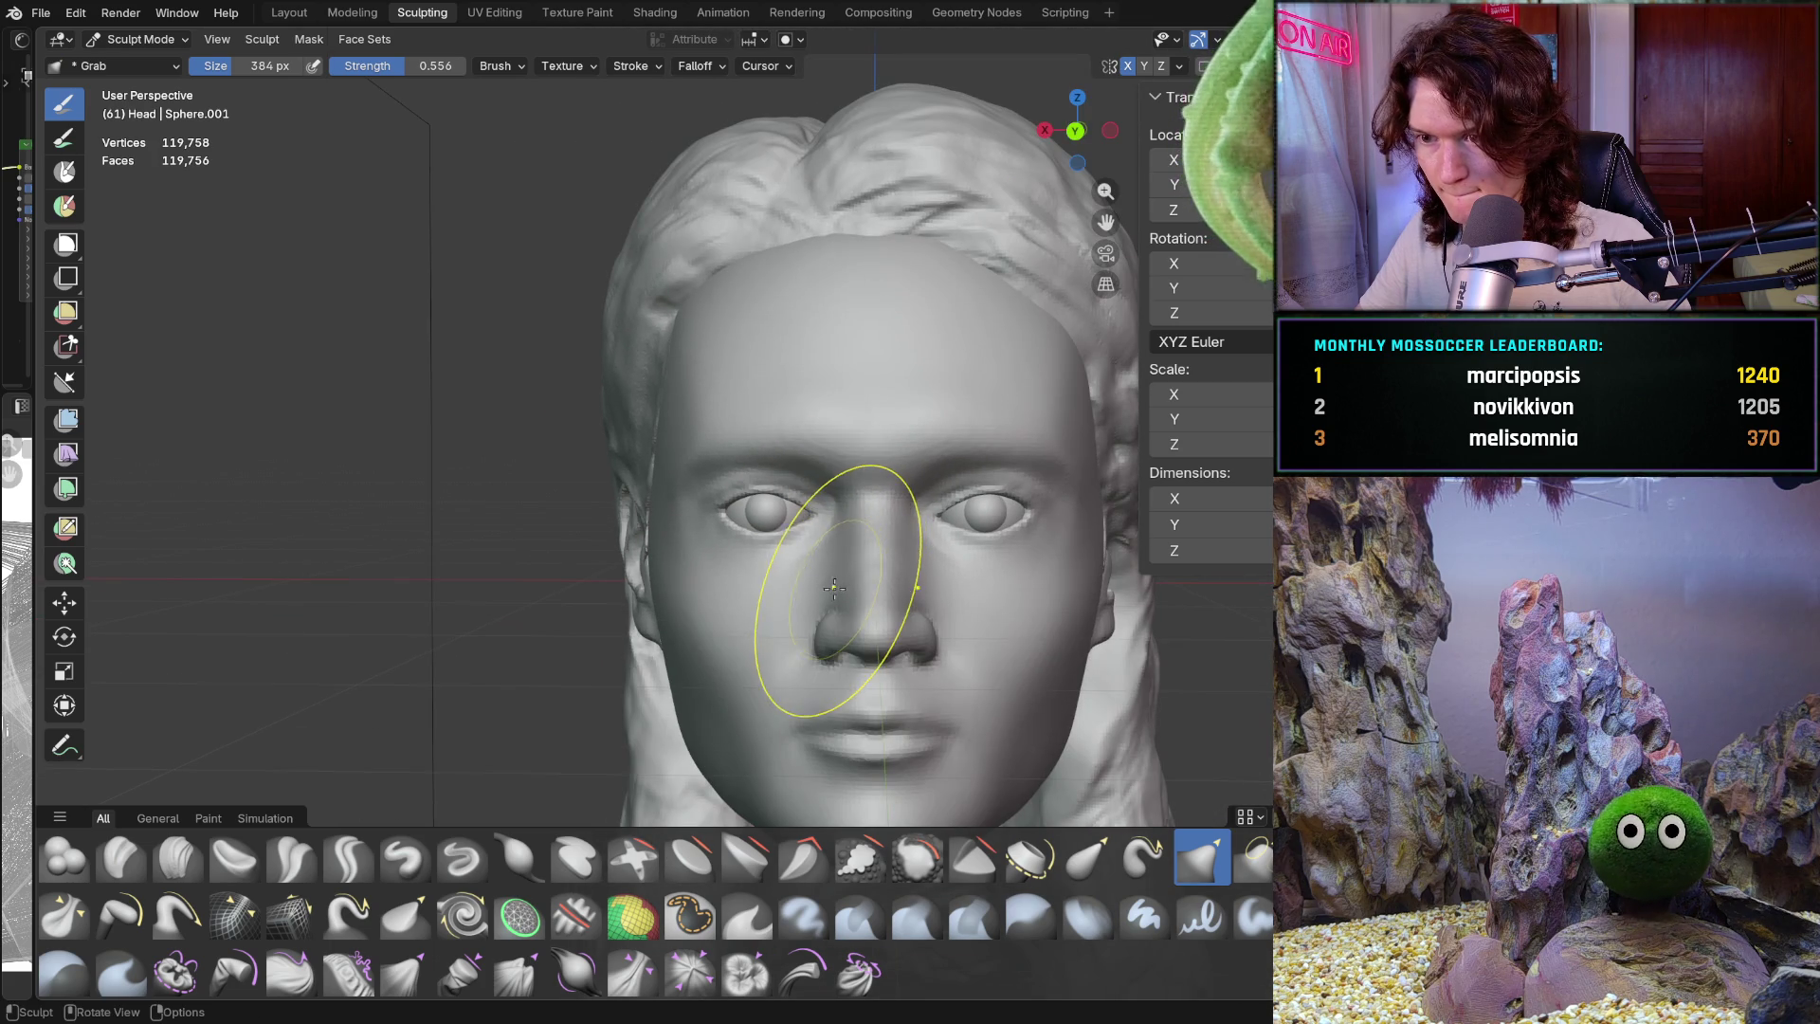
scroll(803, 598, up, 5)
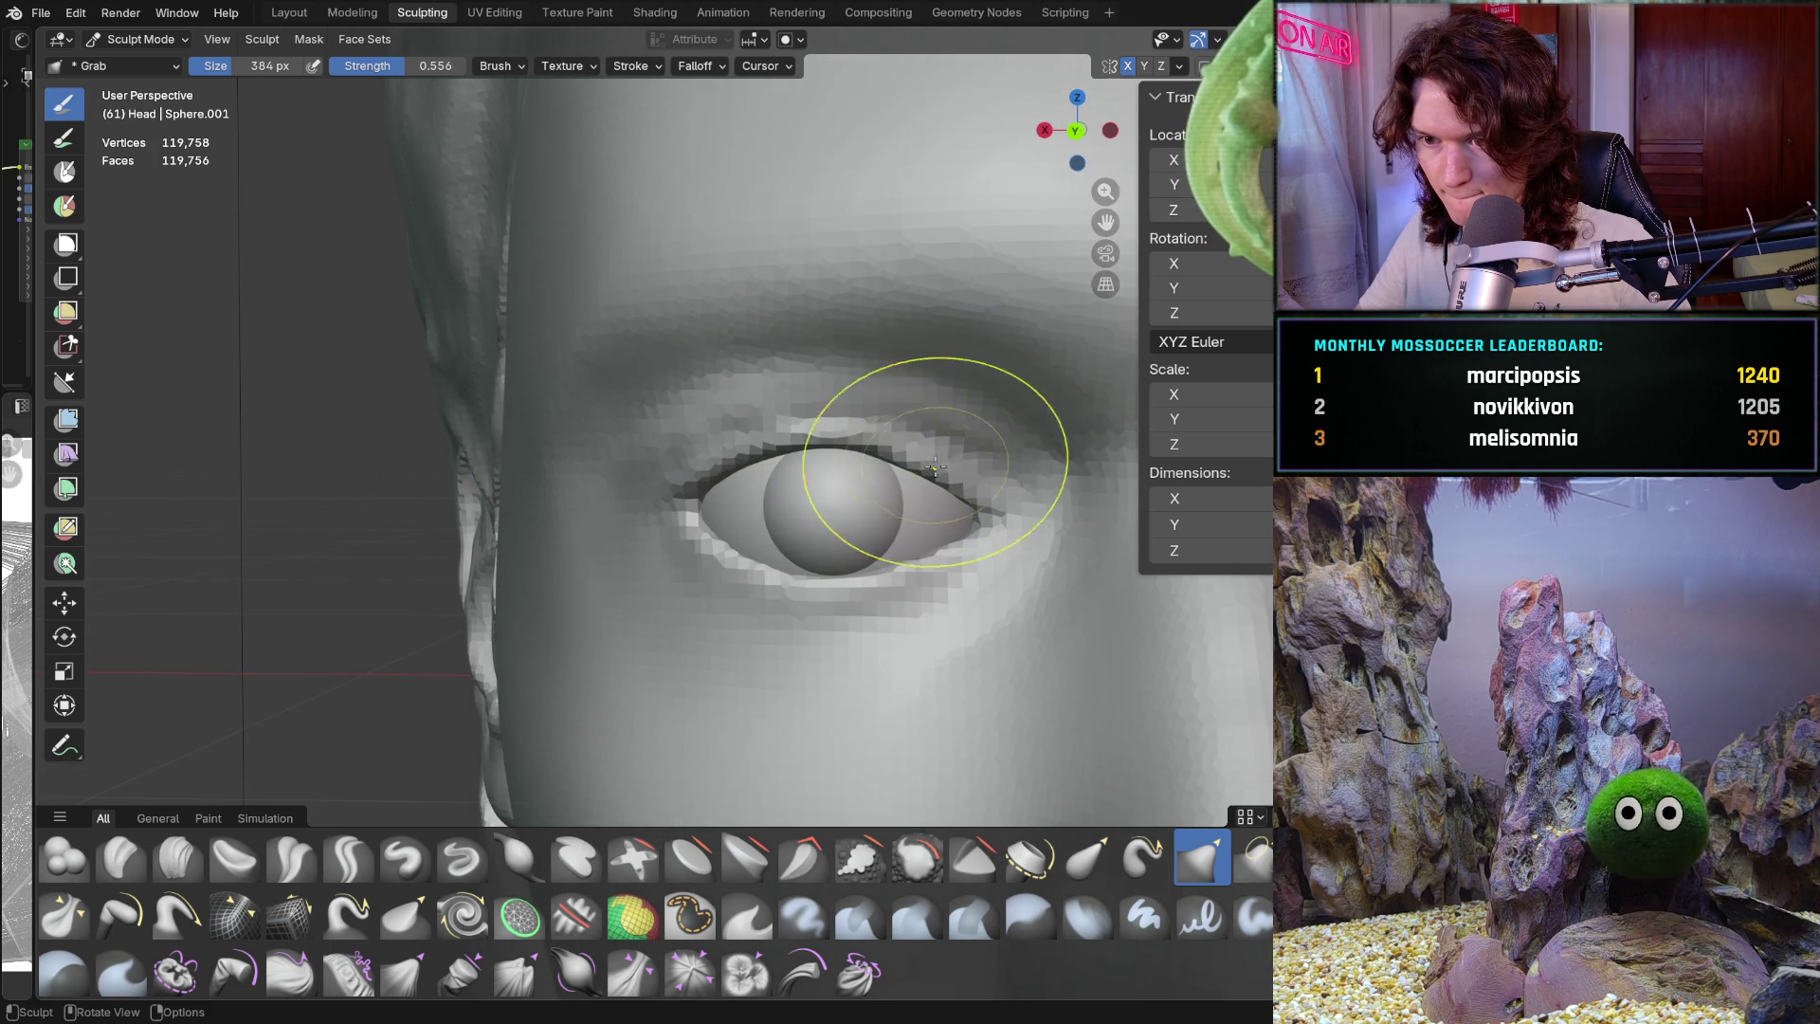
scroll(971, 511, up, 1)
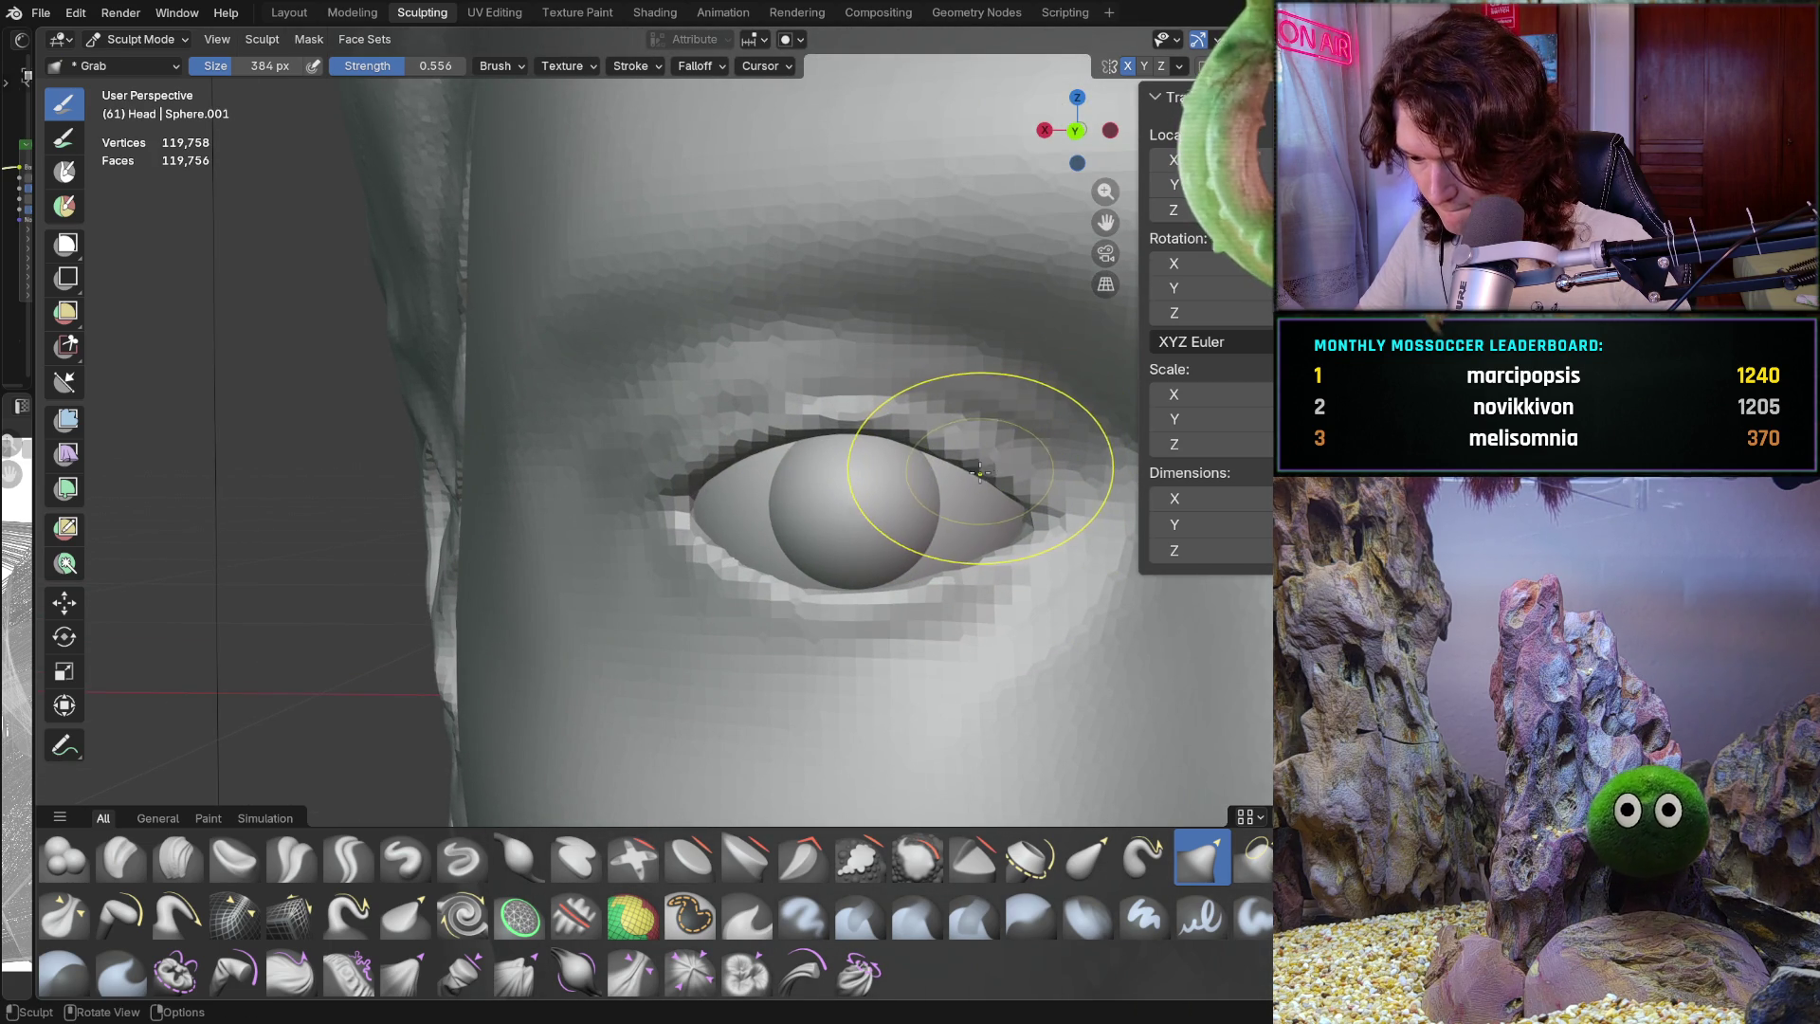
shift+middle_drag(976, 480, 976, 481)
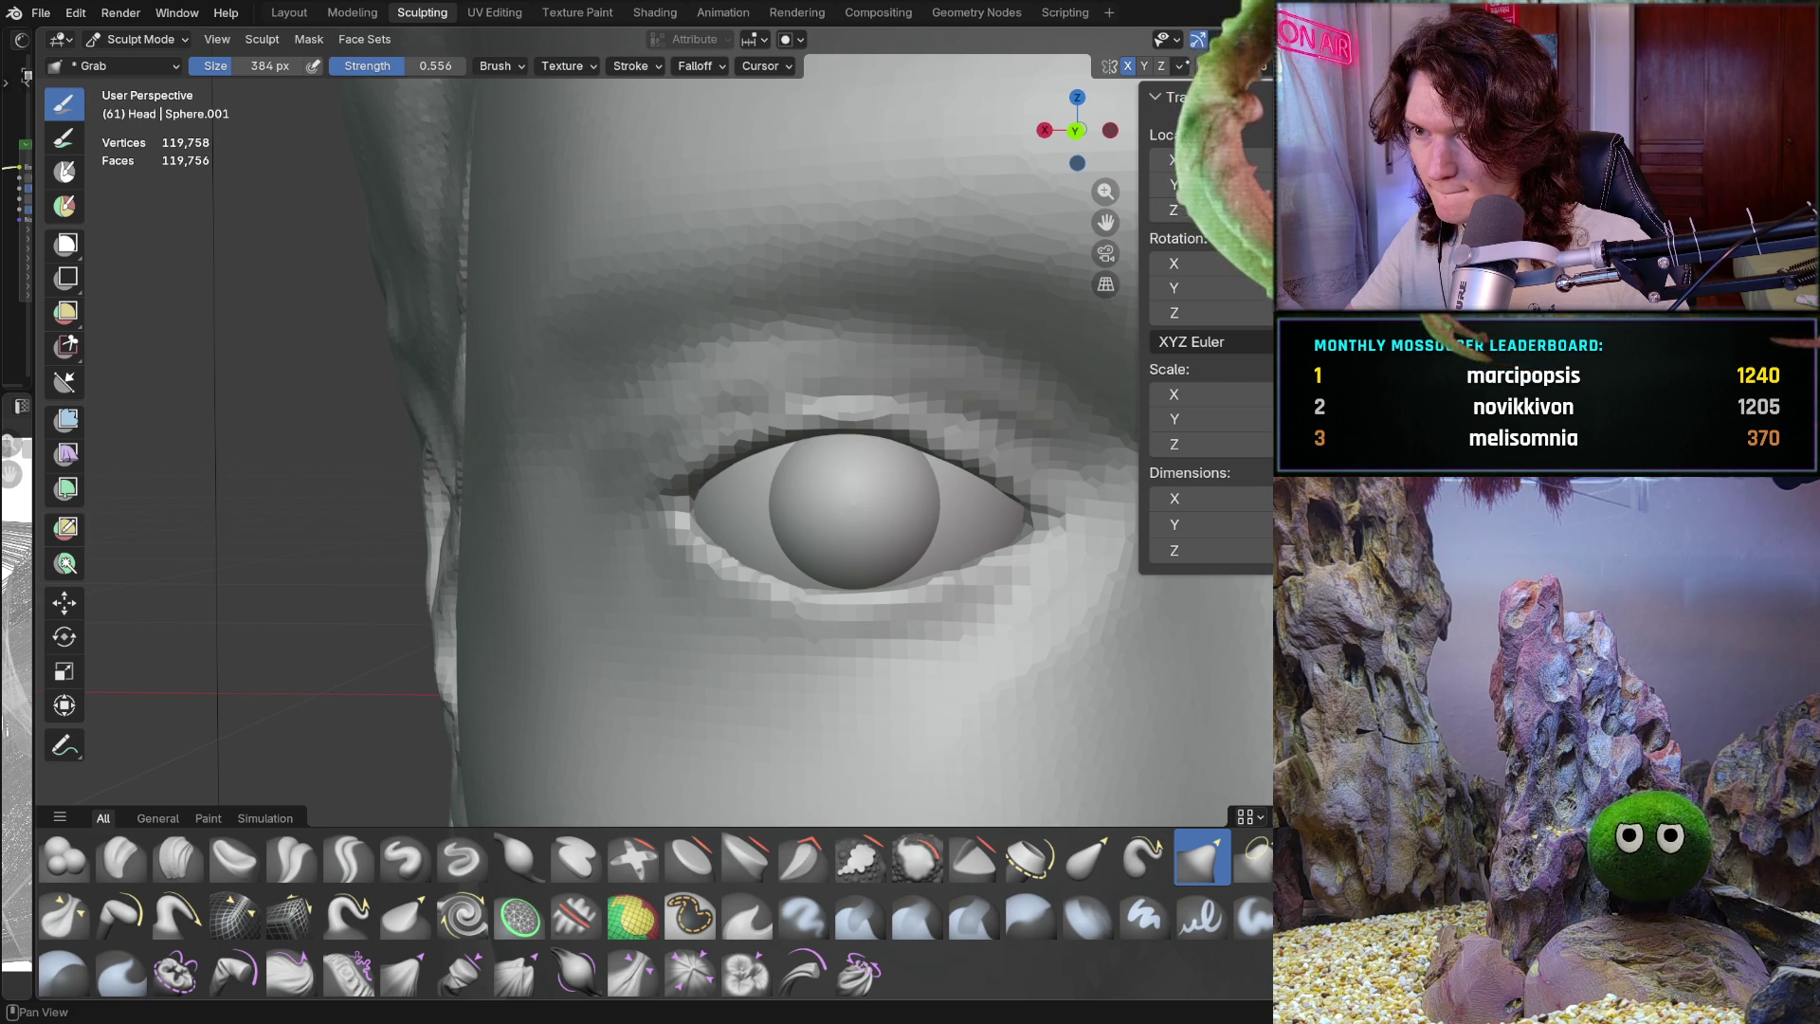
click(1180, 65)
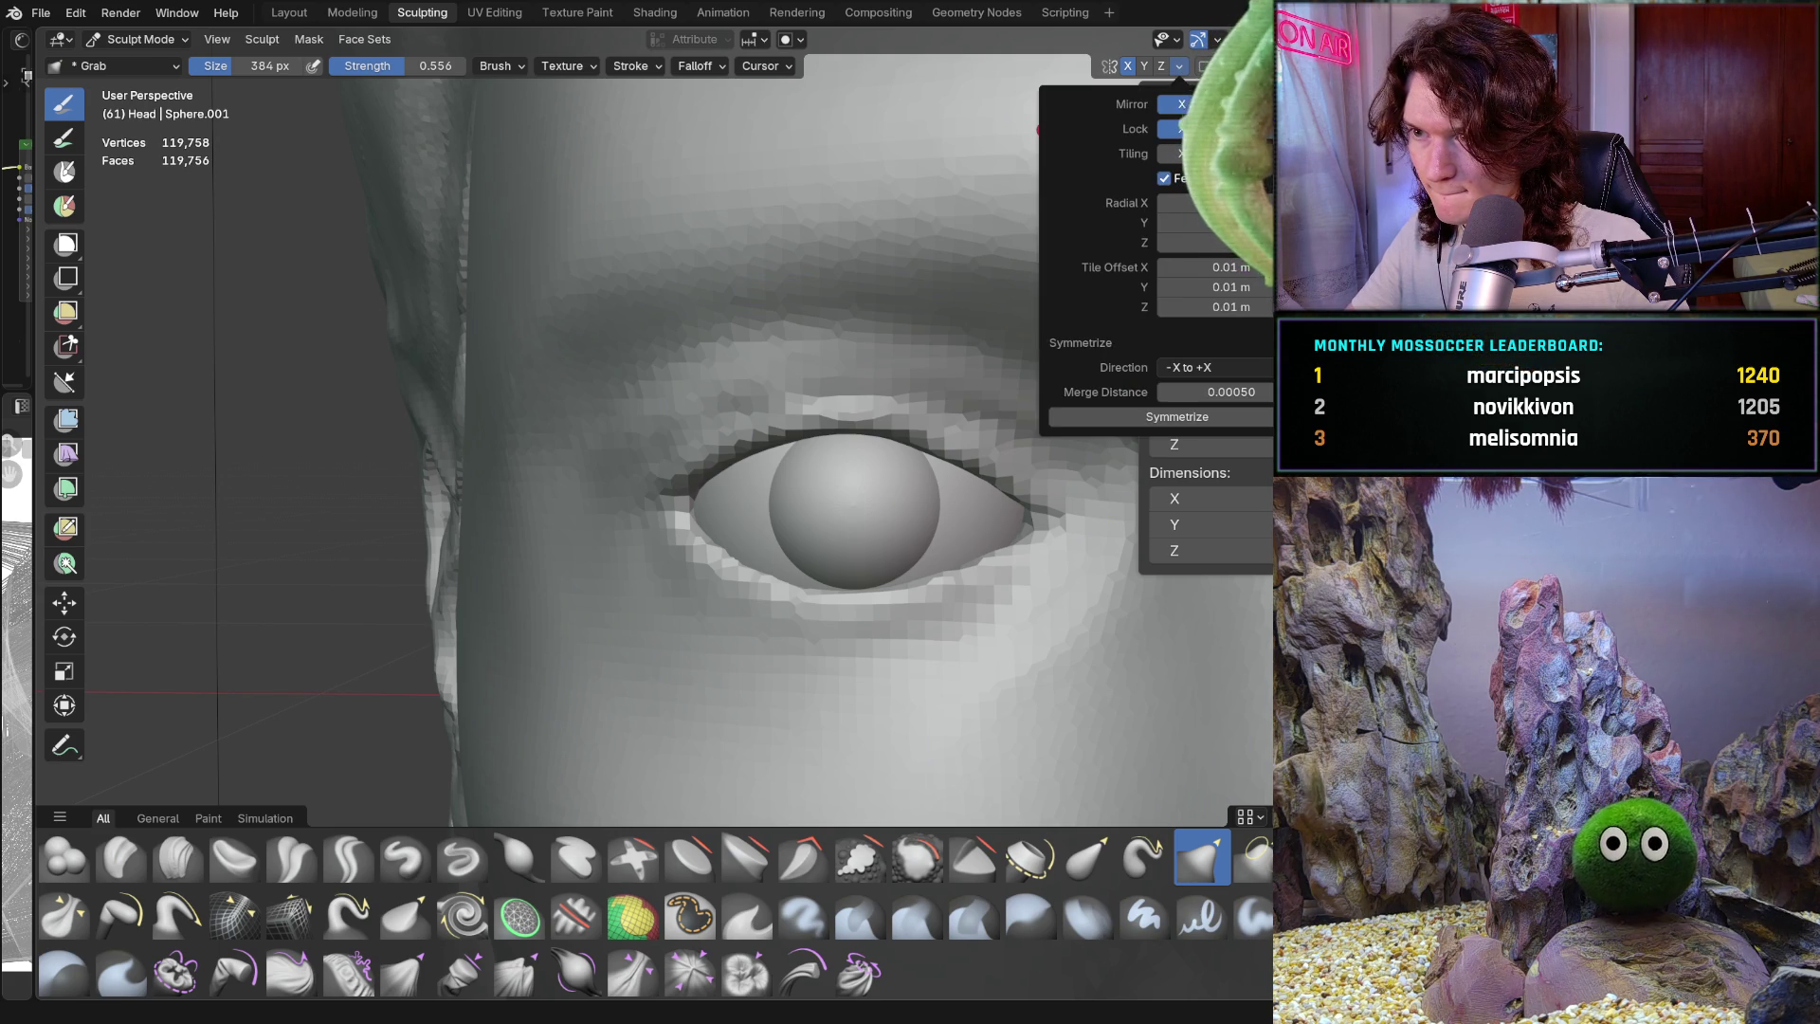
Tuck the inner corner of the upper lid against the eyeball with the Grab brush
scroll(752, 670, up, 3)
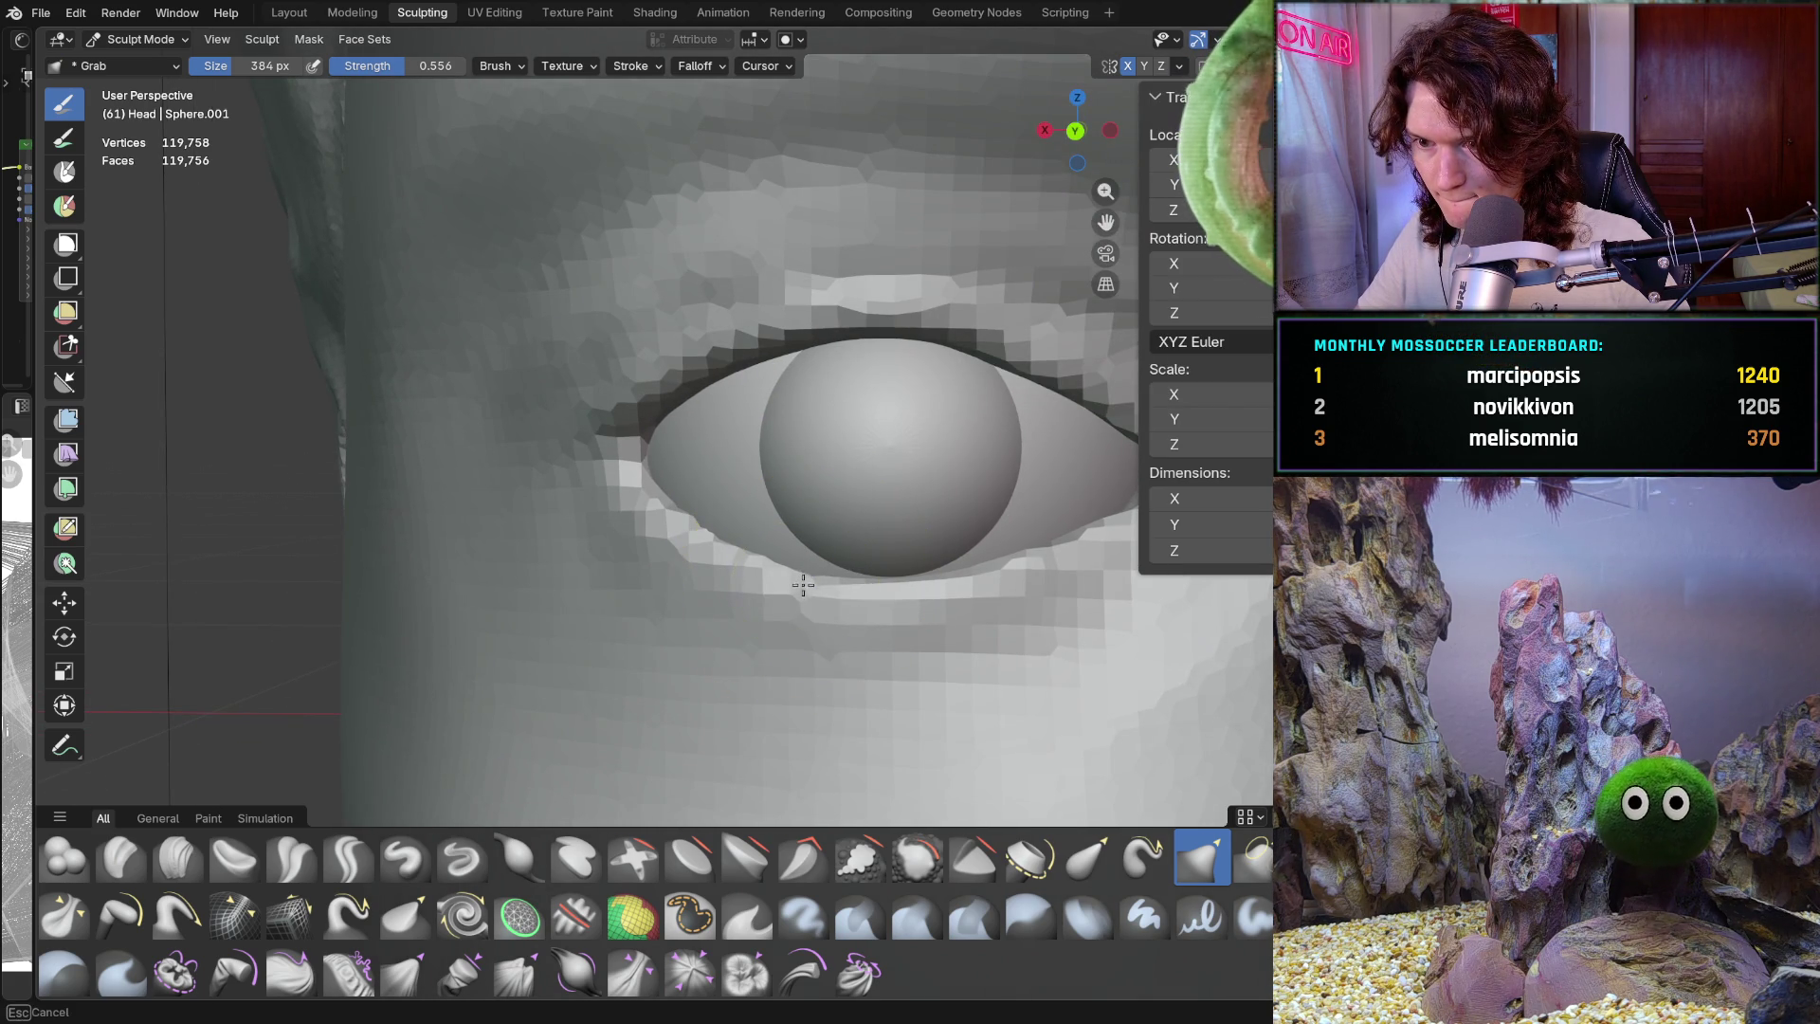
click(1180, 66)
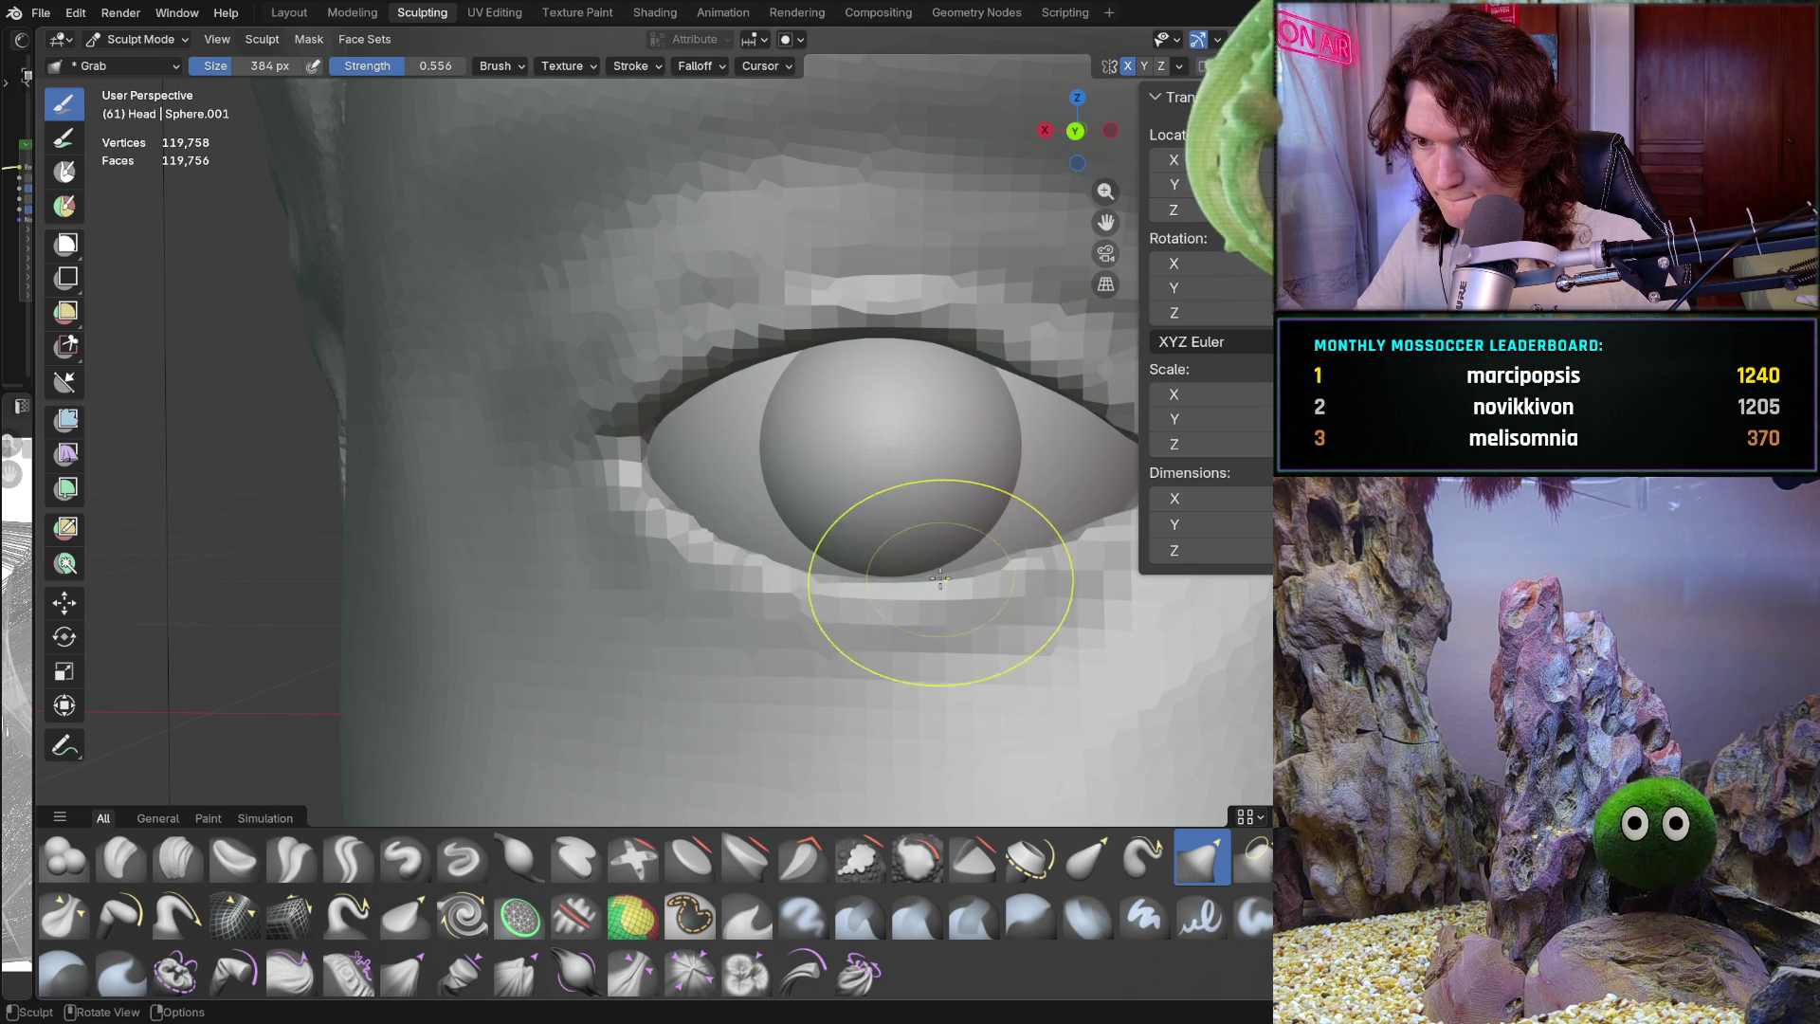
middle_drag(813, 563, 697, 408)
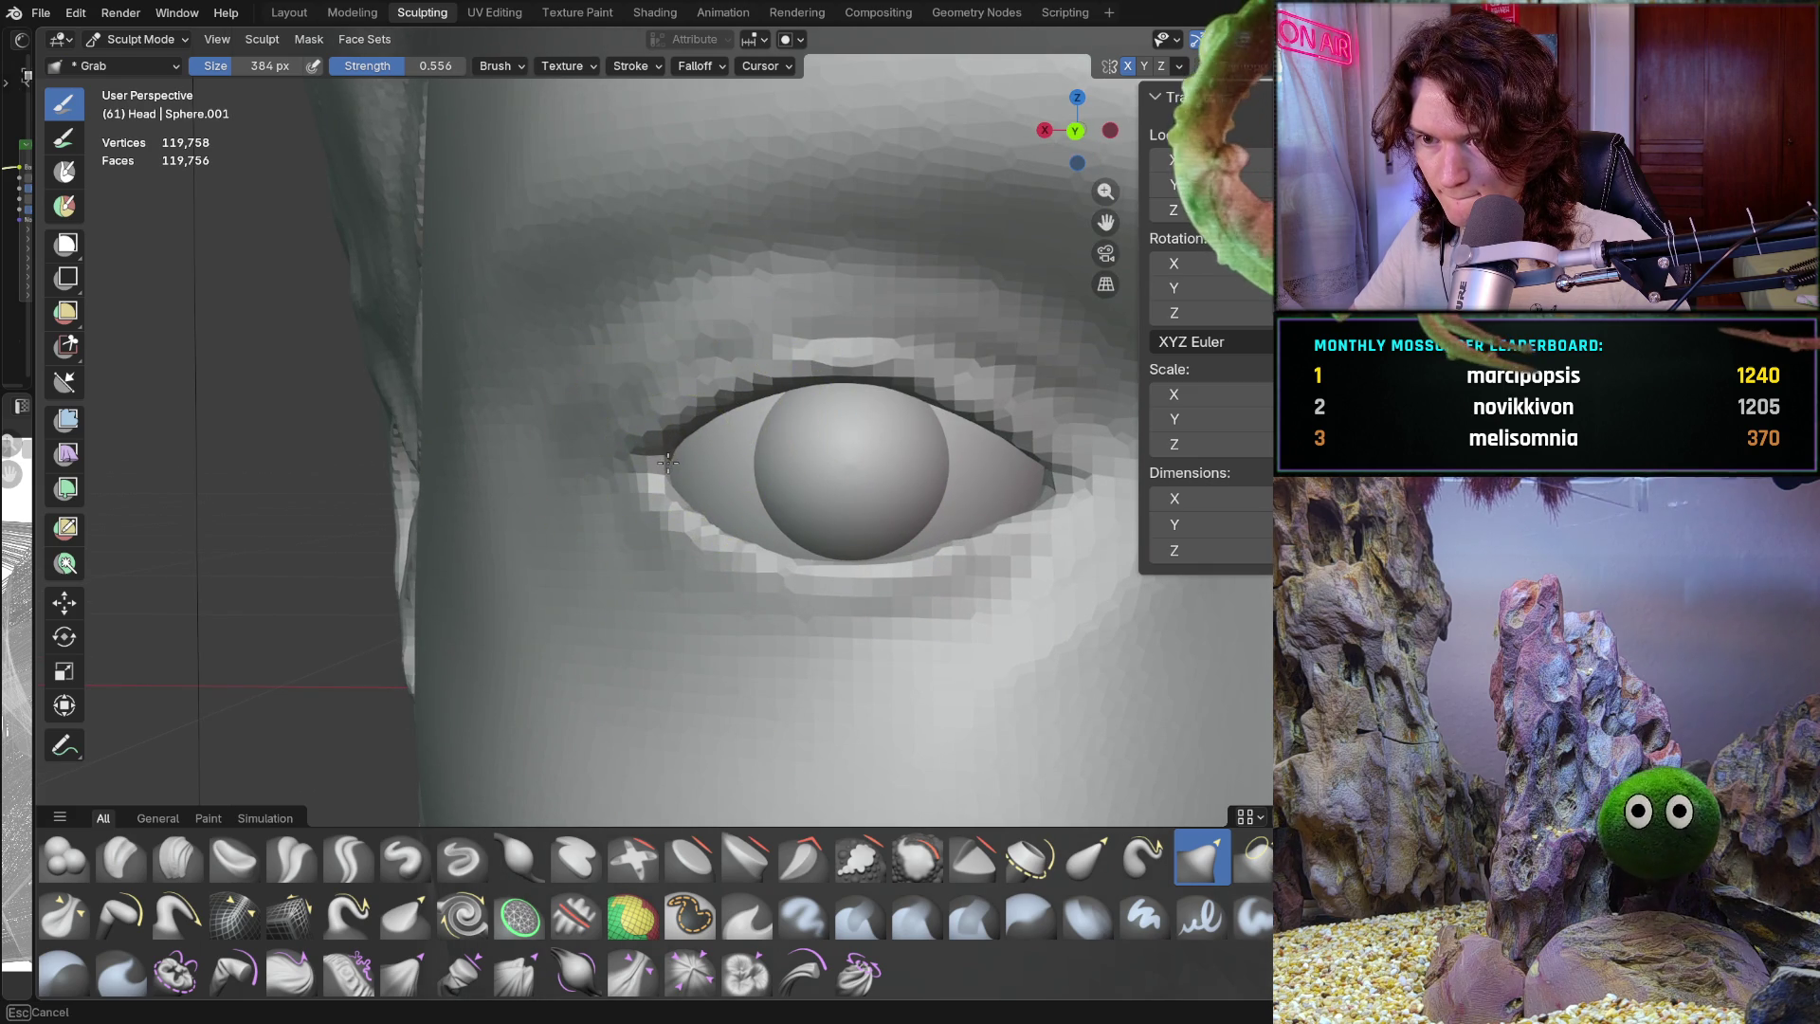
drag(679, 495, 684, 489)
Zoom out and orbit to a frontal view of the whole face
scroll(717, 482, down, 6)
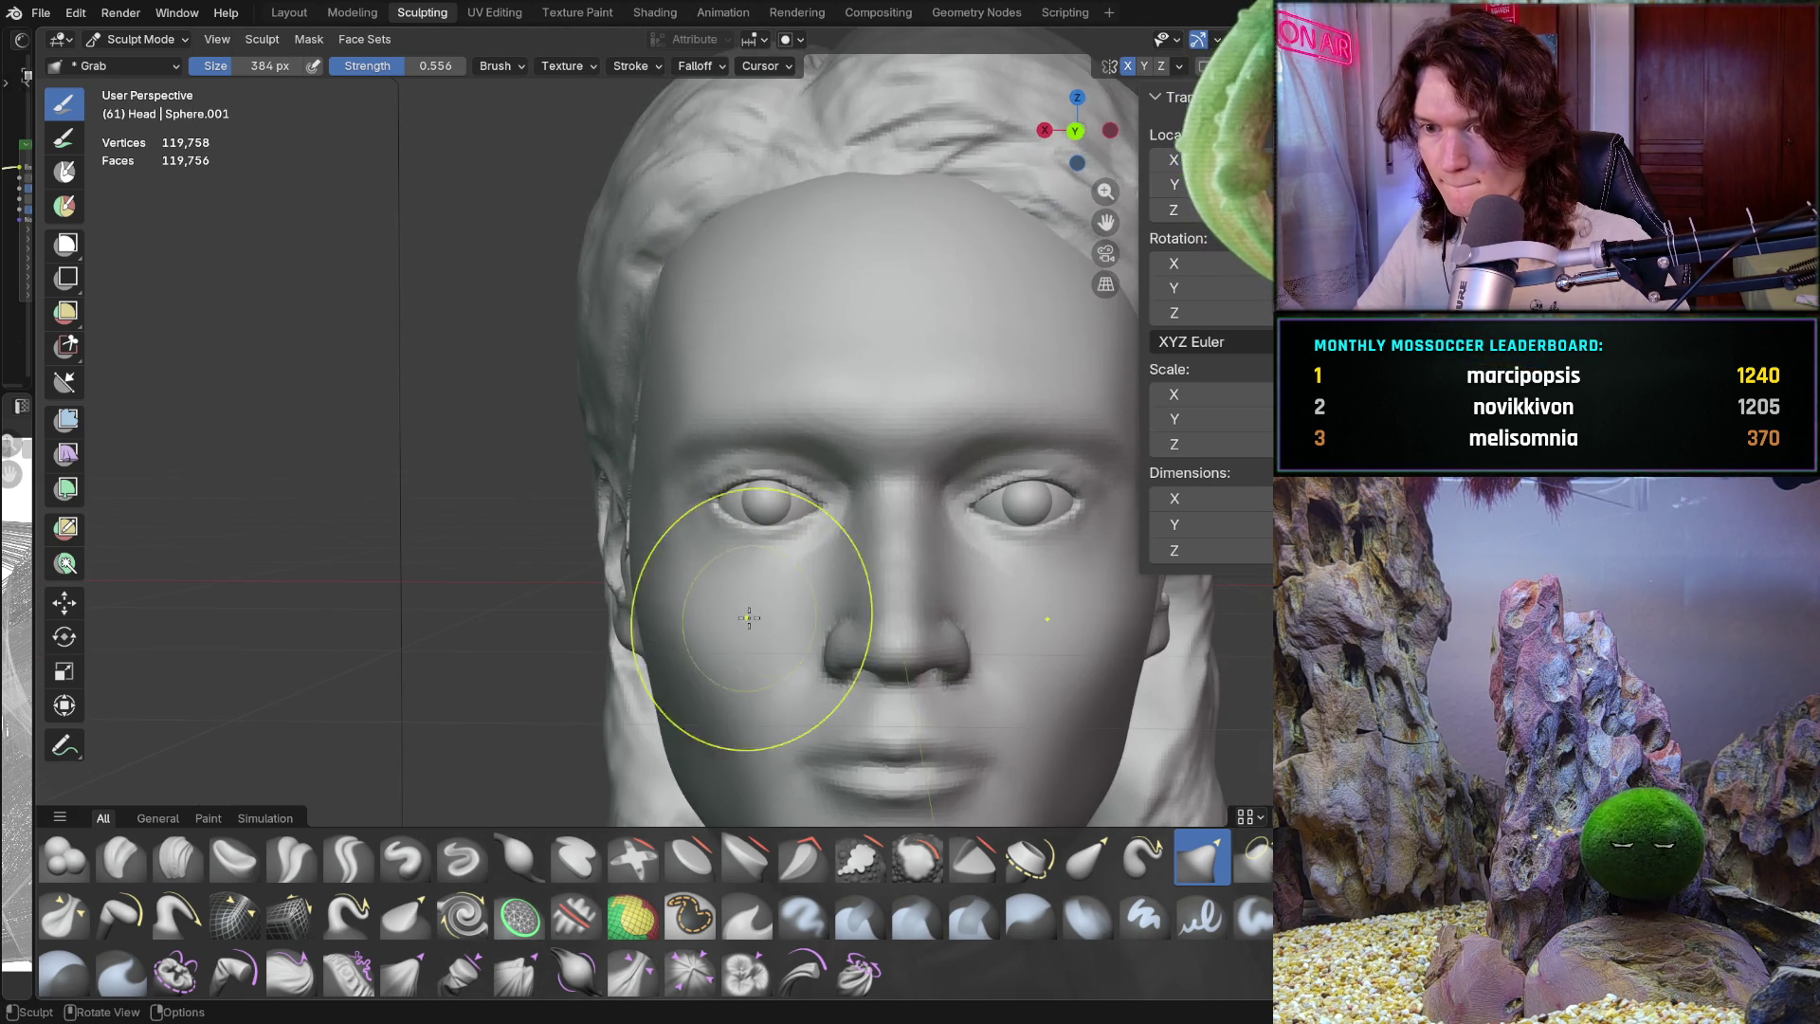
scroll(749, 580, down, 1)
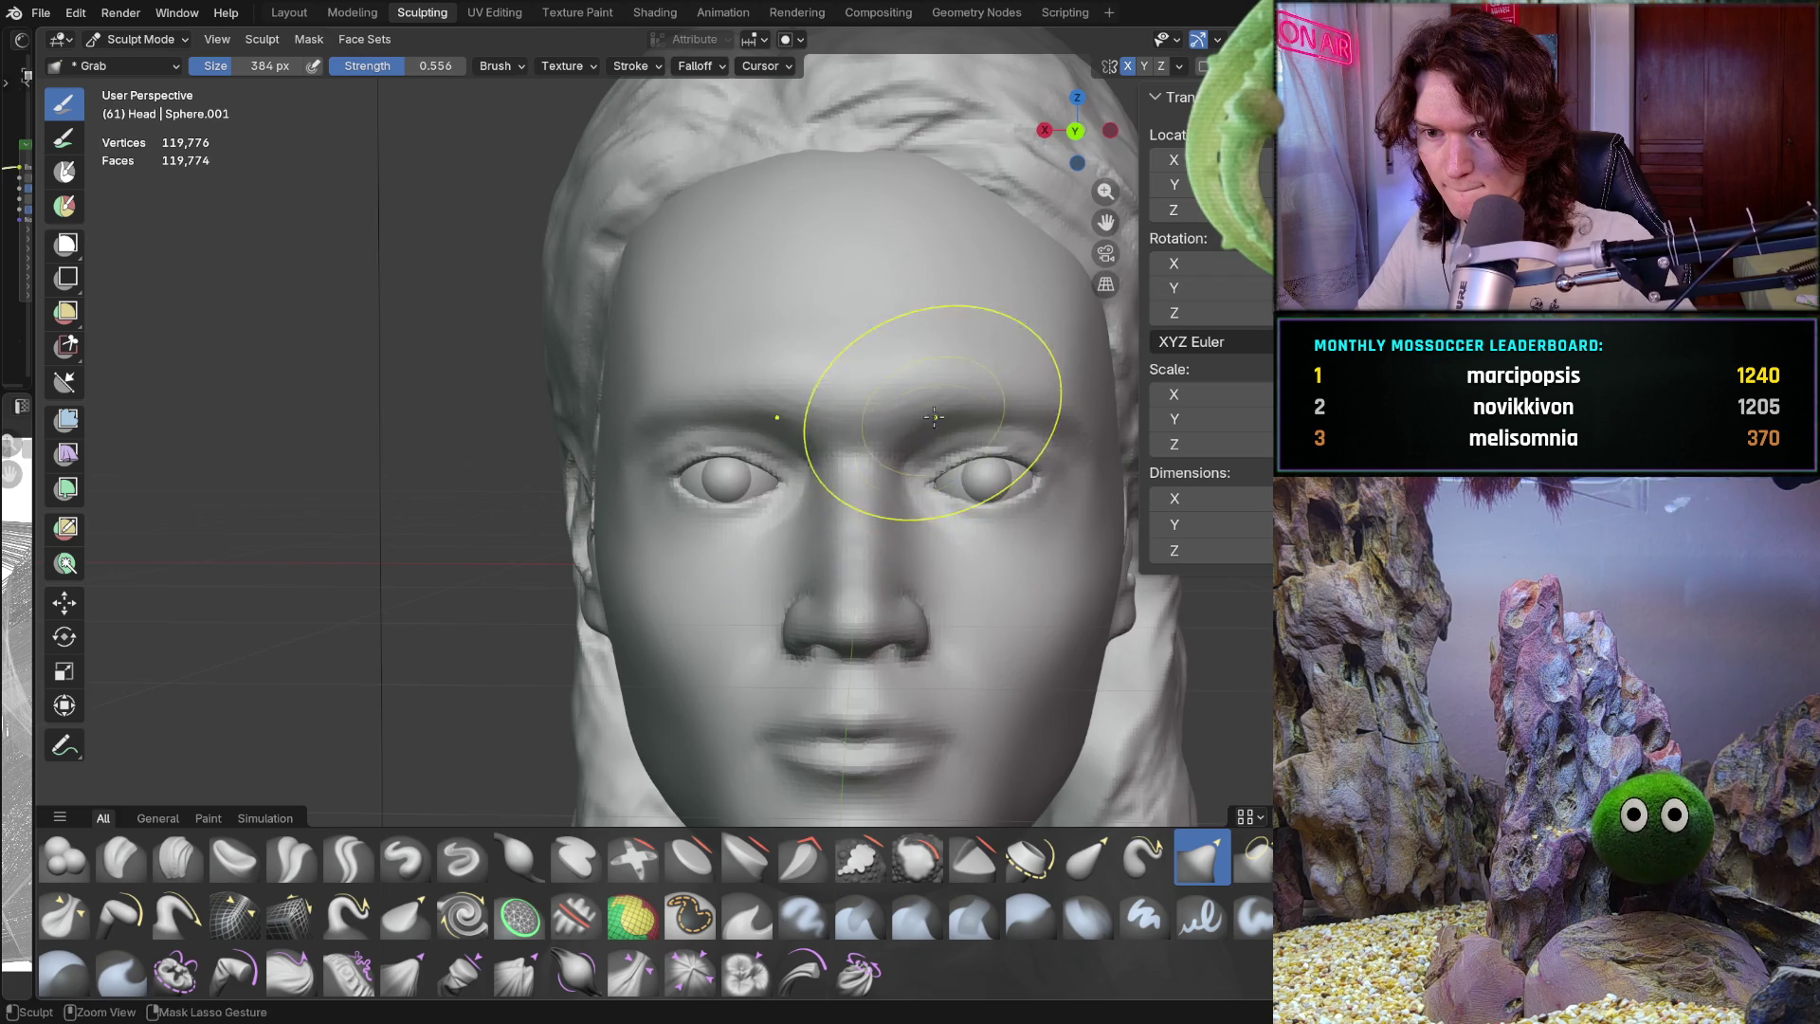
scroll(848, 611, down, 3)
middle_drag(843, 600, 833, 592)
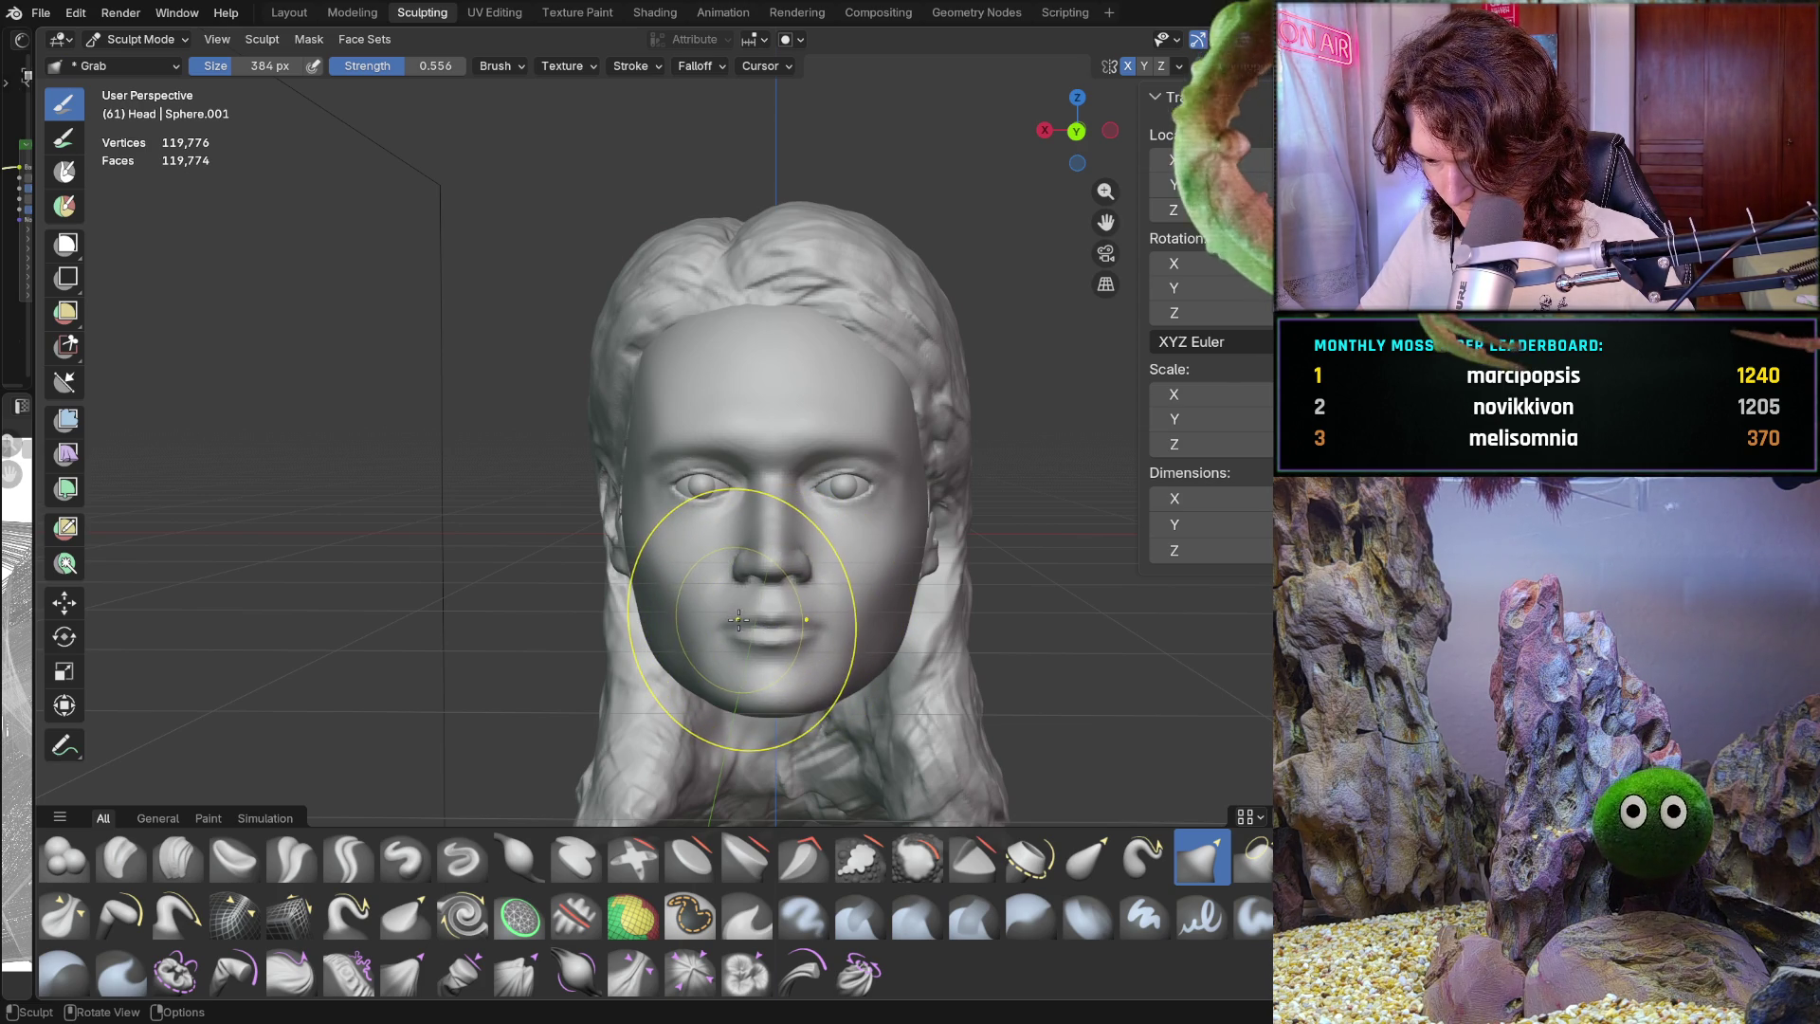
scroll(820, 497, up, 10)
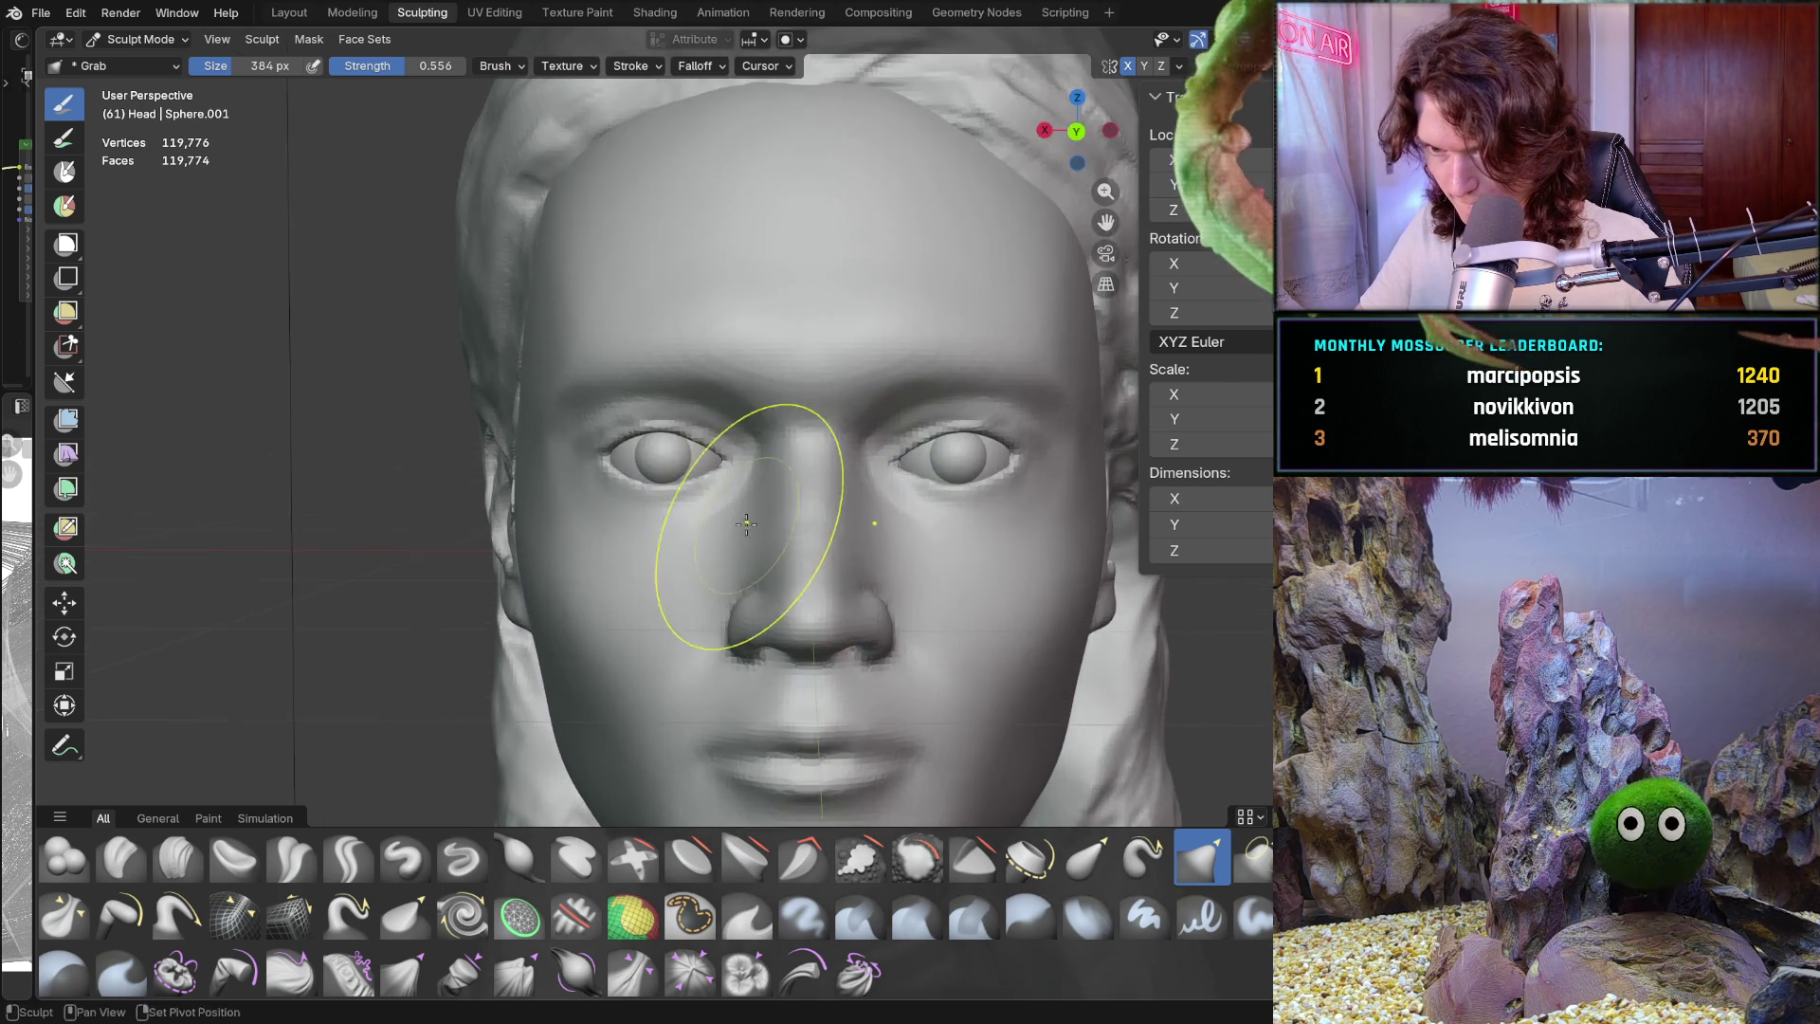
Pull and reshape the eyelid at the outer eye corner
scroll(820, 498, up, 3)
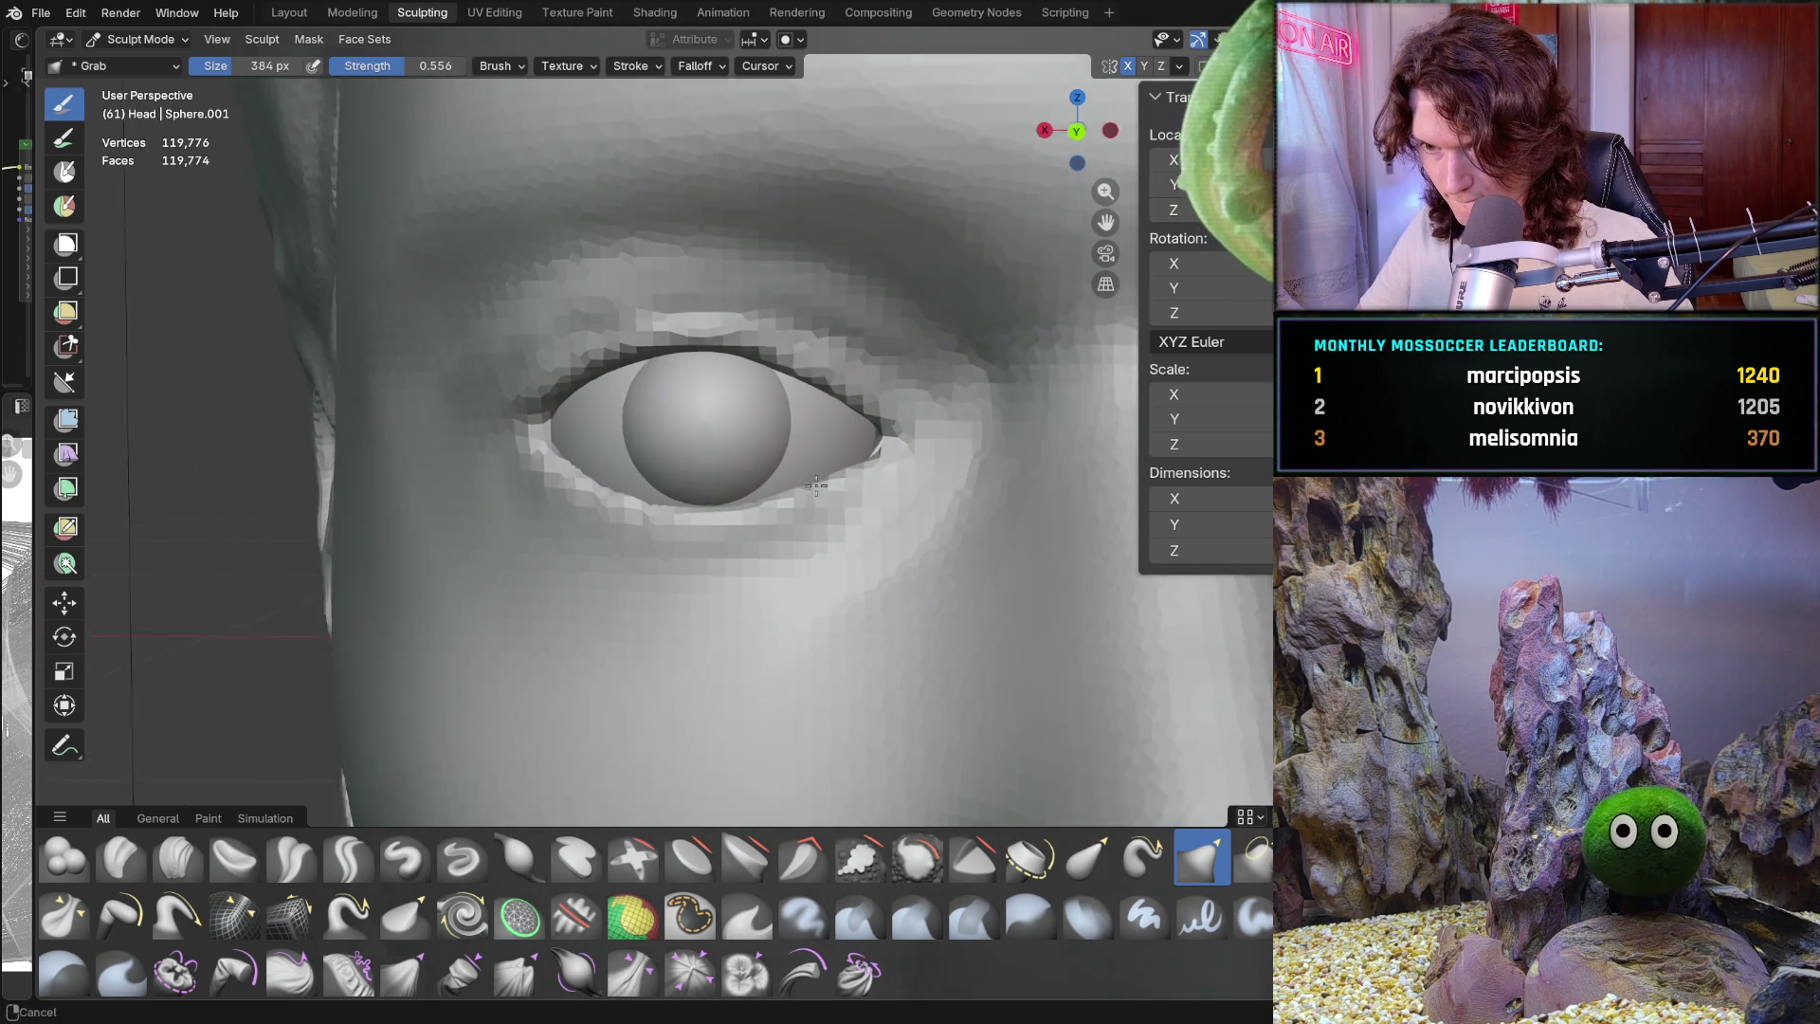
drag(833, 469, 824, 479)
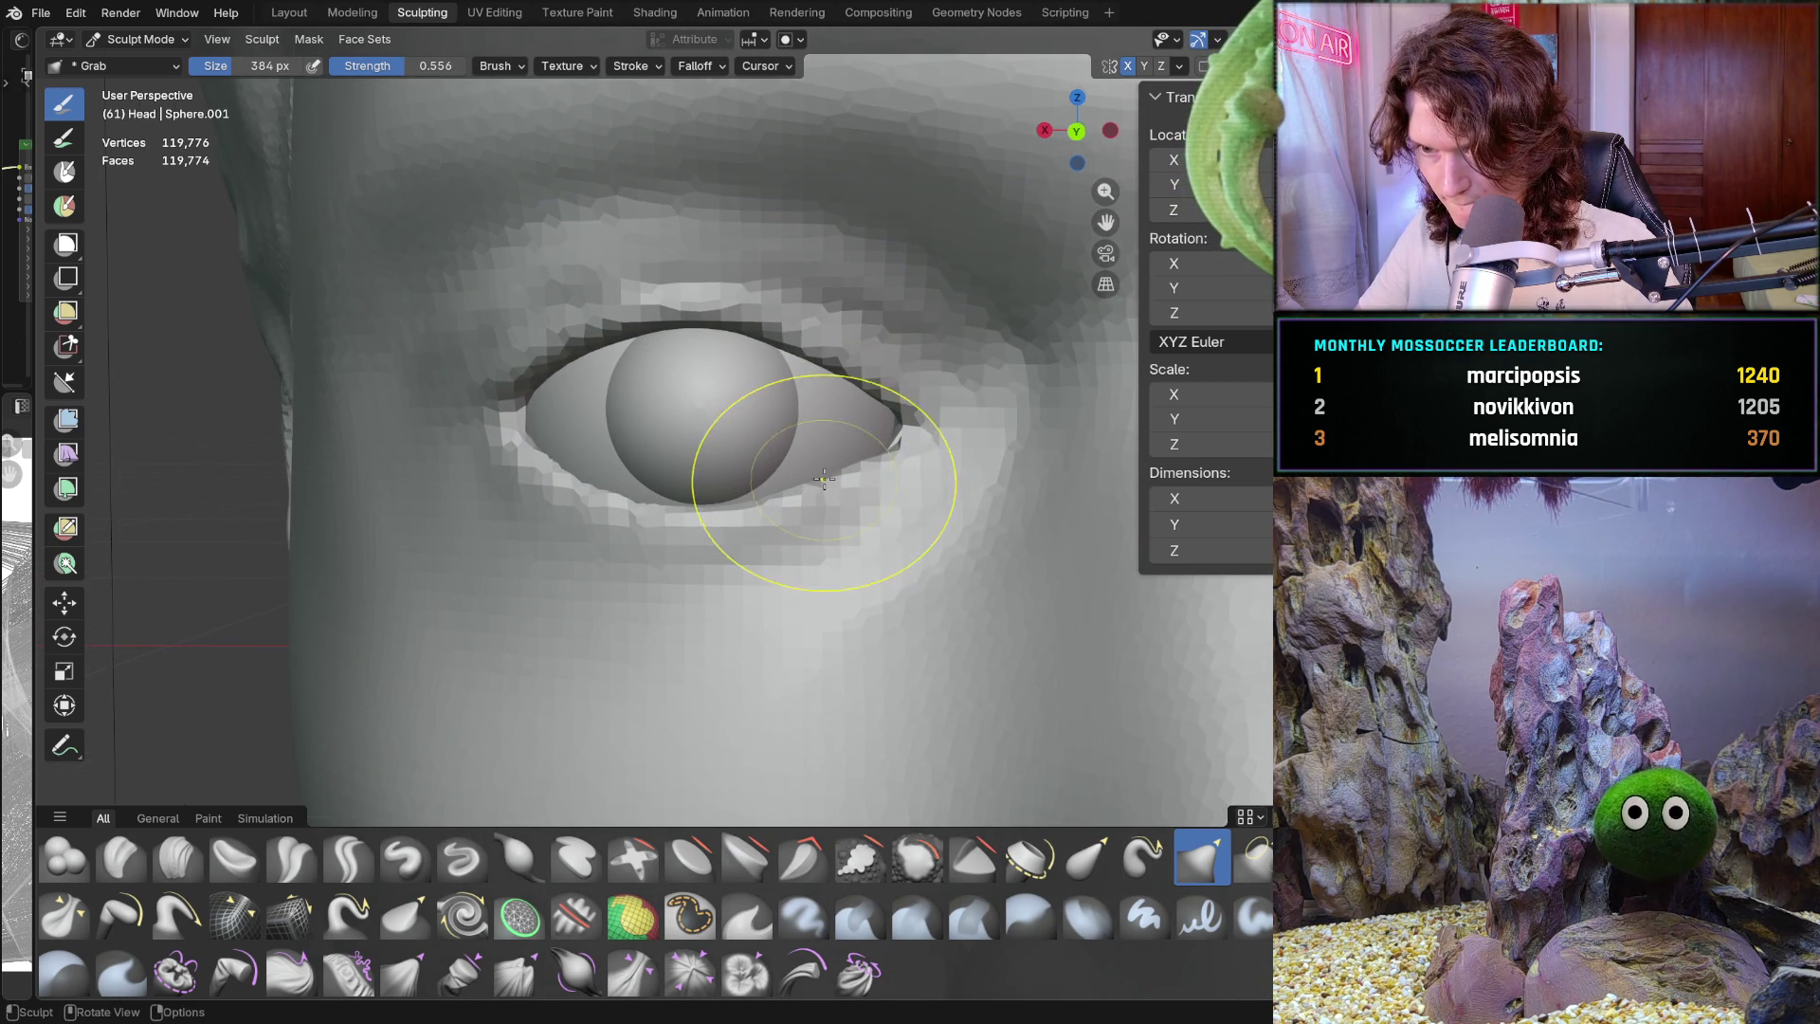
click(1180, 67)
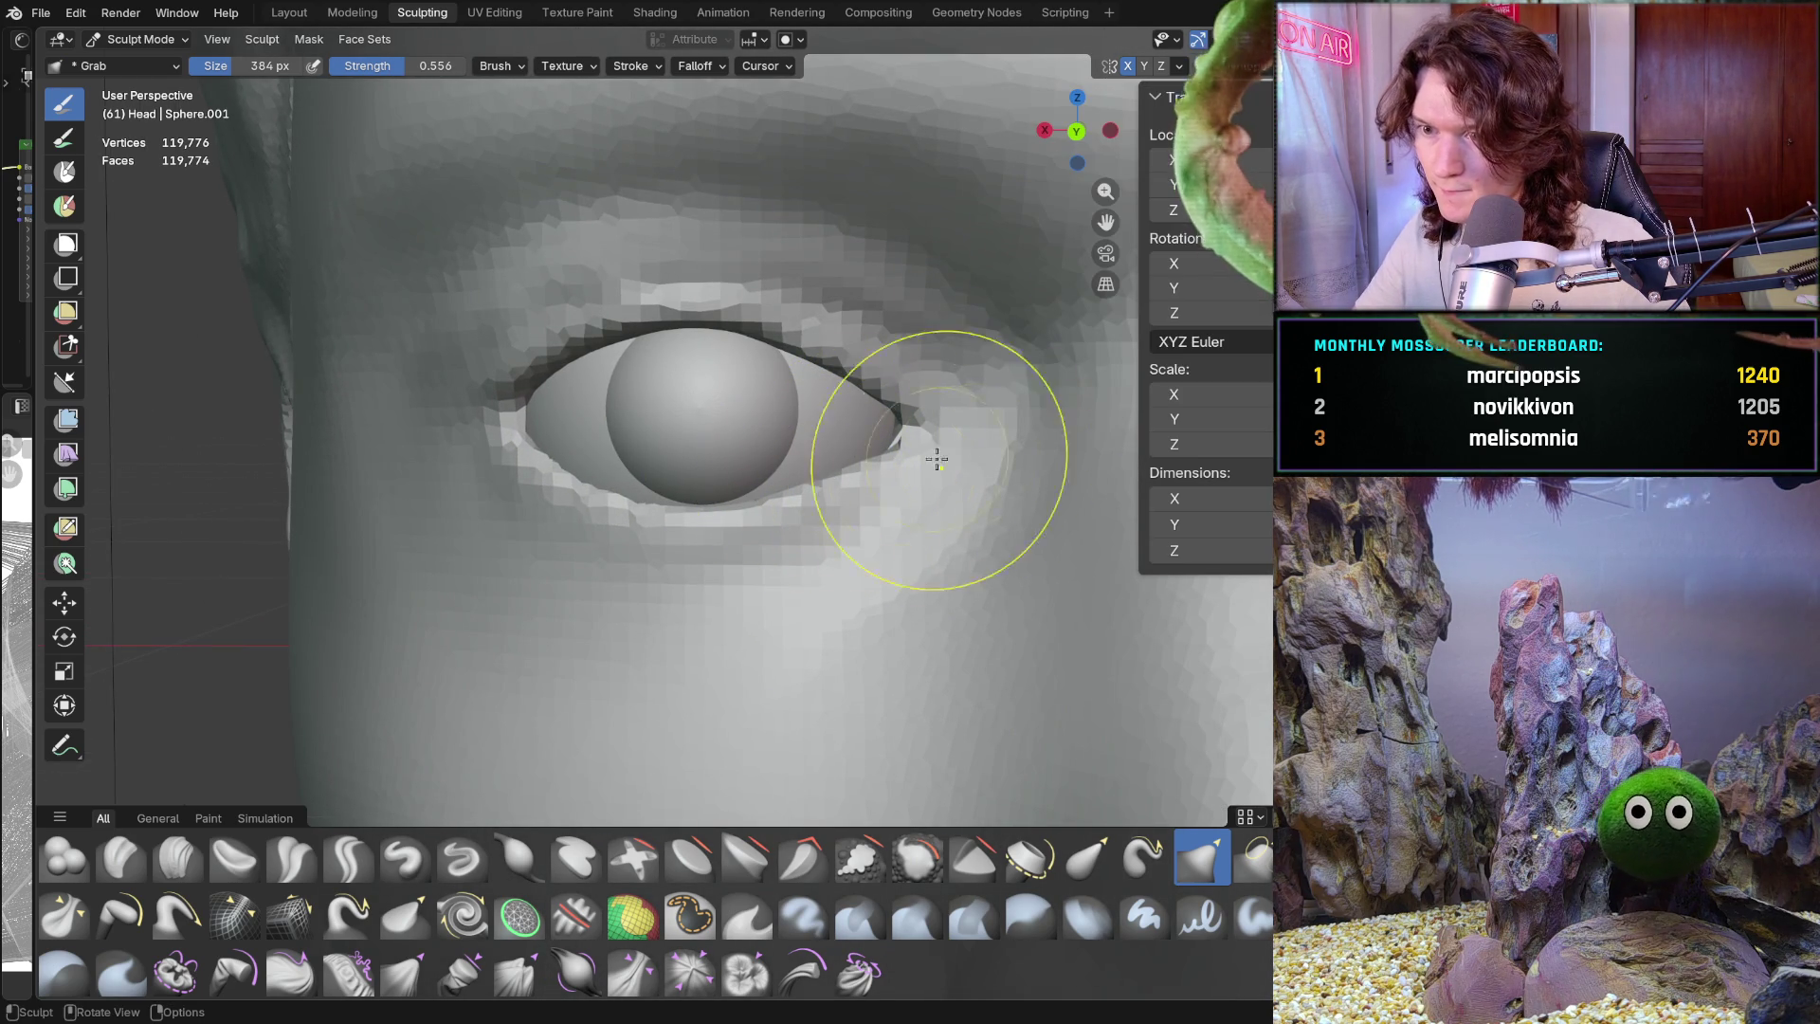
drag(843, 475, 831, 483)
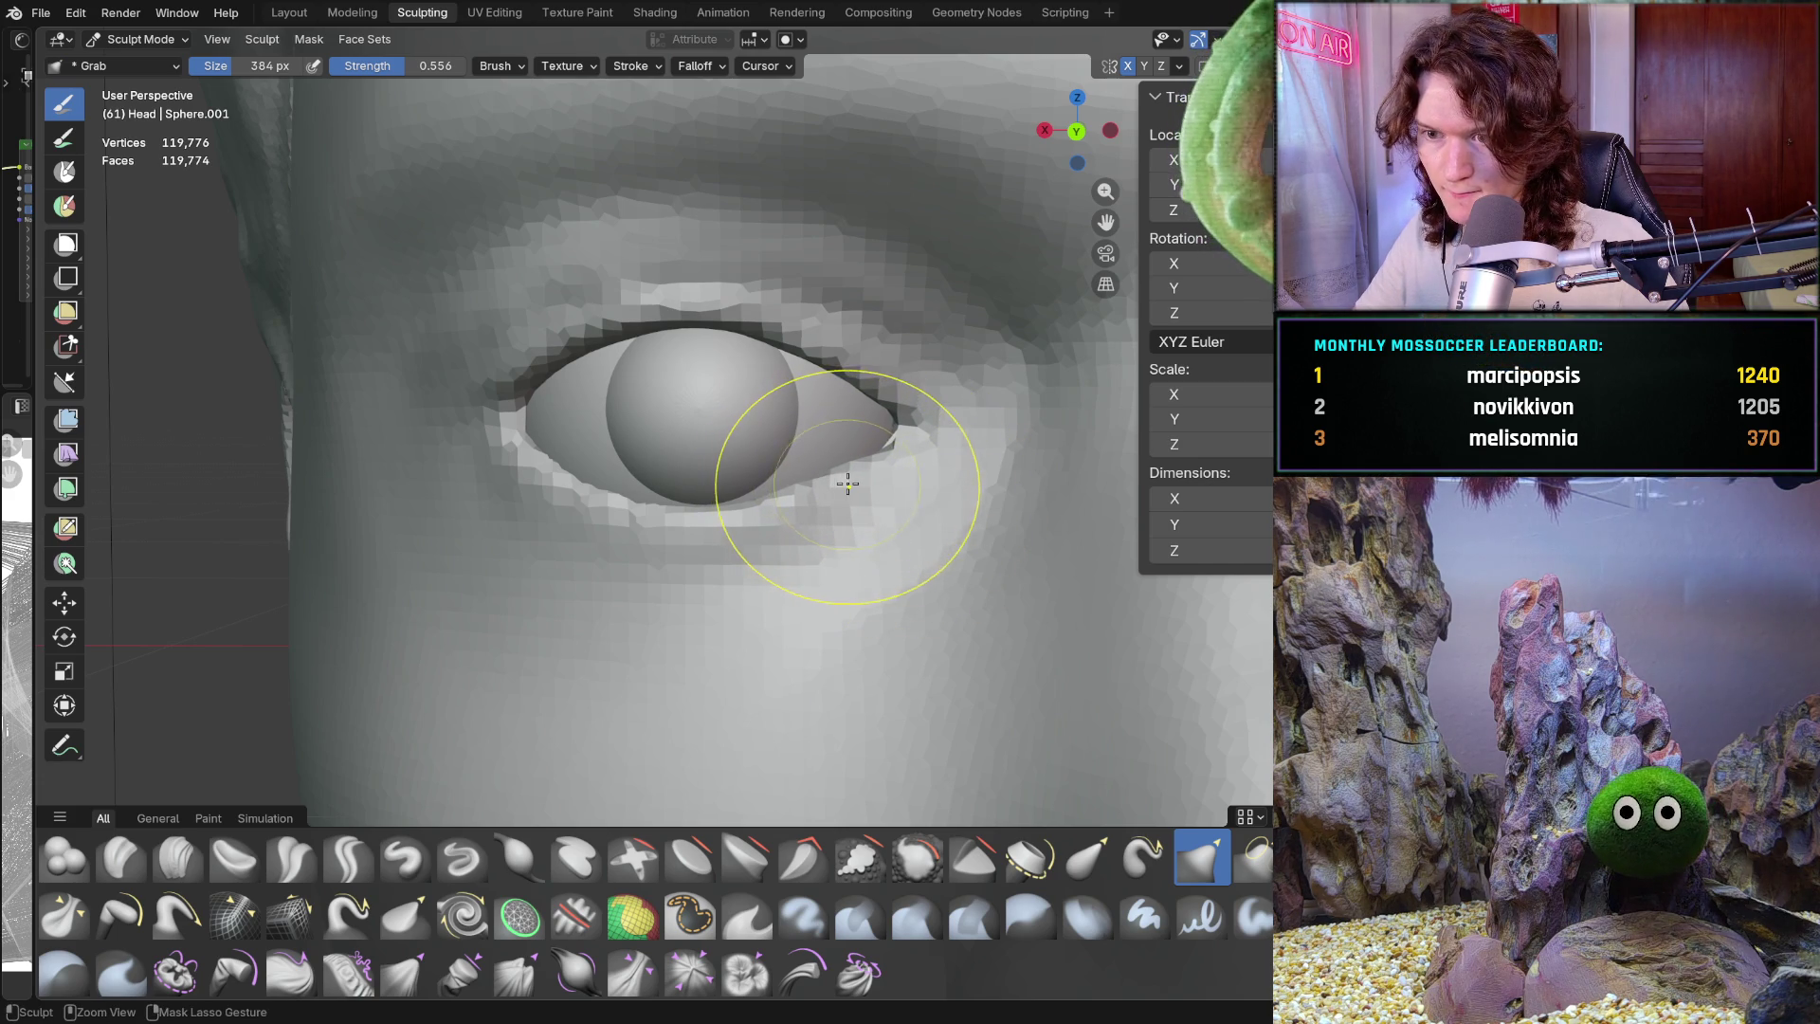
ctrl+middle_drag(844, 482, 888, 448)
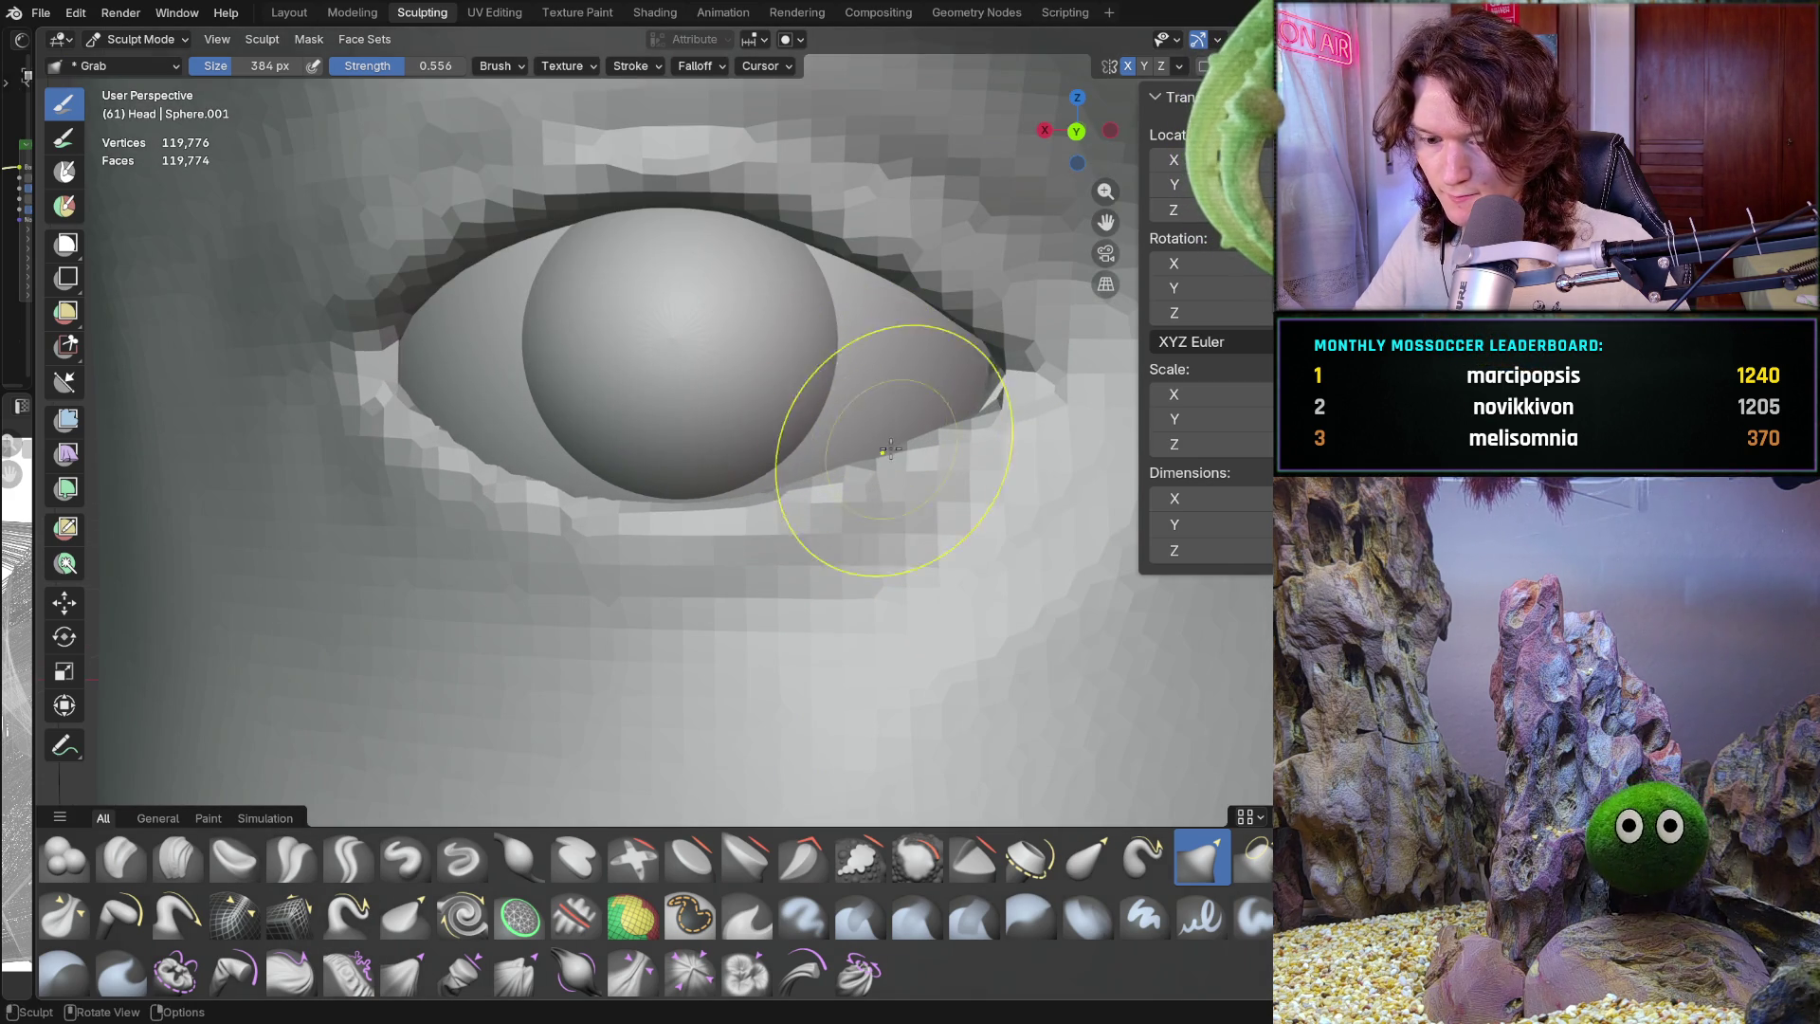
Shrink the Grab brush radius to 270 px and pull the lid edge around the eyeball
key(f)
click(897, 447)
drag(897, 446, 873, 418)
mouse_move(873, 418)
middle_down()
mouse_move(859, 461)
mouse_move(934, 487)
middle_up()
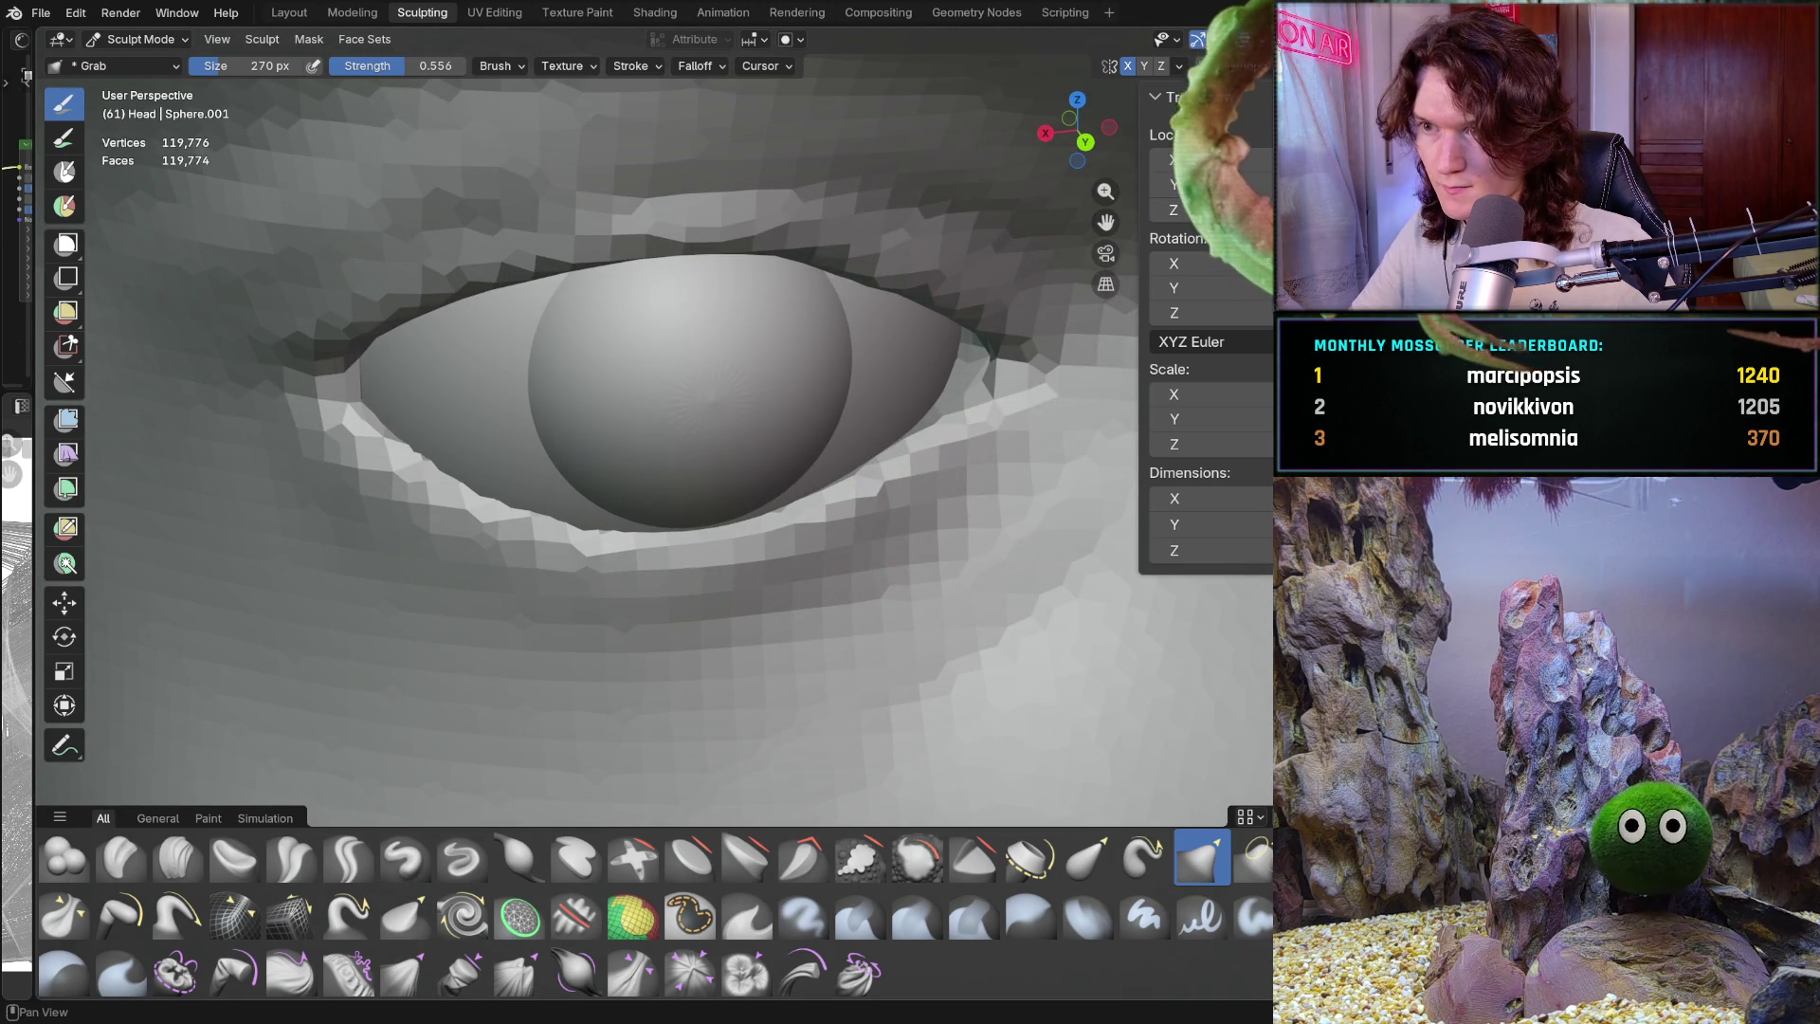
click(1179, 66)
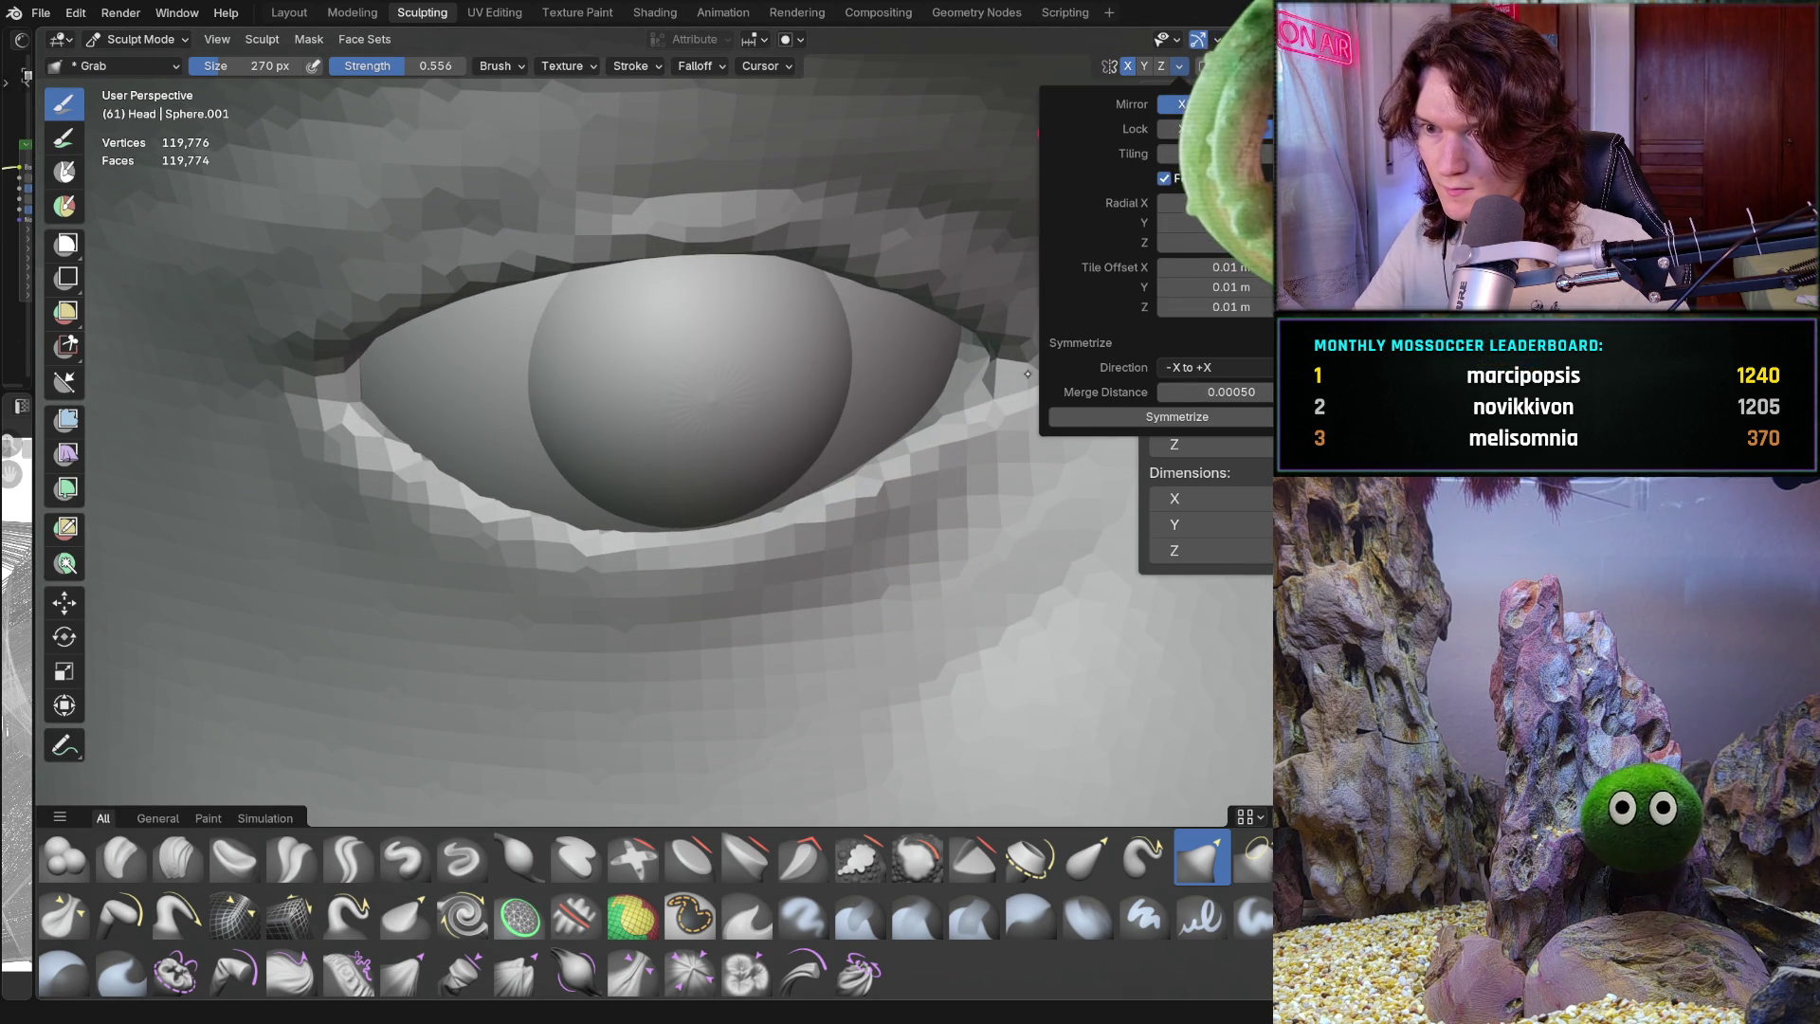
mouse_move(898, 475)
middle_down()
mouse_move(879, 451)
mouse_move(893, 488)
mouse_move(903, 452)
middle_up()
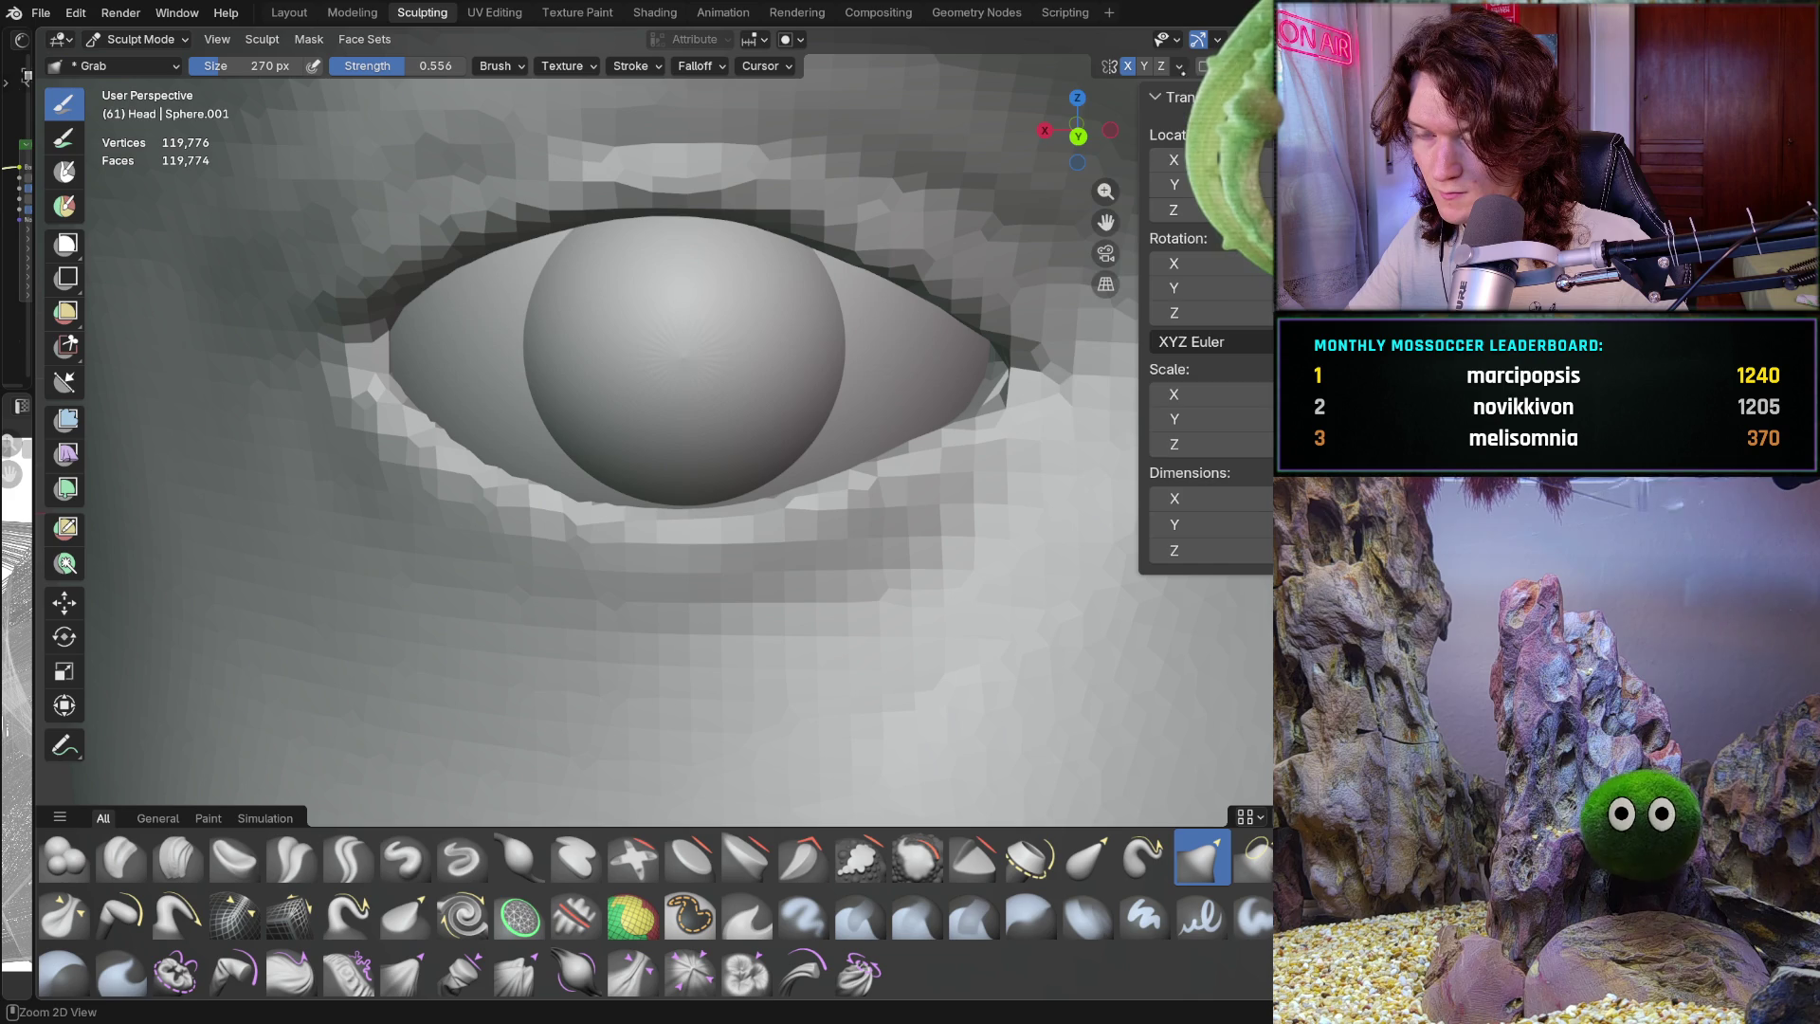
Nudge the lower eyelid against the eyeball and inspect the inner corner up close
click(1181, 66)
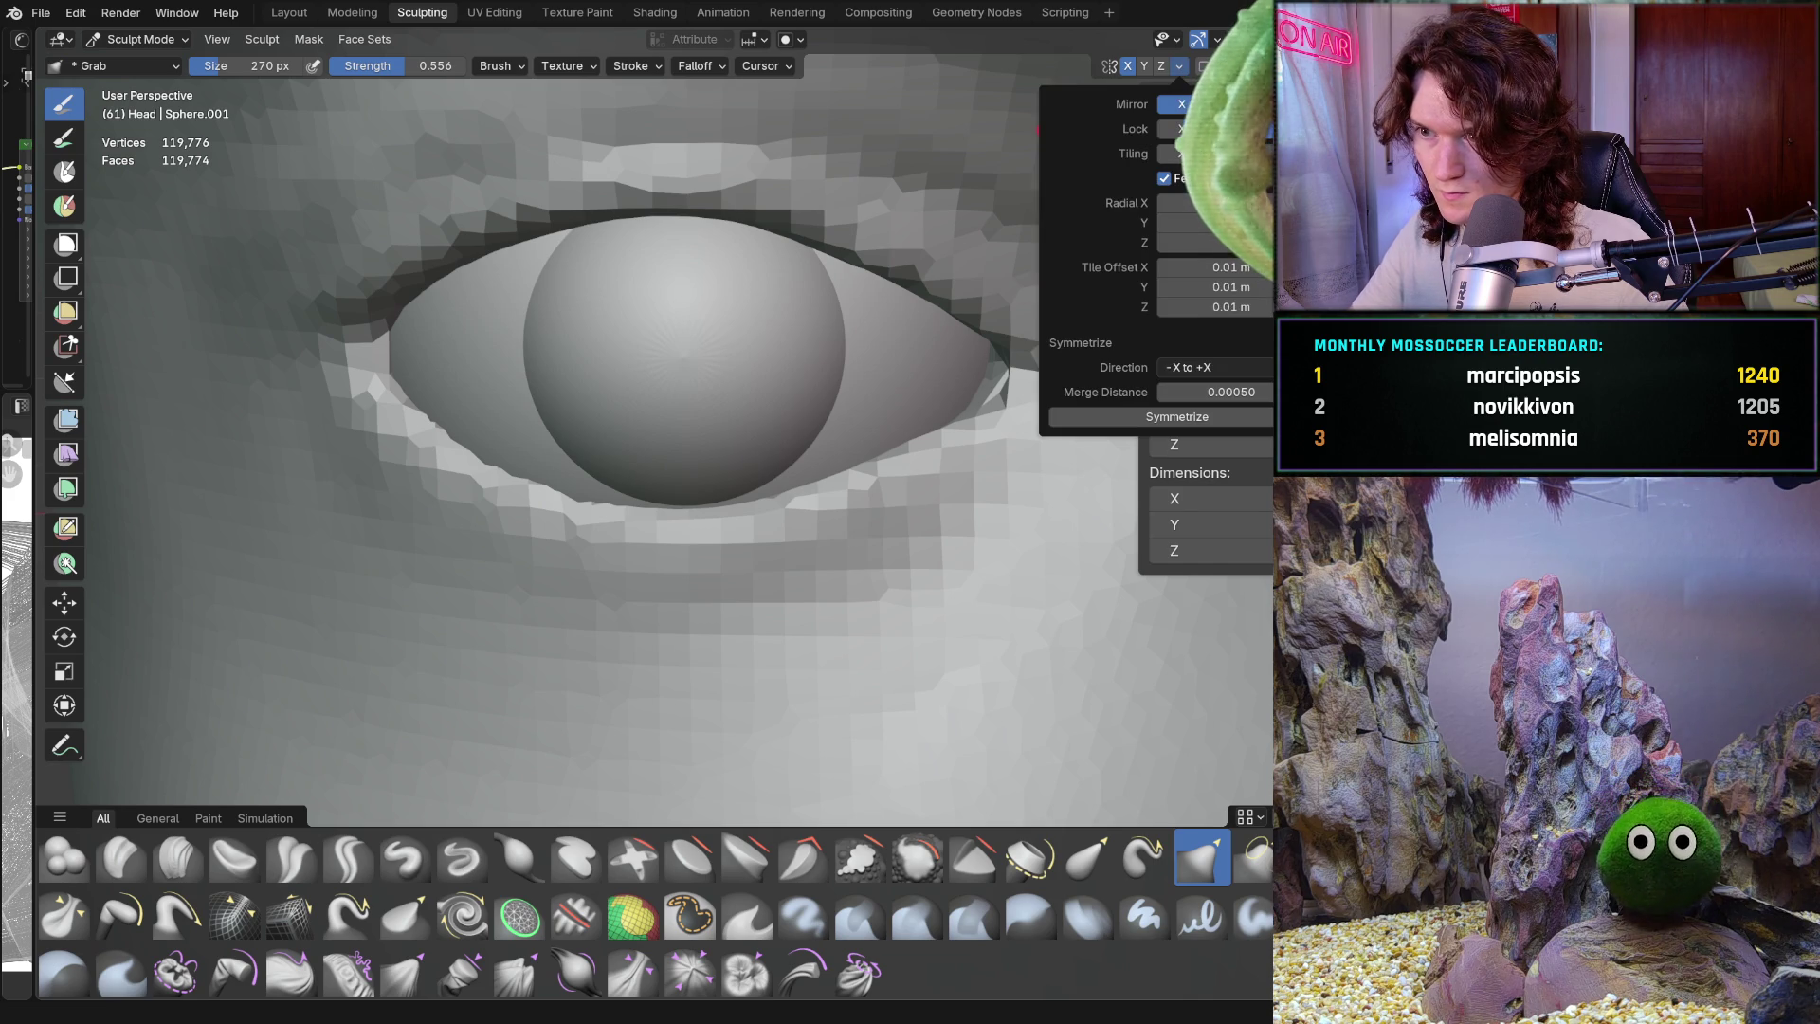
mouse_move(927, 418)
middle_down()
mouse_move(889, 463)
mouse_move(870, 458)
mouse_move(957, 448)
mouse_move(961, 505)
mouse_move(943, 520)
middle_up()
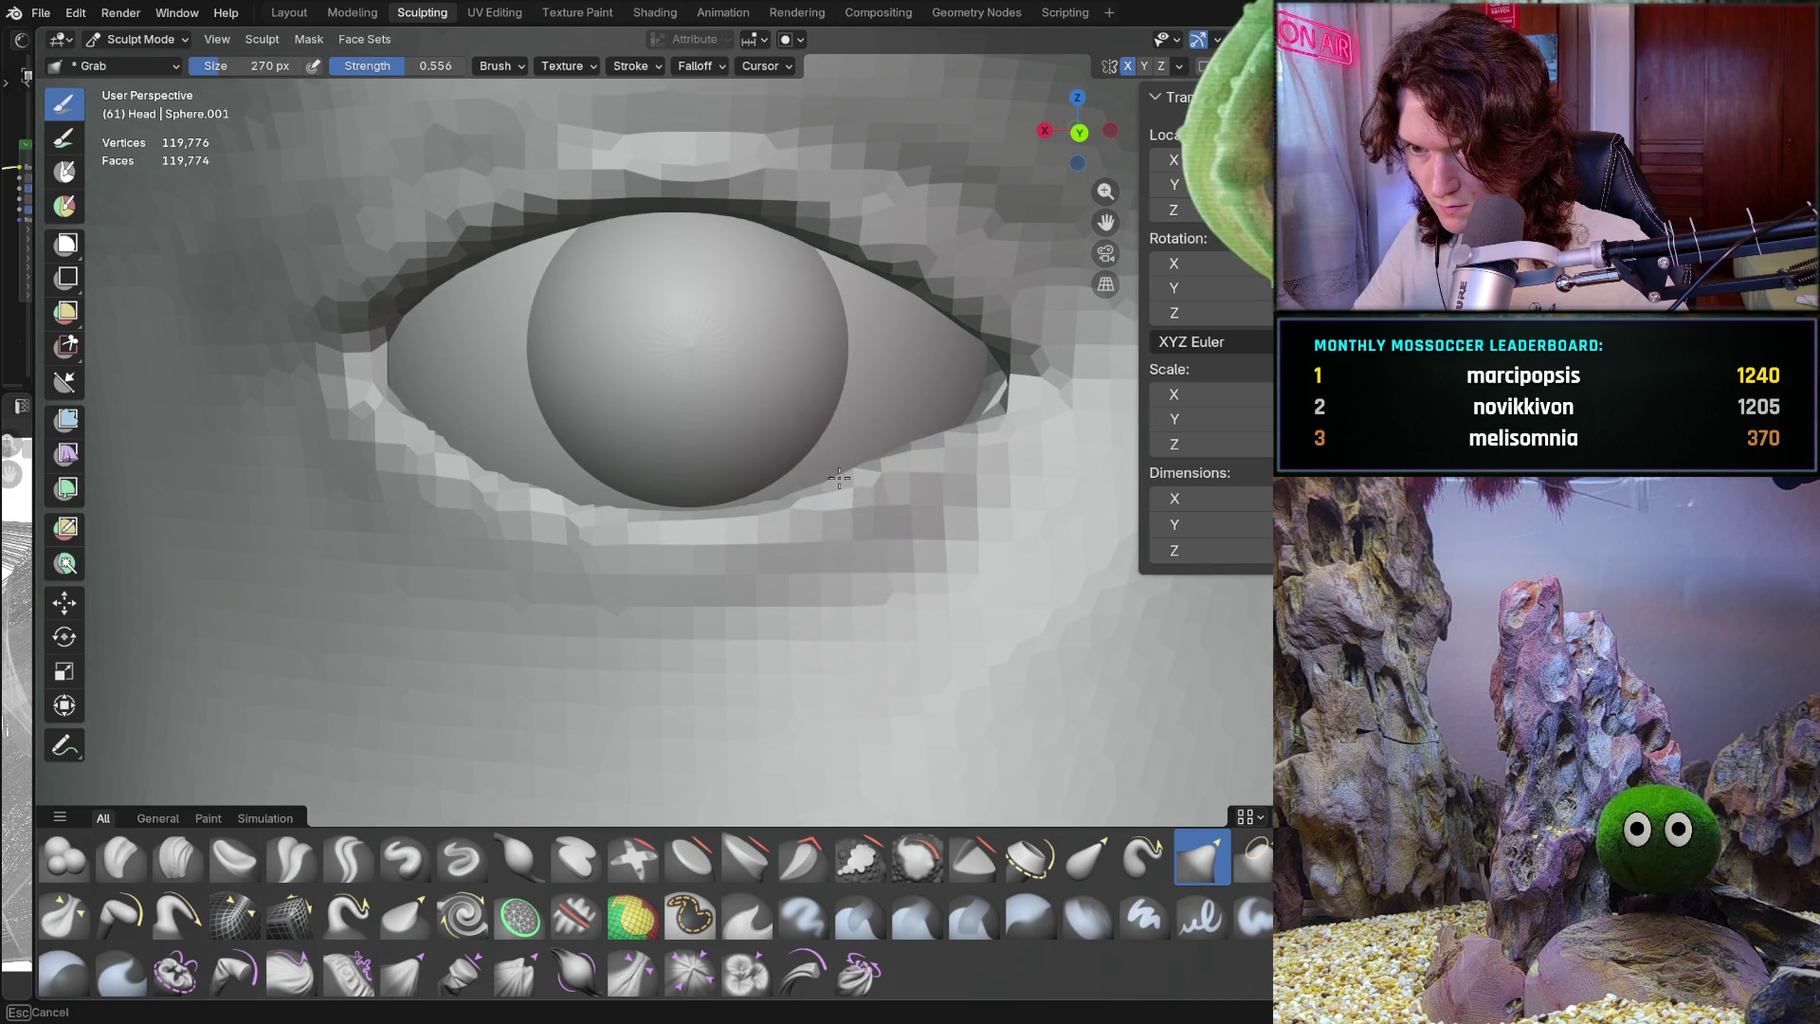
shift+middle_drag(722, 494, 810, 520)
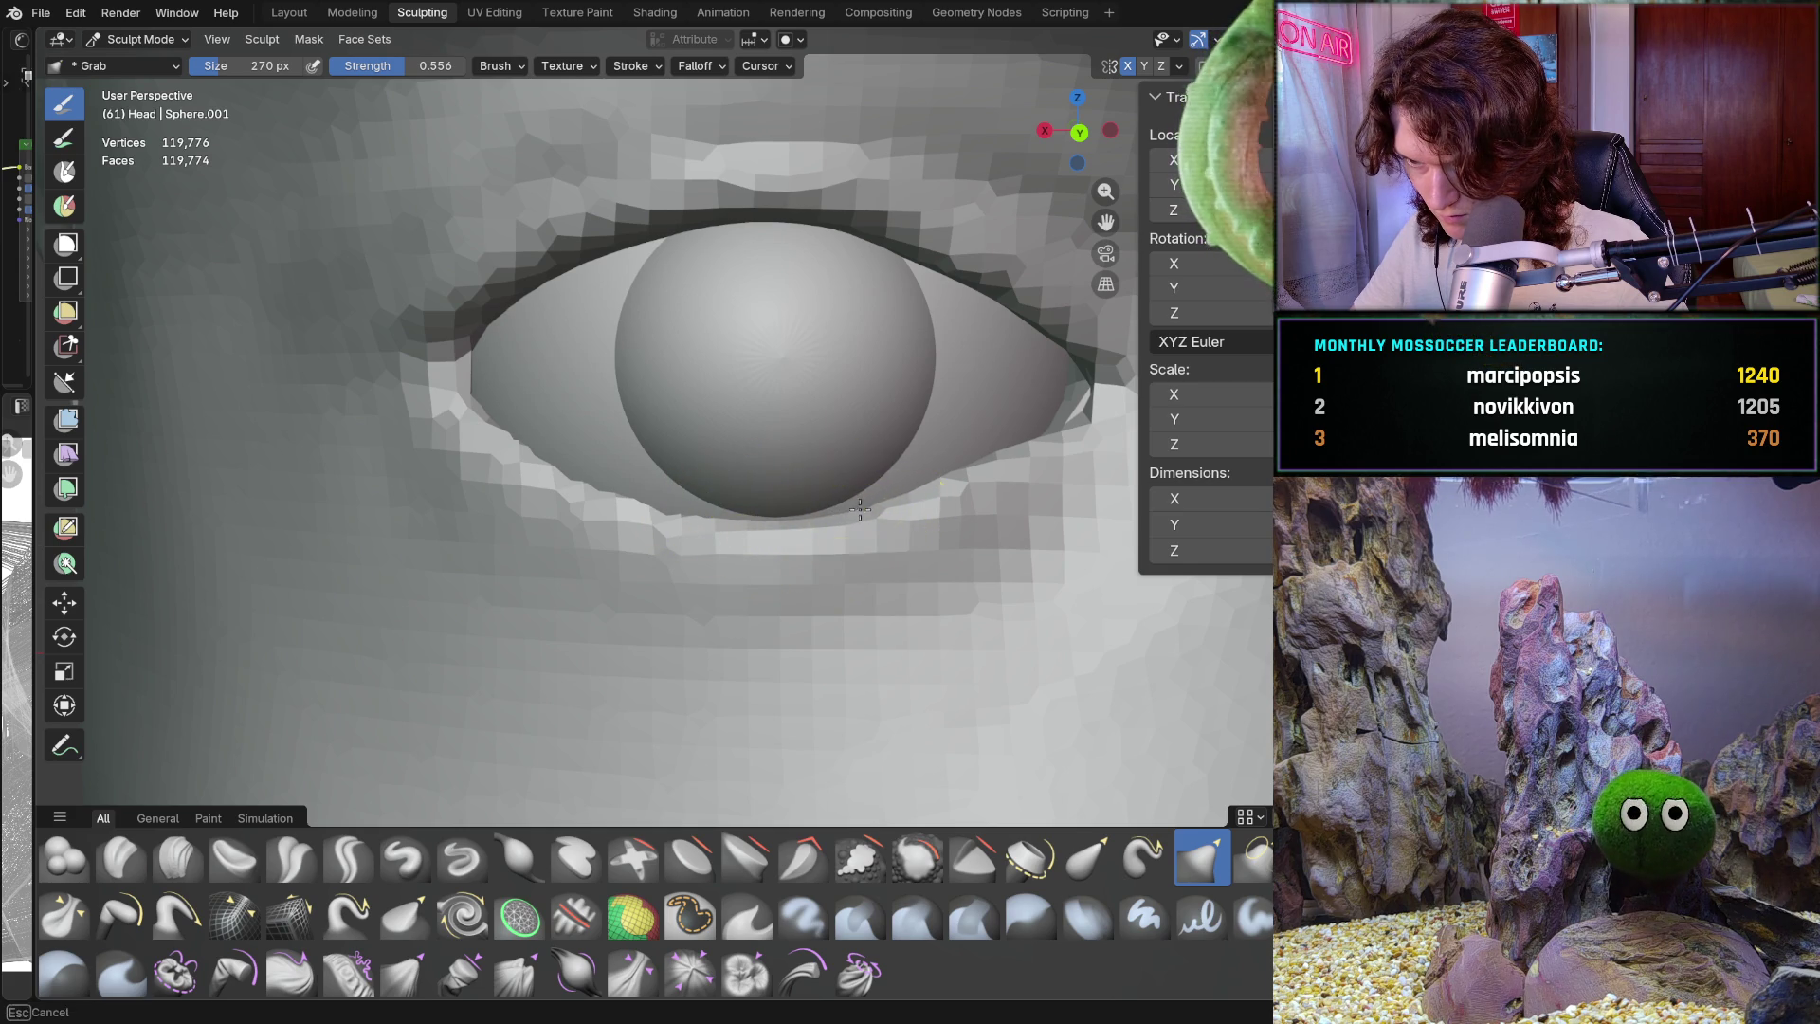
mouse_move(621, 512)
mouse_down()
mouse_move(652, 512)
mouse_move(611, 482)
mouse_up()
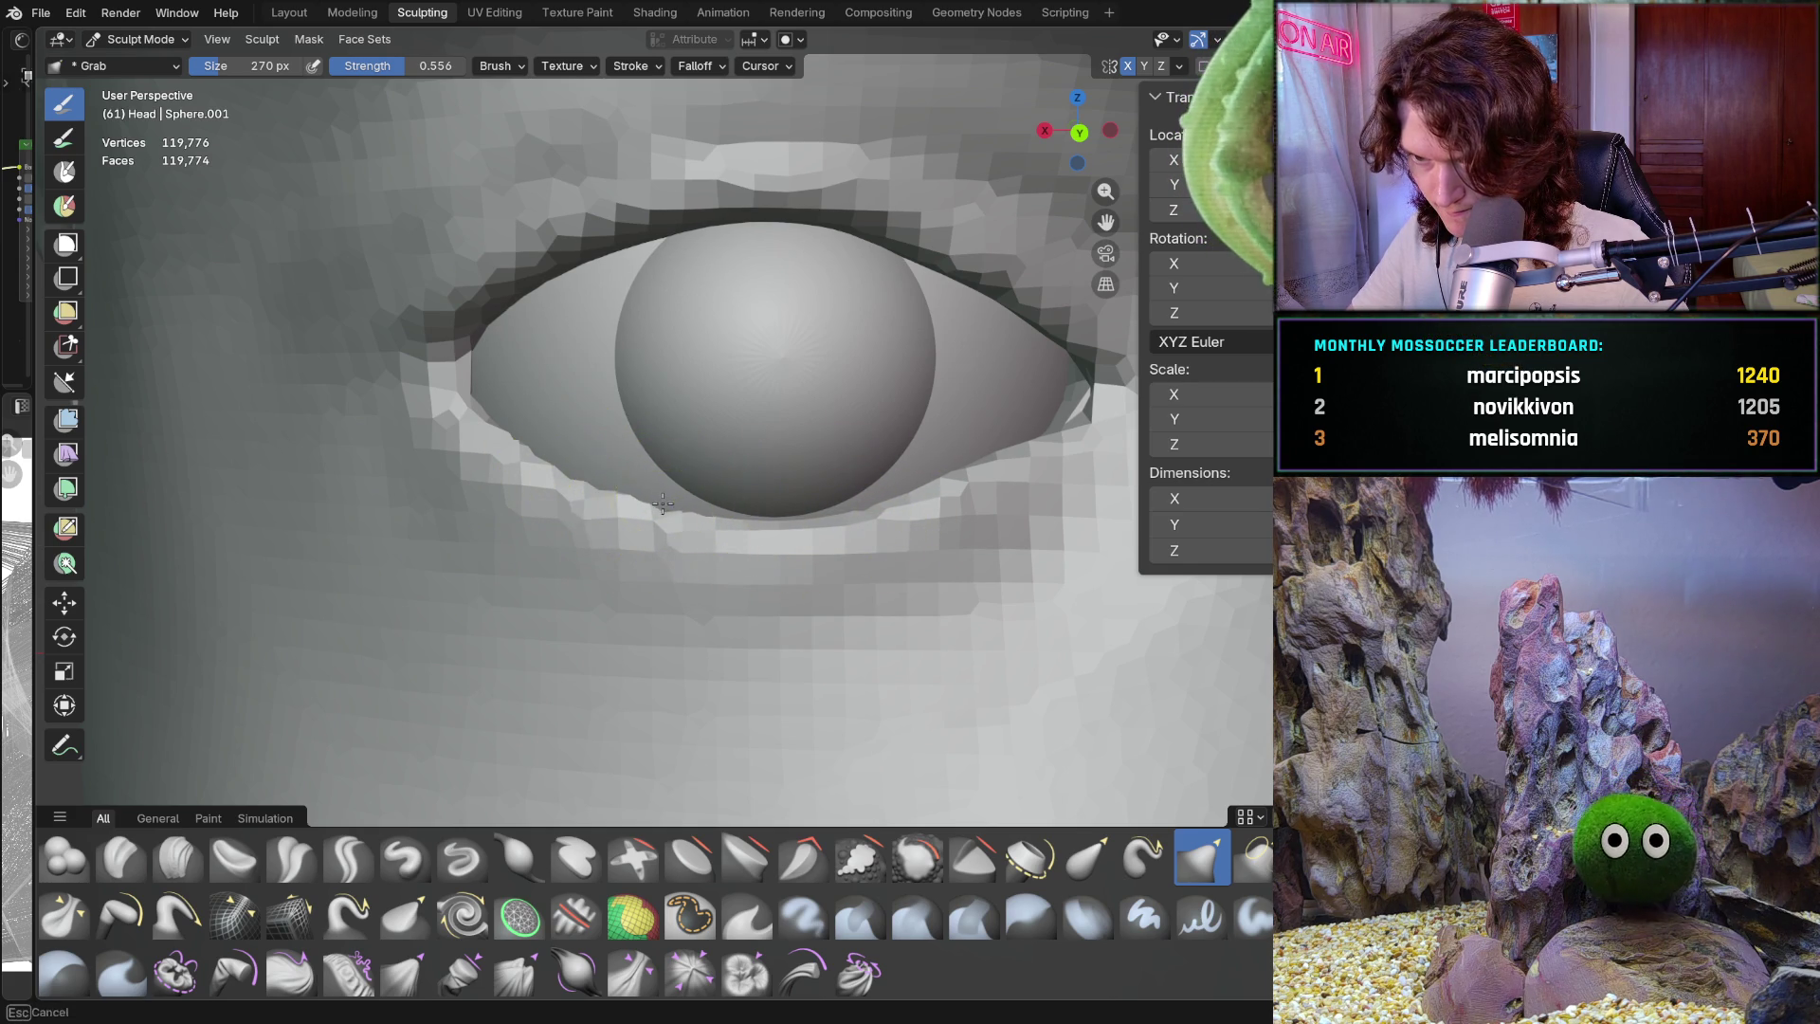
shift+middle_drag(556, 446, 616, 424)
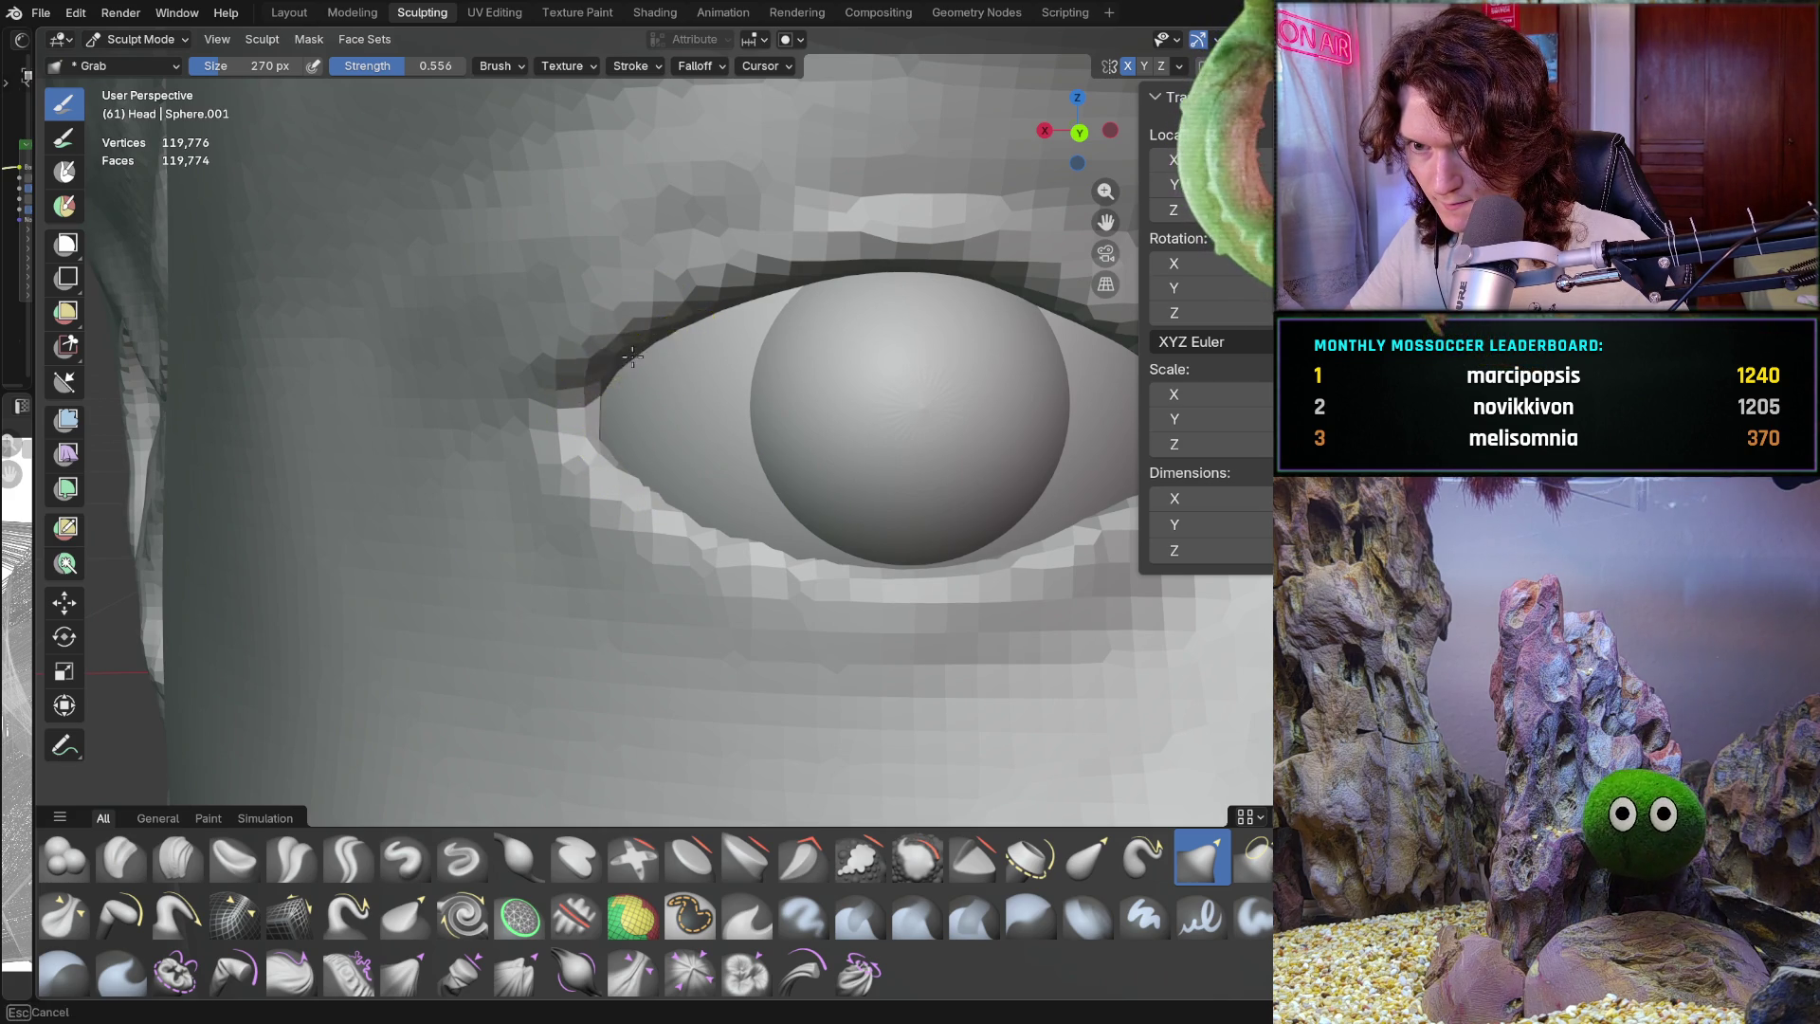
scroll(756, 313, down, 5)
mouse_move(758, 317)
middle_down()
mouse_move(841, 485)
mouse_move(834, 436)
mouse_move(815, 445)
middle_up()
scroll(569, 530, up, 4)
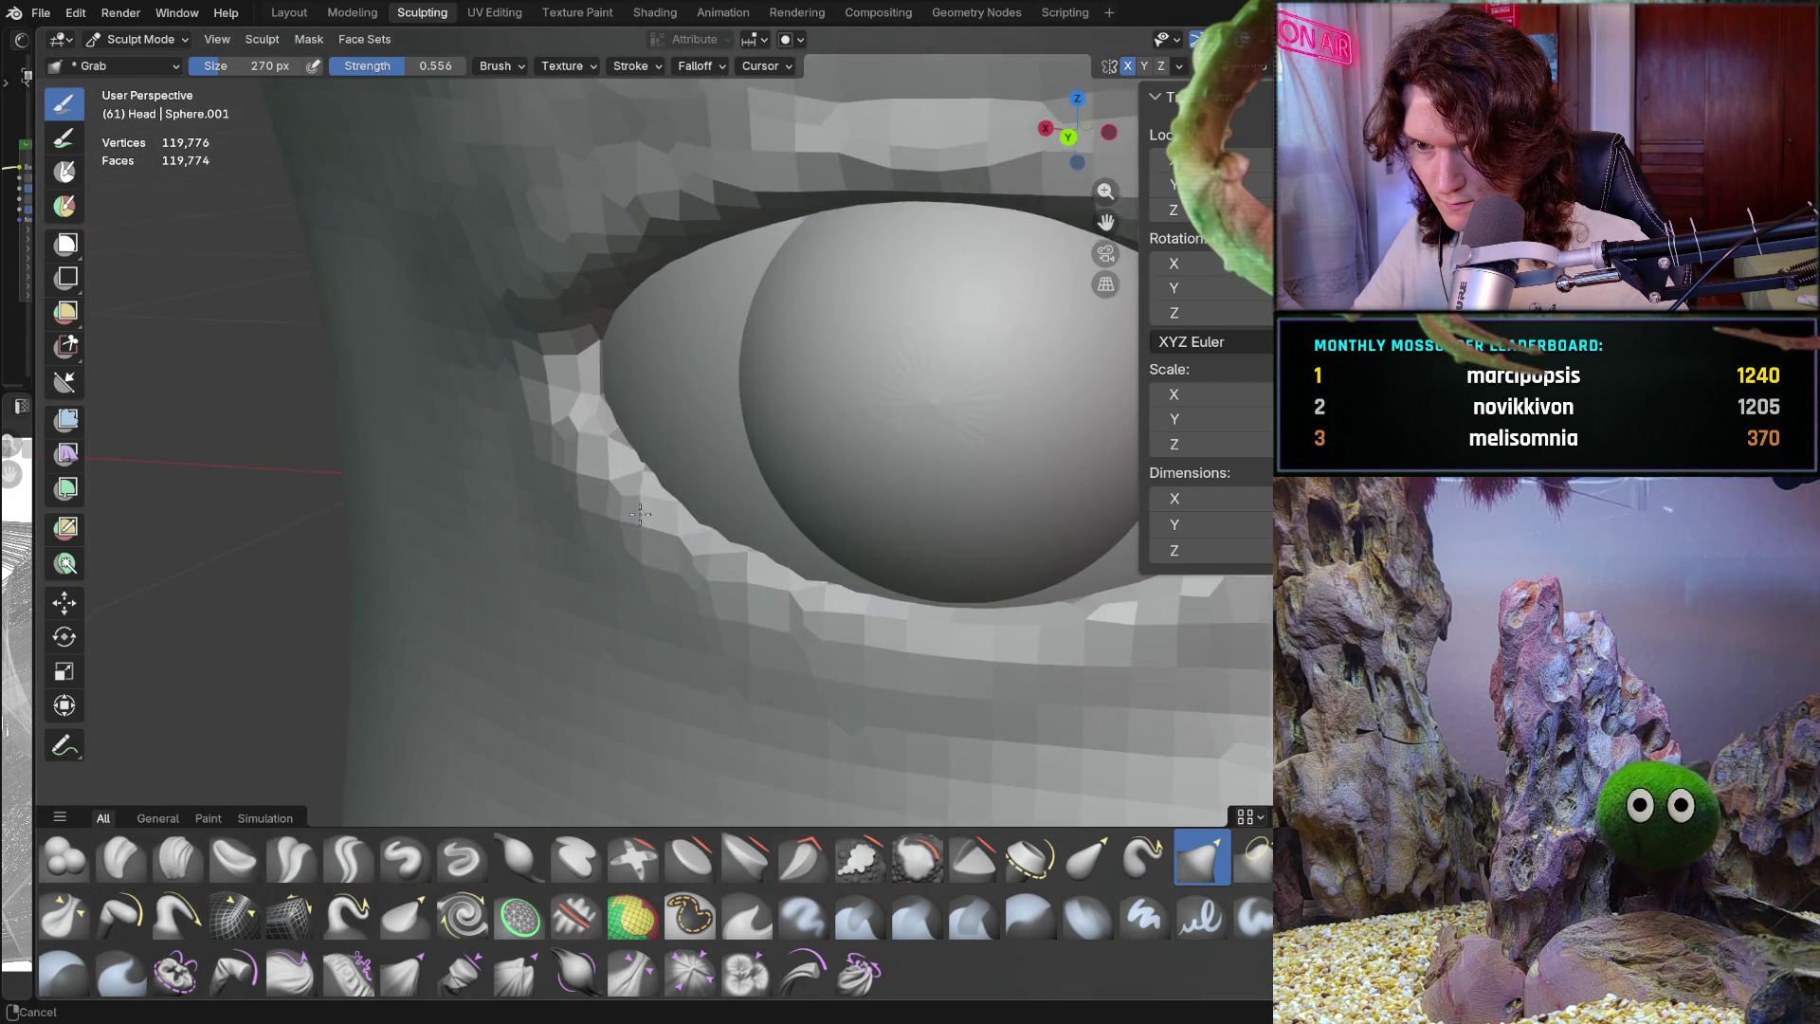
scroll(531, 529, up, 2)
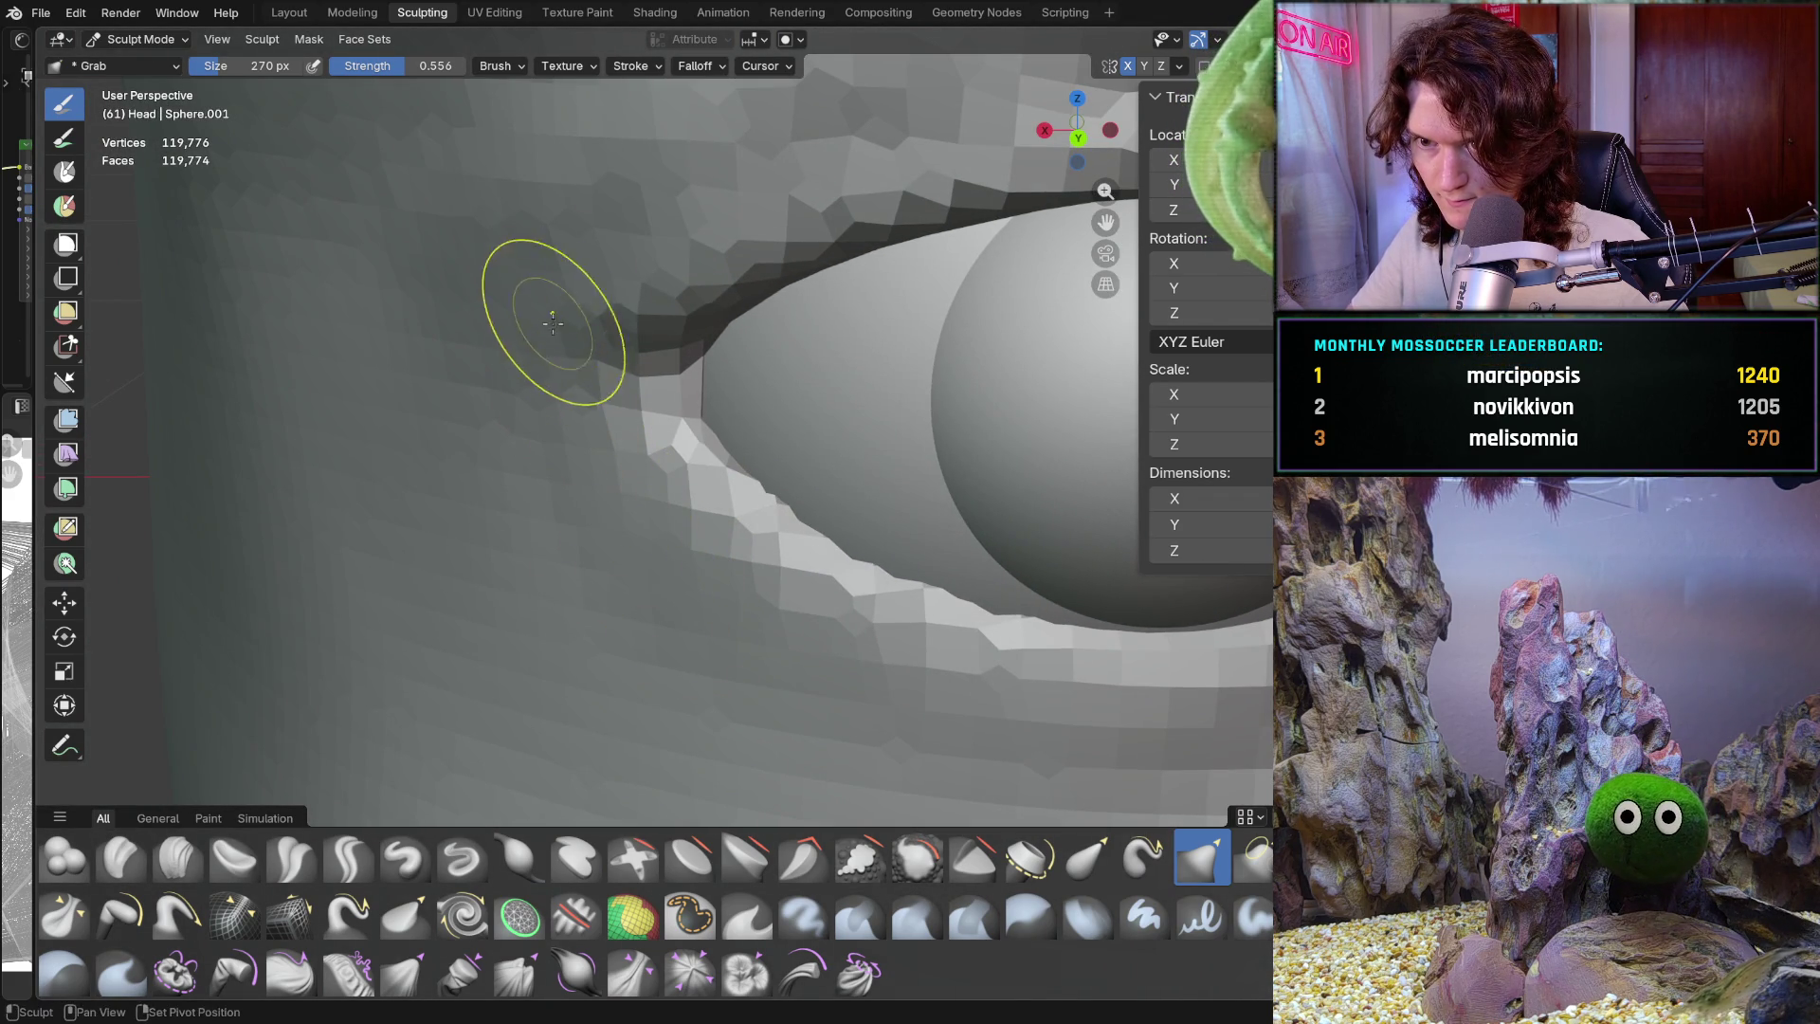
scroll(601, 252, down, 6)
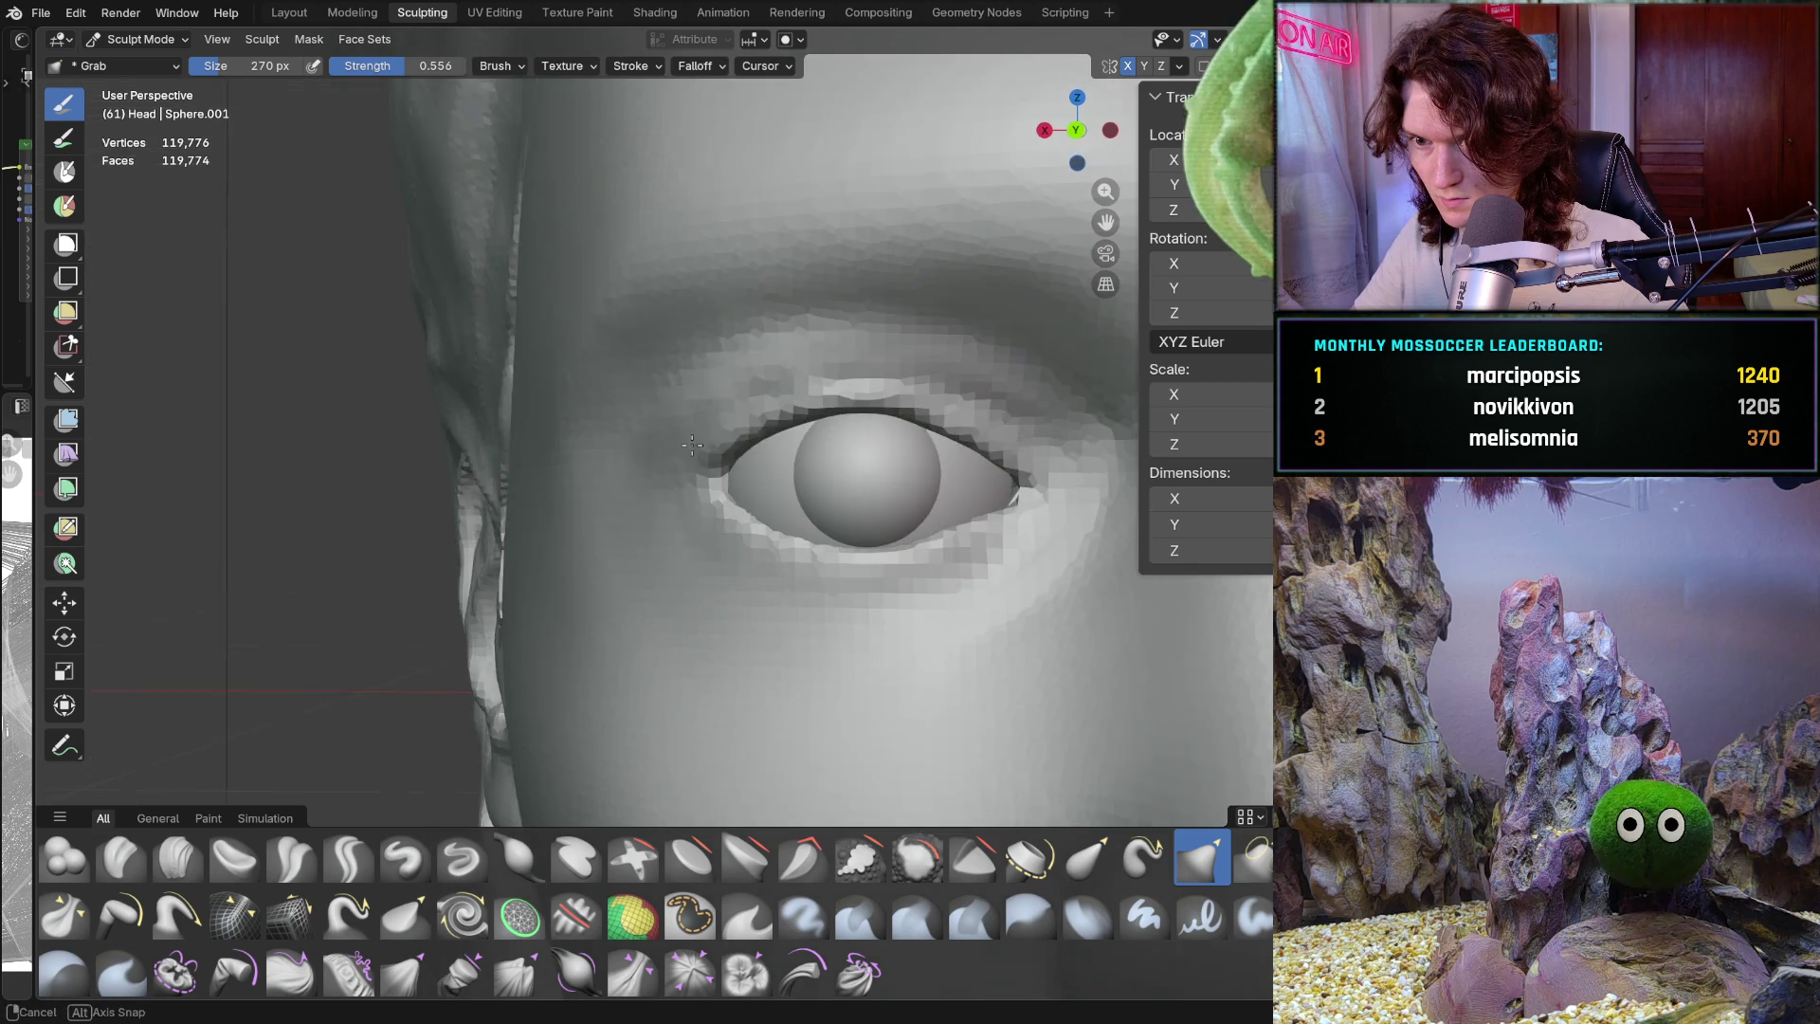
scroll(814, 447, down, 3)
scroll(777, 583, down, 2)
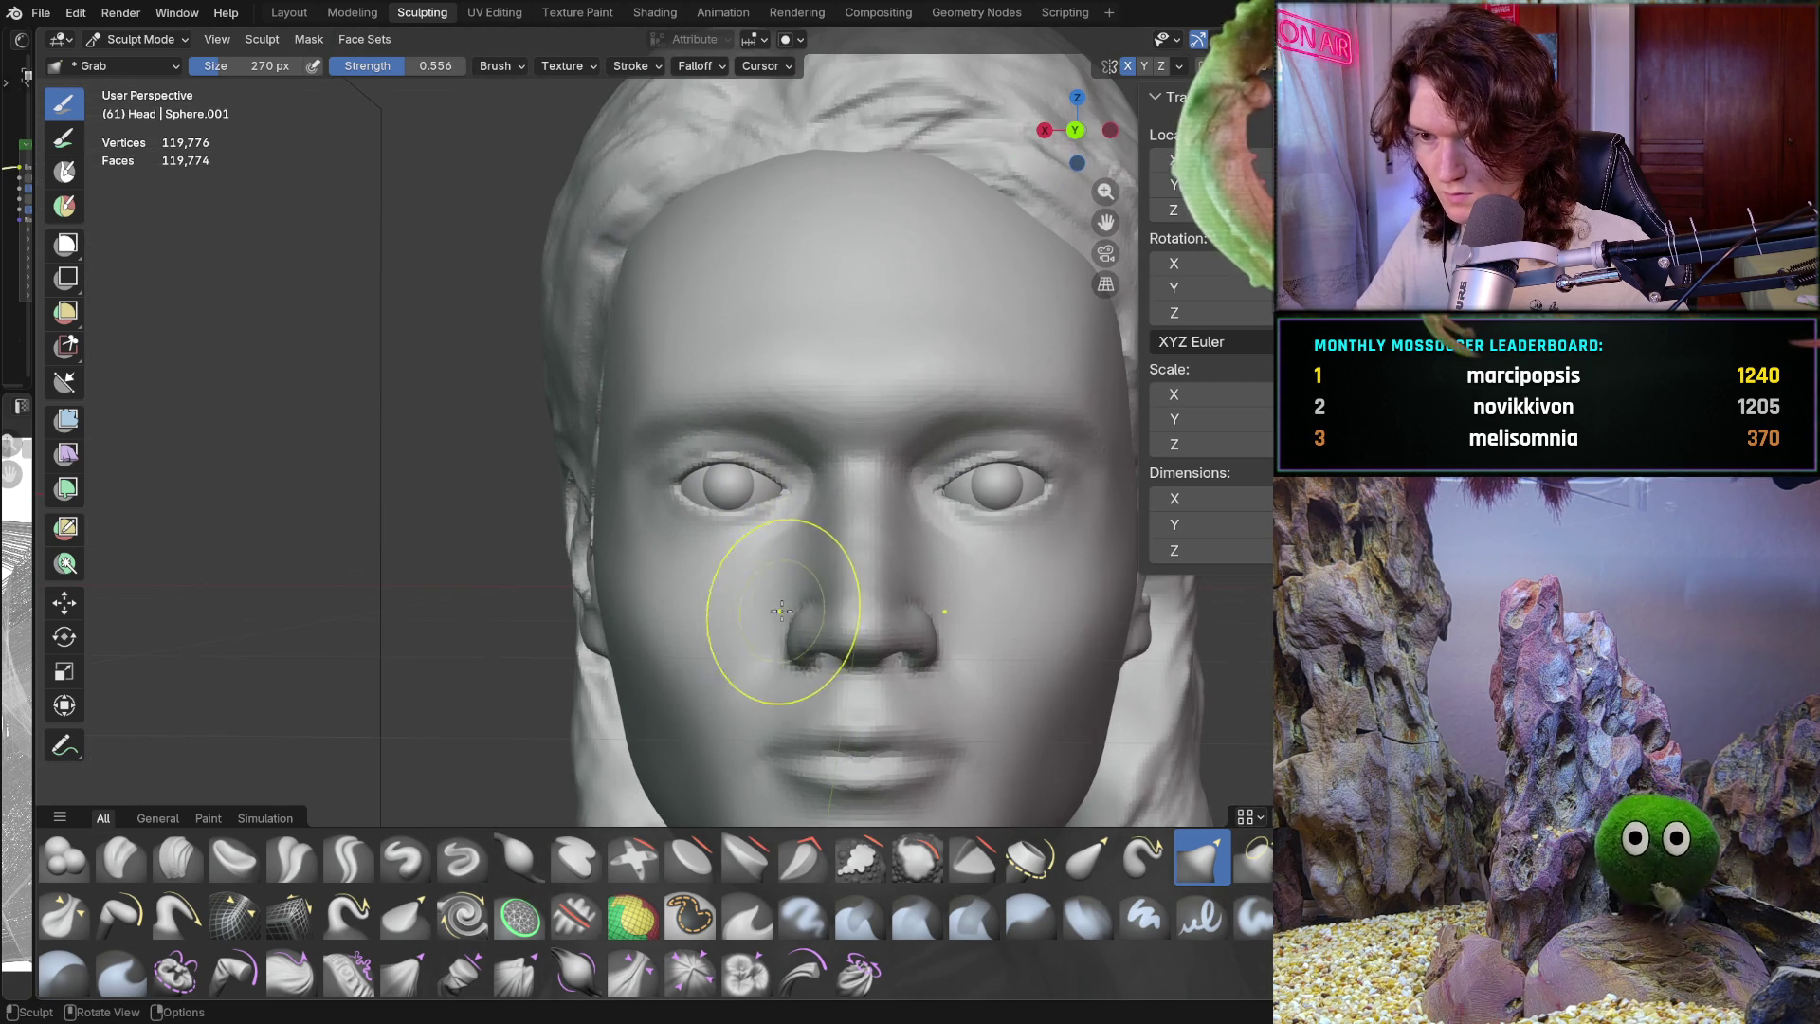
scroll(815, 588, down, 4)
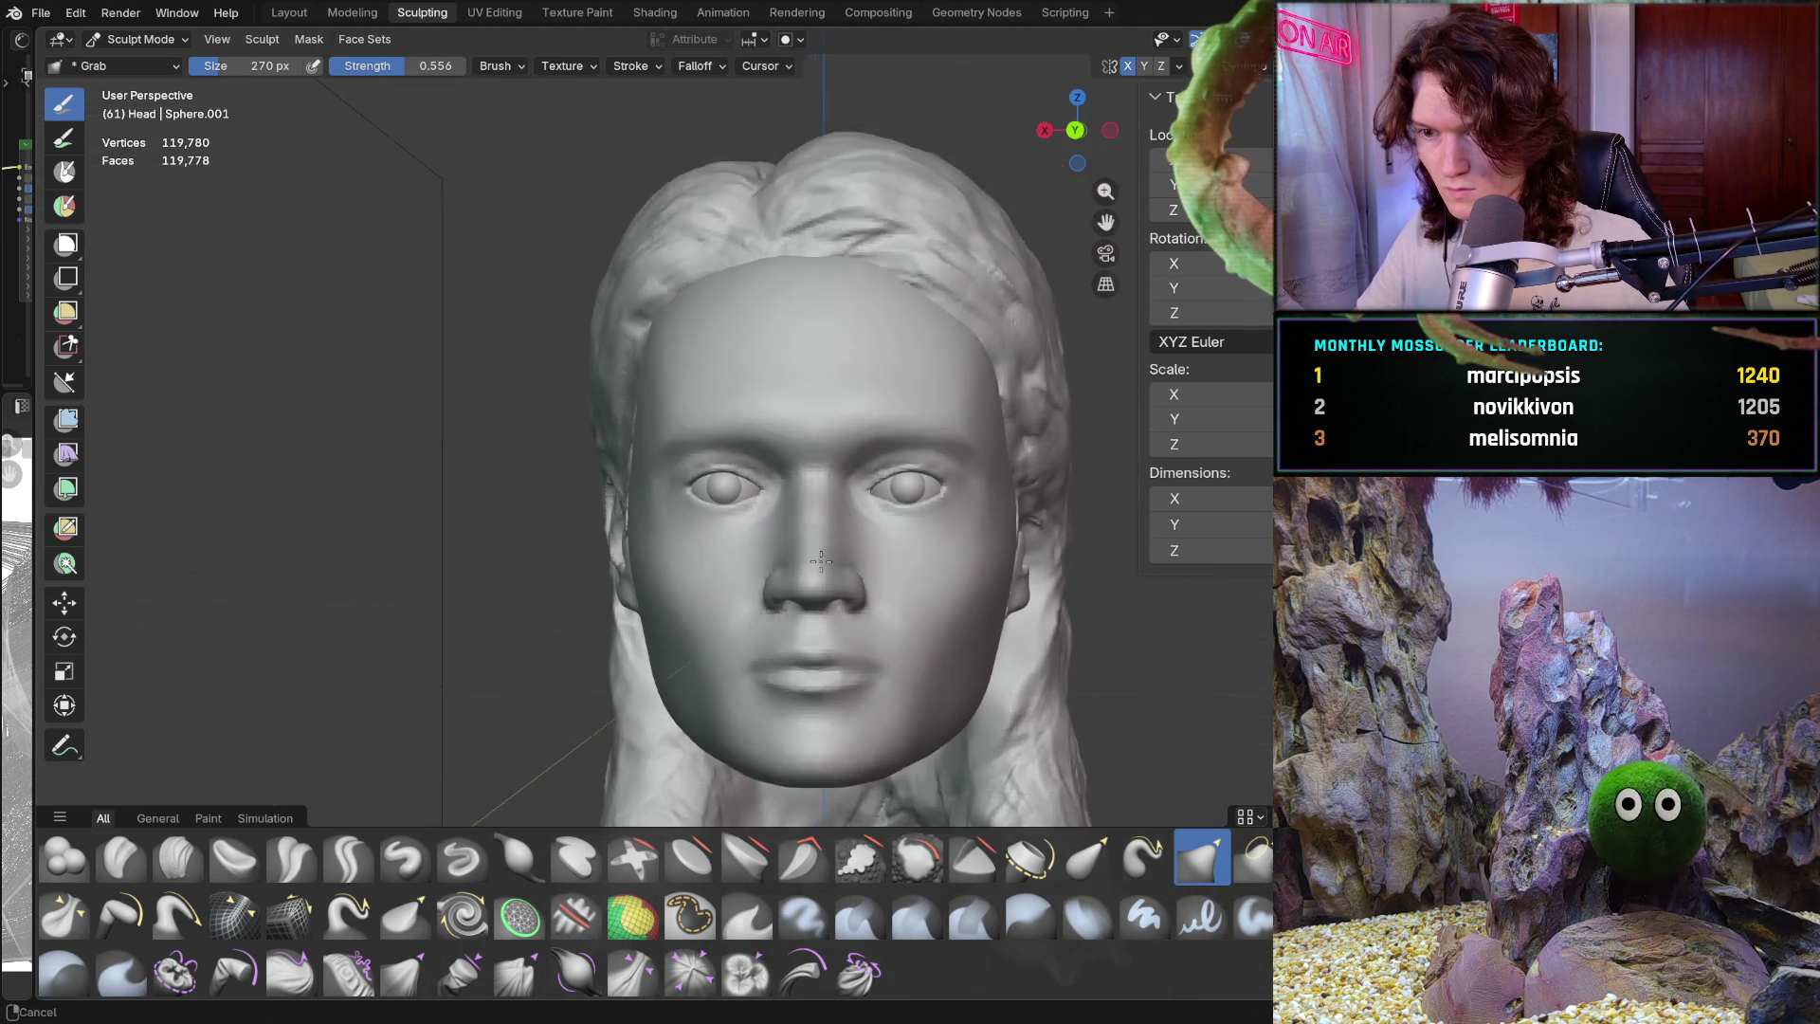
middle_drag(765, 636, 798, 642)
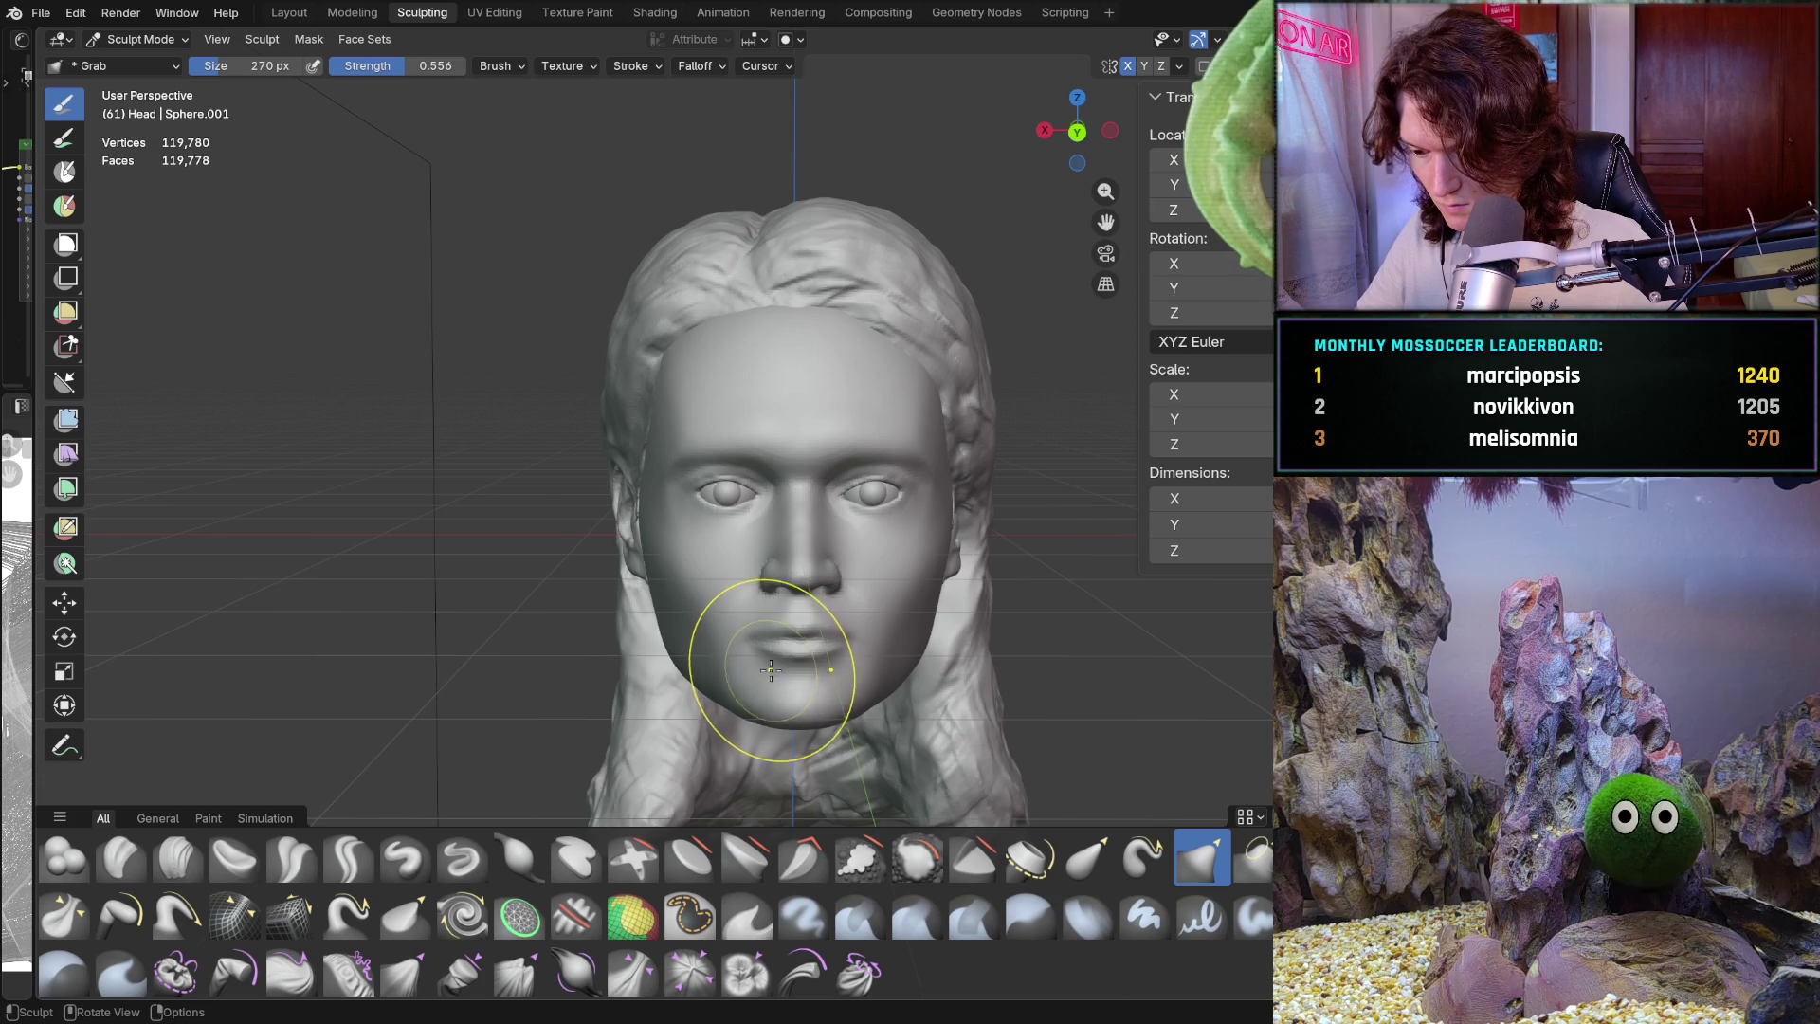
ctrl+middle_drag(761, 663, 842, 546)
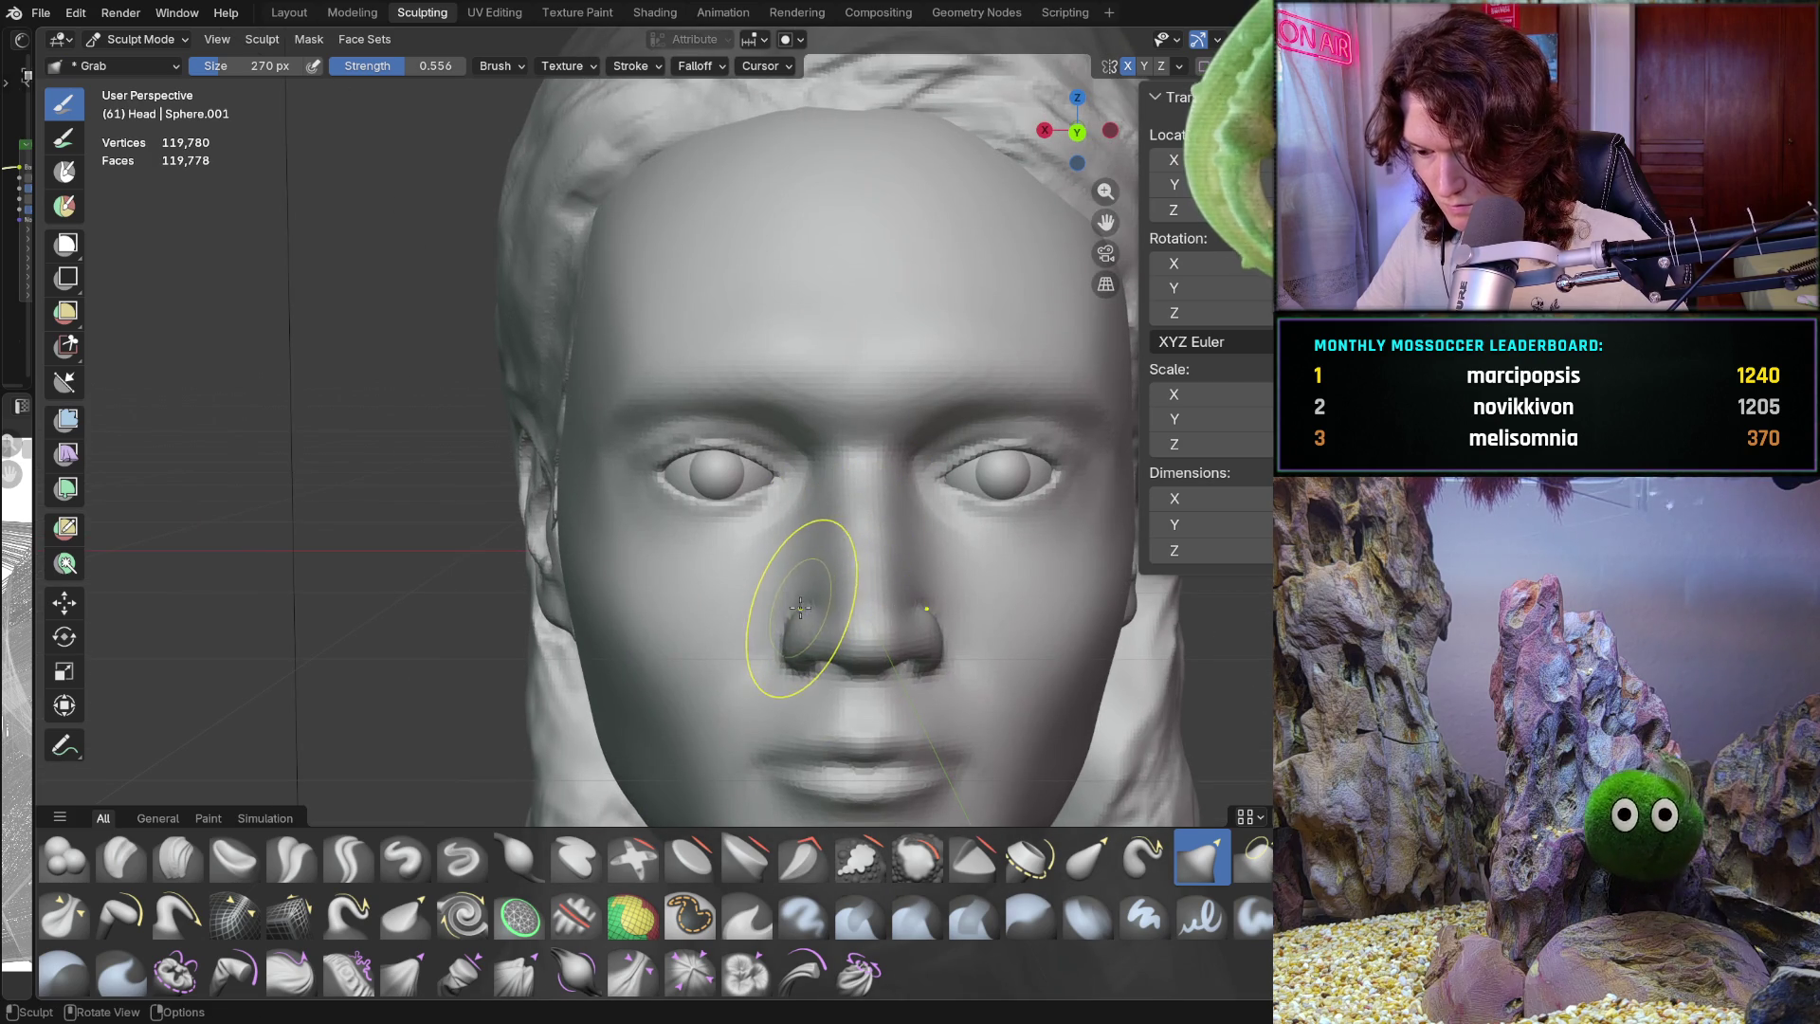
mouse_move(774, 609)
ctrl+middle_down()
mouse_move(650, 441)
mouse_move(740, 494)
mouse_move(679, 629)
mouse_move(698, 640)
ctrl+middle_up()
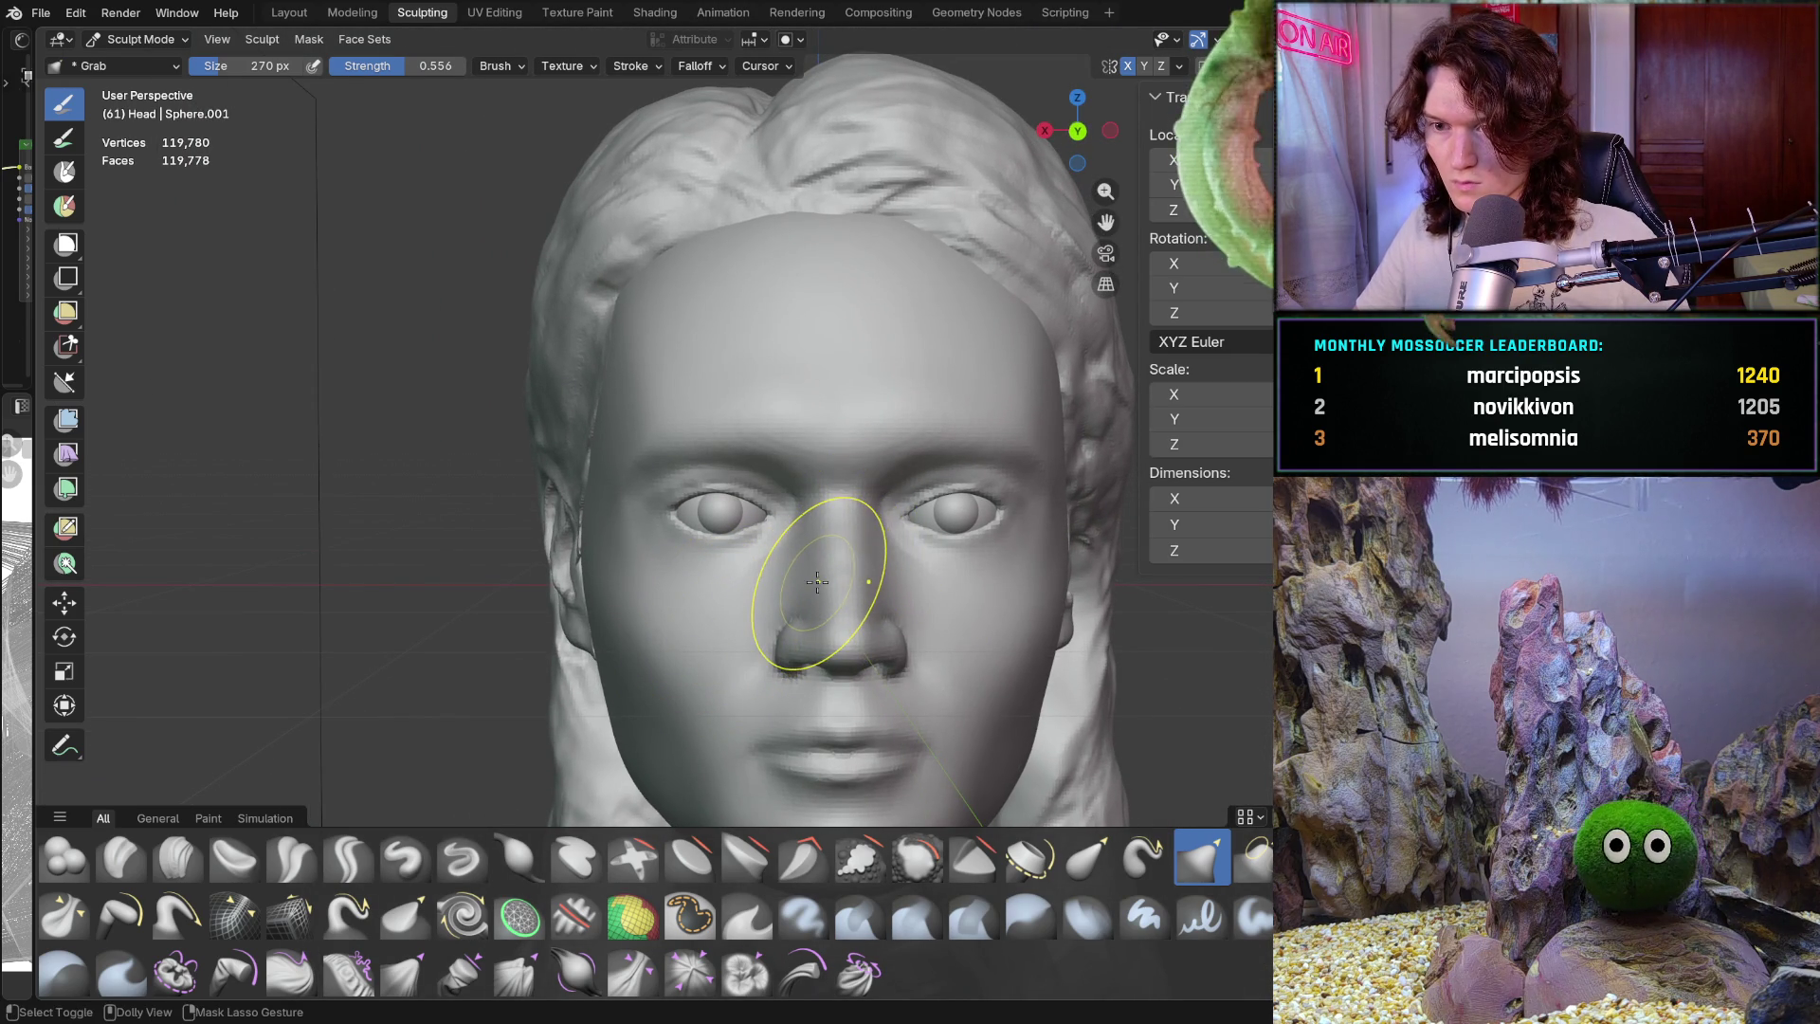
mouse_move(671, 568)
ctrl+middle_down()
mouse_move(792, 439)
mouse_move(691, 629)
mouse_move(561, 611)
mouse_move(995, 401)
ctrl+middle_up()
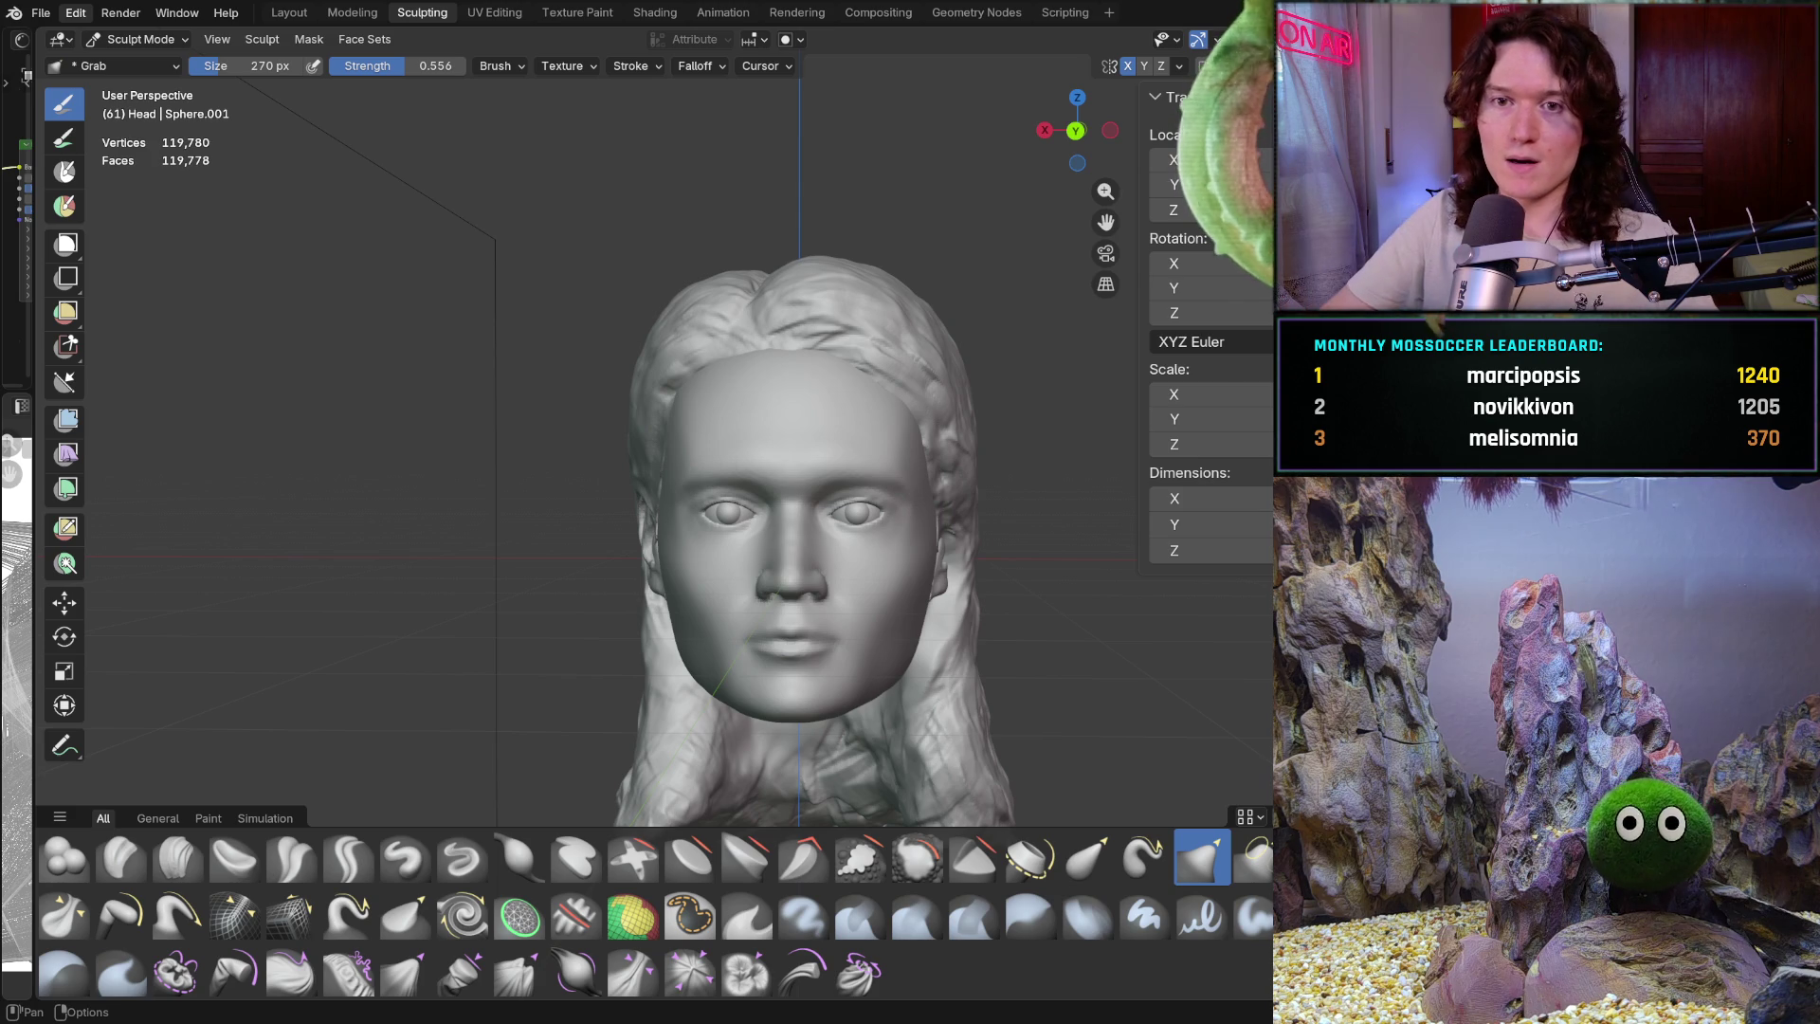
click(50, 19)
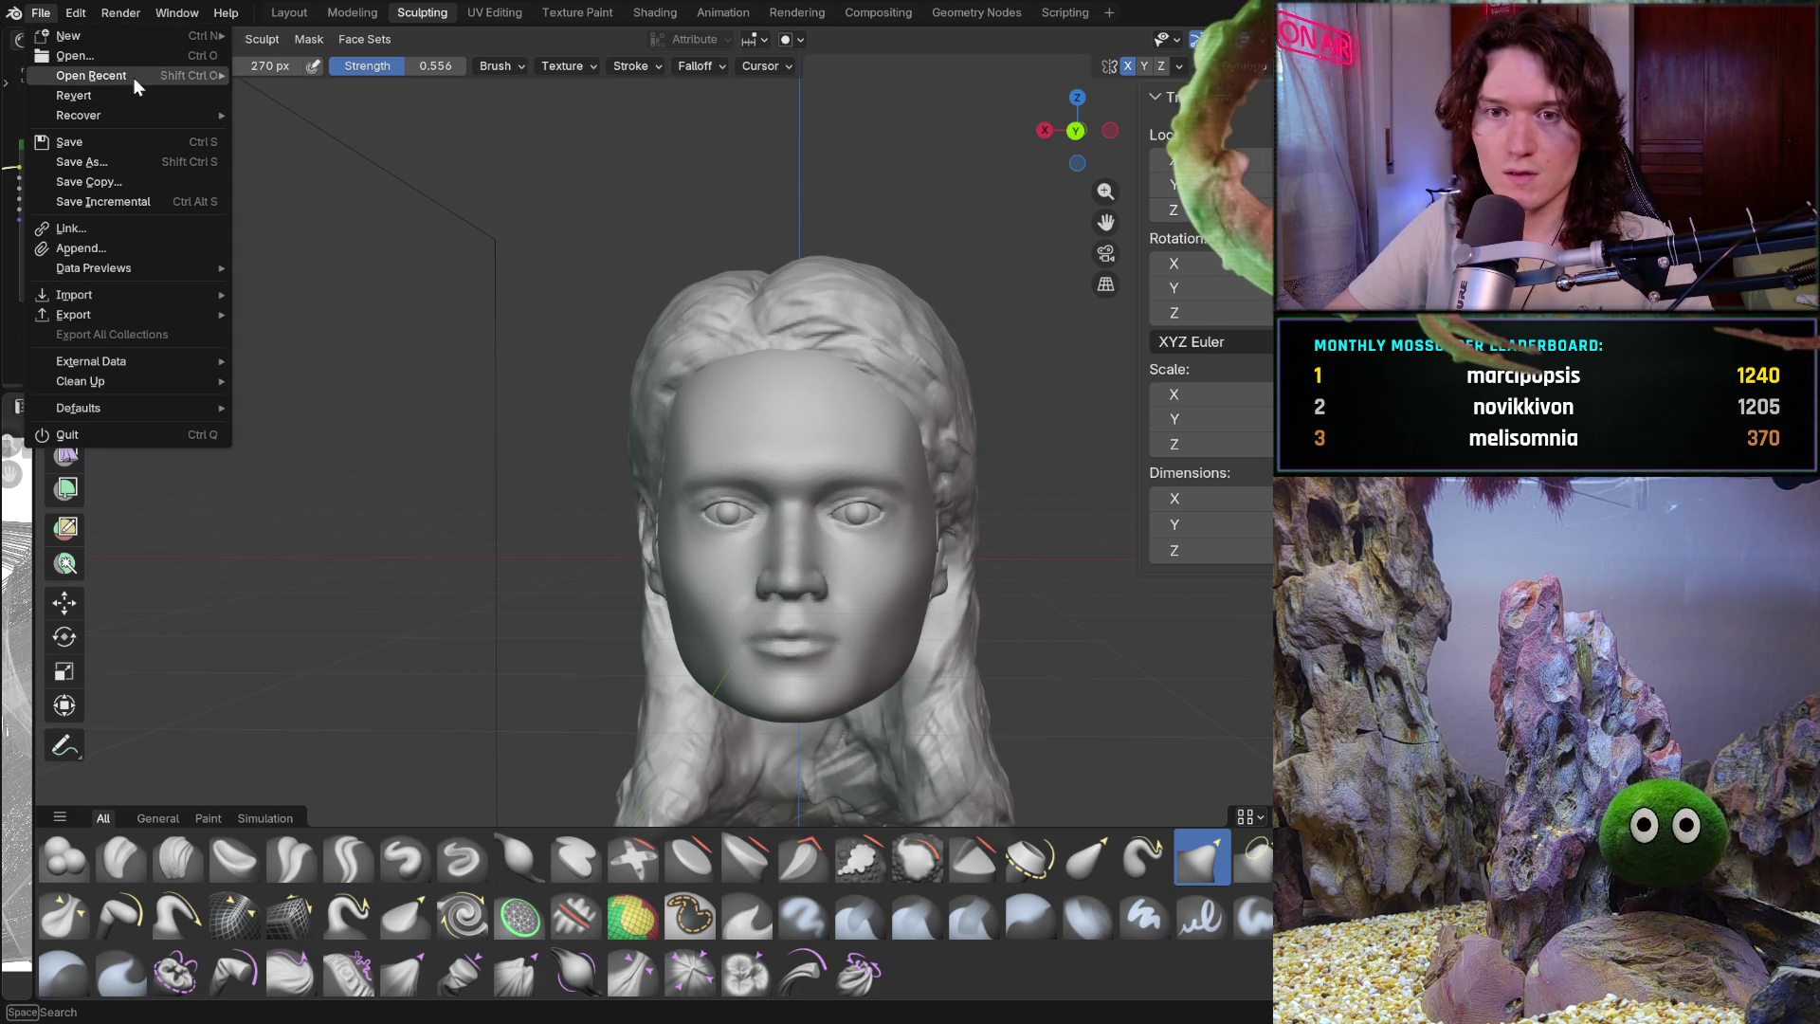
key(Escape)
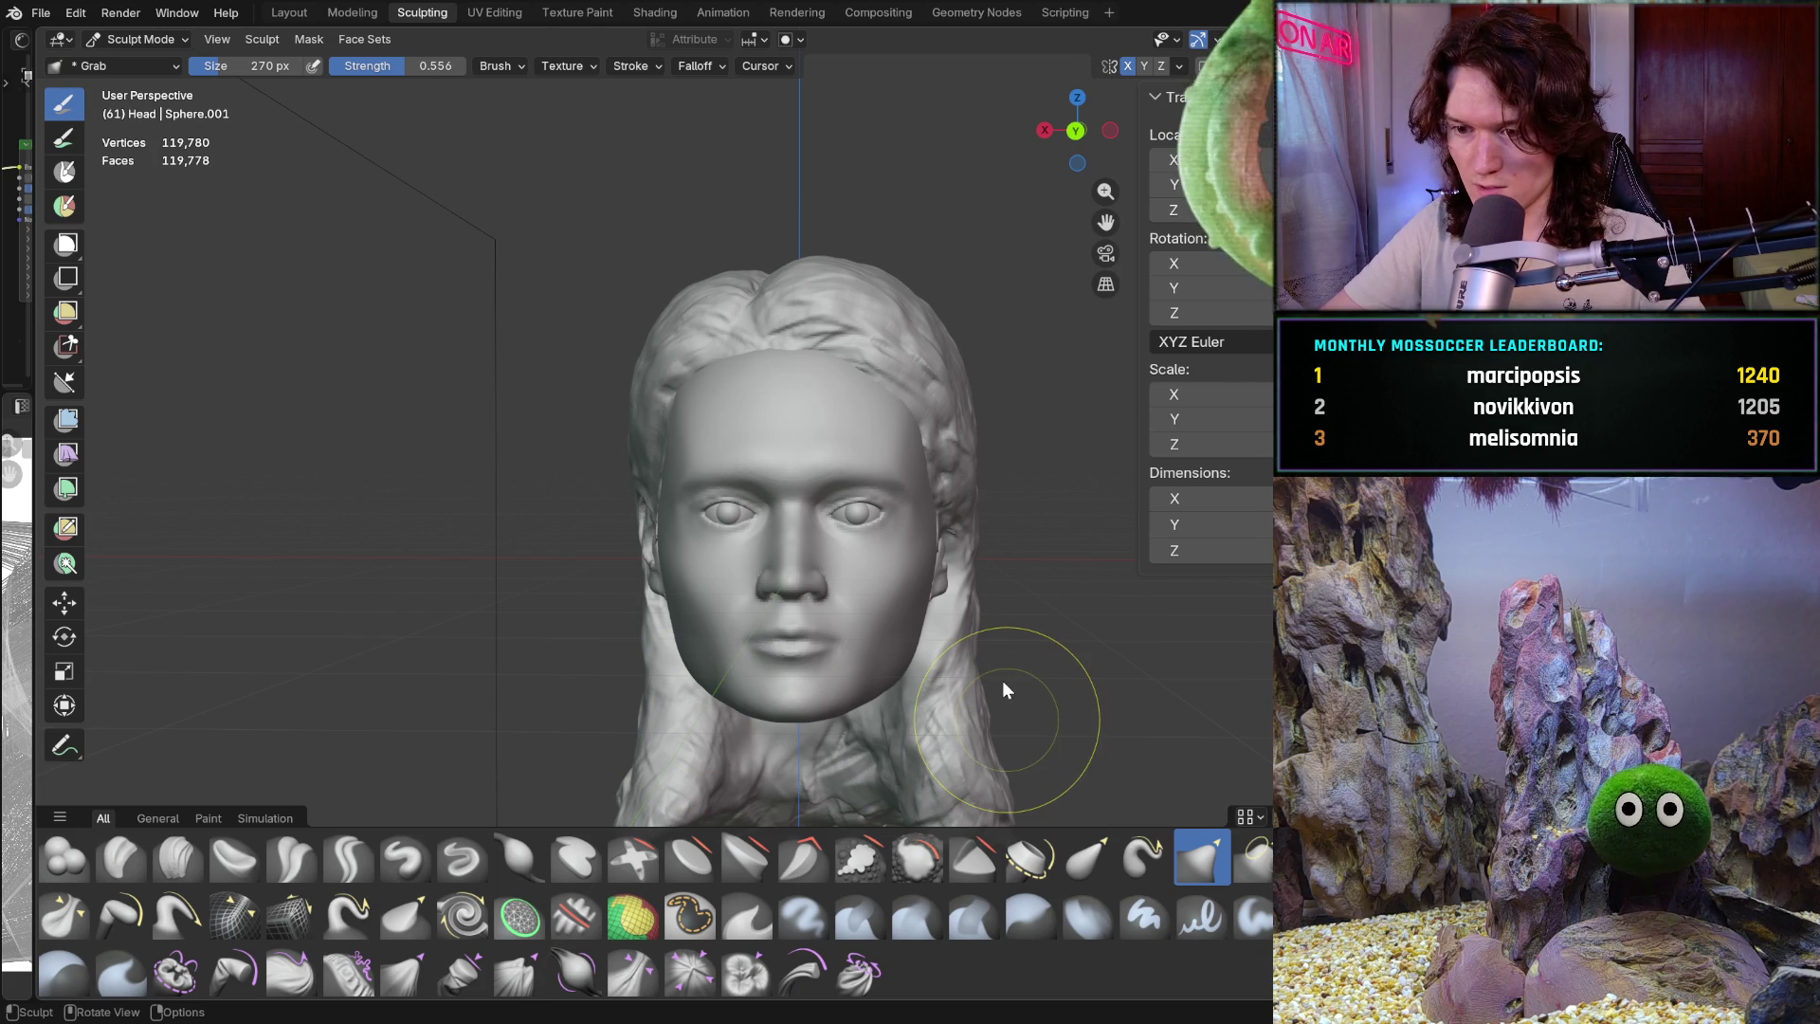
key(ctrl+s)
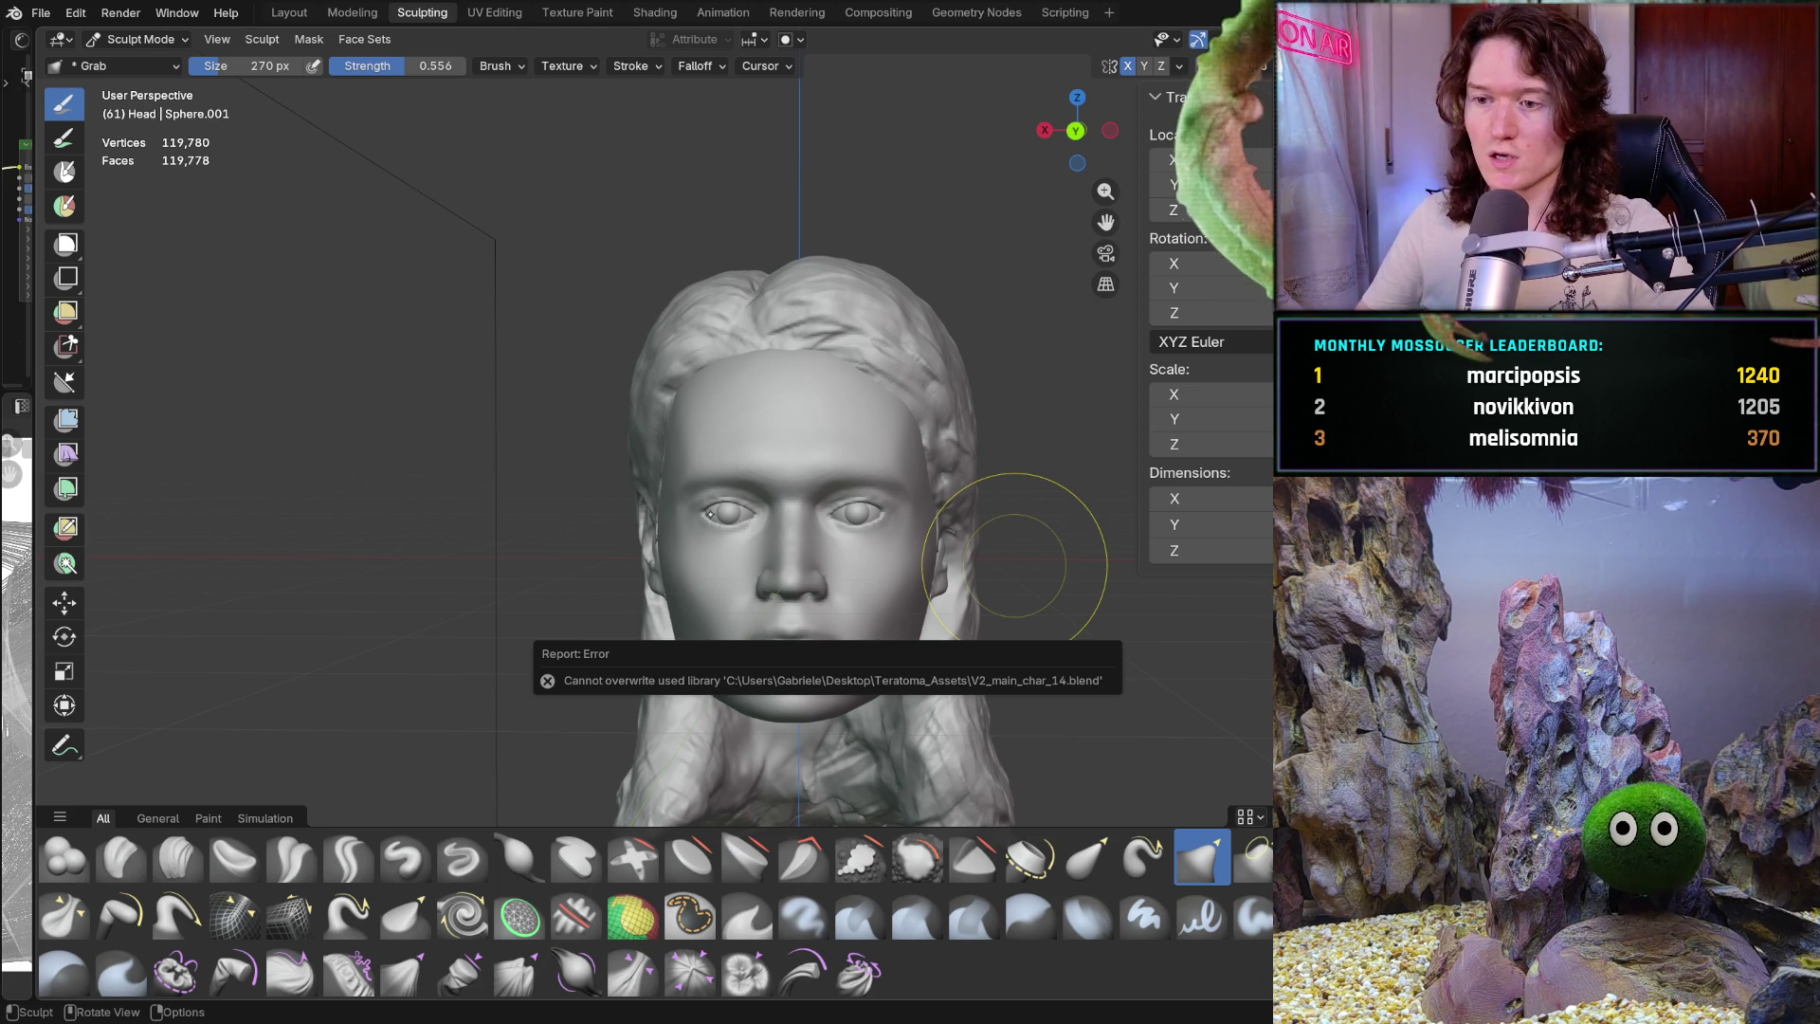
scroll(786, 448, up, 2)
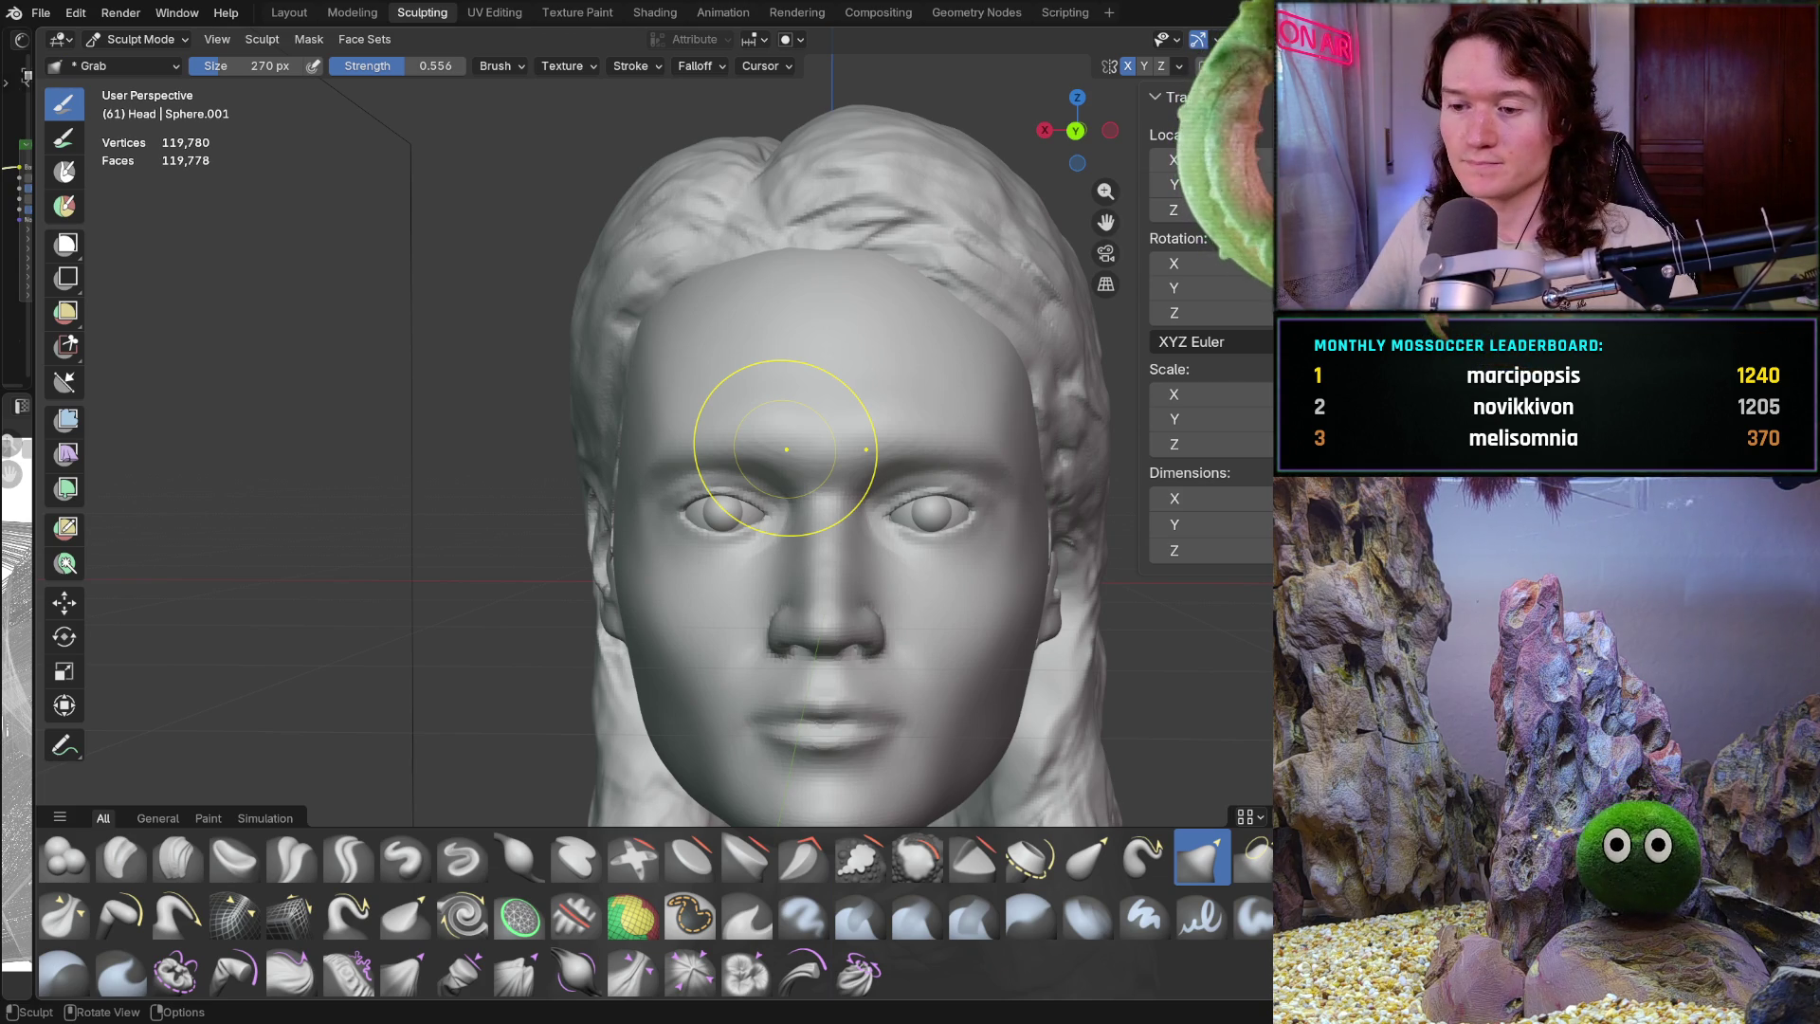
scroll(248, 662, up, 1)
In Object Mode, draw a new box cube beside the head from the back orthographic view
scroll(264, 661, up, 1)
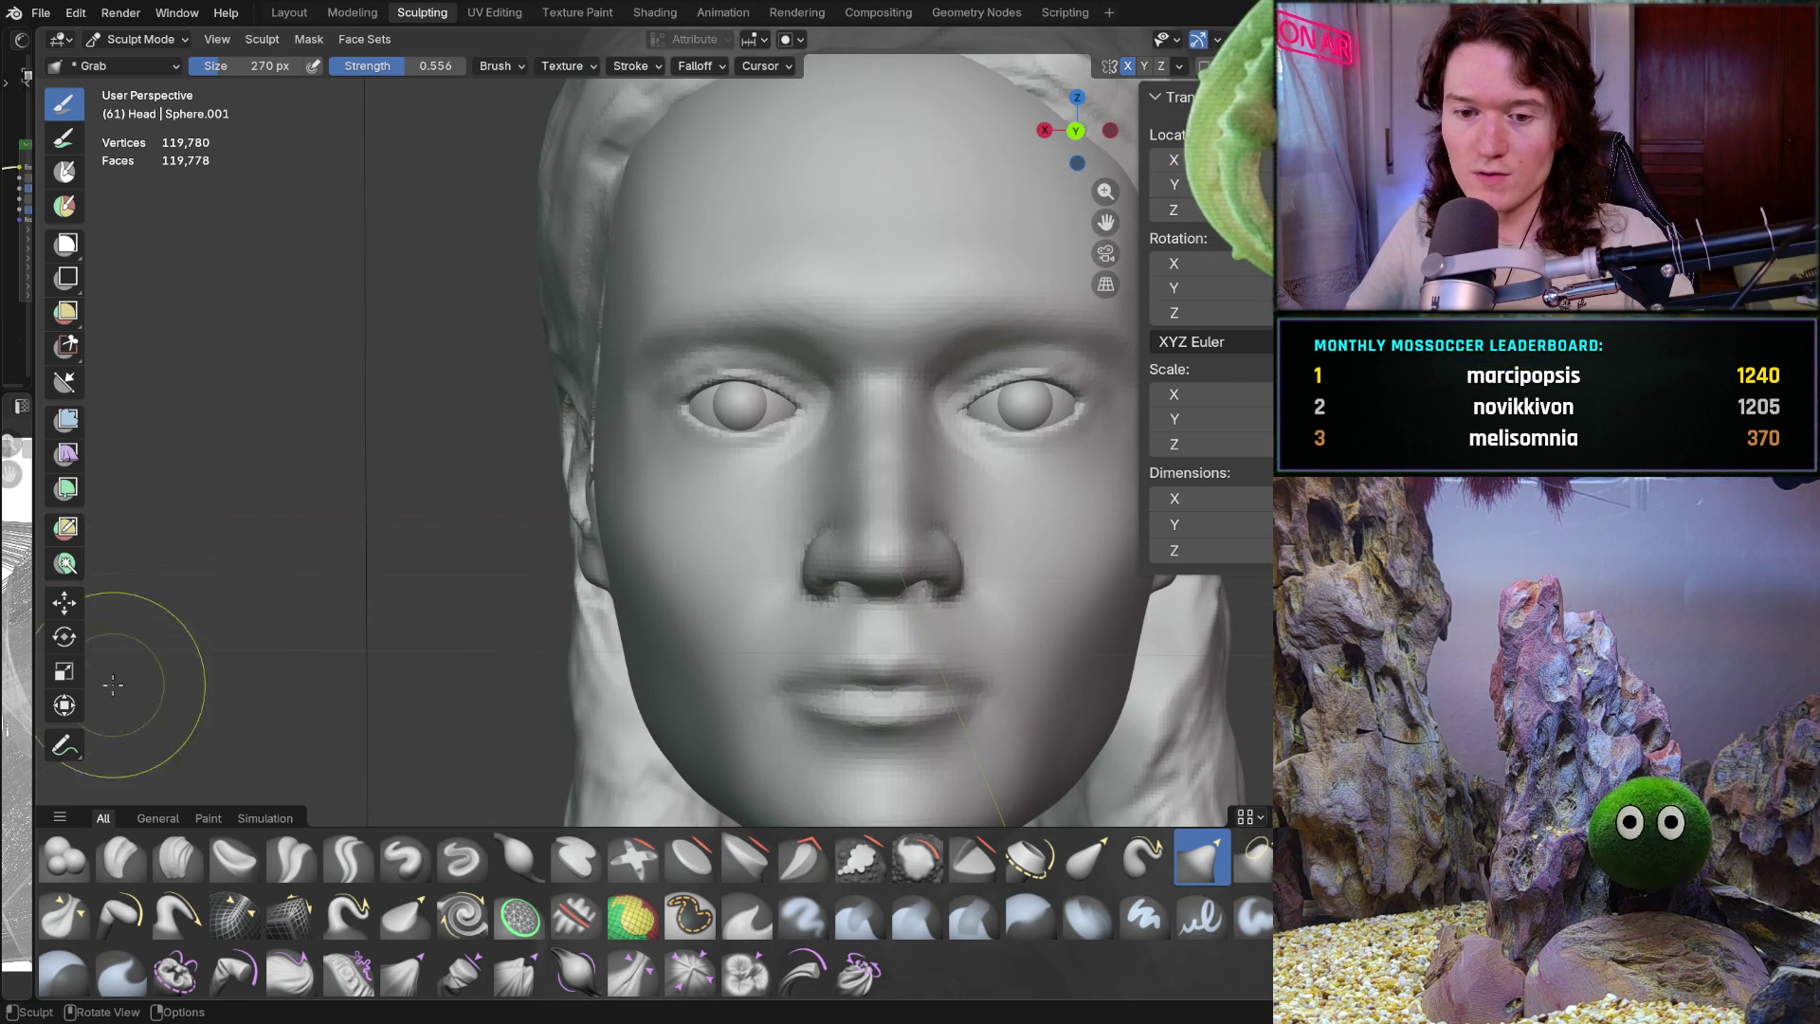
click(140, 39)
click(133, 57)
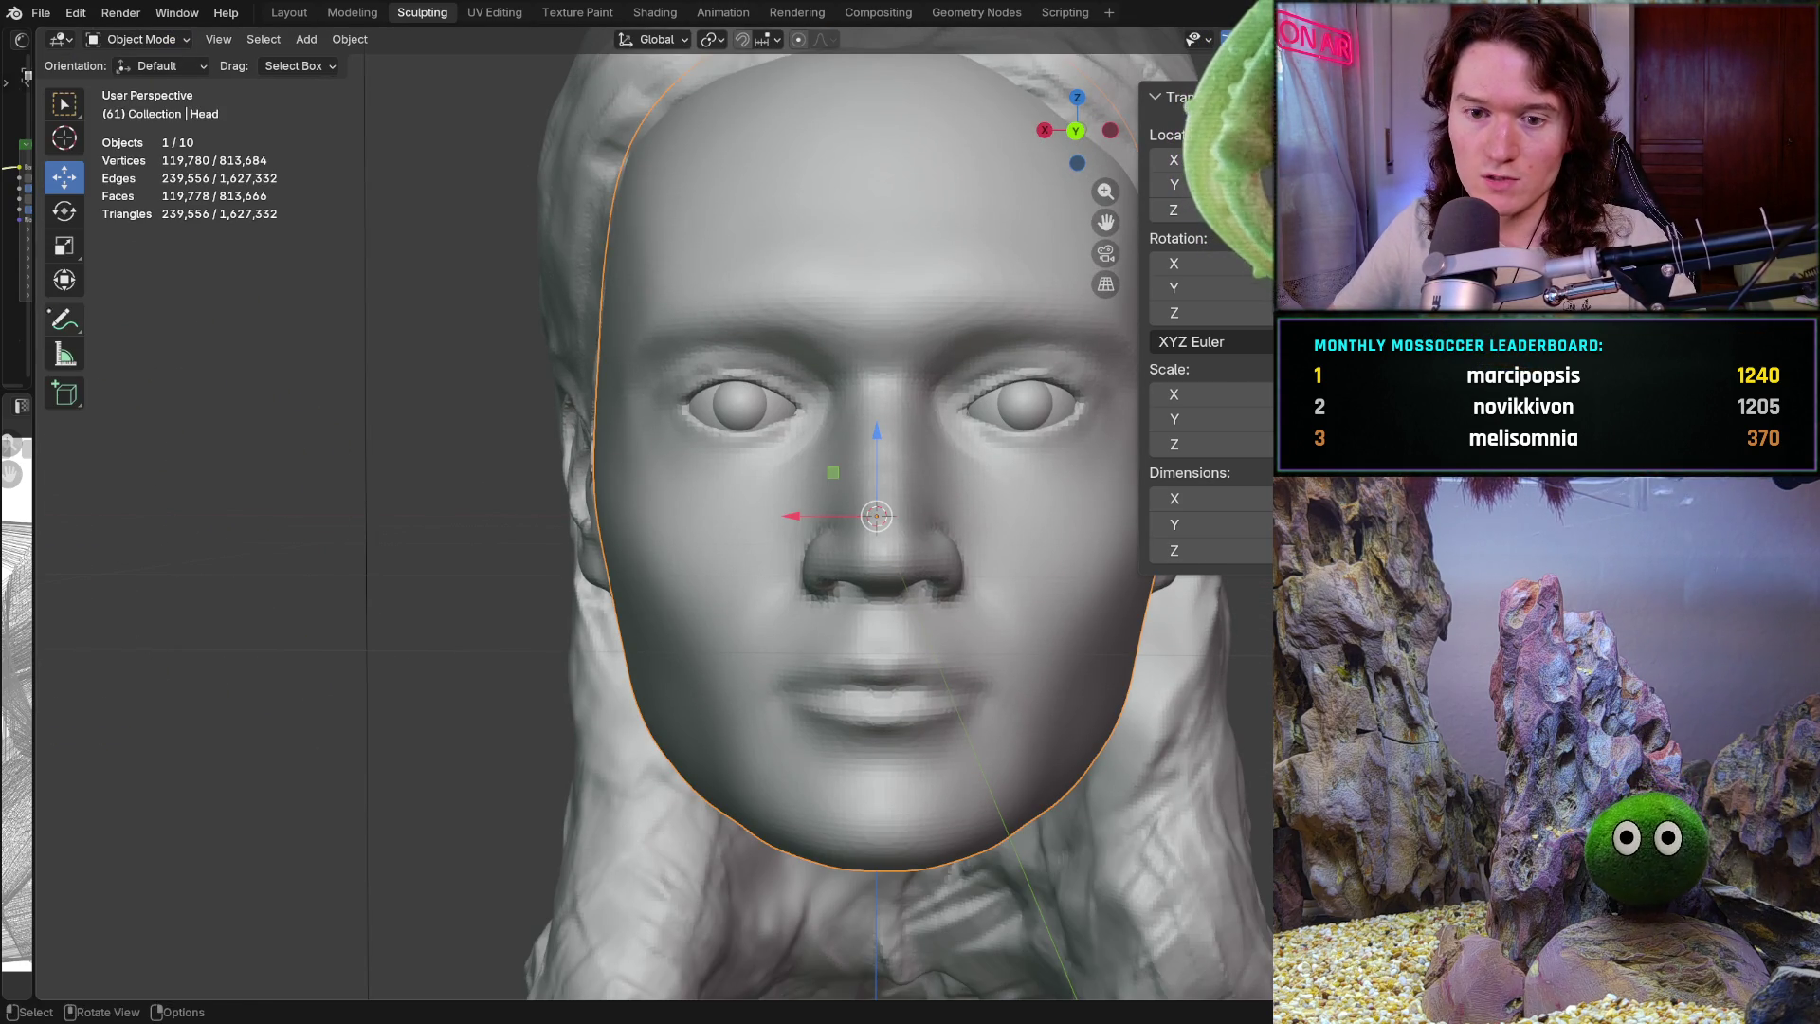
click(64, 393)
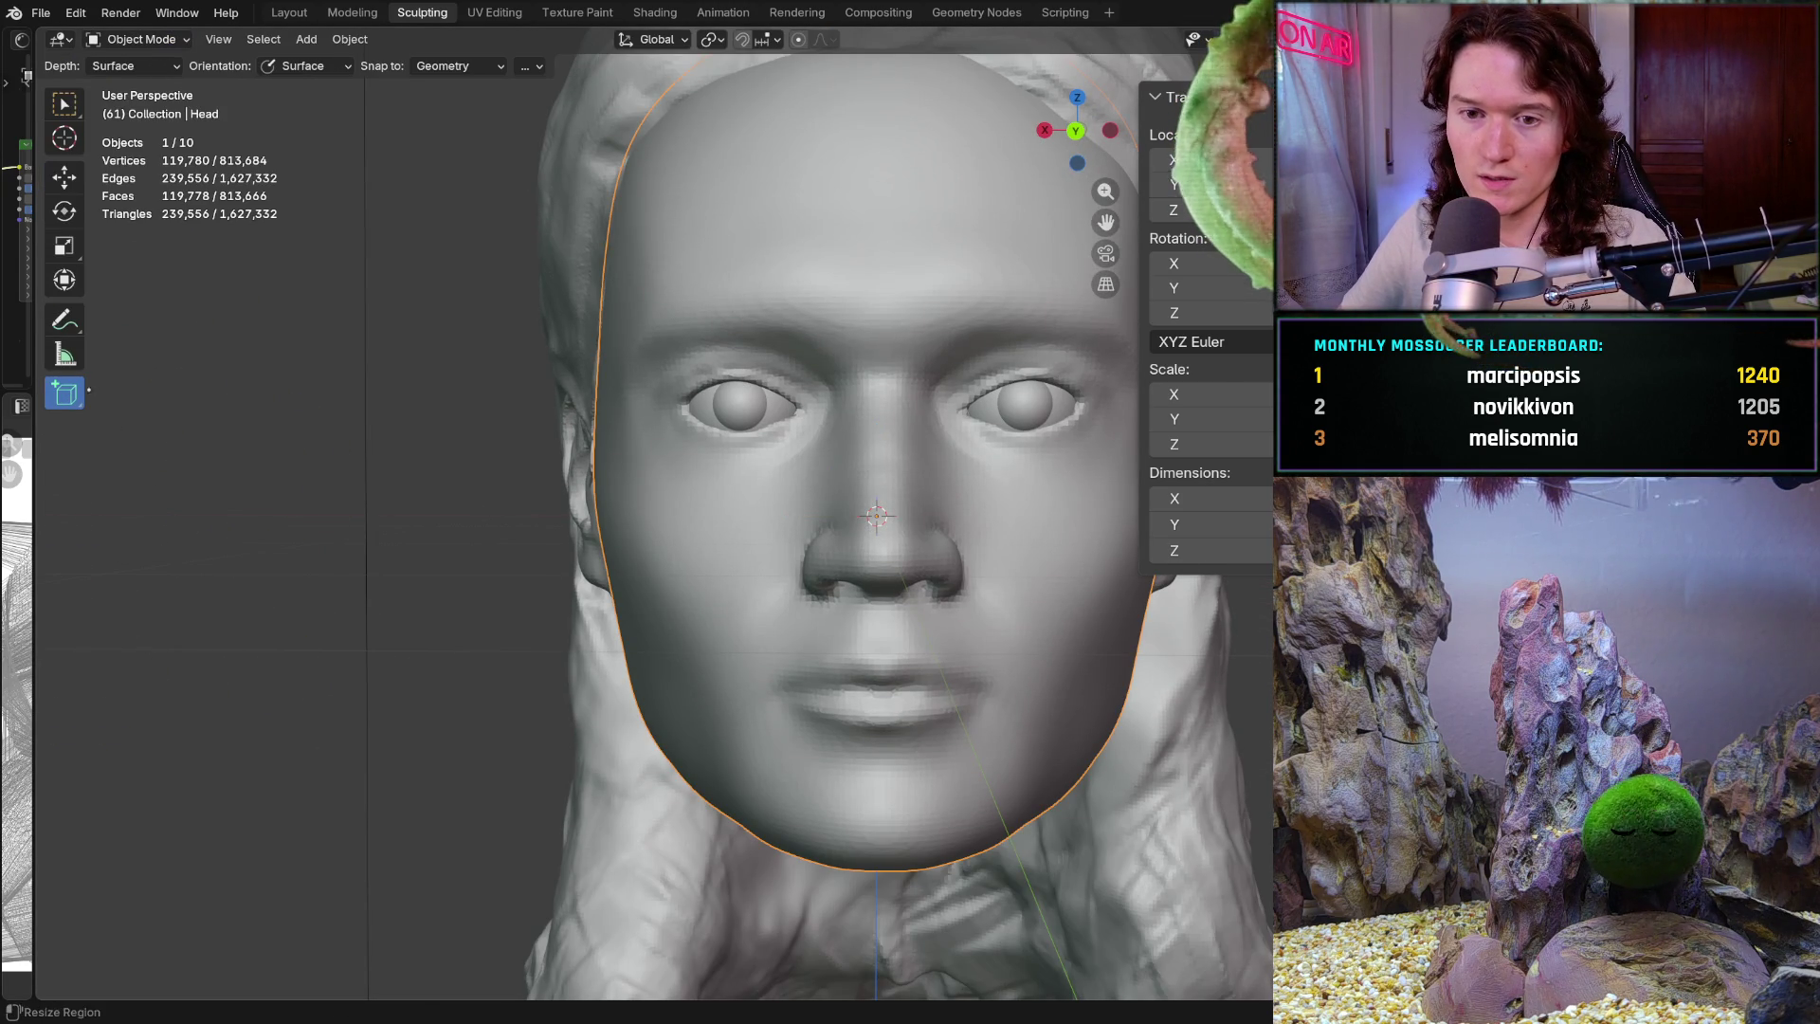
mouse_move(322, 311)
mouse_down()
mouse_move(569, 379)
mouse_move(569, 398)
mouse_up()
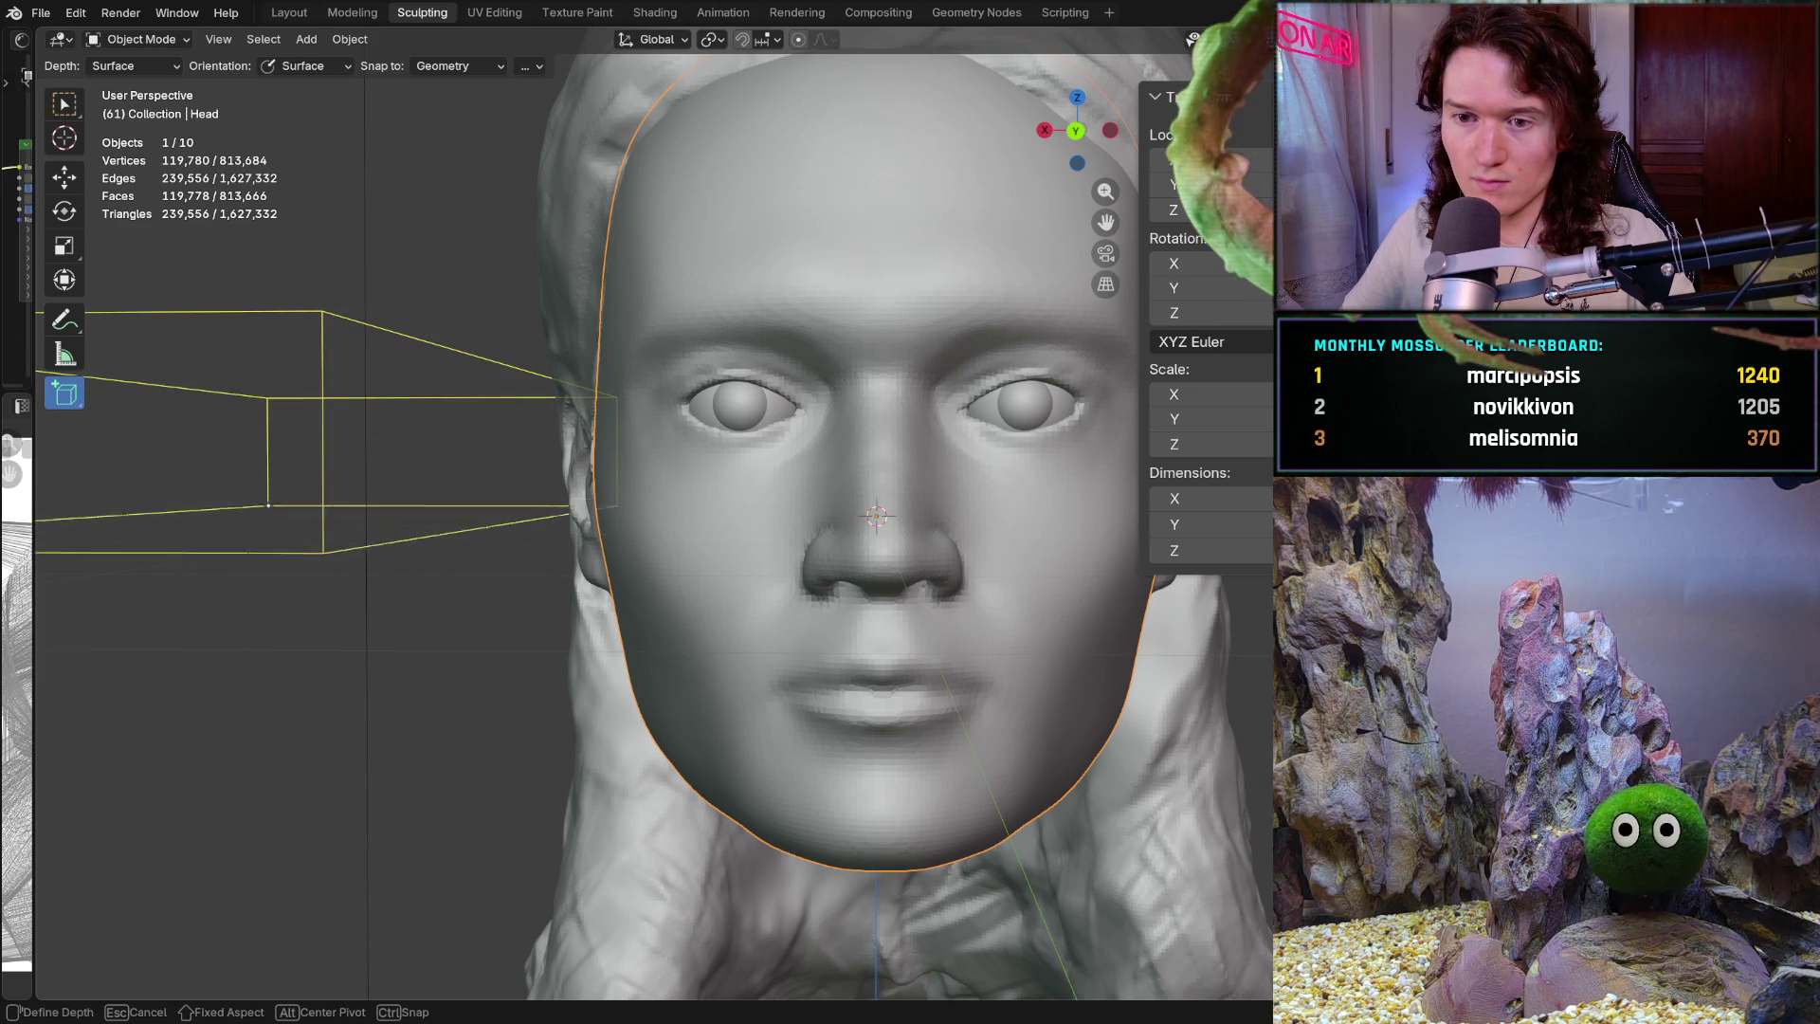
click(271, 538)
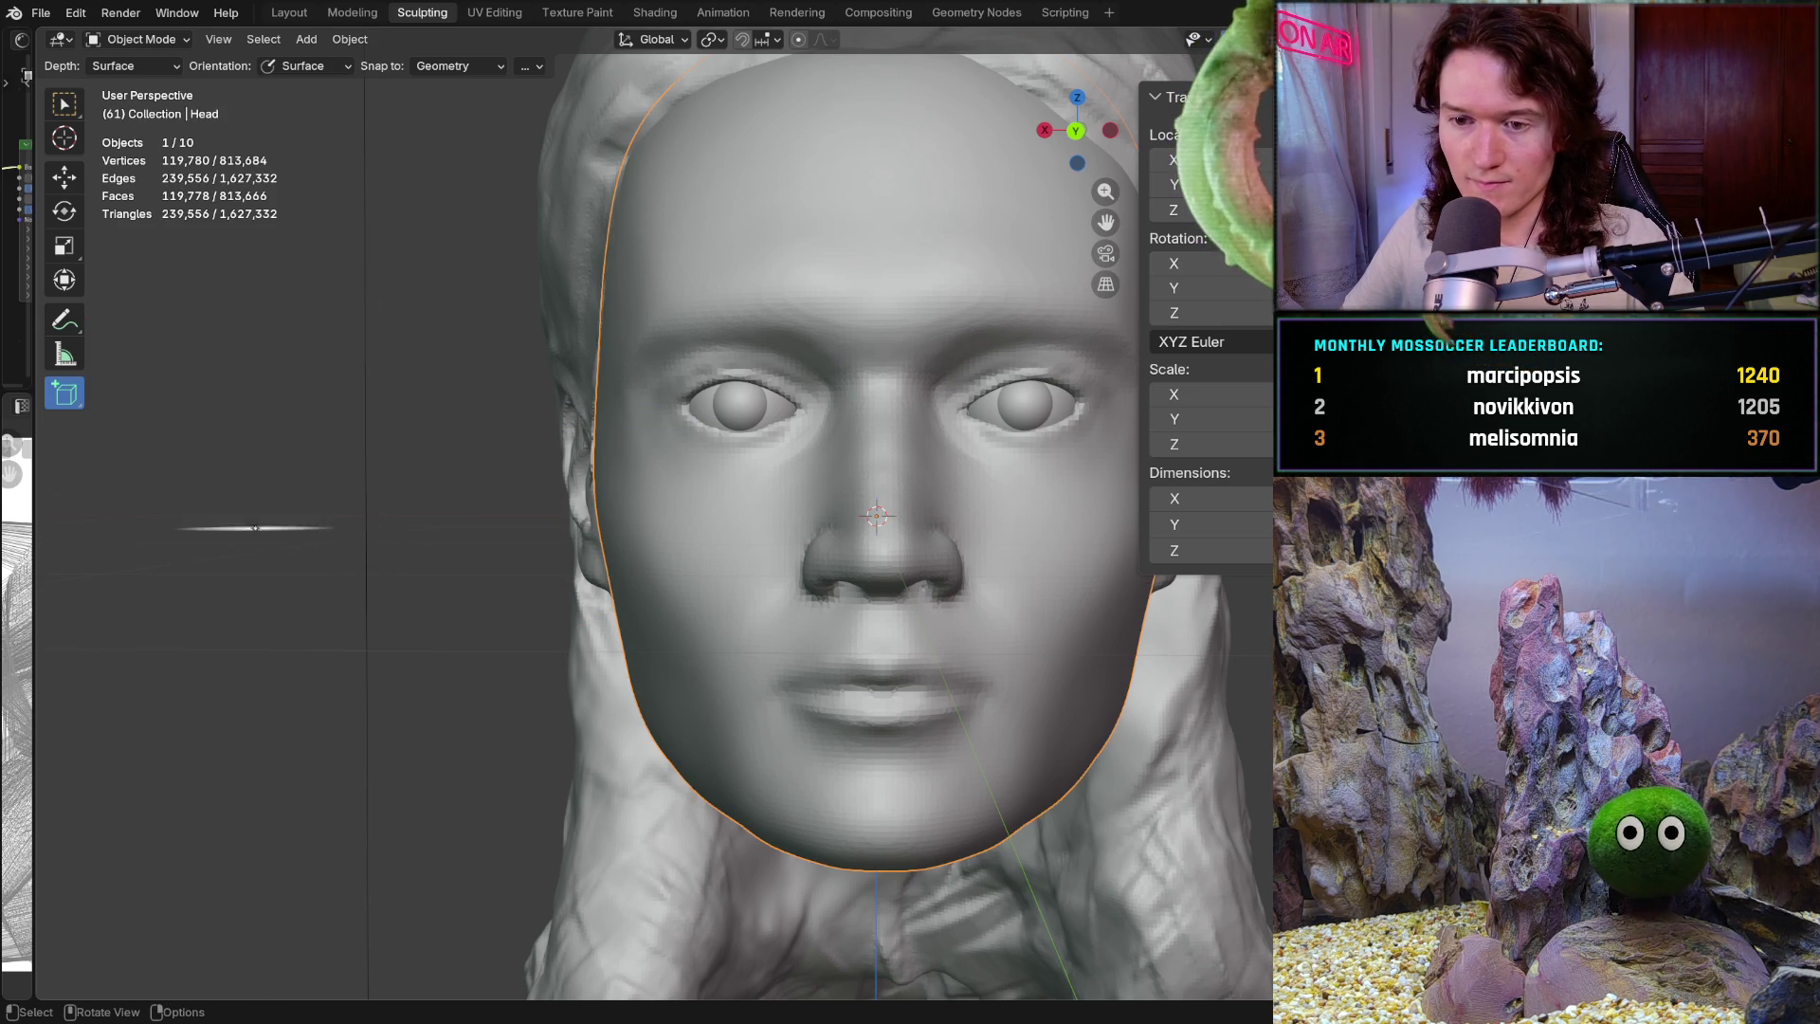
key(ctrl+KP_1)
mouse_move(277, 423)
mouse_down()
mouse_move(344, 455)
mouse_move(344, 640)
mouse_up()
click(390, 389)
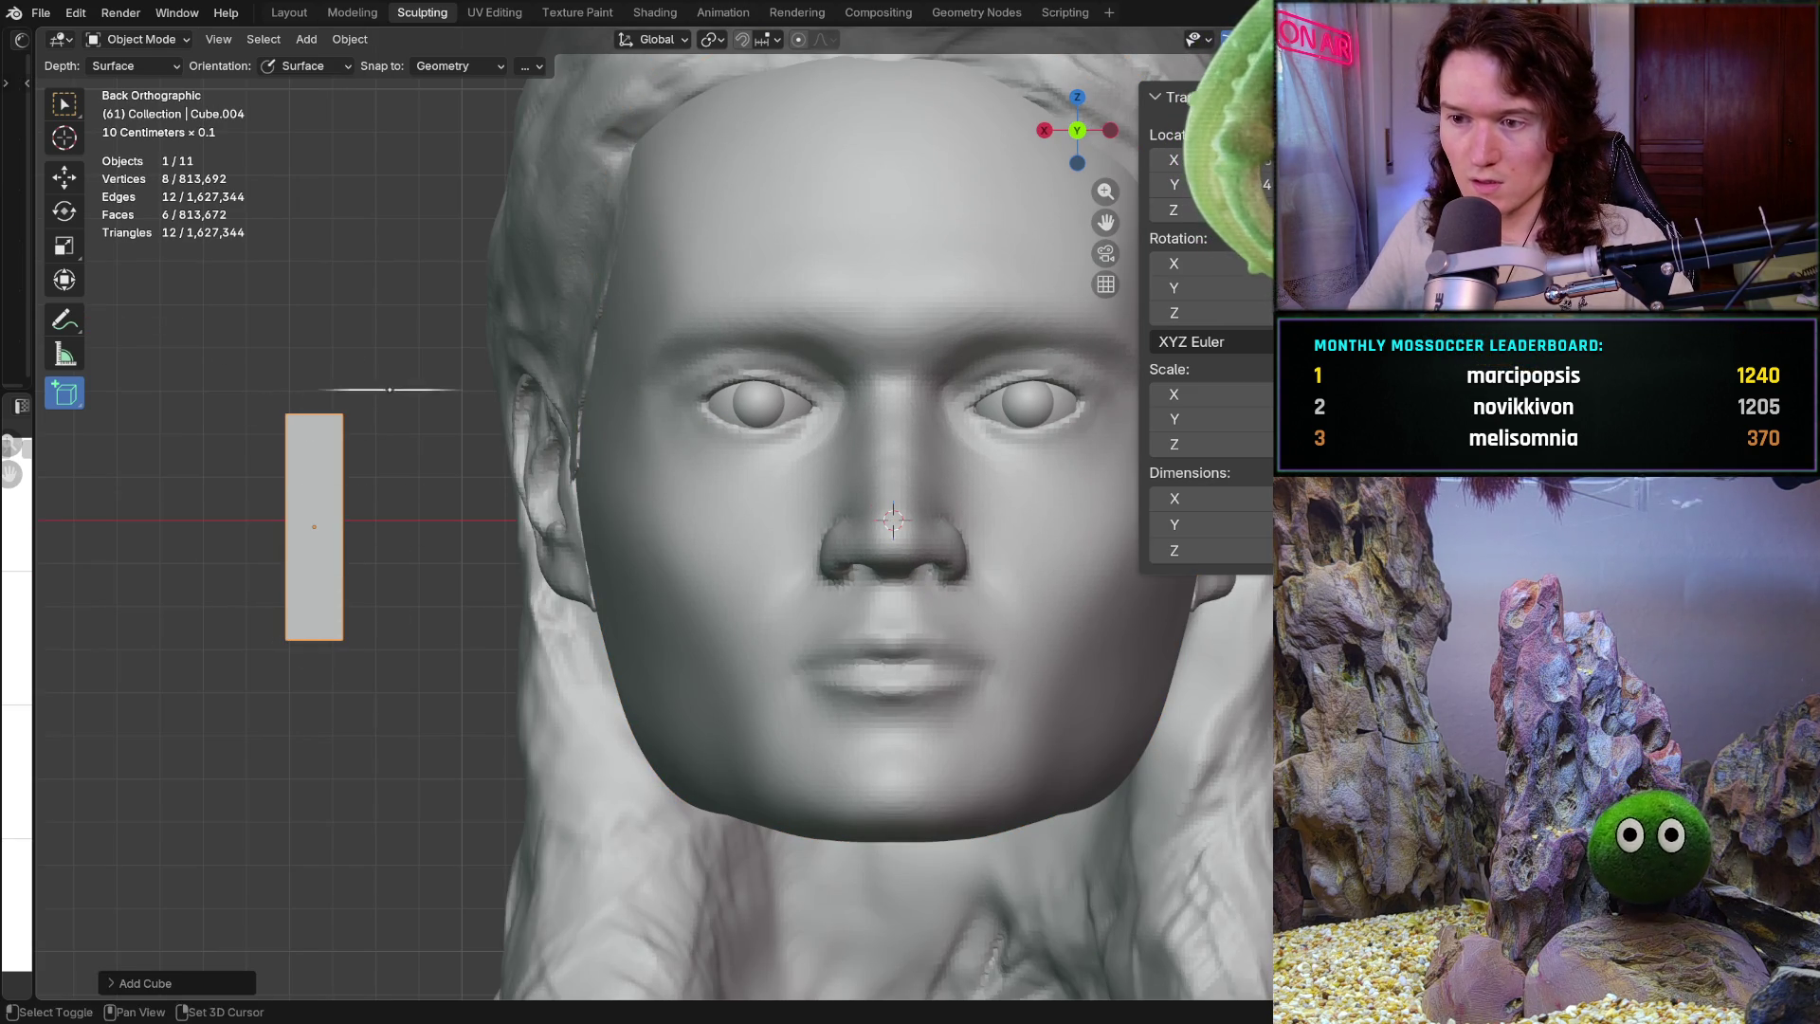
shift+middle_drag(391, 389, 359, 464)
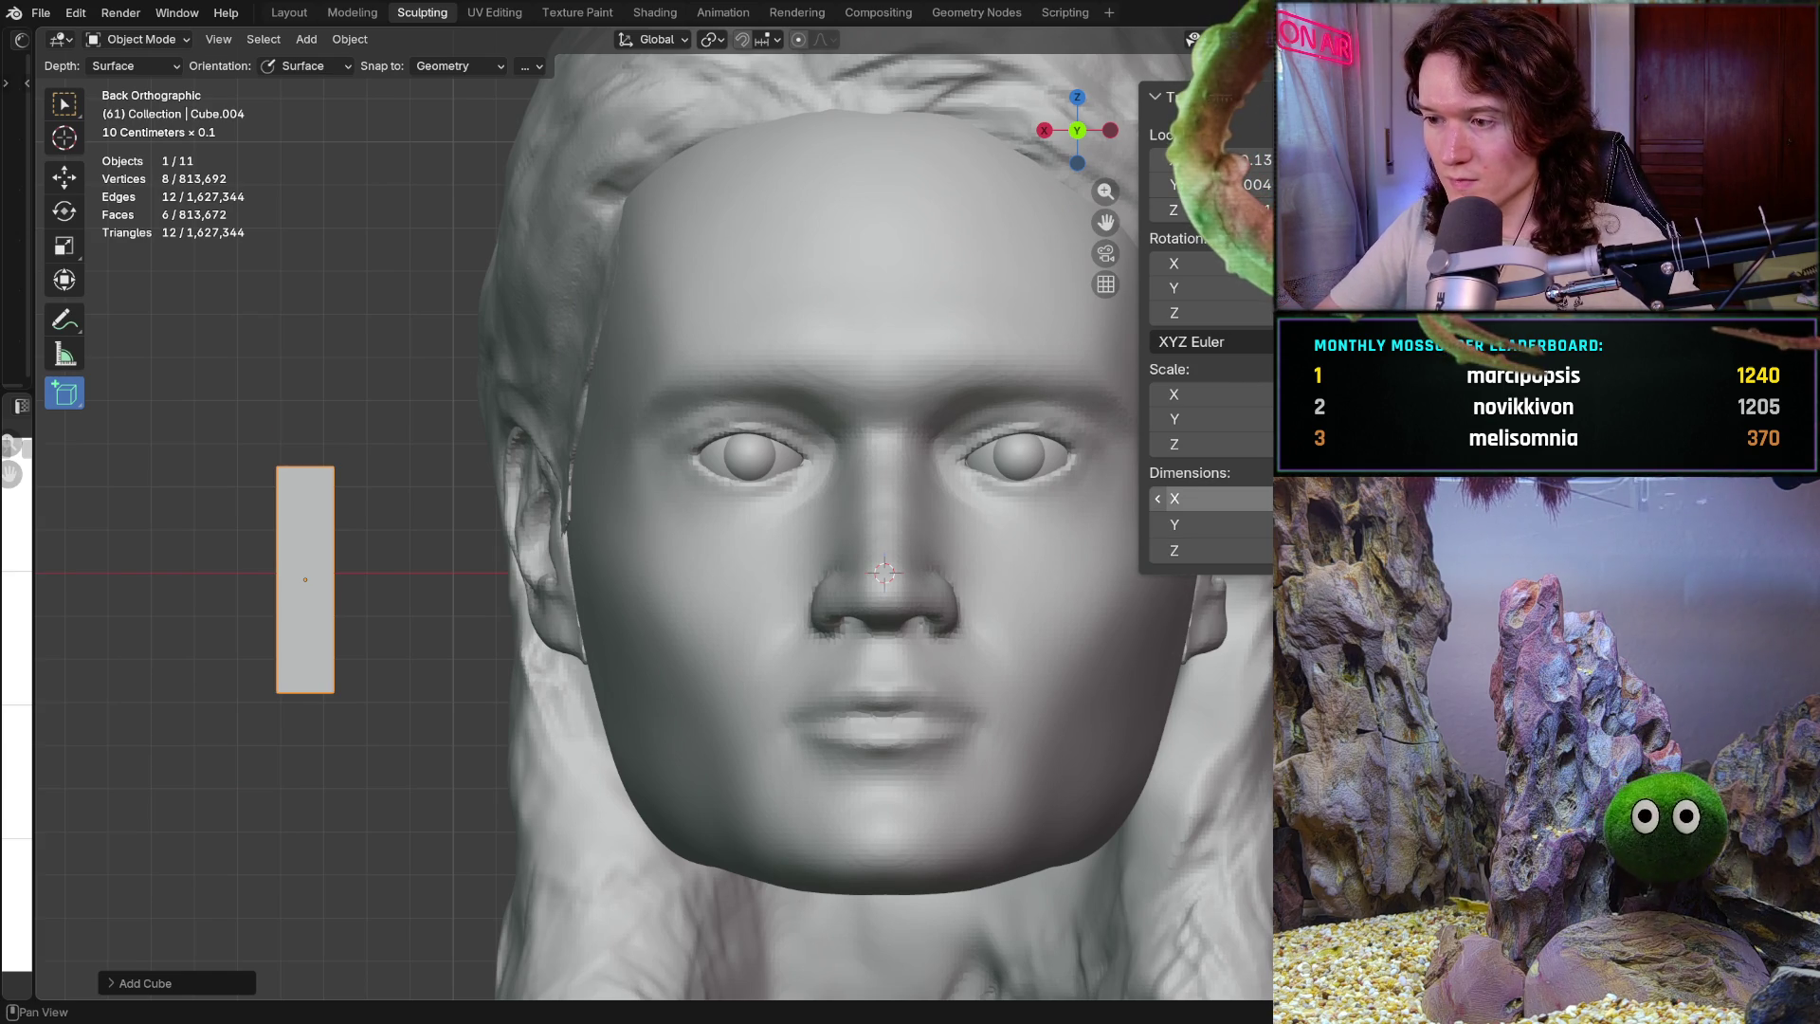
Set the cube's dimensions to X 0.001, Y 0.001 and Z 0.01 m
click(1204, 498)
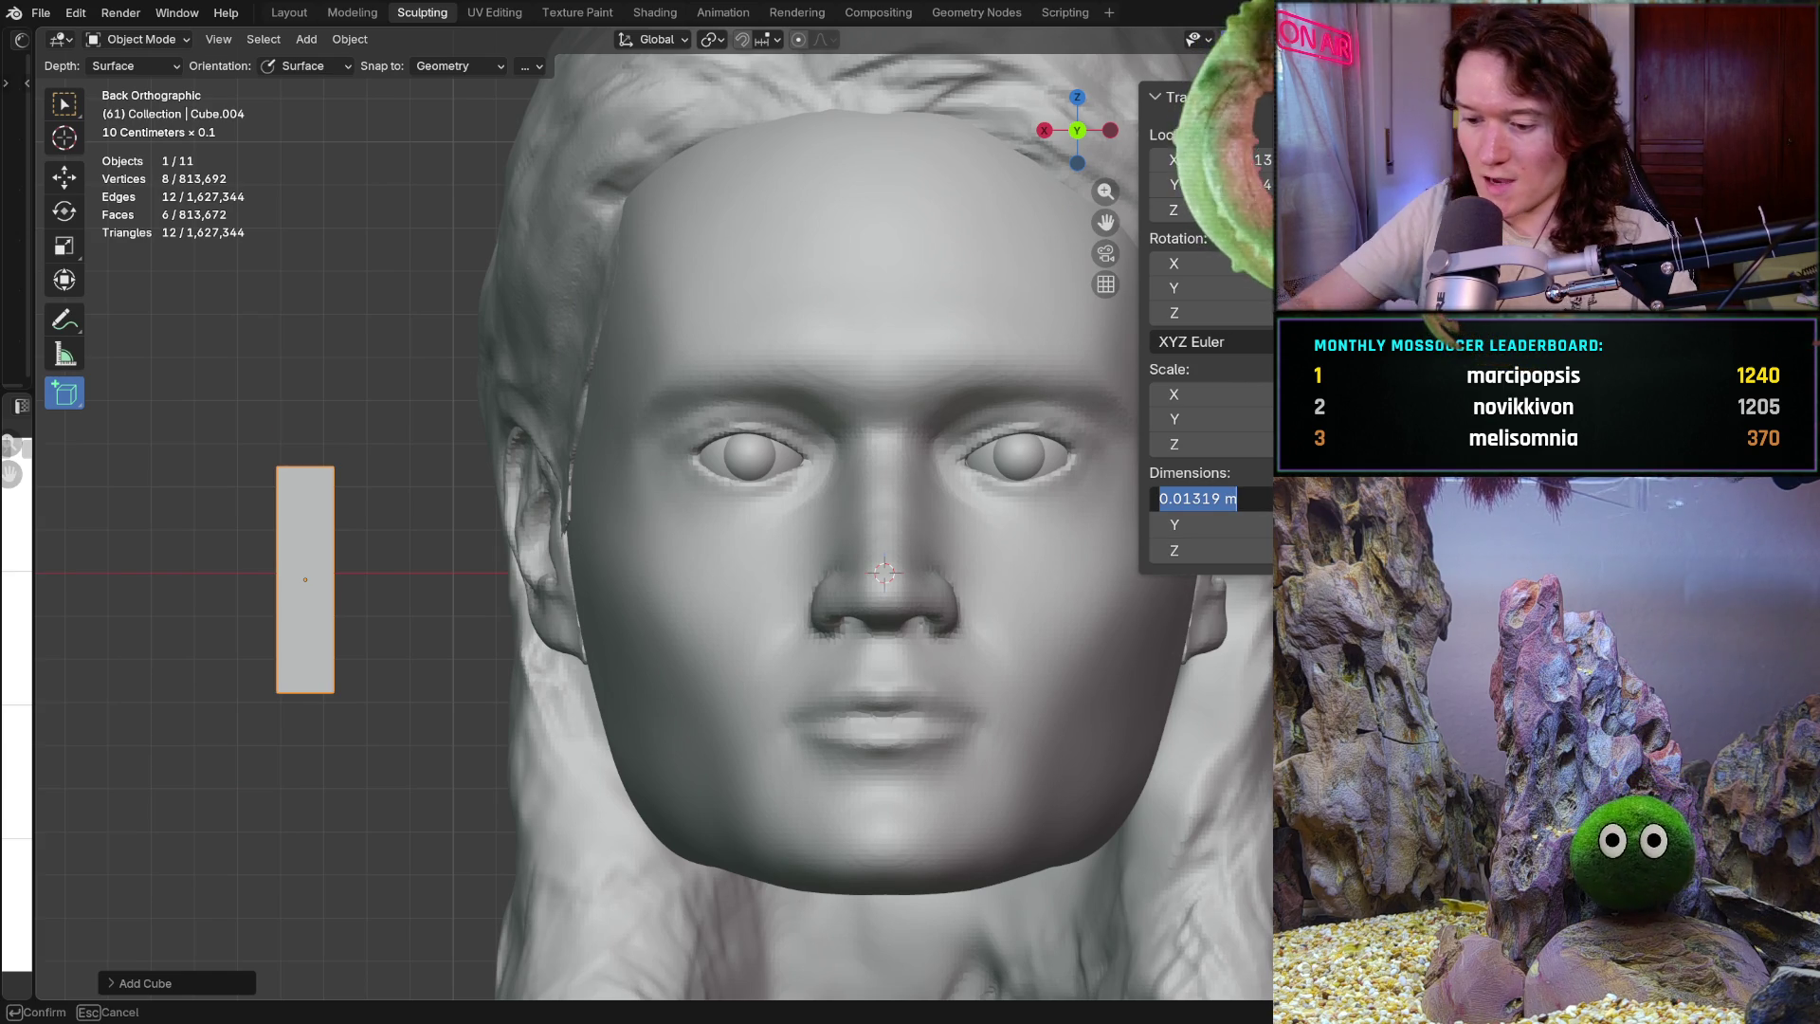
text(0.001)
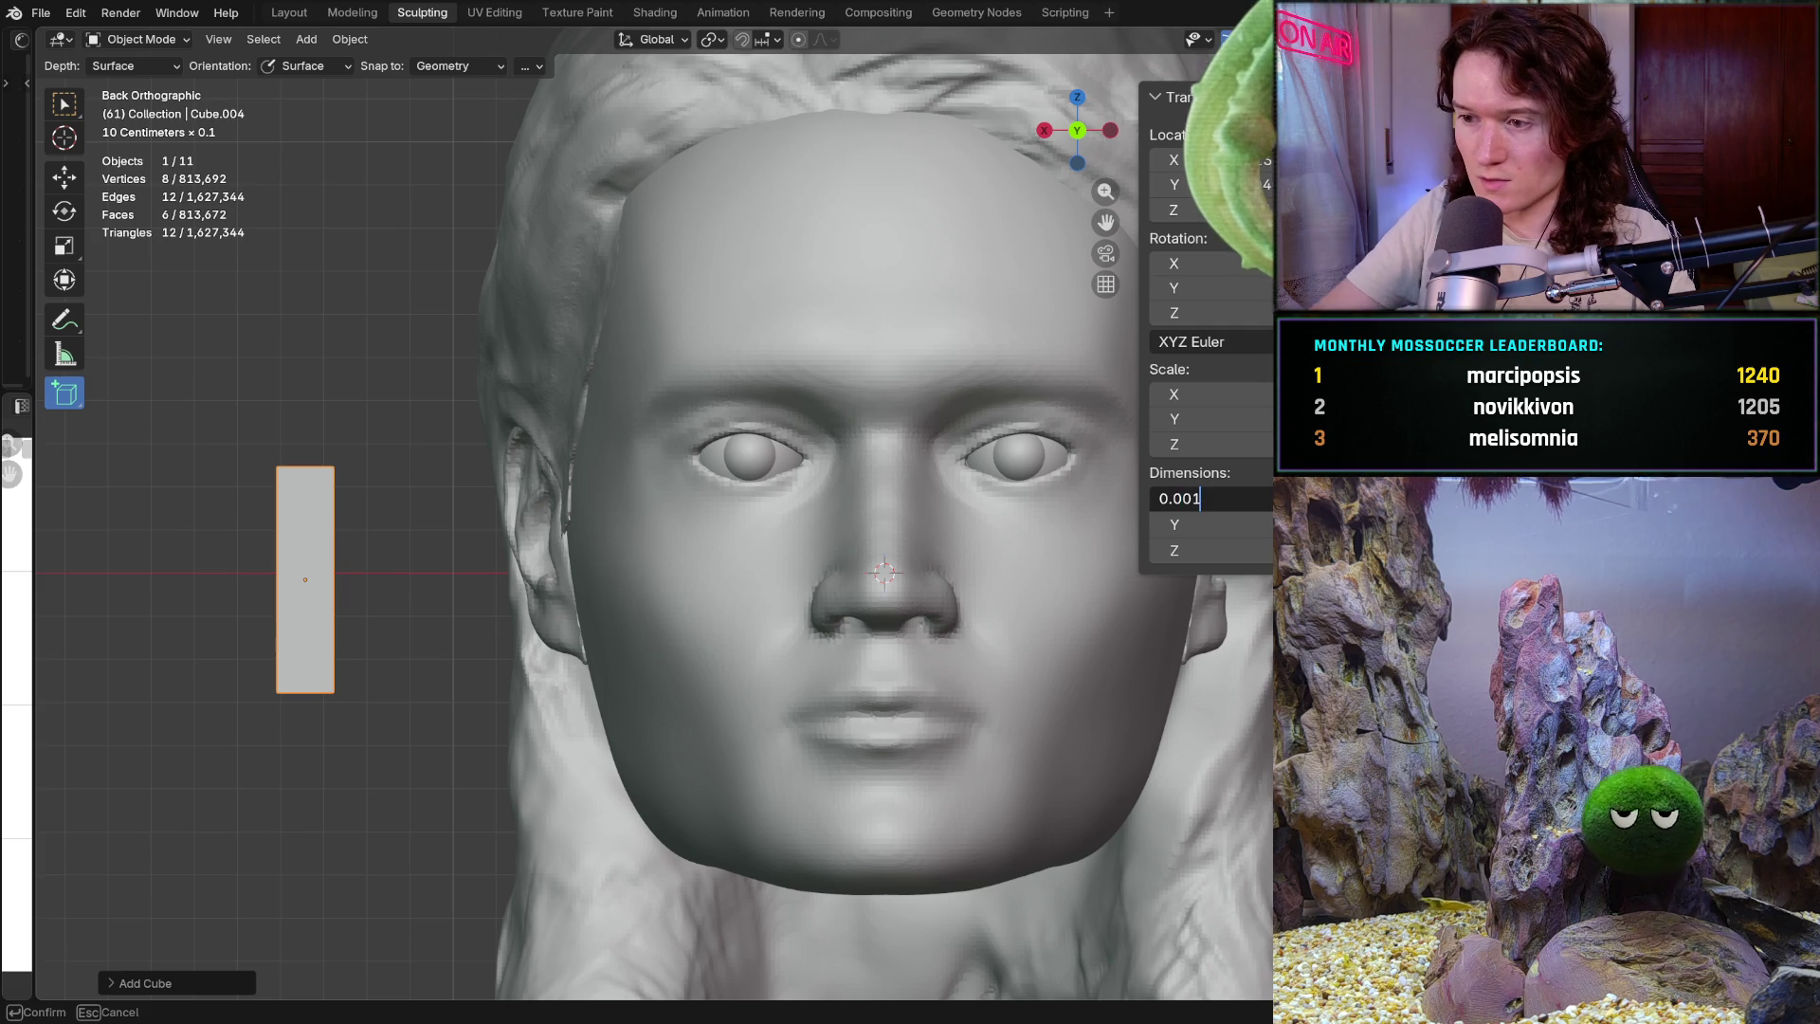
key(Return)
click(1204, 524)
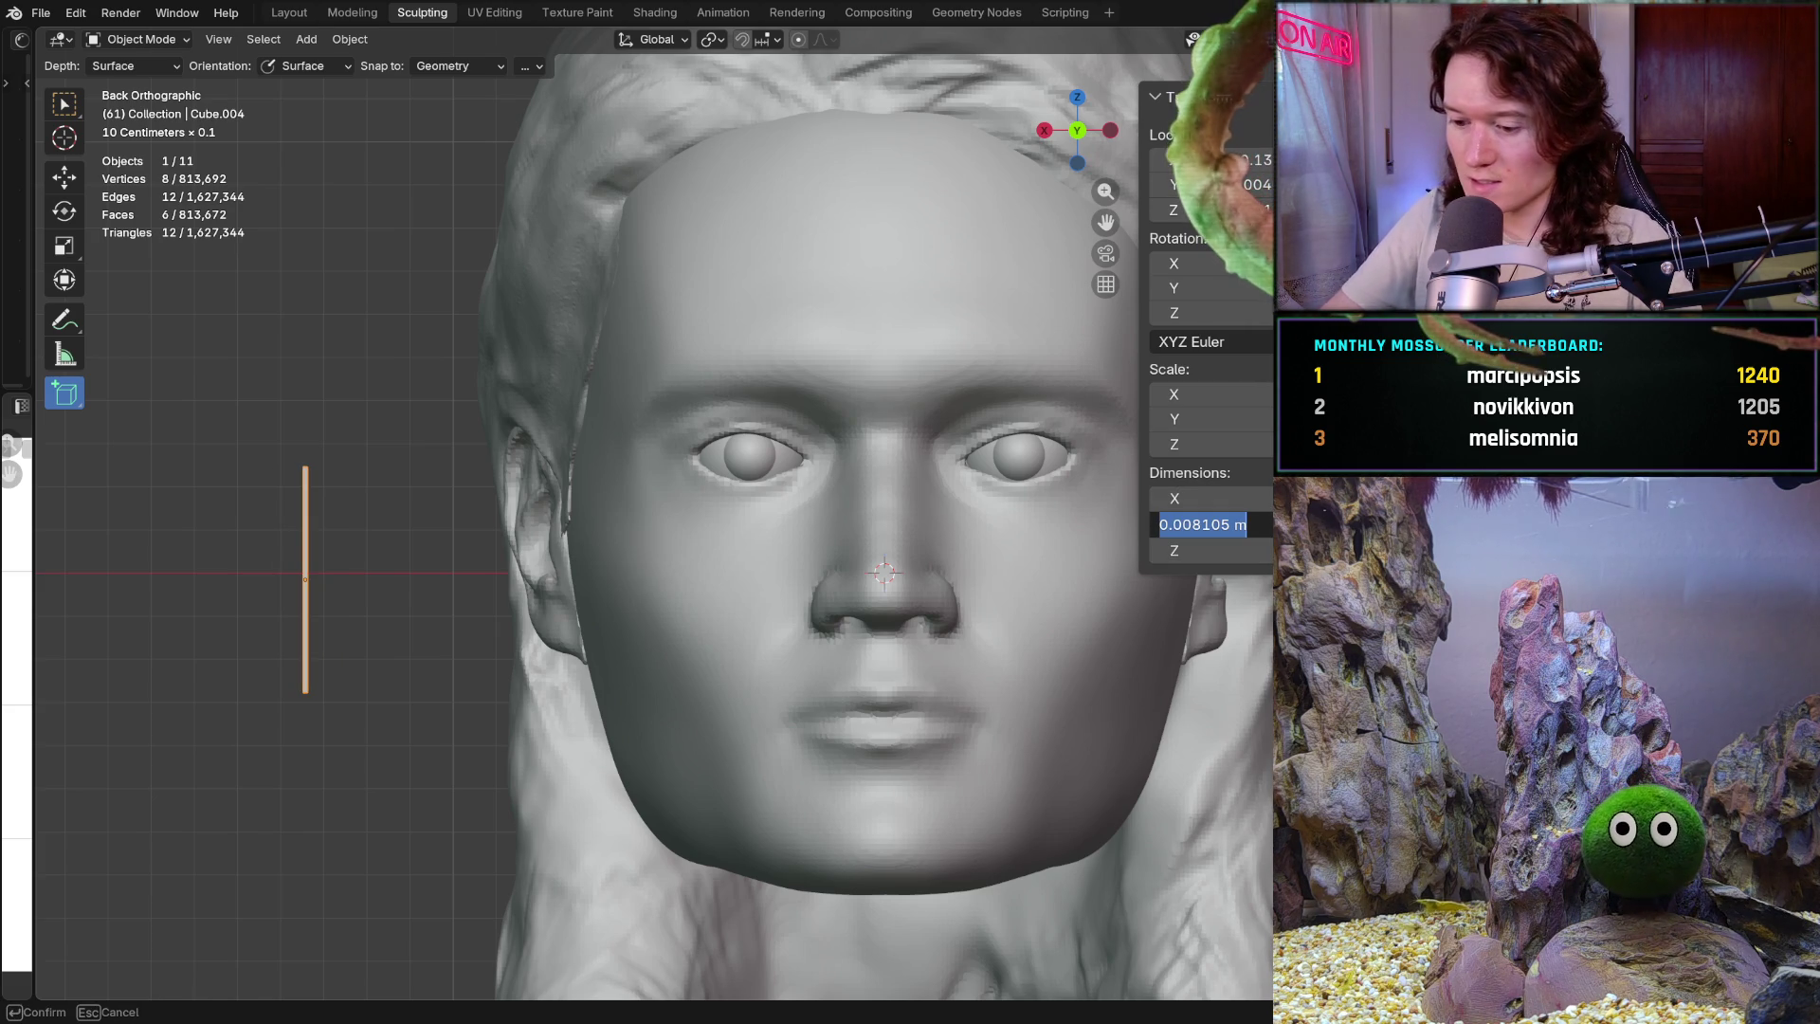
text(0.001)
key(Return)
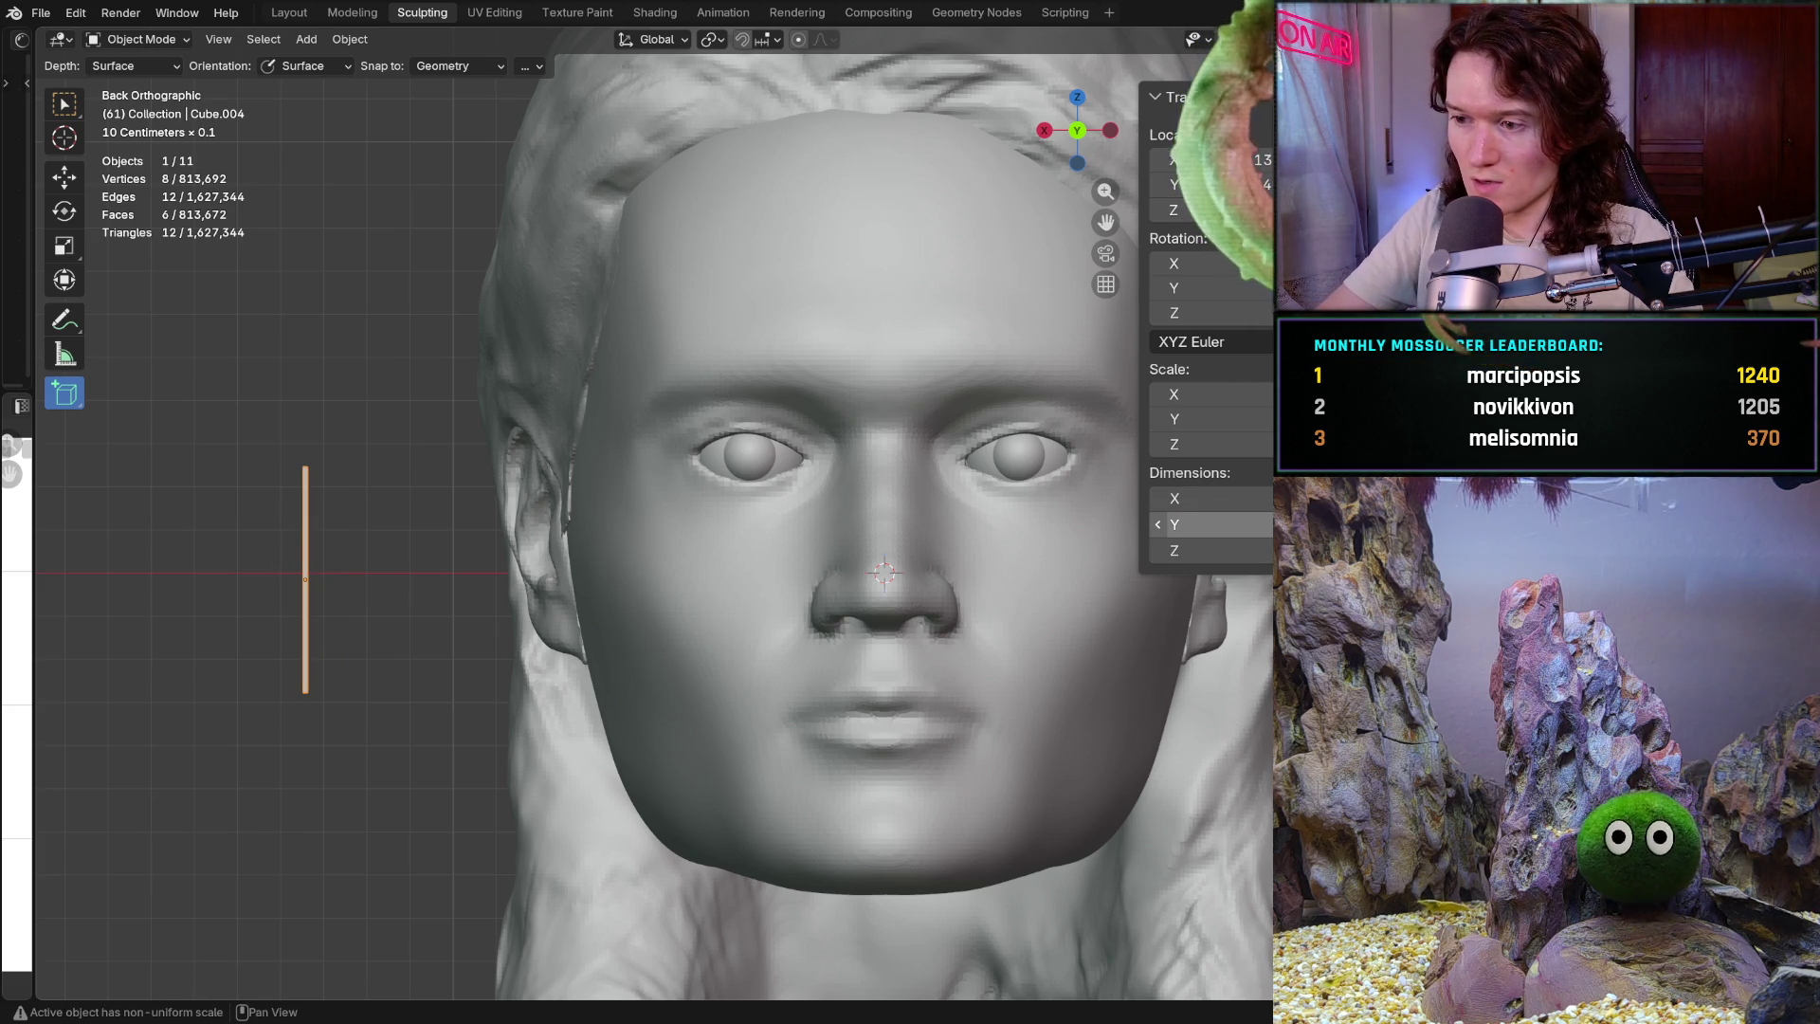
click(1211, 549)
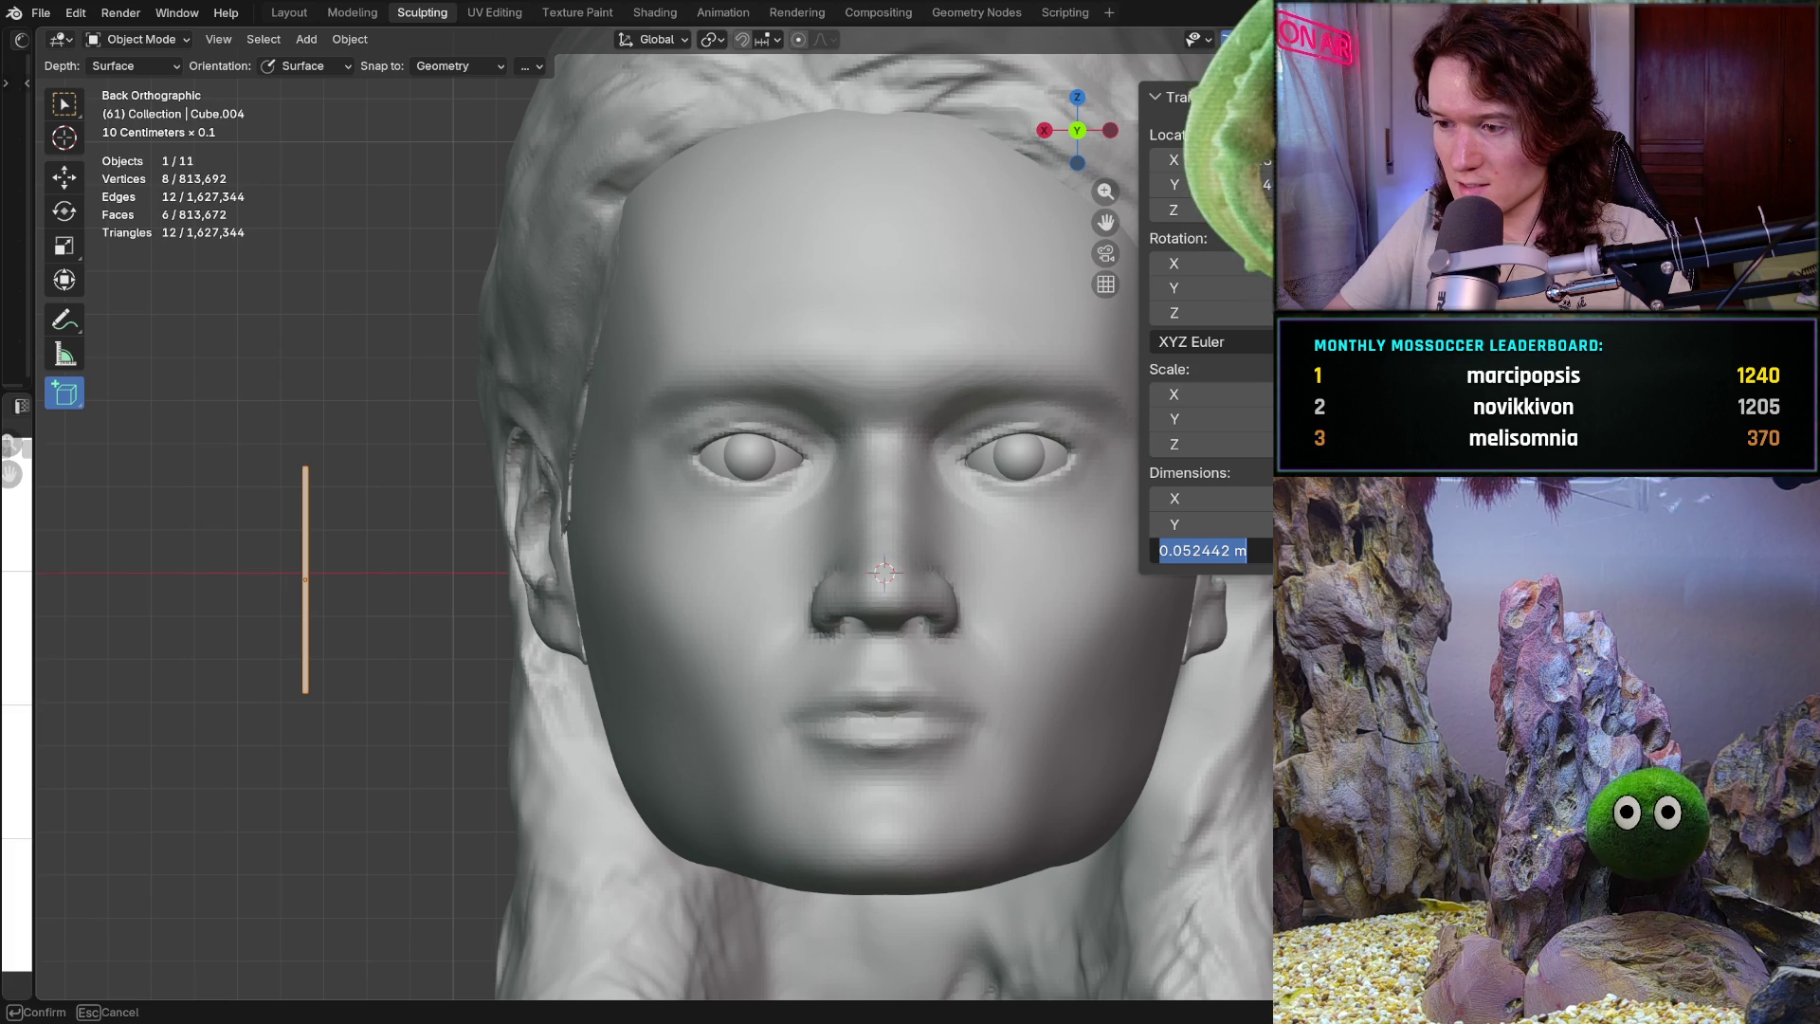
text(0.01)
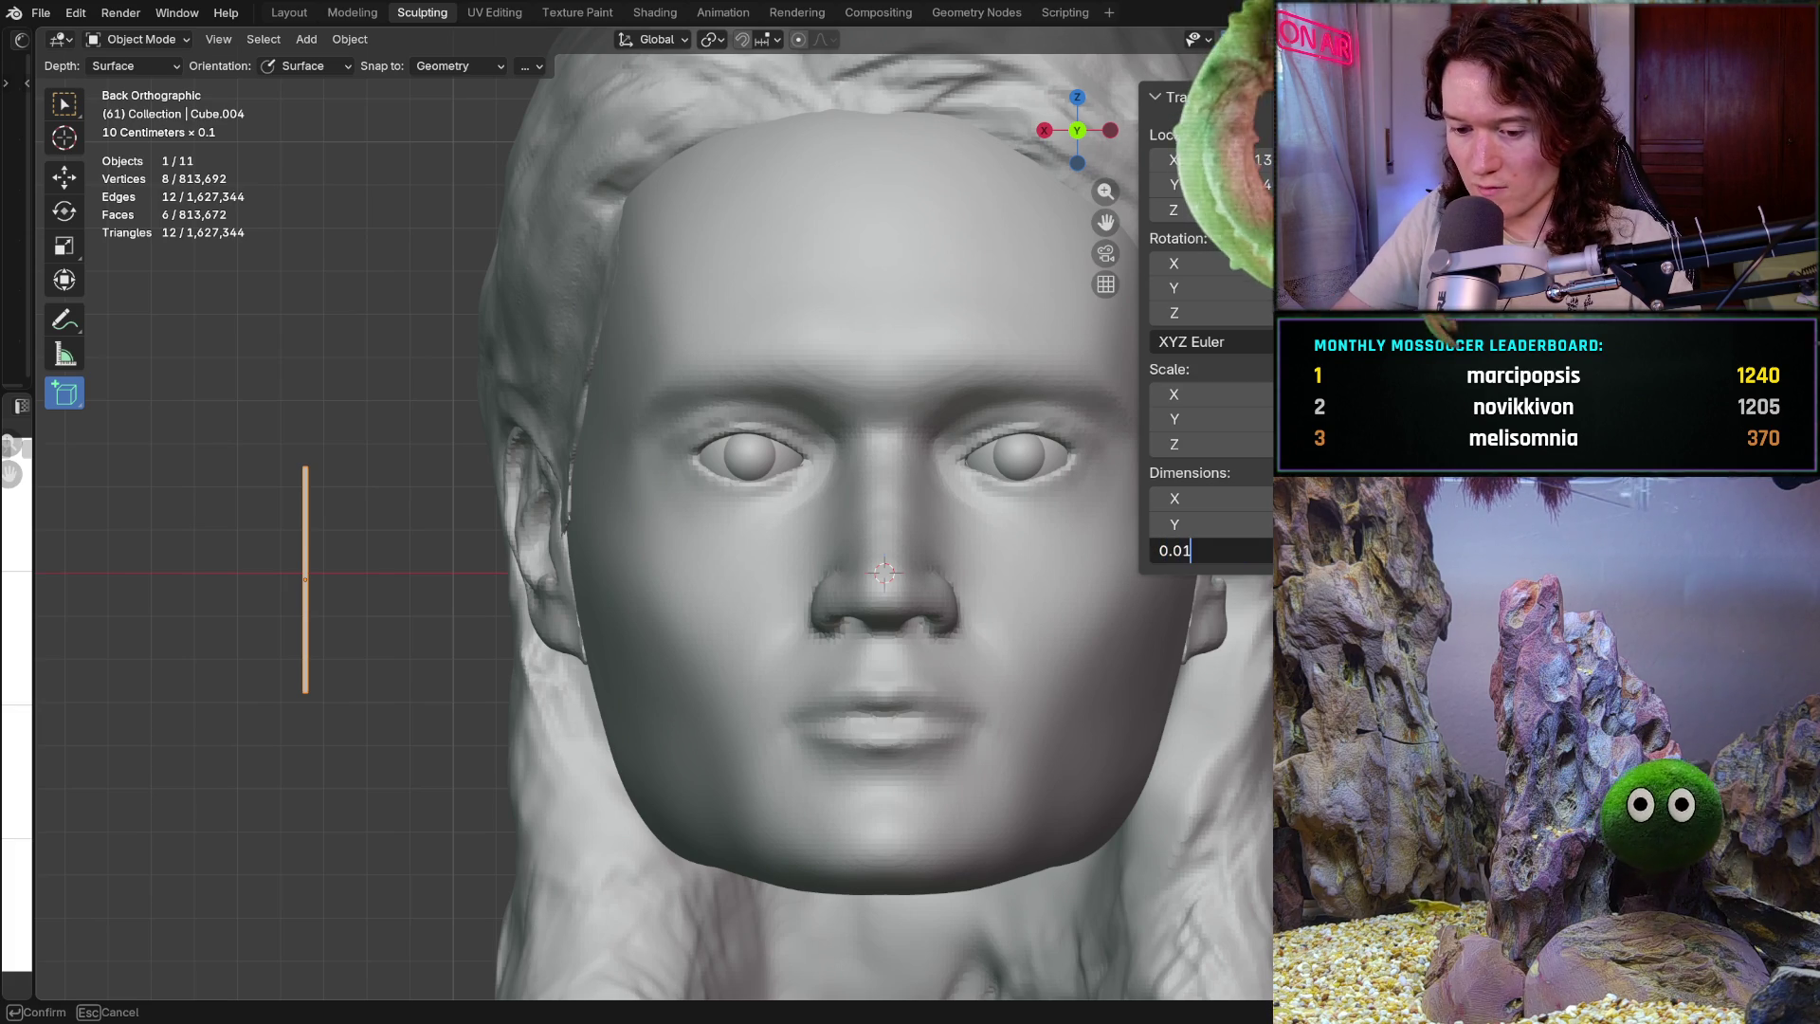
key(Return)
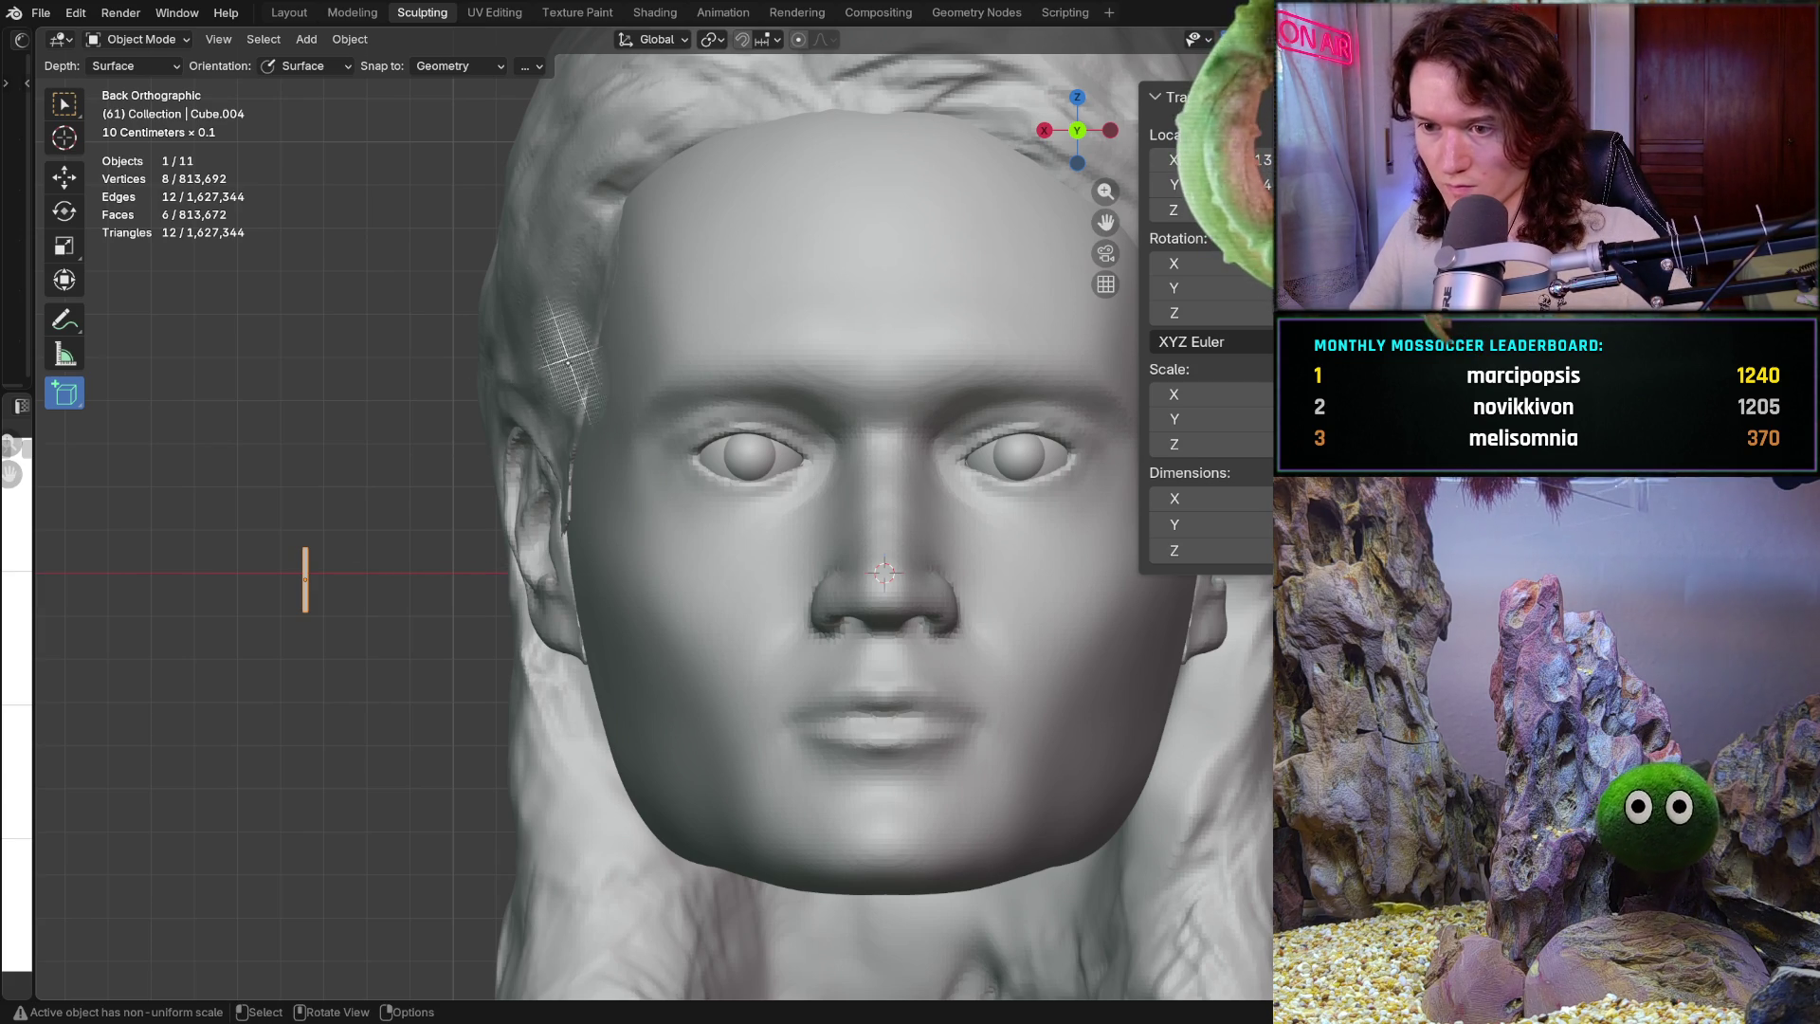
key(shift+space)
key(g)
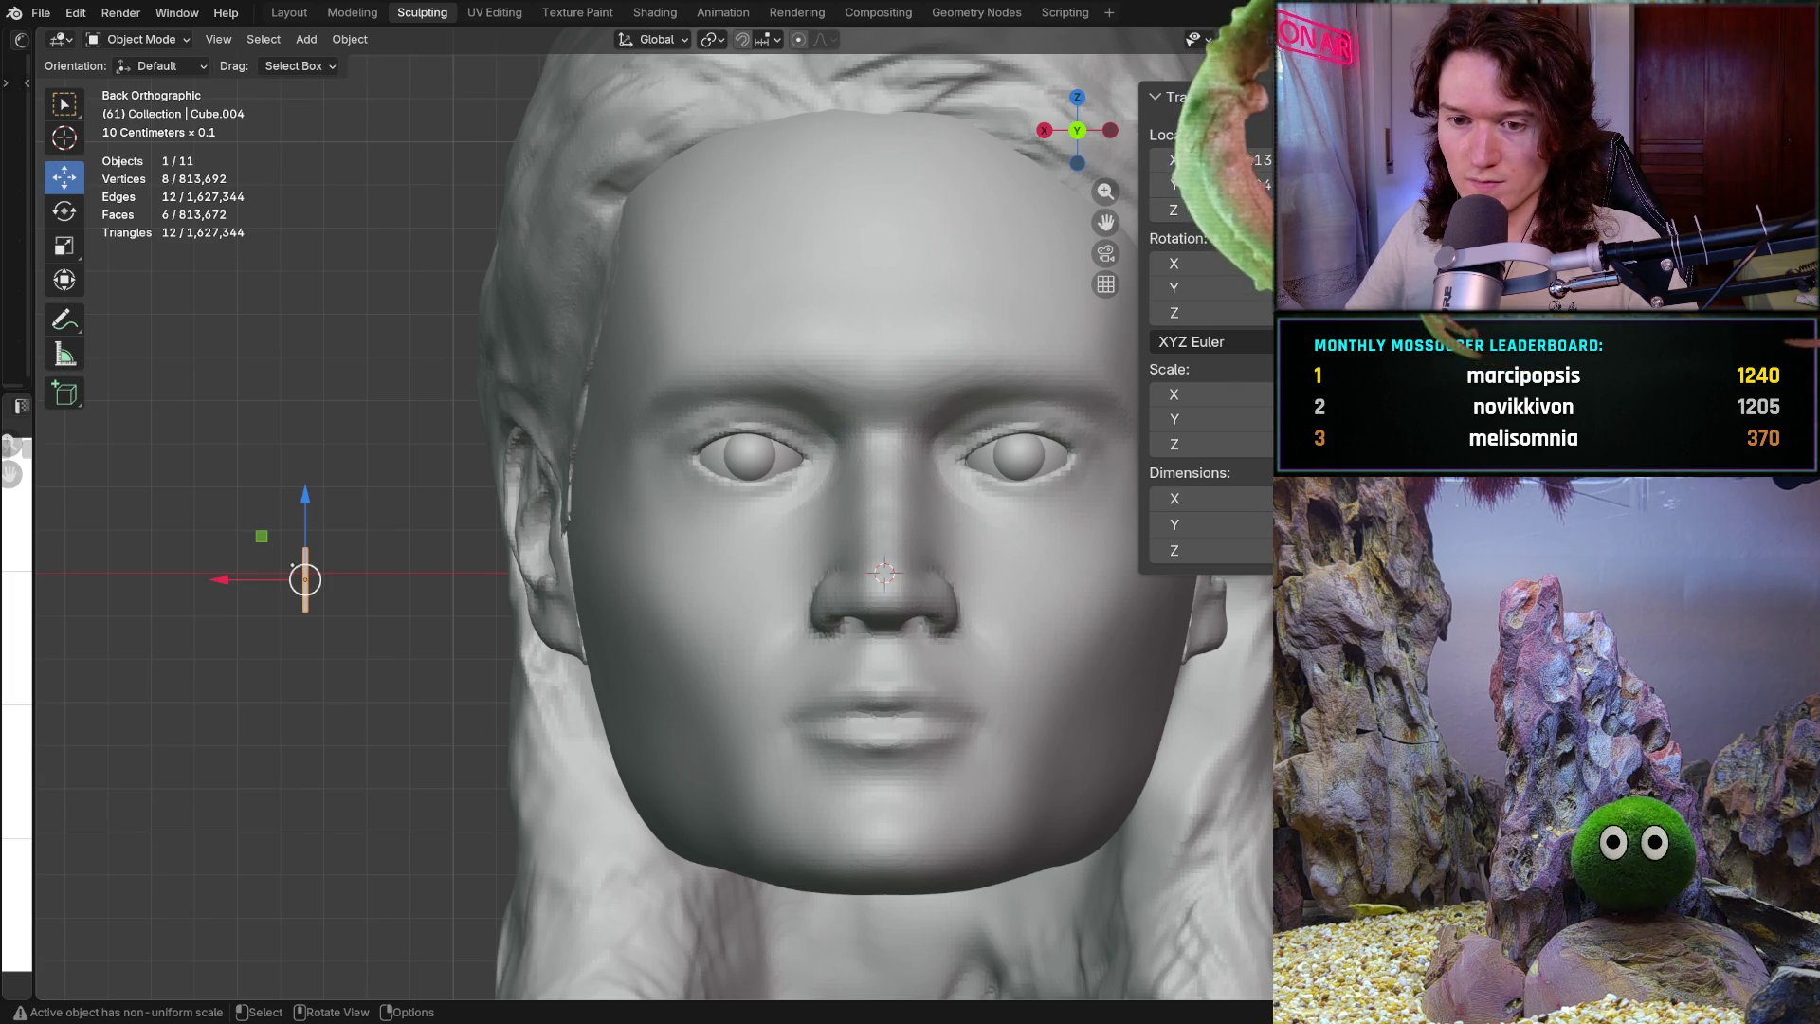
Slide the thin cube along X toward the eye and raise it above the eyeball
middle_drag(264, 578, 452, 587)
drag(388, 581, 1056, 597)
mouse_move(1056, 597)
middle_down()
mouse_move(471, 451)
mouse_move(702, 601)
middle_up()
mouse_move(722, 538)
alt+middle_down()
mouse_move(665, 624)
mouse_move(227, 579)
alt+middle_up()
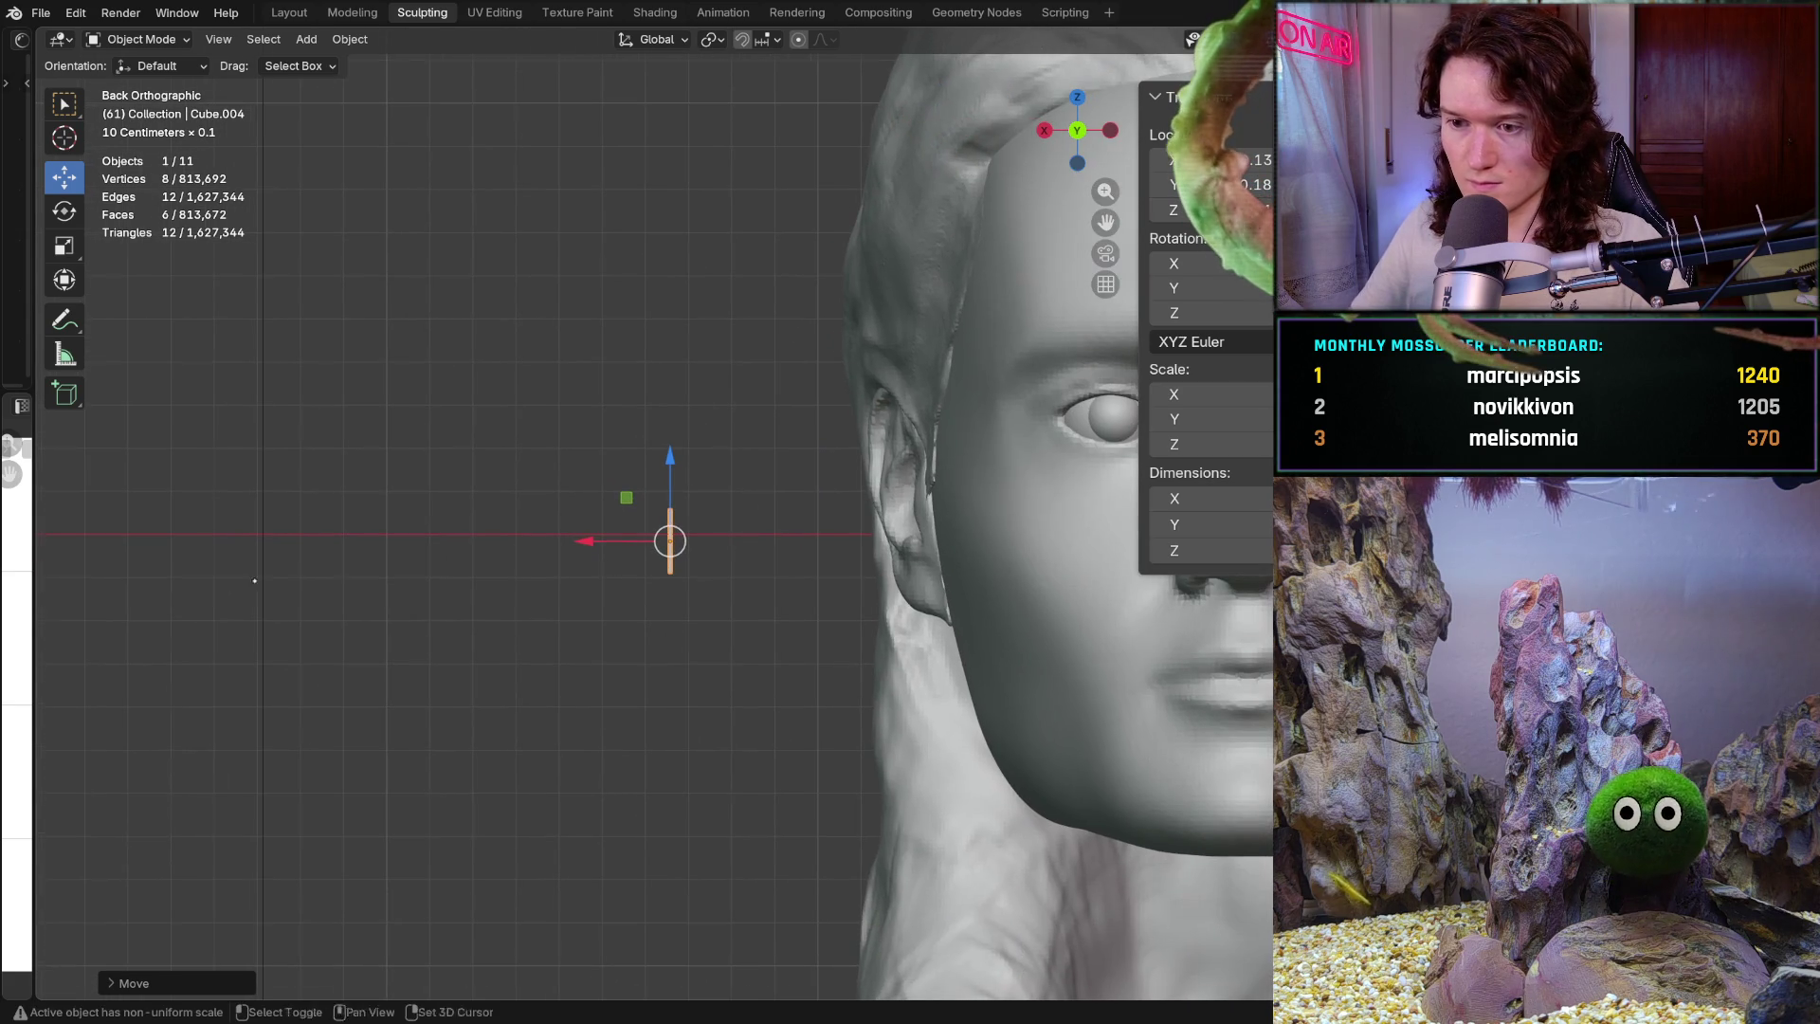
drag(590, 537, 912, 554)
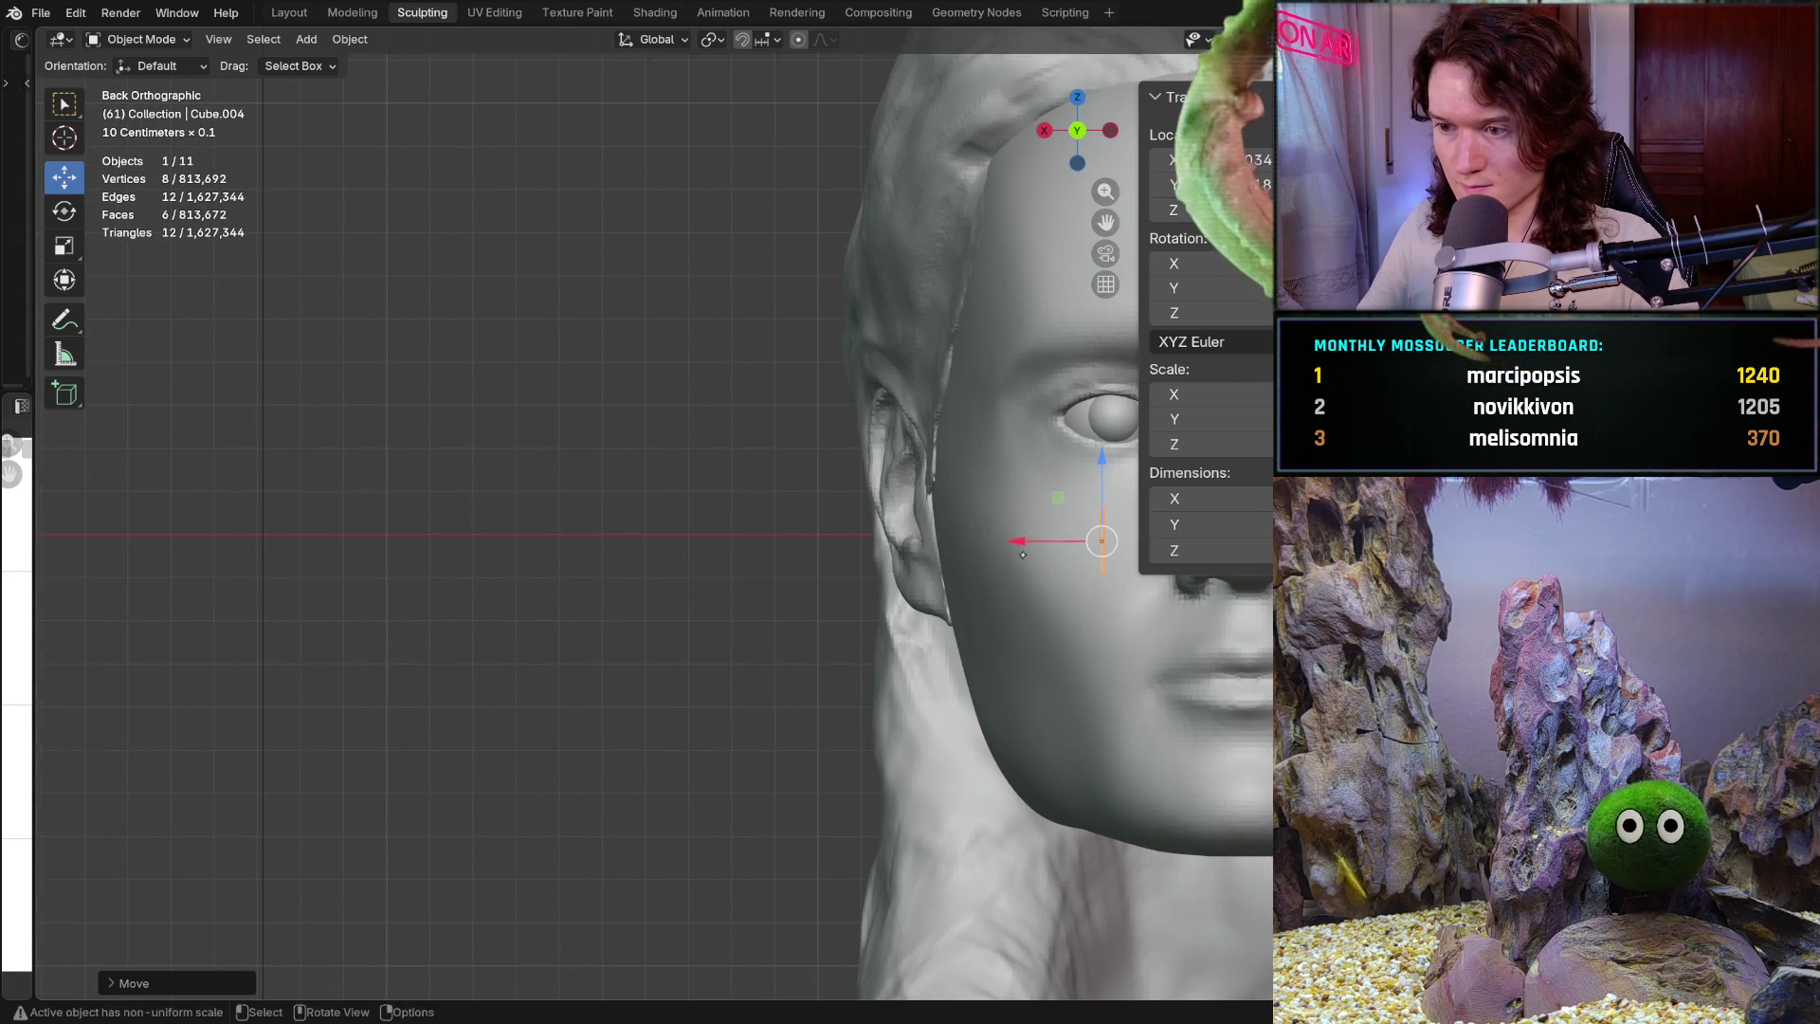
scroll(977, 531, down, 2)
scroll(983, 595, up, 4)
drag(1001, 612, 1001, 349)
shift+middle_drag(921, 313, 810, 313)
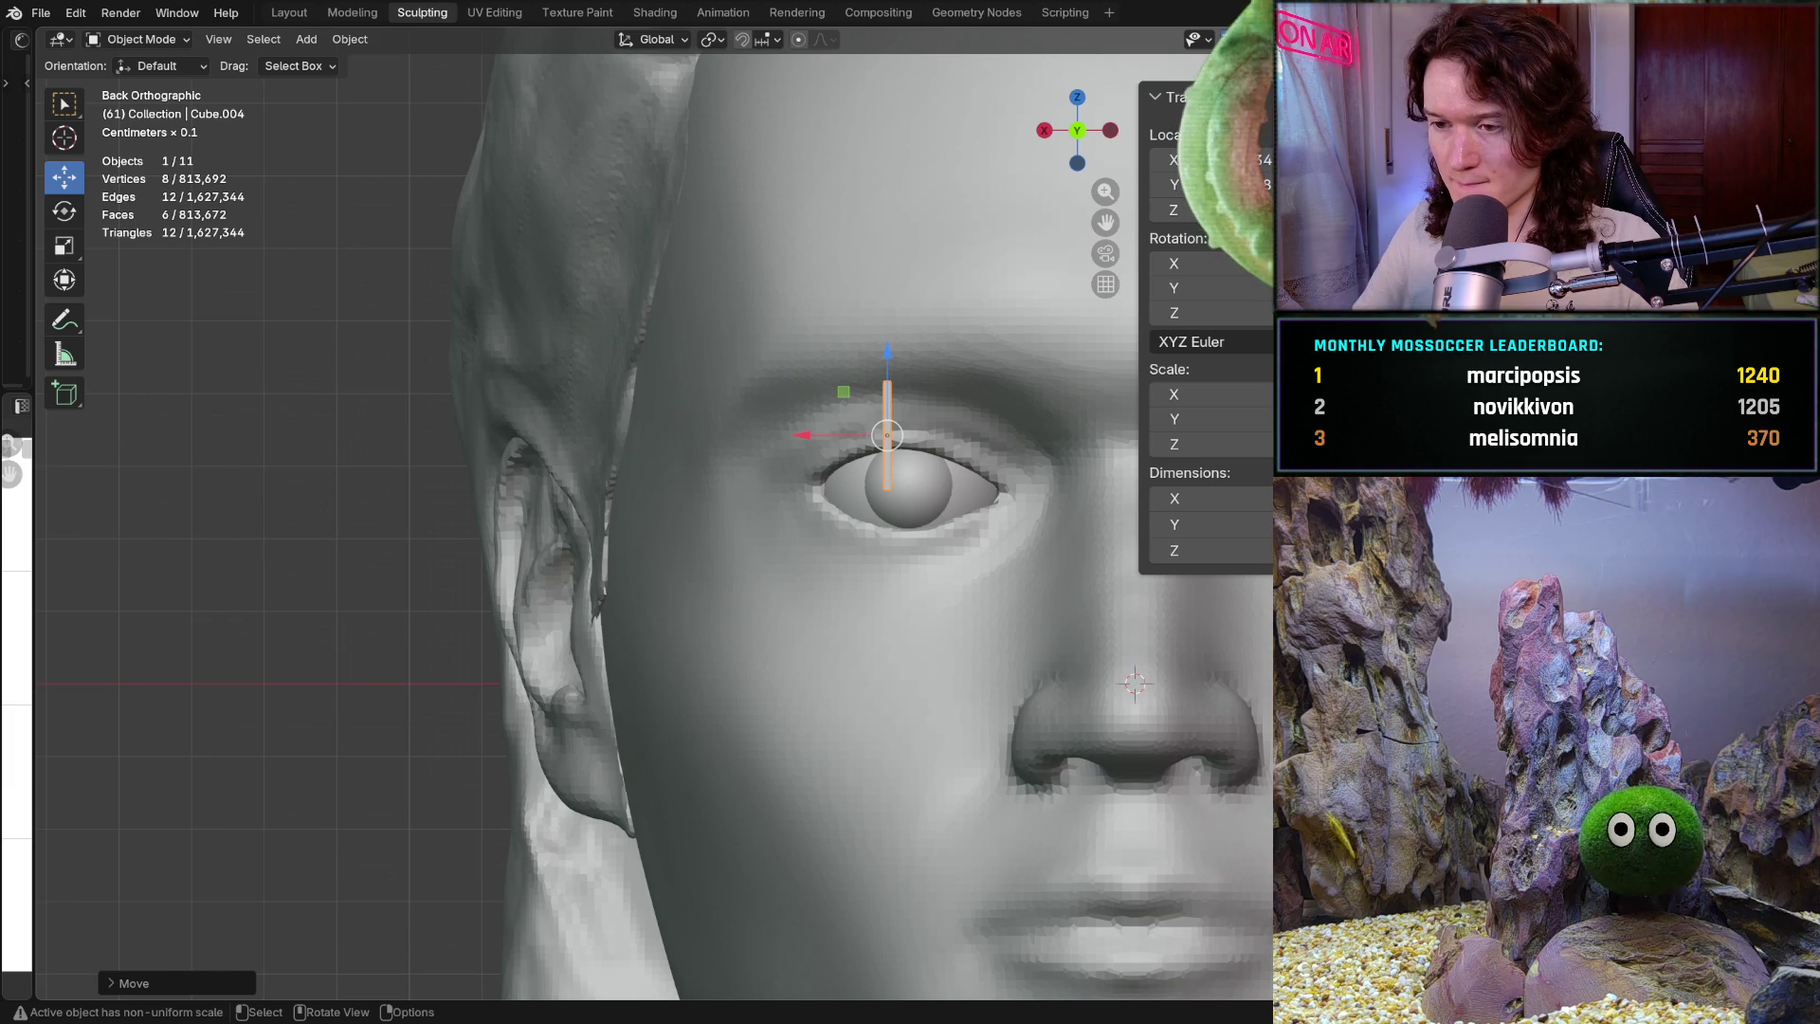
Fine-tune the cube's position so it stands over the eyeball's centre
shift+middle_drag(826, 512, 692, 460)
drag(717, 432, 750, 426)
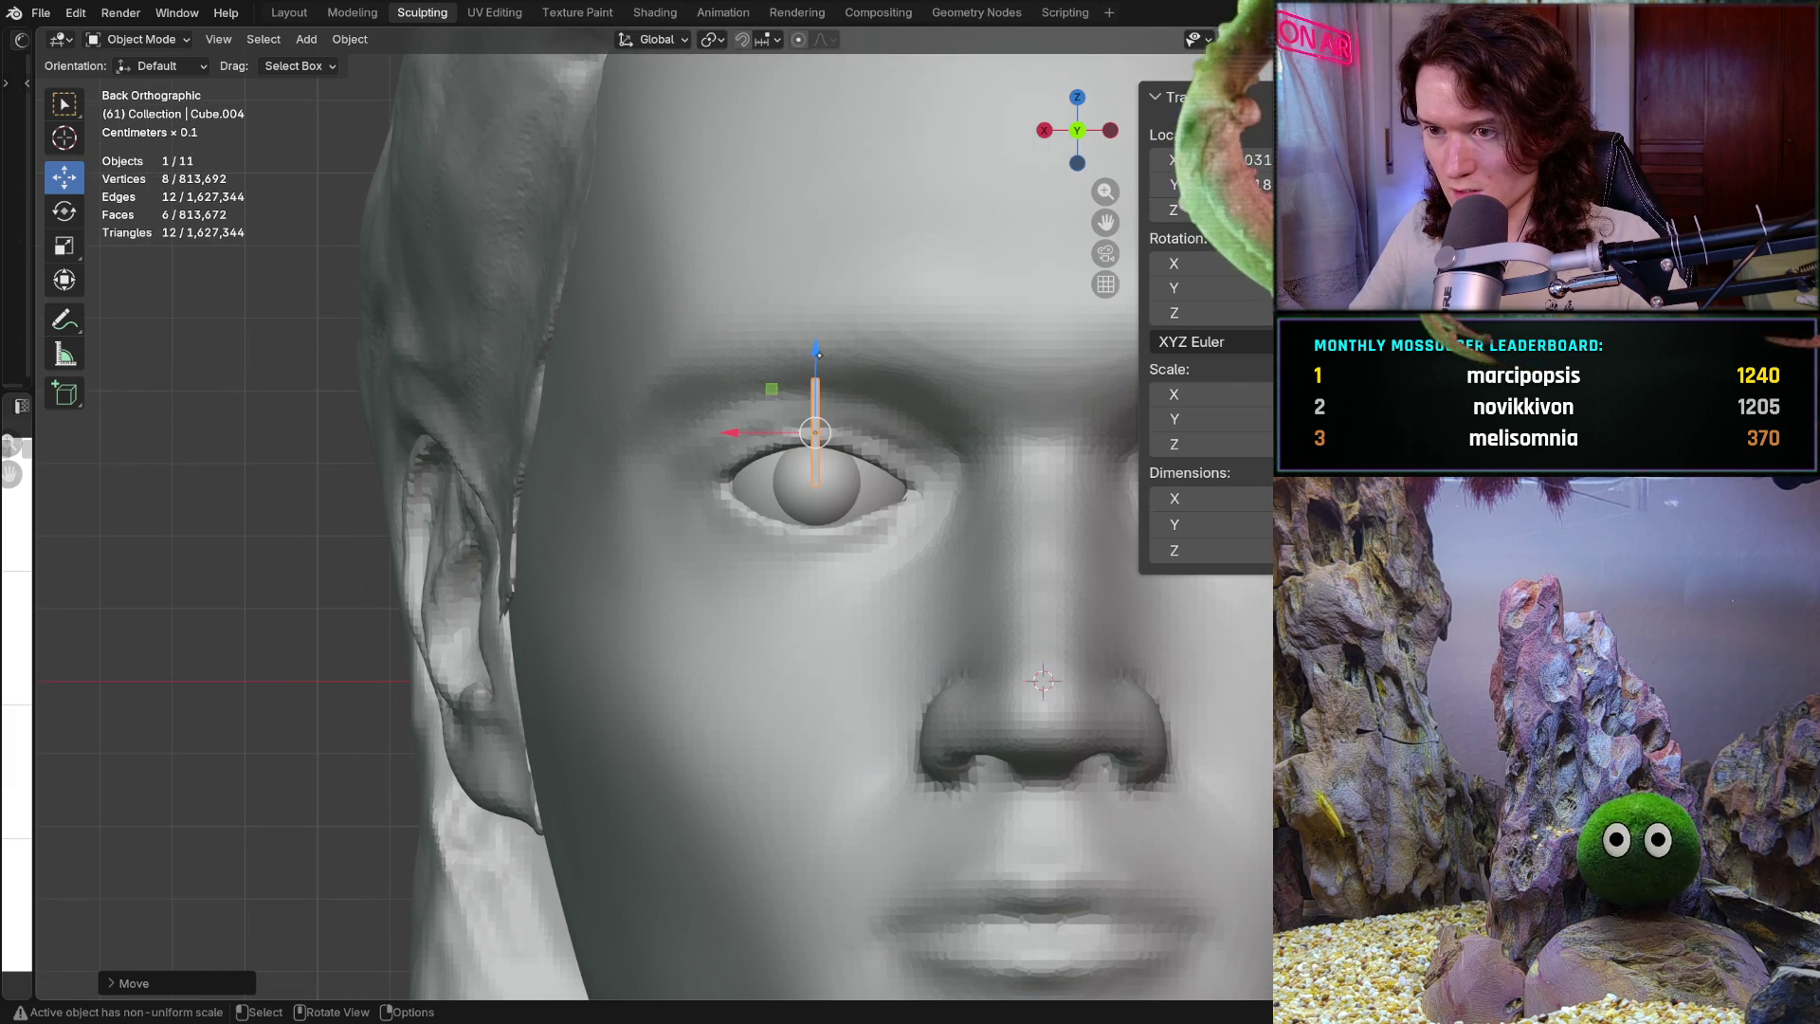
drag(822, 346, 827, 332)
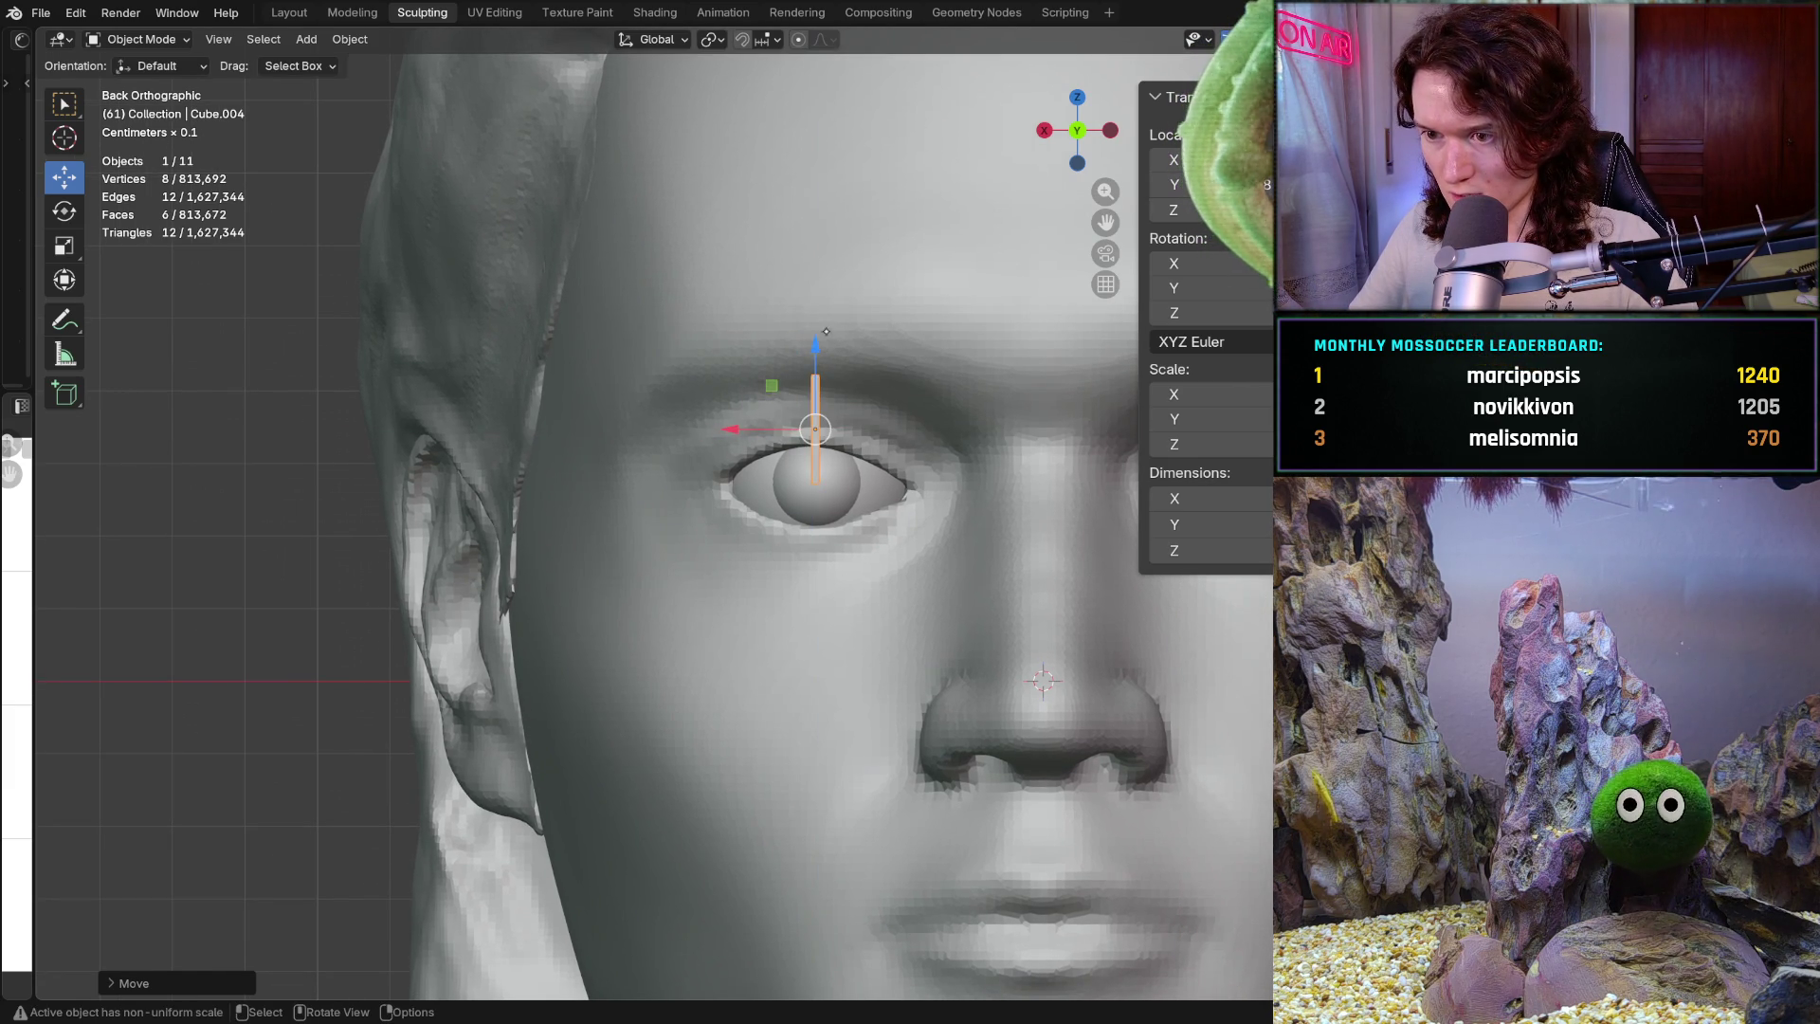
click(811, 401)
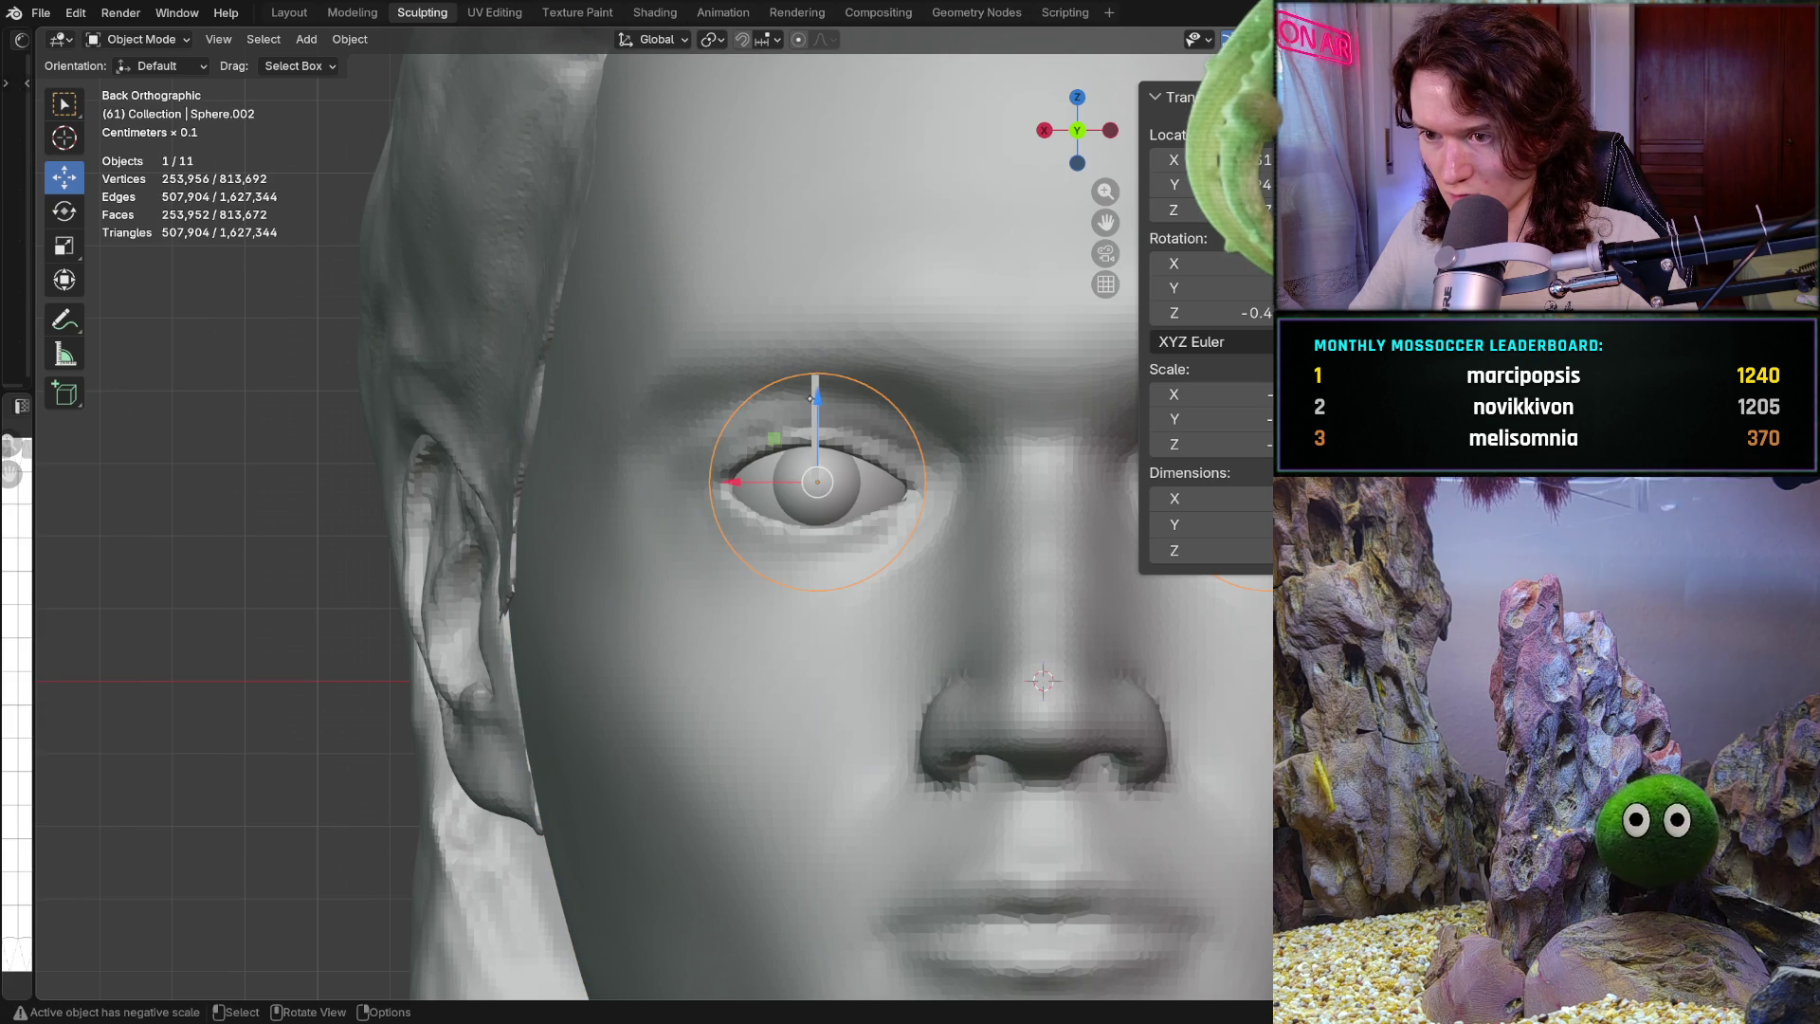
click(815, 379)
drag(731, 430, 740, 429)
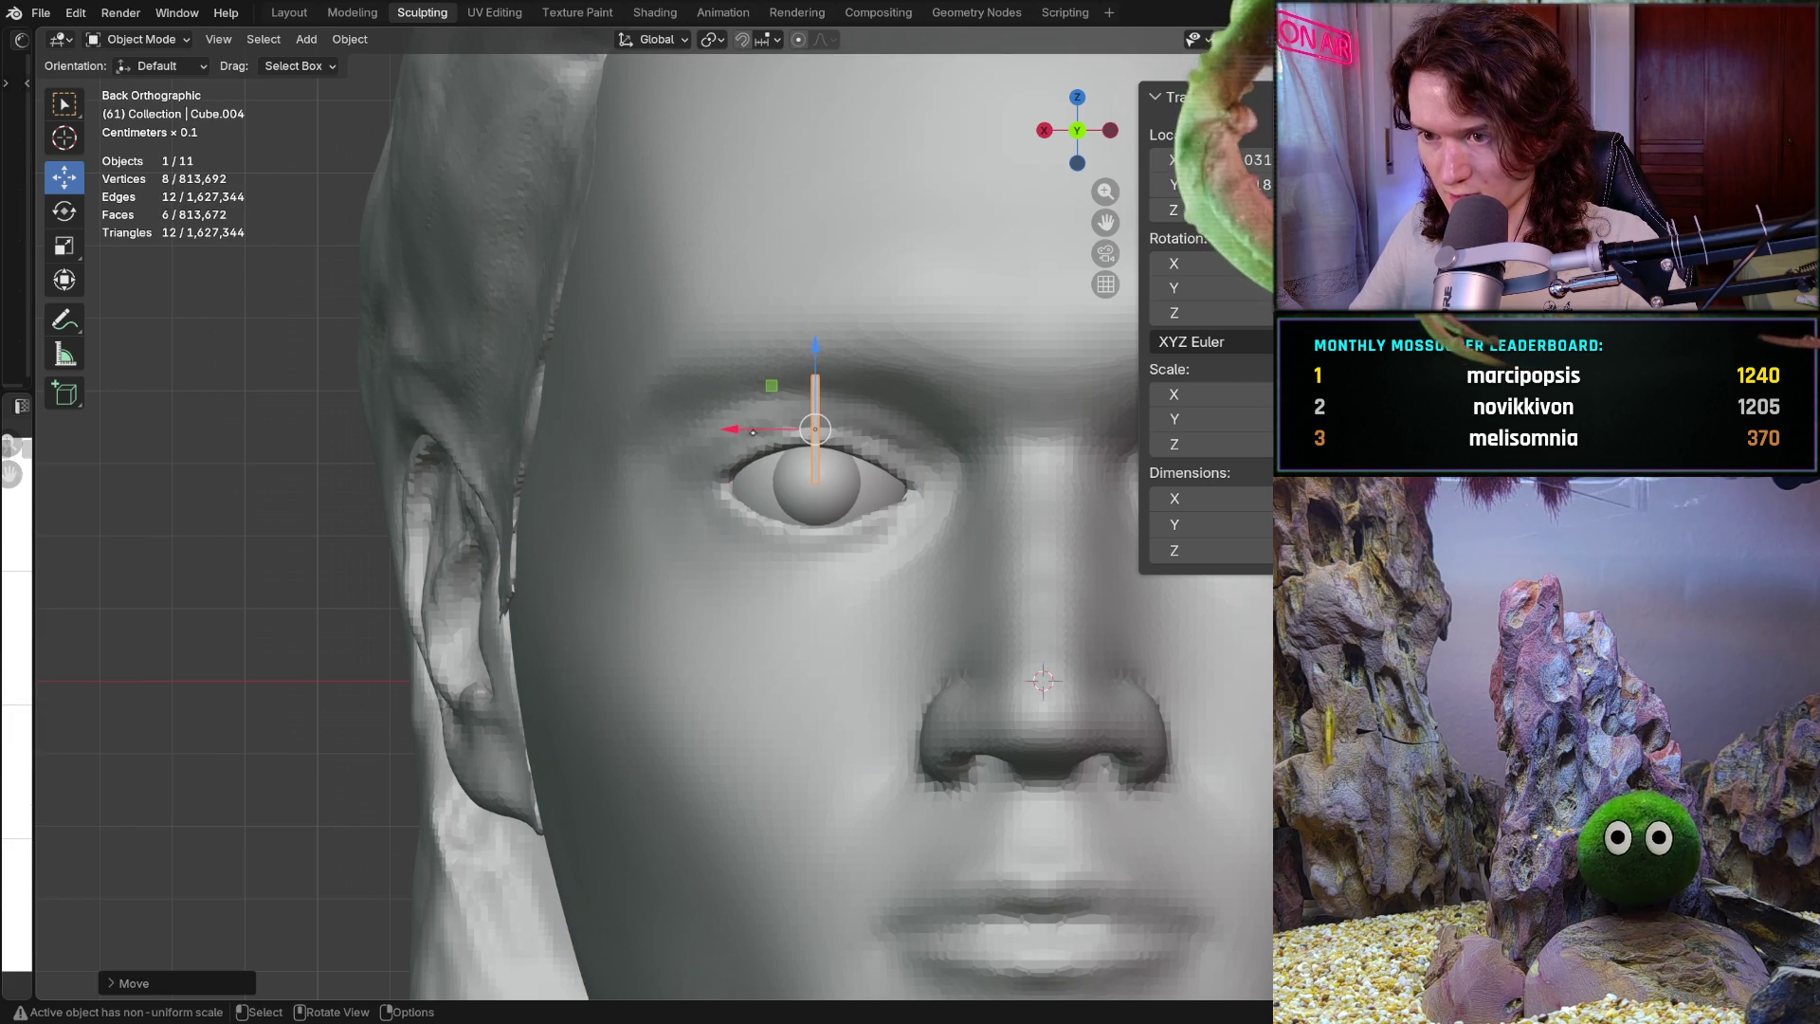
drag(742, 434, 742, 434)
shift+middle_drag(853, 417, 759, 441)
scroll(759, 441, down, 2)
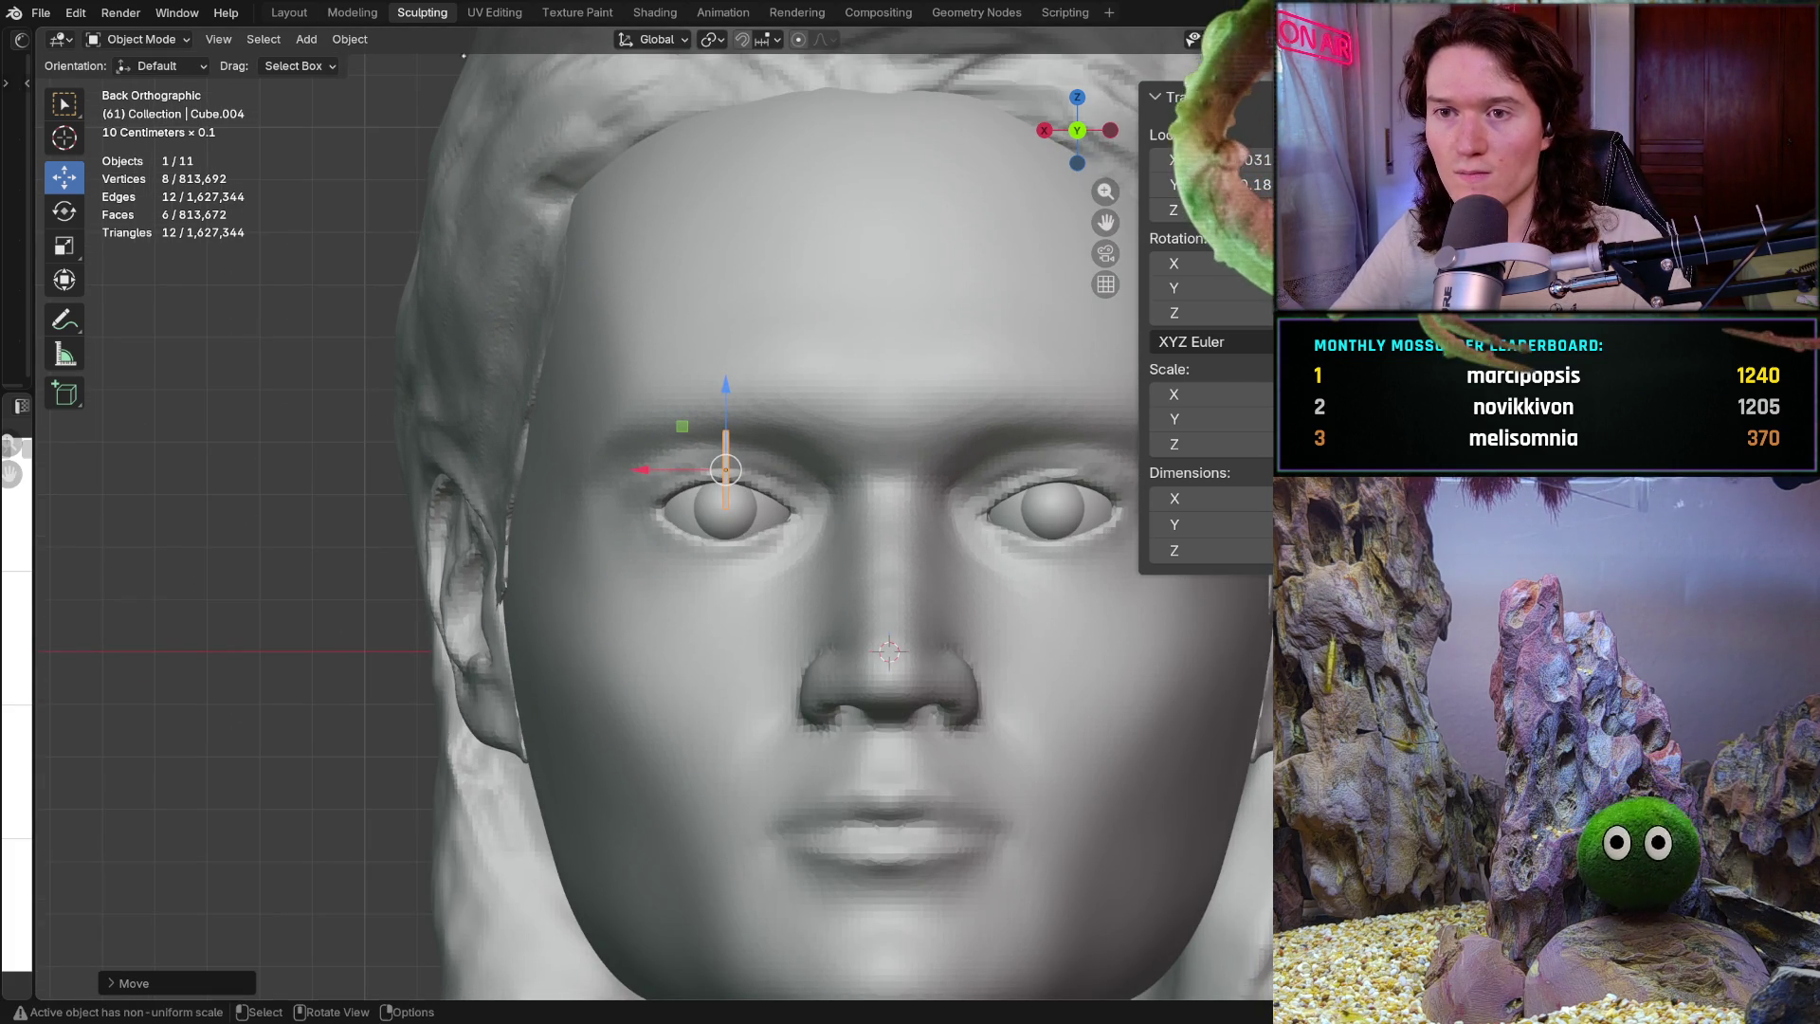
click(786, 293)
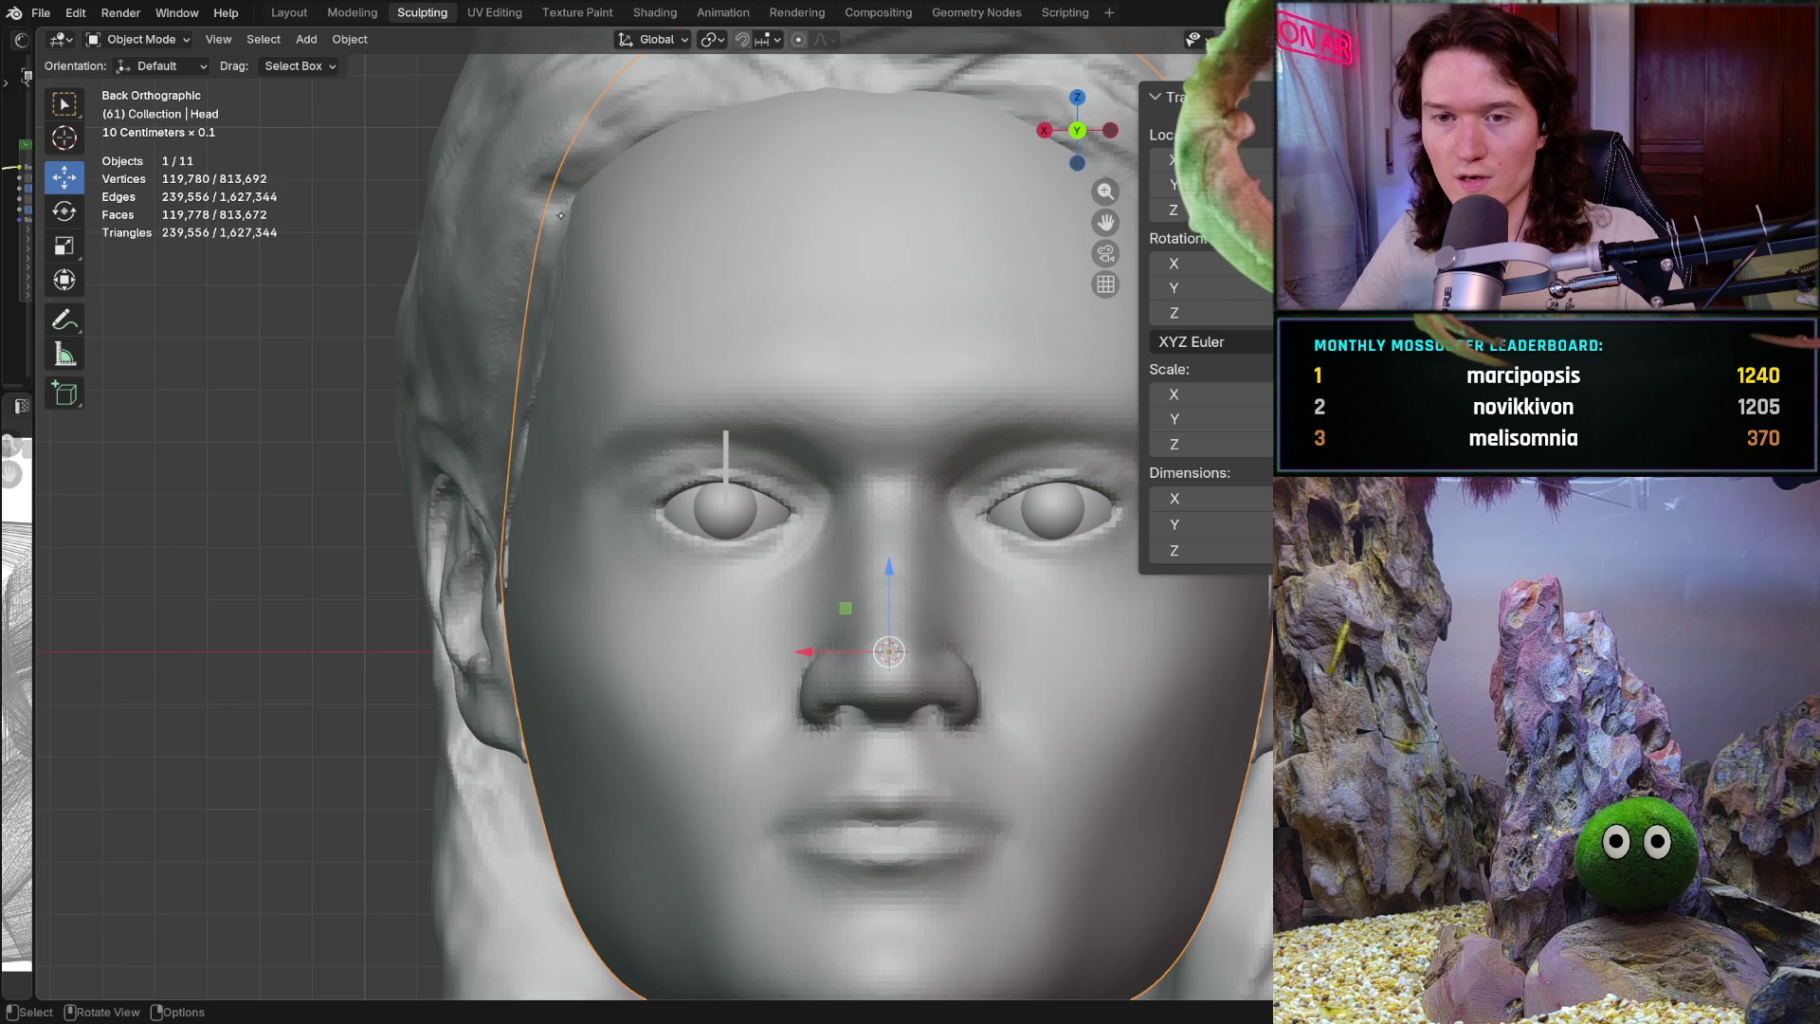
Switch the head into Sculpt Mode and pan across the eye area
click(140, 39)
click(142, 106)
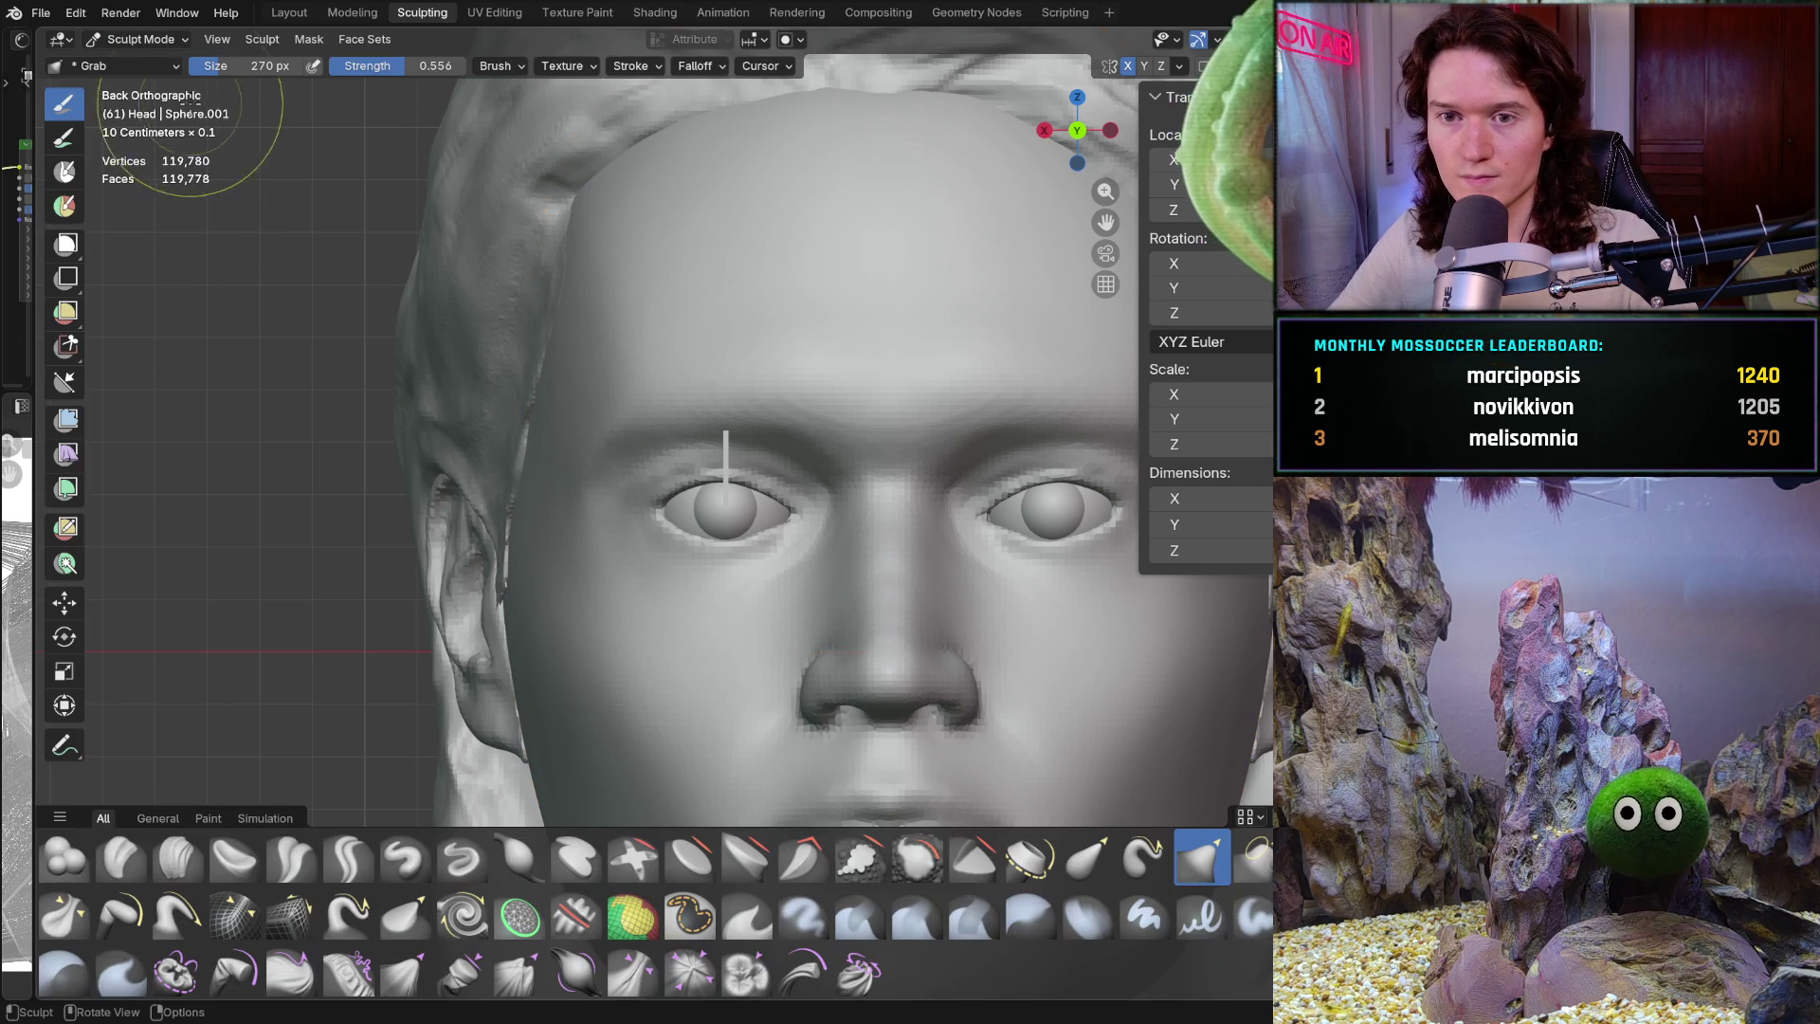
scroll(691, 601, up, 6)
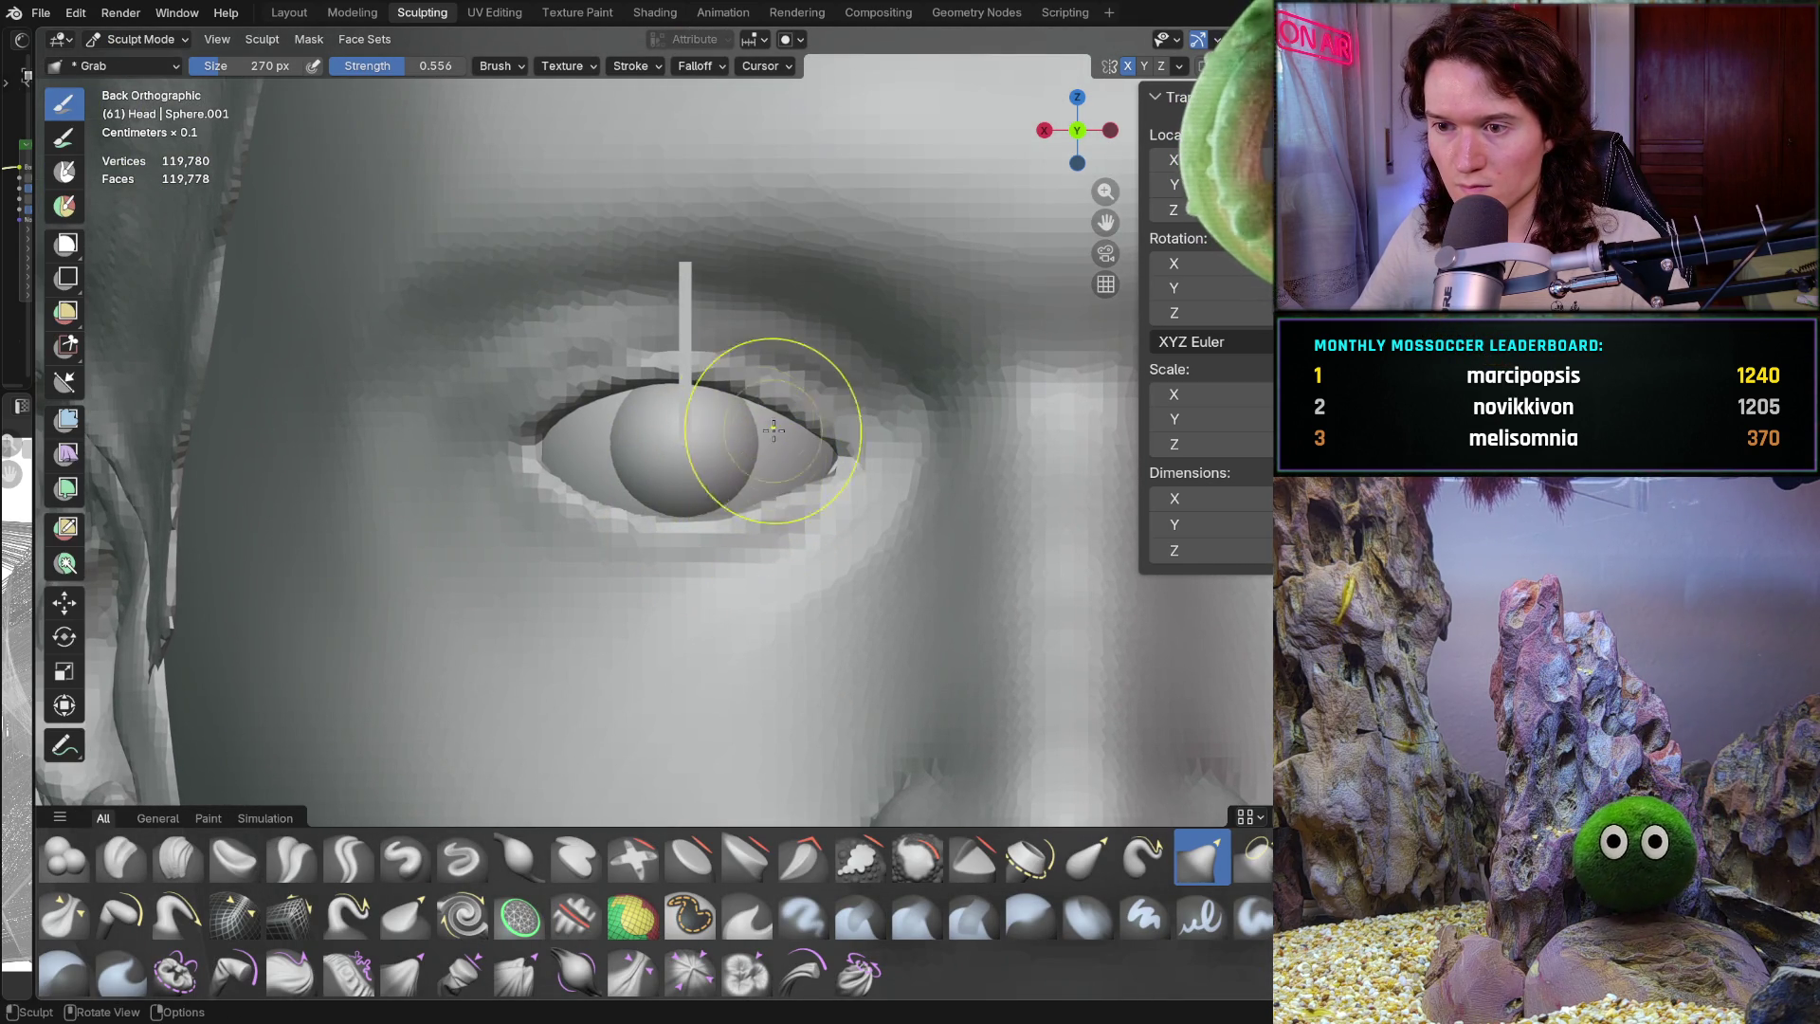
shift+middle_drag(663, 436, 742, 451)
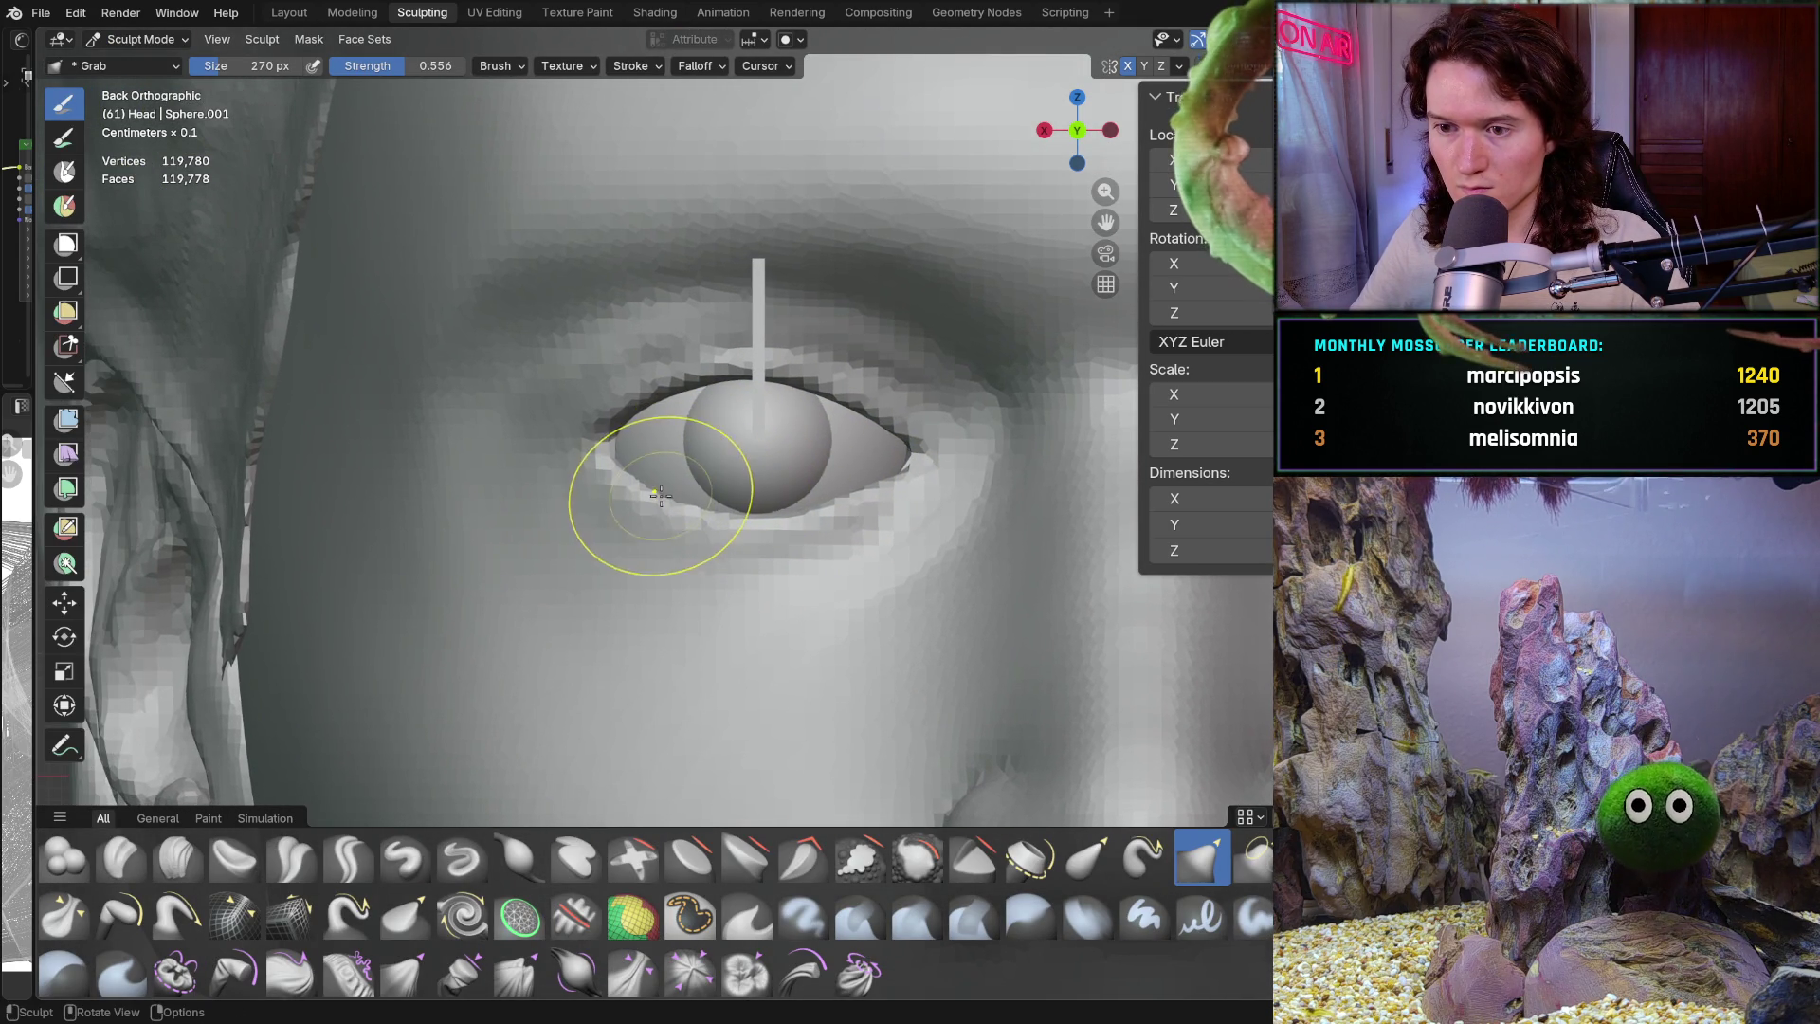
scroll(664, 568, down, 5)
mouse_move(650, 589)
middle_down()
mouse_move(716, 622)
mouse_move(787, 617)
mouse_move(715, 613)
mouse_move(691, 652)
middle_up()
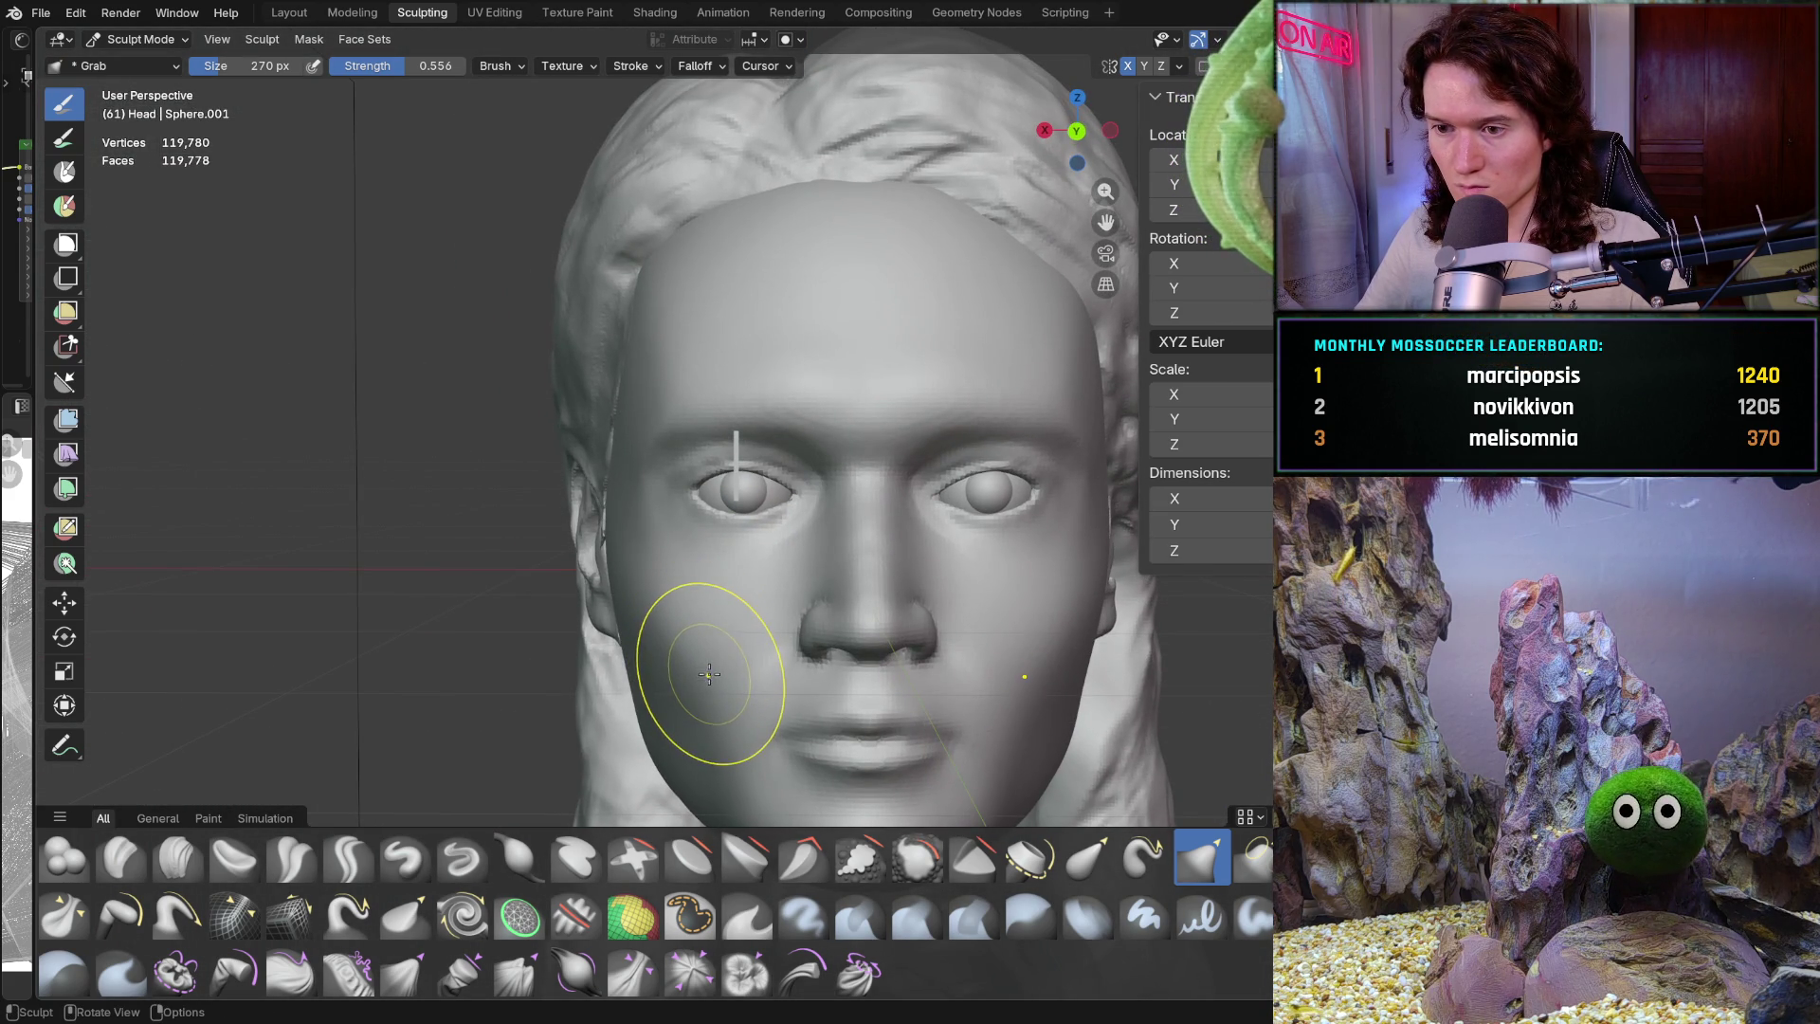
scroll(758, 531, up, 6)
Zoom in close on the eye, orbit to a frontal view, then undo back to Object Mode
middle_drag(763, 541, 802, 513)
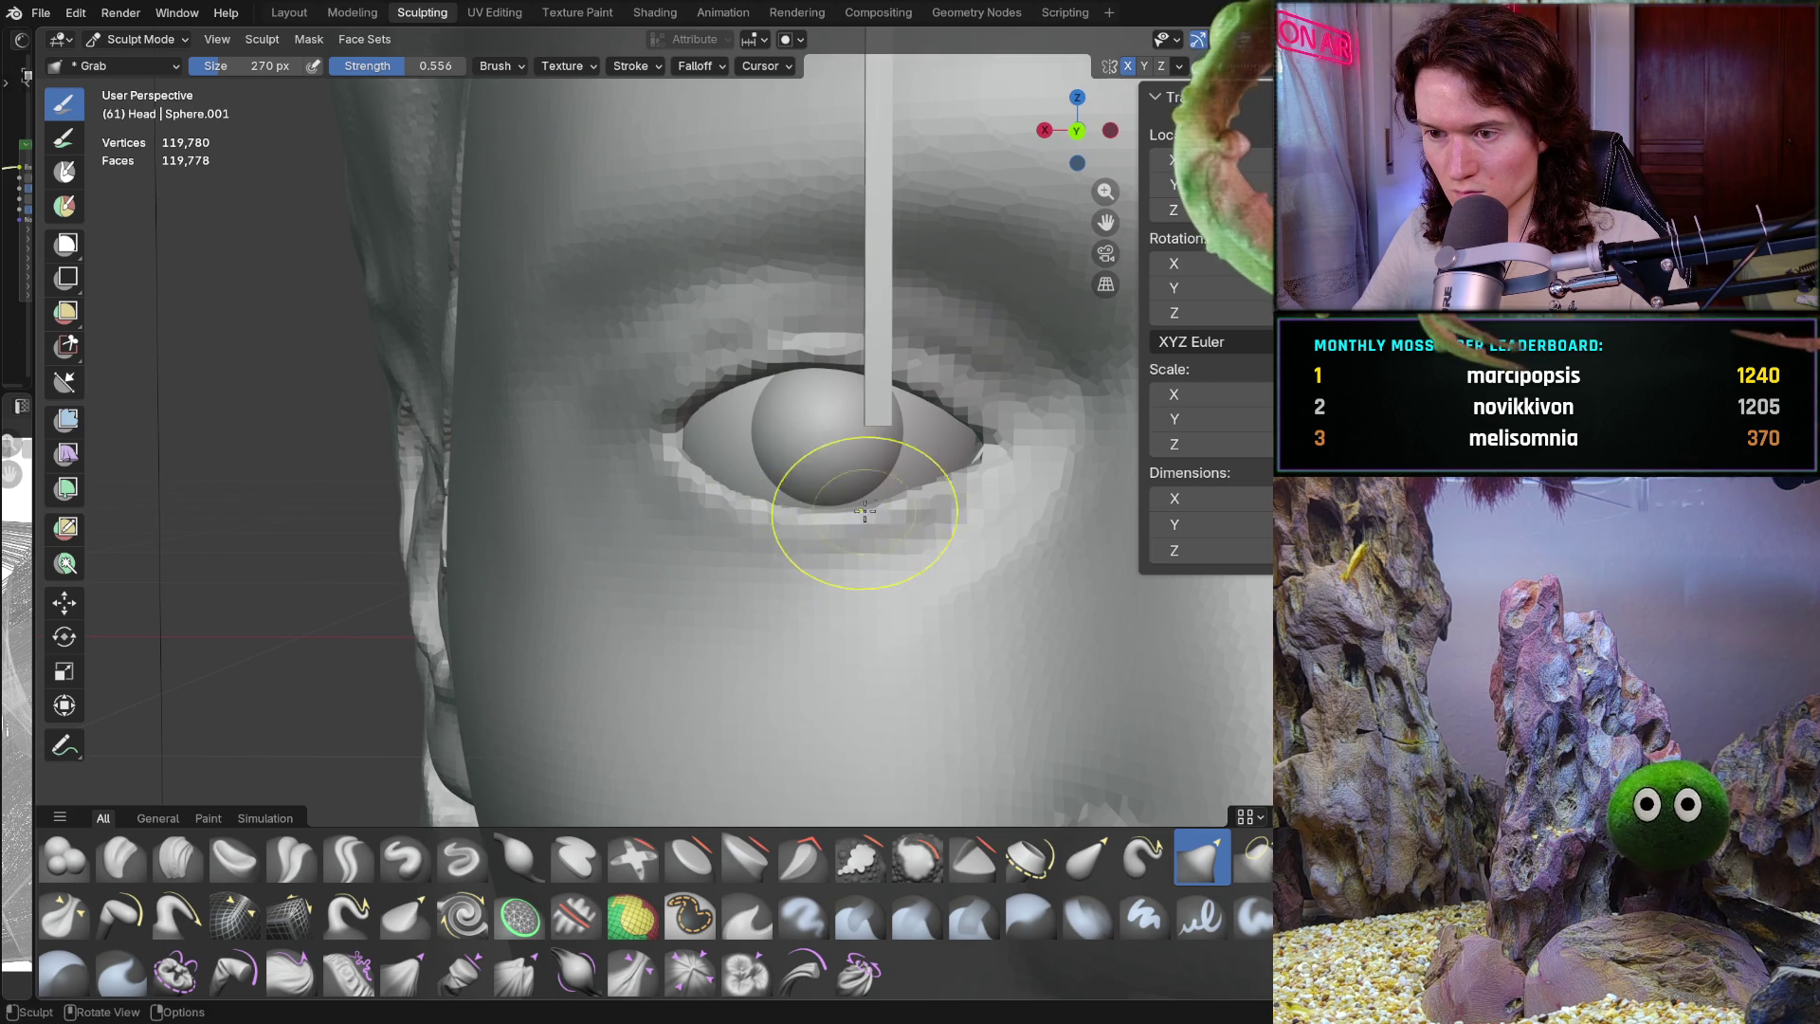
scroll(959, 476, down, 3)
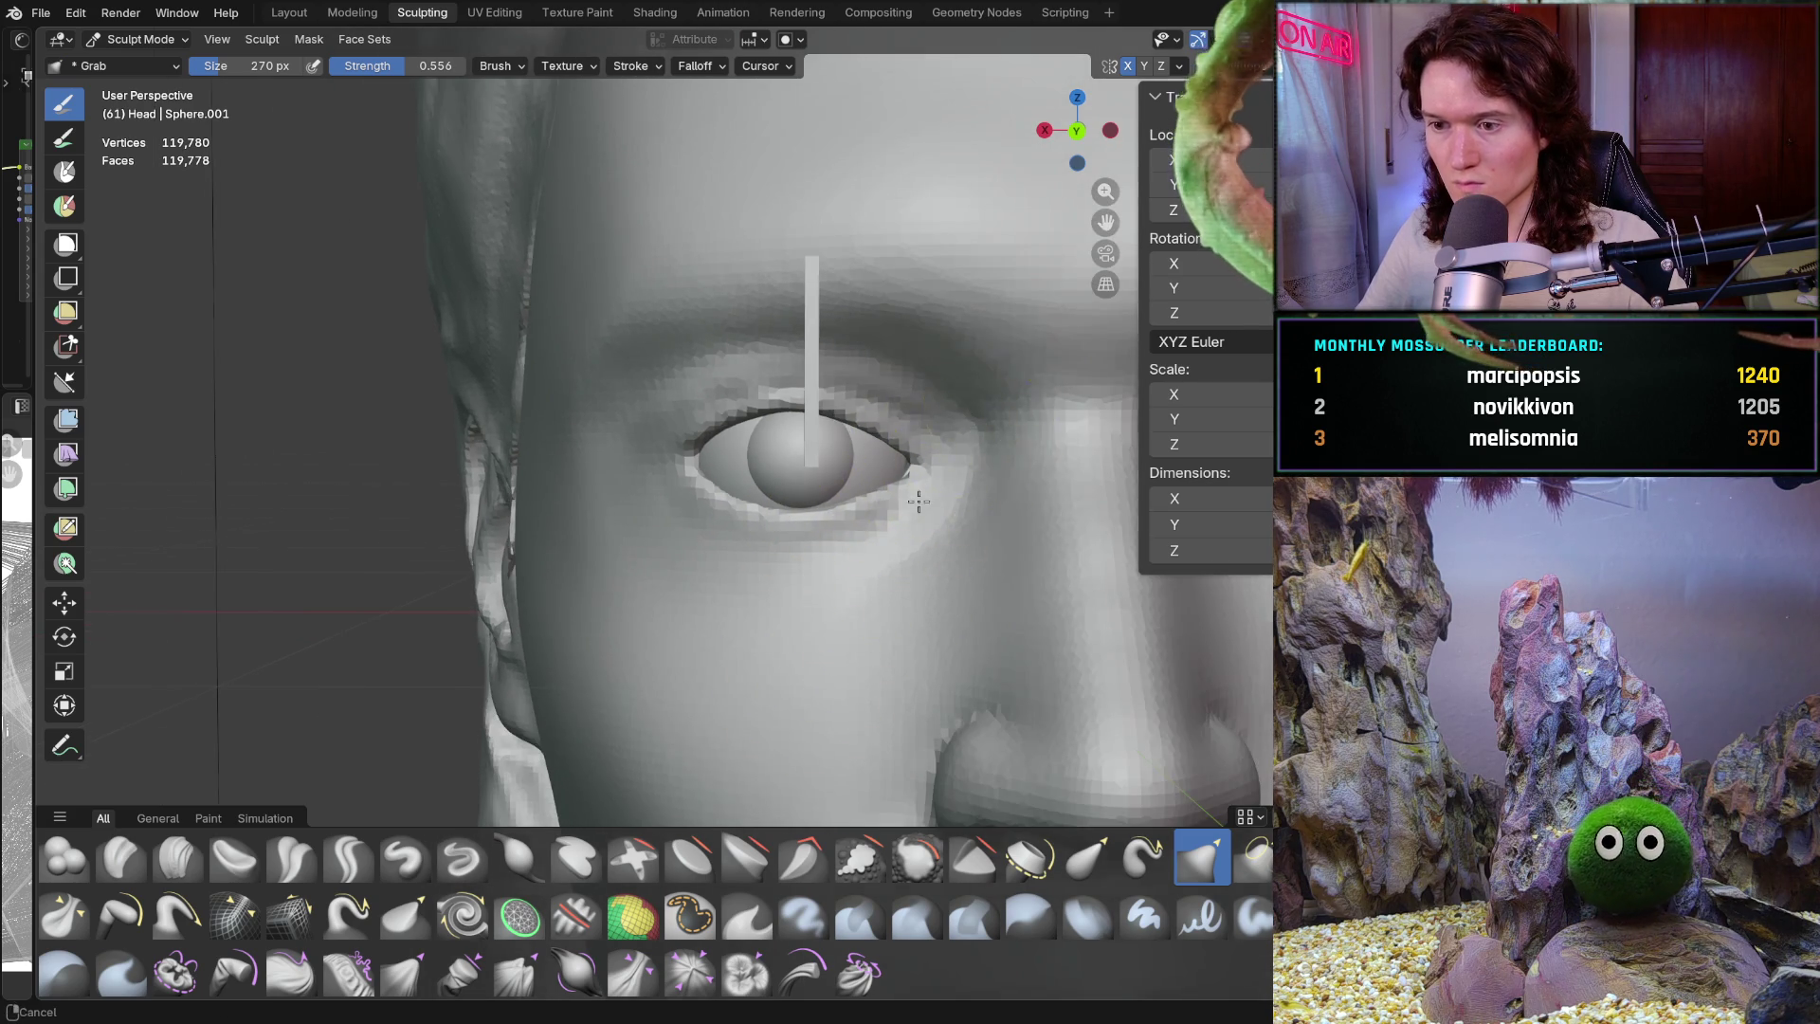
scroll(955, 447, down, 3)
mouse_move(834, 645)
ctrl+middle_down()
mouse_move(898, 527)
mouse_move(776, 500)
ctrl+middle_up()
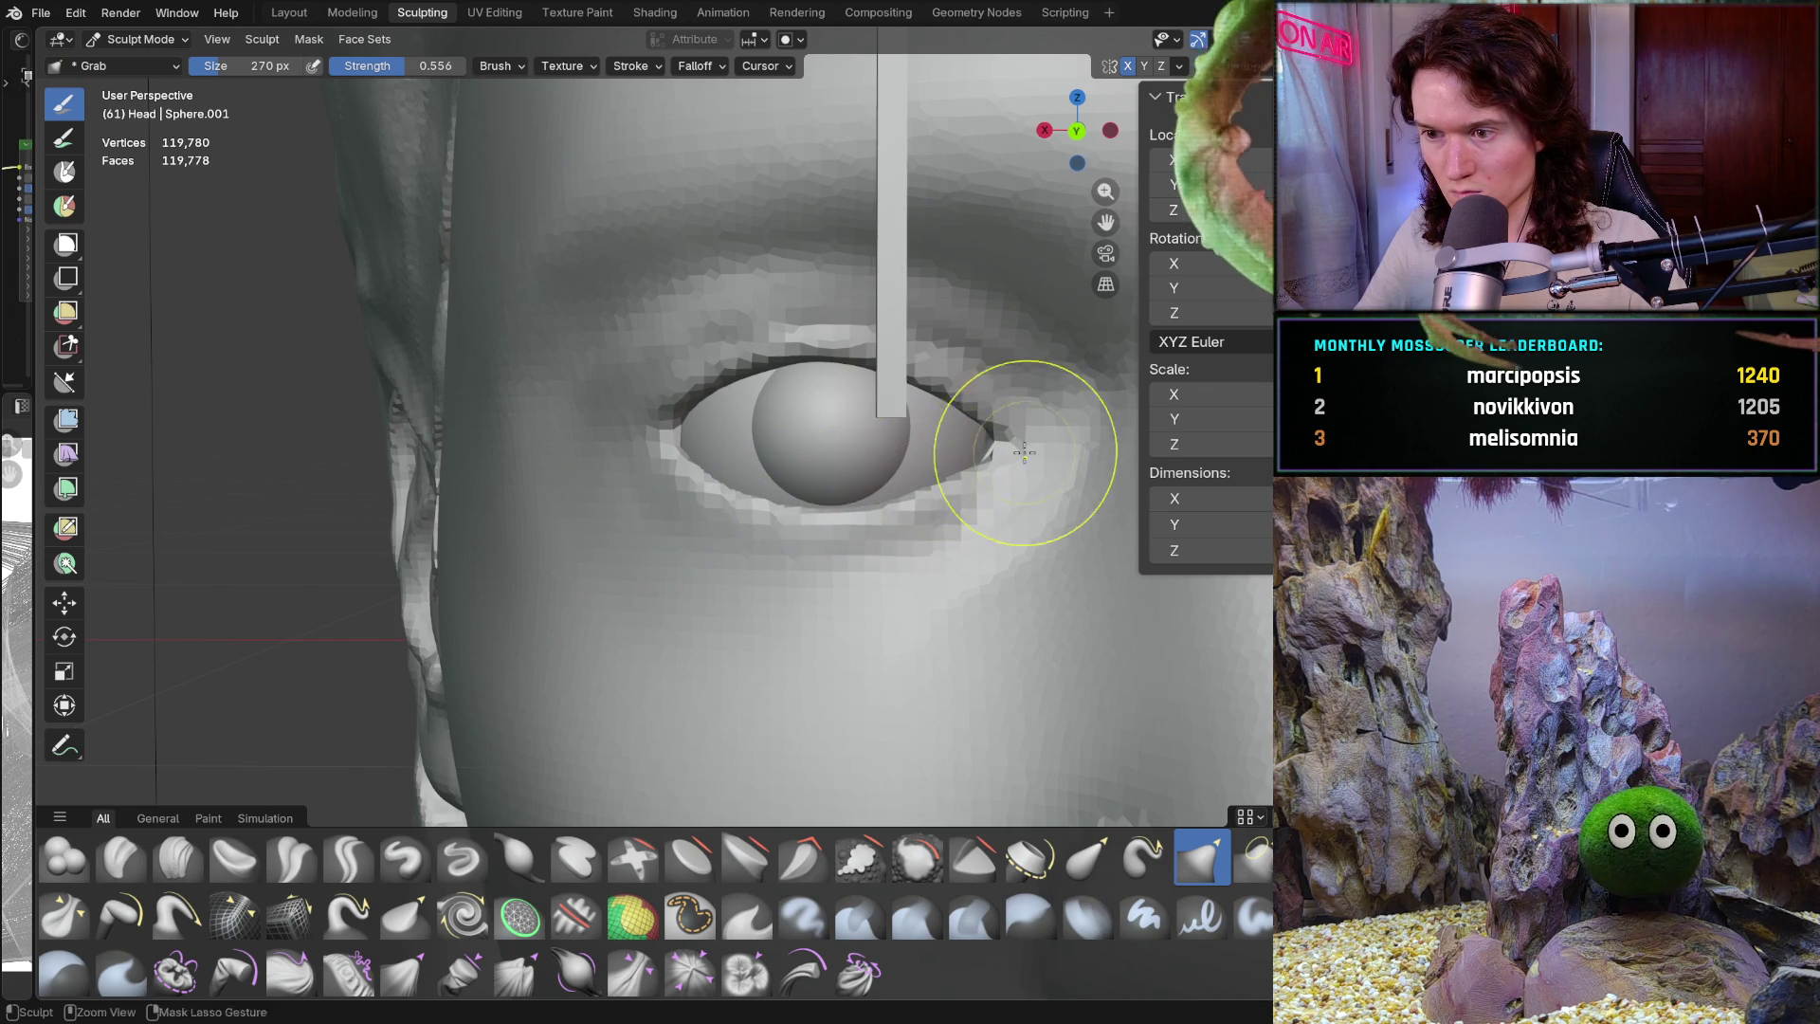
scroll(995, 464, down, 3)
scroll(947, 578, down, 2)
scroll(906, 665, down, 3)
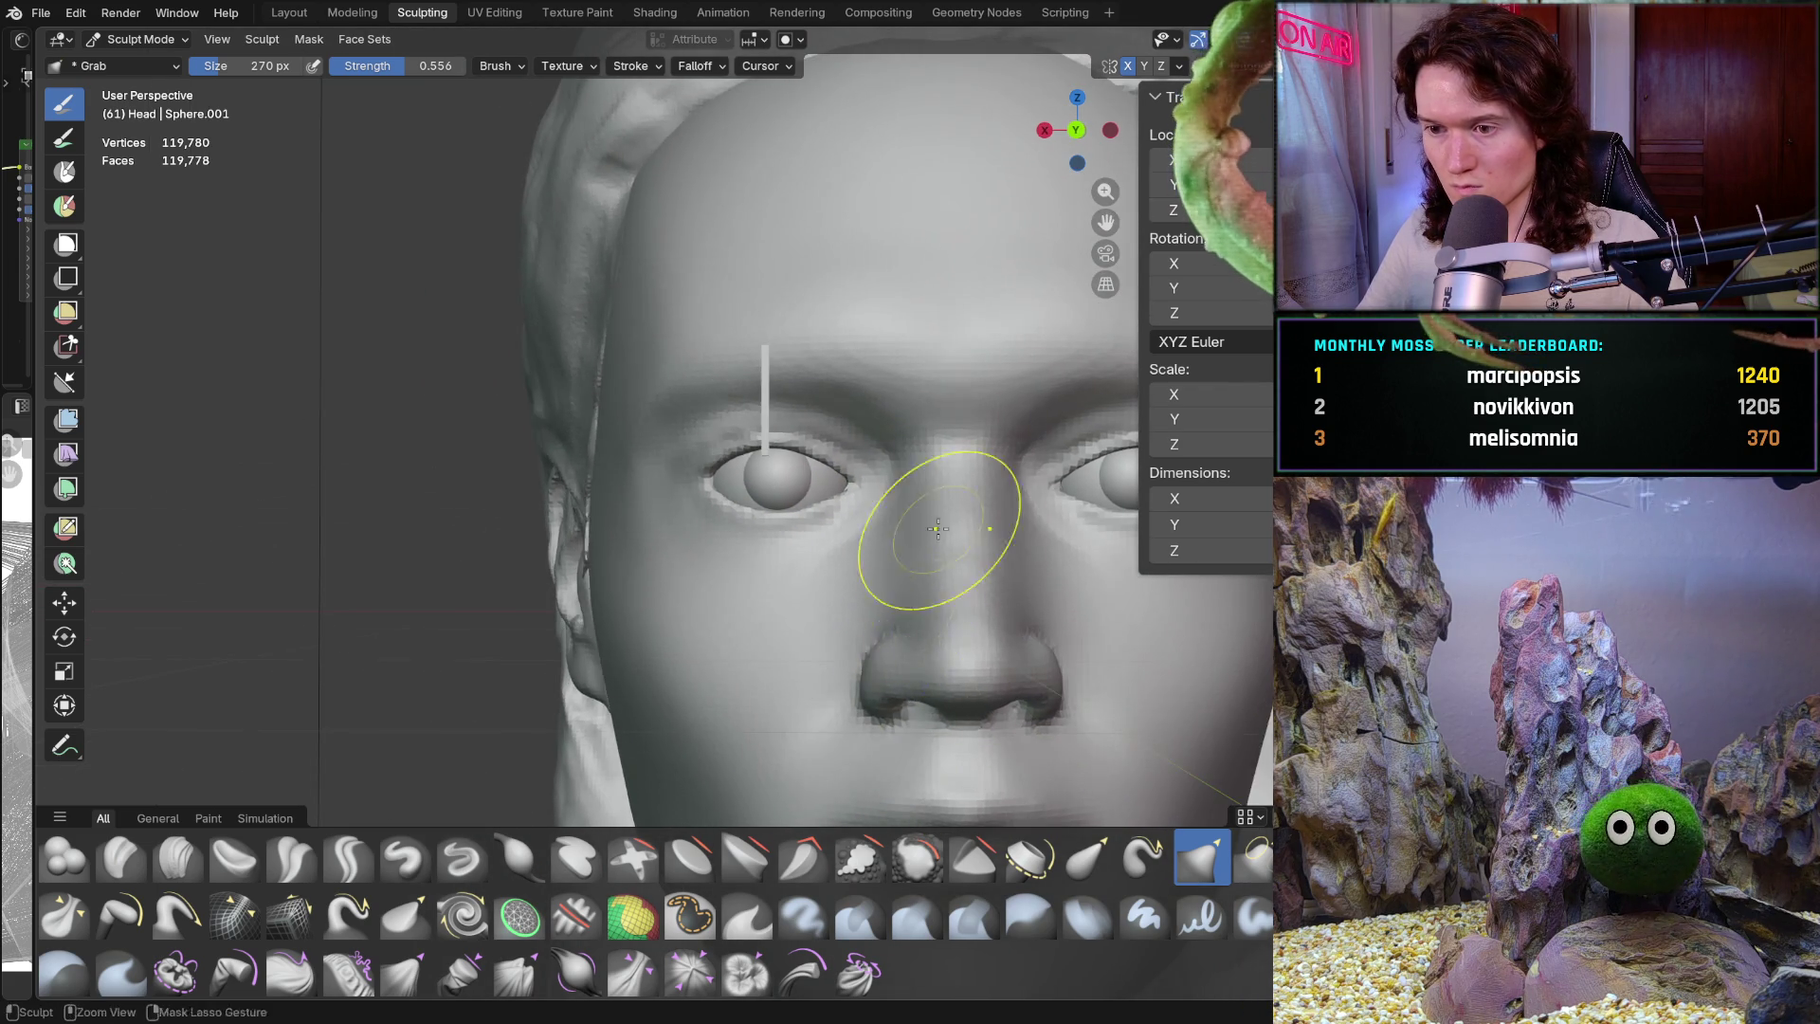
scroll(947, 516, down, 2)
middle_drag(862, 670, 886, 682)
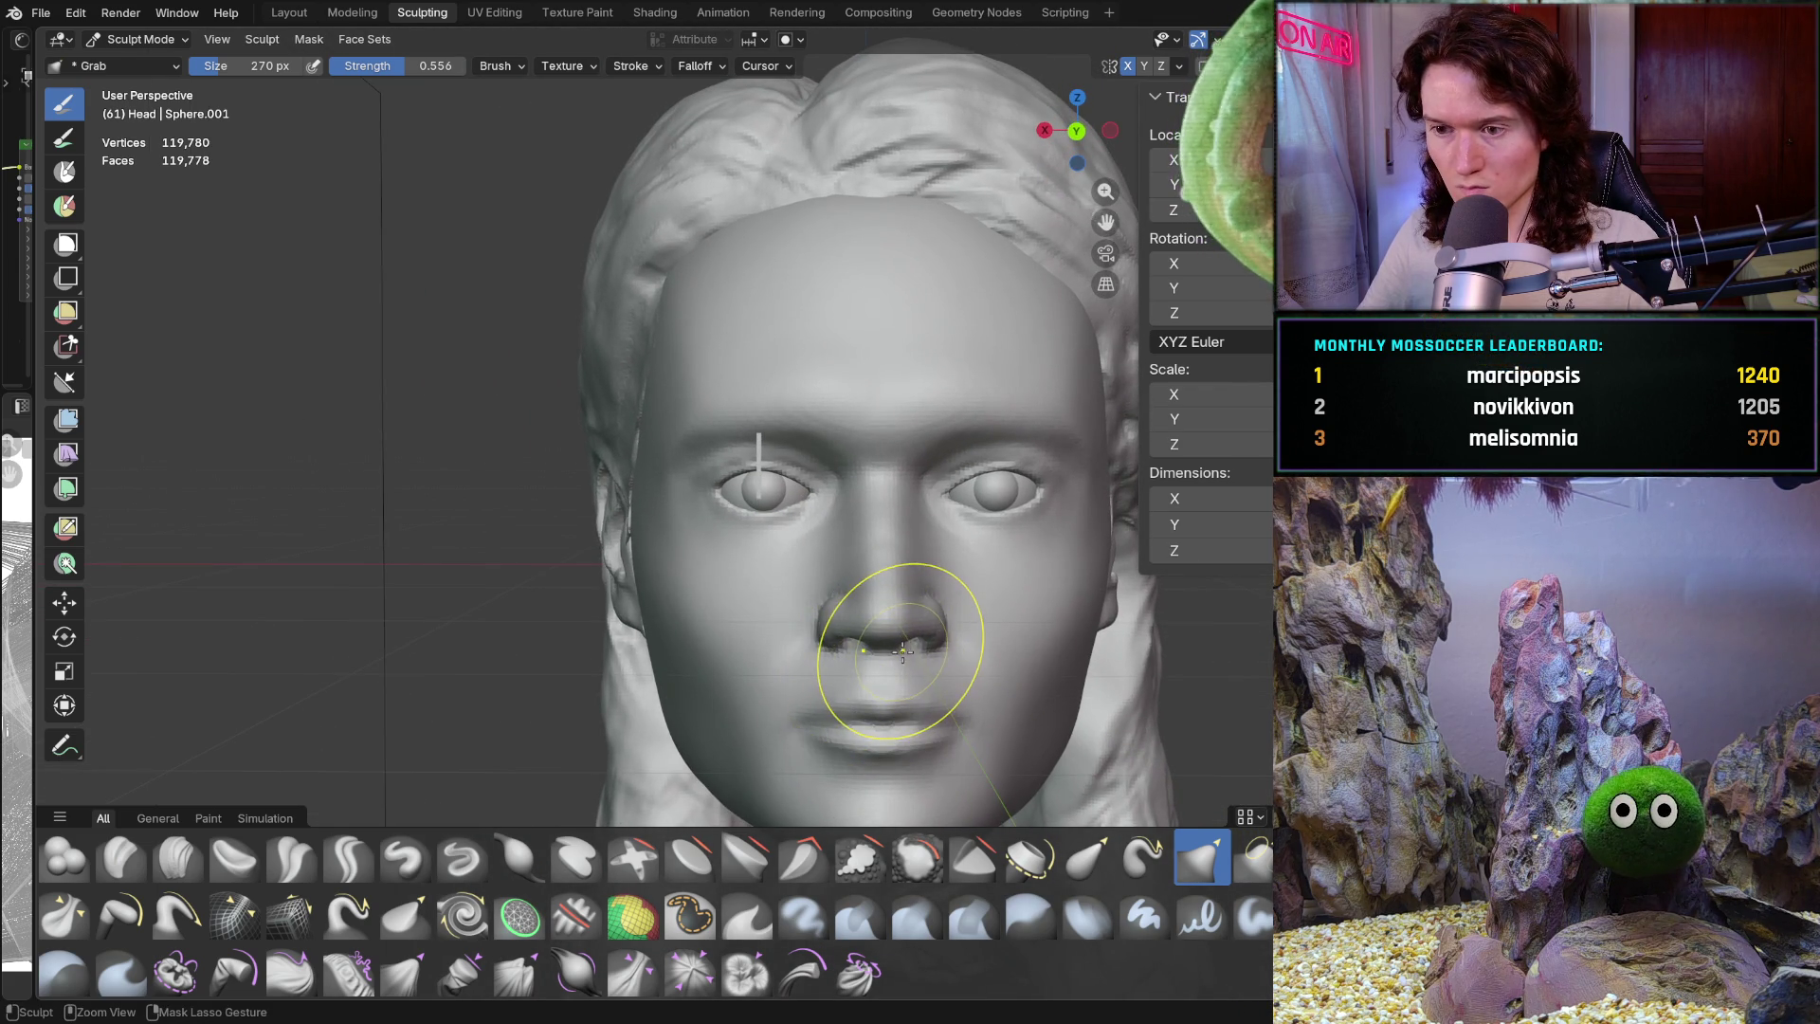
key(ctrl+z)
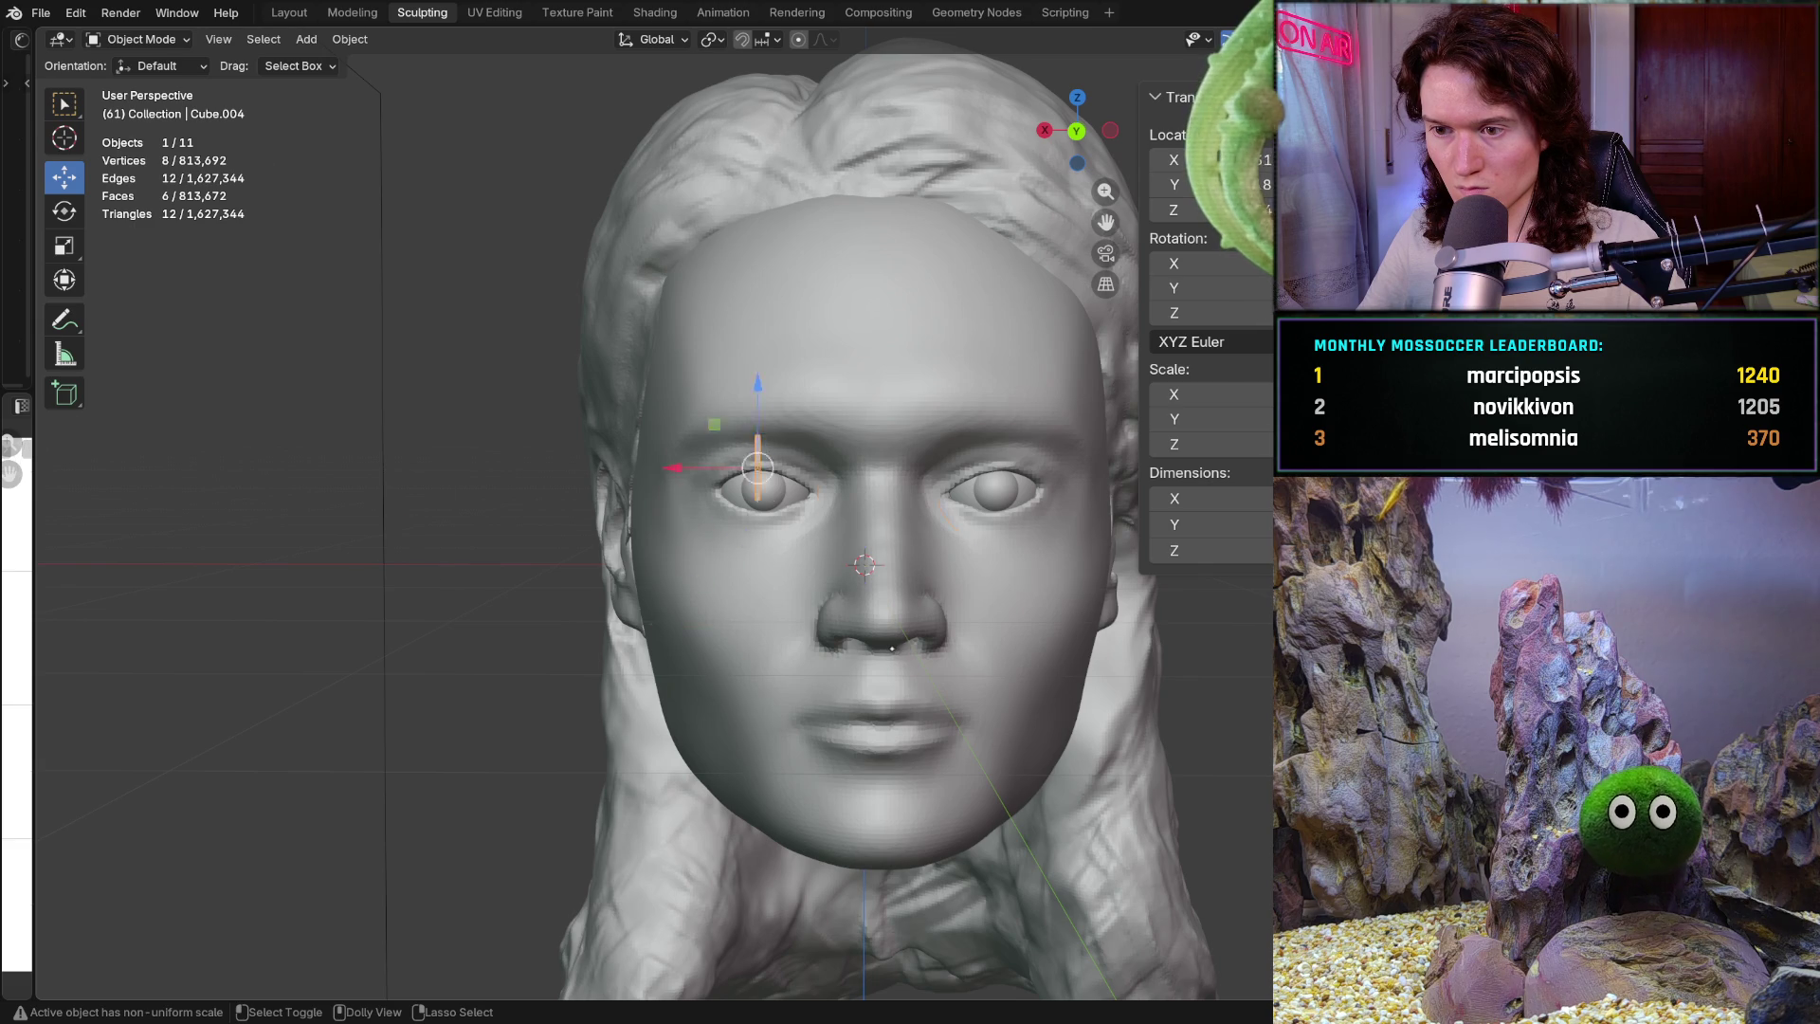
key(ctrl+shift+z)
scroll(749, 474, up, 5)
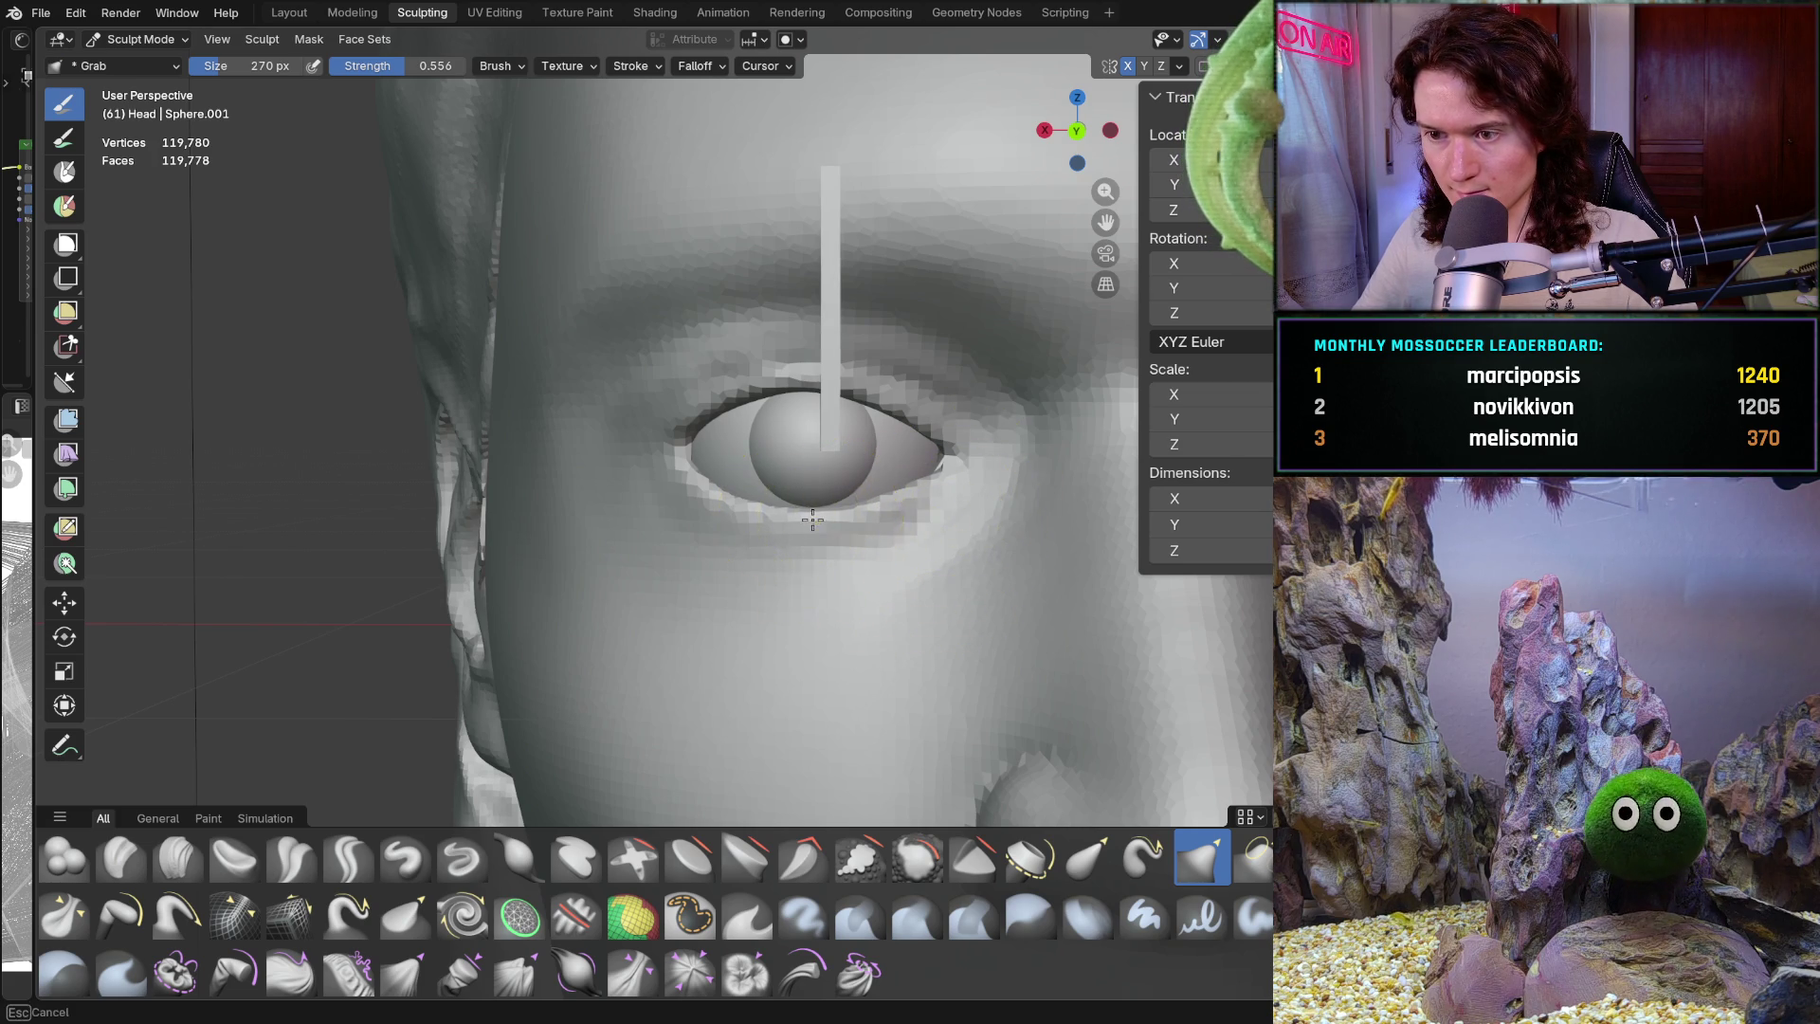
mouse_move(975, 520)
middle_down()
mouse_move(837, 708)
mouse_move(1024, 642)
mouse_move(977, 613)
mouse_move(1024, 480)
mouse_move(1065, 630)
mouse_move(1097, 617)
mouse_move(1086, 554)
mouse_move(869, 630)
mouse_move(919, 536)
middle_up()
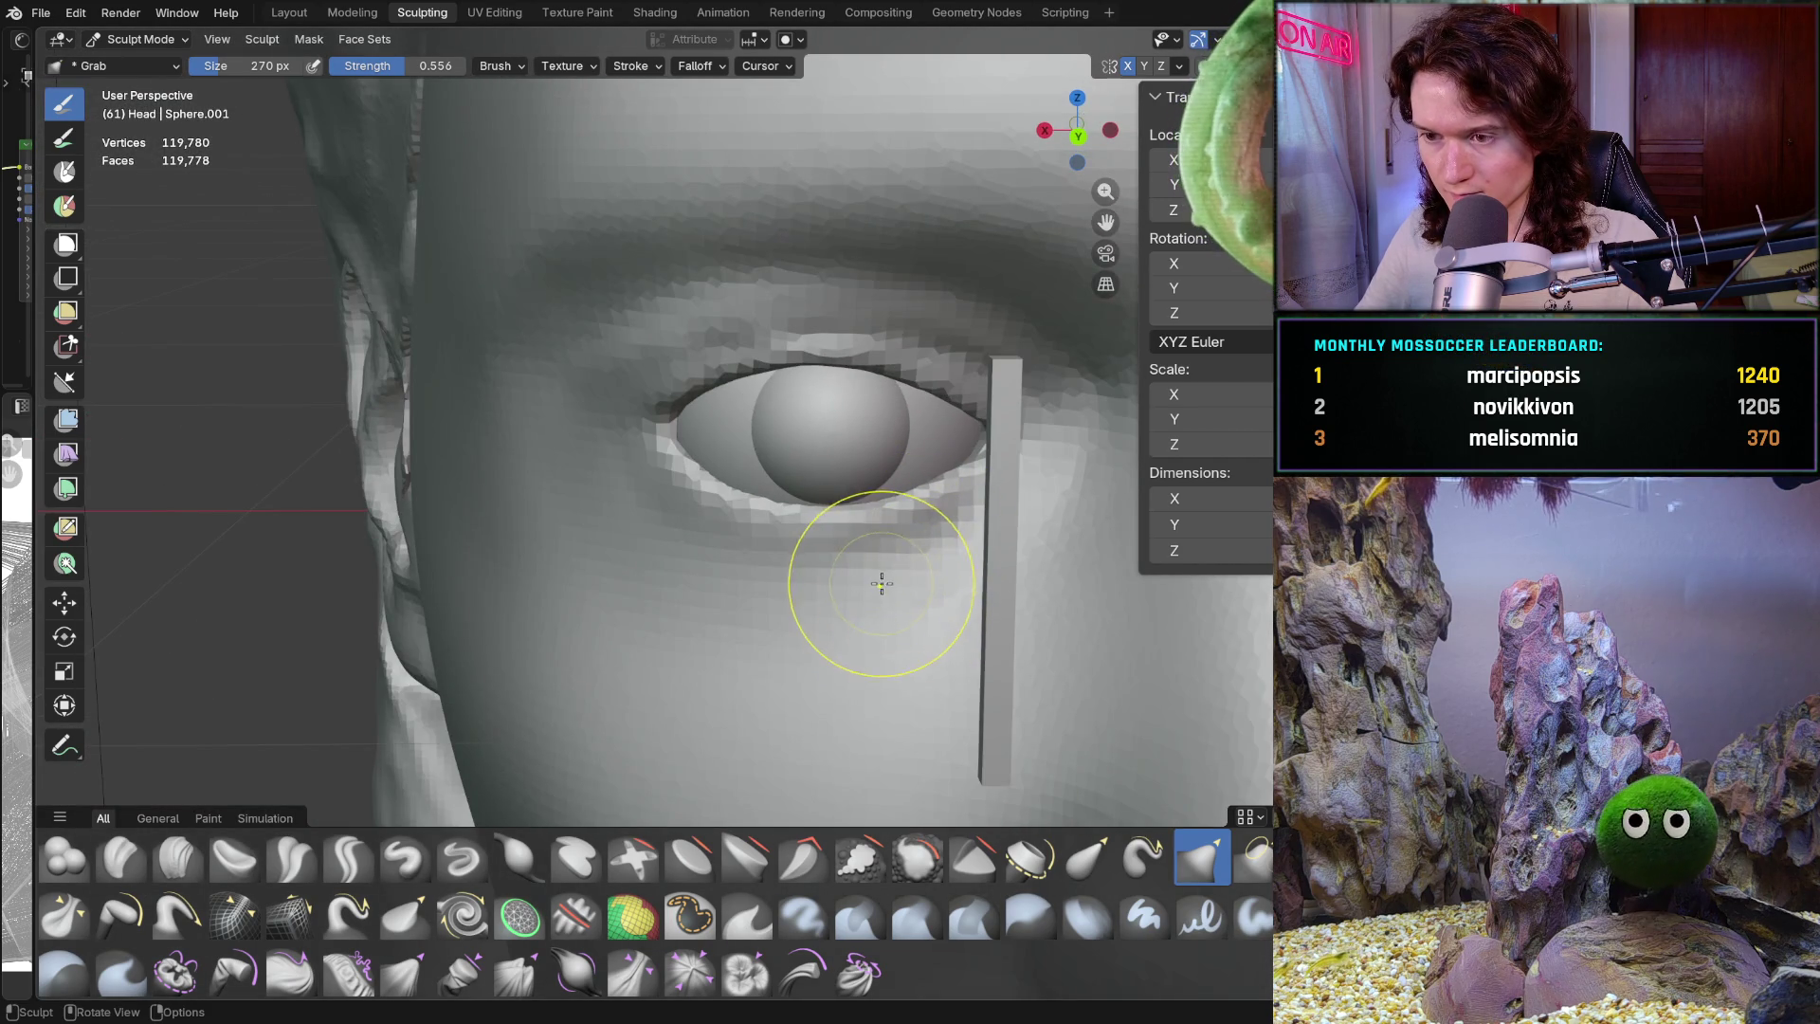
scroll(883, 582, down, 8)
middle_drag(793, 723, 825, 650)
scroll(897, 438, up, 5)
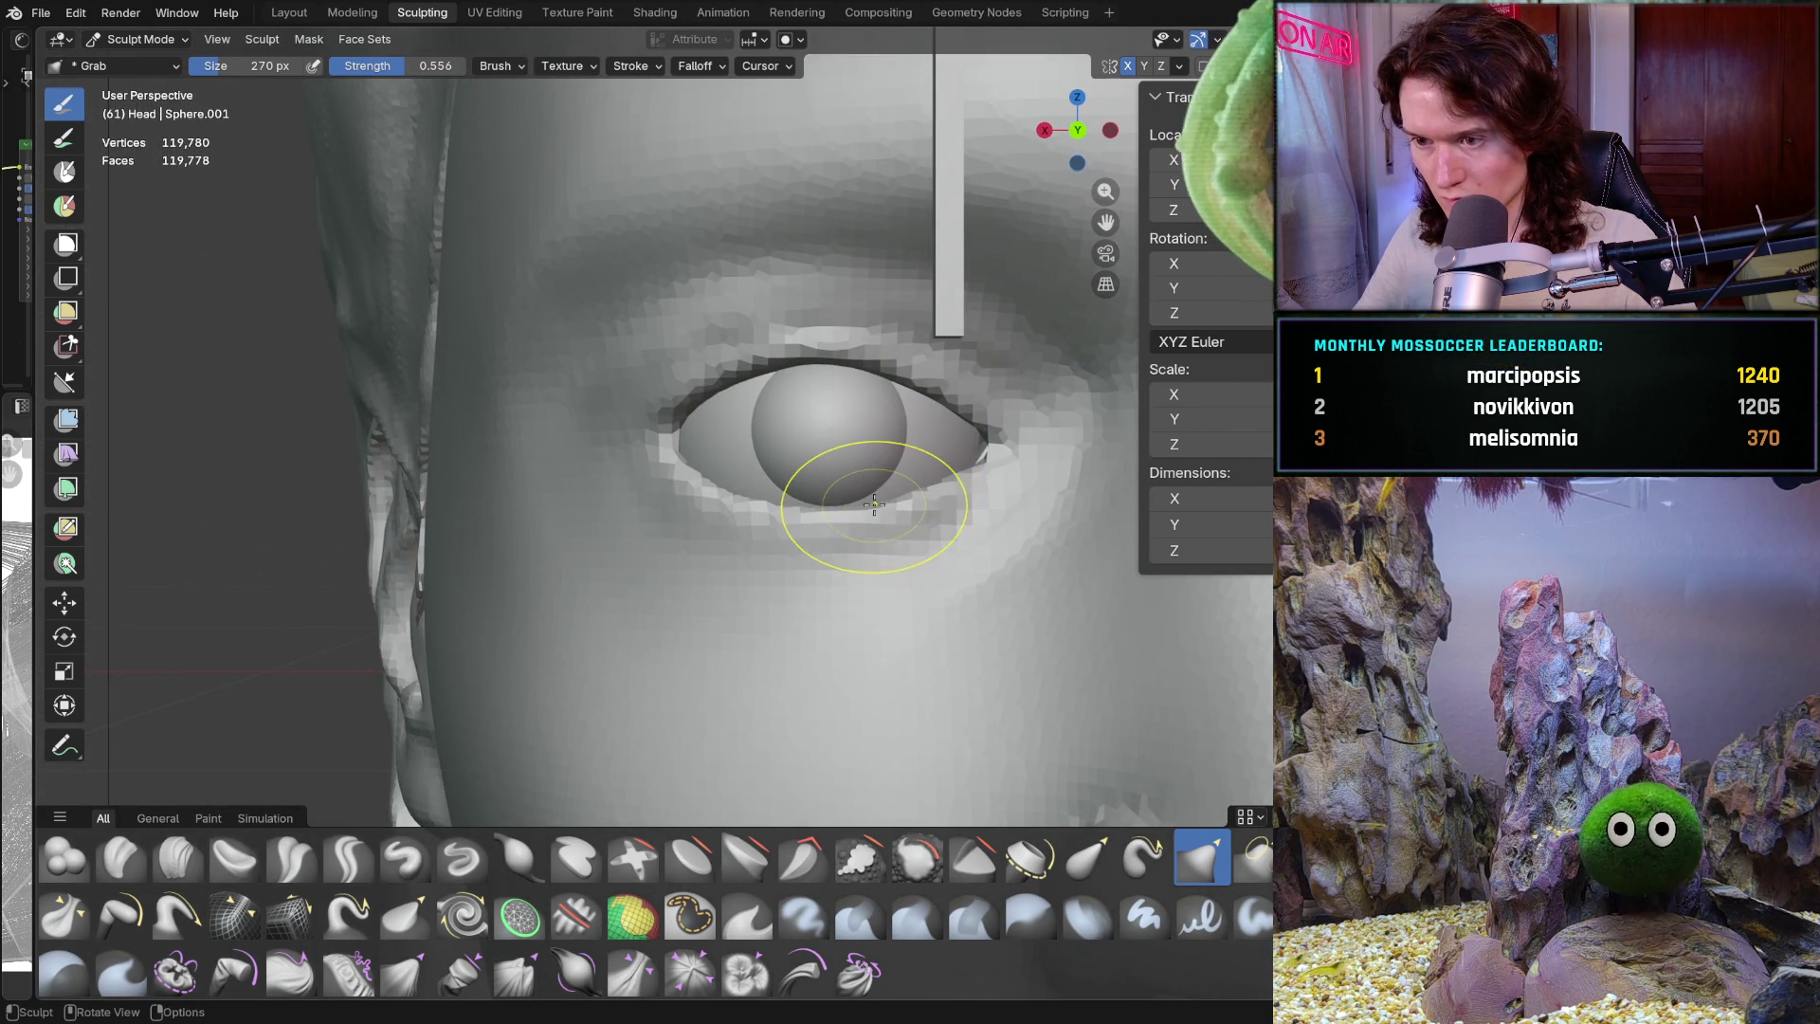
scroll(877, 504, down, 8)
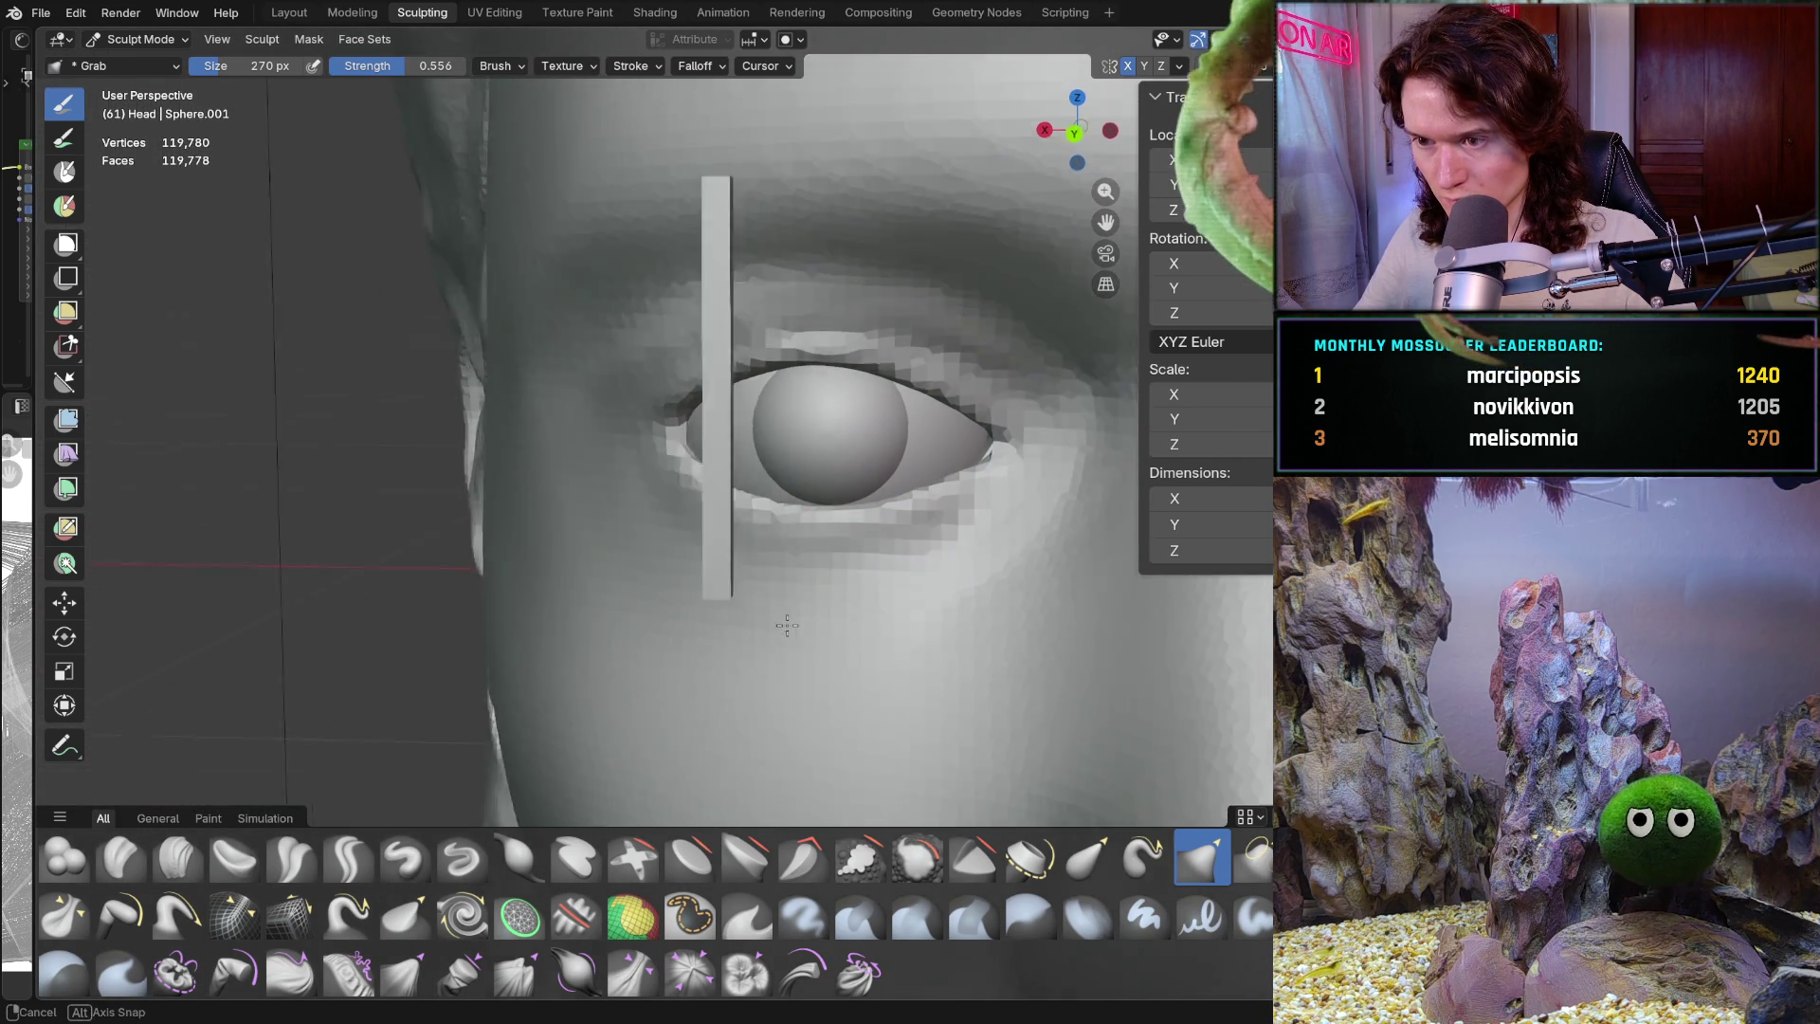
scroll(744, 777, down, 5)
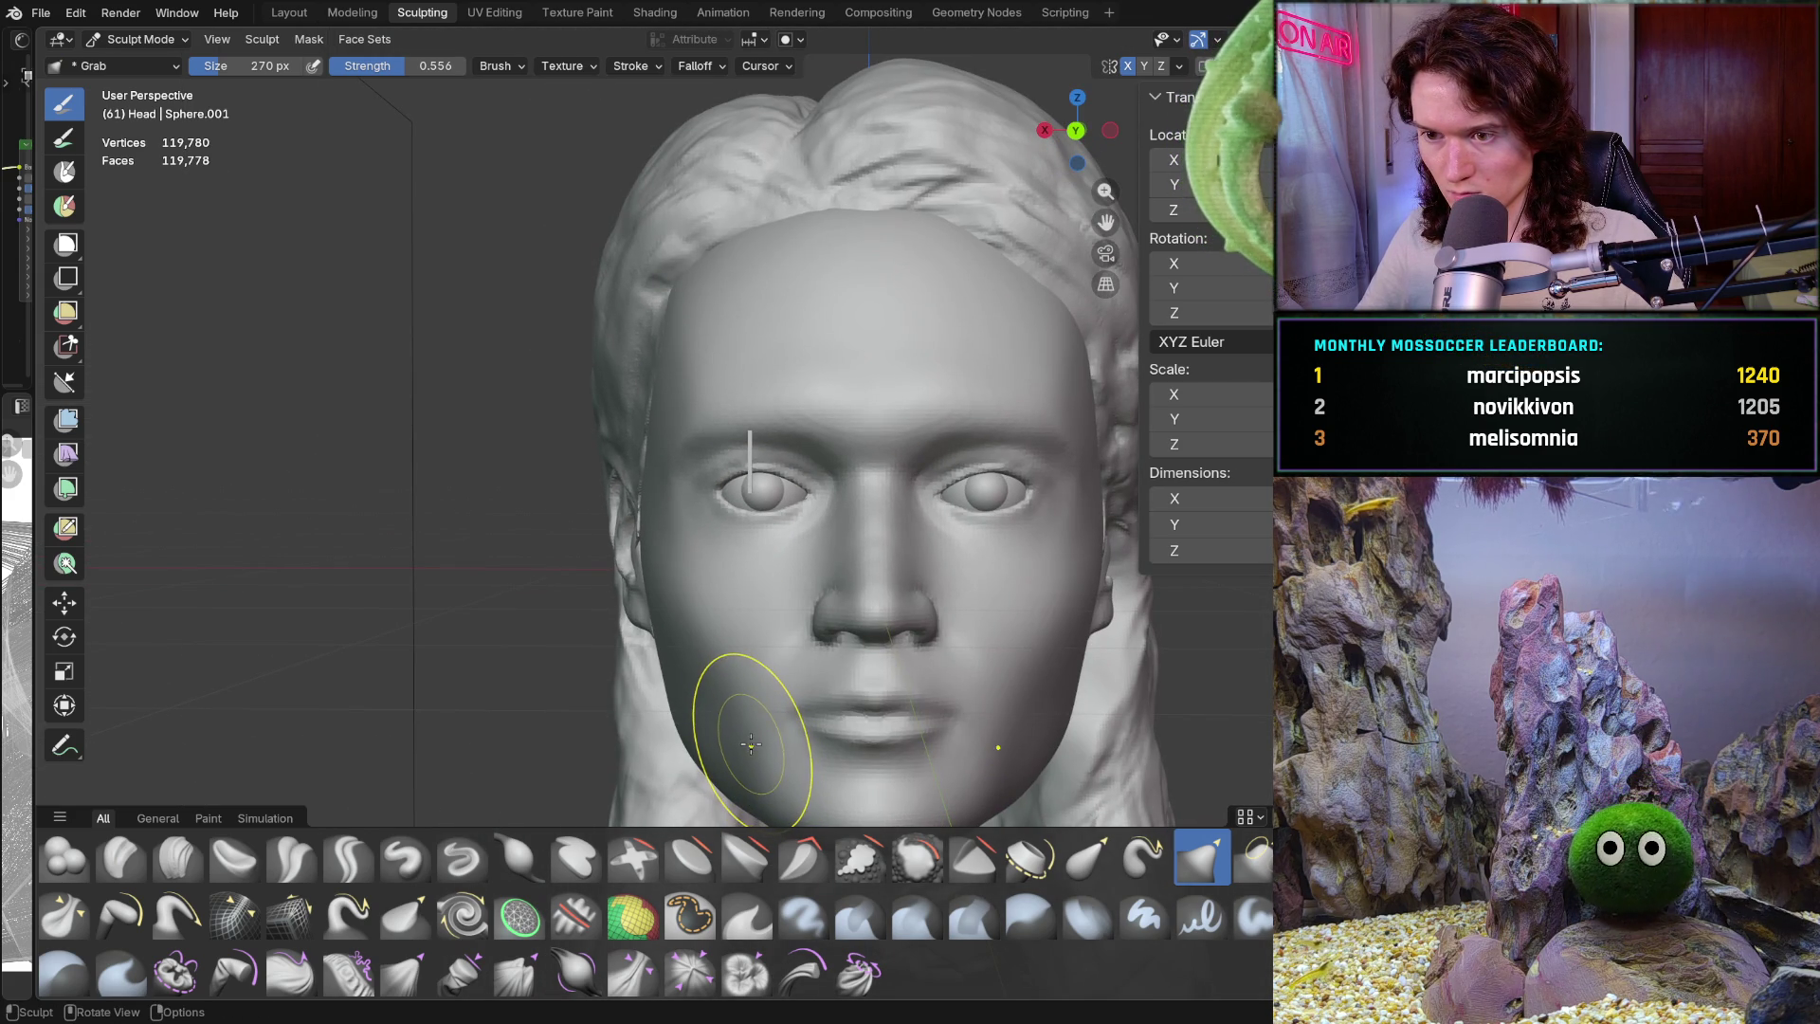
scroll(942, 459, up, 6)
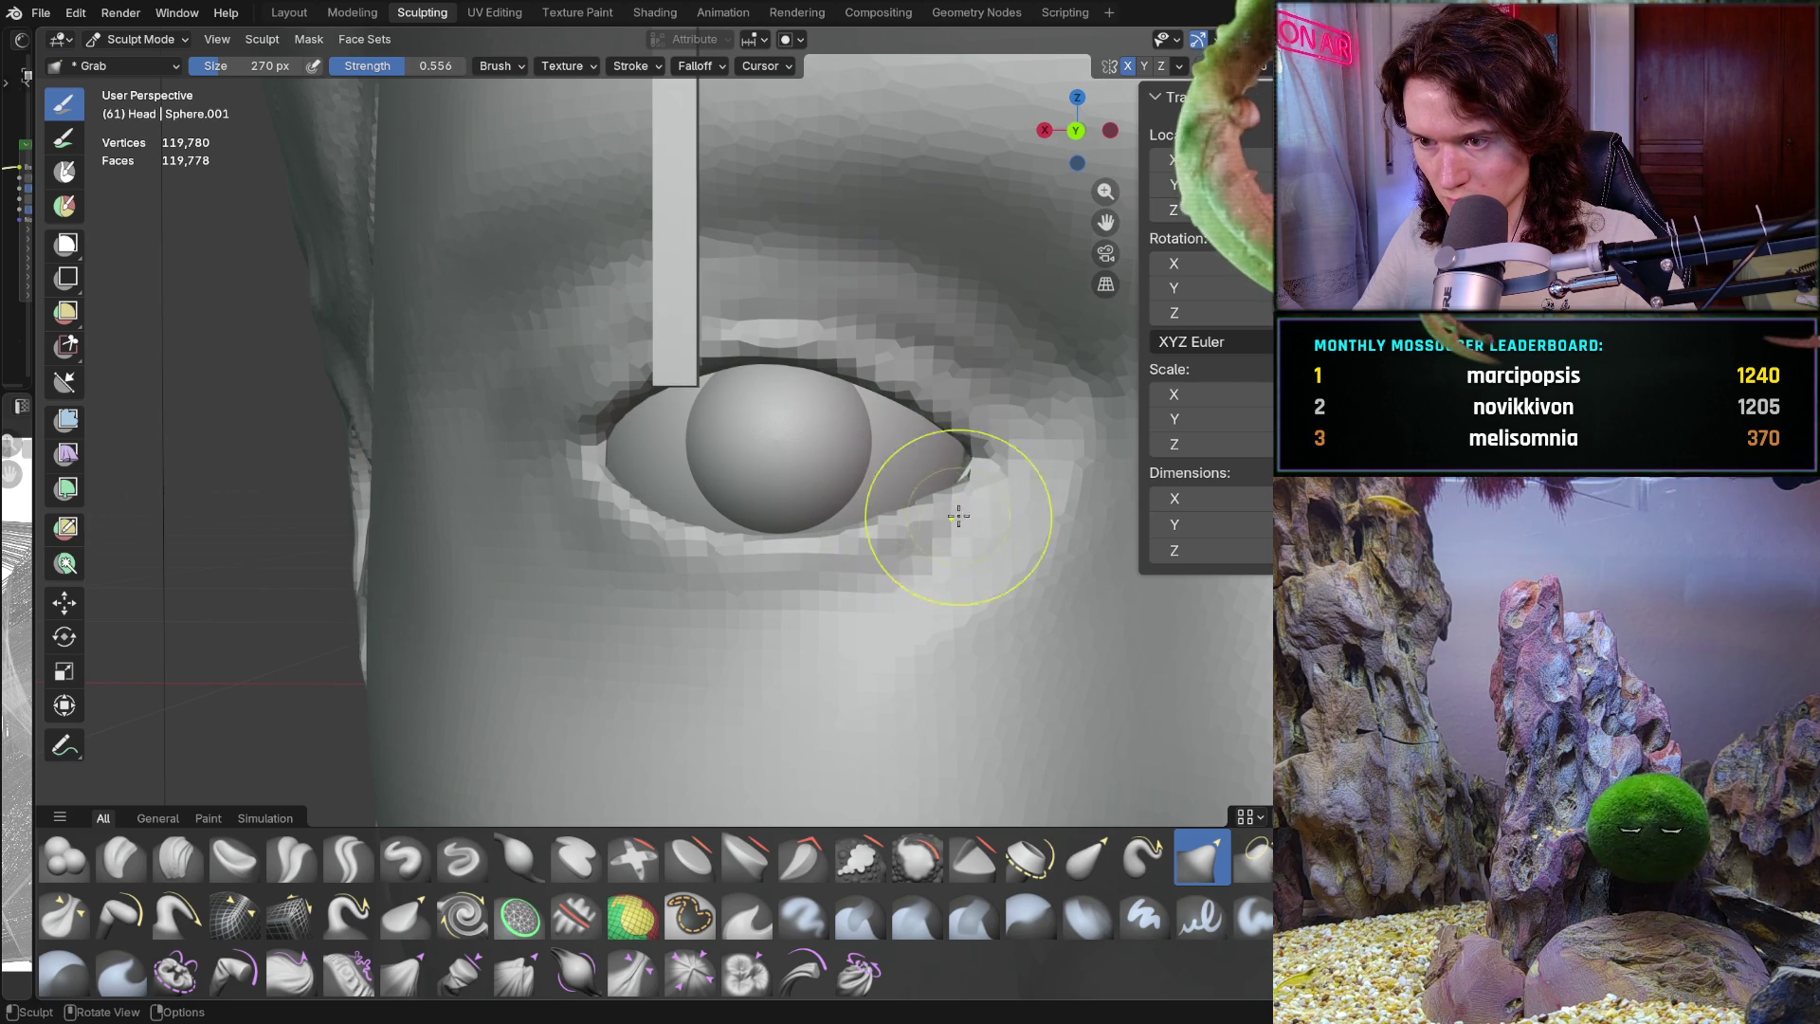
scroll(948, 512, down, 4)
scroll(876, 650, down, 3)
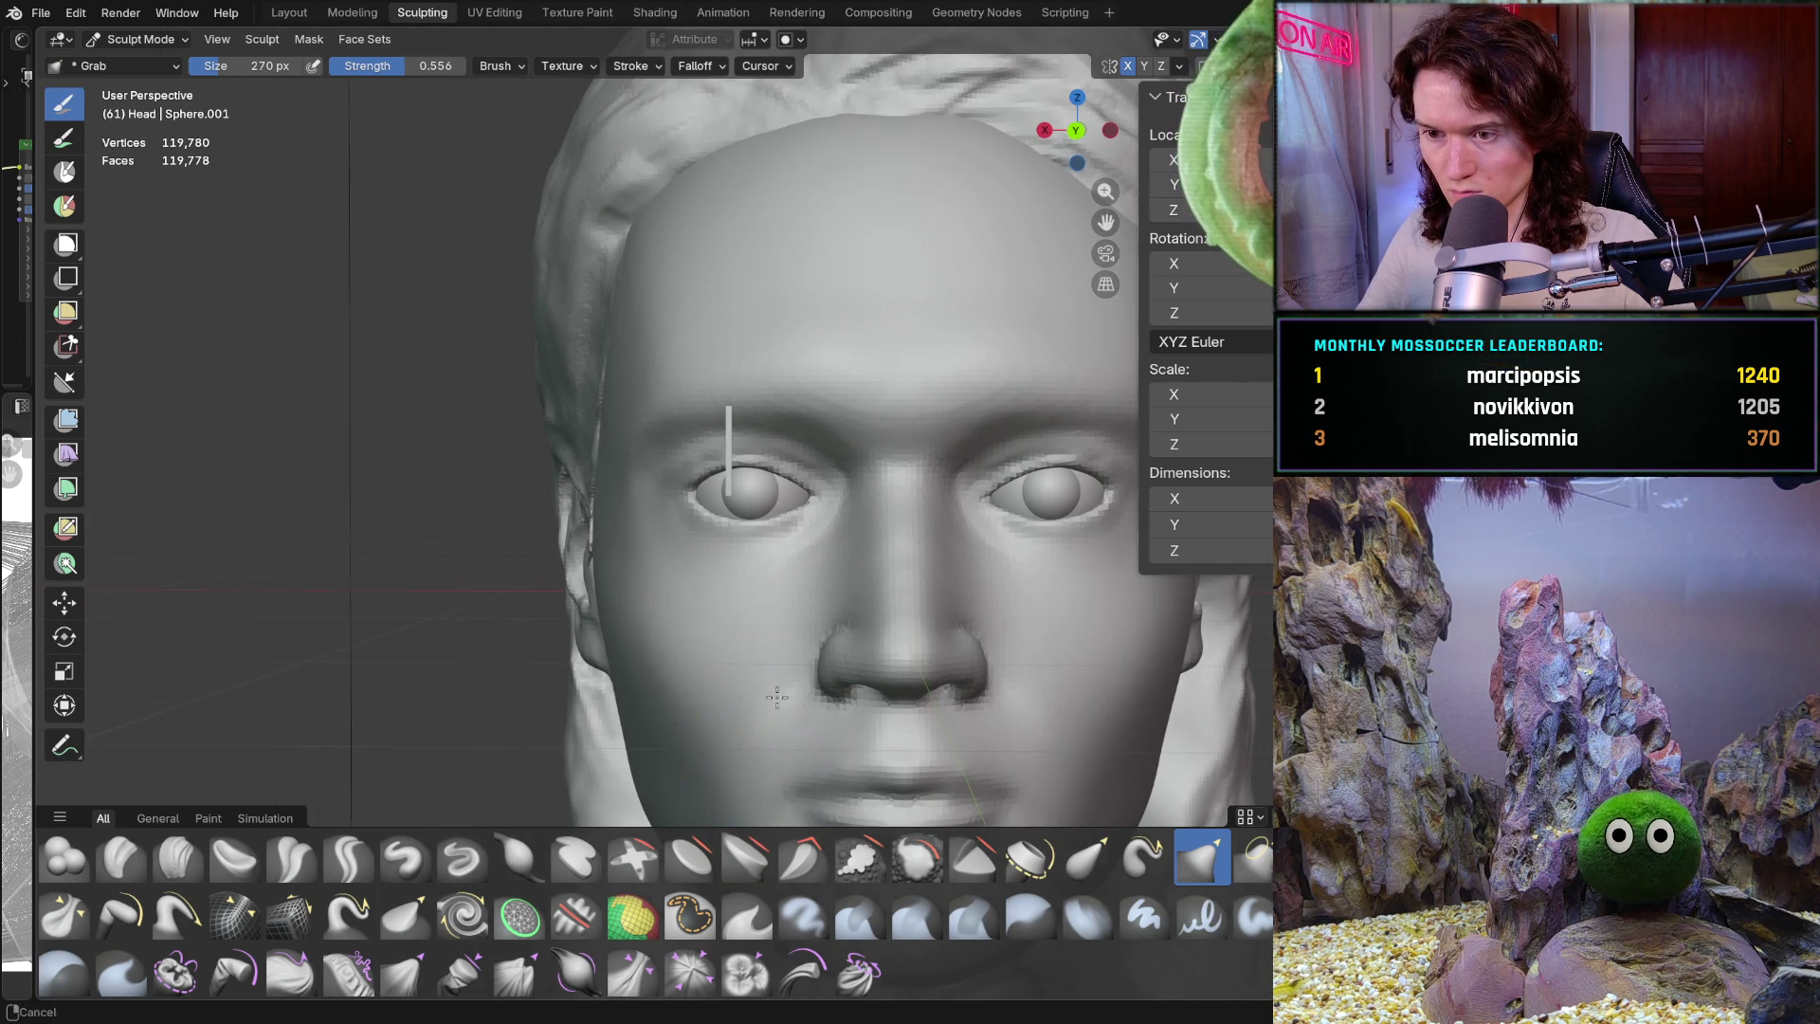
scroll(764, 723, up, 5)
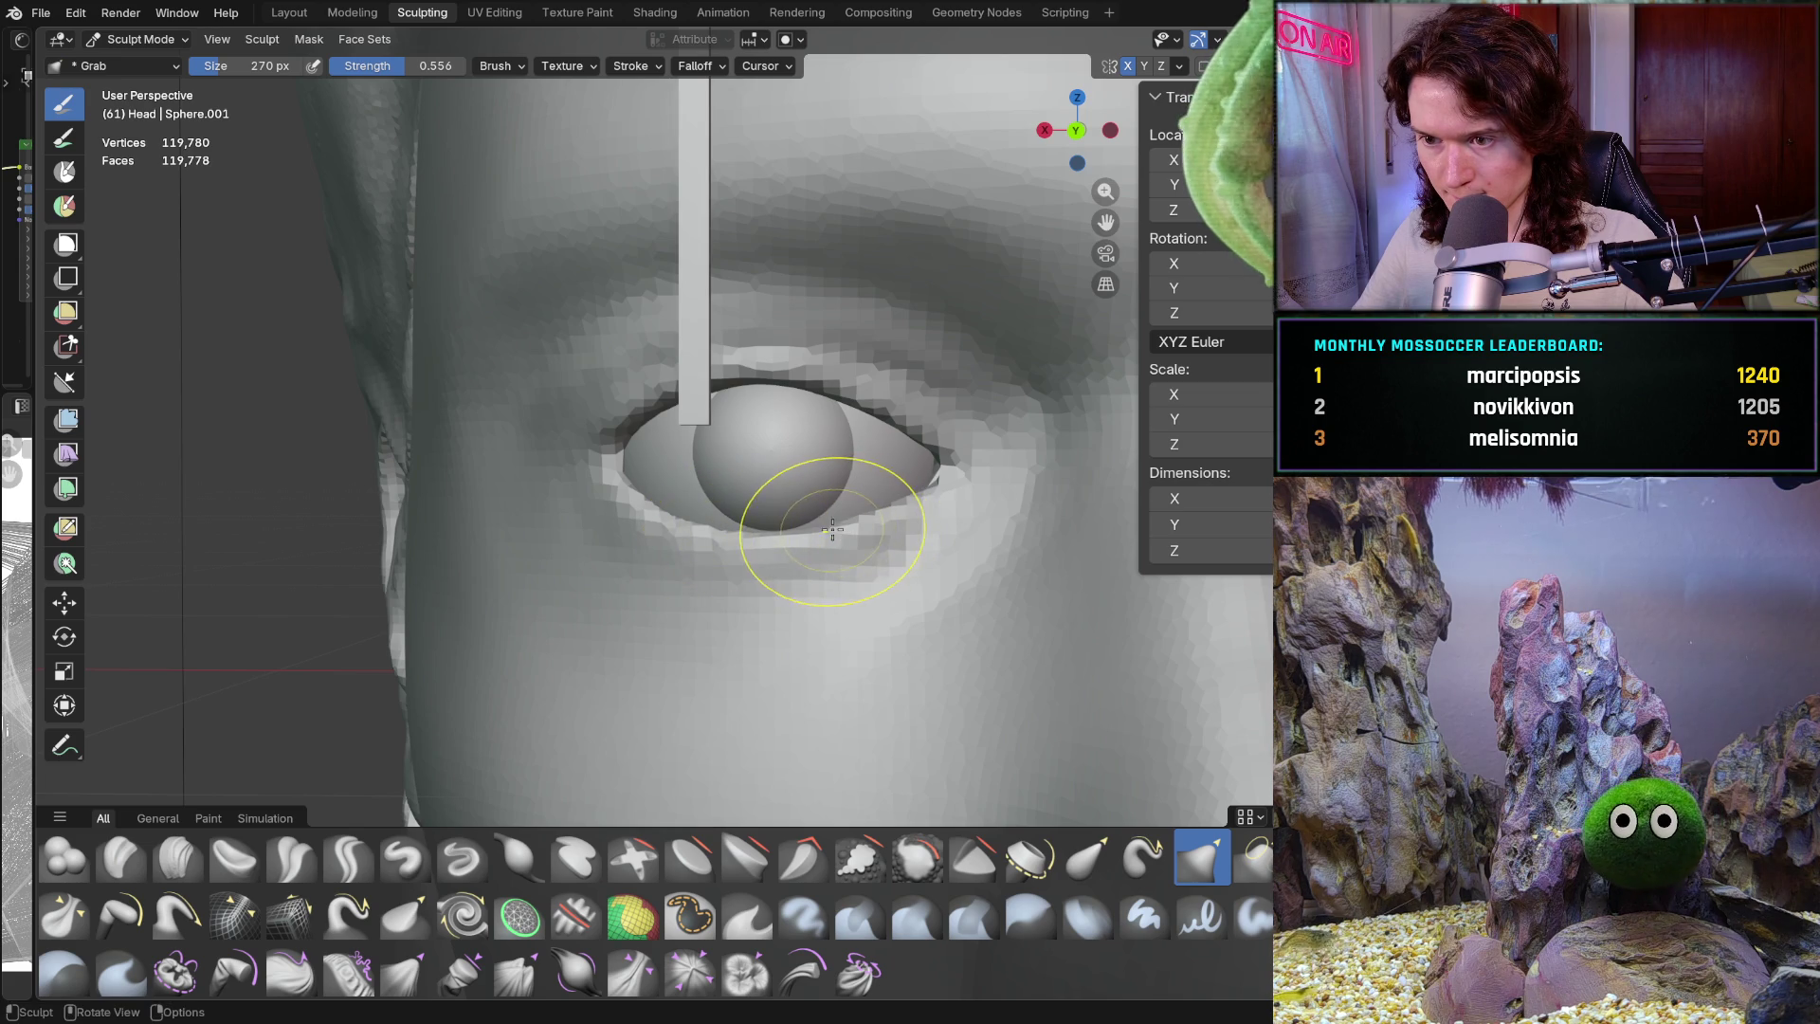
mouse_move(731, 650)
middle_down()
mouse_move(942, 691)
mouse_move(954, 658)
mouse_move(911, 613)
mouse_move(897, 638)
mouse_move(918, 345)
mouse_move(948, 285)
middle_up()
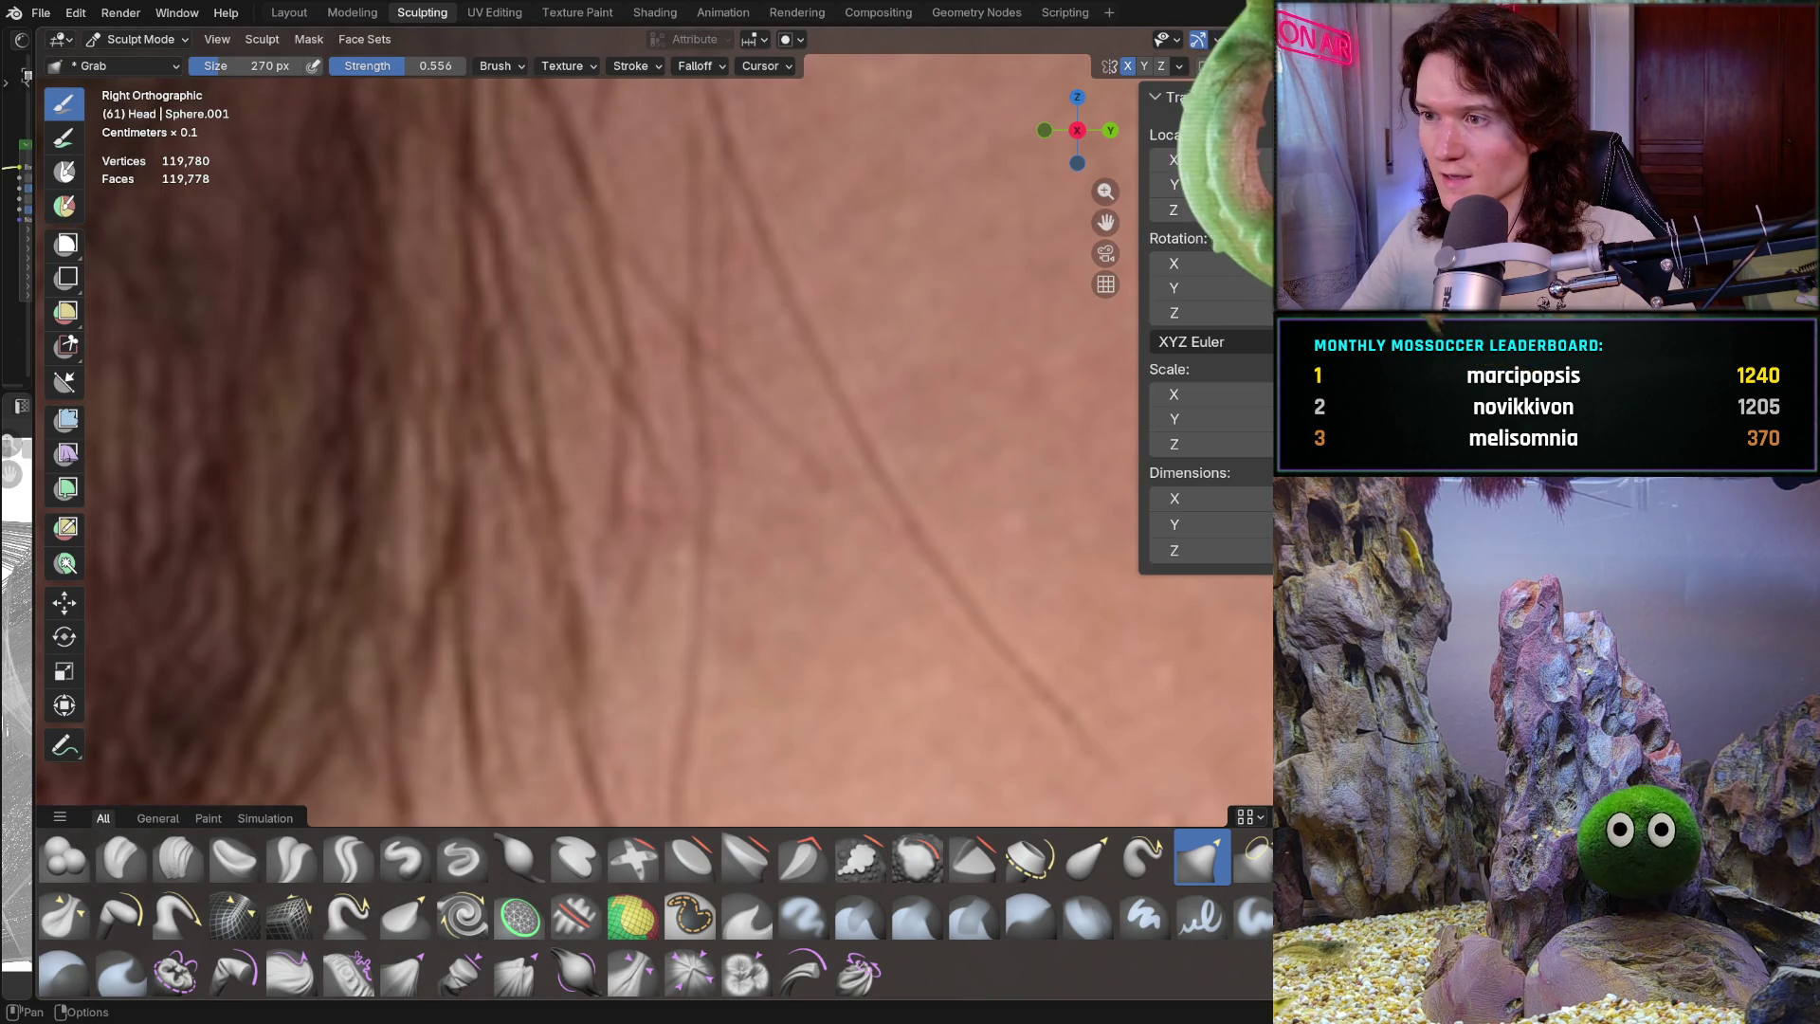
Return to the grey sculpt view, check the symmetry options and frame the eye from the front
key(shift+alt+z)
shift+middle_drag(825, 508, 601, 500)
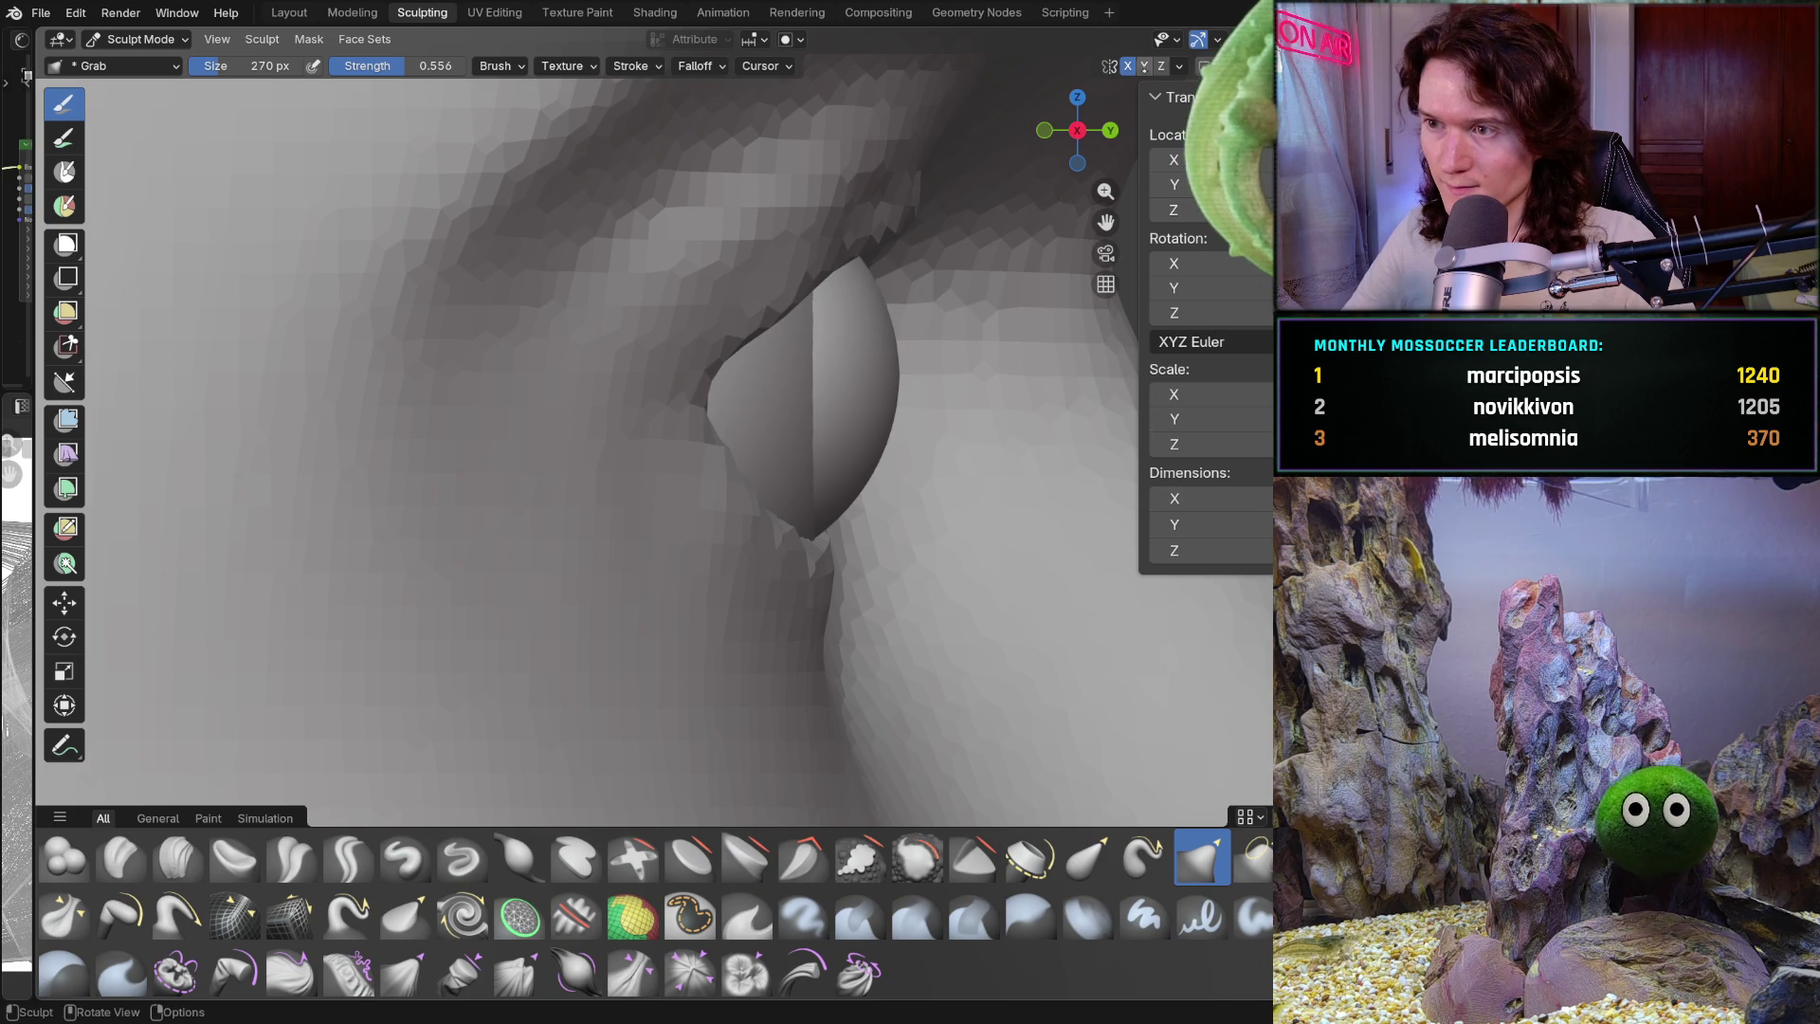
click(1179, 65)
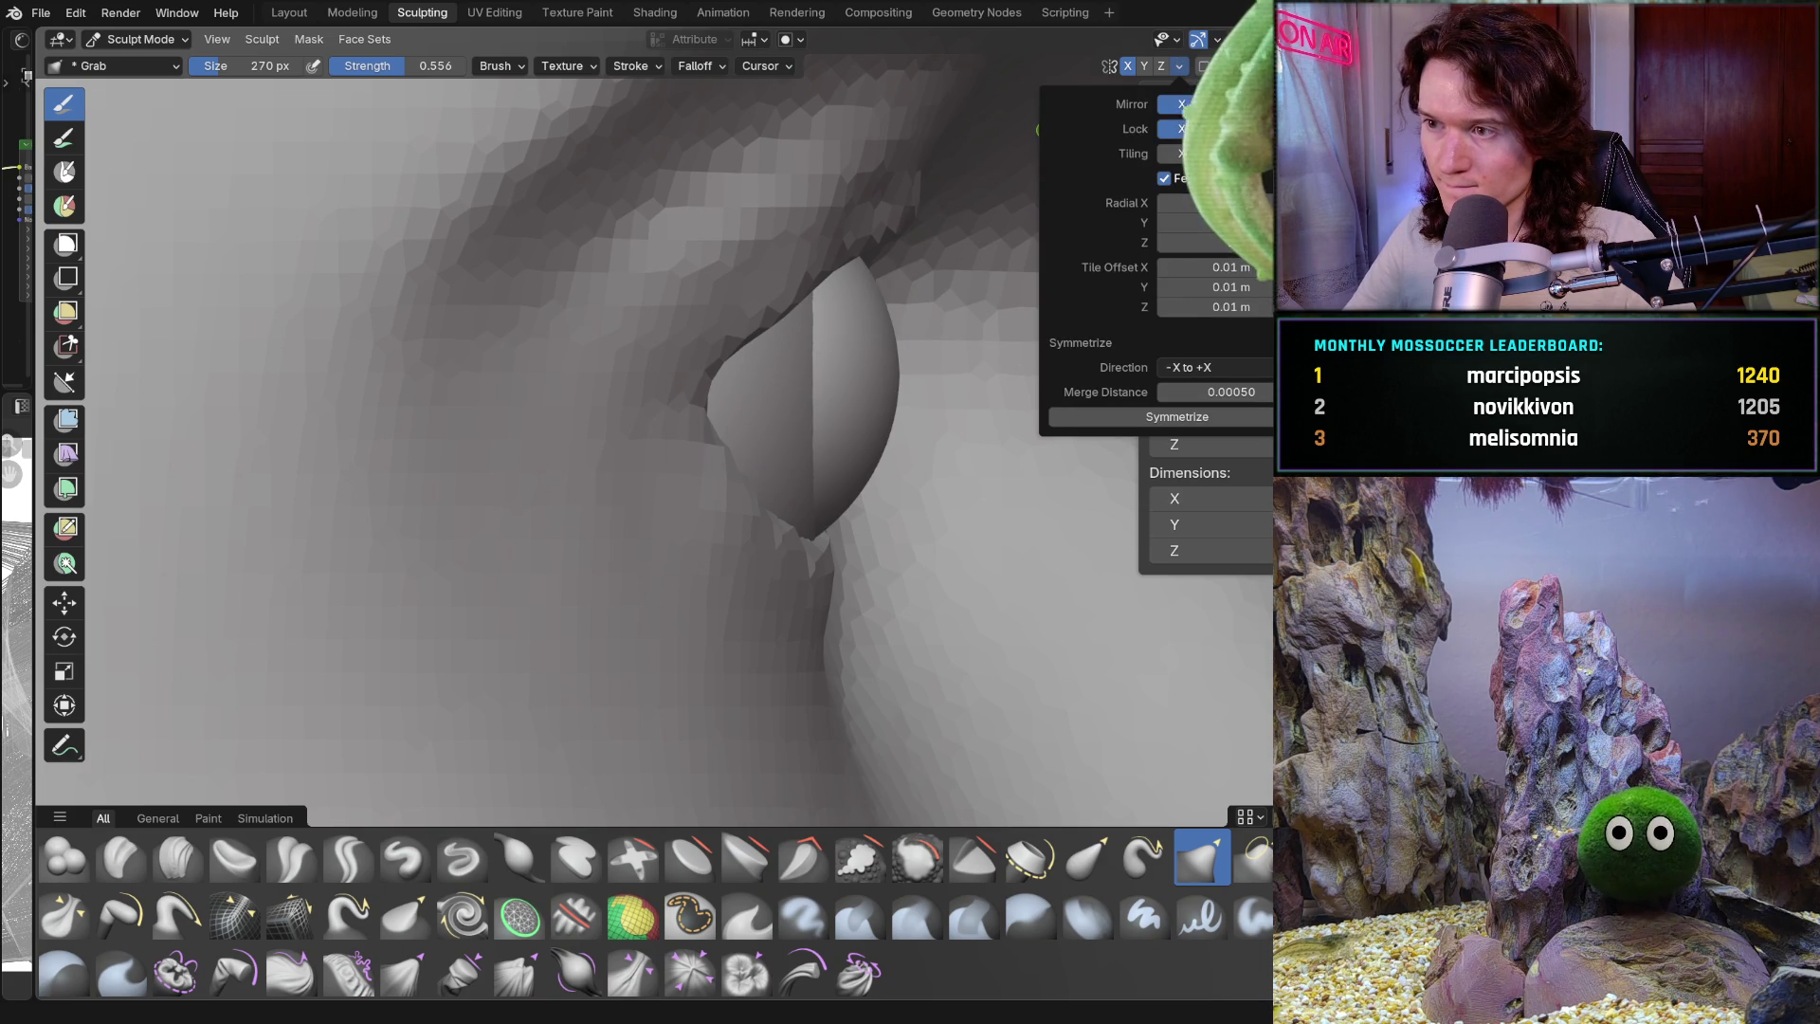
shift+middle_drag(813, 588, 711, 589)
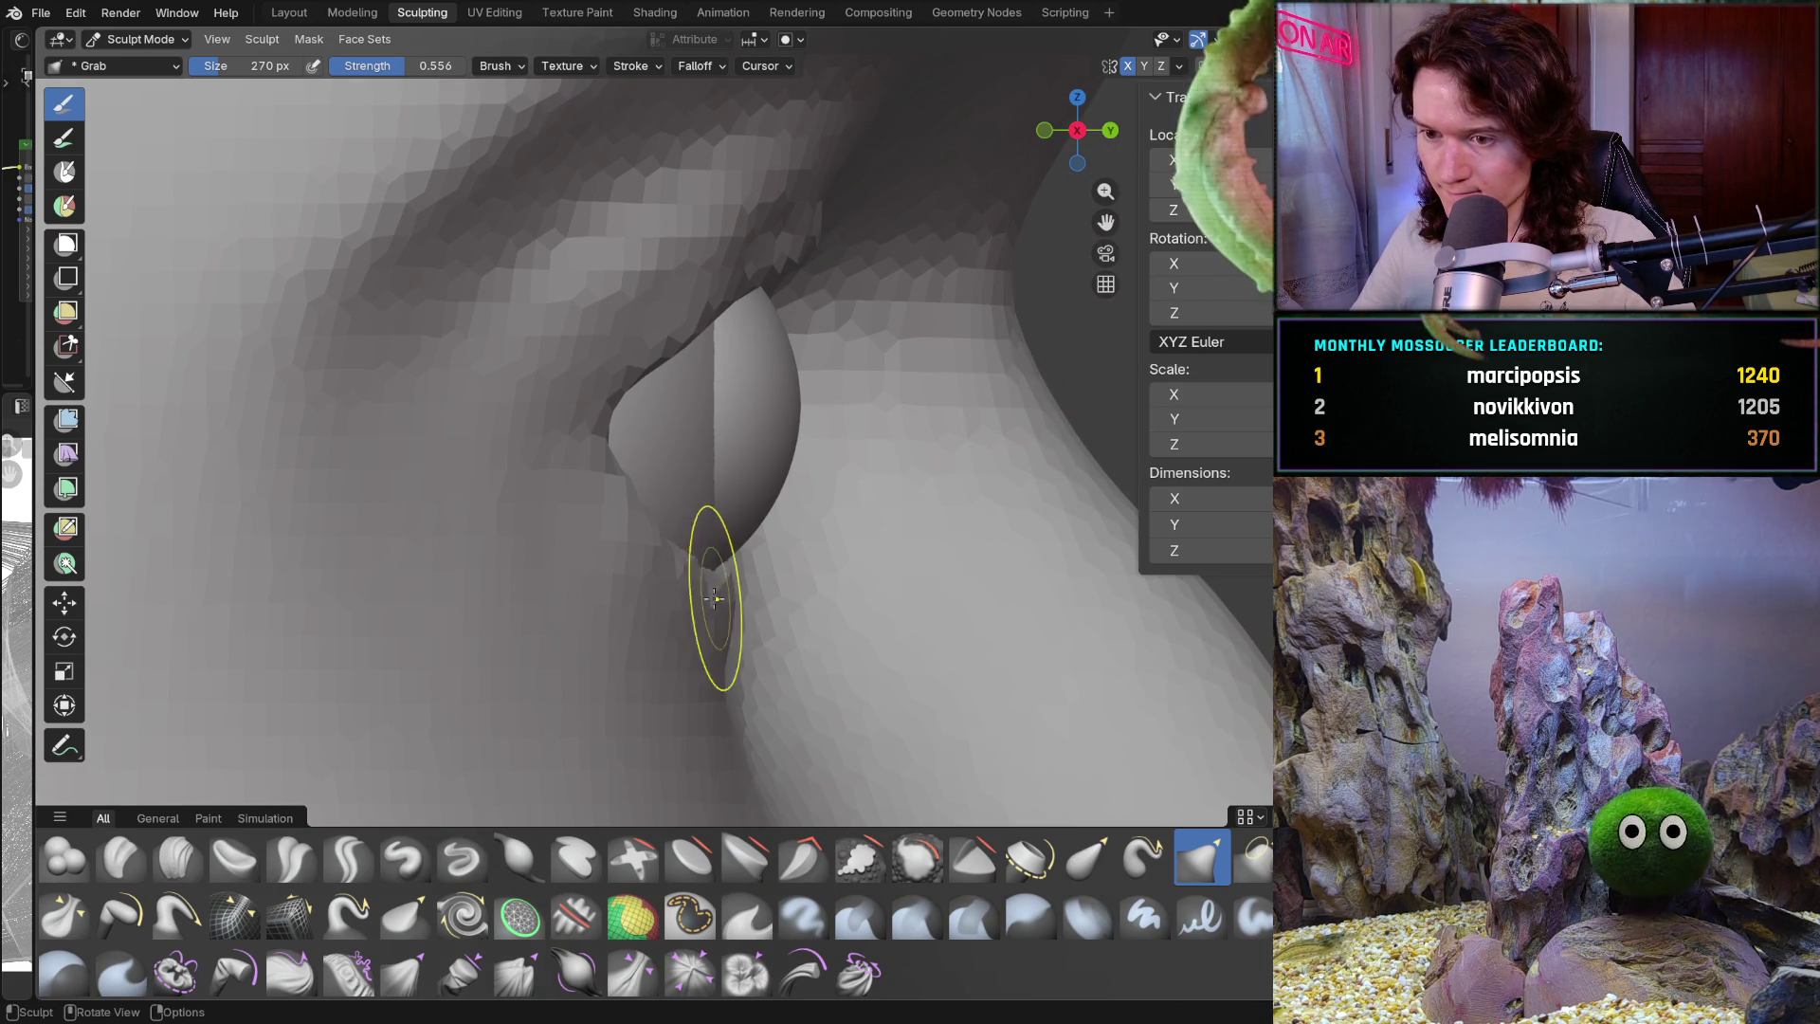
drag(711, 589, 714, 594)
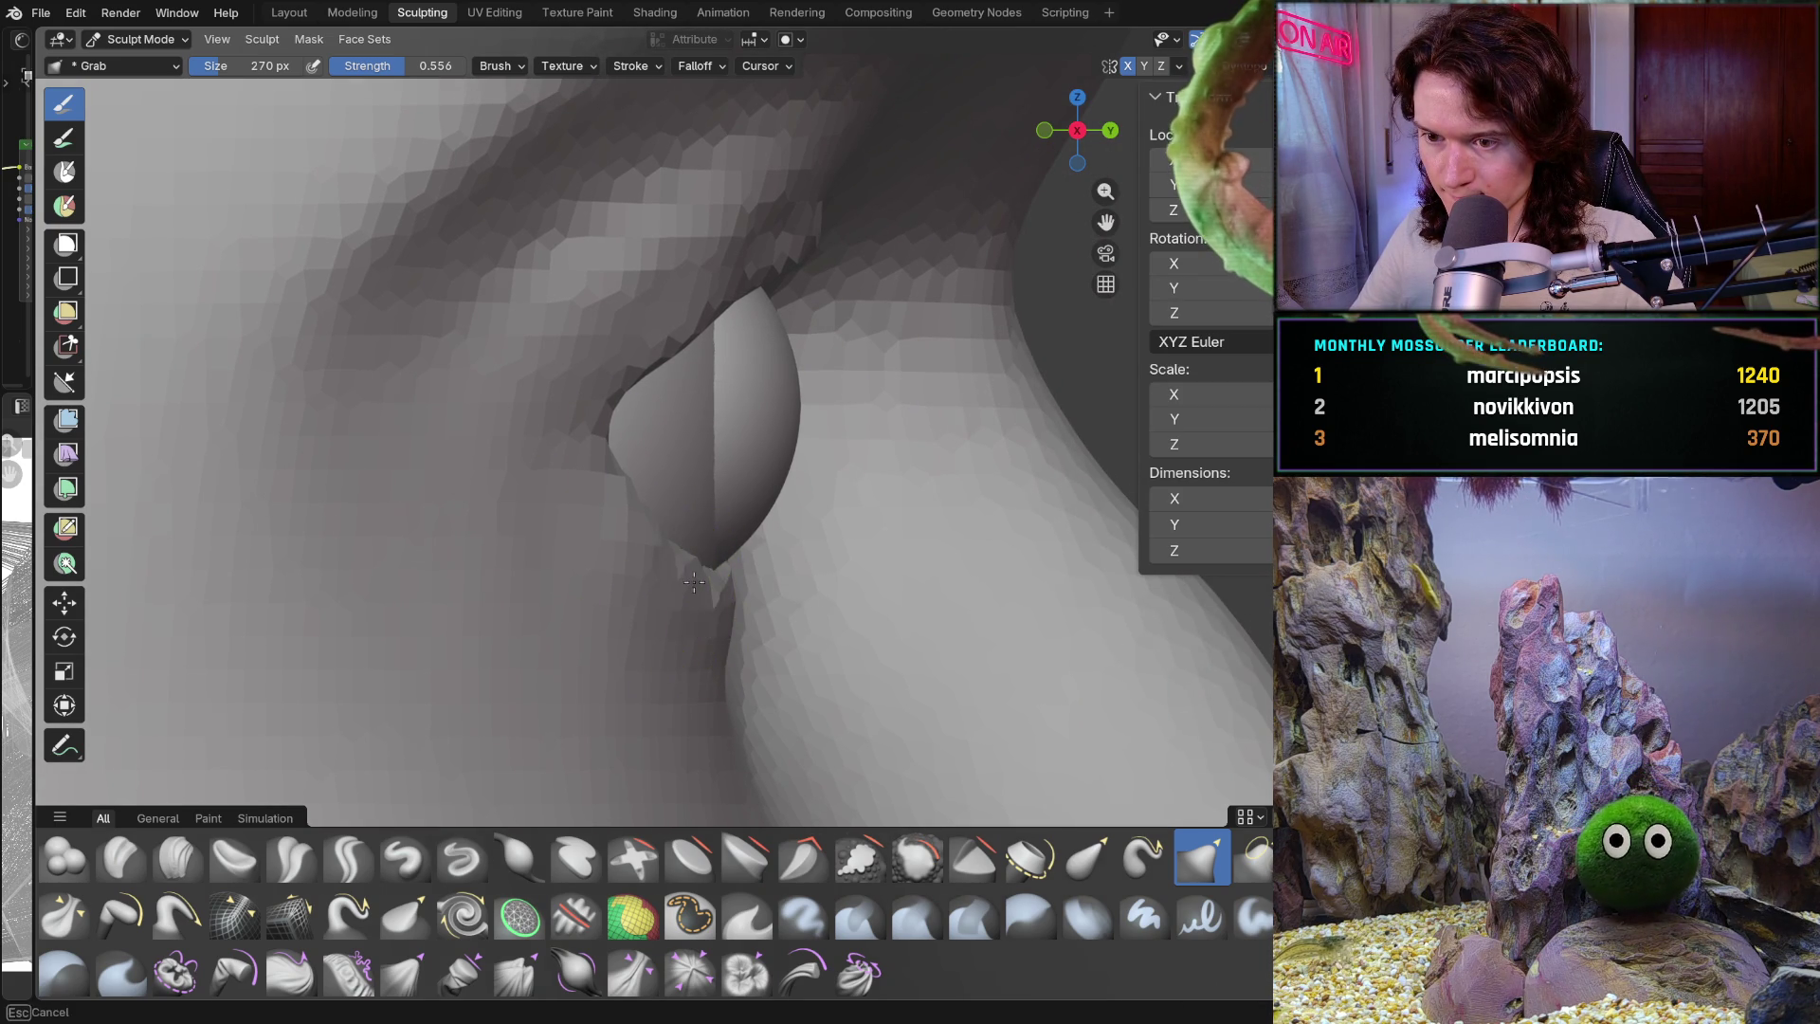
mouse_move(669, 603)
middle_down()
mouse_move(471, 663)
mouse_move(357, 597)
middle_up()
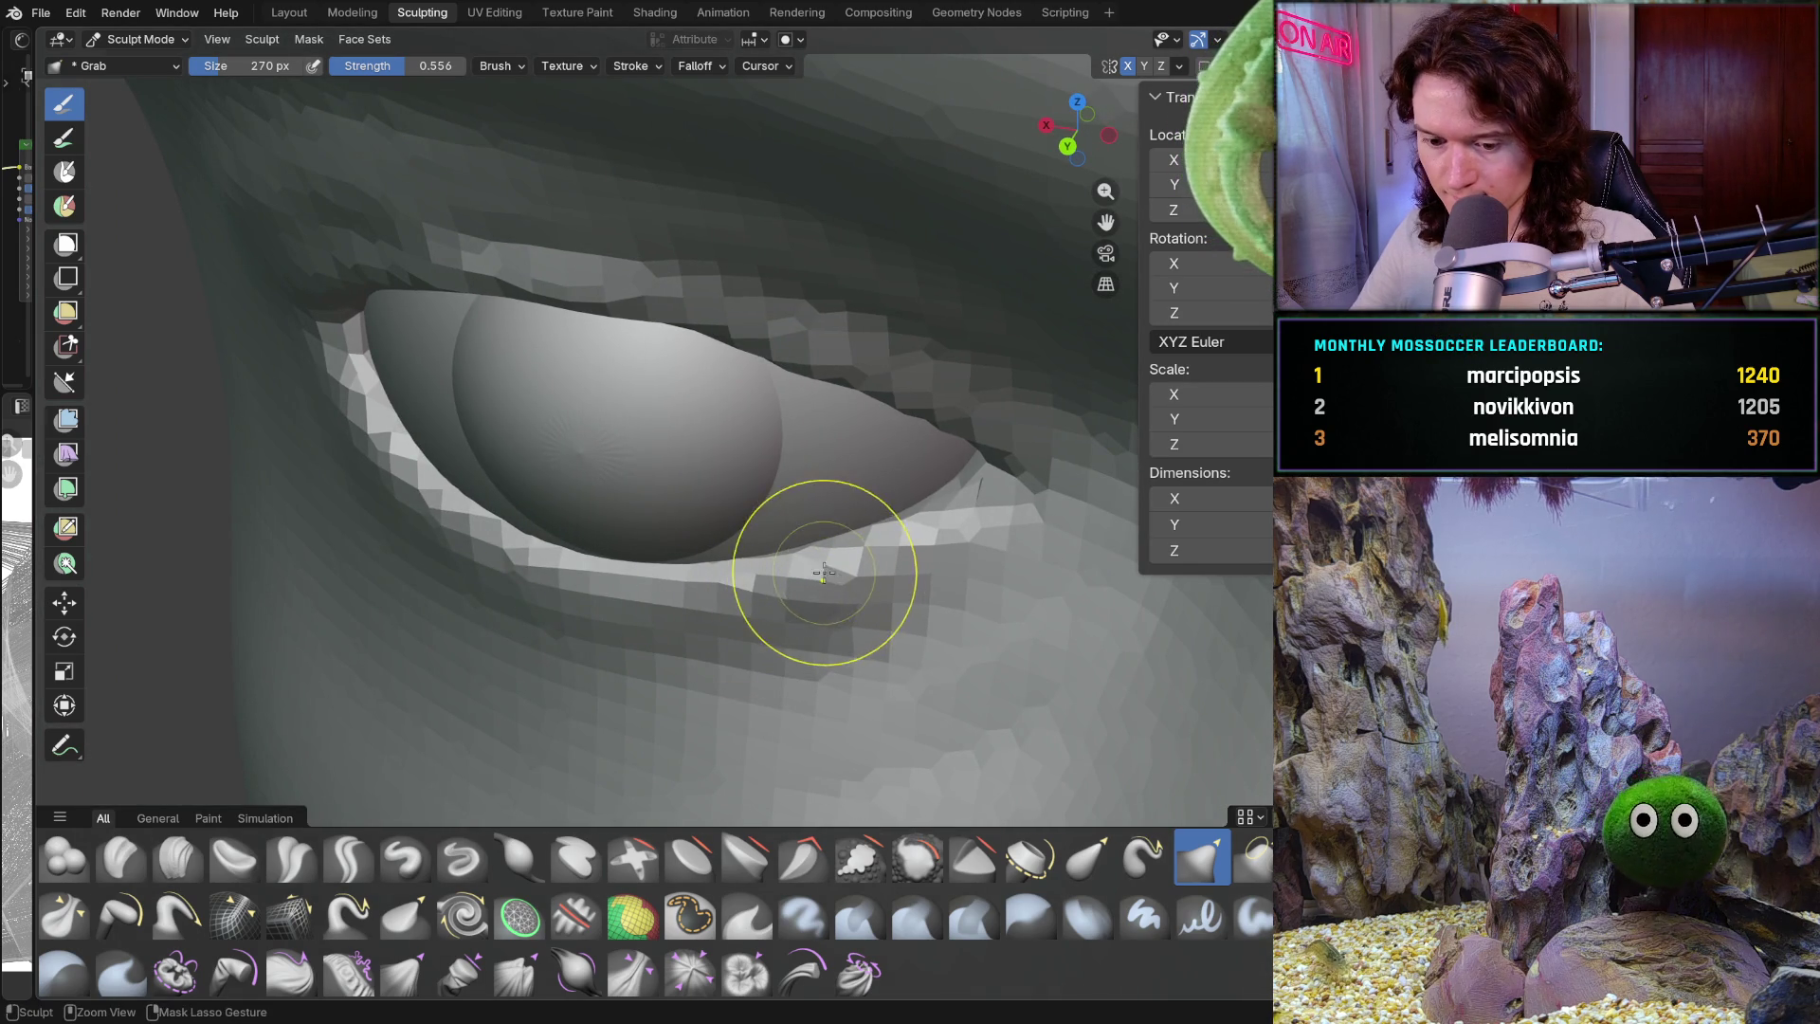
mouse_move(885, 577)
middle_down()
mouse_move(758, 604)
mouse_move(755, 658)
mouse_move(737, 664)
mouse_move(753, 639)
mouse_move(760, 658)
middle_up()
scroll(751, 630, down, 8)
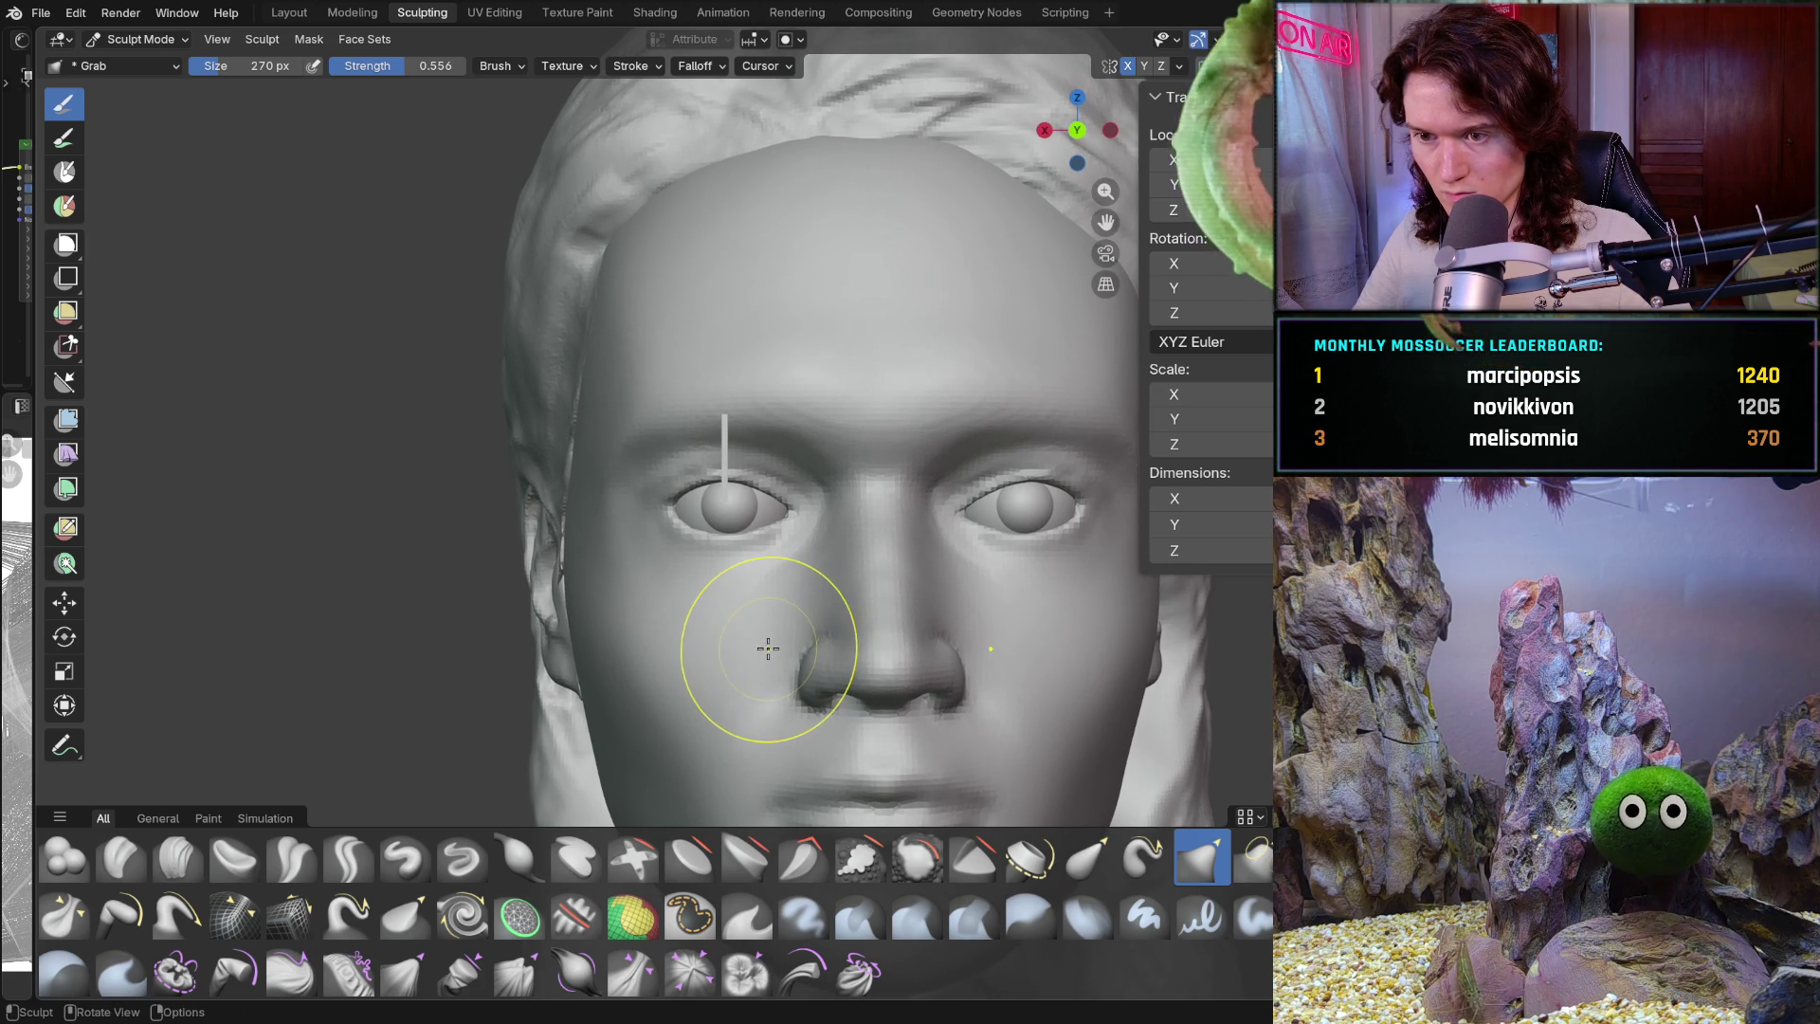
scroll(631, 550, up, 5)
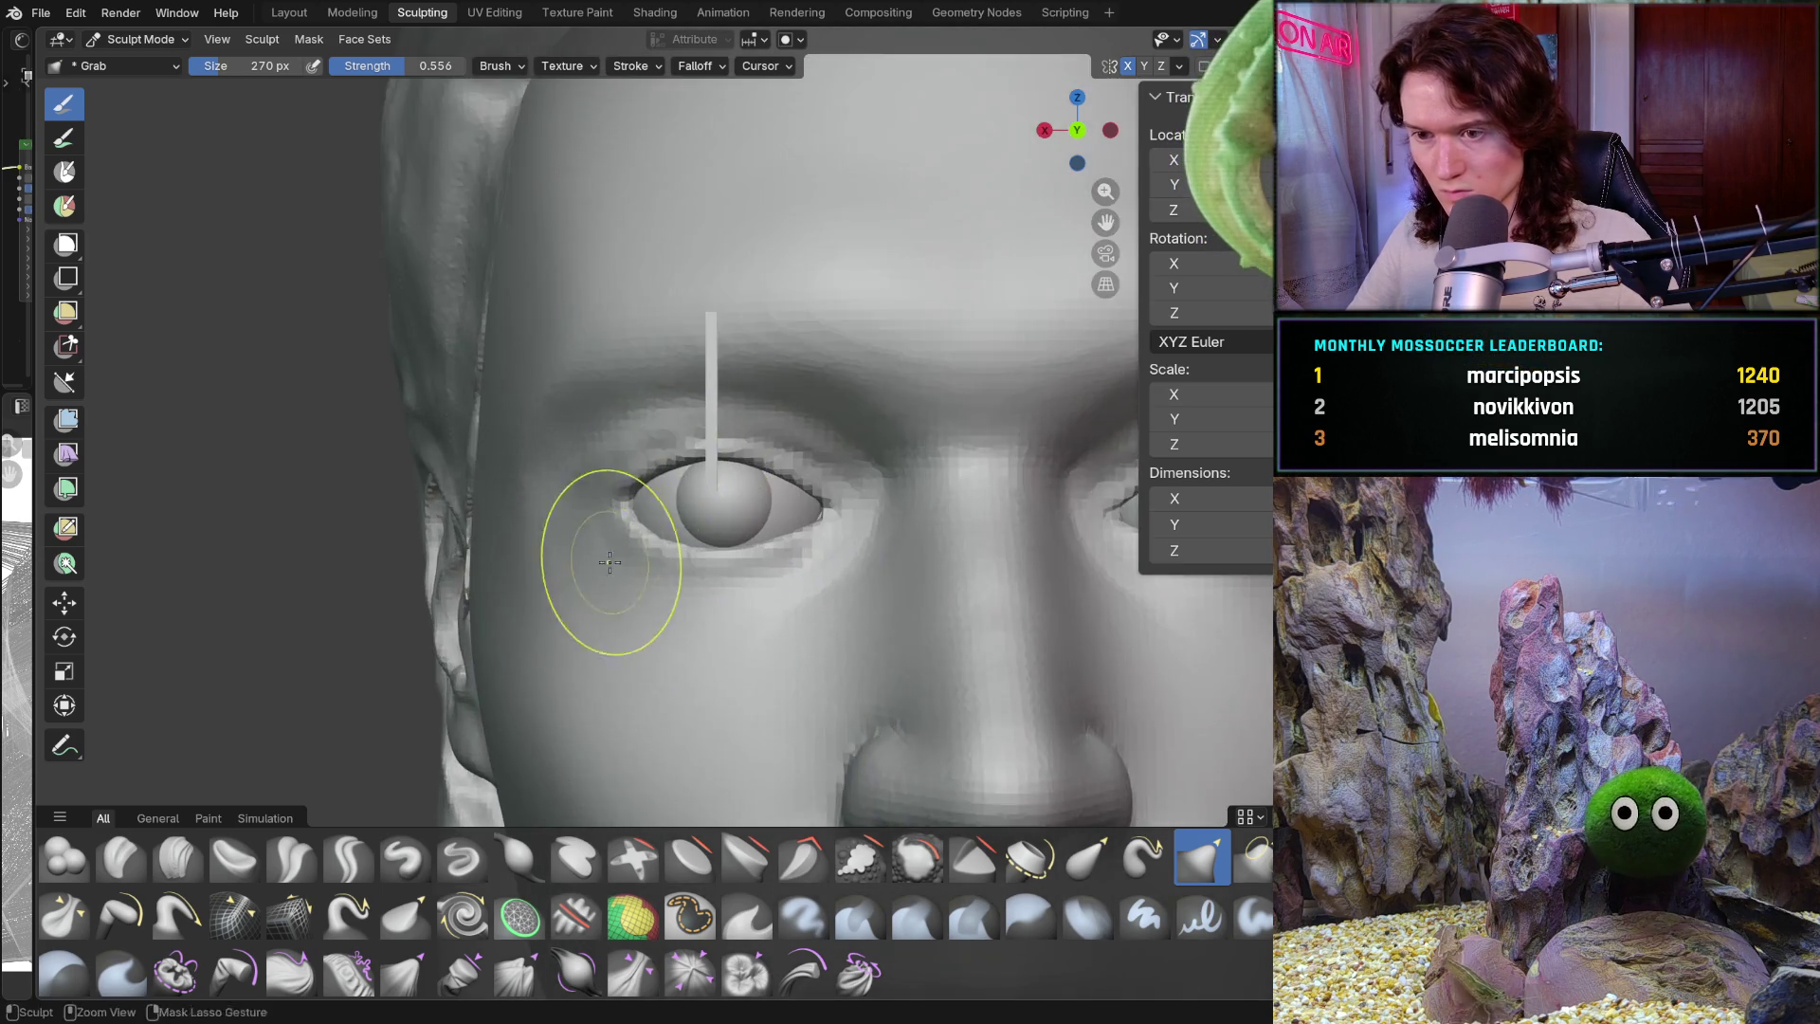
With the Grab brush, pull the eyelid corner in around the eyeball
drag(588, 542, 587, 528)
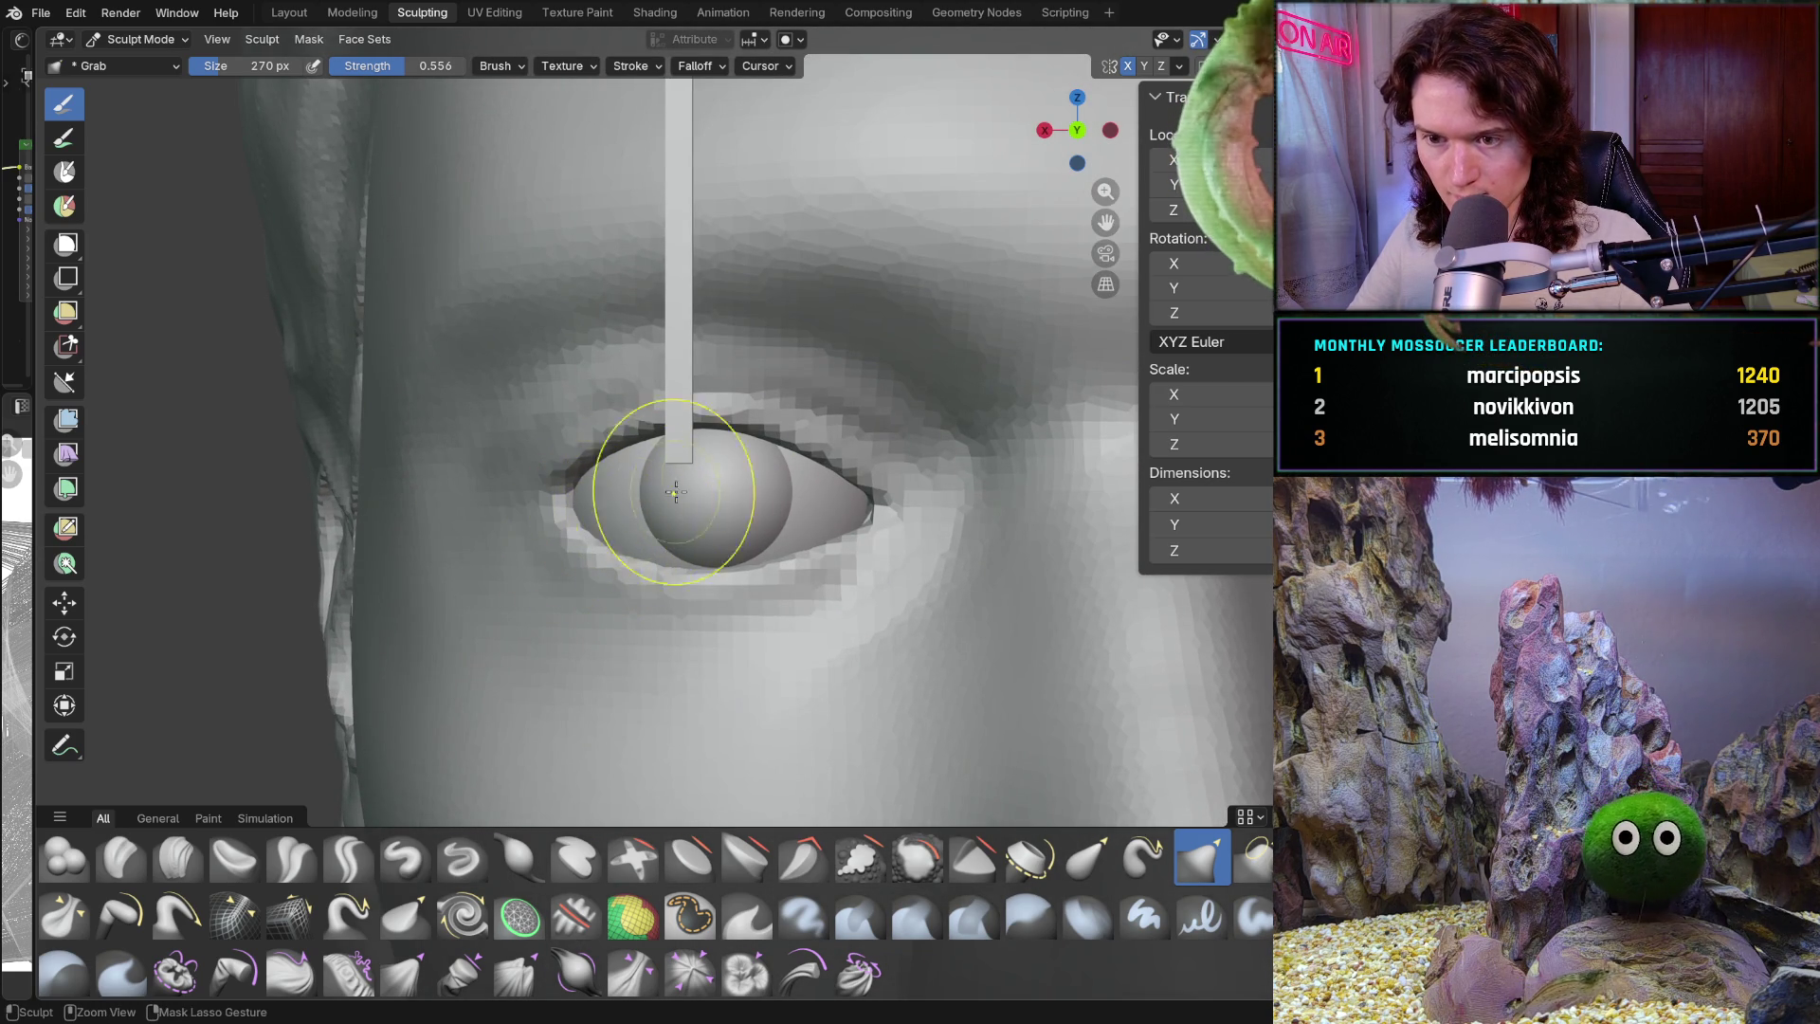
click(1180, 66)
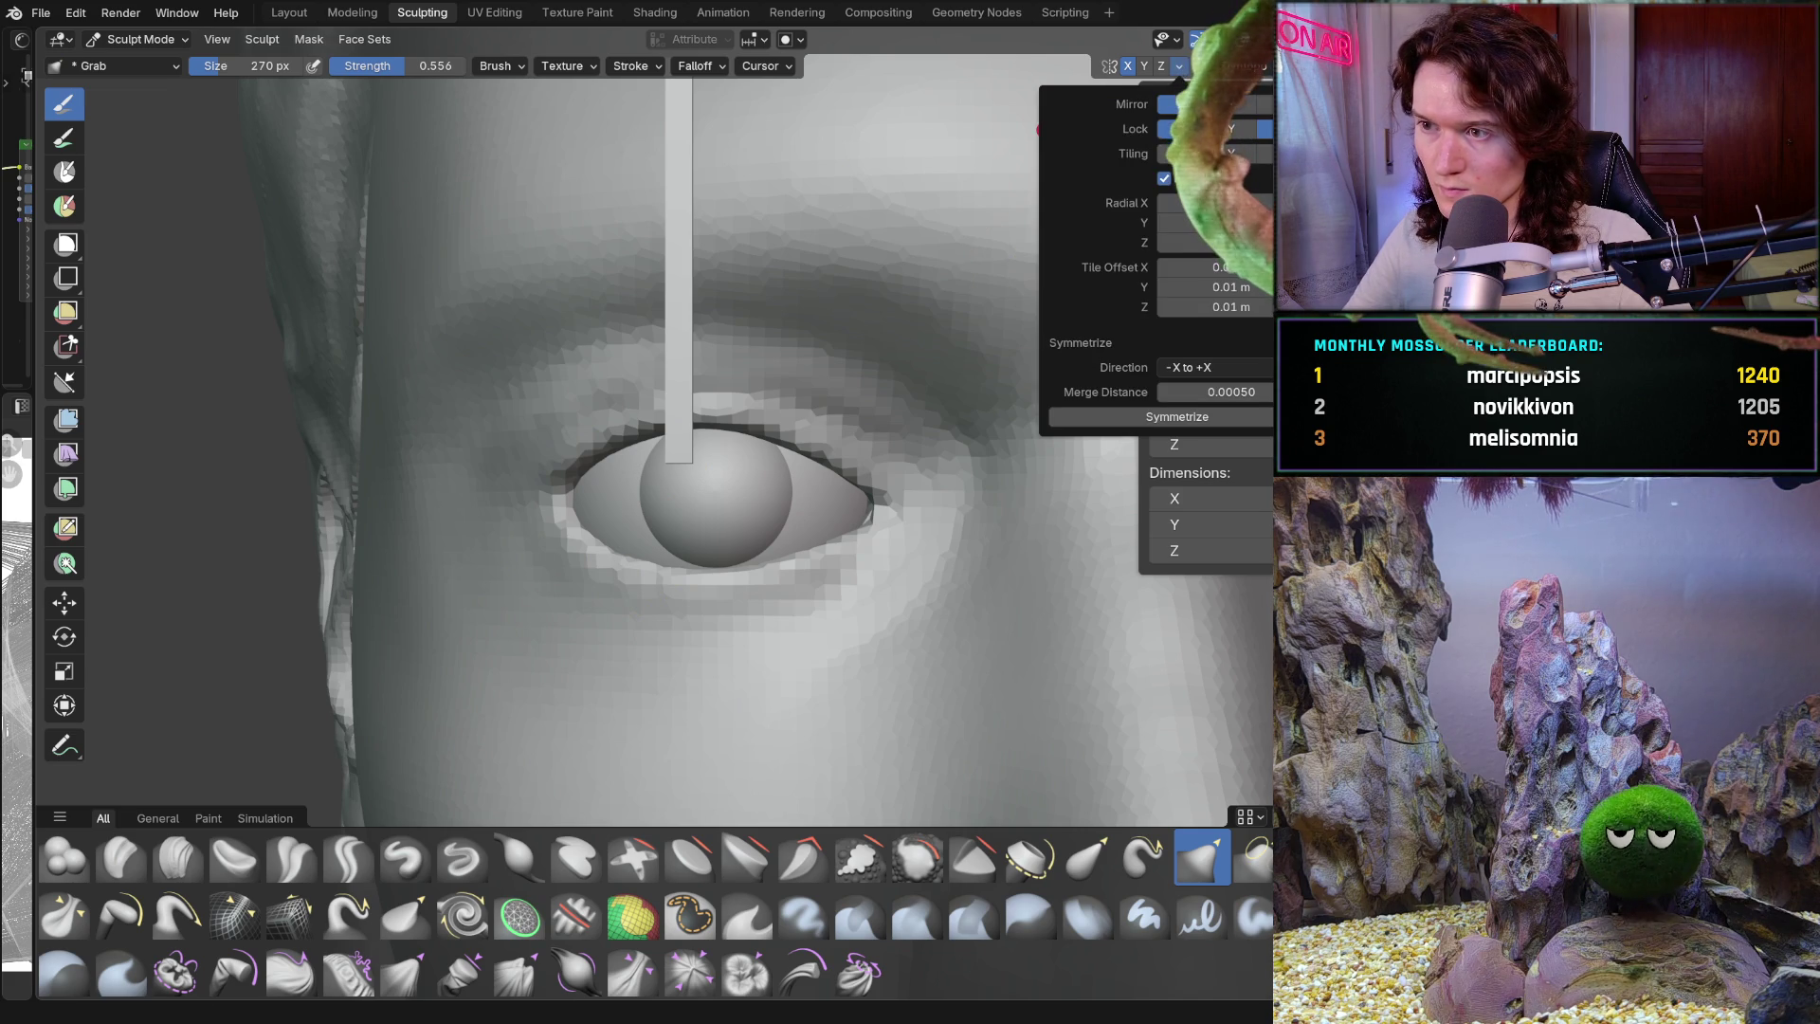
drag(637, 559, 597, 540)
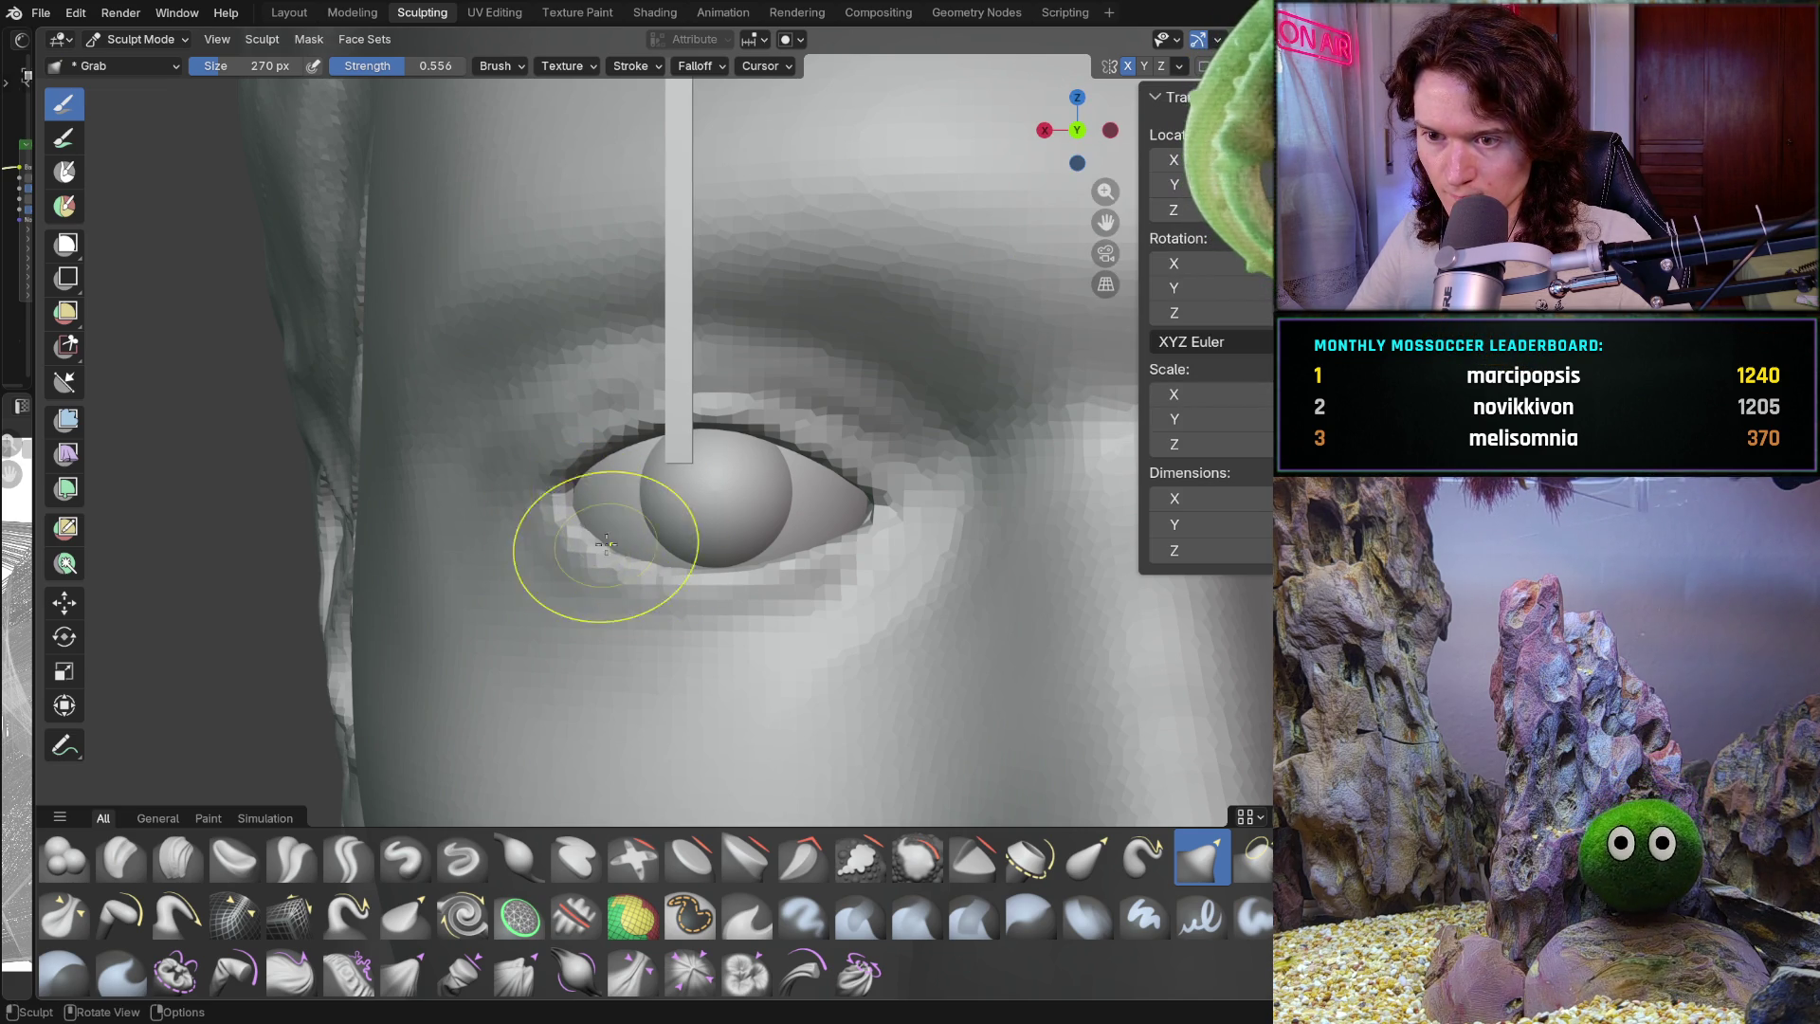
scroll(615, 548, down, 8)
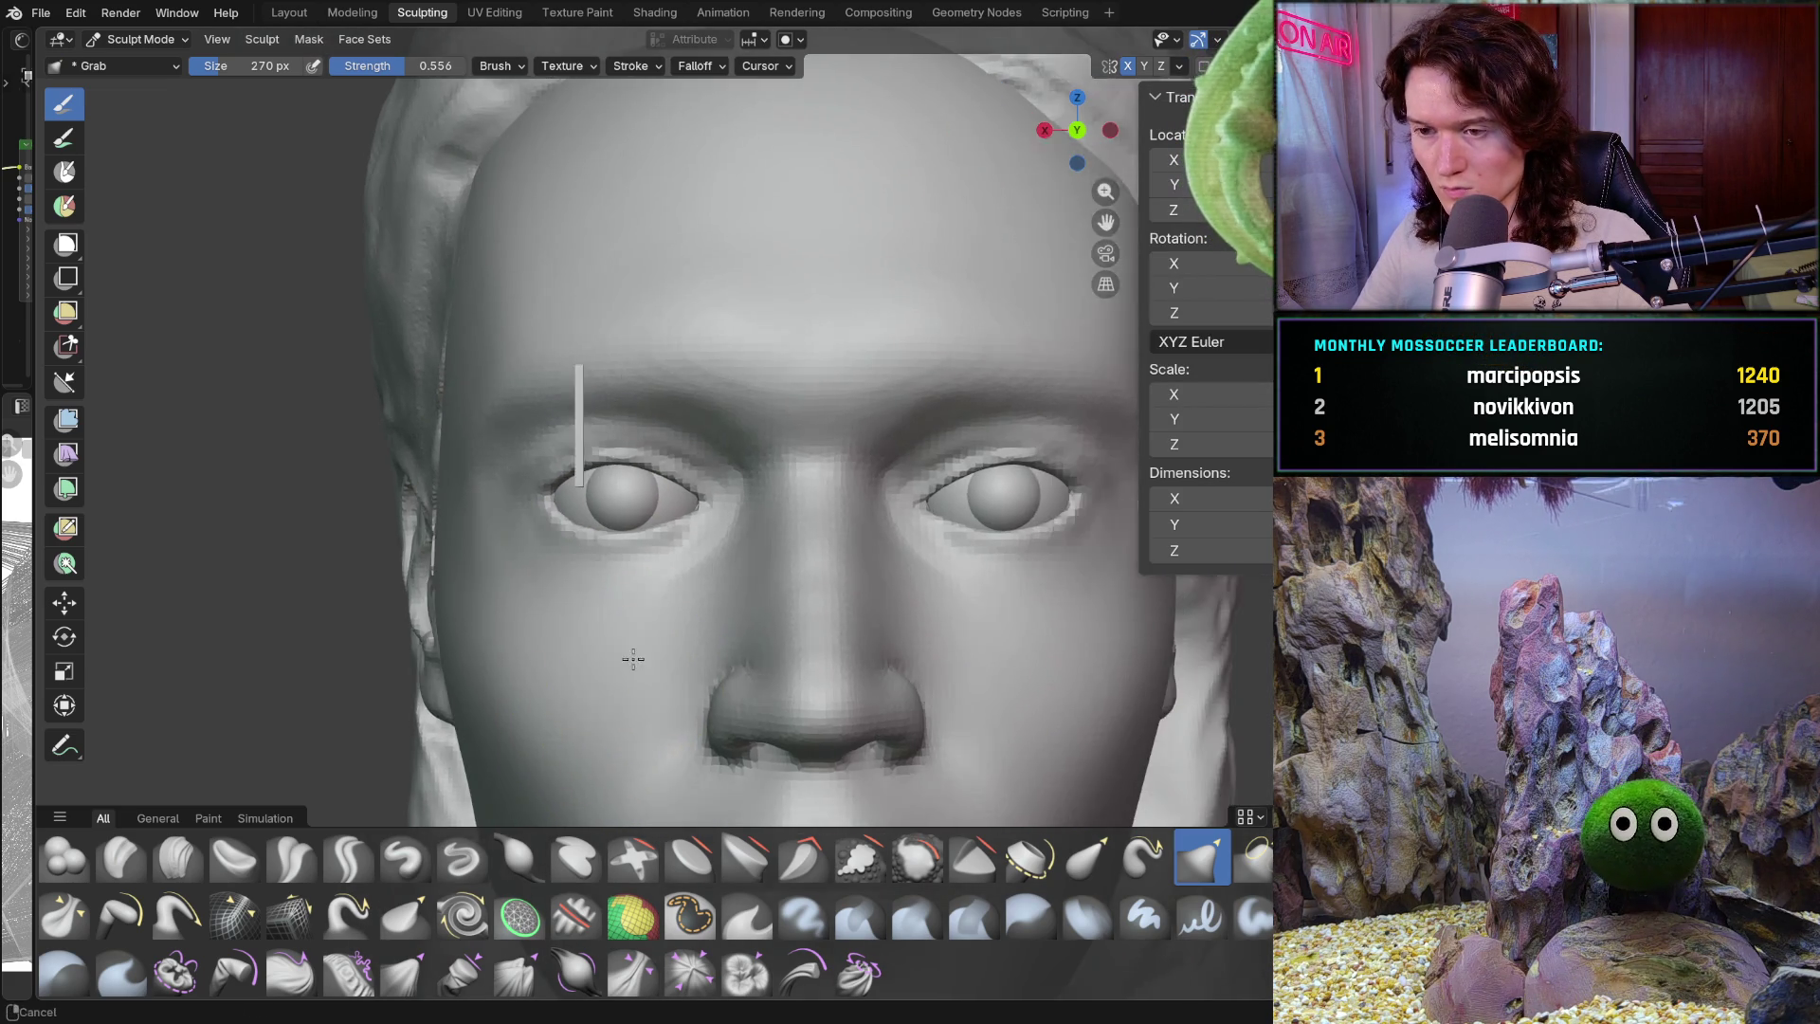
middle_drag(617, 724, 609, 711)
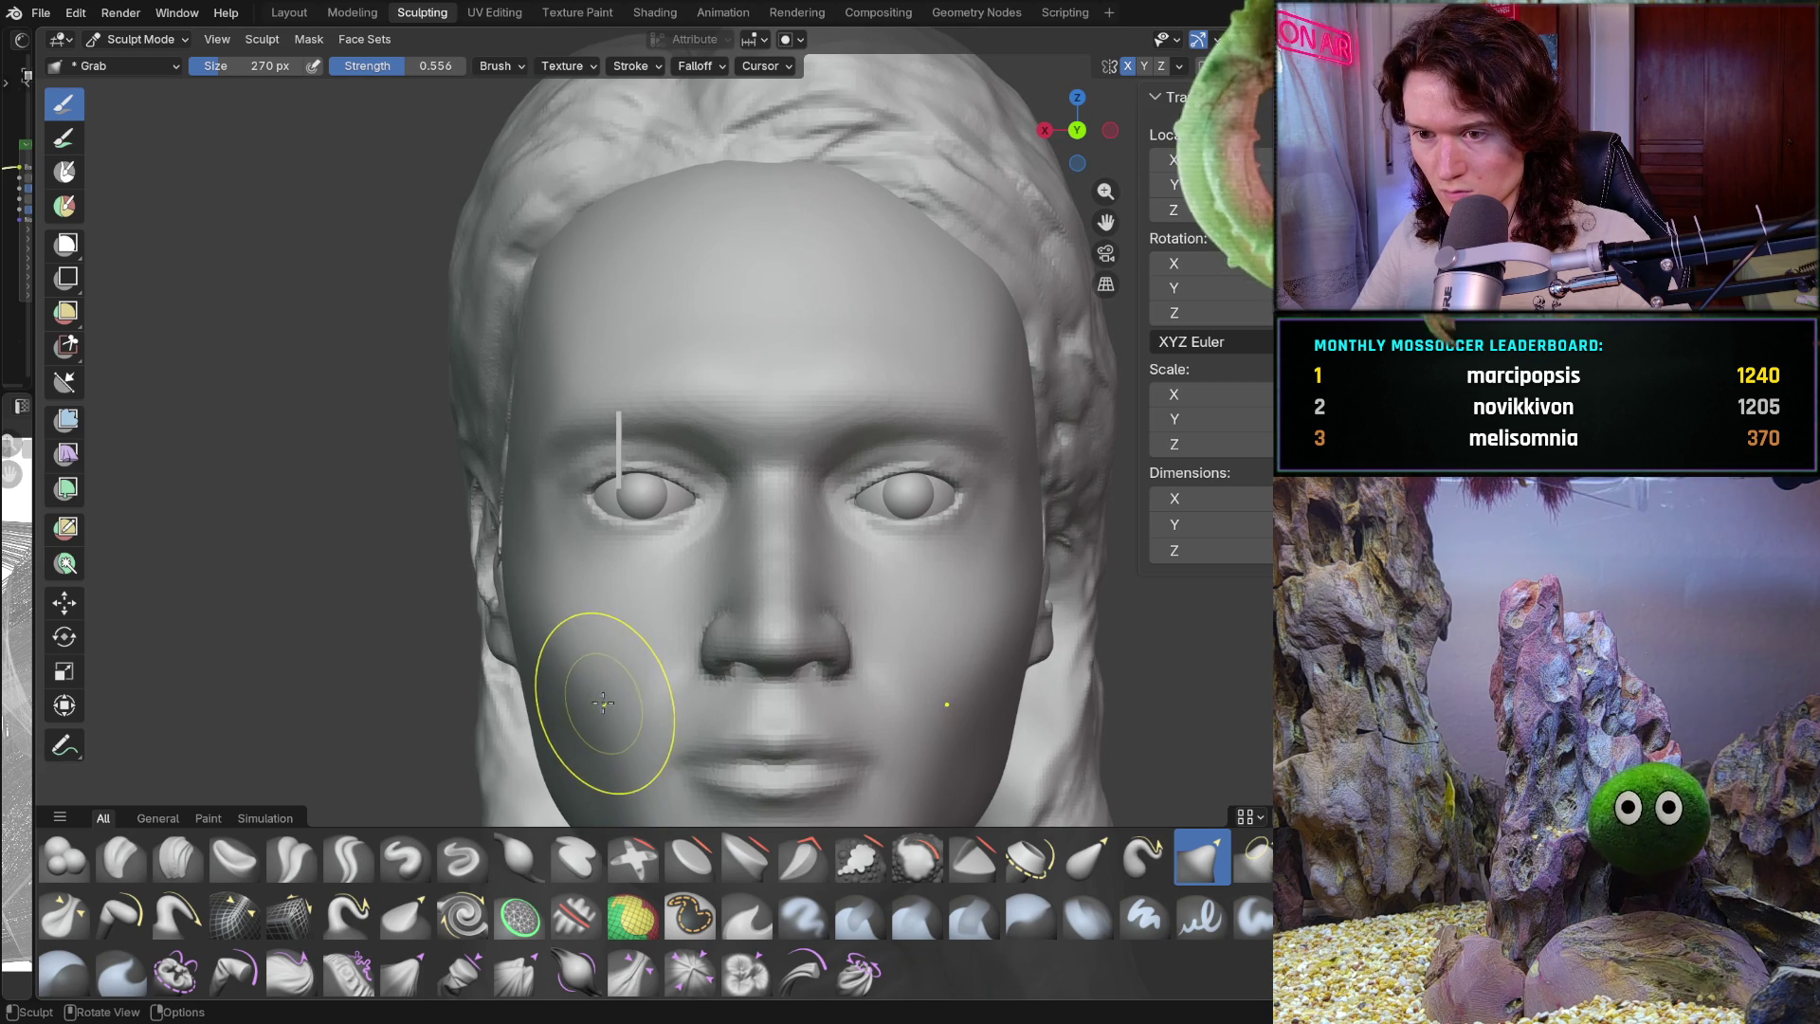
scroll(528, 467, up, 5)
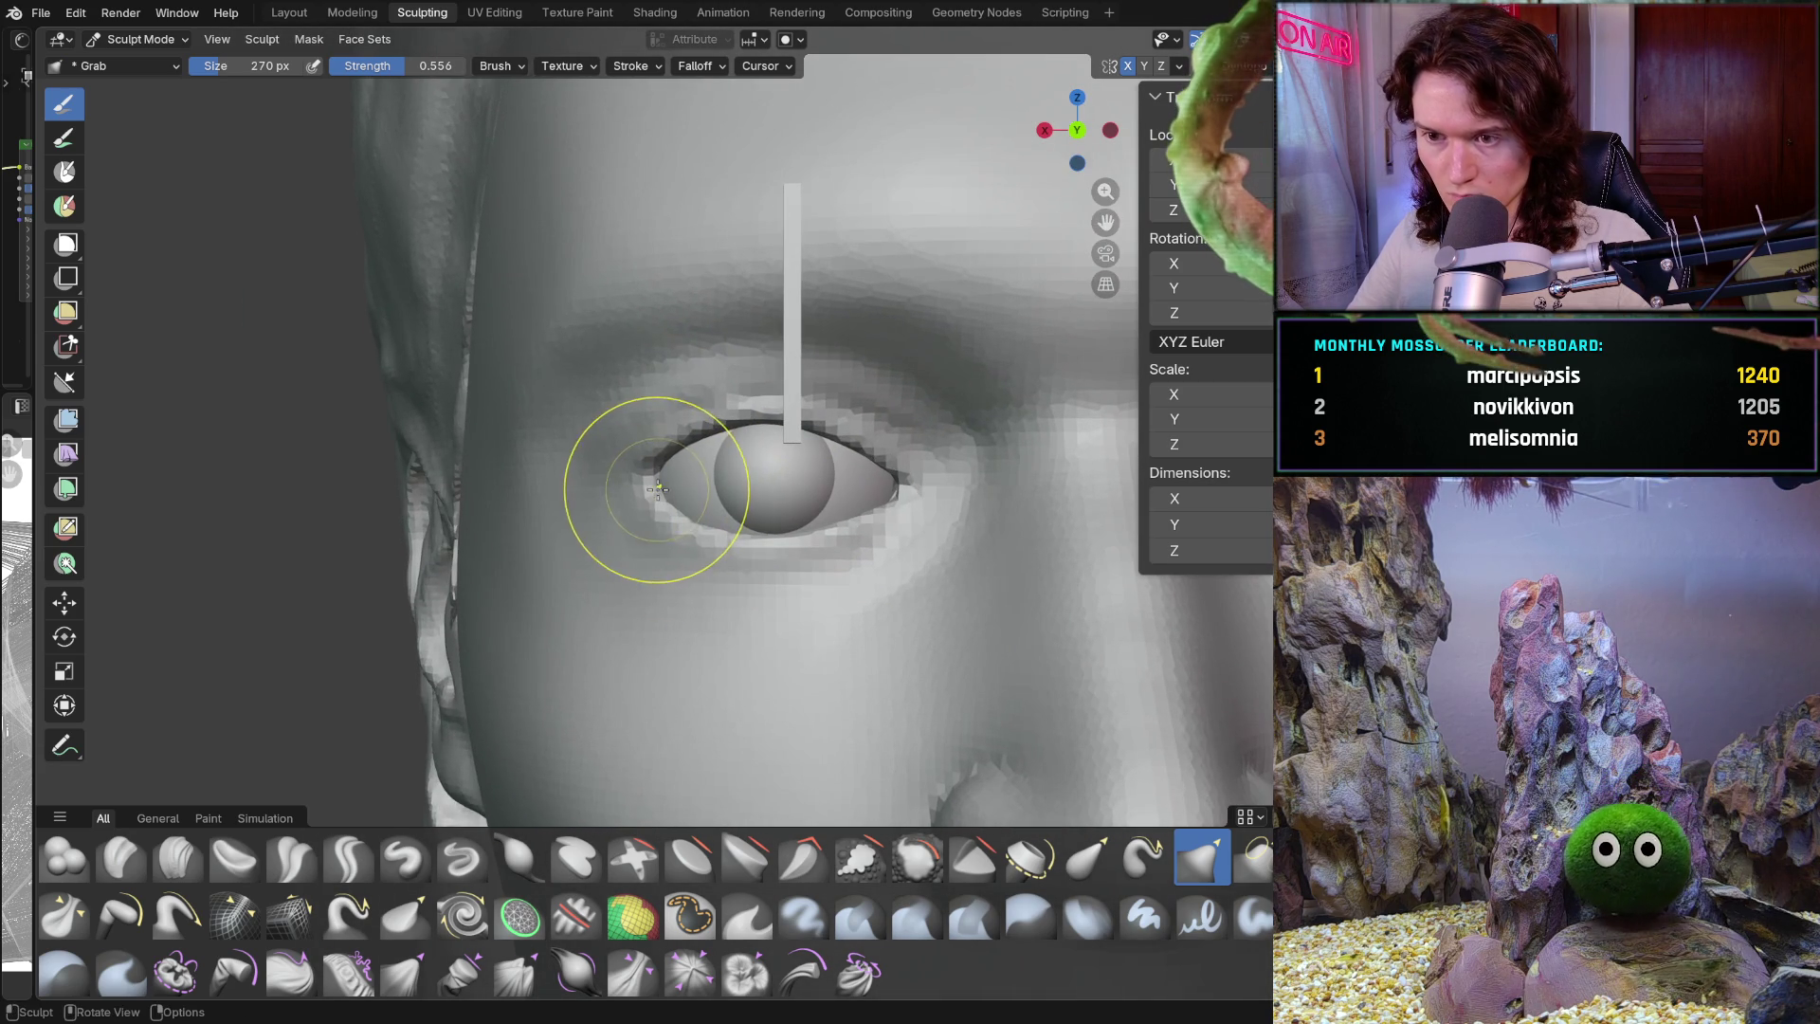
Orbit to a three-quarter view and zoom to inspect the reshaped eyelid corner
mouse_move(866, 475)
middle_down()
mouse_move(1011, 510)
mouse_move(971, 483)
mouse_move(758, 606)
mouse_move(693, 622)
middle_up()
scroll(995, 497, down, 5)
scroll(717, 546, up, 5)
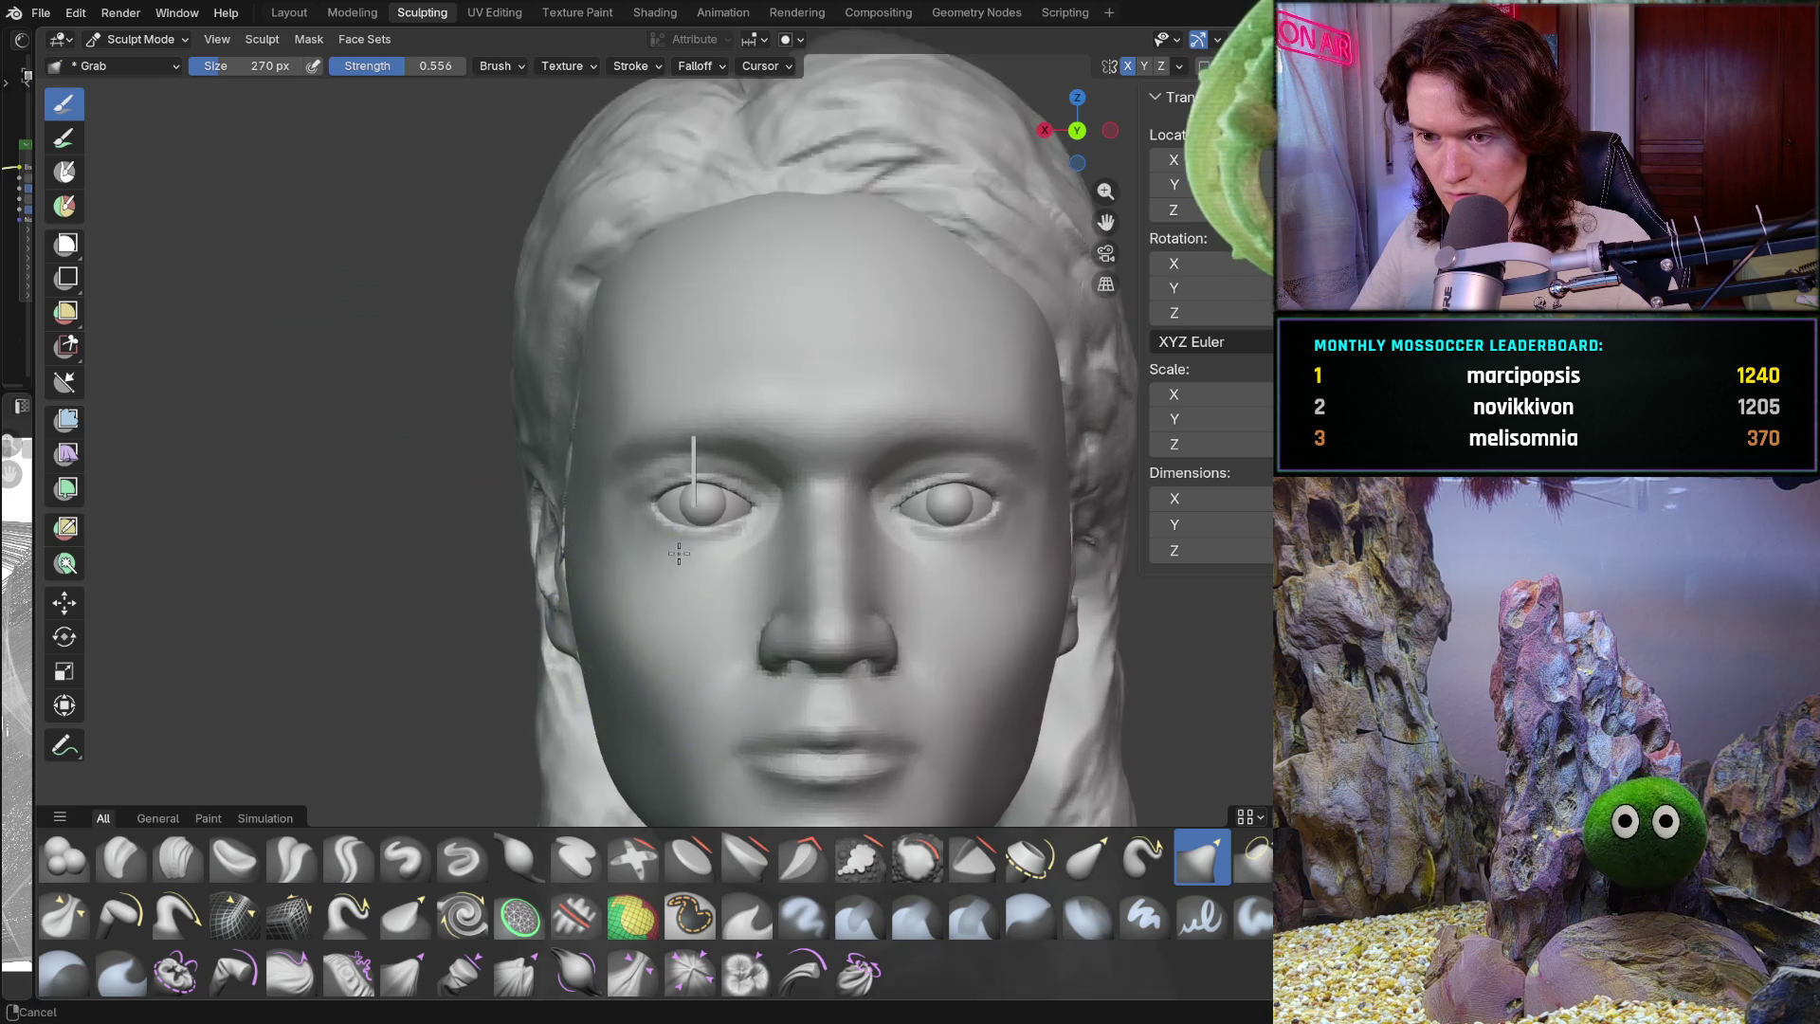
scroll(885, 464, down, 5)
scroll(768, 657, up, 2)
scroll(812, 548, up, 3)
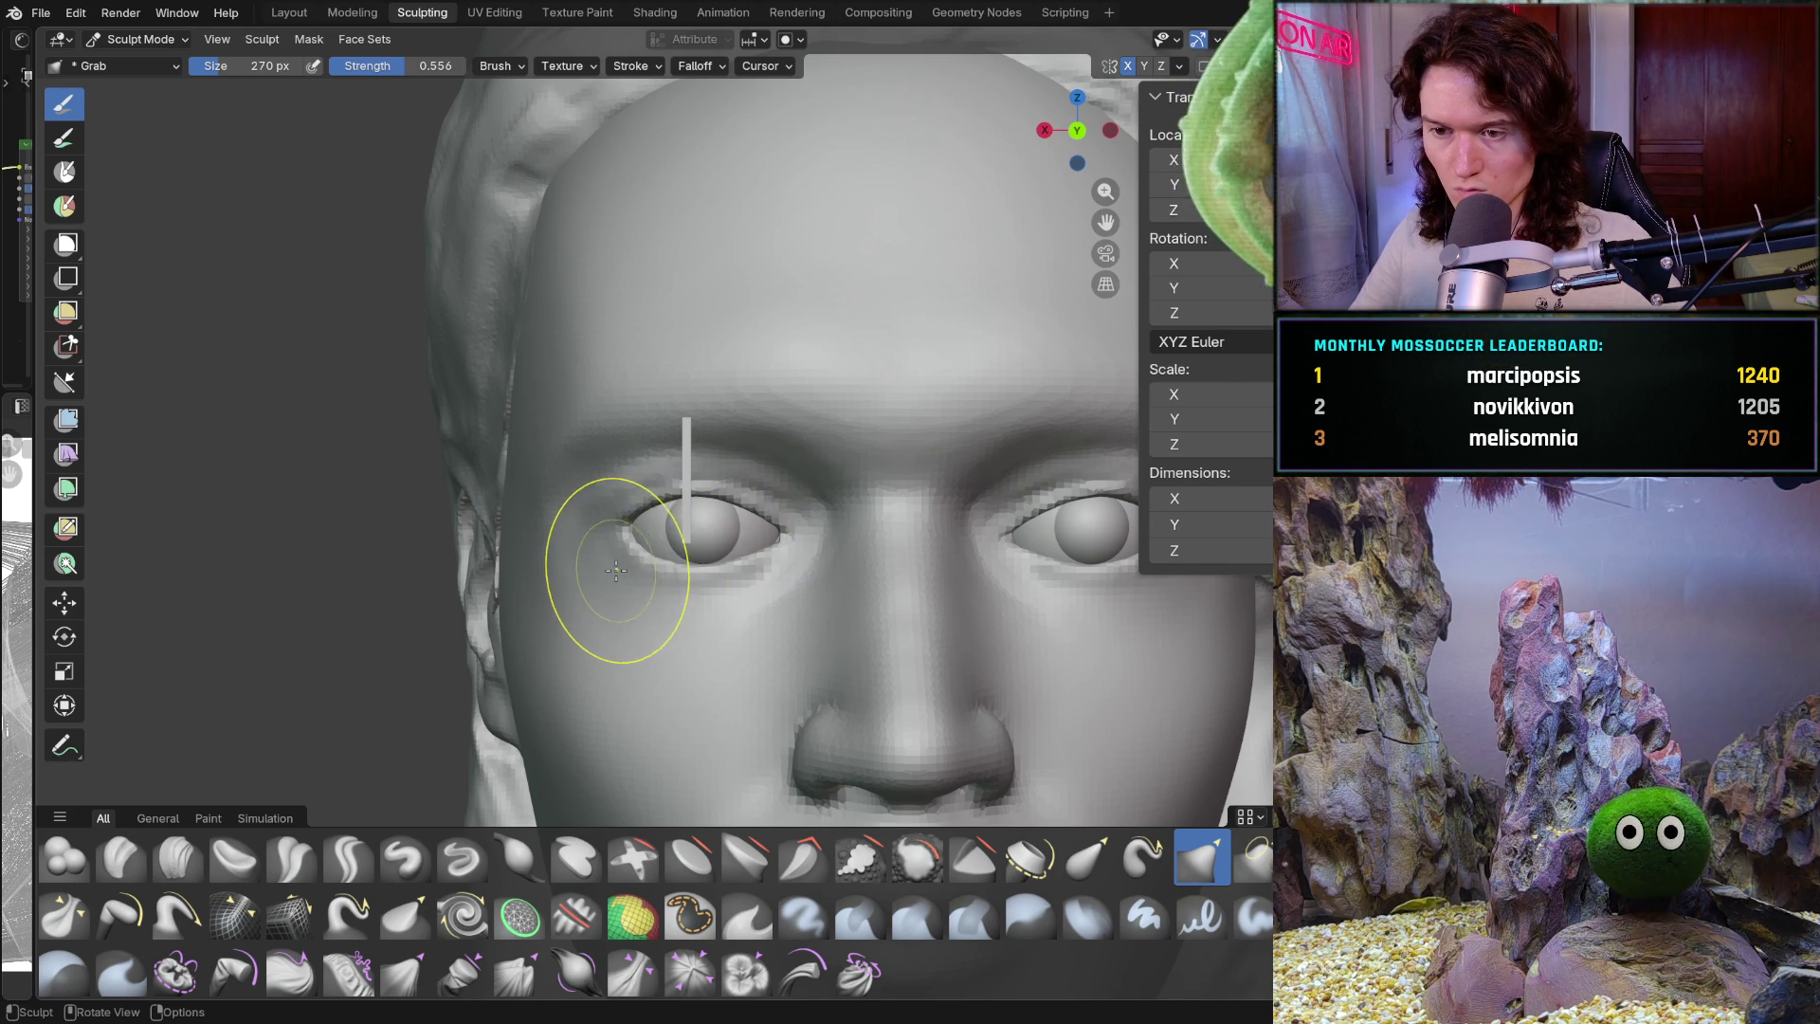
scroll(618, 568, up, 5)
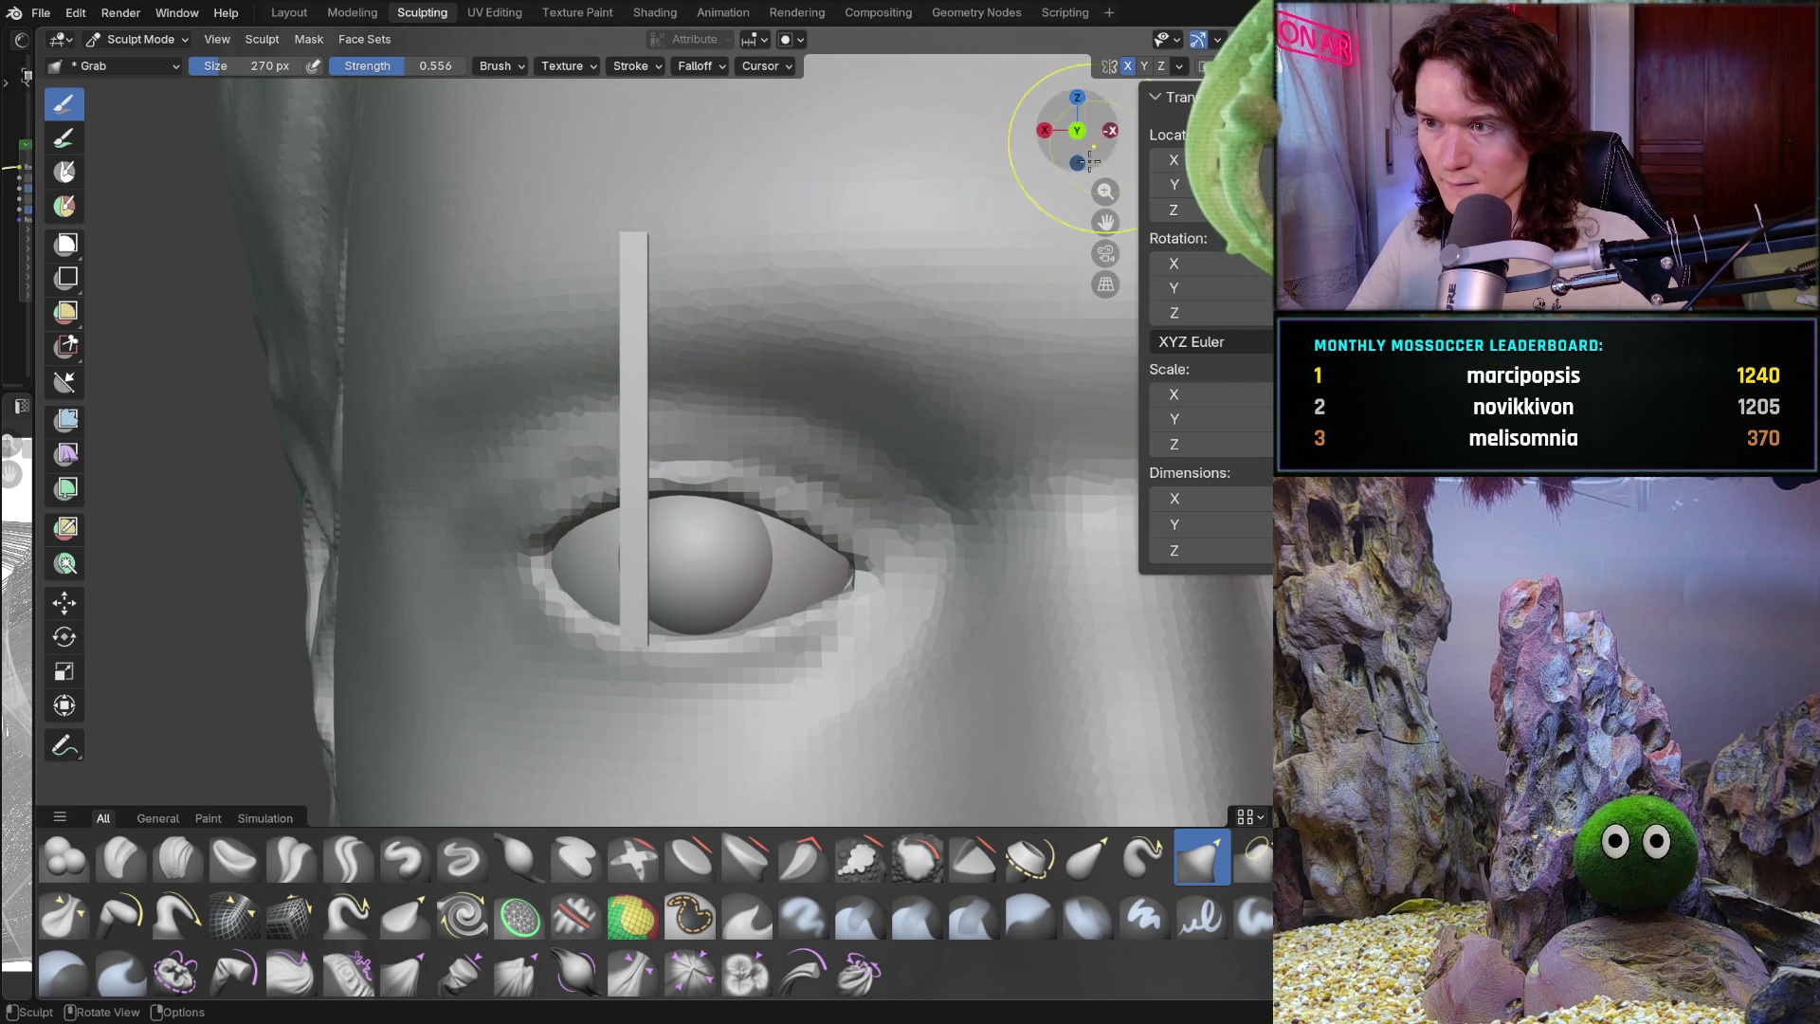
Check the symmetry options and grab the eyelid down and around the eyeball
click(1179, 66)
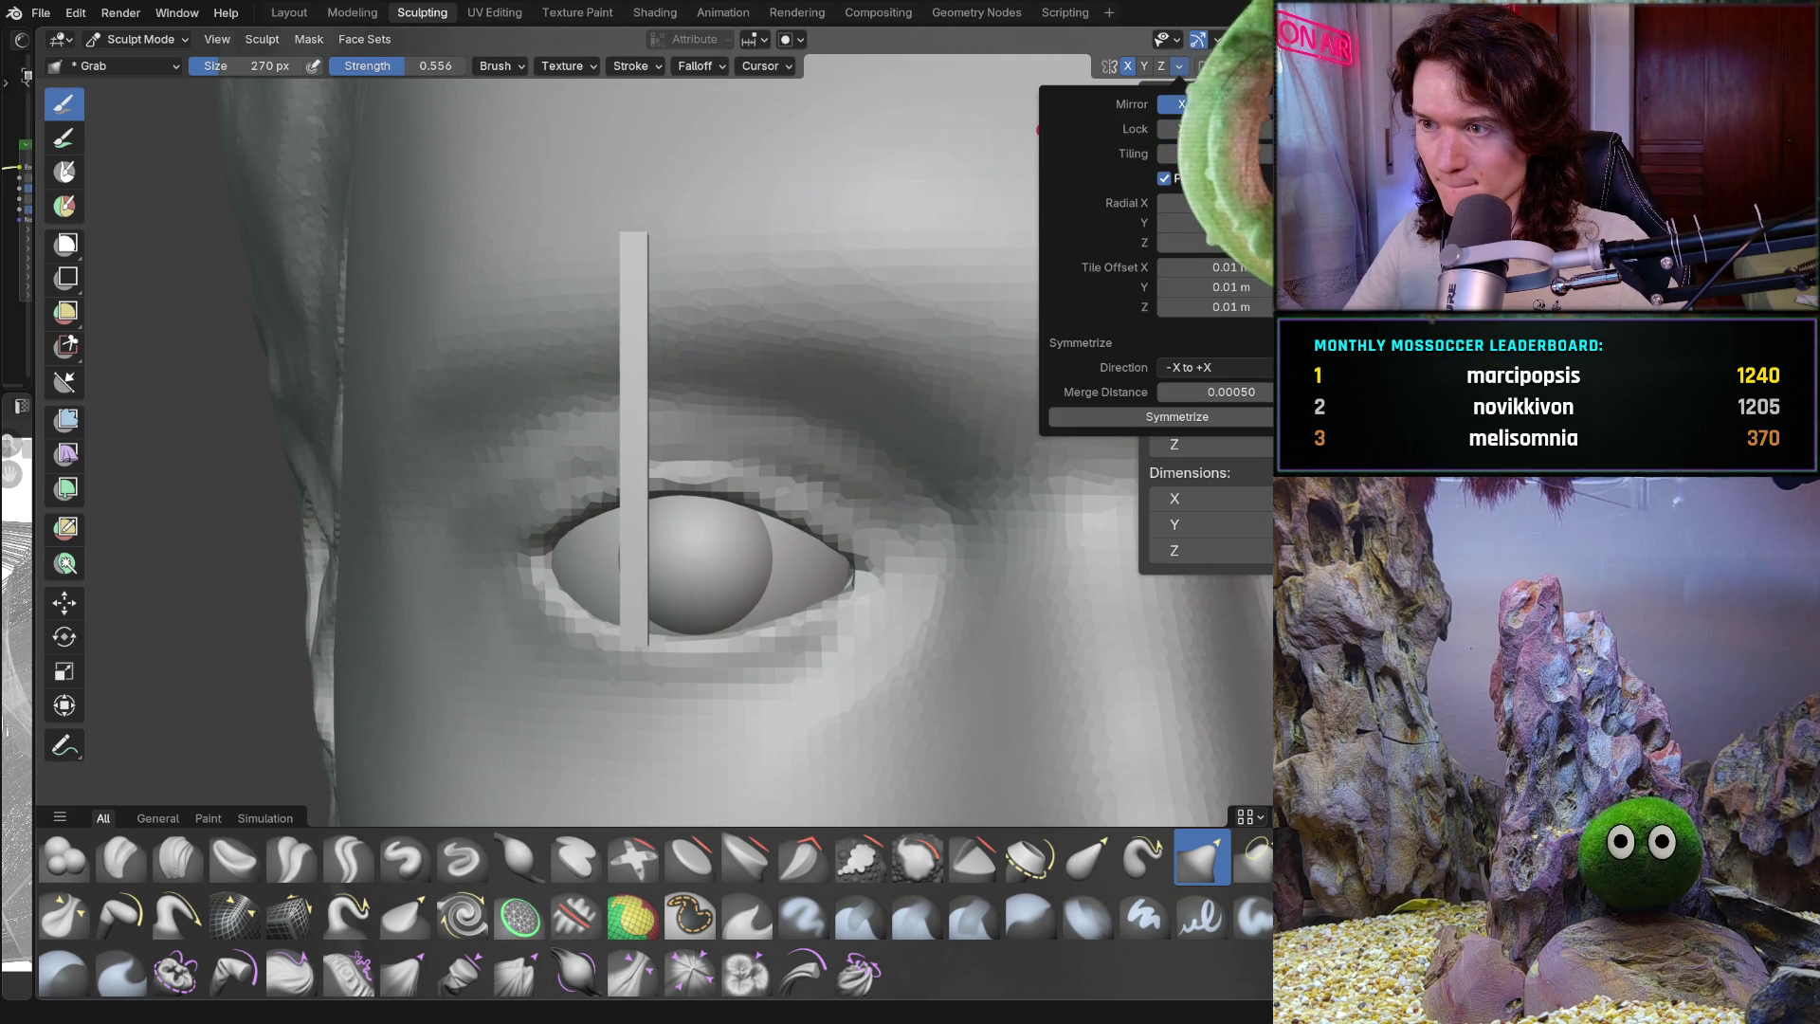
mouse_move(769, 505)
mouse_down()
mouse_move(843, 540)
mouse_move(829, 530)
mouse_up()
drag(744, 481, 748, 495)
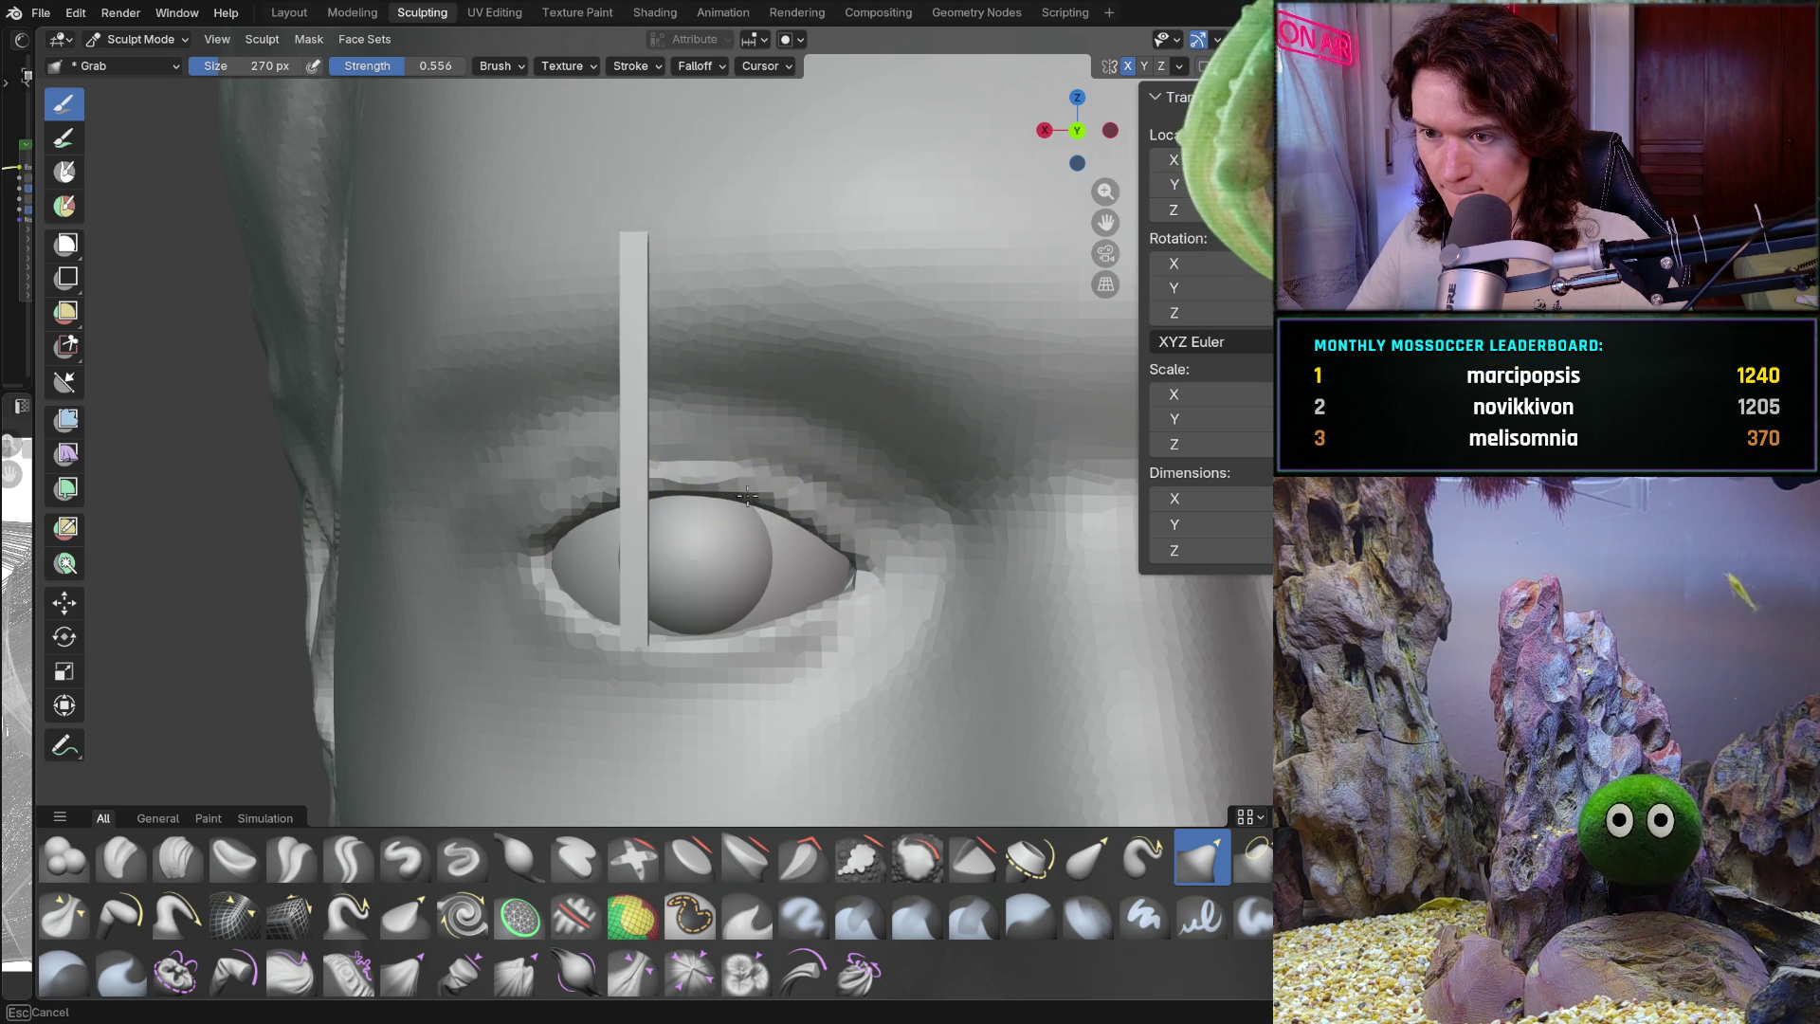
mouse_move(924, 426)
middle_down()
mouse_move(839, 299)
mouse_move(848, 280)
middle_up()
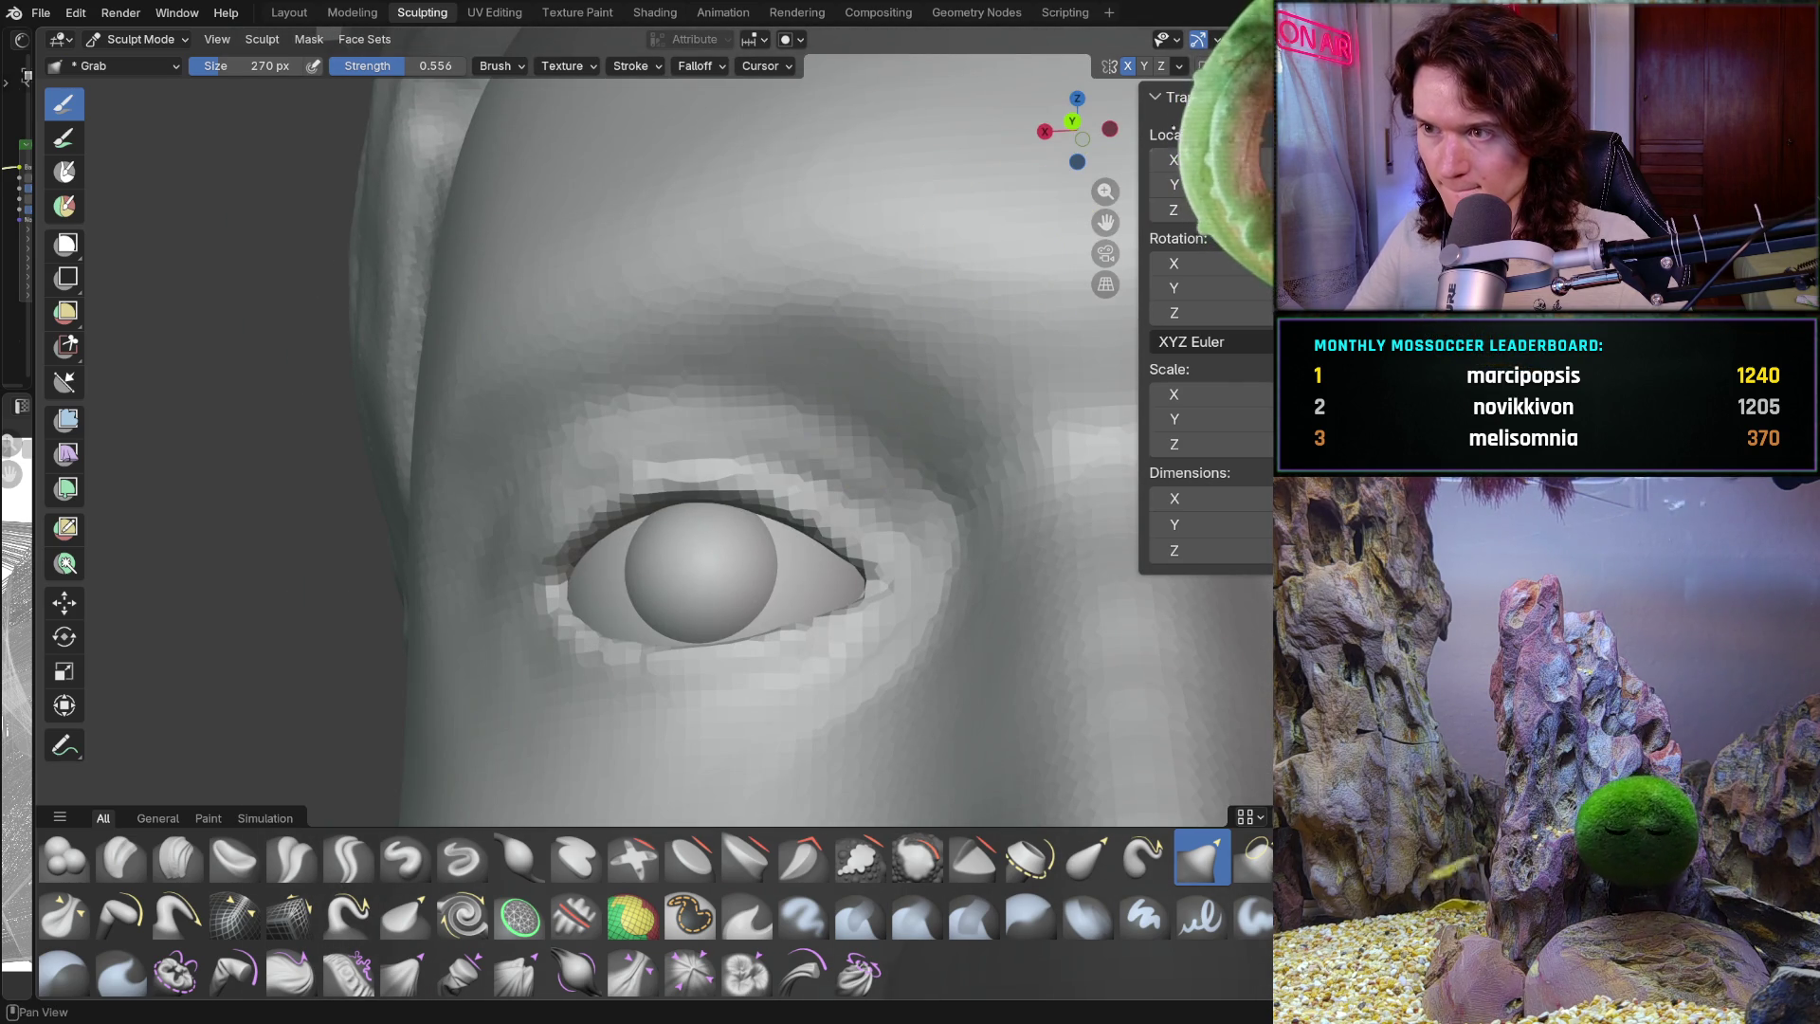
Snap to the Ctrl+Numpad 1 view and drag the upper eyelid edge snugly over the eyeball
click(1180, 66)
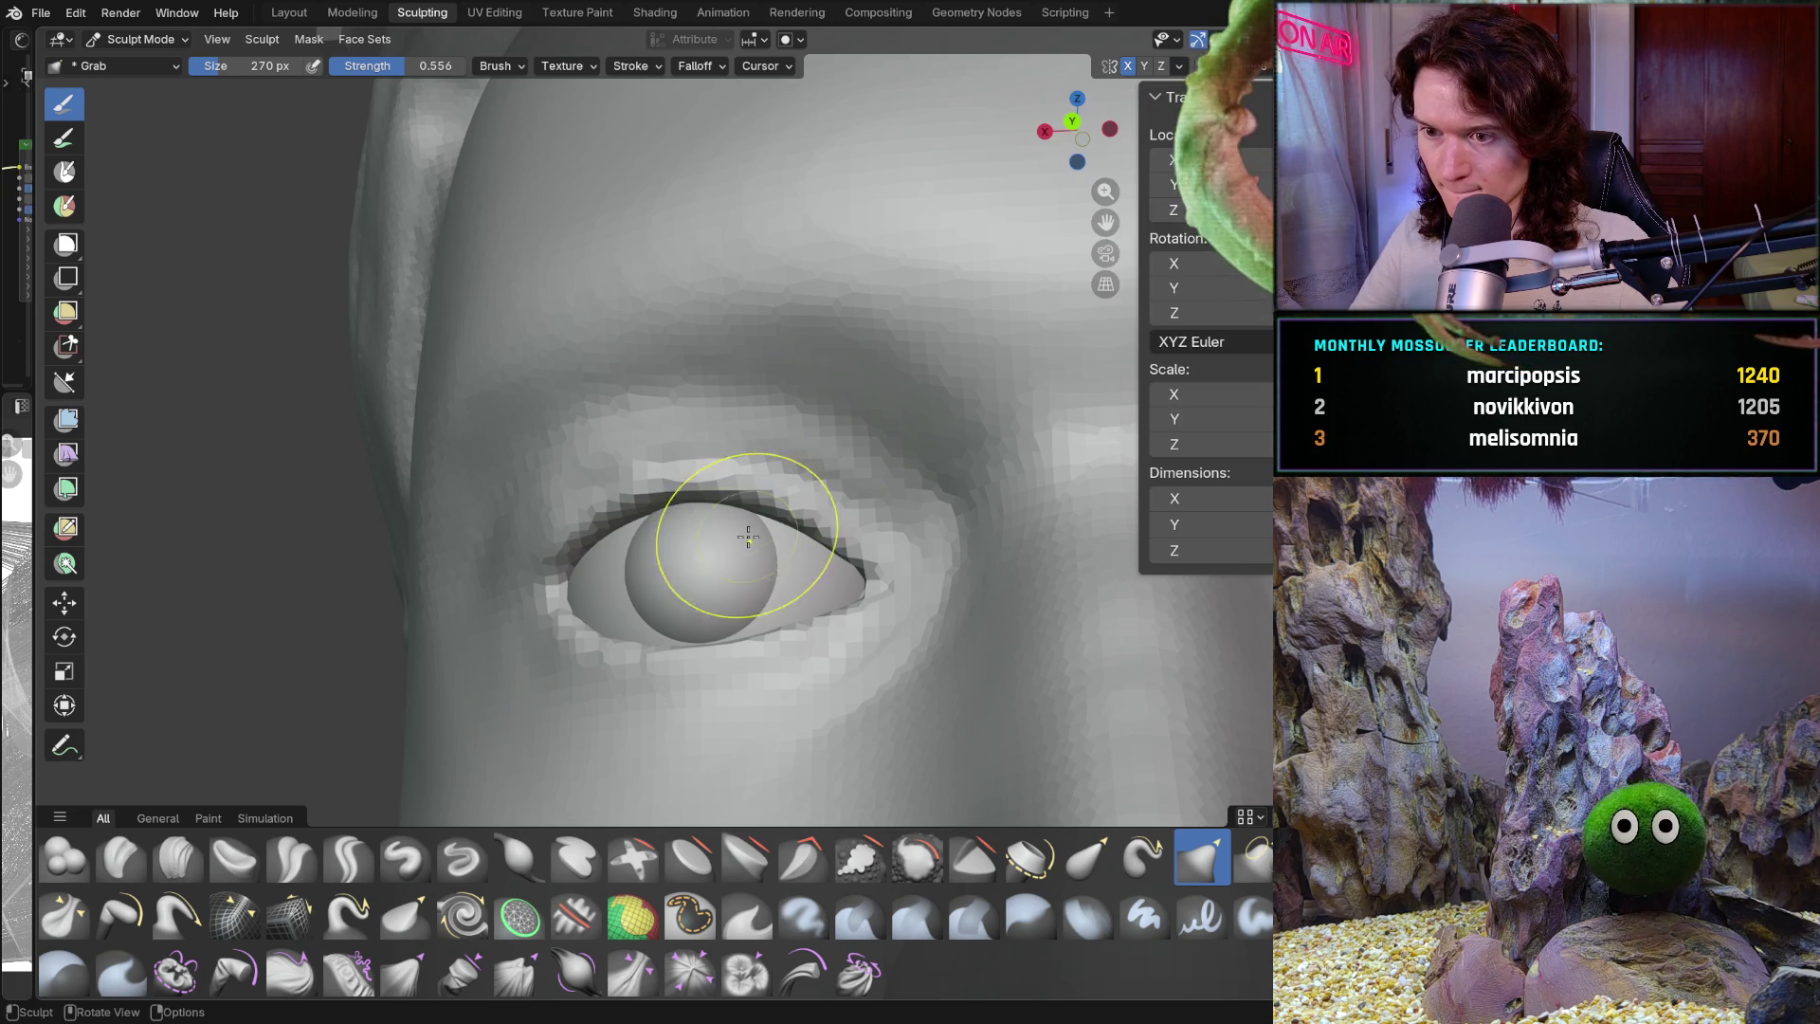
key(ctrl+KP_1)
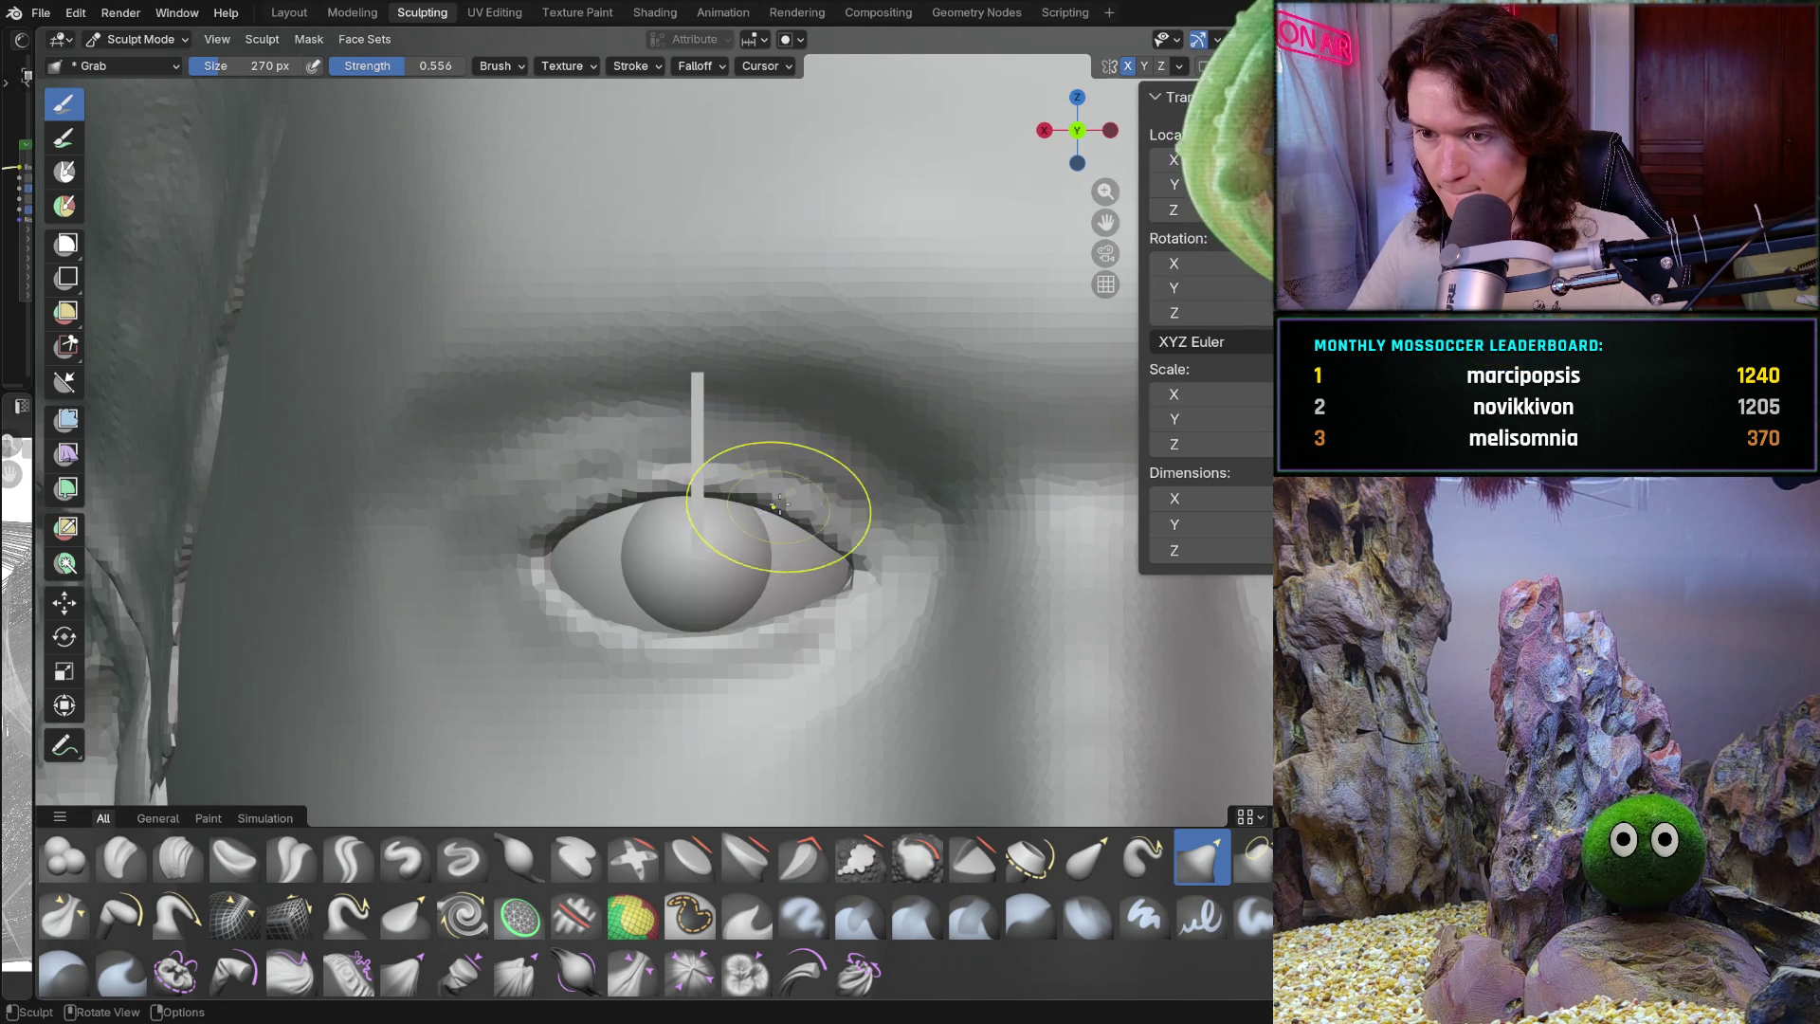
scroll(782, 500, up, 1)
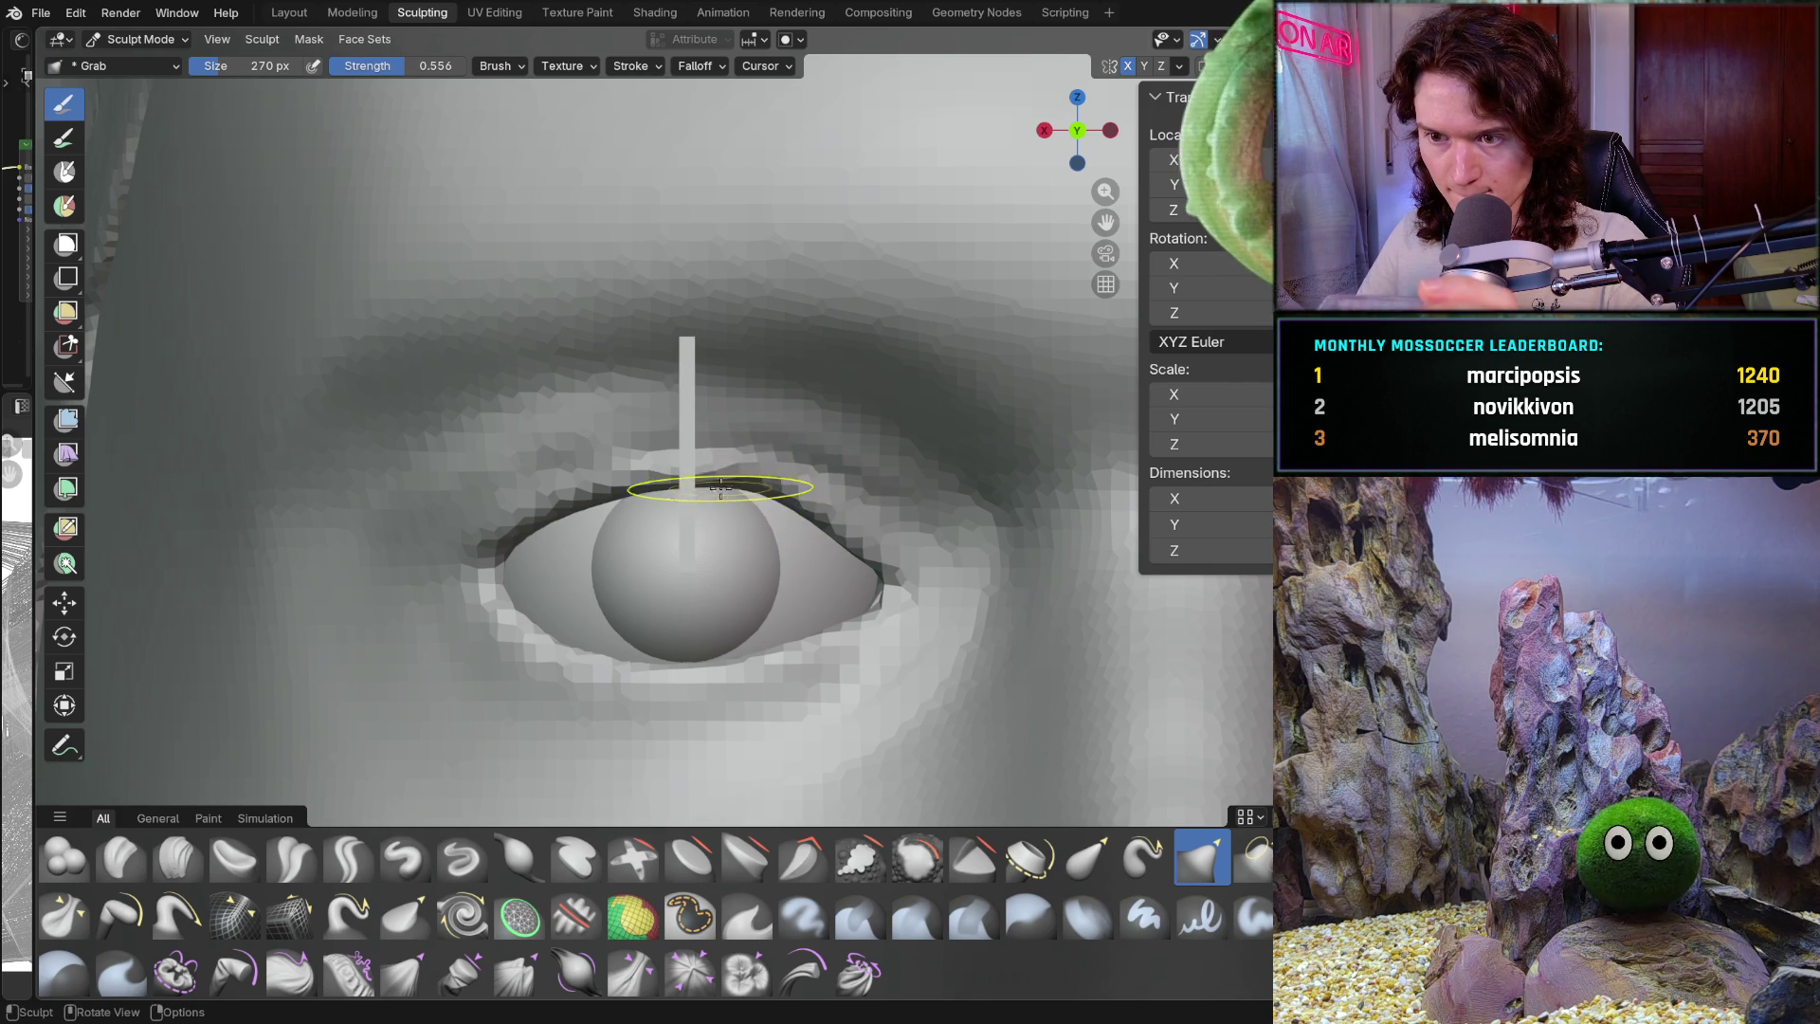
mouse_move(678, 495)
mouse_down()
mouse_move(616, 469)
mouse_move(611, 487)
mouse_move(662, 446)
mouse_move(802, 505)
mouse_up()
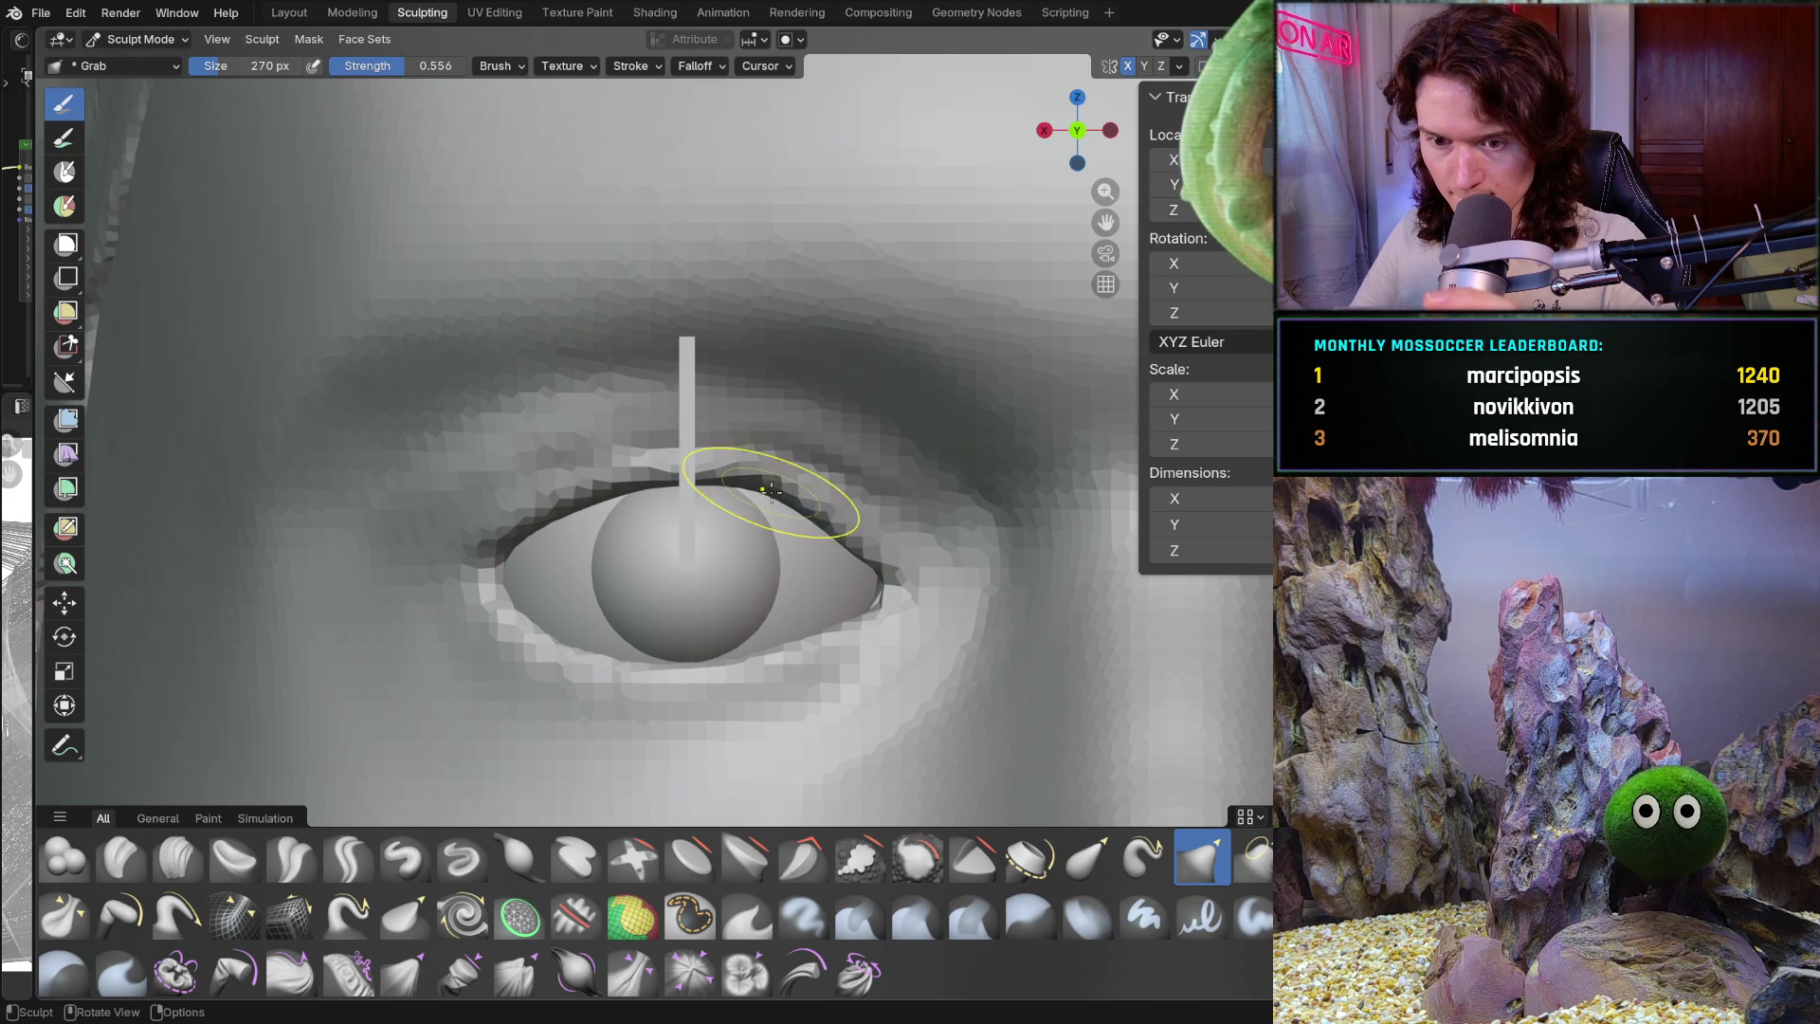
drag(768, 490, 858, 493)
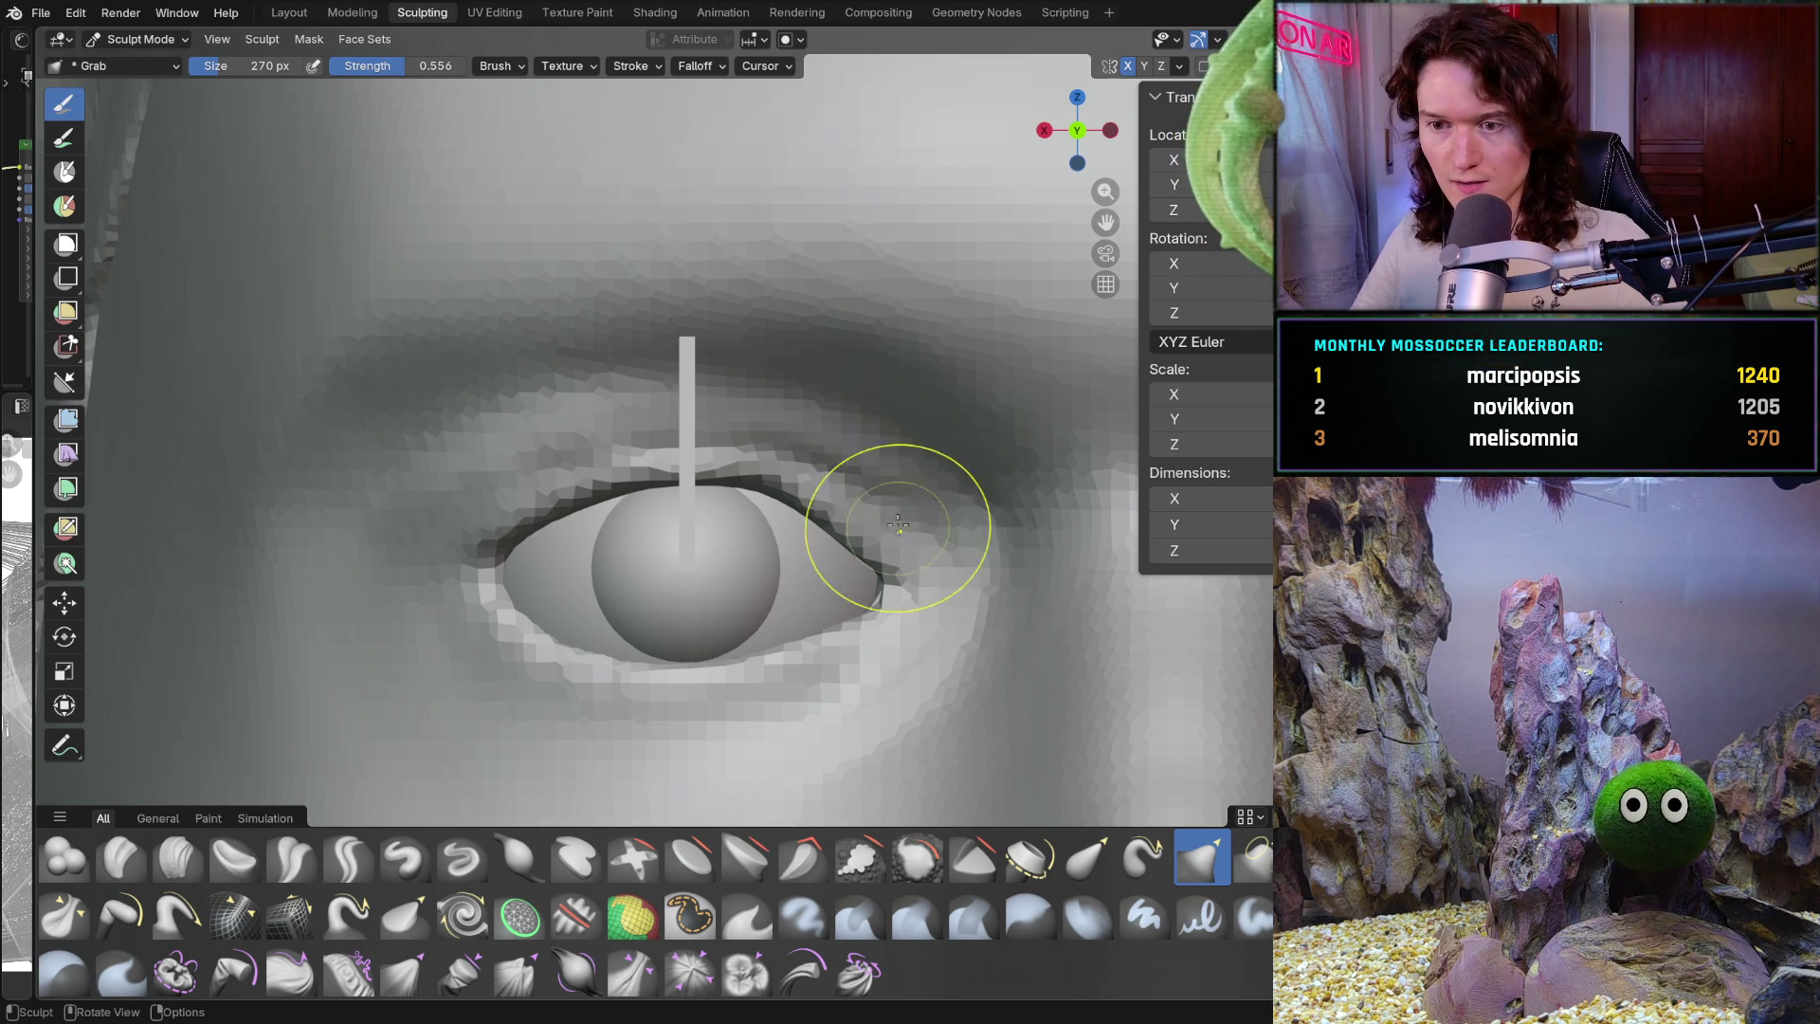
scroll(897, 519, down, 10)
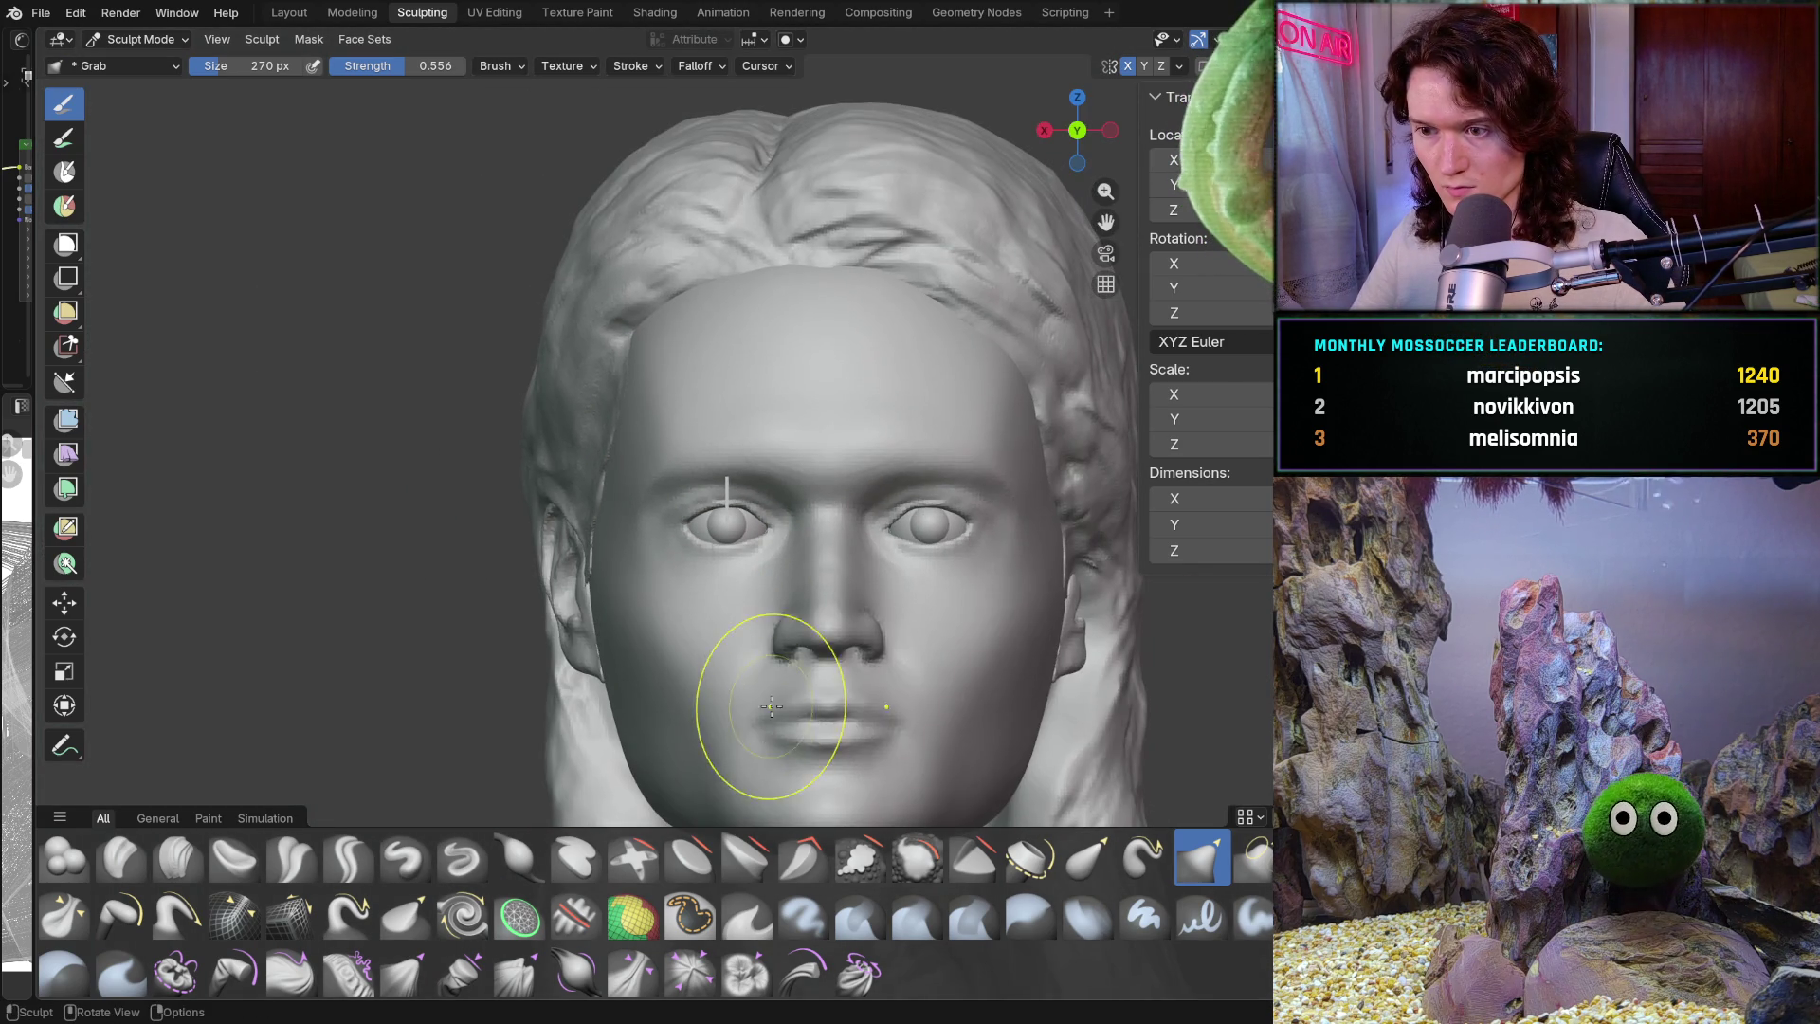
mouse_move(812, 658)
middle_down()
mouse_move(862, 479)
mouse_move(748, 655)
middle_up()
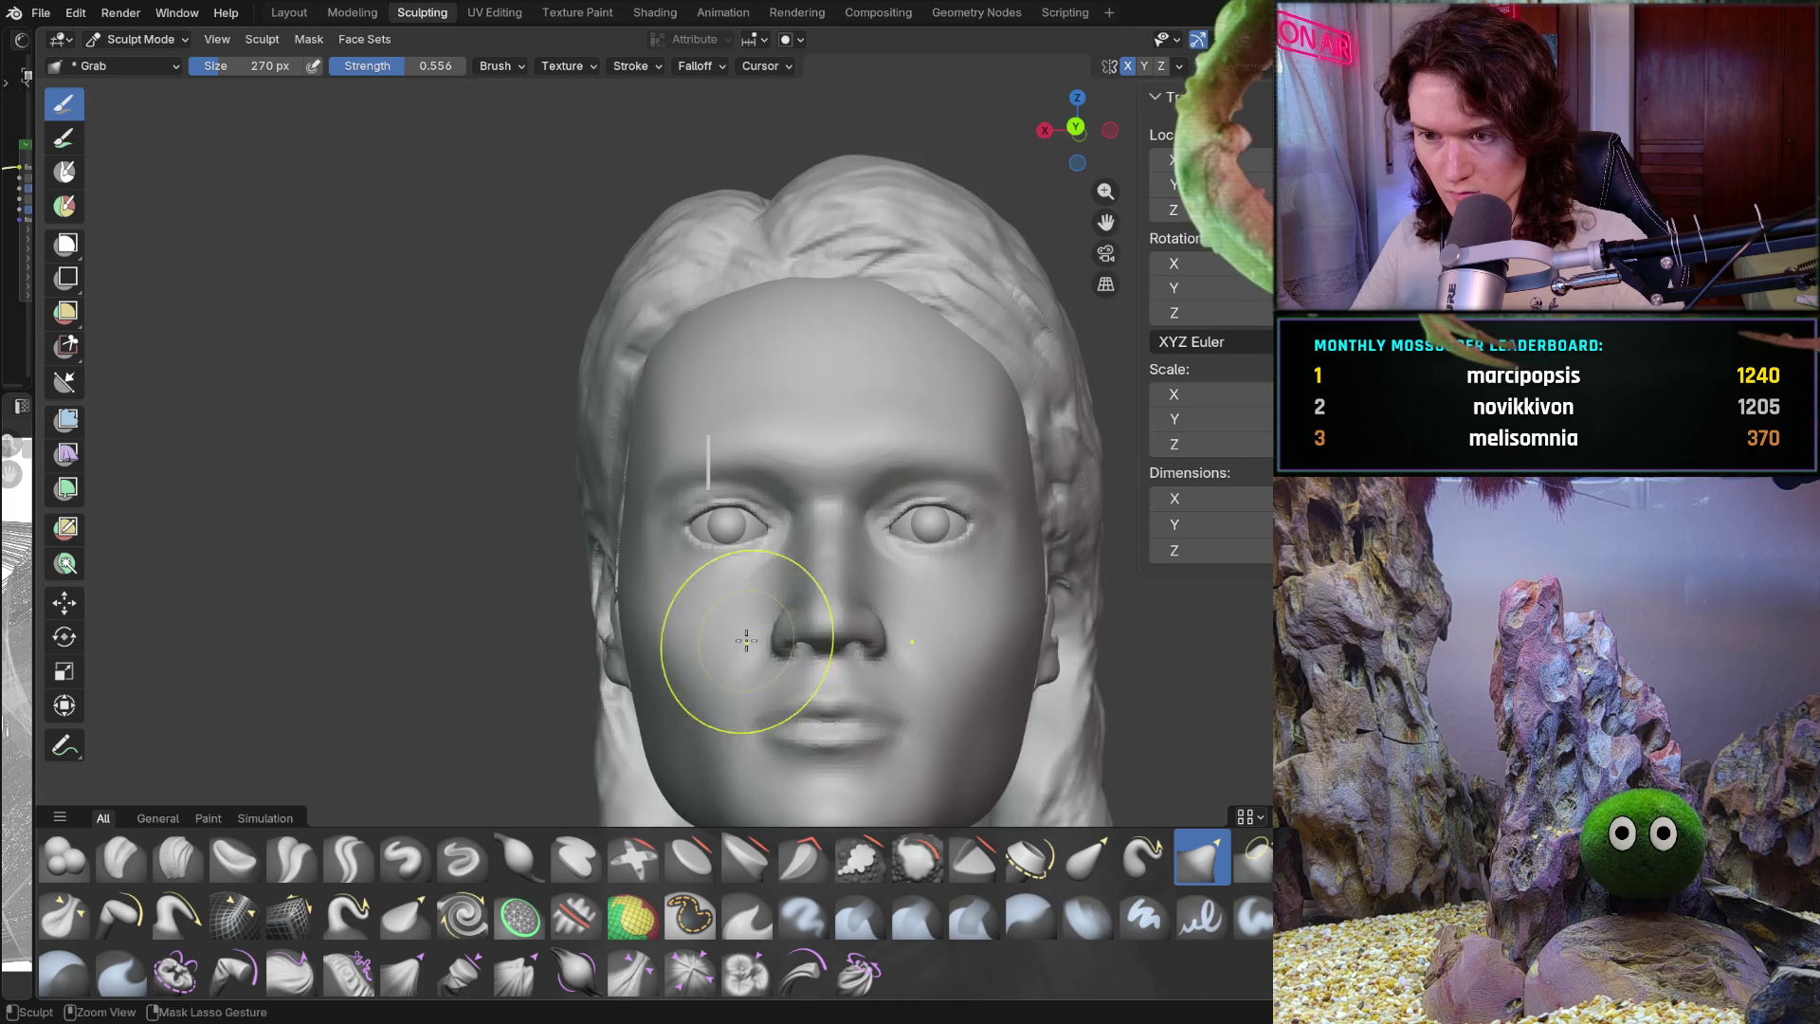
scroll(766, 485, up, 8)
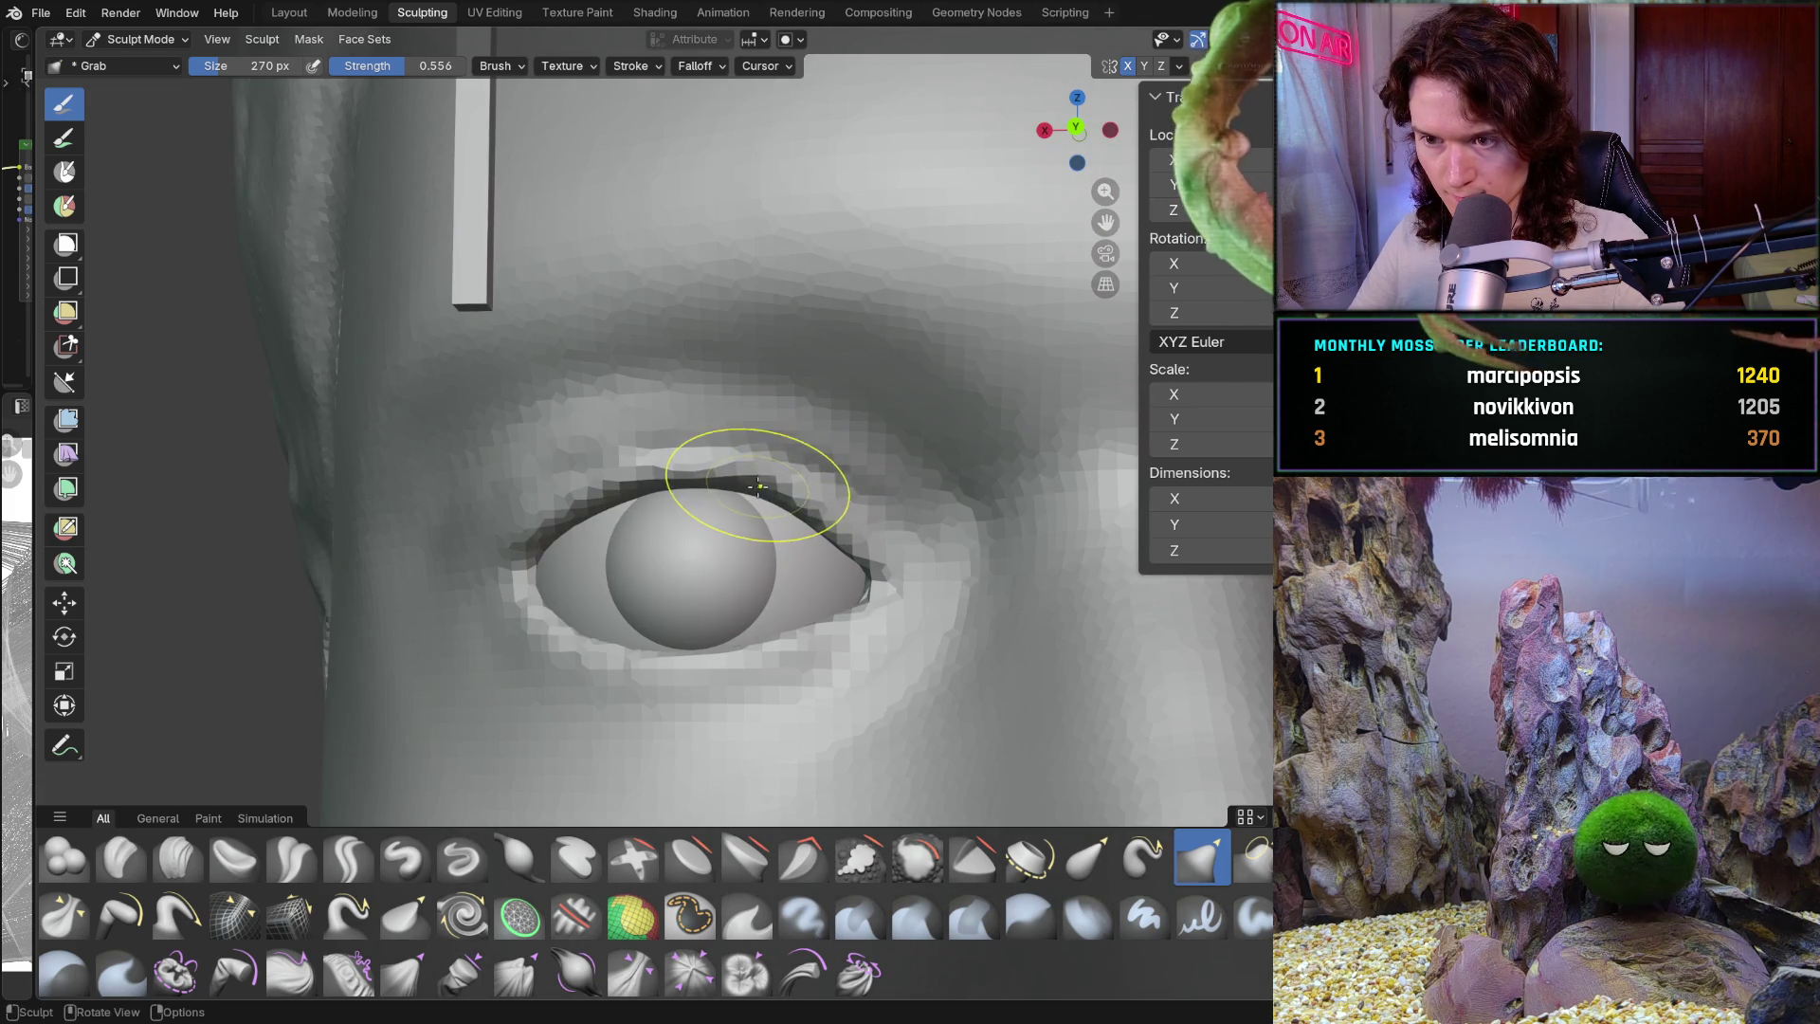